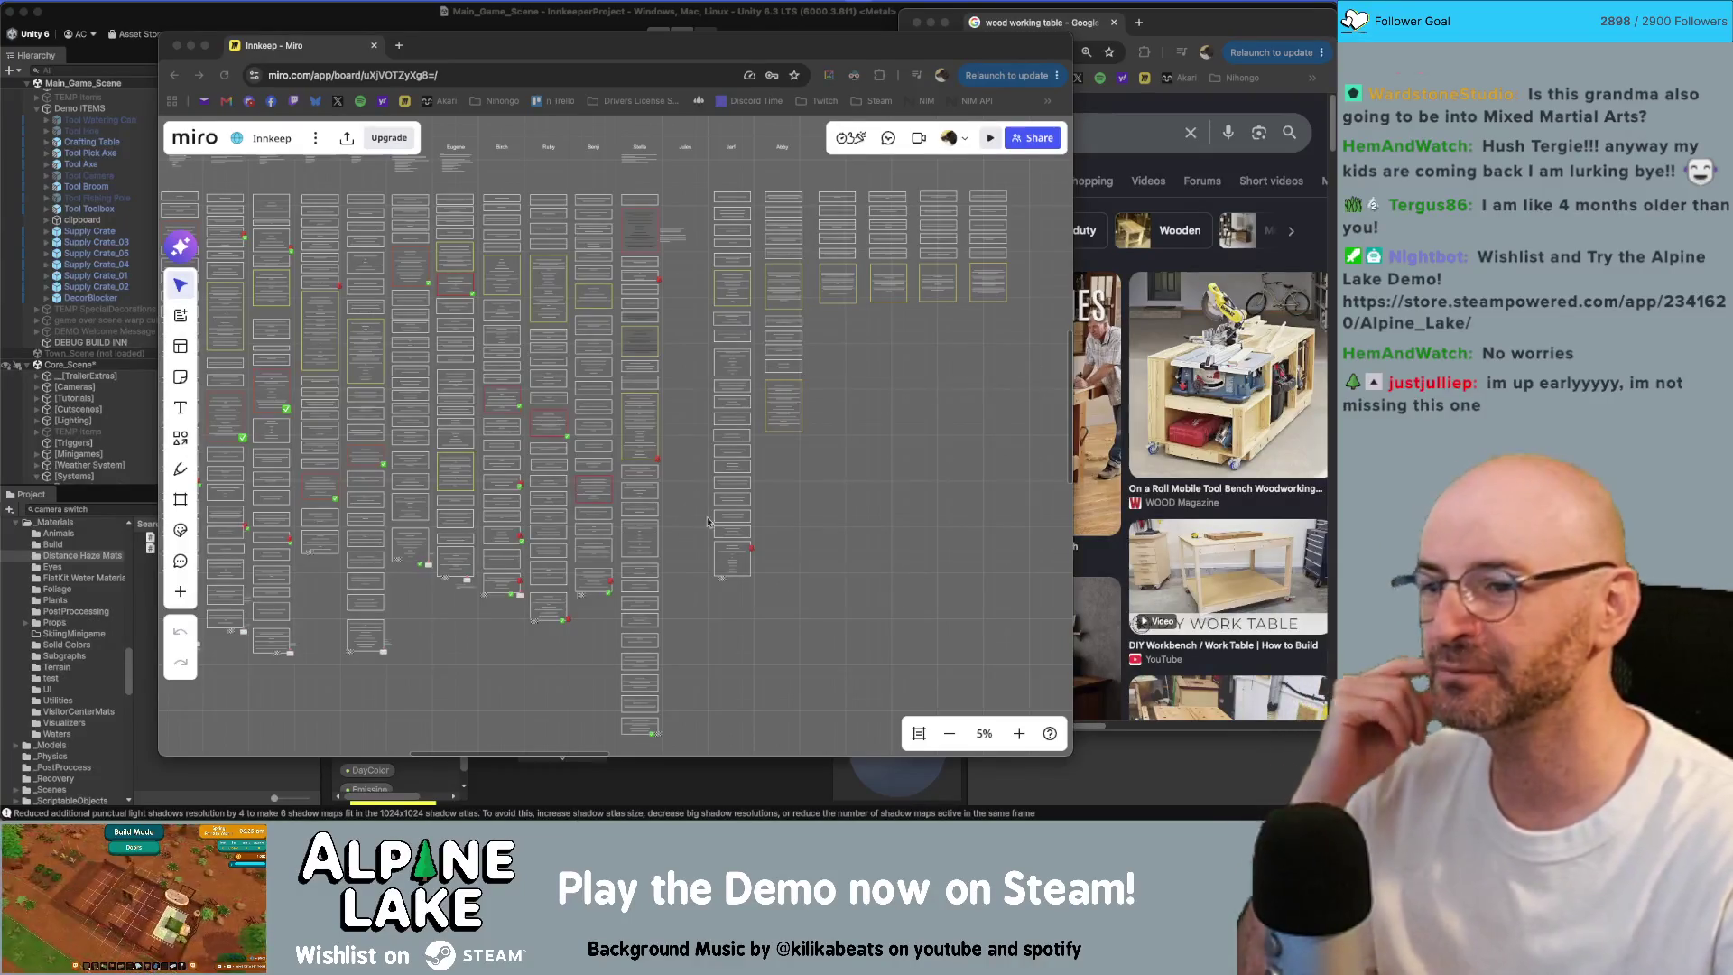
Step: Review the Jules character column on the Innkeep Miro board, then return to the Unity editor
{"action": "left_click", "coordinate": [912, 435]}
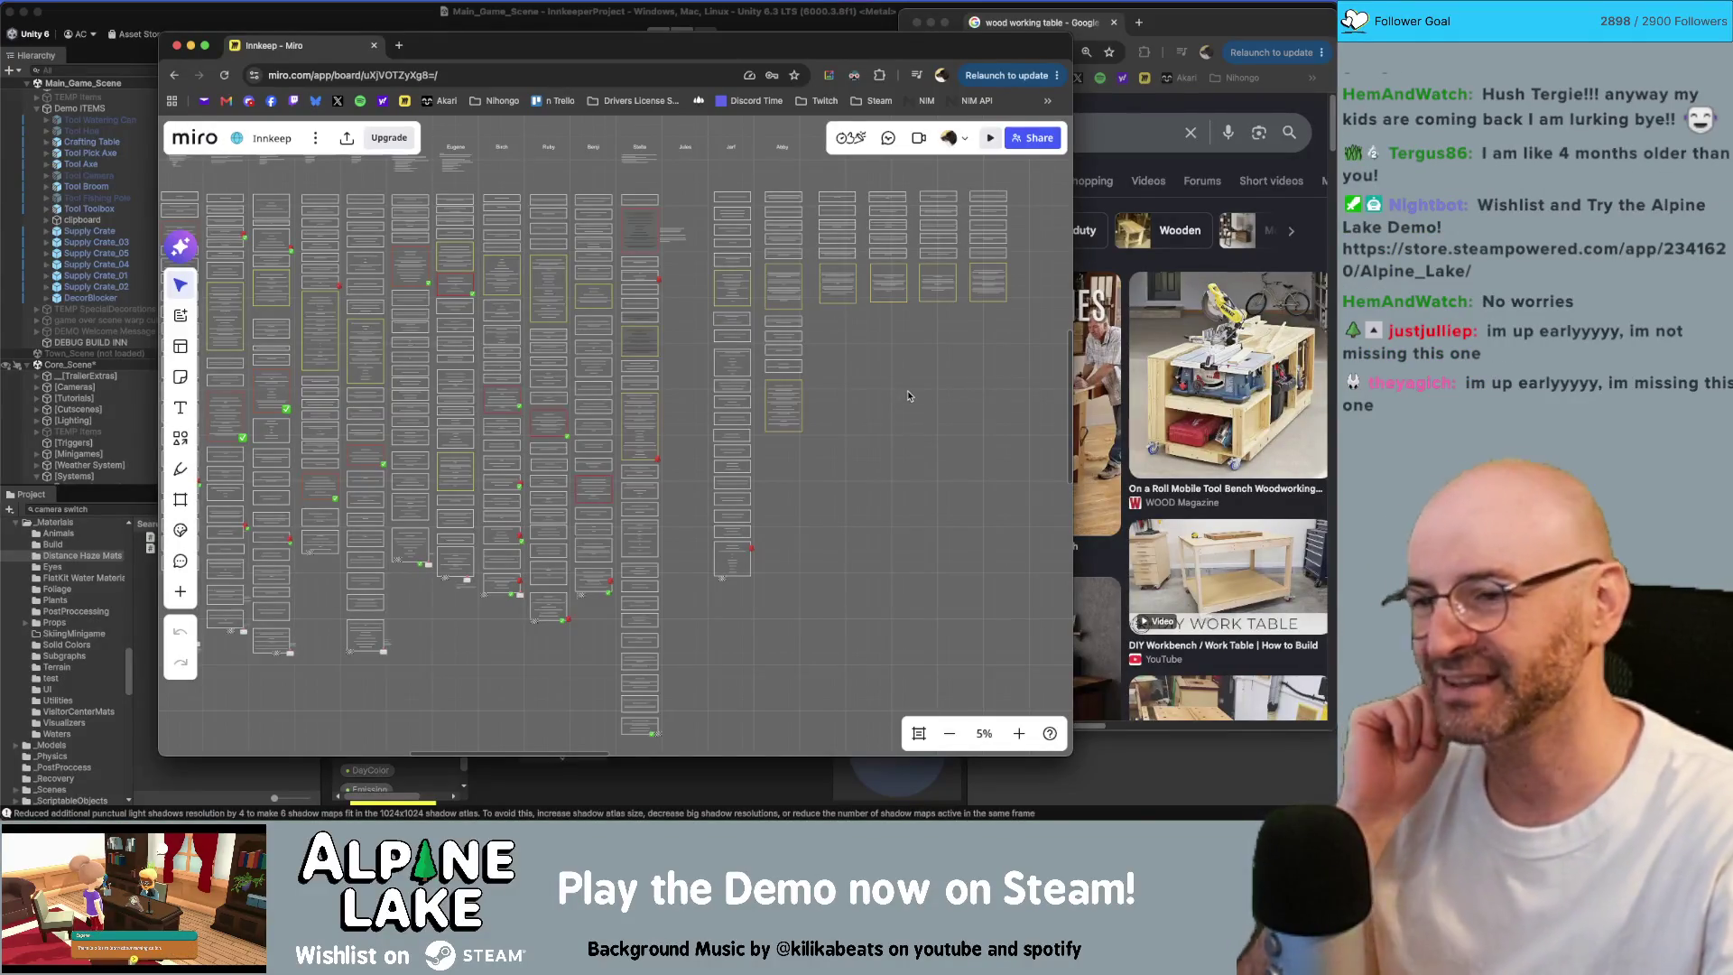
{"action": "scroll", "coordinate": [750, 366], "scroll_direction": "up", "scroll_amount": 3}
{"action": "scroll", "coordinate": [751, 367], "scroll_direction": "up", "scroll_amount": 10}
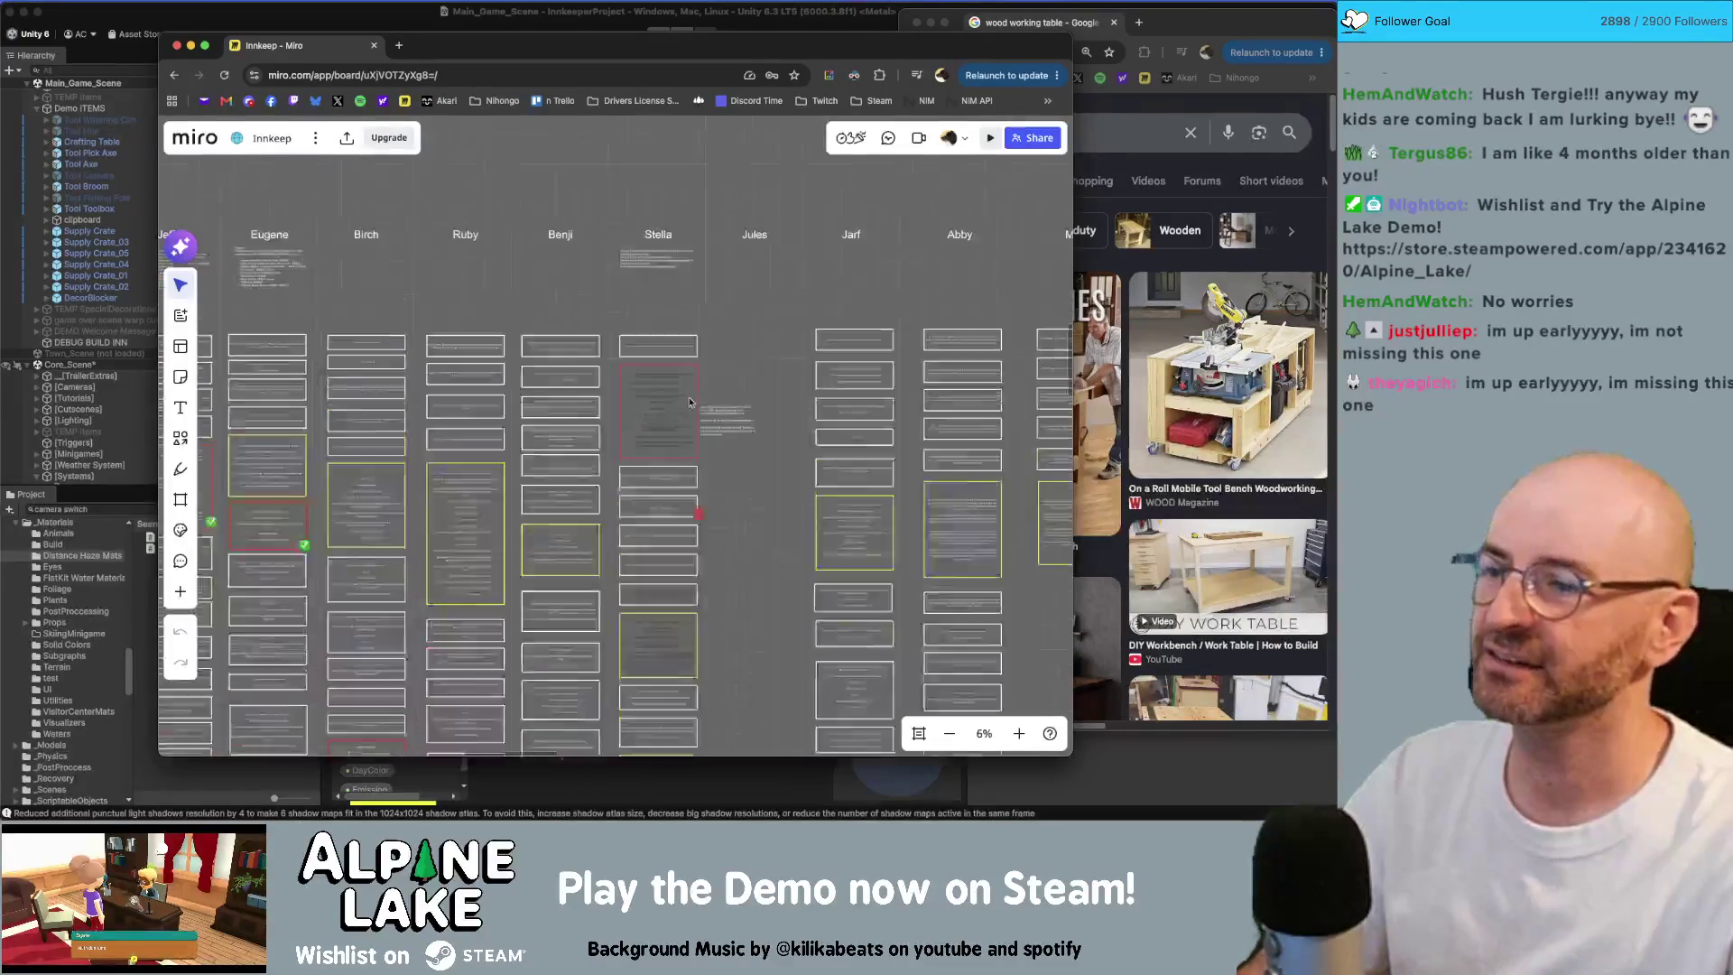
{"action": "scroll", "coordinate": [812, 382], "scroll_direction": "down", "scroll_amount": 5}
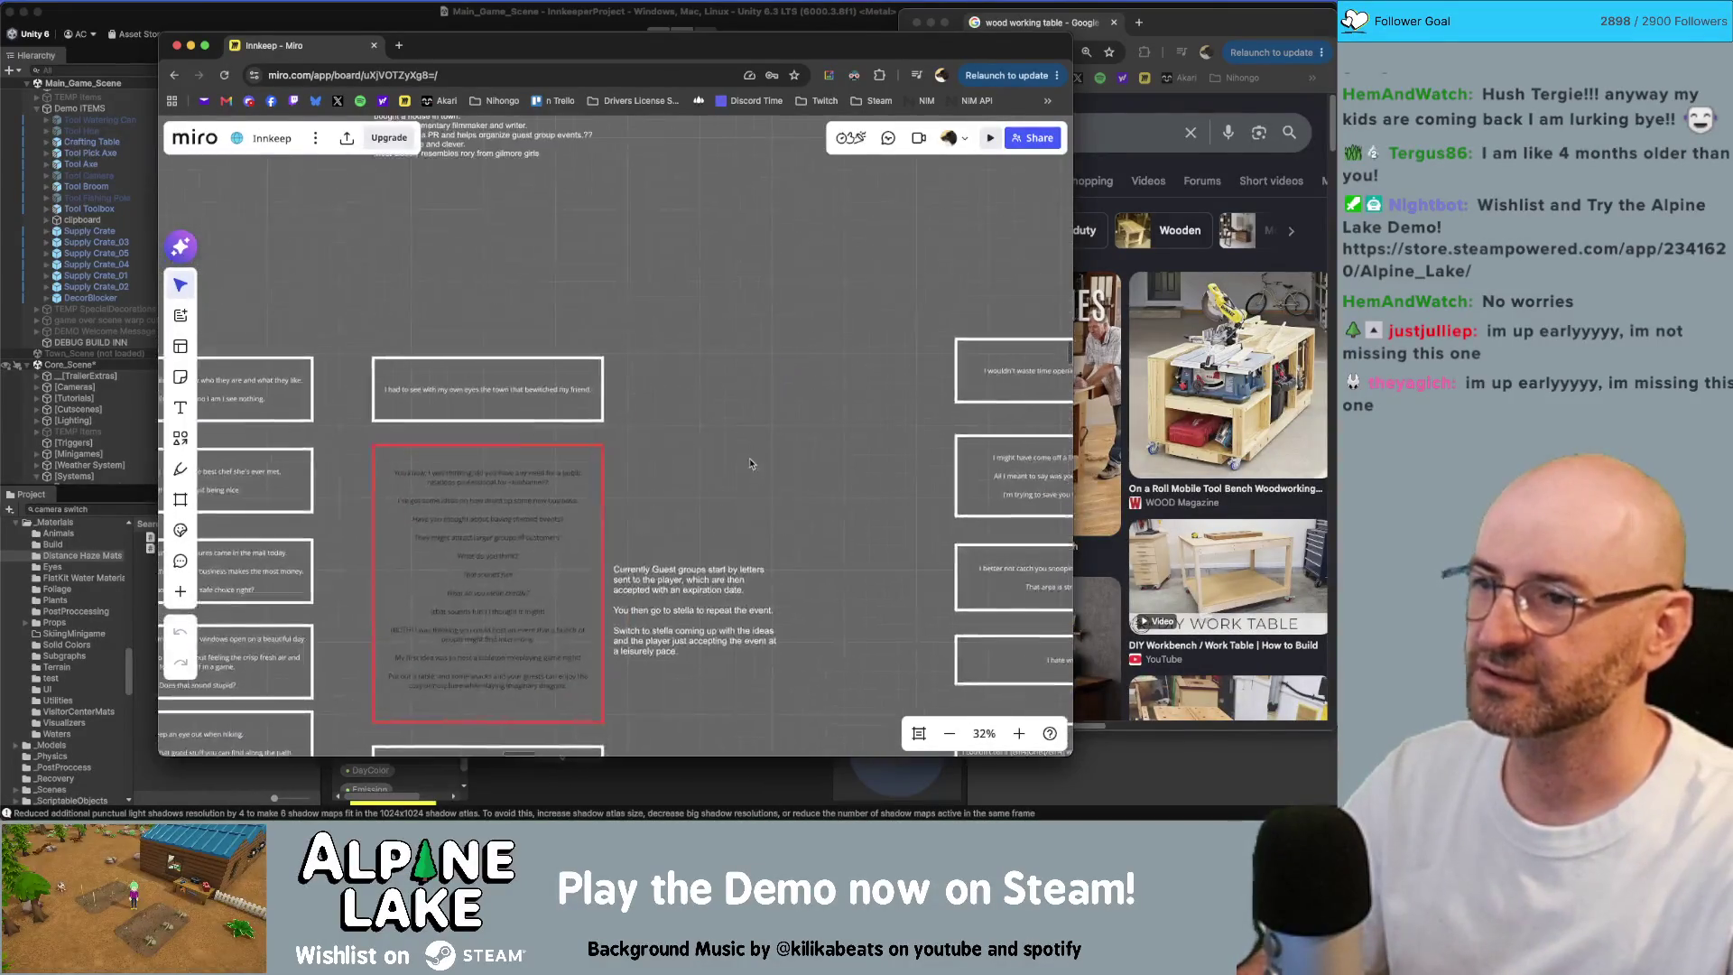
{"action": "scroll", "coordinate": [718, 398], "scroll_direction": "up", "scroll_amount": 2}
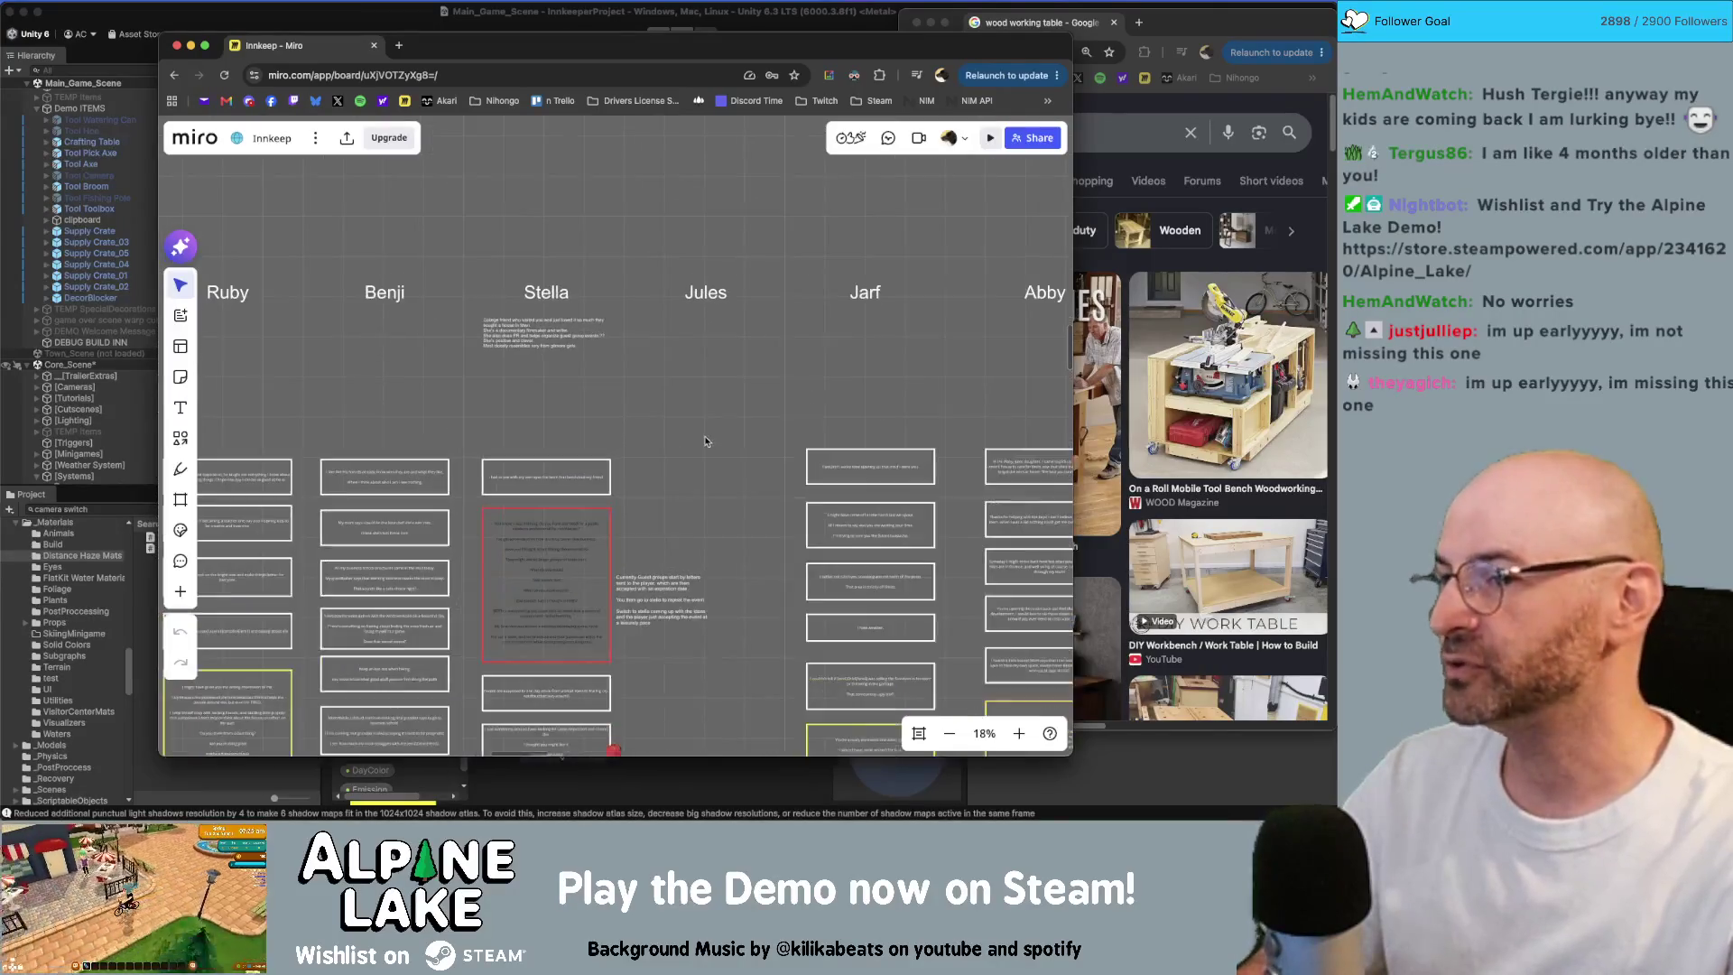
{"action": "scroll", "coordinate": [684, 267], "scroll_direction": "down", "scroll_amount": 1}
{"action": "left_click", "coordinate": [693, 271]}
{"action": "left_click", "coordinate": [713, 388]}
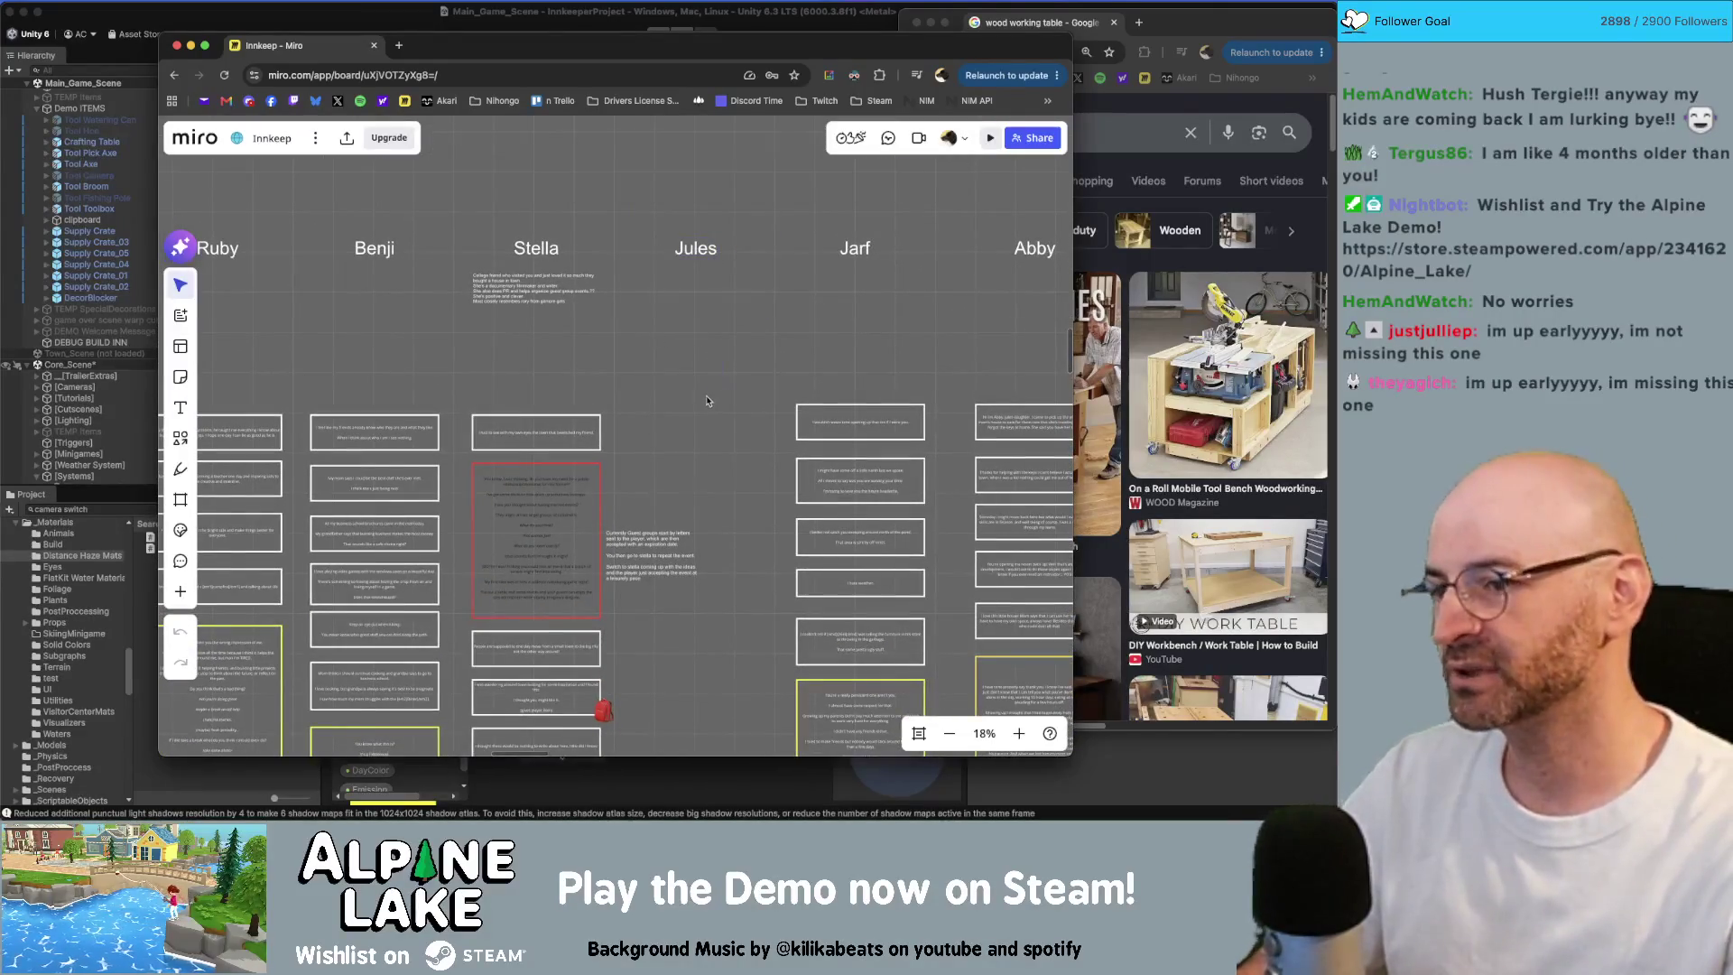
{"action": "scroll", "coordinate": [683, 358], "scroll_direction": "down", "scroll_amount": 1}
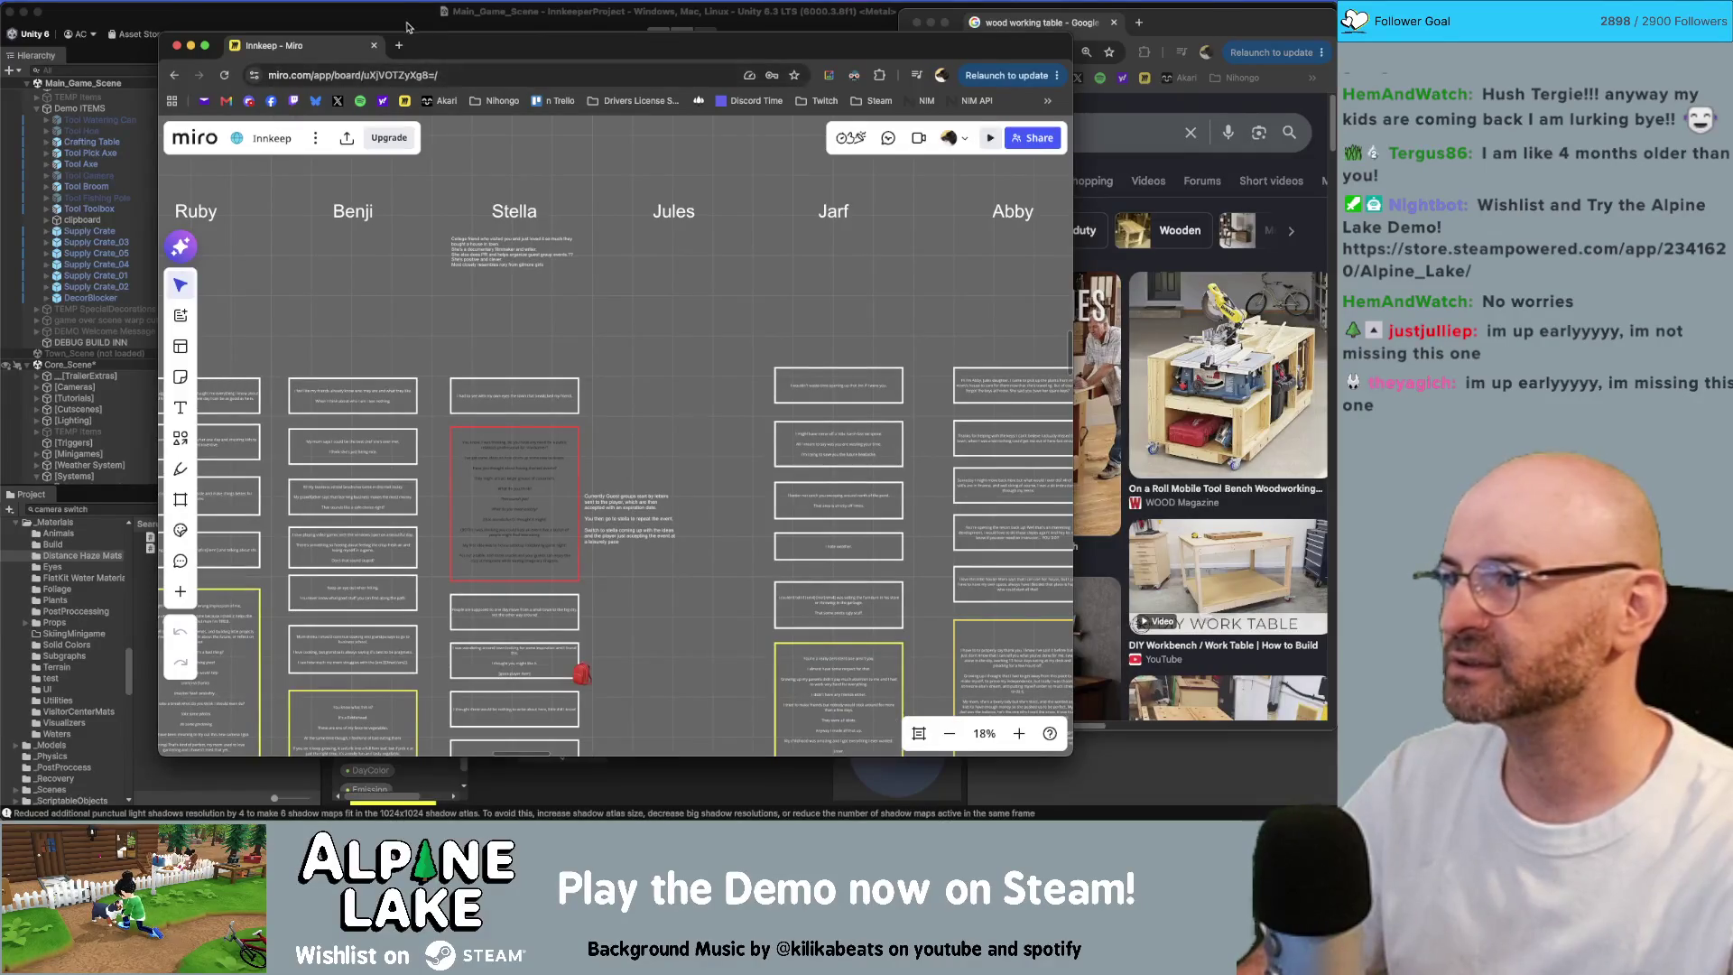
{"action": "key", "text": "super+Tab"}
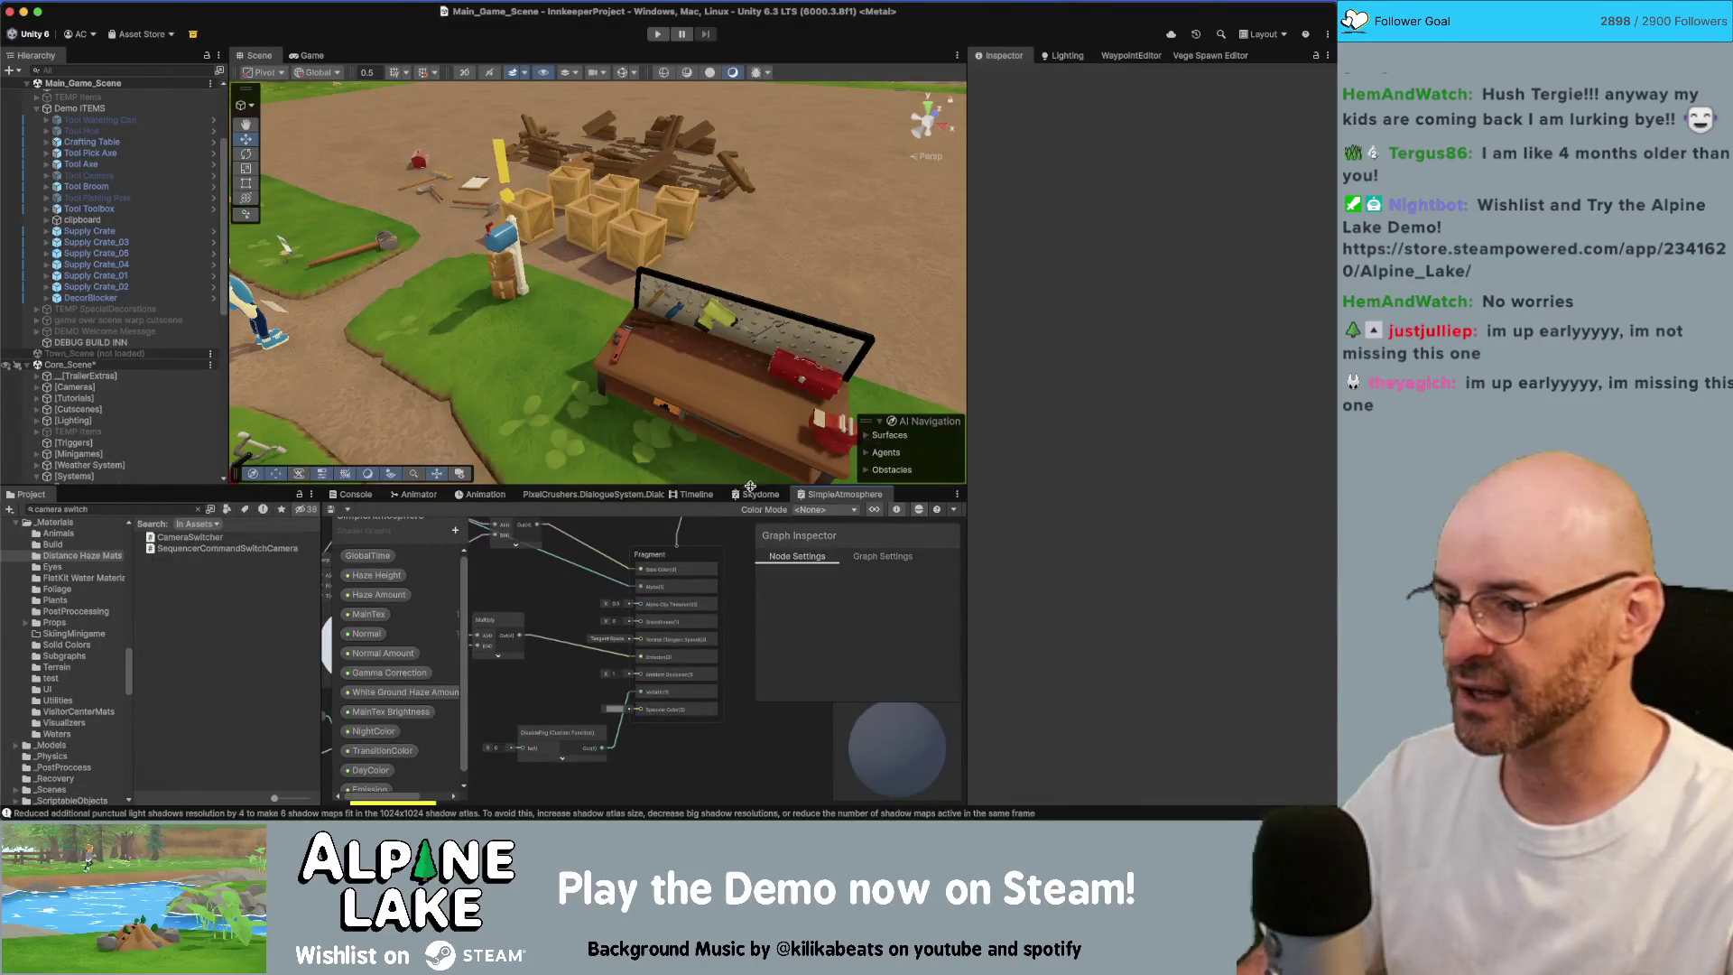
Step: Close the SimpleAtmosphere and Skydome editor tabs and open the Basic/Jules/Chats conversation
{"action": "middle_click", "coordinate": [786, 500]}
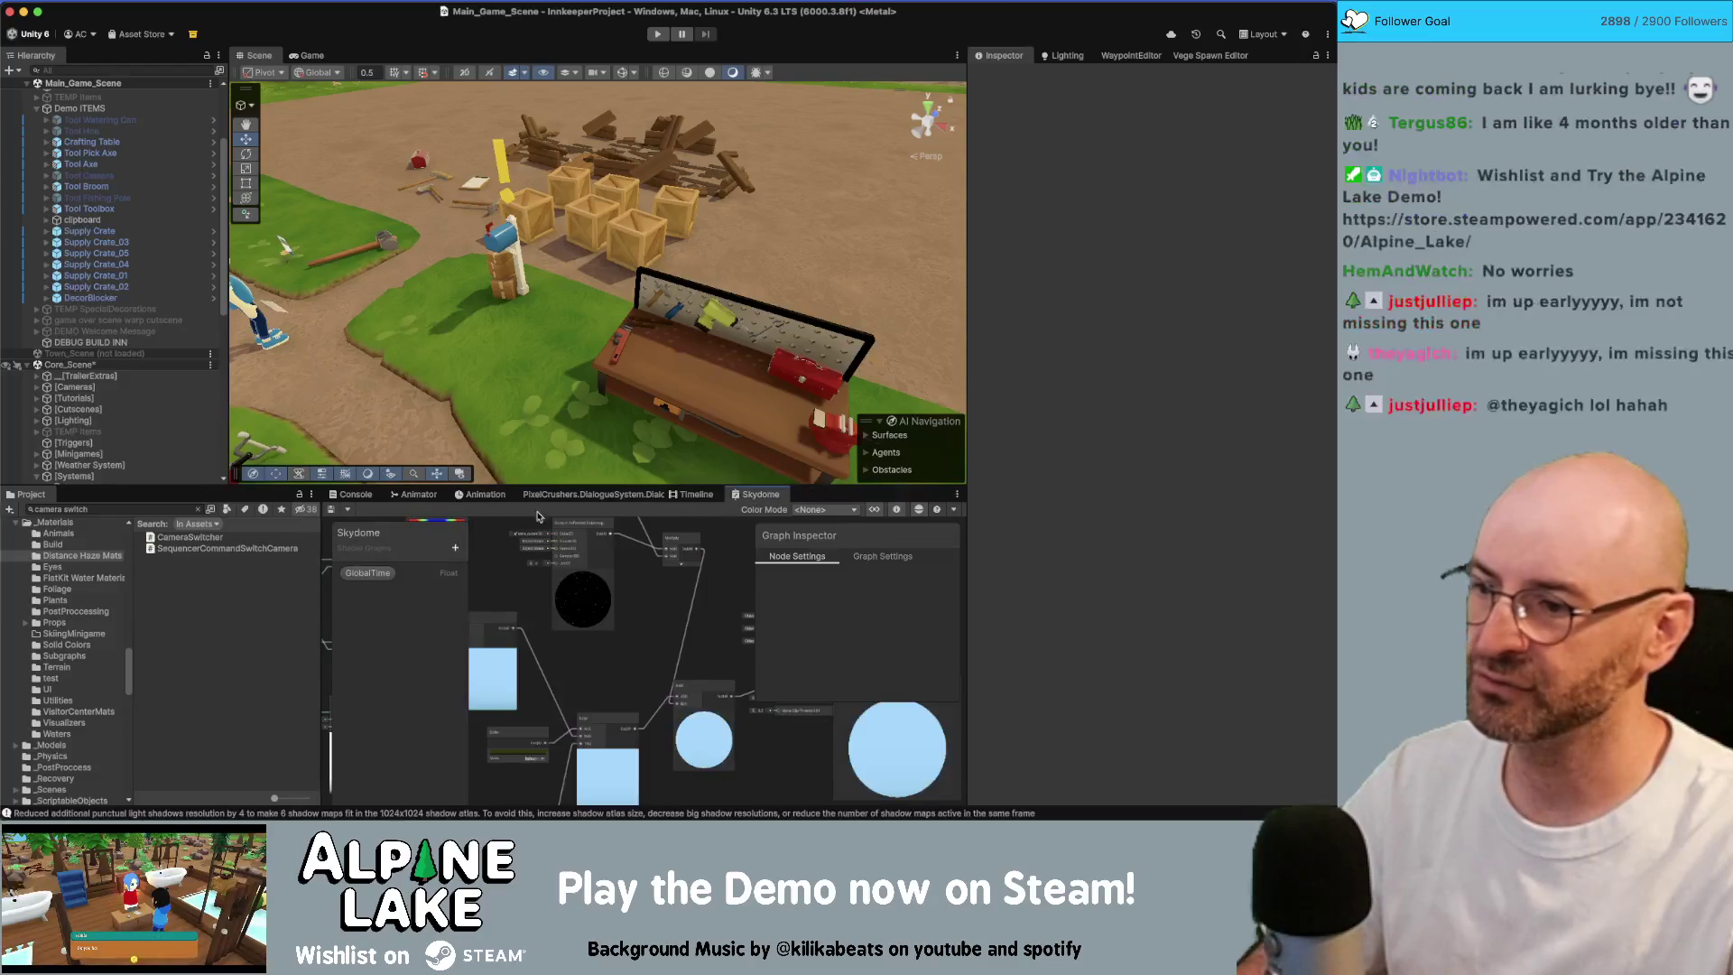
{"action": "middle_click", "coordinate": [763, 499]}
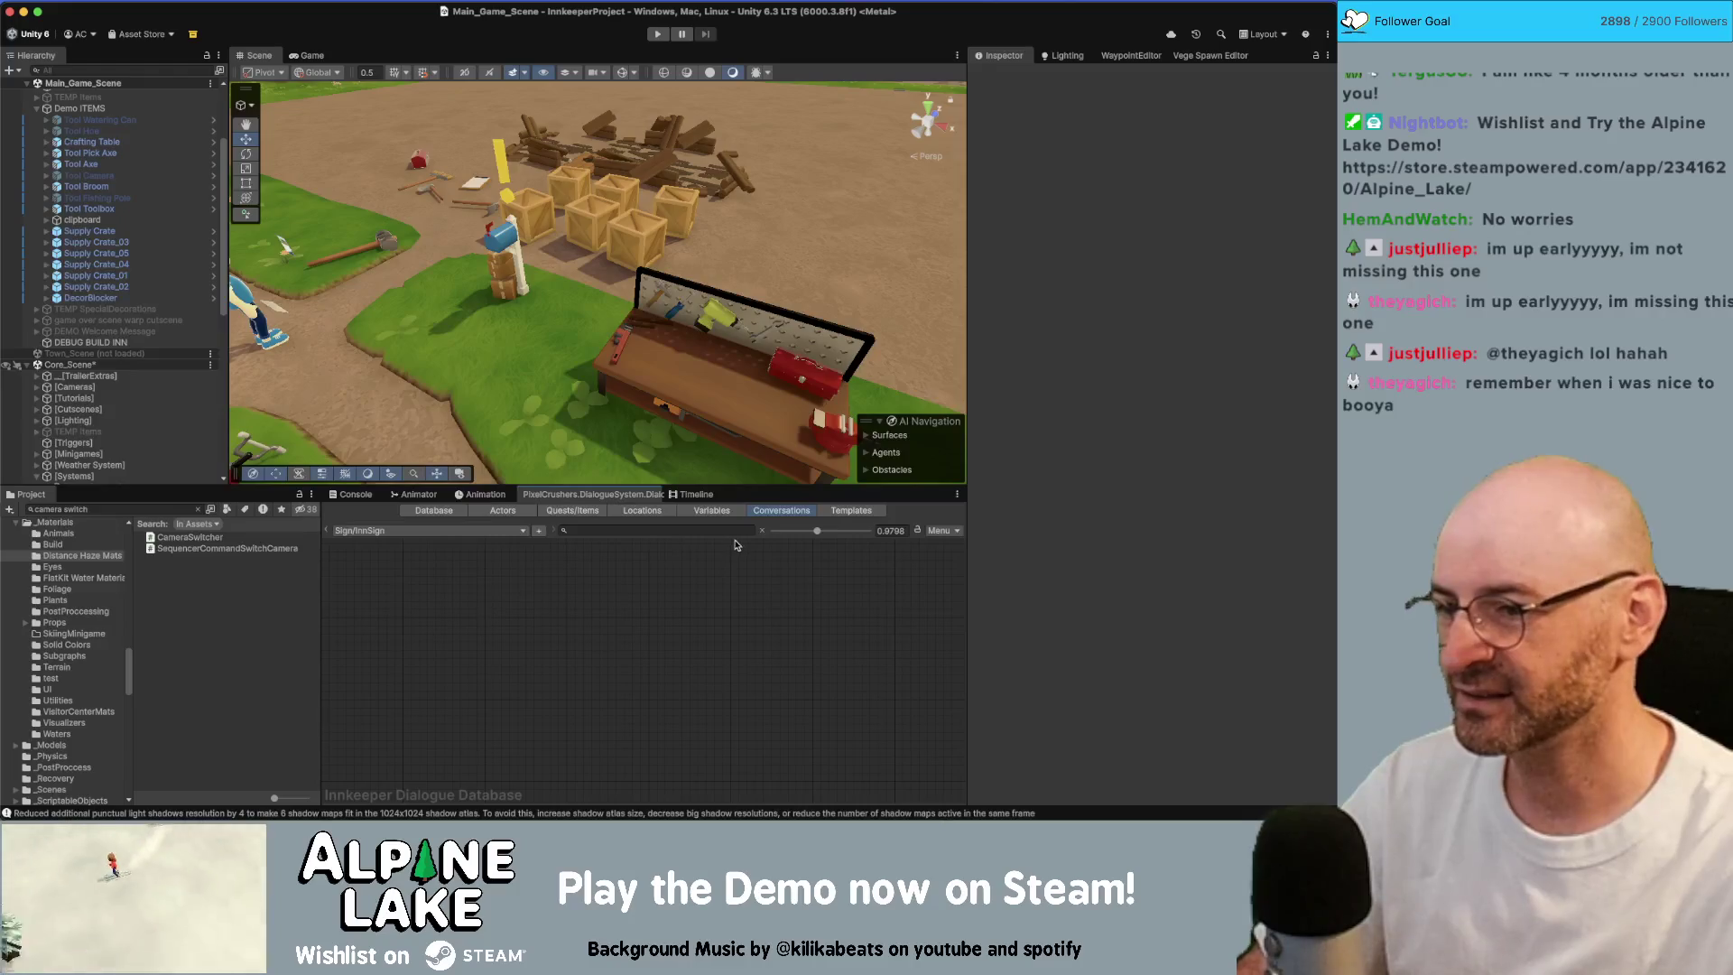
{"action": "left_click", "coordinate": [522, 530]}
{"action": "mouse_move", "coordinate": [470, 443]}
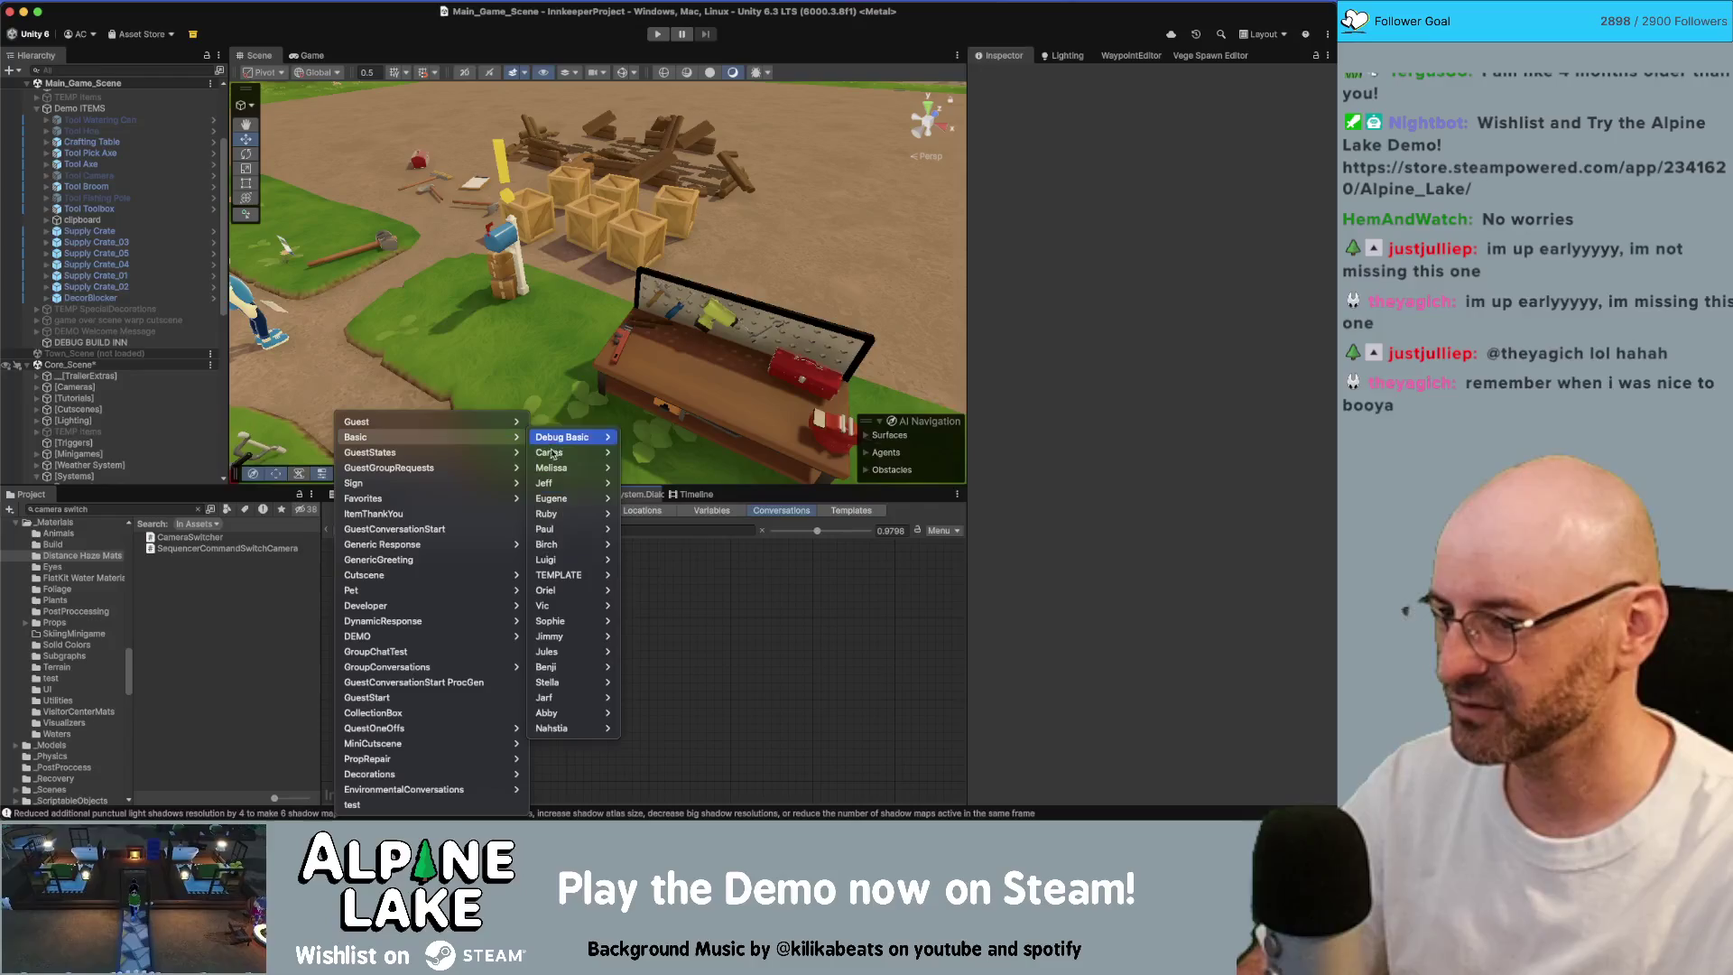
{"action": "mouse_move", "coordinate": [587, 651]}
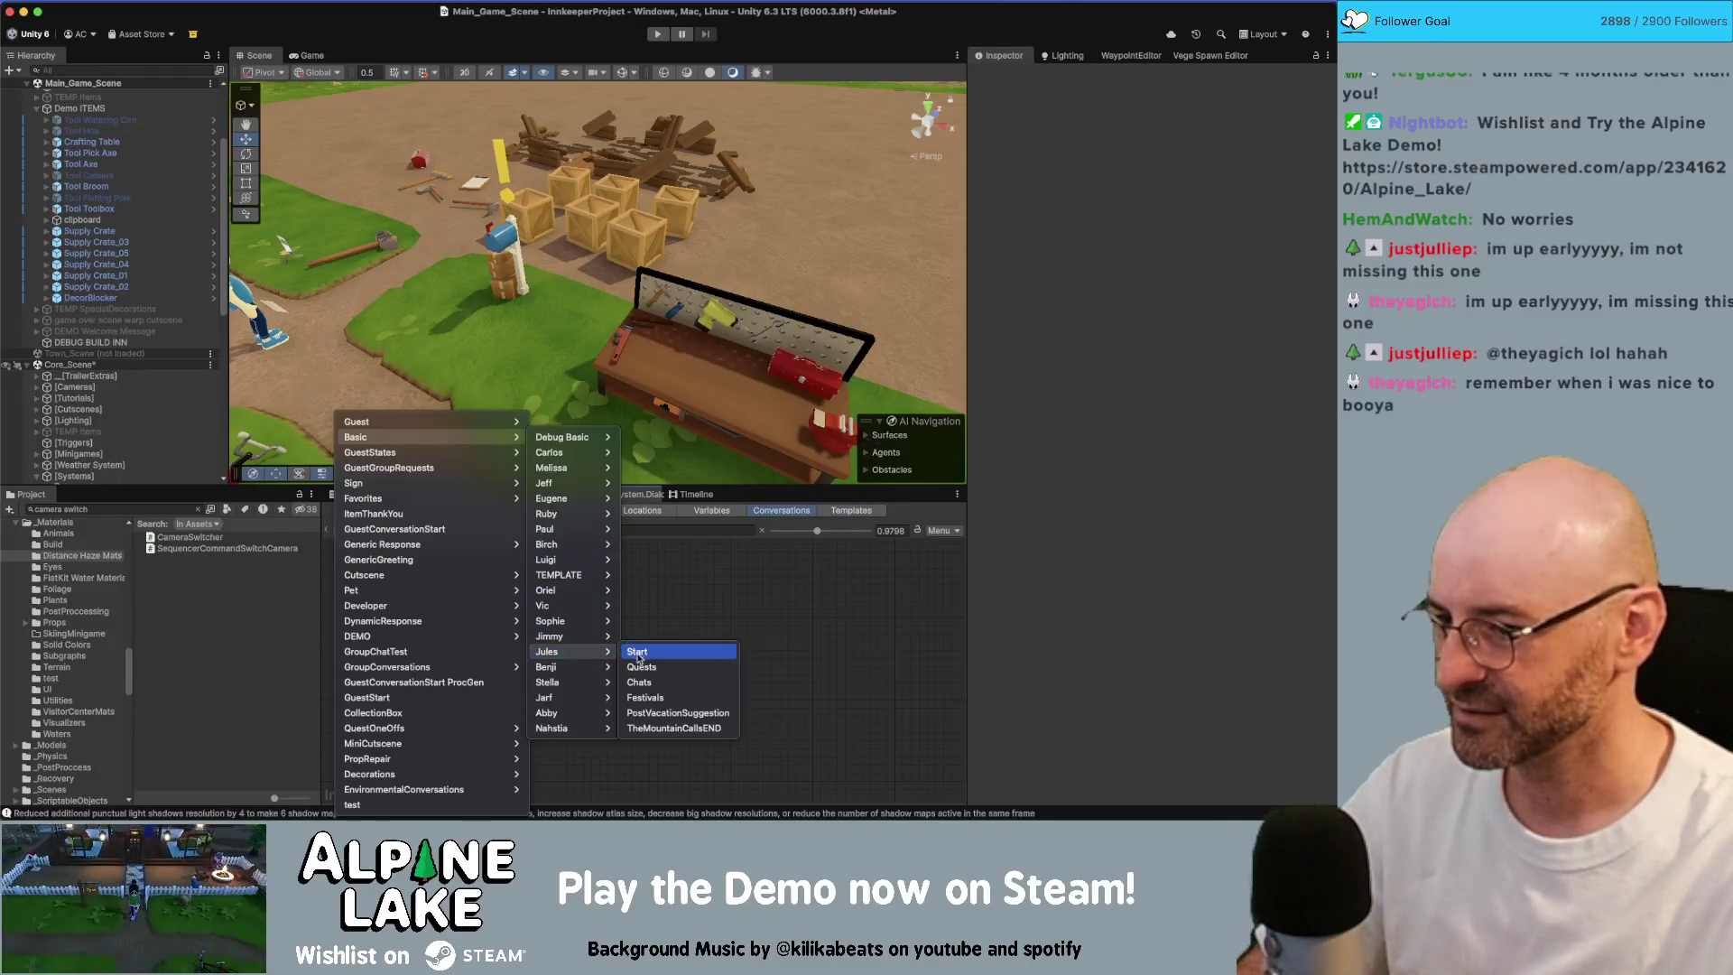
{"action": "left_click", "coordinate": [643, 682]}
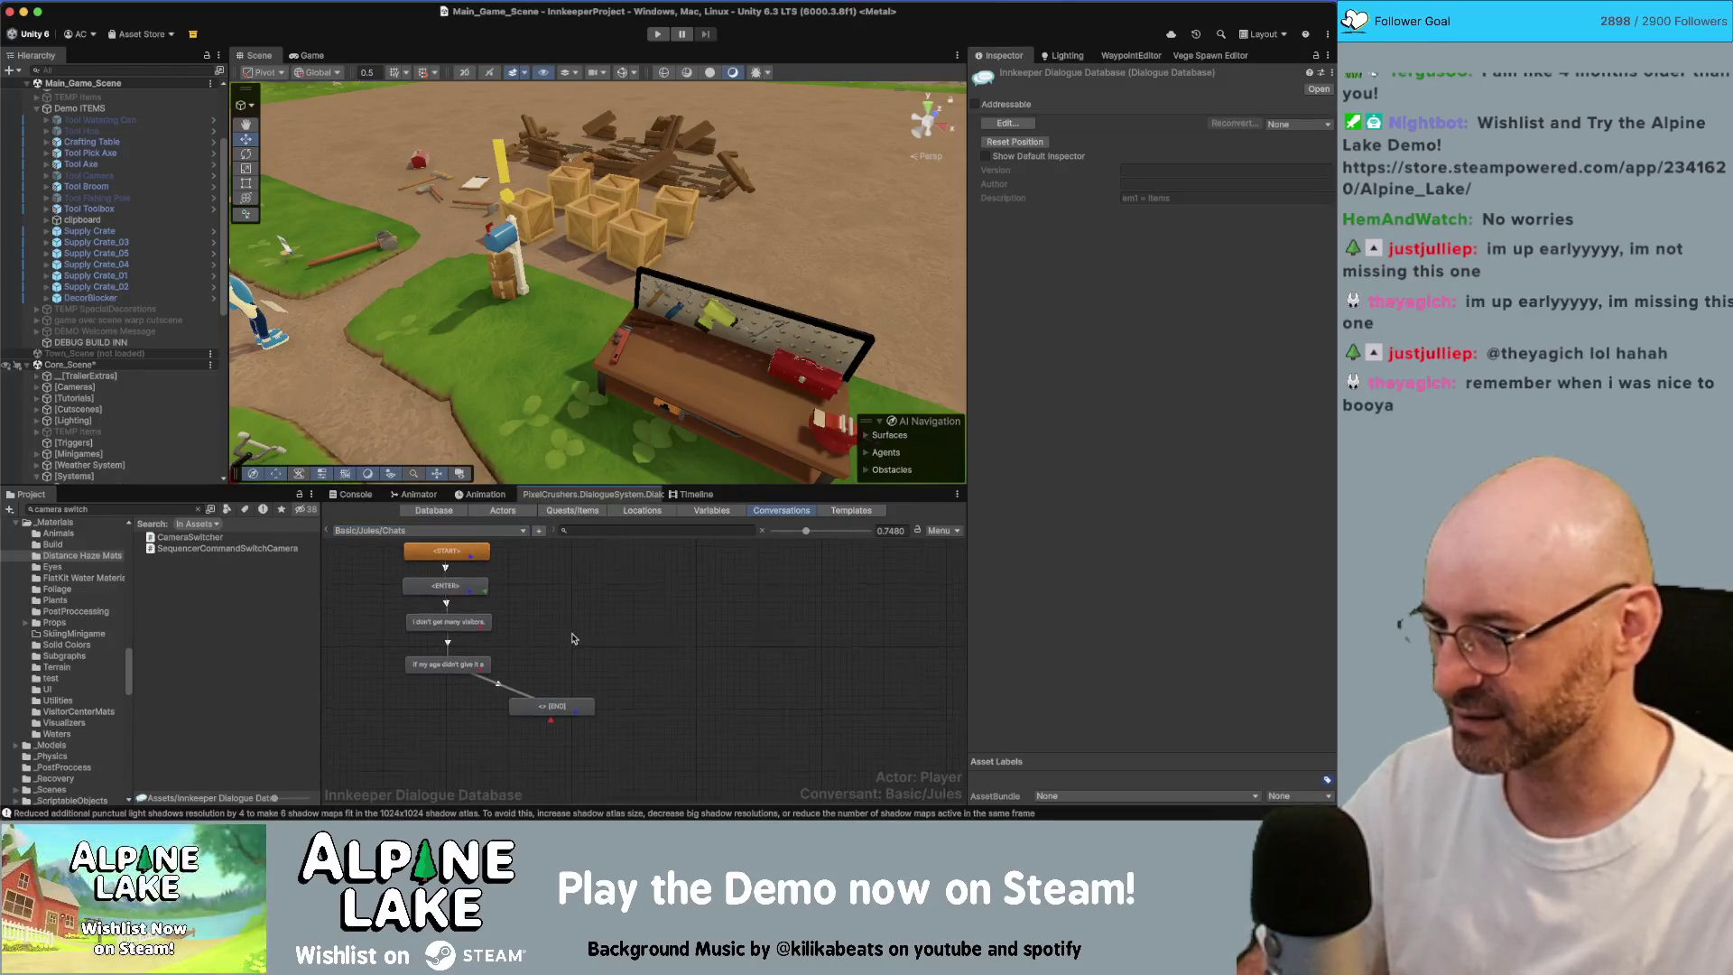
Step: Read Jules's two Chats lines and the ENTER node's ForceConversationForward script
{"action": "left_click", "coordinate": [468, 626]}
{"action": "scroll", "coordinate": [469, 629], "scroll_direction": "up", "scroll_amount": 1}
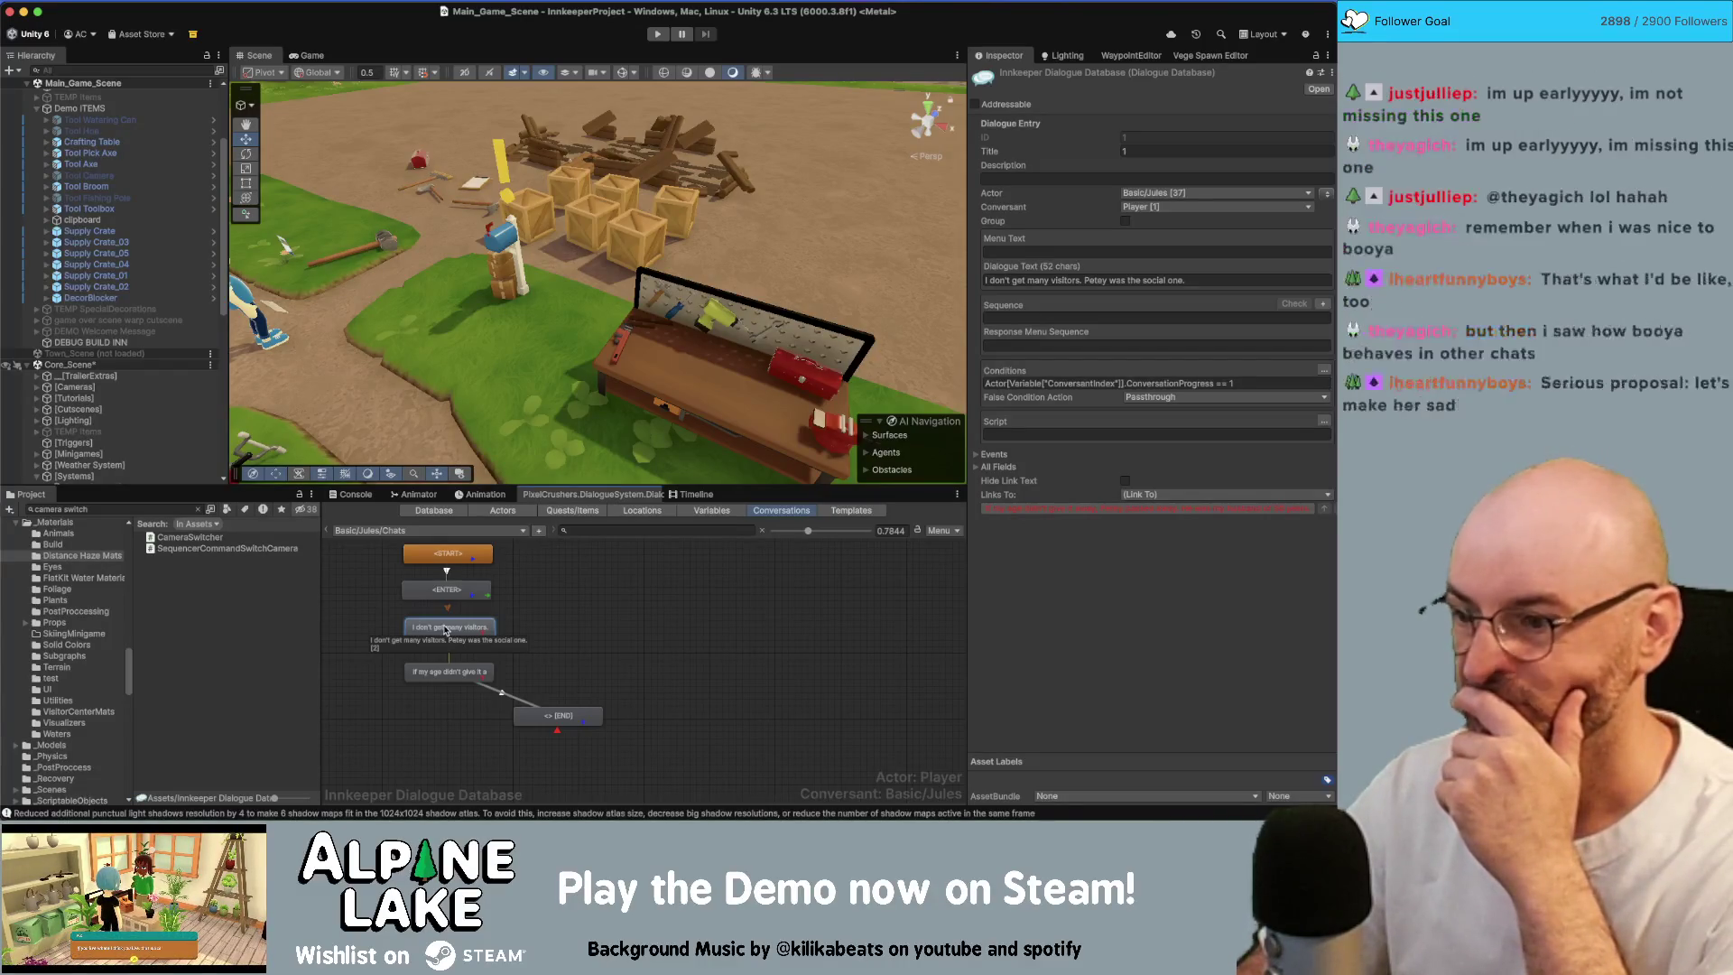
{"action": "left_click", "coordinate": [464, 673]}
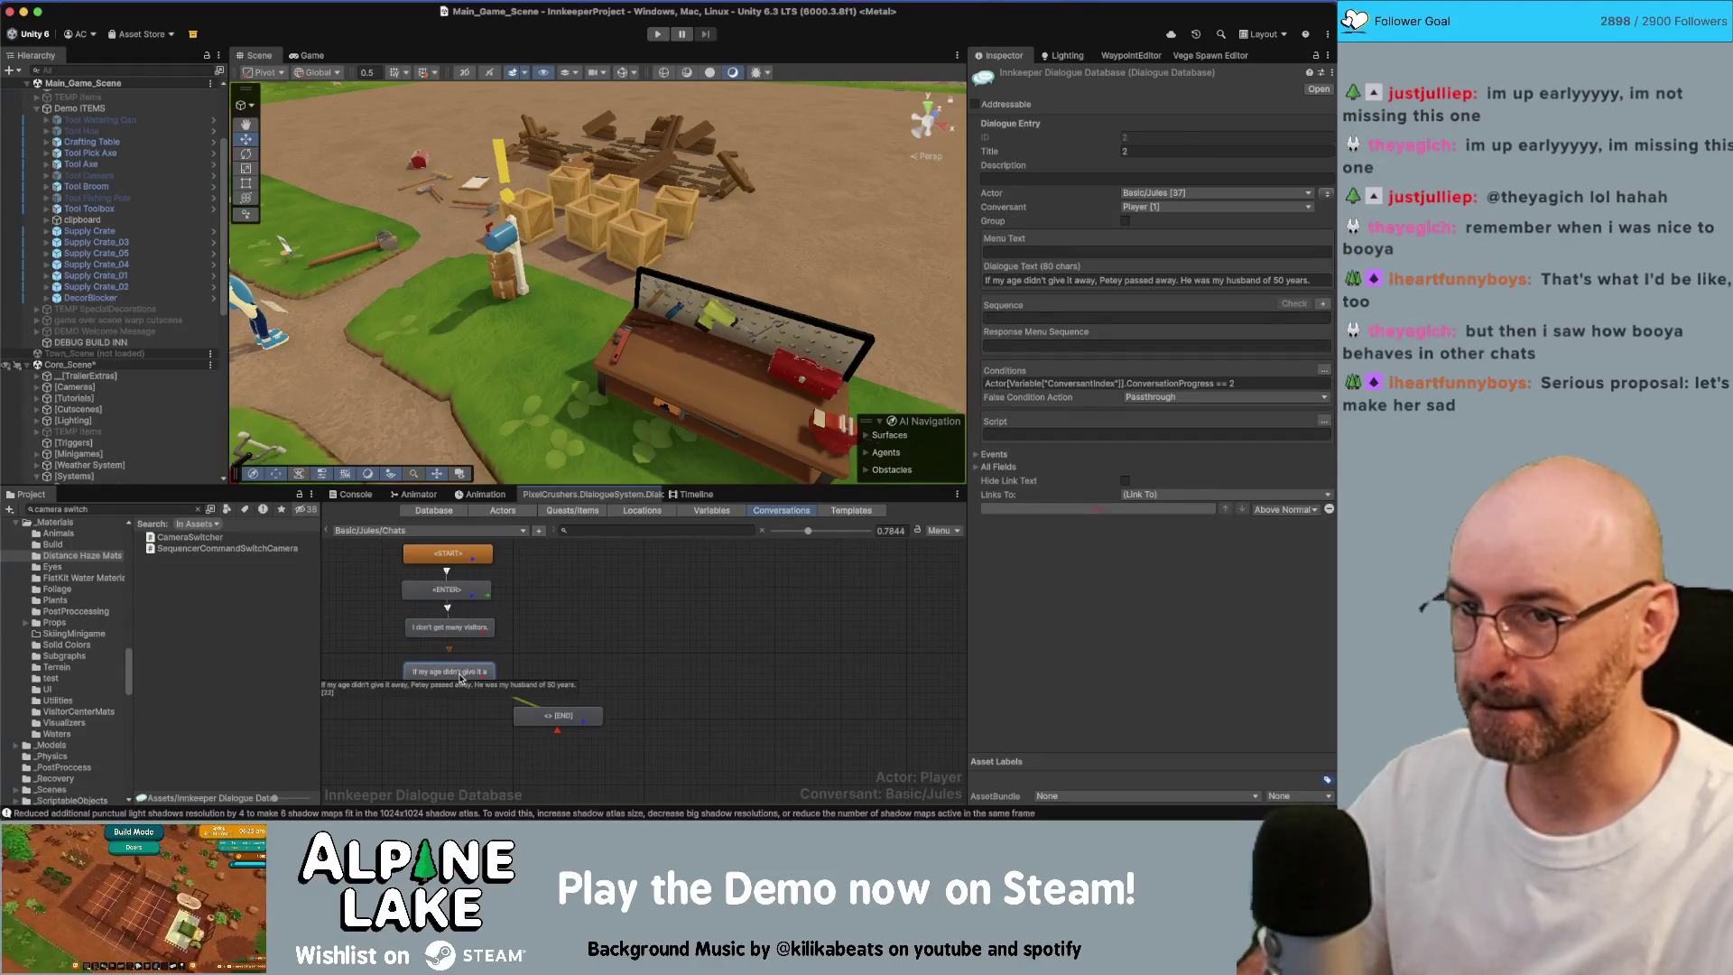
{"action": "left_click", "coordinate": [451, 632]}
{"action": "left_click", "coordinate": [456, 592]}
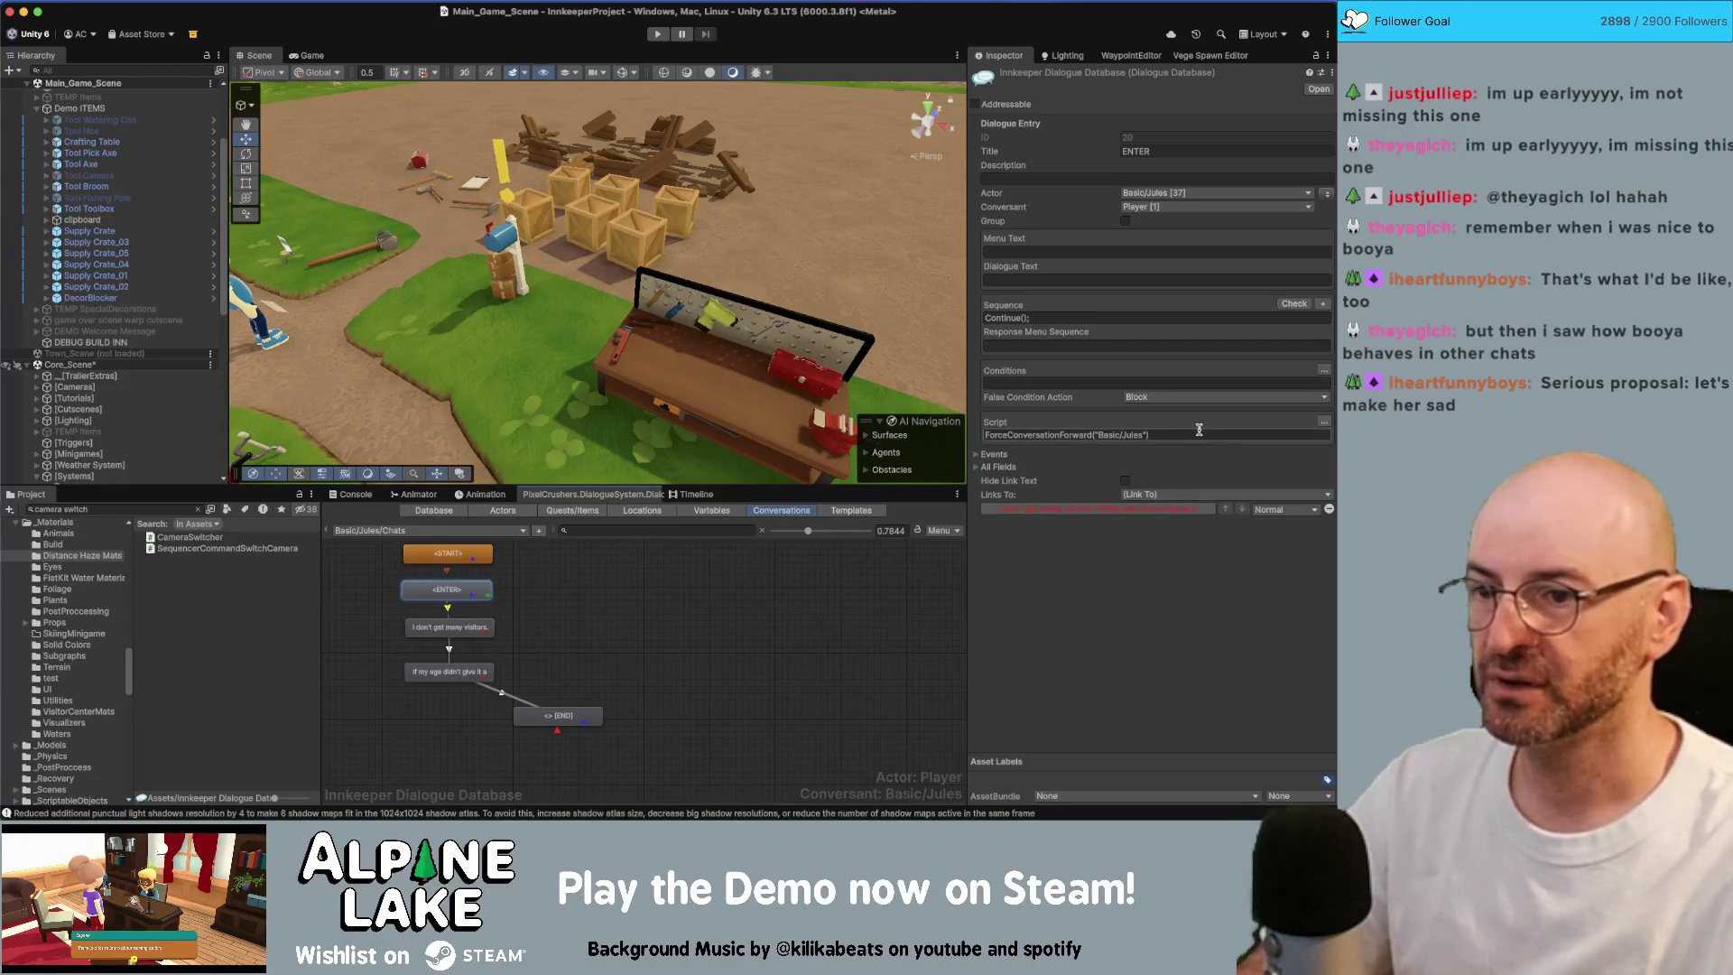
{"action": "left_click", "coordinate": [476, 617]}
{"action": "left_click", "coordinate": [465, 531]}
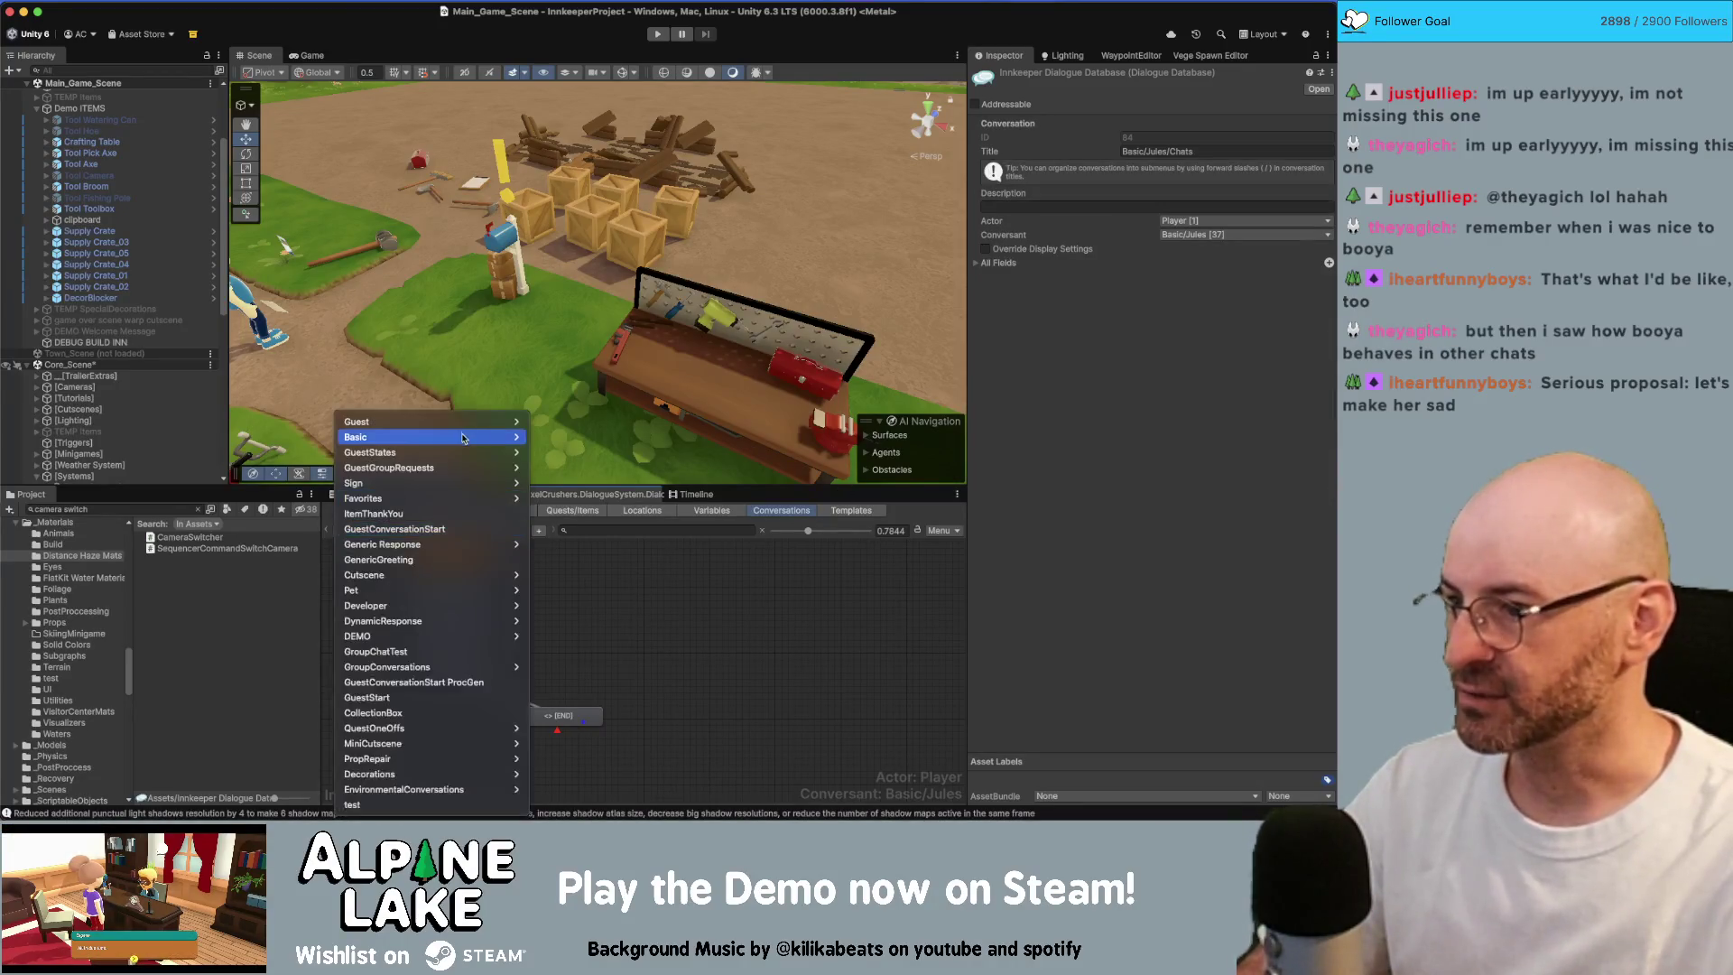
Step: Copy the ENTER node script from the Basic/Melissa/Chats conversation
{"action": "mouse_move", "coordinate": [466, 439]}
{"action": "mouse_move", "coordinate": [553, 466]}
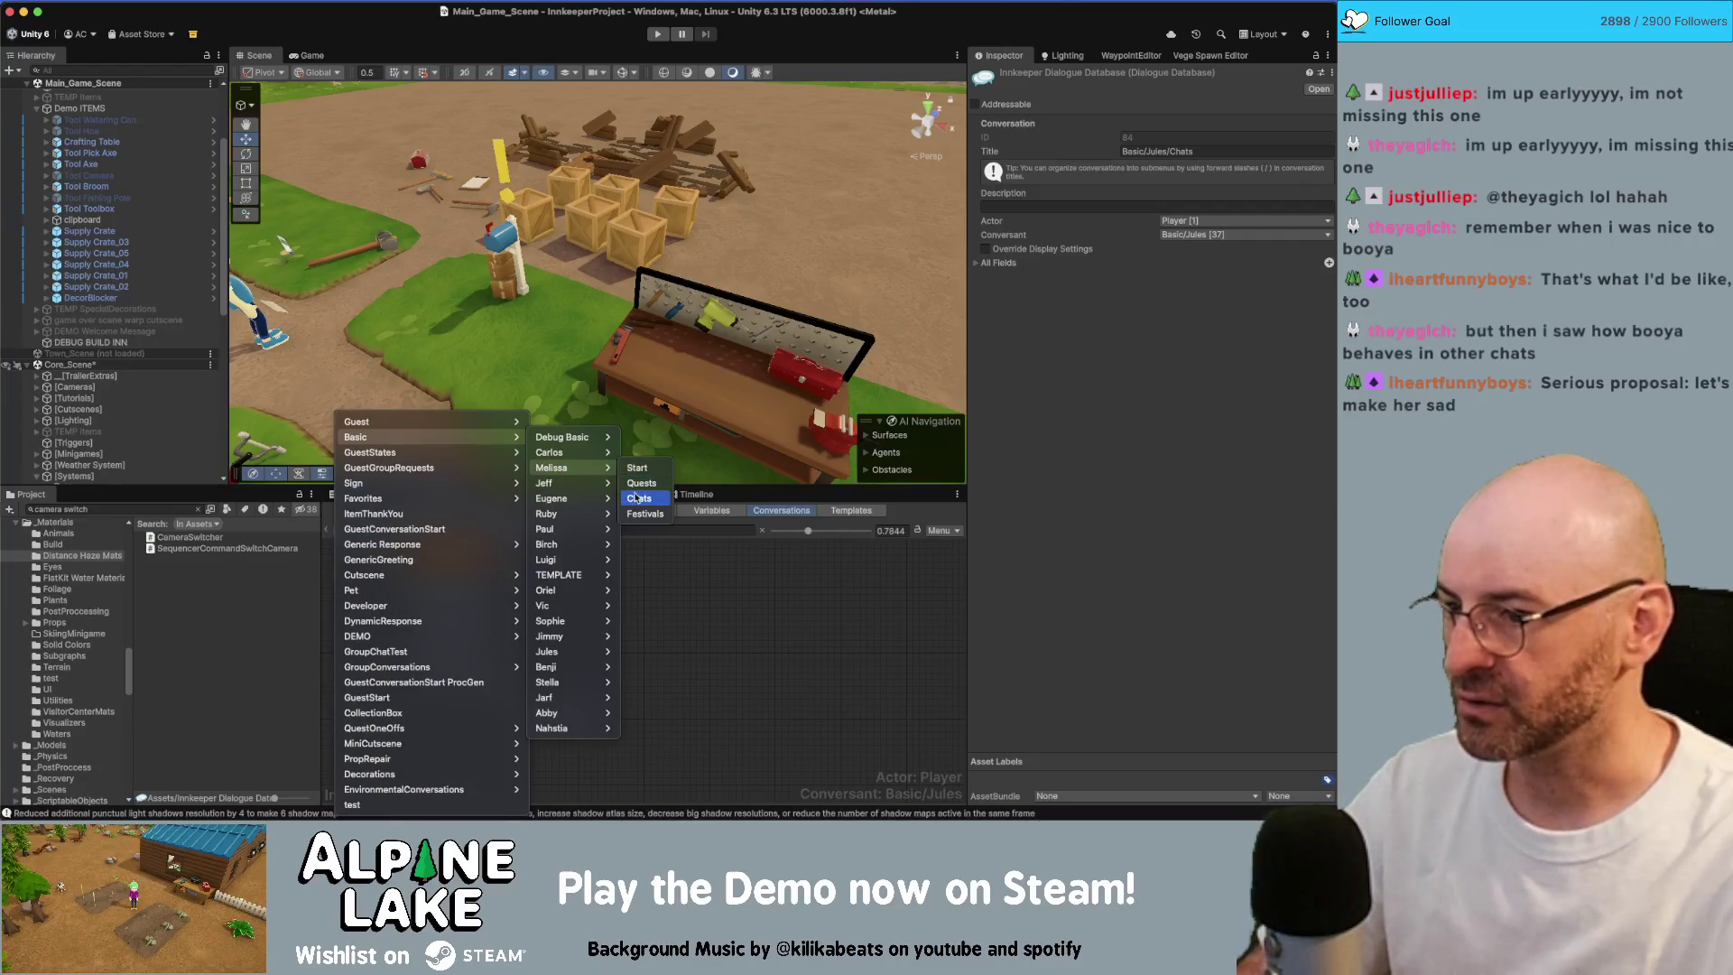
{"action": "left_click", "coordinate": [643, 499]}
{"action": "left_click", "coordinate": [559, 639]}
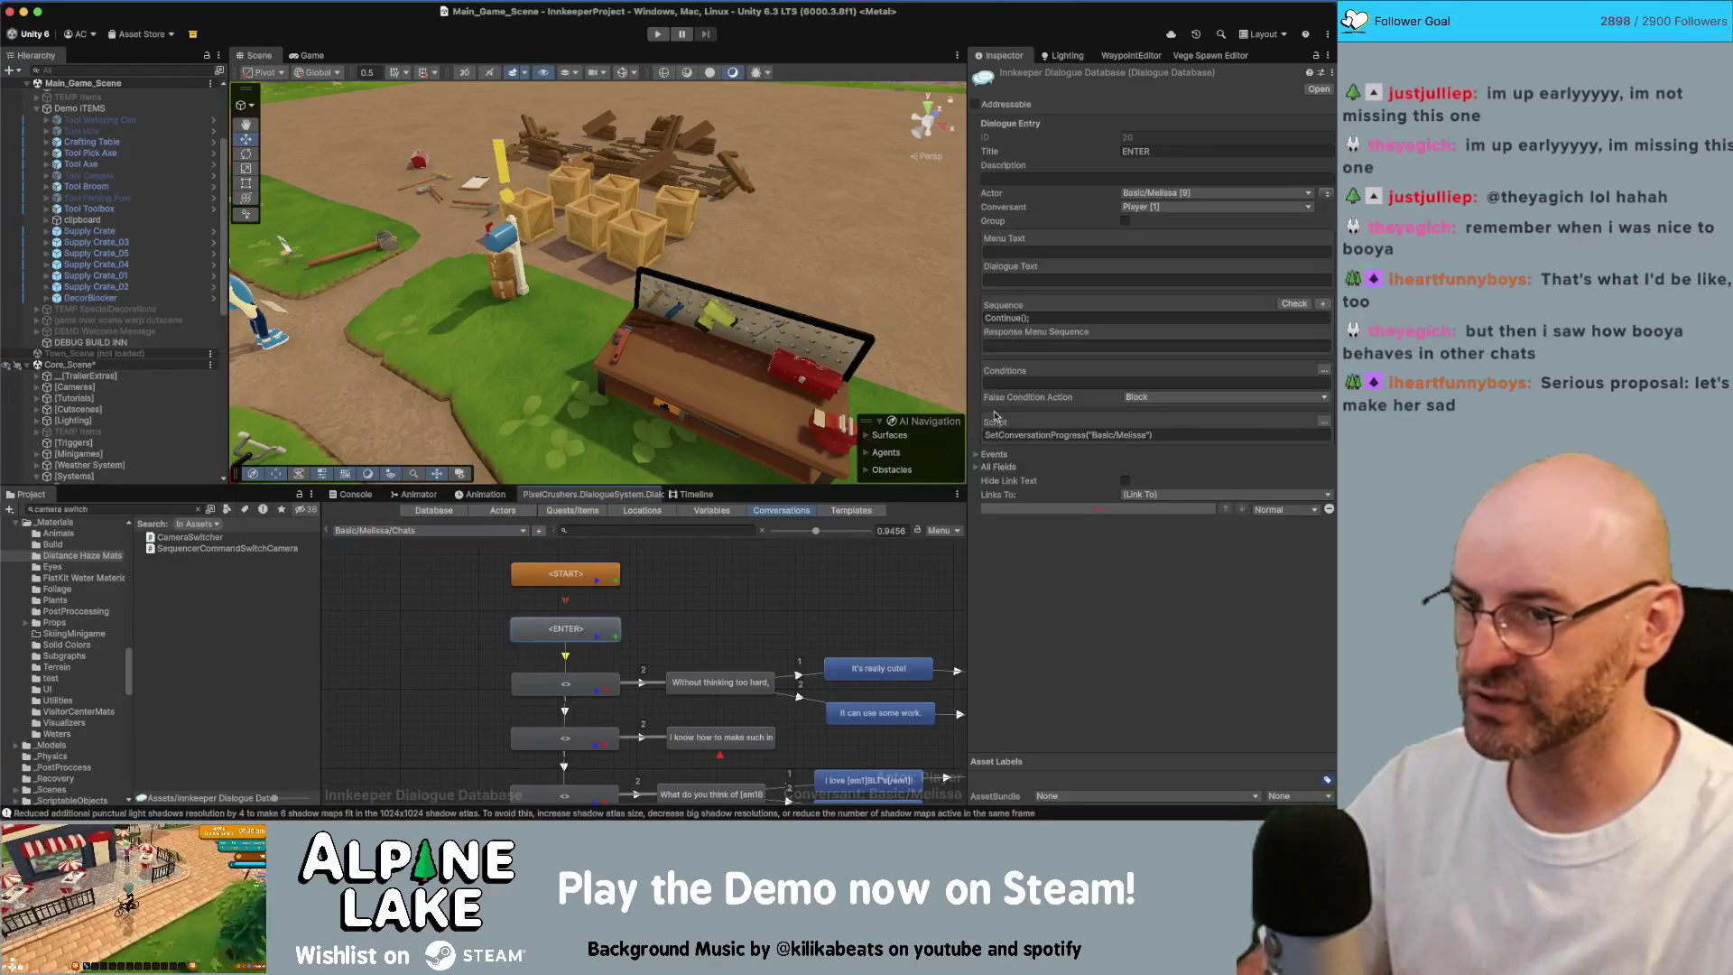
{"action": "left_click", "coordinate": [1084, 437]}
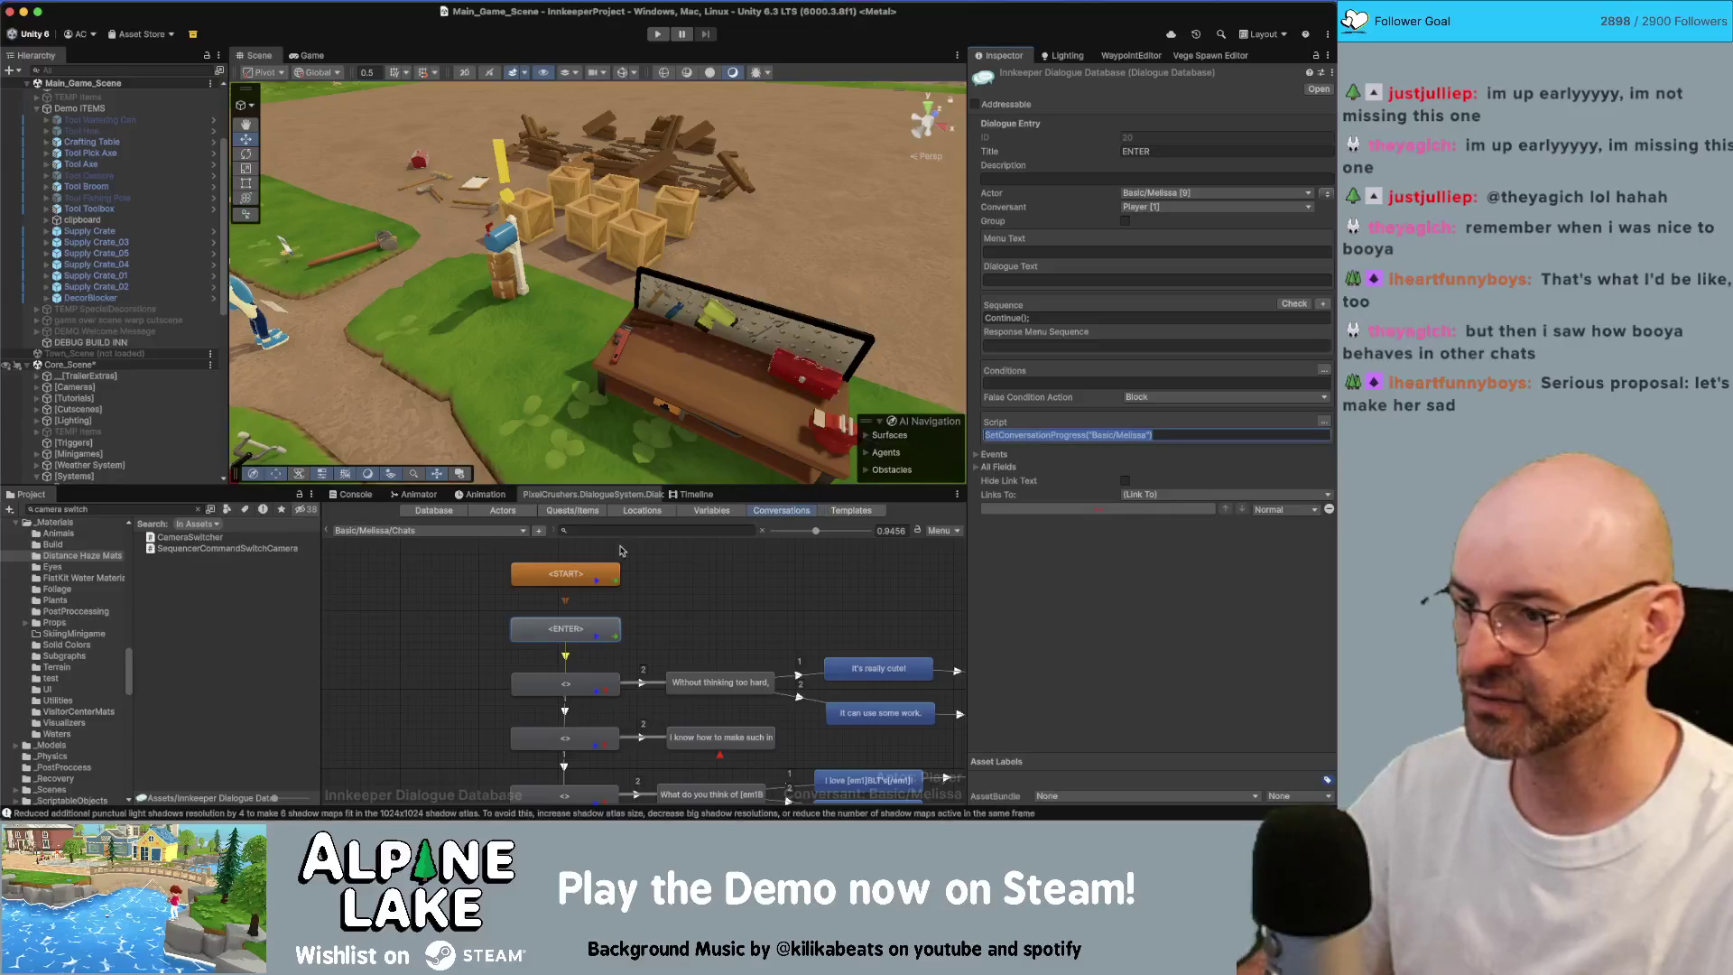
{"action": "left_click", "coordinate": [462, 556]}
Step: Paste it over Jules's Chats ENTER script, making it SetConversationProgress("Basic/Jules")
{"action": "left_click", "coordinate": [449, 533]}
{"action": "mouse_move", "coordinate": [492, 438]}
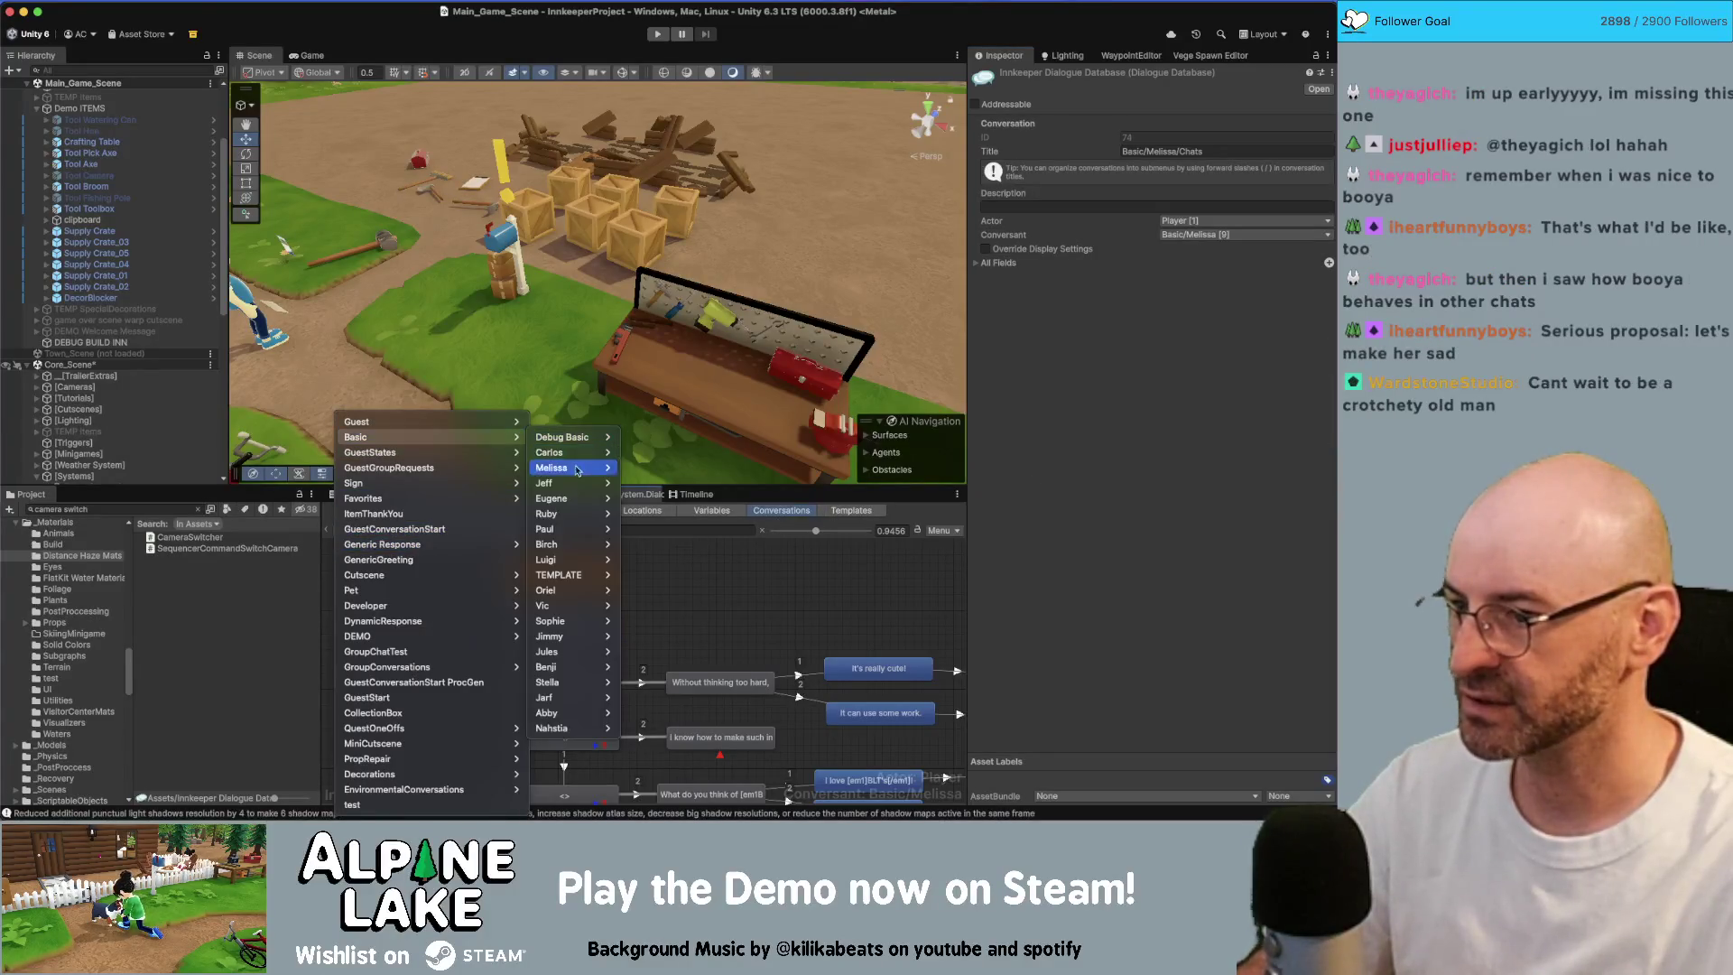
{"action": "mouse_move", "coordinate": [585, 652]}
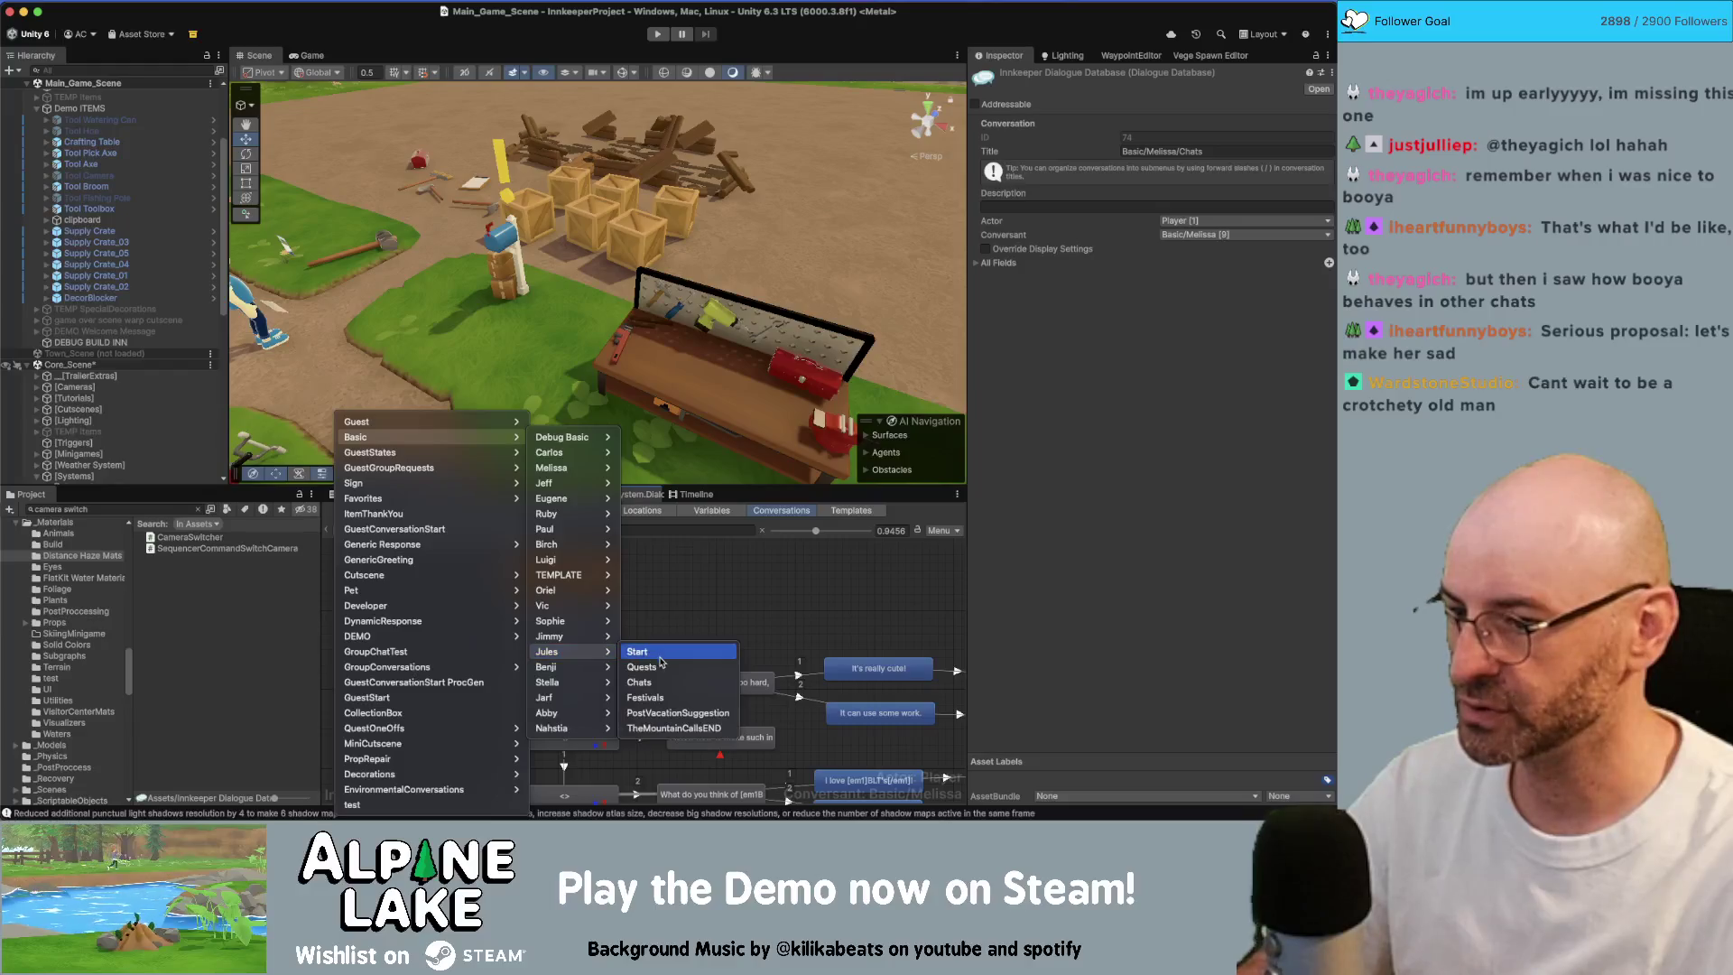
{"action": "left_click", "coordinate": [639, 682]}
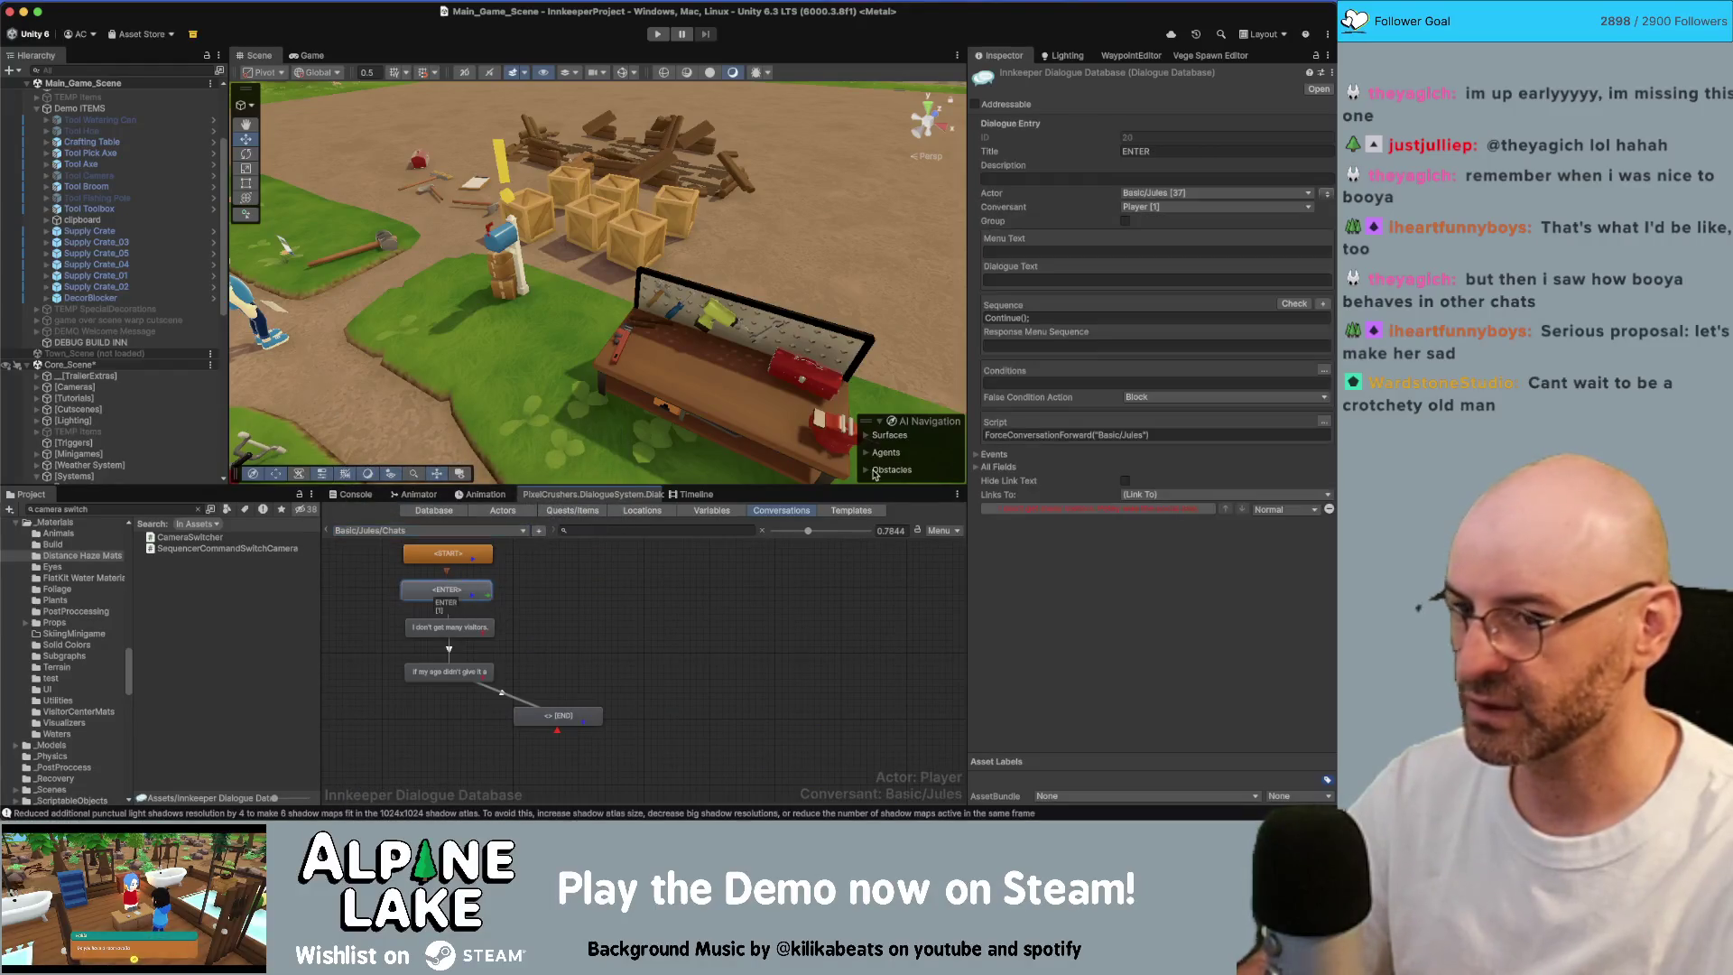
{"action": "left_click", "coordinate": [1066, 434]}
{"action": "key", "text": "ctrl+v"}
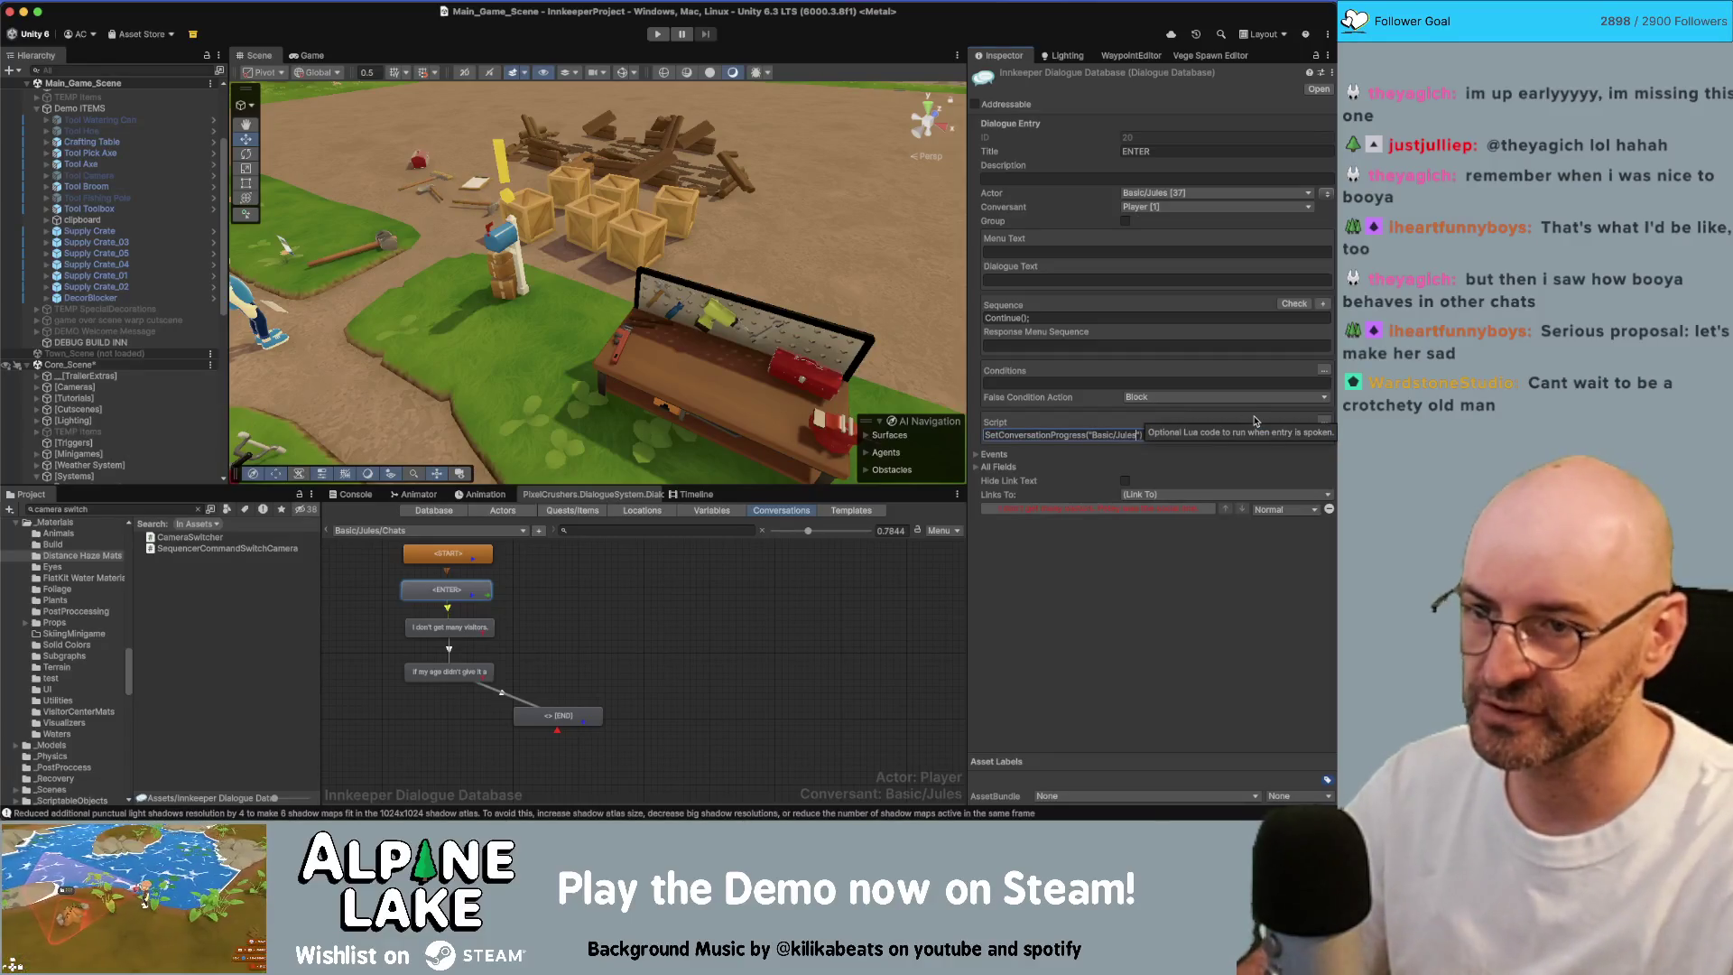
{"action": "type", "text": "es"}
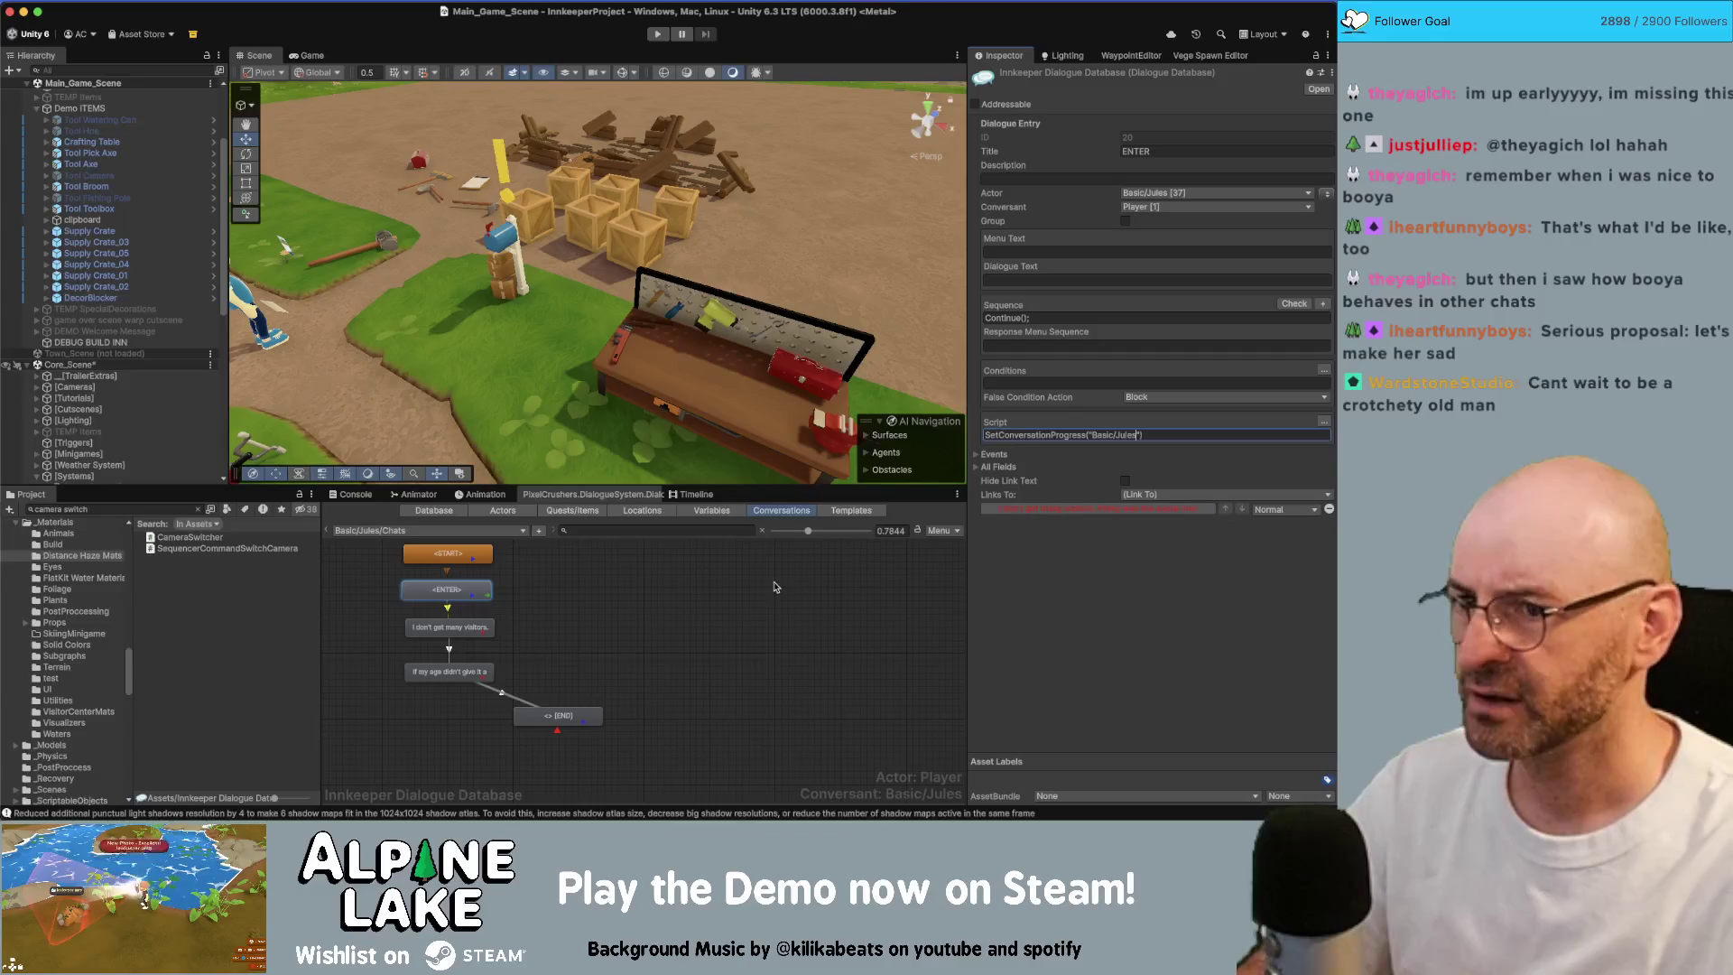
{"action": "left_click", "coordinate": [668, 601]}
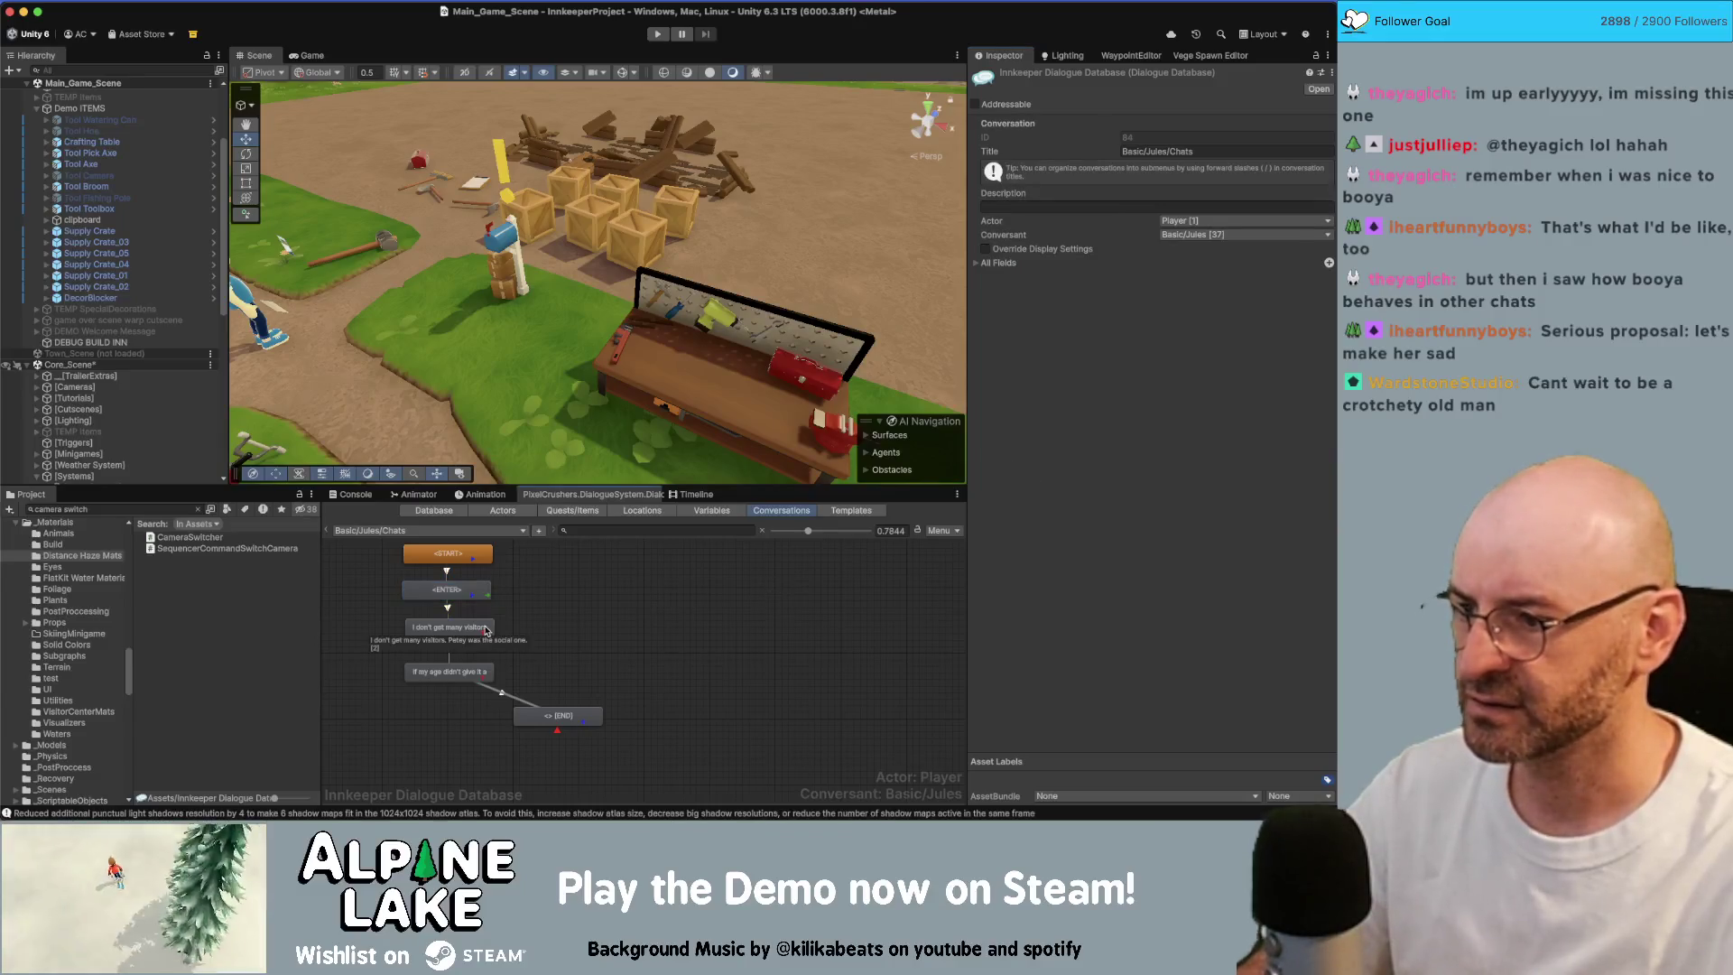
Step: Select and copy all the dialogue nodes in Melissa's Chats conversation
{"action": "left_click", "coordinate": [384, 535]}
{"action": "mouse_move", "coordinate": [424, 437]}
{"action": "mouse_move", "coordinate": [552, 454]}
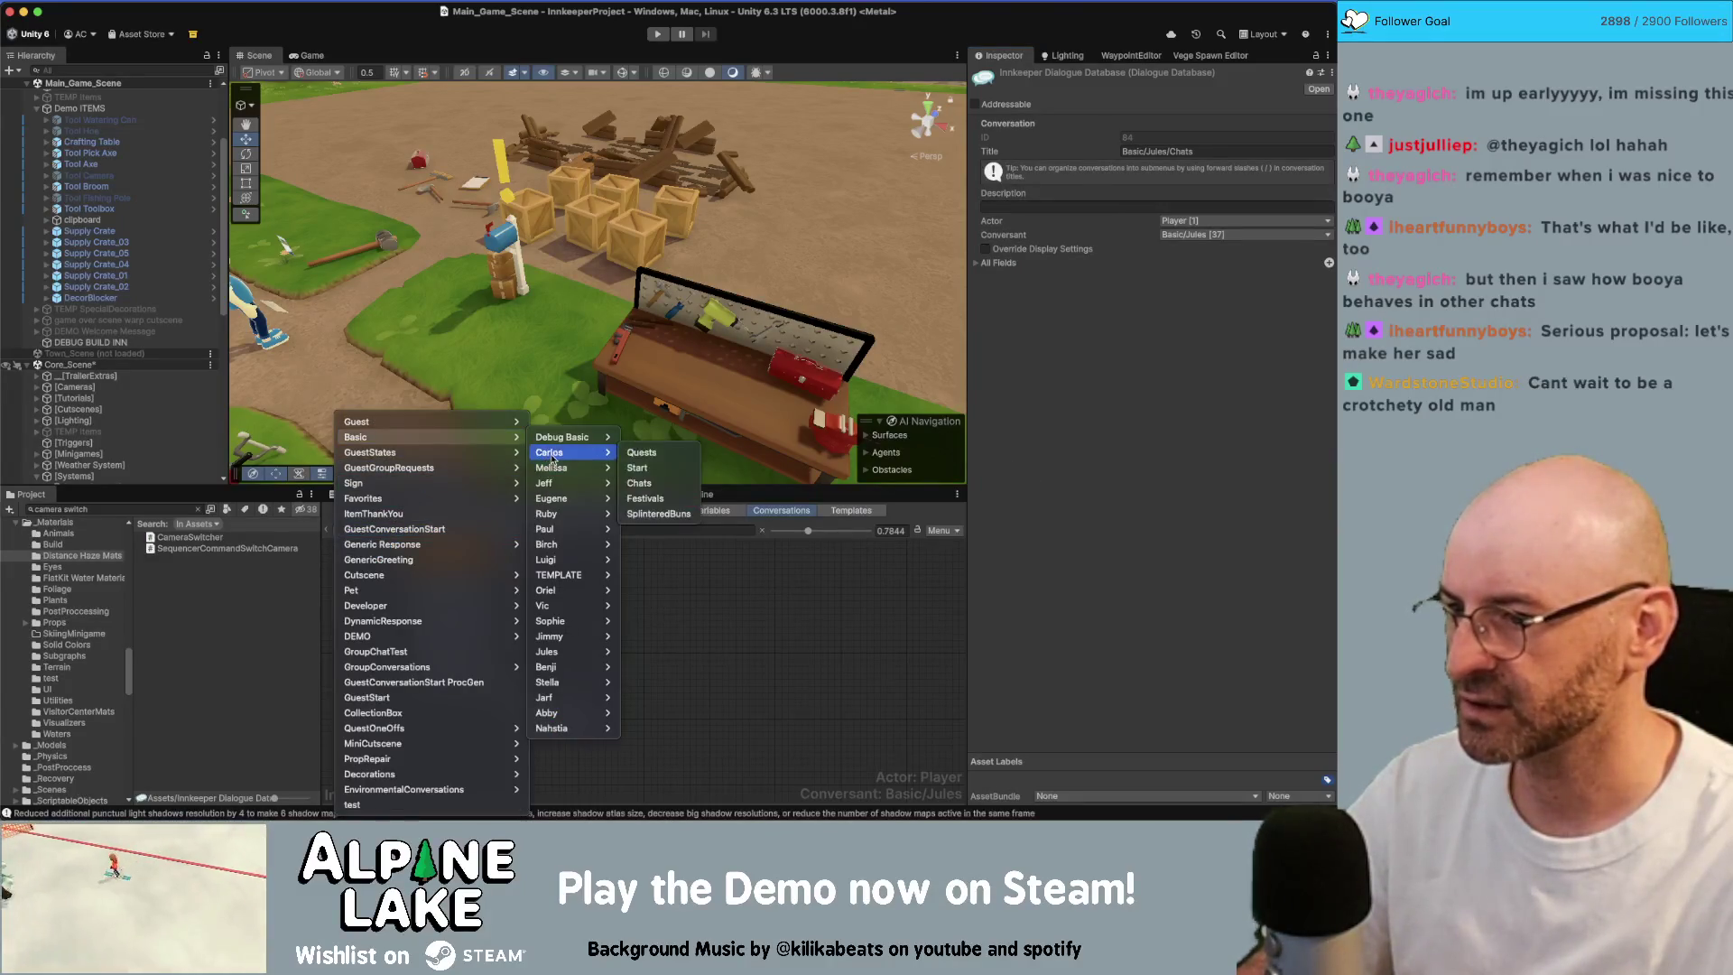
{"action": "left_click", "coordinate": [639, 500]}
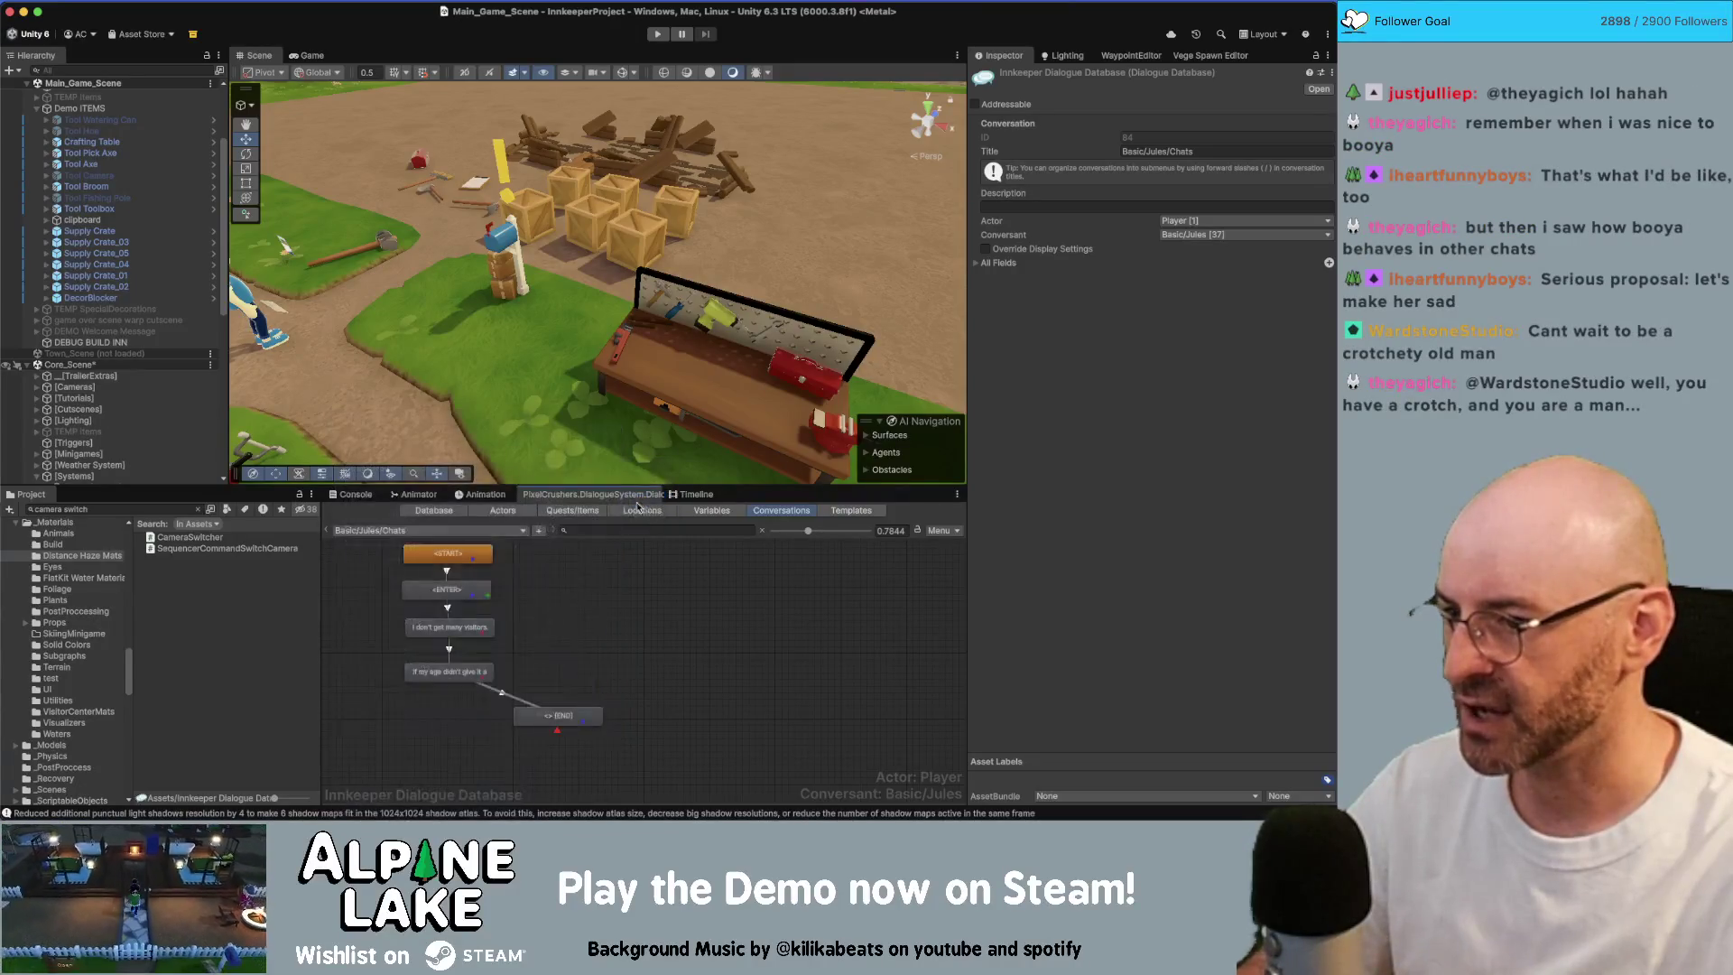
{"action": "scroll", "coordinate": [469, 624], "scroll_direction": "down", "scroll_amount": 5}
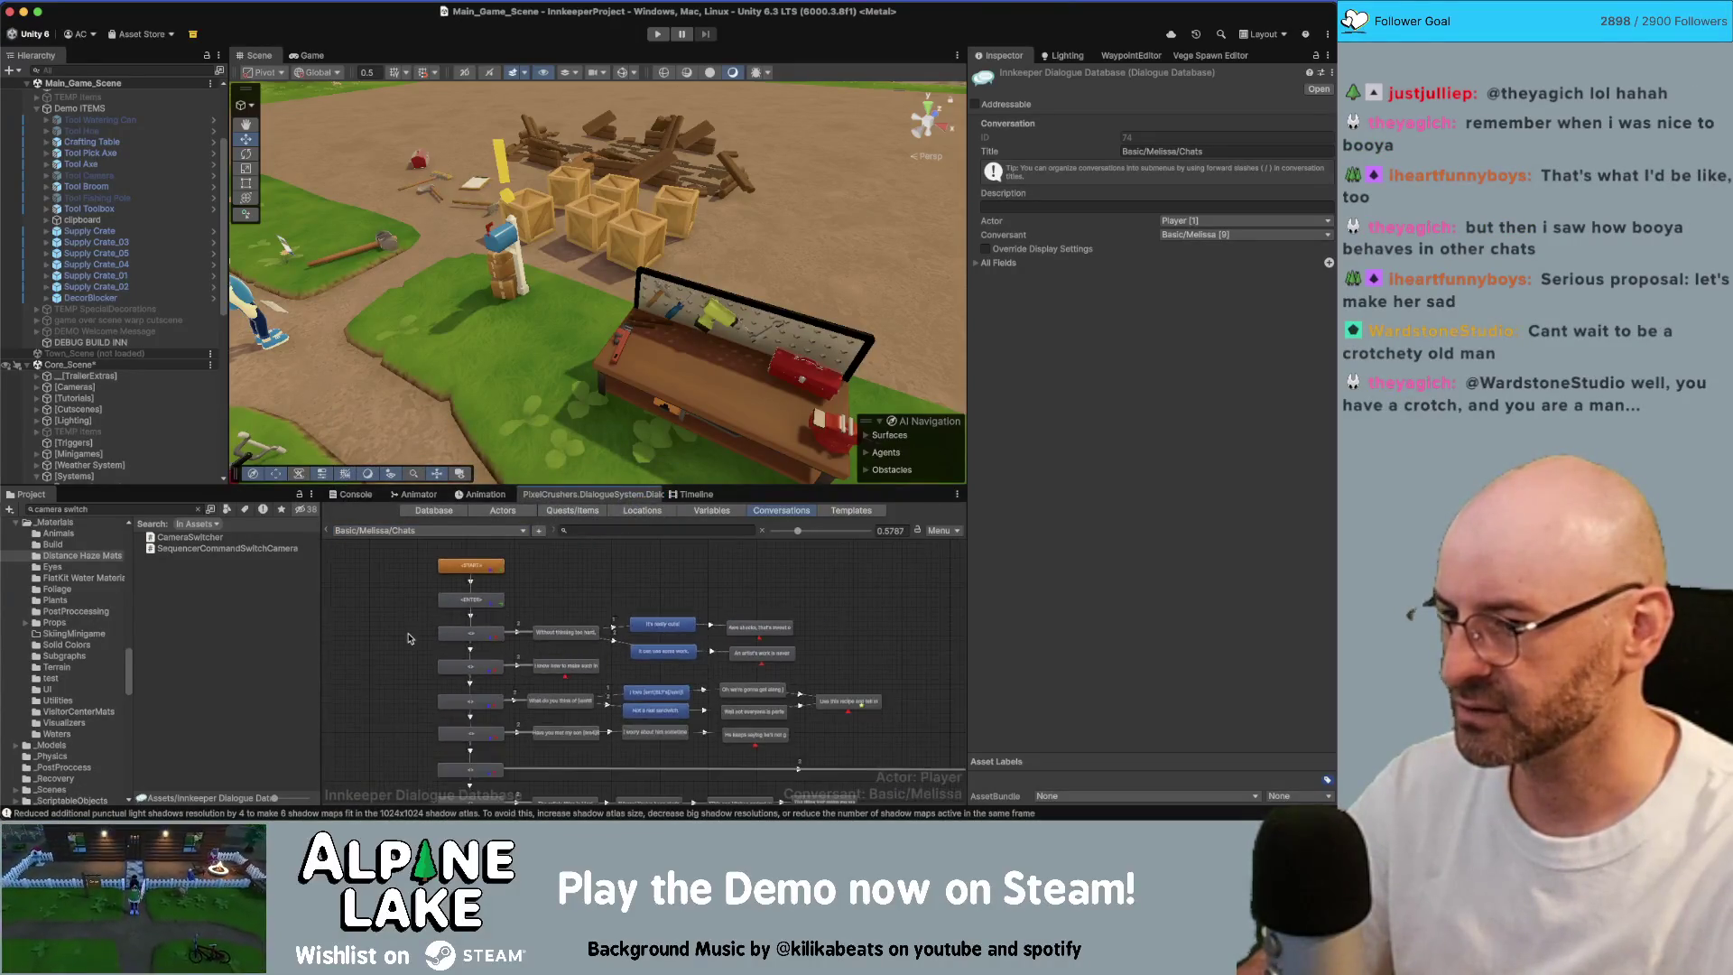
{"action": "scroll", "coordinate": [358, 636], "scroll_direction": "down", "scroll_amount": 6}
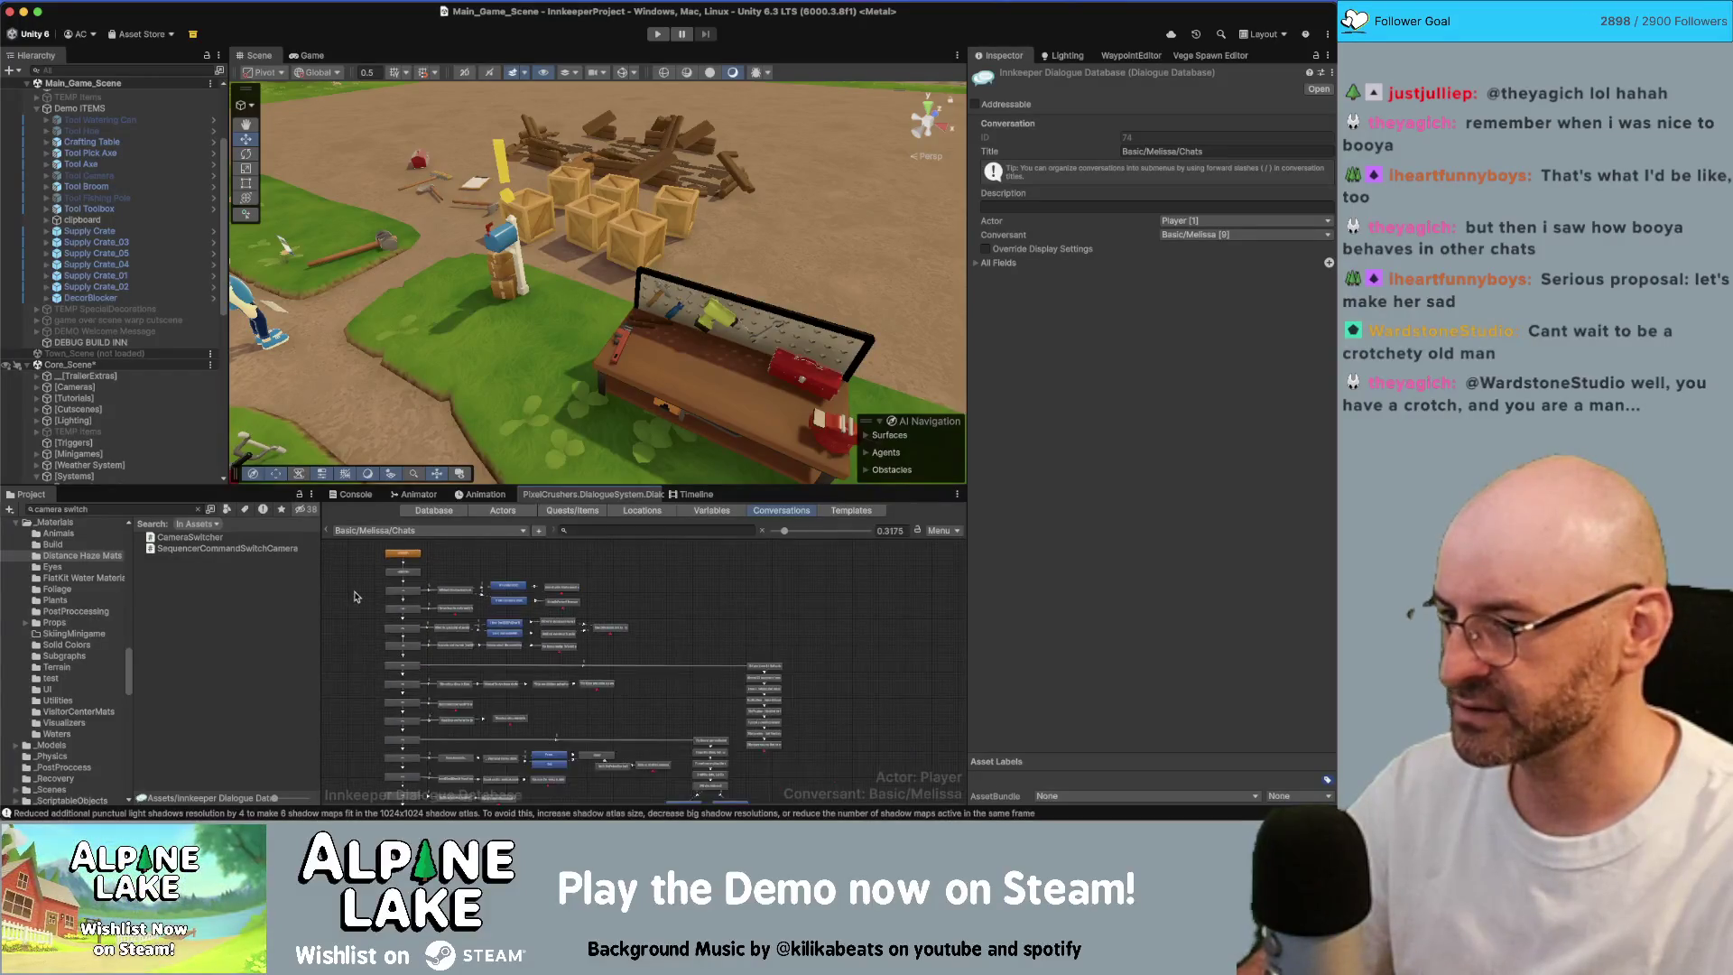
{"action": "scroll", "coordinate": [342, 581], "scroll_direction": "down", "scroll_amount": 3}
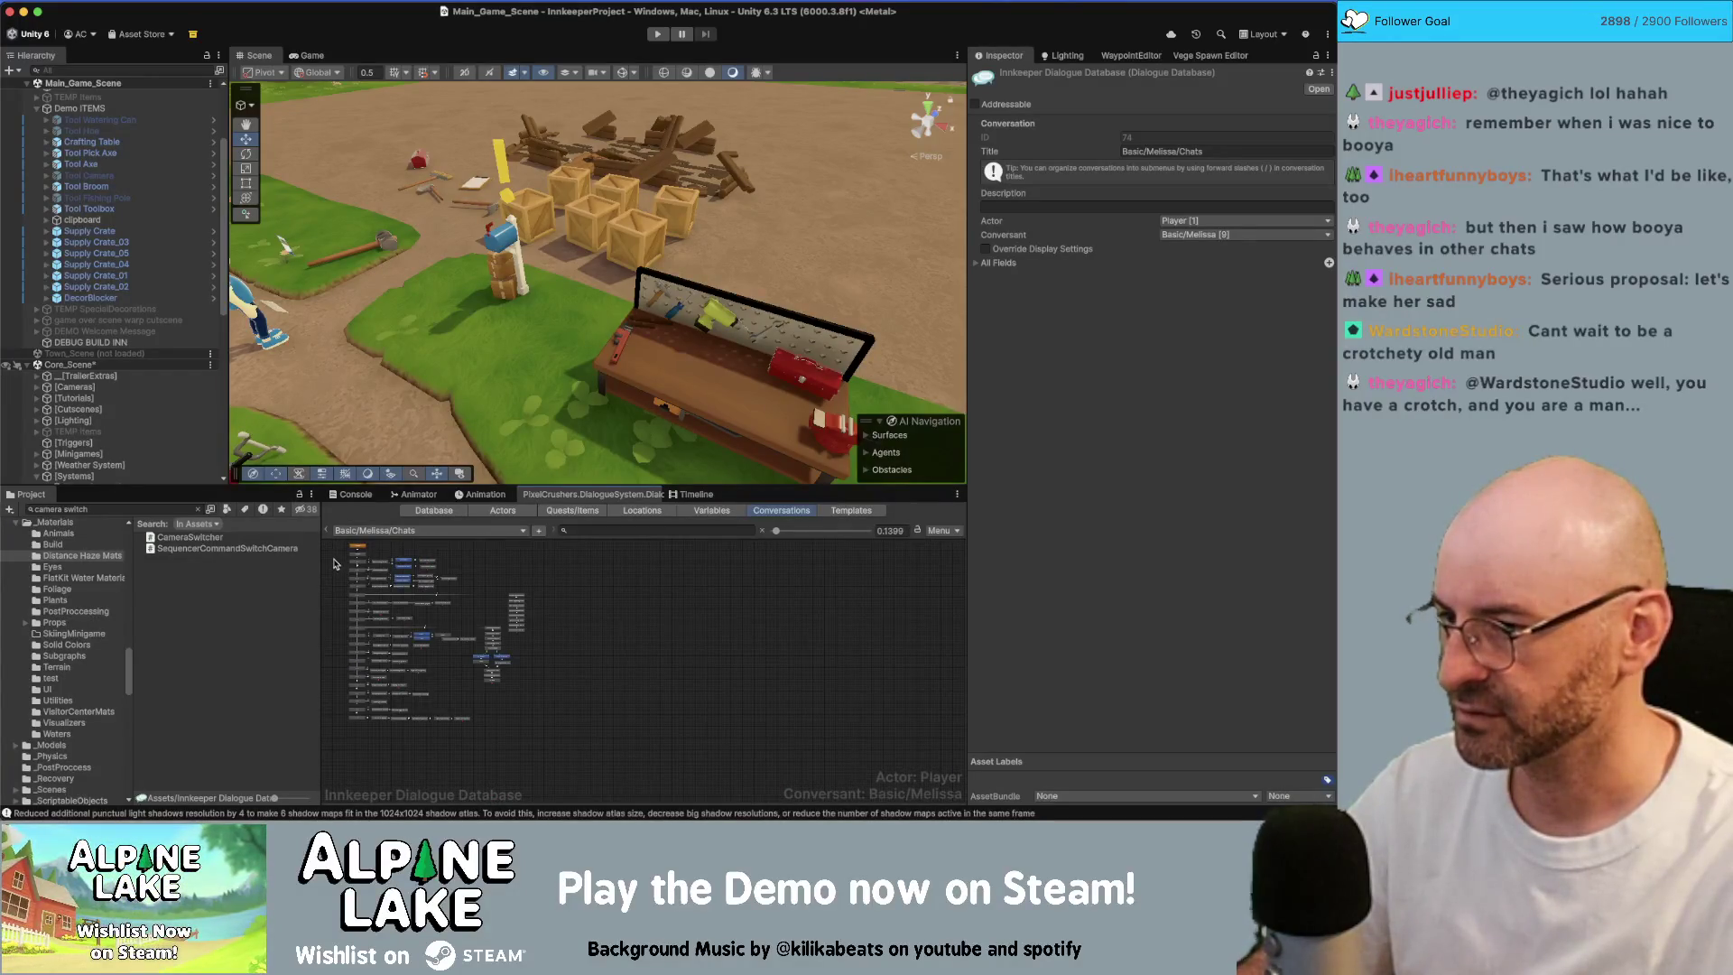
{"action": "mouse_move", "coordinate": [333, 563]}
{"action": "left_mouse_down"}
{"action": "mouse_move", "coordinate": [361, 631]}
{"action": "mouse_move", "coordinate": [359, 727]}
{"action": "left_mouse_up"}
{"action": "scroll", "coordinate": [335, 557], "scroll_direction": "up", "scroll_amount": 5}
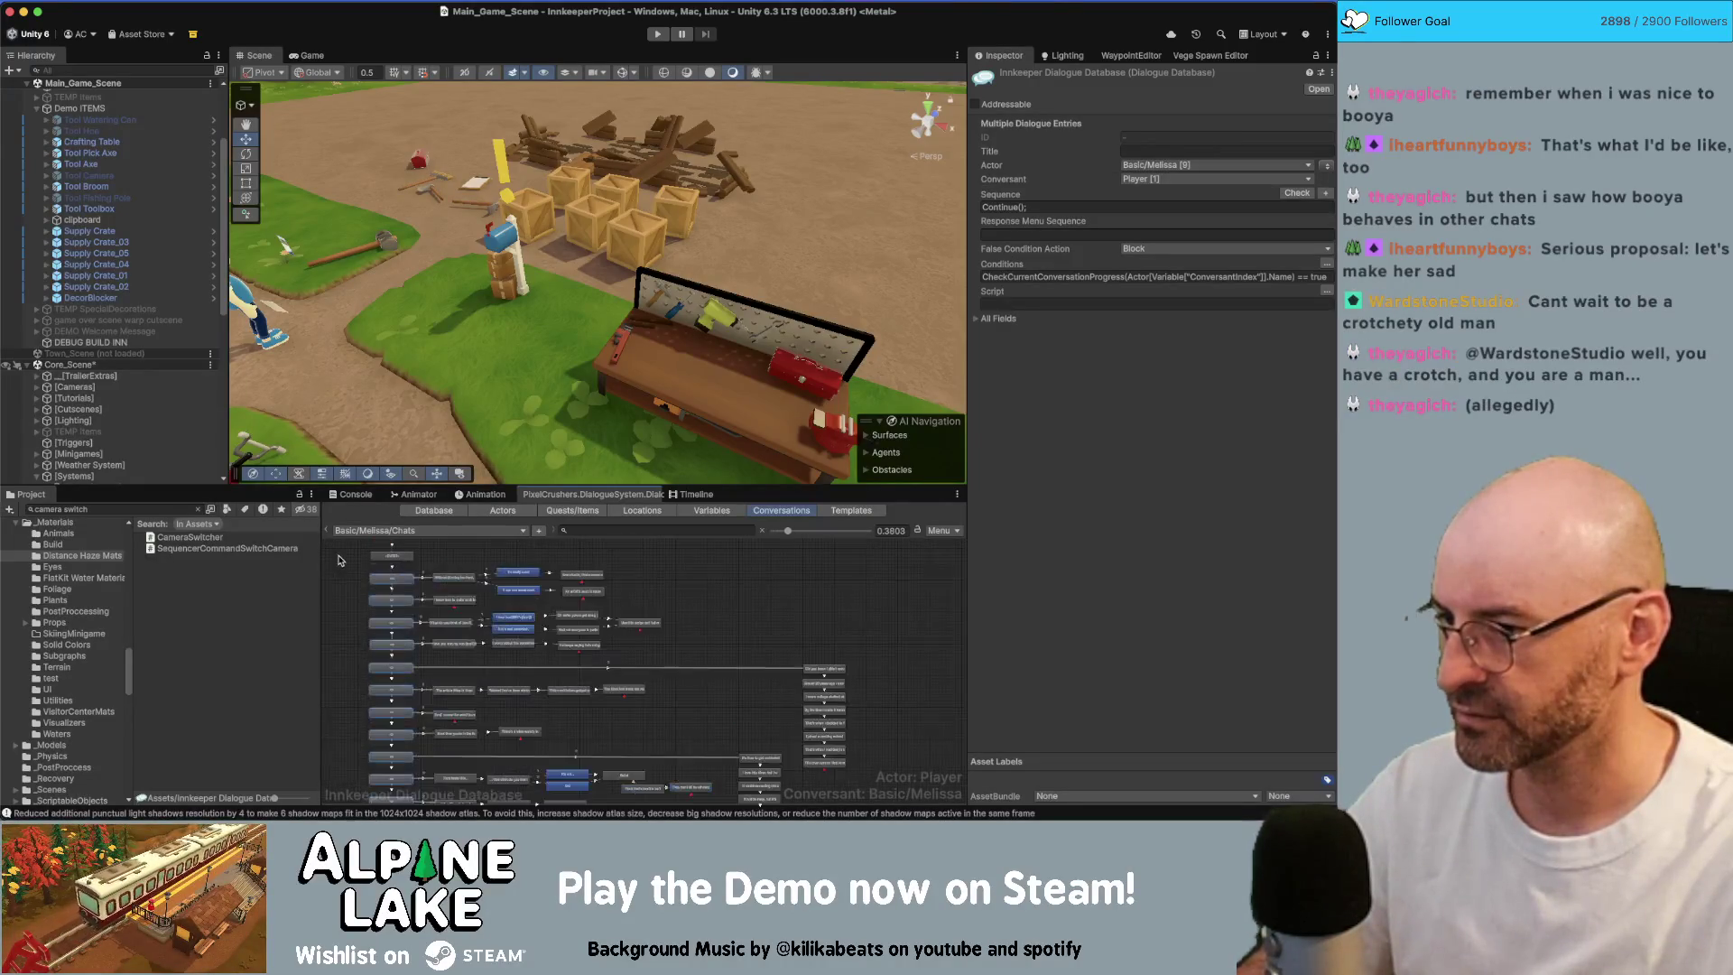
{"action": "right_click", "coordinate": [378, 580]}
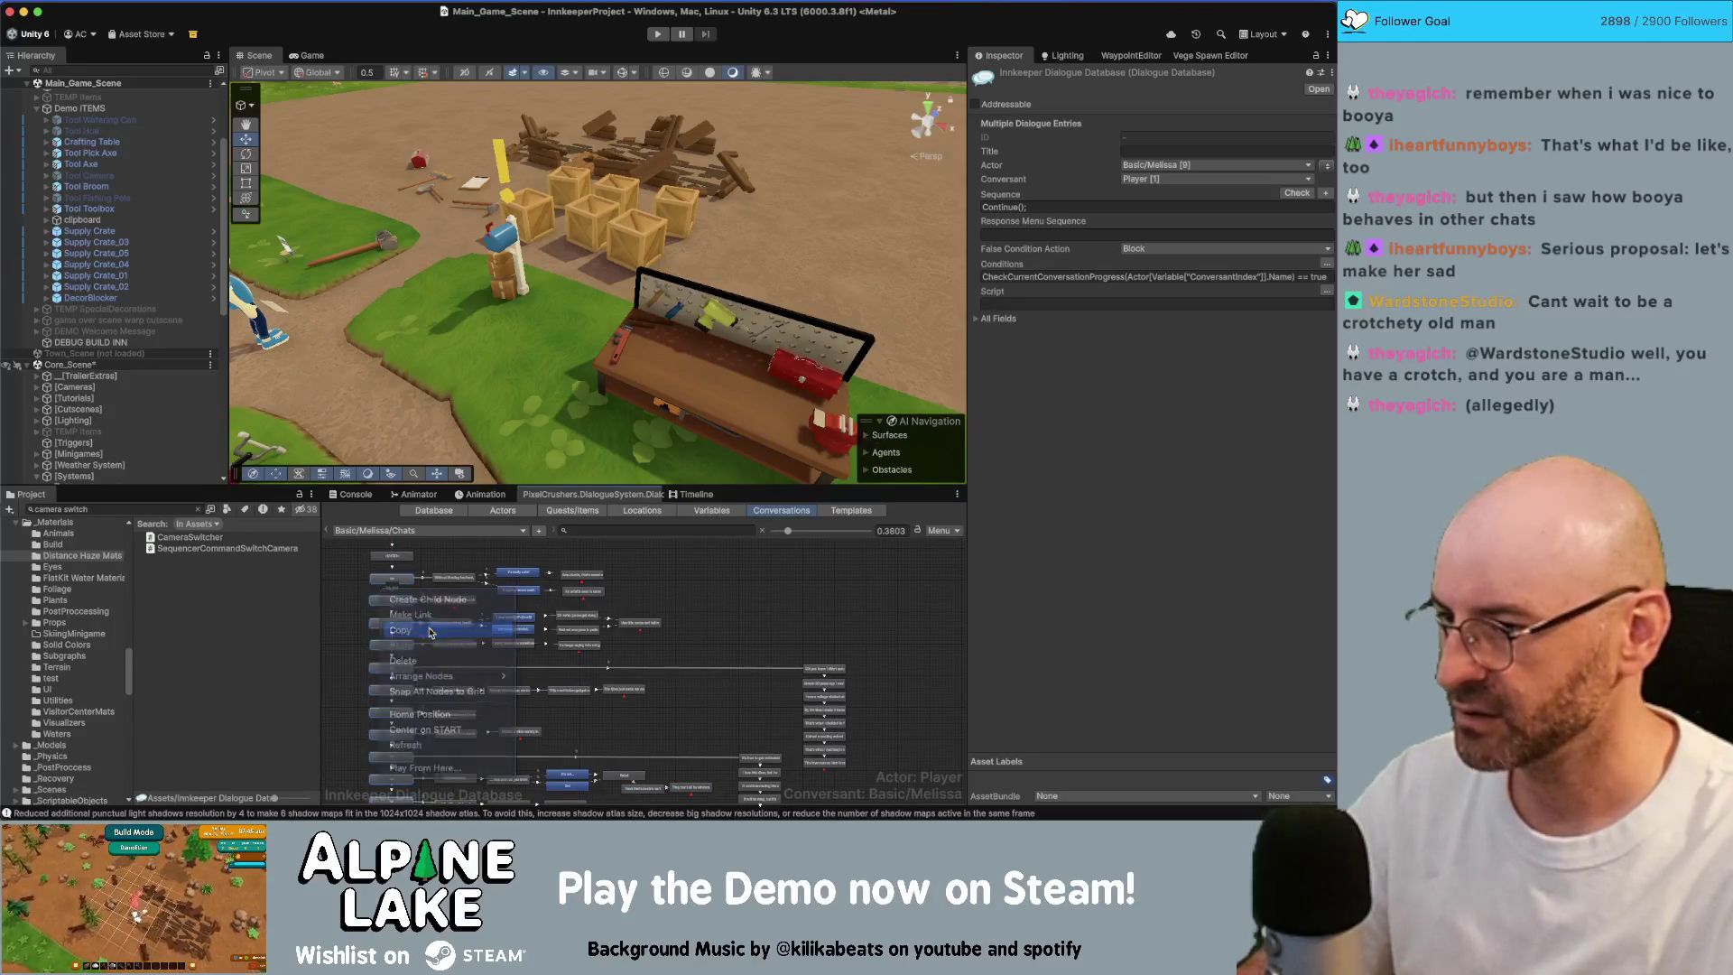
Step: In Basic/Jules/Chats, shift Jules's existing lines right and paste the copied nodes beside them
{"action": "left_click", "coordinate": [416, 531]}
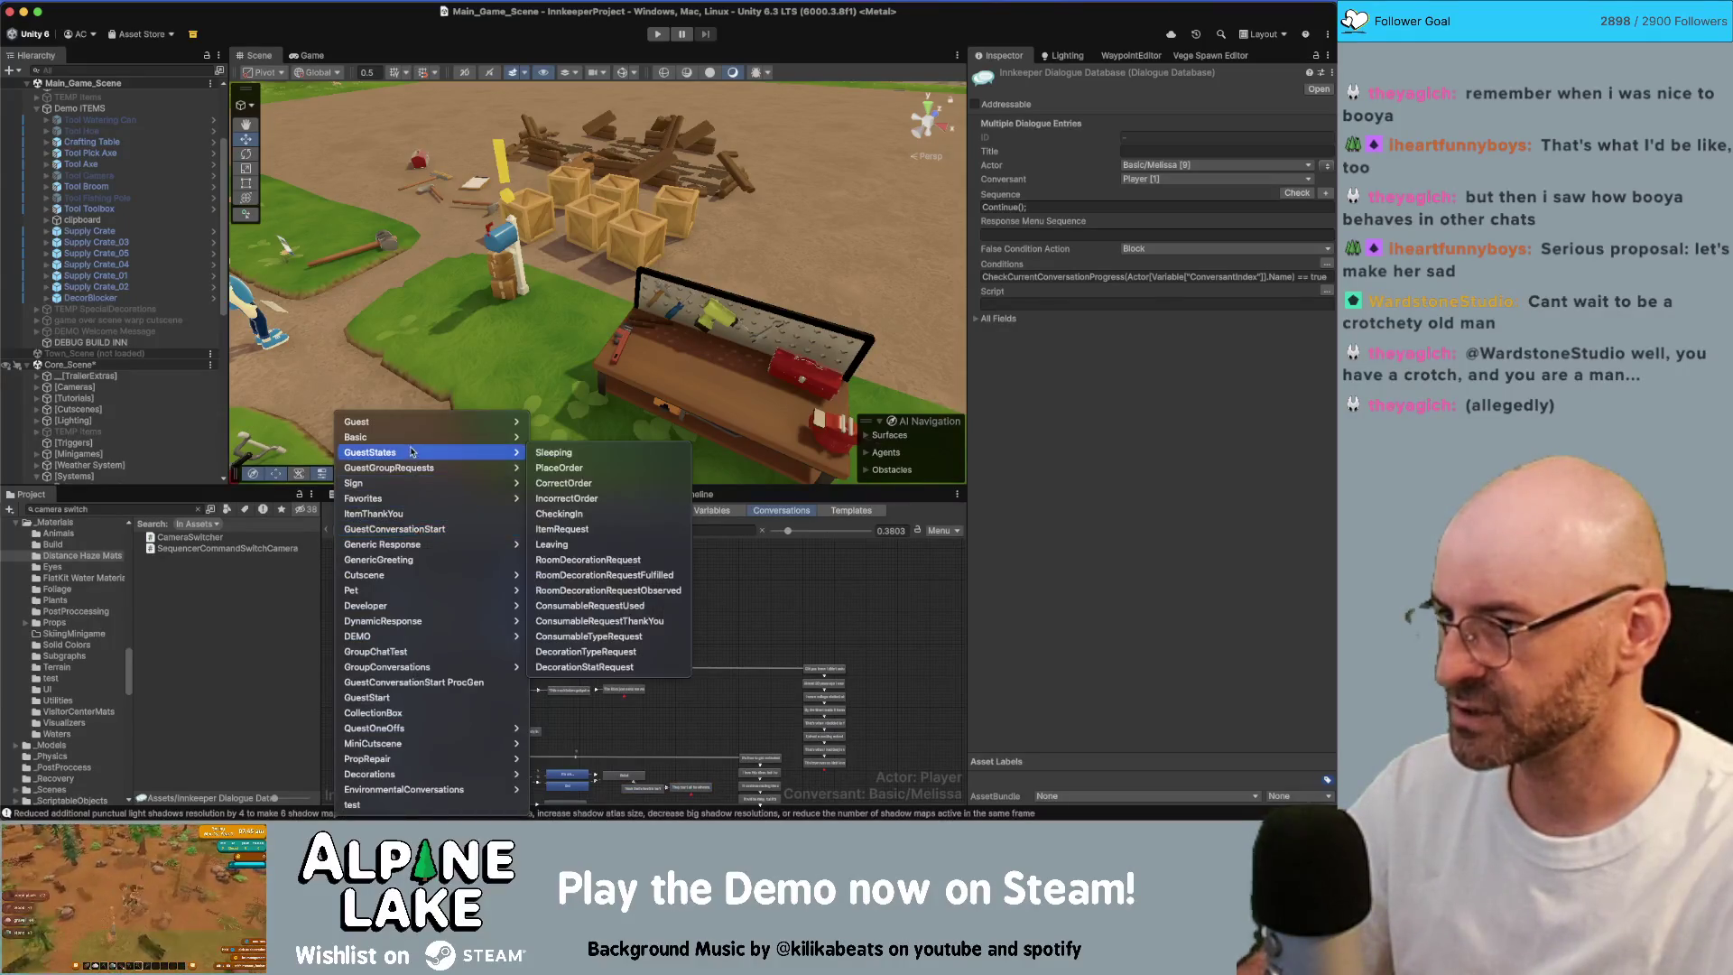
{"action": "mouse_move", "coordinate": [487, 437]}
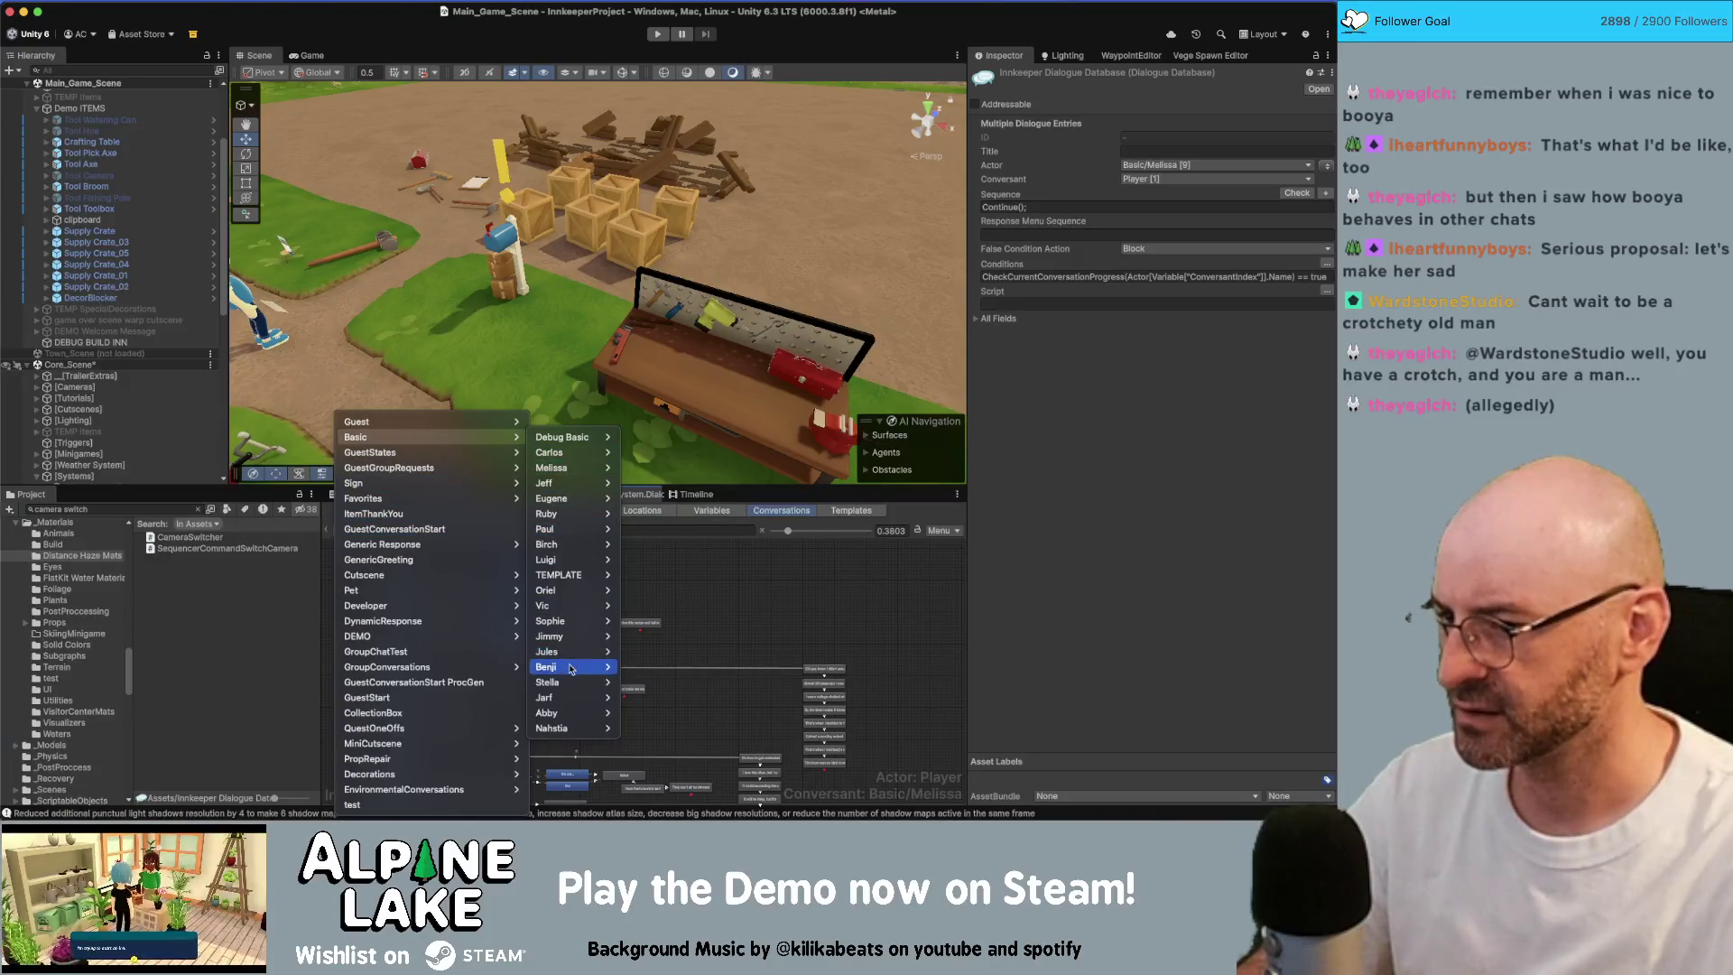
{"action": "mouse_move", "coordinate": [577, 651]}
{"action": "left_click", "coordinate": [641, 683]}
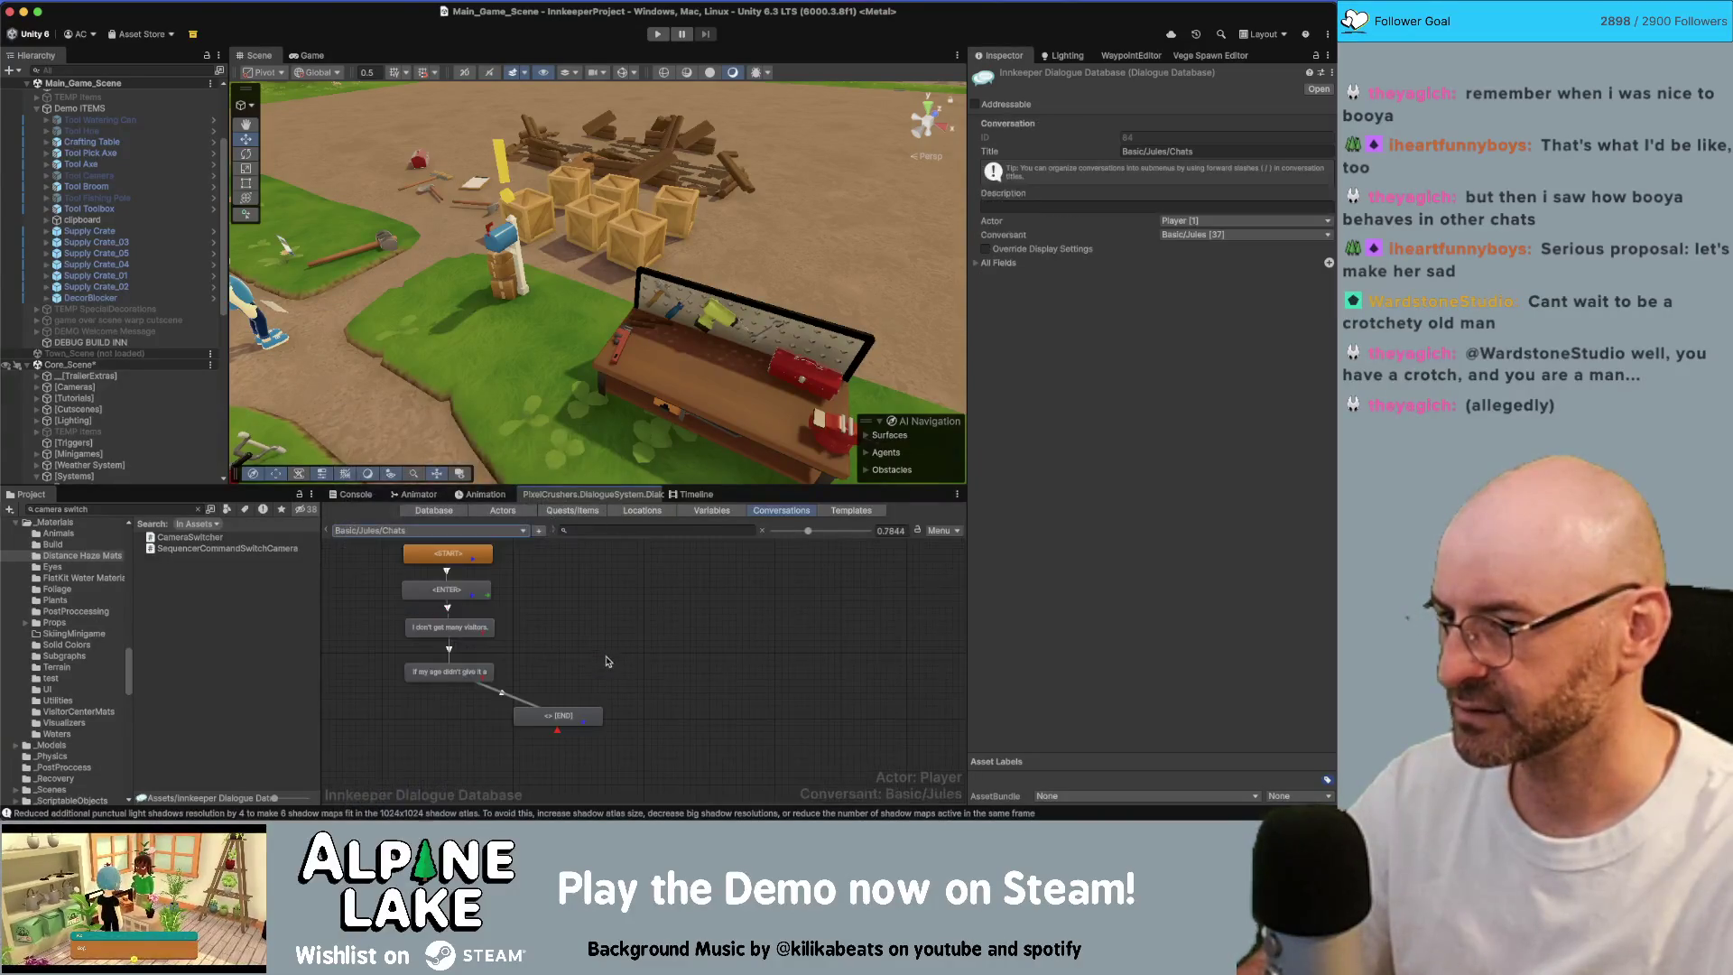
{"action": "left_click_drag", "start_coordinate": [448, 627], "coordinate": [629, 629]}
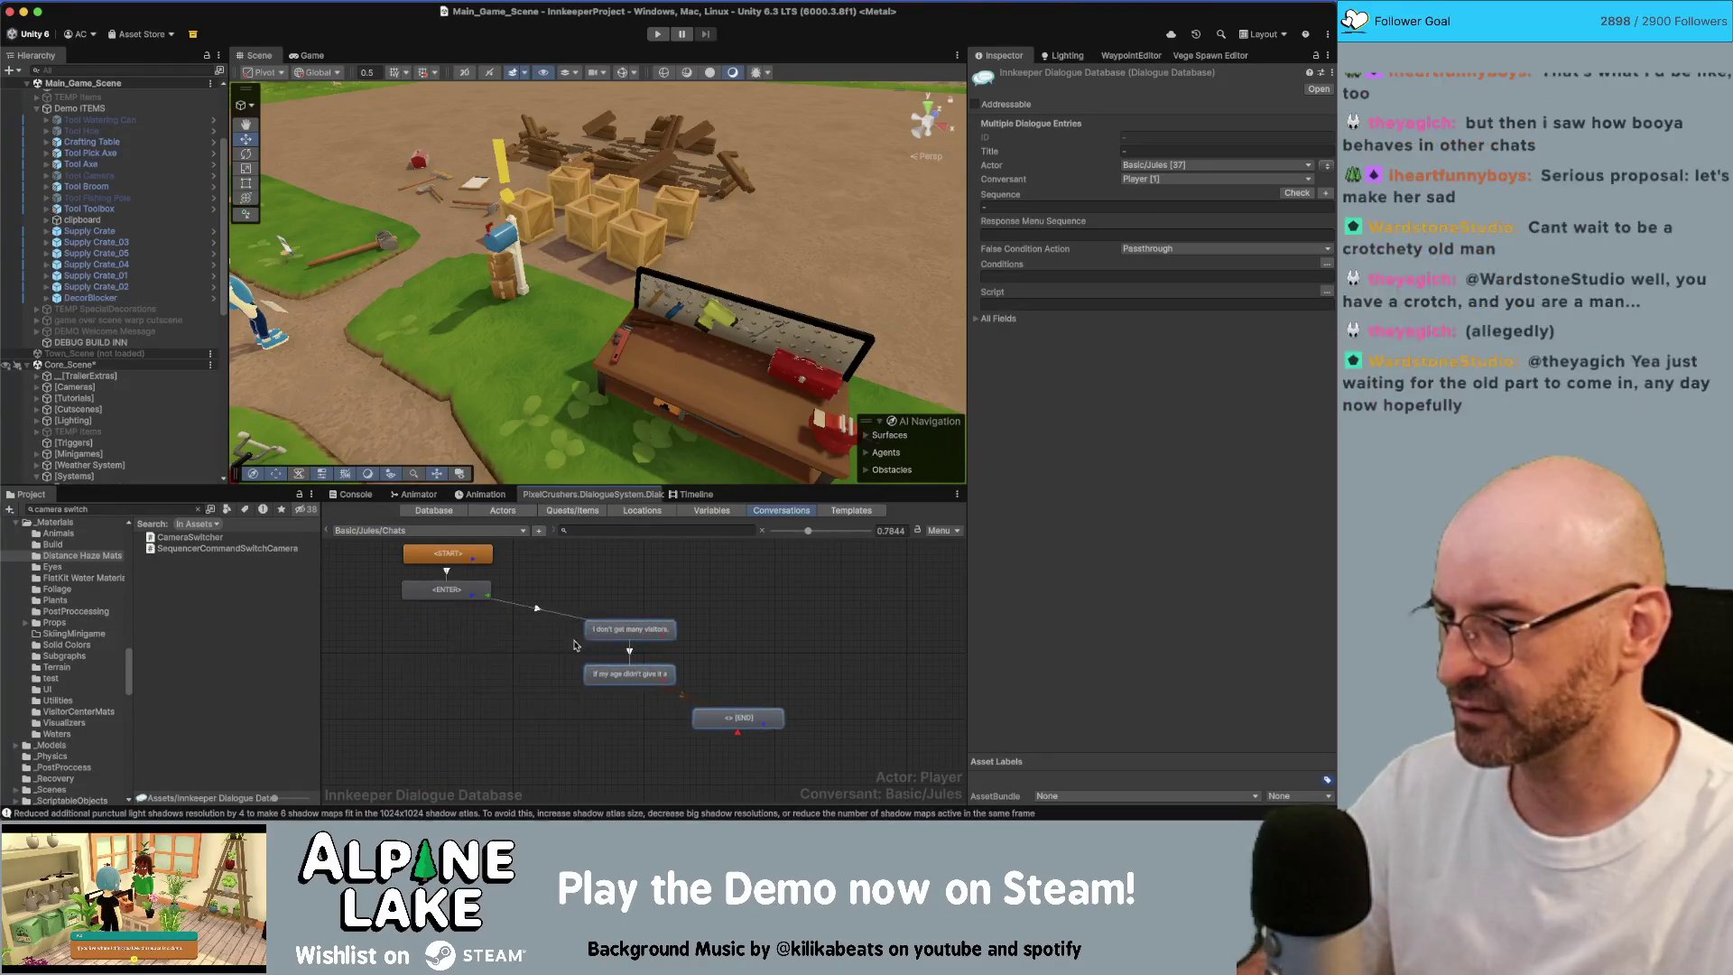
{"action": "right_click", "coordinate": [434, 641]}
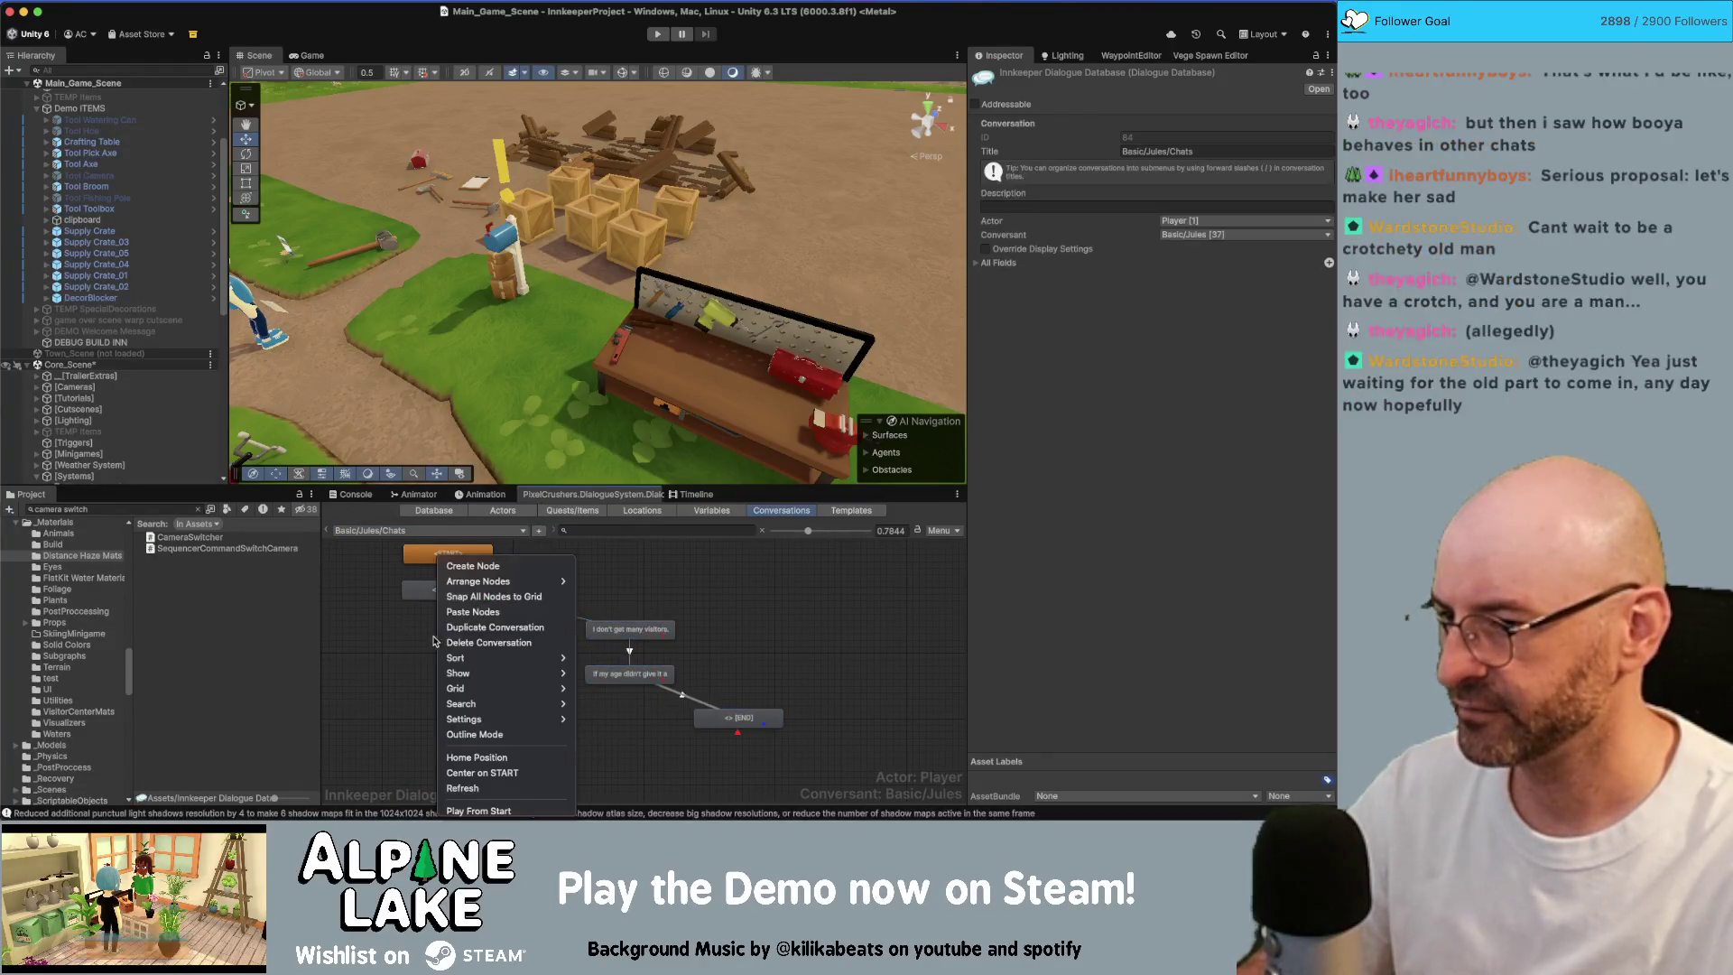
{"action": "left_click", "coordinate": [473, 615]}
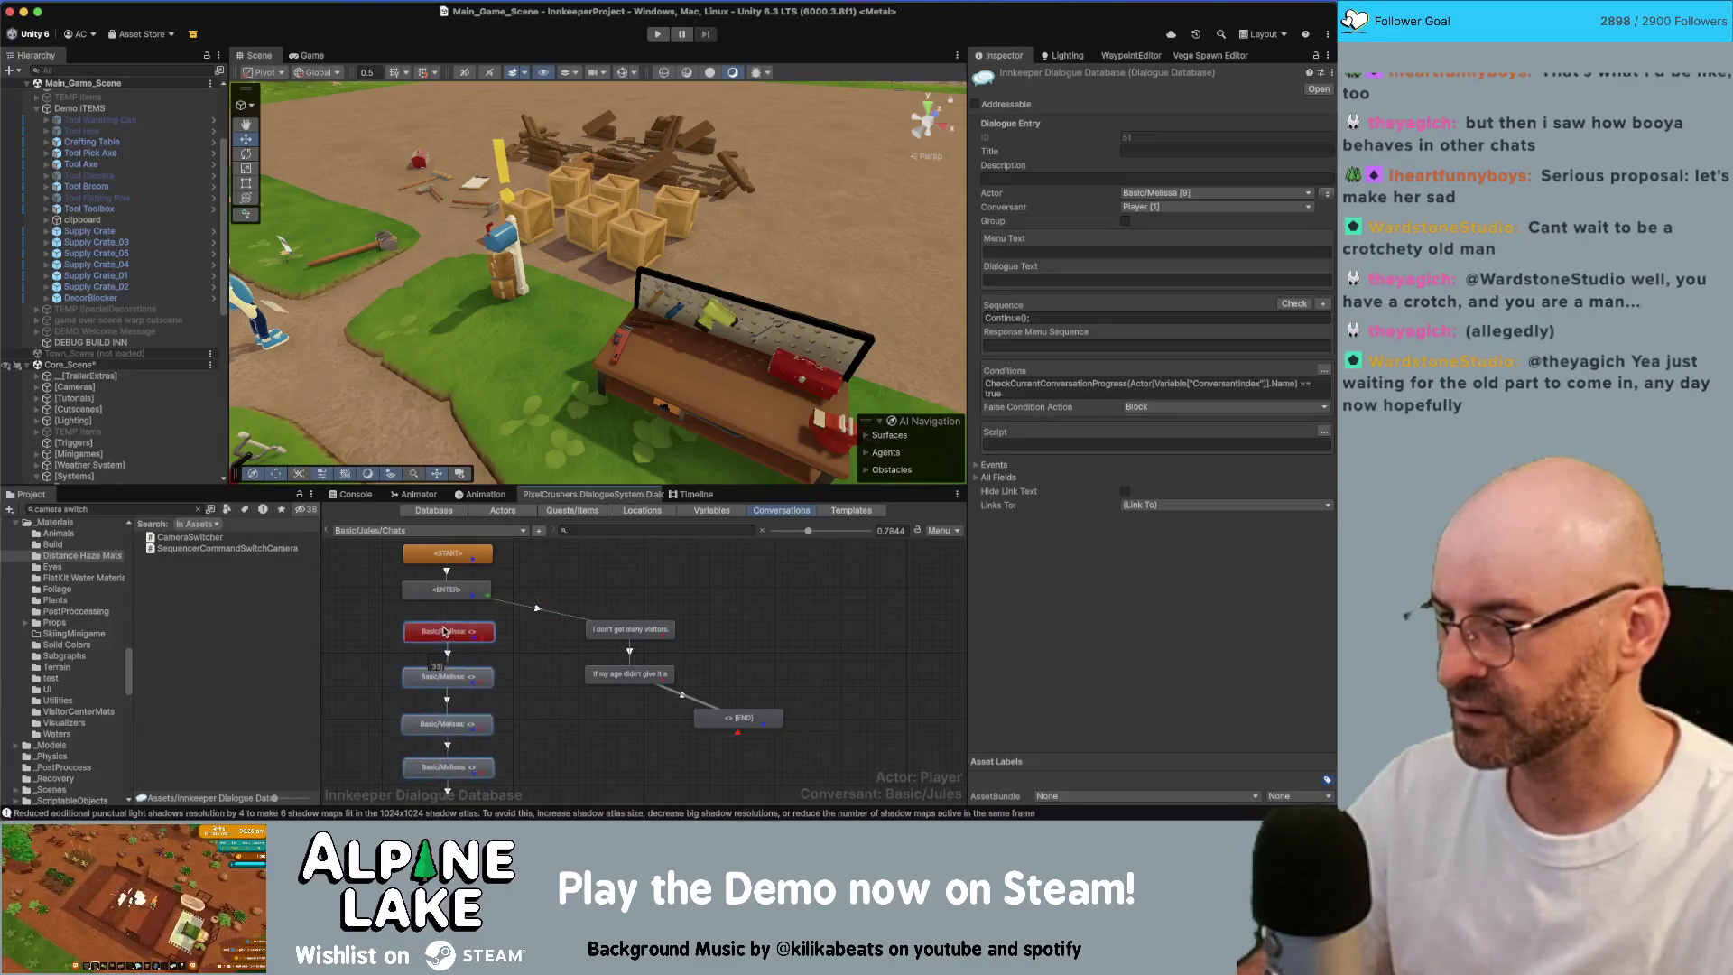
{"action": "left_click", "coordinate": [1173, 193]}
Step: Set Basic/Jules [37] as the actor of every pasted entry, keeping Player as conversant
{"action": "mouse_move", "coordinate": [1173, 276]}
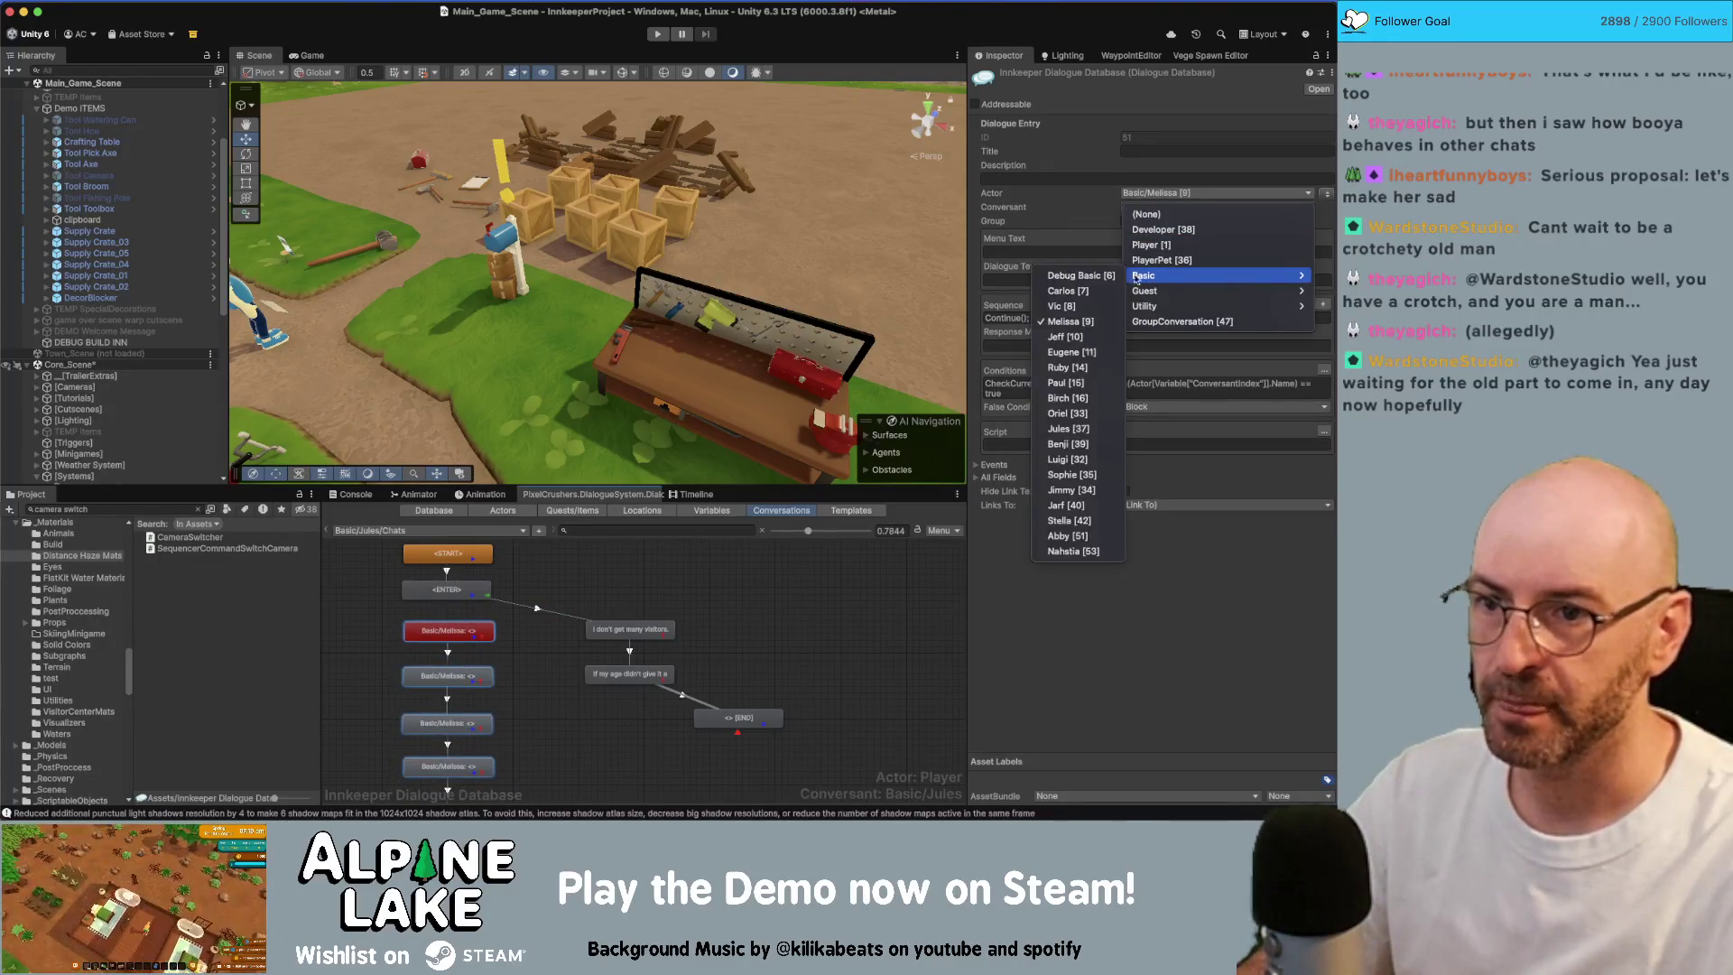
{"action": "left_click", "coordinate": [1068, 429]}
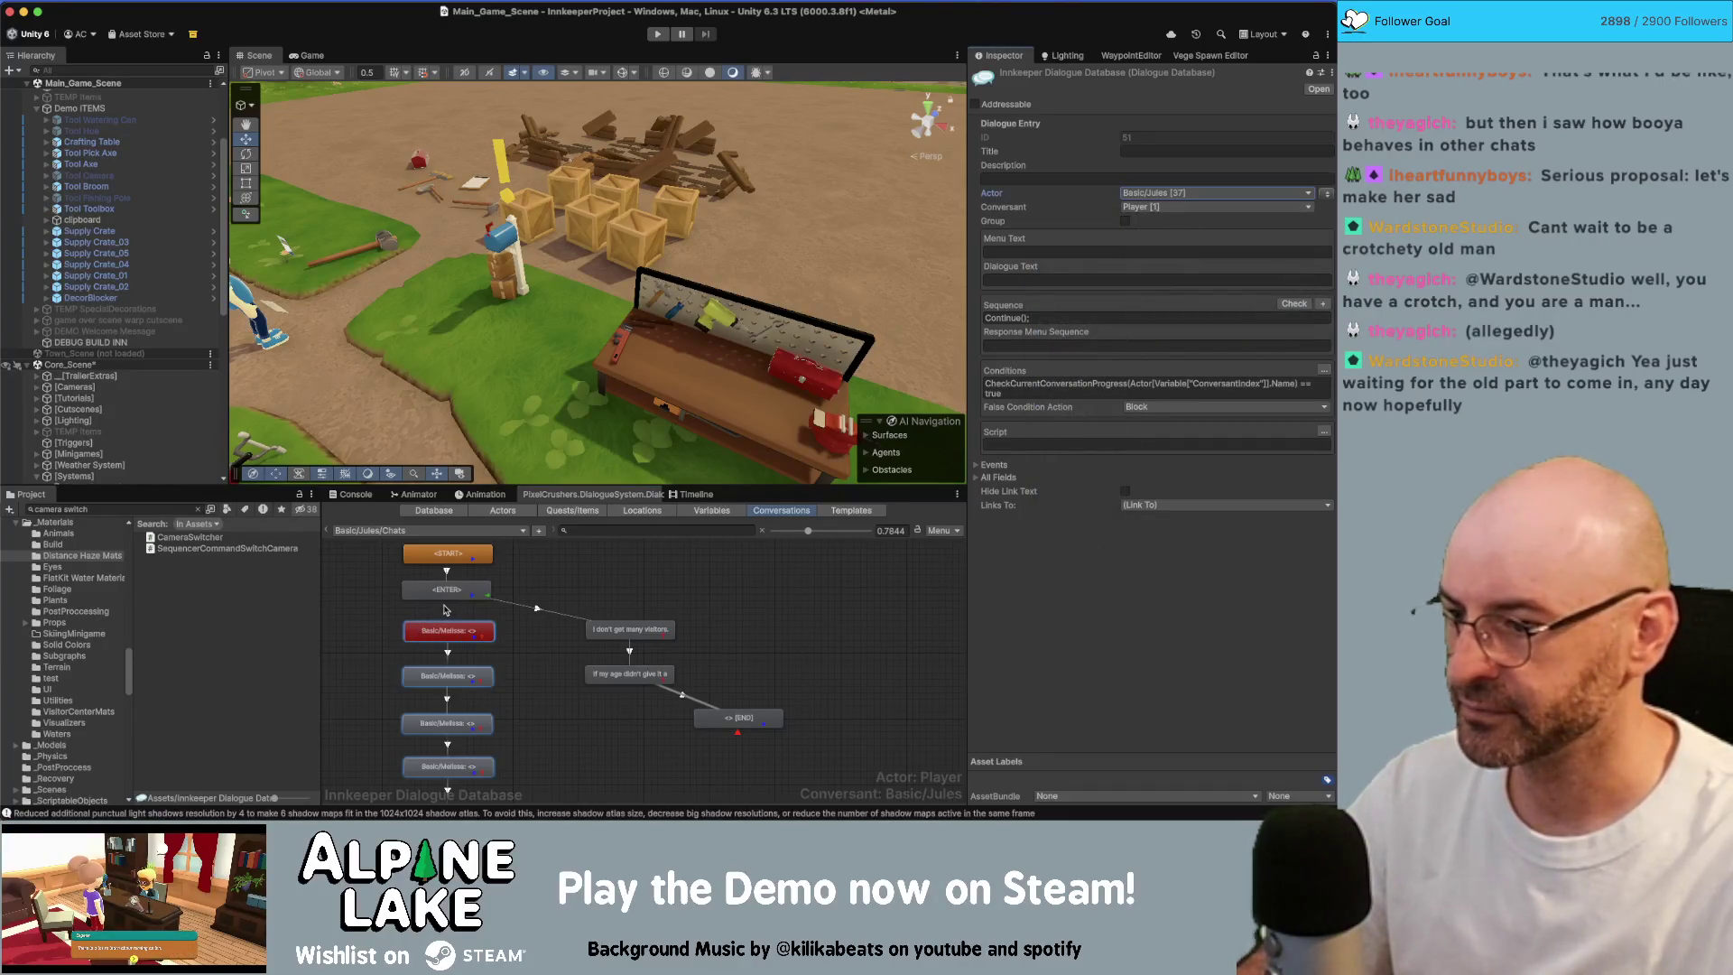
{"action": "left_click", "coordinate": [533, 652]}
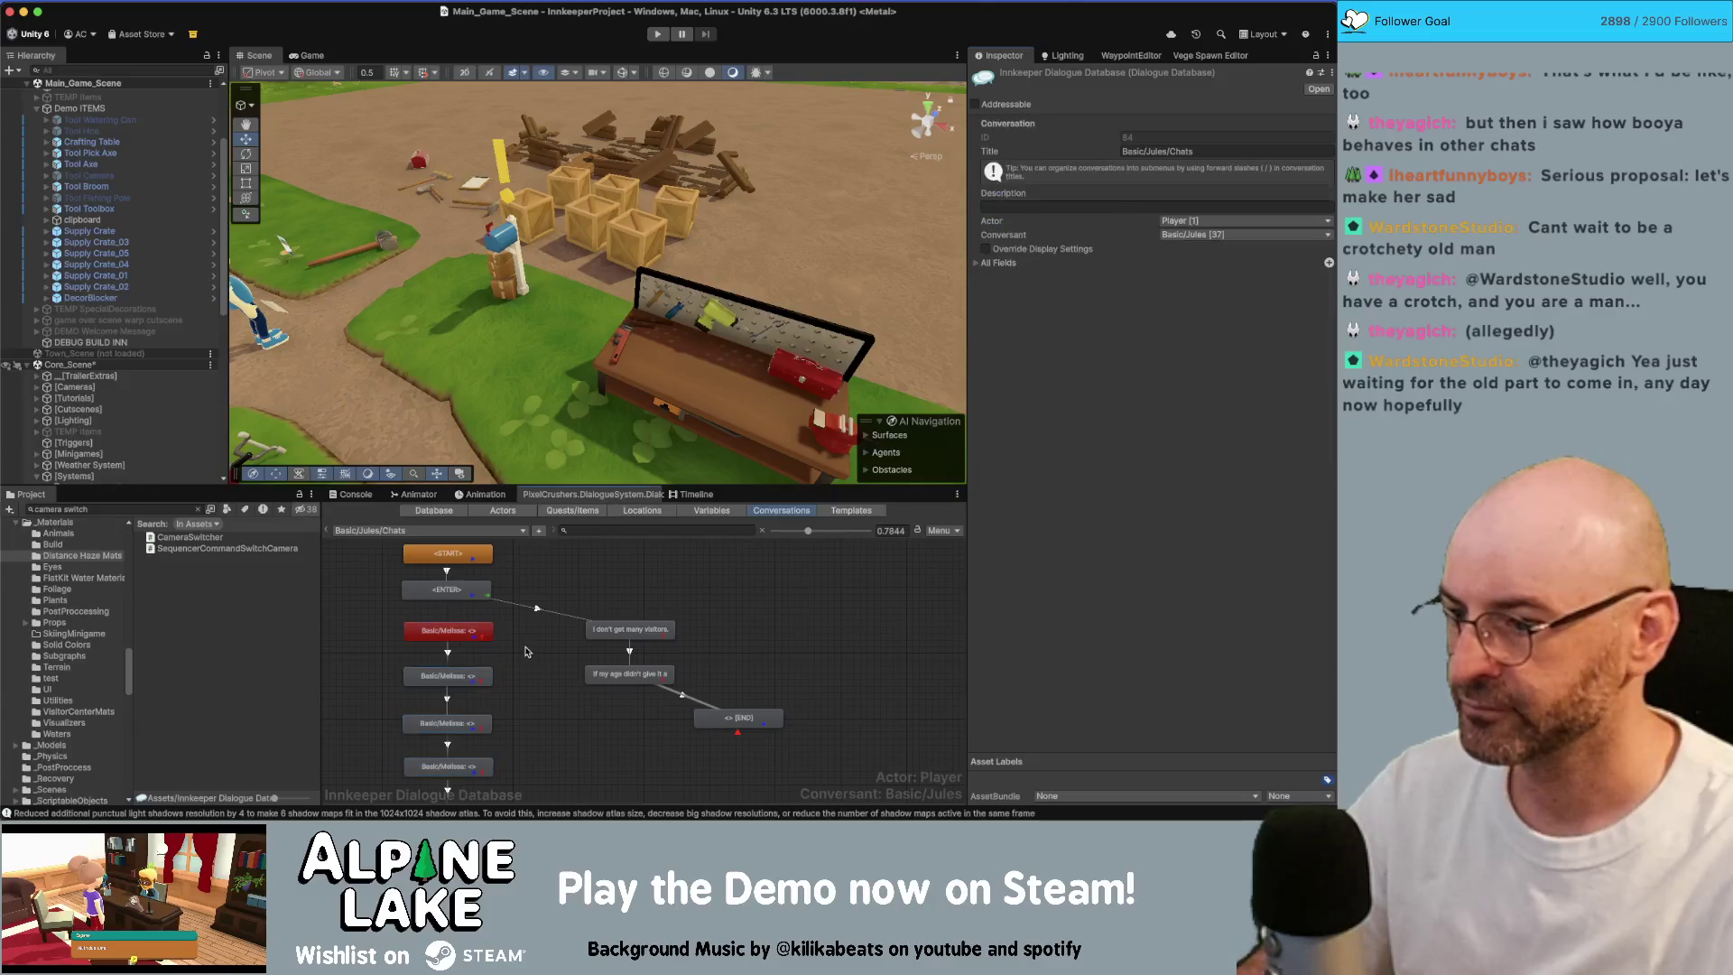
{"action": "left_click", "coordinate": [449, 630]}
{"action": "scroll", "coordinate": [365, 641], "scroll_direction": "down", "scroll_amount": 10}
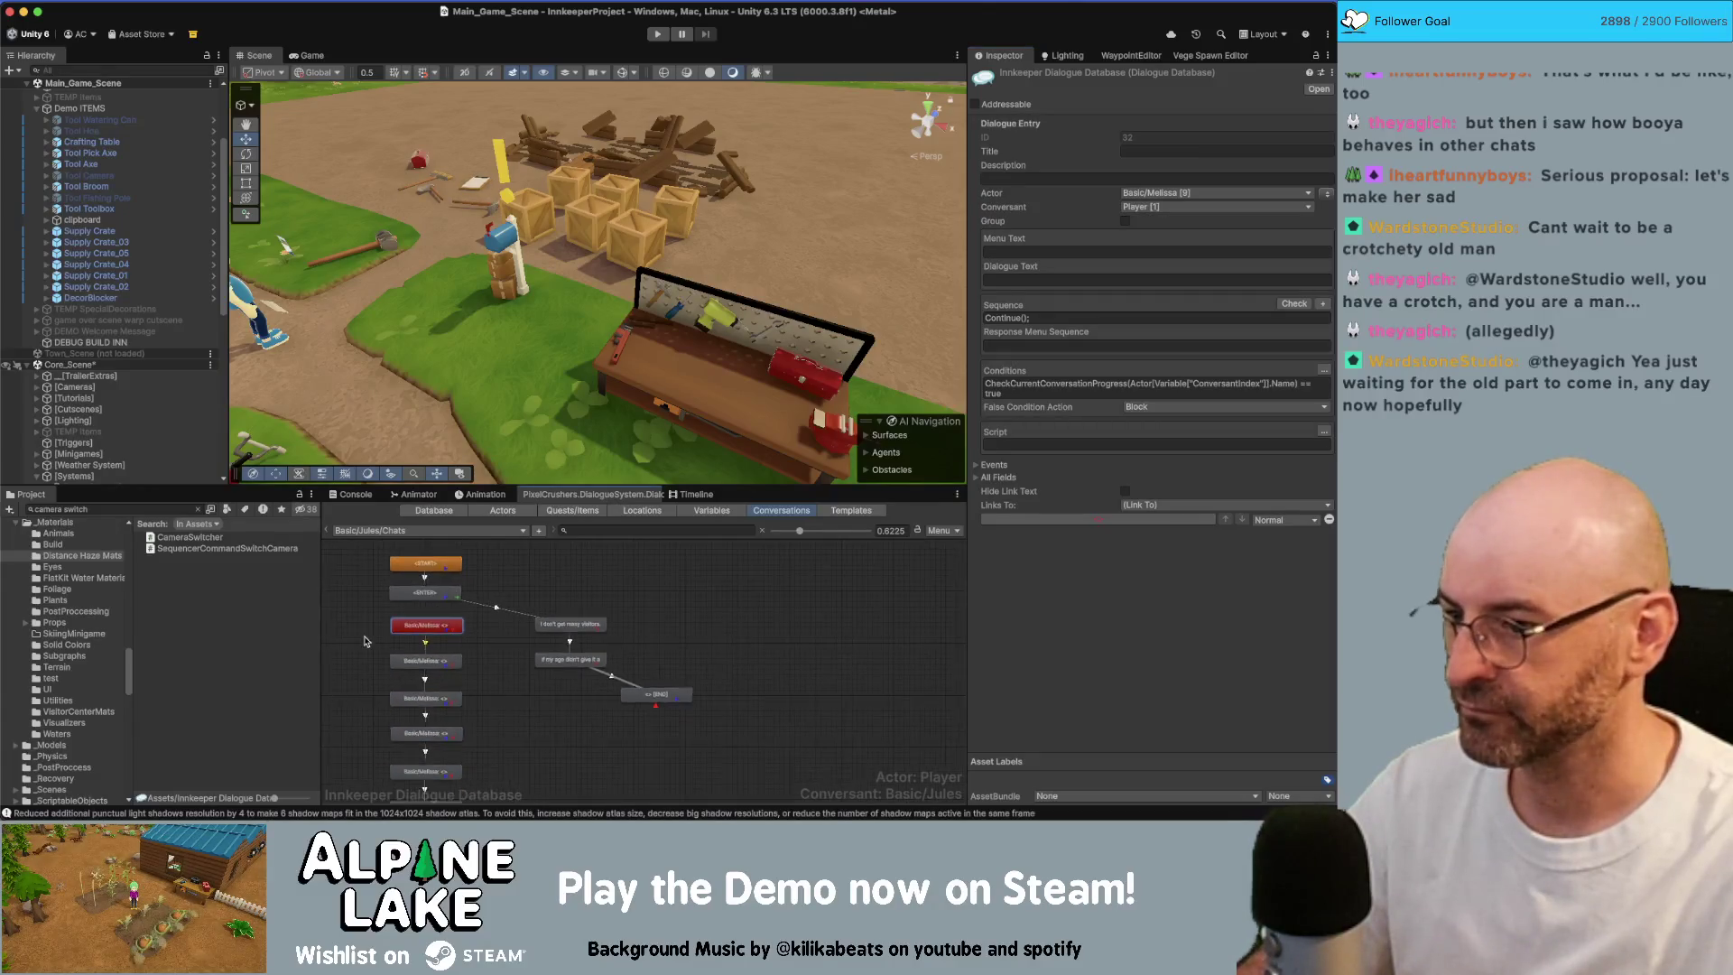
{"action": "mouse_move", "coordinate": [328, 567]}
{"action": "left_mouse_down"}
{"action": "mouse_move", "coordinate": [360, 650]}
{"action": "mouse_move", "coordinate": [366, 785]}
{"action": "left_mouse_up"}
{"action": "left_click", "coordinate": [1174, 167]}
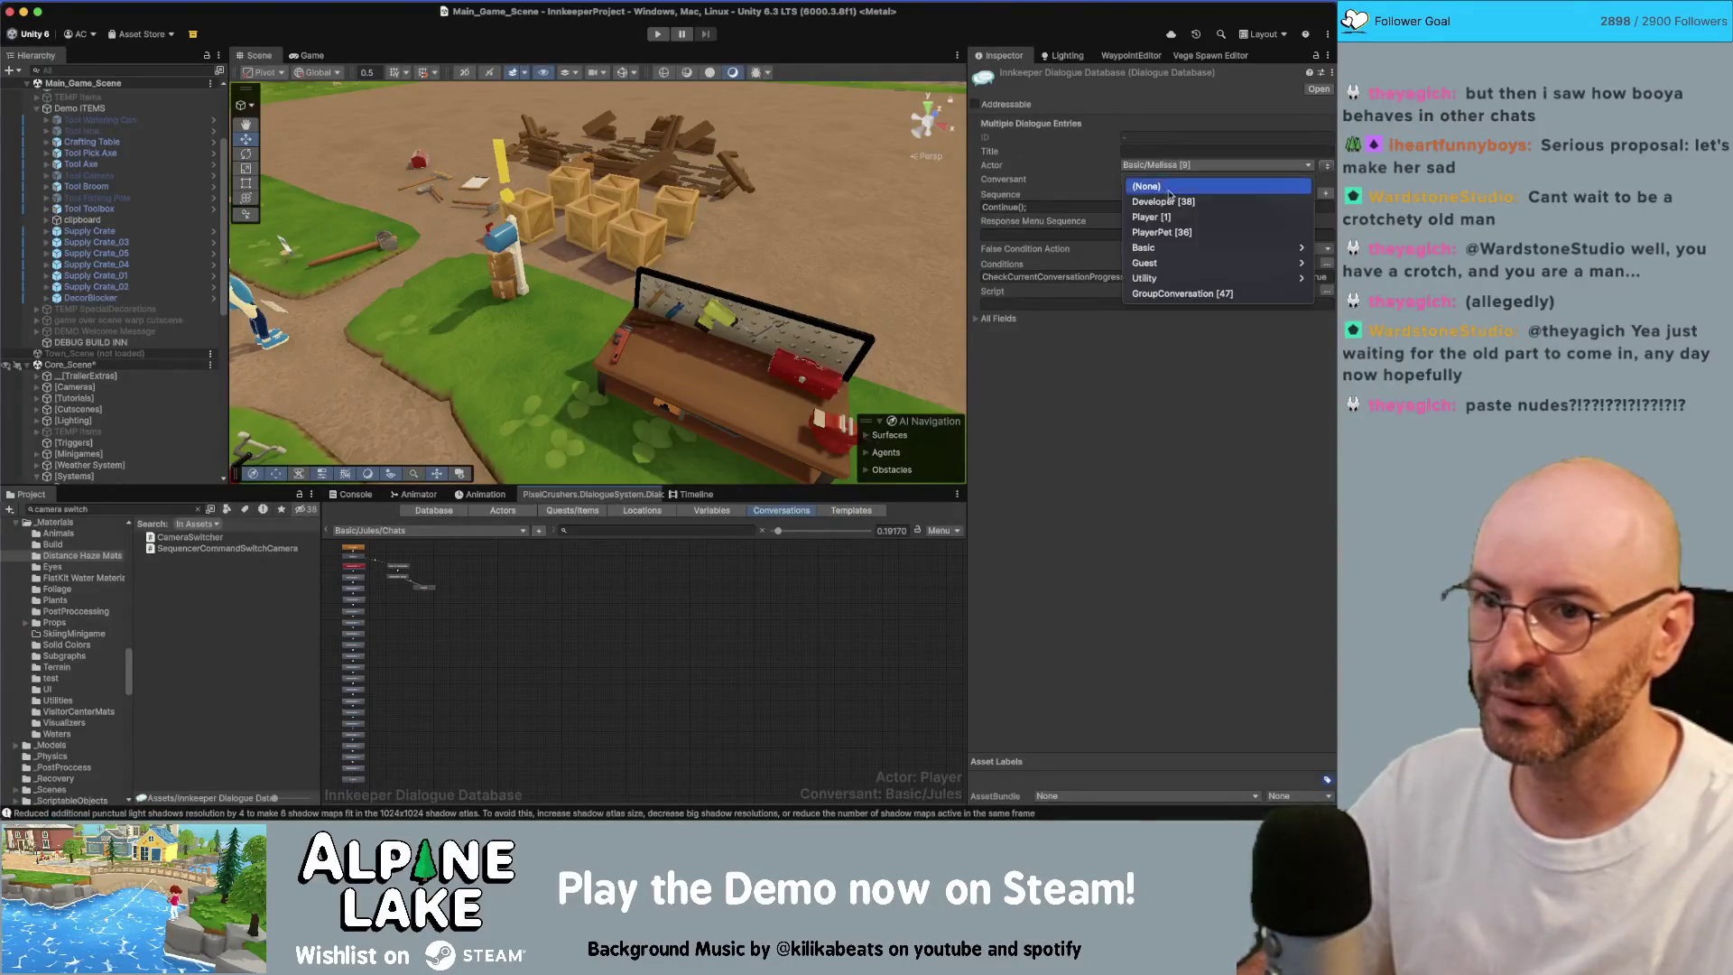
{"action": "mouse_move", "coordinate": [1151, 248]}
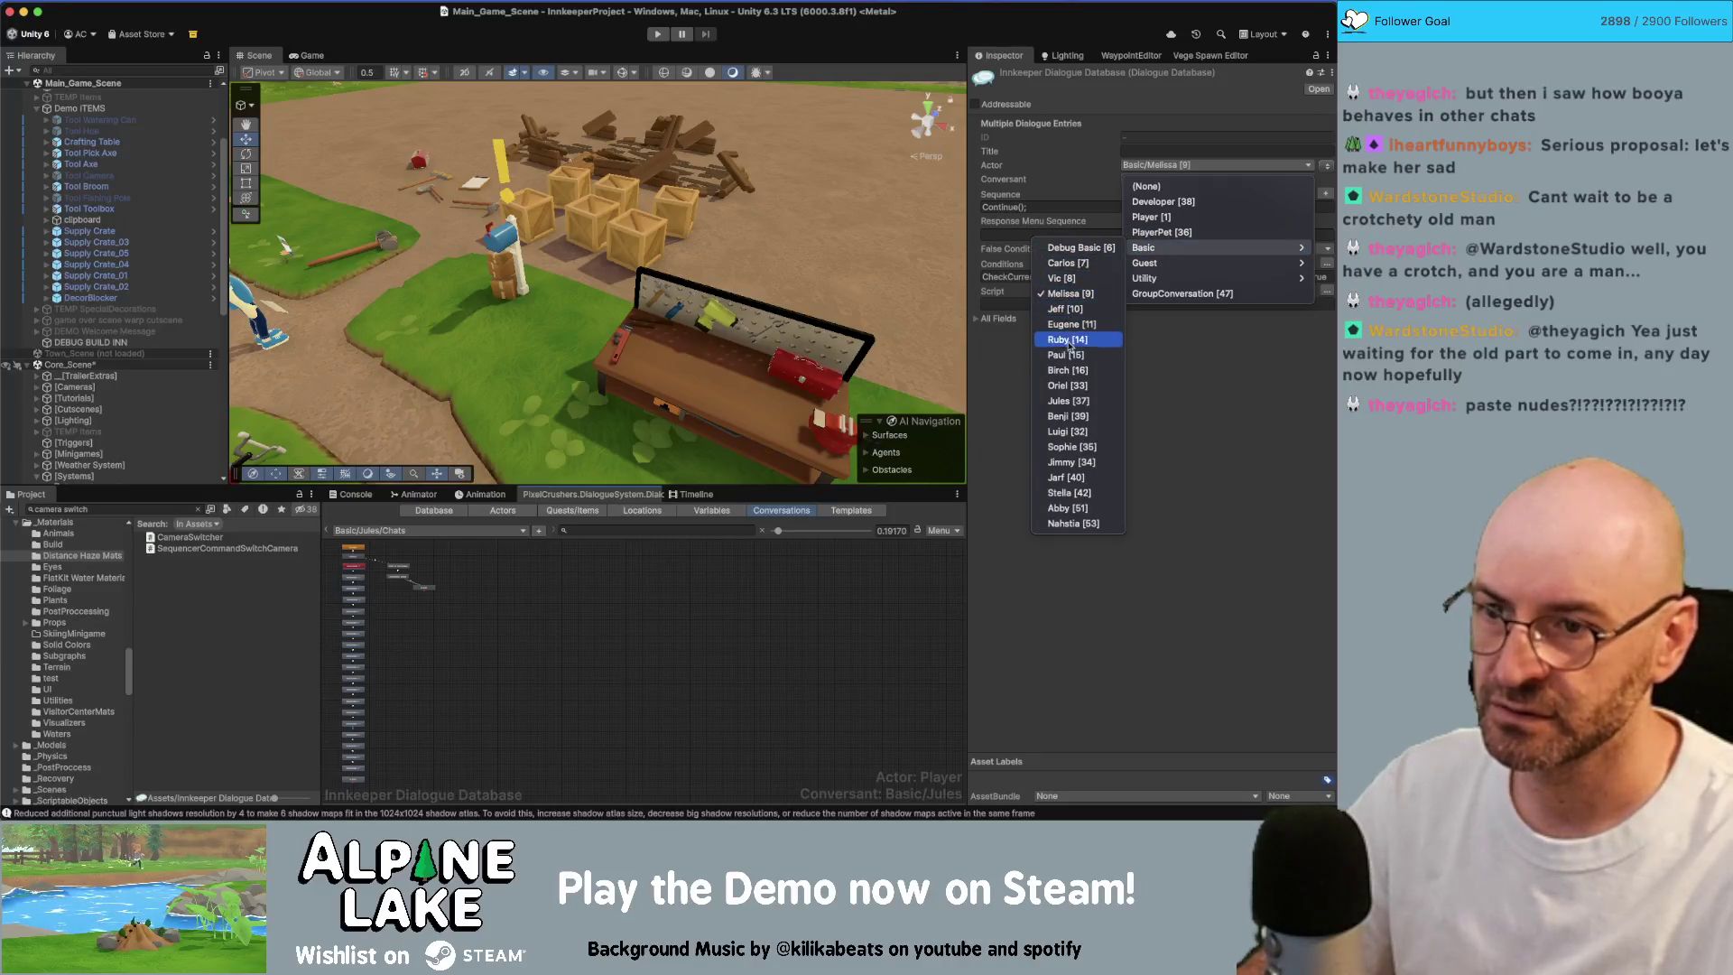
{"action": "left_click", "coordinate": [1067, 401]}
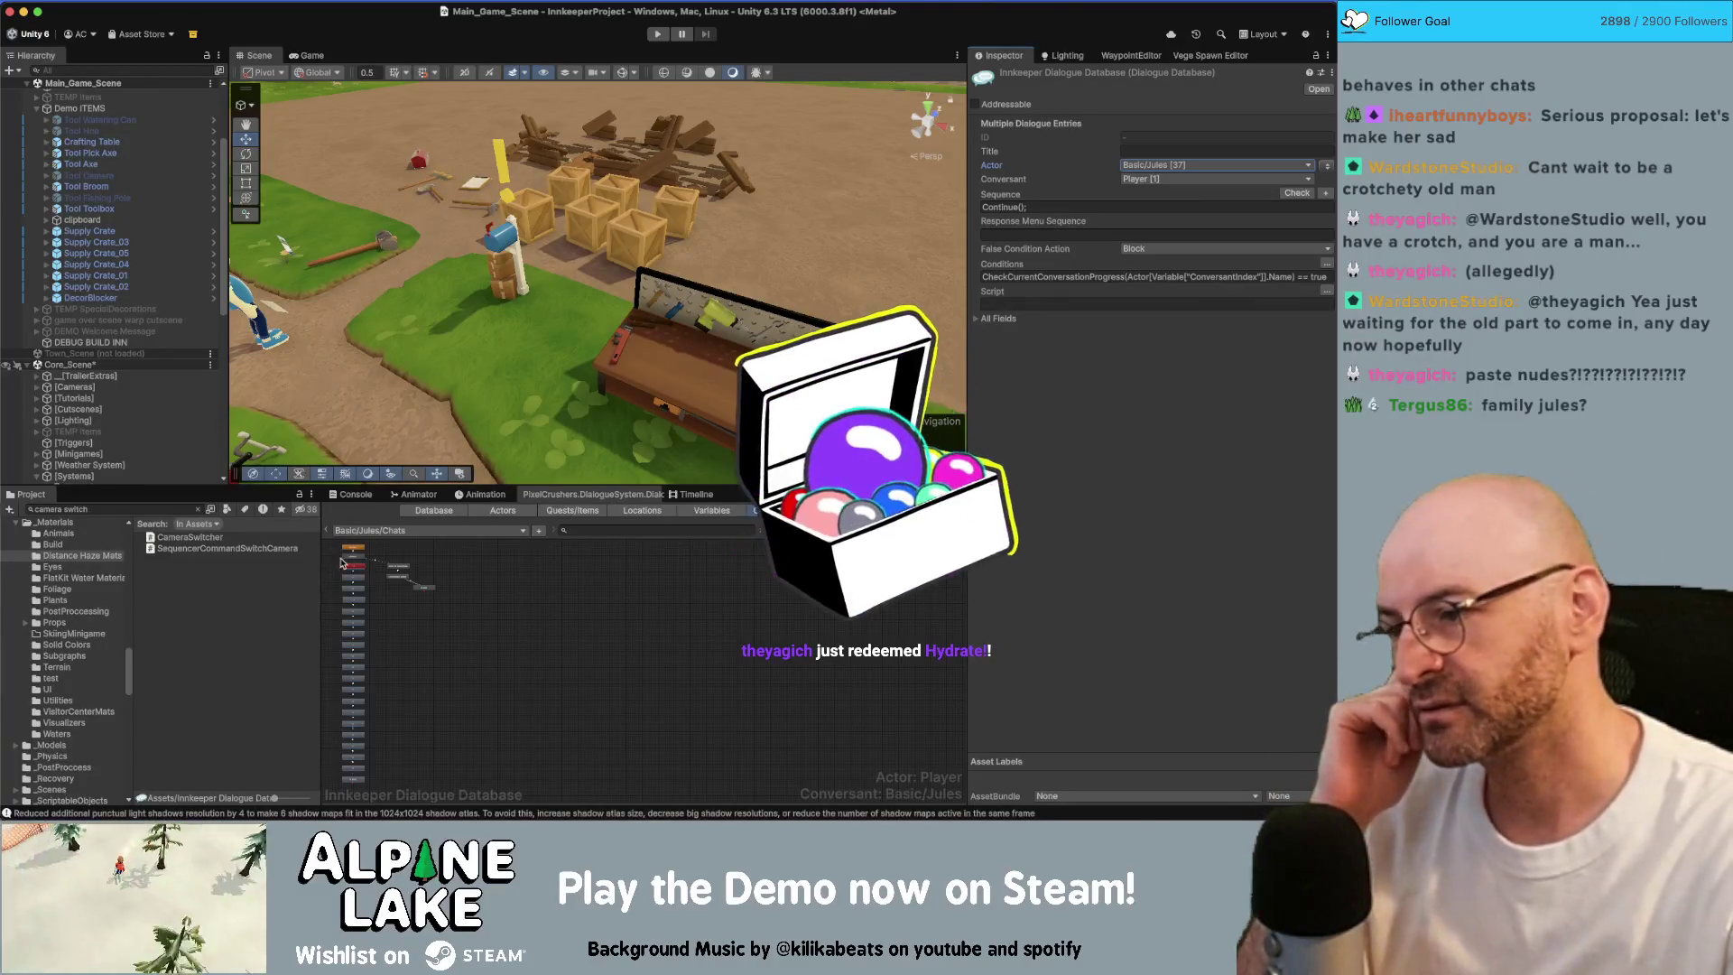
{"action": "scroll", "coordinate": [338, 559], "scroll_direction": "up", "scroll_amount": 5}
Step: Delete the link from ENTER to the 'I don't get many visitors.' line
{"action": "scroll", "coordinate": [343, 567], "scroll_direction": "up", "scroll_amount": 4}
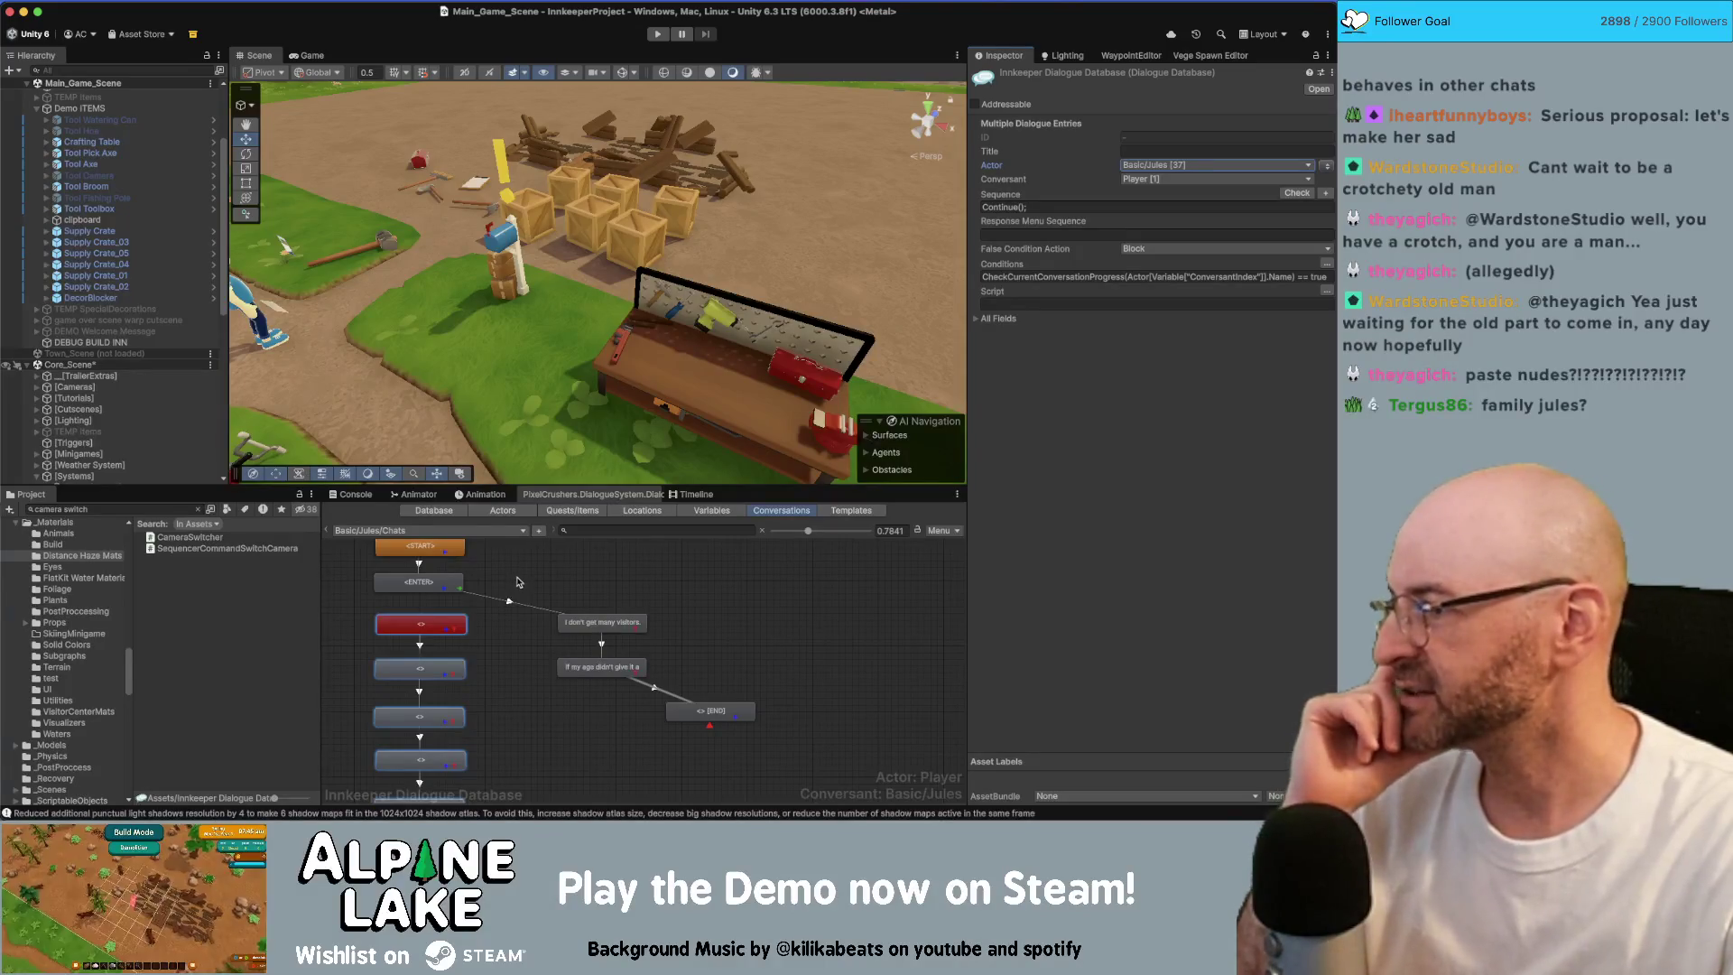
{"action": "left_click", "coordinate": [523, 573]}
{"action": "scroll", "coordinate": [480, 600], "scroll_direction": "up", "scroll_amount": 1}
{"action": "right_click", "coordinate": [405, 588]}
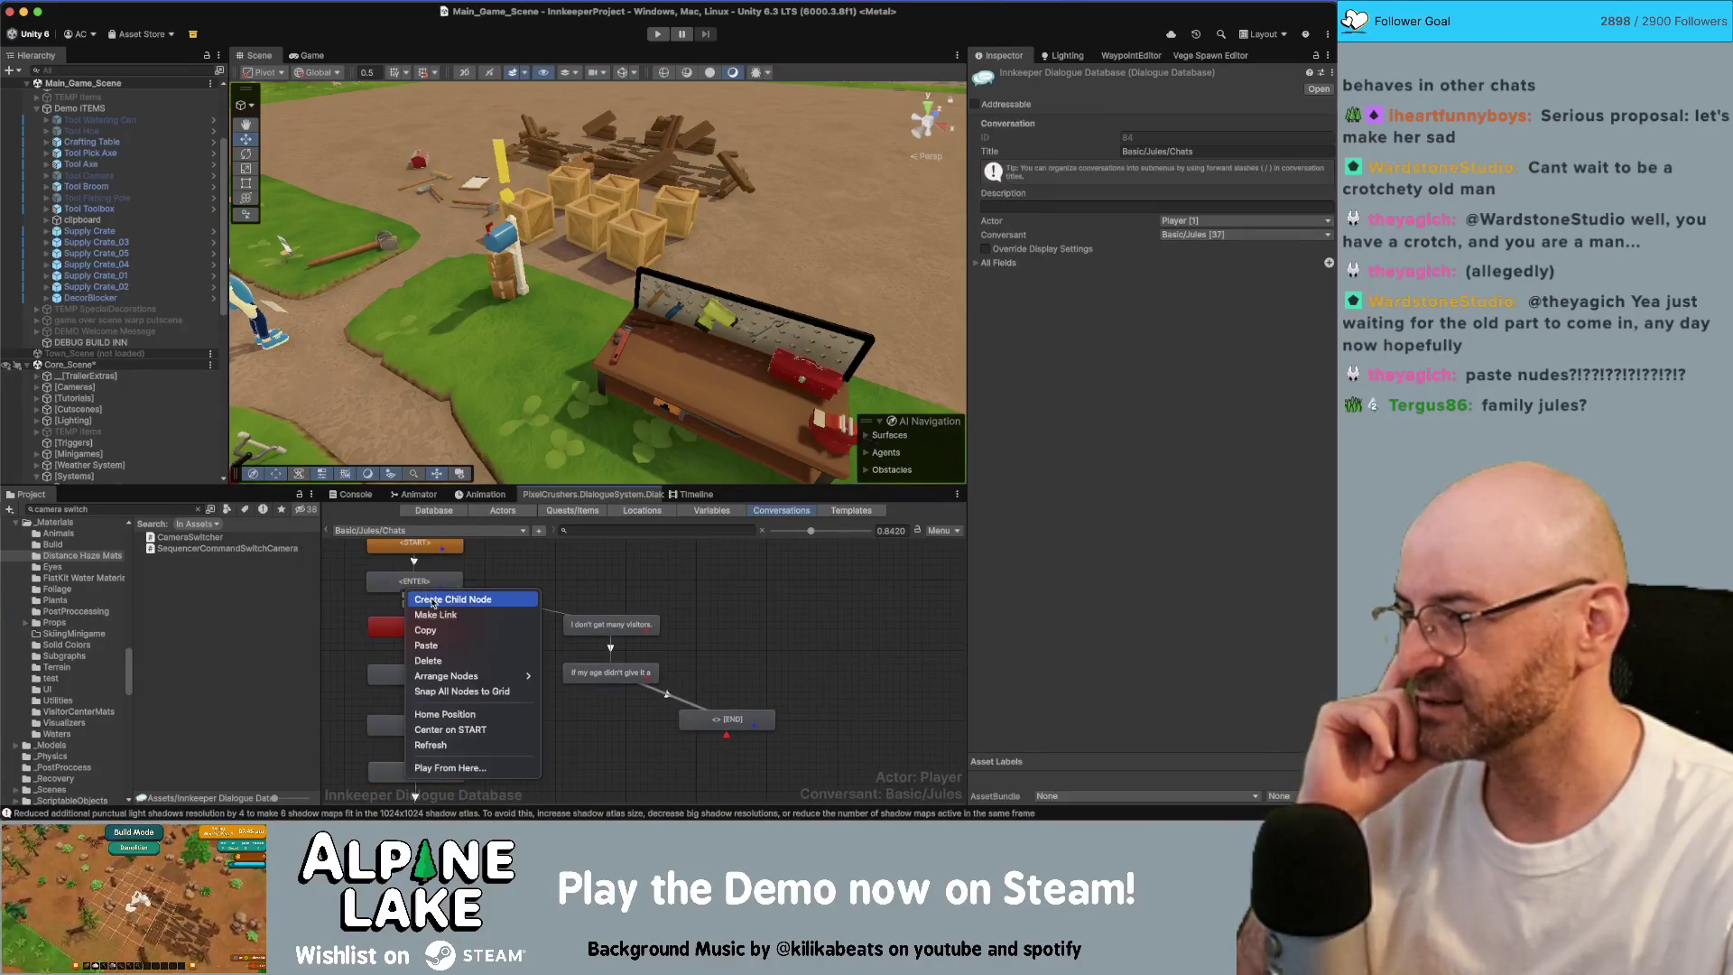
{"action": "left_click", "coordinate": [435, 614]}
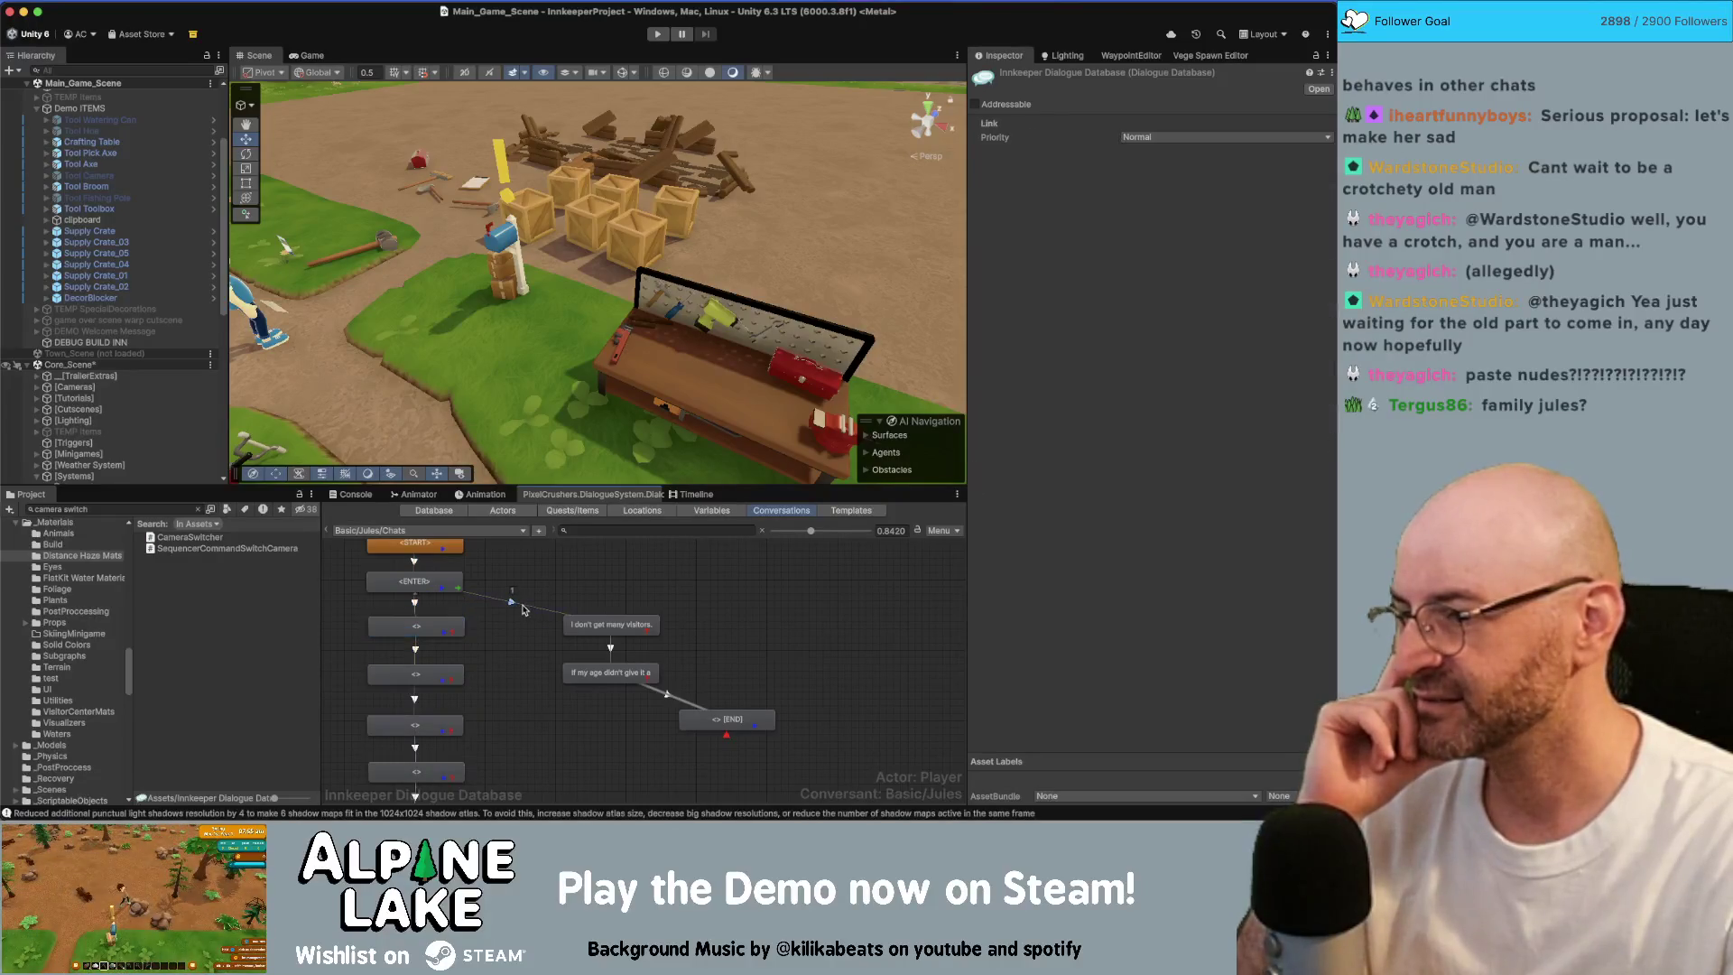
{"action": "left_click", "coordinate": [611, 624]}
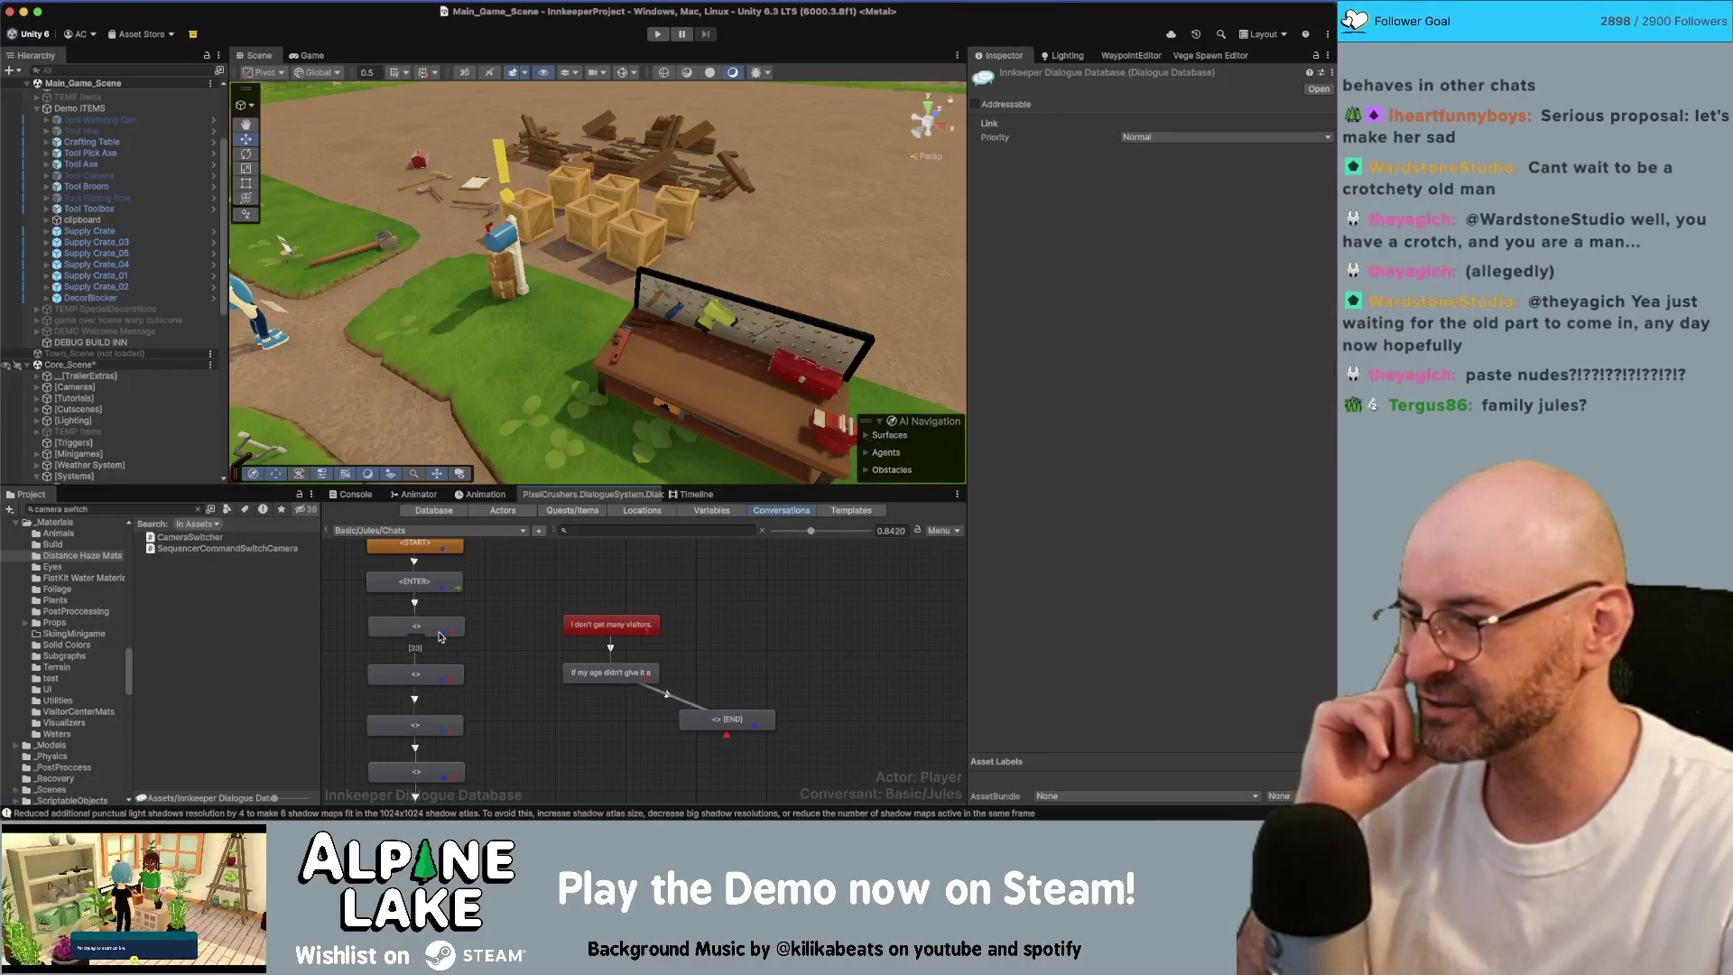
{"action": "right_click", "coordinate": [450, 640]}
{"action": "left_click", "coordinate": [487, 642]}
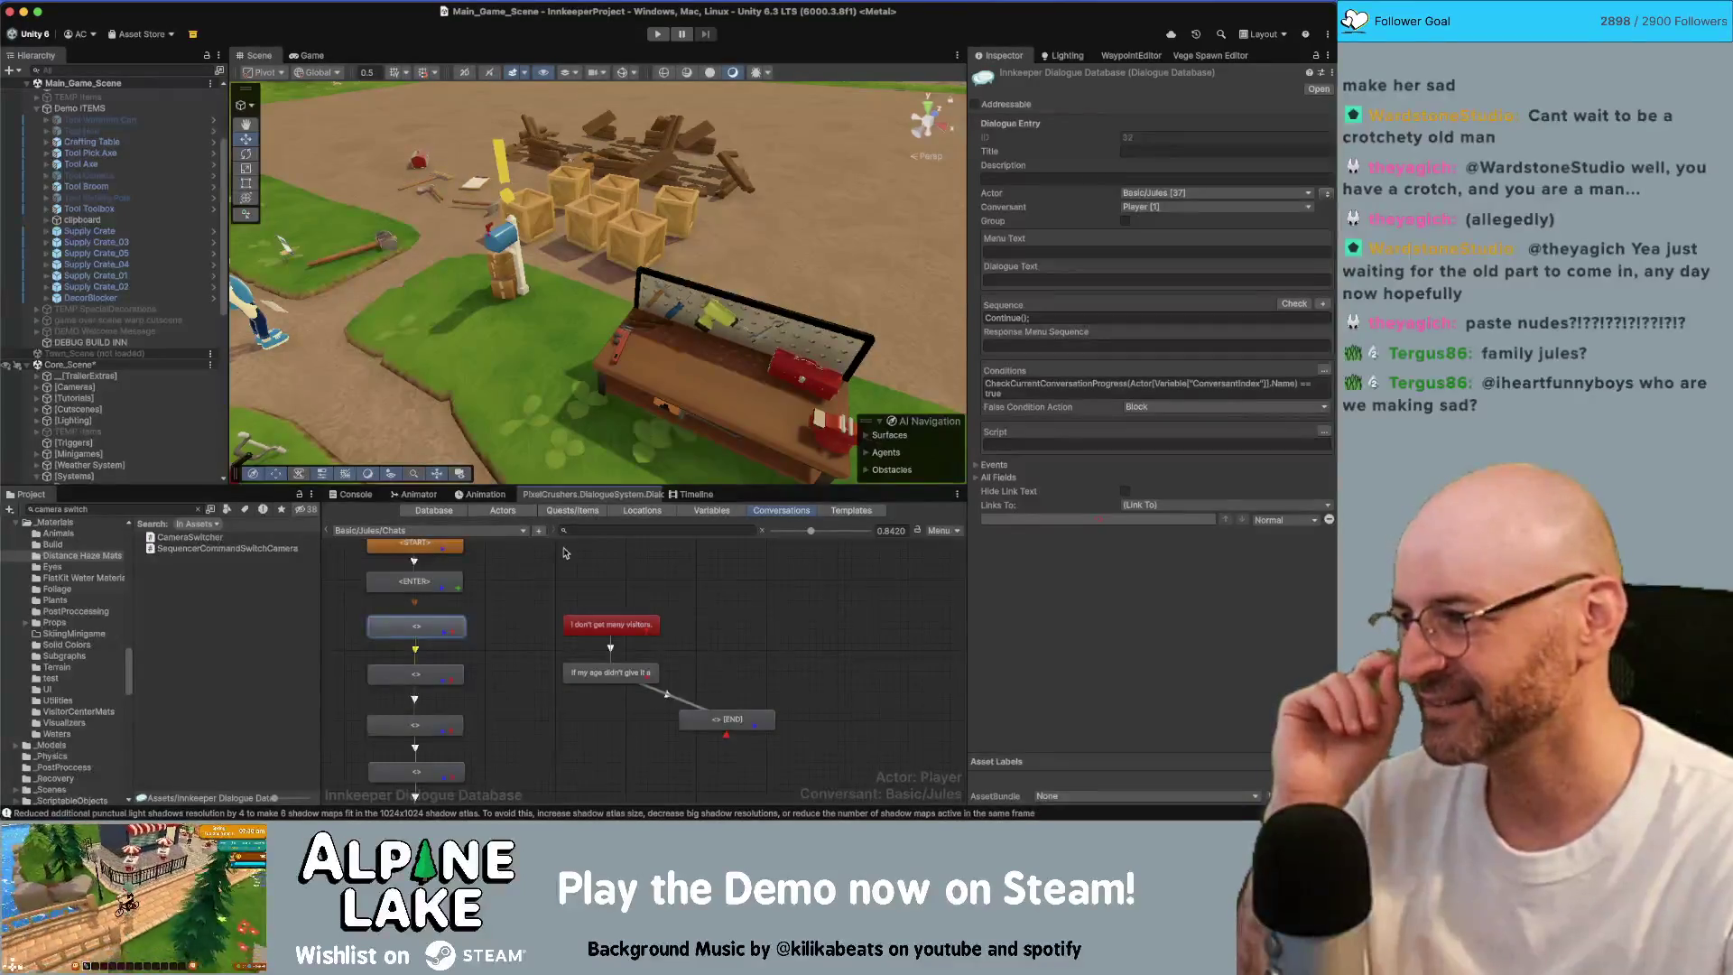
Step: Remove the link chaining Jules's two original lines together
{"action": "left_click", "coordinate": [506, 614]}
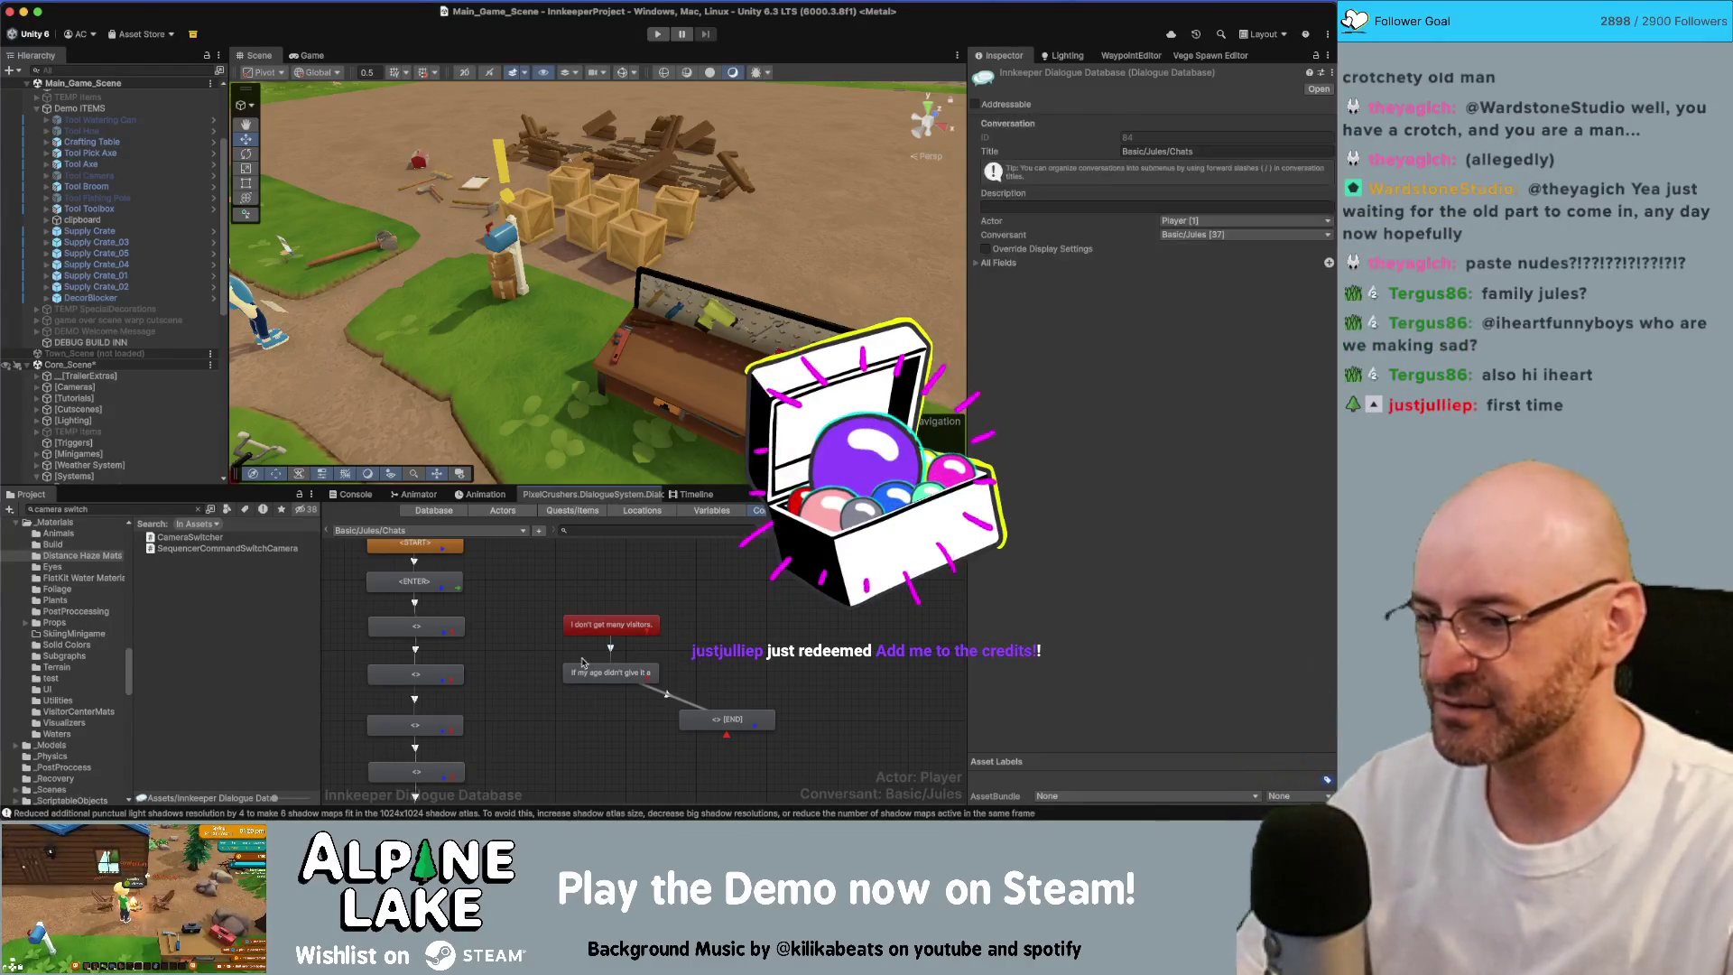
{"action": "left_click", "coordinate": [612, 648]}
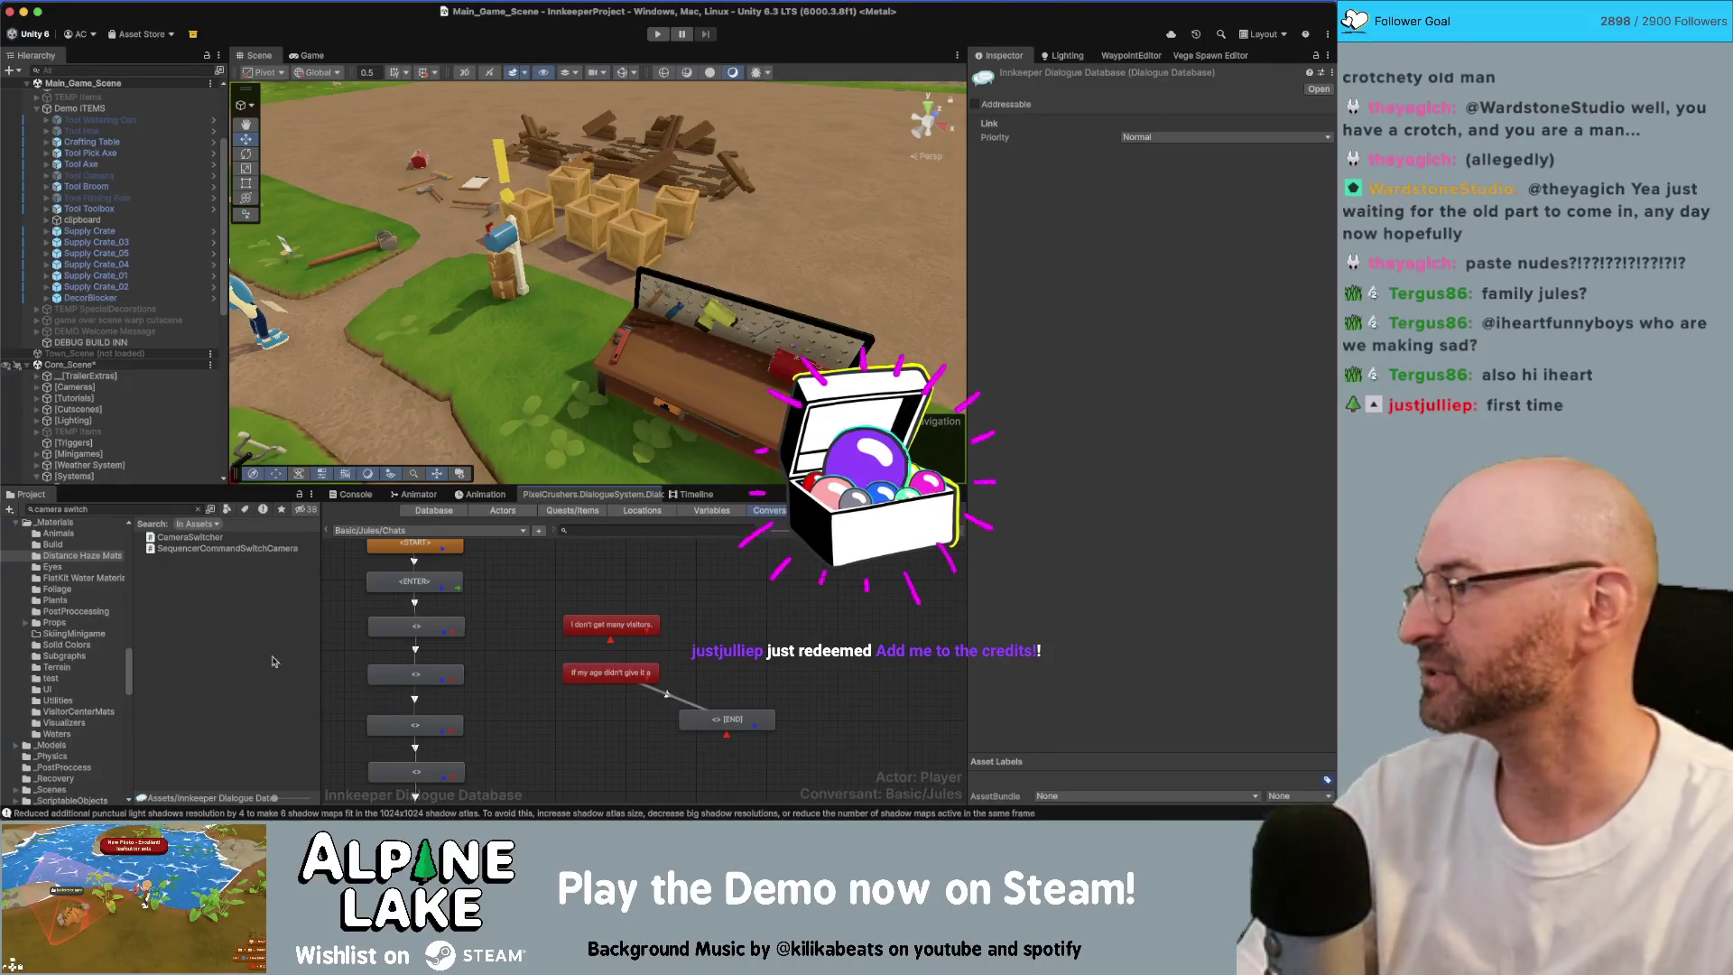
{"action": "left_click", "coordinate": [447, 629]}
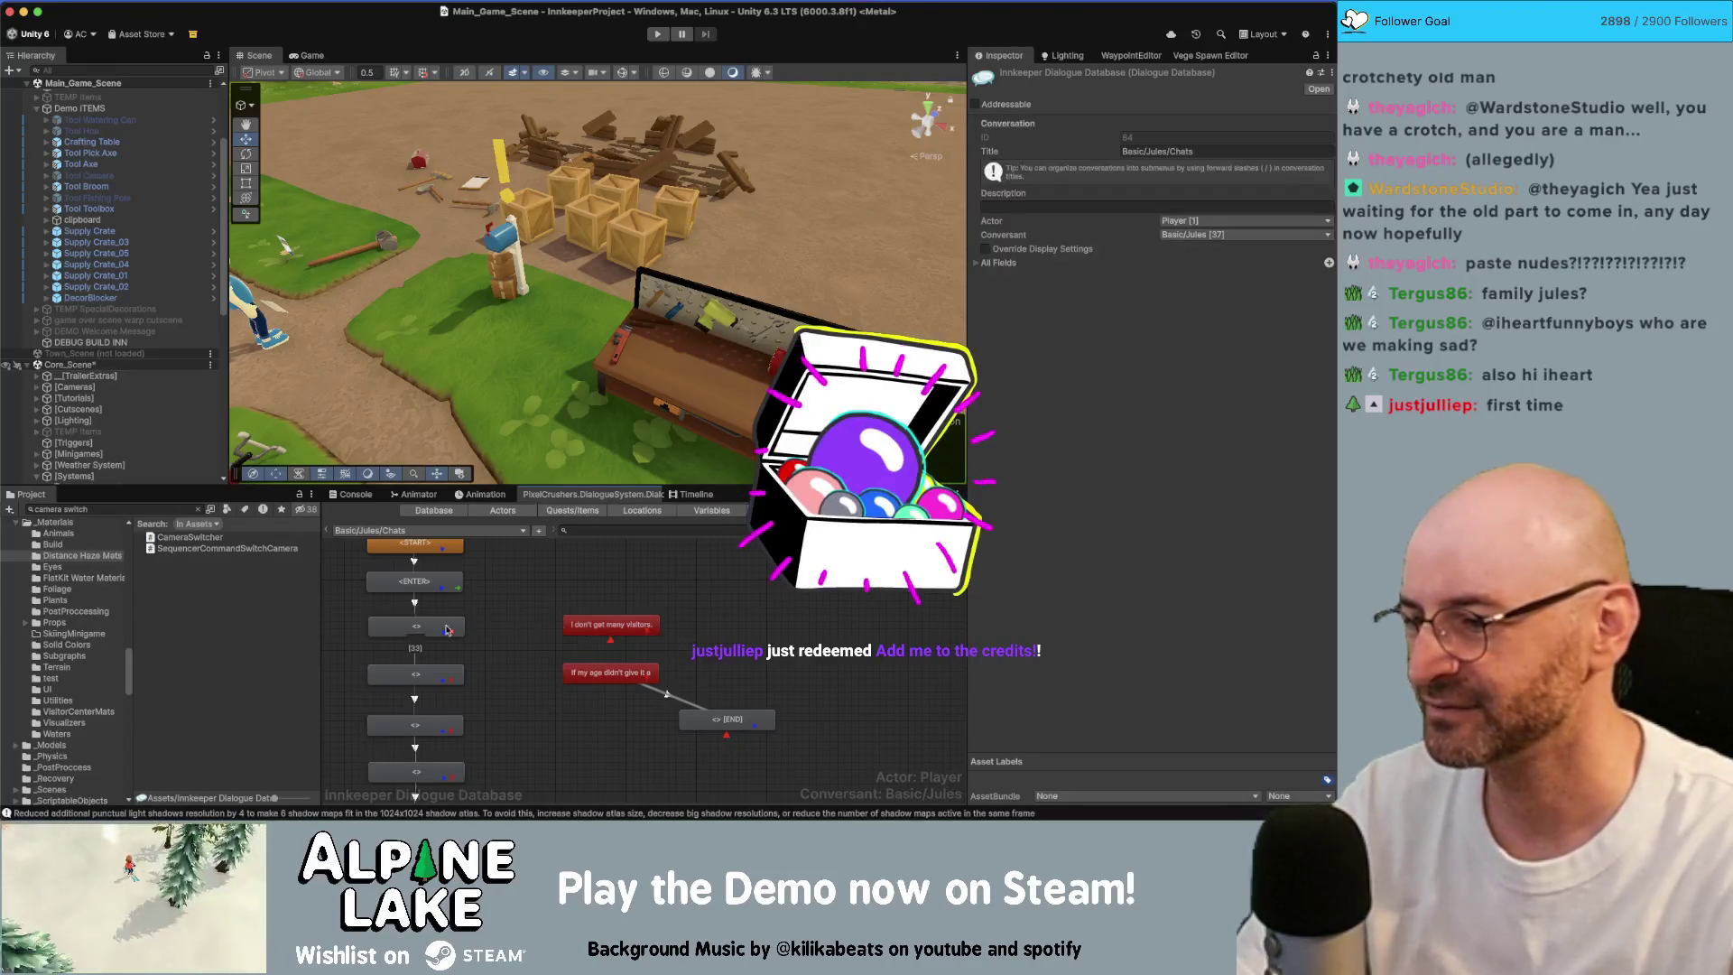
Step: Link the first pasted entry to the visitors line and the second to the age line
{"action": "right_click", "coordinate": [447, 629]}
{"action": "left_click", "coordinate": [589, 627]}
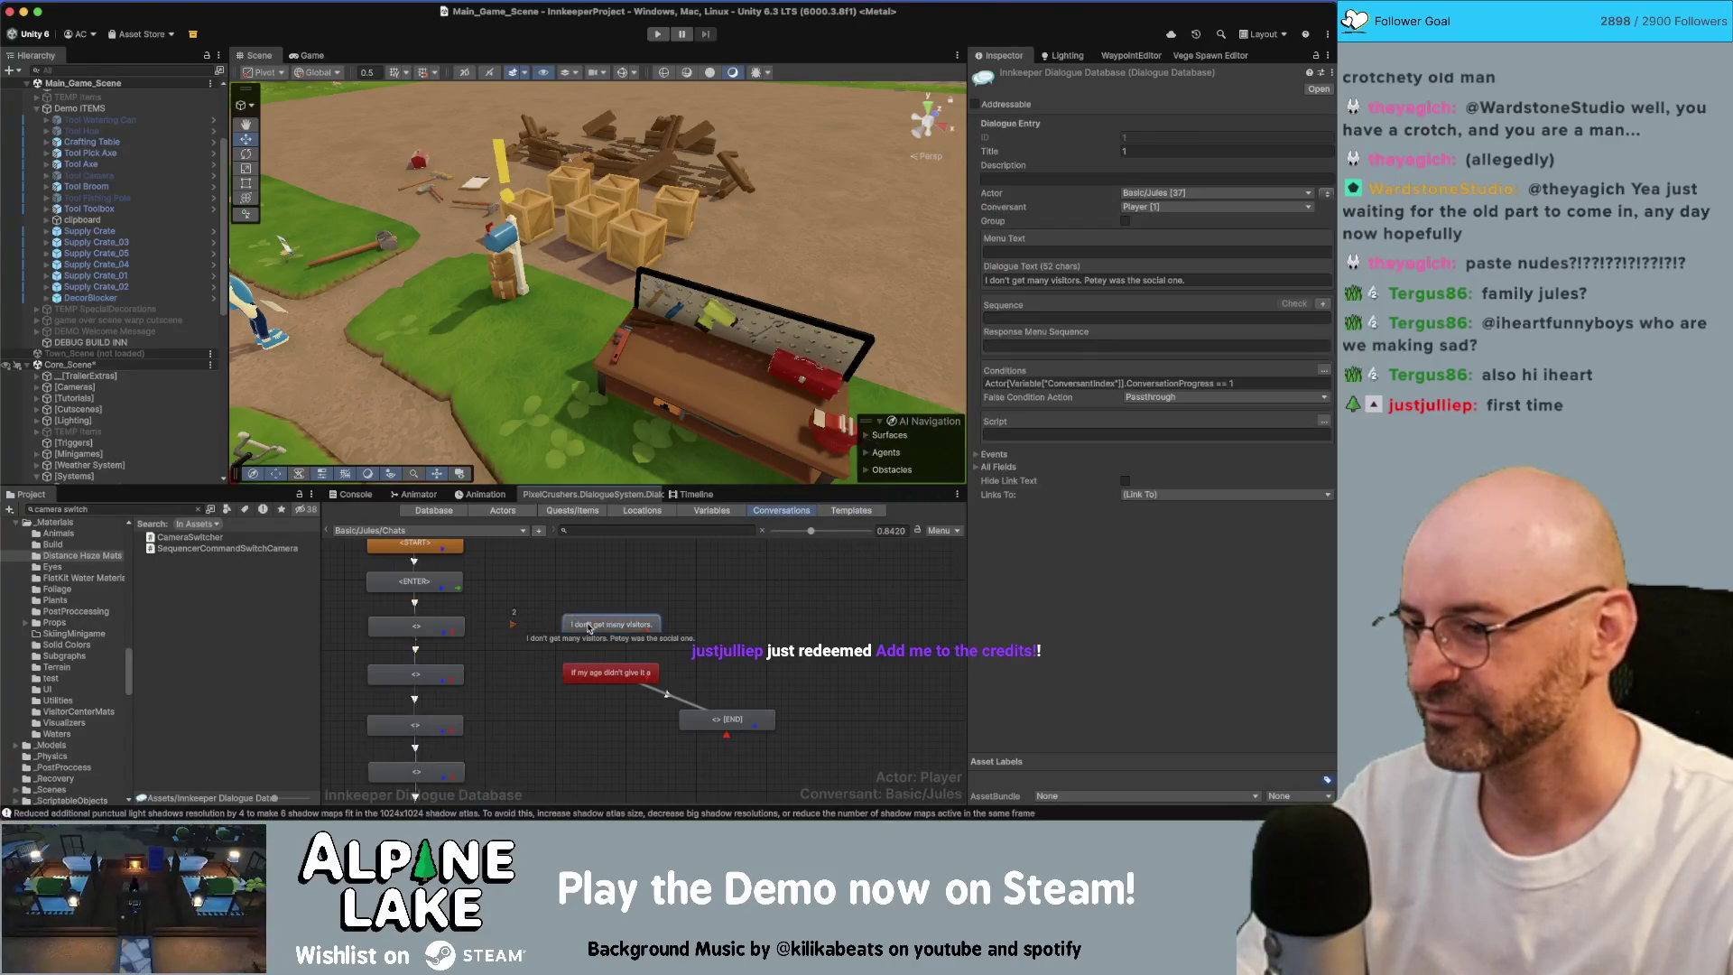
{"action": "left_click_drag", "start_coordinate": [589, 626], "coordinate": [584, 630]}
{"action": "right_click", "coordinate": [407, 629]}
{"action": "left_click", "coordinate": [442, 650]}
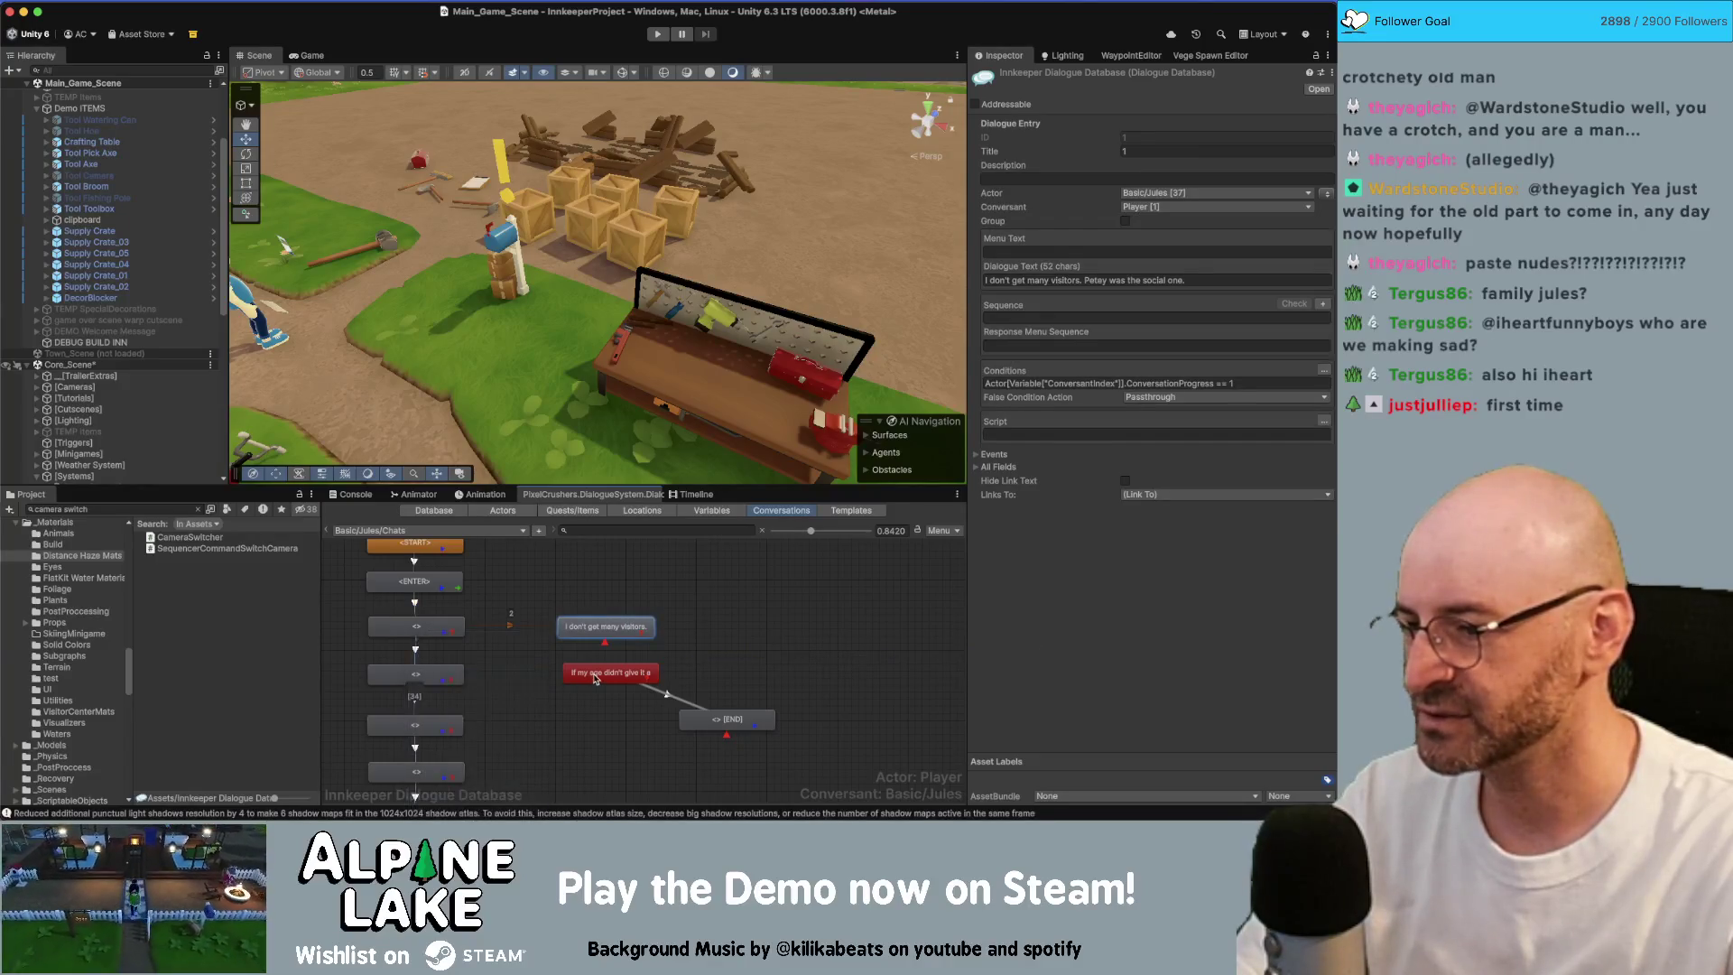
{"action": "left_click", "coordinate": [596, 678]}
{"action": "left_click", "coordinate": [532, 722]}
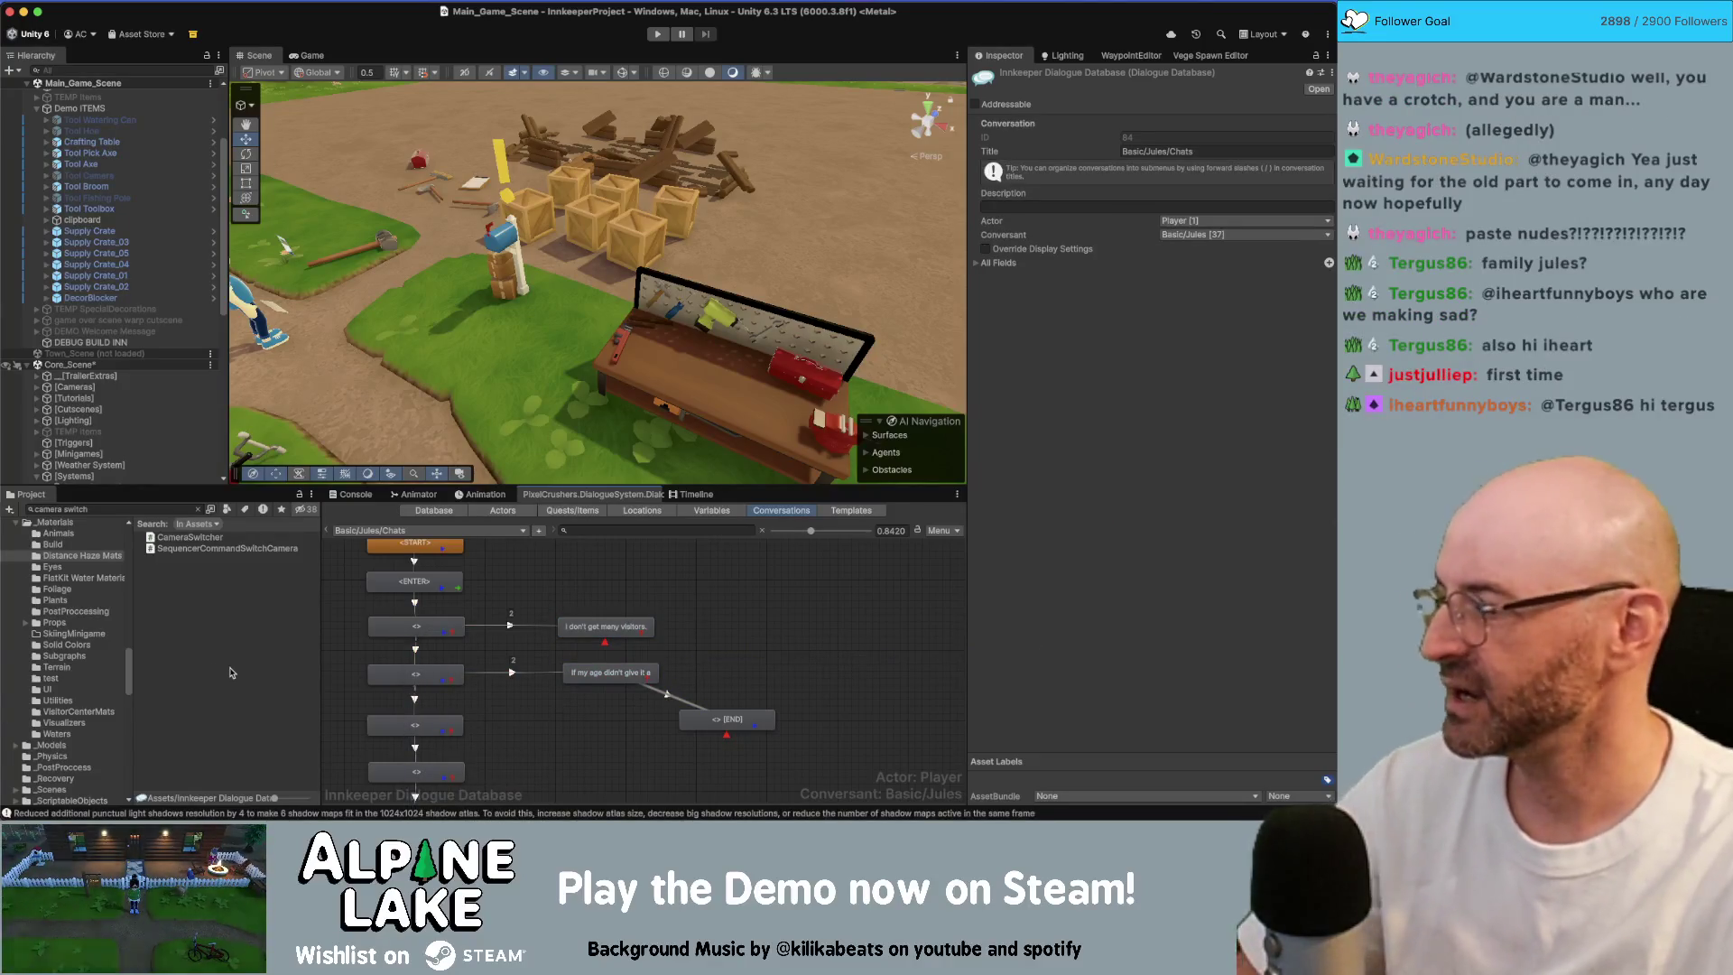
Step: Add a new viewer's username at the end of the Obsidian credits list, then return to Unity
{"action": "key", "text": "super+Tab"}
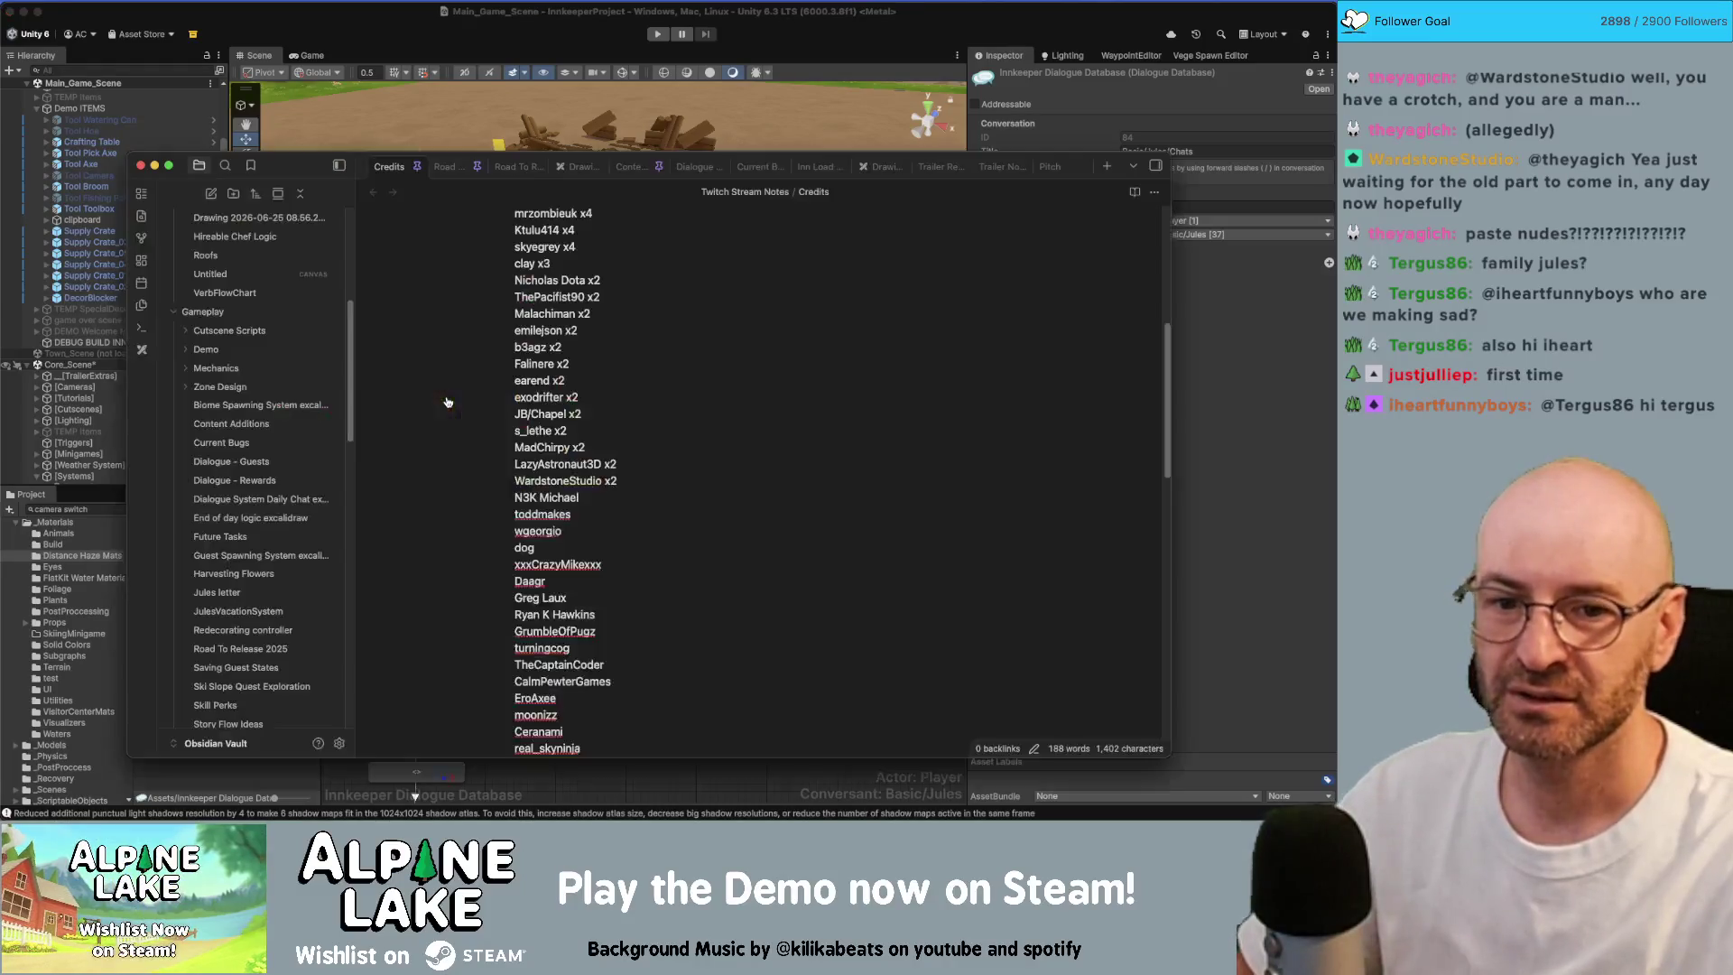
{"action": "scroll", "coordinate": [626, 351], "scroll_direction": "down", "scroll_amount": 5}
{"action": "left_click", "coordinate": [626, 351]}
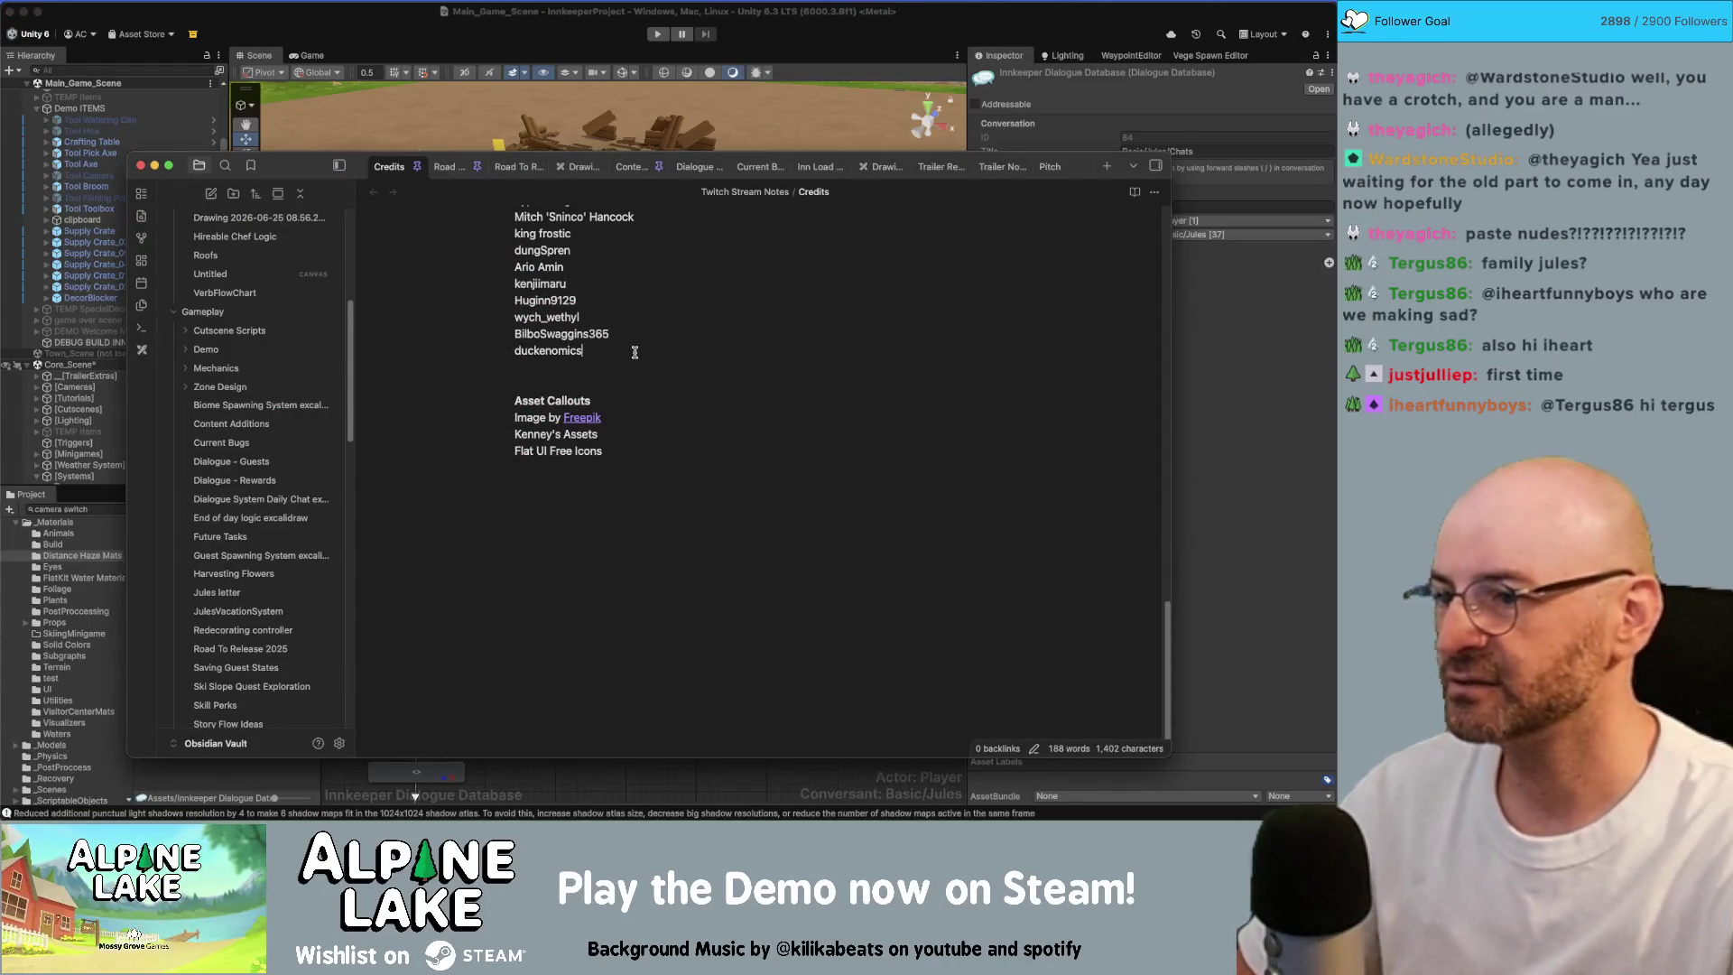
{"action": "key", "text": "Return"}
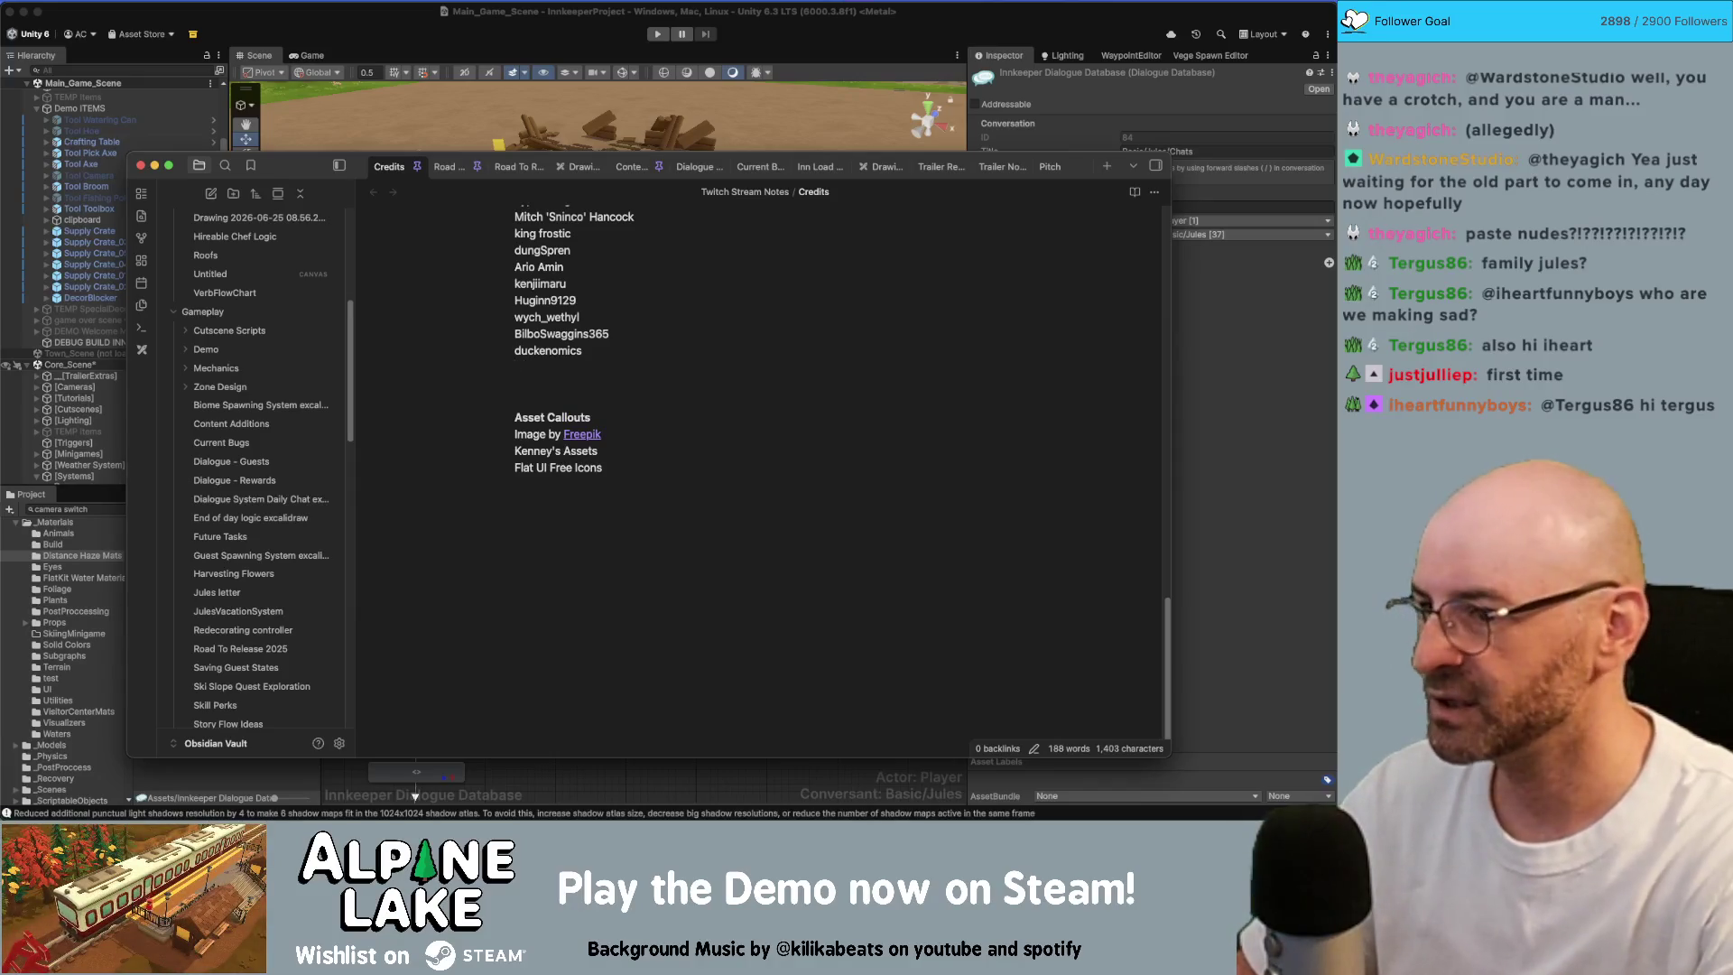
{"action": "type", "text": "justju"}
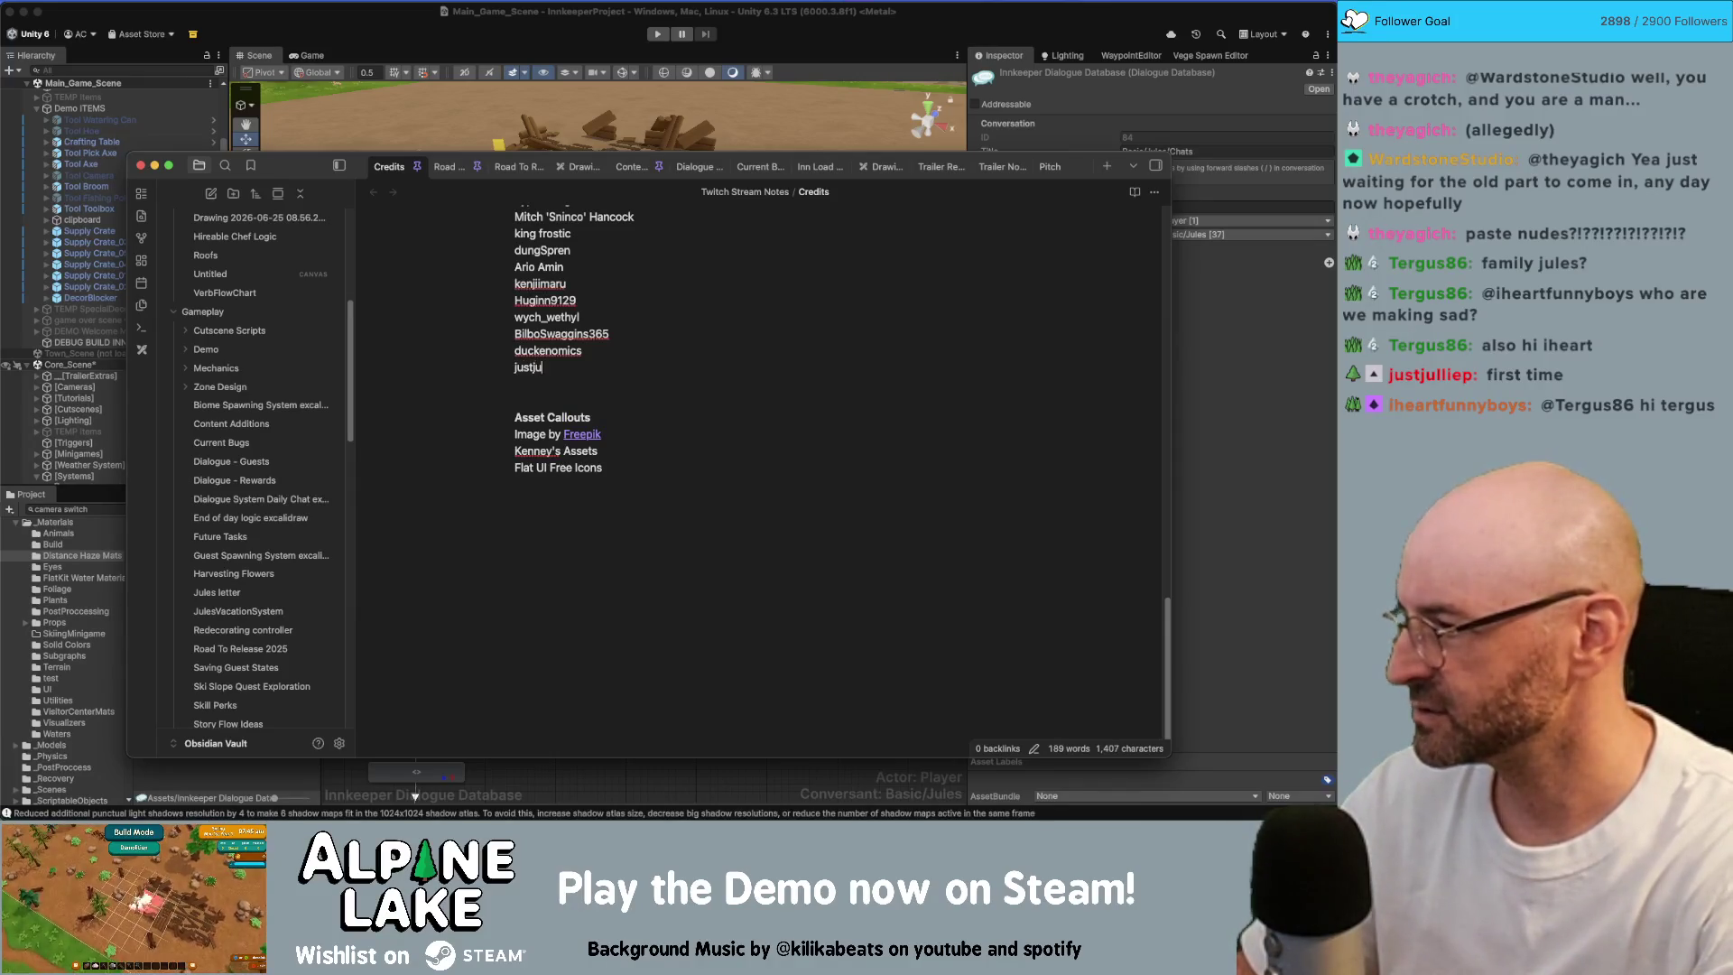
{"action": "type", "text": "lliep"}
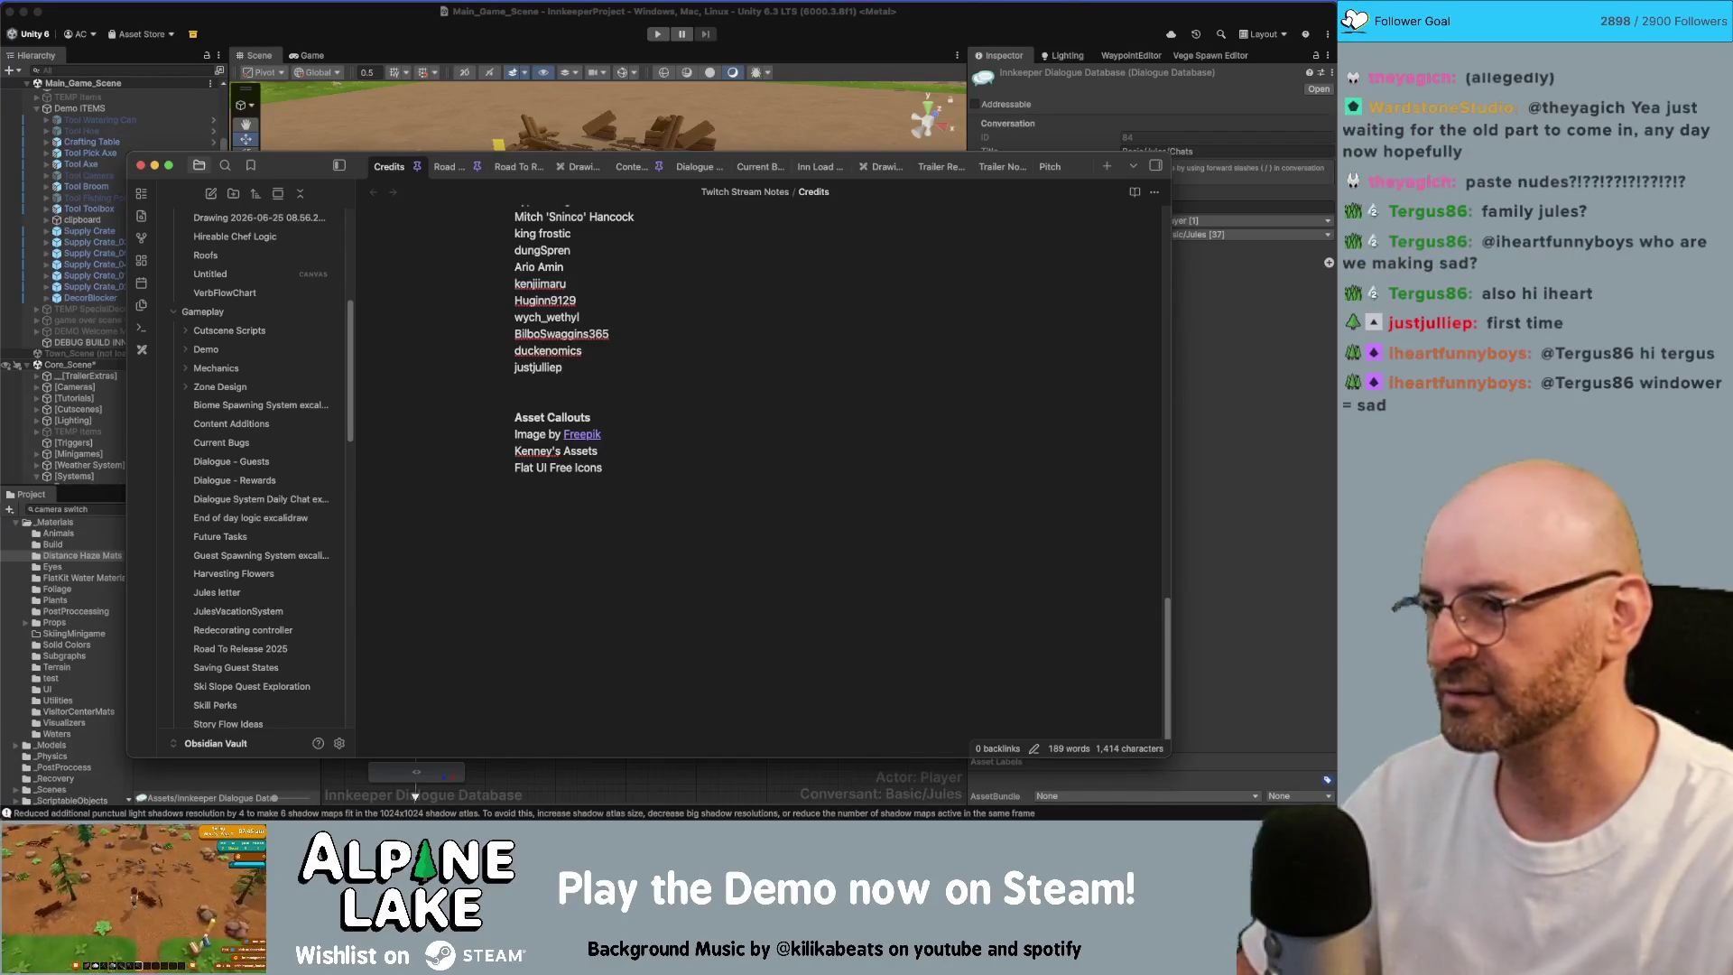
{"action": "left_click", "coordinate": [542, 105]}
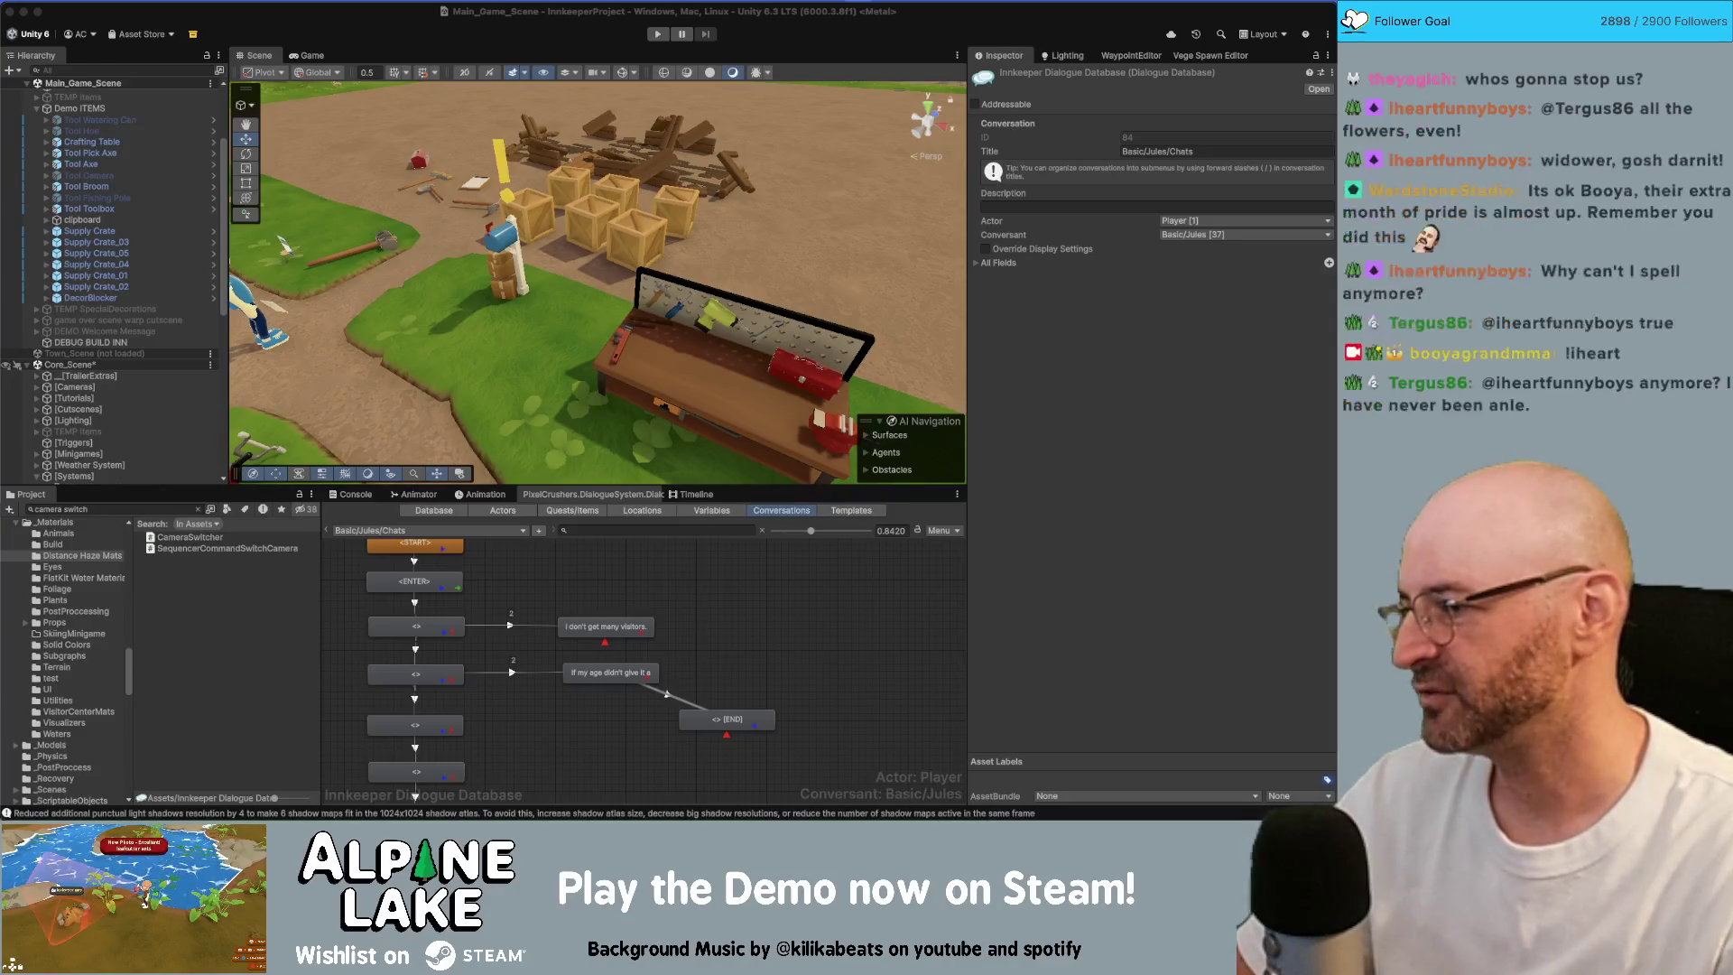
Step: Read the Stop and Smell the Flowers Steam page from the release date down to its empty reviews section
{"action": "key", "text": "super+Tab"}
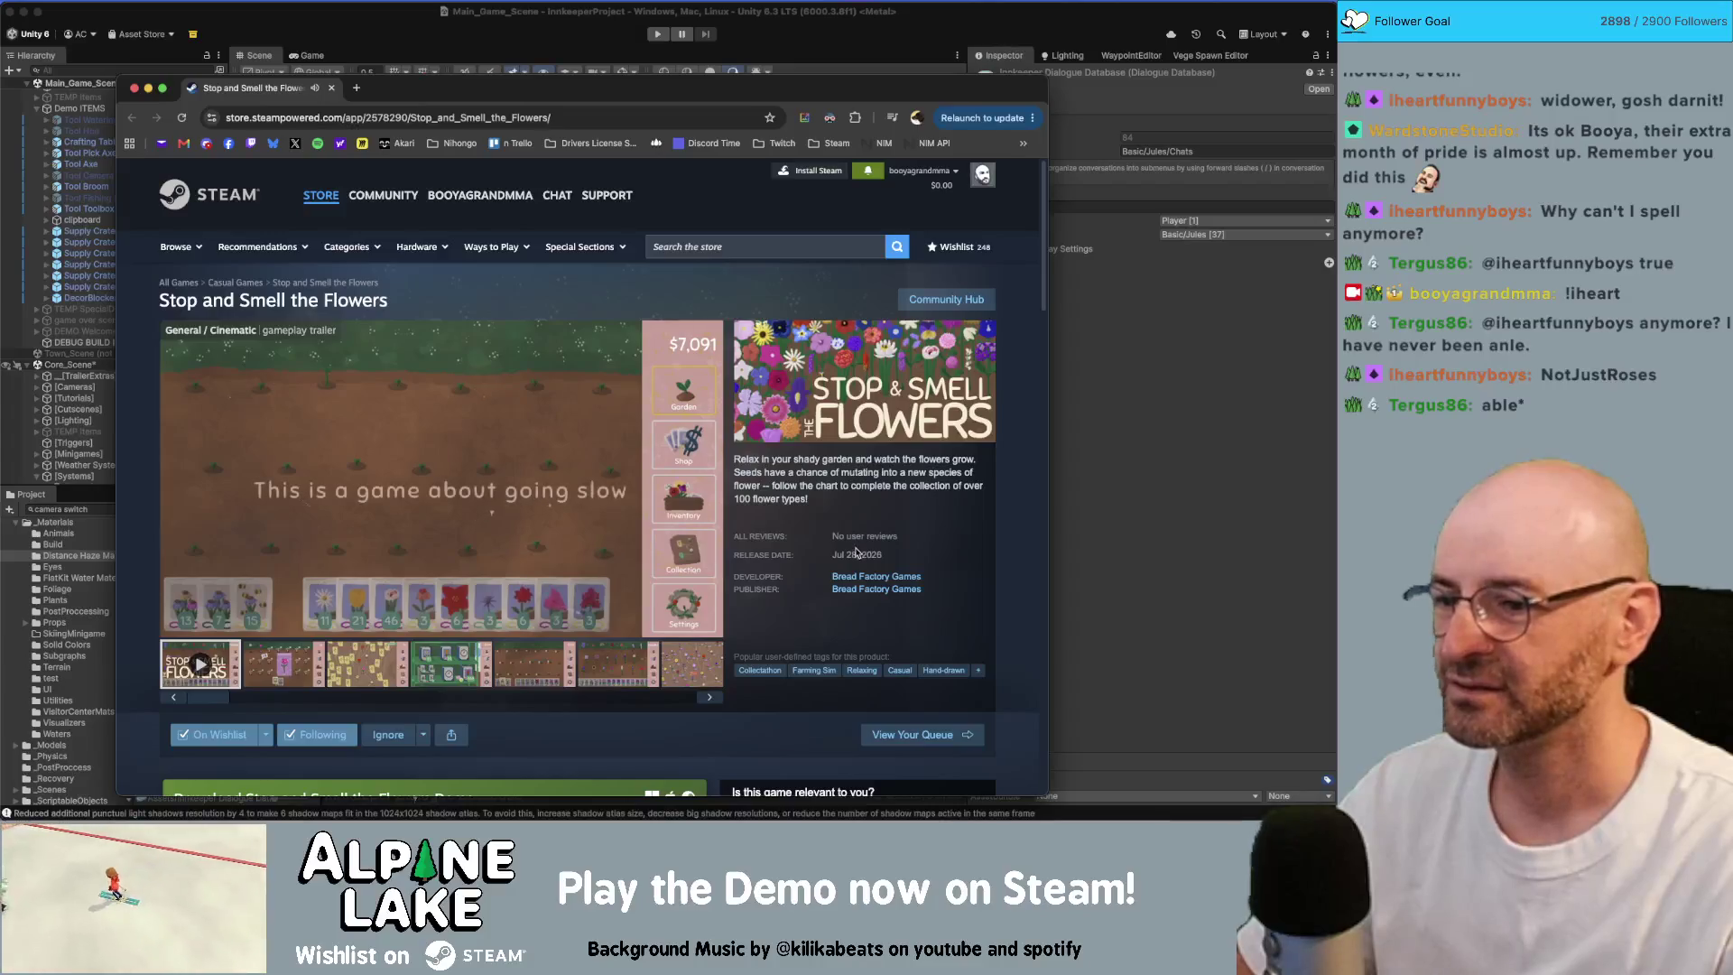
{"action": "double_click", "coordinate": [851, 554]}
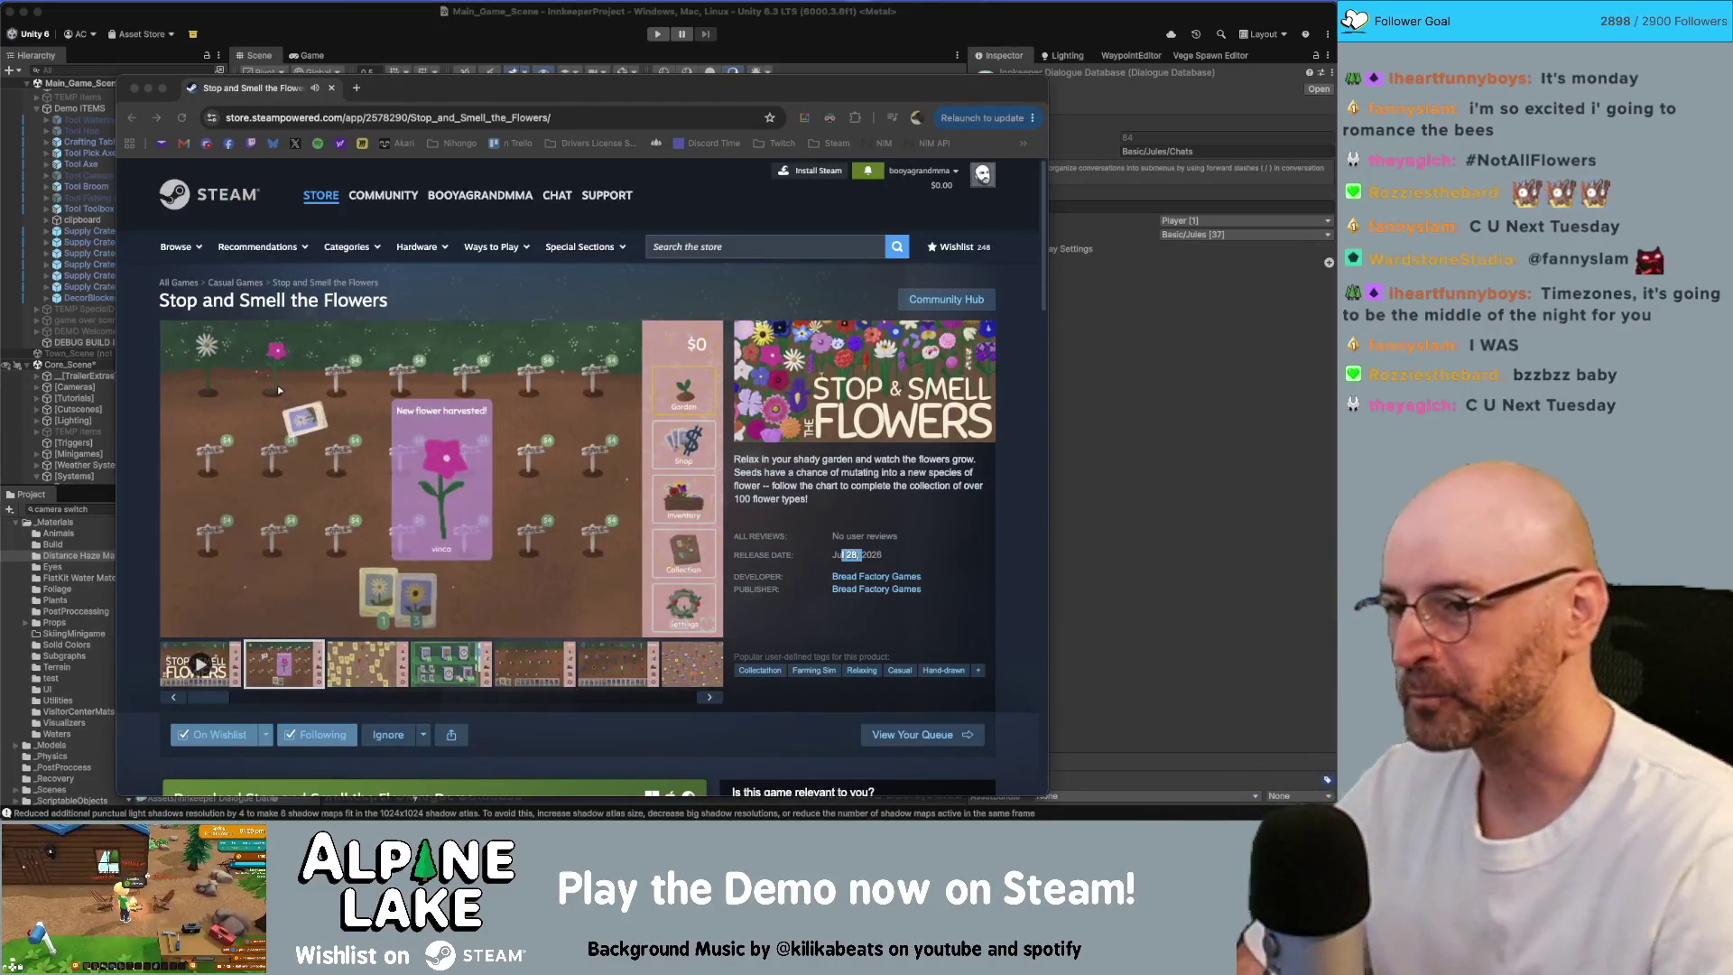
{"action": "left_click", "coordinate": [713, 619]}
{"action": "left_click", "coordinate": [496, 715]}
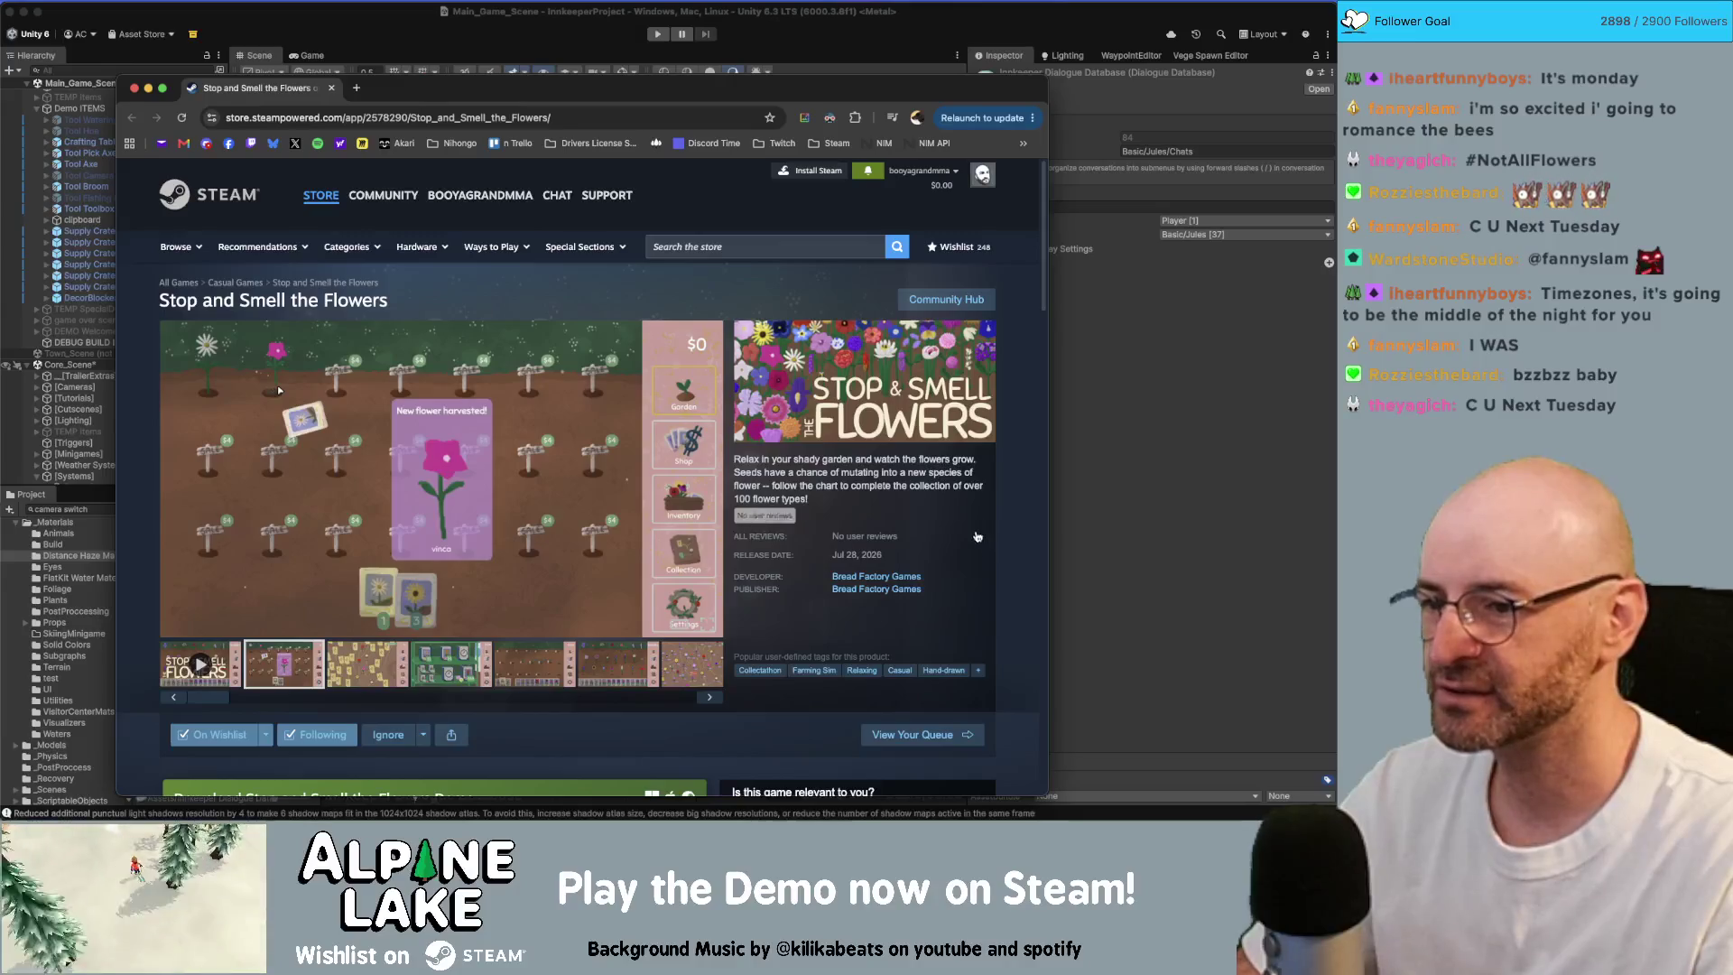
{"action": "scroll", "coordinate": [910, 503], "scroll_direction": "down", "scroll_amount": 1}
{"action": "scroll", "coordinate": [910, 503], "scroll_direction": "down", "scroll_amount": 5}
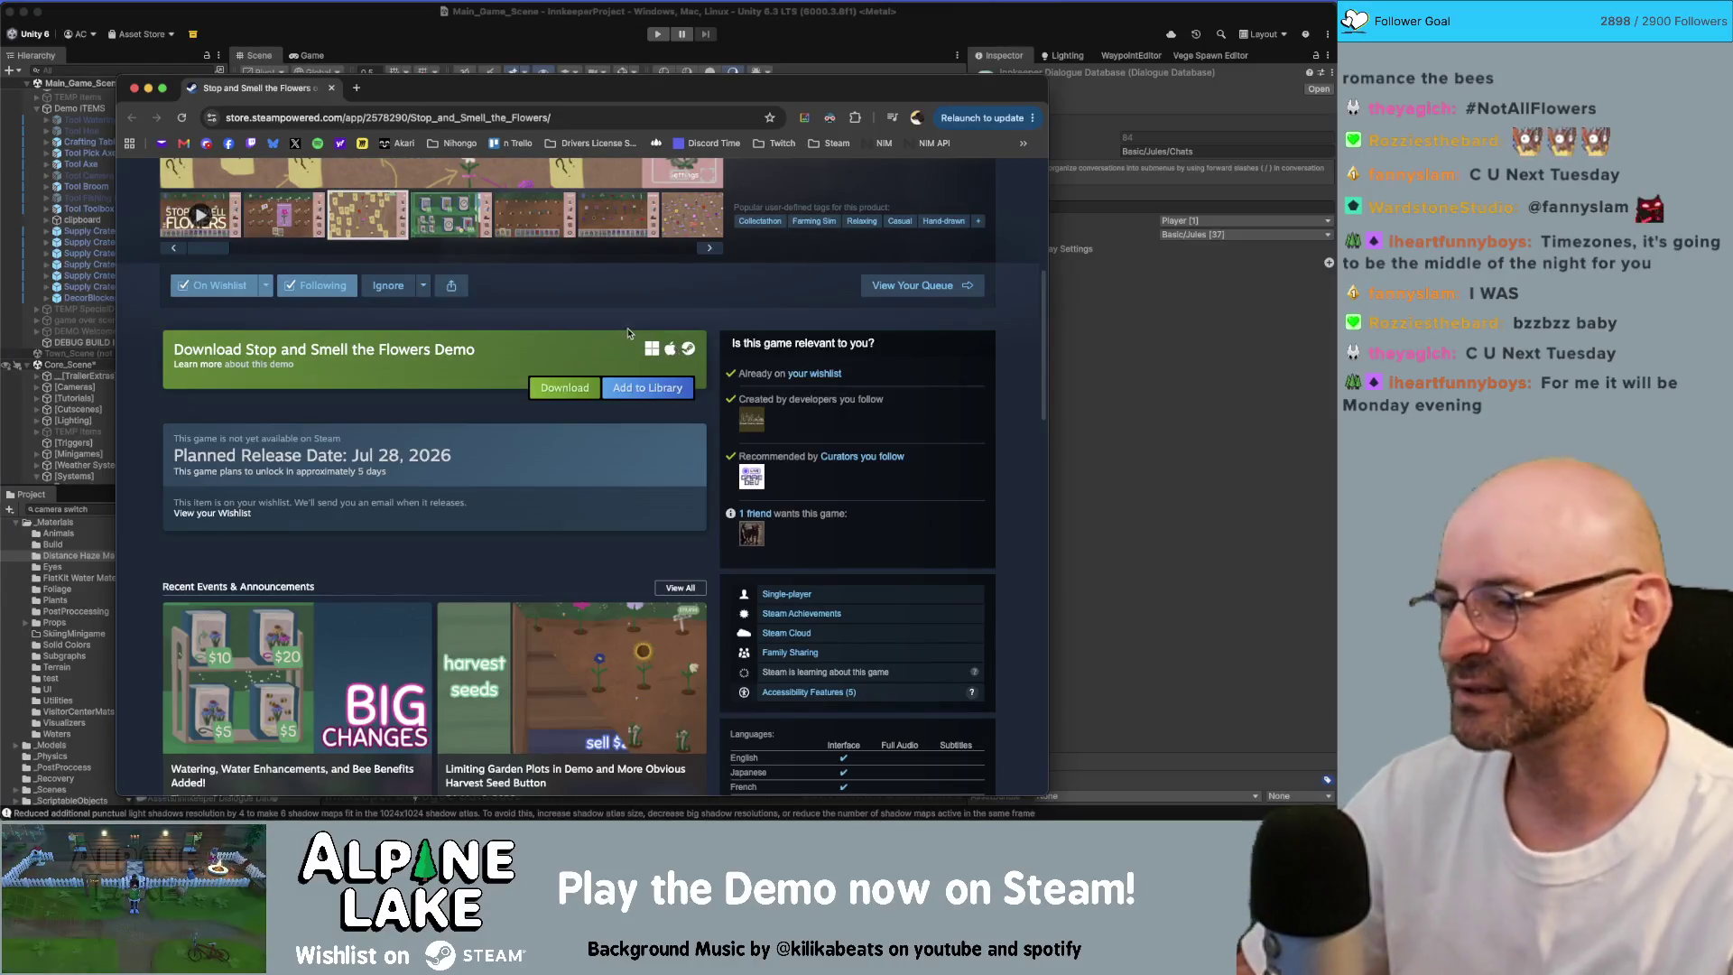
{"action": "scroll", "coordinate": [672, 352], "scroll_direction": "down", "scroll_amount": 2}
{"action": "scroll", "coordinate": [675, 263], "scroll_direction": "down", "scroll_amount": 2}
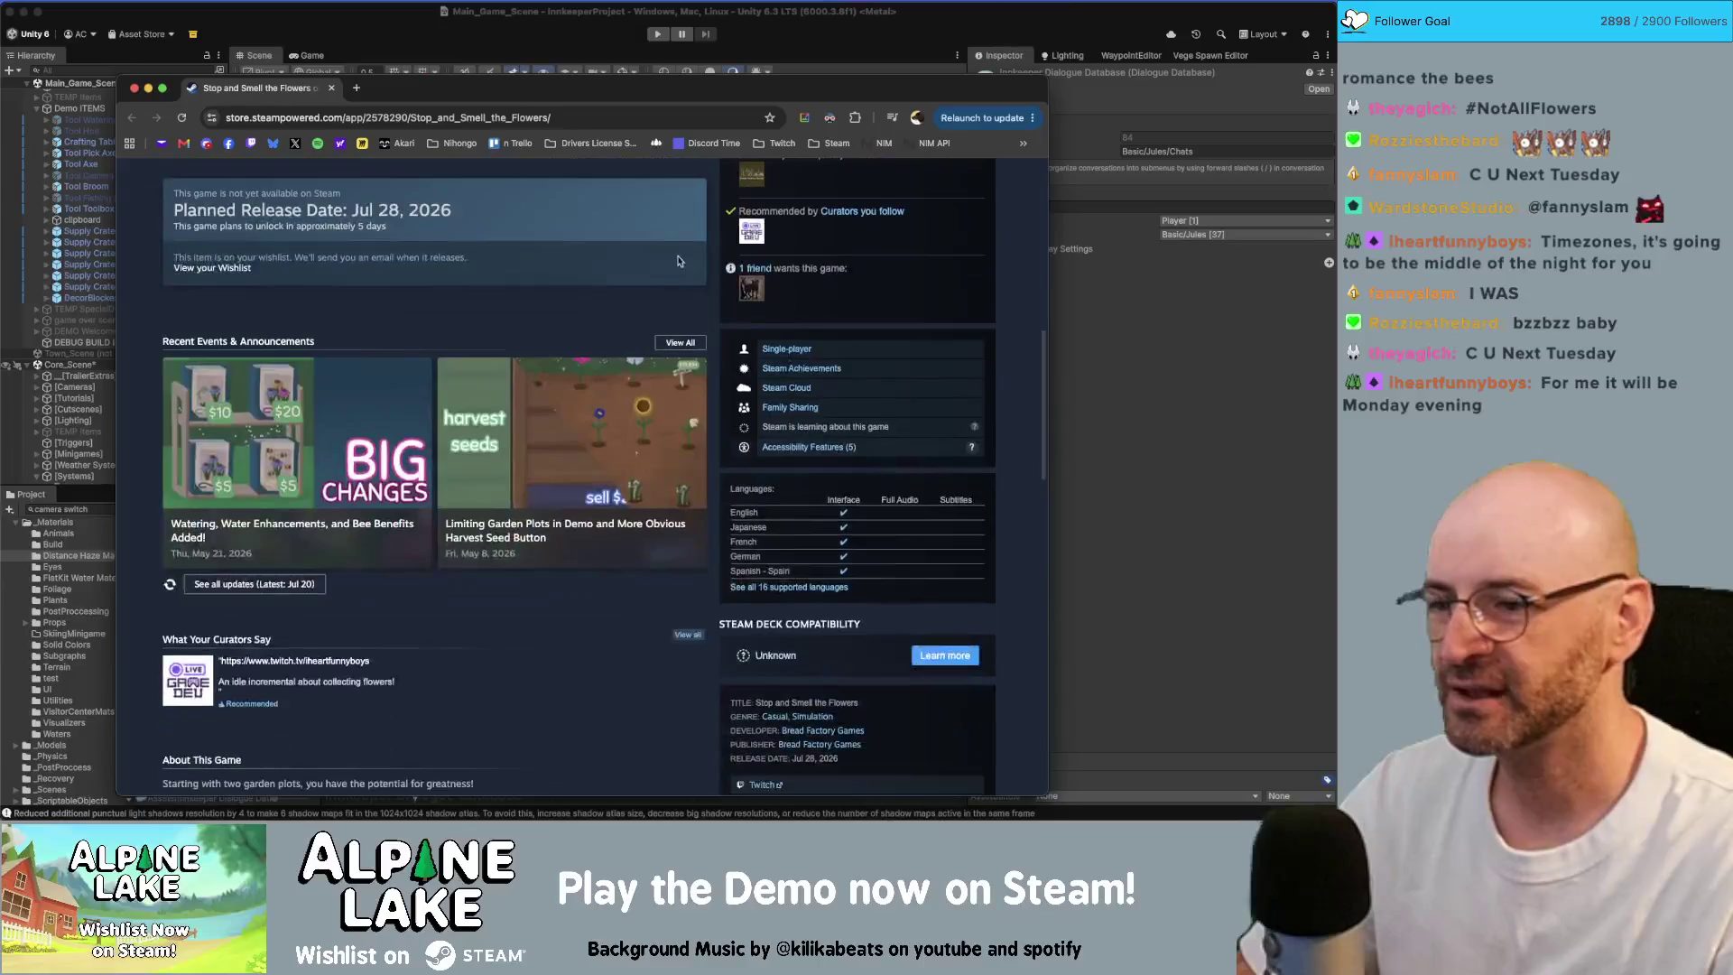
{"action": "scroll", "coordinate": [678, 257], "scroll_direction": "down", "scroll_amount": 7}
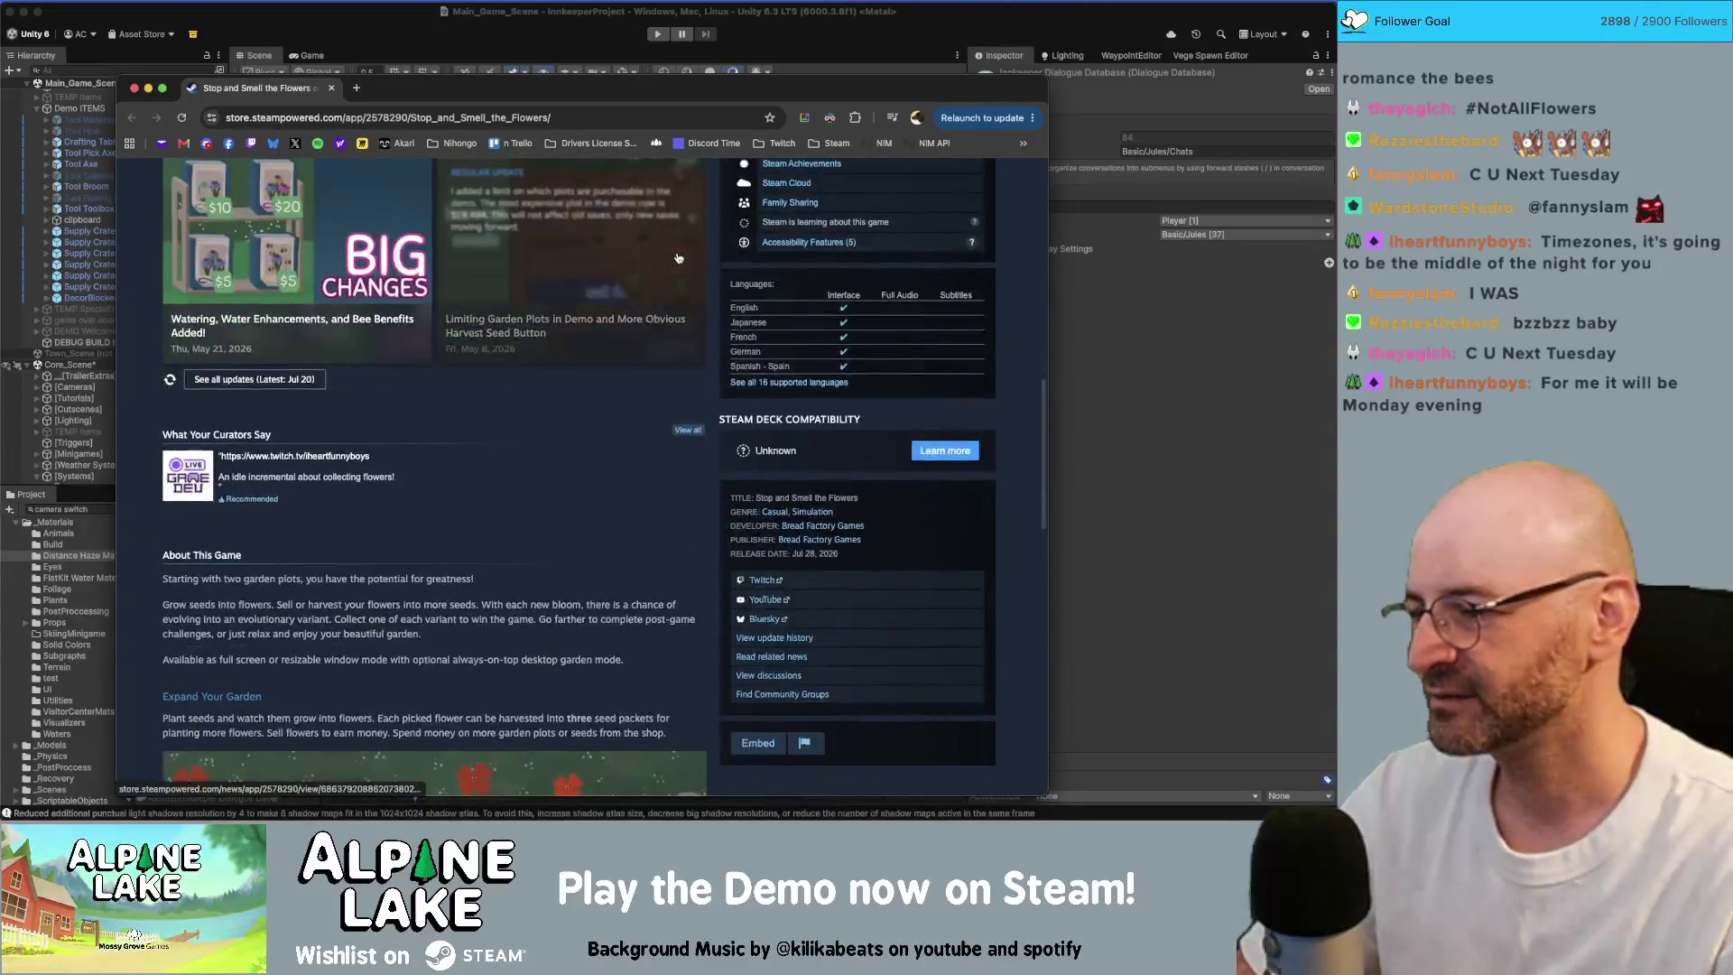
{"action": "scroll", "coordinate": [633, 371], "scroll_direction": "down", "scroll_amount": 15}
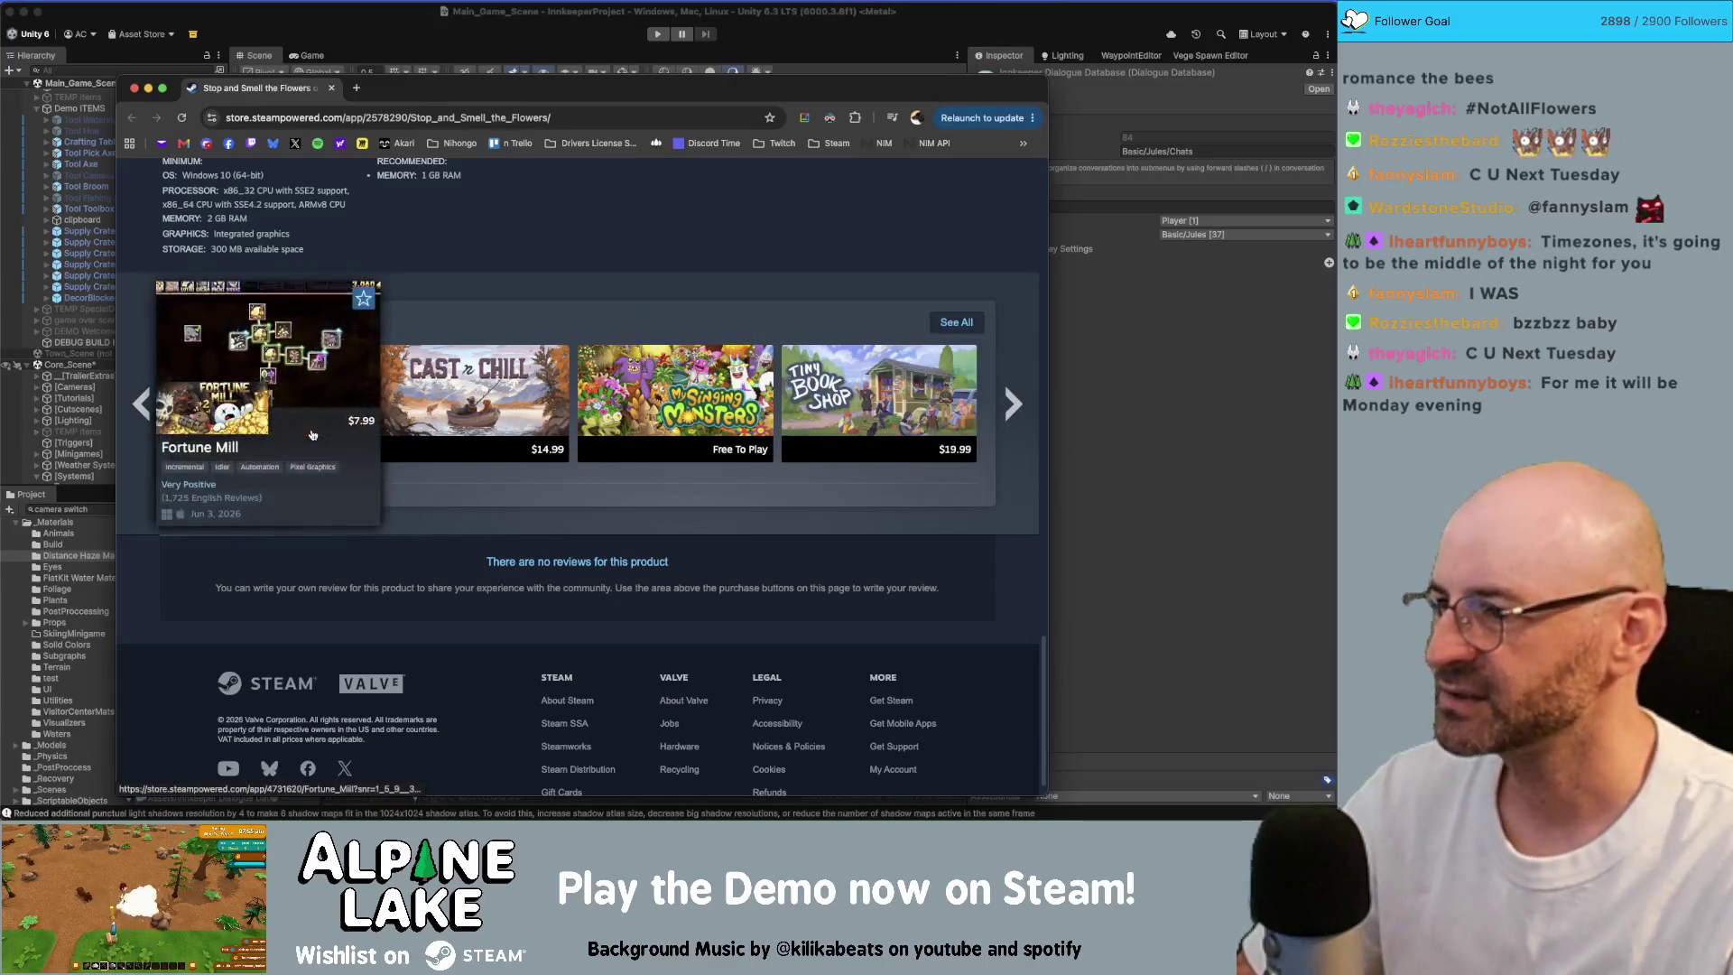
{"action": "mouse_move", "coordinate": [438, 425]}
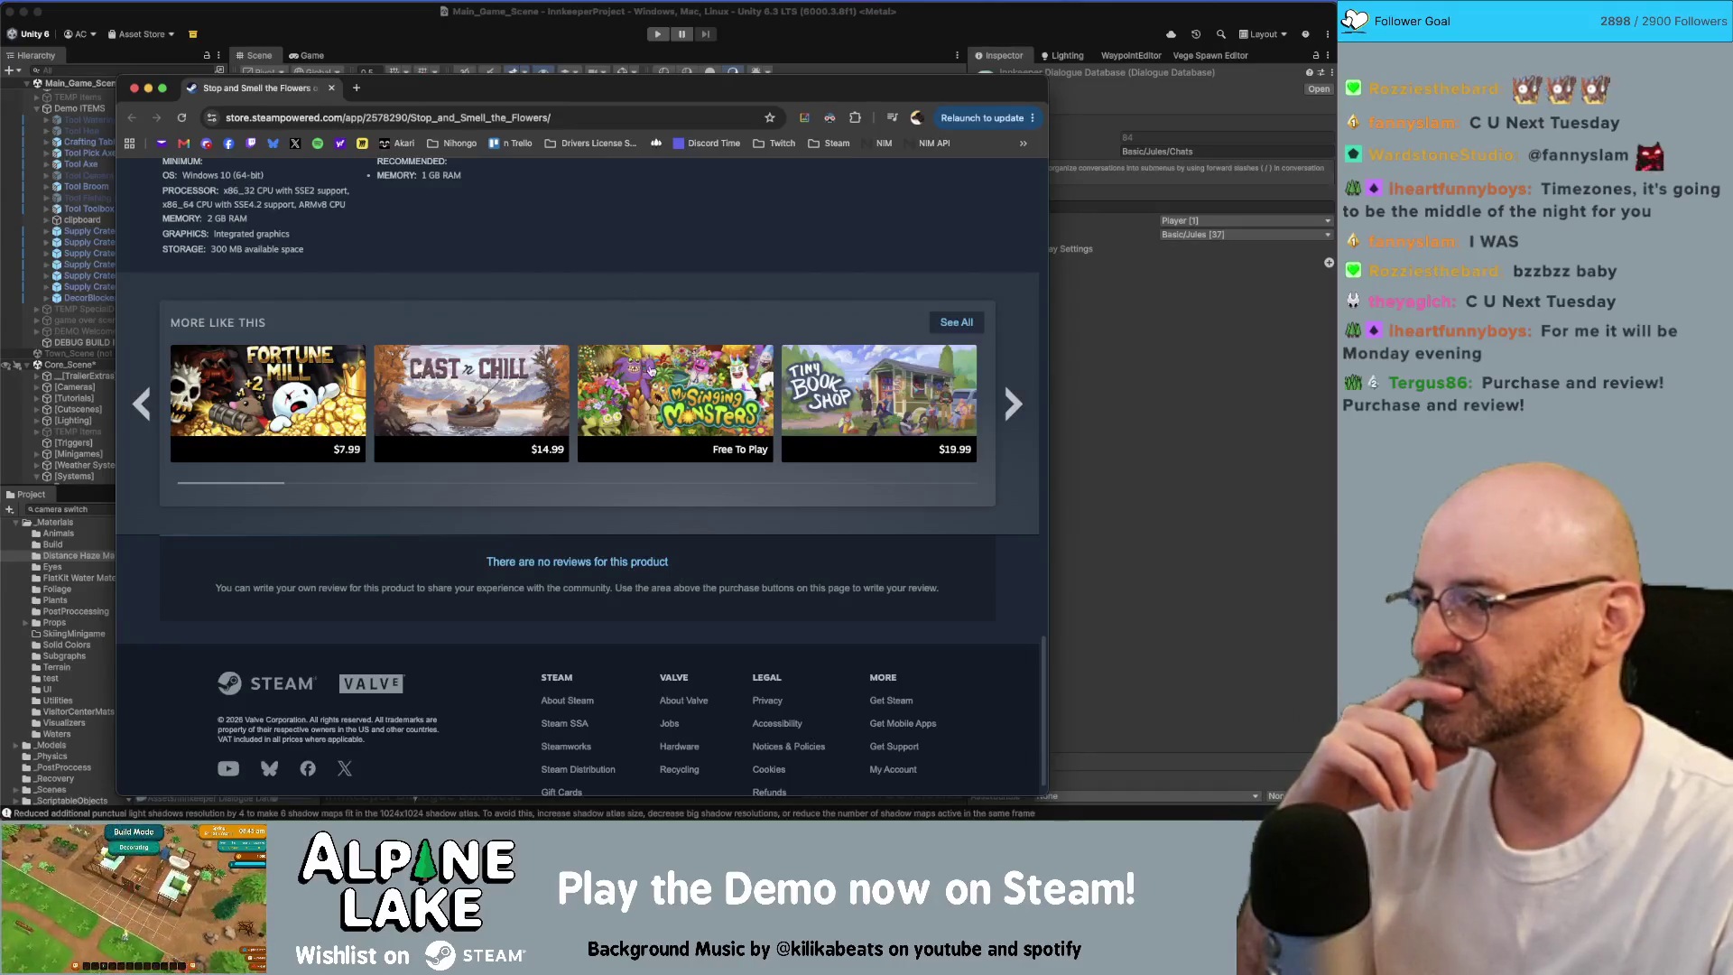
{"action": "mouse_move", "coordinate": [652, 372]}
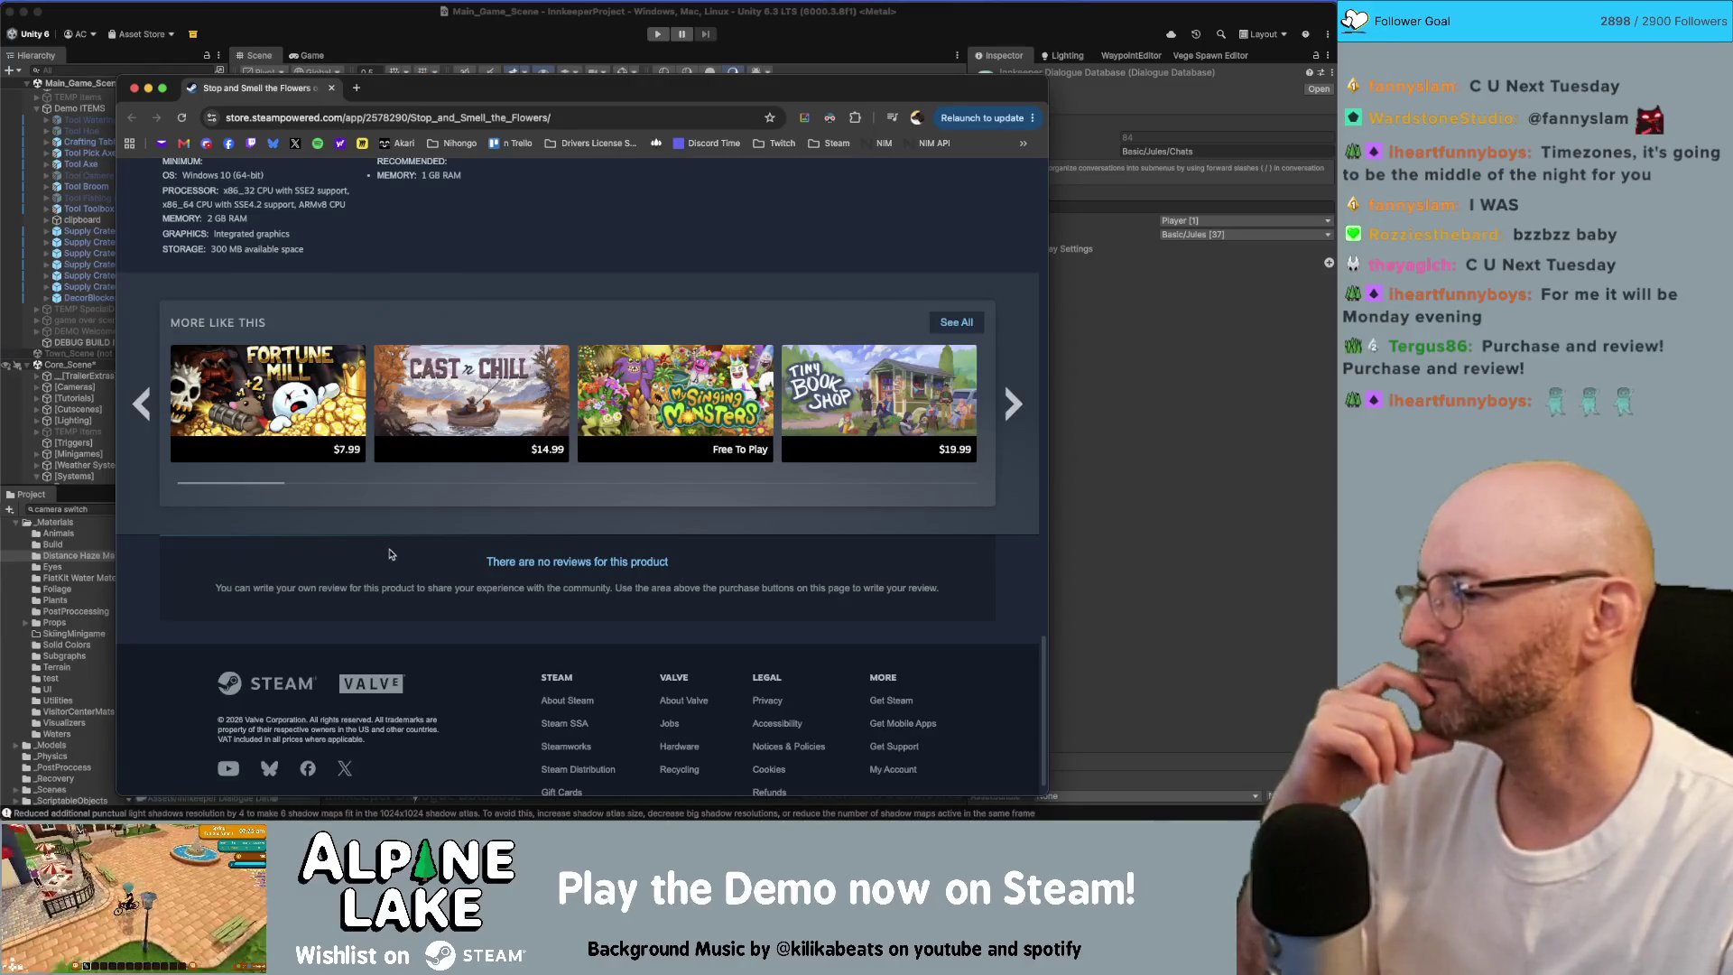
{"action": "key", "text": "Home"}
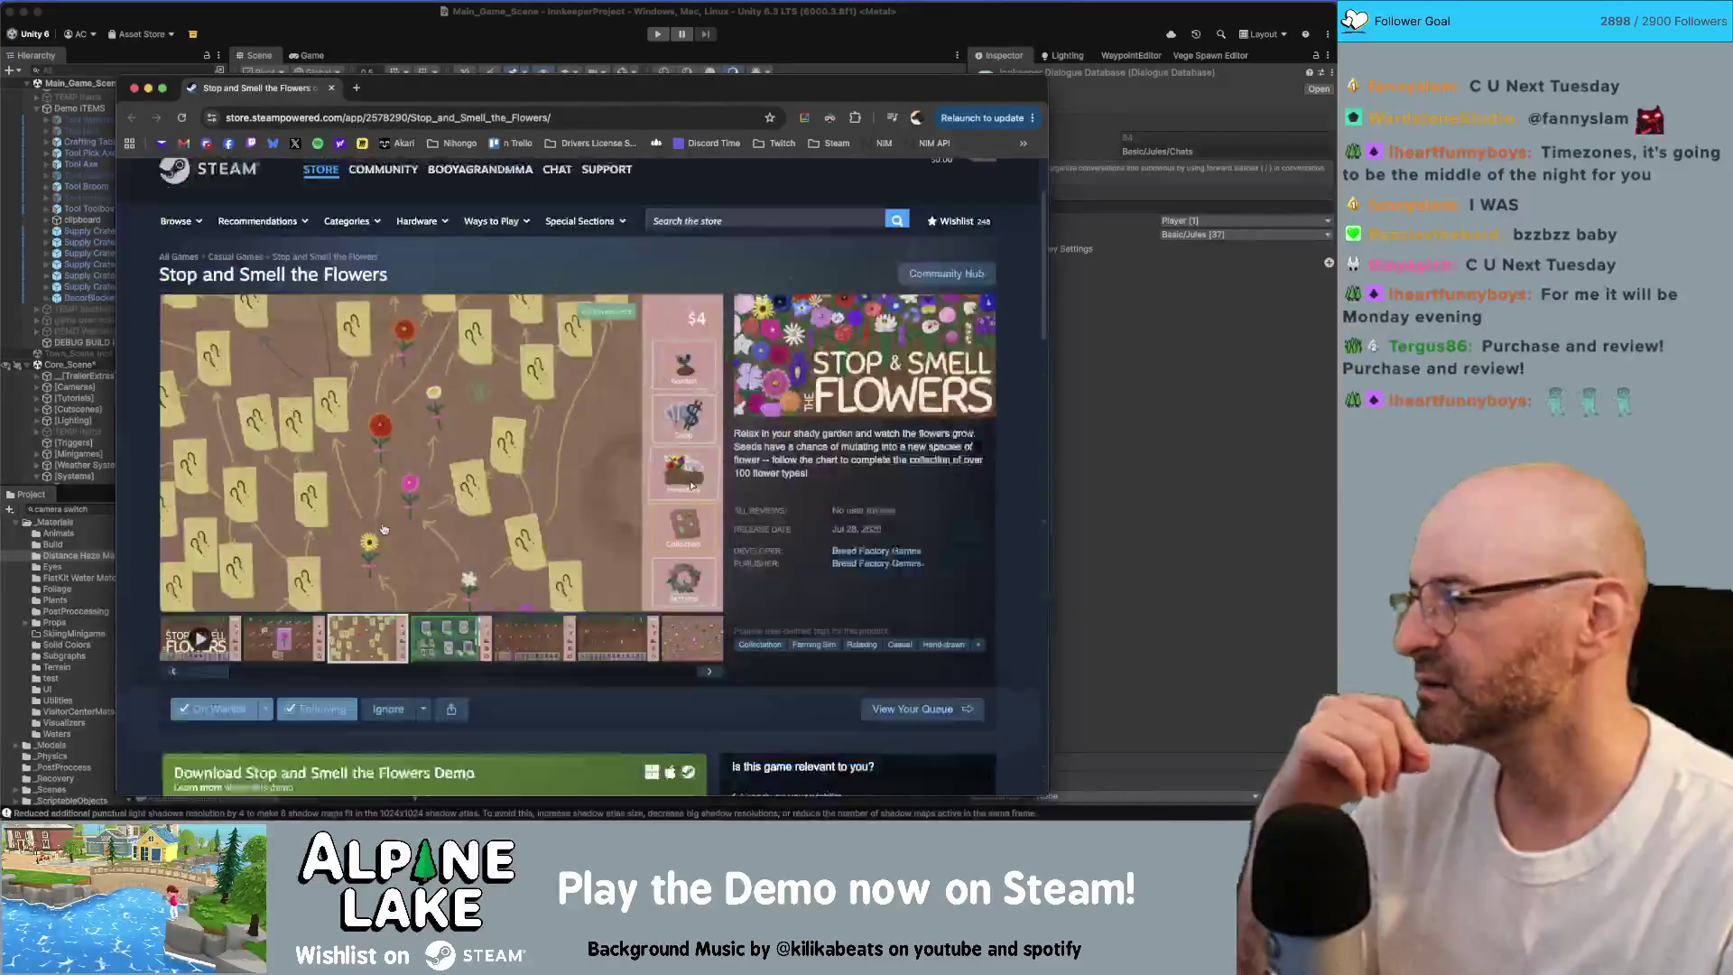
{"action": "left_click_drag", "start_coordinate": [908, 555], "coordinate": [836, 555]}
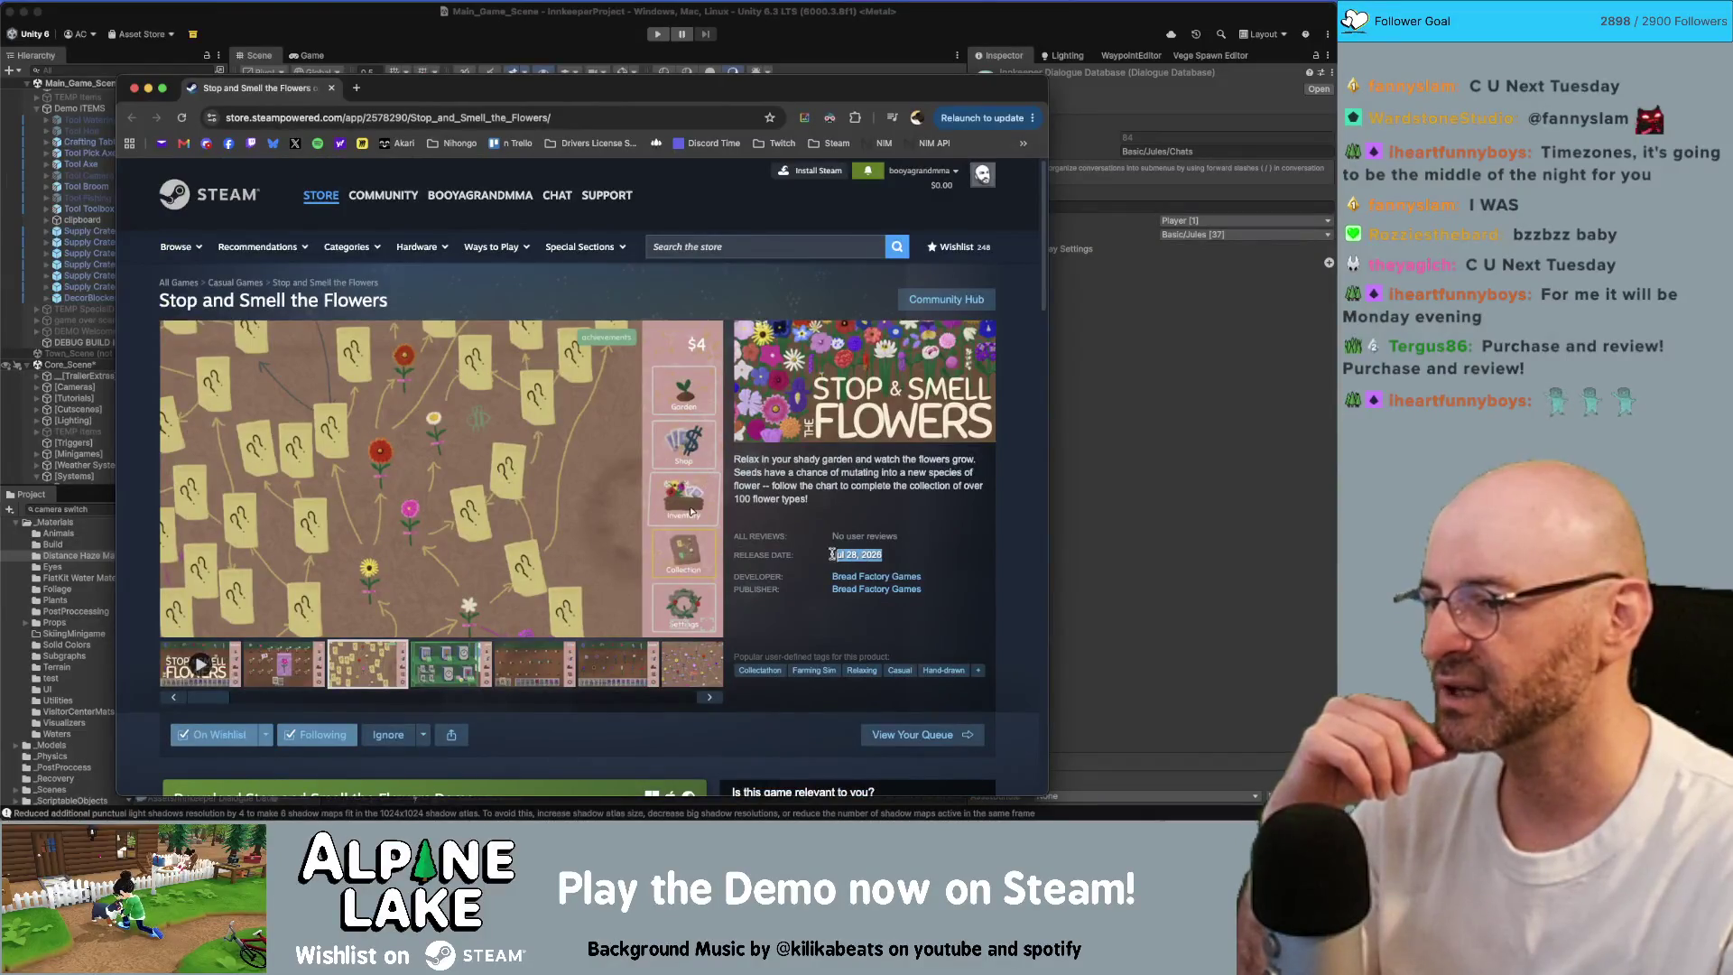
{"action": "left_click", "coordinate": [834, 555]}
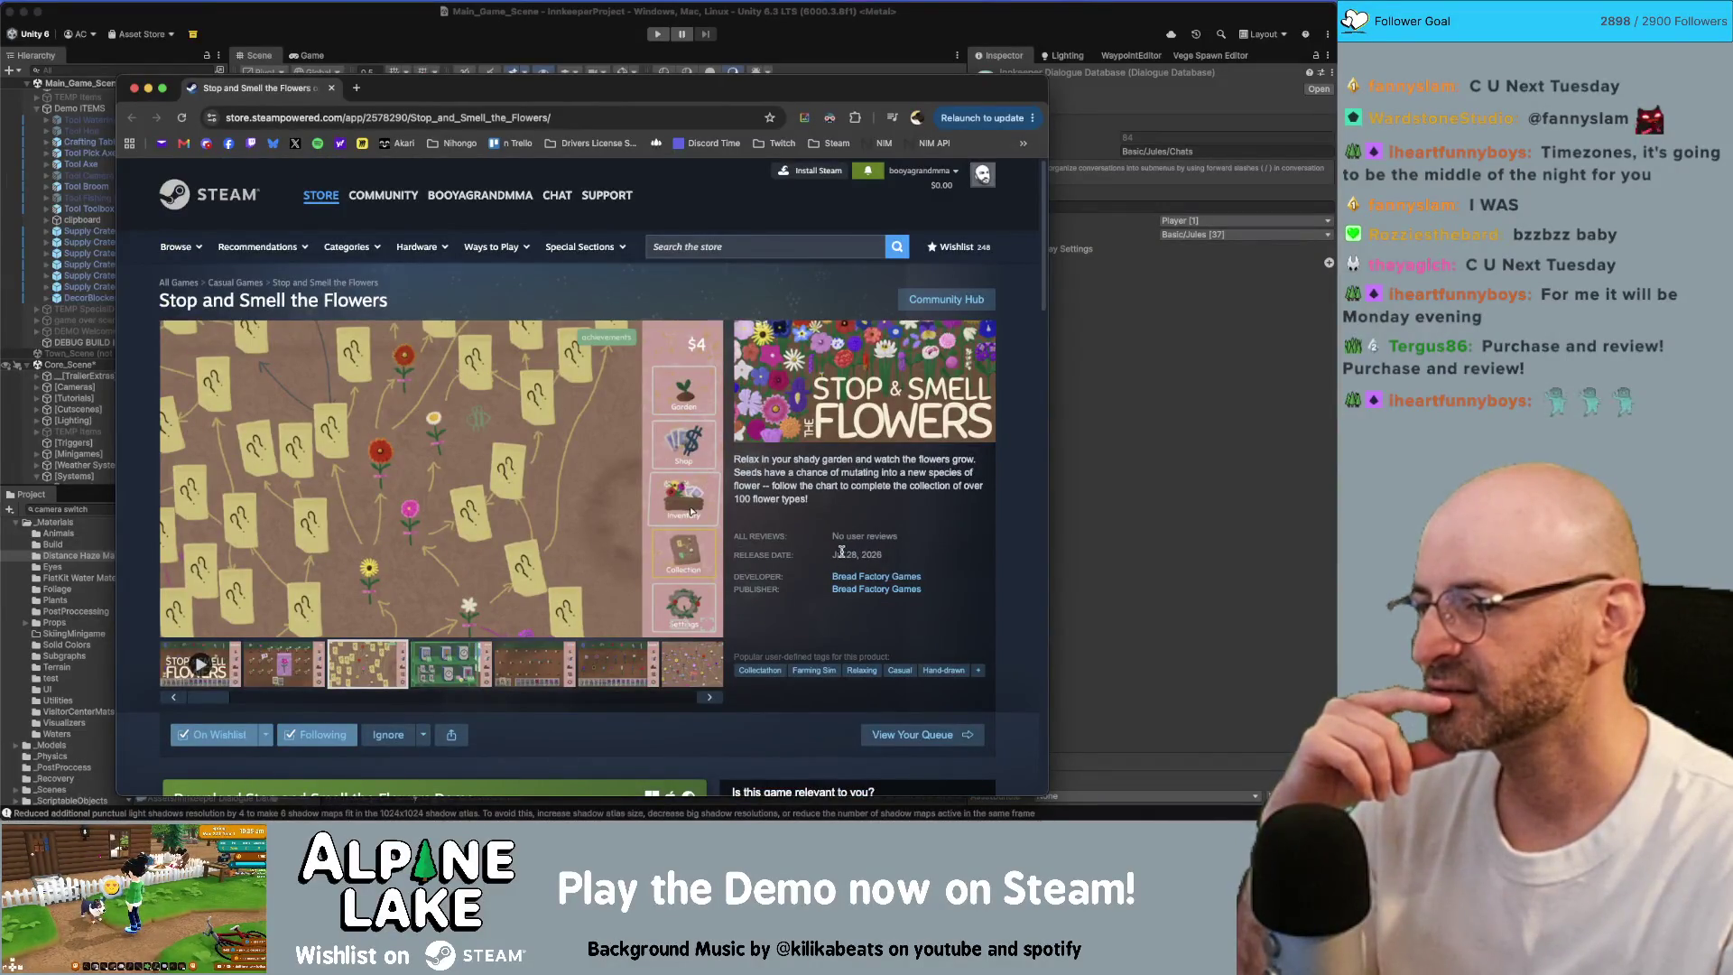
{"action": "double_click", "coordinate": [839, 555]}
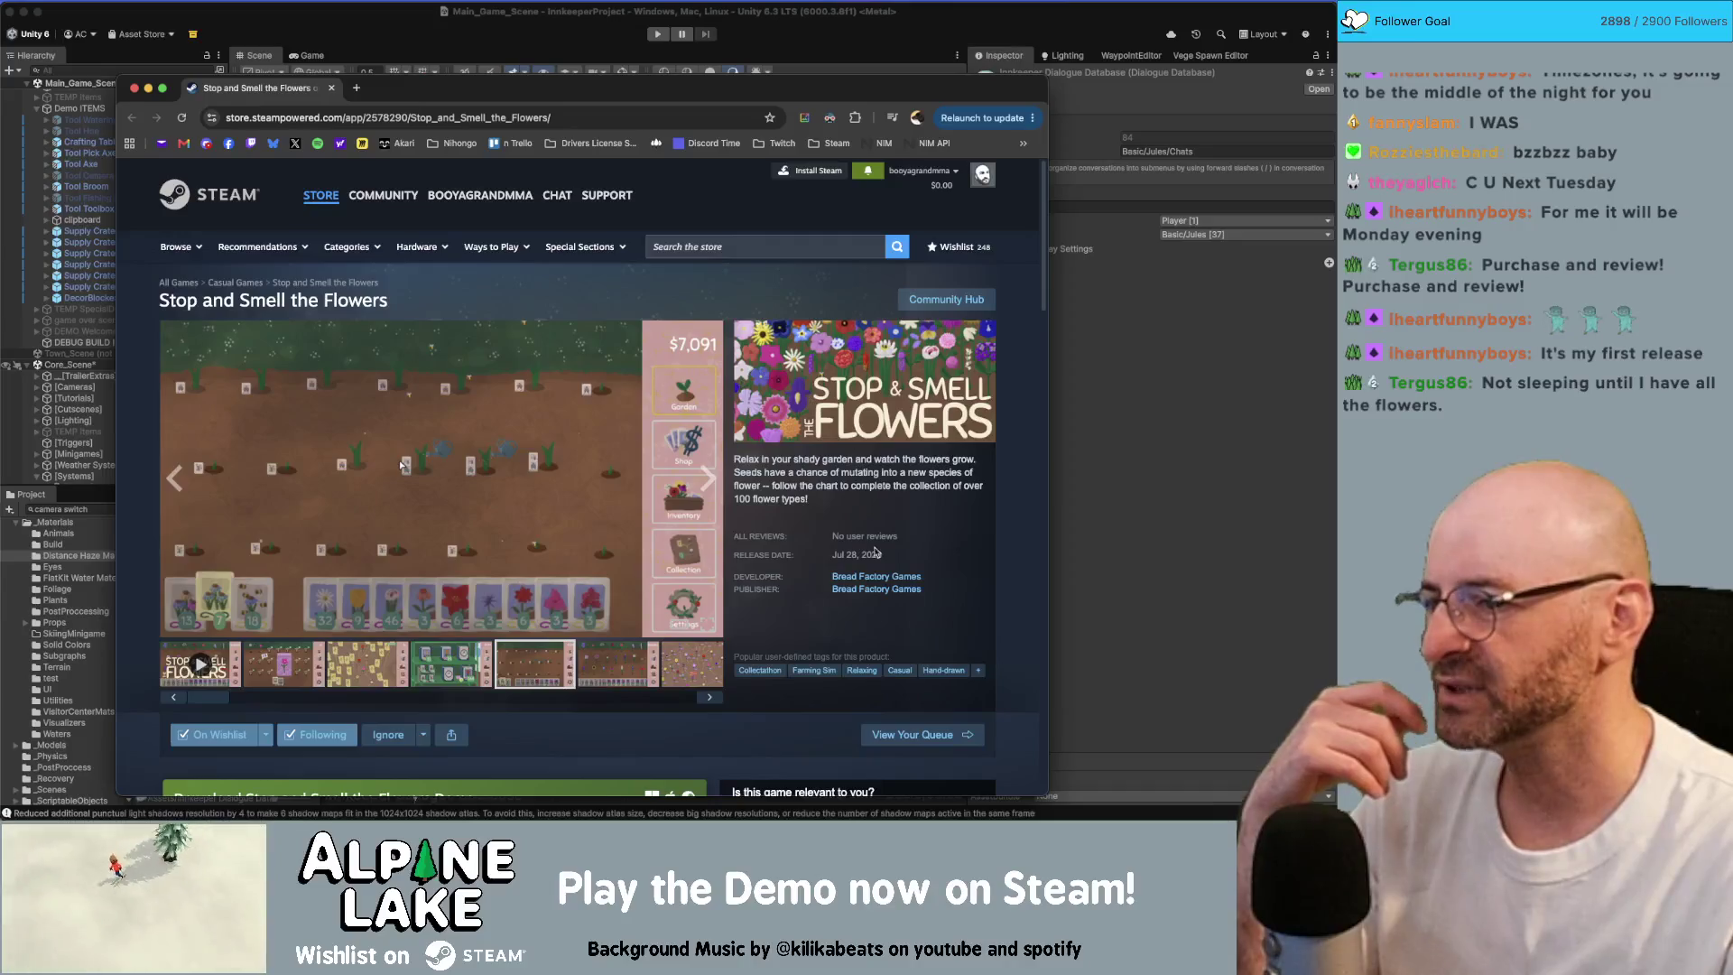
Step: Open Chicken Chasers from Bread Factory Games' Upcoming Releases list on its developer page
{"action": "left_click", "coordinate": [876, 576]}
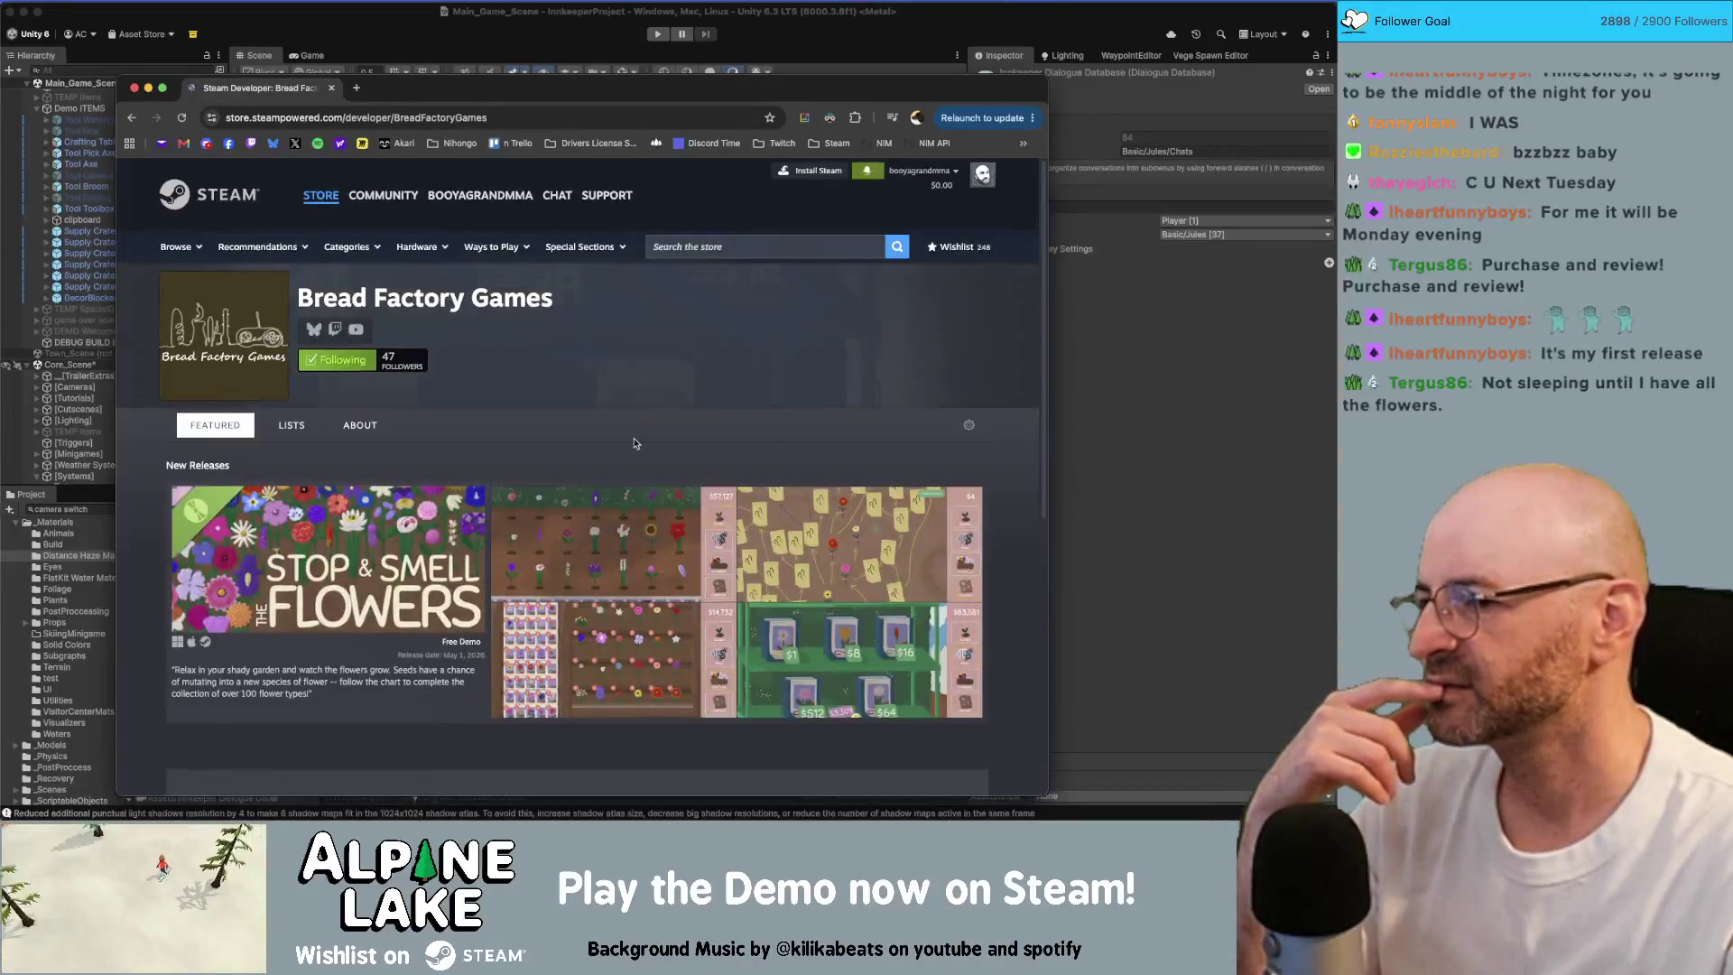
{"action": "scroll", "coordinate": [687, 447], "scroll_direction": "down", "scroll_amount": 5}
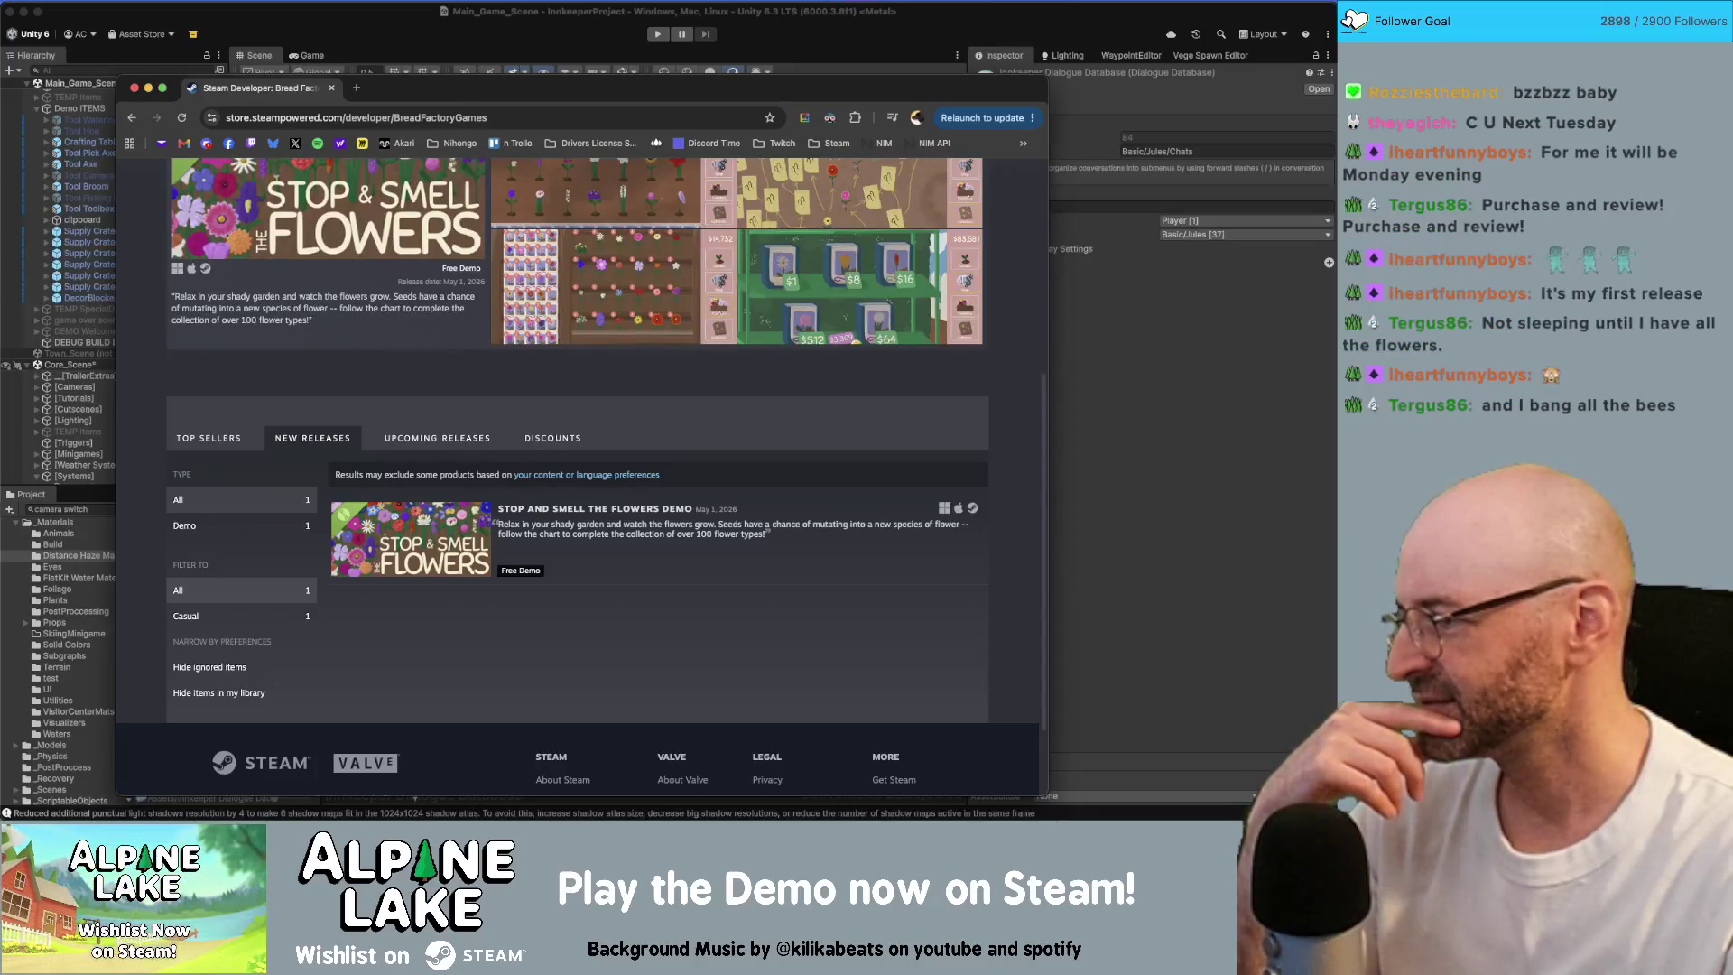
{"action": "key", "text": "super+Tab"}
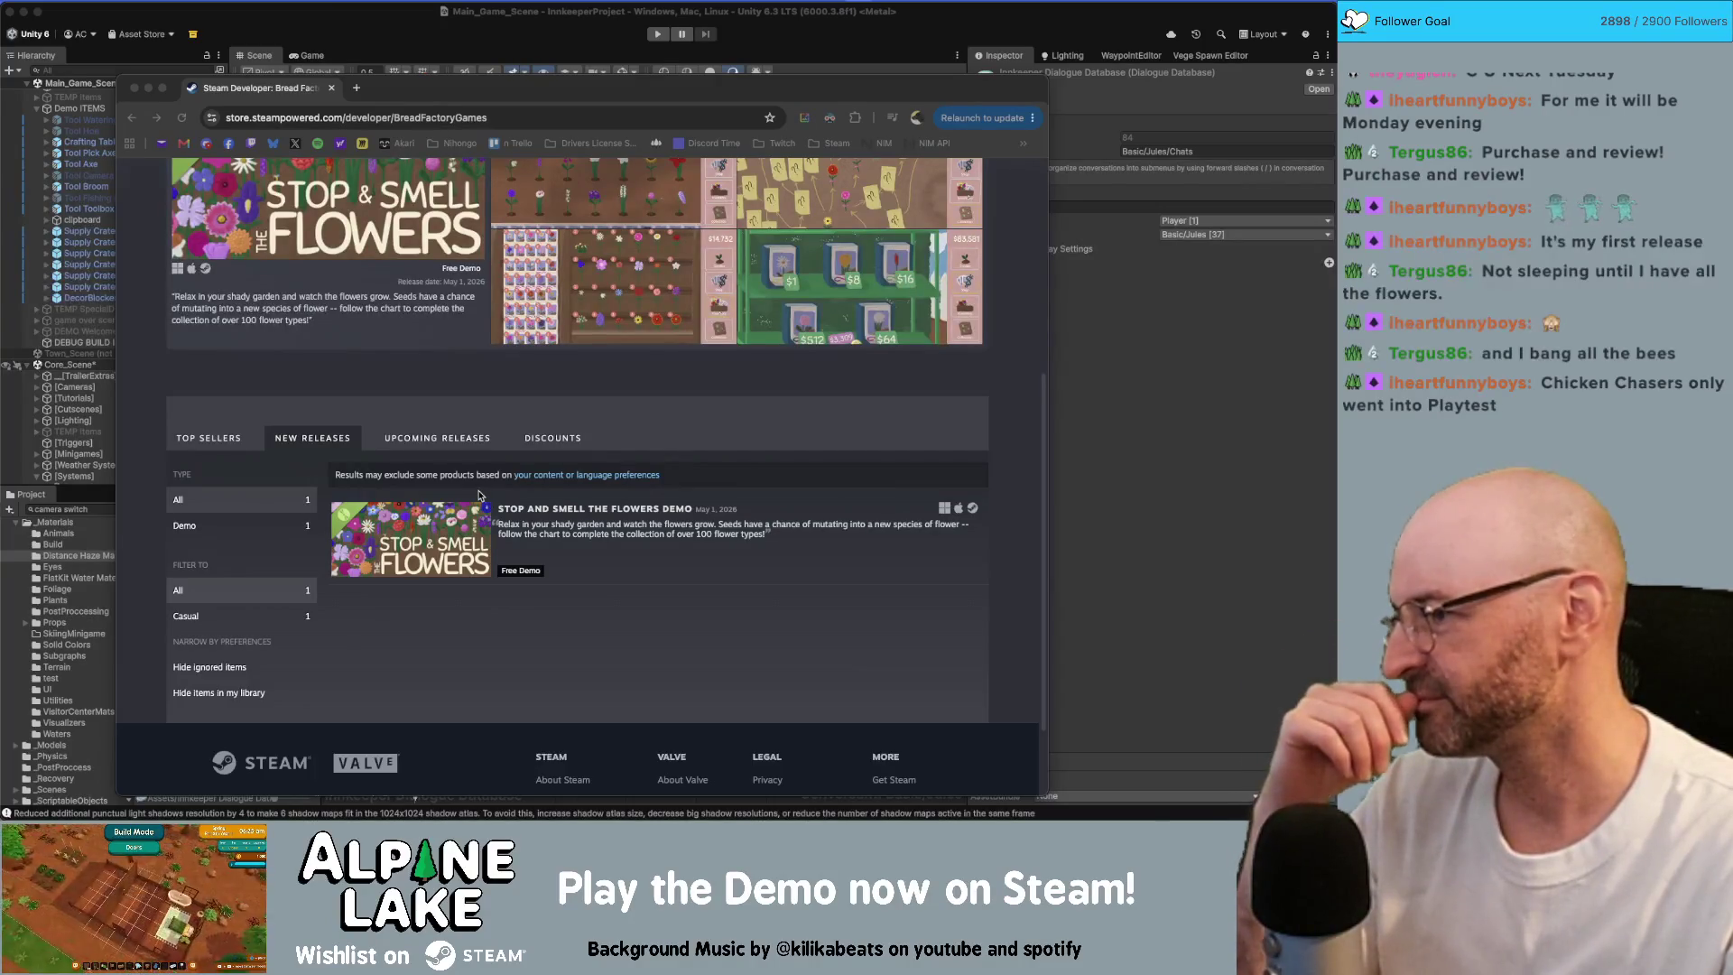
{"action": "left_click", "coordinate": [425, 441]}
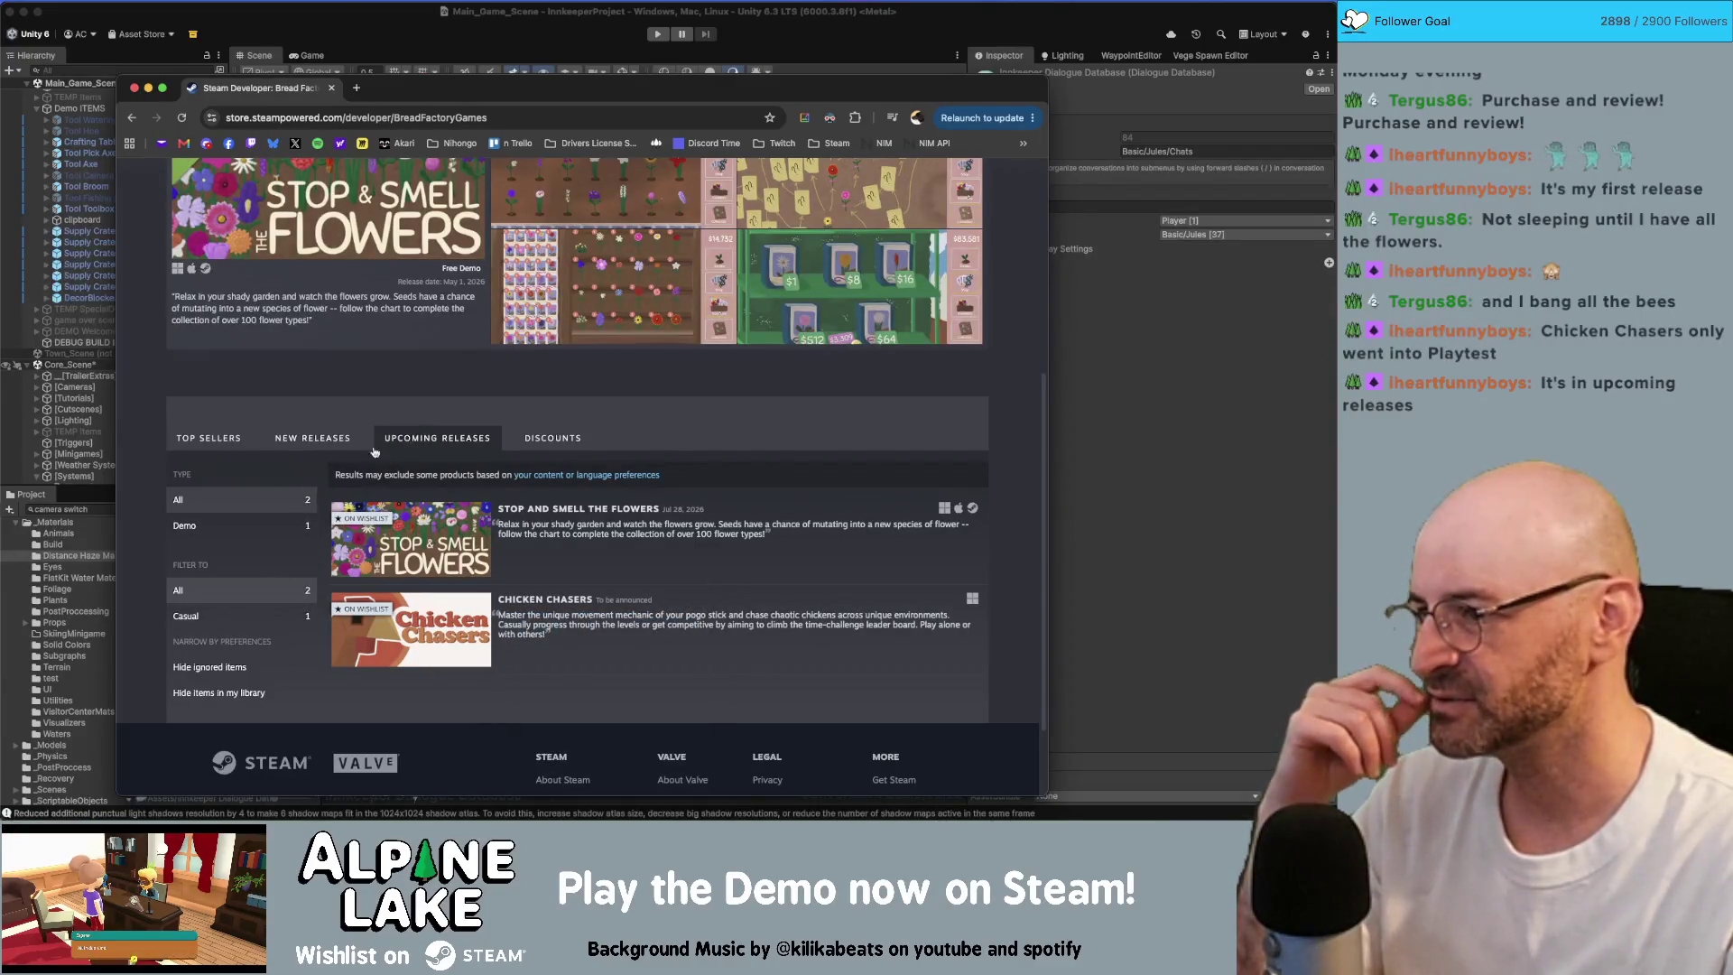
{"action": "left_click", "coordinate": [318, 439]}
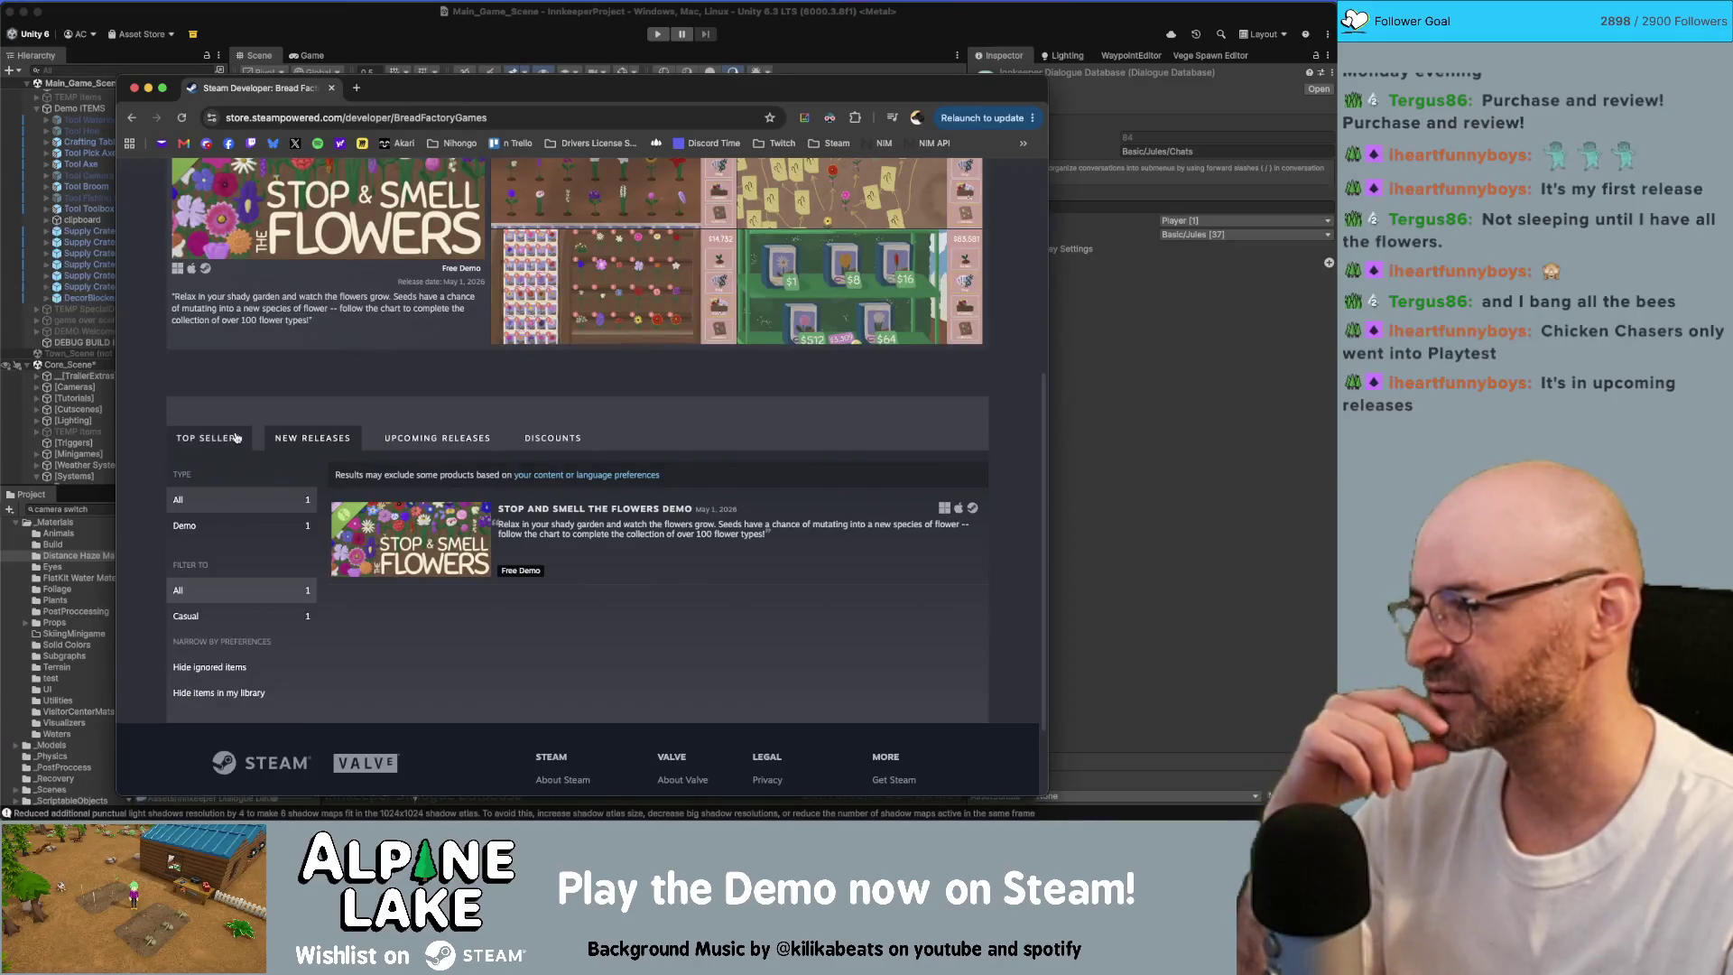
{"action": "left_click", "coordinate": [387, 439]}
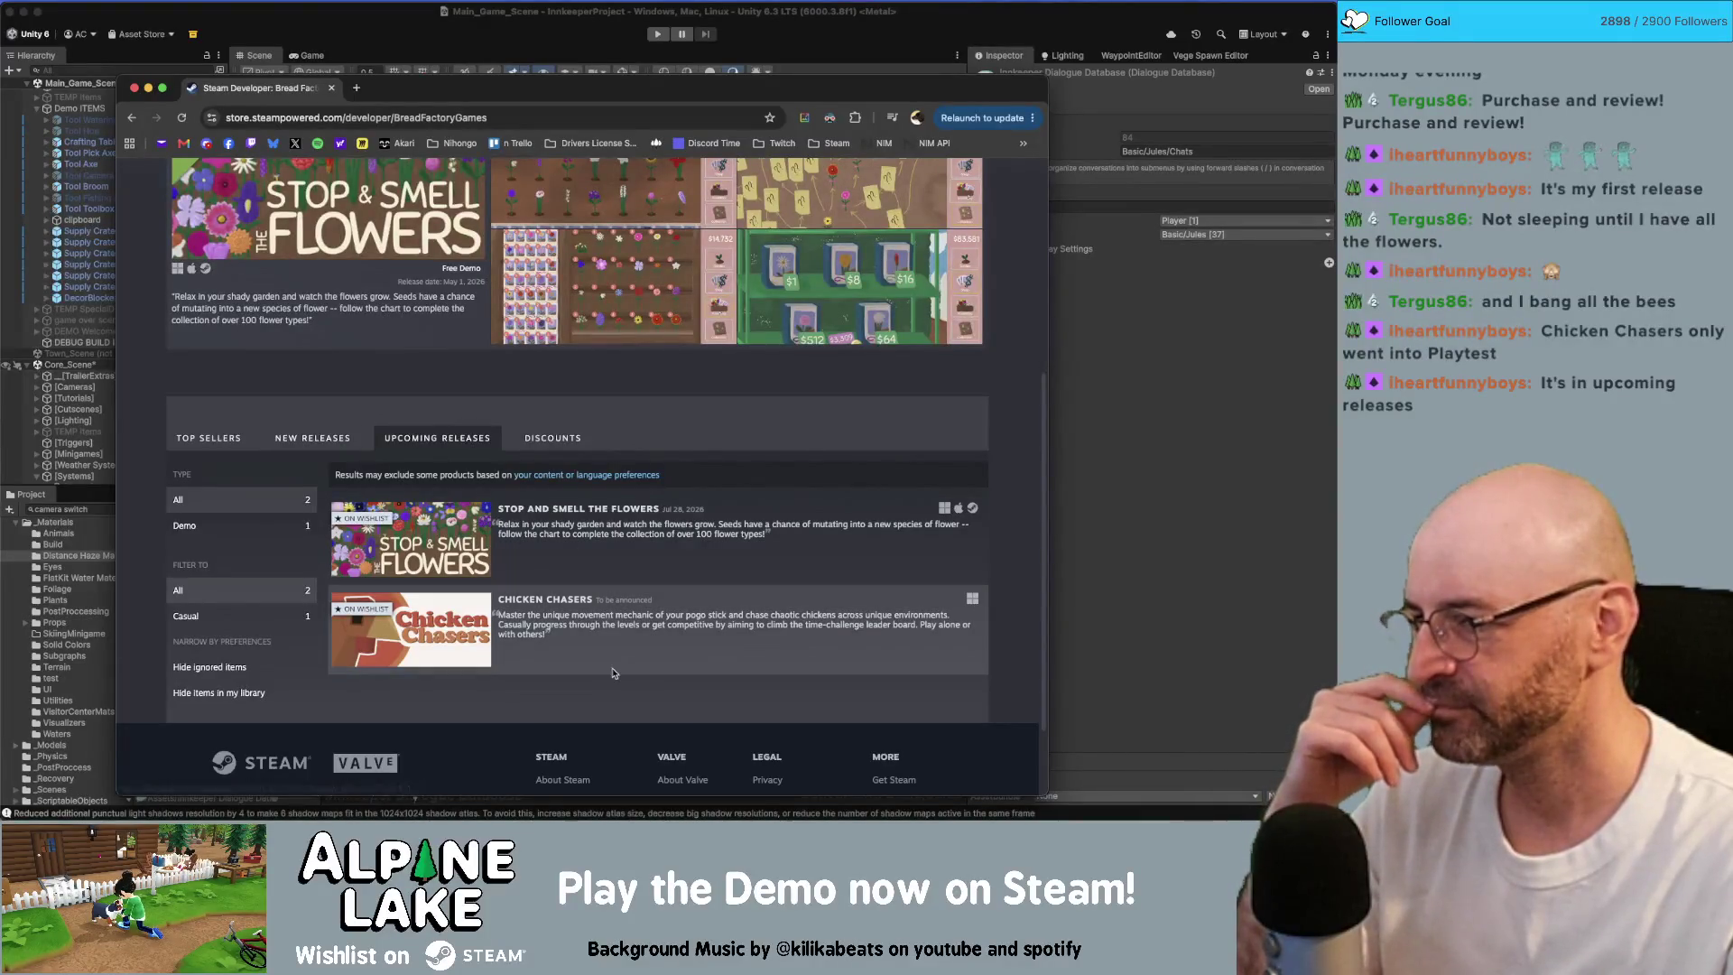
{"action": "left_click", "coordinate": [612, 632]}
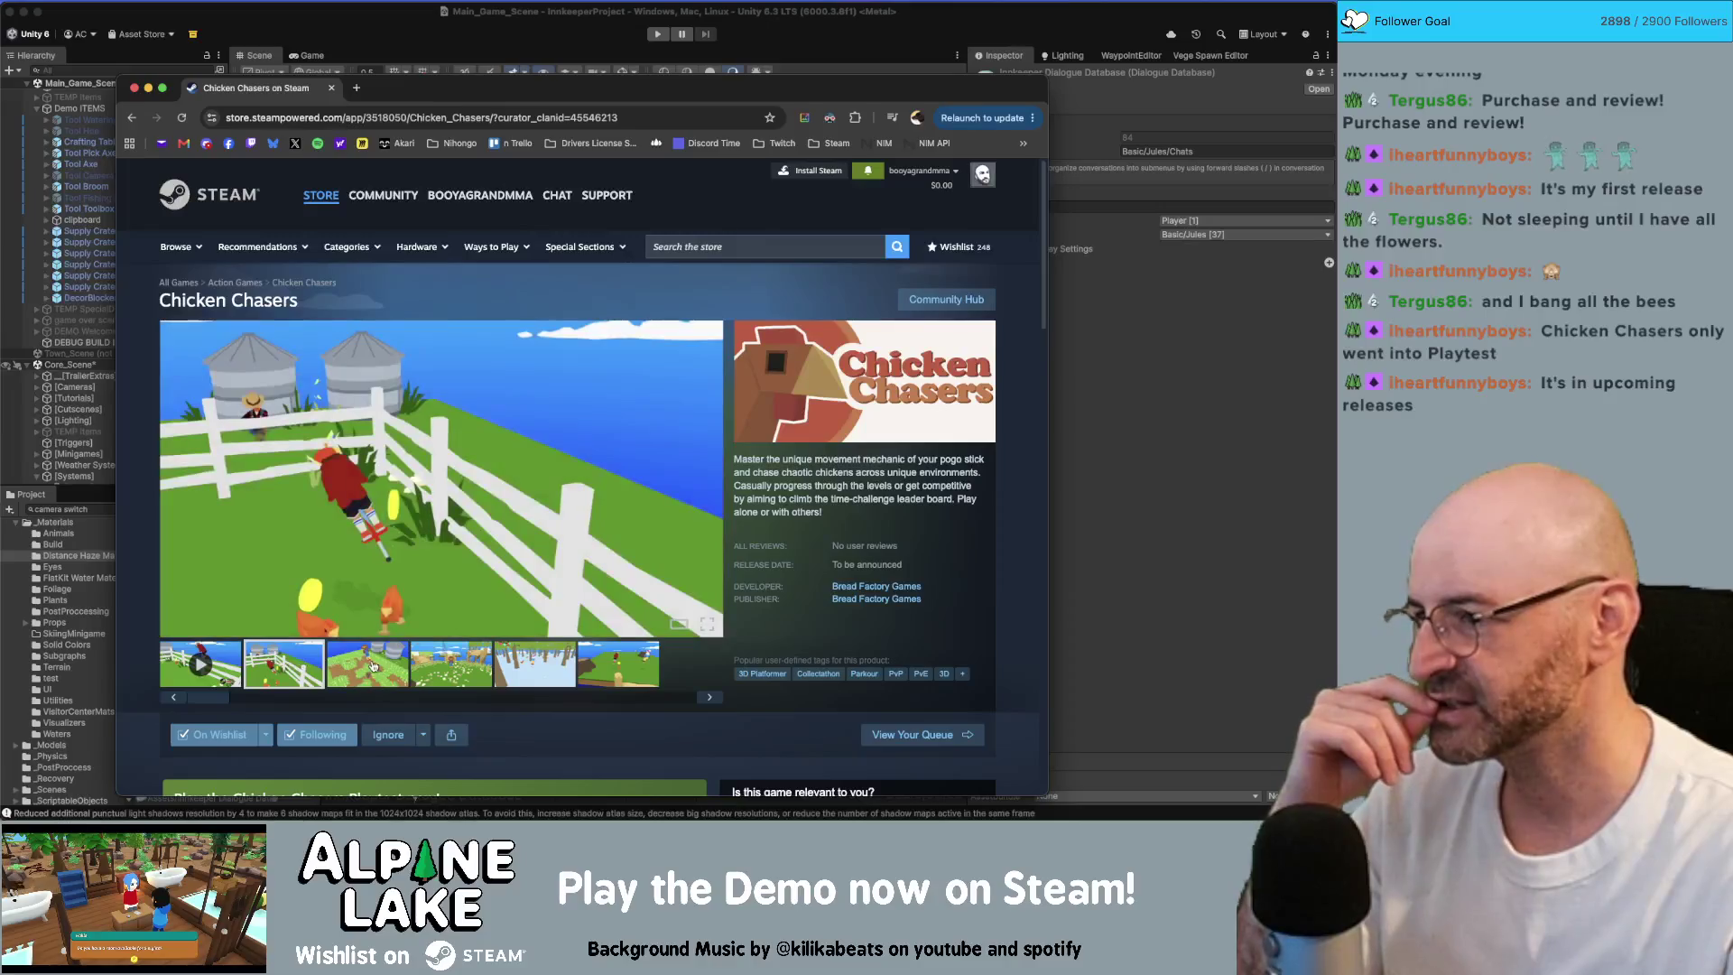
Step: Browse the Chicken Chasers screenshots, including the fence, snowy, crop-field and pogo-stick ones, then close the page
{"action": "left_click", "coordinate": [373, 666]}
{"action": "left_click", "coordinate": [456, 666]}
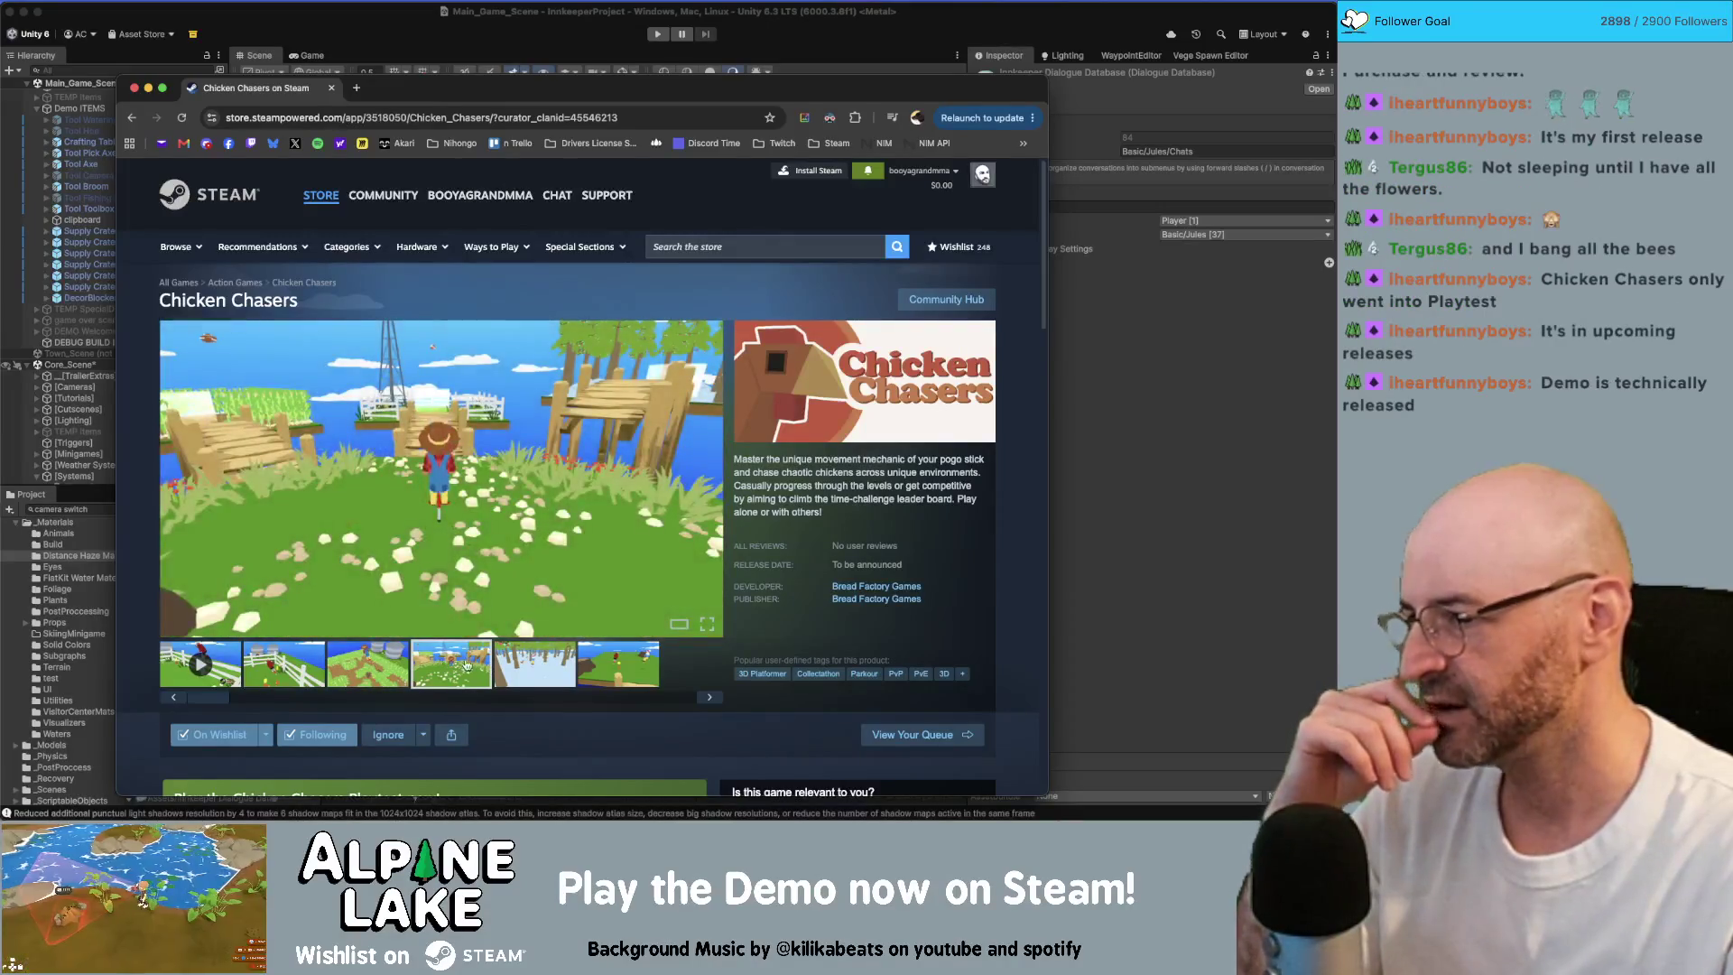
{"action": "left_click", "coordinate": [548, 665]}
{"action": "left_click", "coordinate": [611, 662]}
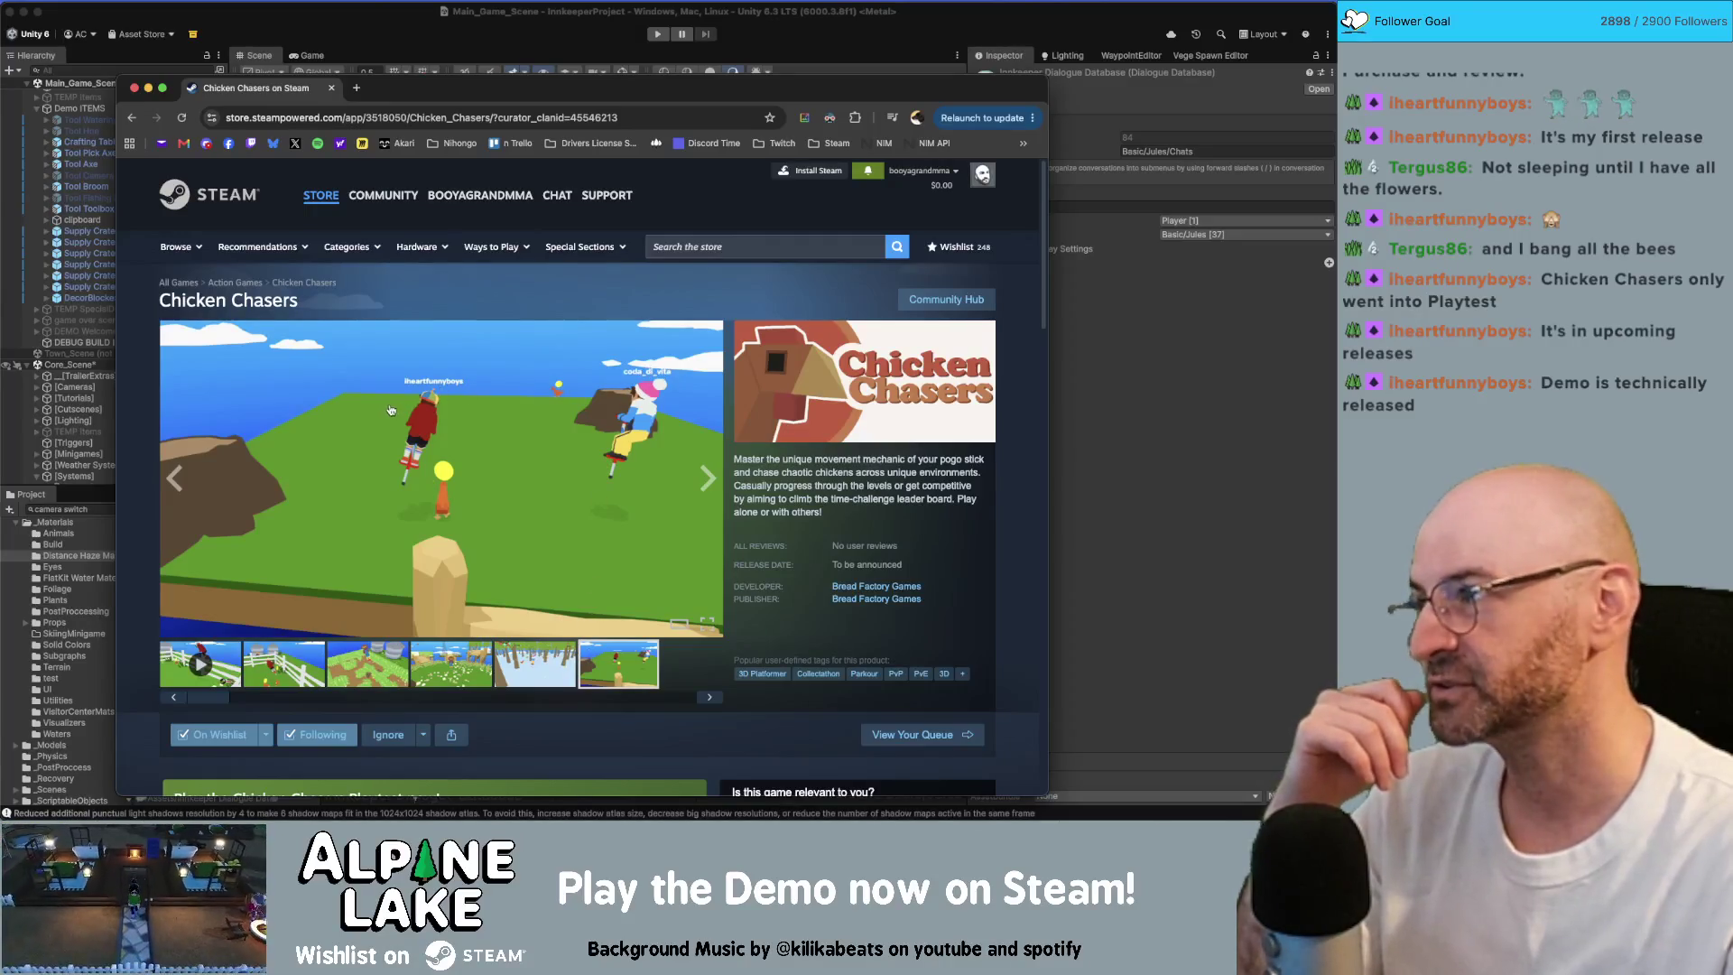
{"action": "left_click", "coordinate": [304, 672]}
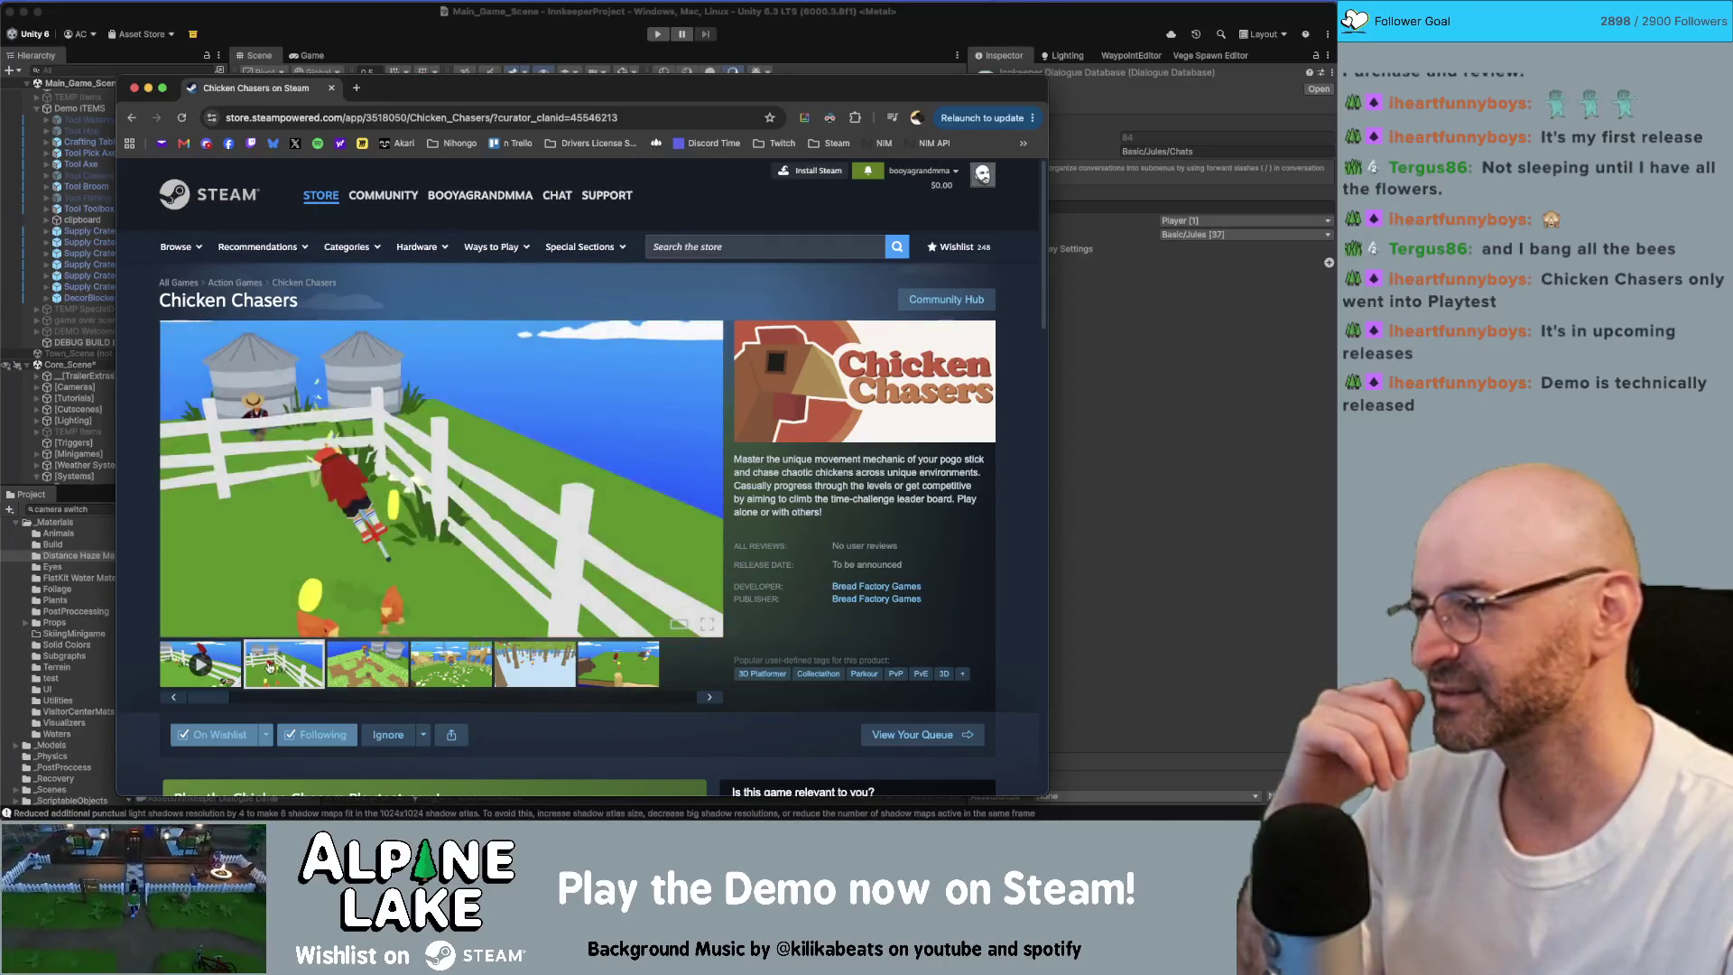
{"action": "left_click", "coordinate": [372, 669]}
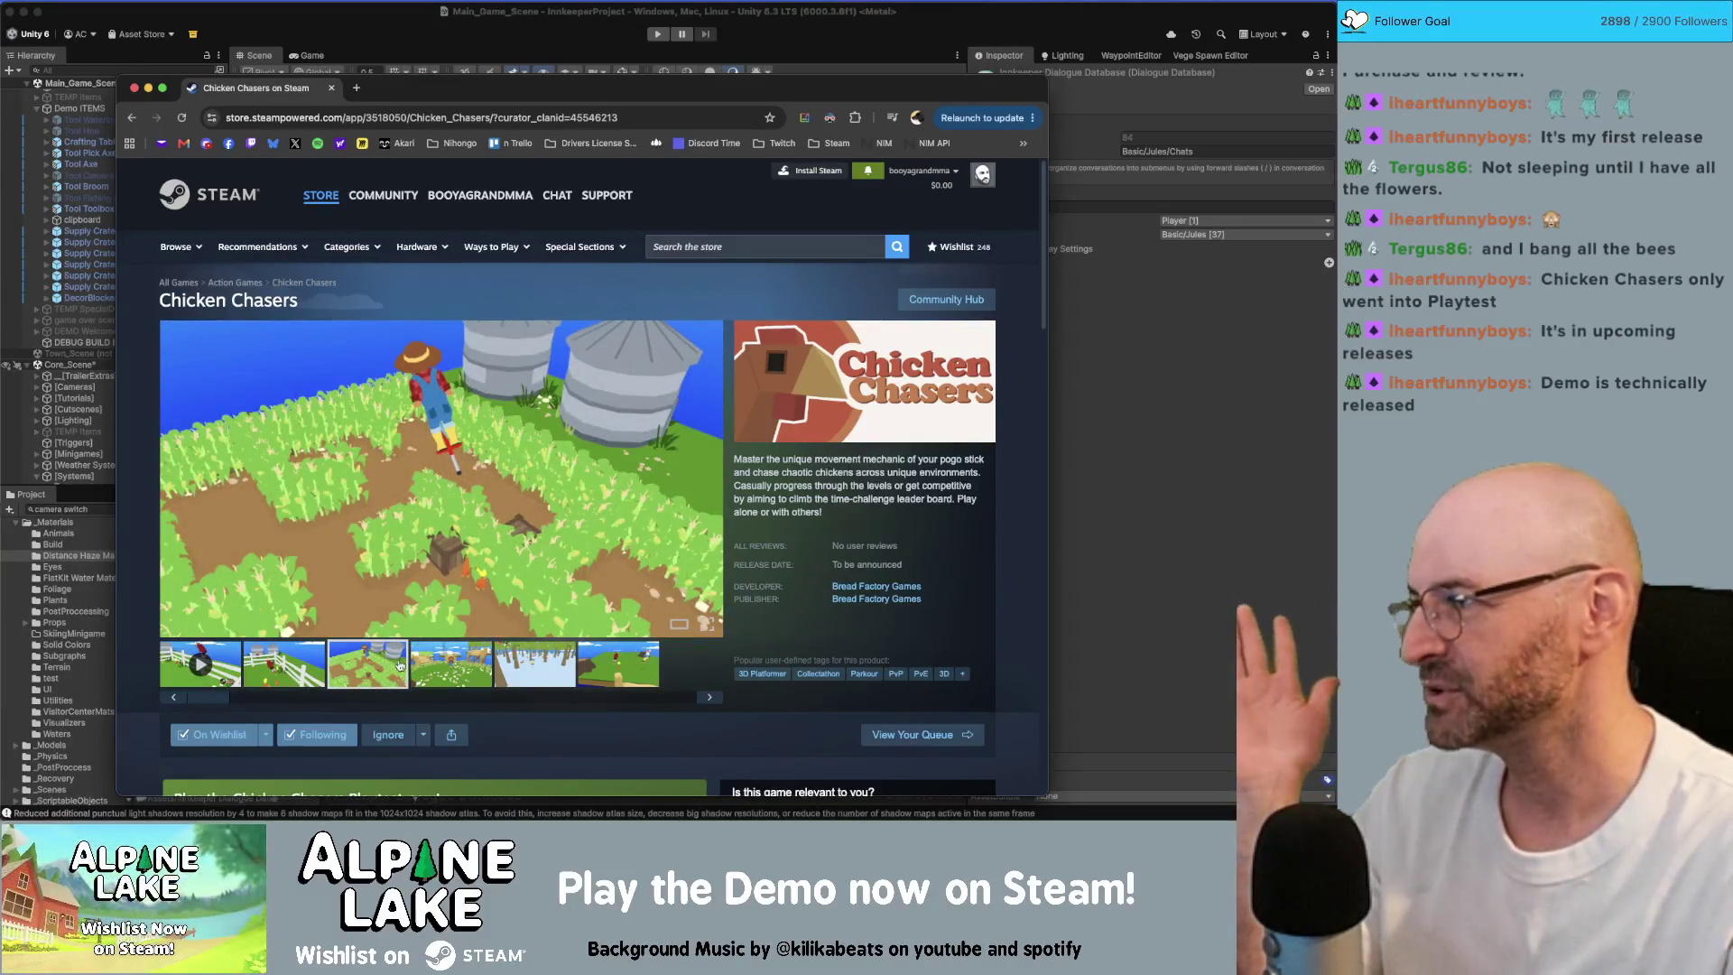
{"action": "left_click", "coordinate": [610, 658]}
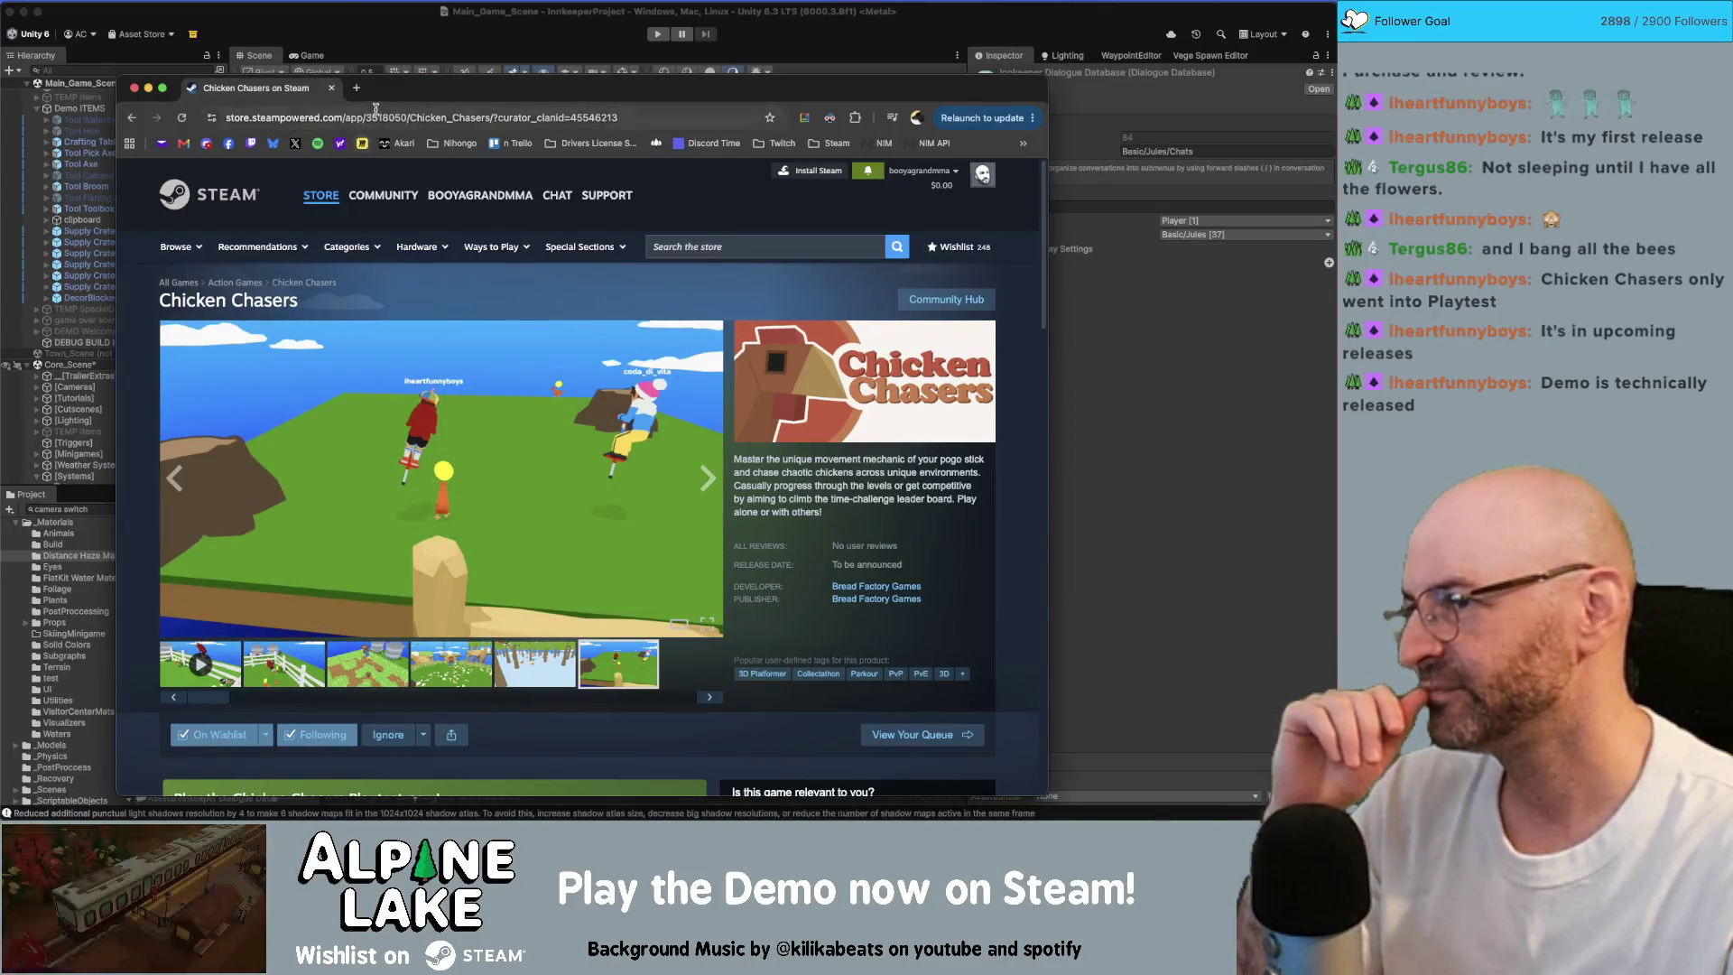
{"action": "left_click_drag", "start_coordinate": [382, 102], "coordinate": [386, 95]}
{"action": "left_click", "coordinate": [334, 81]}
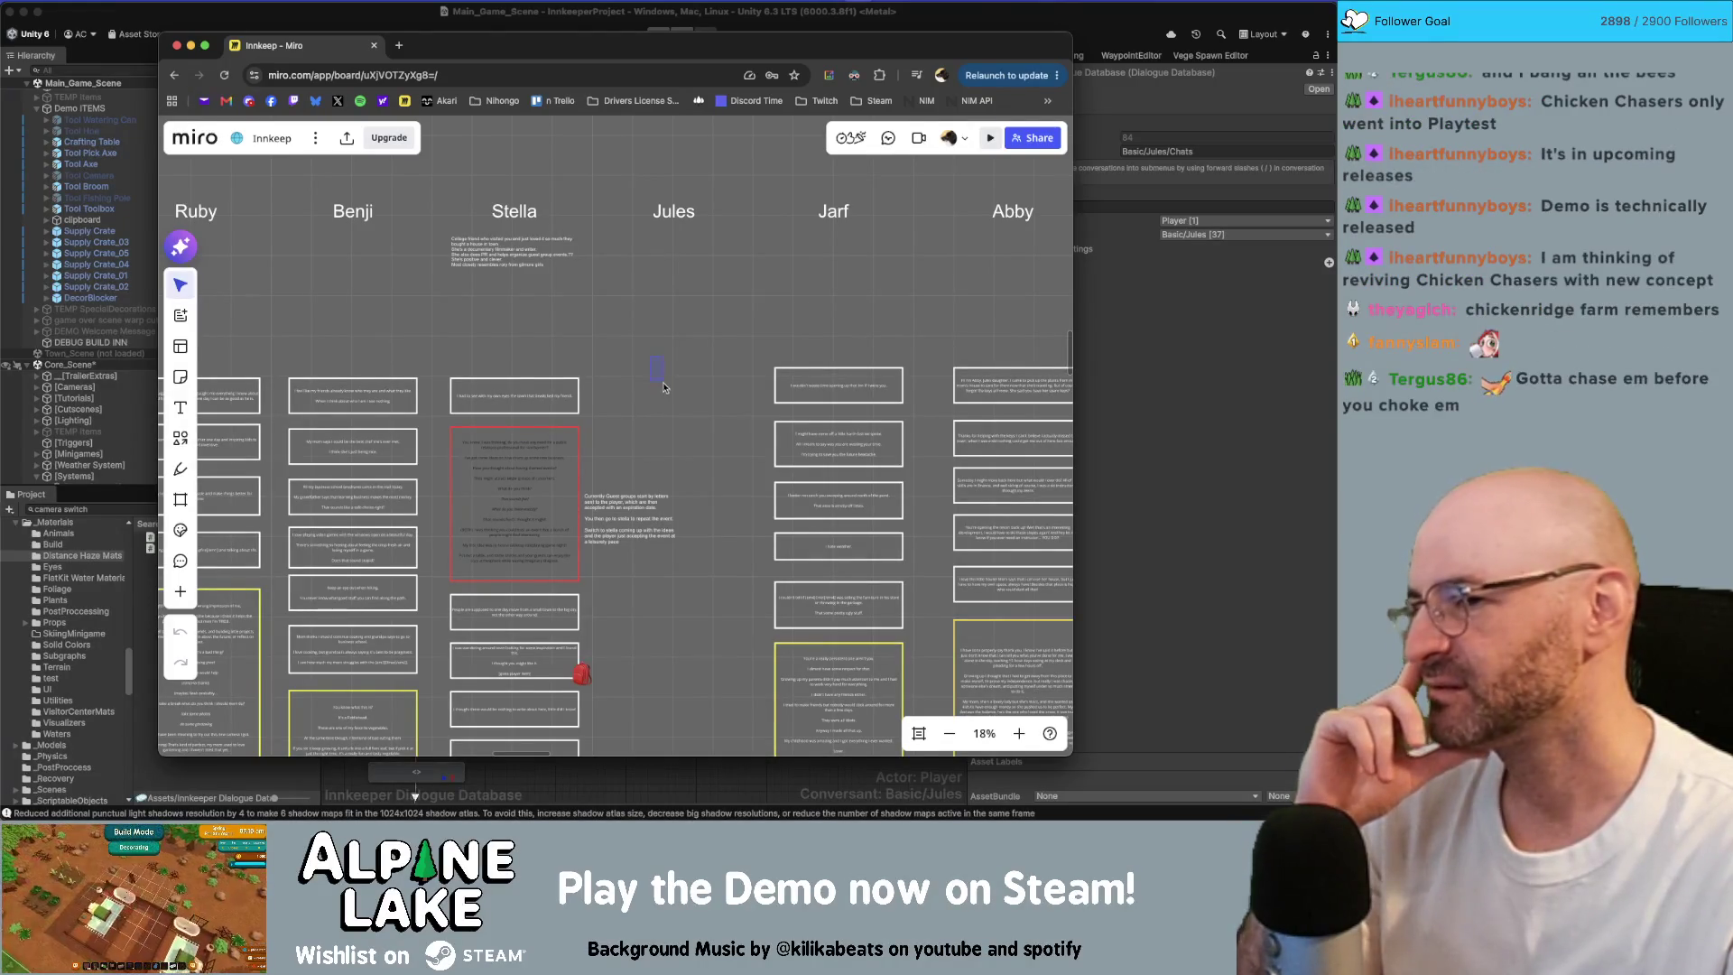
Step: Zoom the Miro Innkeep board from 18% to 28% around the Stella and Jules columns
{"action": "scroll", "coordinate": [666, 407], "scroll_direction": "up", "scroll_amount": 5}
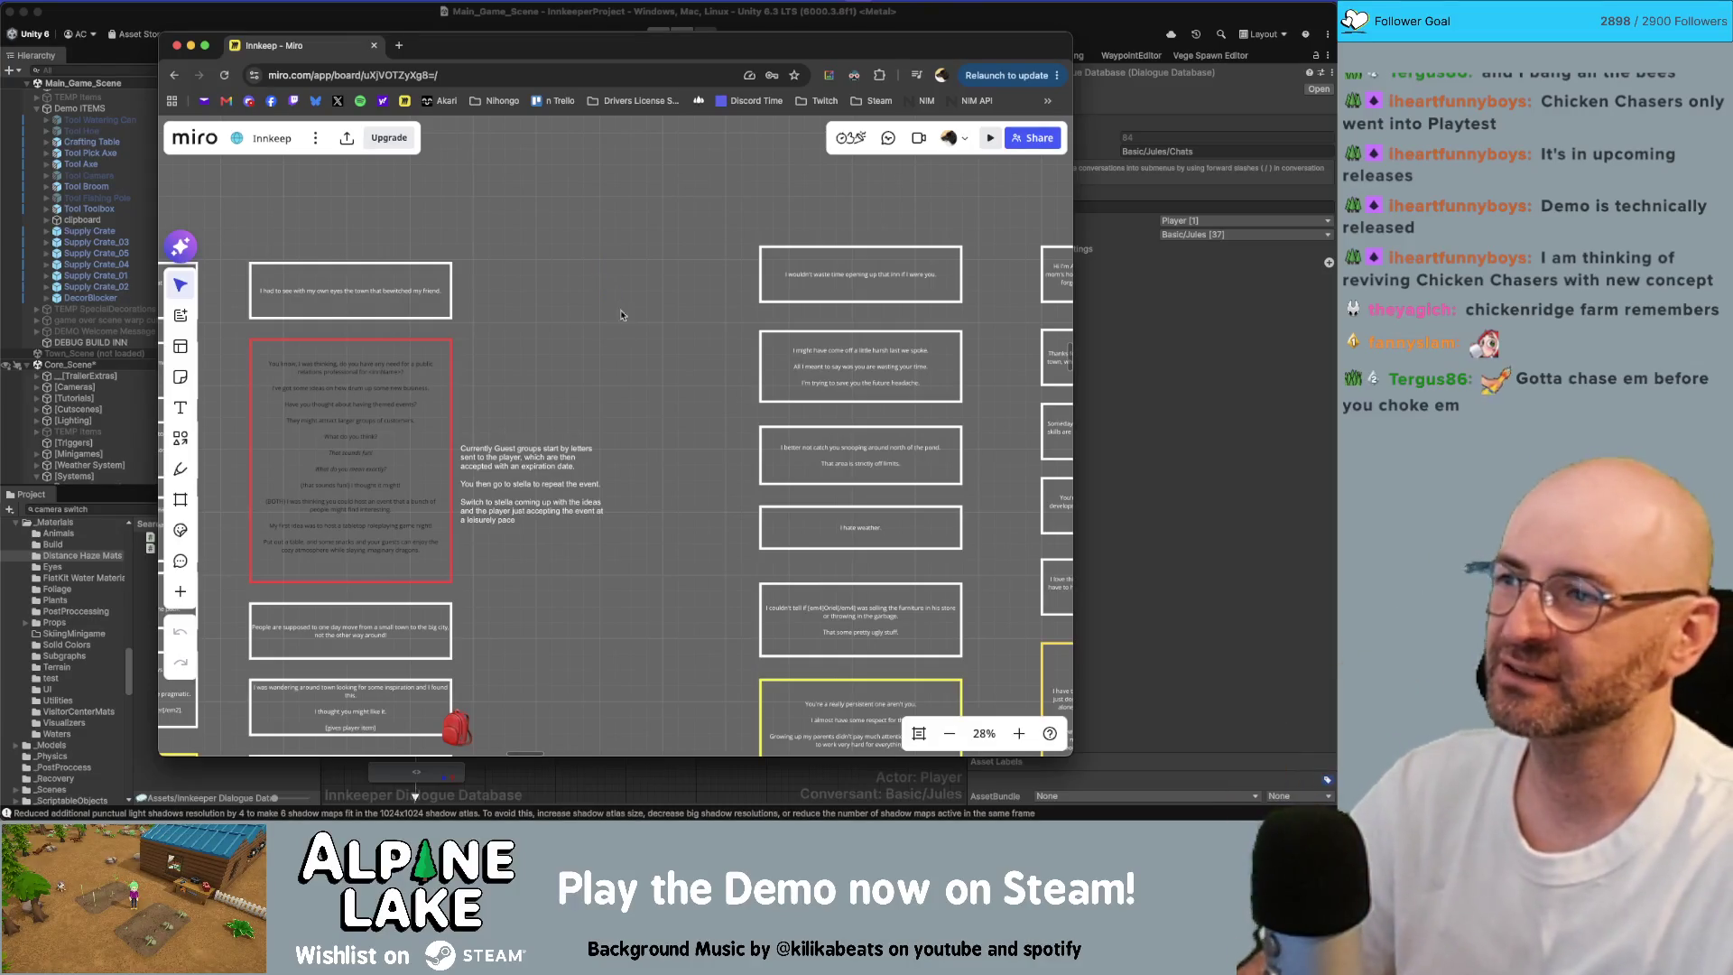
{"action": "key", "text": "super+Tab"}
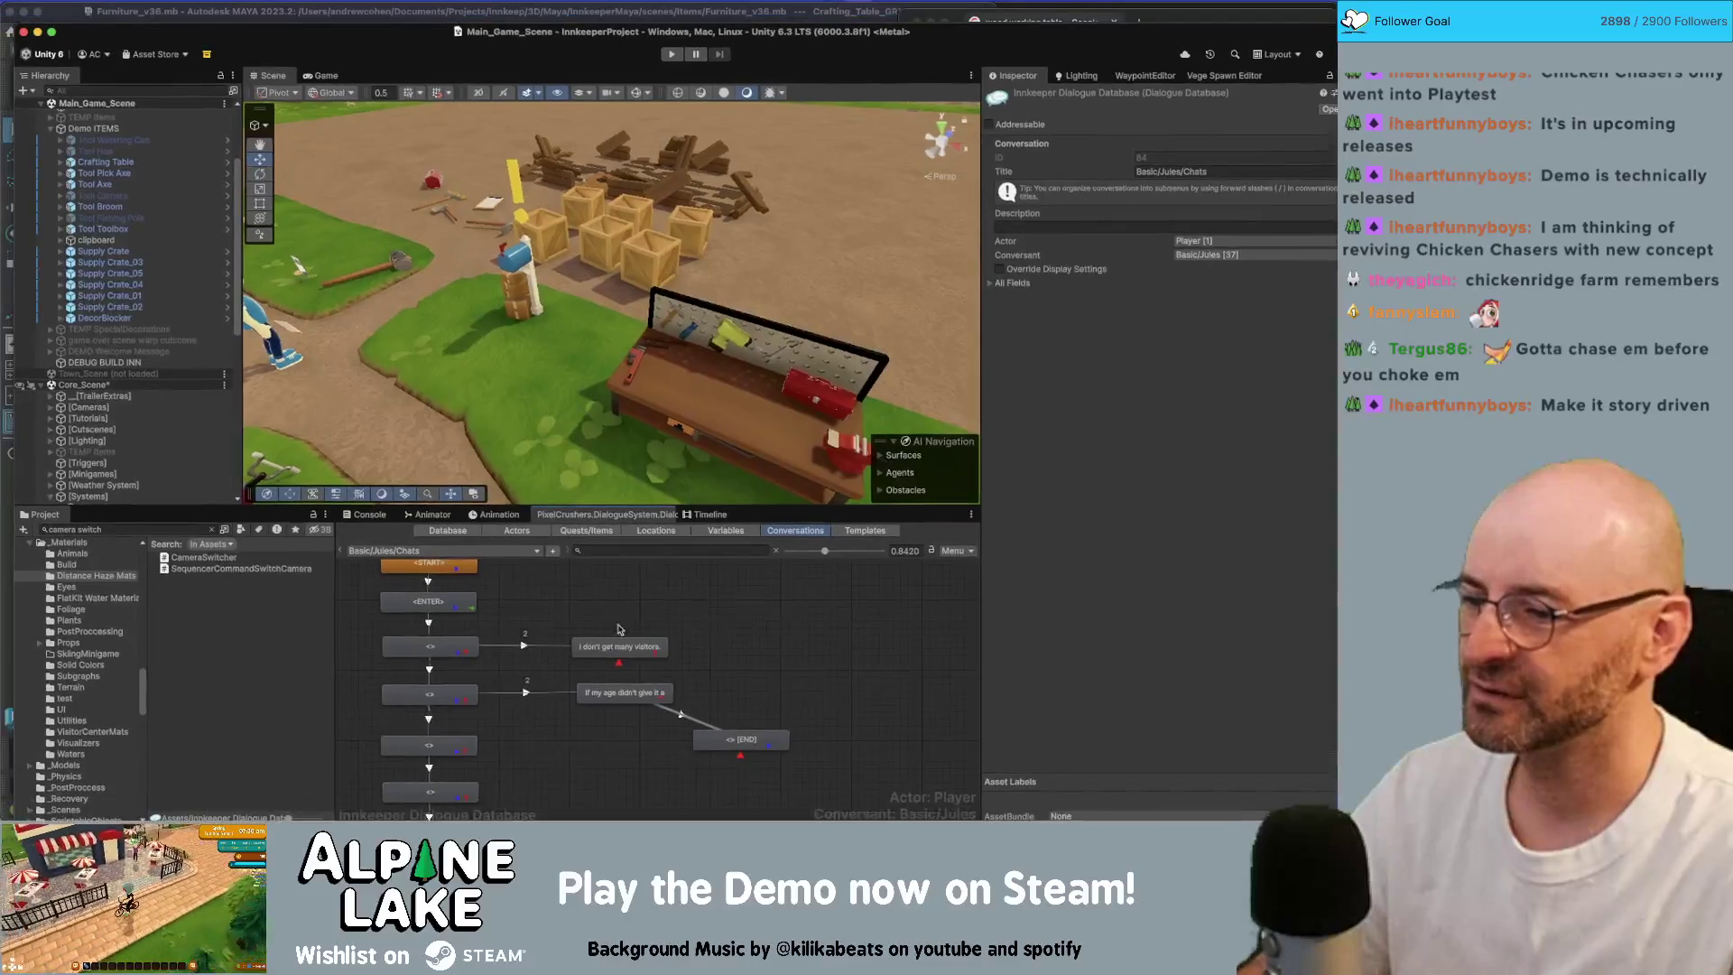
Step: Copy the Inspector's Dialogue Text of Jules's 'I don't get many visitors.' node
{"action": "left_click", "coordinate": [453, 88]}
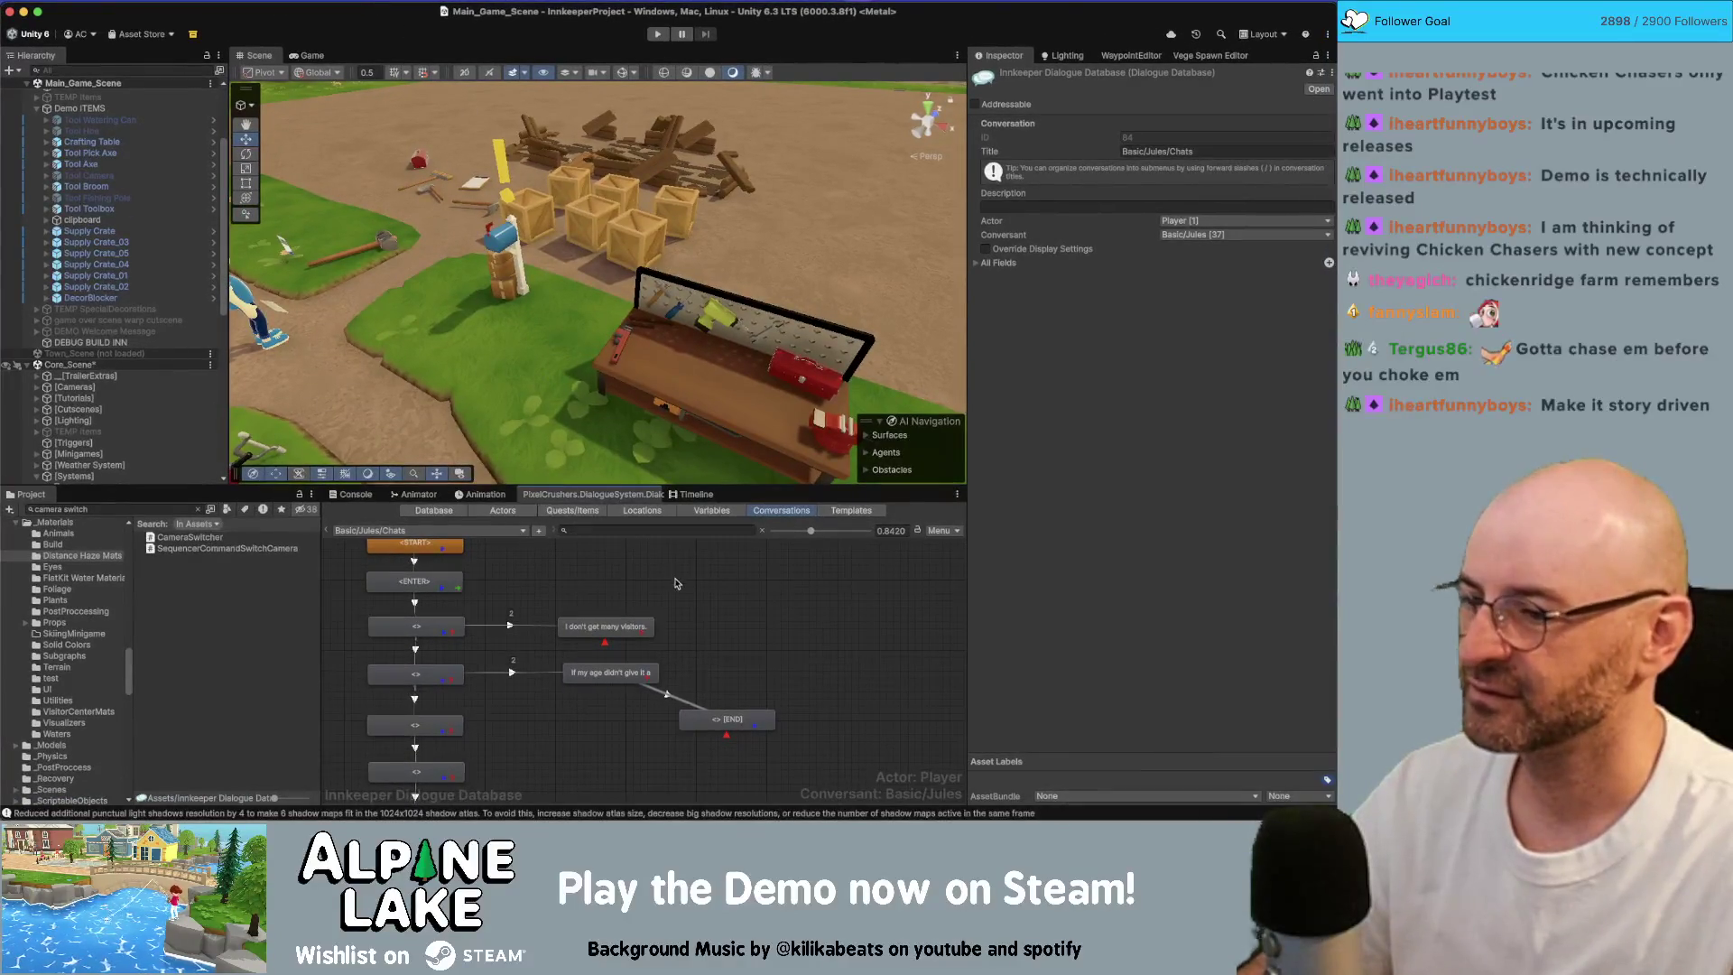
{"action": "scroll", "coordinate": [618, 623], "scroll_direction": "up", "scroll_amount": 1}
{"action": "left_click", "coordinate": [619, 623]}
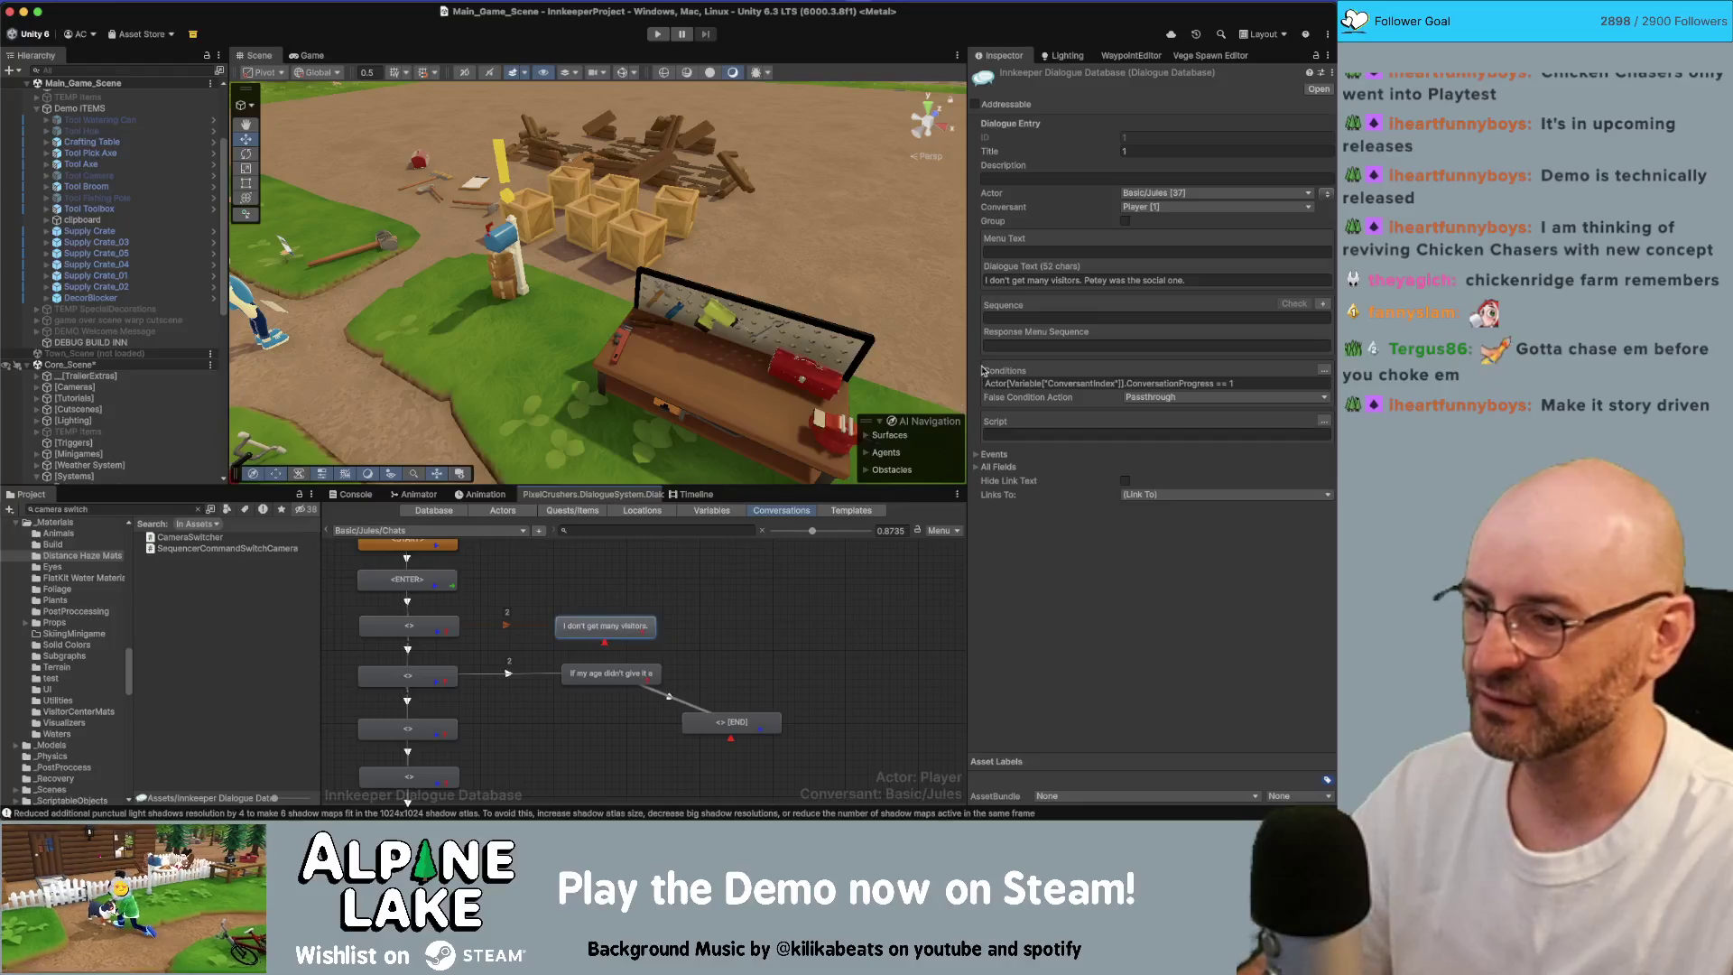
{"action": "left_click", "coordinate": [1120, 280]}
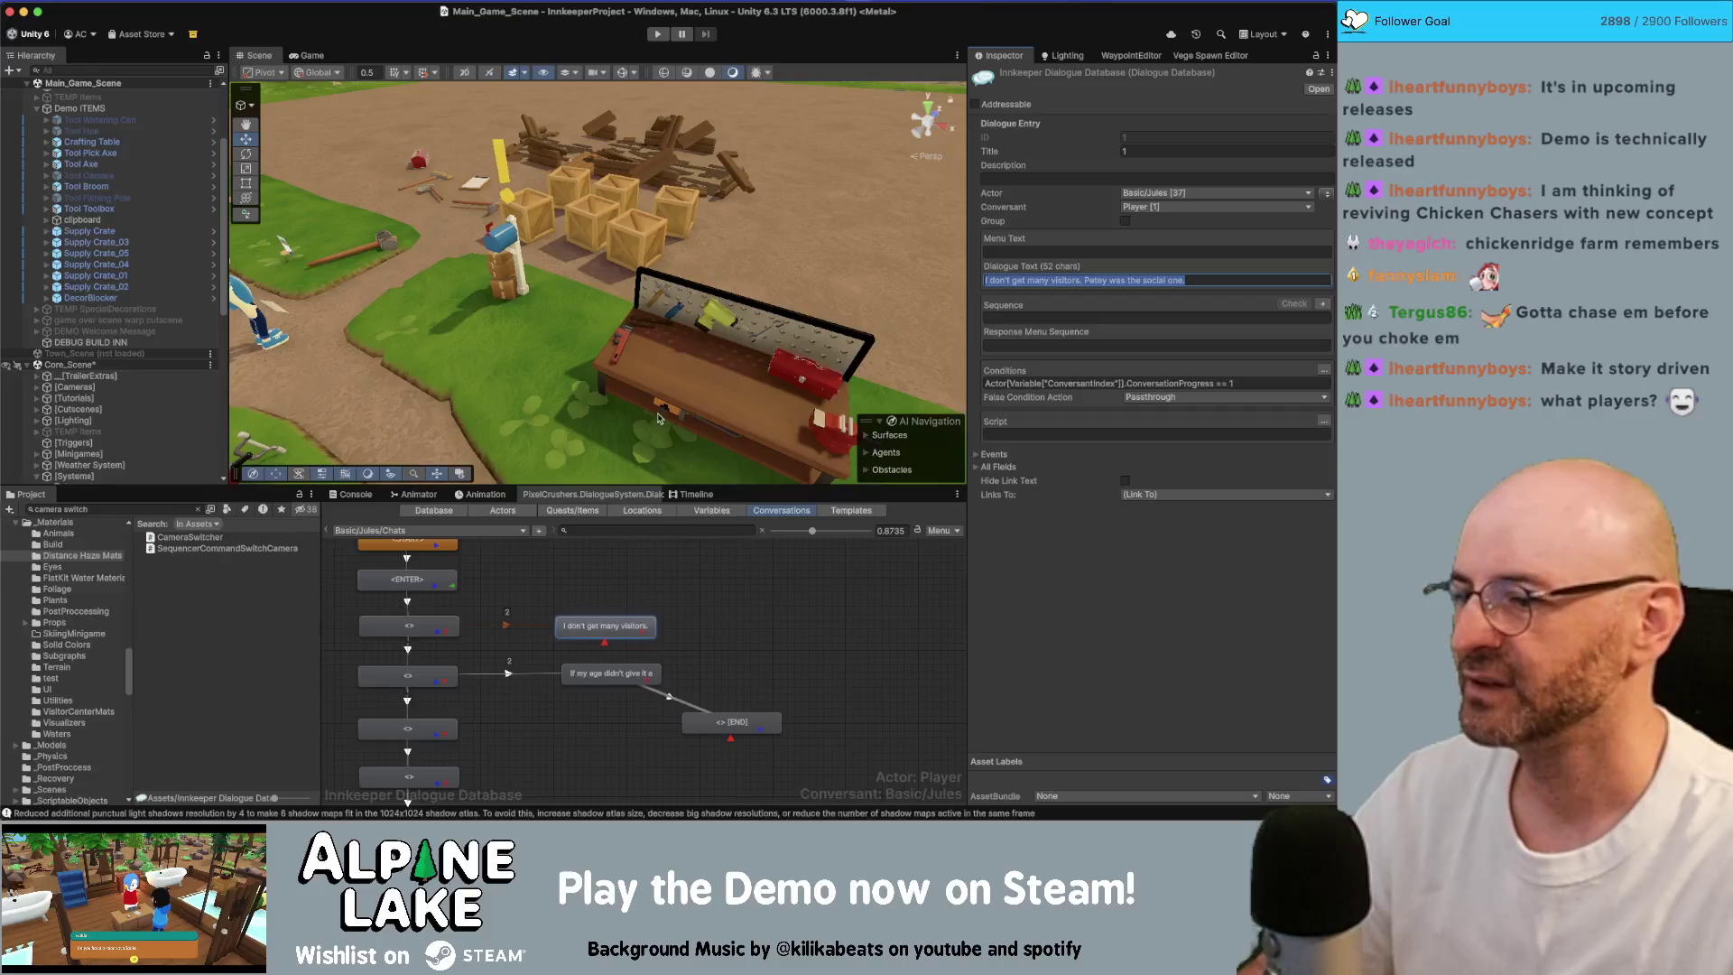
{"action": "left_click", "coordinate": [657, 577]}
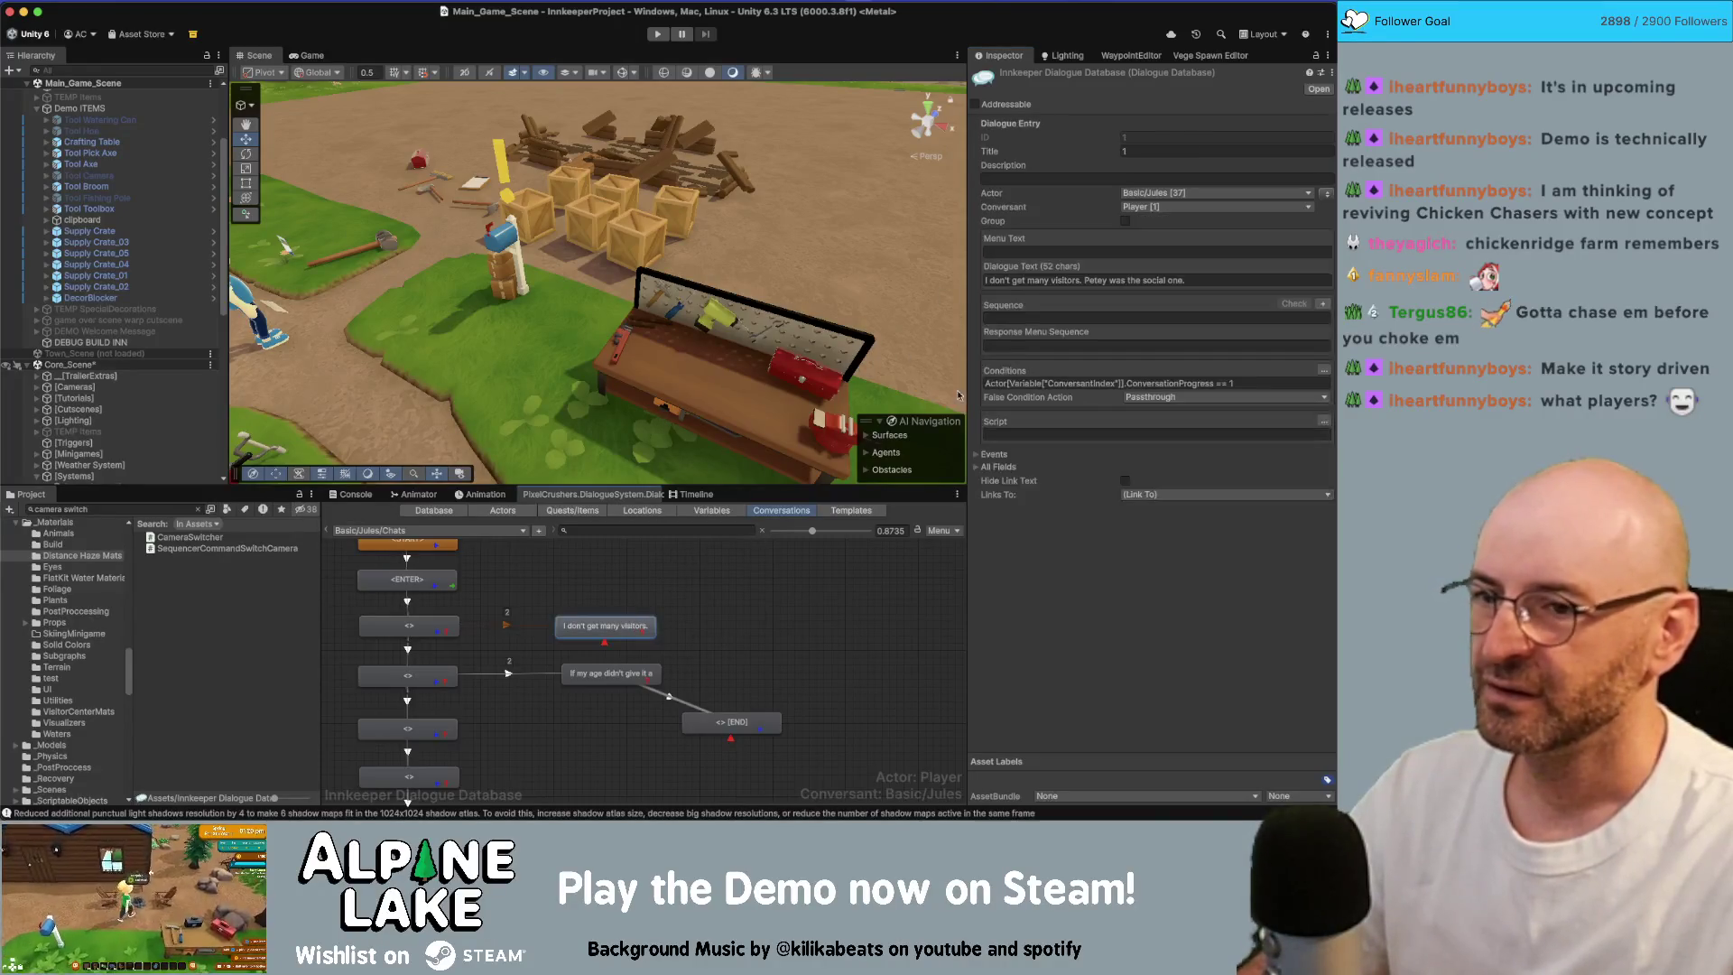
{"action": "key", "text": "super+Tab"}
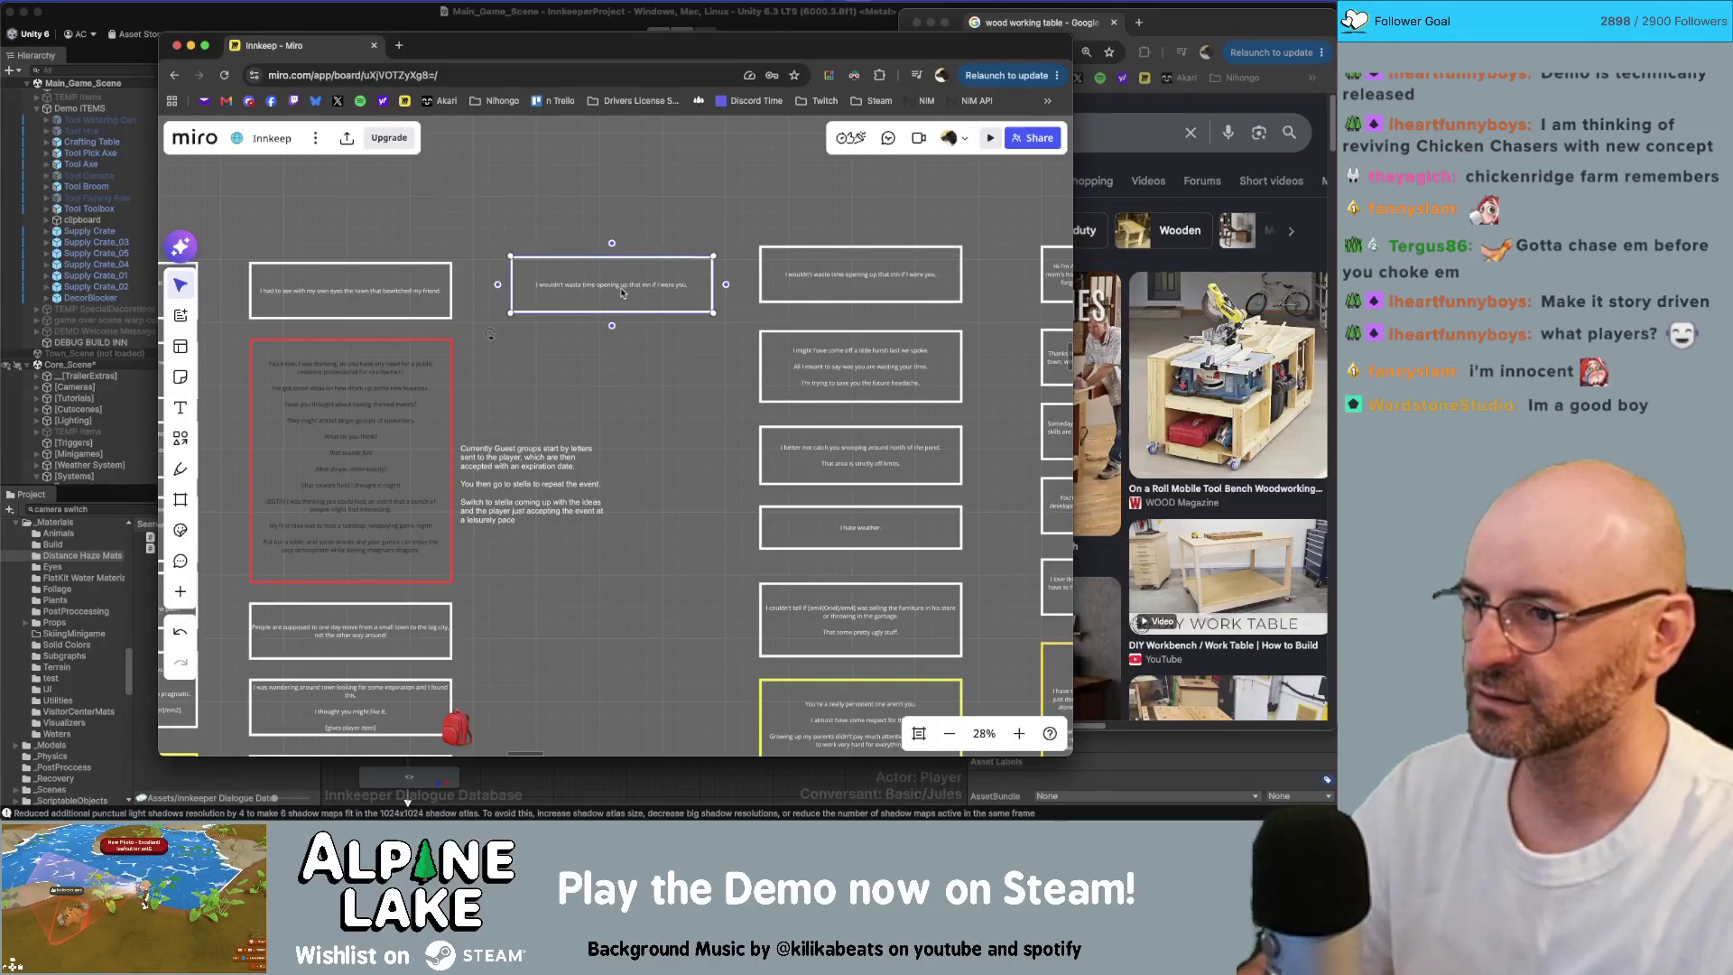
Step: Paste the line into a Miro box, split after 'visitors.', and duplicate the box below
{"action": "key", "text": "super+a"}
{"action": "key", "text": "super+v"}
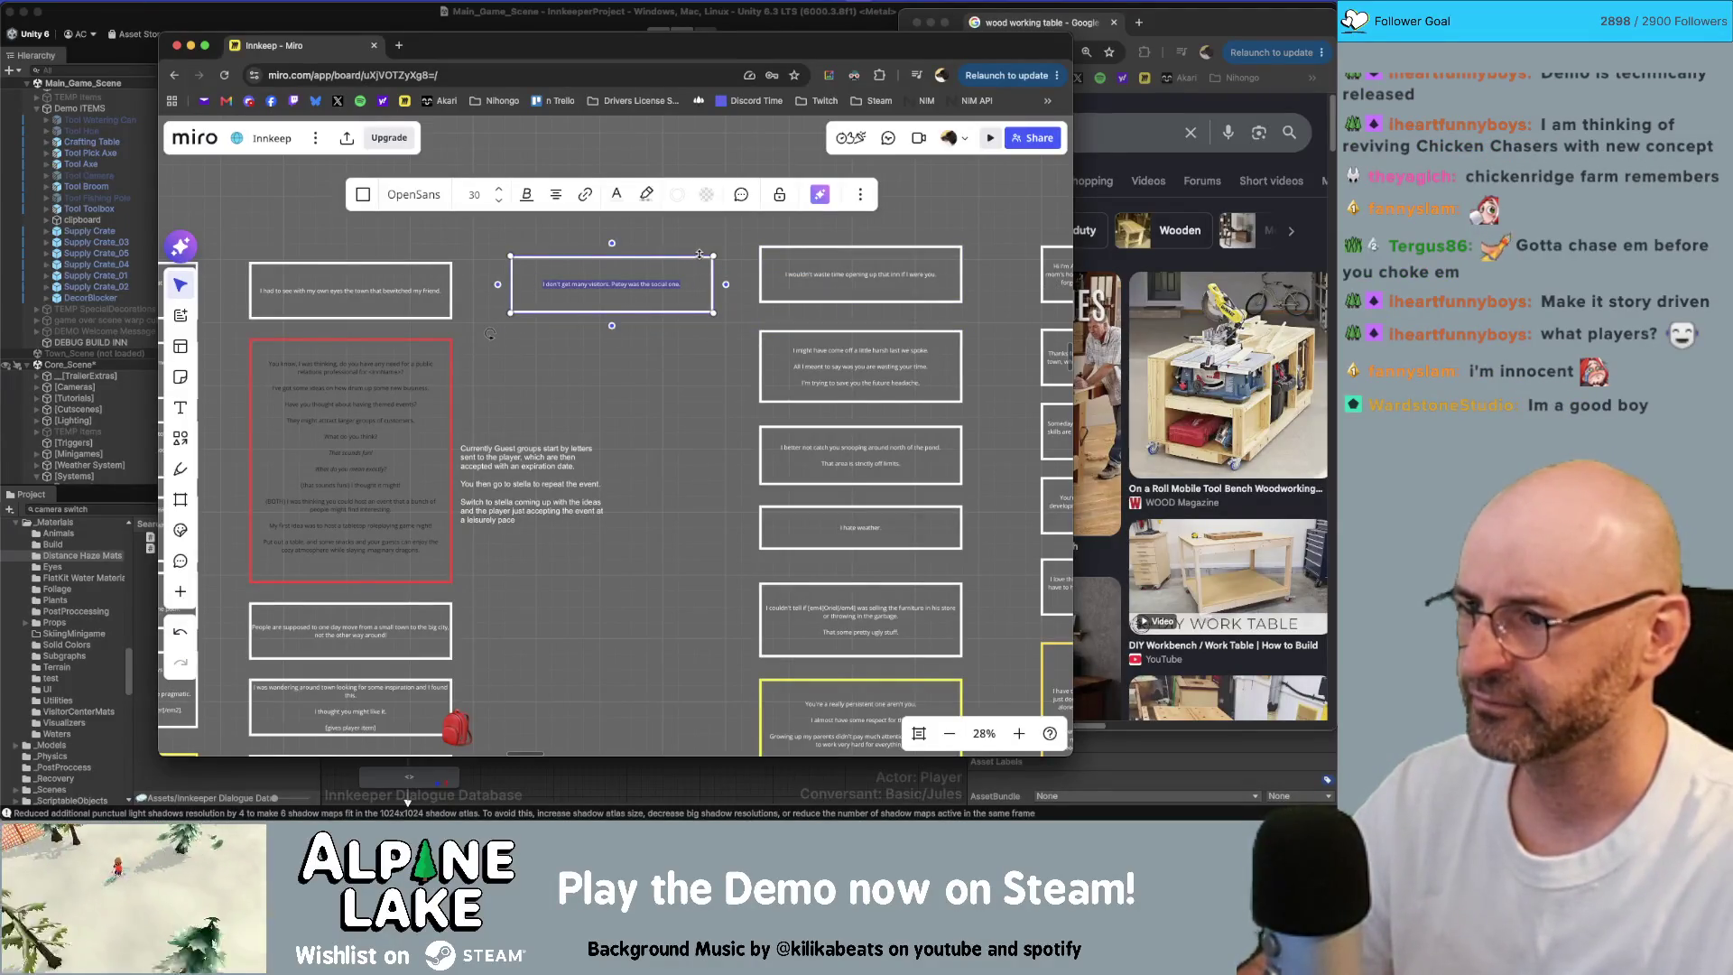
{"action": "key", "text": "Return"}
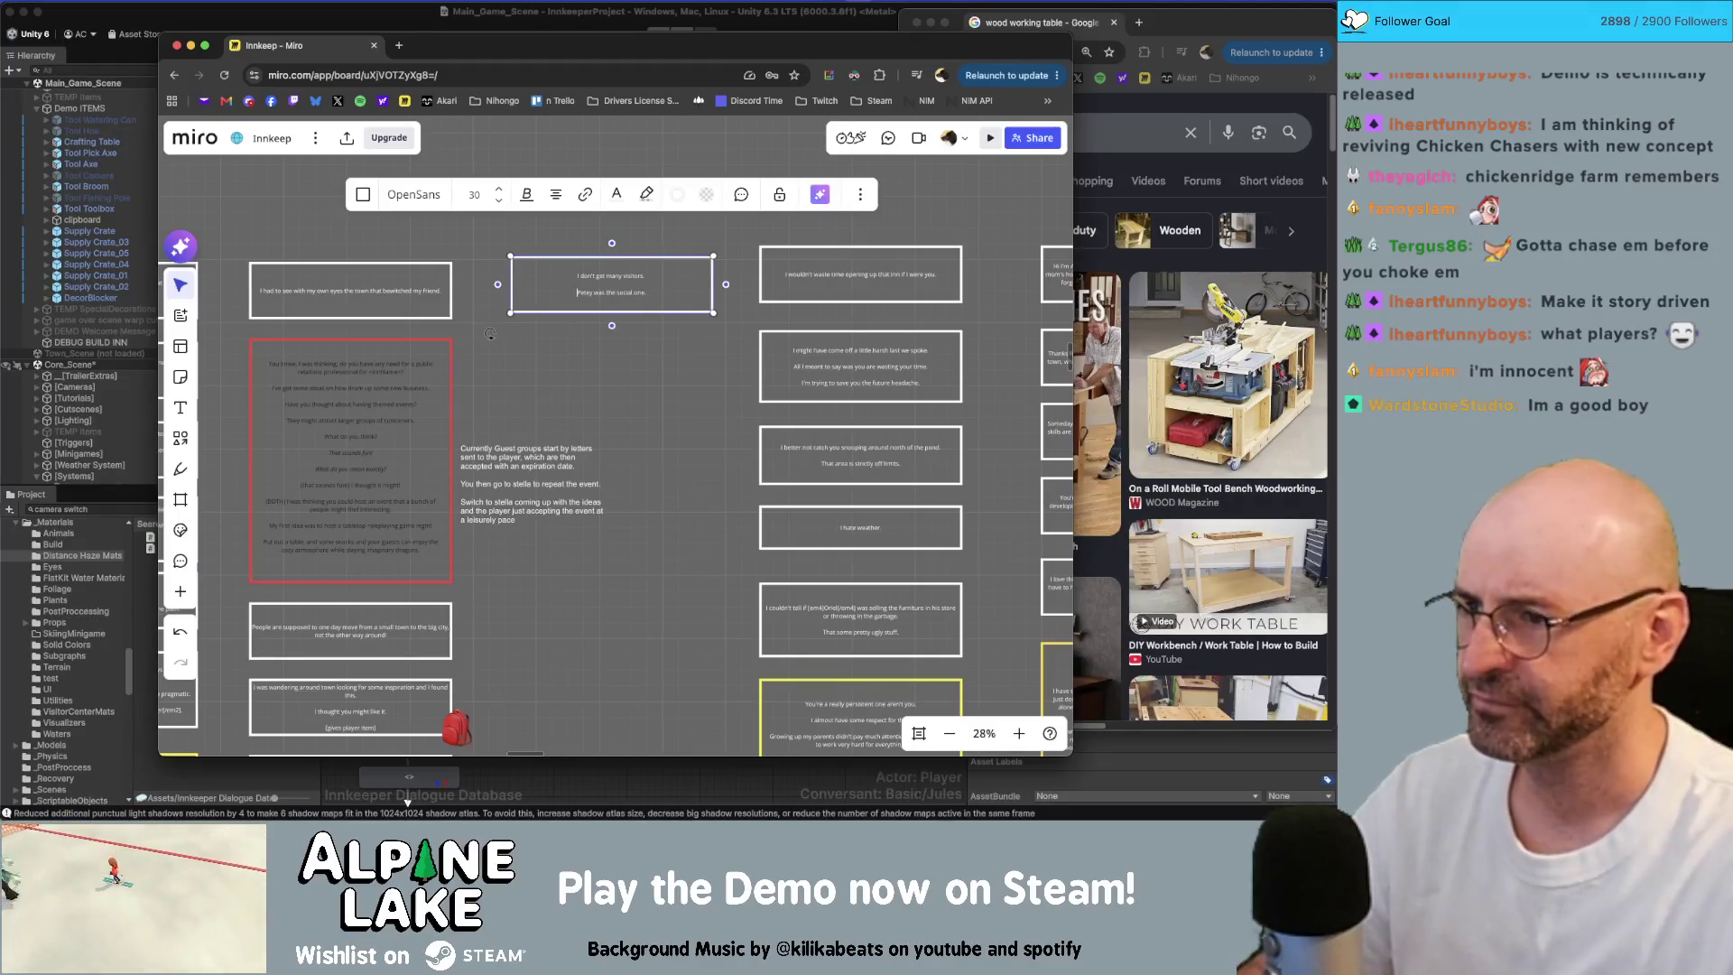
{"action": "key", "text": "Escape"}
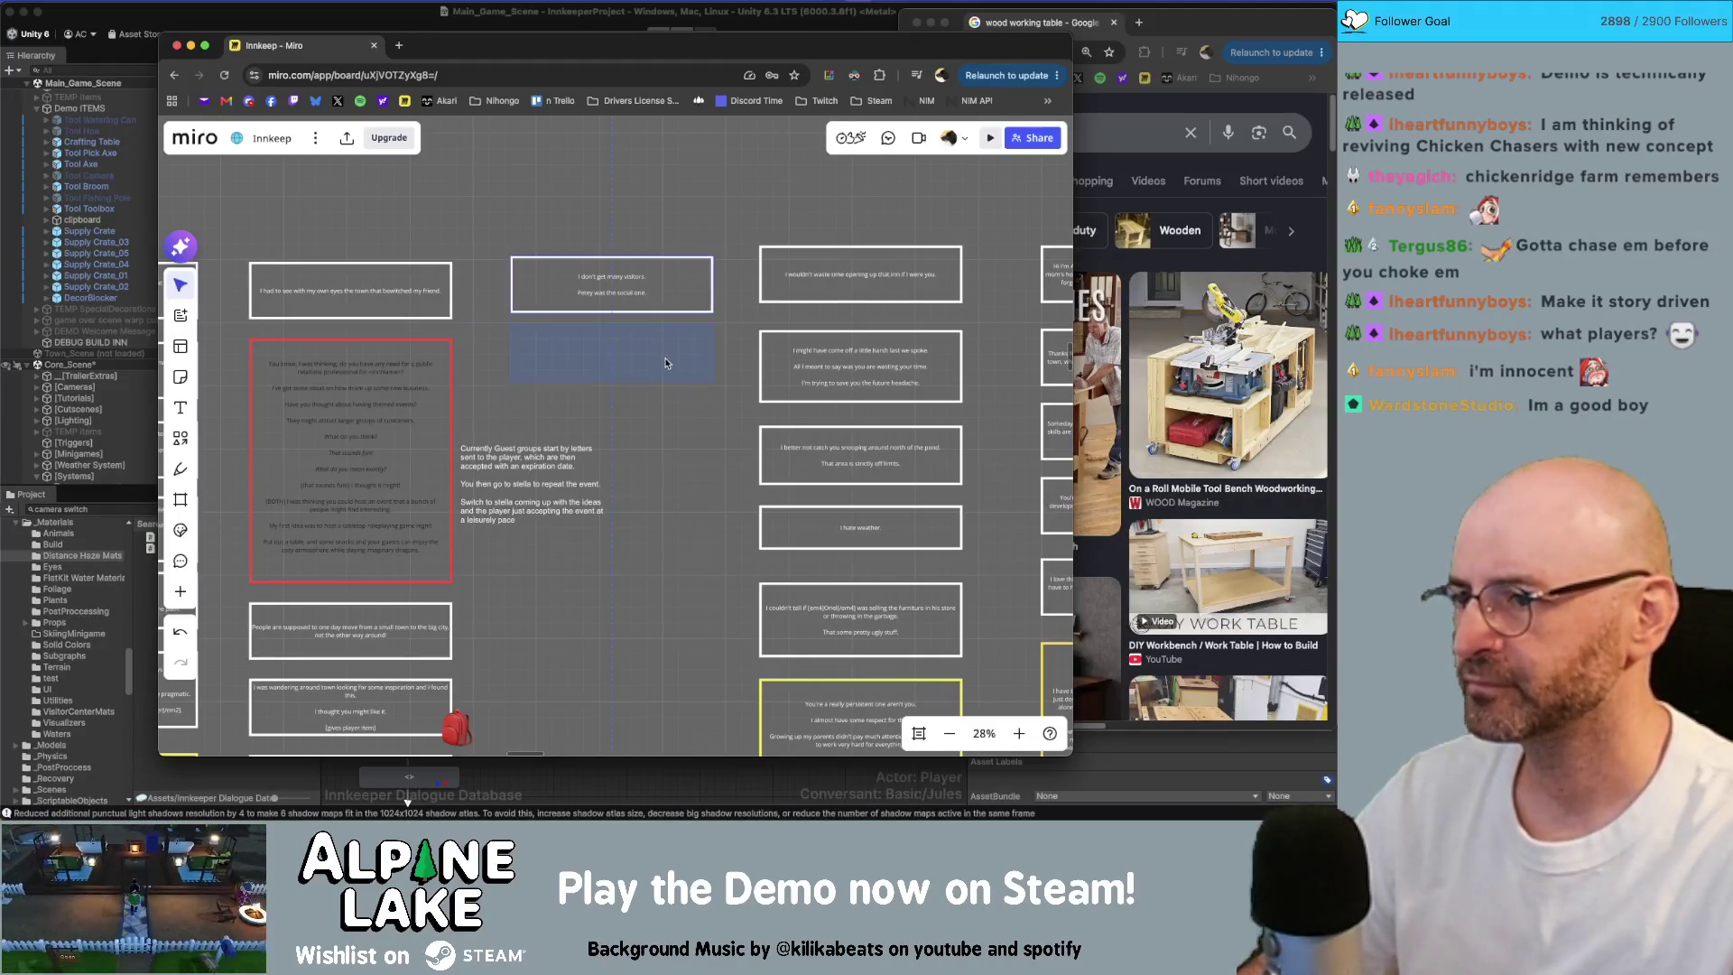
{"action": "key", "text": "super+d"}
{"action": "key", "text": "Escape"}
{"action": "key", "text": "super+Tab"}
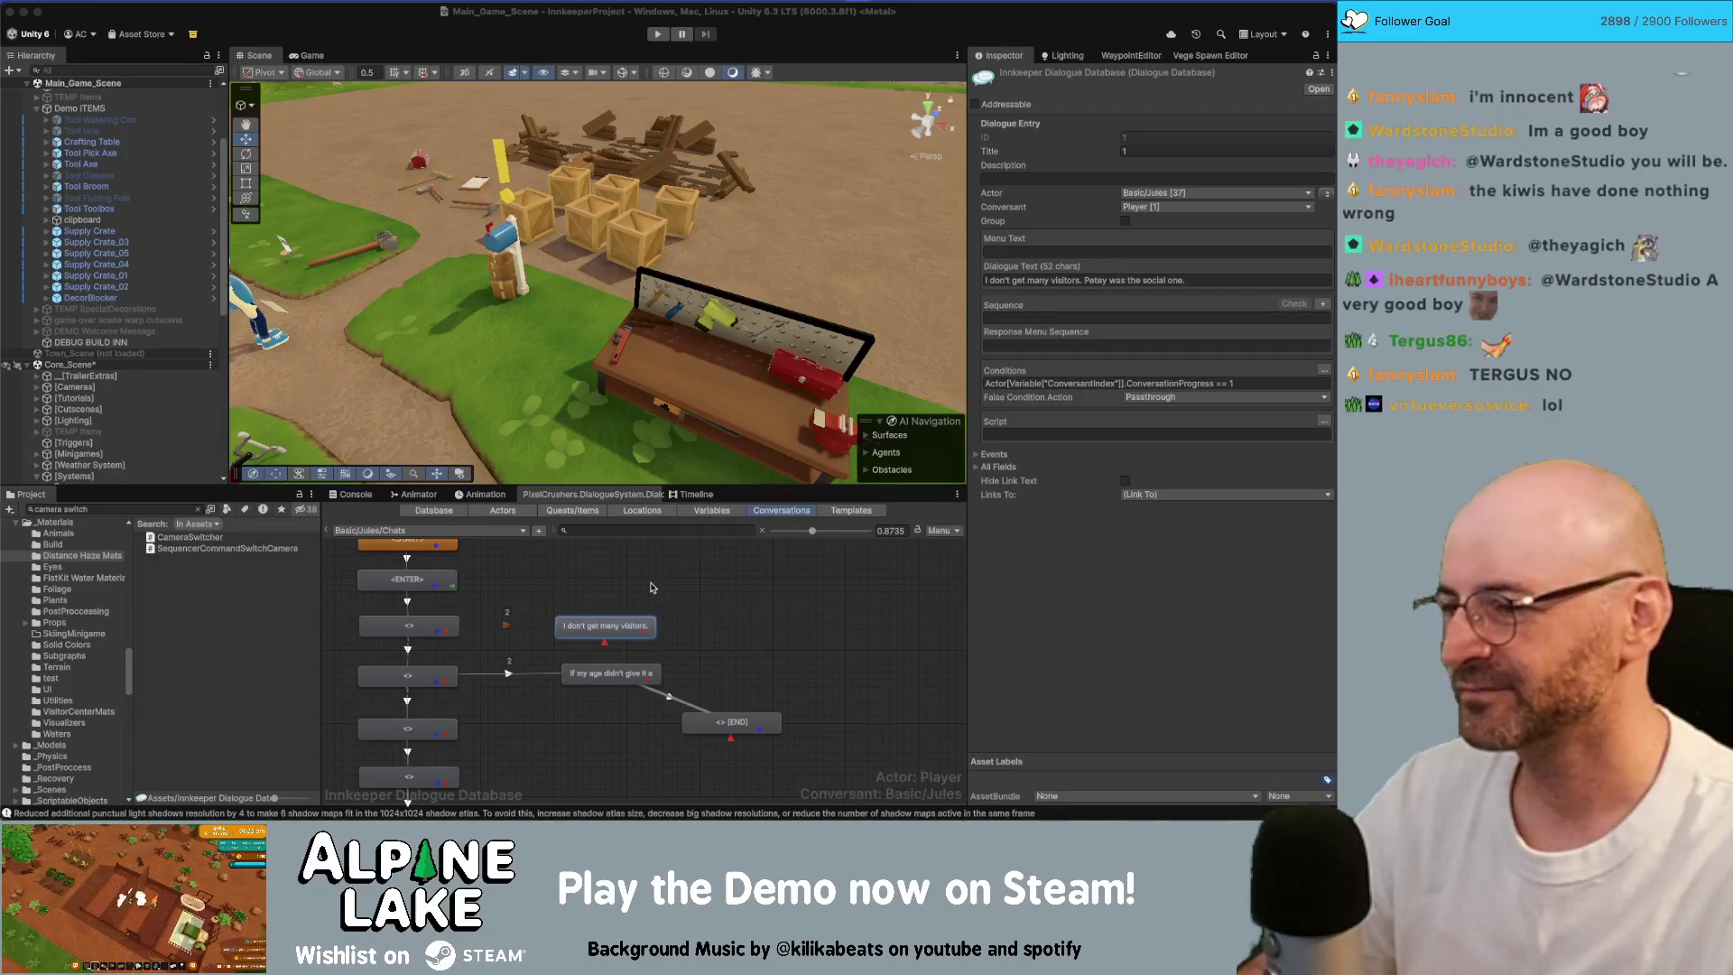
Step: Correct Jules's second line to 'If my age didn't give it away, Petey passed away…' and select it
{"action": "left_click", "coordinate": [611, 673]}
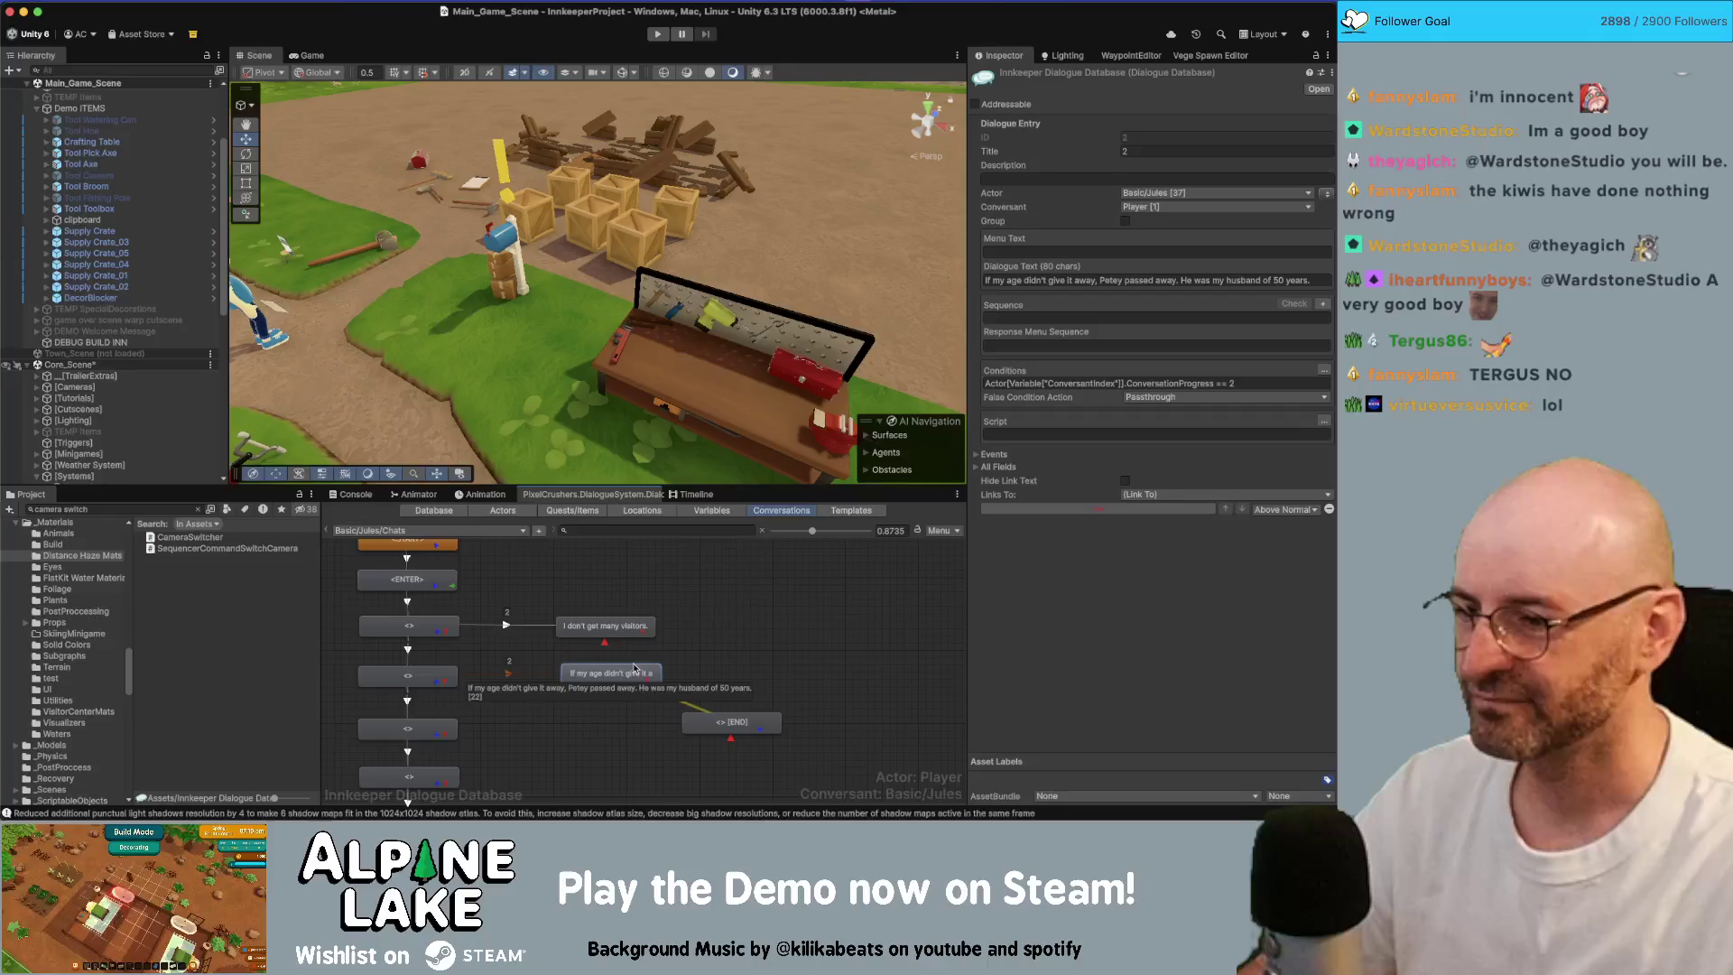
{"action": "left_click", "coordinate": [1123, 281]}
{"action": "type", "text": "y"}
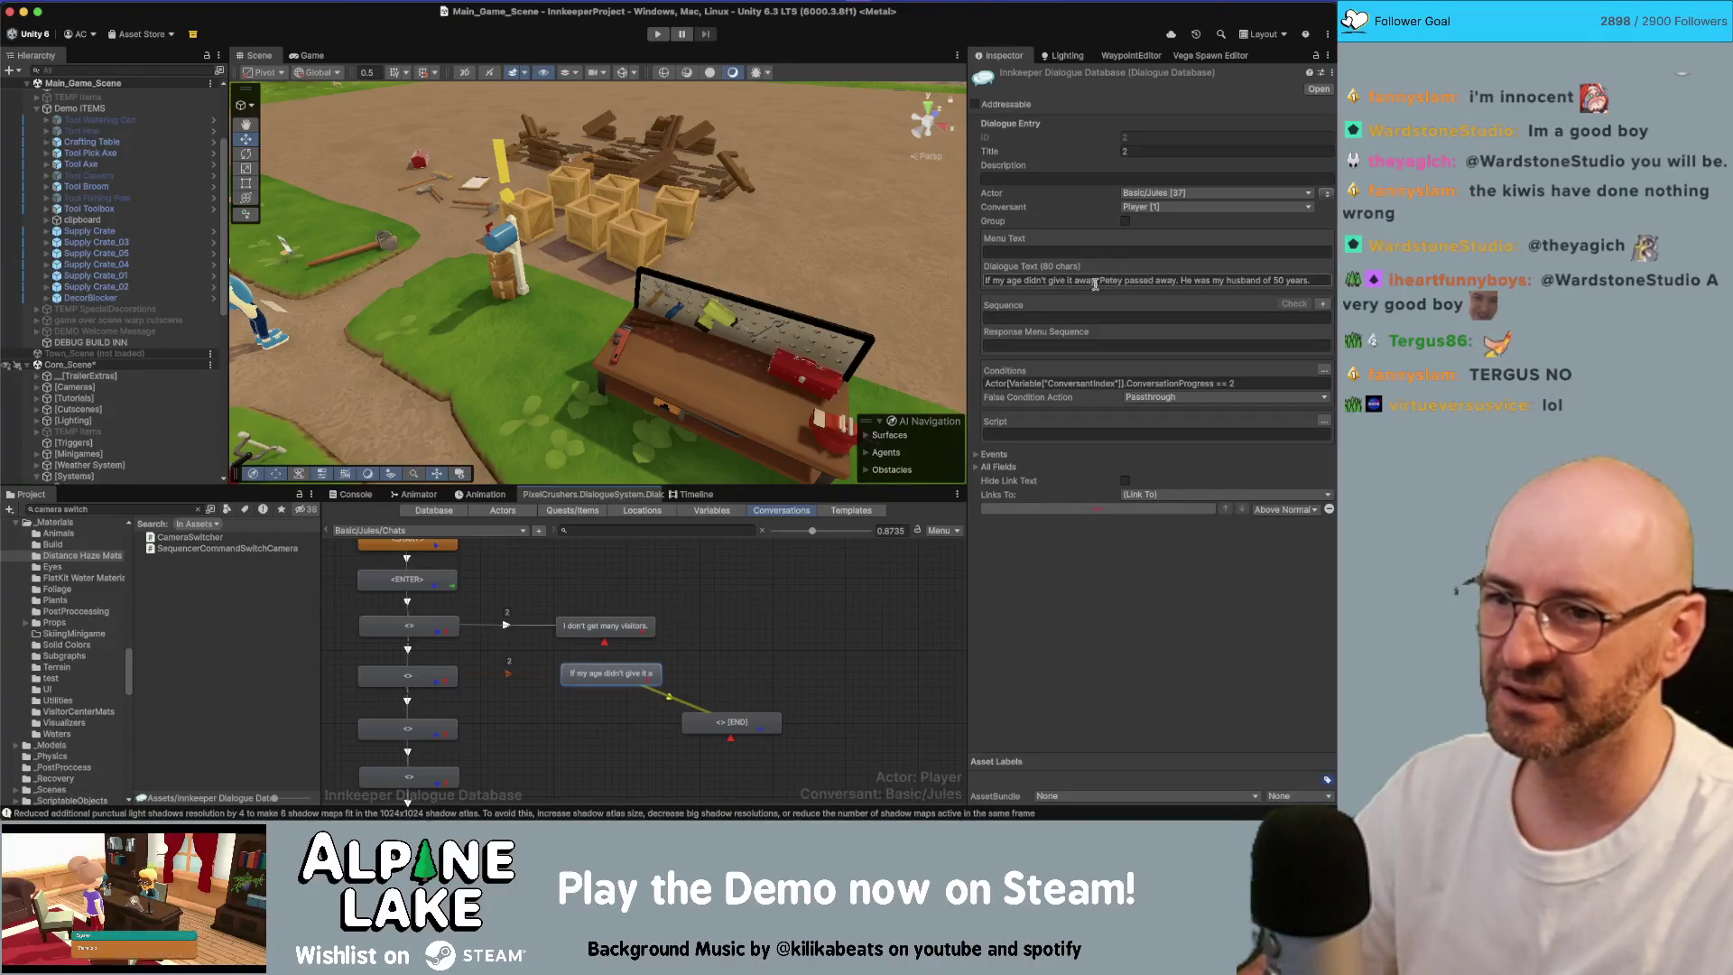
{"action": "left_click", "coordinate": [1096, 281]}
{"action": "type", "text": ","}
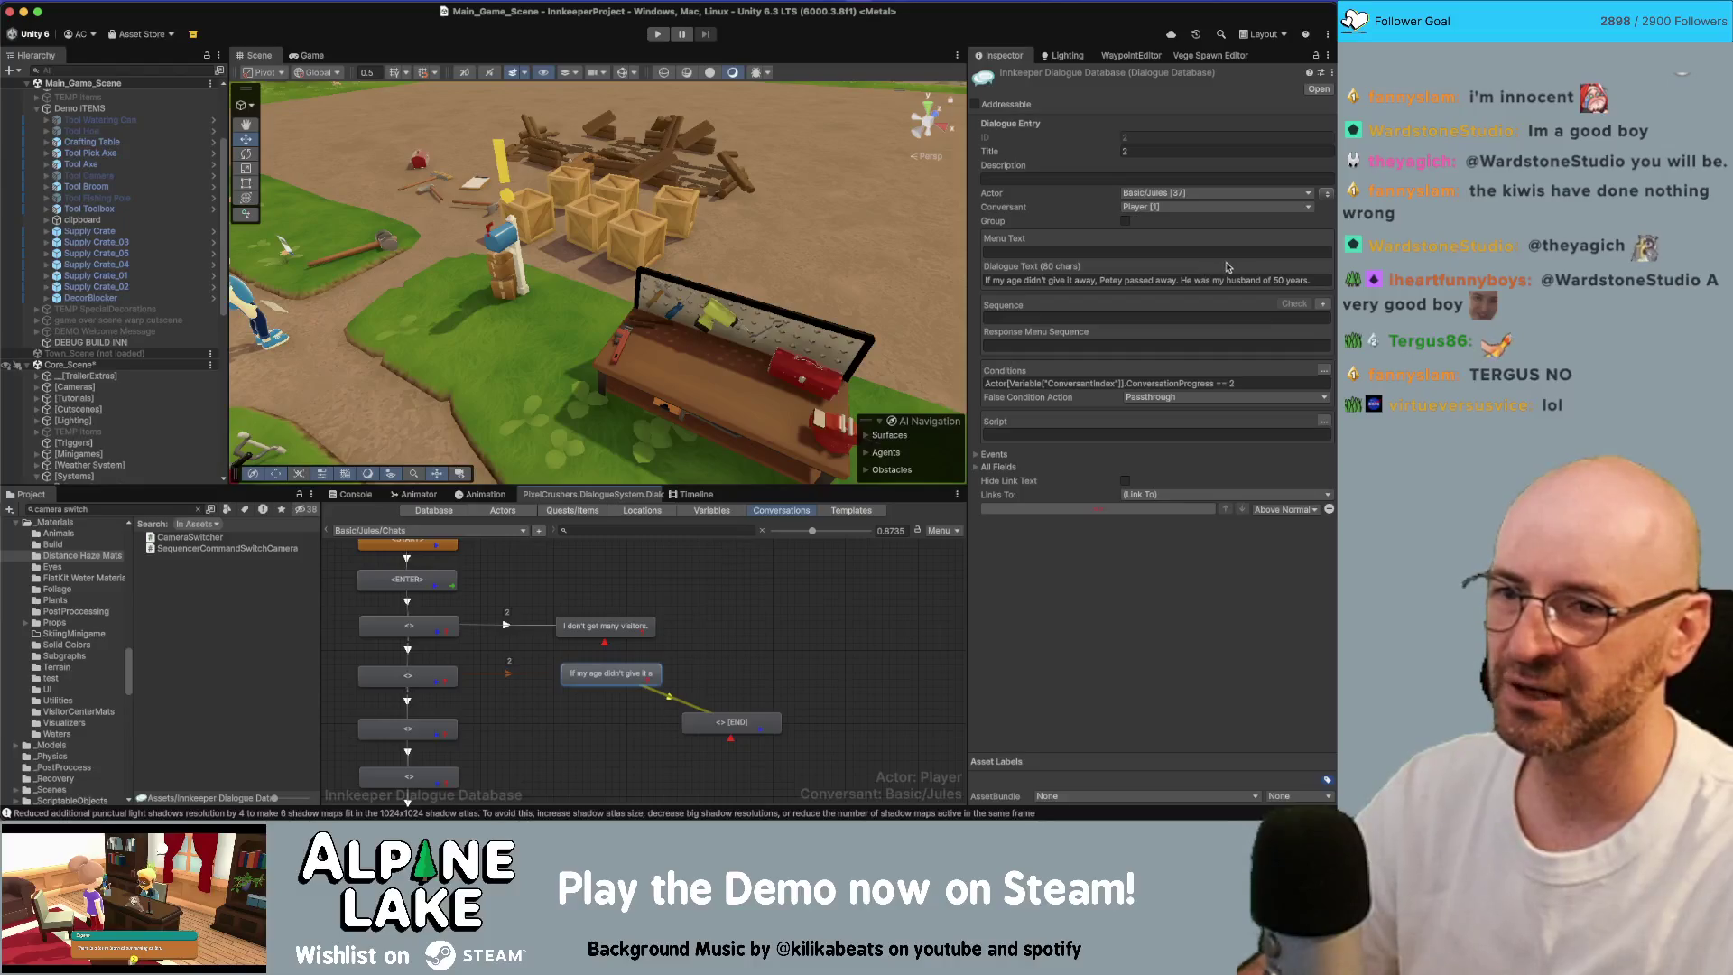
{"action": "key", "text": "alt+Right"}
{"action": "key", "text": "alt+Right"}
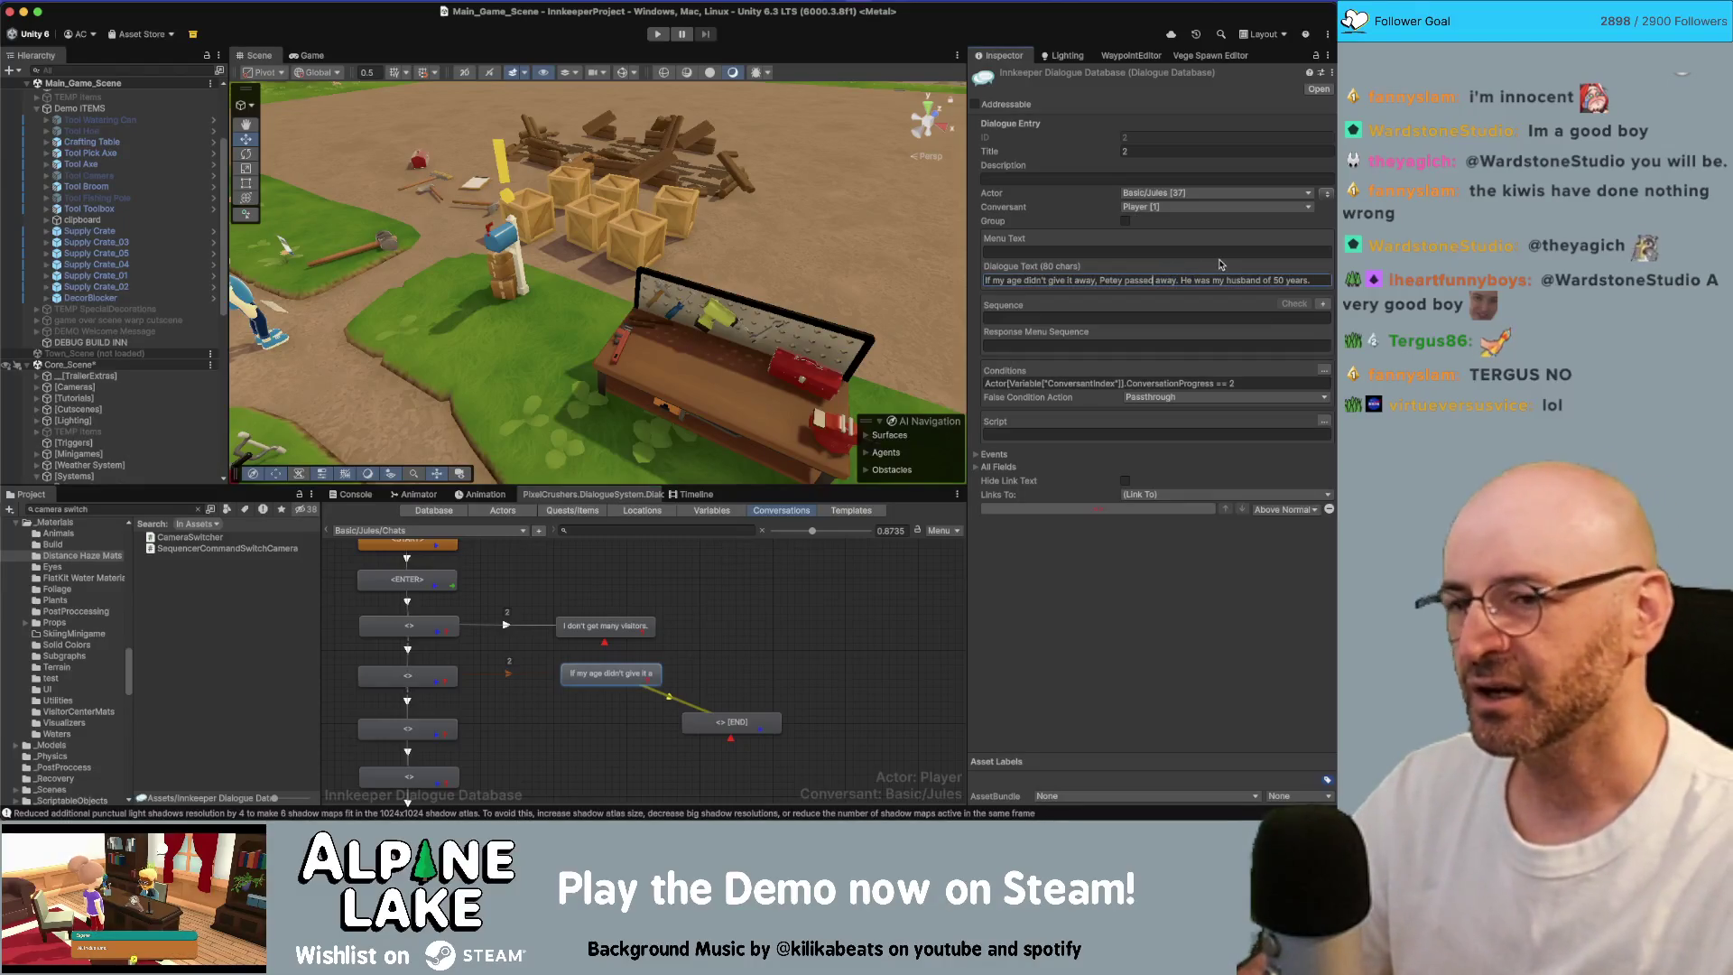
{"action": "key", "text": "super+a"}
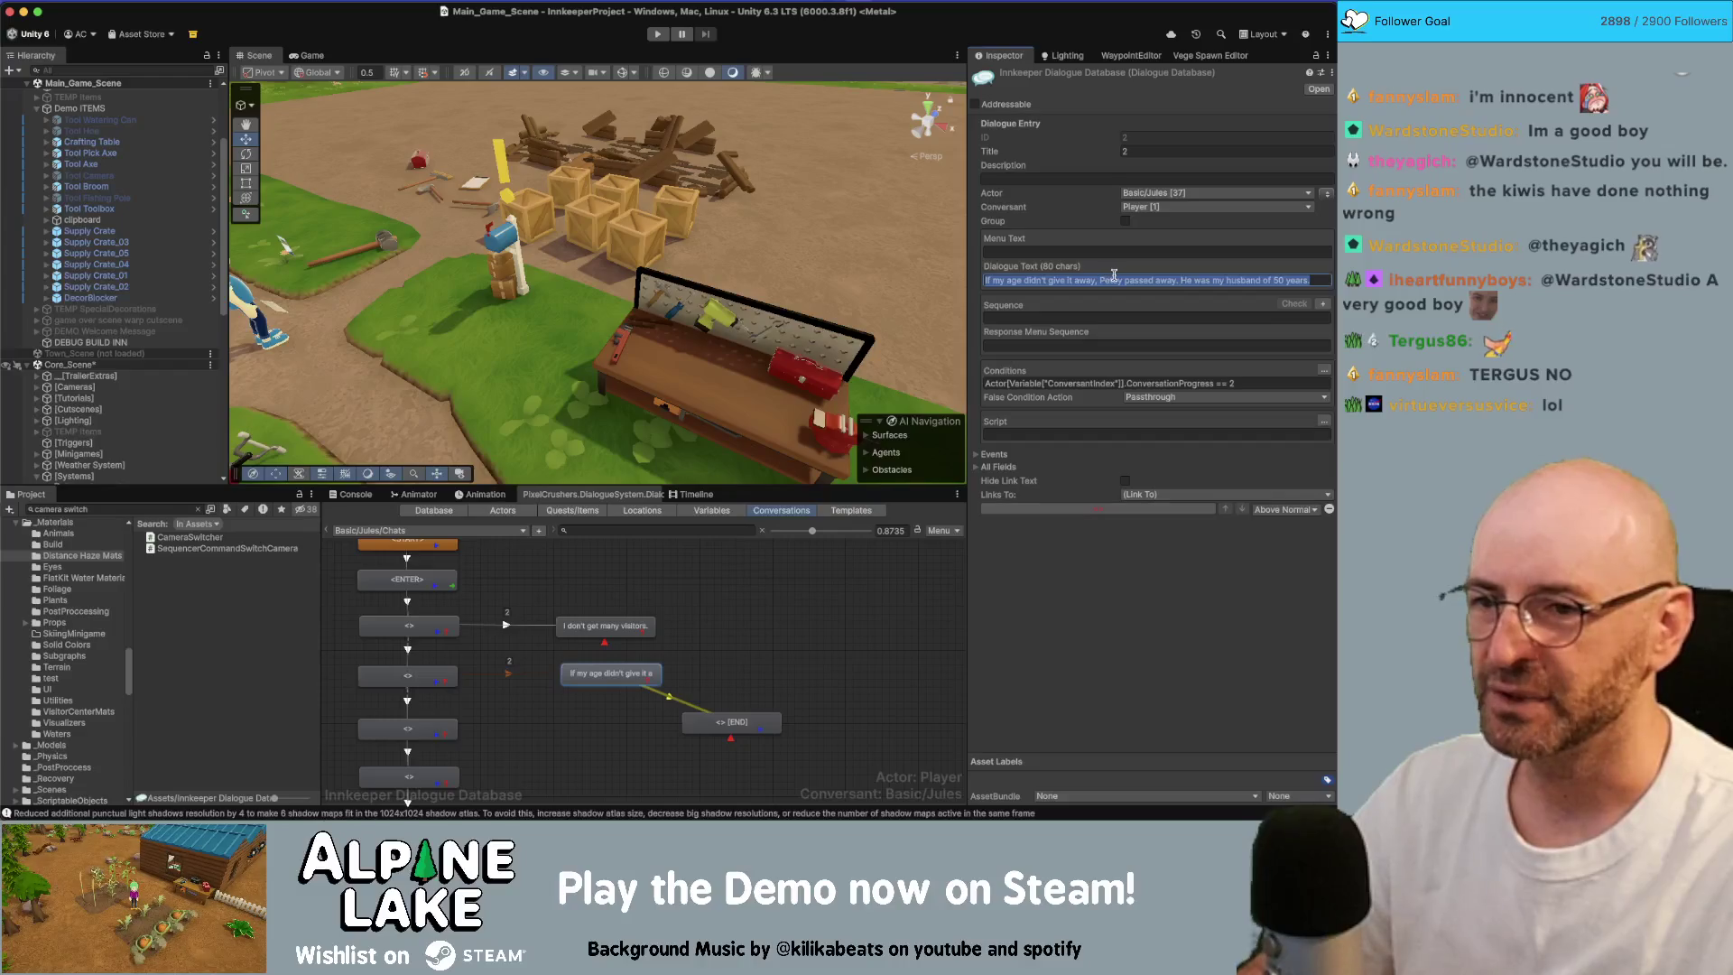
{"action": "key", "text": "super+Tab"}
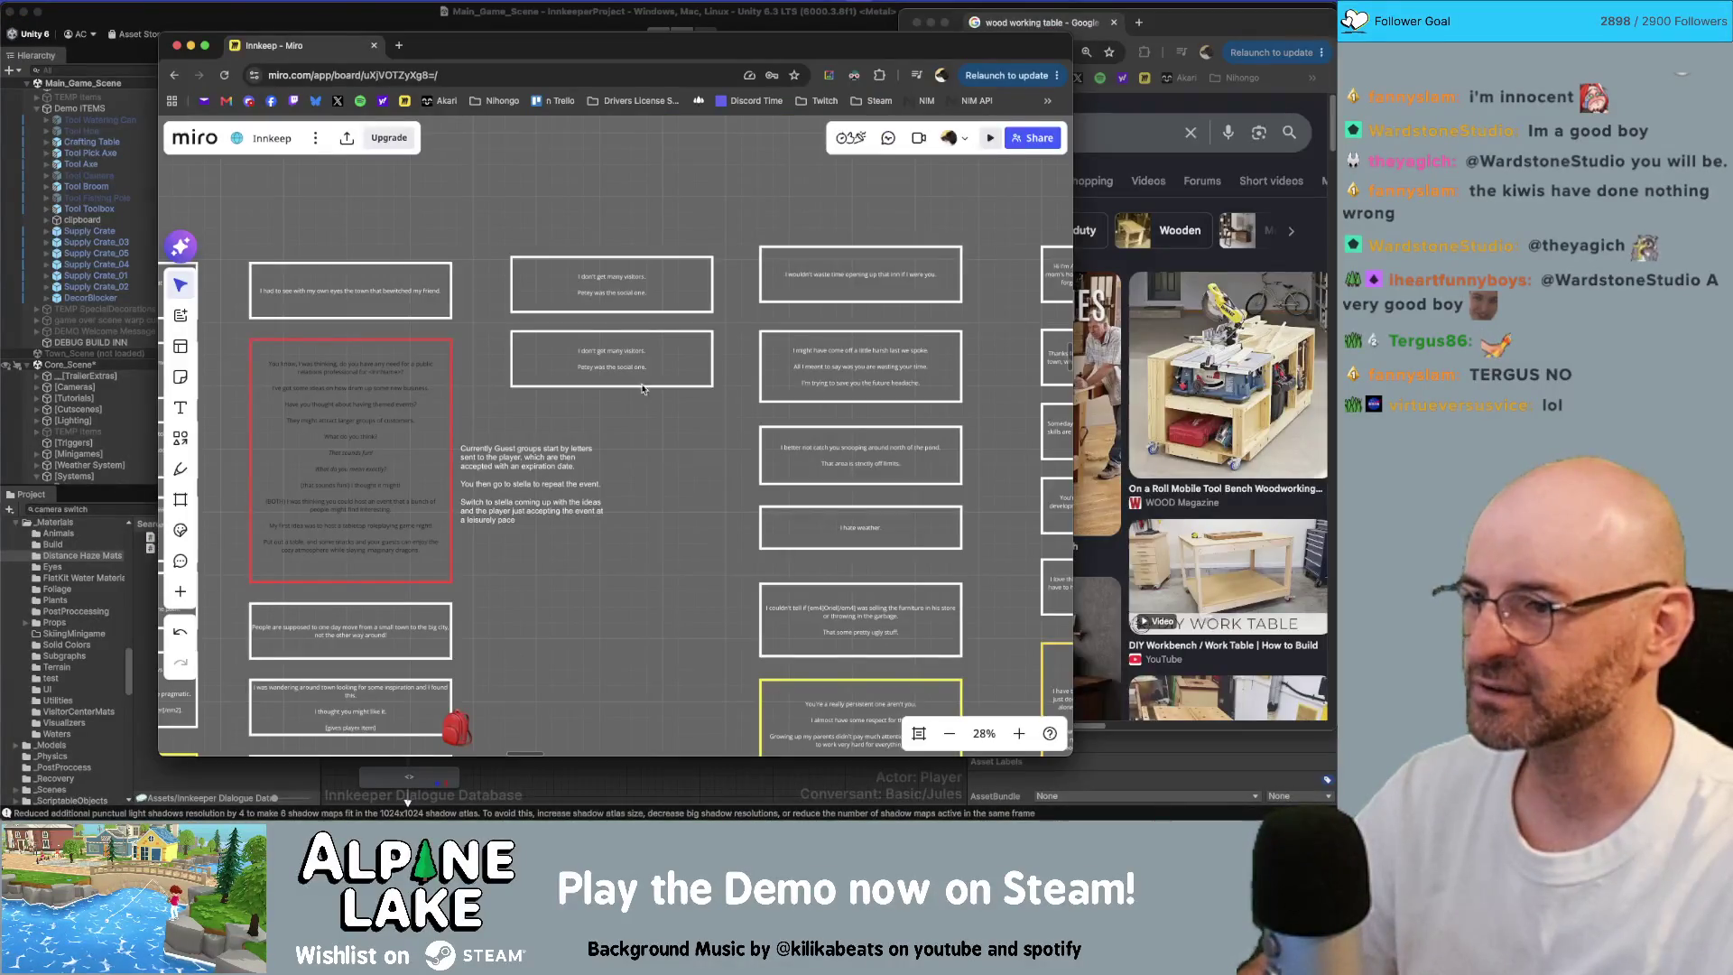
Step: Rewrite the duplicate box as 'Petey was my husband of 50 years, he passed away a few years ago.'
{"action": "double_click", "coordinate": [641, 366]}
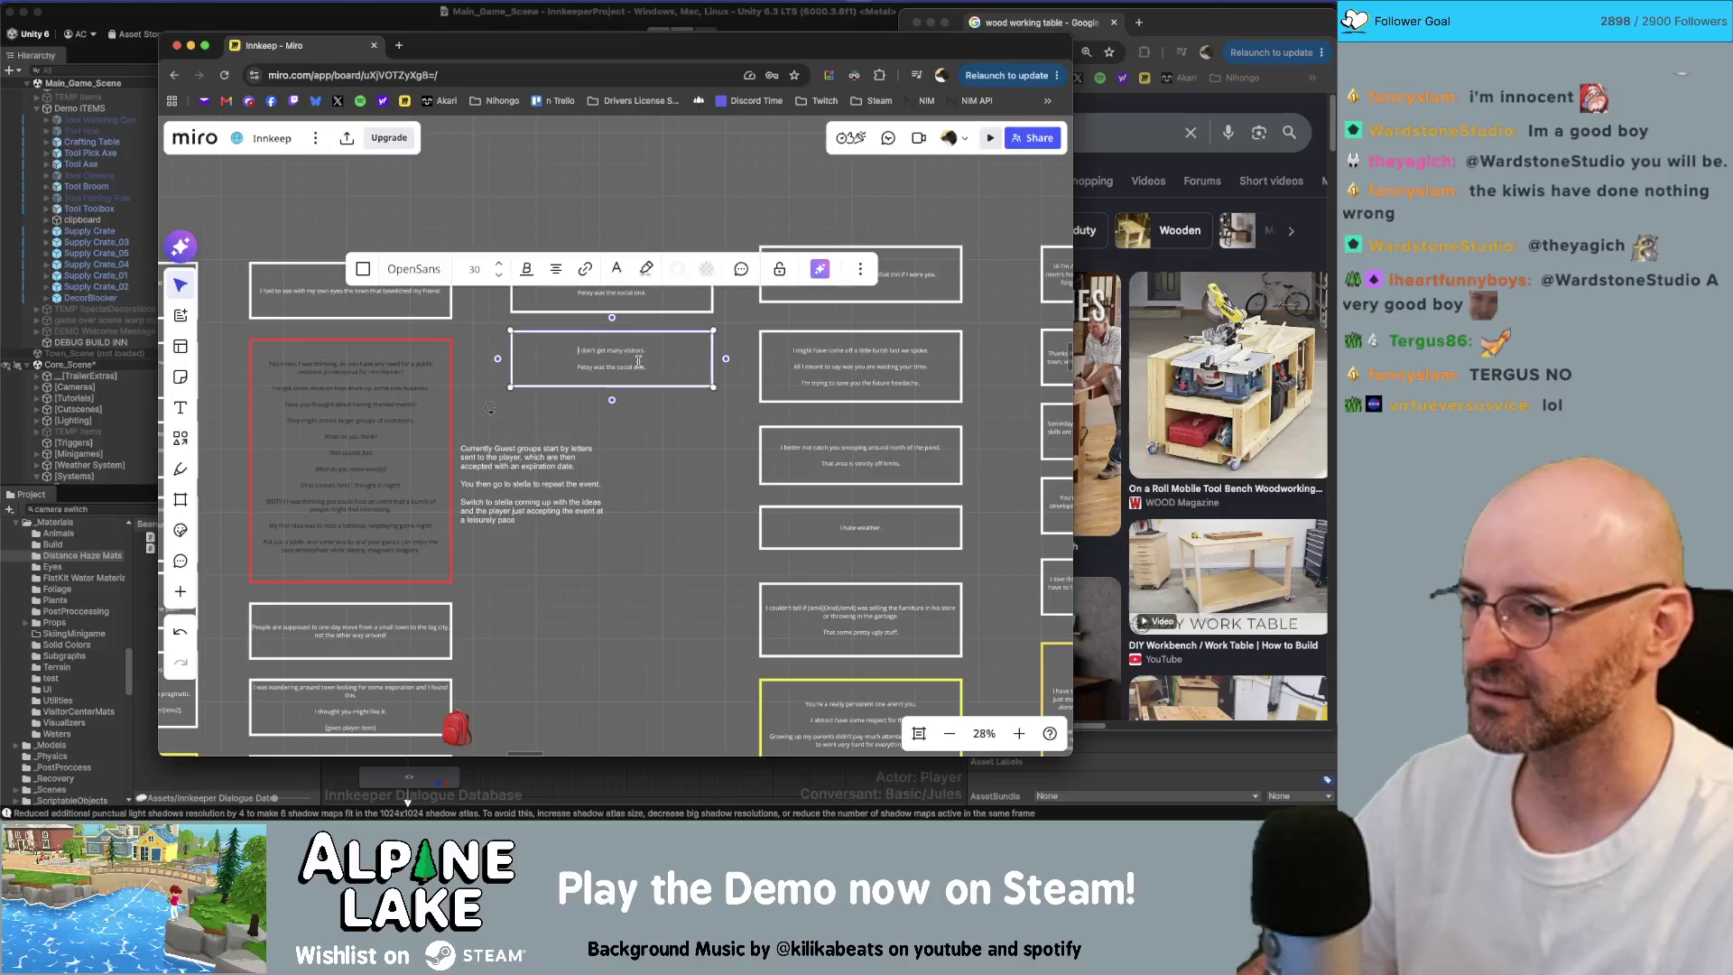
{"action": "key", "text": "super+a"}
{"action": "key", "text": "super+v"}
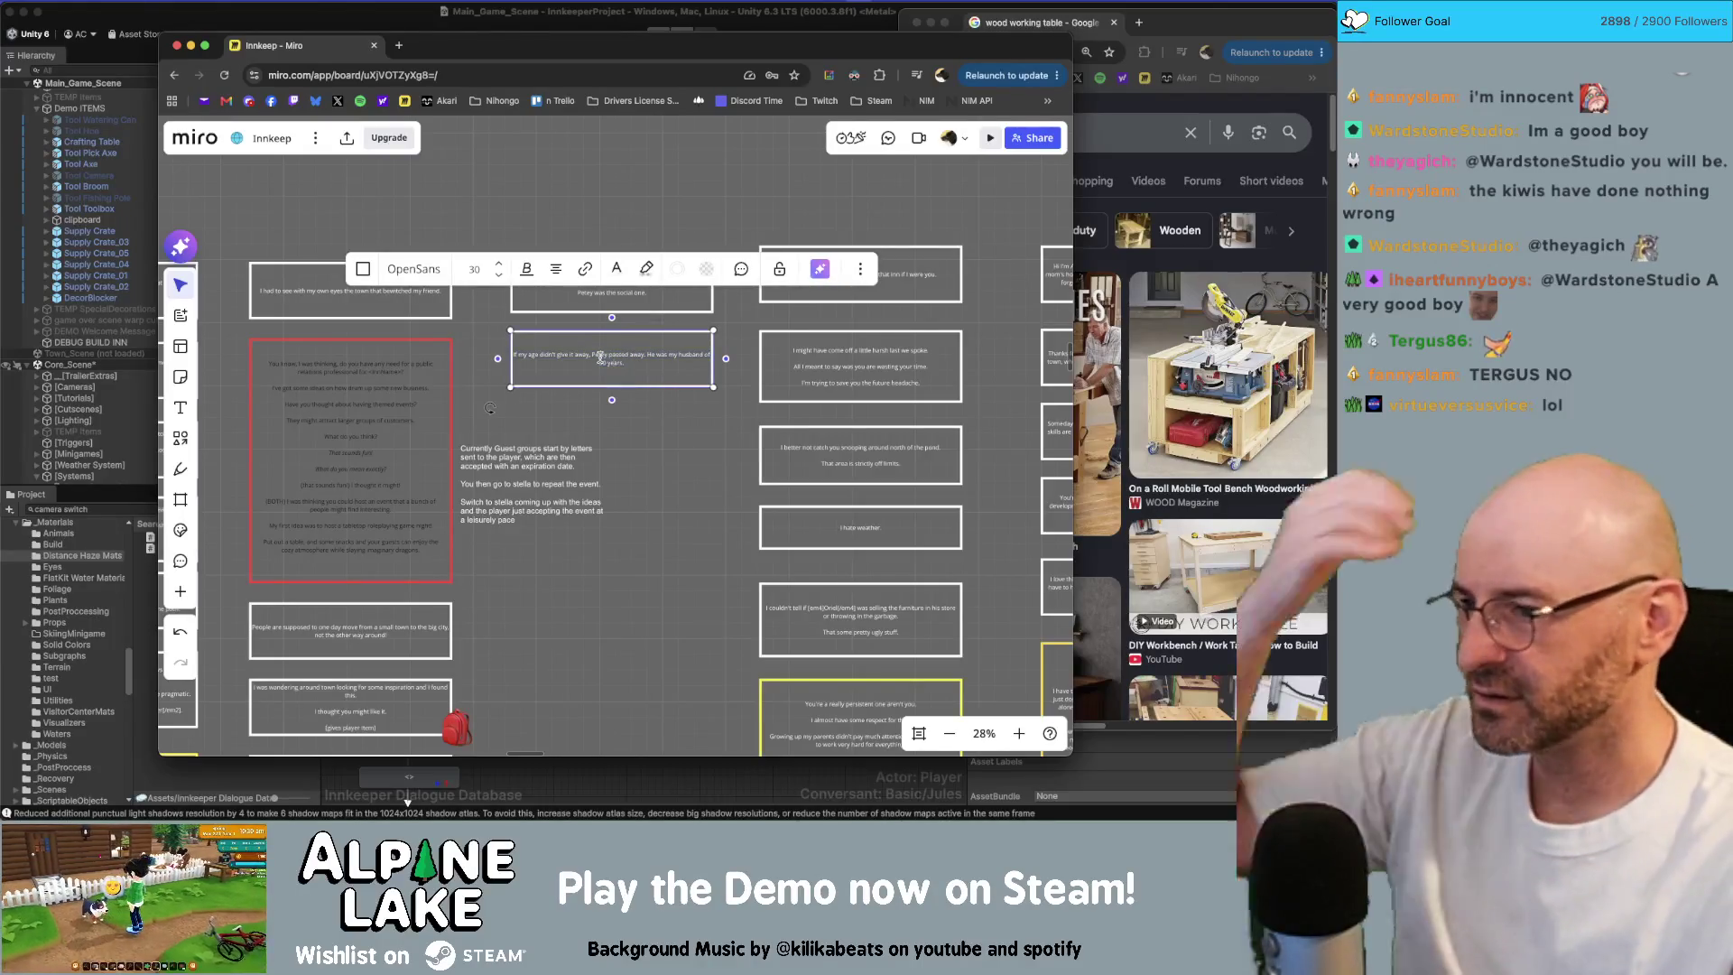
{"action": "scroll", "coordinate": [644, 409], "scroll_direction": "up", "scroll_amount": 3}
{"action": "scroll", "coordinate": [644, 409], "scroll_direction": "up", "scroll_amount": 2}
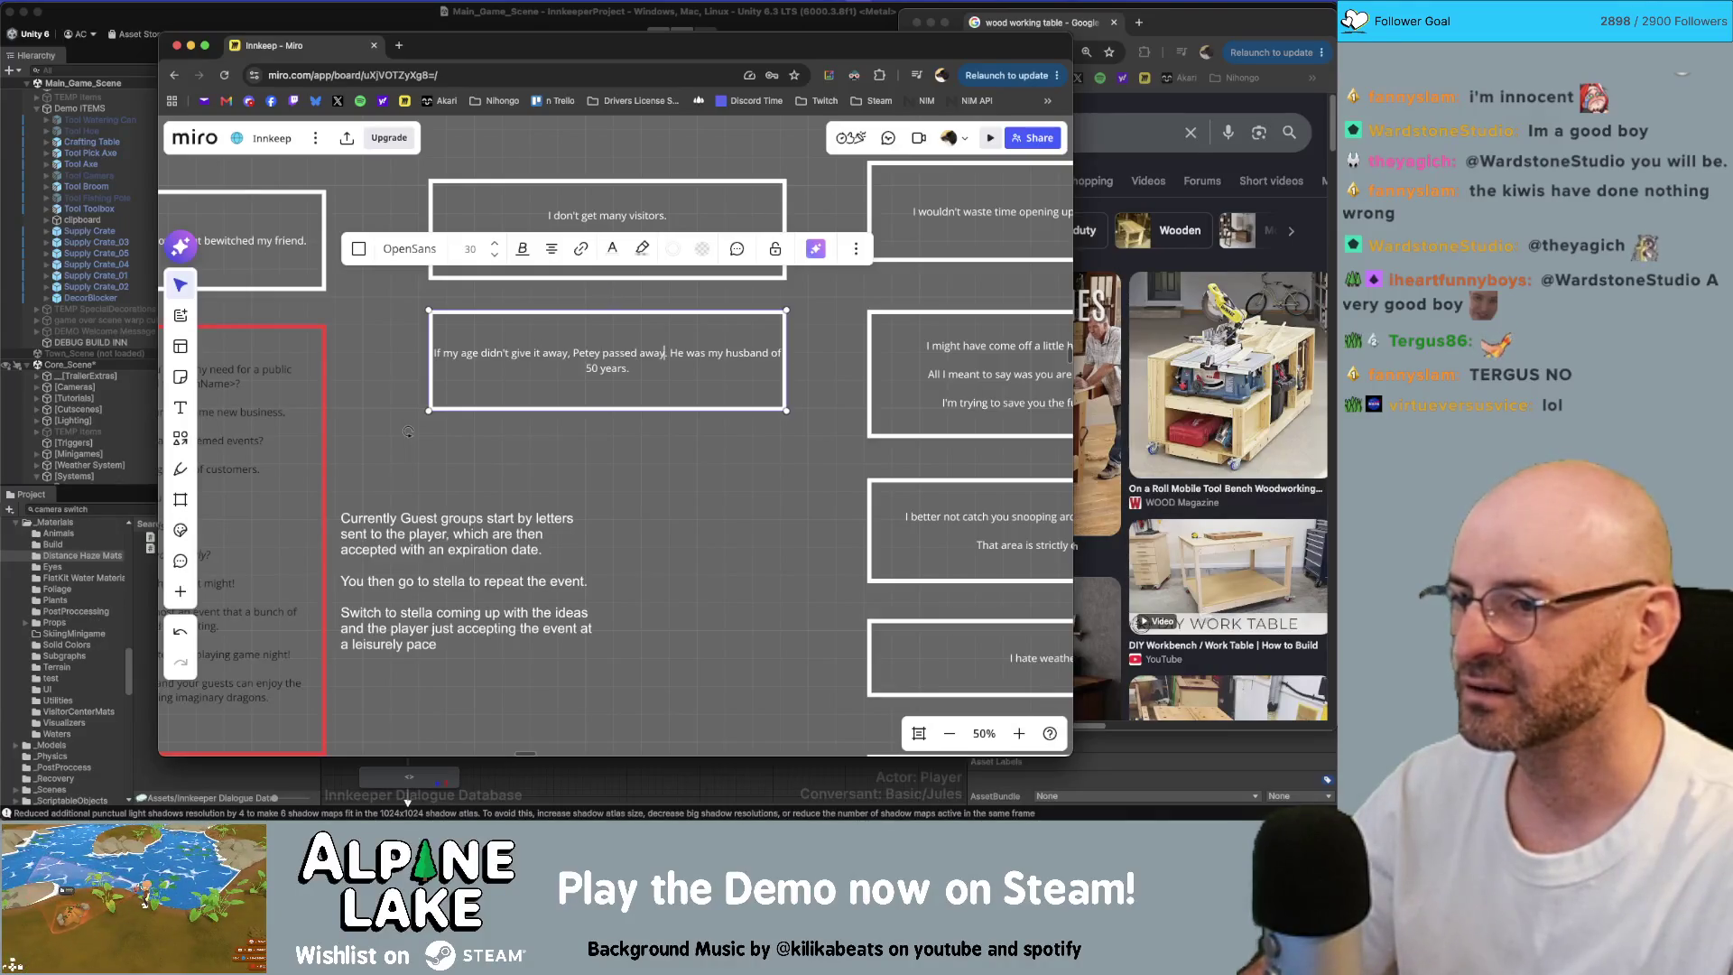
{"action": "key", "text": "super+shift+Left"}
{"action": "type", "text": "Petey"}
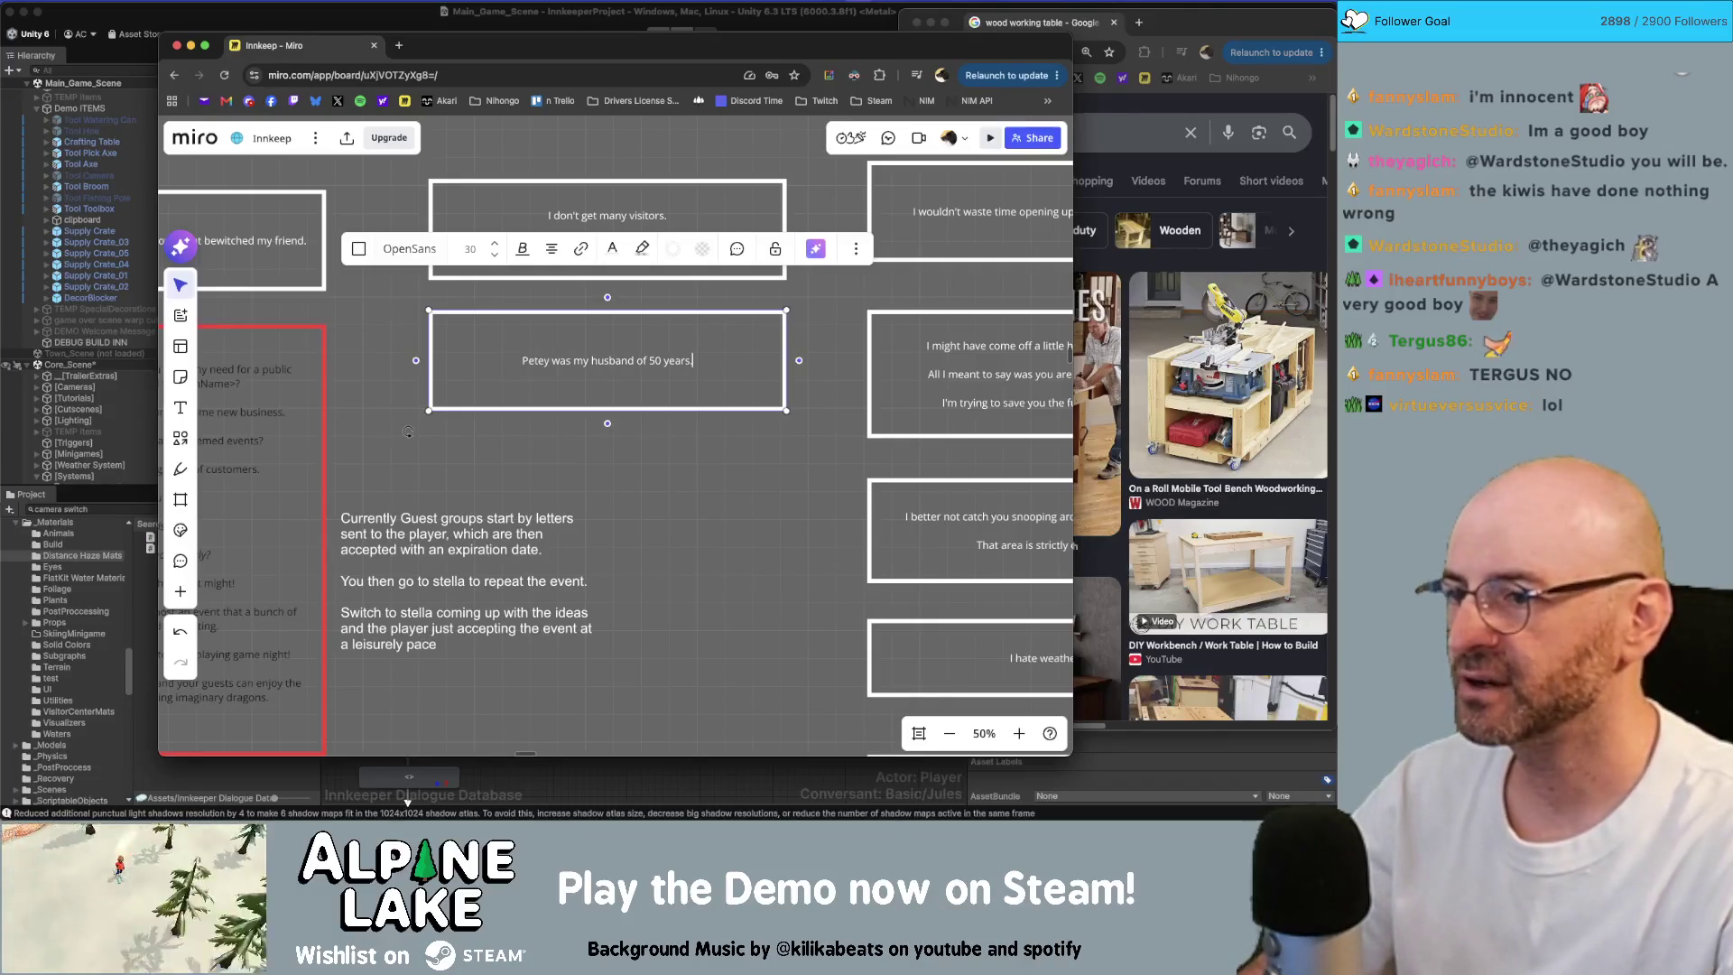
{"action": "key", "text": "super+Right"}
{"action": "key", "text": "BackSpace"}
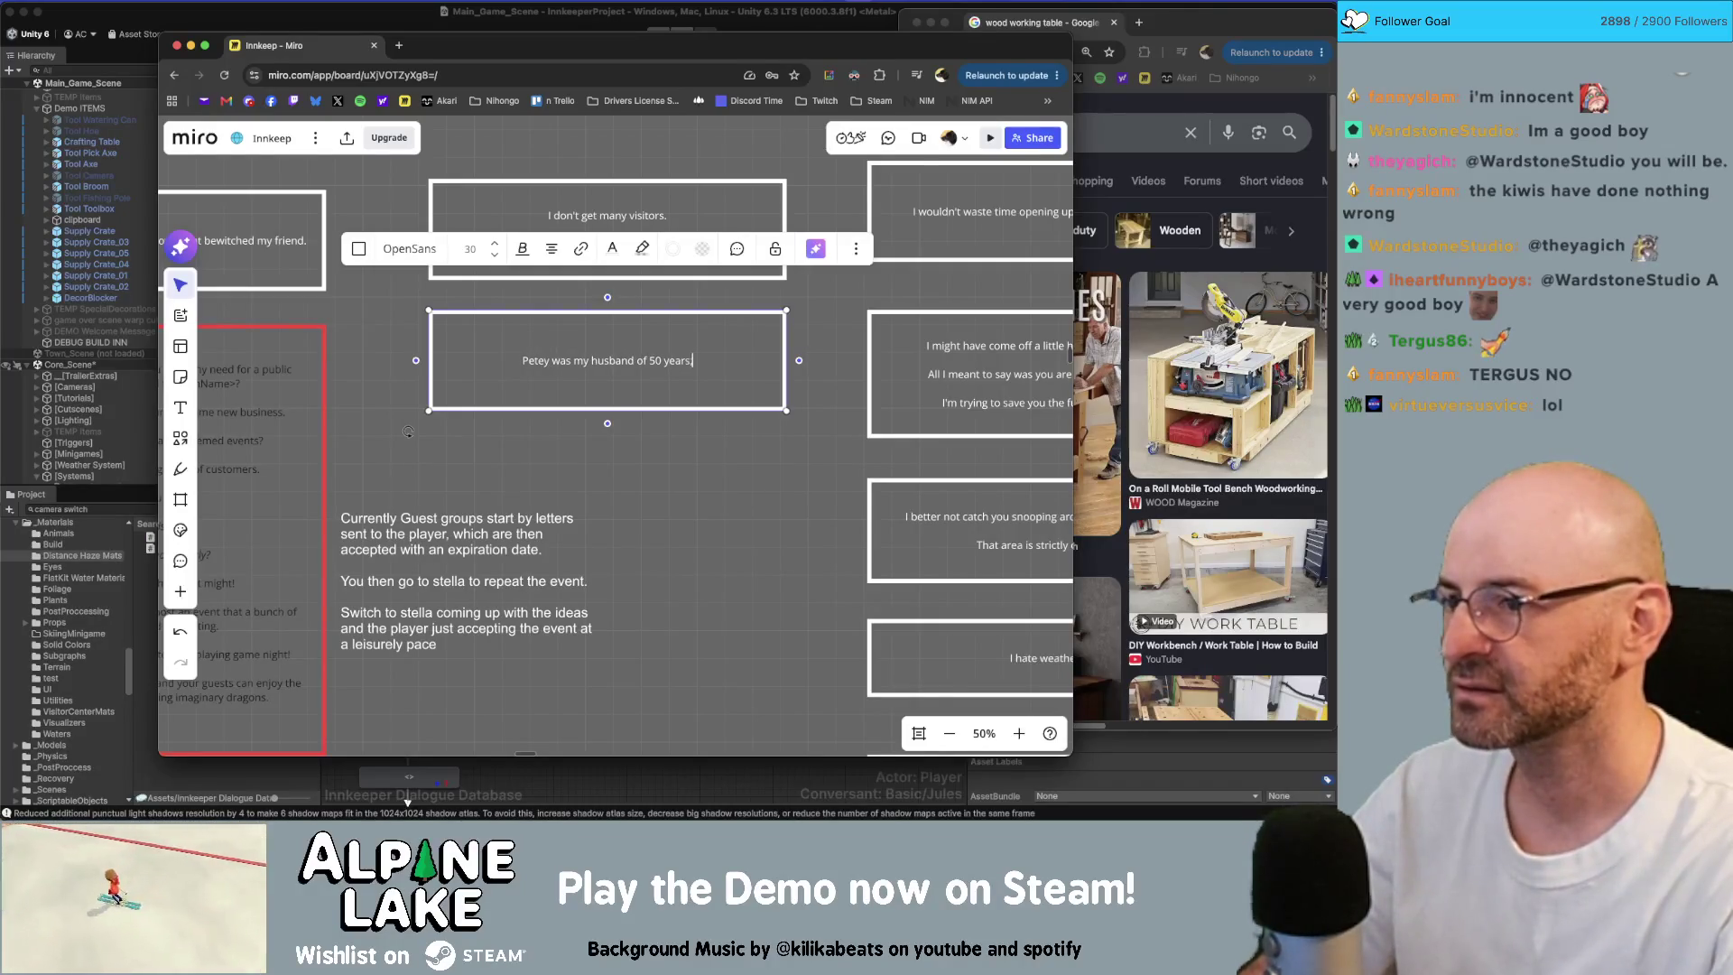
{"action": "type", "text": ", "}
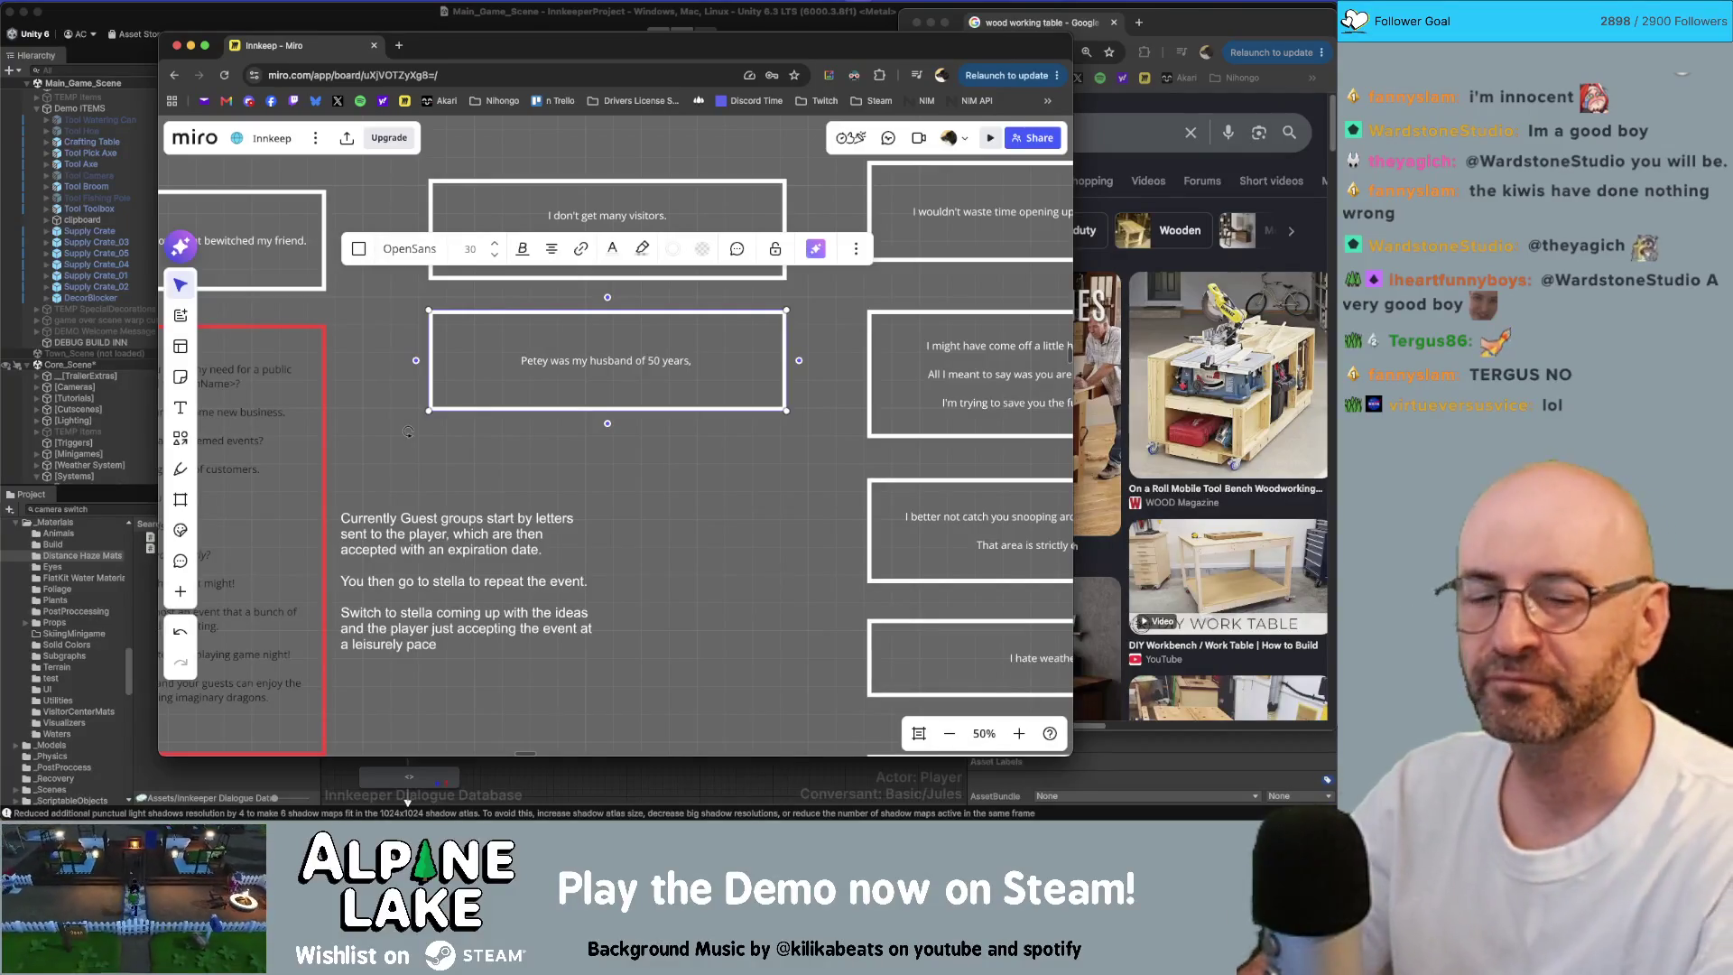
{"action": "type", "text": "he passed away"}
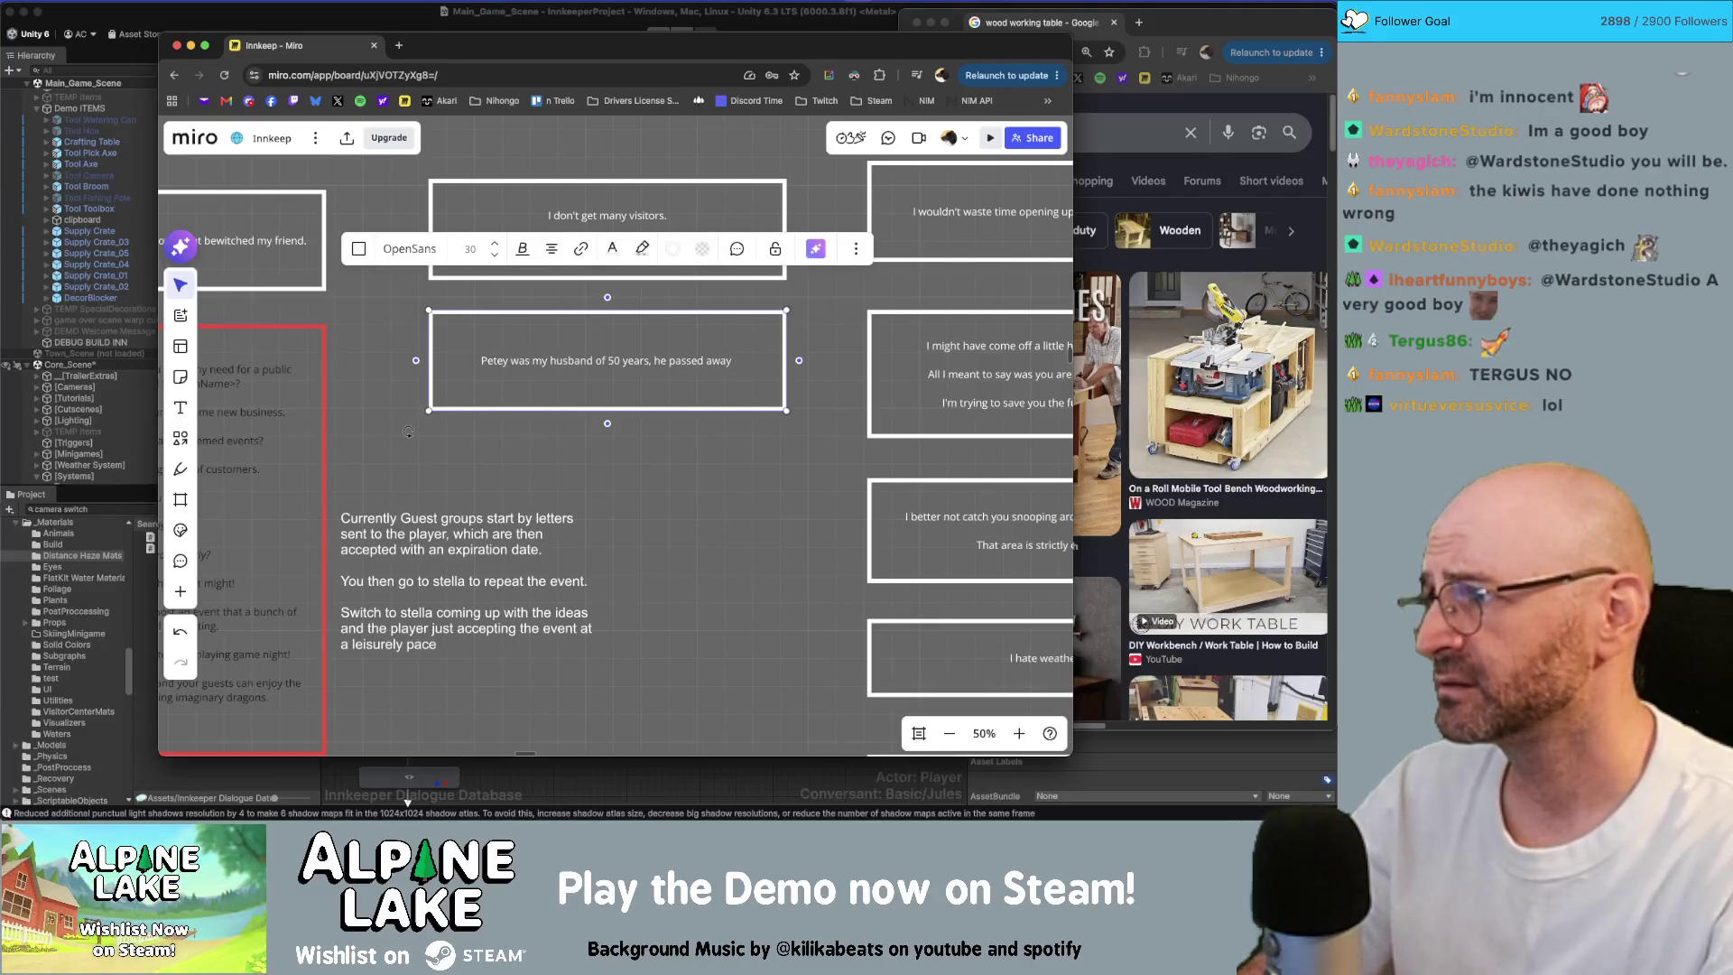
{"action": "type", "text": " a few years ago."}
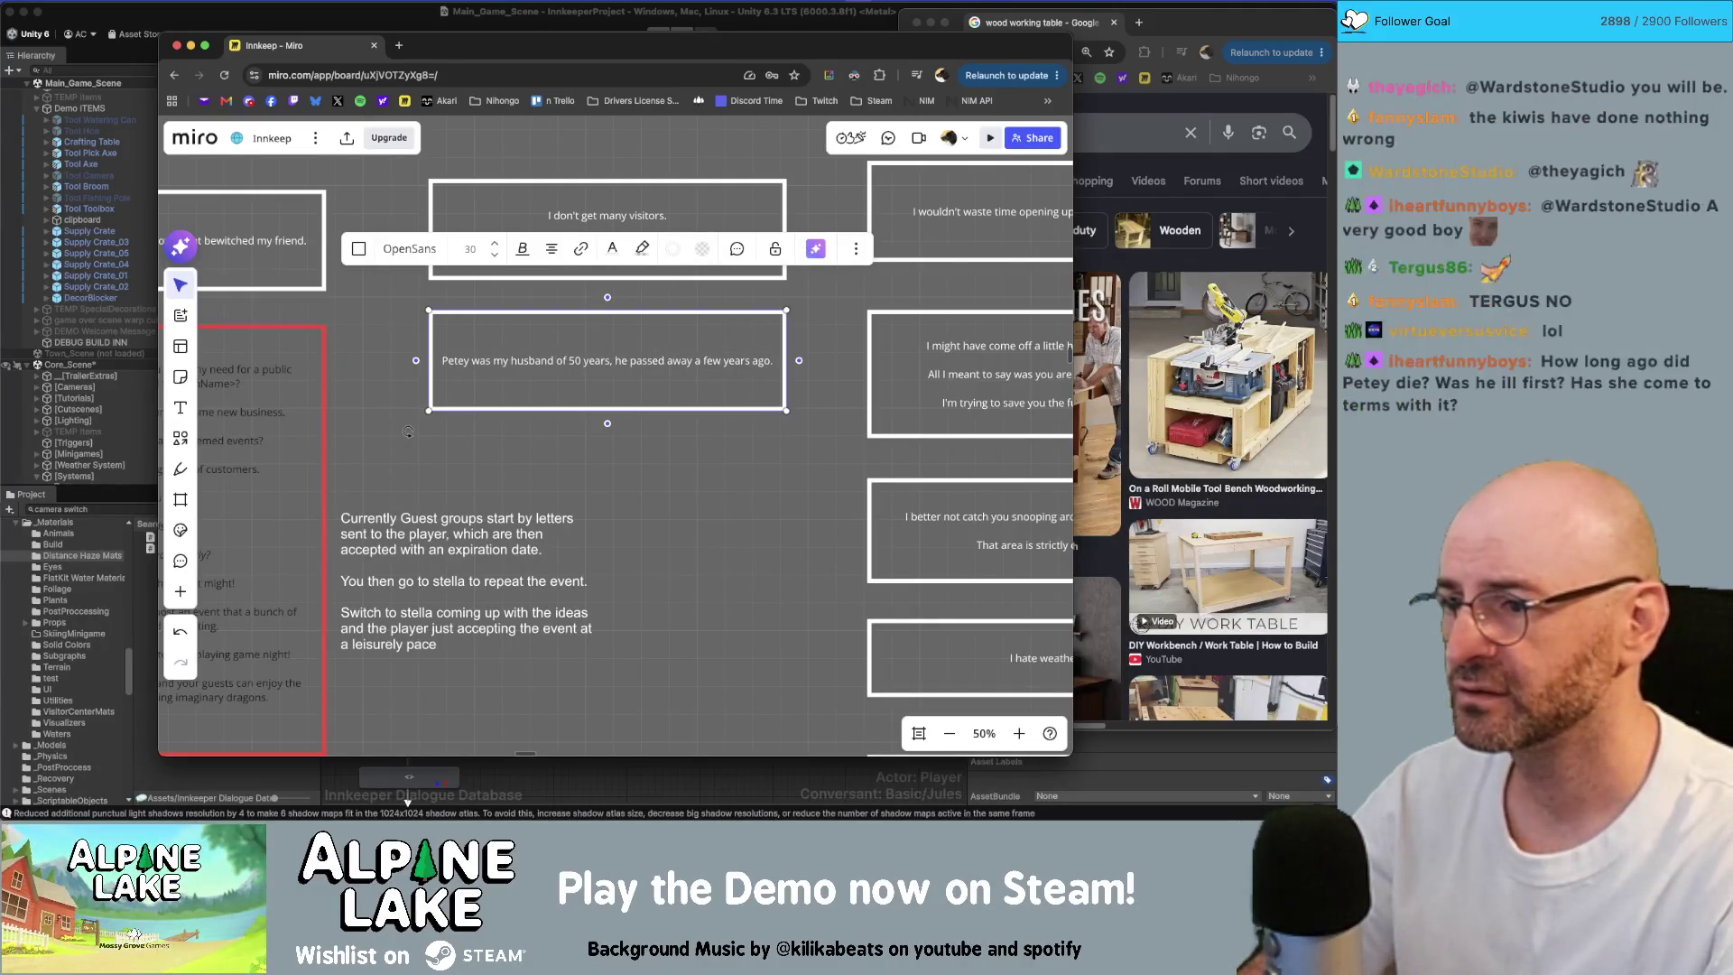
{"action": "left_click", "coordinate": [783, 508]}
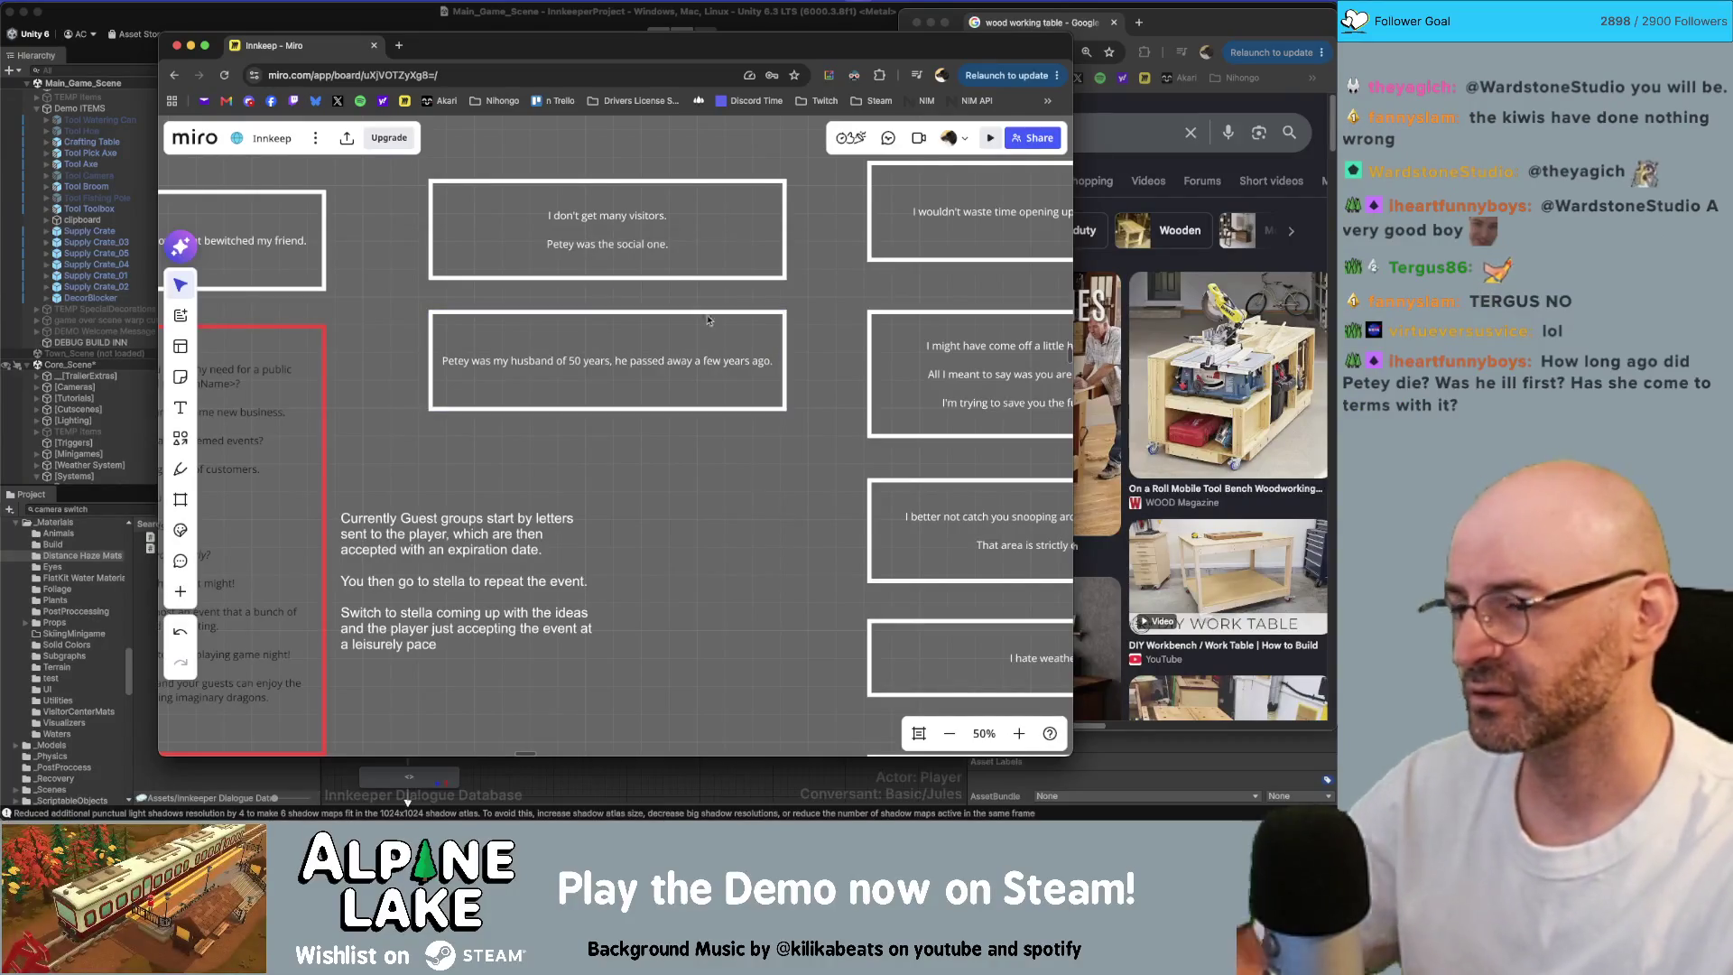
Step: Place a copy of the Petey husband box lower on the board and select its text
{"action": "left_click", "coordinate": [657, 389]}
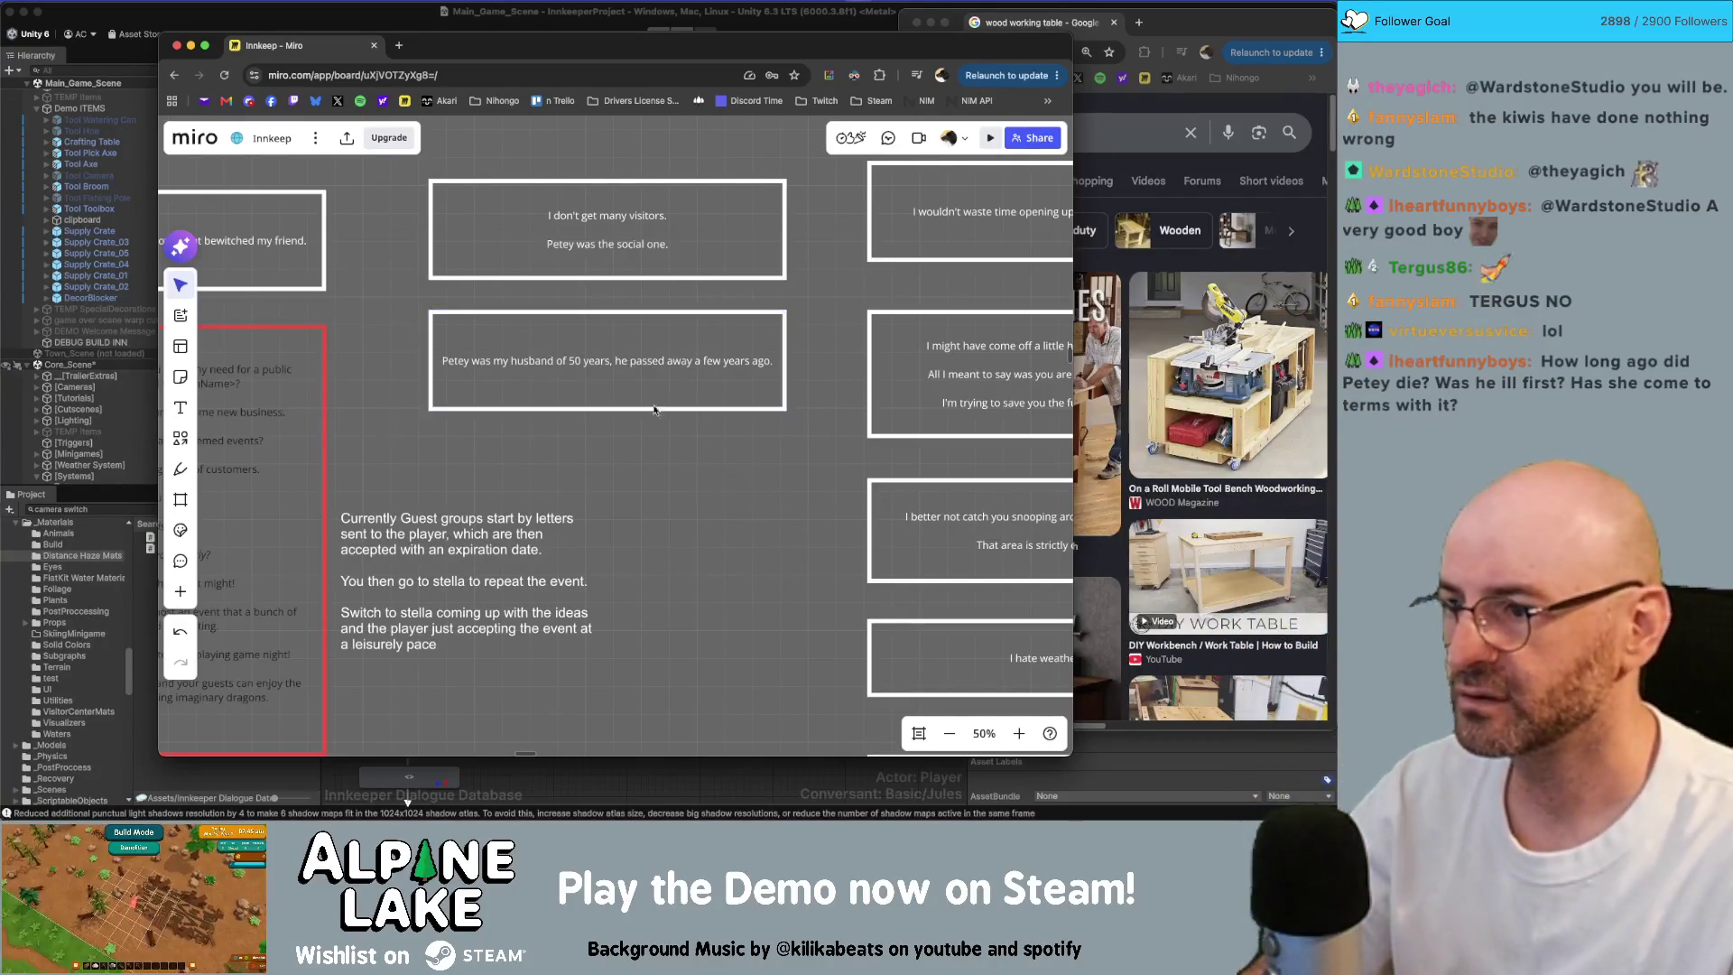
{"action": "left_click", "coordinate": [639, 259]}
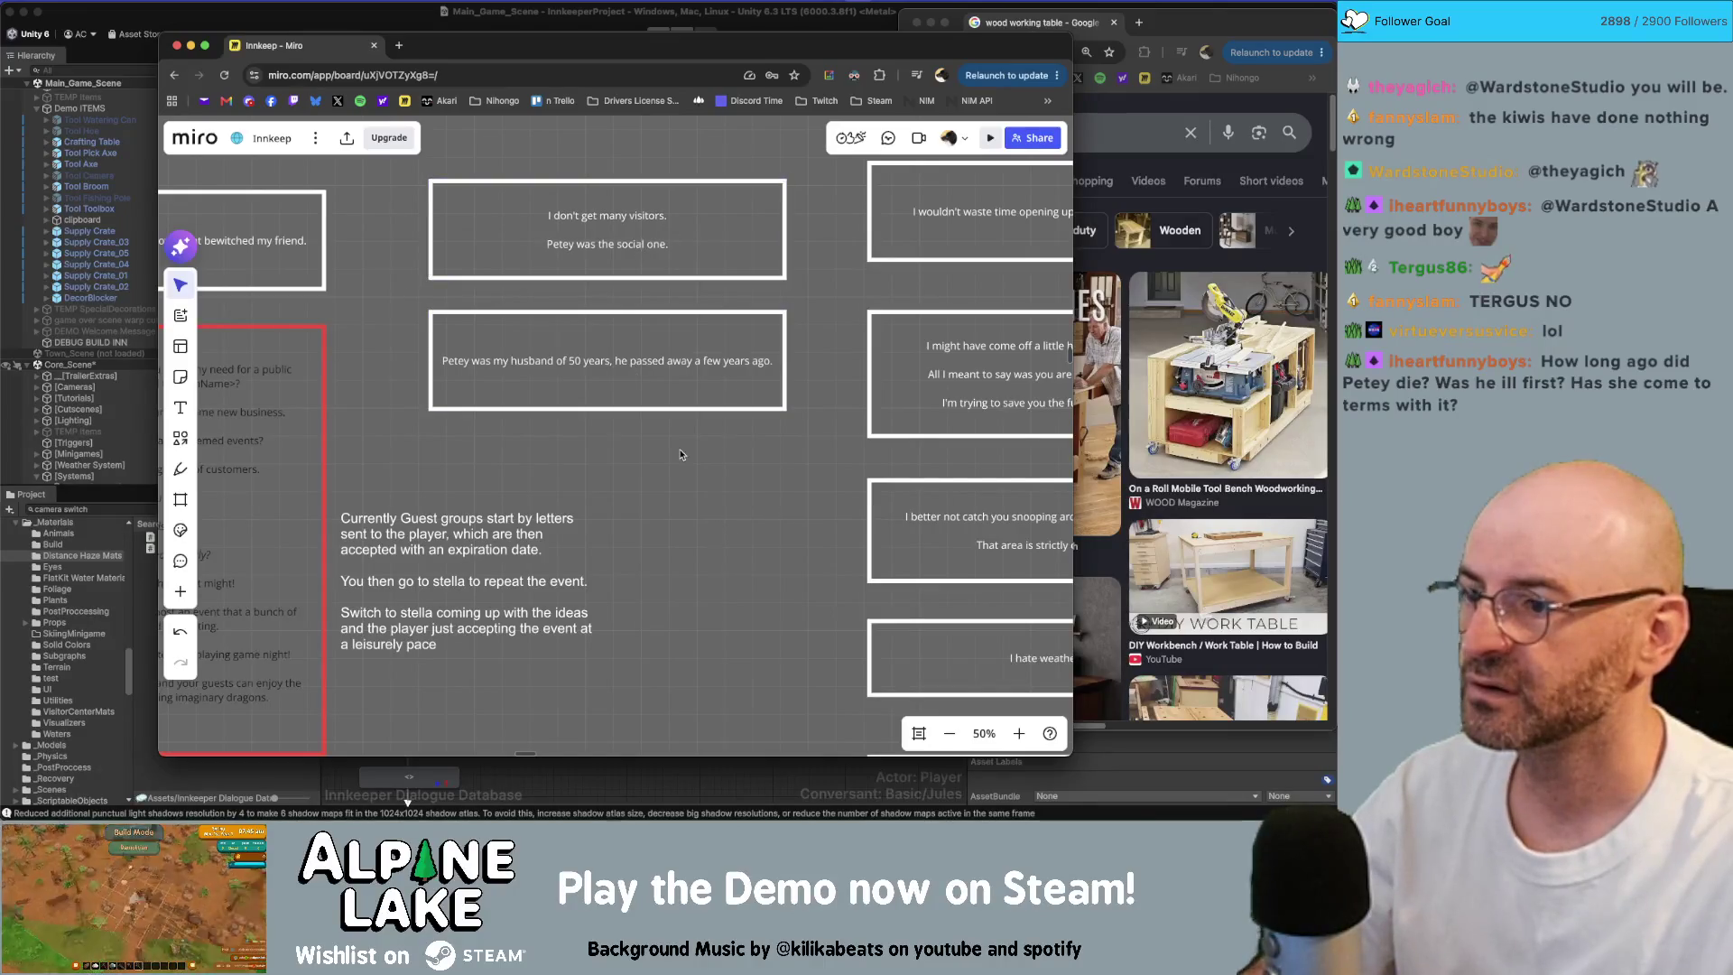
{"action": "scroll", "coordinate": [673, 411], "scroll_direction": "down", "scroll_amount": 1}
{"action": "left_click_drag", "start_coordinate": [668, 375], "coordinate": [700, 426]}
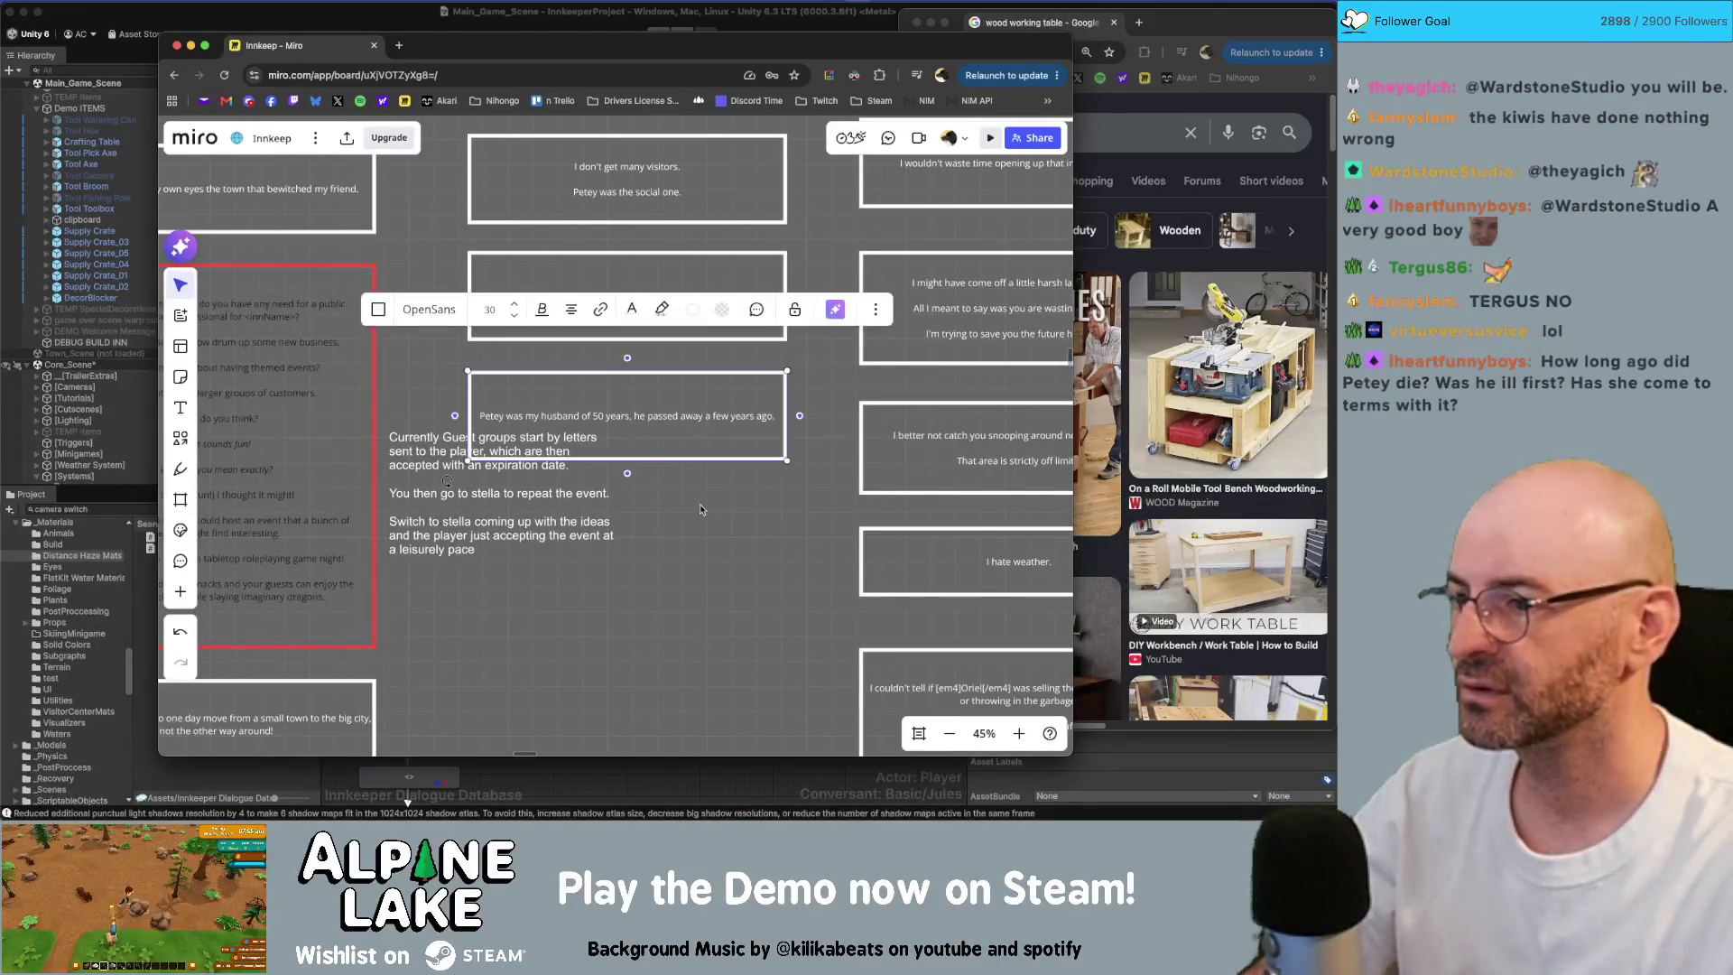
{"action": "left_click", "coordinate": [718, 424]}
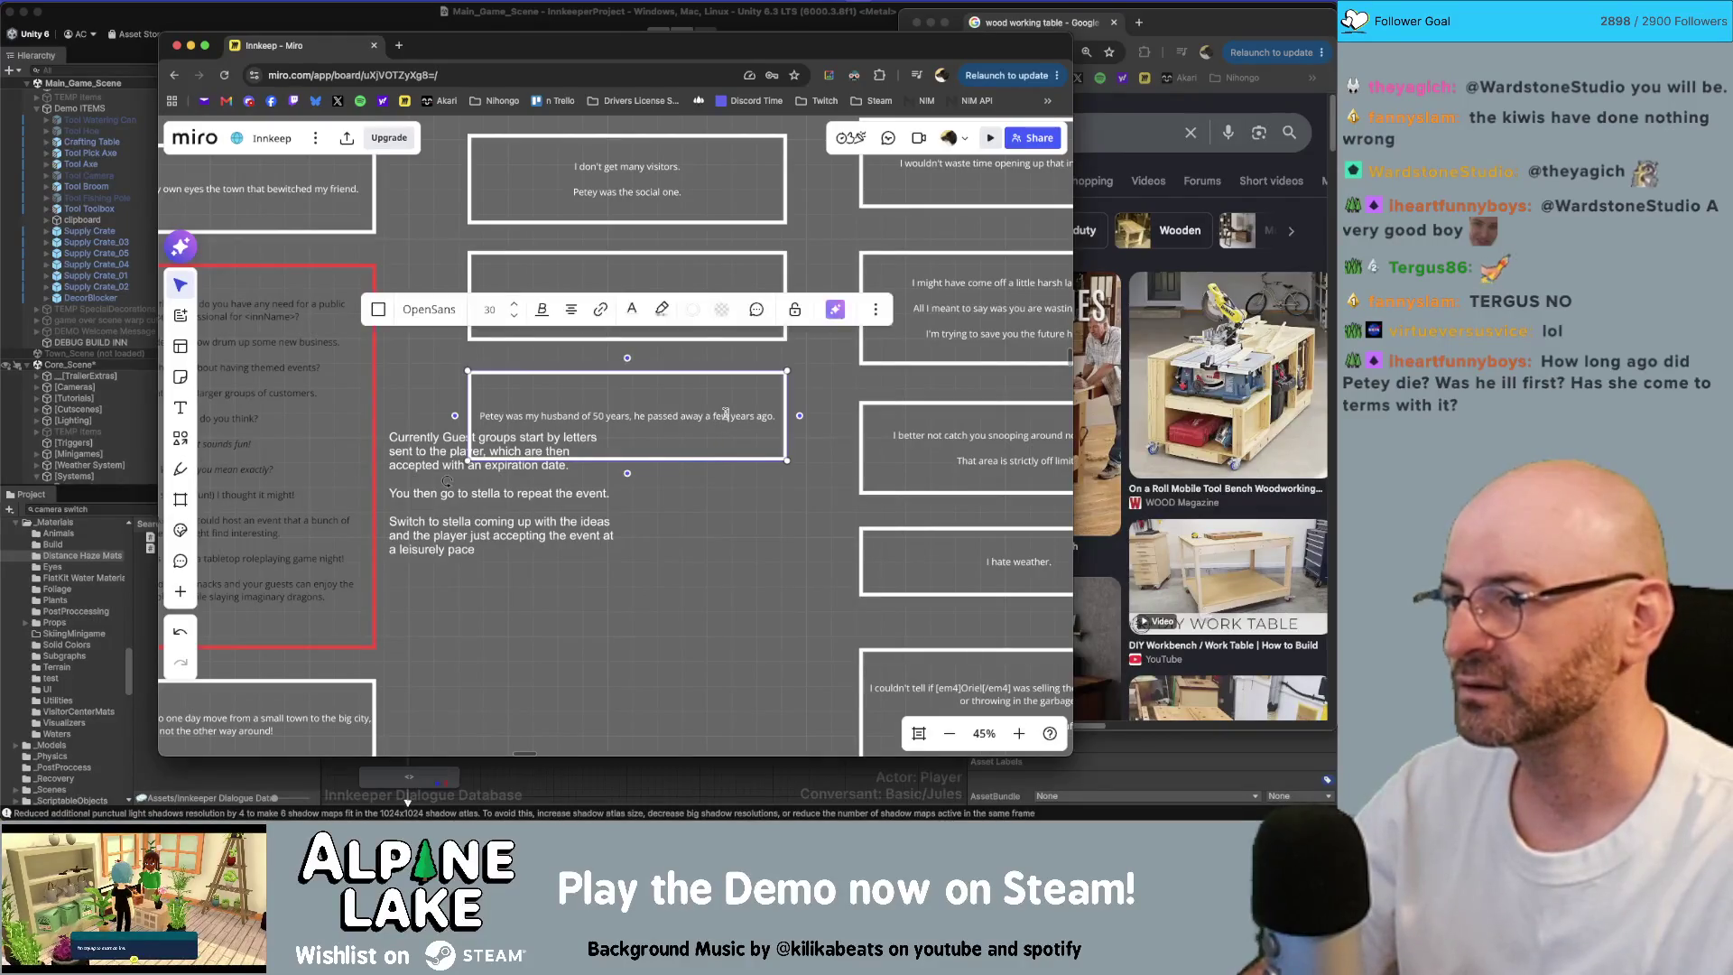
{"action": "key", "text": "super+a"}
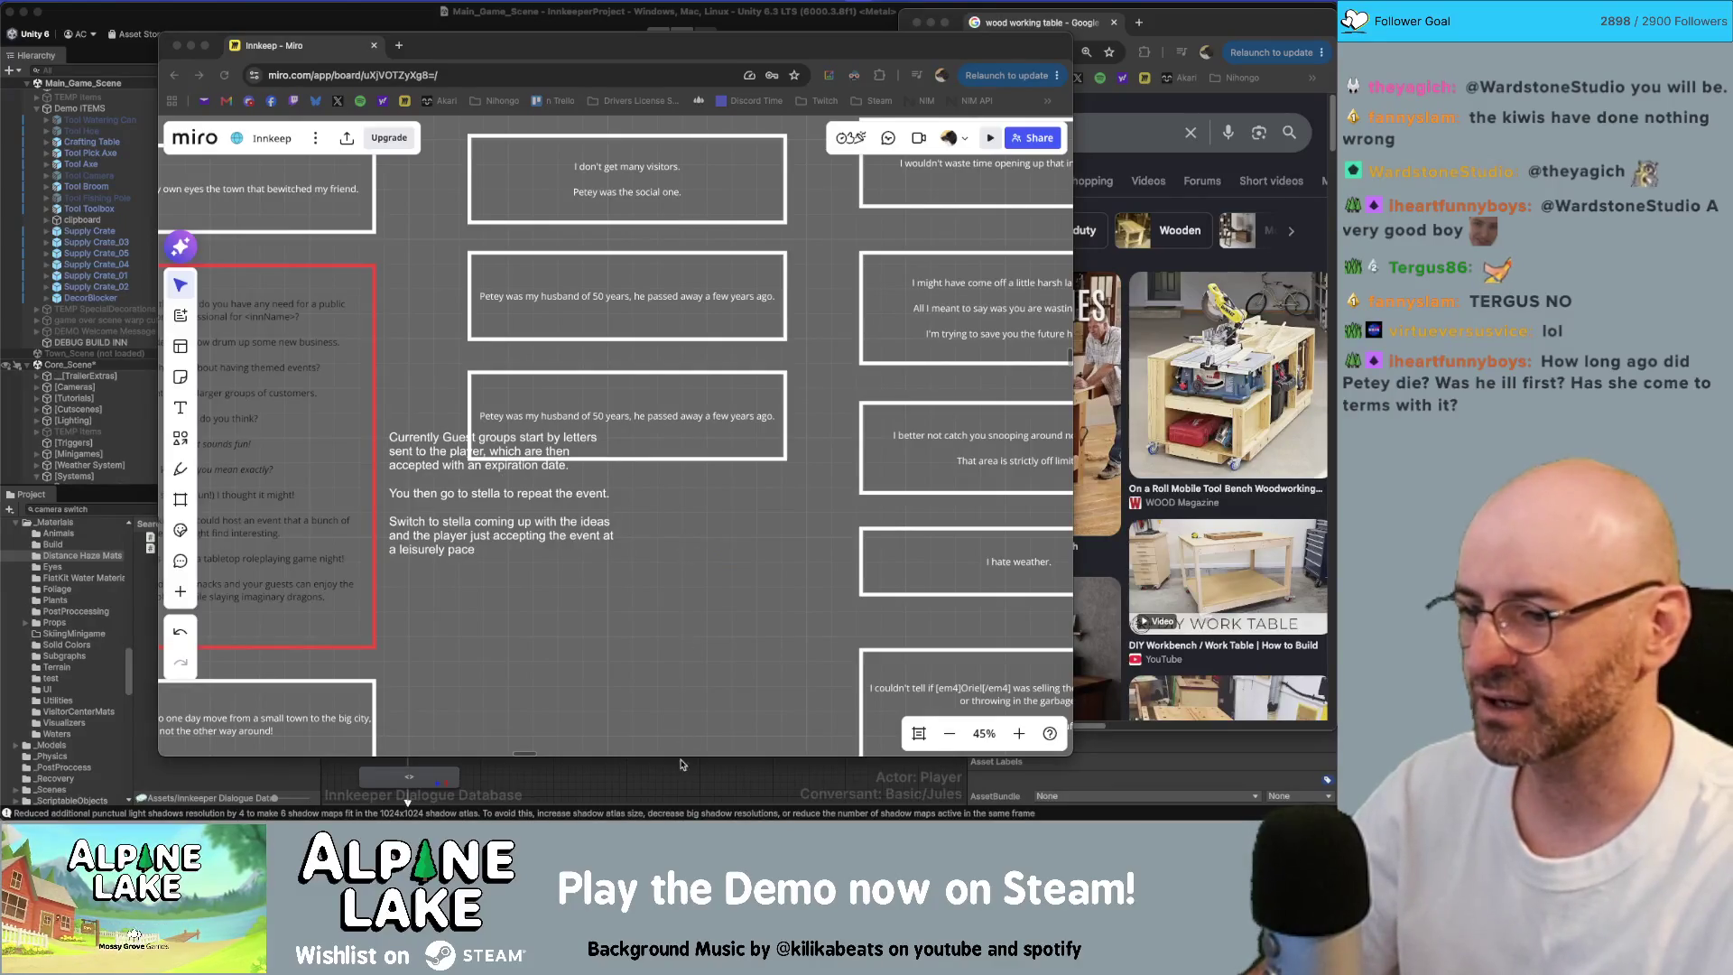
{"action": "left_click", "coordinate": [687, 788]}
Step: Load the Basic/Jules/Quests conversation from the Dialogue Editor's conversation list
{"action": "left_click", "coordinate": [529, 575]}
{"action": "left_click", "coordinate": [495, 531]}
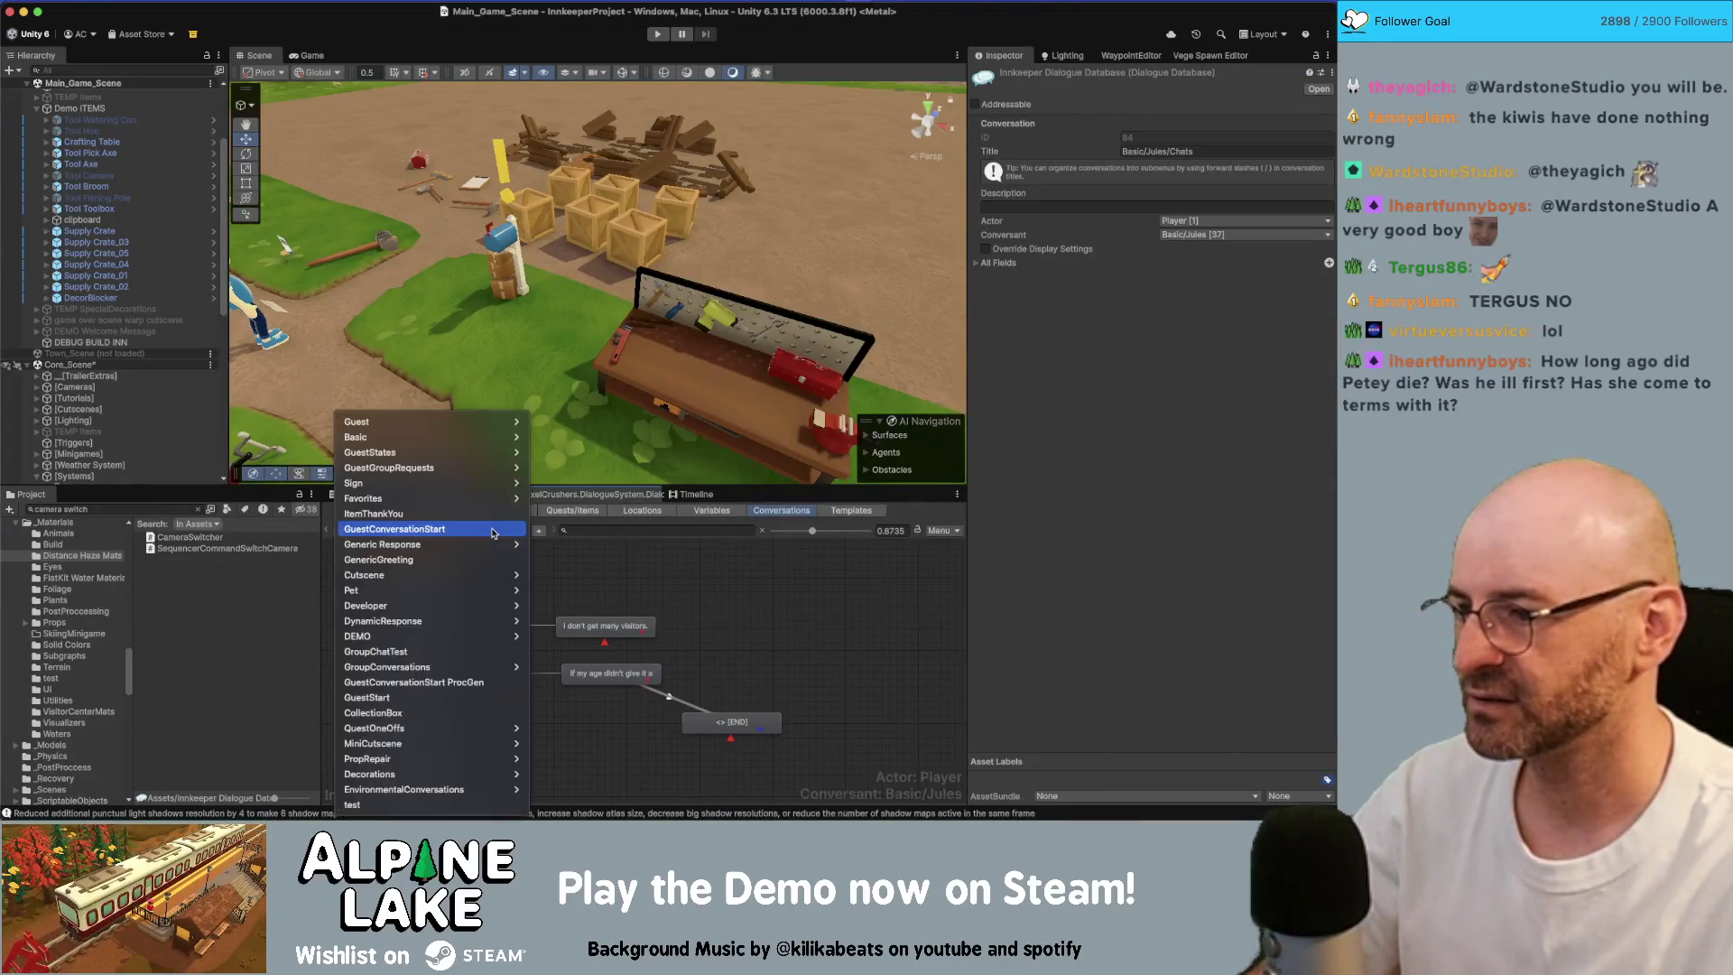
{"action": "mouse_move", "coordinate": [501, 437]}
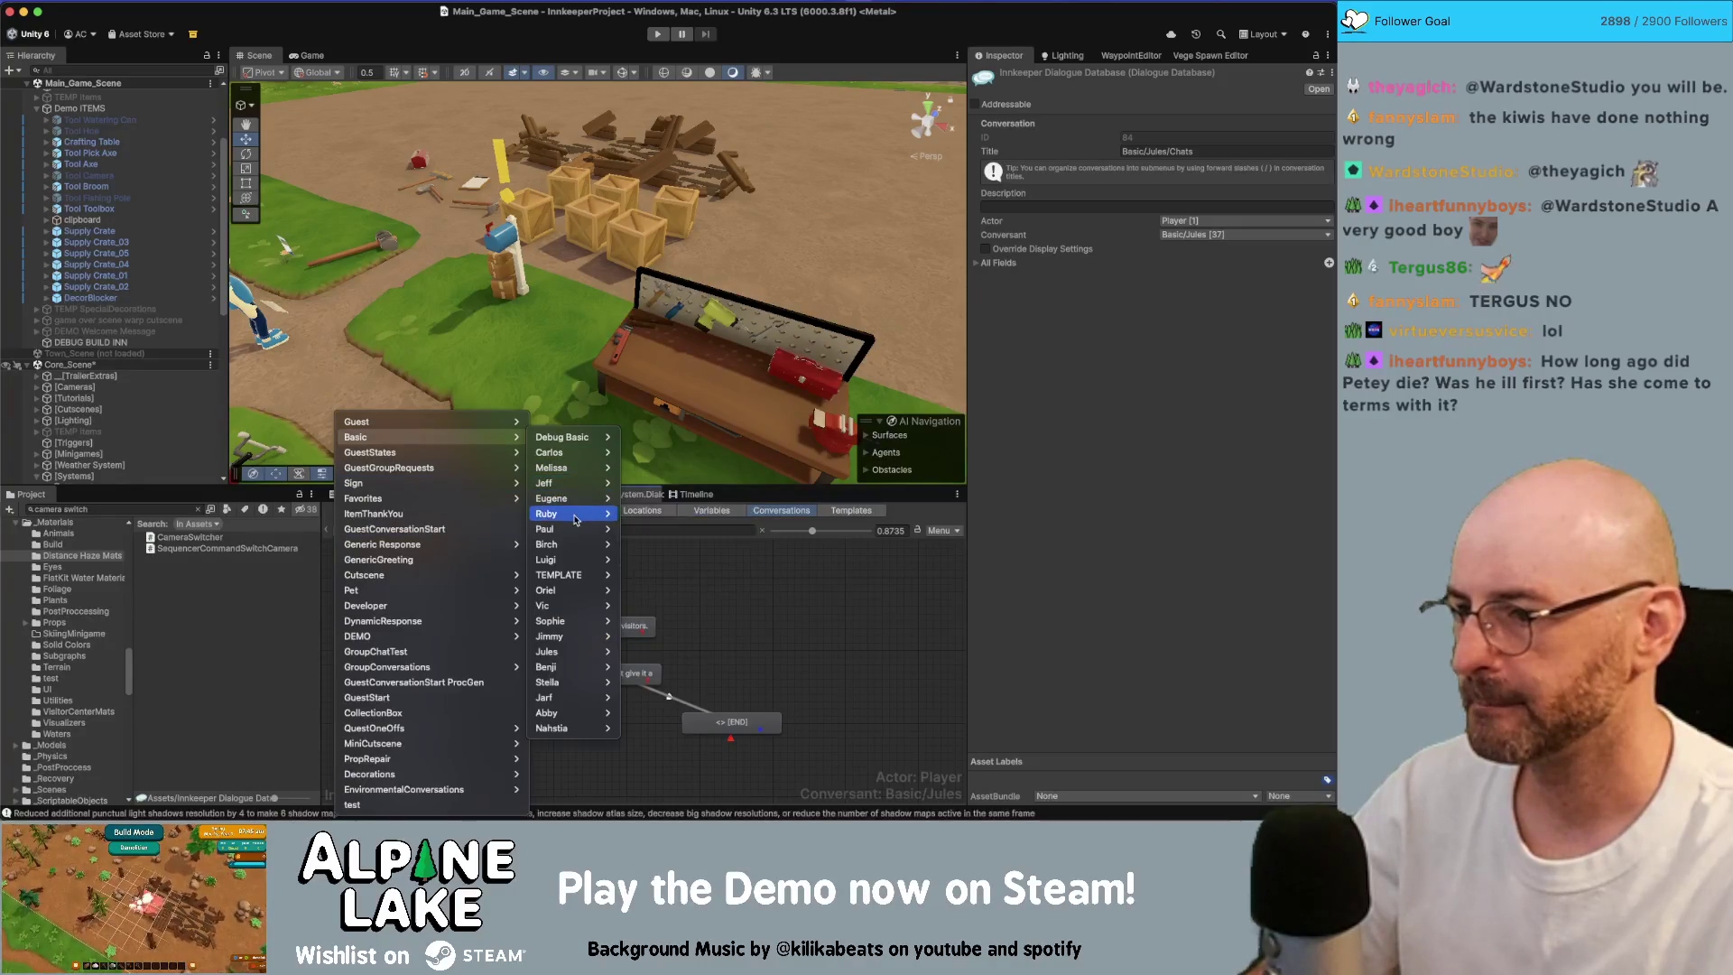
{"action": "mouse_move", "coordinate": [569, 651]}
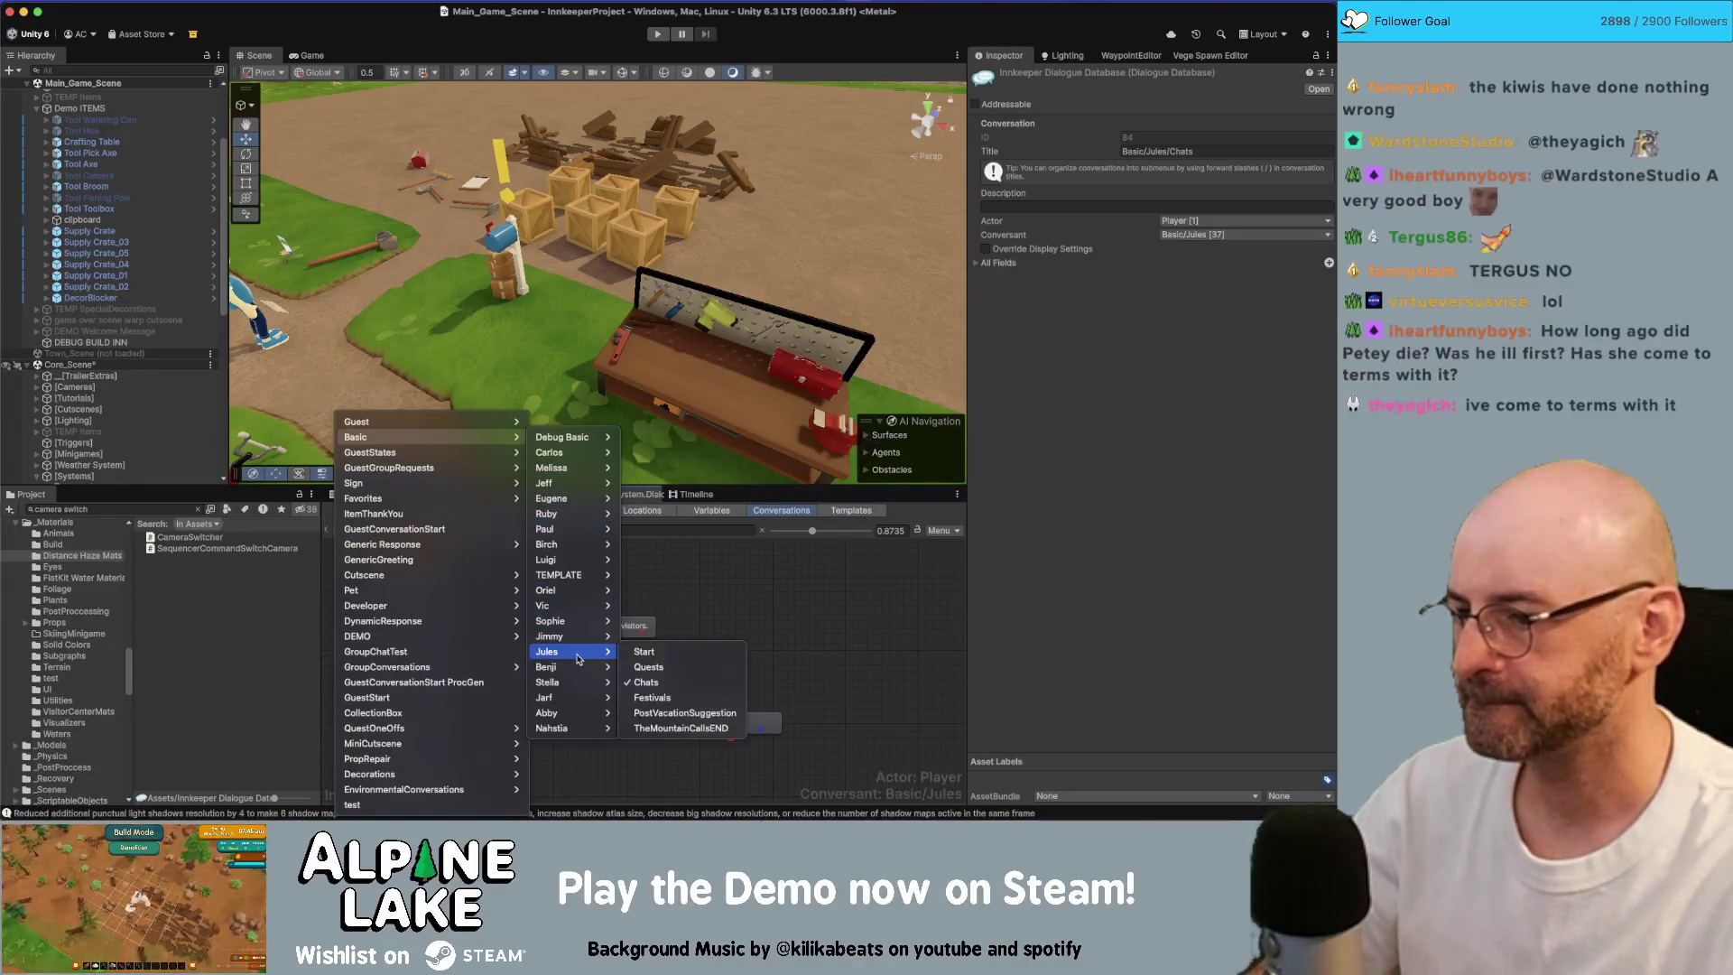
{"action": "left_click", "coordinate": [649, 668]}
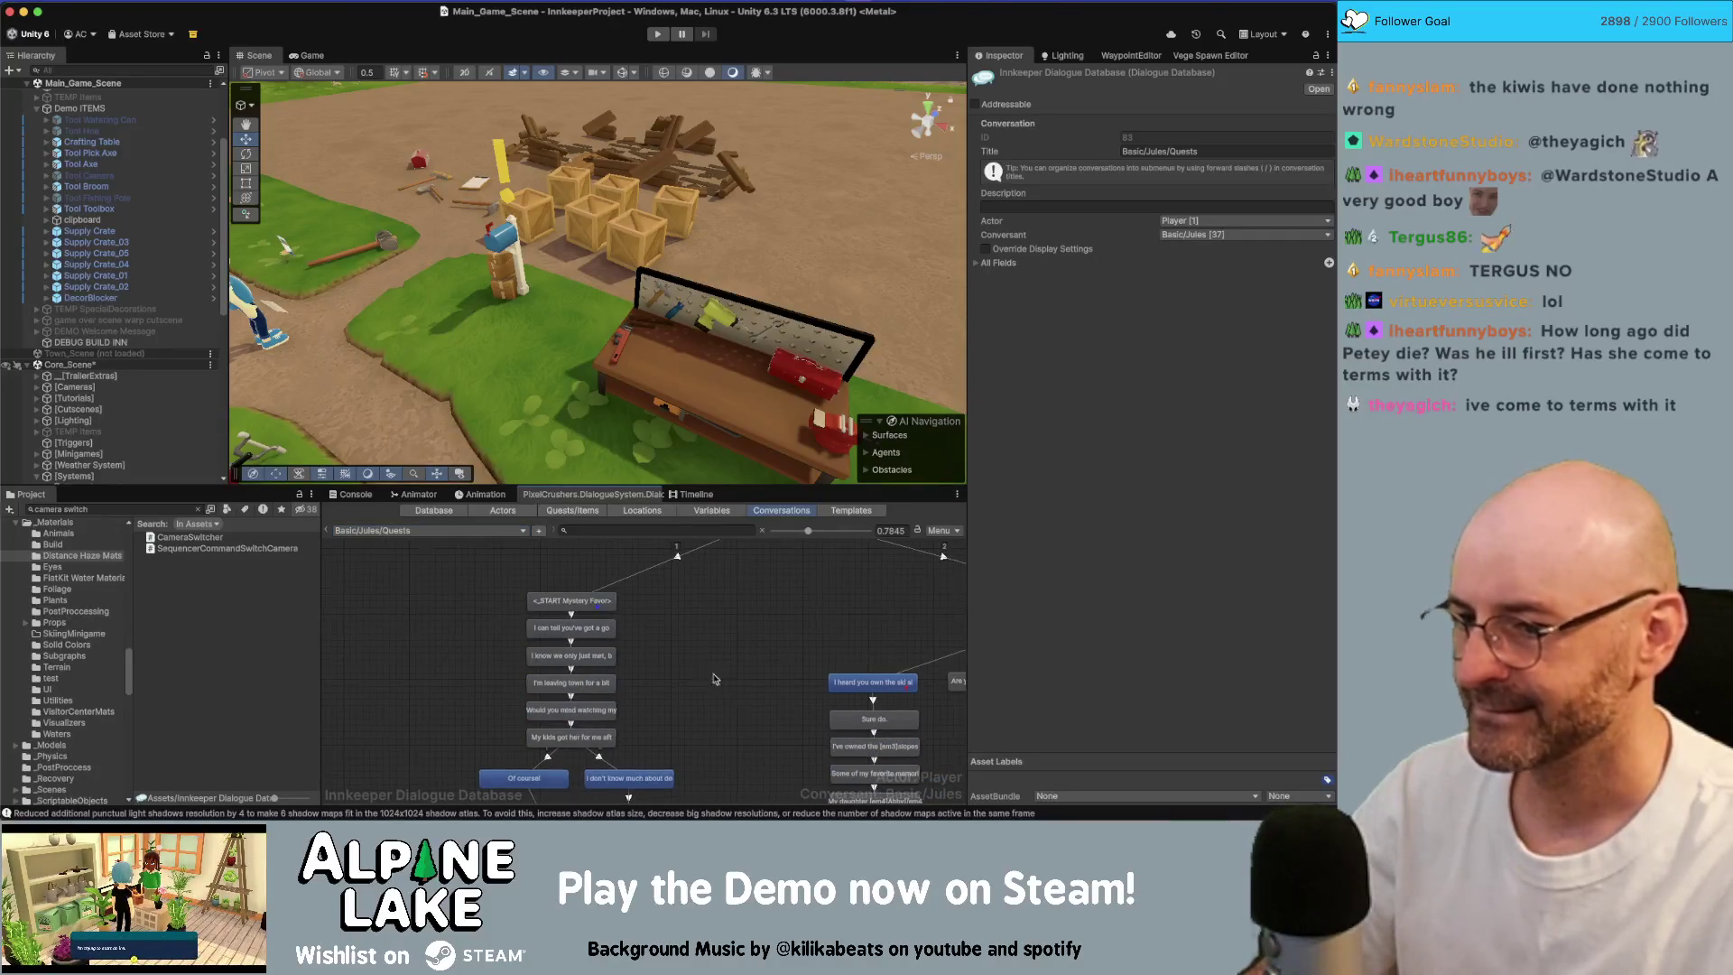
Step: Read The Mountain Calls lines from 'Sure do.' through owning the slopes, memories, daughter and the nights
{"action": "scroll", "coordinate": [636, 632], "scroll_direction": "right", "scroll_amount": 5}
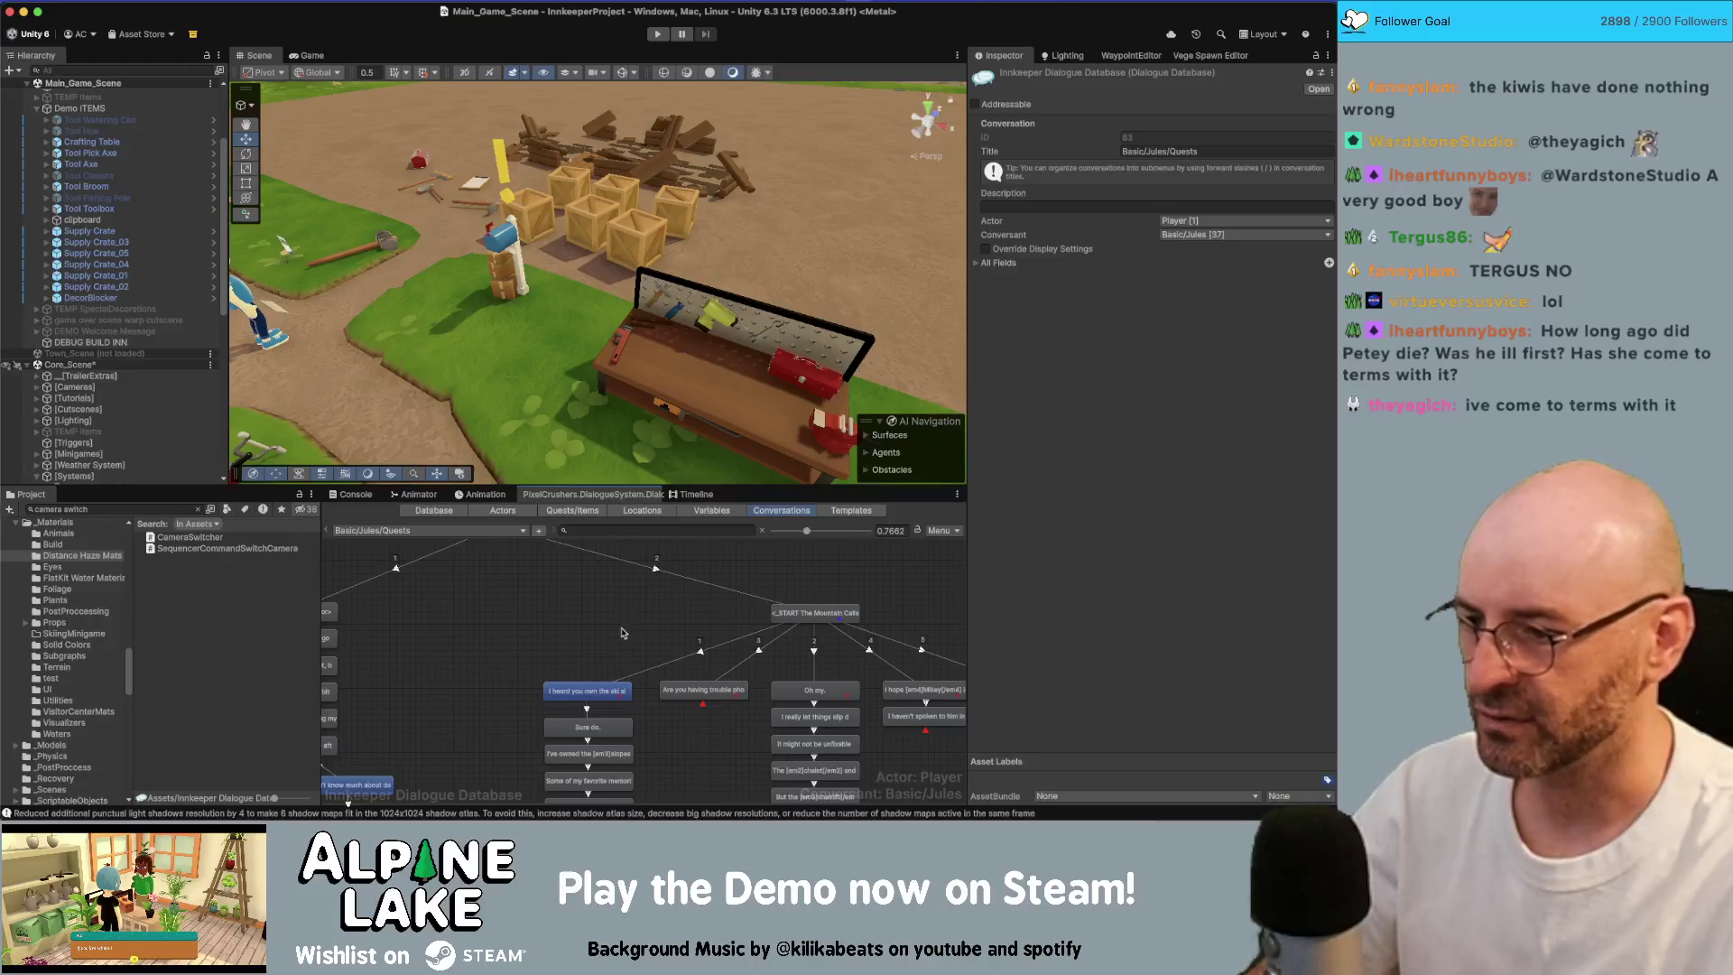
{"action": "scroll", "coordinate": [686, 714], "scroll_direction": "down", "scroll_amount": 2}
{"action": "scroll", "coordinate": [688, 717], "scroll_direction": "down", "scroll_amount": 2}
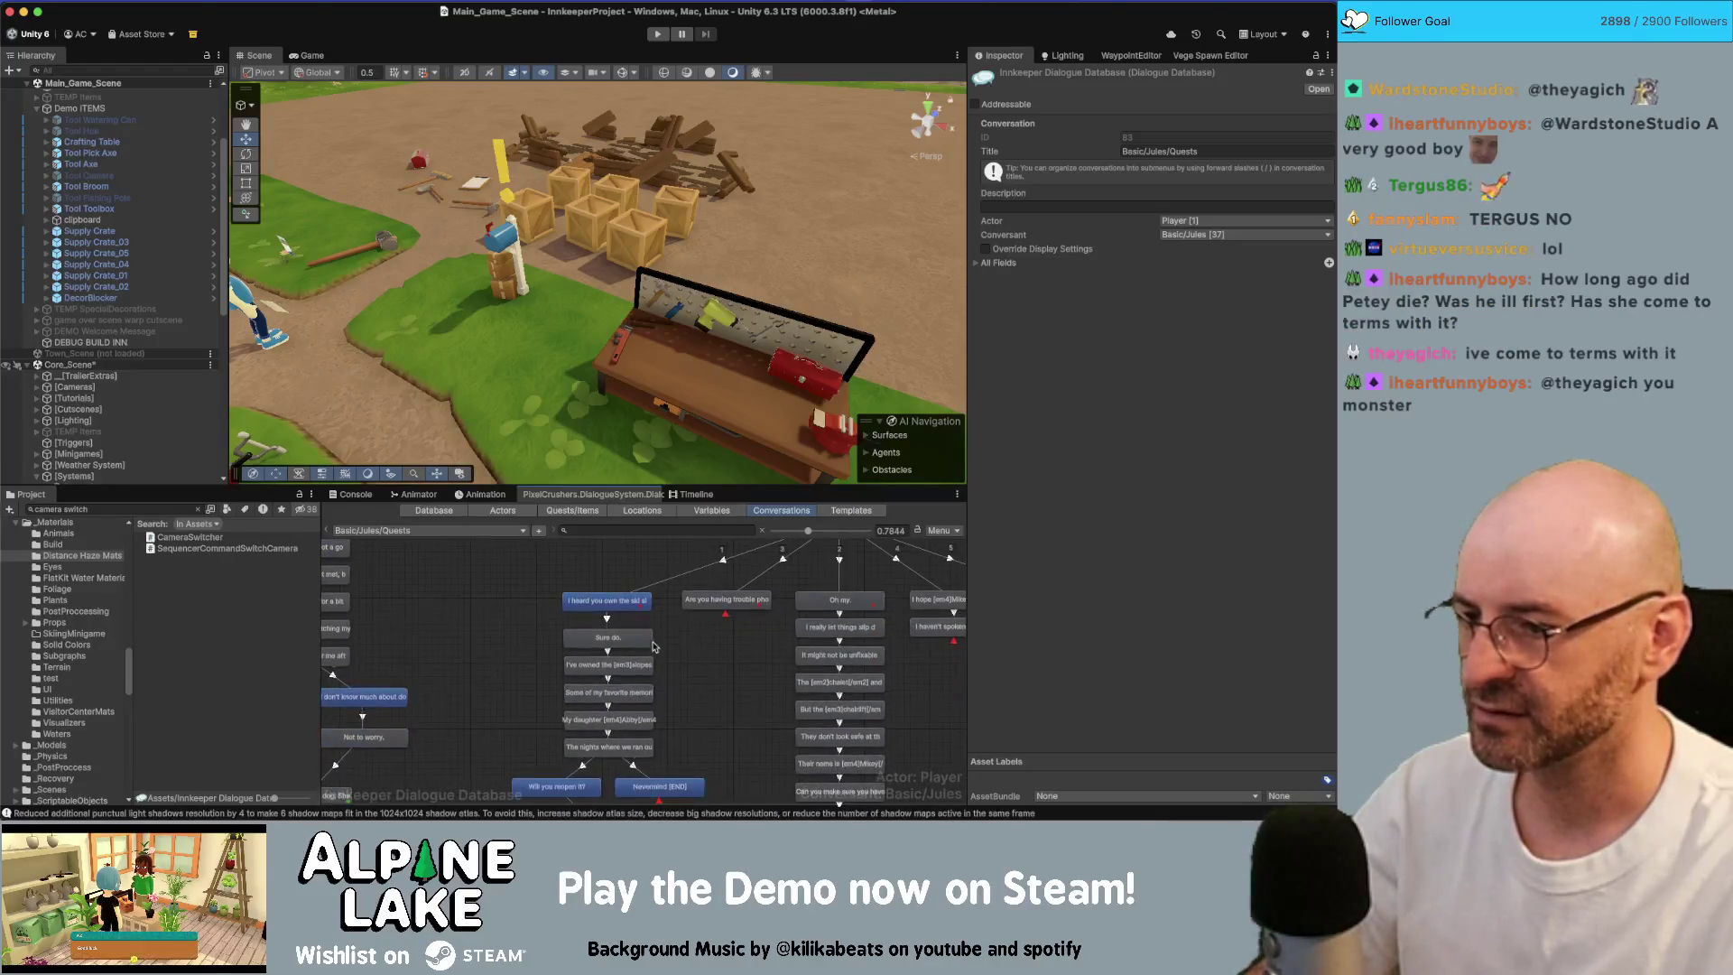
{"action": "left_click", "coordinate": [651, 641]}
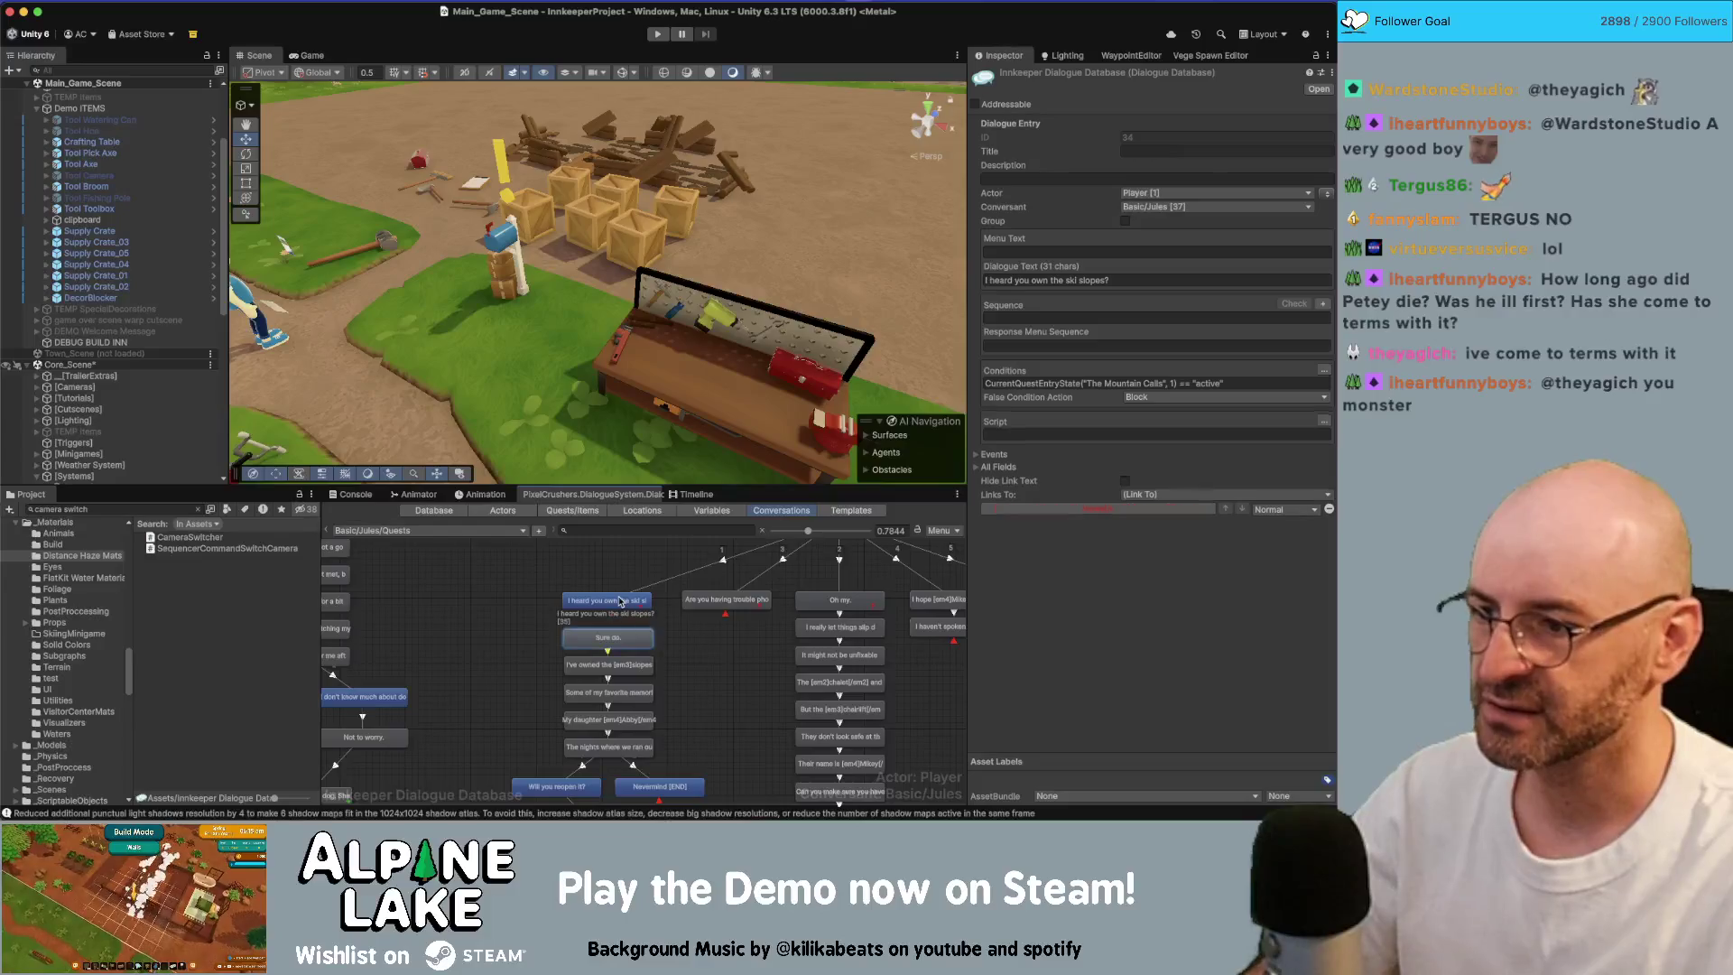
{"action": "left_click", "coordinate": [623, 600]}
{"action": "scroll", "coordinate": [695, 665], "scroll_direction": "down", "scroll_amount": 1}
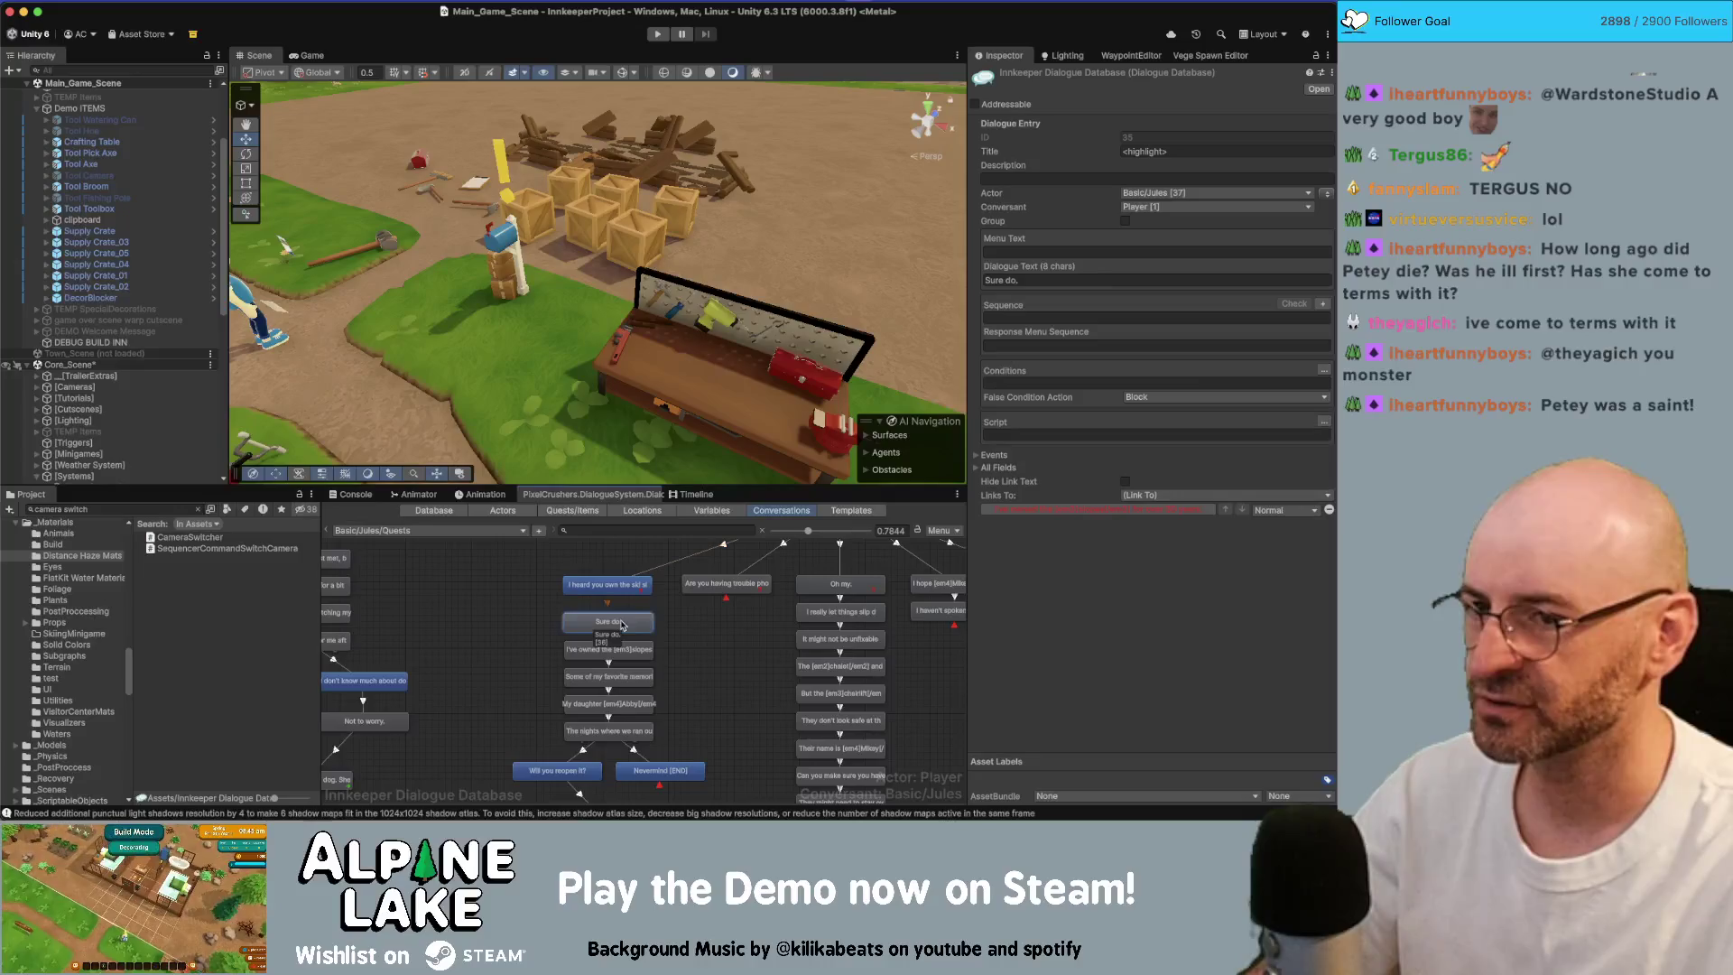
{"action": "left_click", "coordinate": [636, 648]}
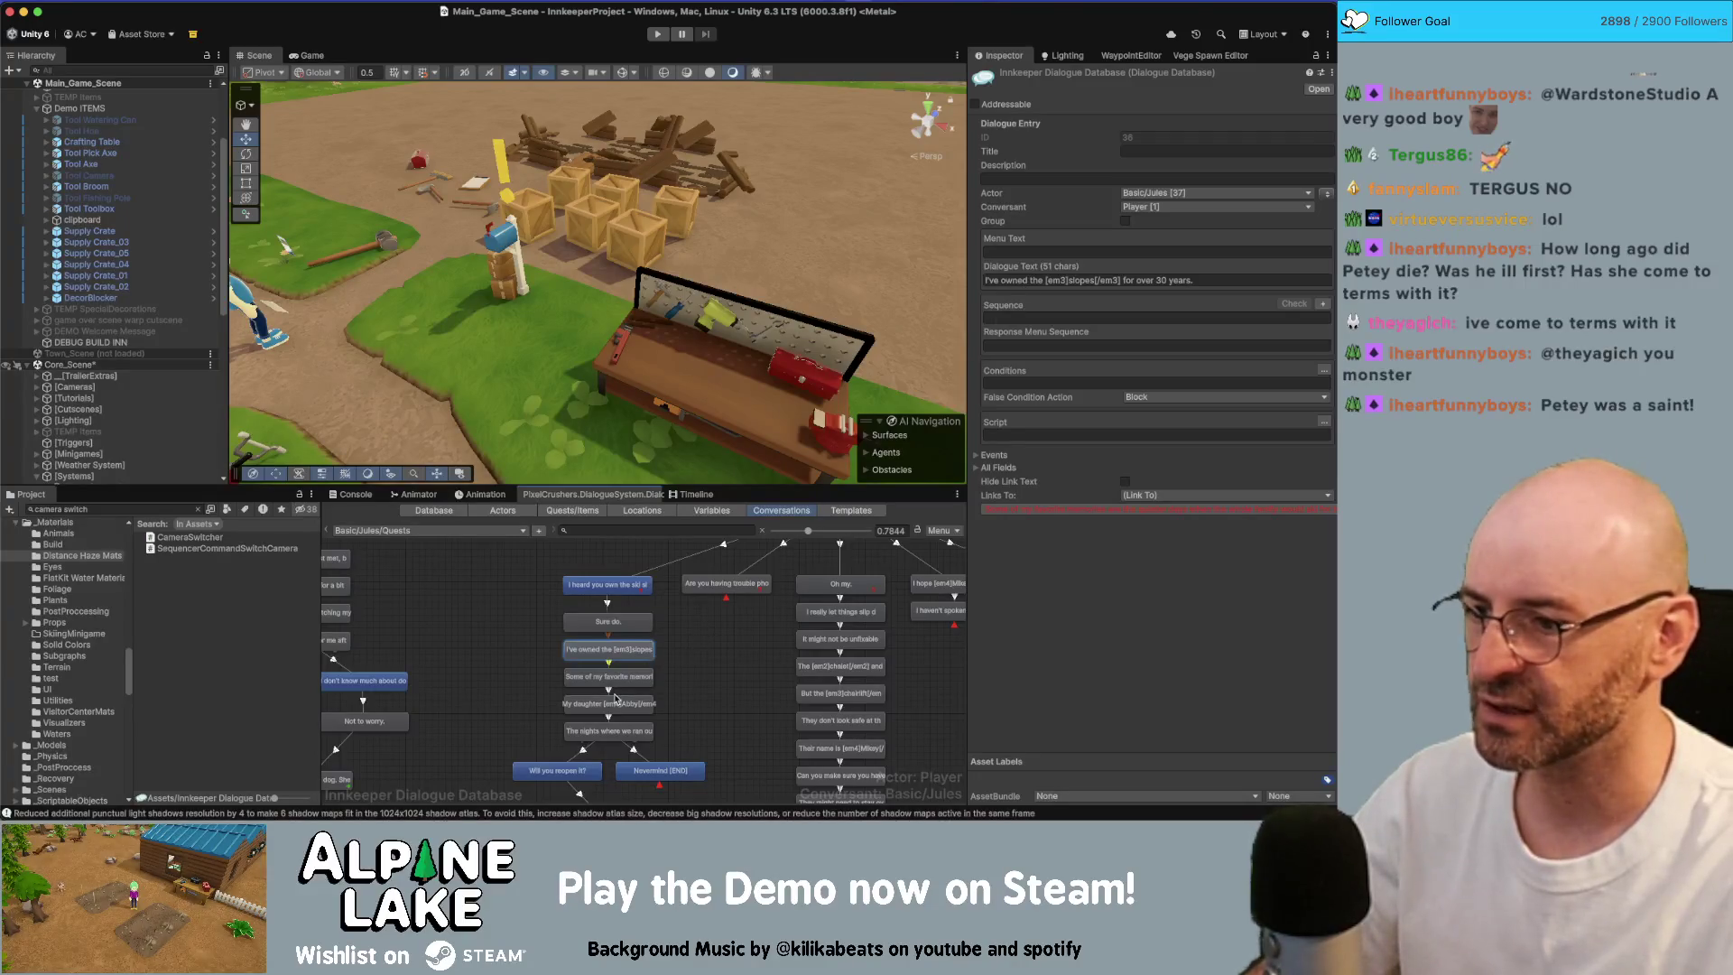
{"action": "left_click", "coordinate": [609, 676]}
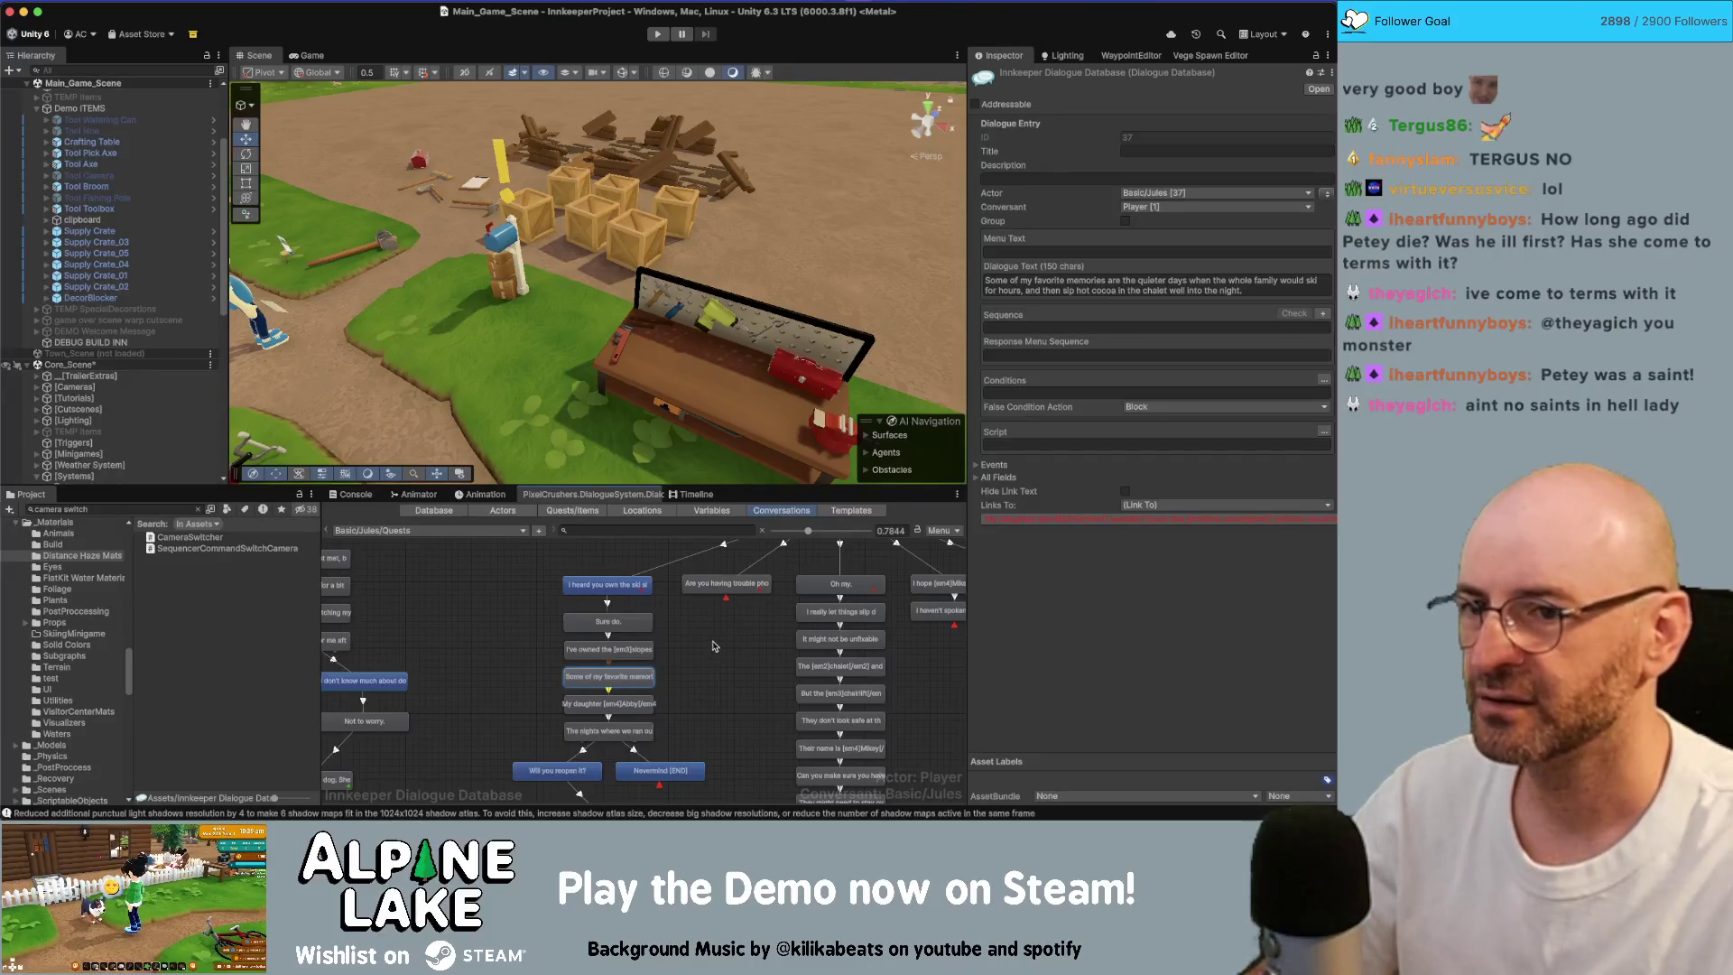
{"action": "key", "text": "Down"}
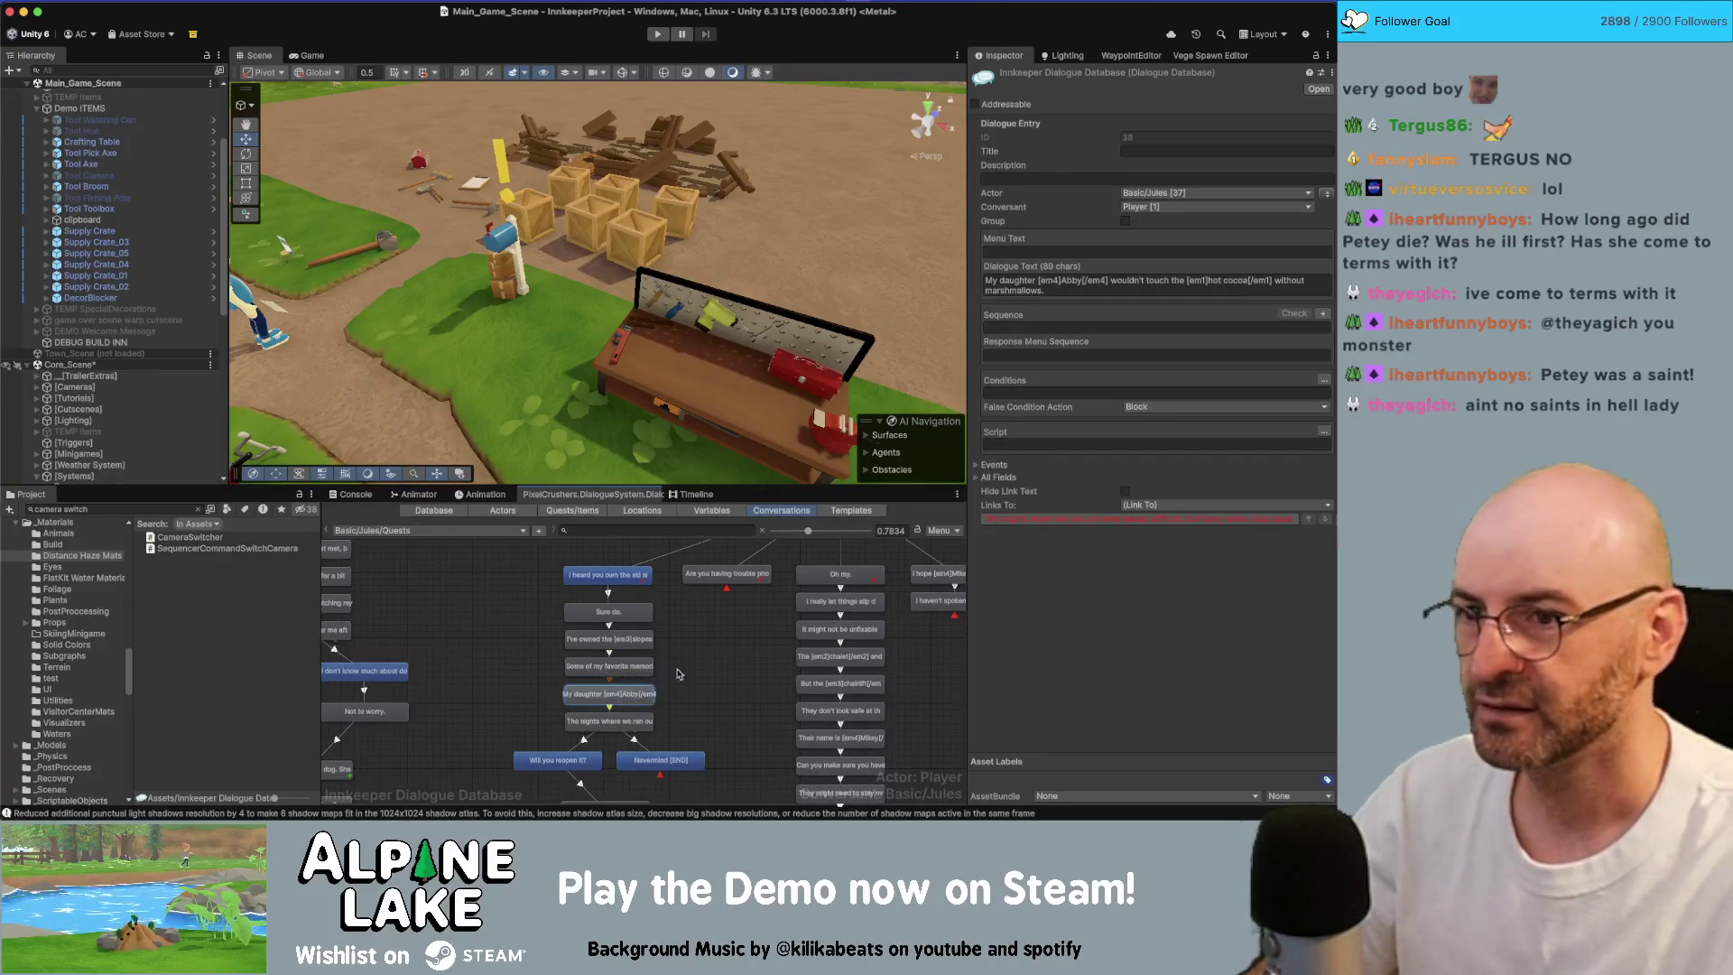
{"action": "left_click_drag", "start_coordinate": [687, 675], "coordinate": [699, 639]}
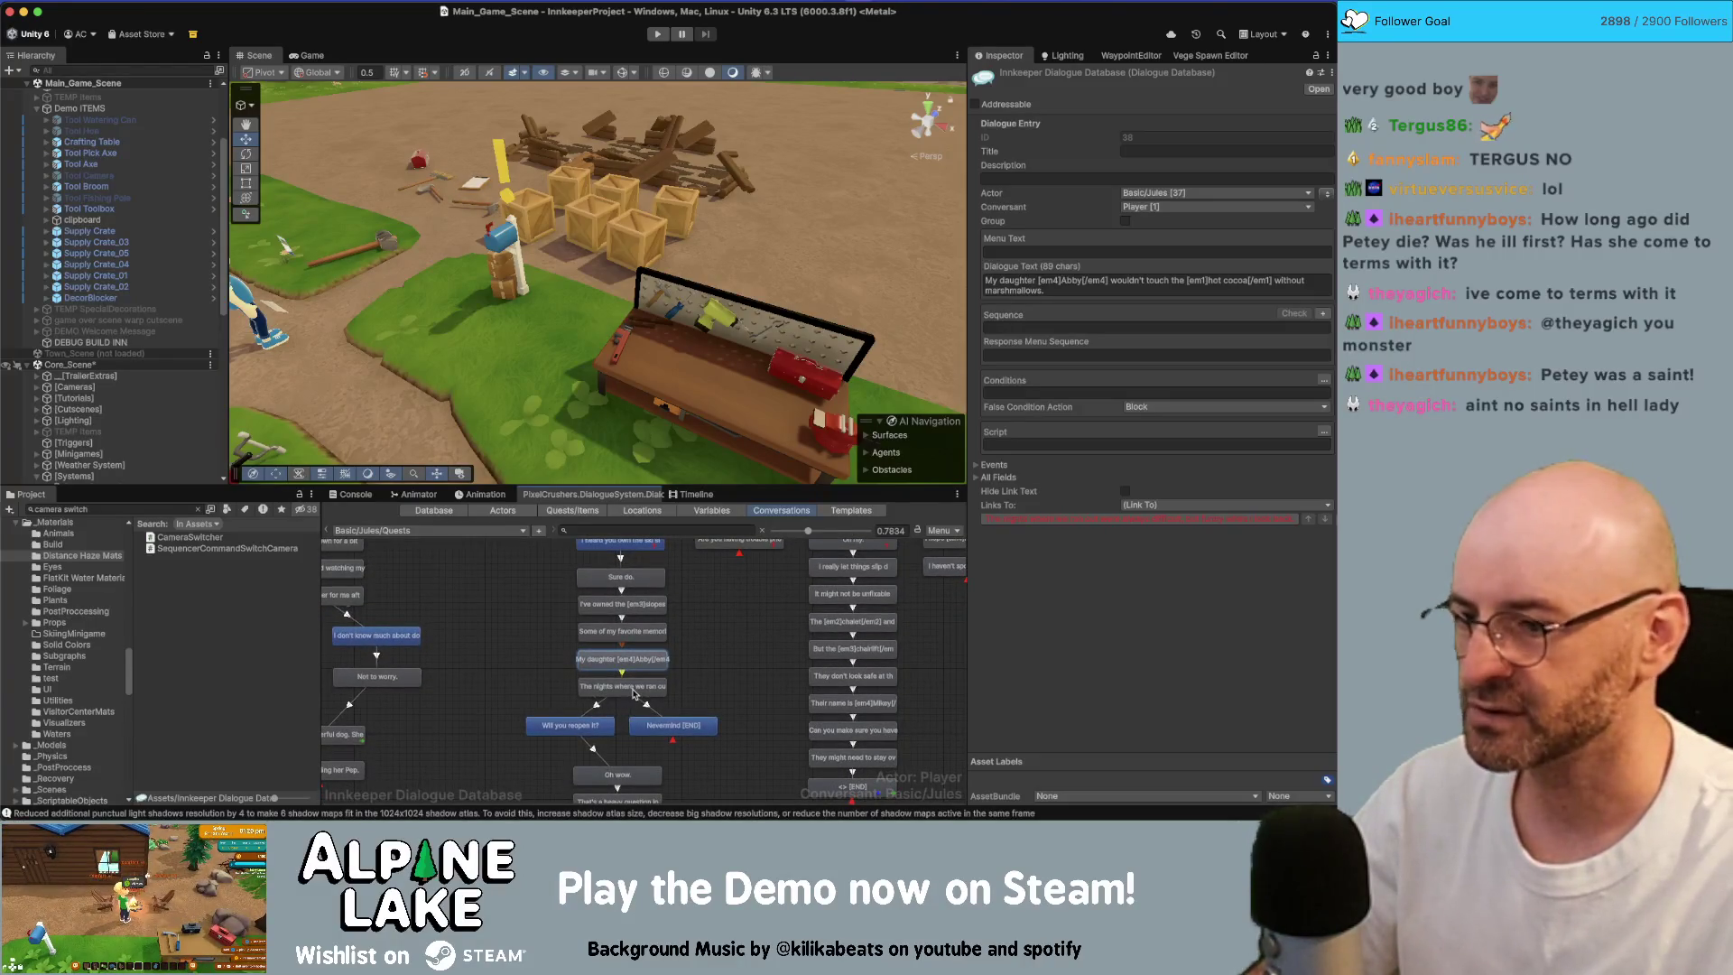
{"action": "key", "text": "Down"}
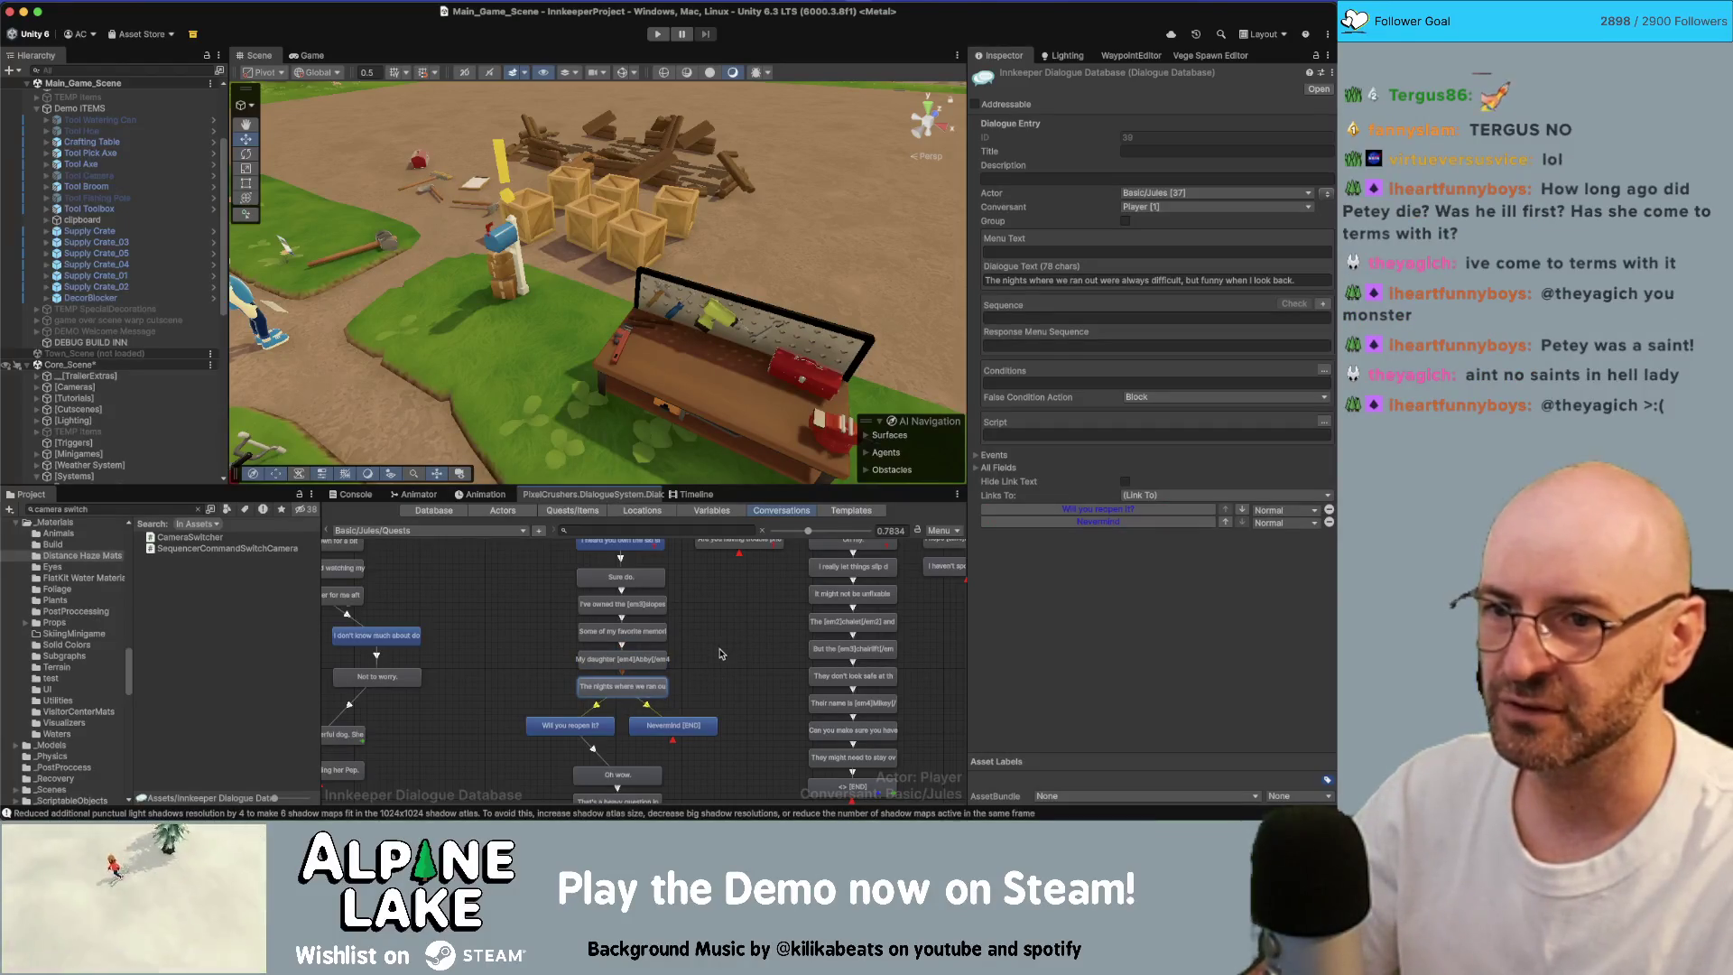
{"action": "scroll", "coordinate": [719, 708], "scroll_direction": "up", "scroll_amount": 3}
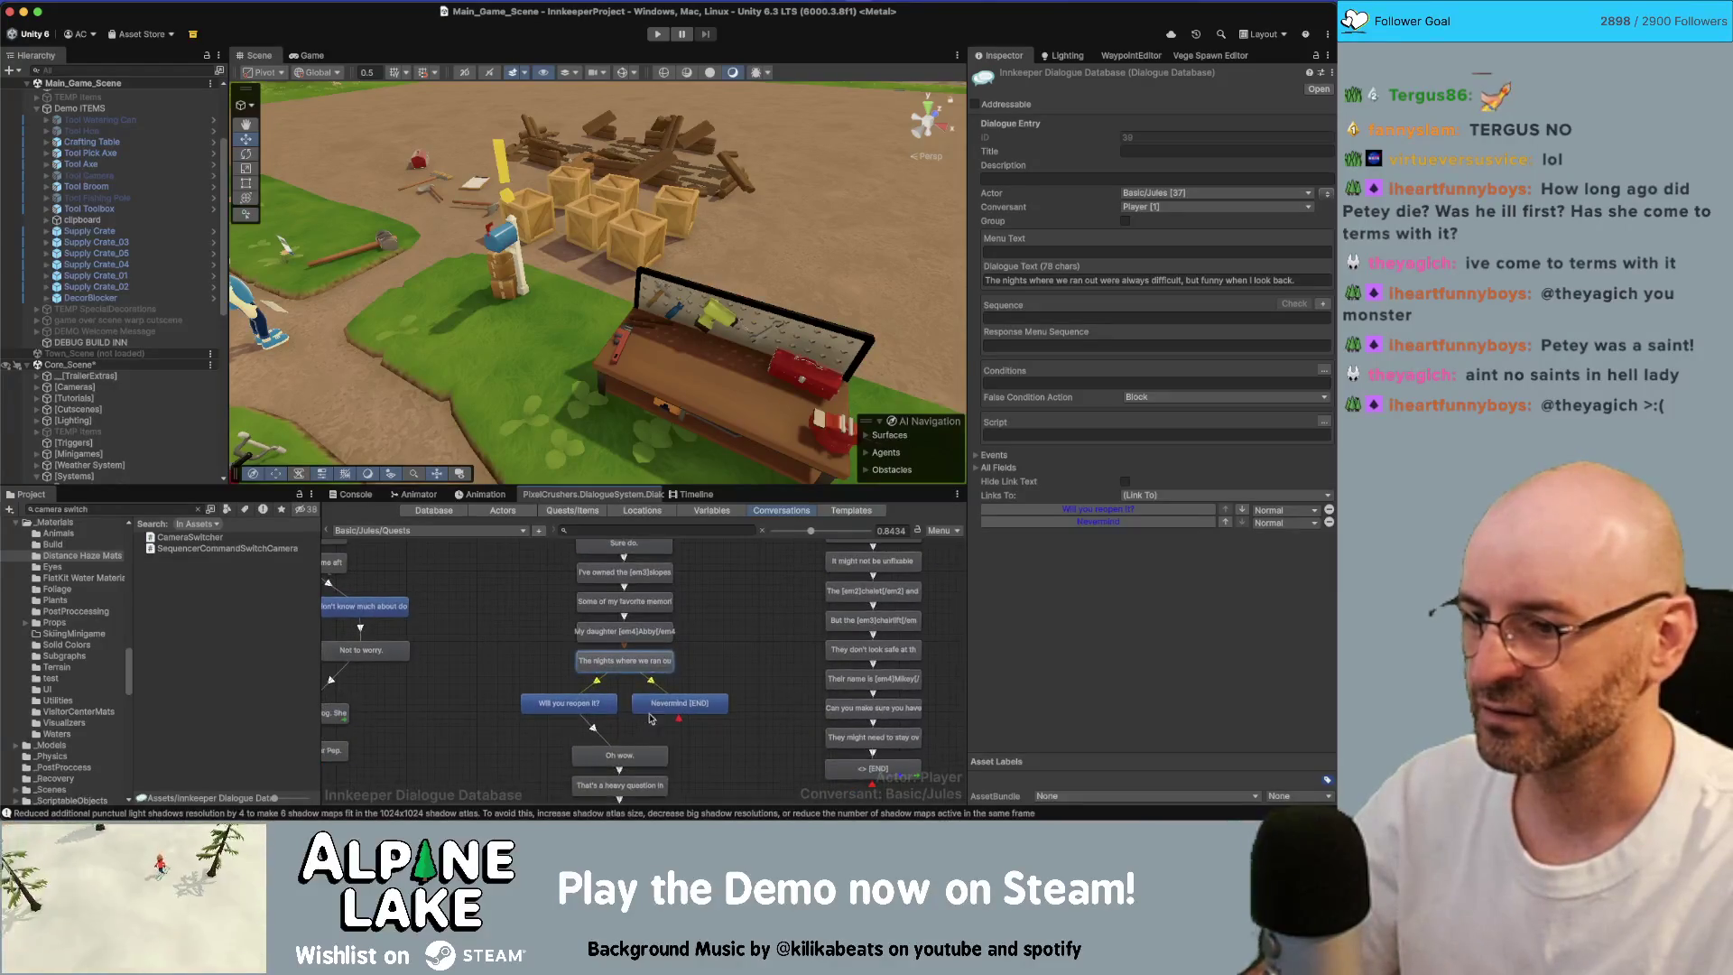
{"action": "left_click", "coordinate": [582, 672]}
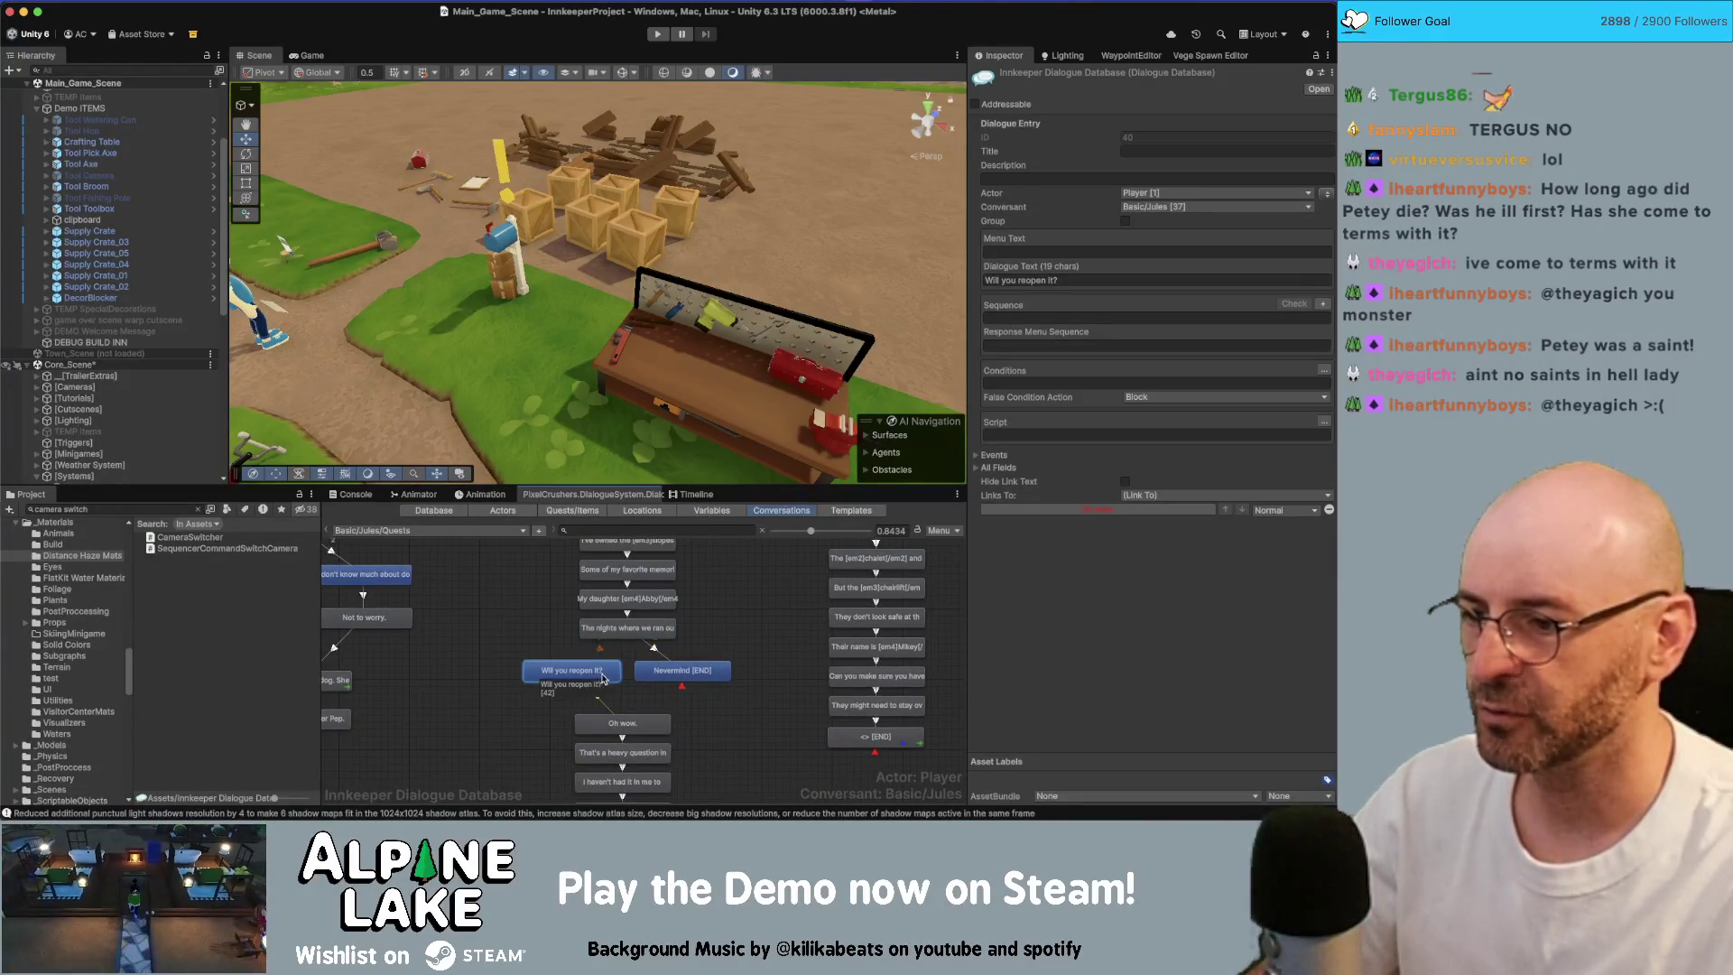
{"action": "left_click", "coordinate": [679, 675]}
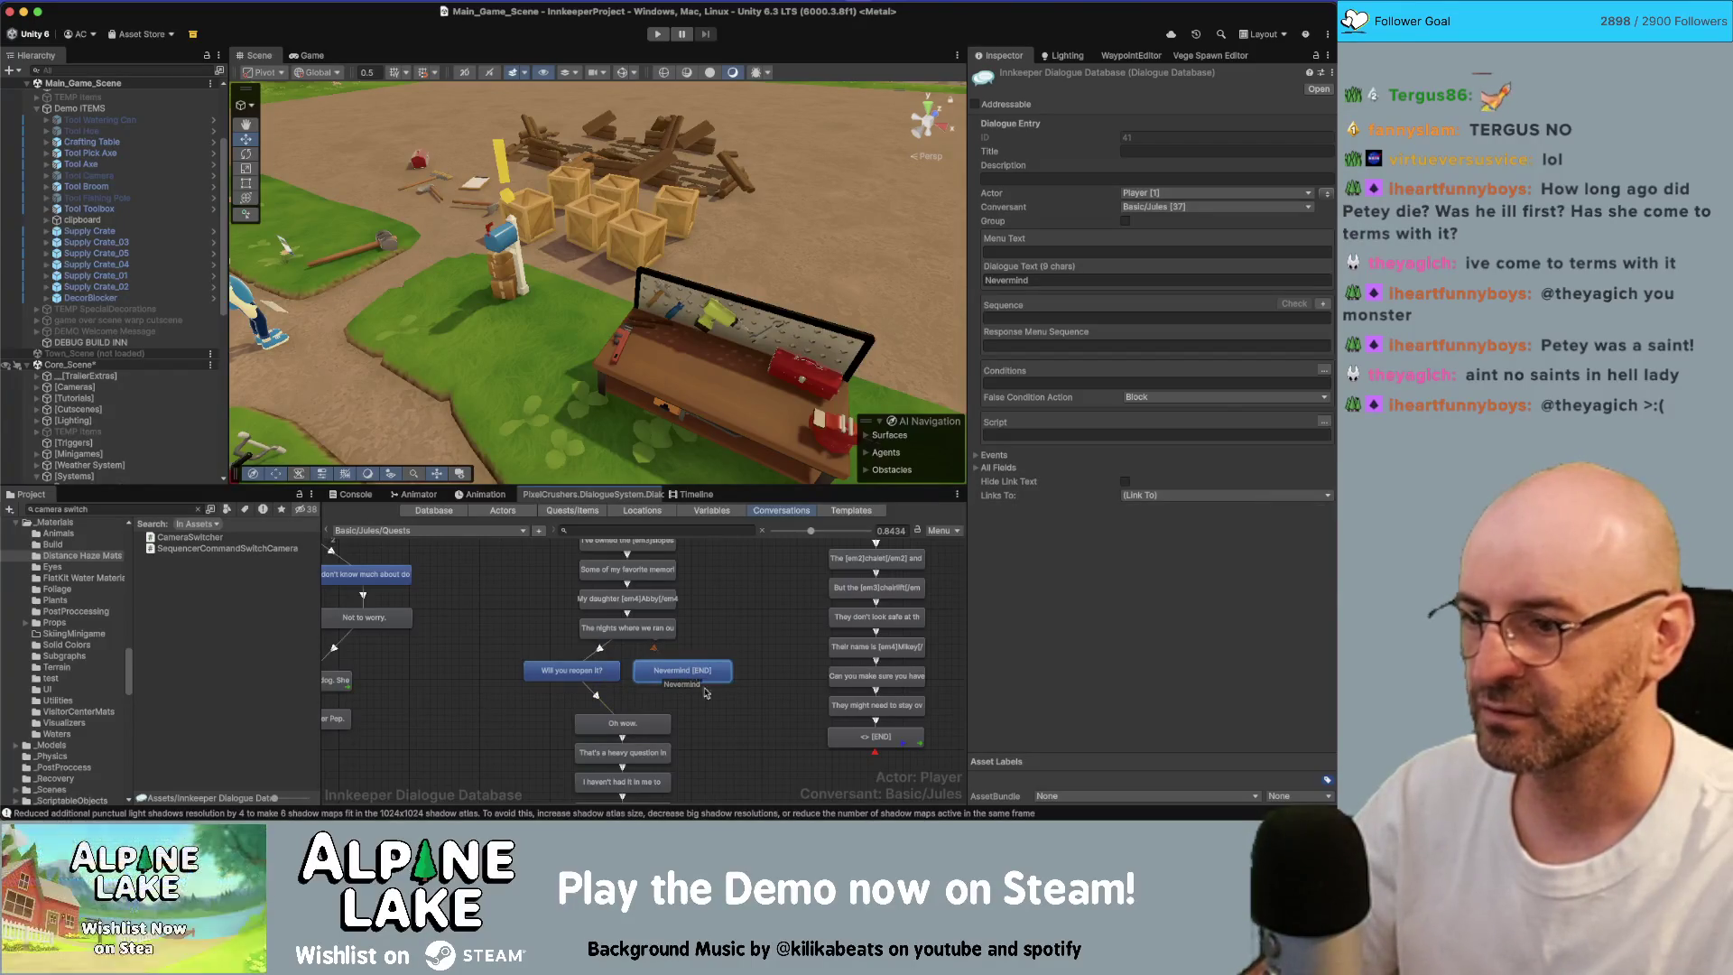
{"action": "left_click", "coordinate": [623, 723]}
{"action": "left_click", "coordinate": [624, 706]}
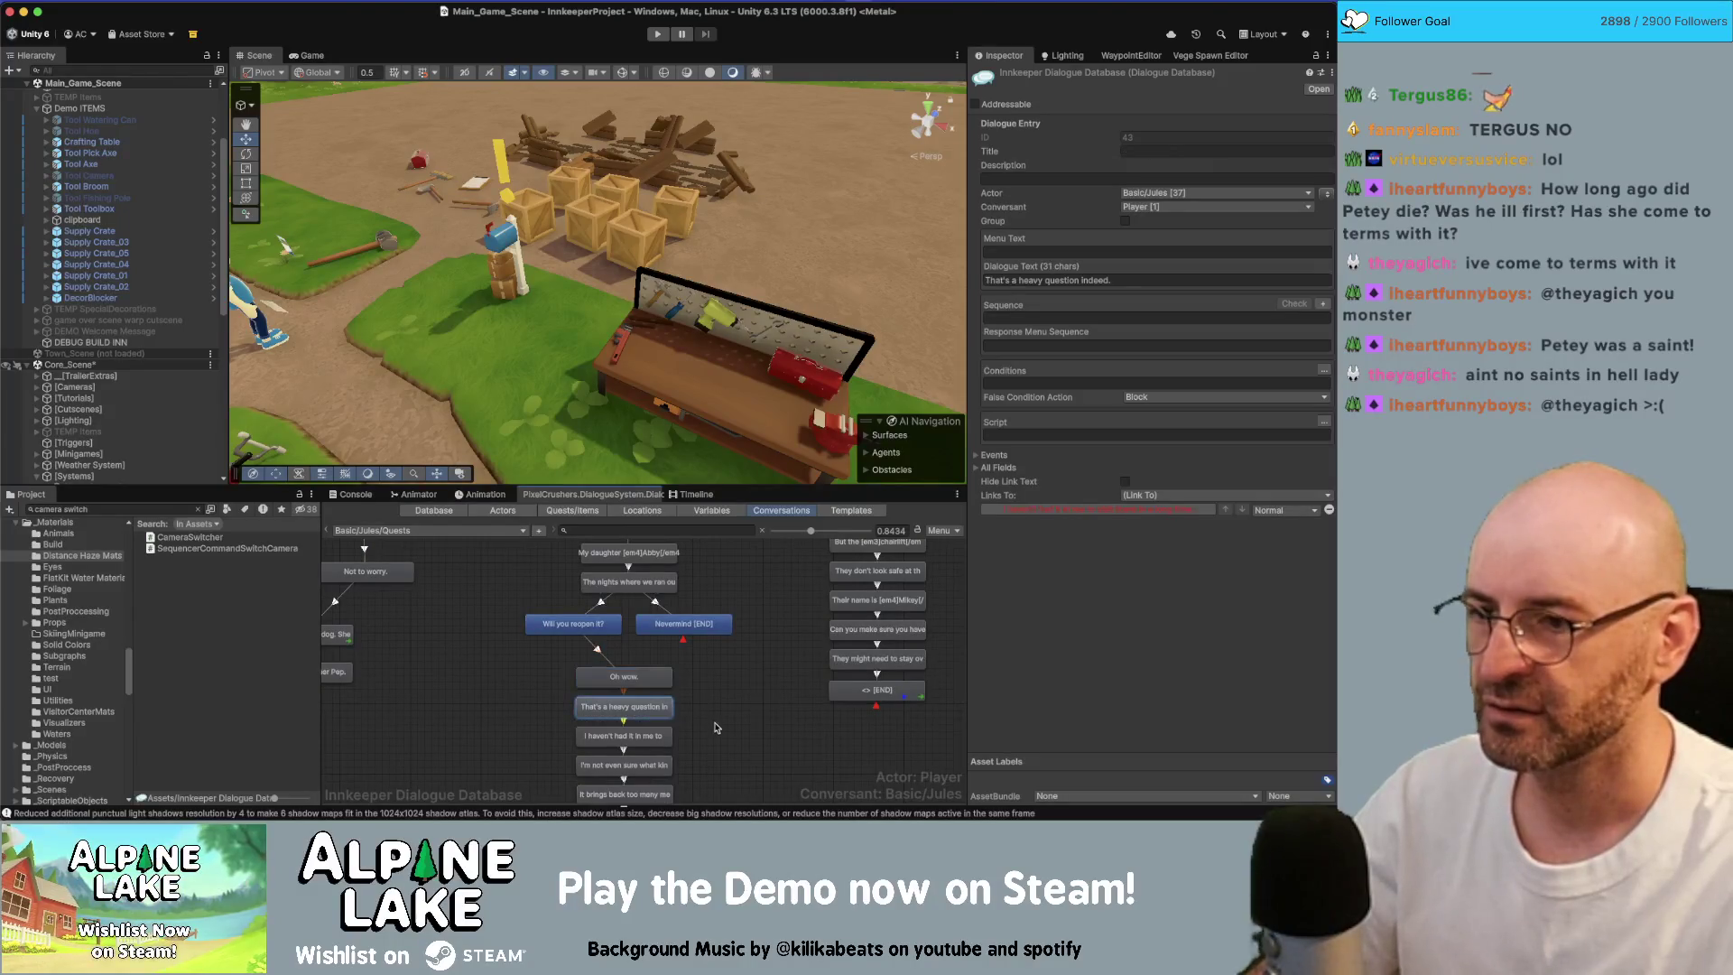
{"action": "scroll", "coordinate": [715, 713], "scroll_direction": "down", "scroll_amount": 2}
{"action": "left_click", "coordinate": [672, 682]}
{"action": "scroll", "coordinate": [710, 677], "scroll_direction": "down", "scroll_amount": 2}
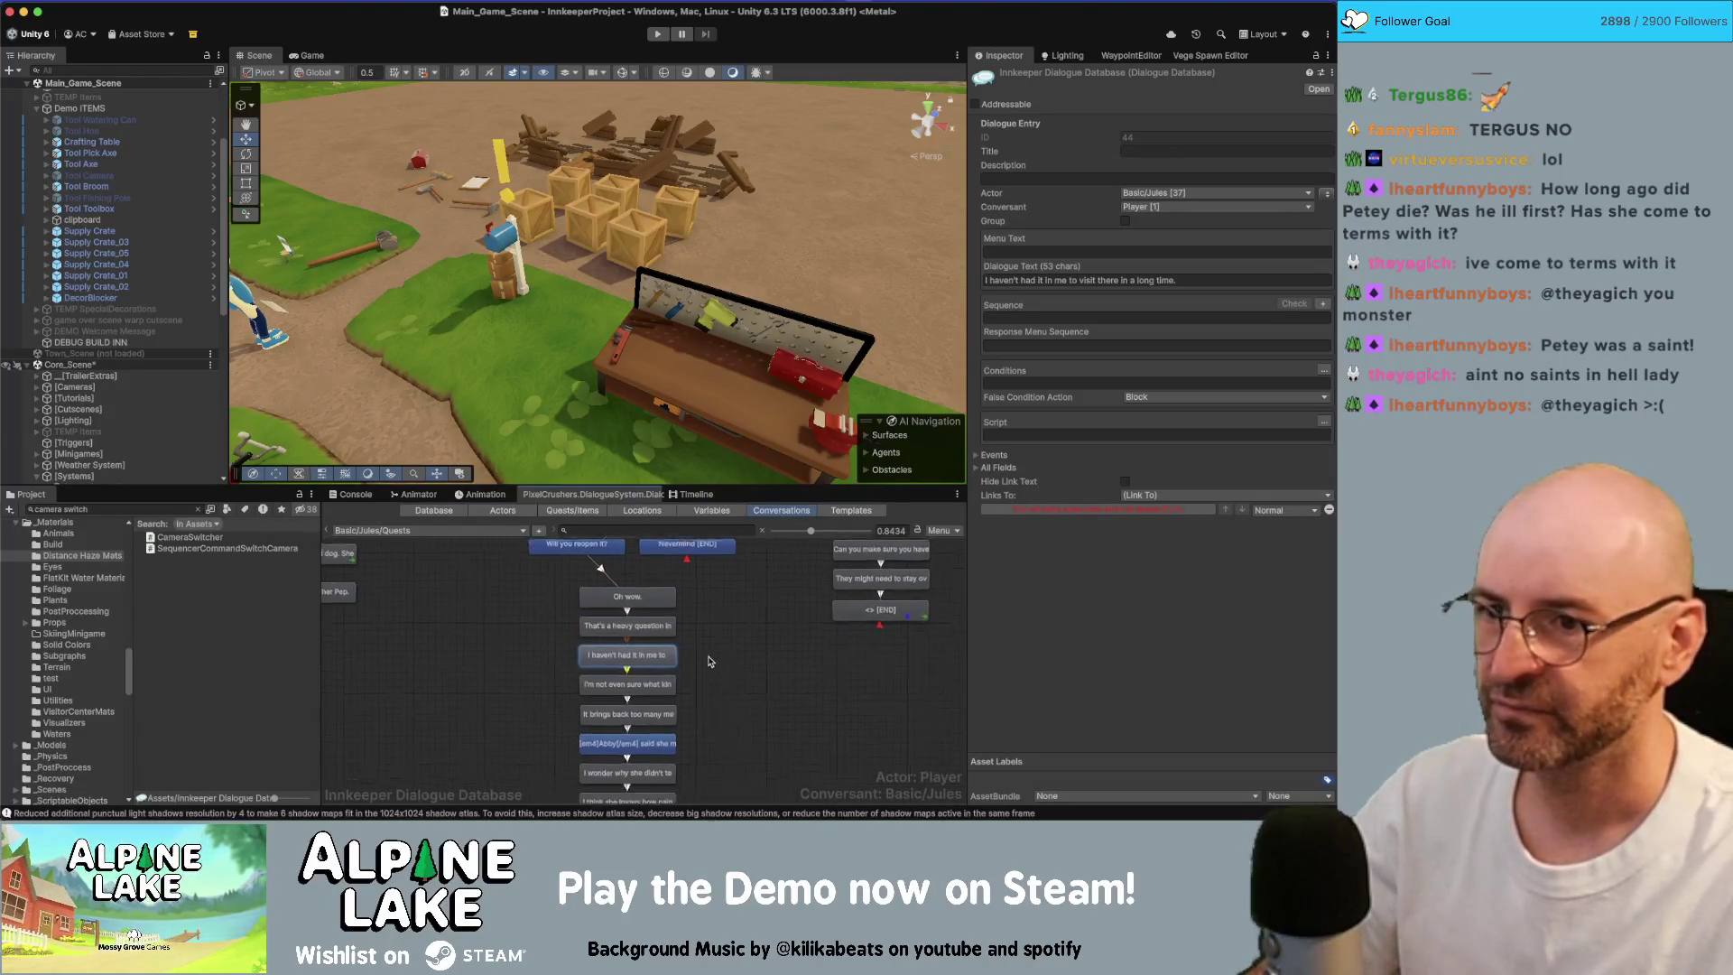
{"action": "scroll", "coordinate": [709, 662], "scroll_direction": "down", "scroll_amount": 1}
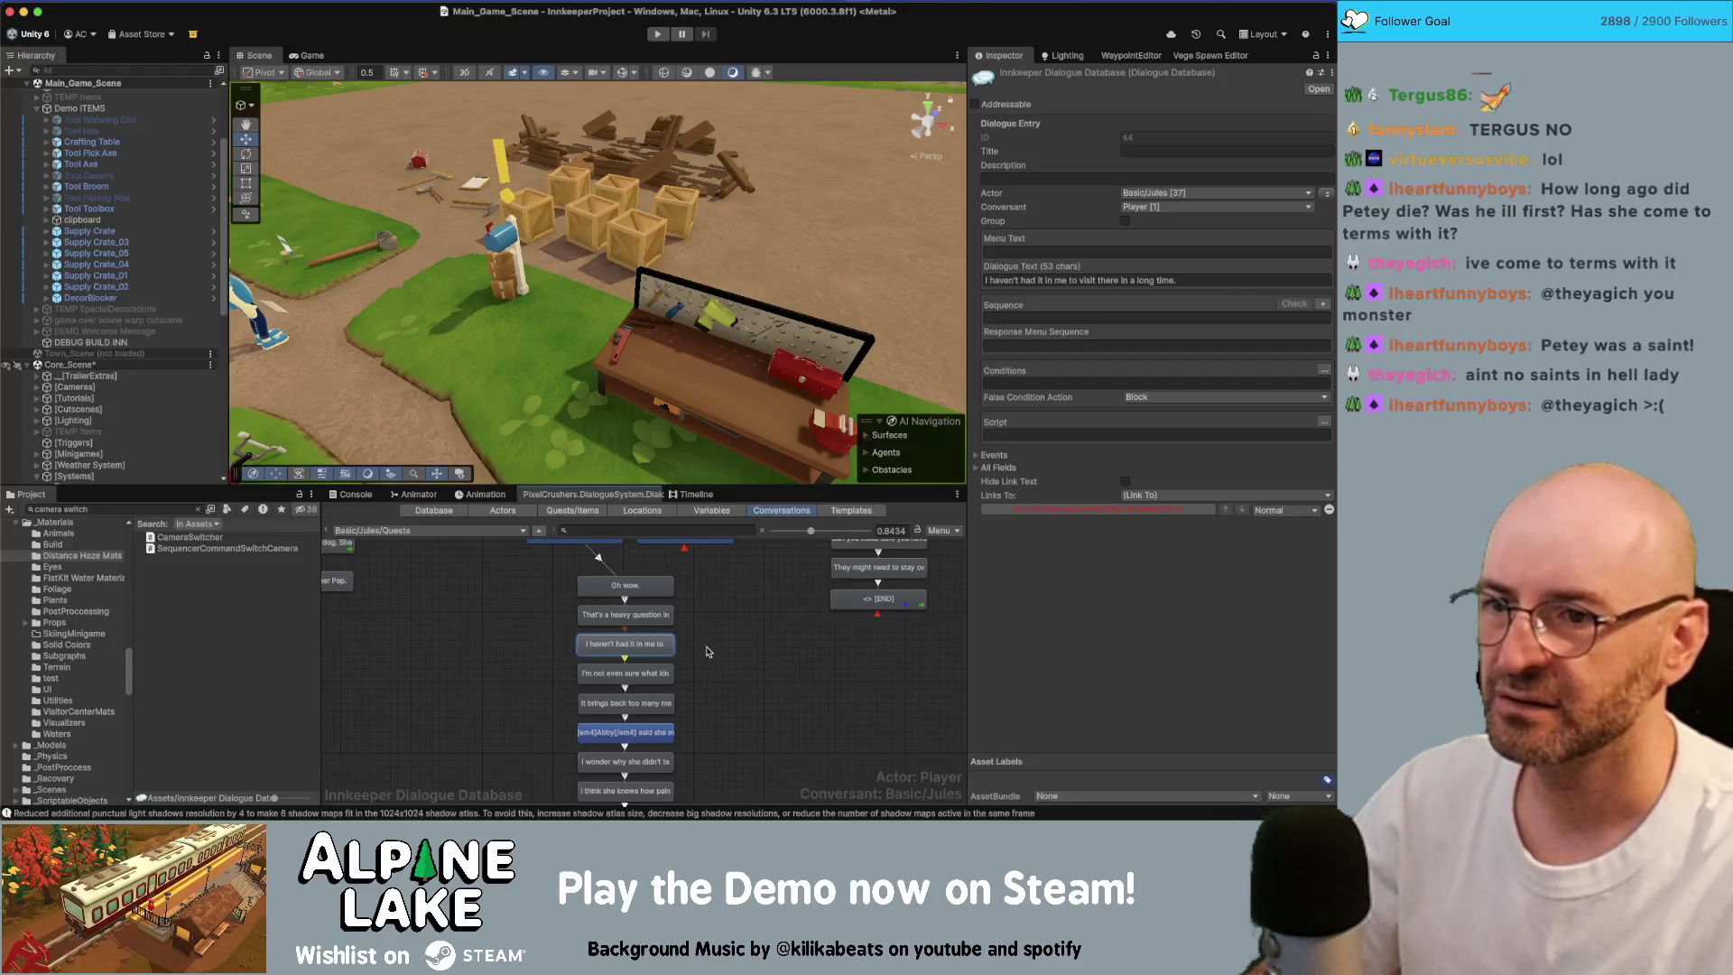
{"action": "left_click", "coordinate": [643, 673]}
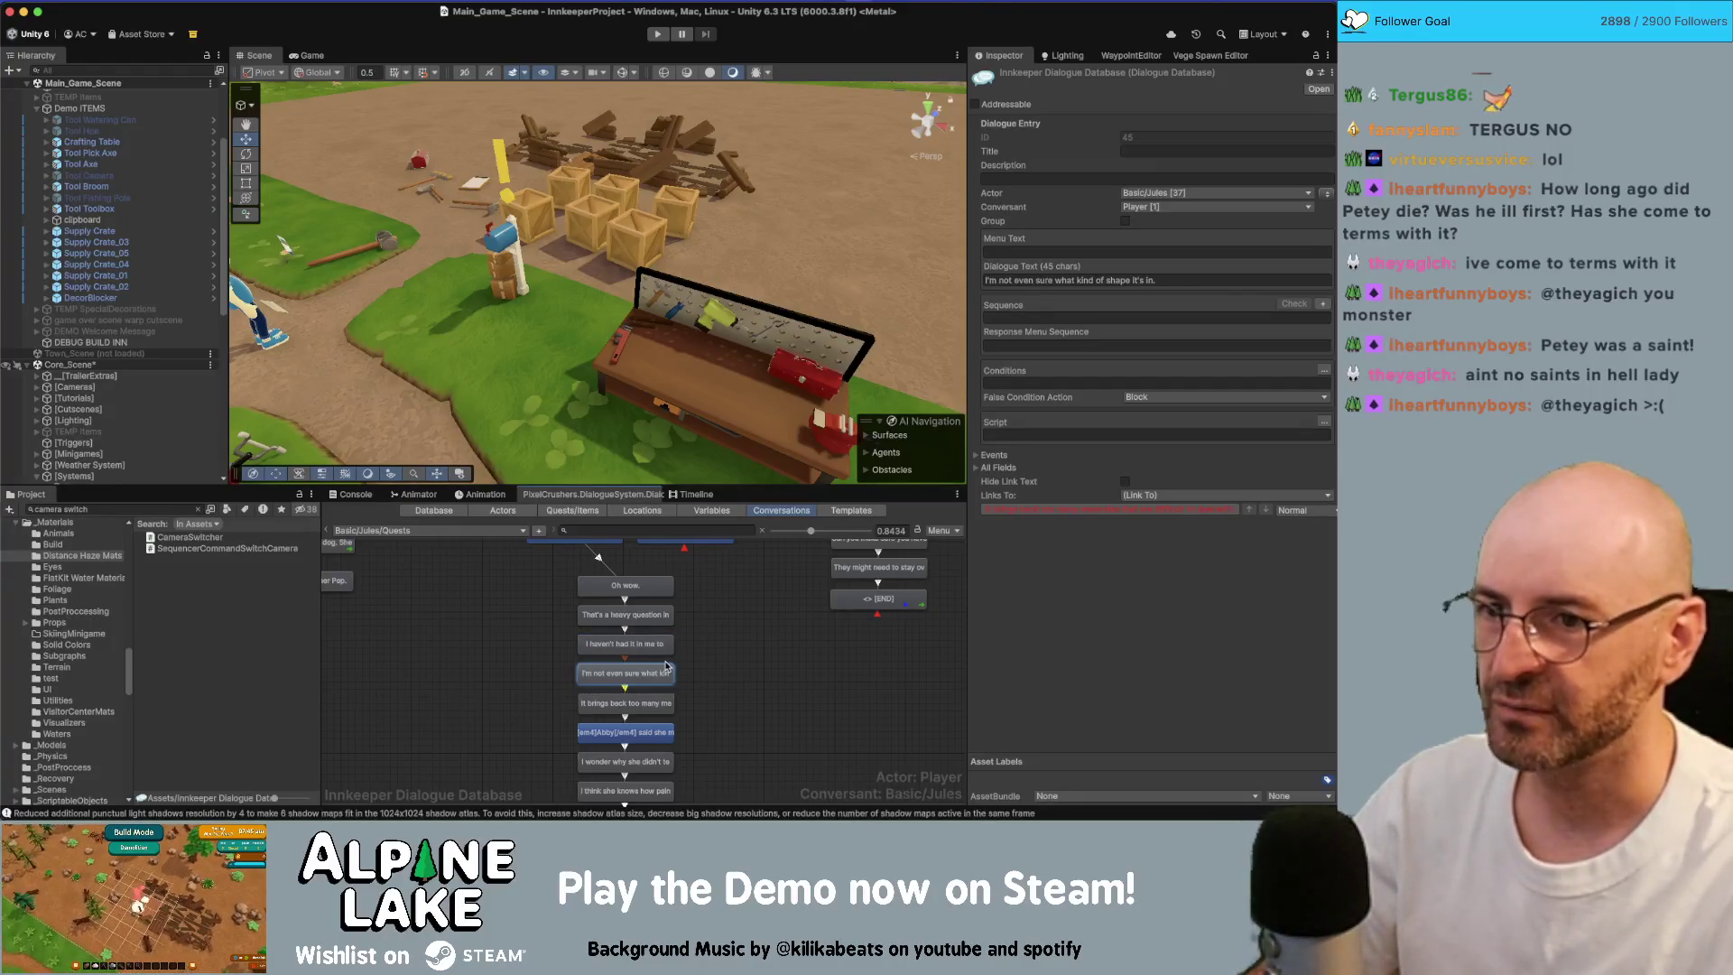
{"action": "left_click", "coordinate": [675, 702]}
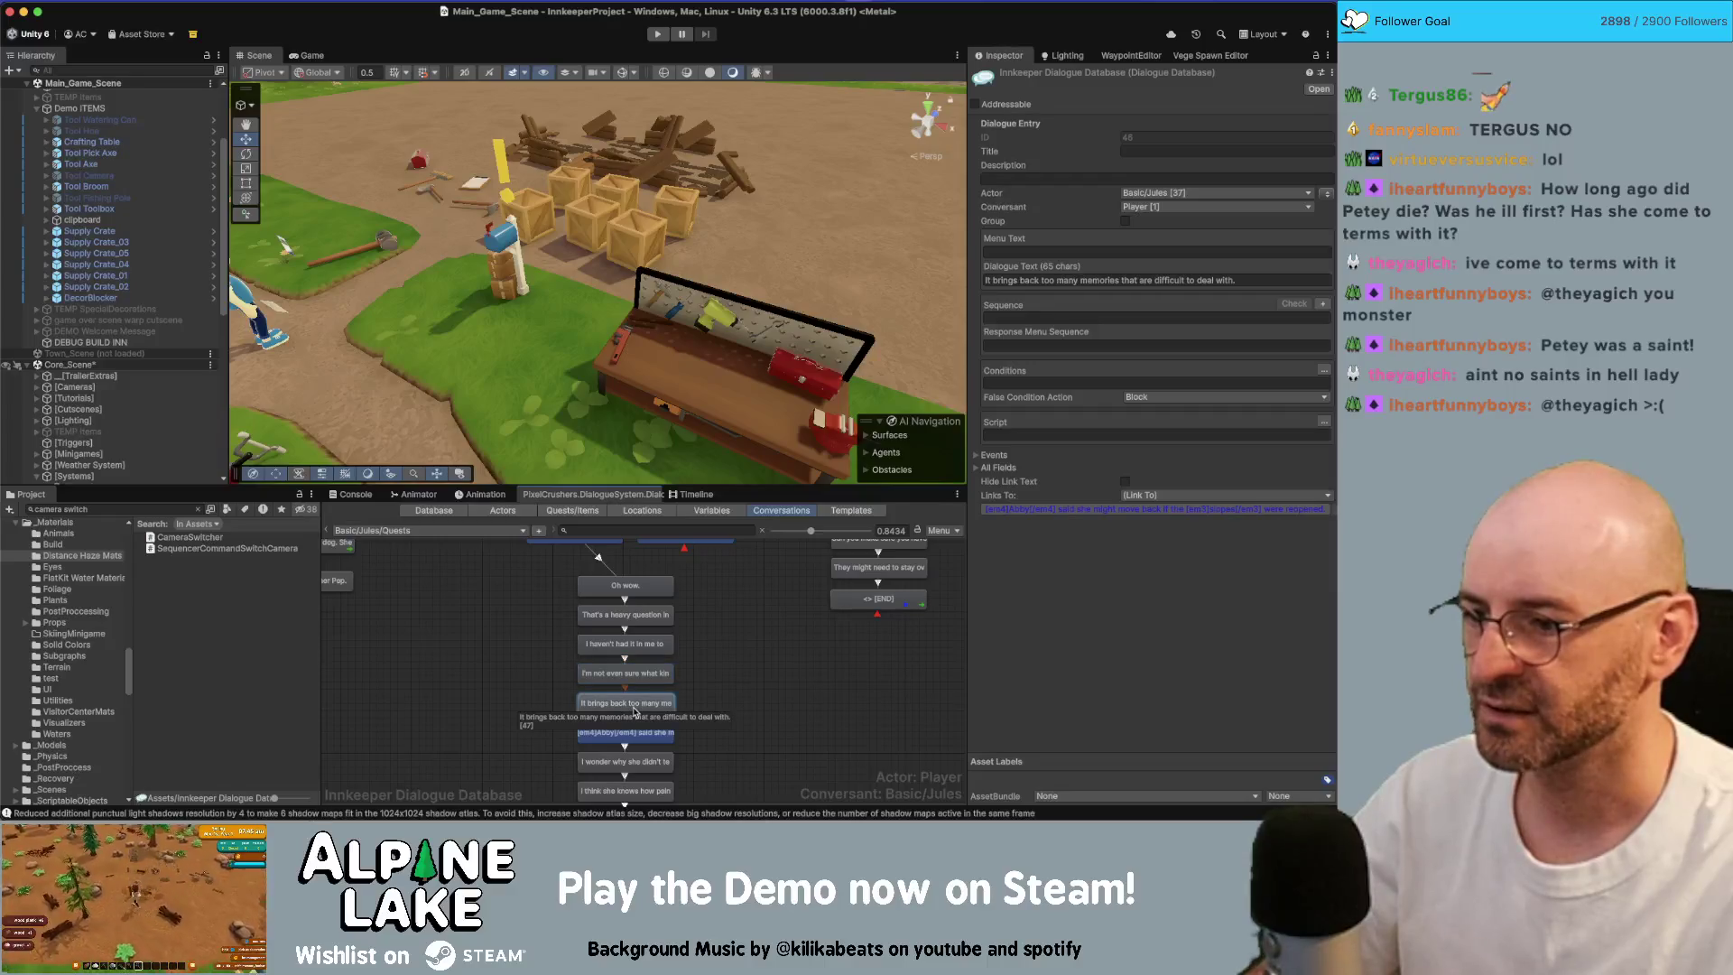
{"action": "left_click_drag", "start_coordinate": [729, 713], "coordinate": [730, 680]}
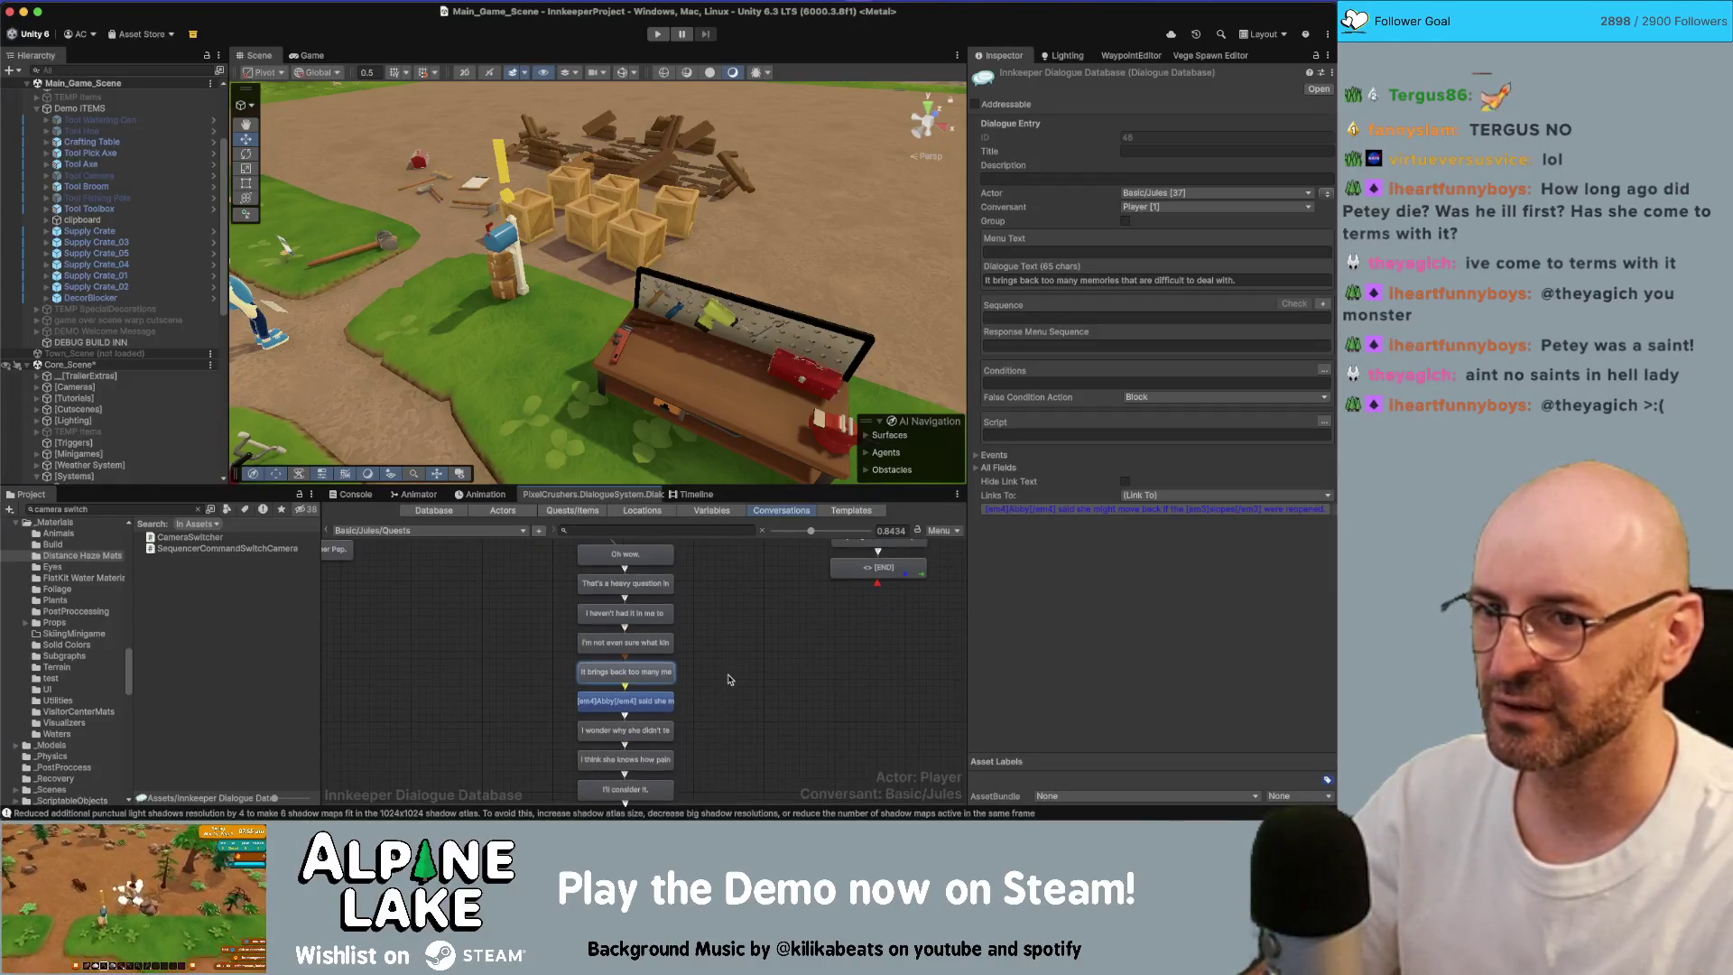
{"action": "left_click", "coordinate": [668, 701]}
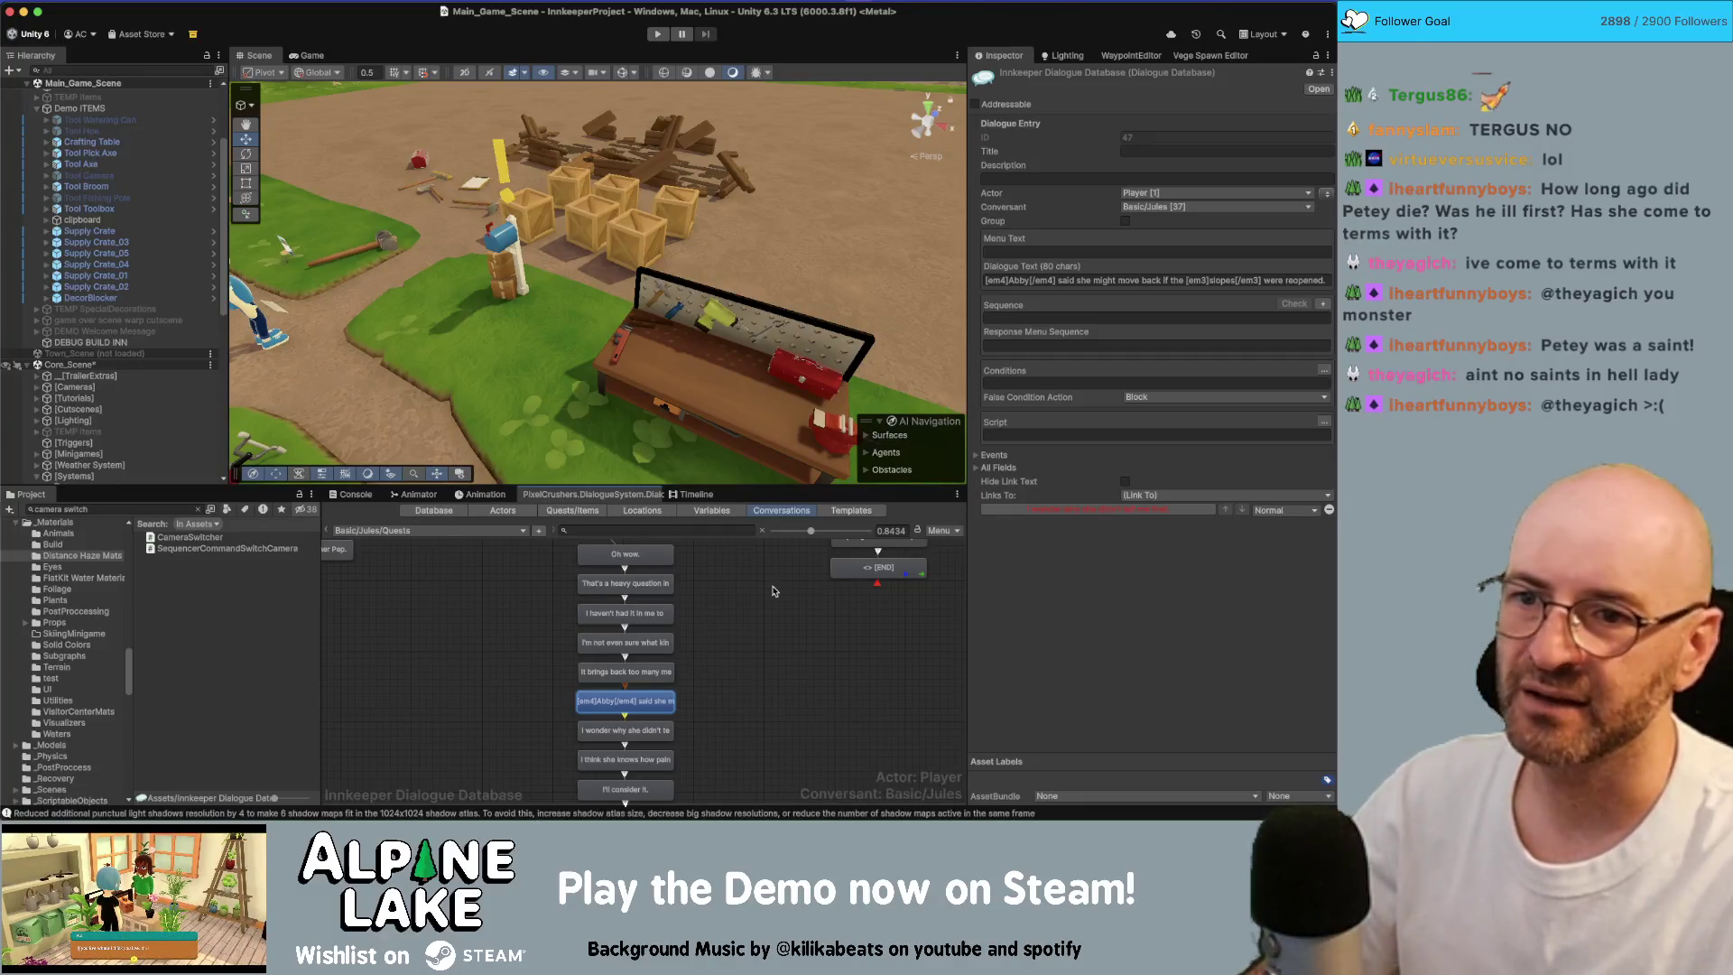
{"action": "mouse_move", "coordinate": [696, 700]}
{"action": "left_mouse_down"}
{"action": "mouse_move", "coordinate": [696, 662]}
{"action": "mouse_move", "coordinate": [736, 644]}
{"action": "left_mouse_up"}
{"action": "left_click", "coordinate": [668, 692]}
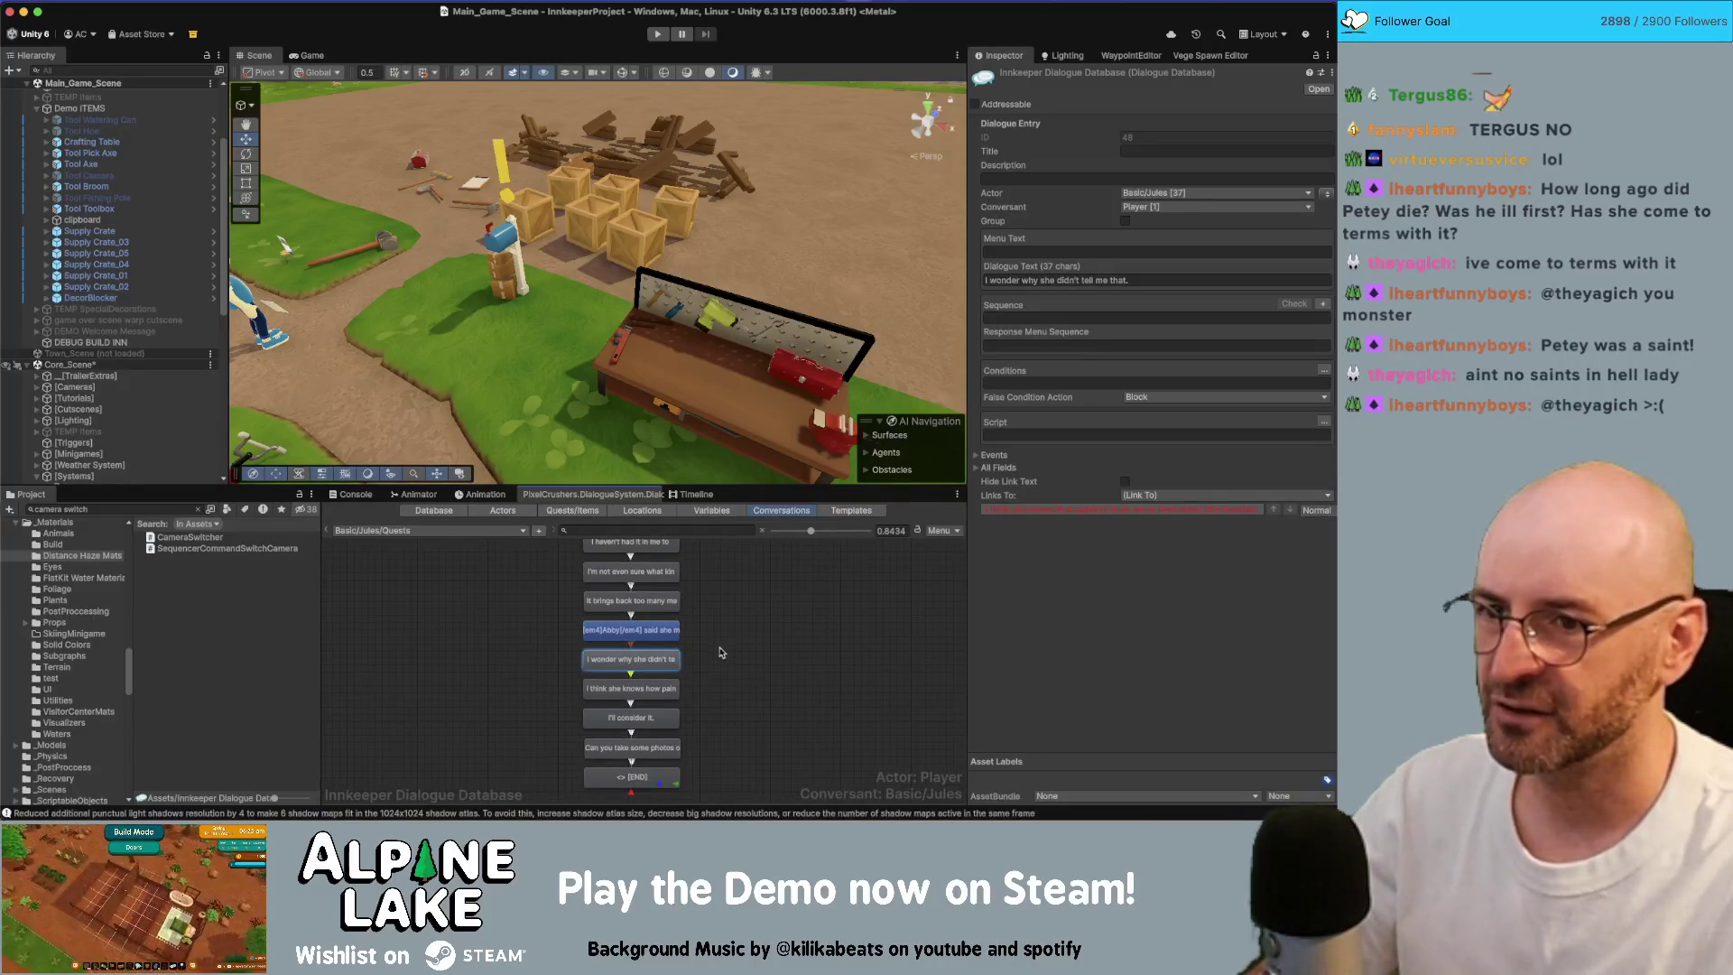
{"action": "left_click", "coordinate": [664, 686]}
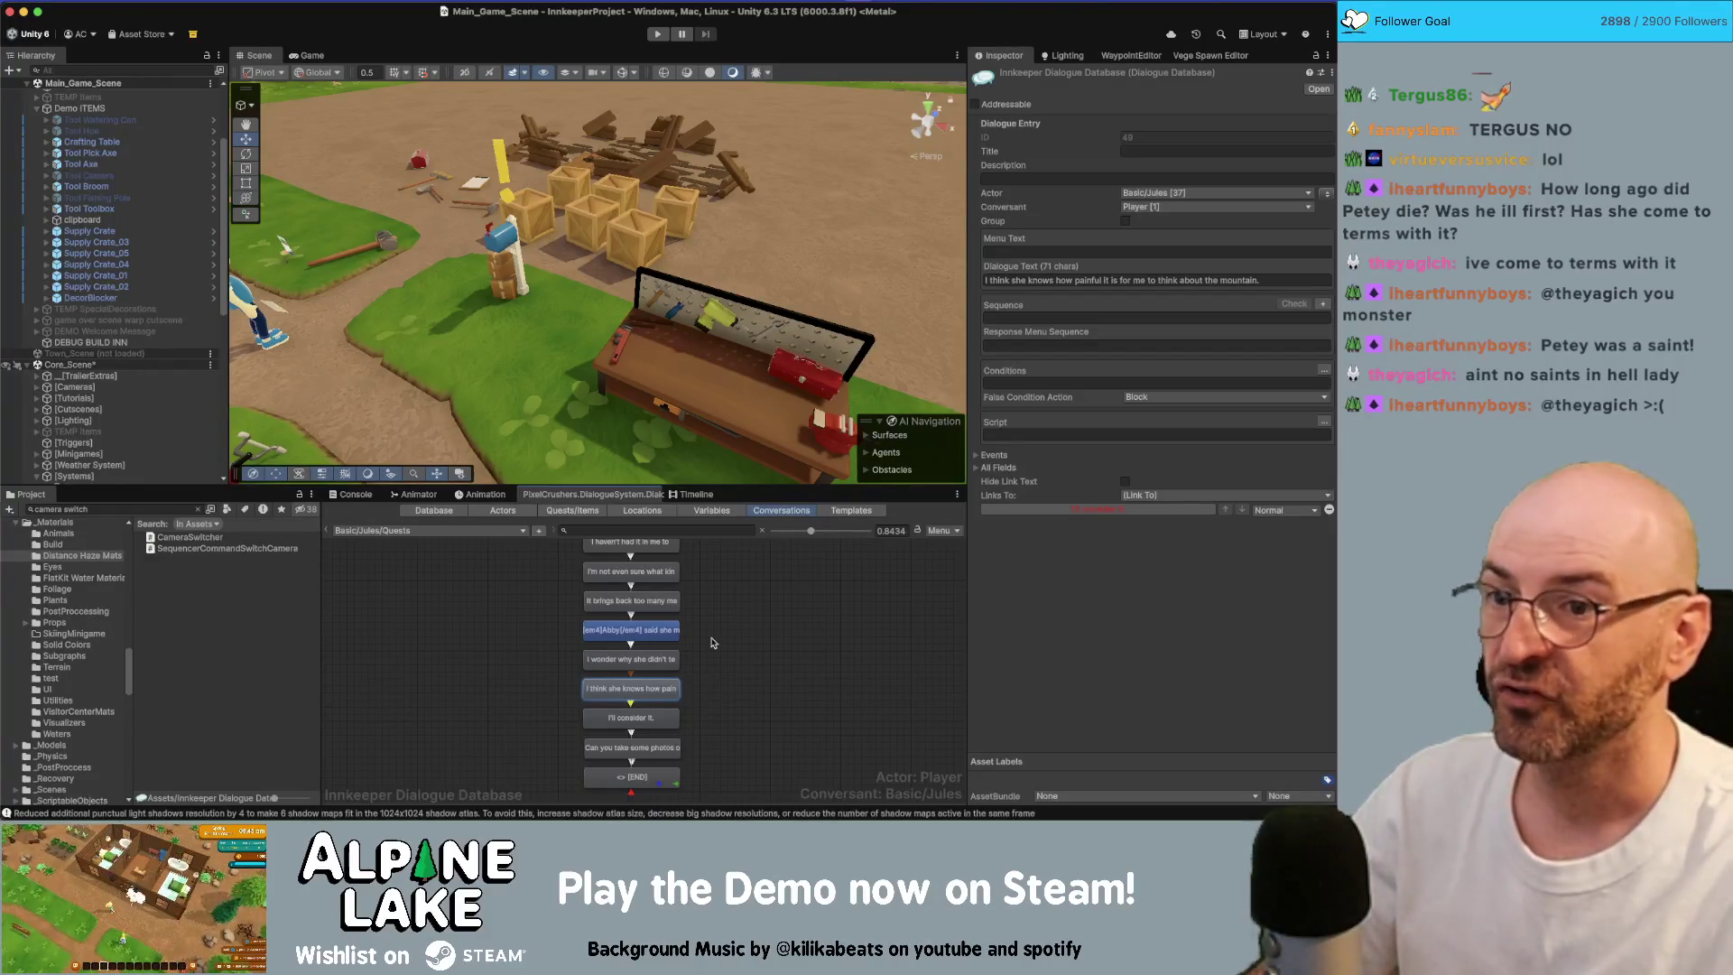
{"action": "left_click", "coordinate": [659, 719]}
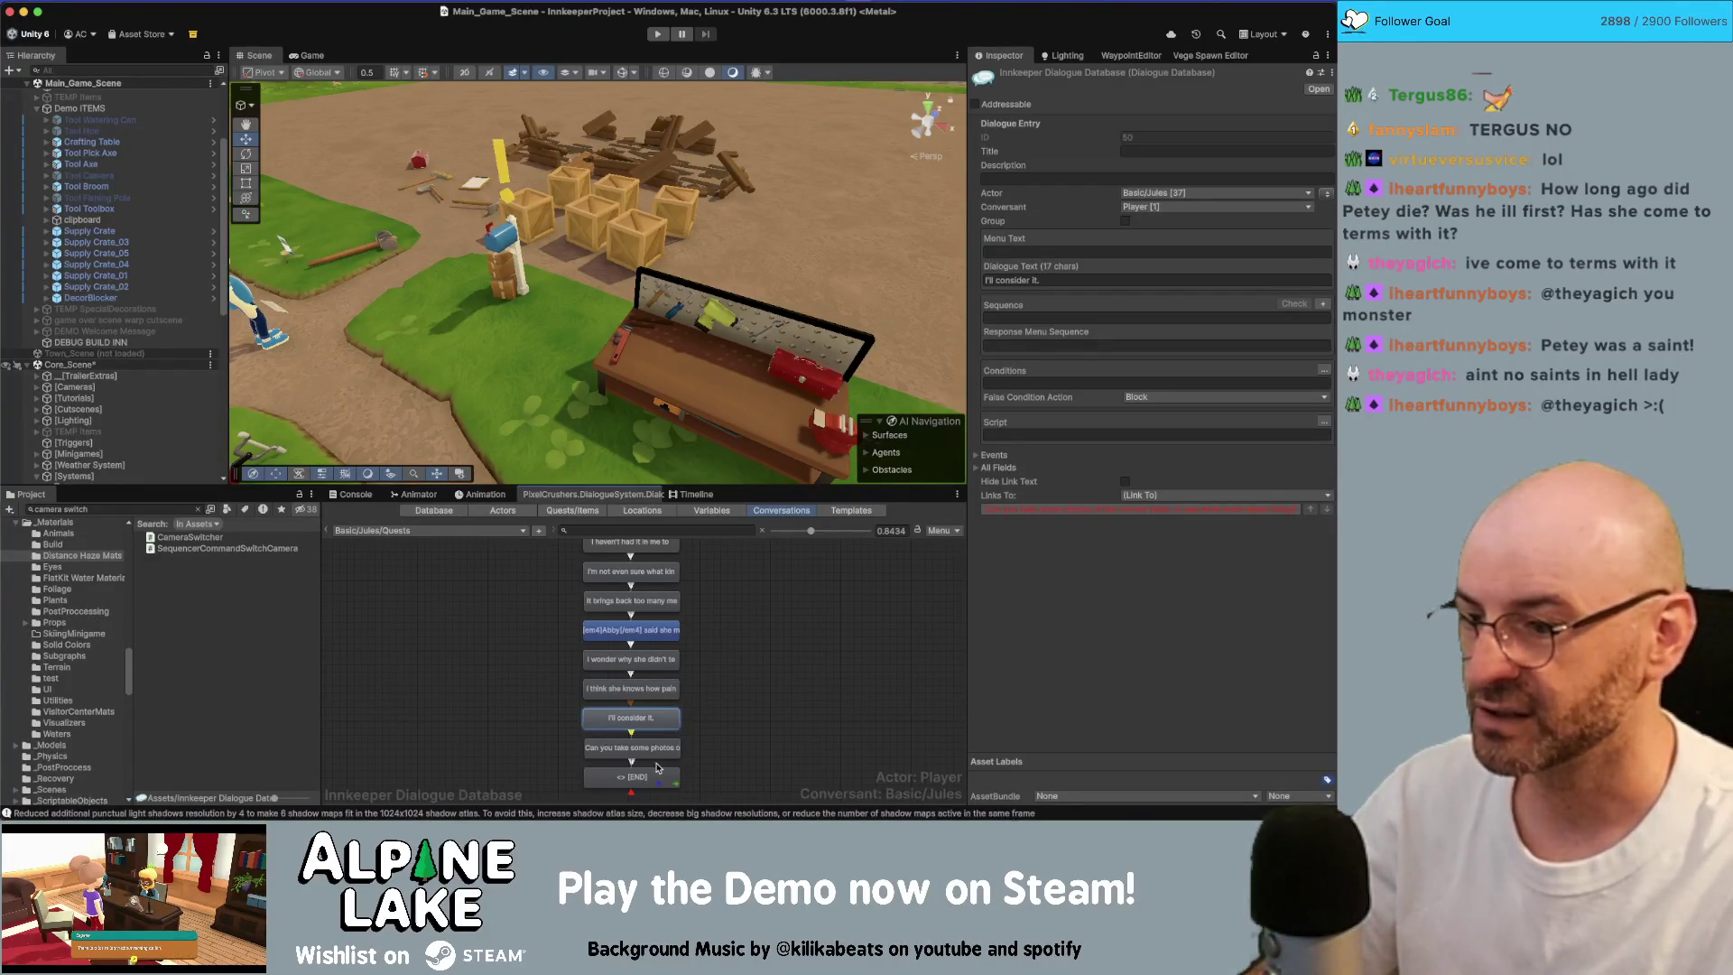
{"action": "left_click", "coordinate": [658, 749]}
{"action": "left_click_drag", "start_coordinate": [719, 736], "coordinate": [720, 693]}
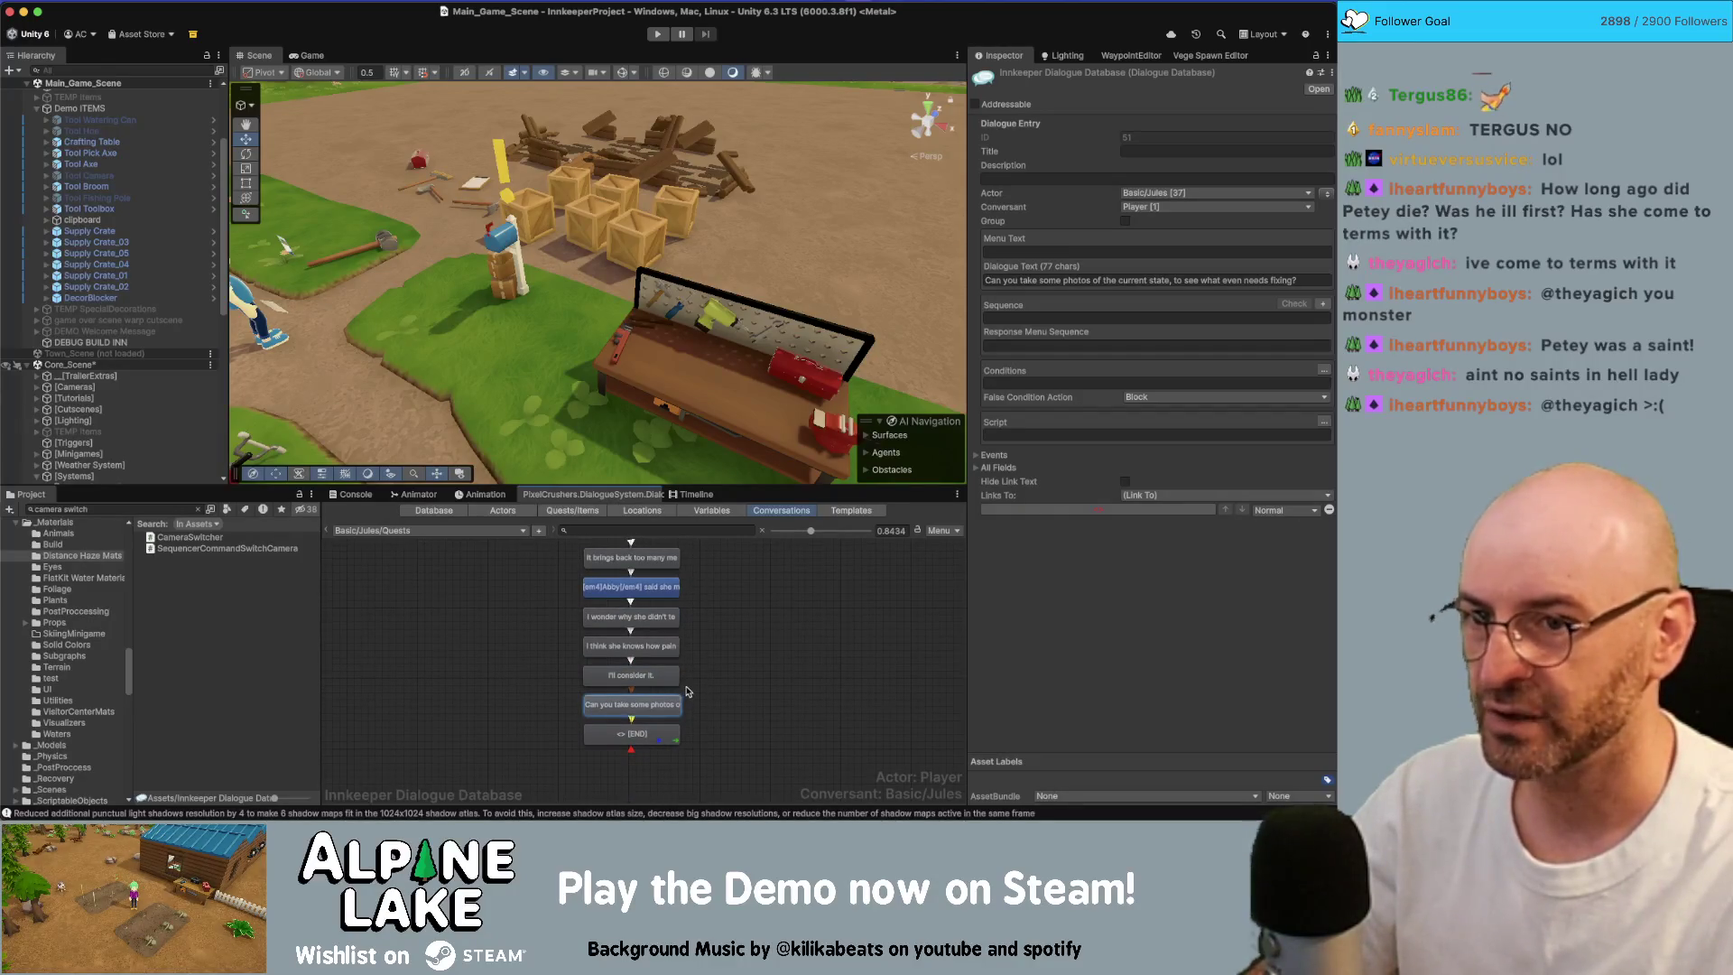
{"action": "left_click", "coordinate": [631, 734]}
{"action": "scroll", "coordinate": [721, 688], "scroll_direction": "down", "scroll_amount": 2}
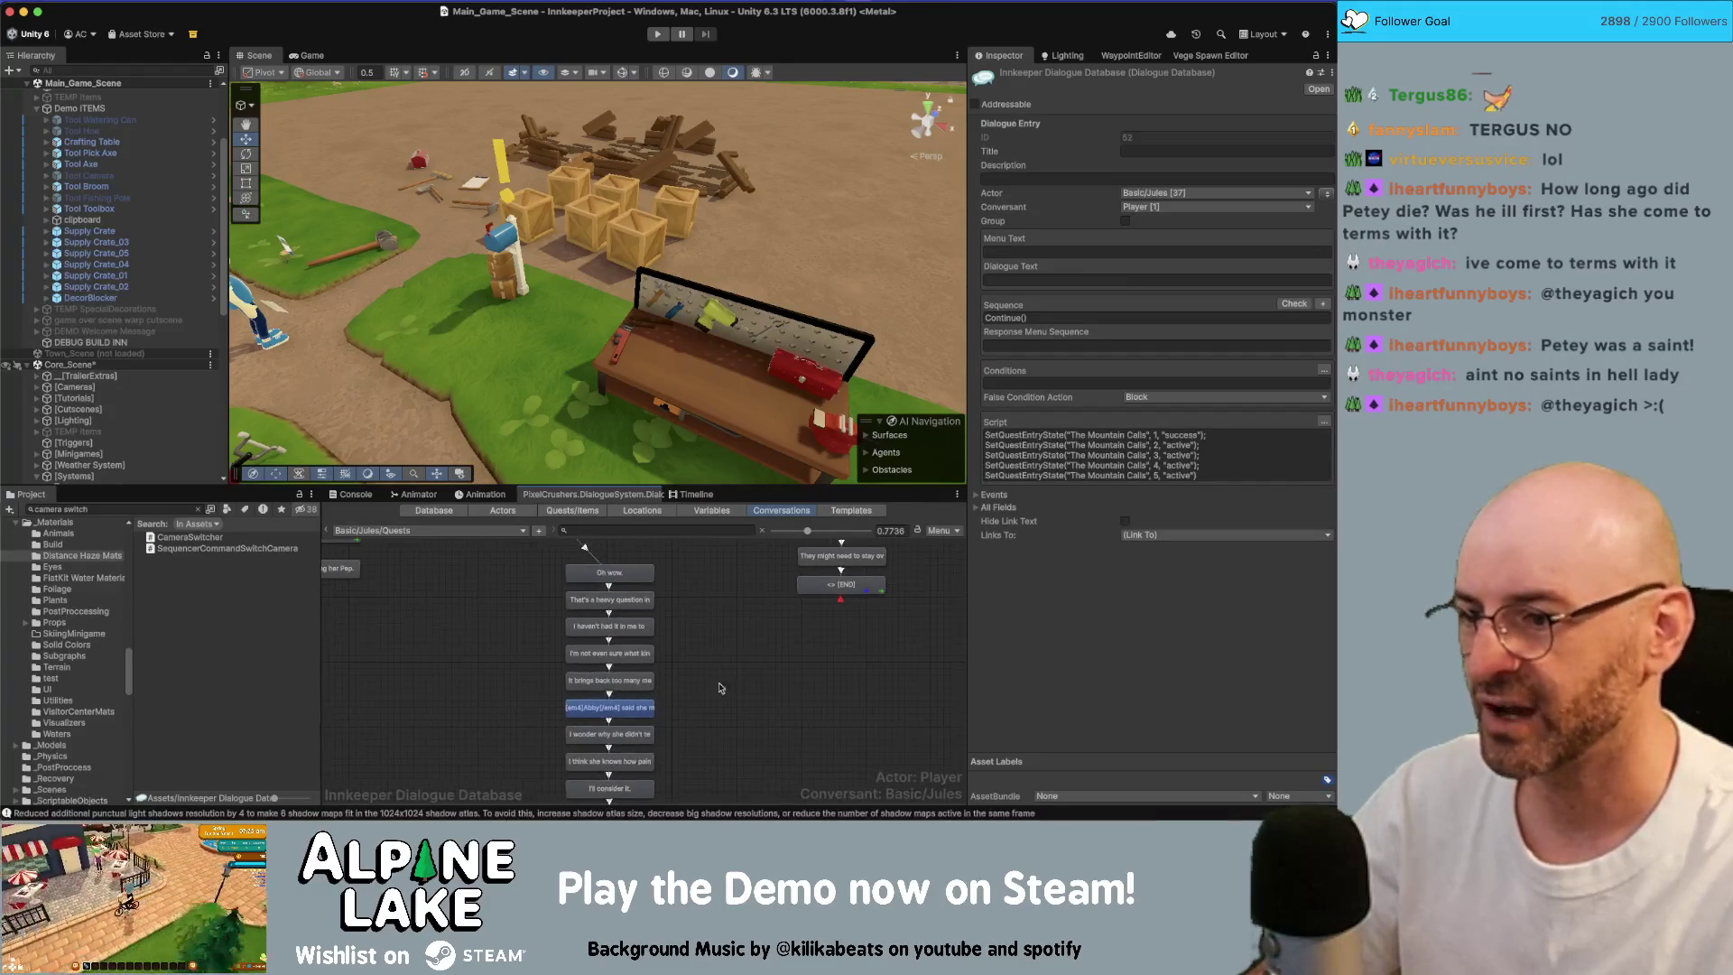
{"action": "scroll", "coordinate": [720, 688], "scroll_direction": "up", "scroll_amount": 3}
{"action": "scroll", "coordinate": [668, 722], "scroll_direction": "up", "scroll_amount": 4}
Step: Read Jules's lines from the photographing question through 'I really let things slip' and 'It might not be unfixable'
{"action": "left_click", "coordinate": [679, 645]}
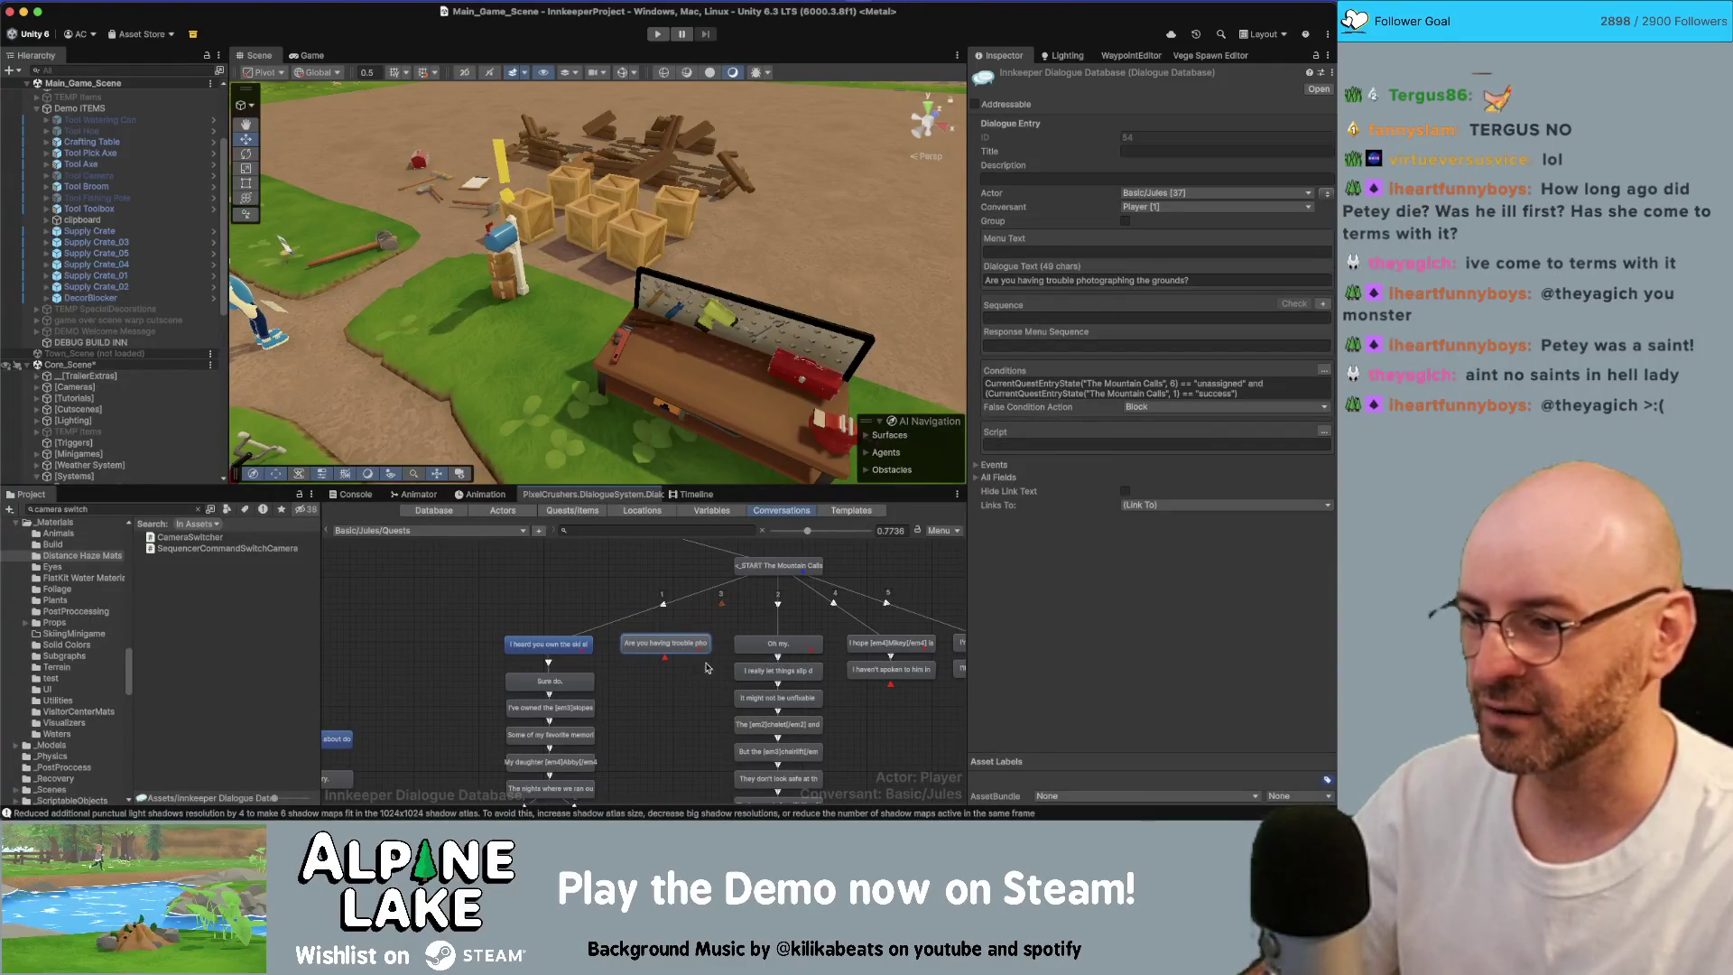
{"action": "left_click", "coordinate": [777, 643]}
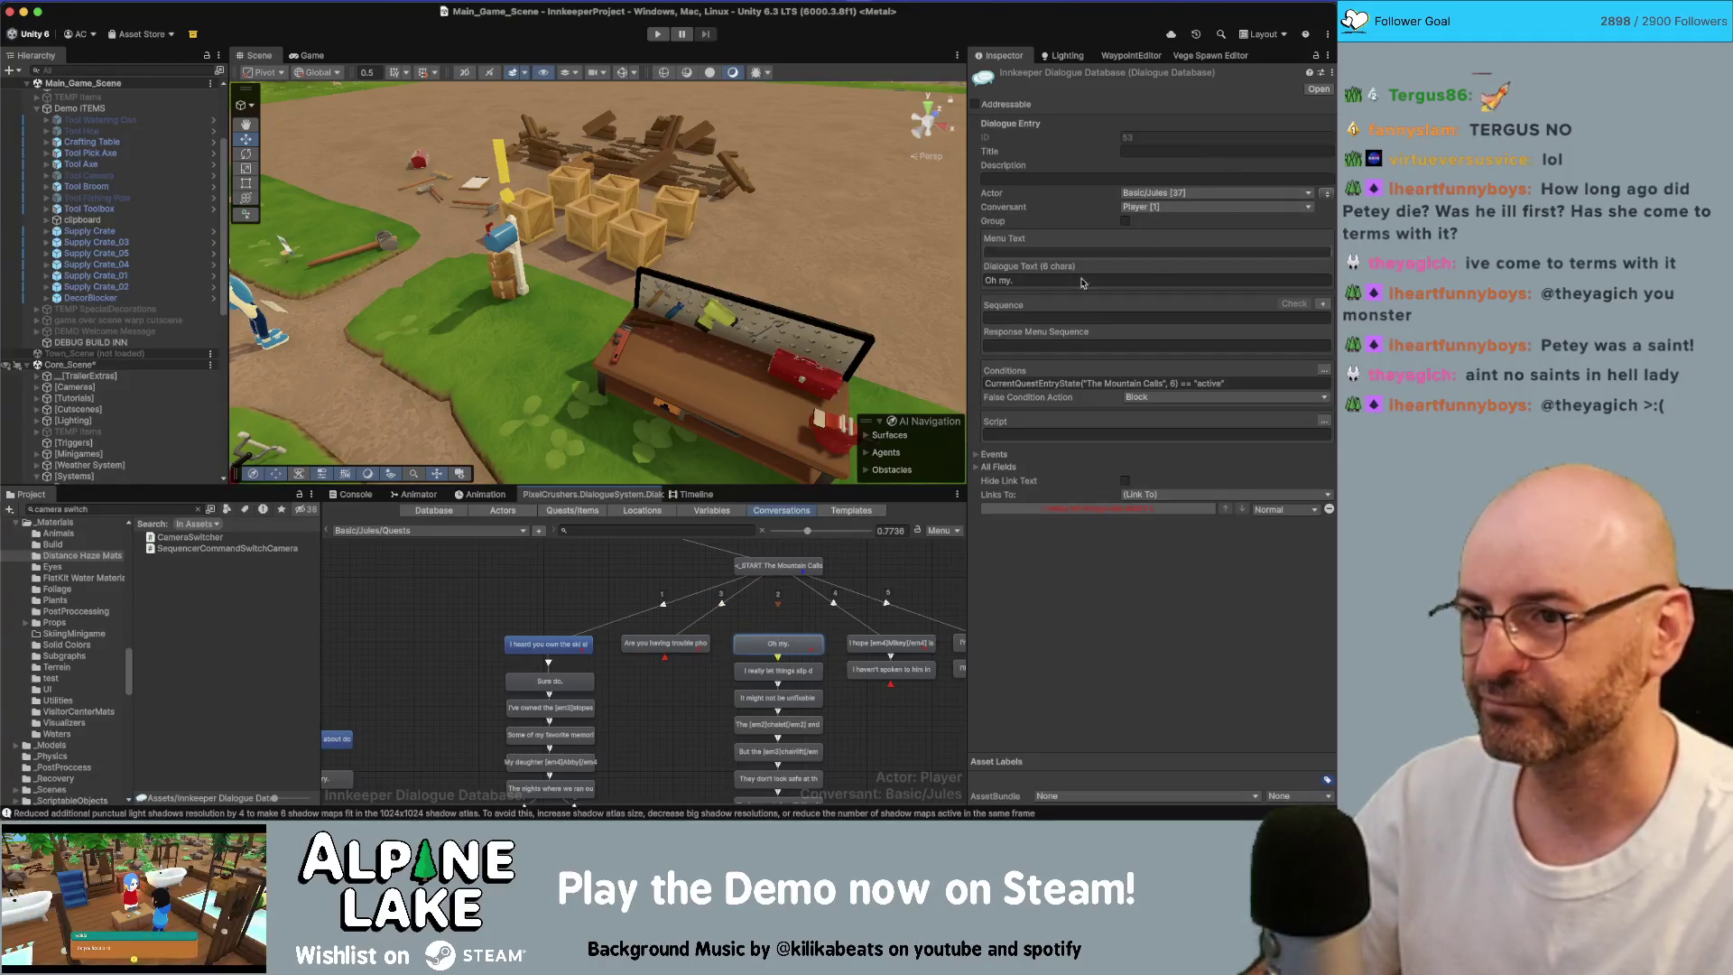
{"action": "left_click", "coordinate": [761, 654]}
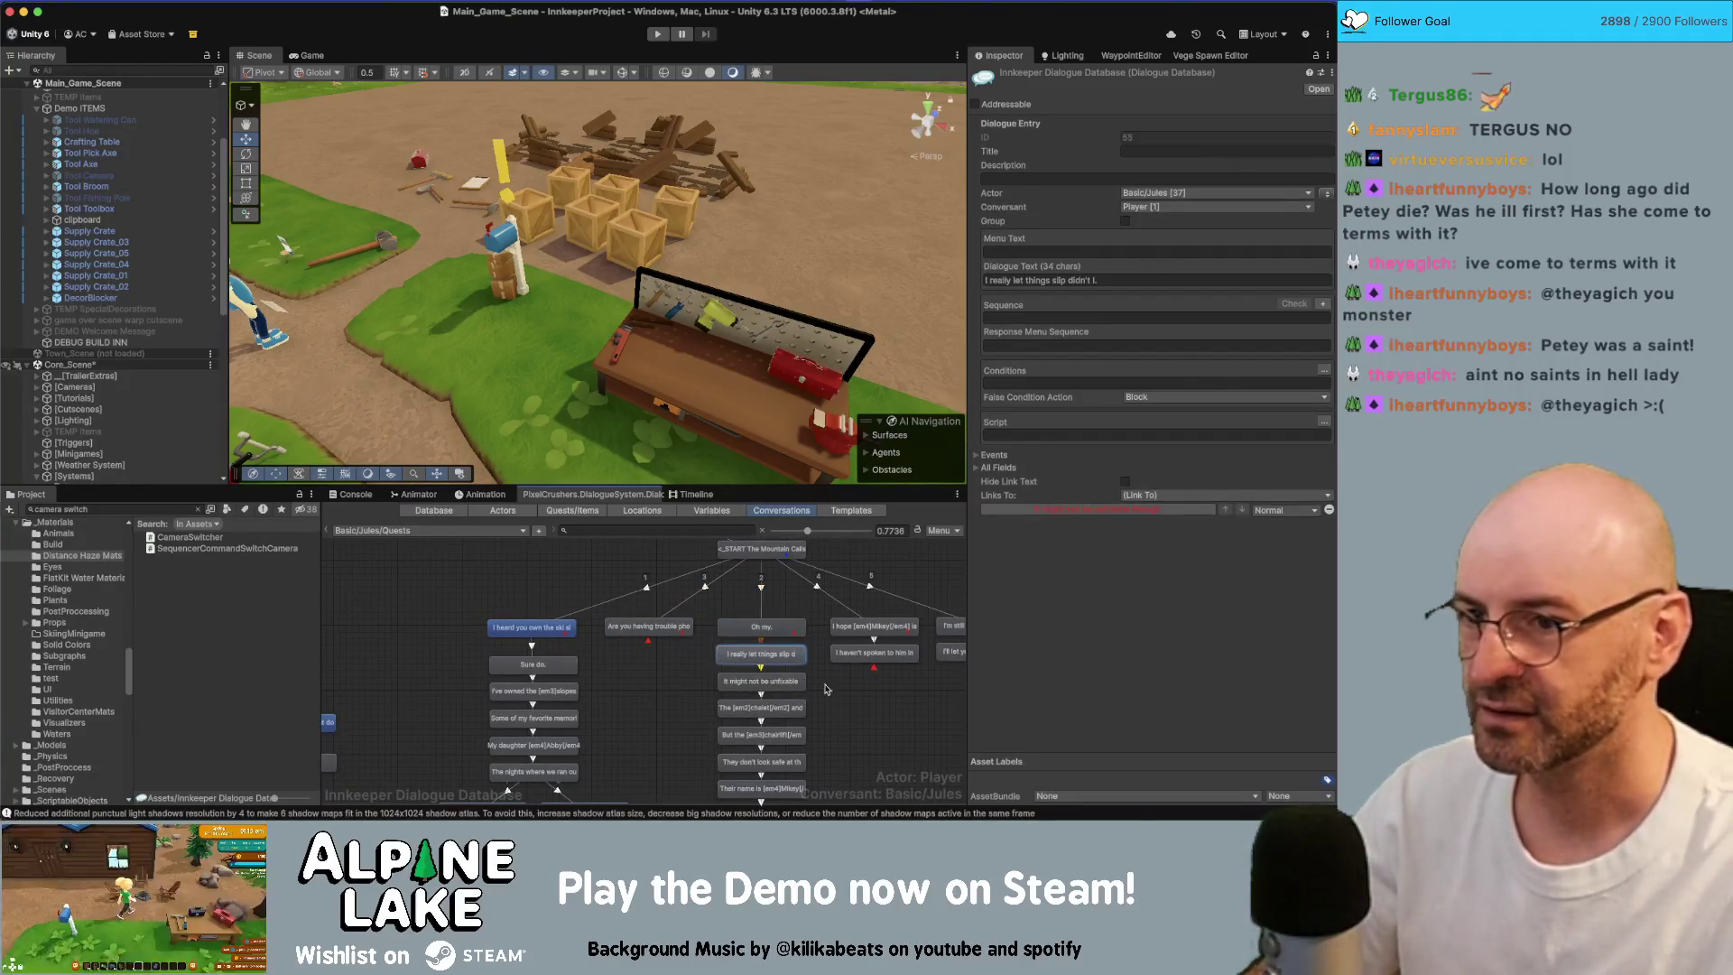
{"action": "left_click_drag", "start_coordinate": [826, 688], "coordinate": [801, 617]}
{"action": "left_click", "coordinate": [741, 604]}
Step: Continue through the chalet, chairlift and 'They don't look safe' lines to the one naming Mikey
{"action": "scroll", "coordinate": [795, 616], "scroll_direction": "up", "scroll_amount": 1}
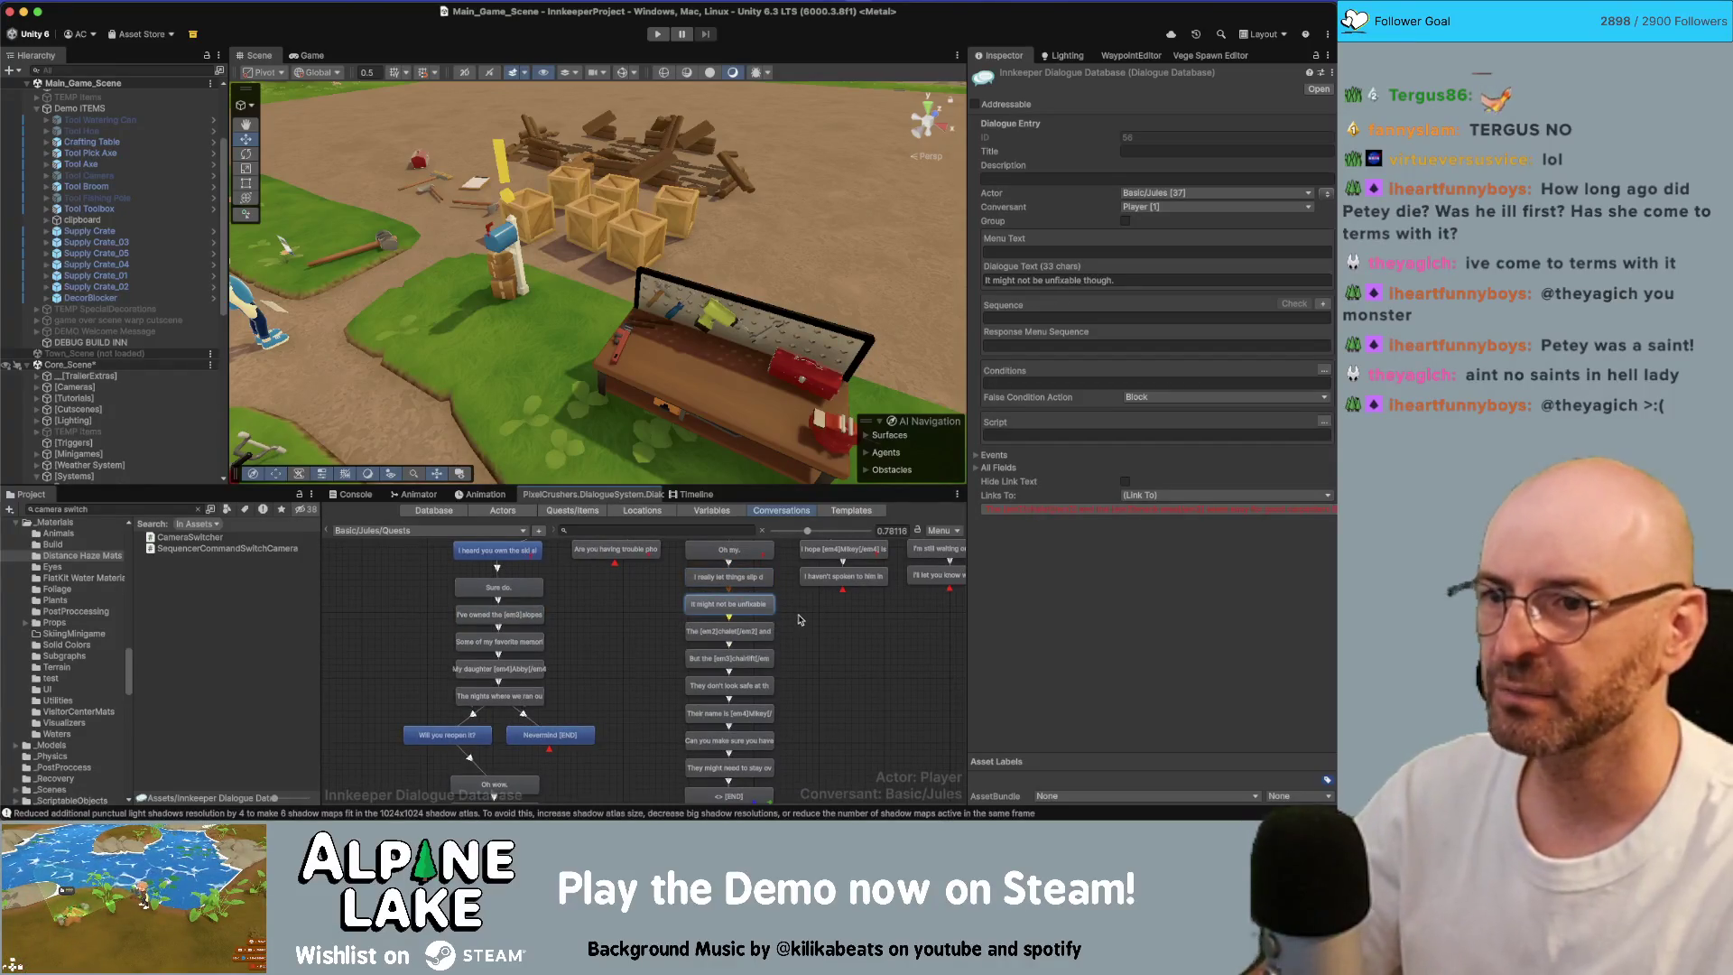
{"action": "scroll", "coordinate": [798, 621], "scroll_direction": "up", "scroll_amount": 1}
{"action": "key", "text": "Down"}
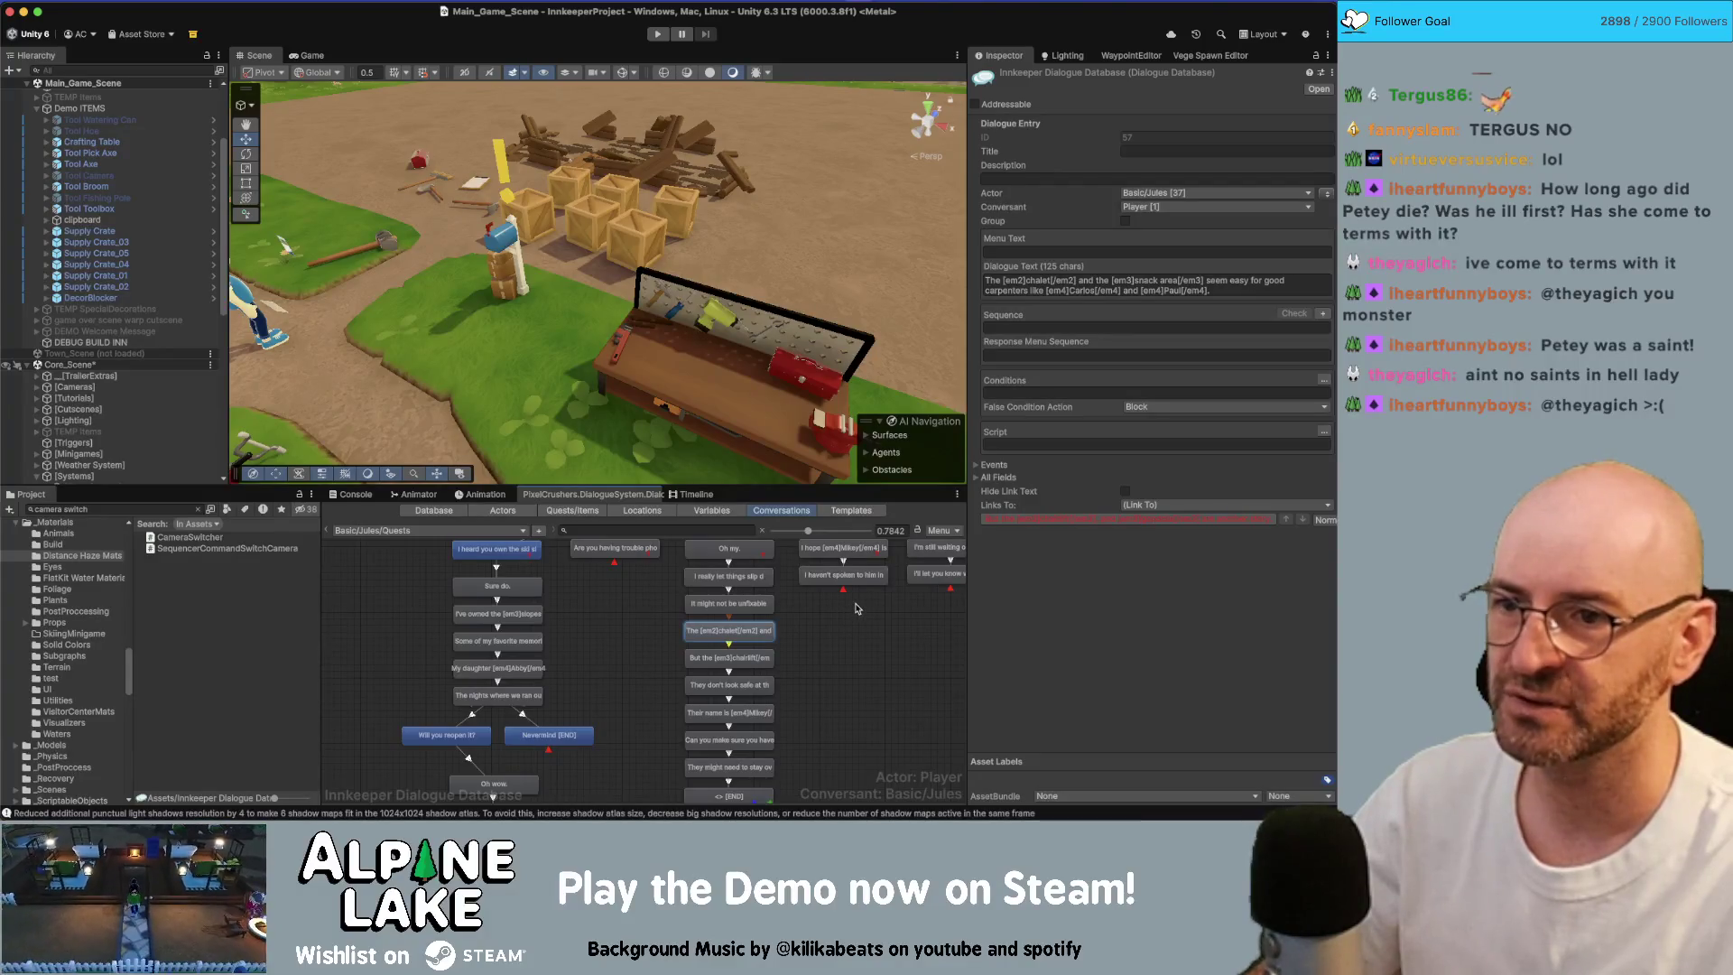
{"action": "key", "text": "Down"}
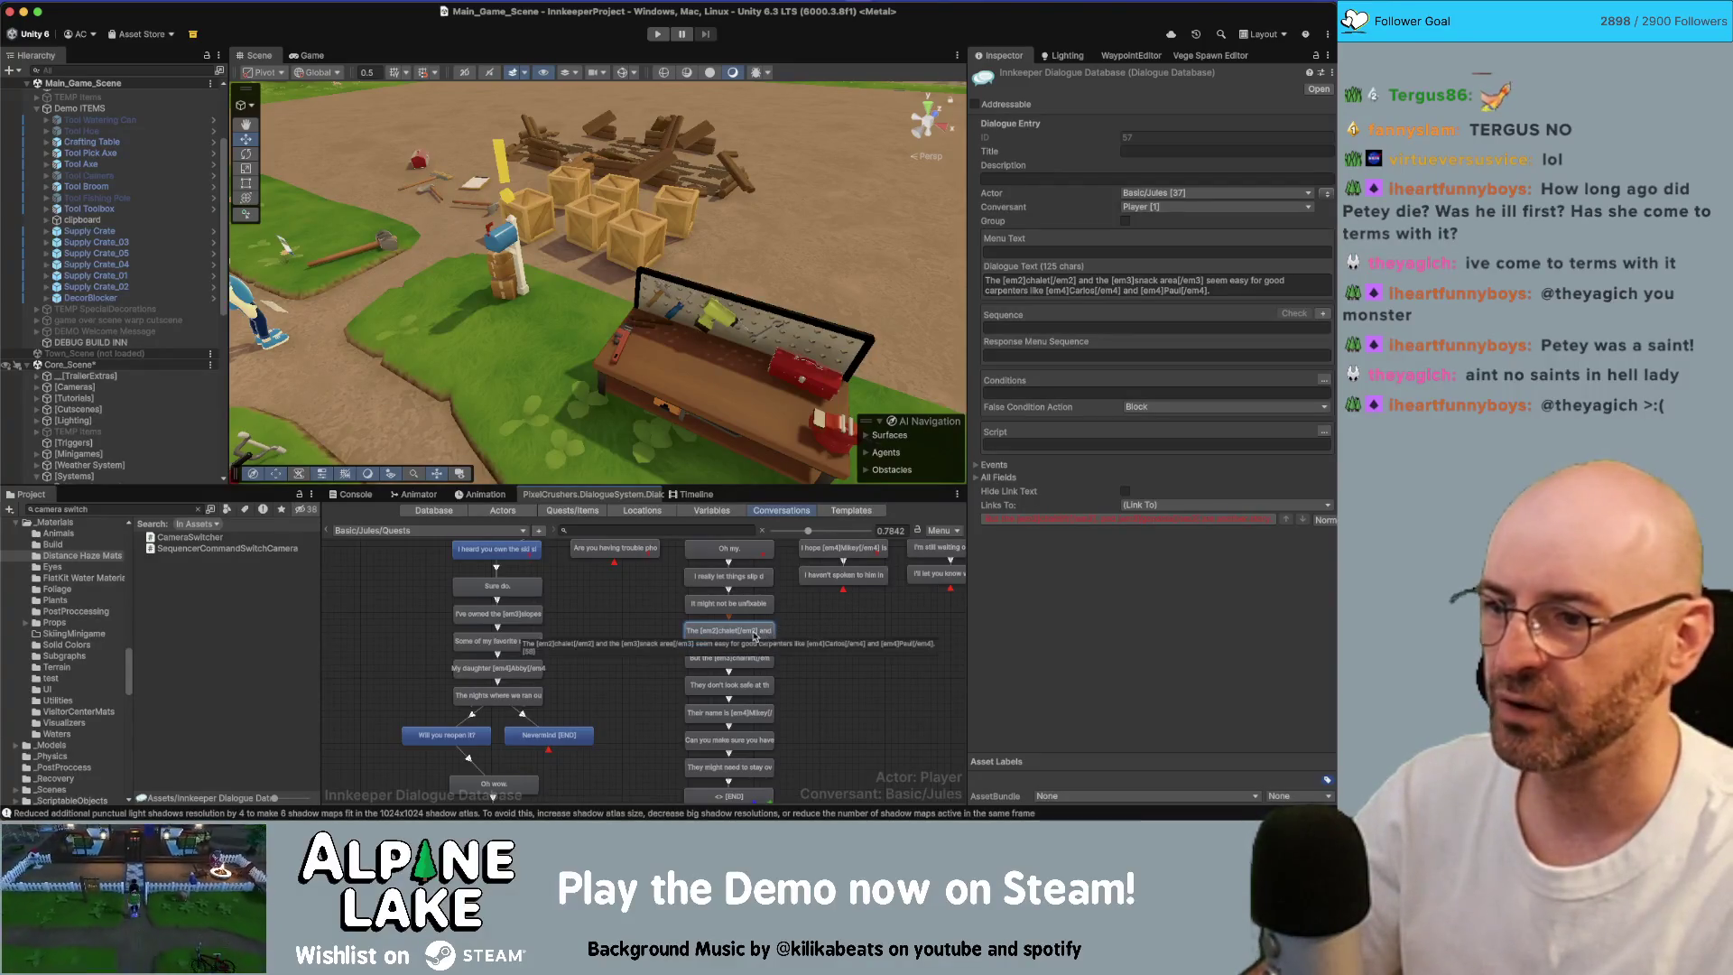
{"action": "scroll", "coordinate": [820, 650], "scroll_direction": "down", "scroll_amount": 1}
{"action": "scroll", "coordinate": [820, 646], "scroll_direction": "down", "scroll_amount": 1}
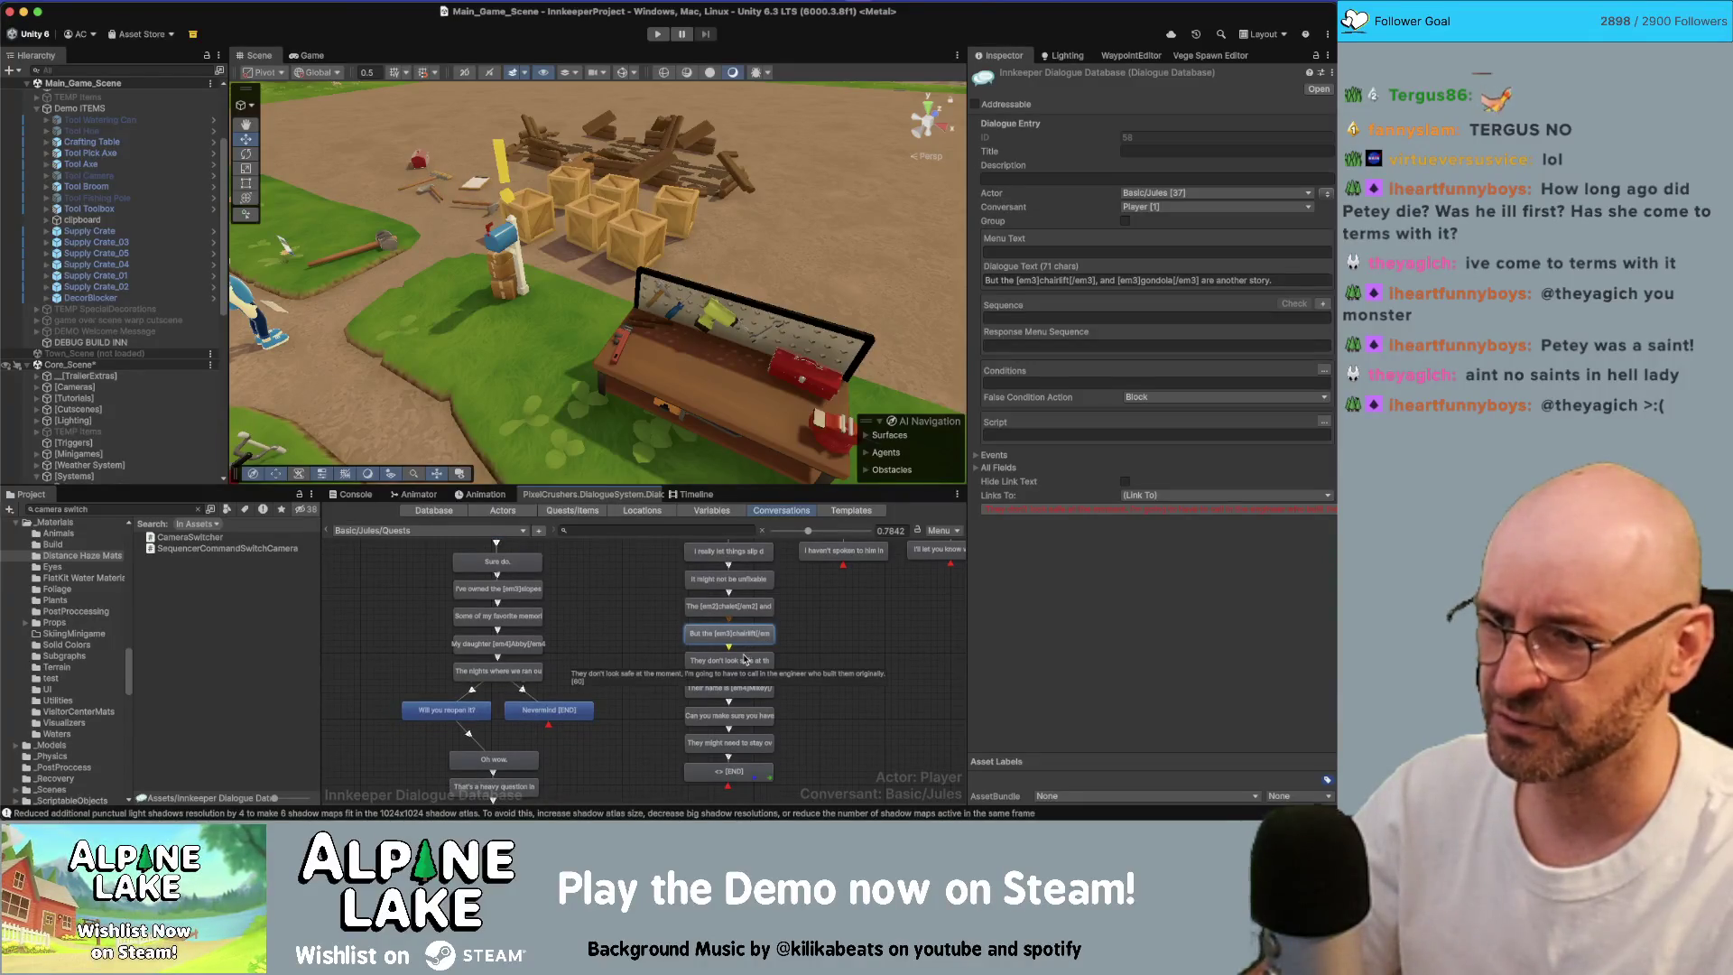
{"action": "key", "text": "Down"}
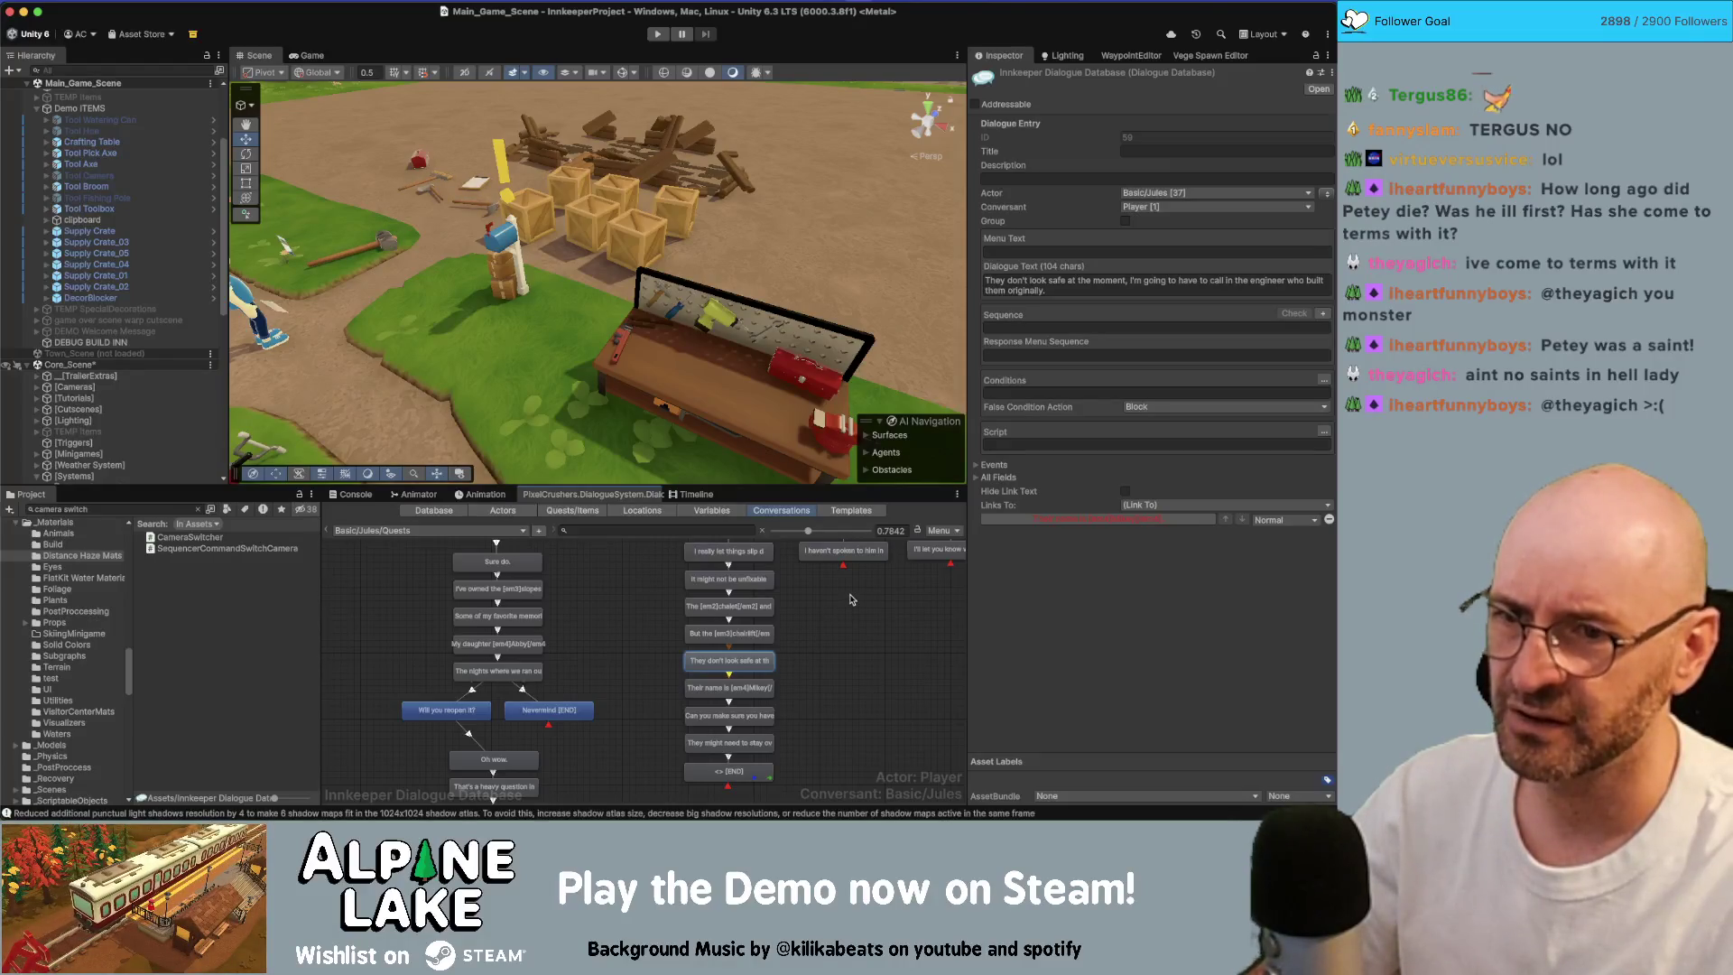
{"action": "left_click", "coordinate": [733, 691]}
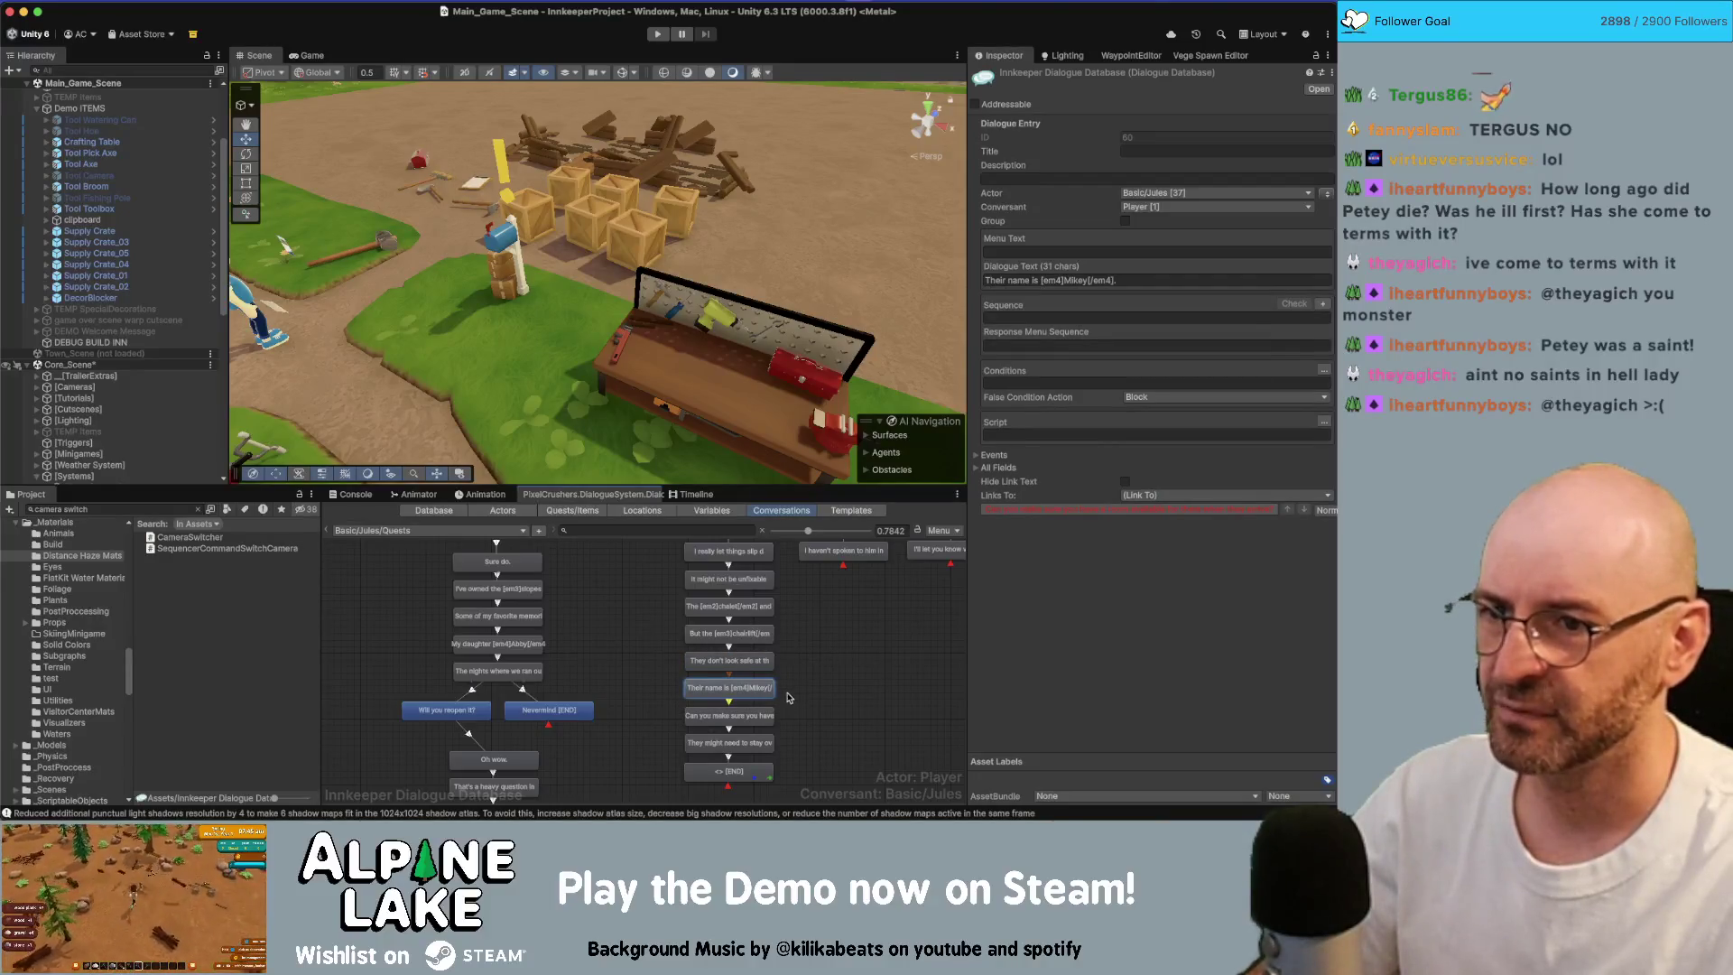
Step: Change Jules's 'Their name is Mikey' line to 'His name is Mikey'
{"action": "scroll", "coordinate": [774, 689], "scroll_direction": "up", "scroll_amount": 2}
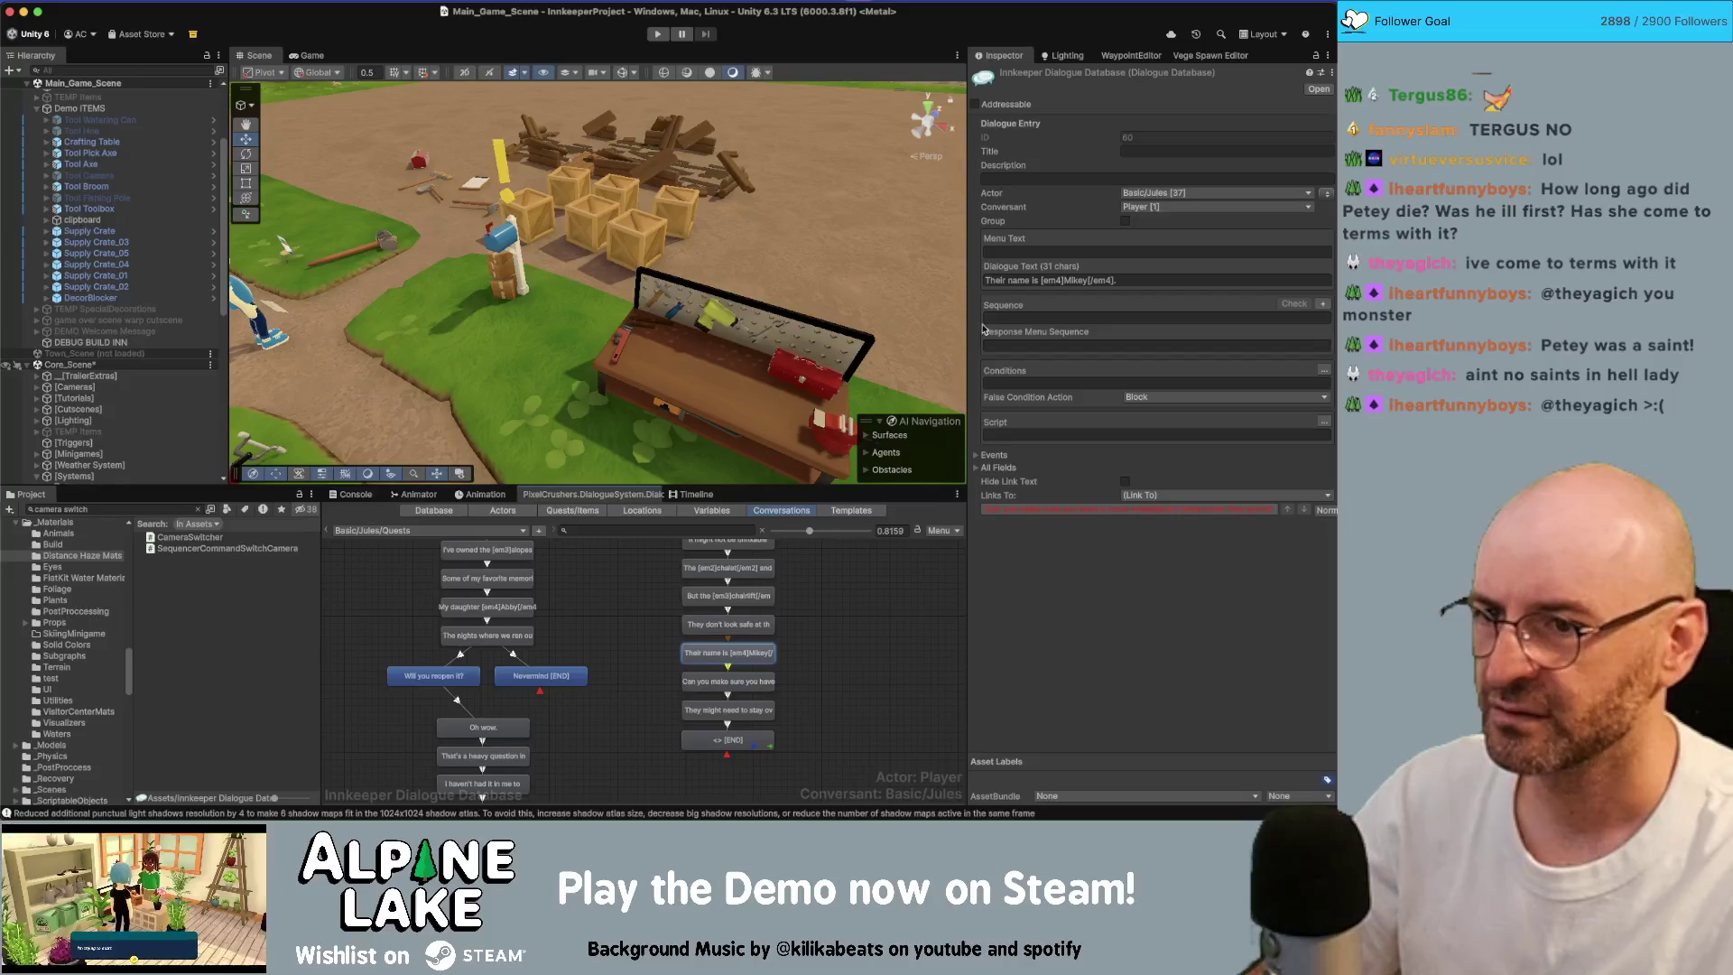
{"action": "left_click", "coordinate": [1005, 280]}
{"action": "double_click", "coordinate": [1005, 280]}
{"action": "type", "text": "His"}
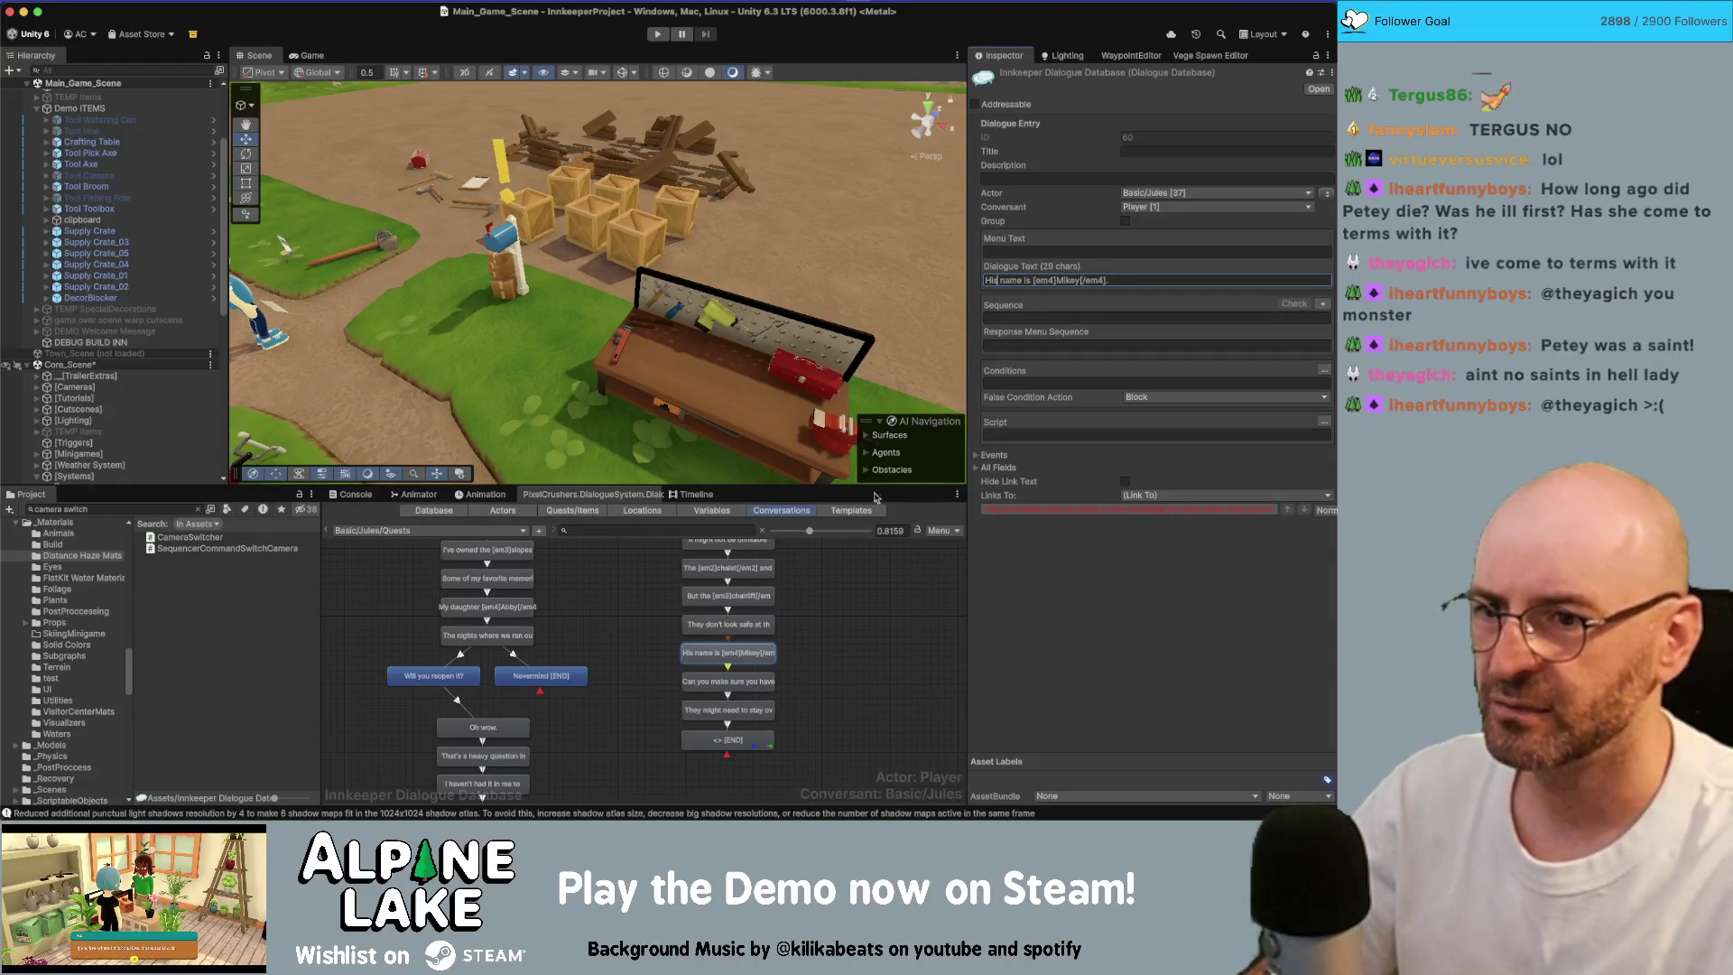
{"action": "key", "text": "Return"}
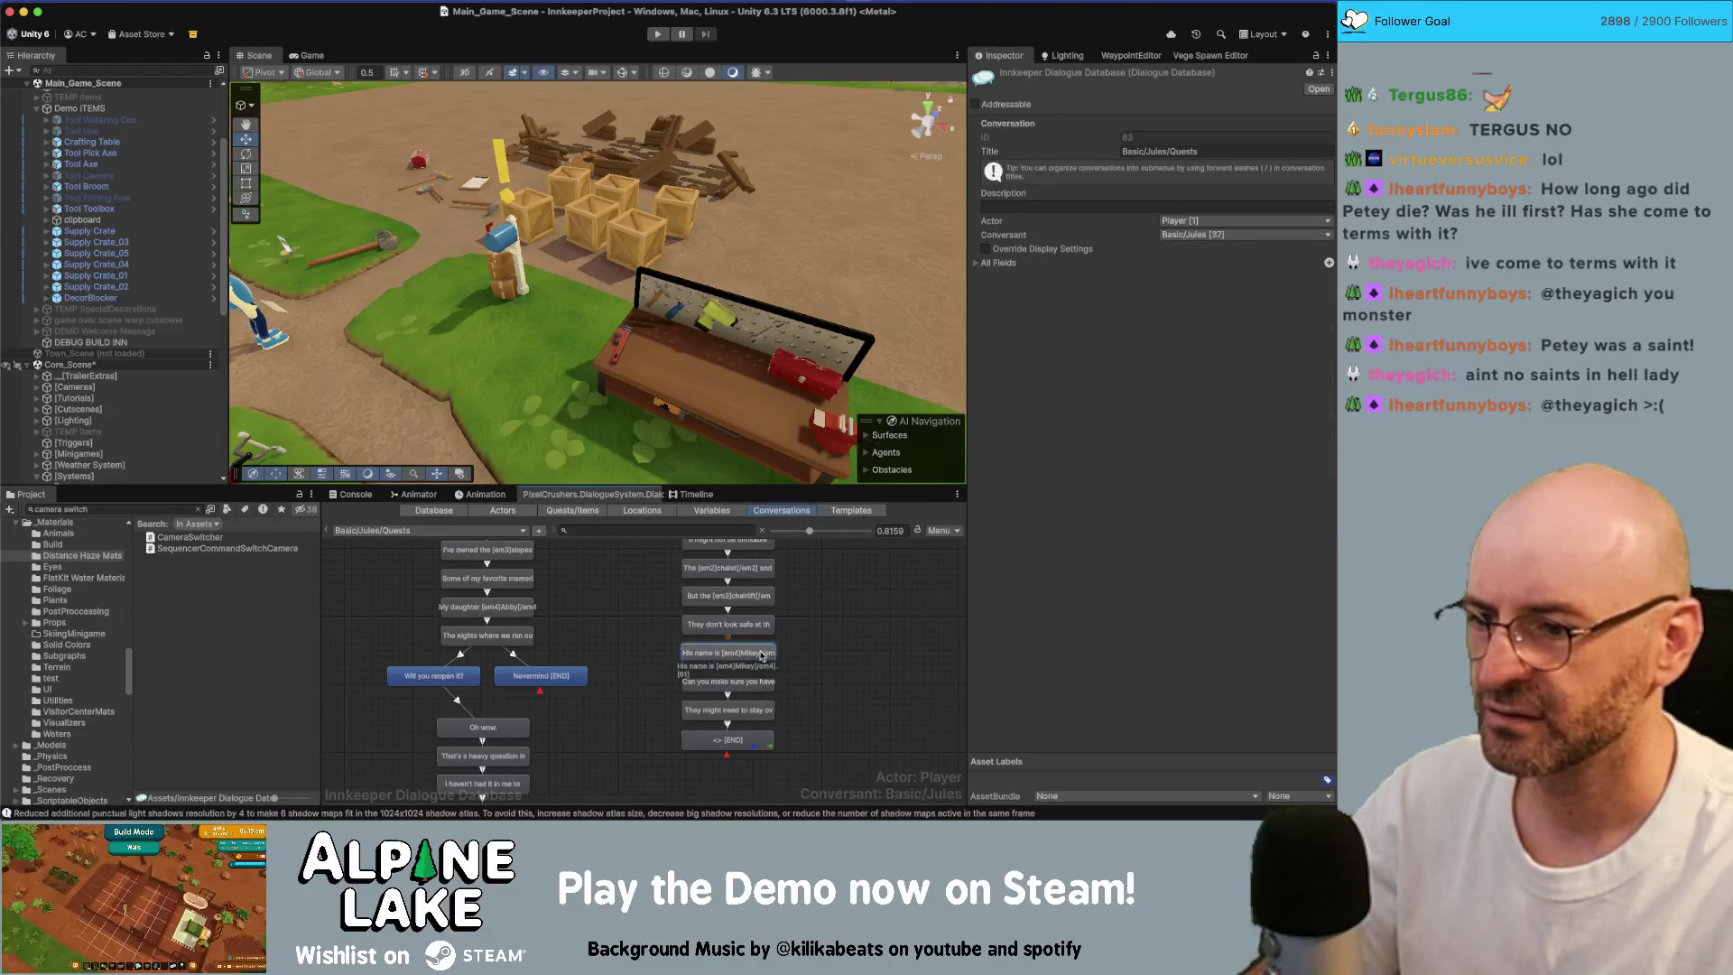
Step: Reword the 'Can you make sure you have' line so it ends '…for them when he arrives?'
{"action": "left_click", "coordinate": [747, 683]}
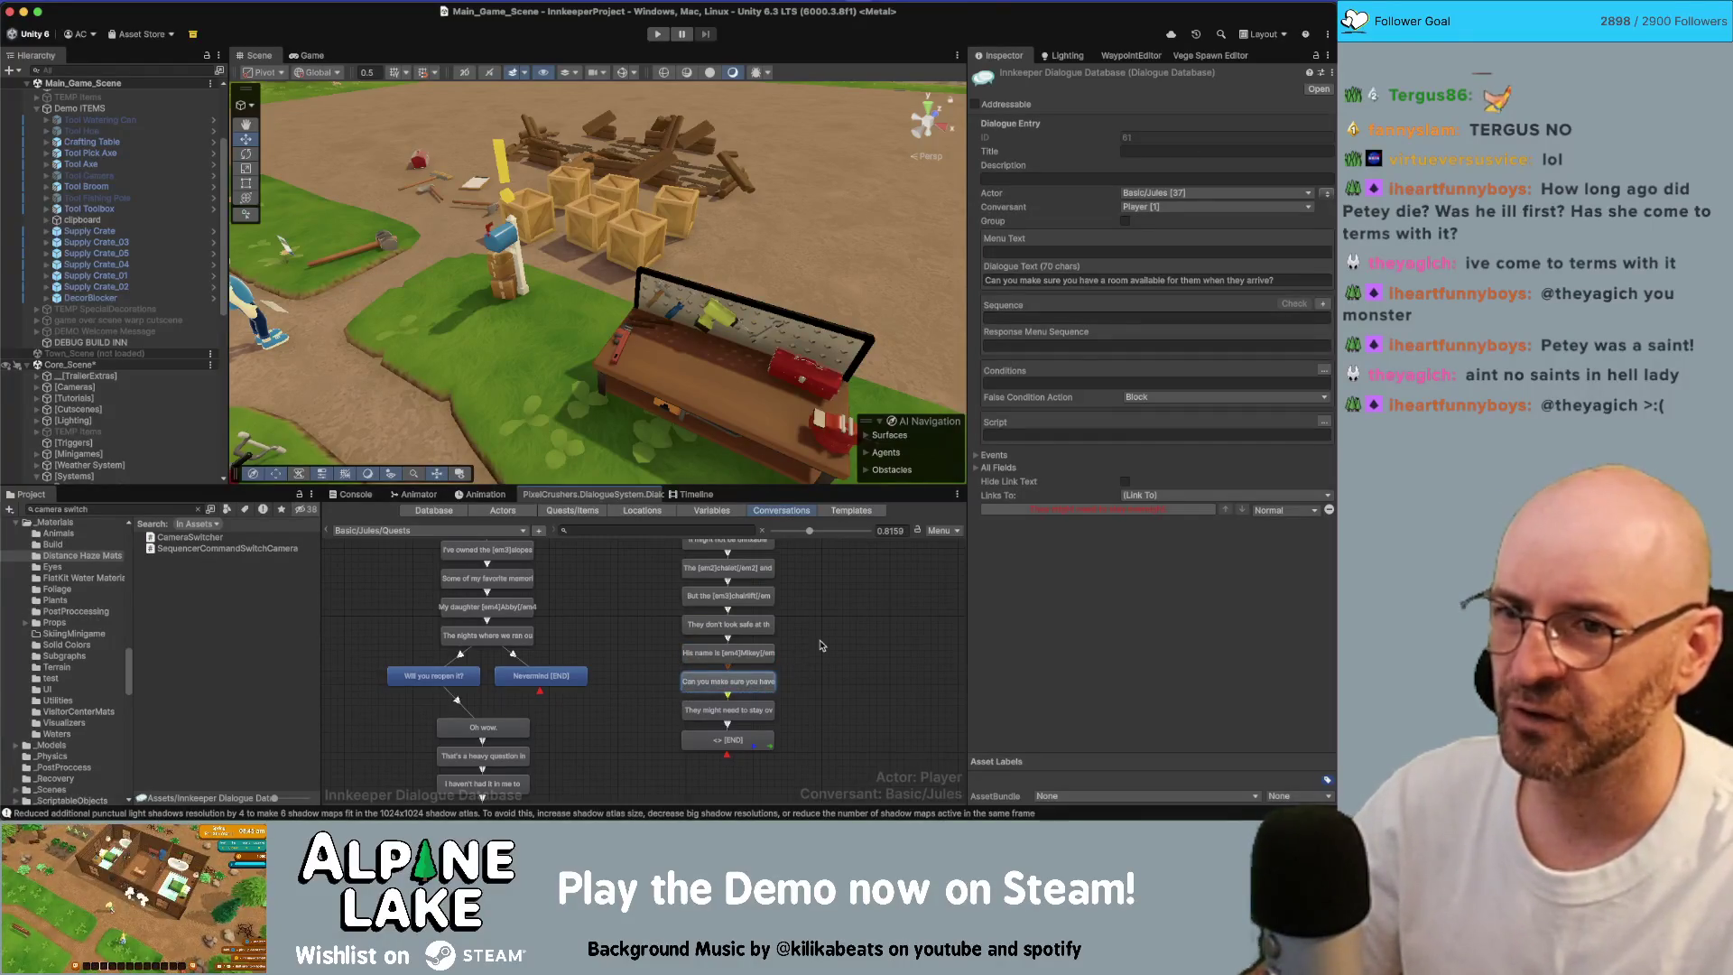
{"action": "double_click", "coordinate": [1235, 280]}
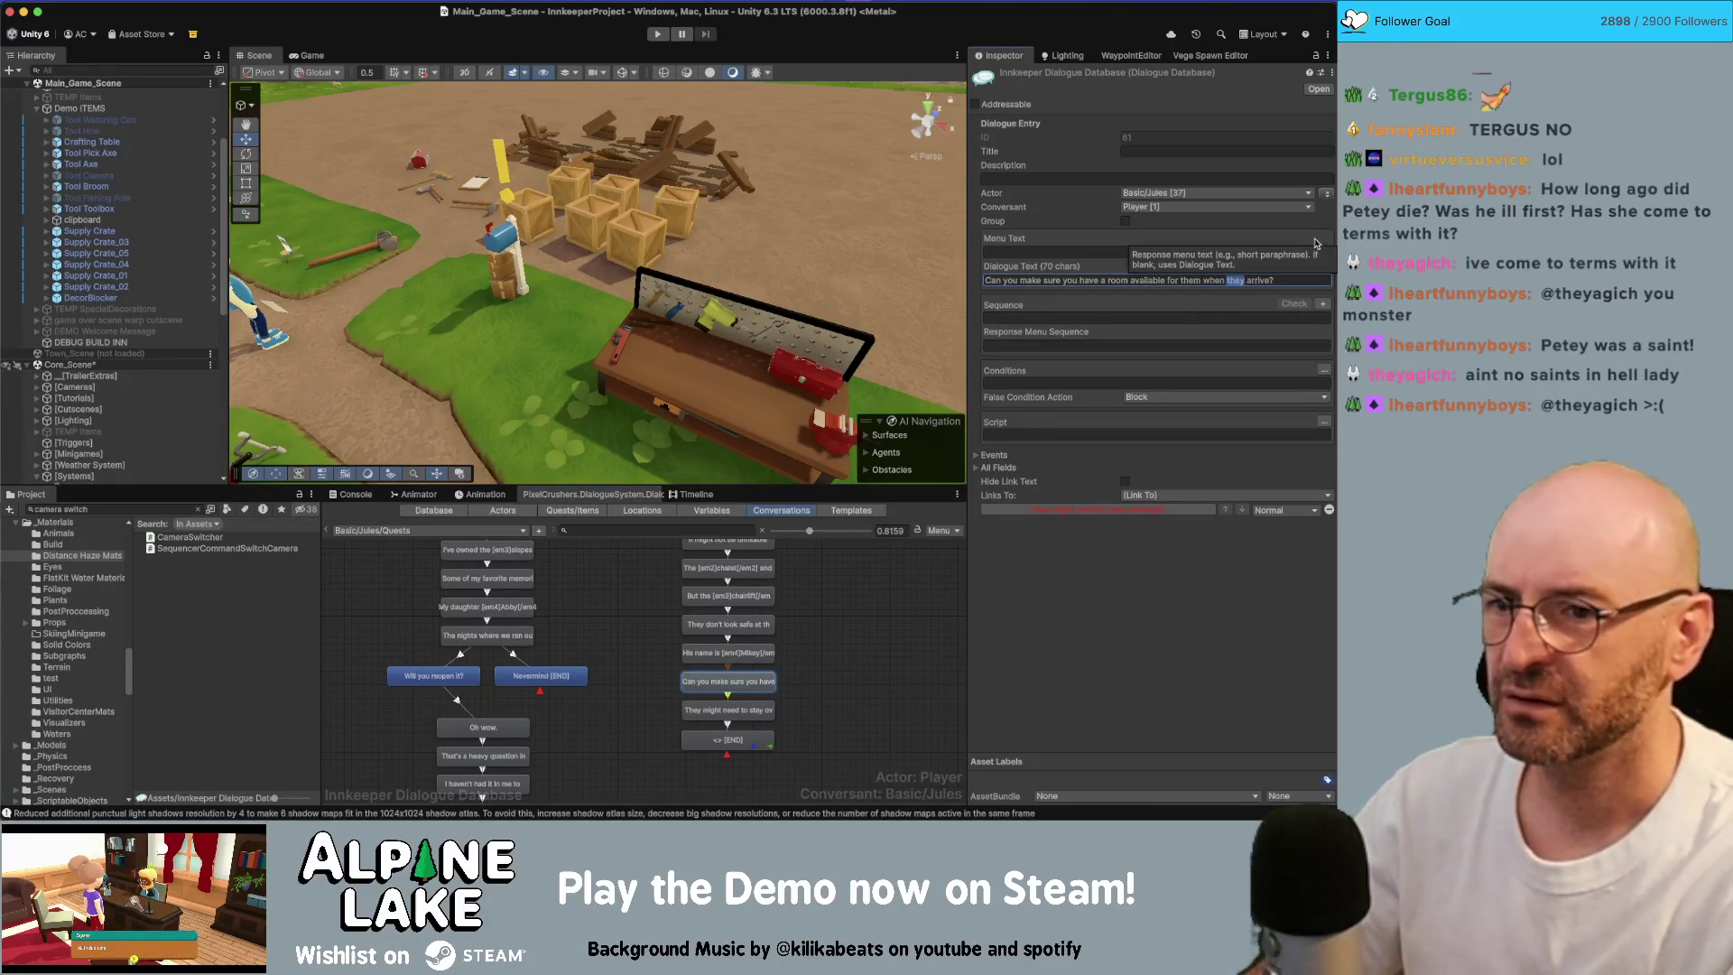
{"action": "type", "text": "he"}
{"action": "key", "text": "End"}
{"action": "key", "text": "Left"}
{"action": "type", "text": "s"}
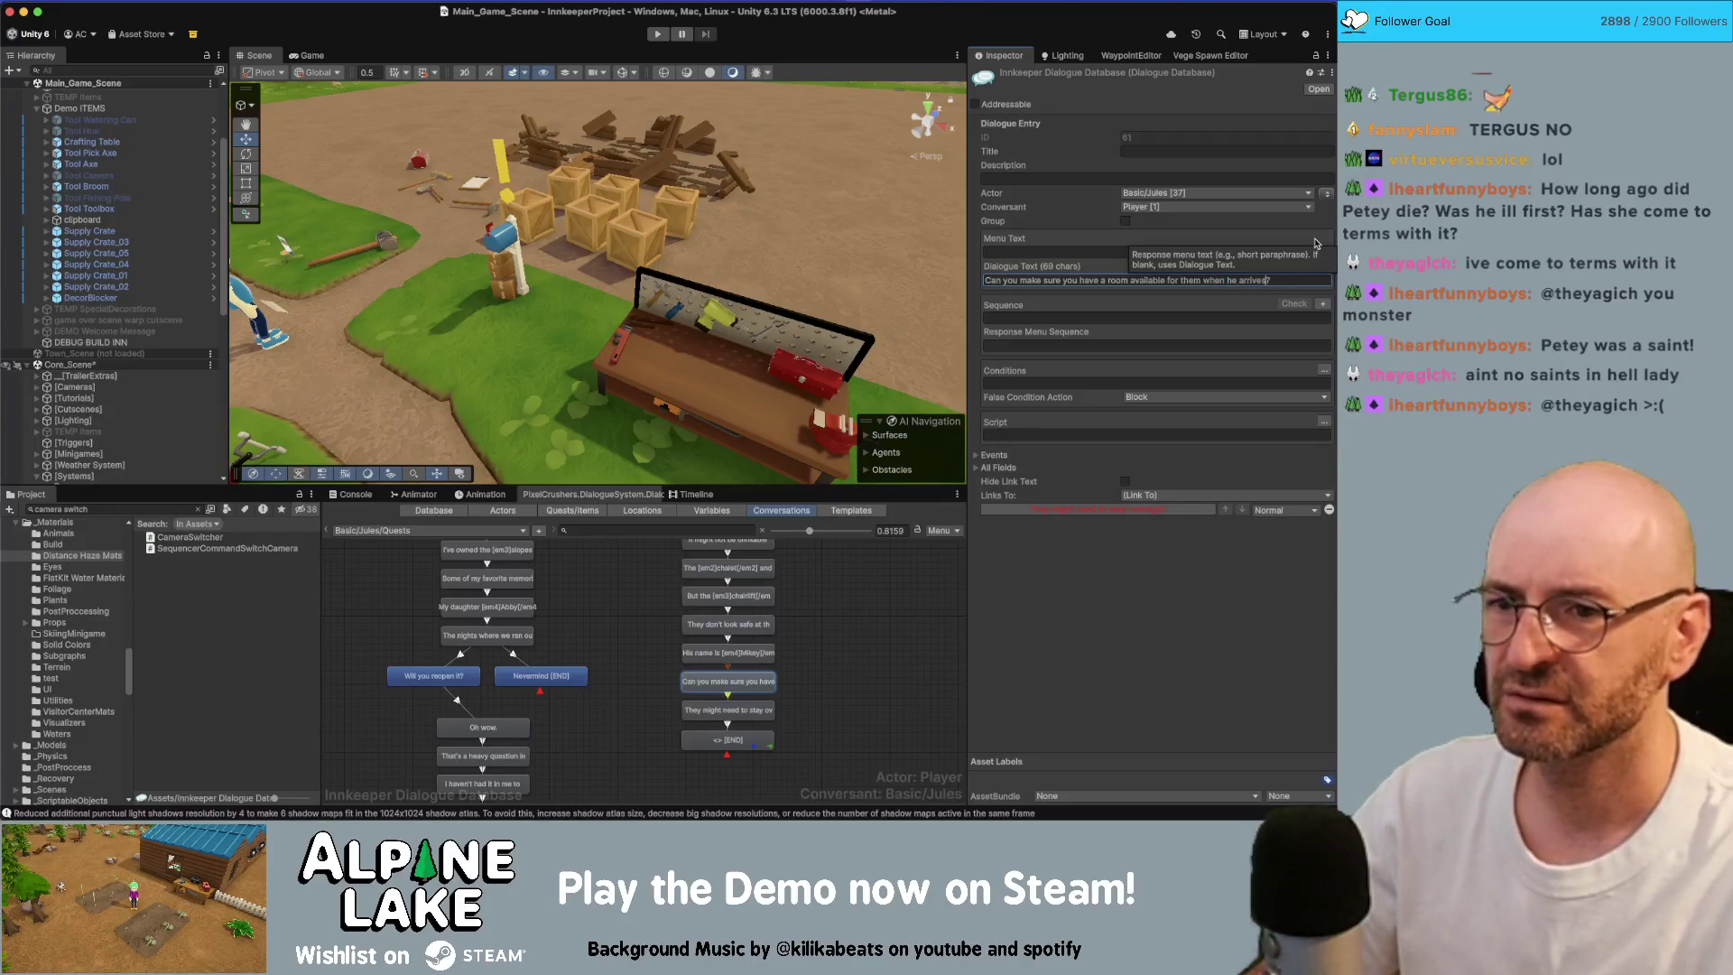
Step: Recheck the Mikey line, then change the overnight line to 'He might need to stay overnight.'
{"action": "left_click", "coordinate": [863, 623]}
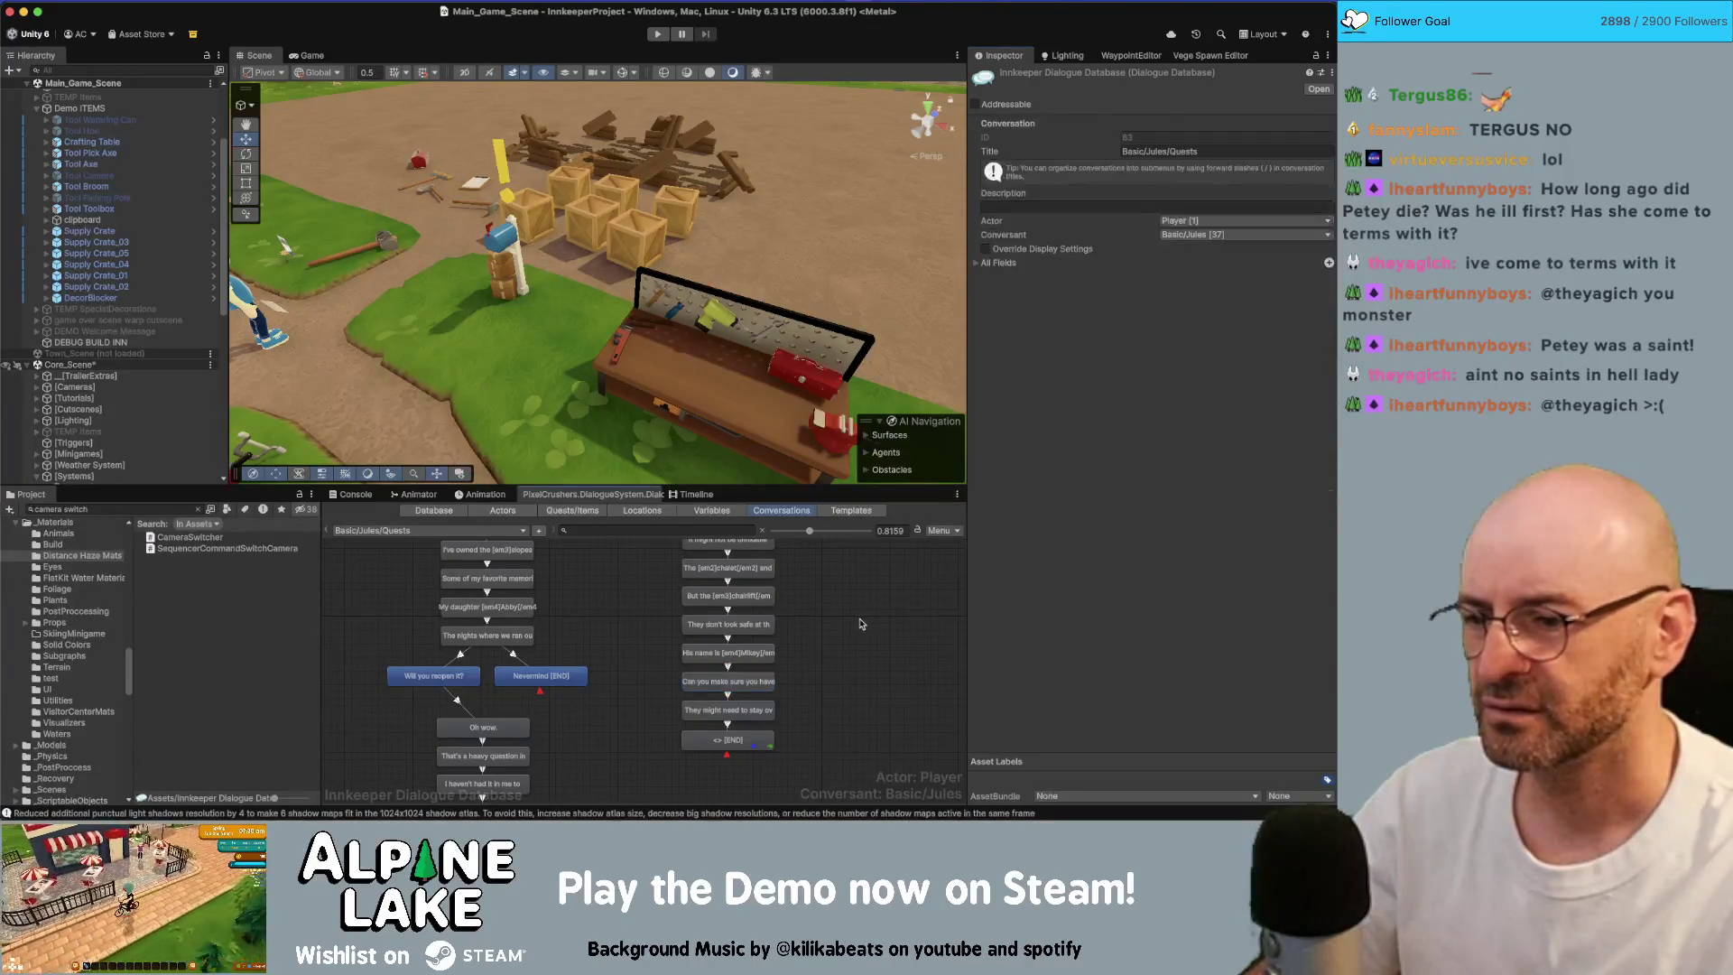
{"action": "scroll", "coordinate": [846, 678], "scroll_direction": "down", "scroll_amount": 1}
{"action": "left_click", "coordinate": [720, 634]}
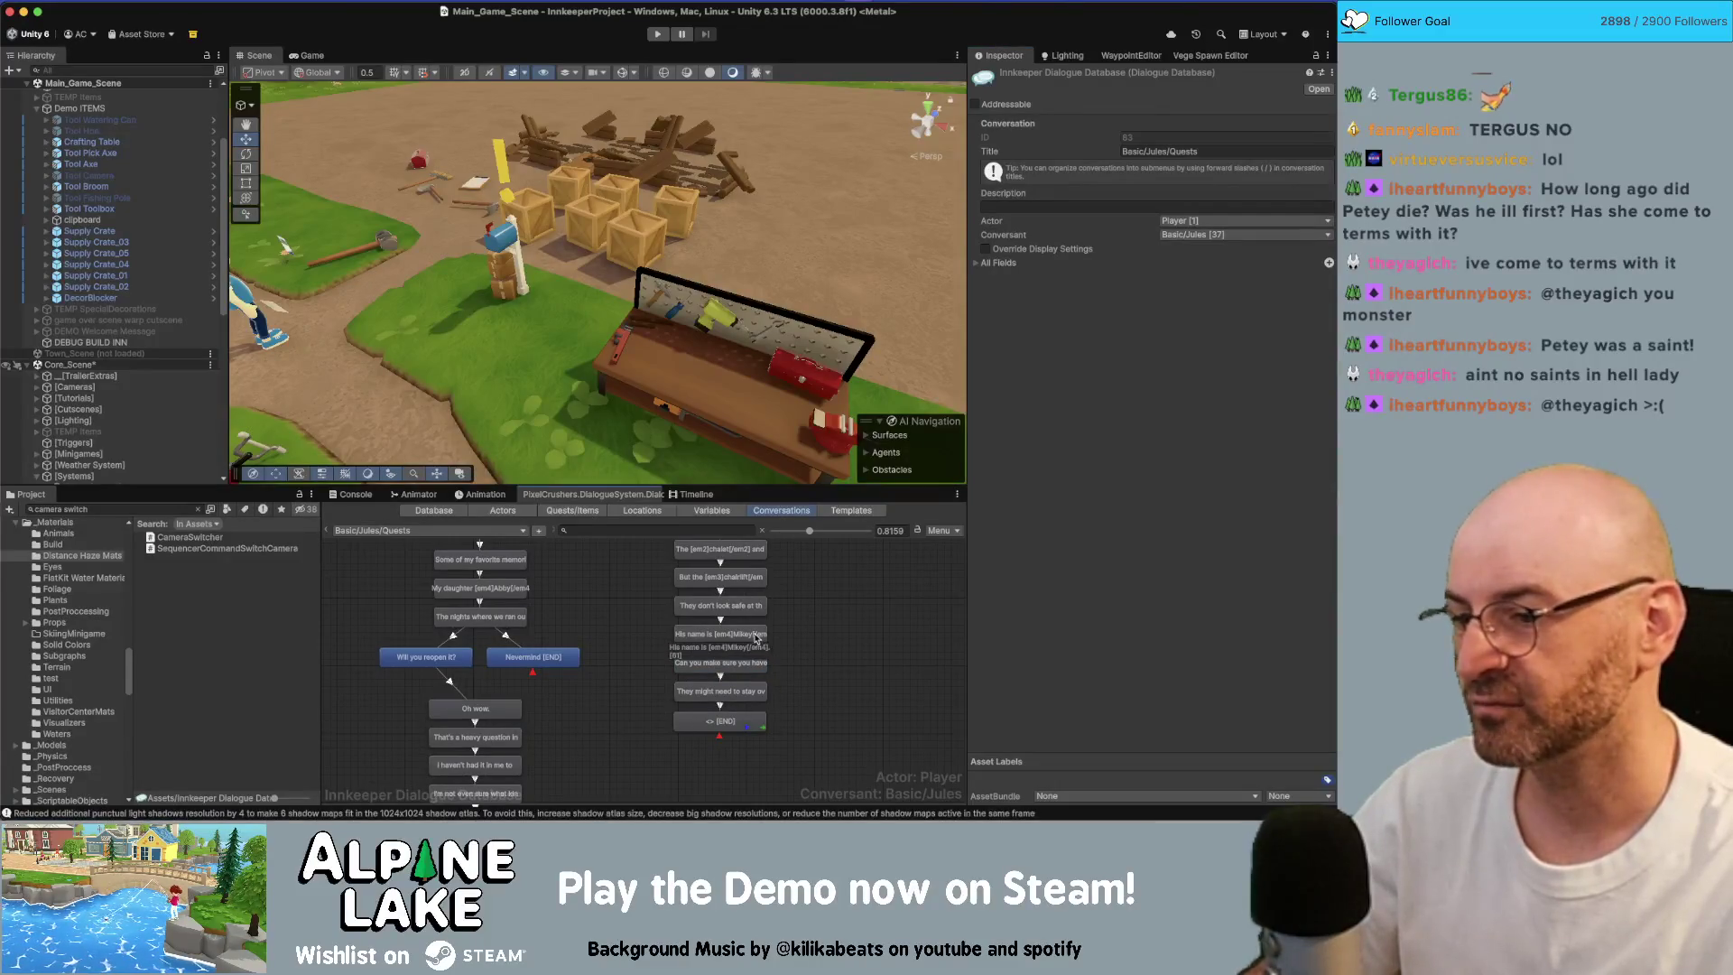
{"action": "scroll", "coordinate": [832, 628], "scroll_direction": "up", "scroll_amount": 1}
{"action": "key", "text": "Down"}
{"action": "key", "text": "Down"}
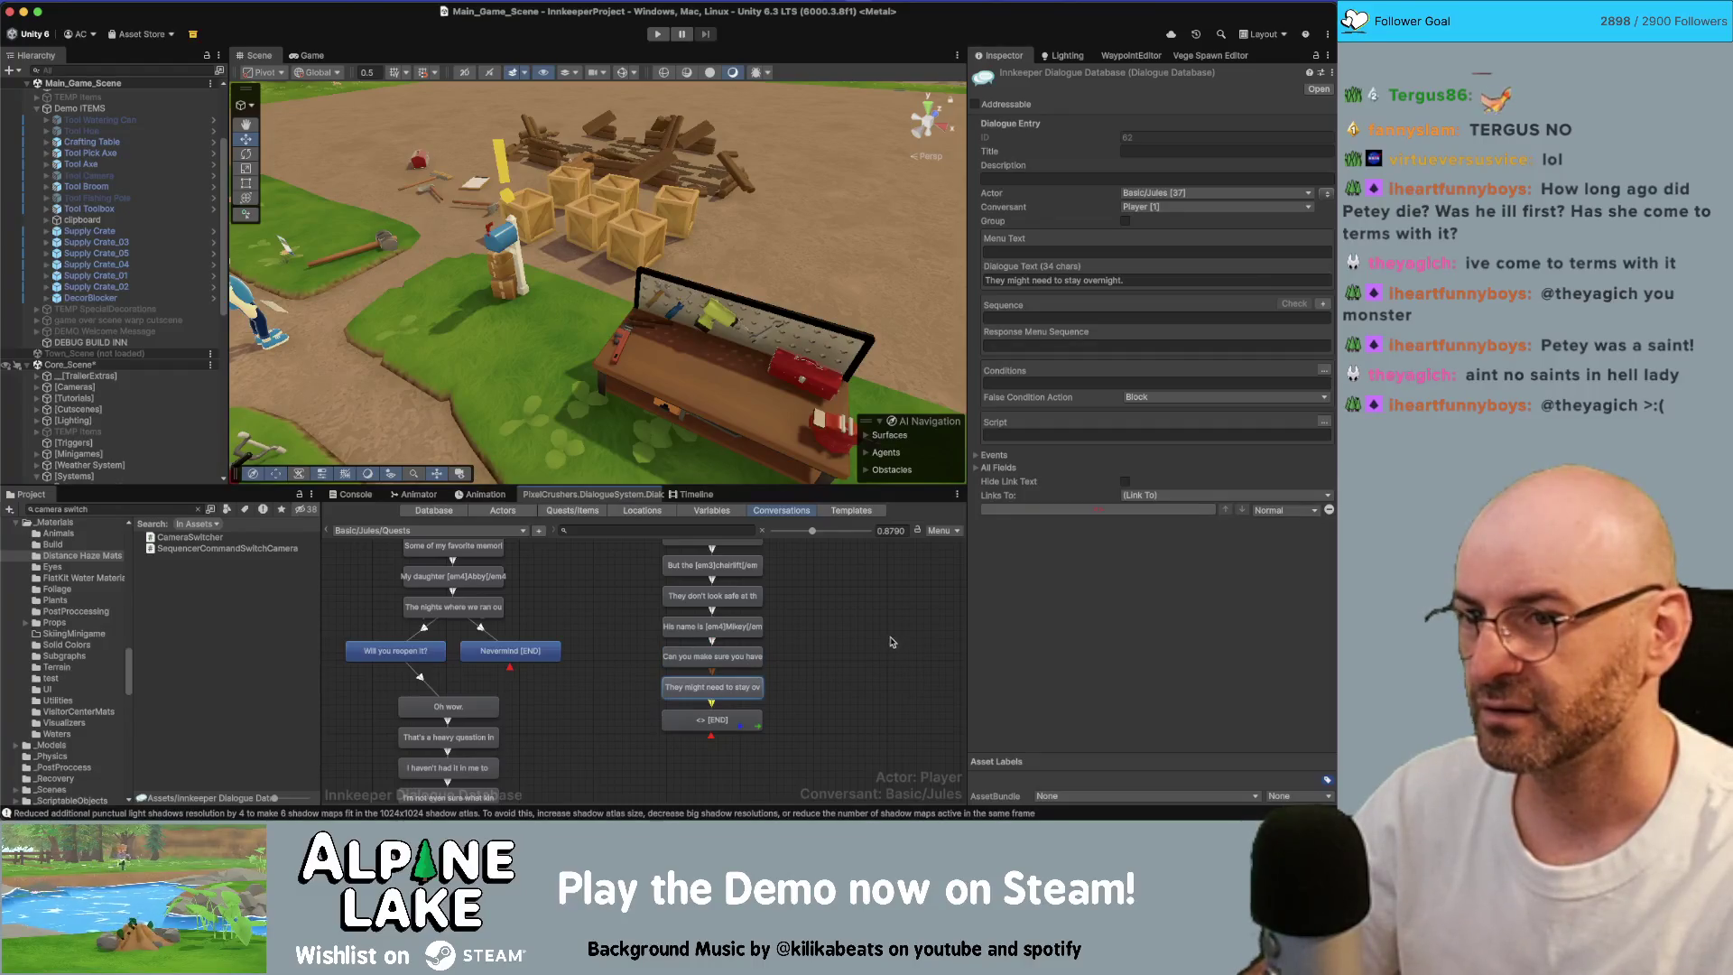
{"action": "left_click", "coordinate": [1083, 279]}
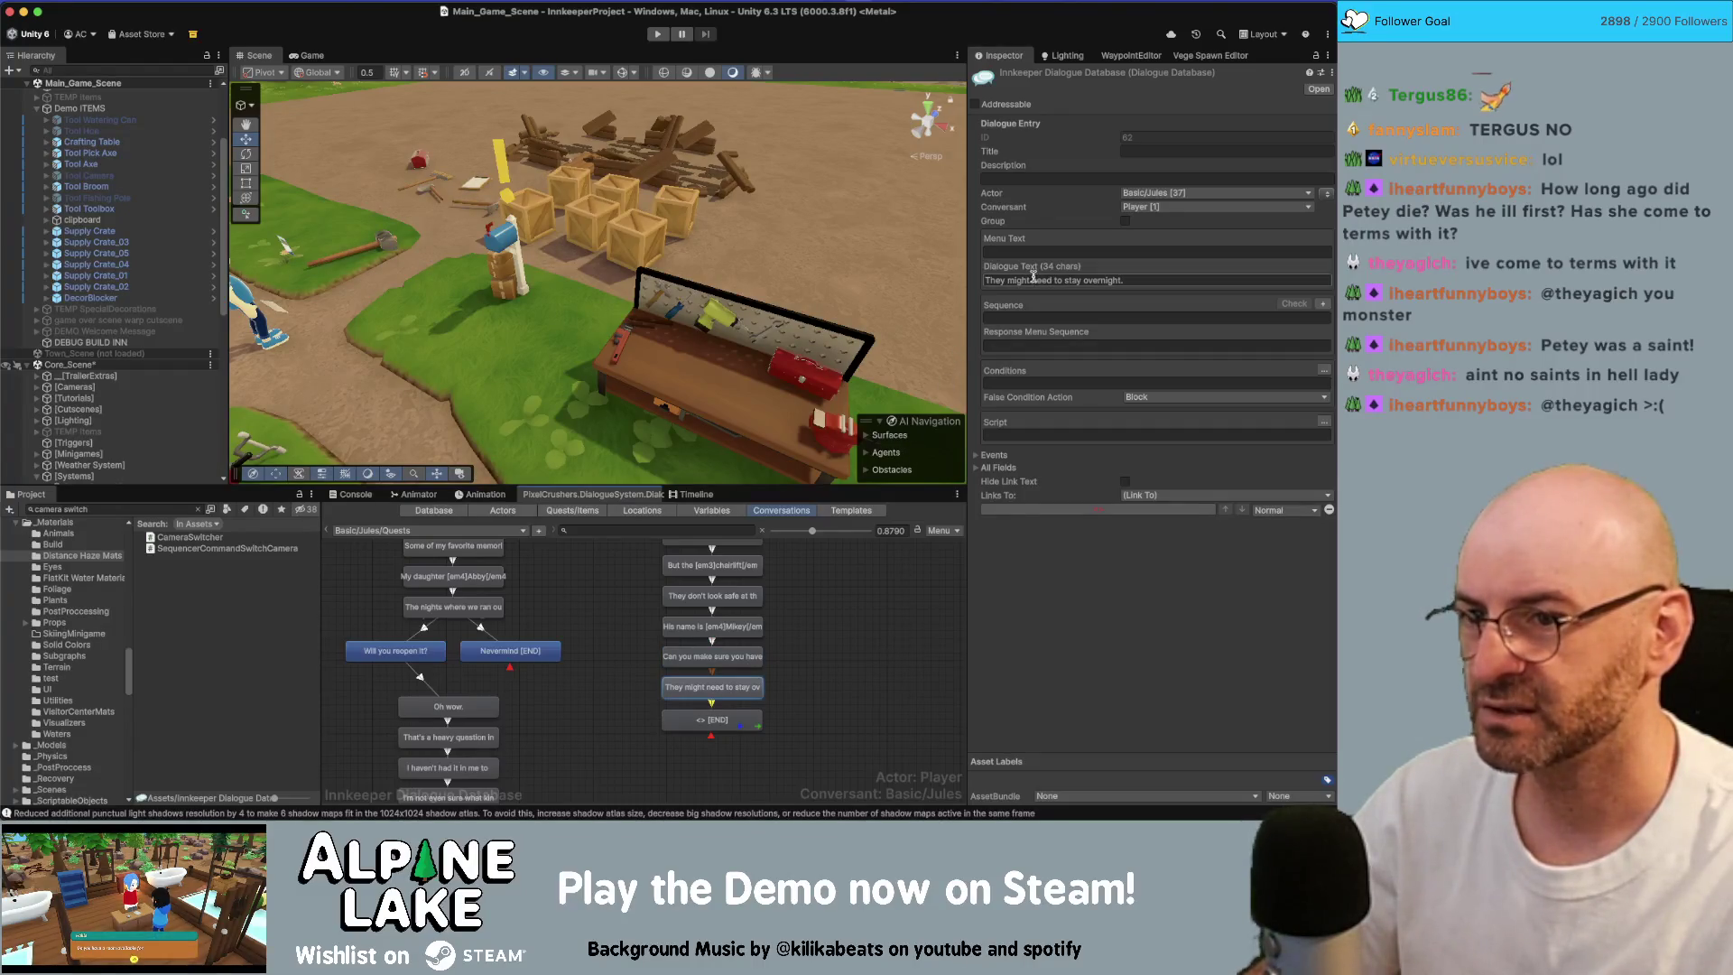
{"action": "type", "text": "He"}
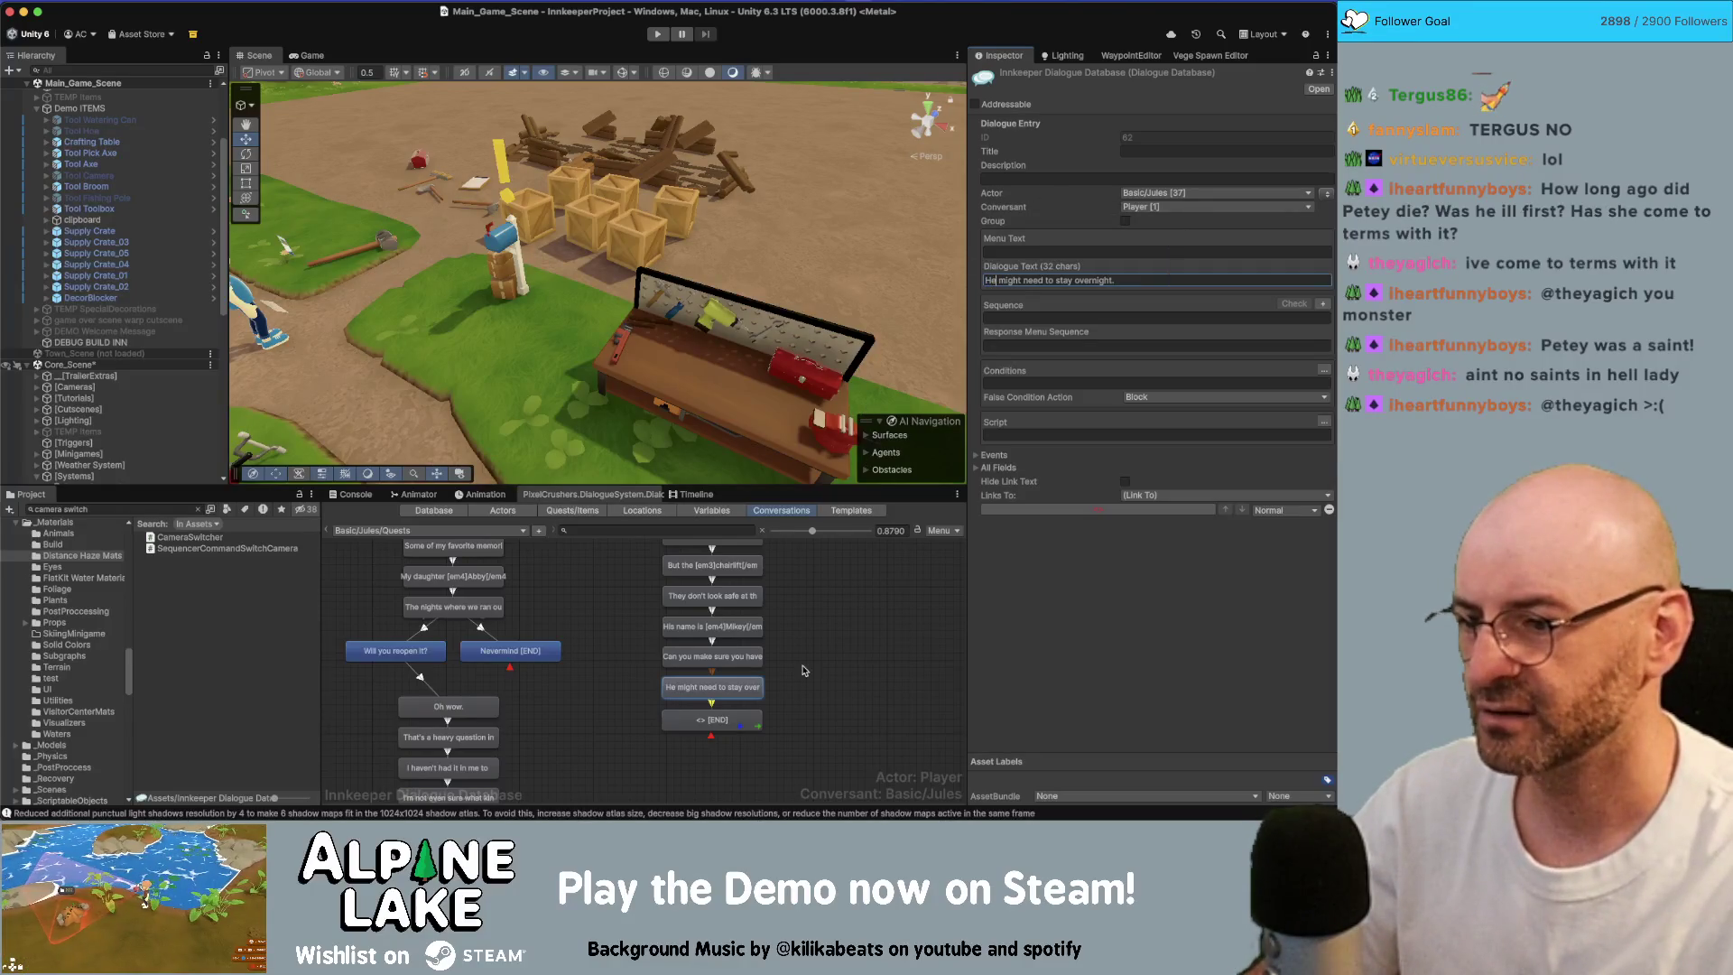
Step: Review the edited 'He might need to stay' and 'His name is Mikey' lines, returning to the branch tops
{"action": "left_click", "coordinate": [735, 720]}
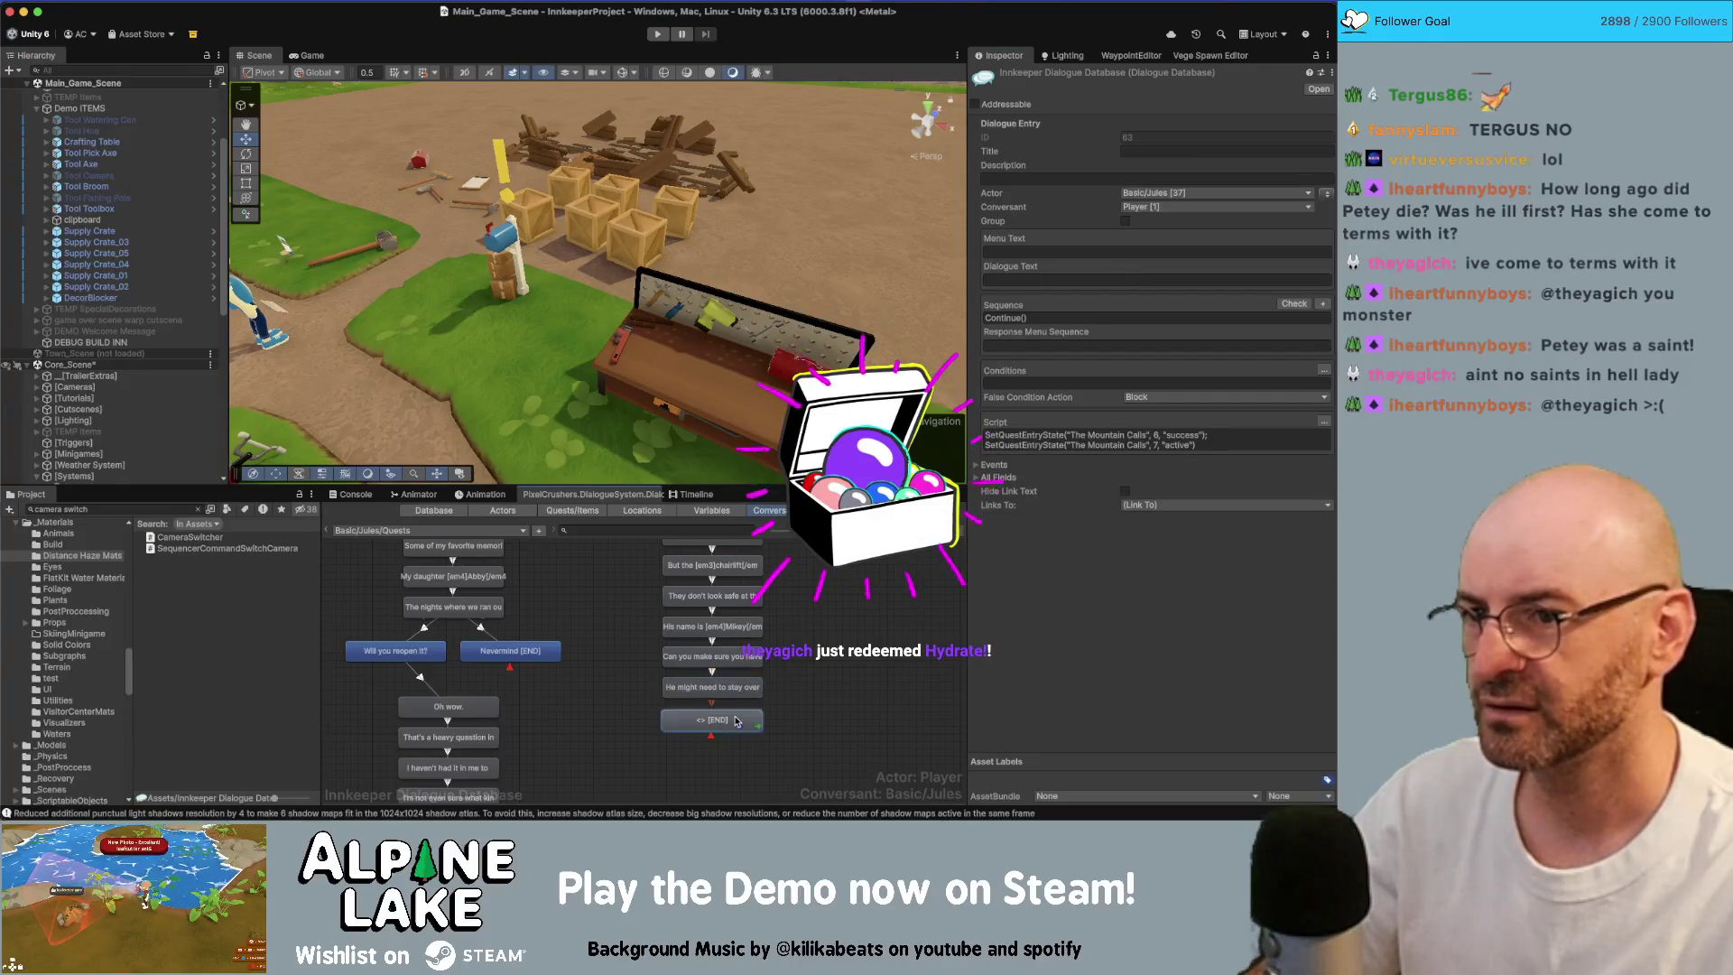
{"action": "left_click", "coordinate": [736, 688]}
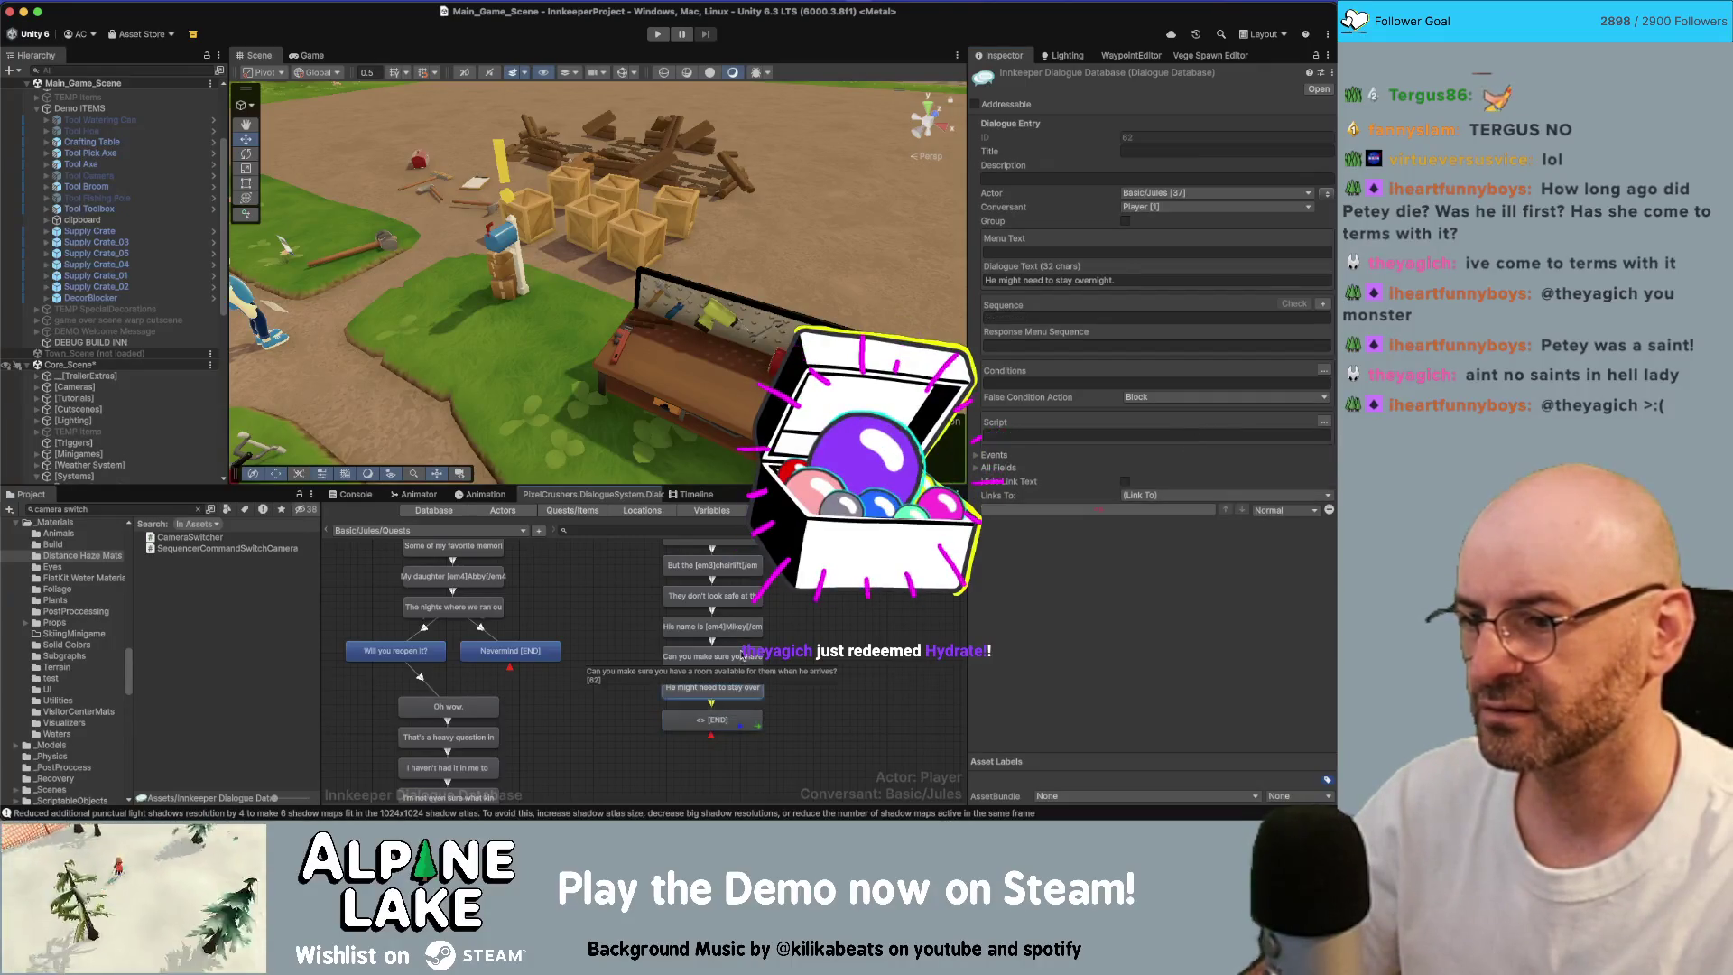
{"action": "left_click", "coordinate": [745, 623]}
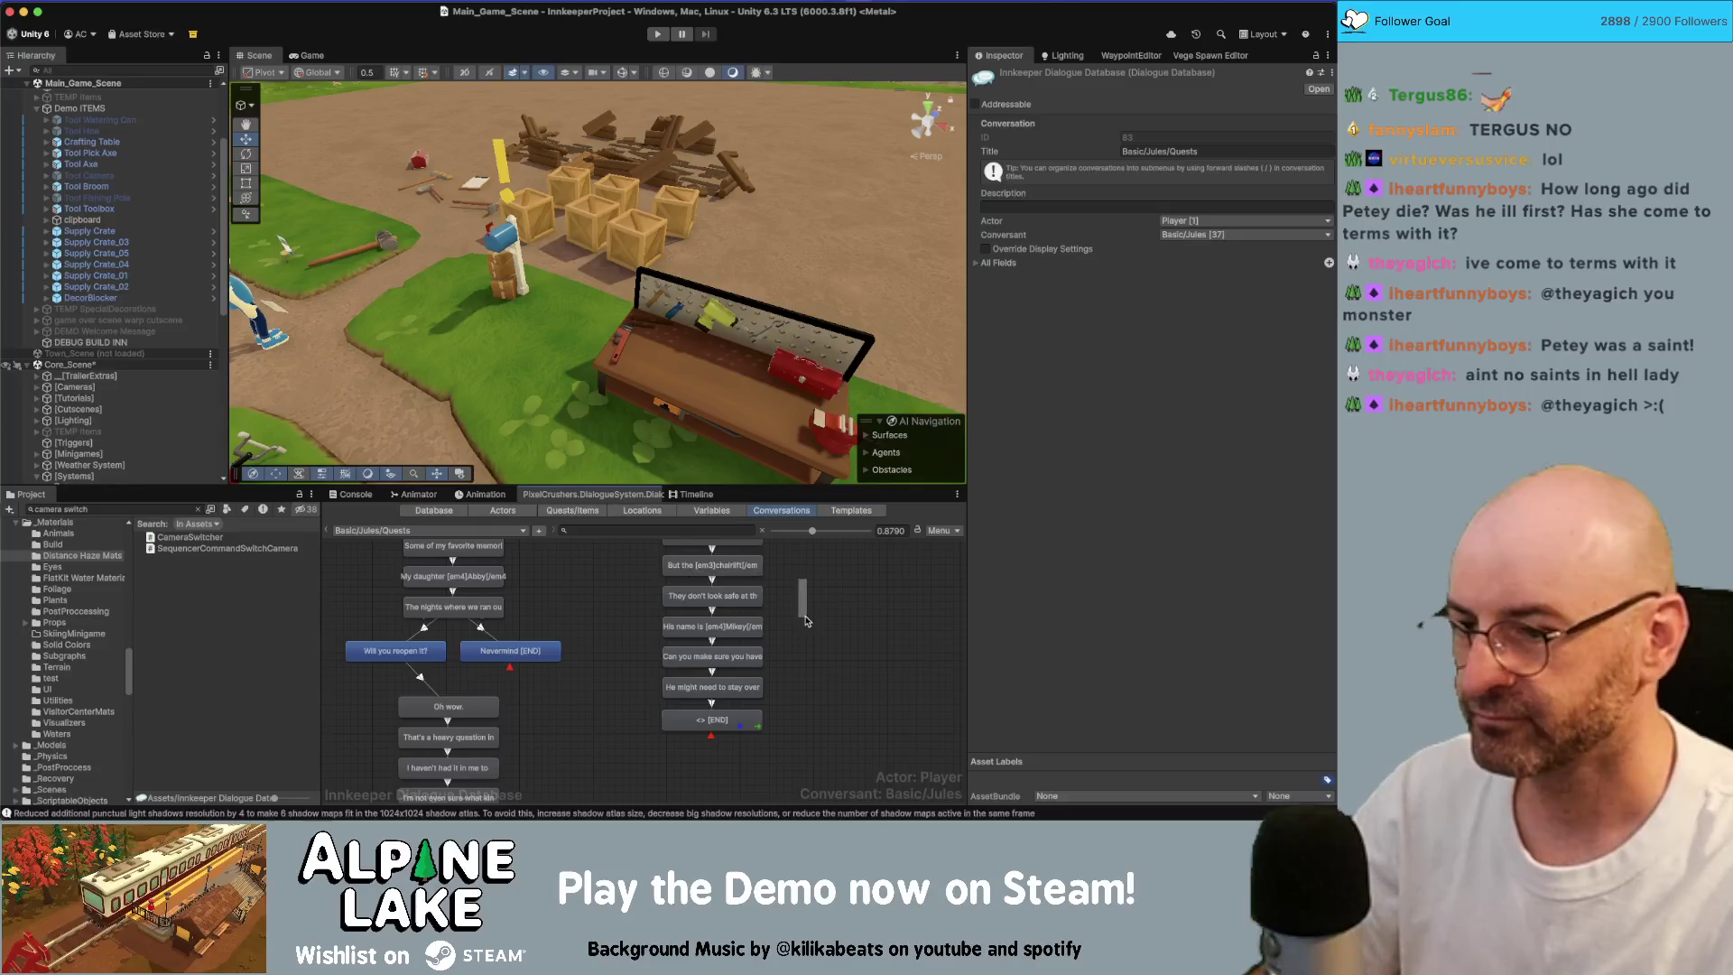
{"action": "scroll", "coordinate": [803, 666], "scroll_direction": "up", "scroll_amount": 2}
{"action": "scroll", "coordinate": [803, 665], "scroll_direction": "up", "scroll_amount": 3}
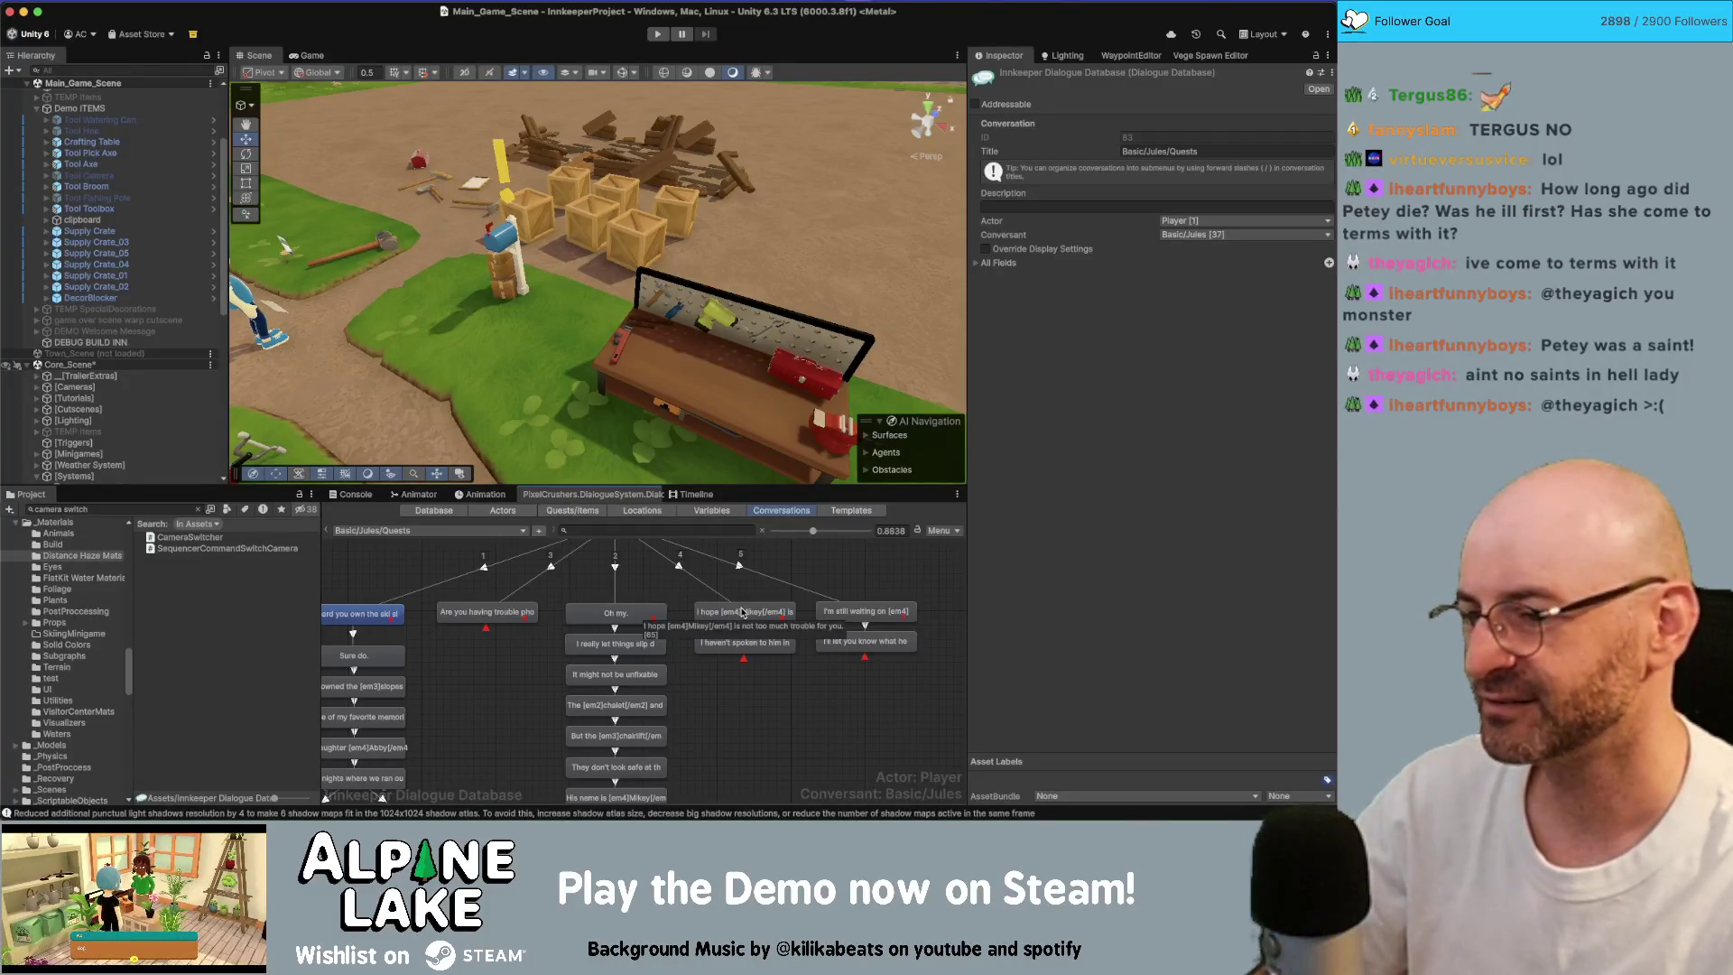
Step: Review Jules's 'I hope Mikey', 'I haven't spoken to him' and 'I'm still waiting on' lines
{"action": "left_click", "coordinate": [742, 612]}
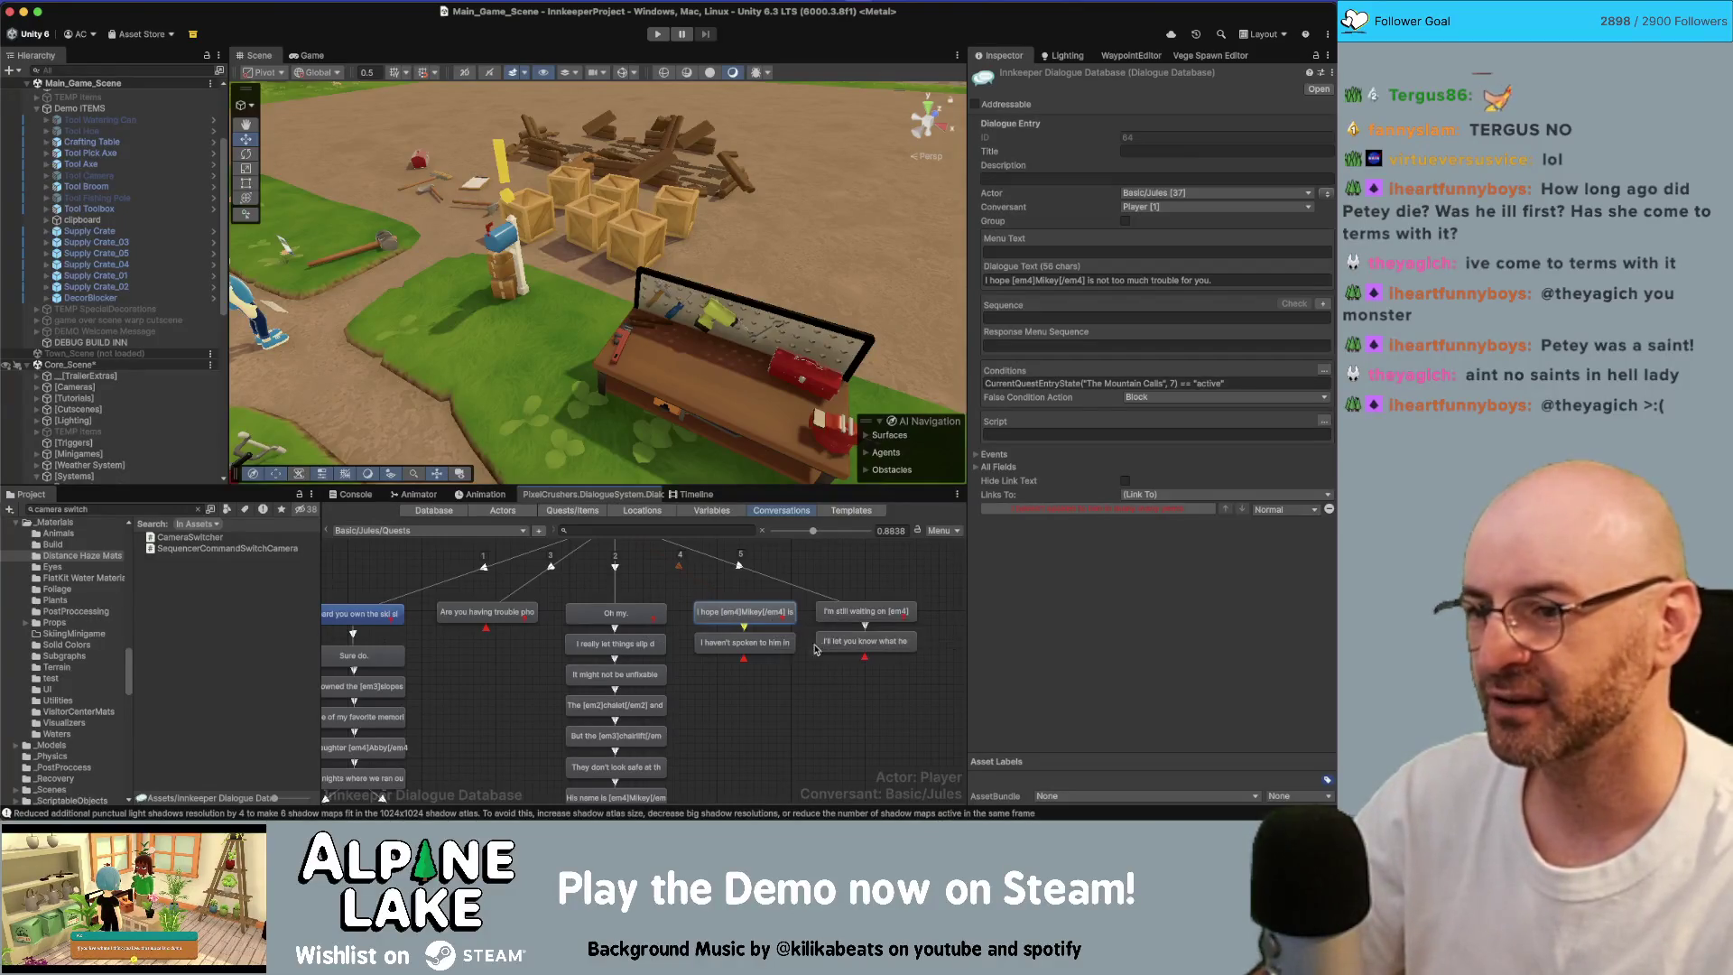
{"action": "scroll", "coordinate": [799, 628], "scroll_direction": "up", "scroll_amount": 2}
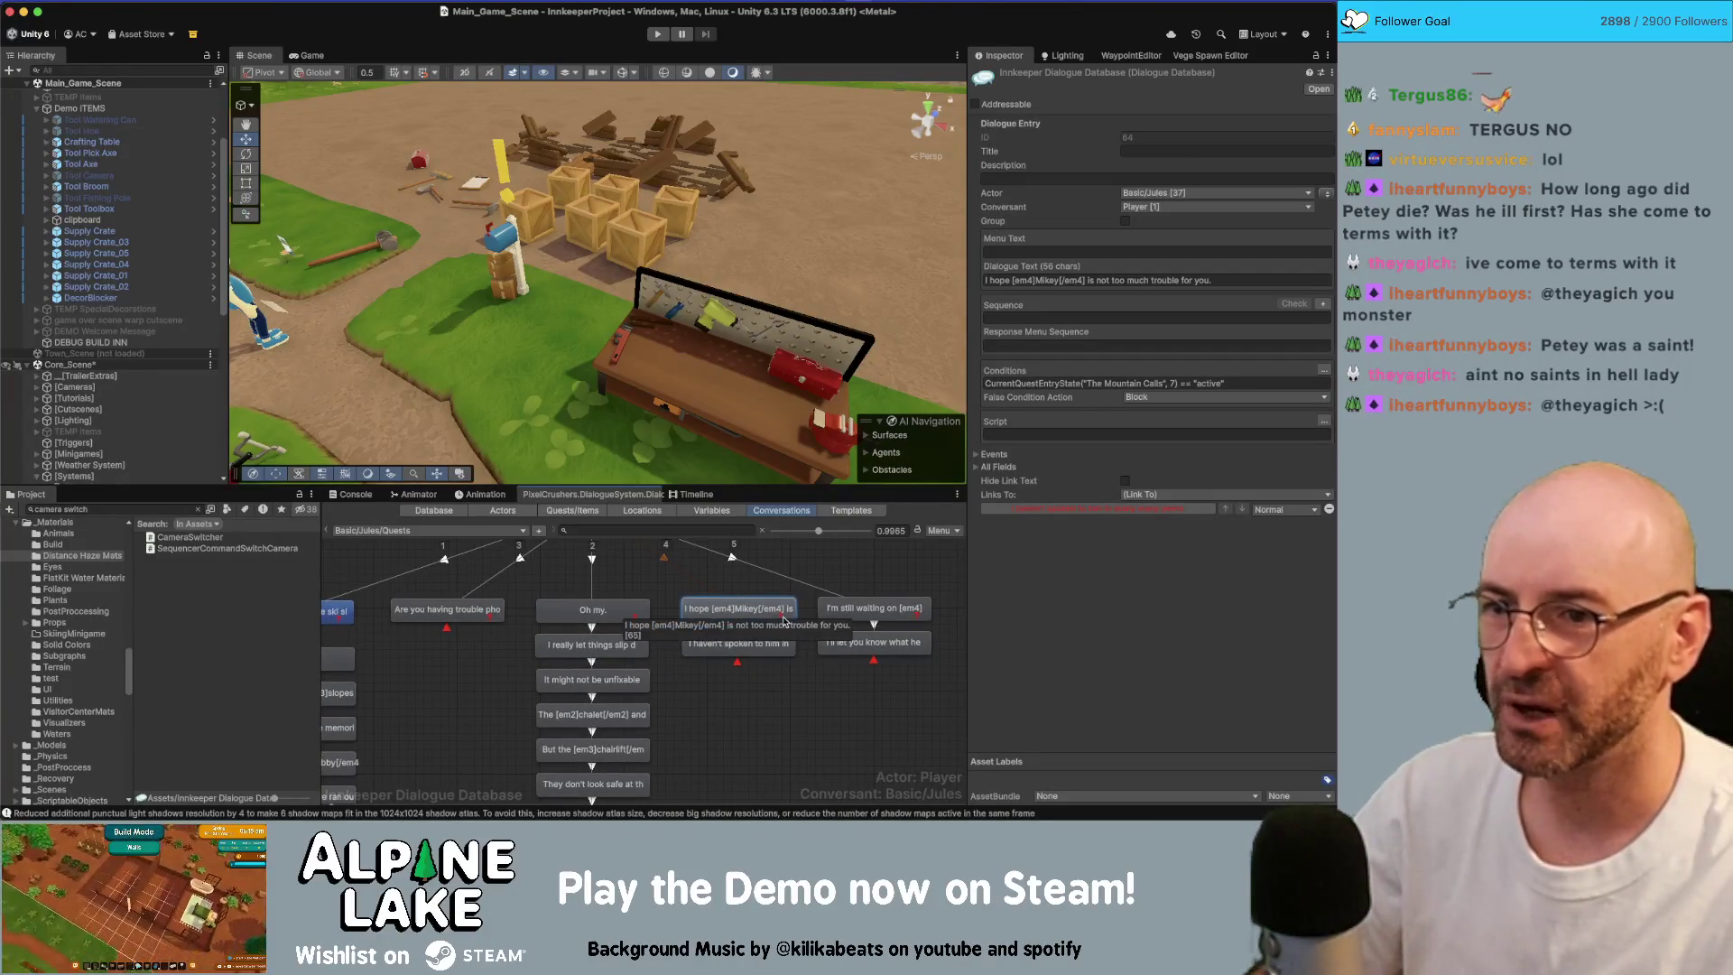
{"action": "left_click", "coordinate": [763, 643]}
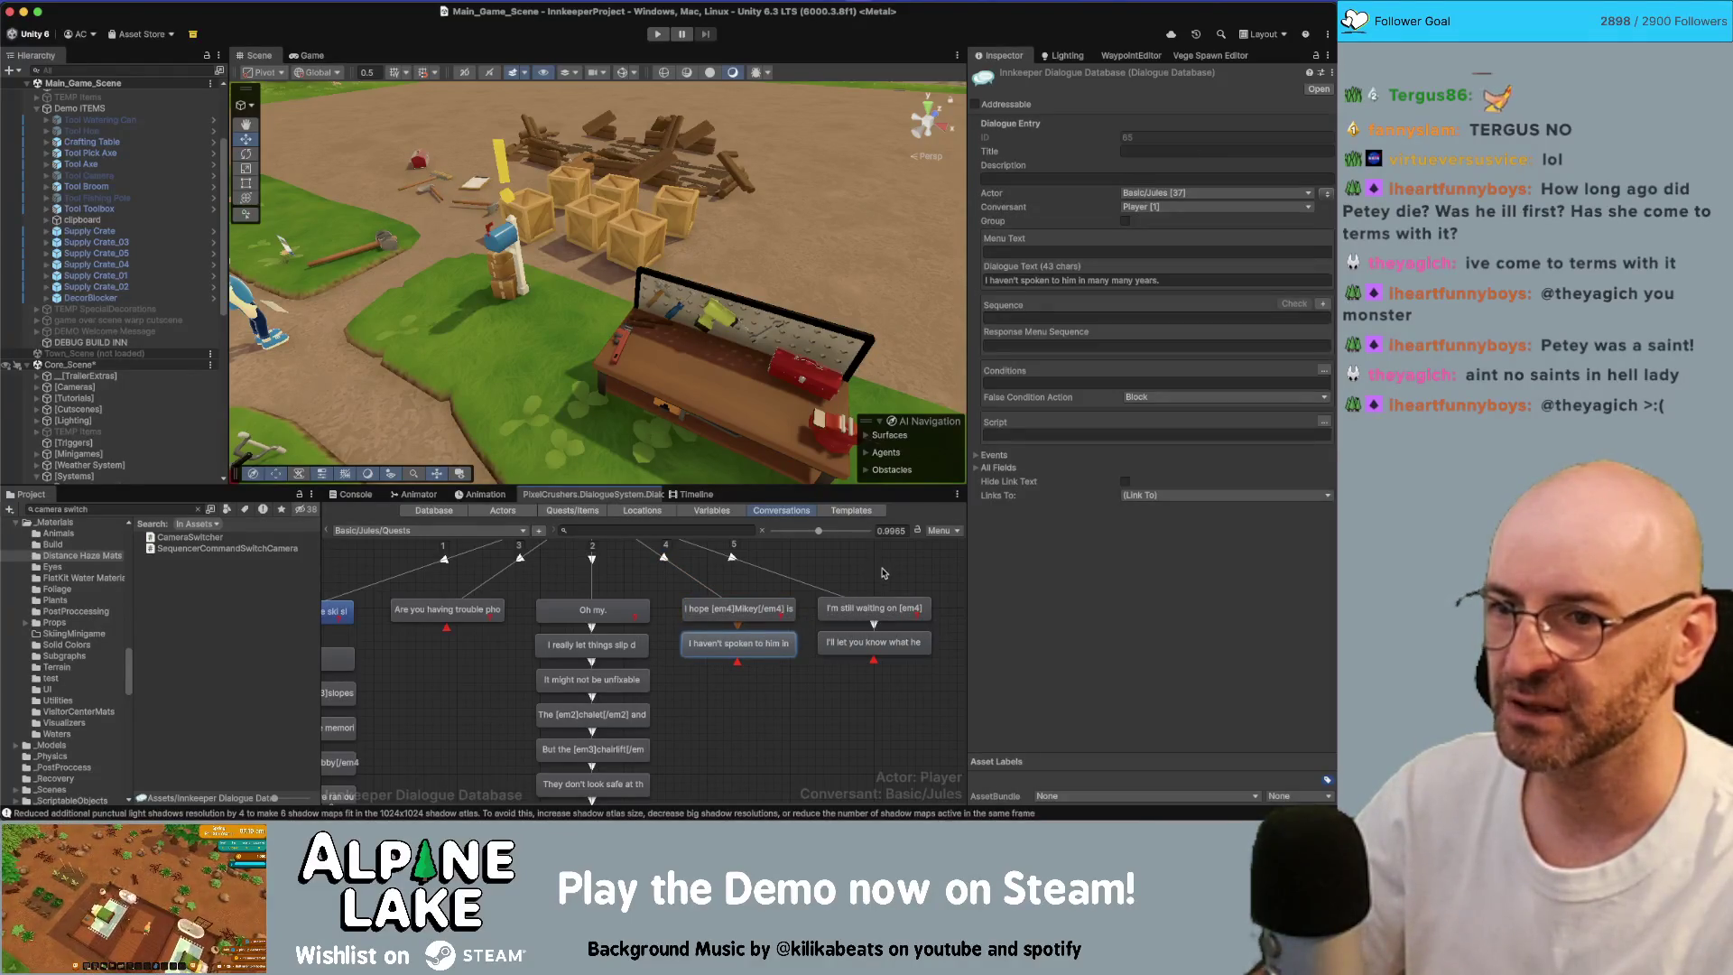
{"action": "double_click", "coordinate": [1121, 280]}
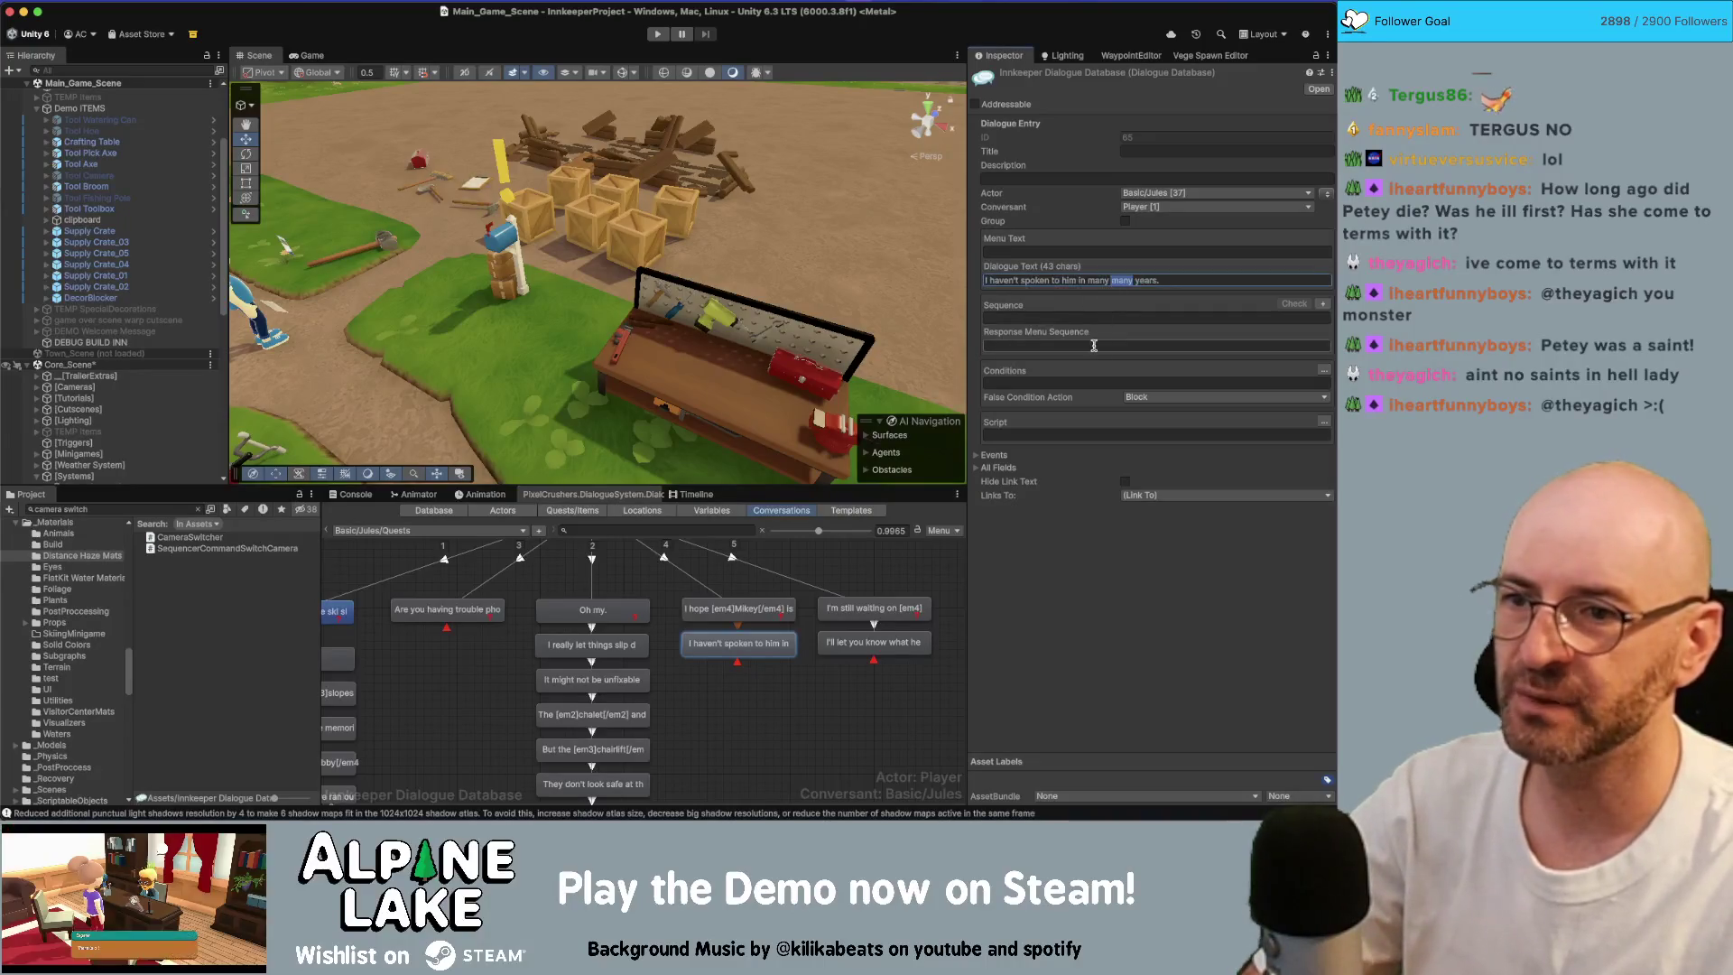
{"action": "left_click", "coordinate": [911, 578]}
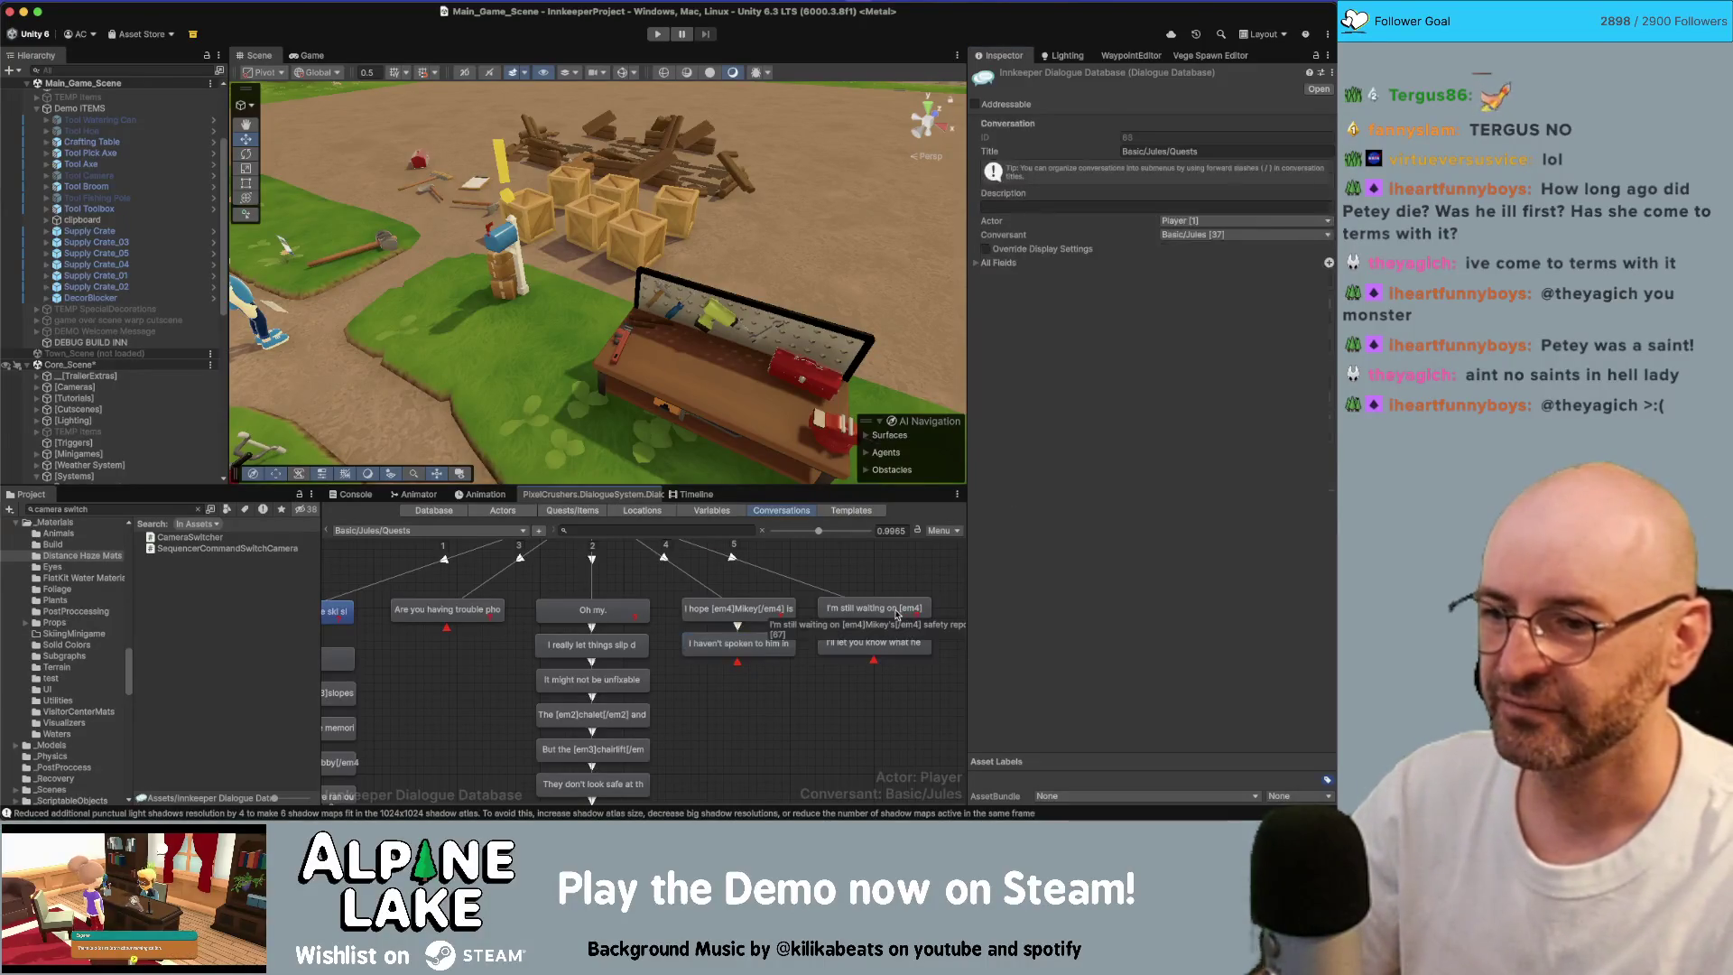
{"action": "left_click", "coordinate": [896, 617]}
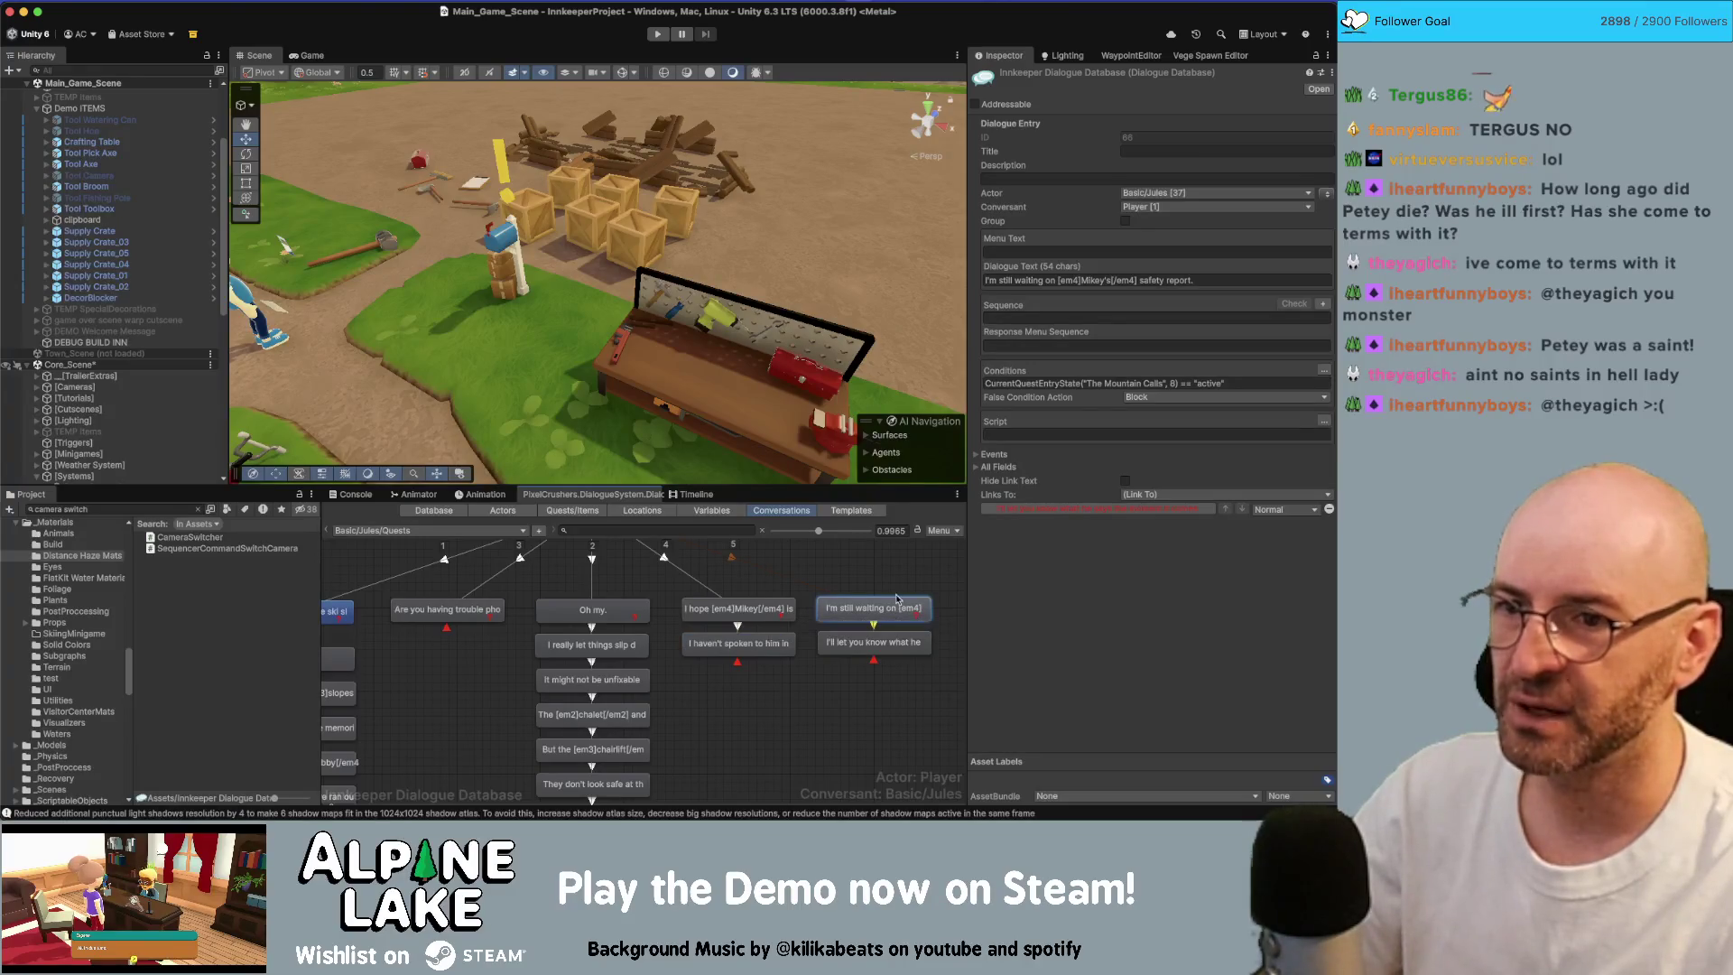
{"action": "scroll", "coordinate": [890, 585], "scroll_direction": "right", "scroll_amount": 1}
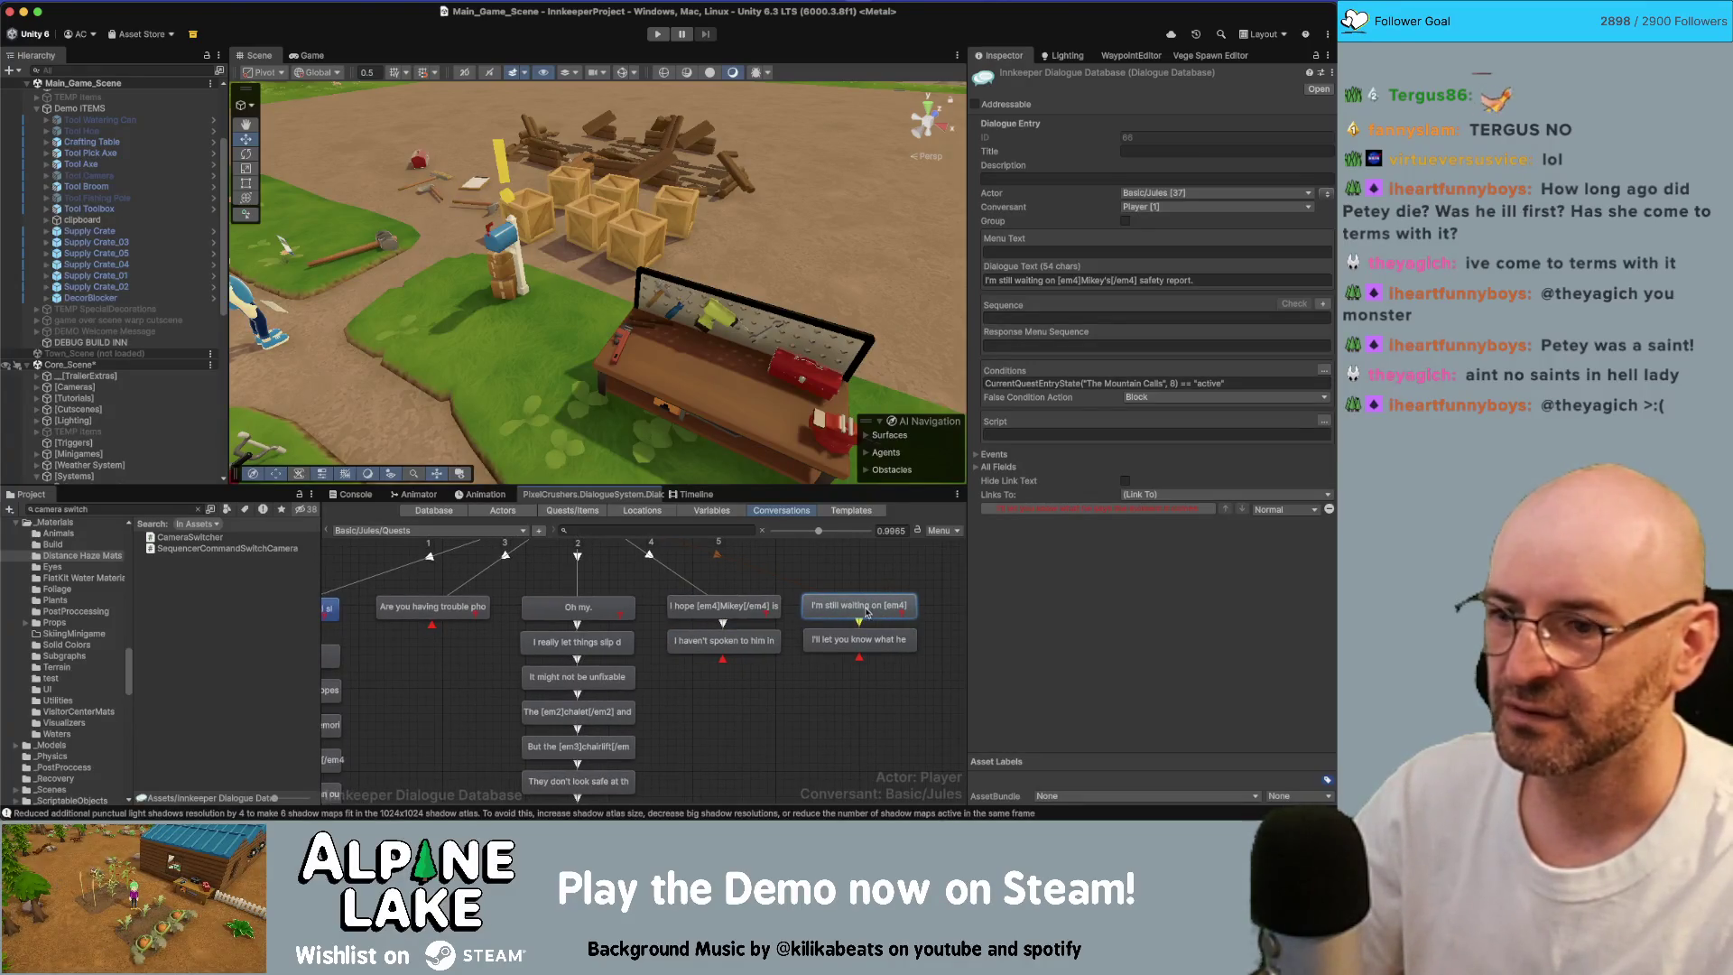
Step: Reword the 'I'll let you know what he…' line to 'I'll let you know the moment I hear from him.'
{"action": "left_click", "coordinate": [858, 641]}
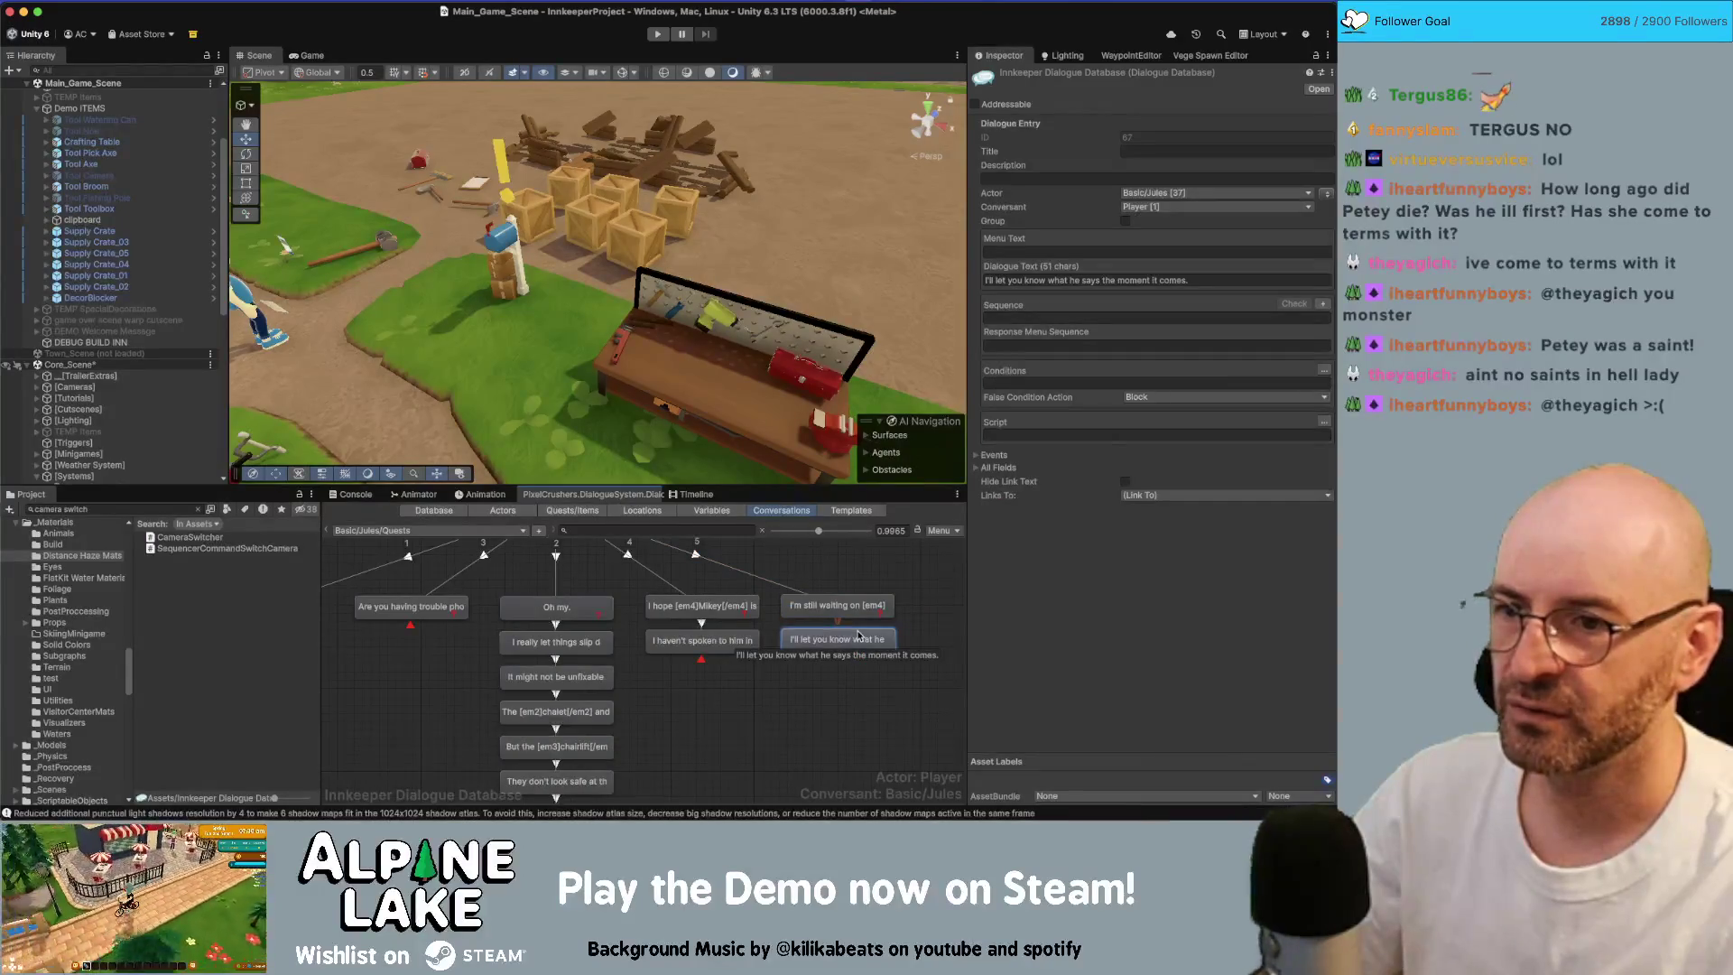
{"action": "left_click", "coordinate": [1073, 280]}
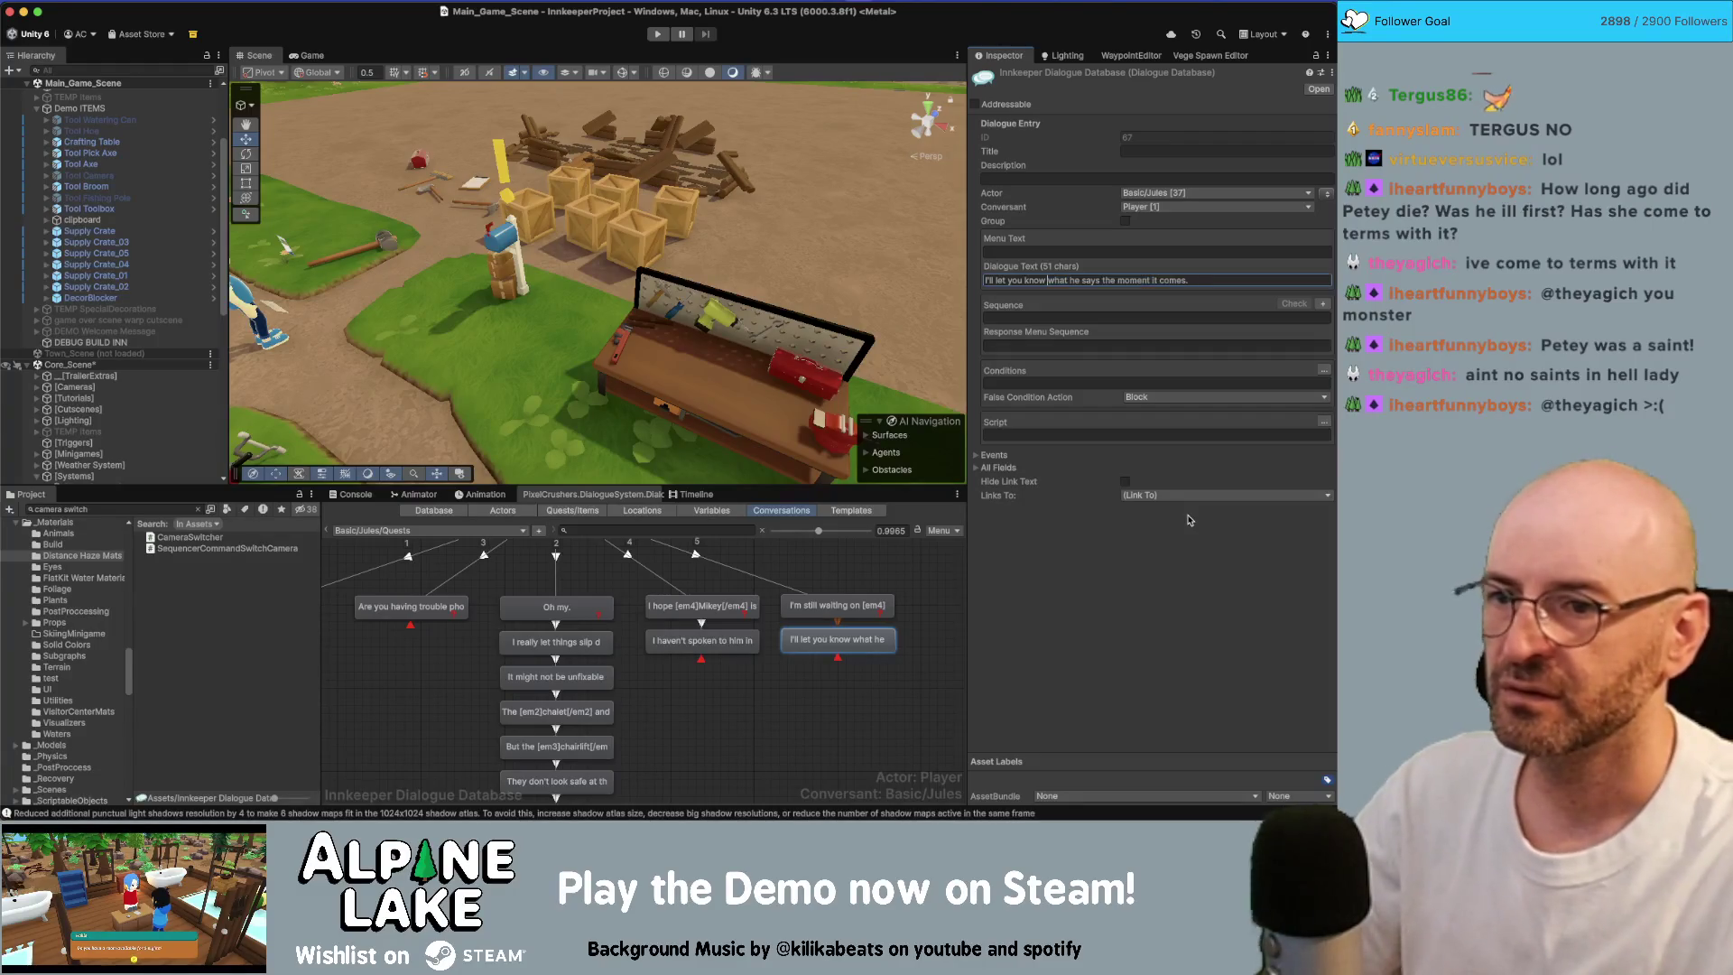
{"action": "key", "text": "BackSpace"}
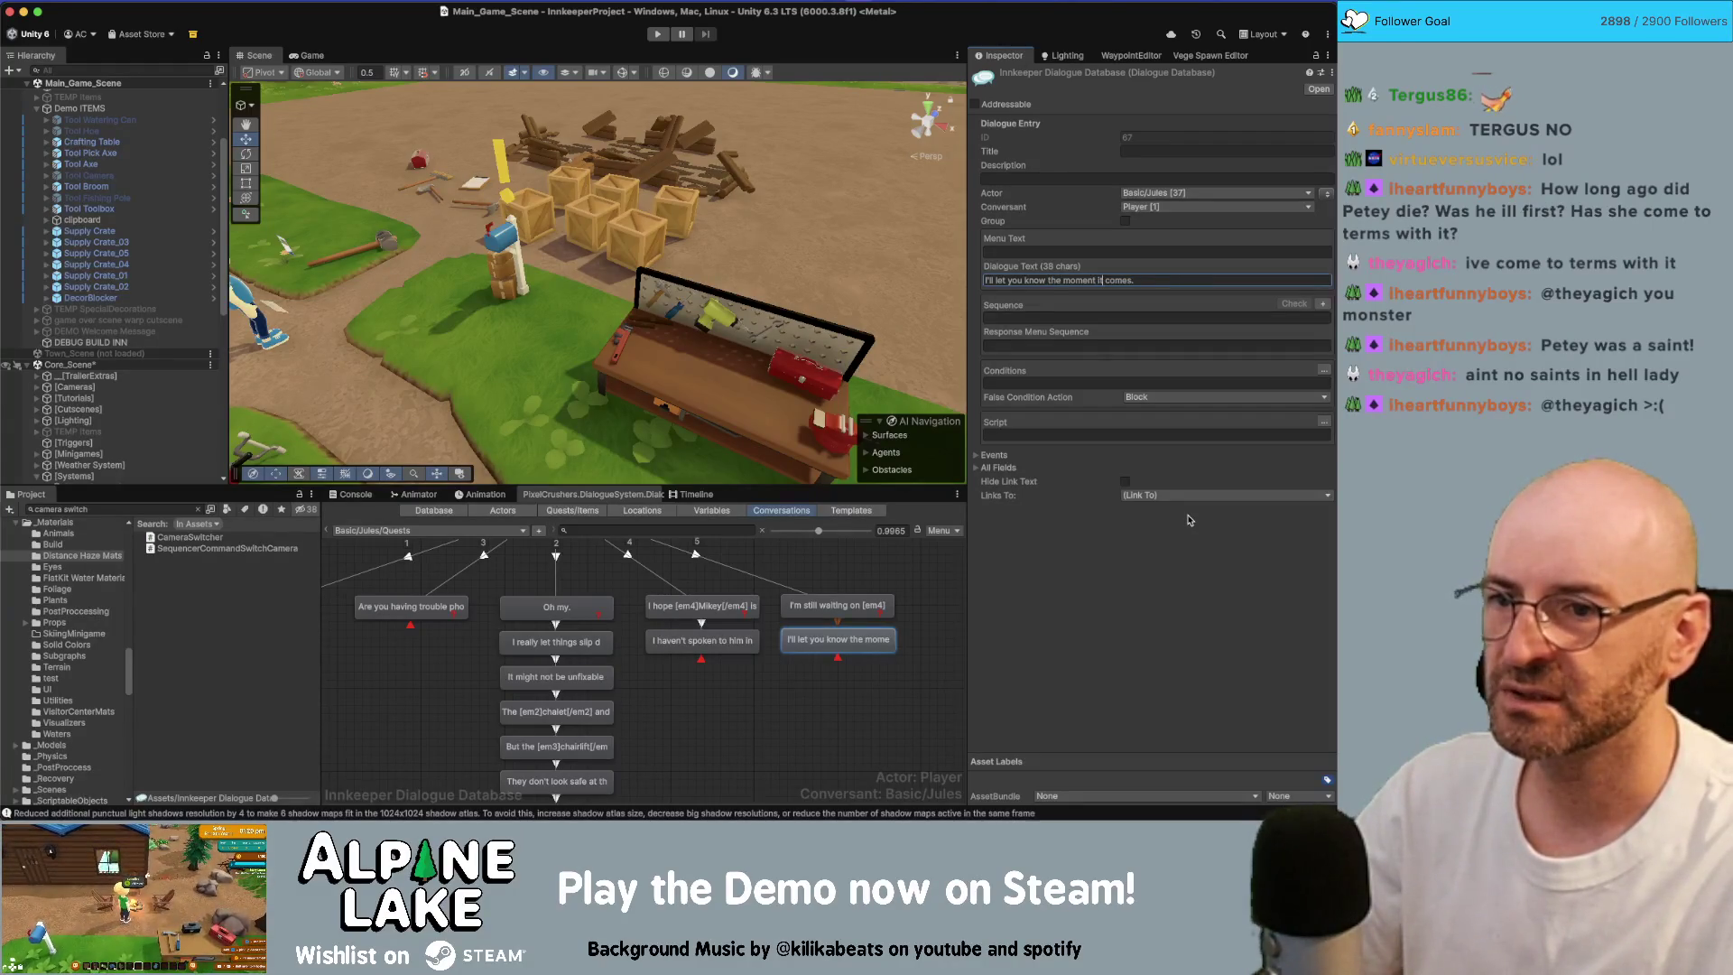
{"action": "key", "text": "shift+End"}
{"action": "key", "text": "BackSpace"}
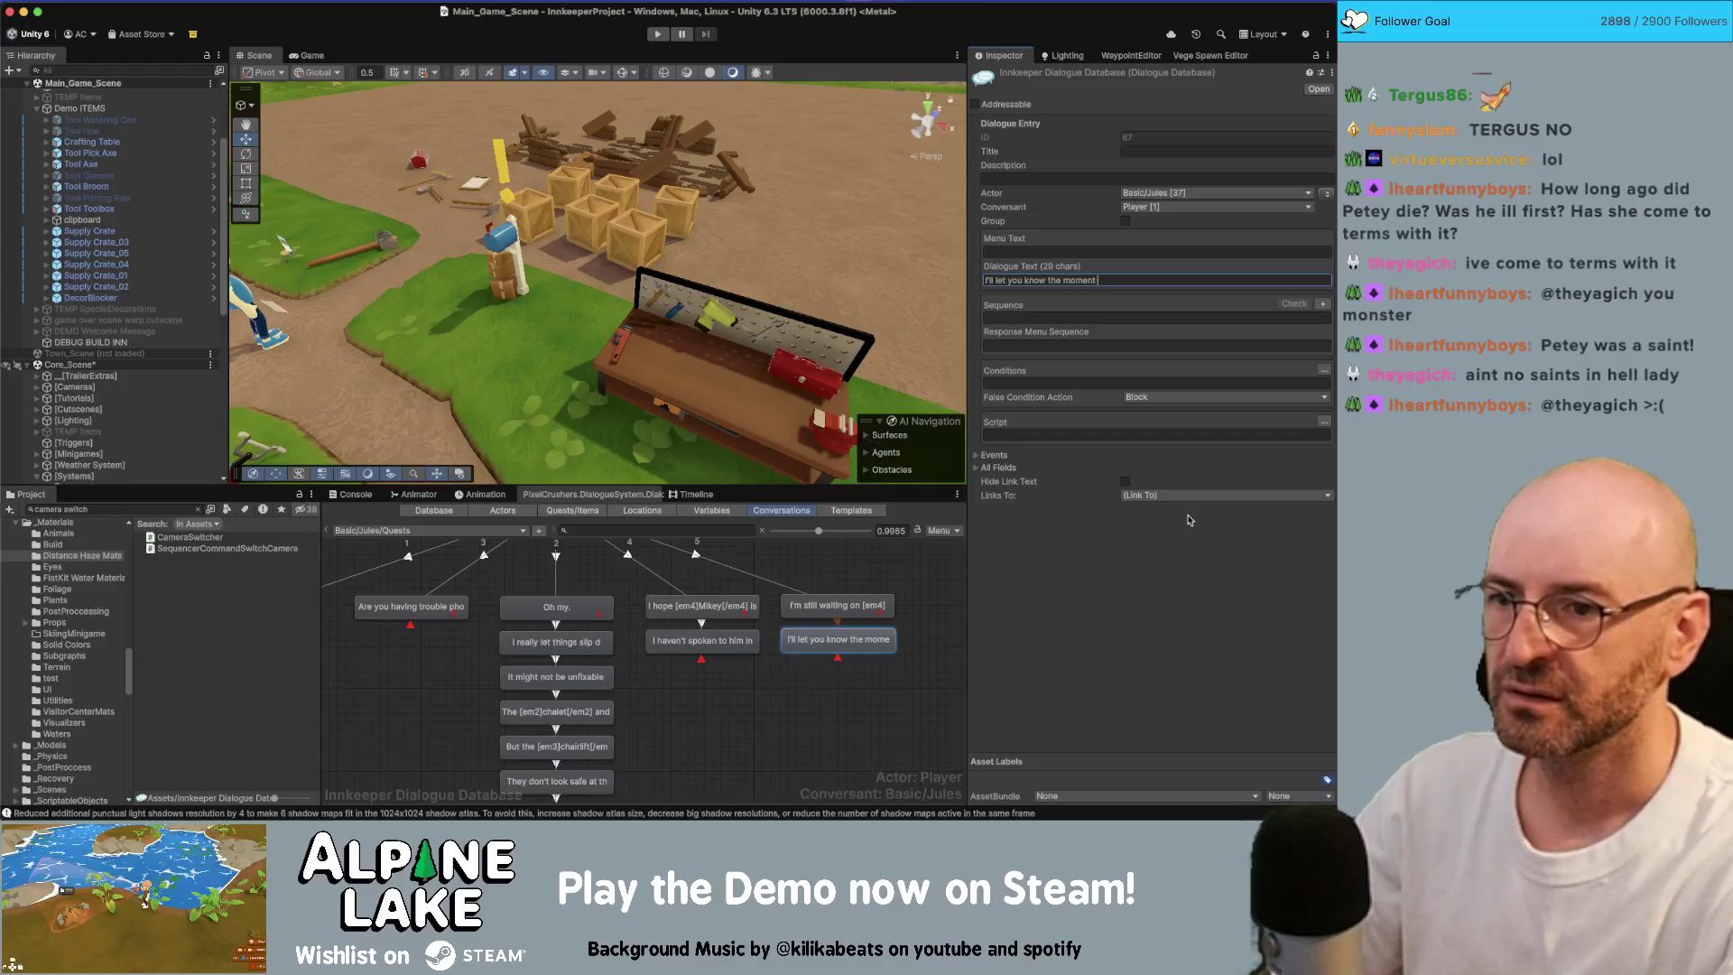
{"action": "type", "text": "hear t"}
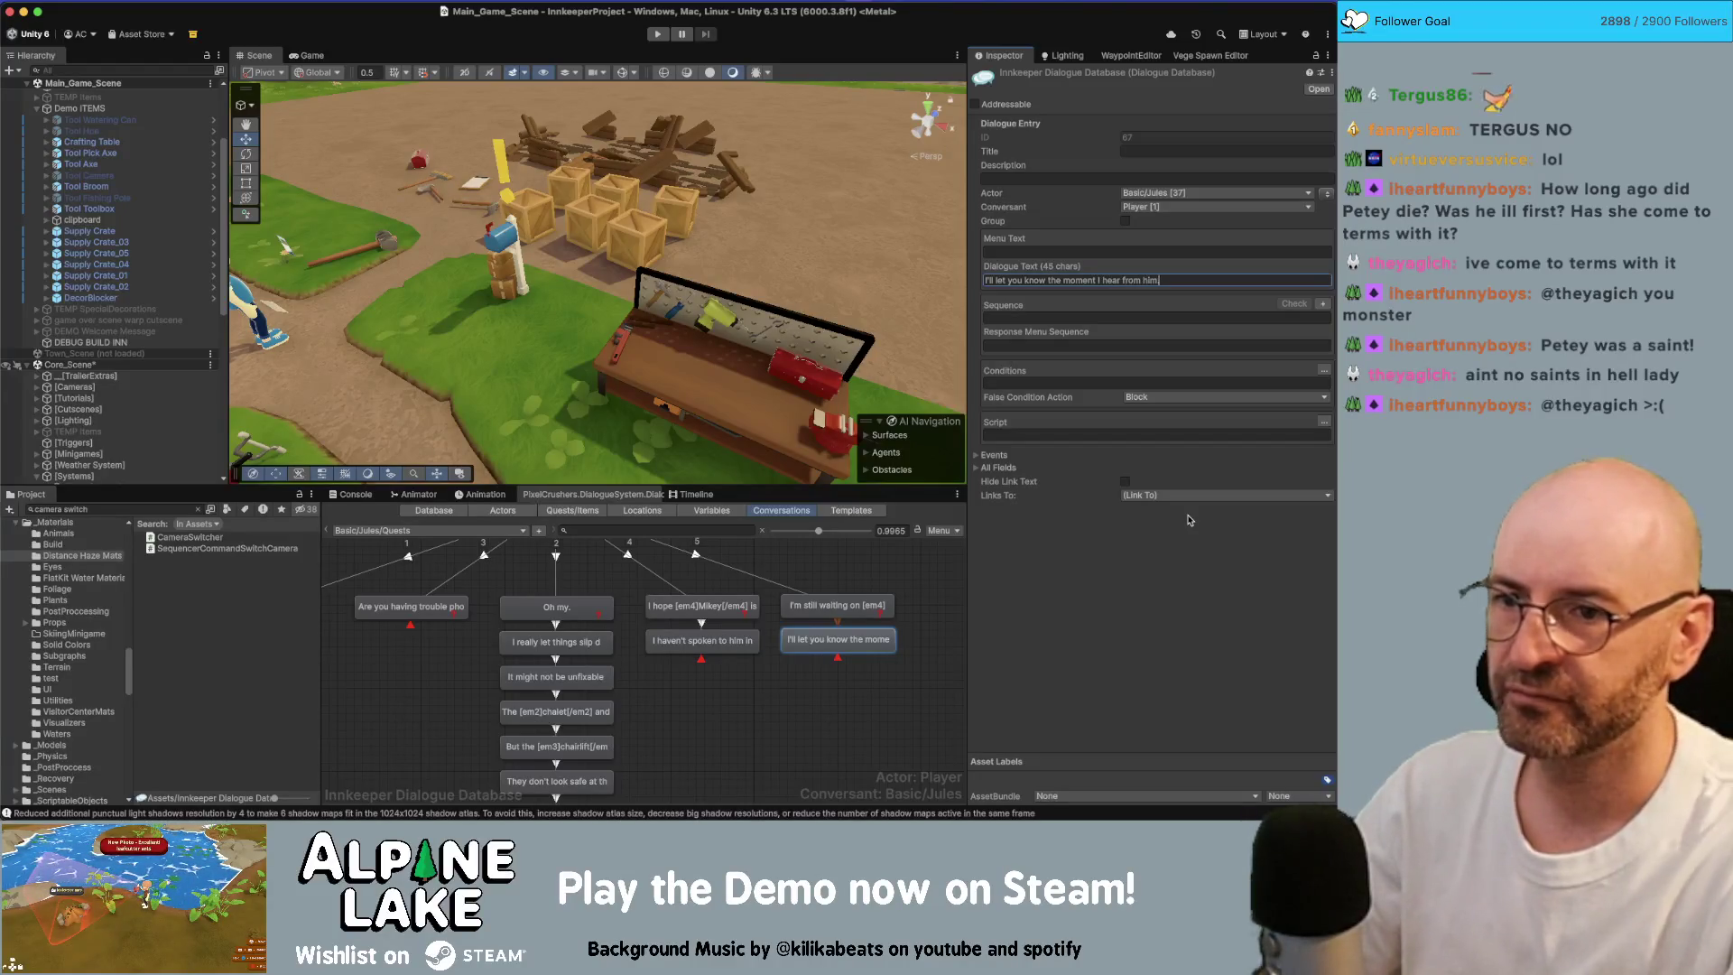
{"action": "left_click", "coordinate": [948, 602]}
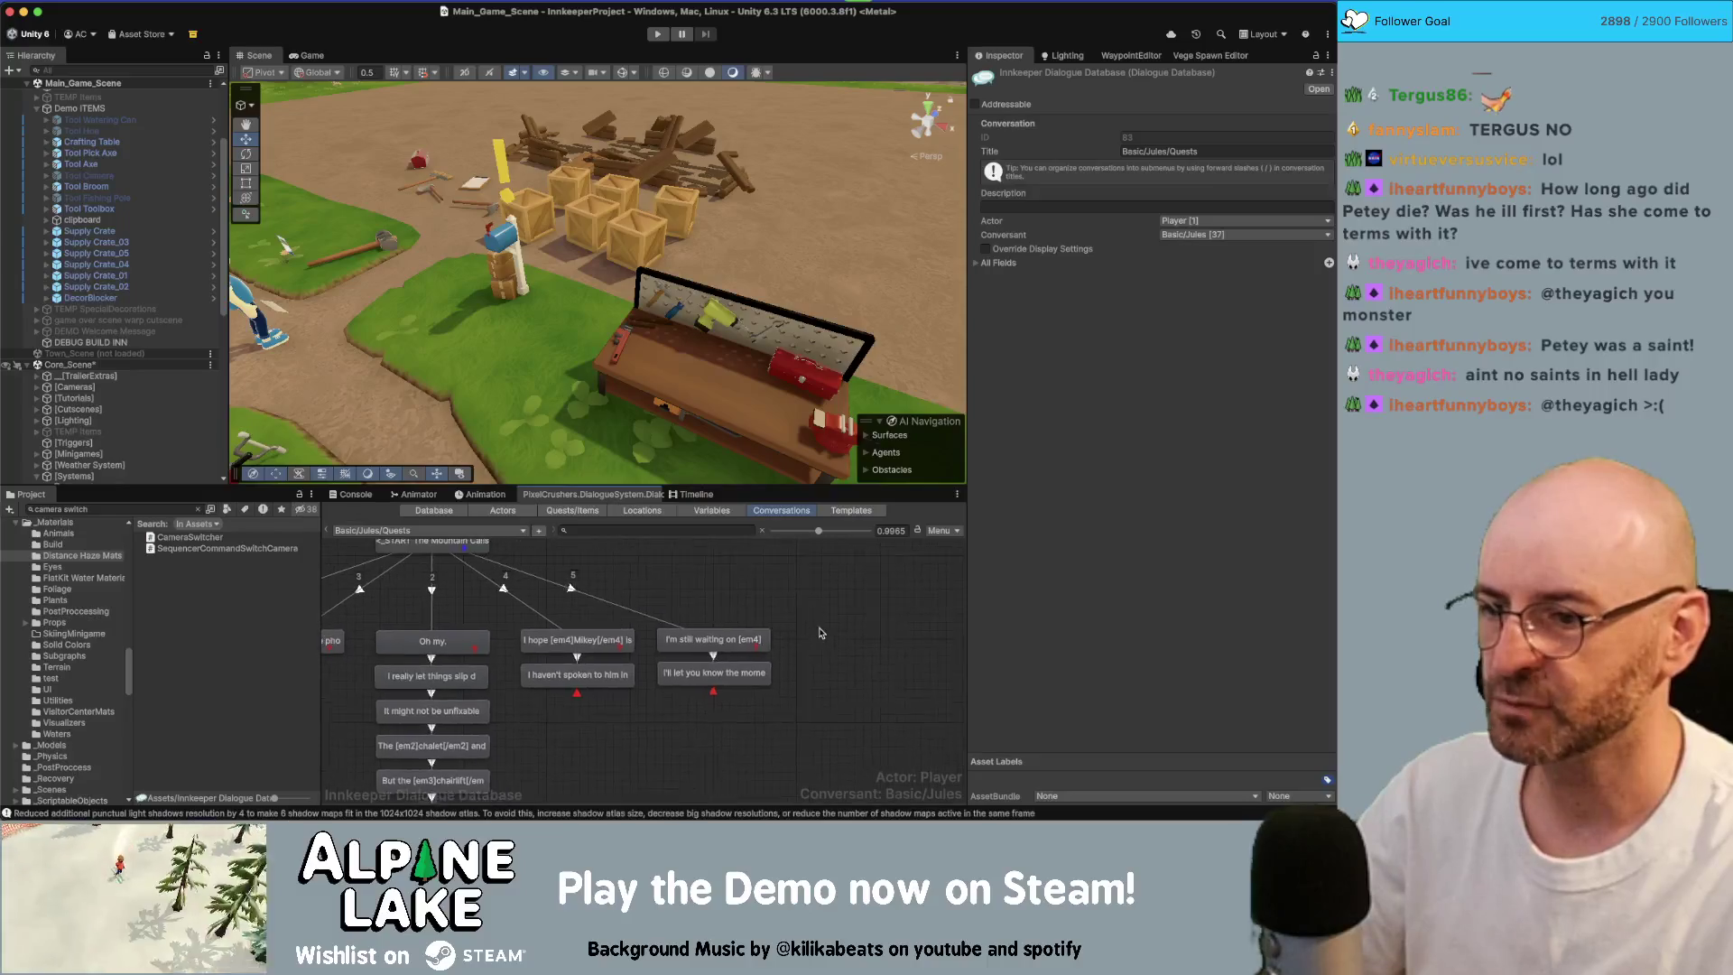
{"action": "scroll", "coordinate": [388, 572], "scroll_direction": "down", "scroll_amount": 2}
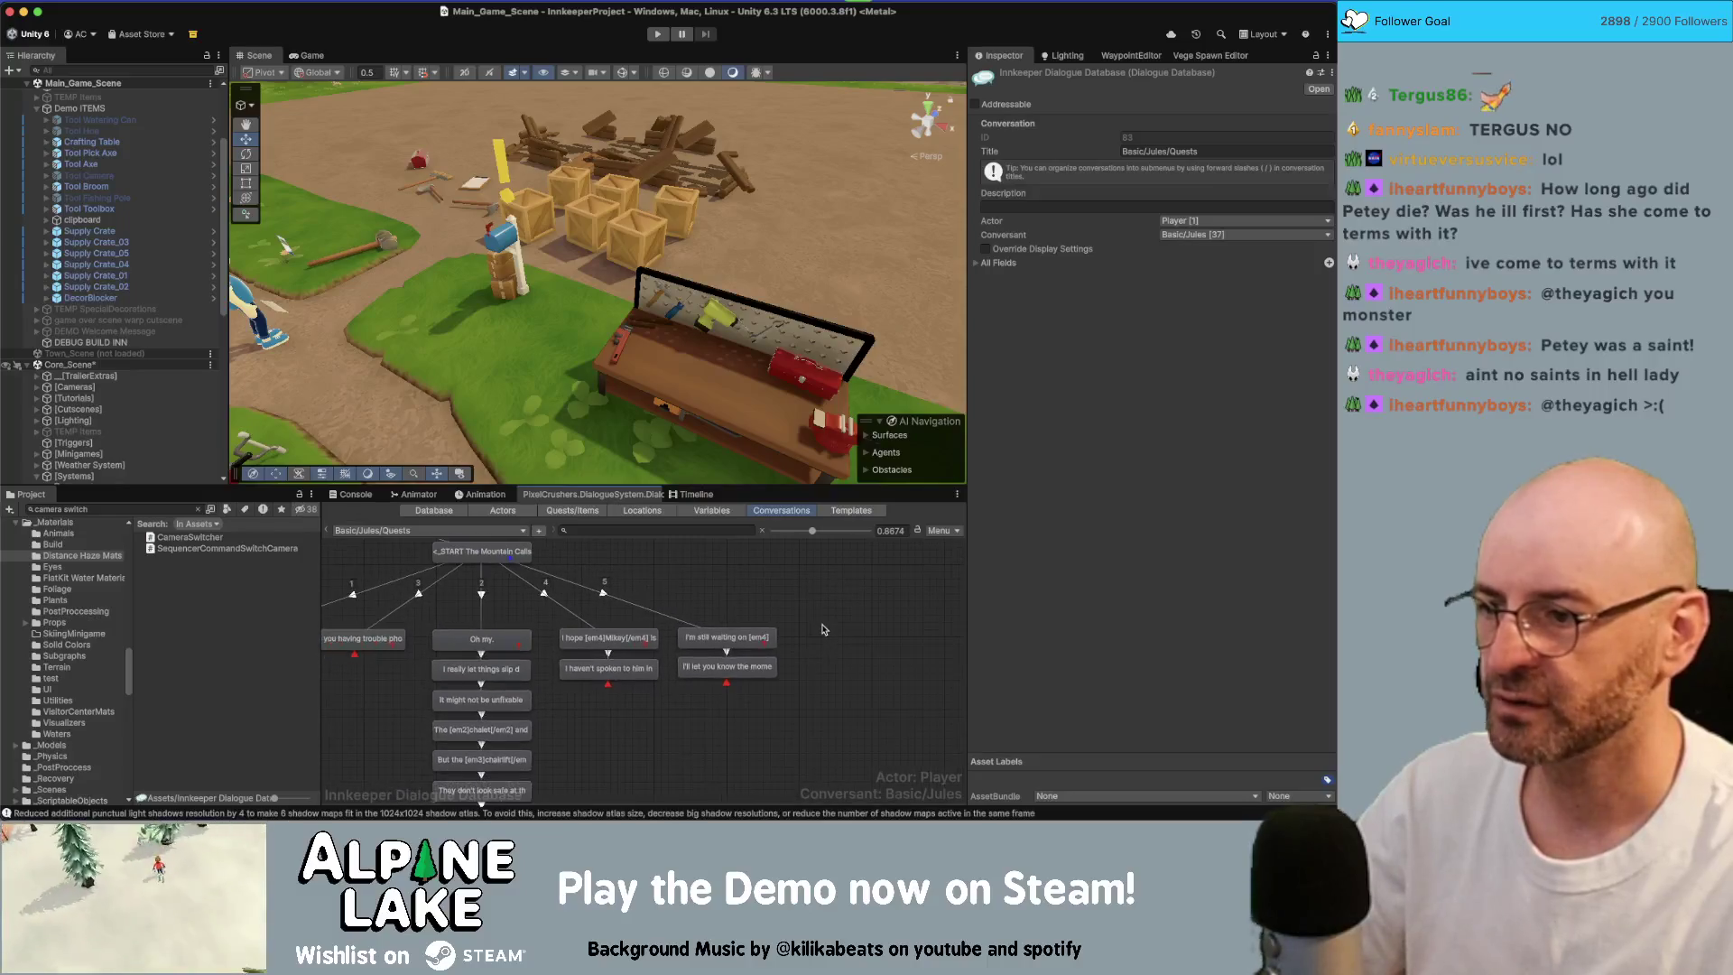
Step: Open Jules's TheMountainCallsEND conversation and select the line asking for help finding resources
{"action": "left_click", "coordinate": [387, 530]}
{"action": "mouse_move", "coordinate": [432, 448]}
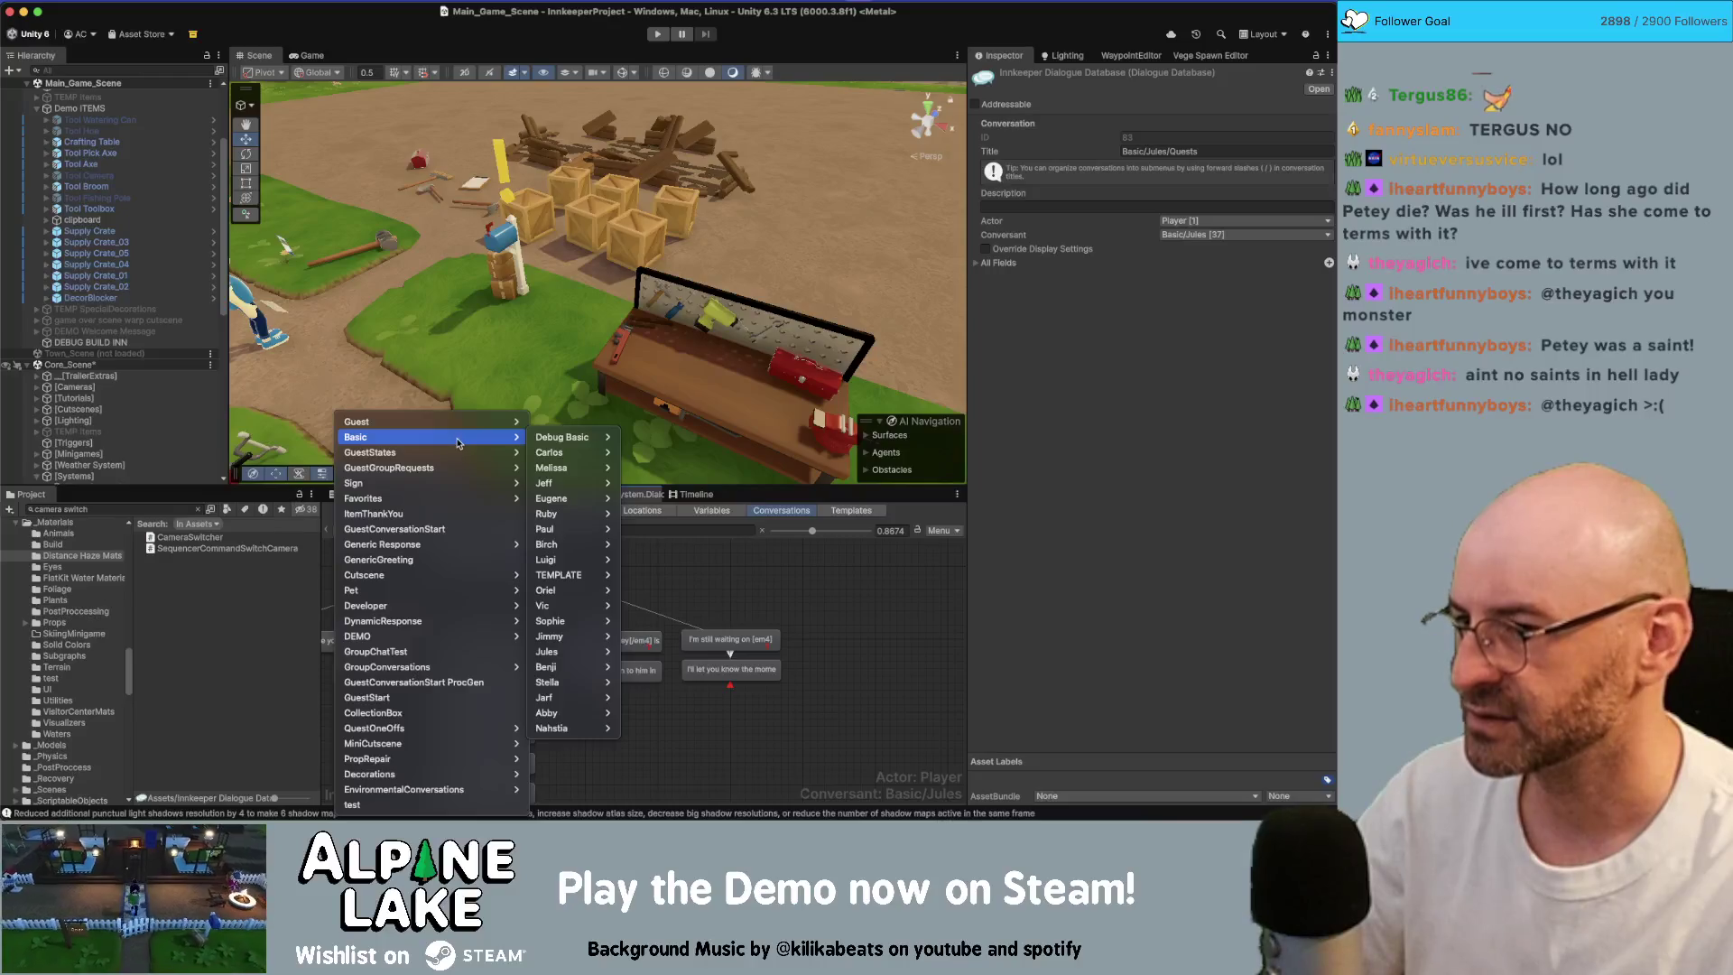
{"action": "mouse_move", "coordinate": [584, 628]}
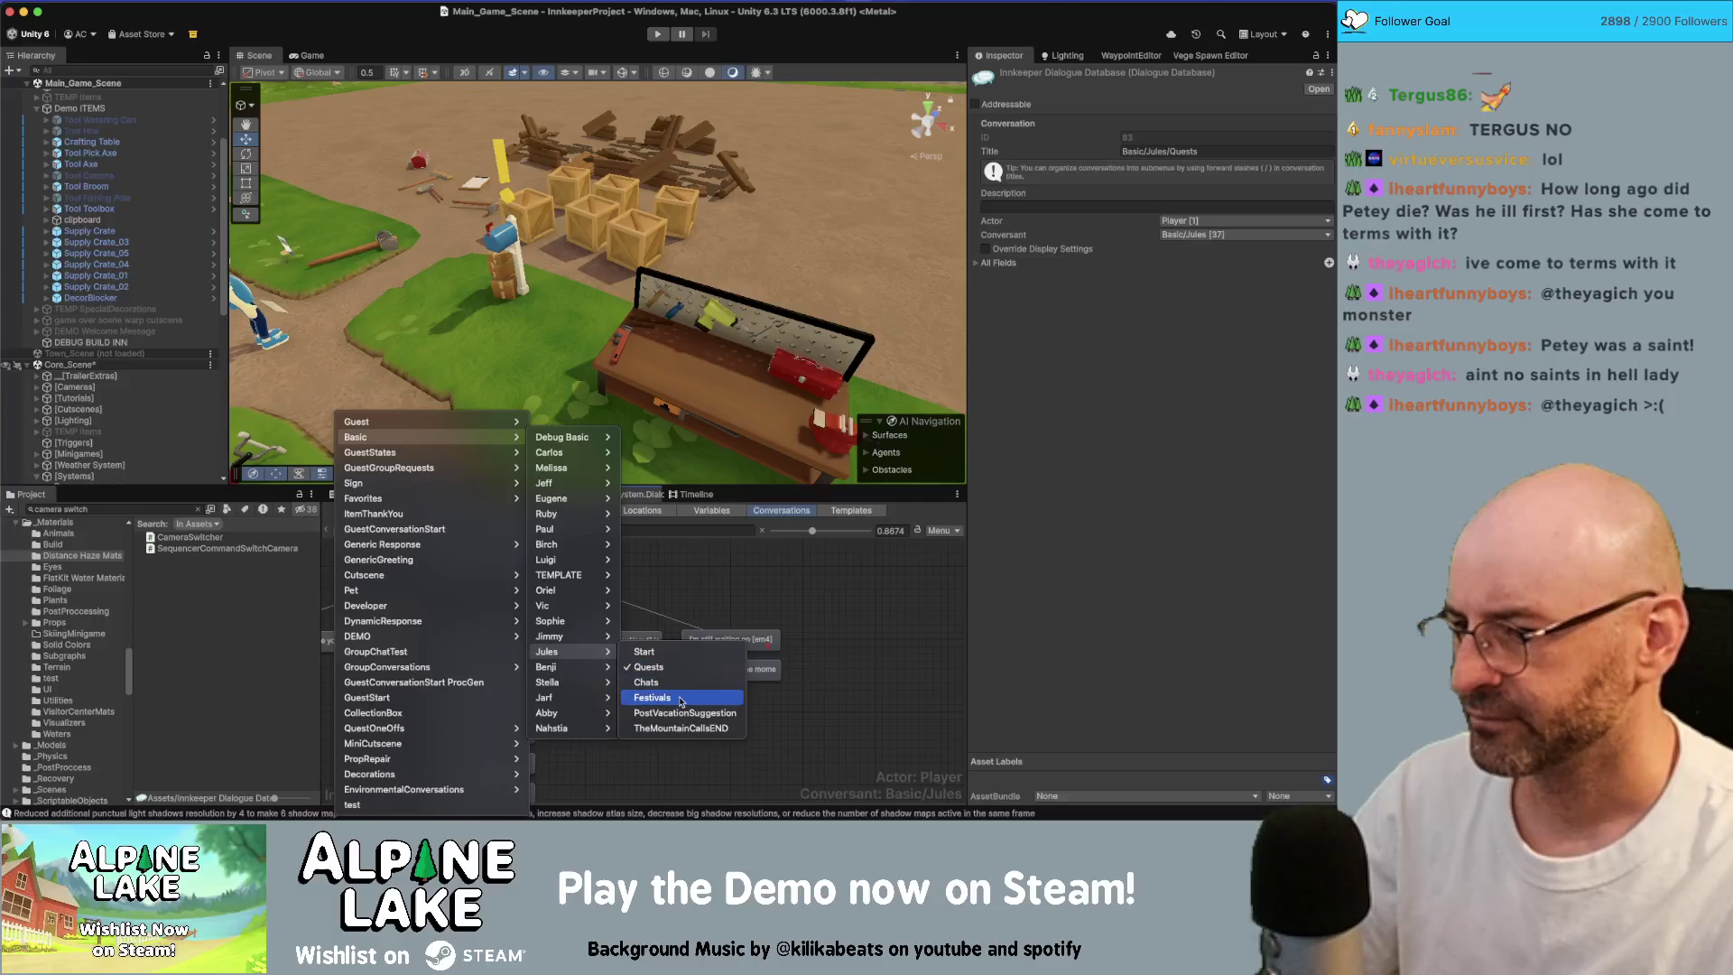
{"action": "left_click", "coordinate": [721, 727]}
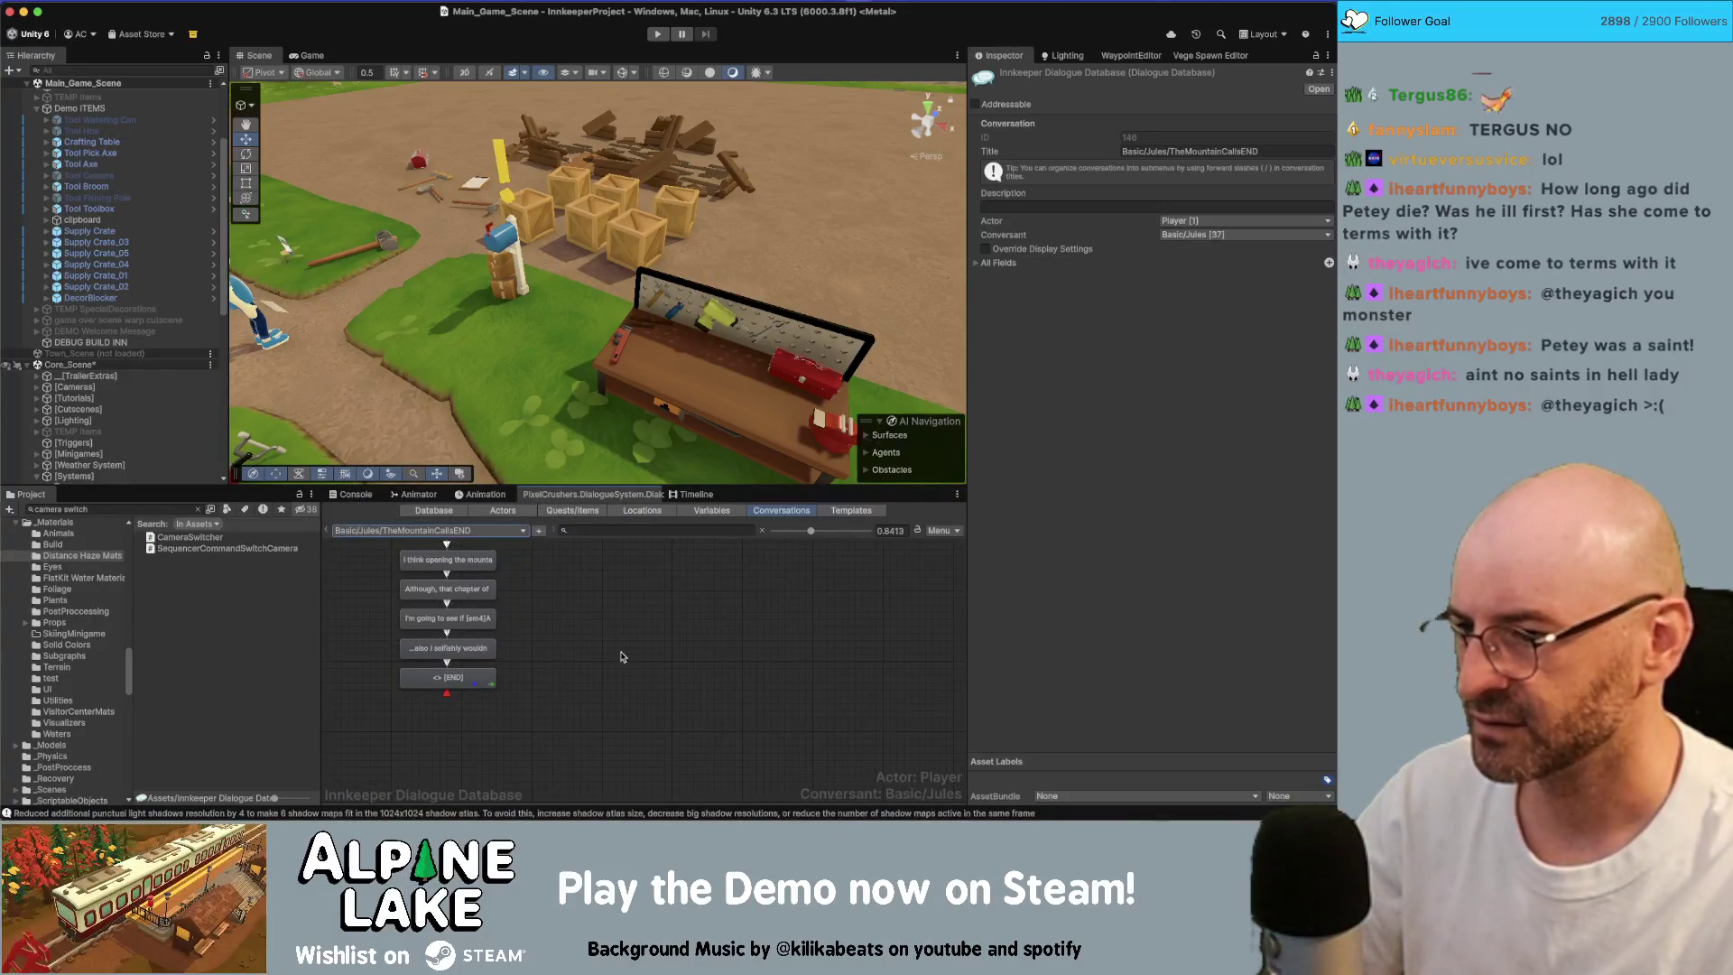
{"action": "scroll", "coordinate": [621, 656], "scroll_direction": "up", "scroll_amount": 5}
{"action": "left_click", "coordinate": [457, 703]}
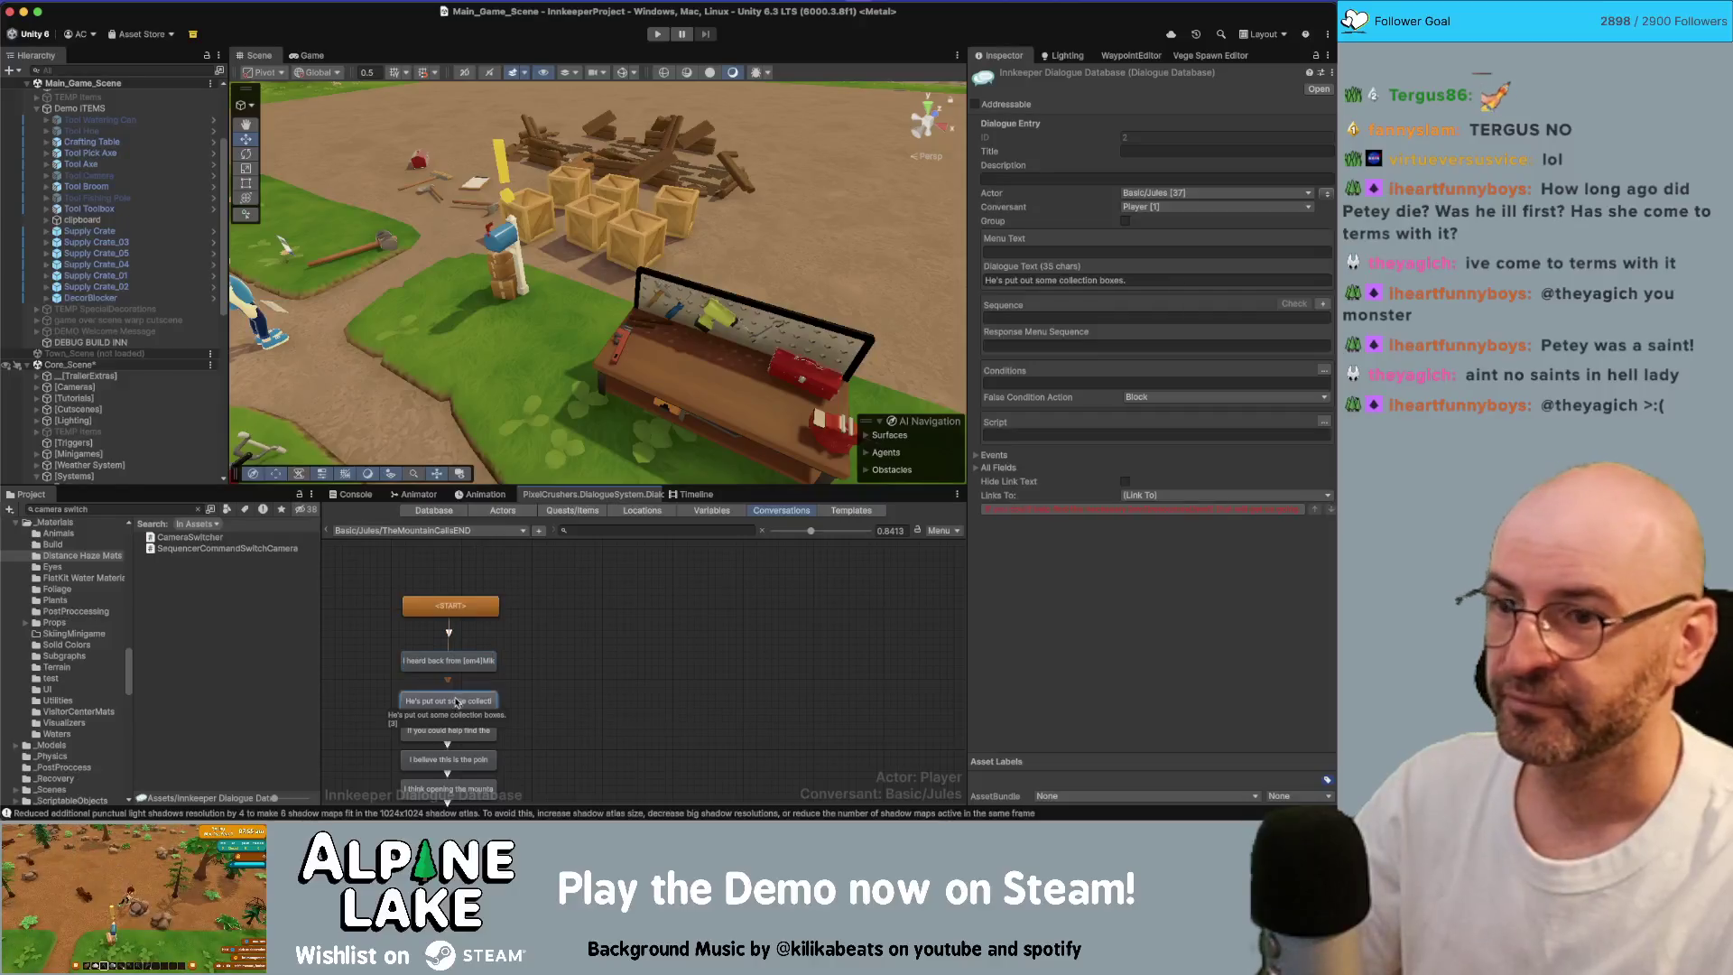
{"action": "scroll", "coordinate": [532, 668], "scroll_direction": "down", "scroll_amount": 1}
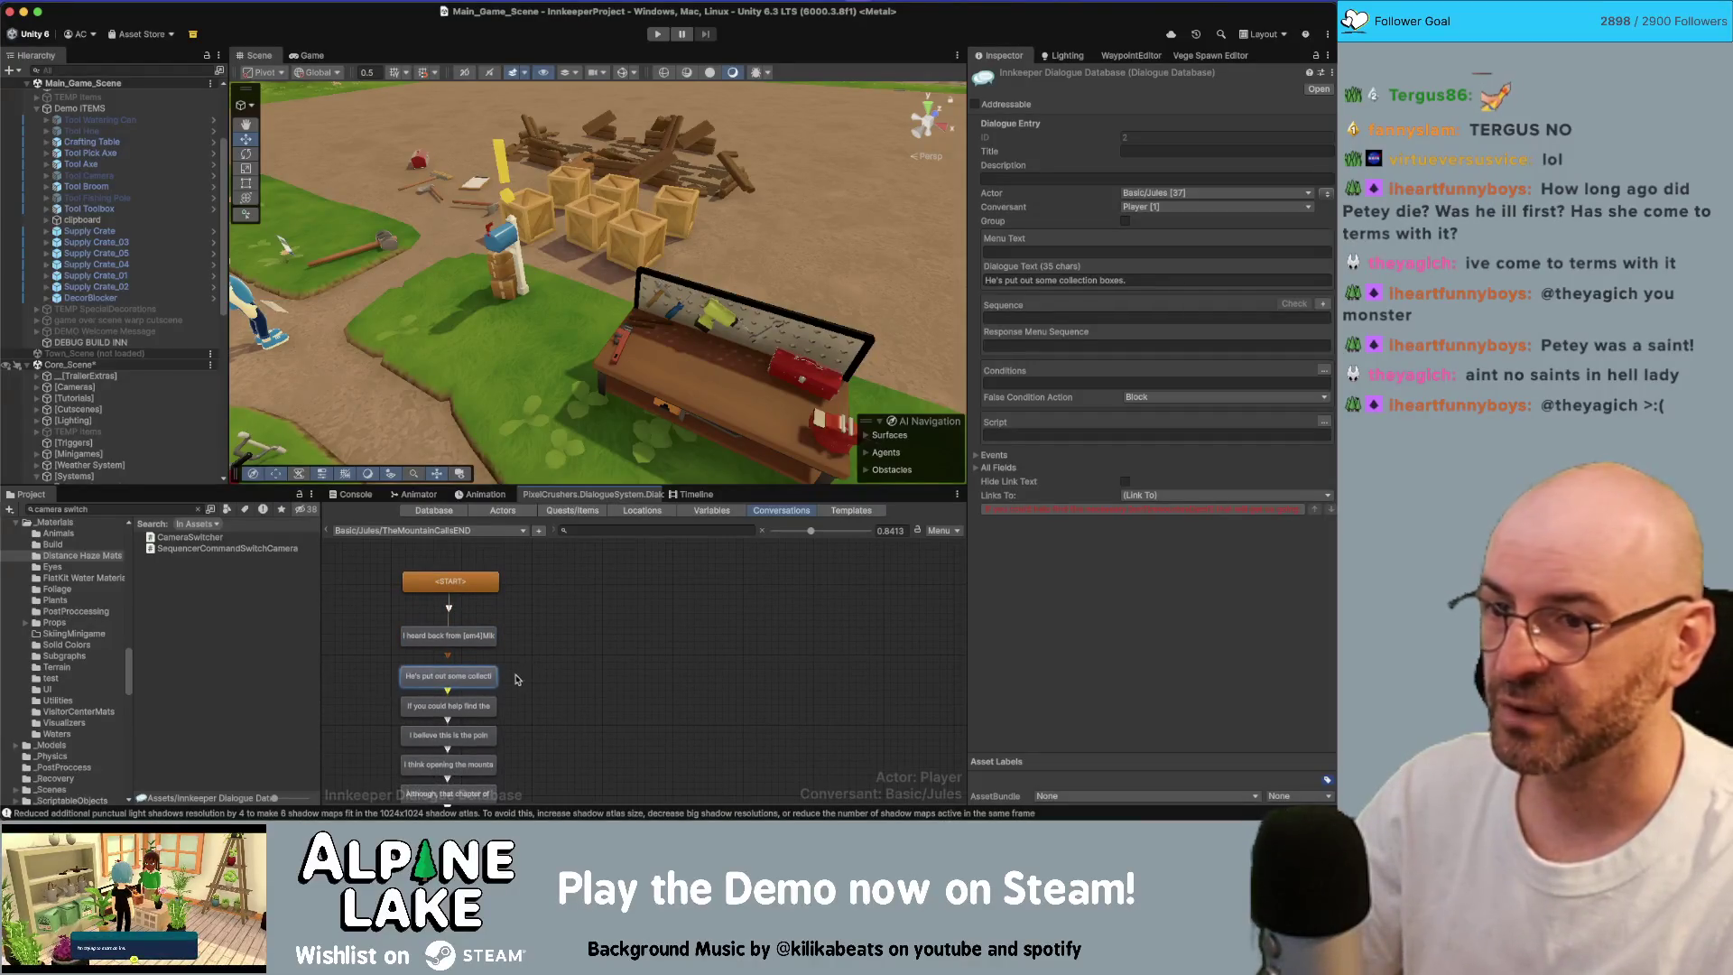
{"action": "left_click", "coordinate": [435, 709]}
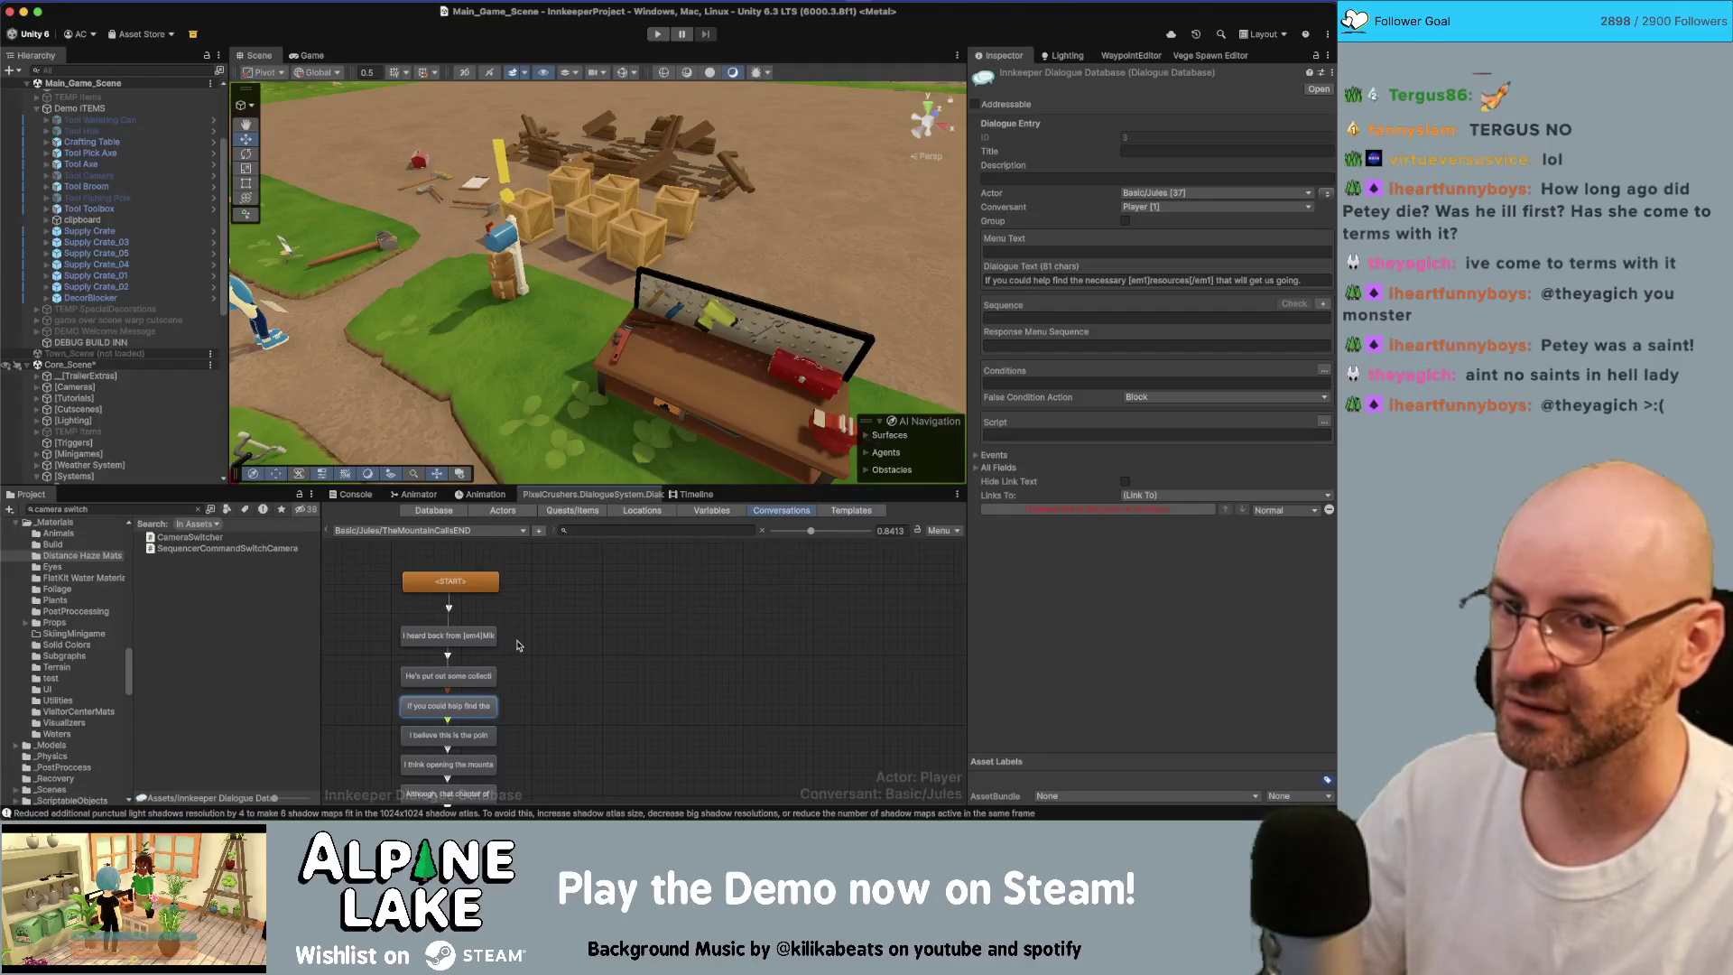
{"action": "scroll", "coordinate": [537, 681], "scroll_direction": "down", "scroll_amount": 1}
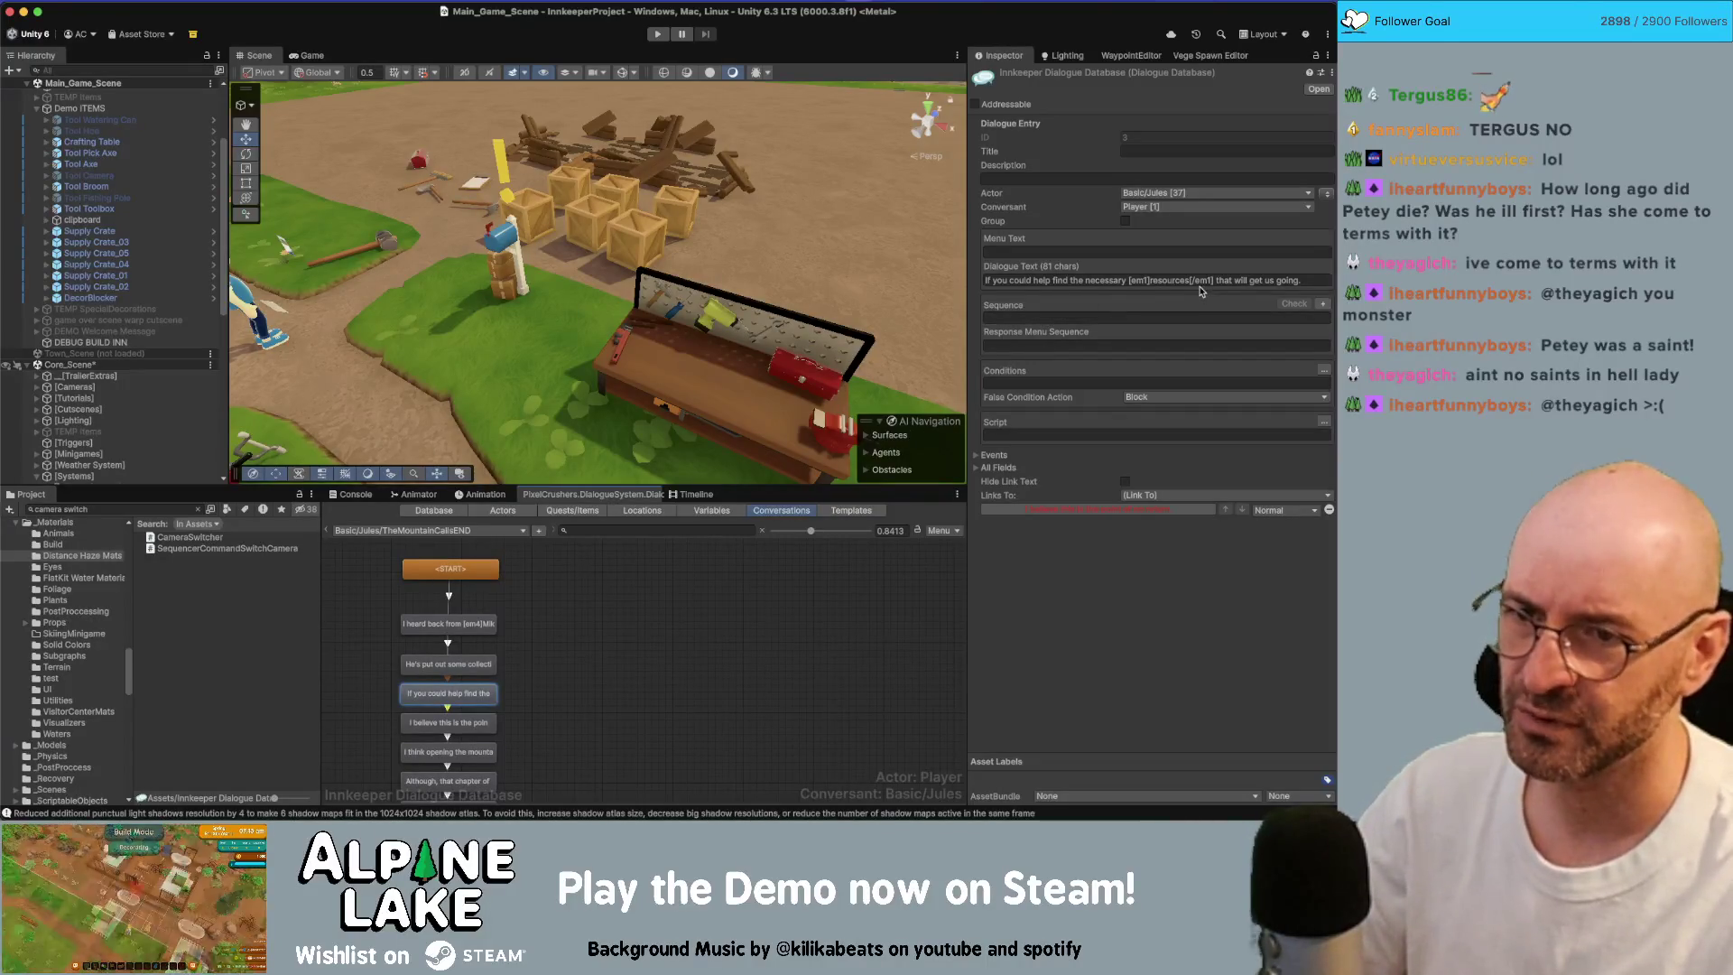
Step: Rewrite the line as 'Could you help us find the necessary [em1]resources[/em1]?', dropping 'that will get us going.'
{"action": "left_click", "coordinate": [1030, 281]}
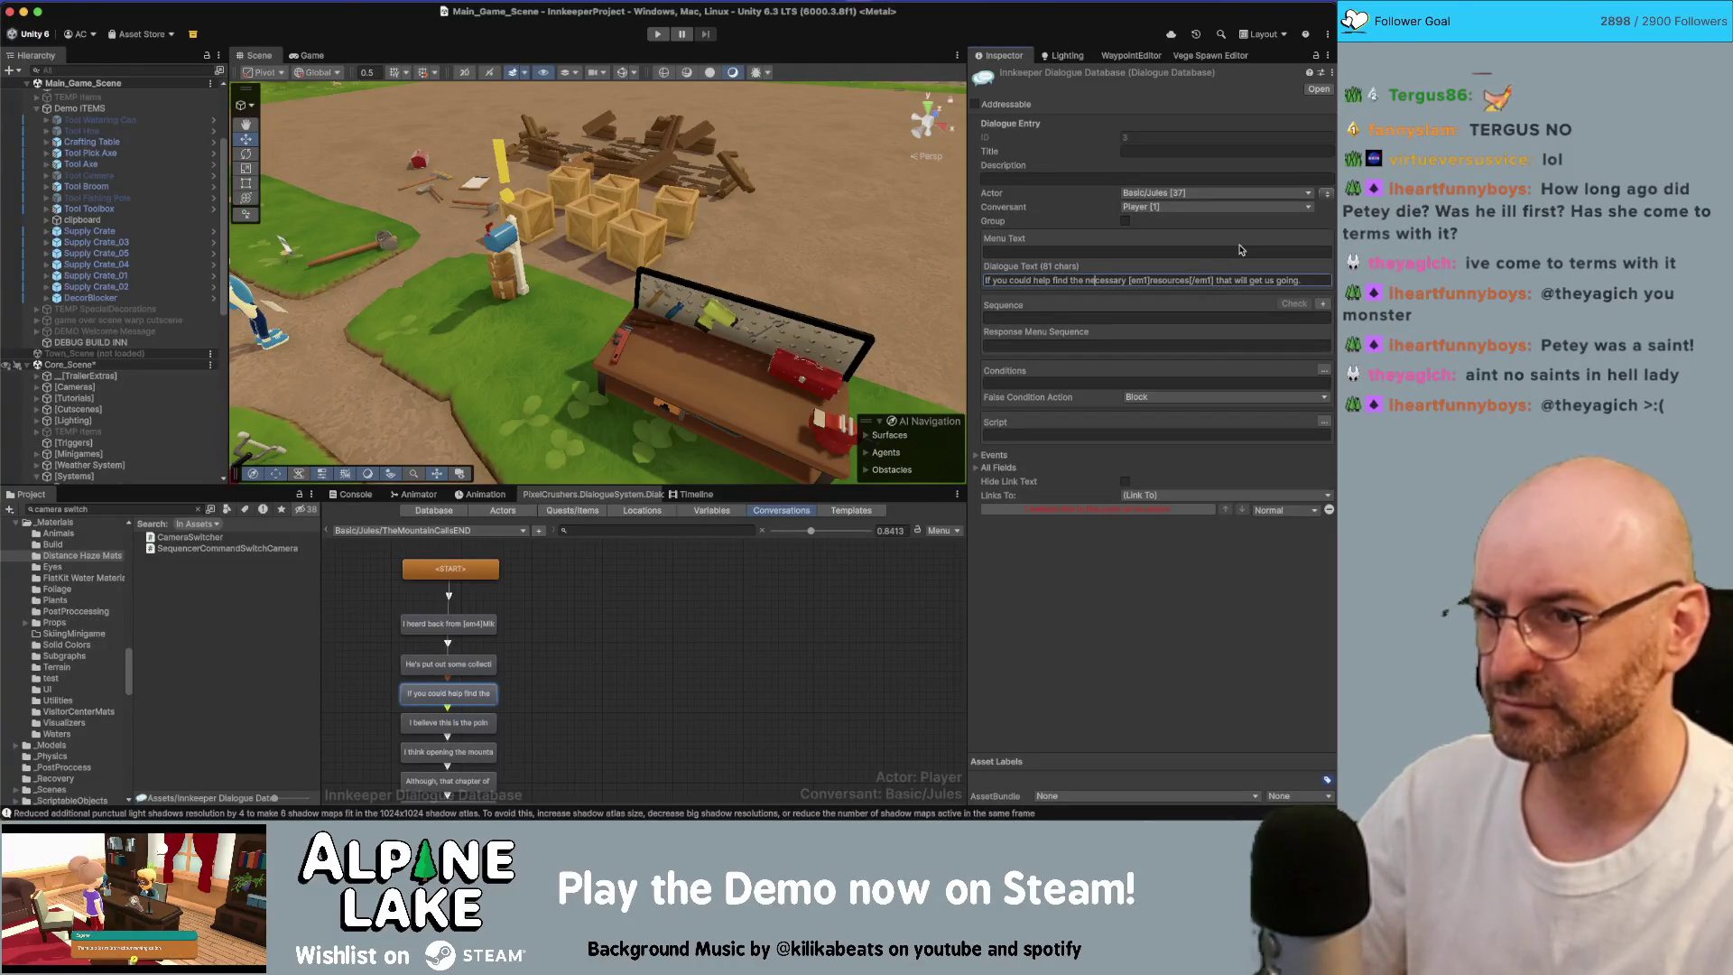
{"action": "key", "text": "shift+Home"}
{"action": "type", "text": "Do you mind"}
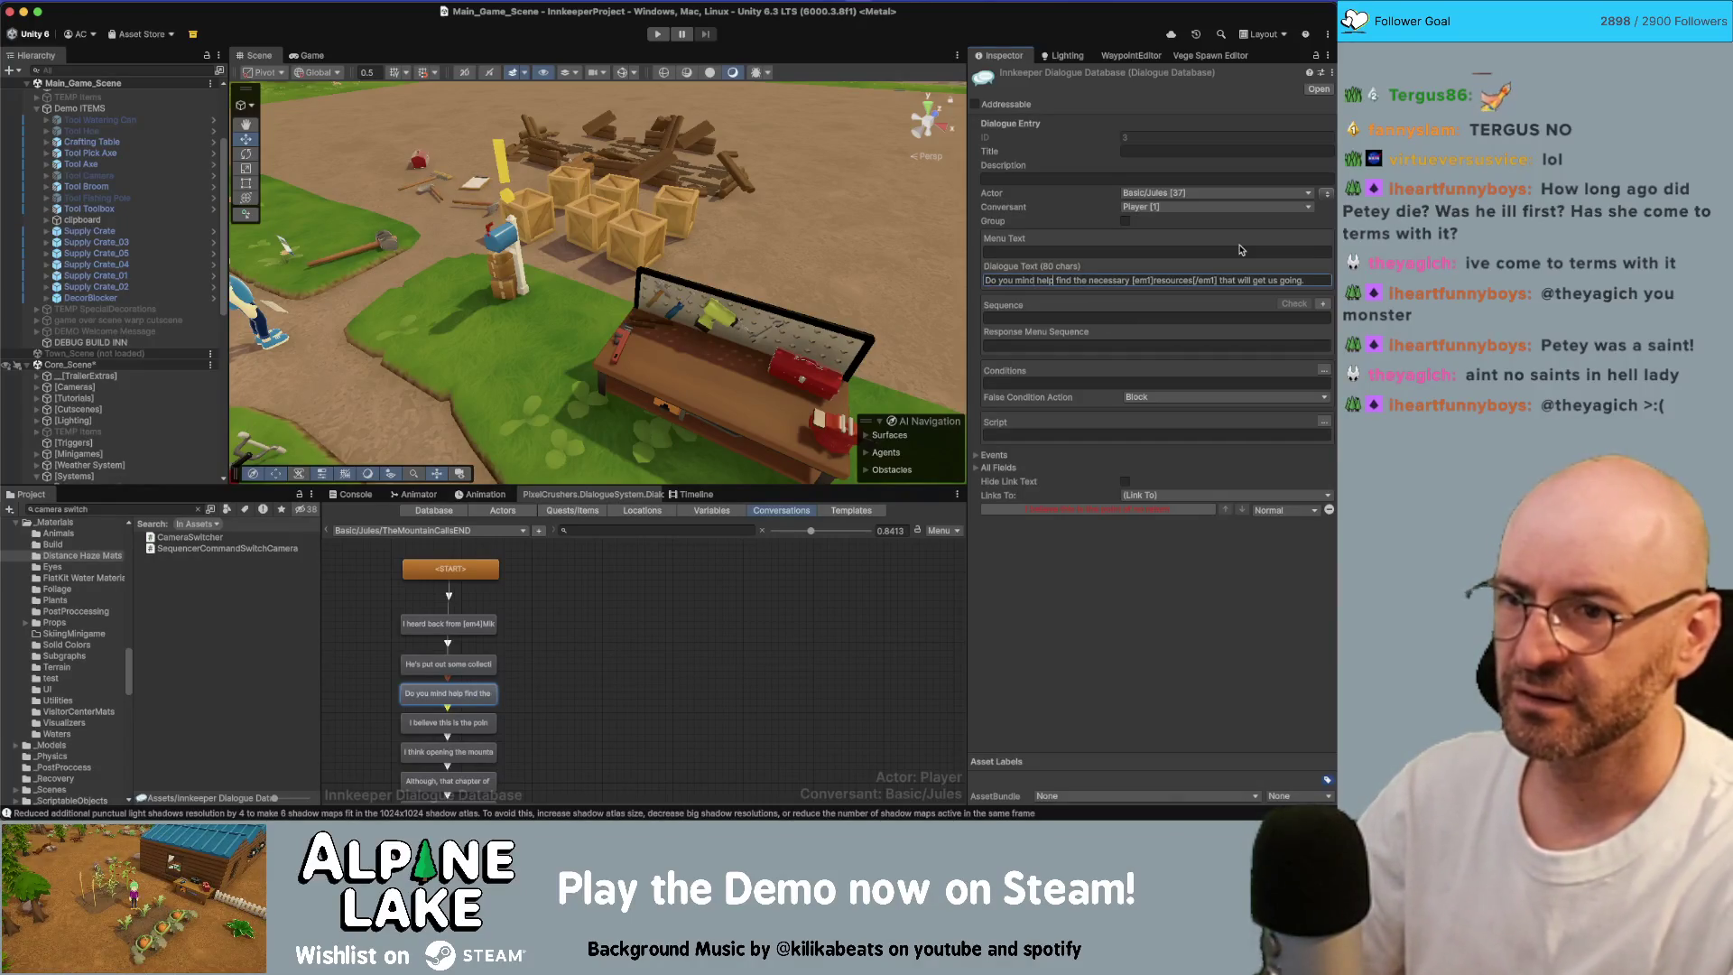
{"action": "key", "text": "Right"}
{"action": "key", "text": "Right"}
{"action": "key", "text": "Right"}
{"action": "type", "text": "in"}
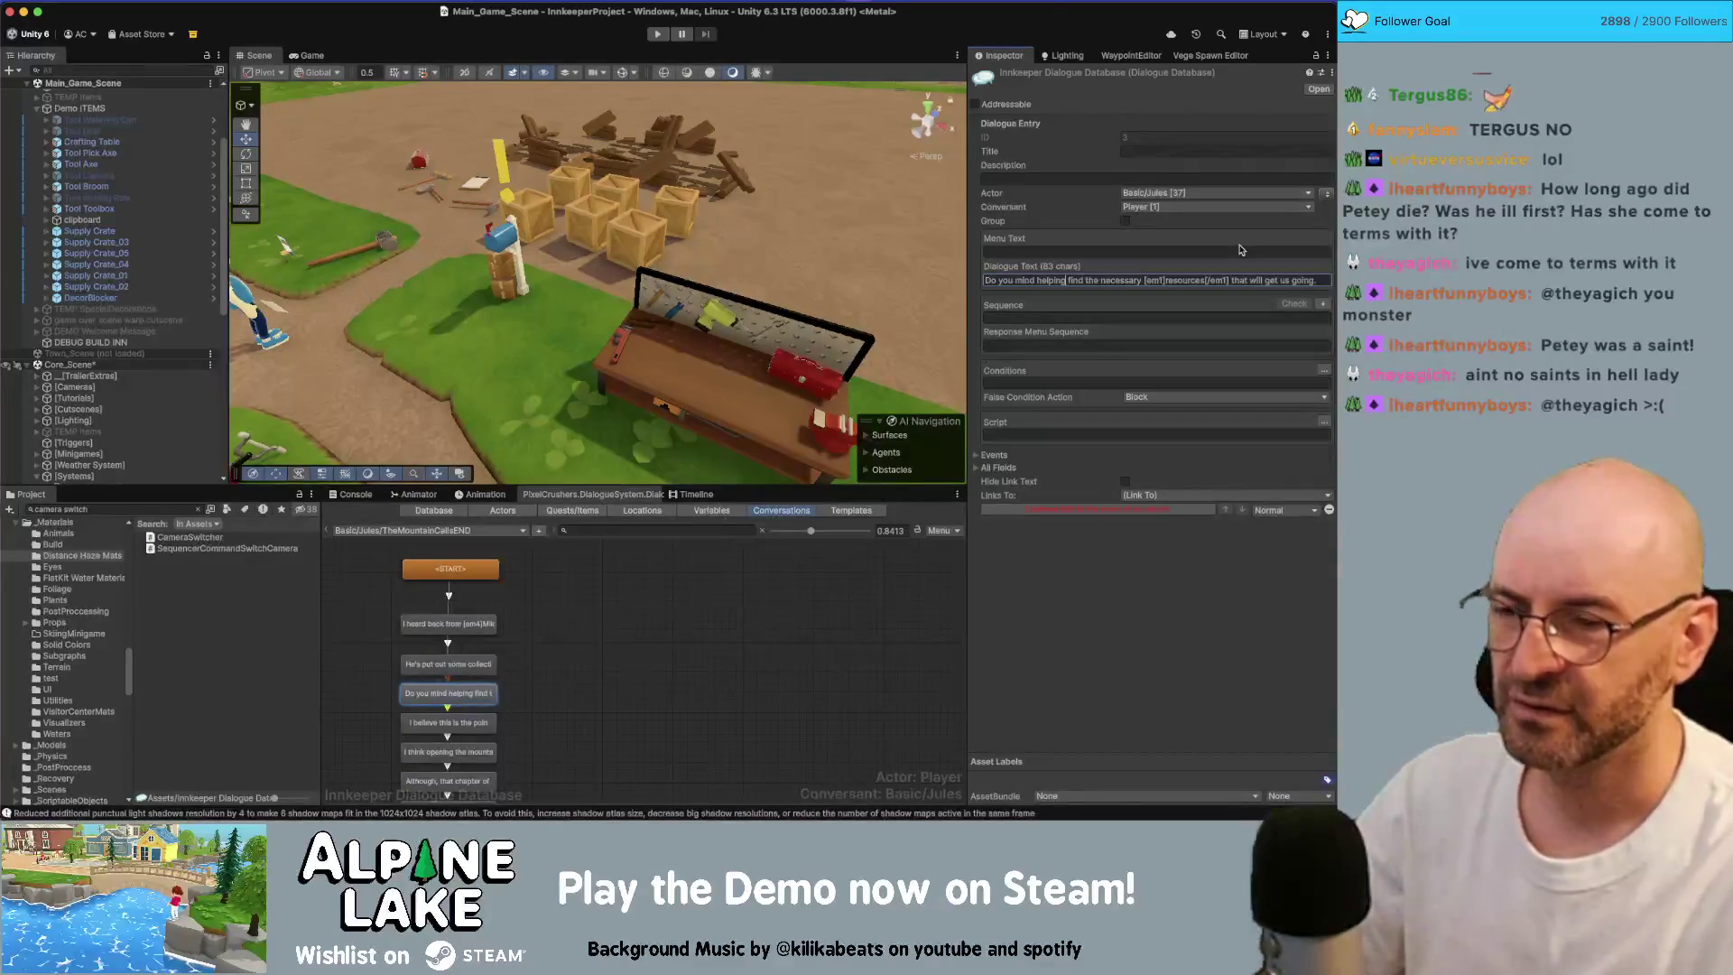
{"action": "key", "text": "BackSpace"}
{"action": "key", "text": "BackSpace"}
{"action": "key", "text": "BackSpace"}
{"action": "key", "text": "BackSpace"}
{"action": "key", "text": "BackSpace"}
{"action": "key", "text": "BackSpace"}
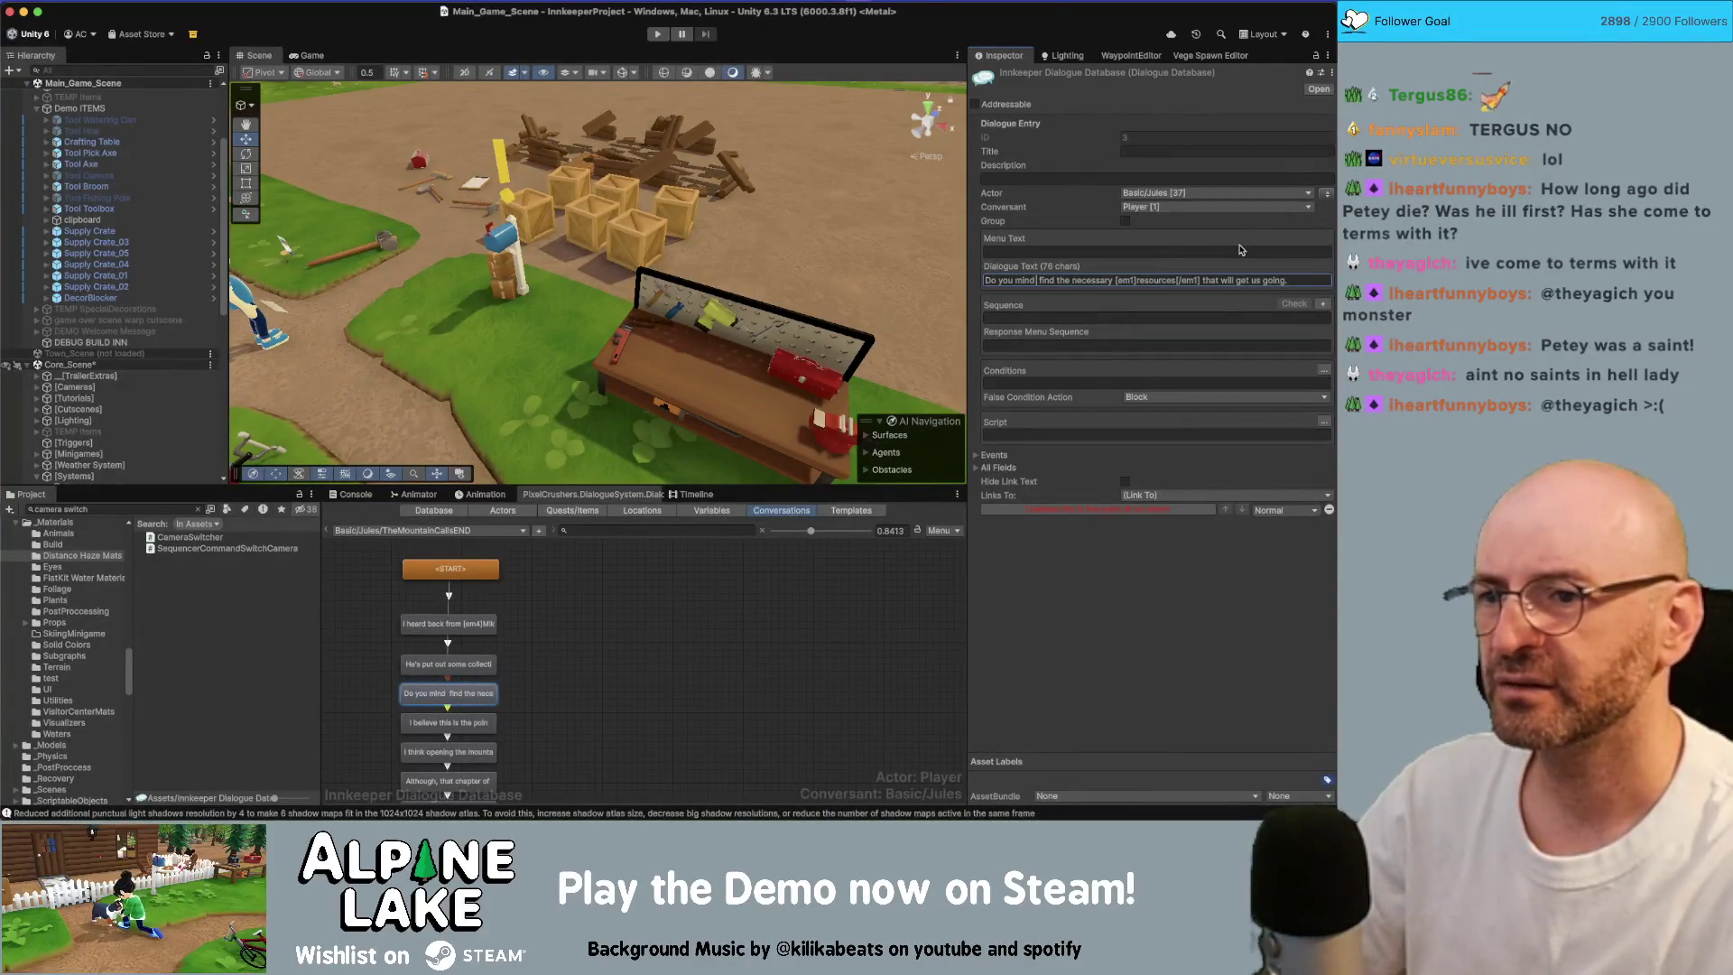
{"action": "key", "text": "Delete"}
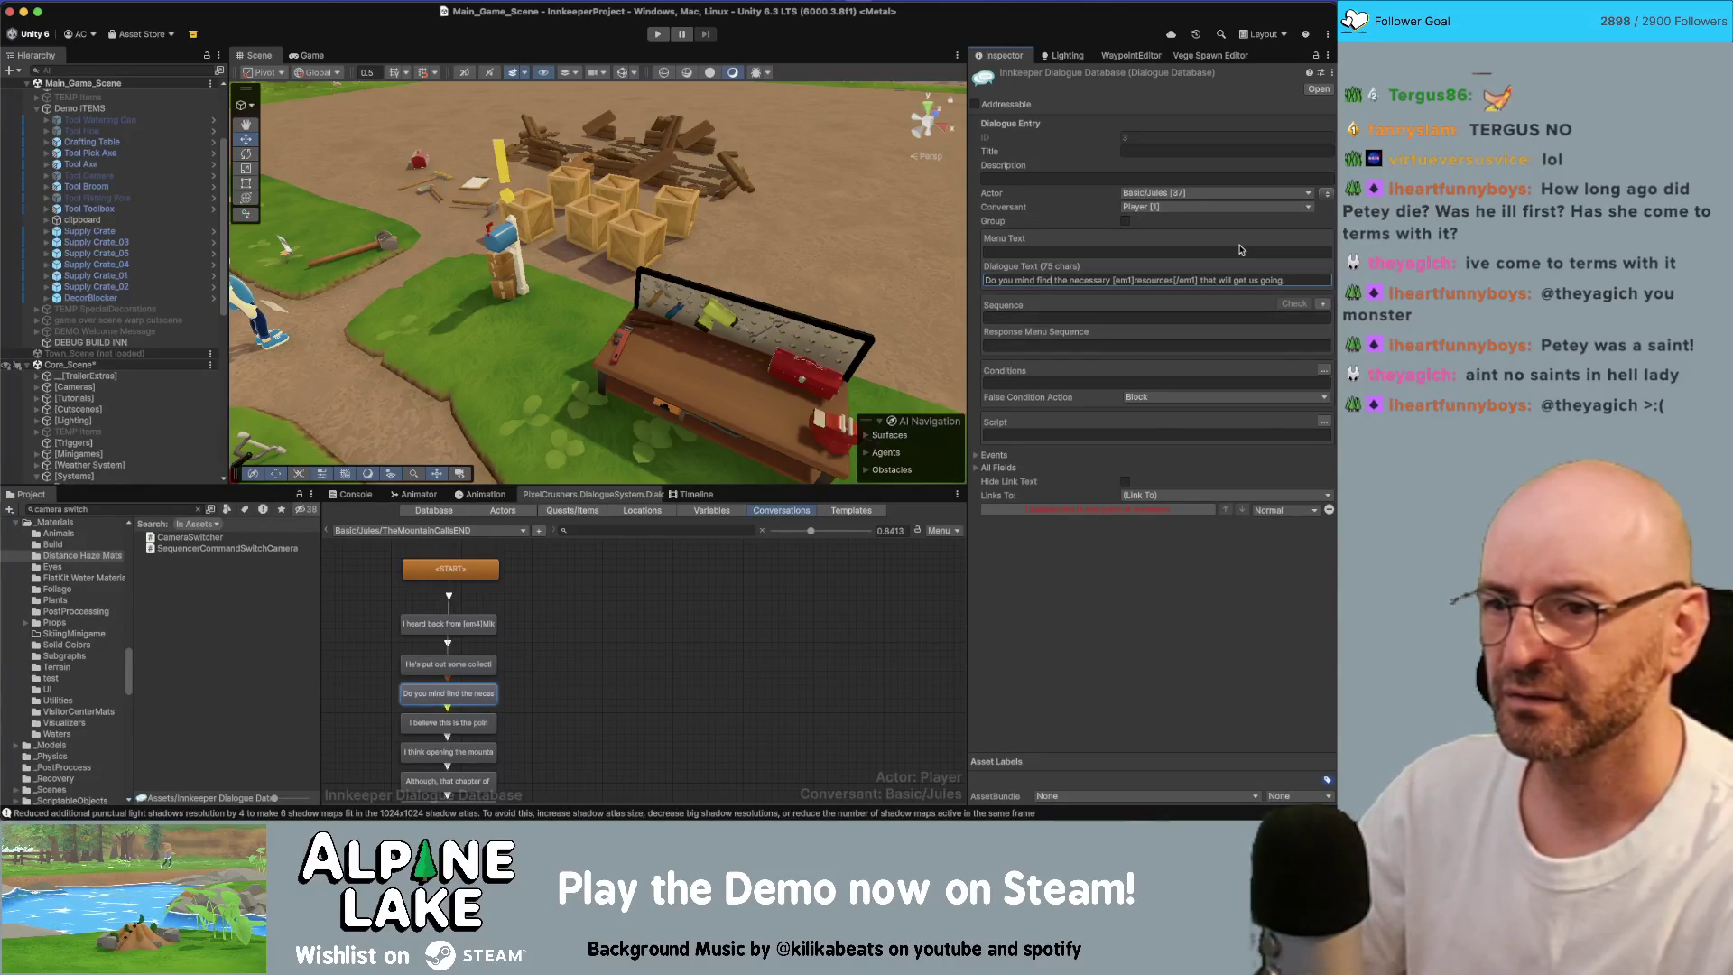
{"action": "key", "text": "shift+Home"}
{"action": "type", "text": "Could you help us"}
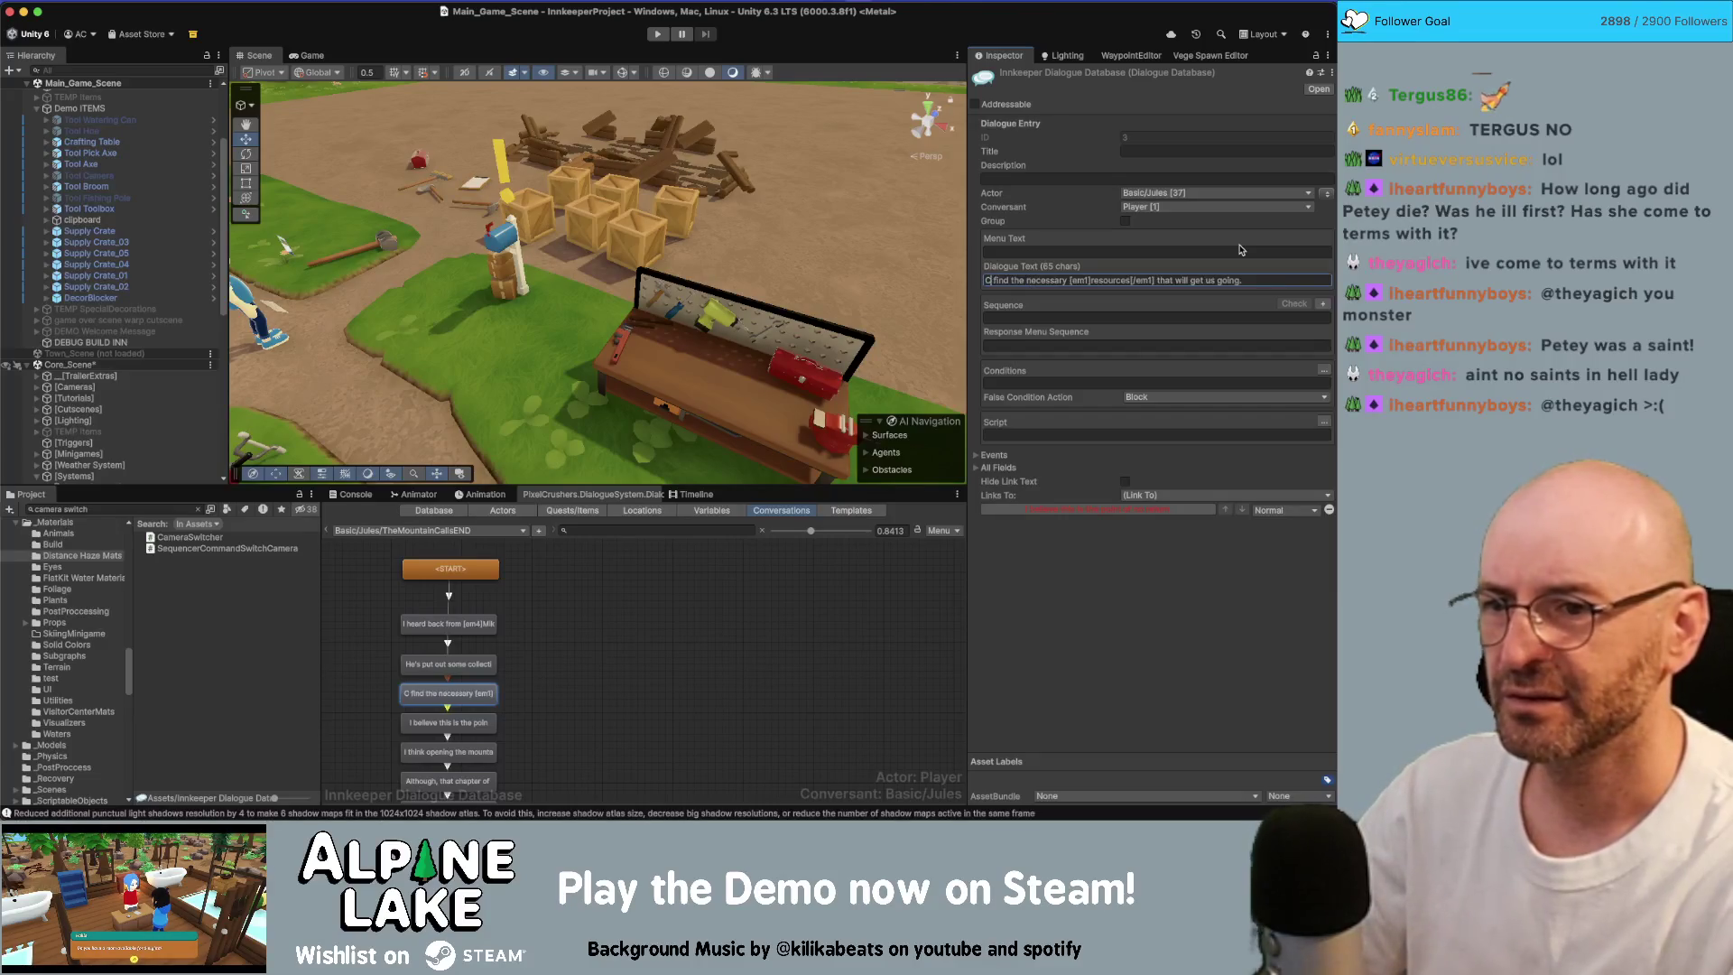
{"action": "key", "text": "alt+Right"}
{"action": "key", "text": "alt+Right"}
{"action": "key", "text": "alt+Right"}
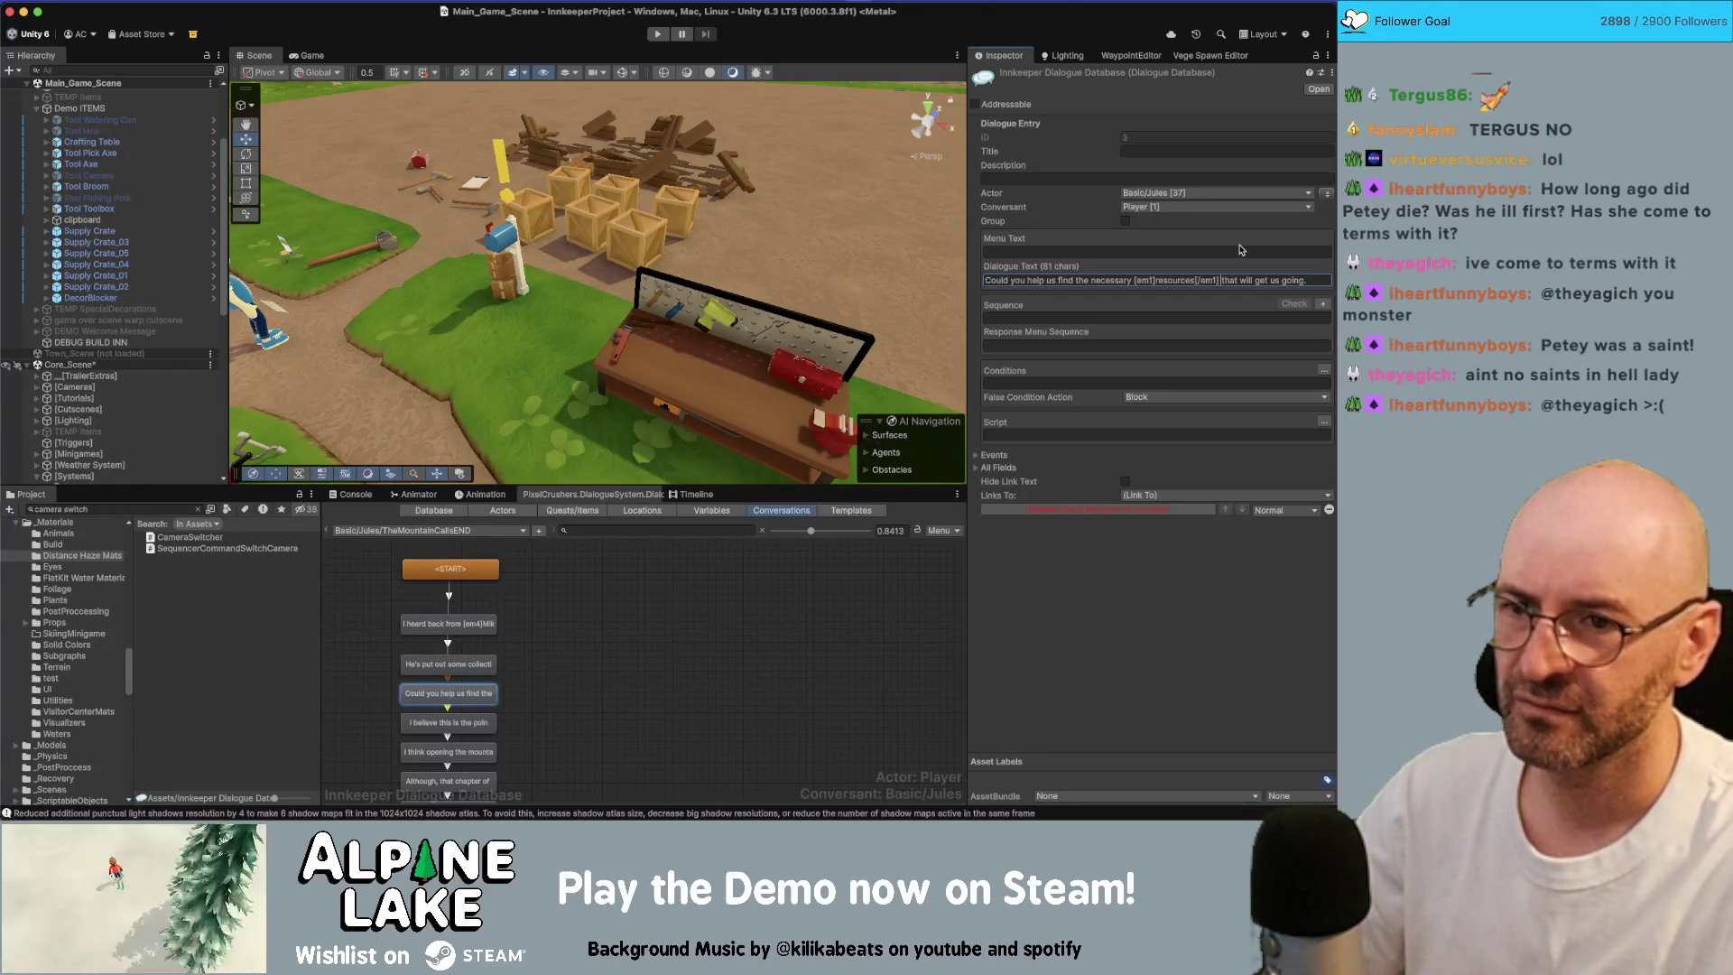
{"action": "key", "text": "shift+End"}
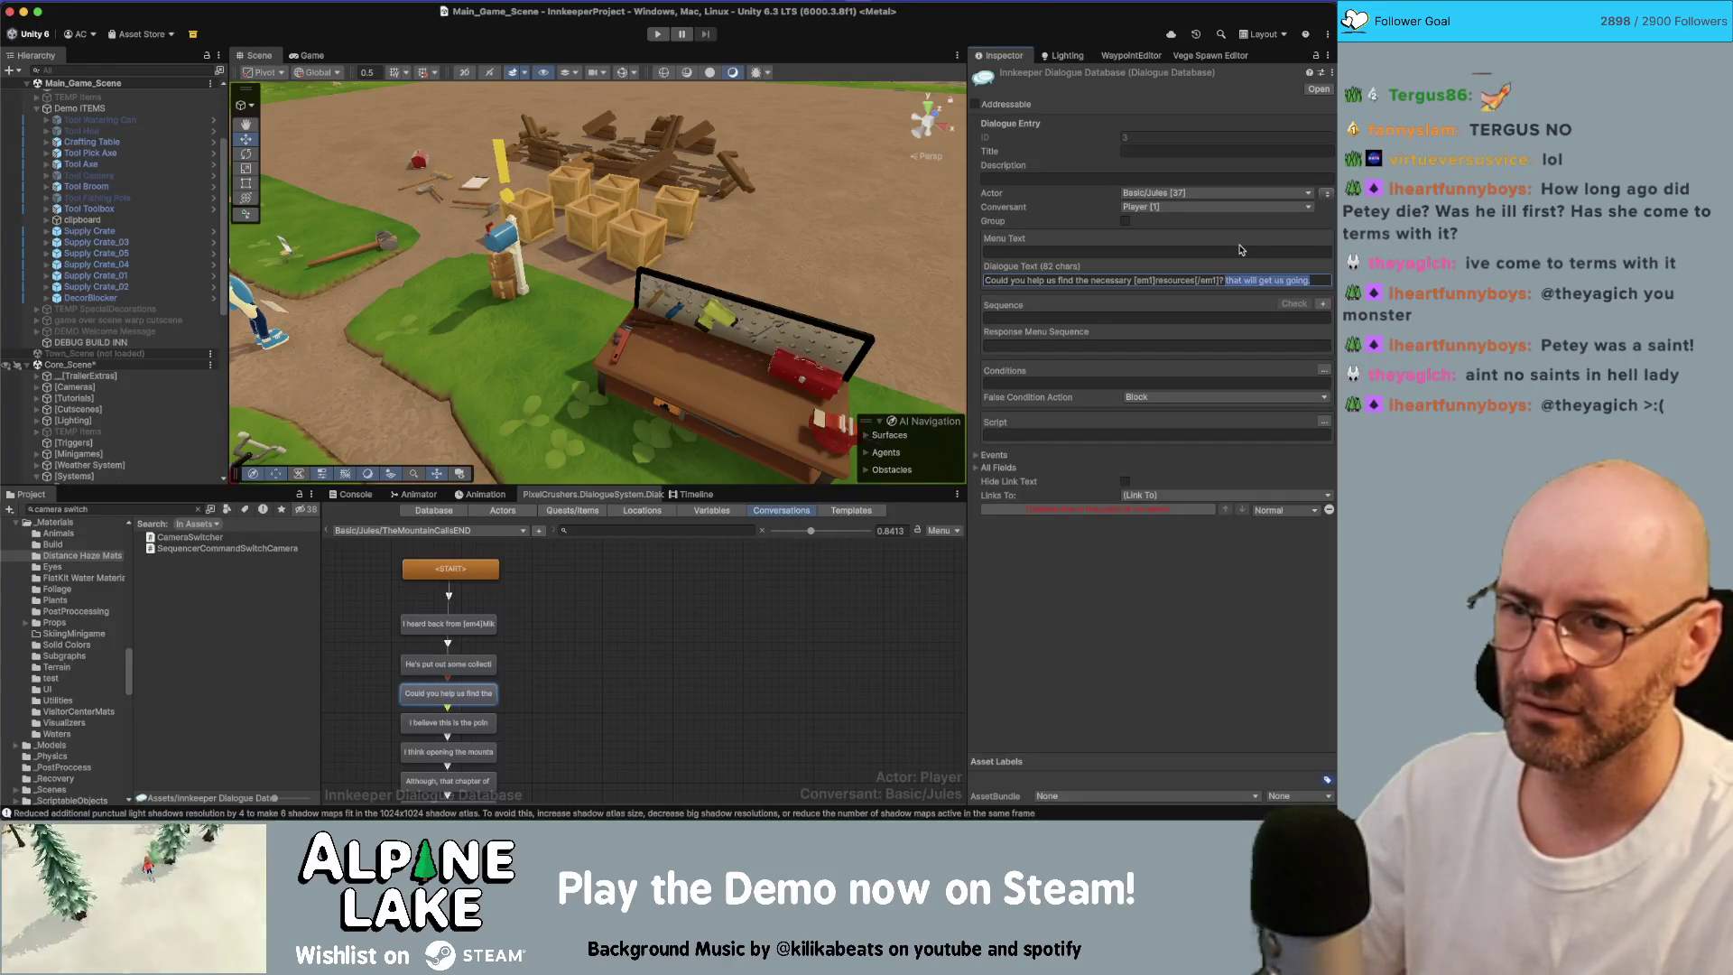
{"action": "key", "text": "Delete"}
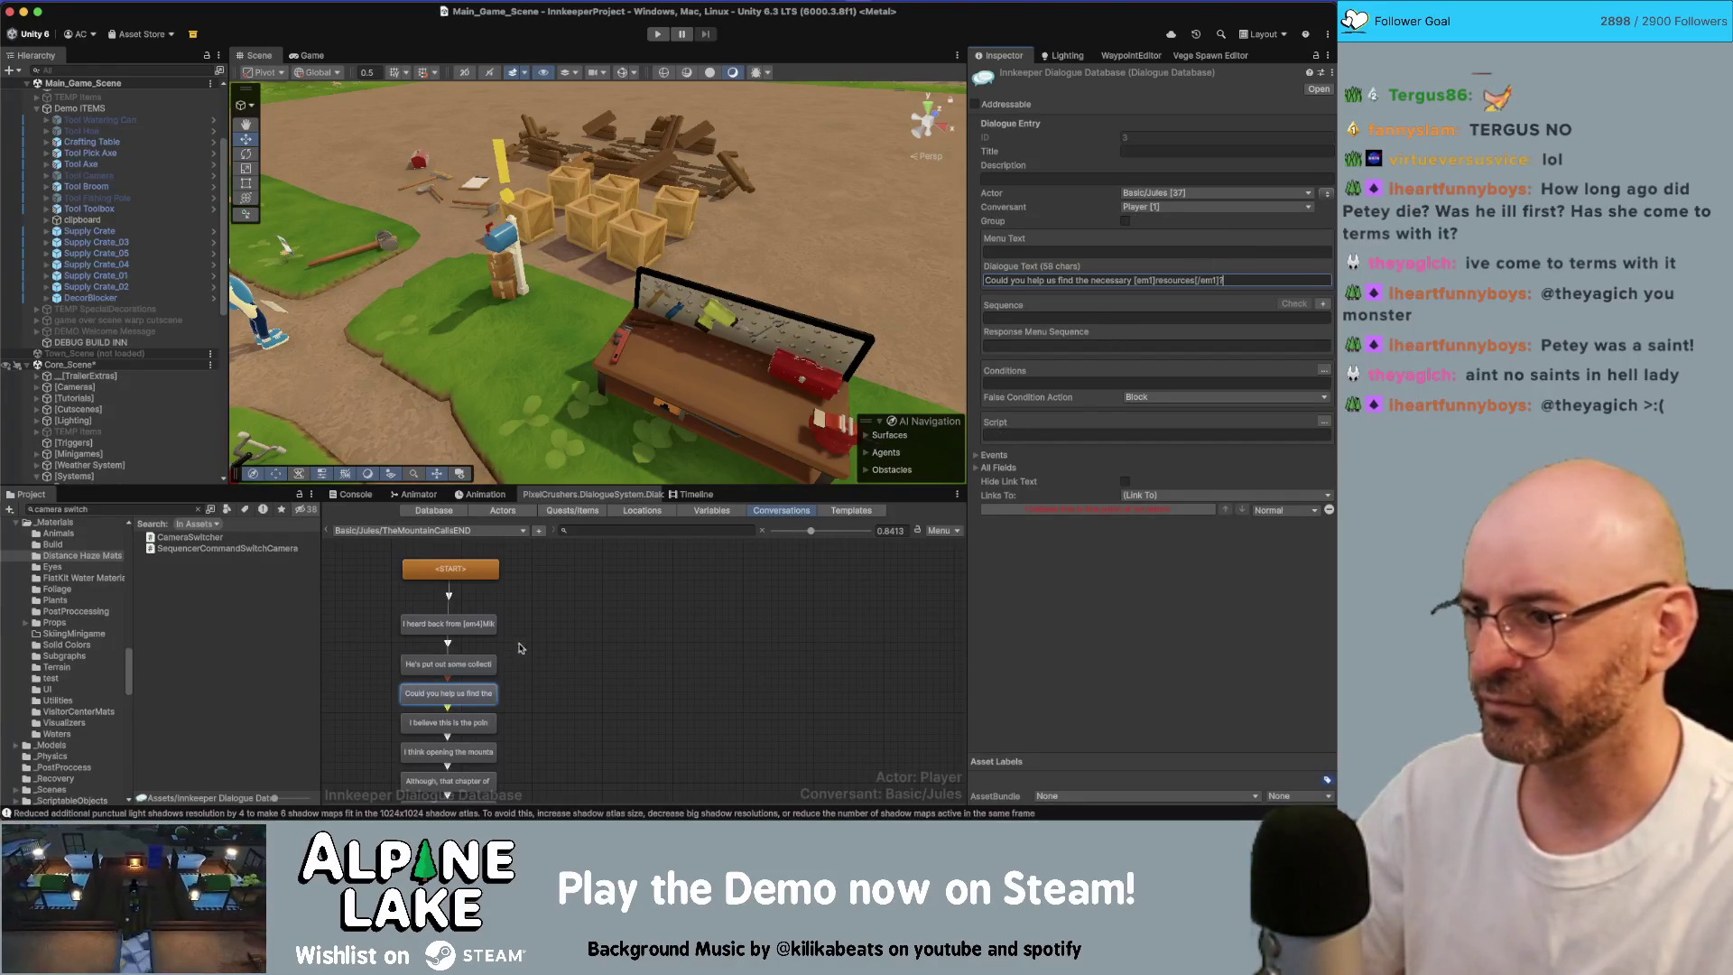
Step: Find the 'I'm going to see if Abby' node and cut its sentence out
{"action": "left_click", "coordinate": [468, 718]}
{"action": "scroll", "coordinate": [558, 657], "scroll_direction": "down", "scroll_amount": 2}
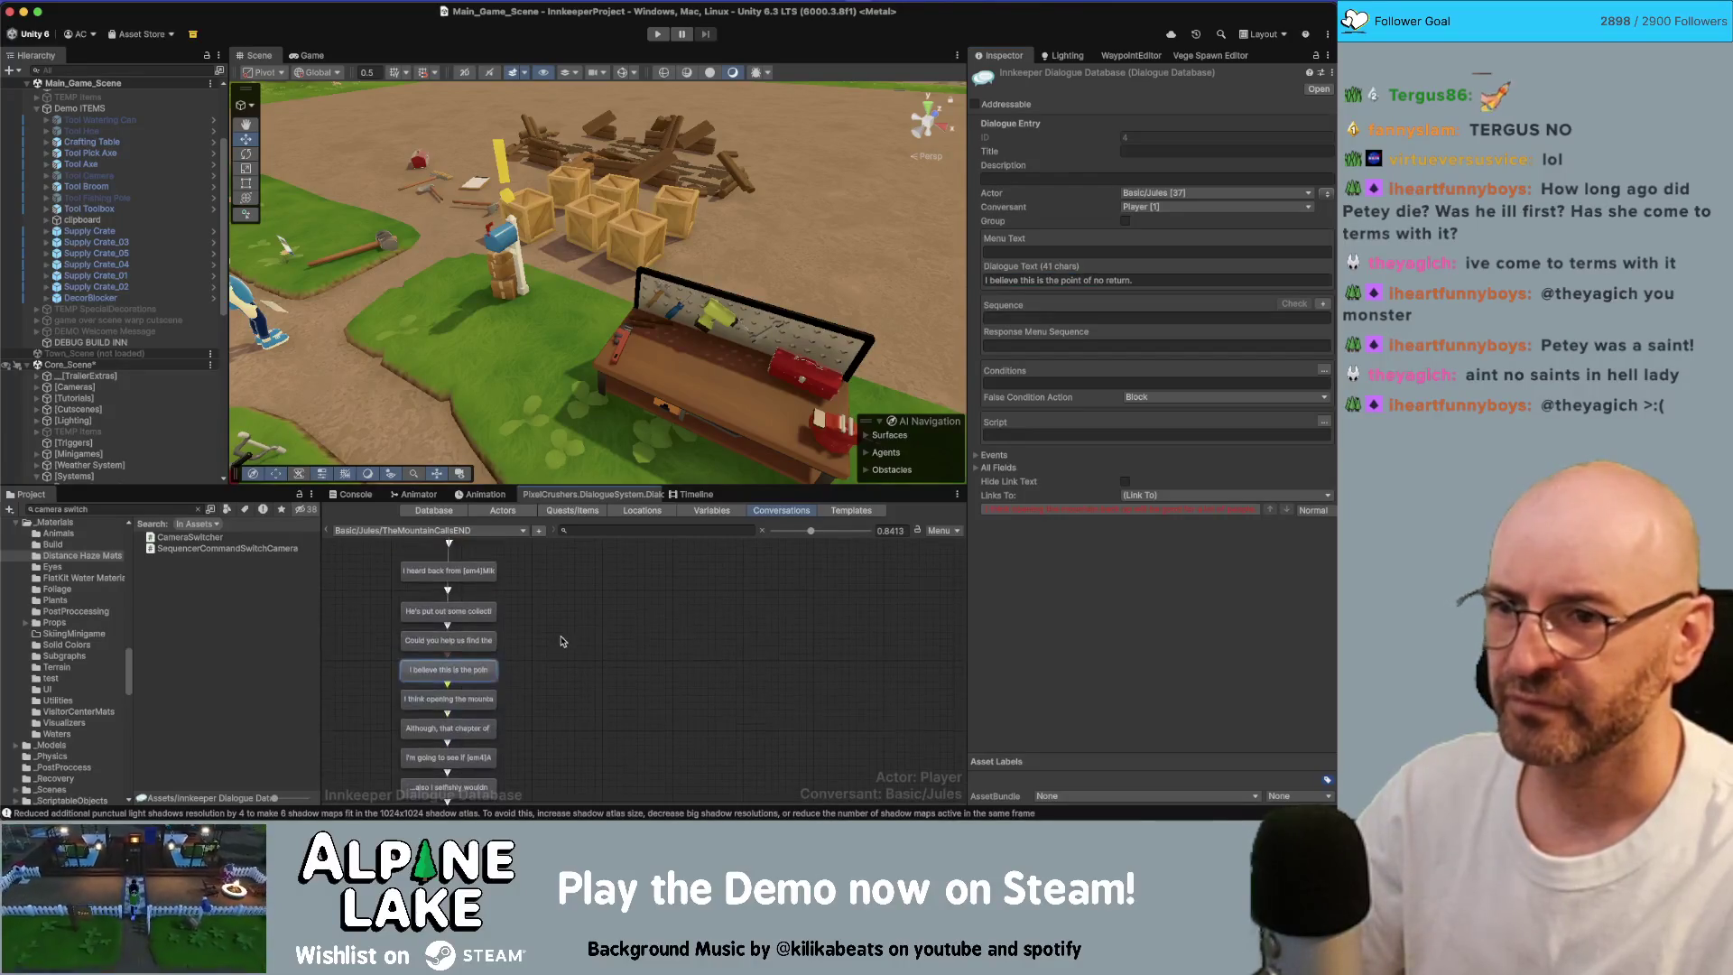
{"action": "left_click", "coordinate": [468, 698]}
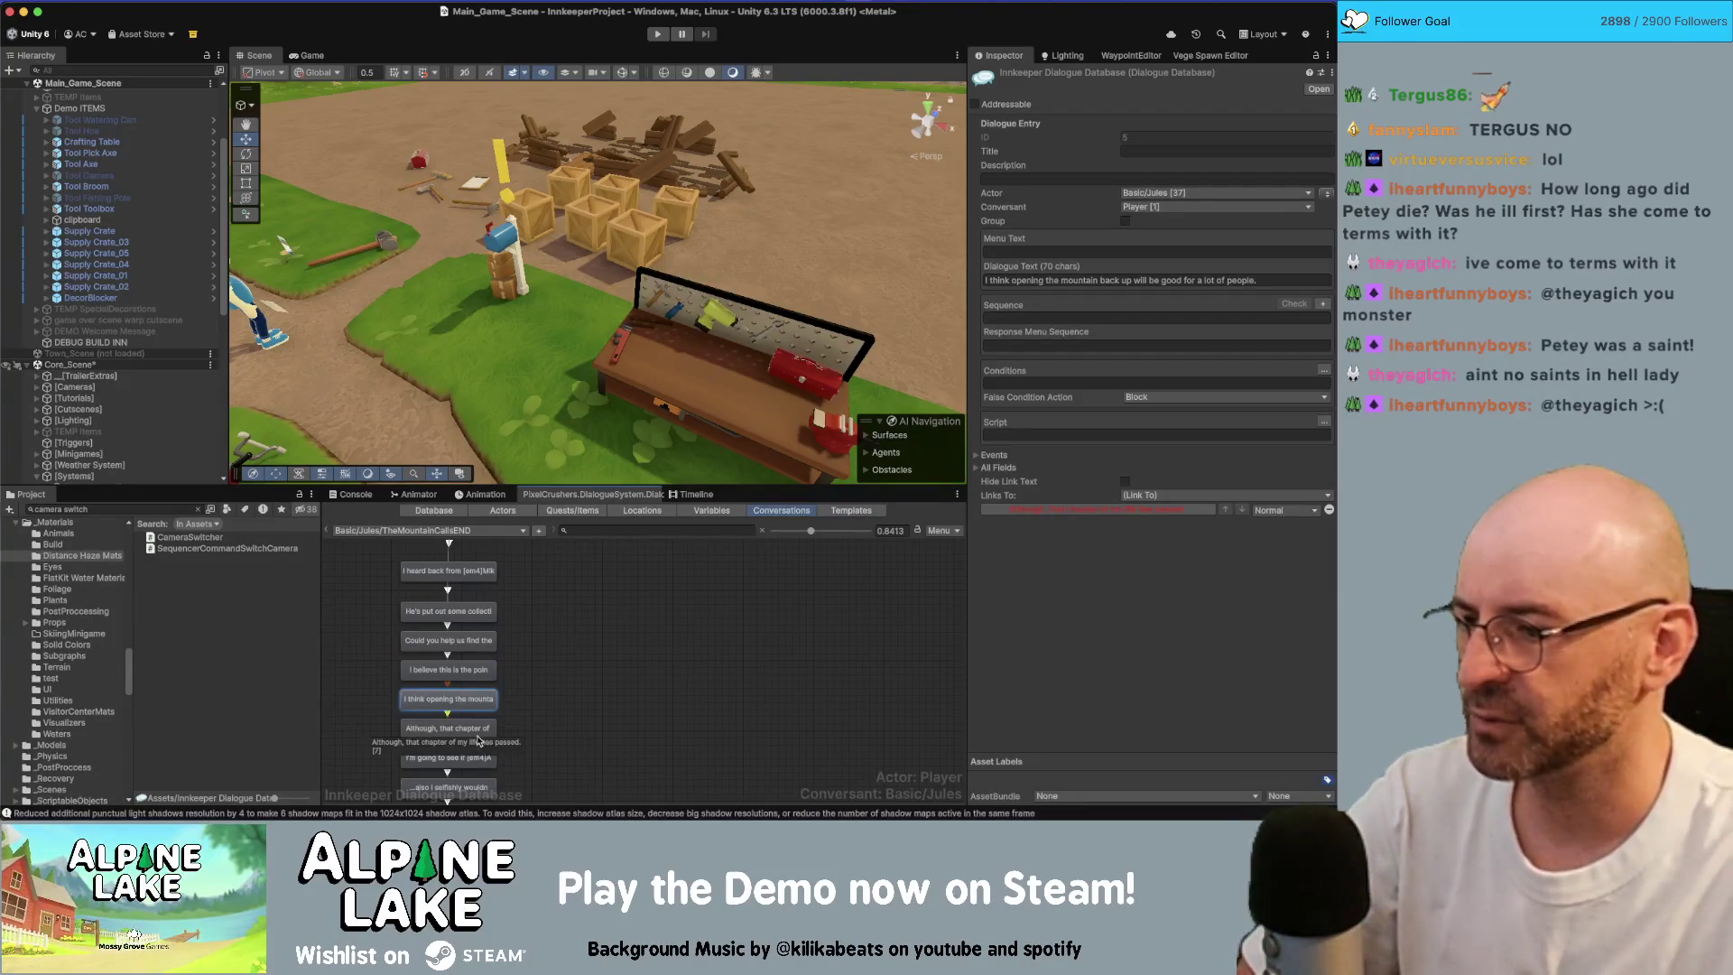
{"action": "left_click", "coordinate": [477, 731]}
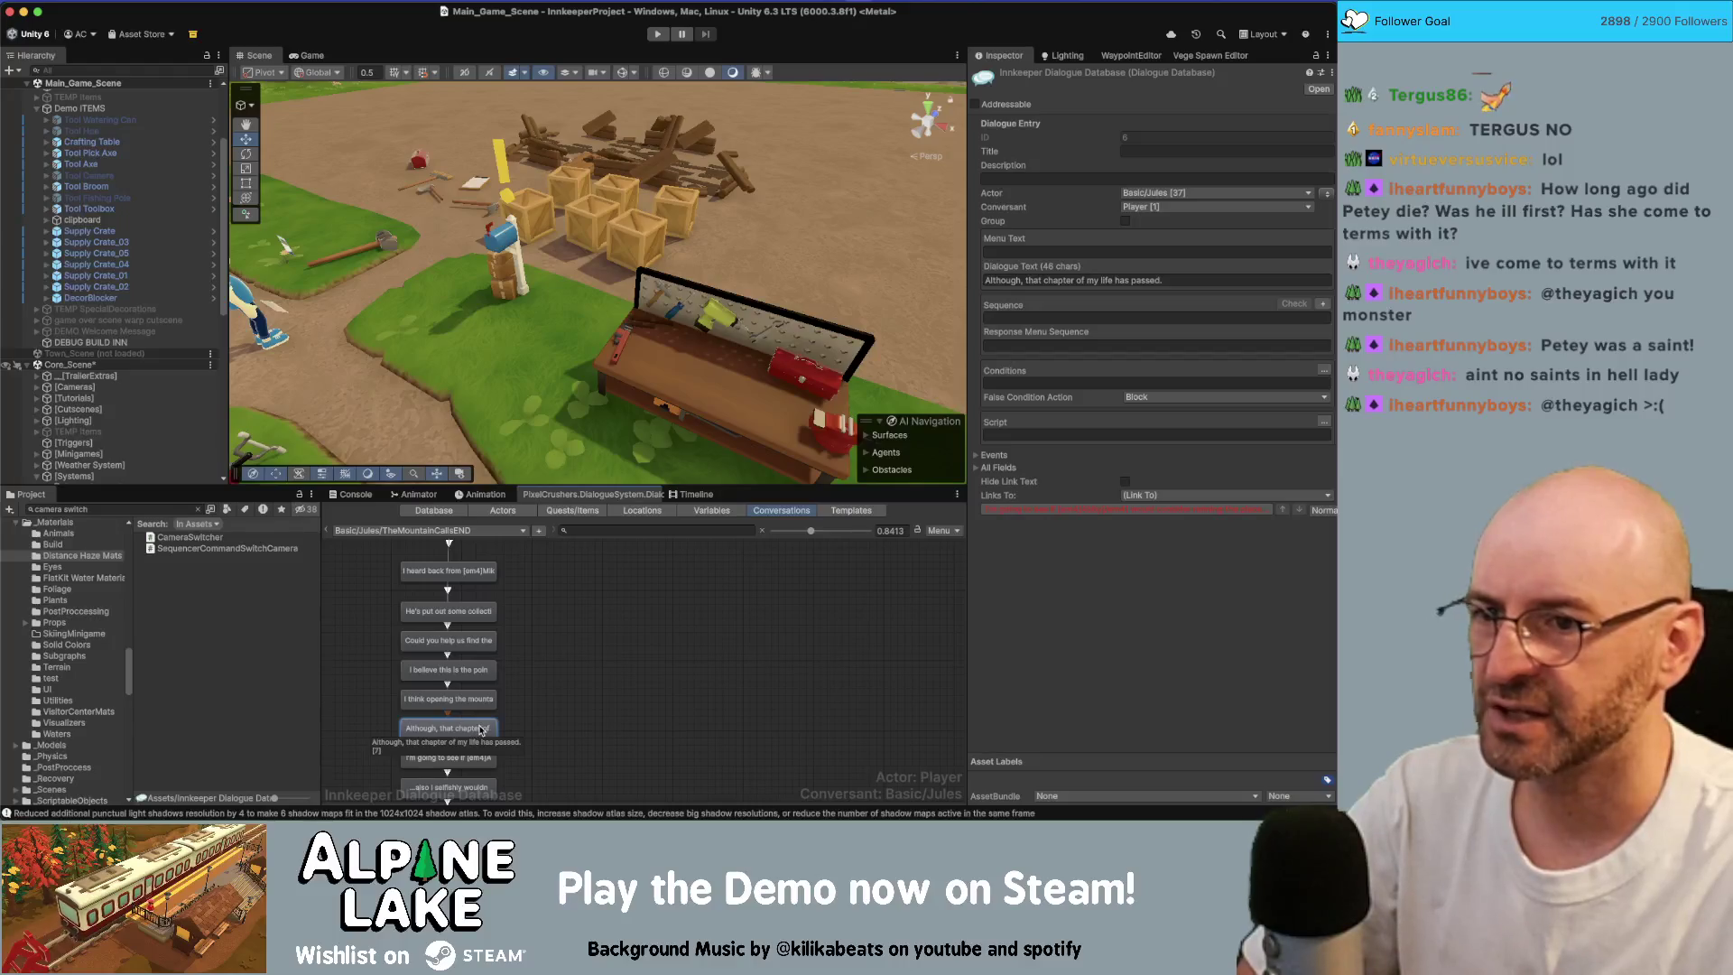
{"action": "scroll", "coordinate": [517, 701], "scroll_direction": "down", "scroll_amount": 1}
{"action": "left_click", "coordinate": [517, 702]}
{"action": "left_click", "coordinate": [483, 726]}
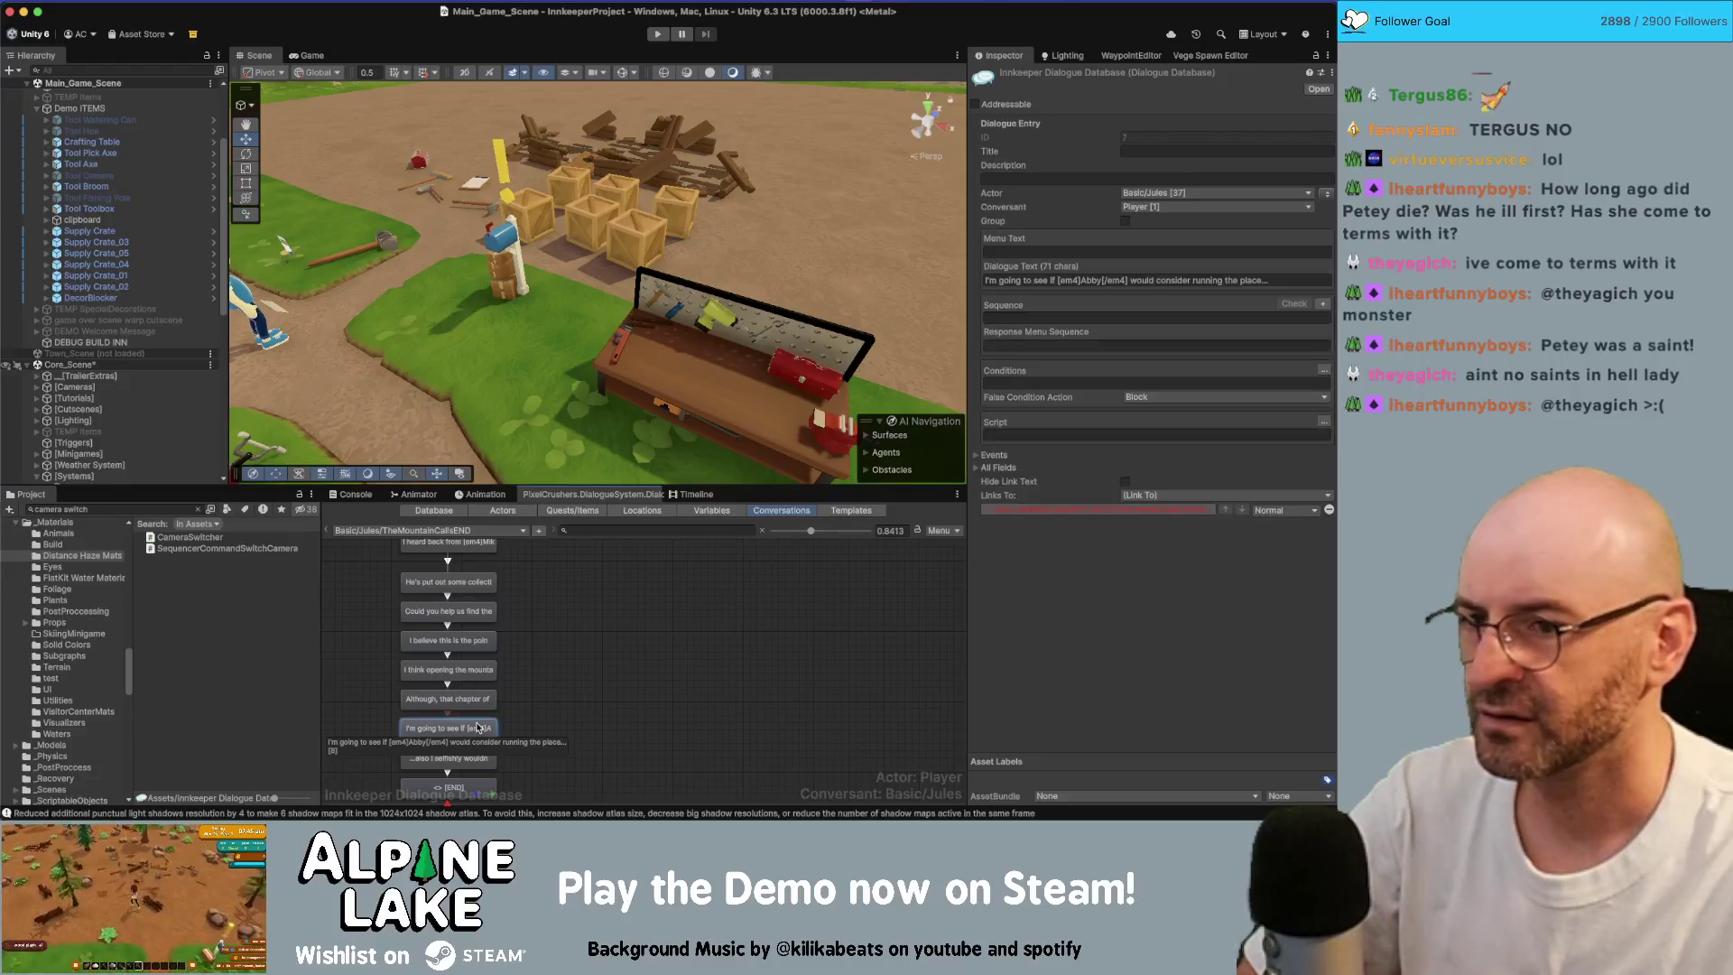
{"action": "left_click", "coordinate": [1214, 280]}
{"action": "key", "text": "BackSpace"}
Step: Paste the Abby sentence after 'Although, that chapter of my life has passed' and delete the empty node
{"action": "left_click", "coordinate": [452, 699]}
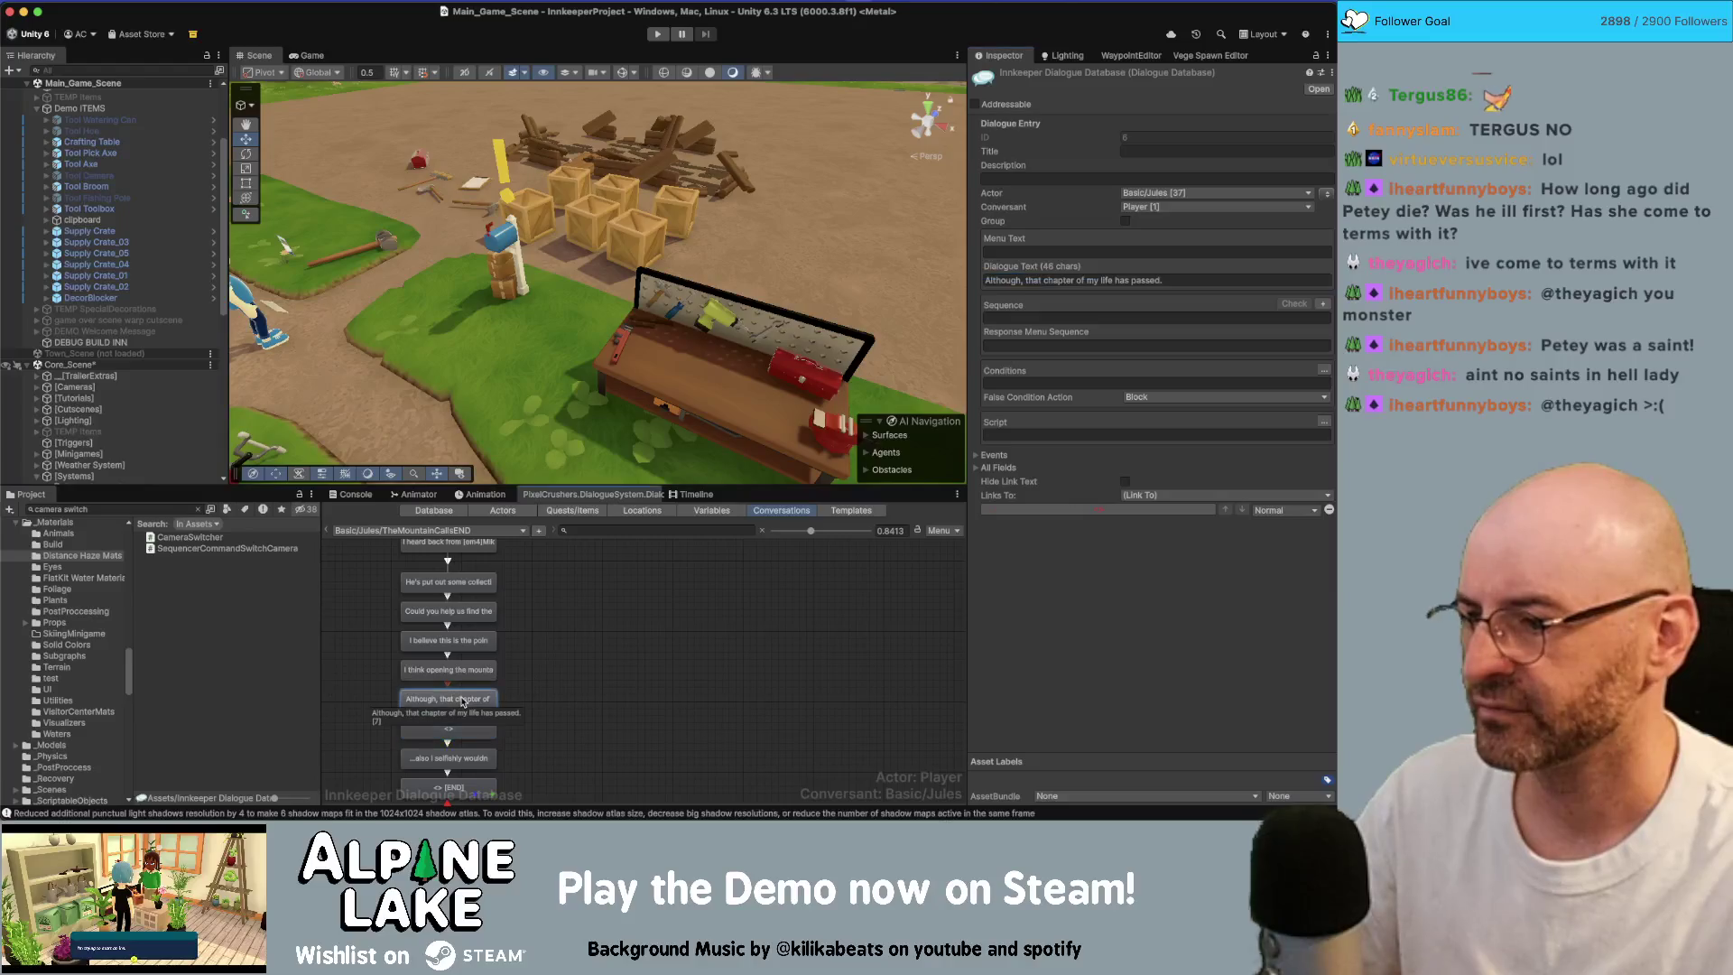
{"action": "left_click", "coordinate": [1205, 279]}
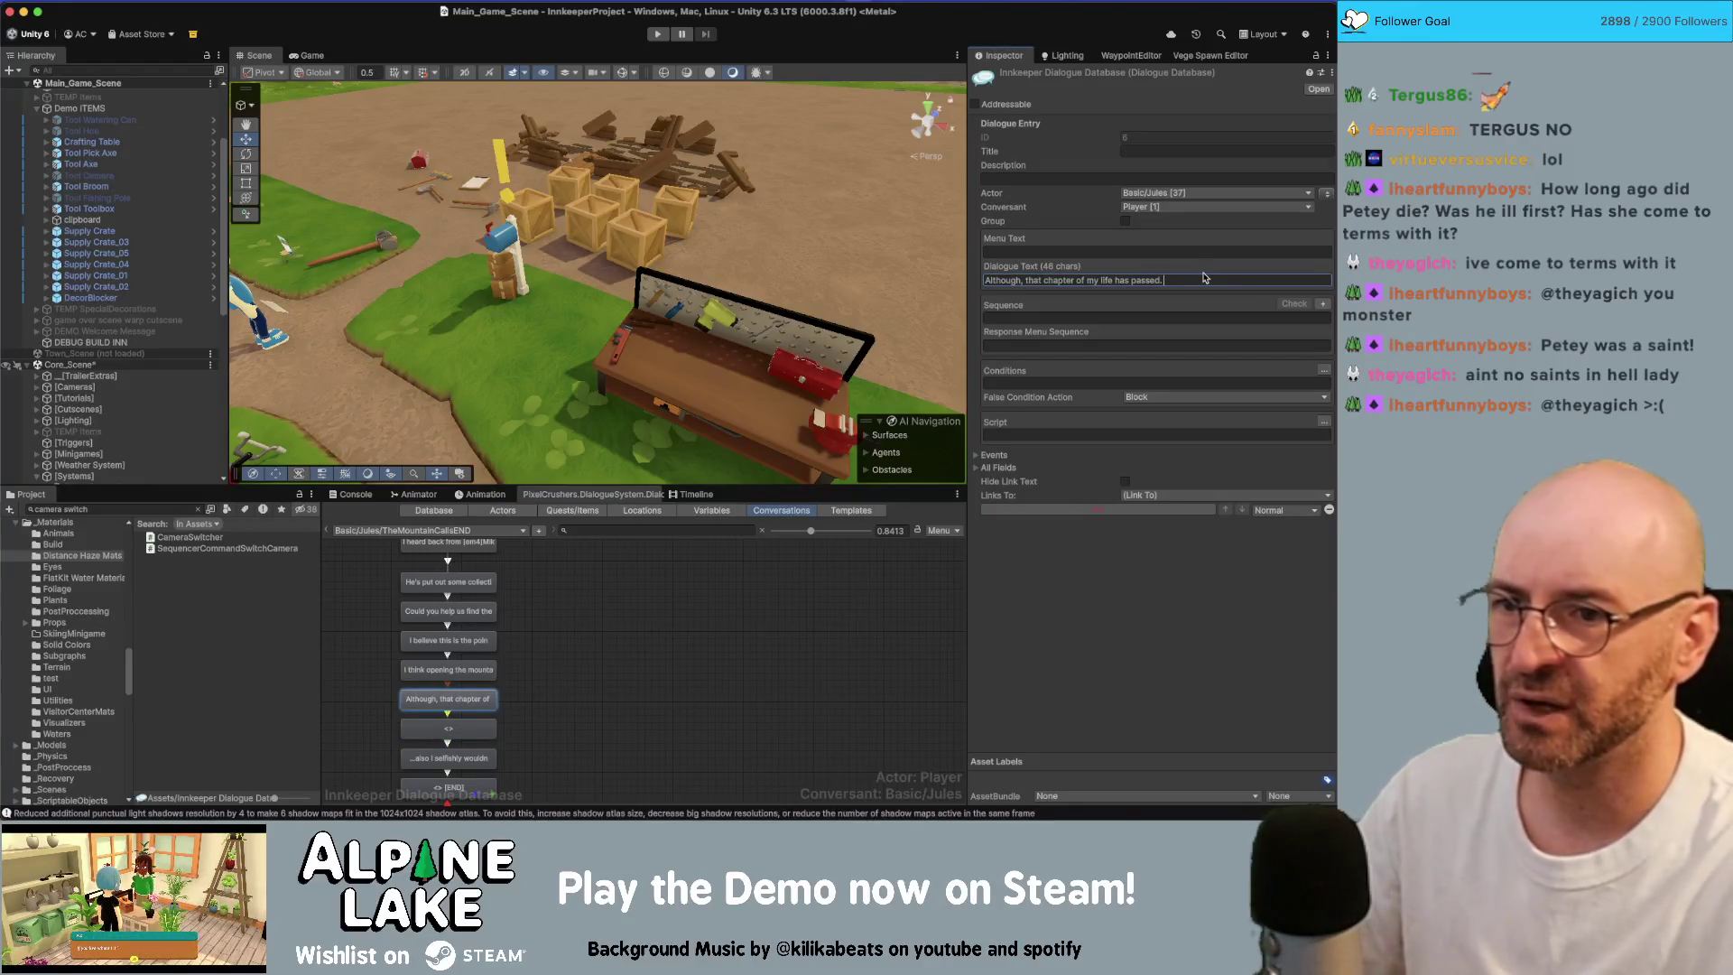
{"action": "key", "text": "BackSpace"}
{"action": "key", "text": "BackSpace"}
{"action": "type", "text": "I'm going to see if [em4]Abby[/em4] would consider running the place..."}
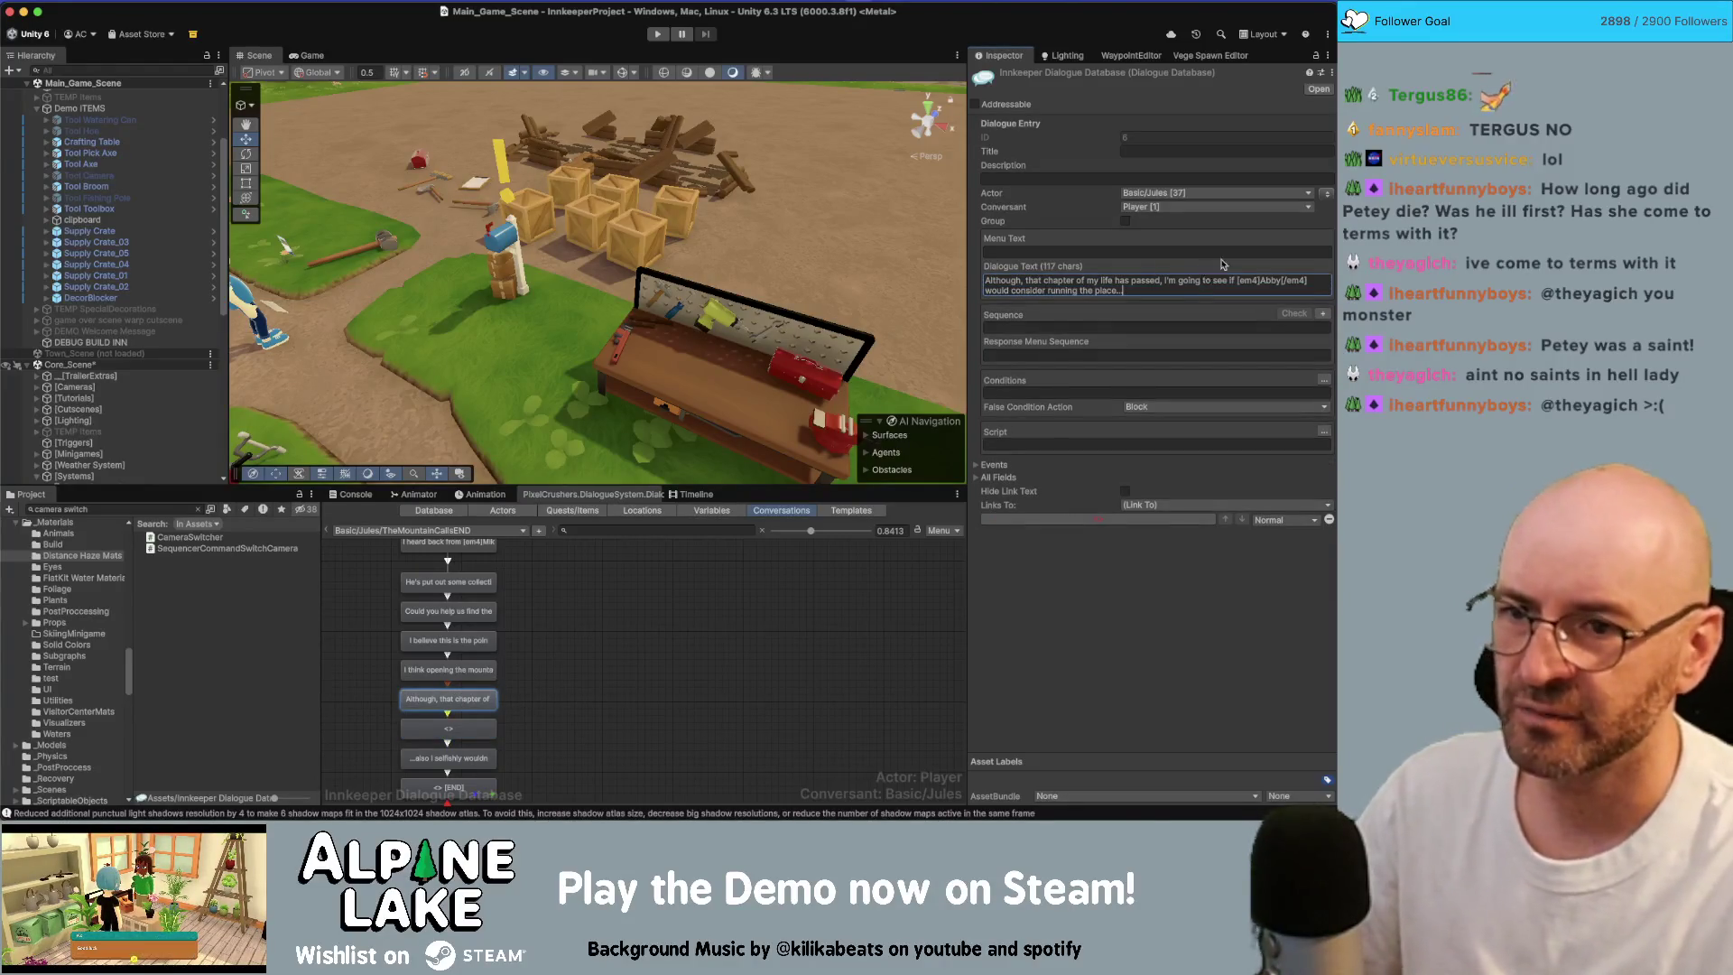
{"action": "left_click", "coordinate": [470, 730]}
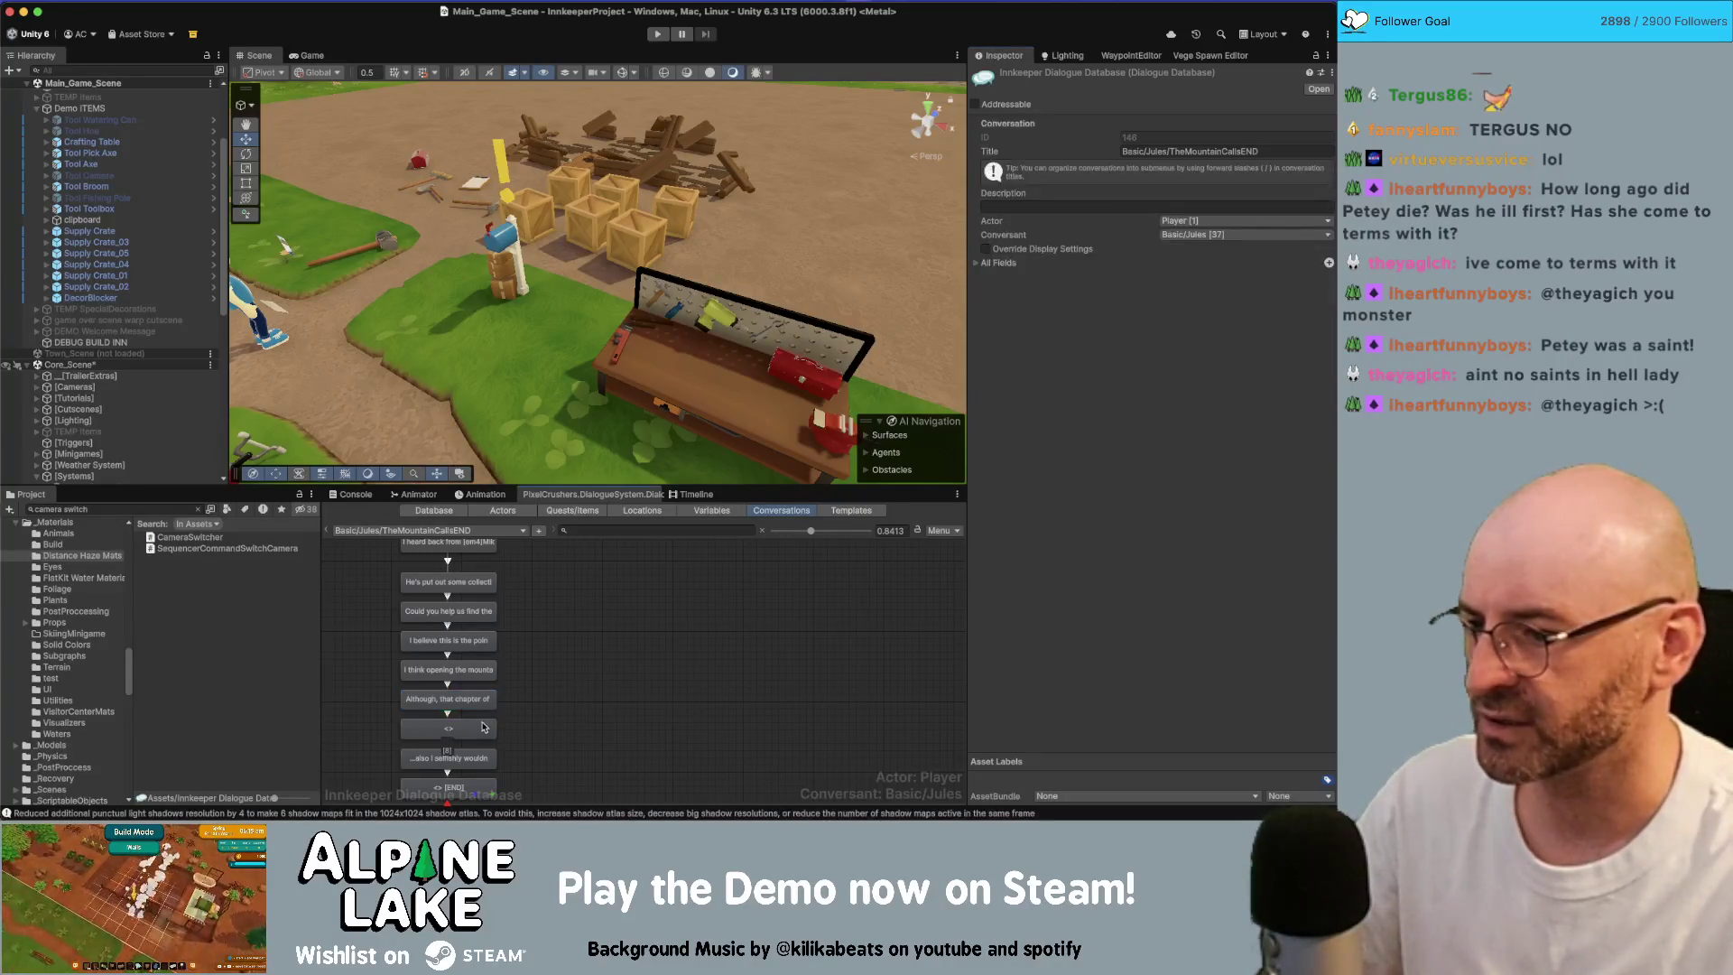
{"action": "key", "text": "Delete"}
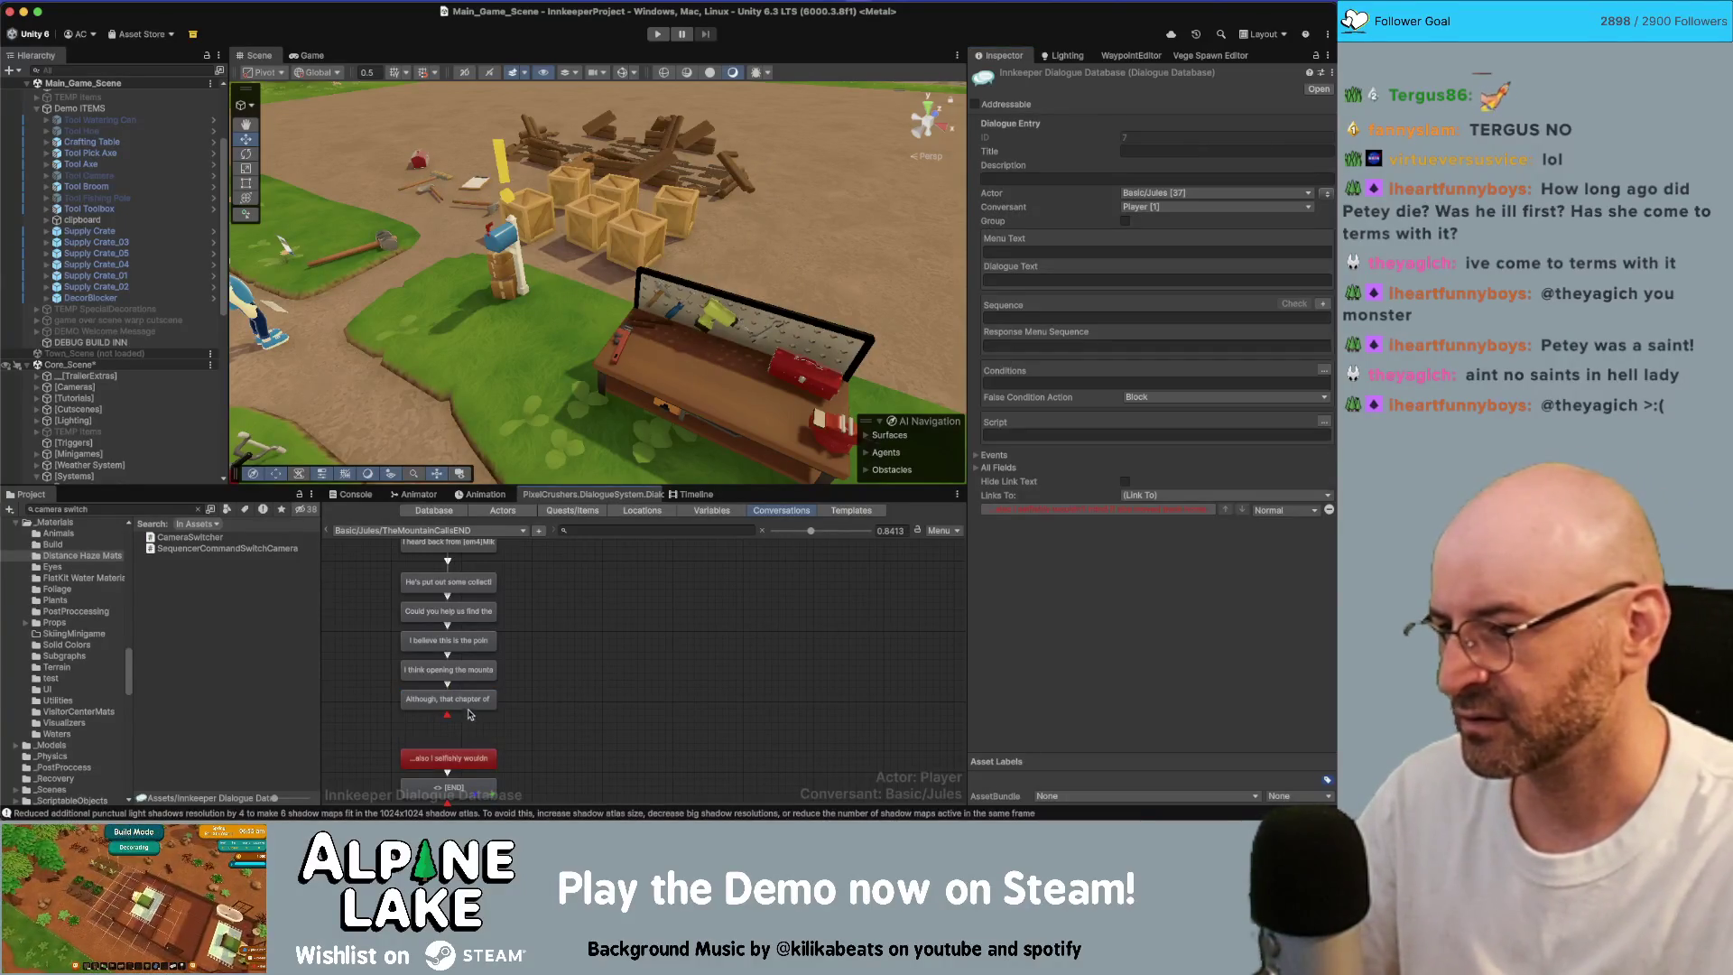
Step: Change the '...also' line to 'In addition, I selfishly wouldn't mind if she moved back home.'
{"action": "right_click", "coordinate": [472, 715]}
{"action": "left_click", "coordinate": [448, 758]}
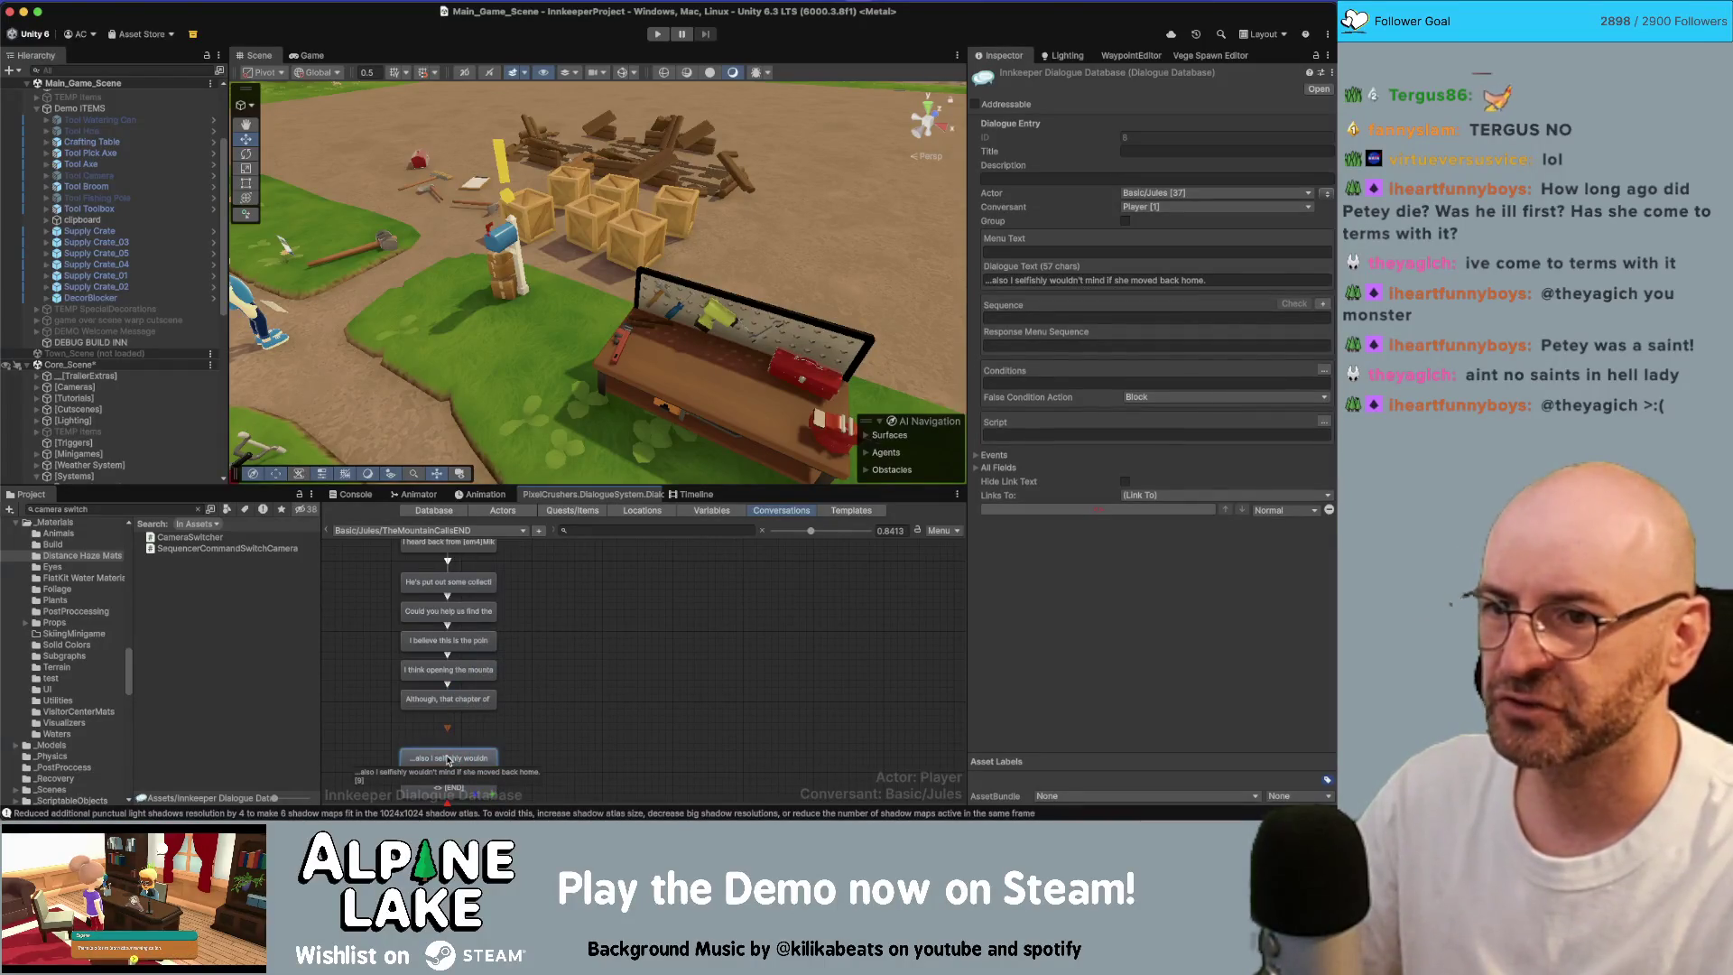
{"action": "left_click", "coordinate": [1233, 280]}
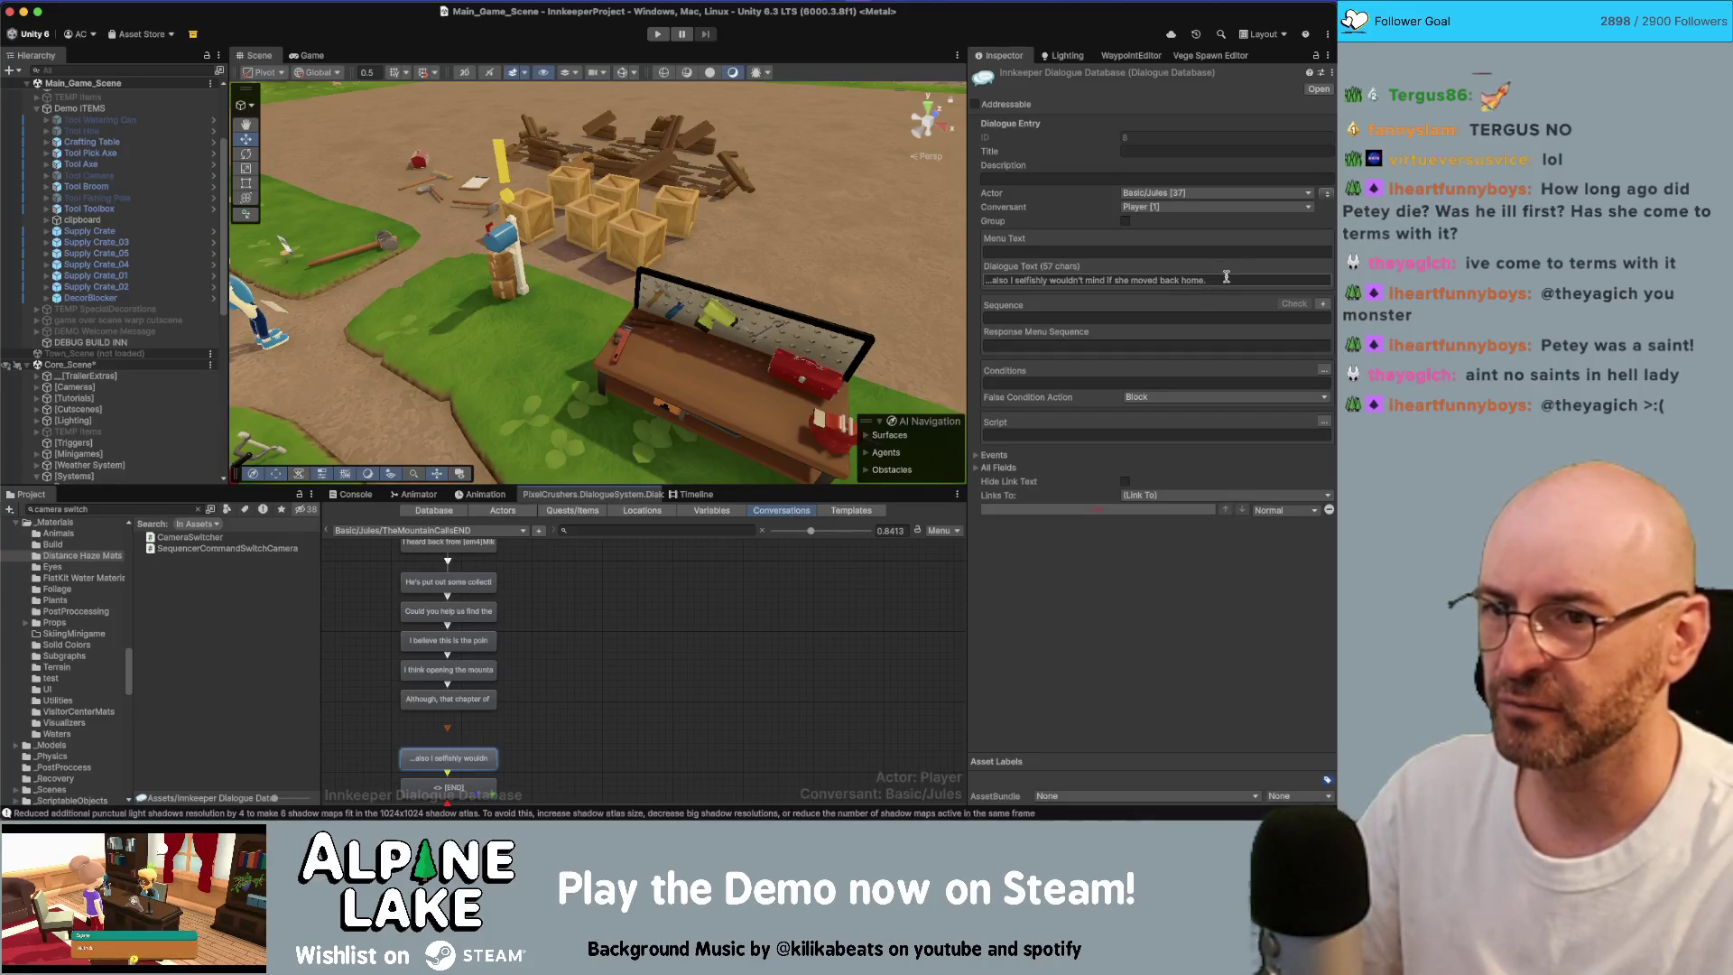
{"action": "key", "text": "Home"}
{"action": "key", "text": "Delete"}
{"action": "key", "text": "Delete"}
{"action": "key", "text": "Delete"}
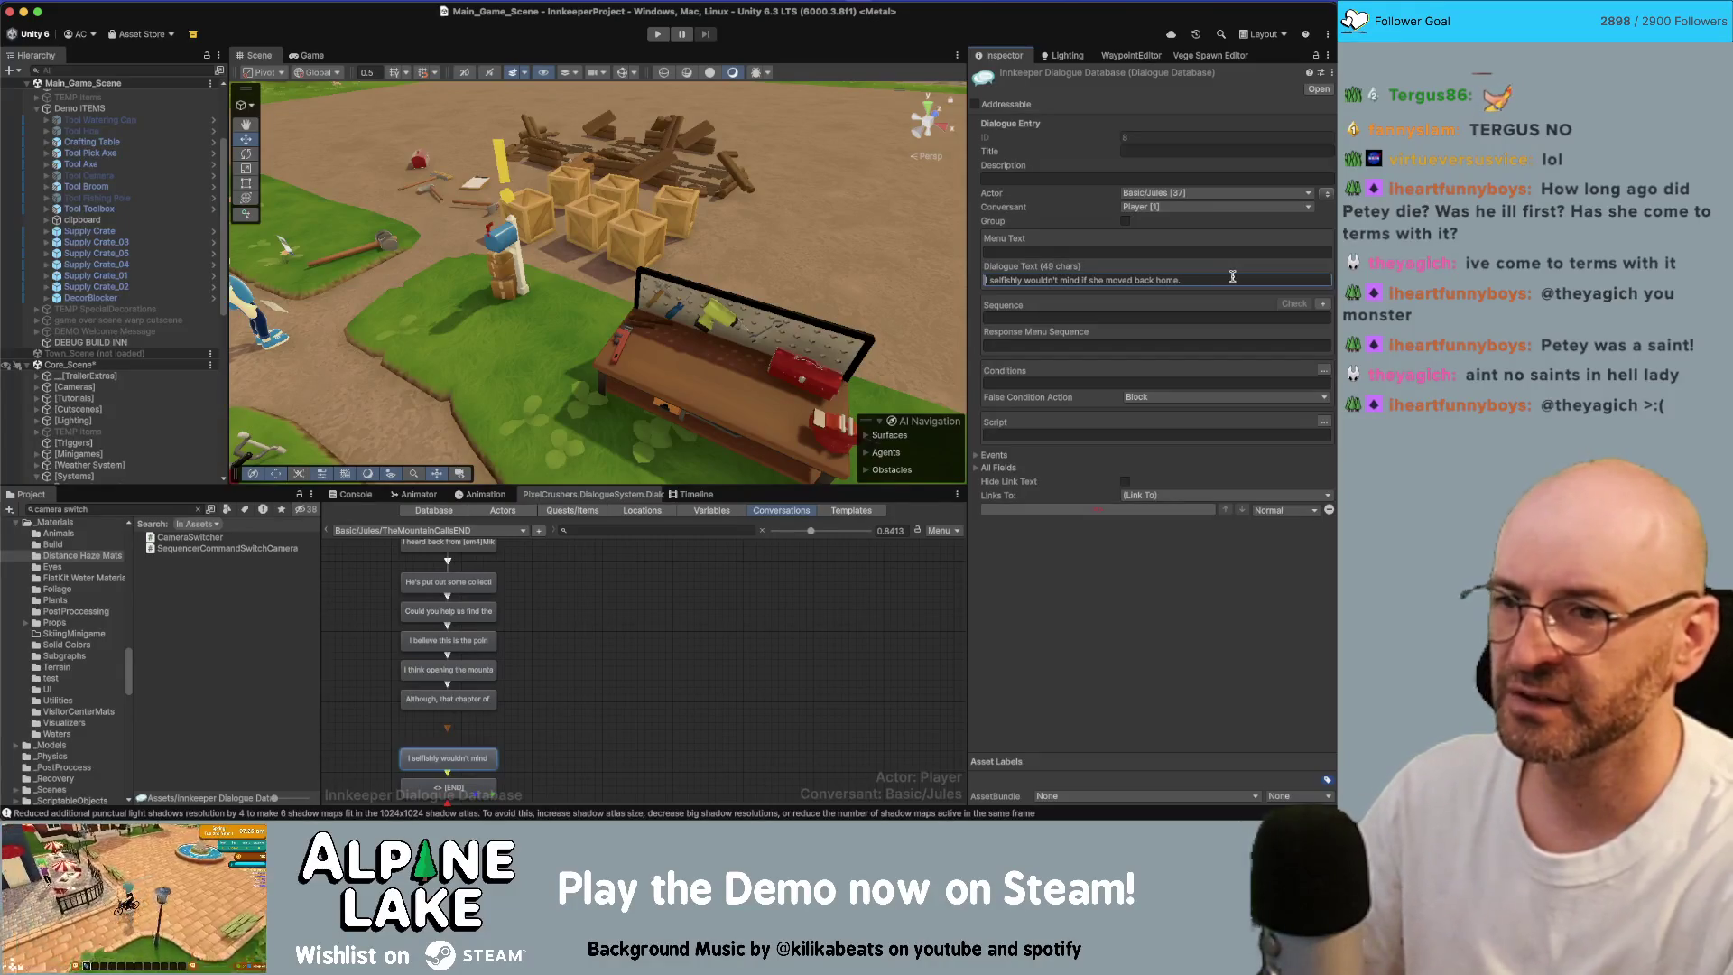
{"action": "type", "text": "In addition,"}
{"action": "key", "text": "Delete"}
{"action": "type", "text": "I"}
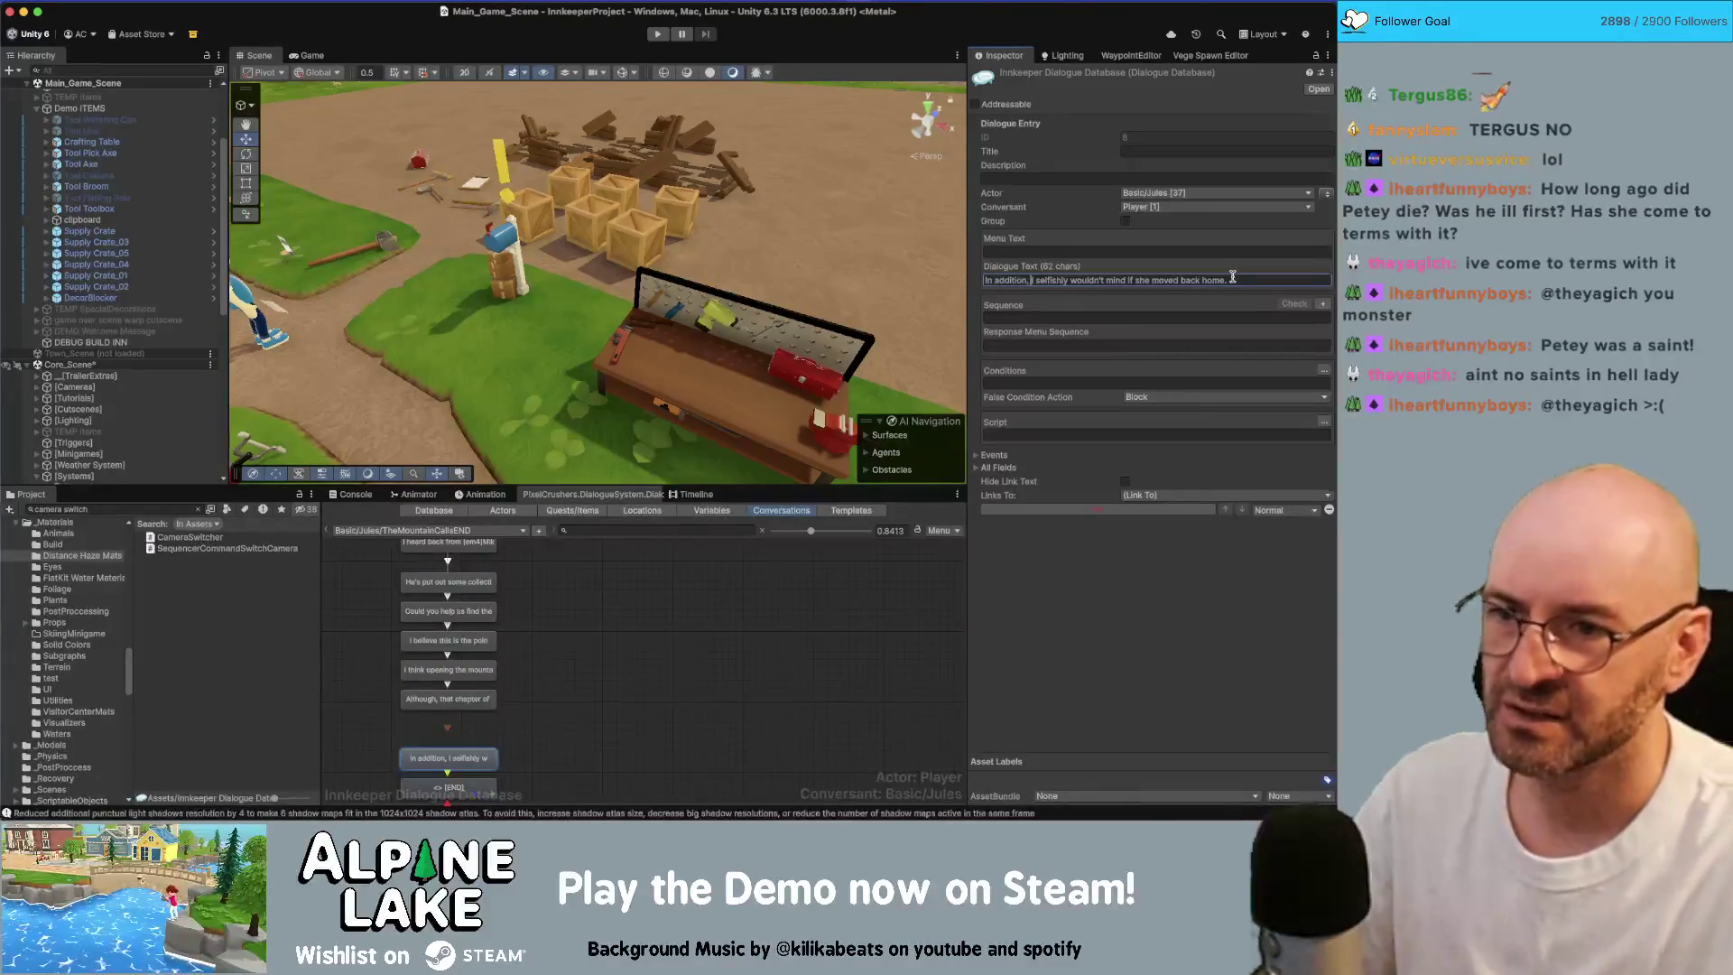
Step: Move that line and its END node up directly beneath the 'Although' node
{"action": "scroll", "coordinate": [622, 705], "scroll_direction": "down", "scroll_amount": 2}
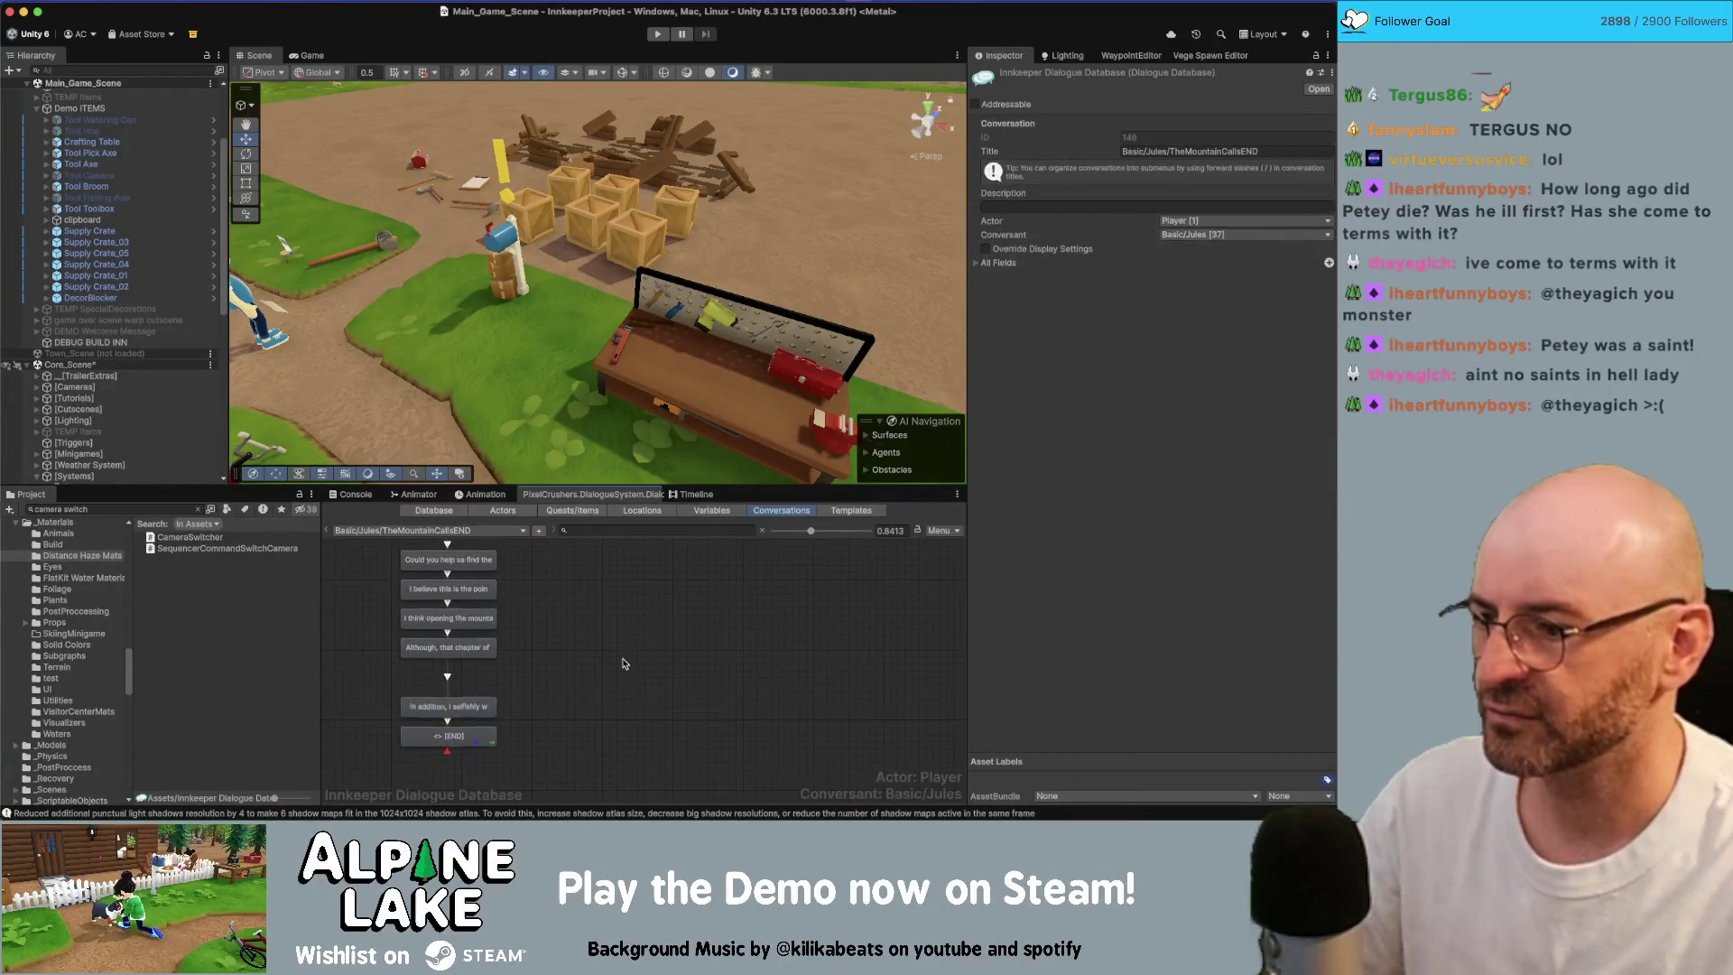
{"action": "left_click", "coordinate": [461, 733]}
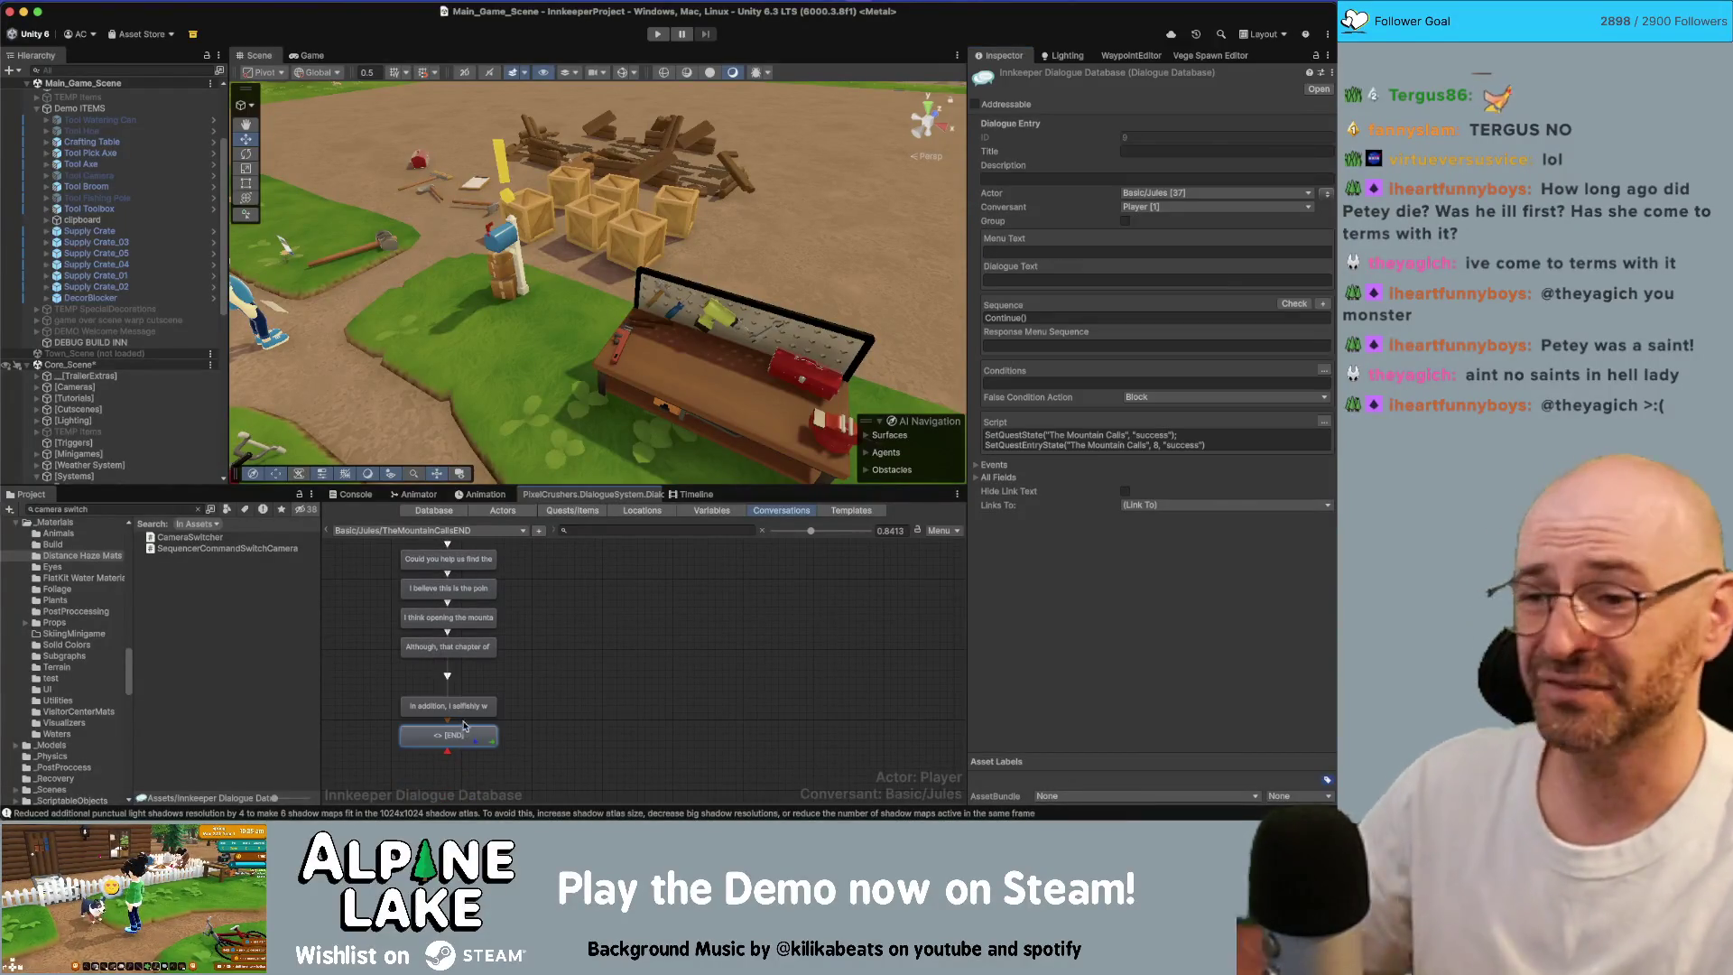
{"action": "left_click", "coordinate": [460, 710], "text": "shift"}
{"action": "left_click_drag", "start_coordinate": [461, 716], "coordinate": [461, 689]}
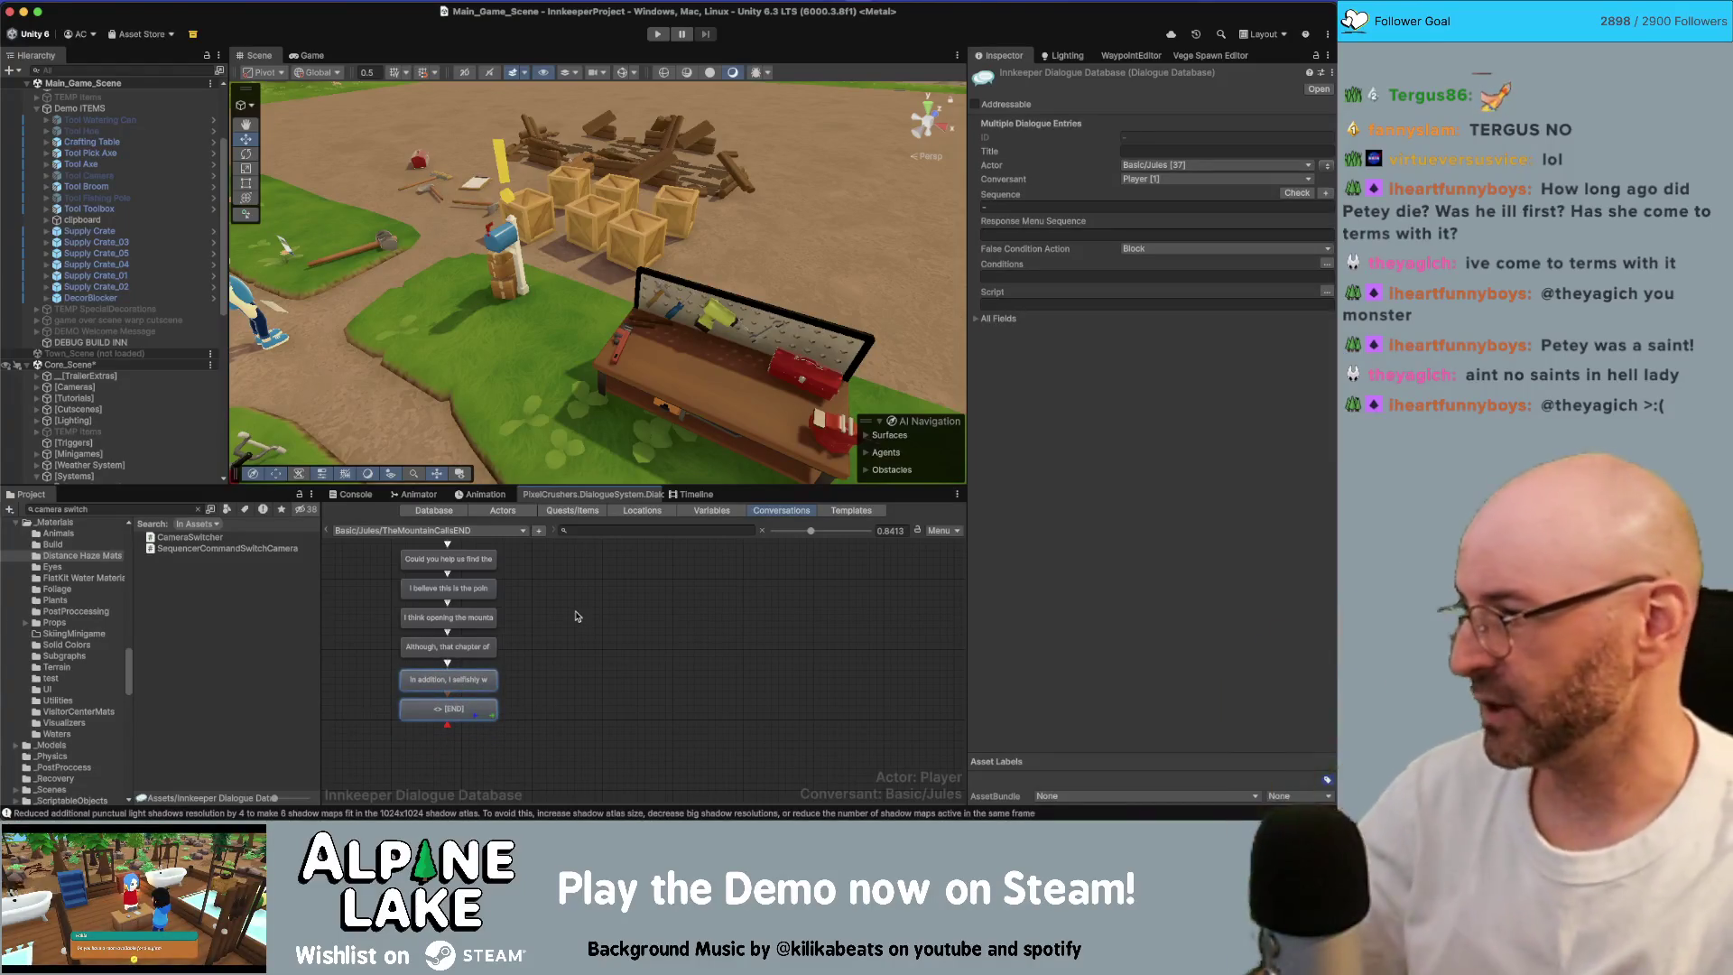
{"action": "left_click", "coordinate": [607, 628]}
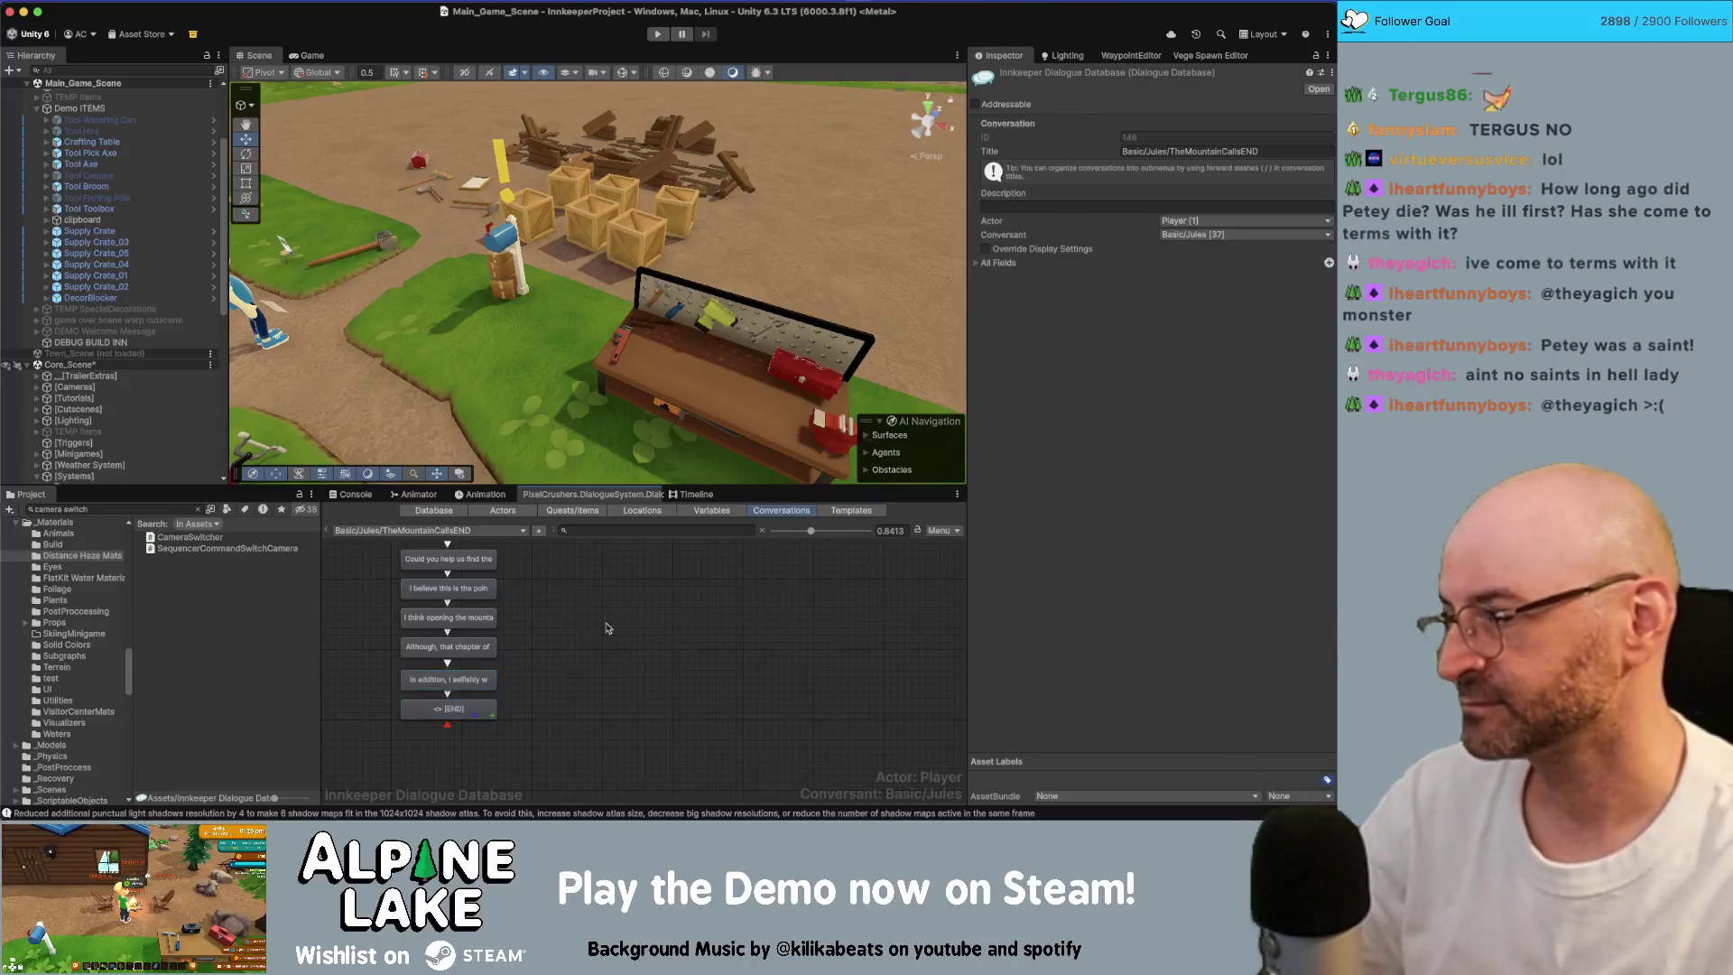
{"action": "scroll", "coordinate": [591, 638], "scroll_direction": "down", "scroll_amount": 4}
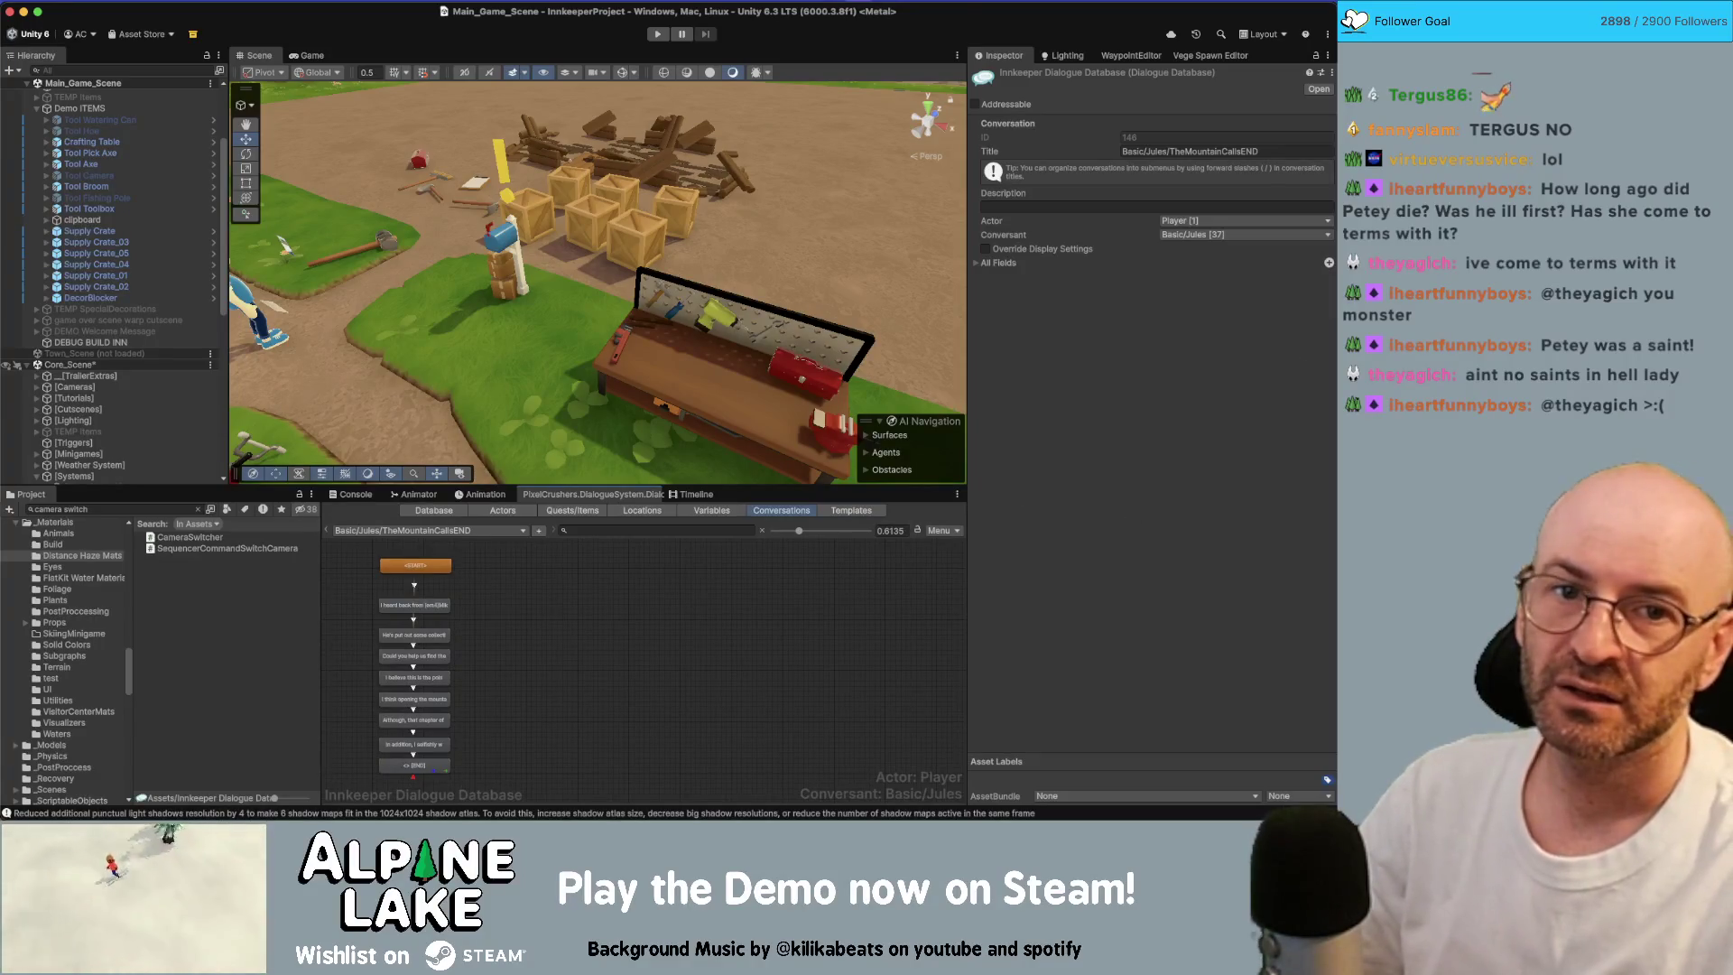
{"action": "key", "text": "super+Tab"}
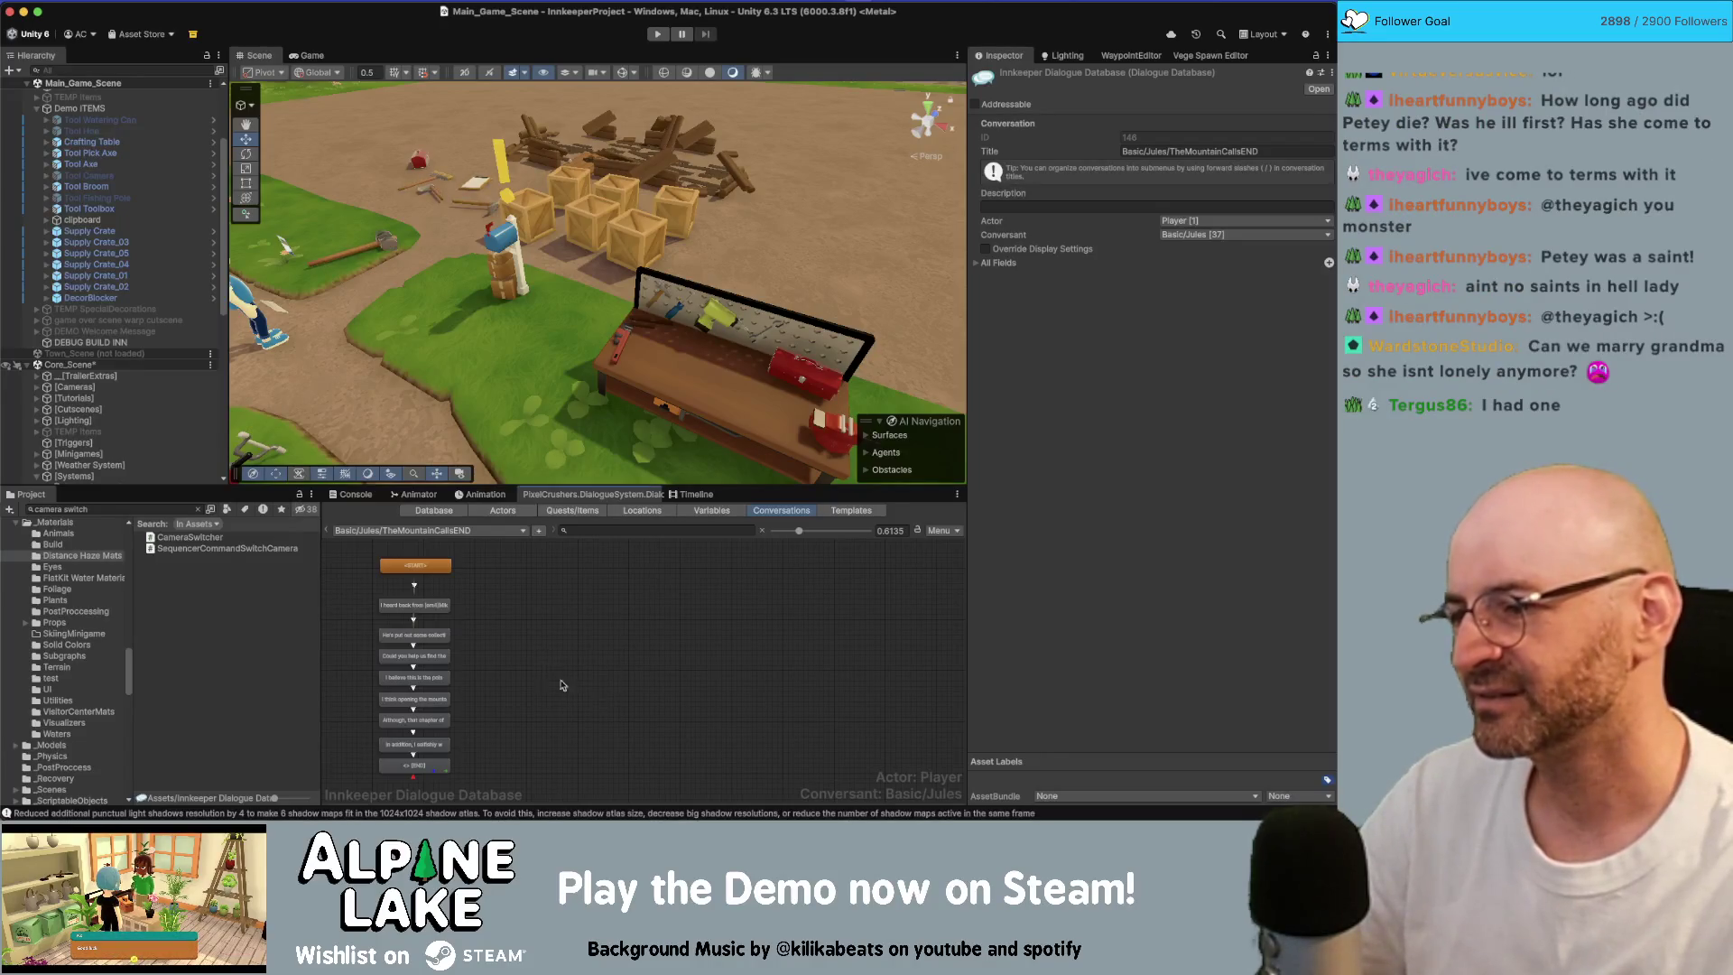
{"action": "scroll", "coordinate": [560, 685], "scroll_direction": "down", "scroll_amount": 2}
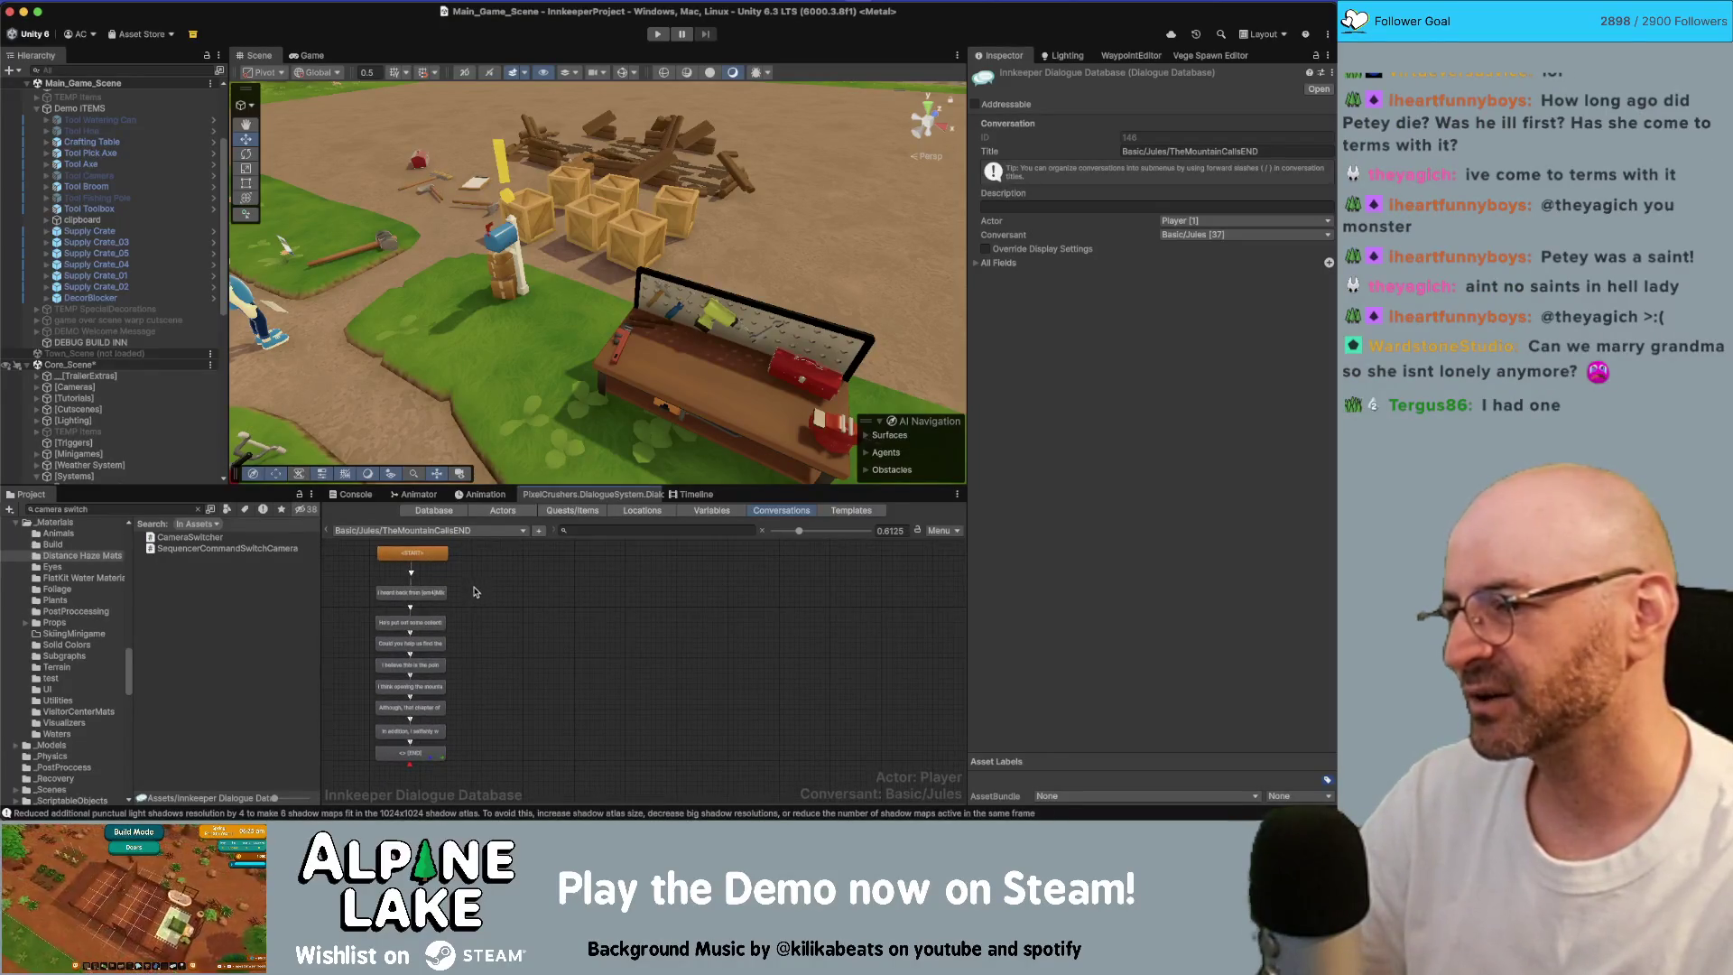
{"action": "scroll", "coordinate": [475, 591], "scroll_direction": "up", "scroll_amount": 2}
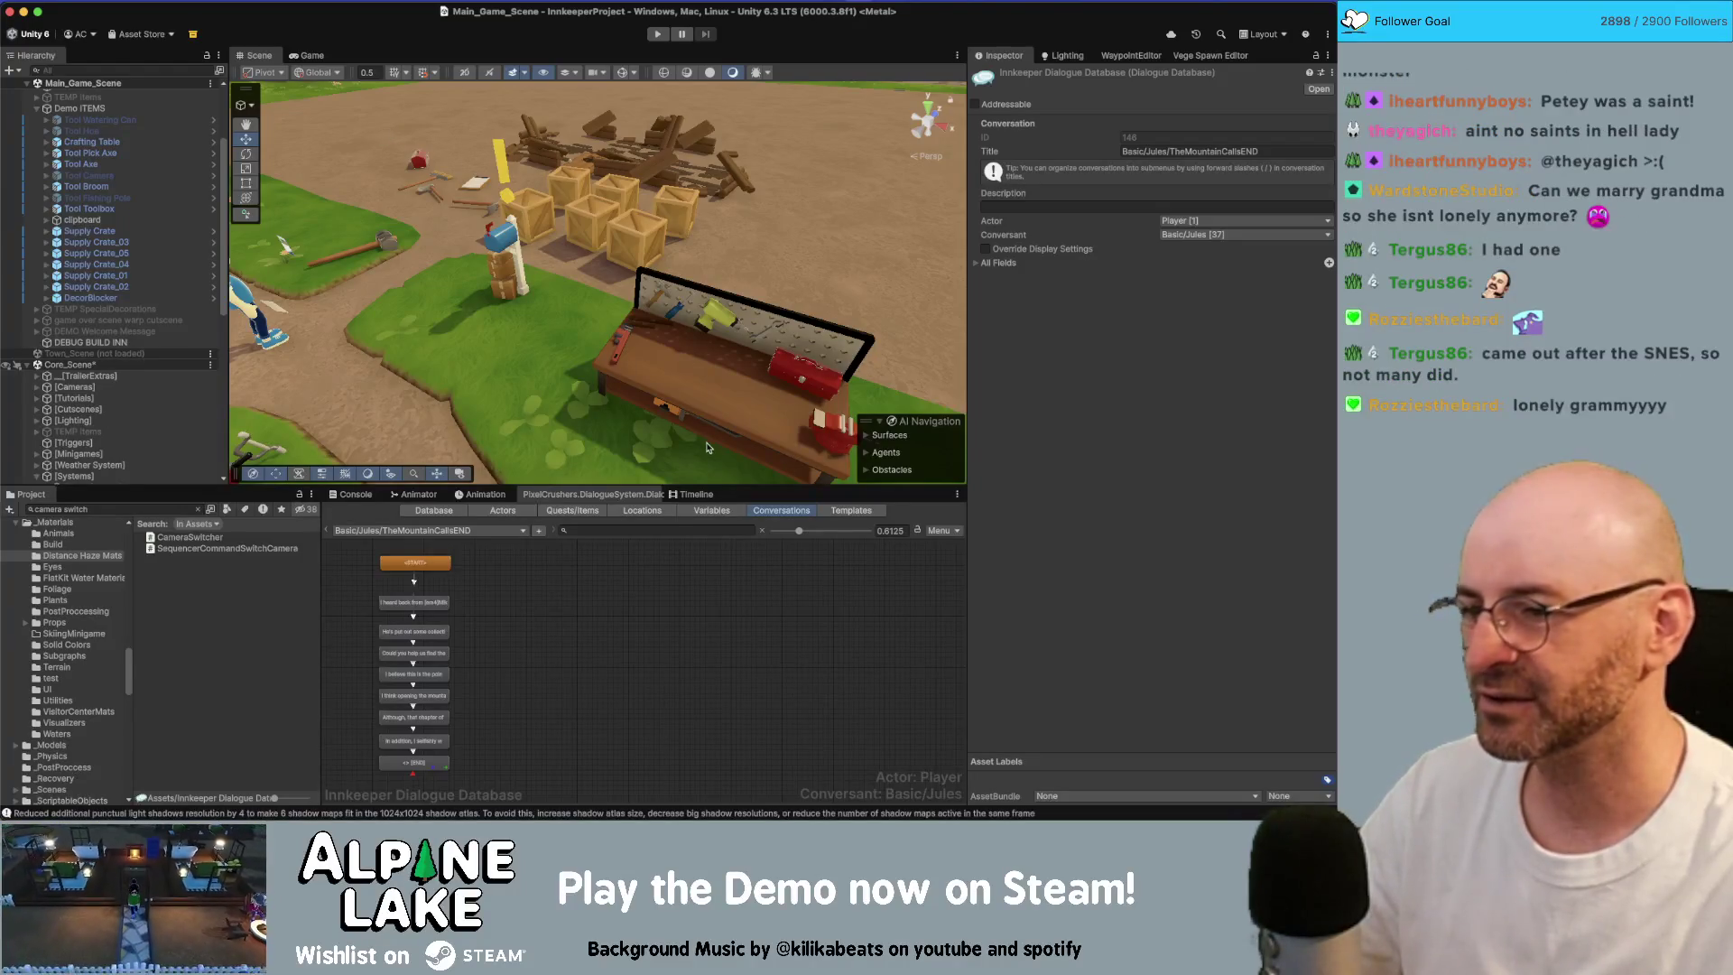
Step: Open Jules's PostVacationSuggestion conversation from the conversation list
{"action": "left_click", "coordinate": [481, 539]}
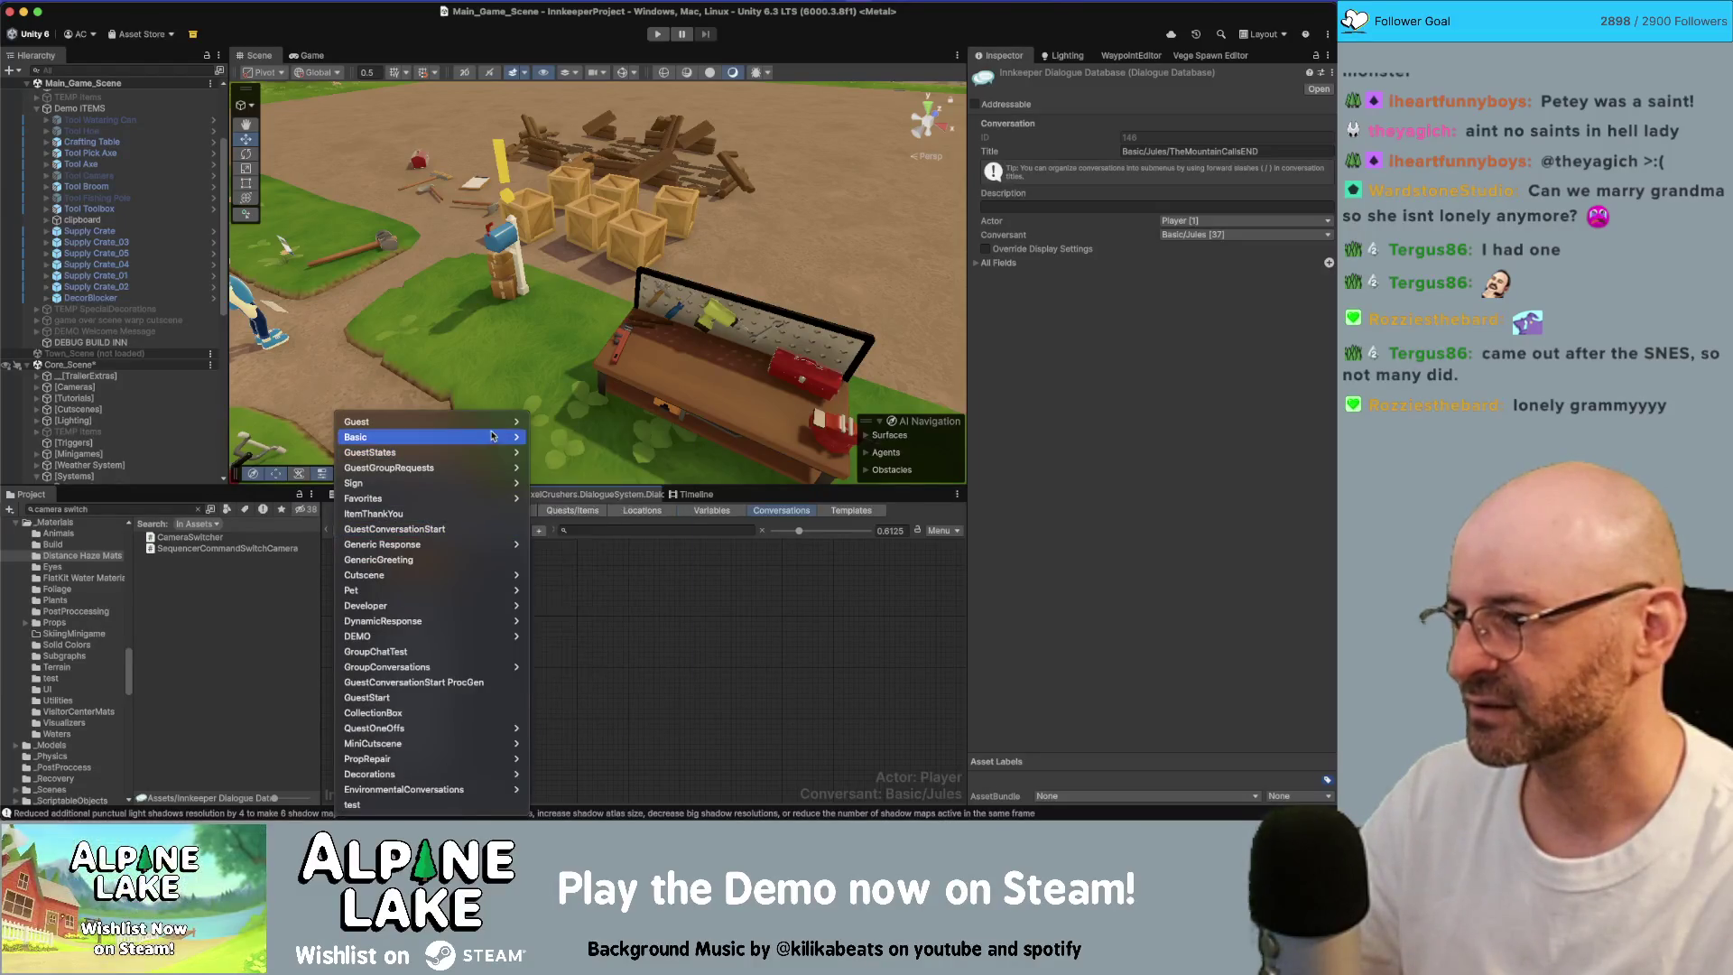
{"action": "mouse_move", "coordinate": [465, 443]}
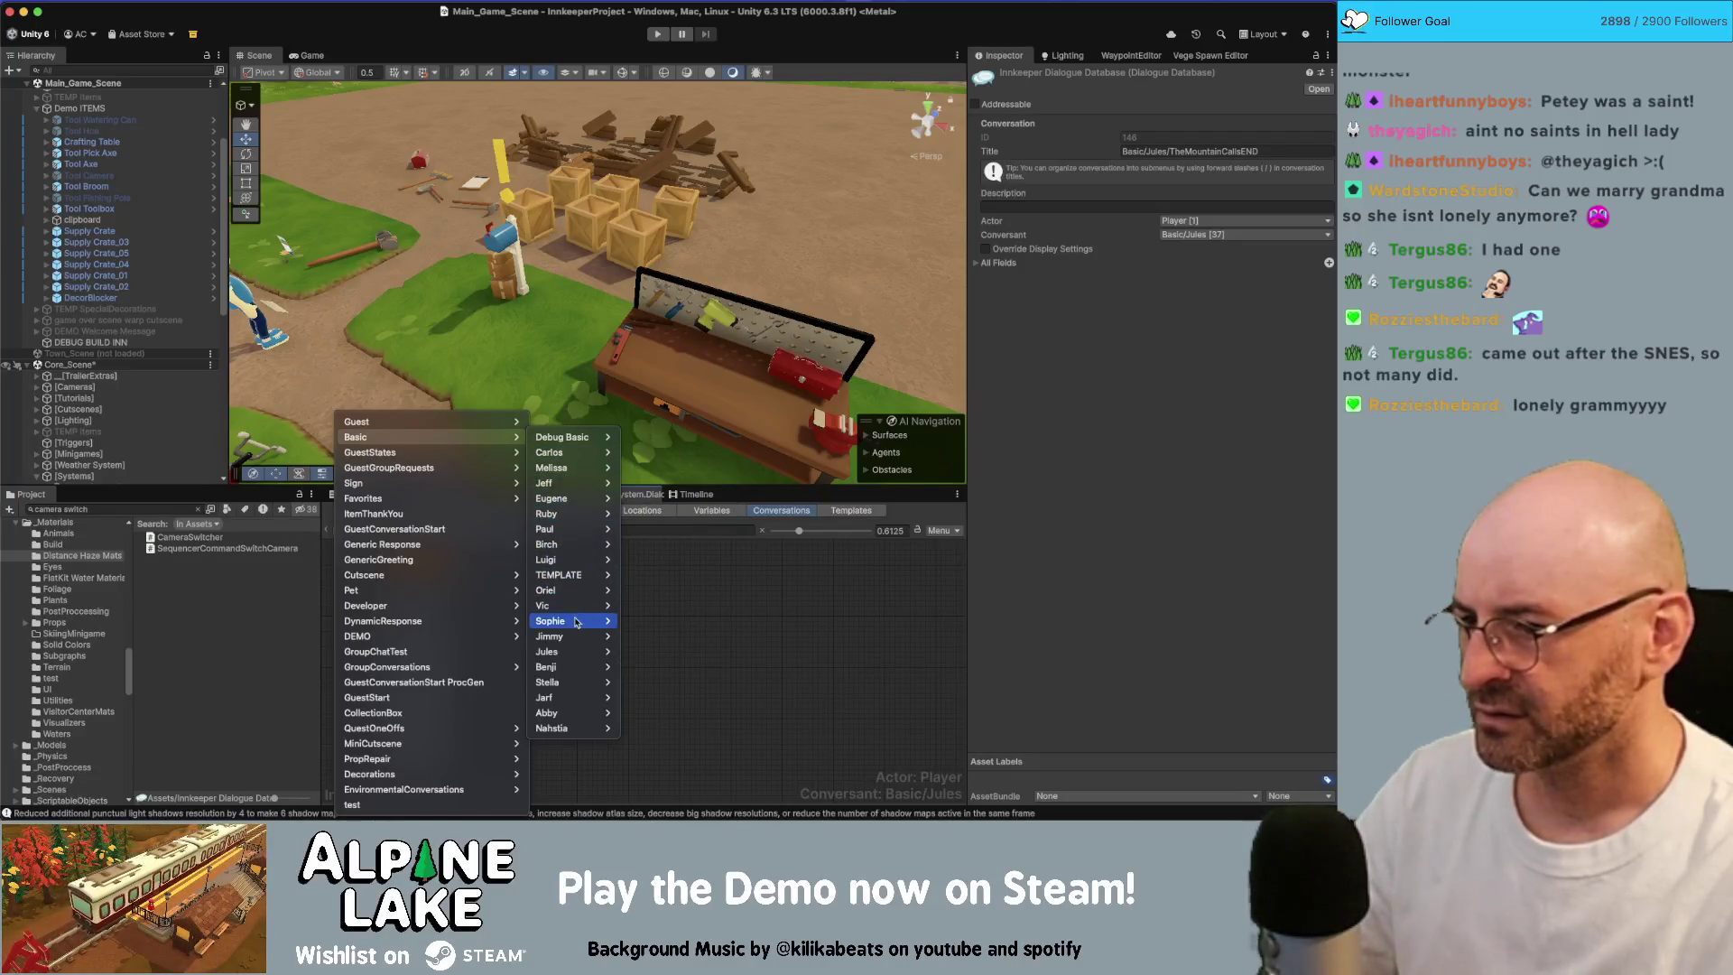
{"action": "mouse_move", "coordinate": [577, 651]}
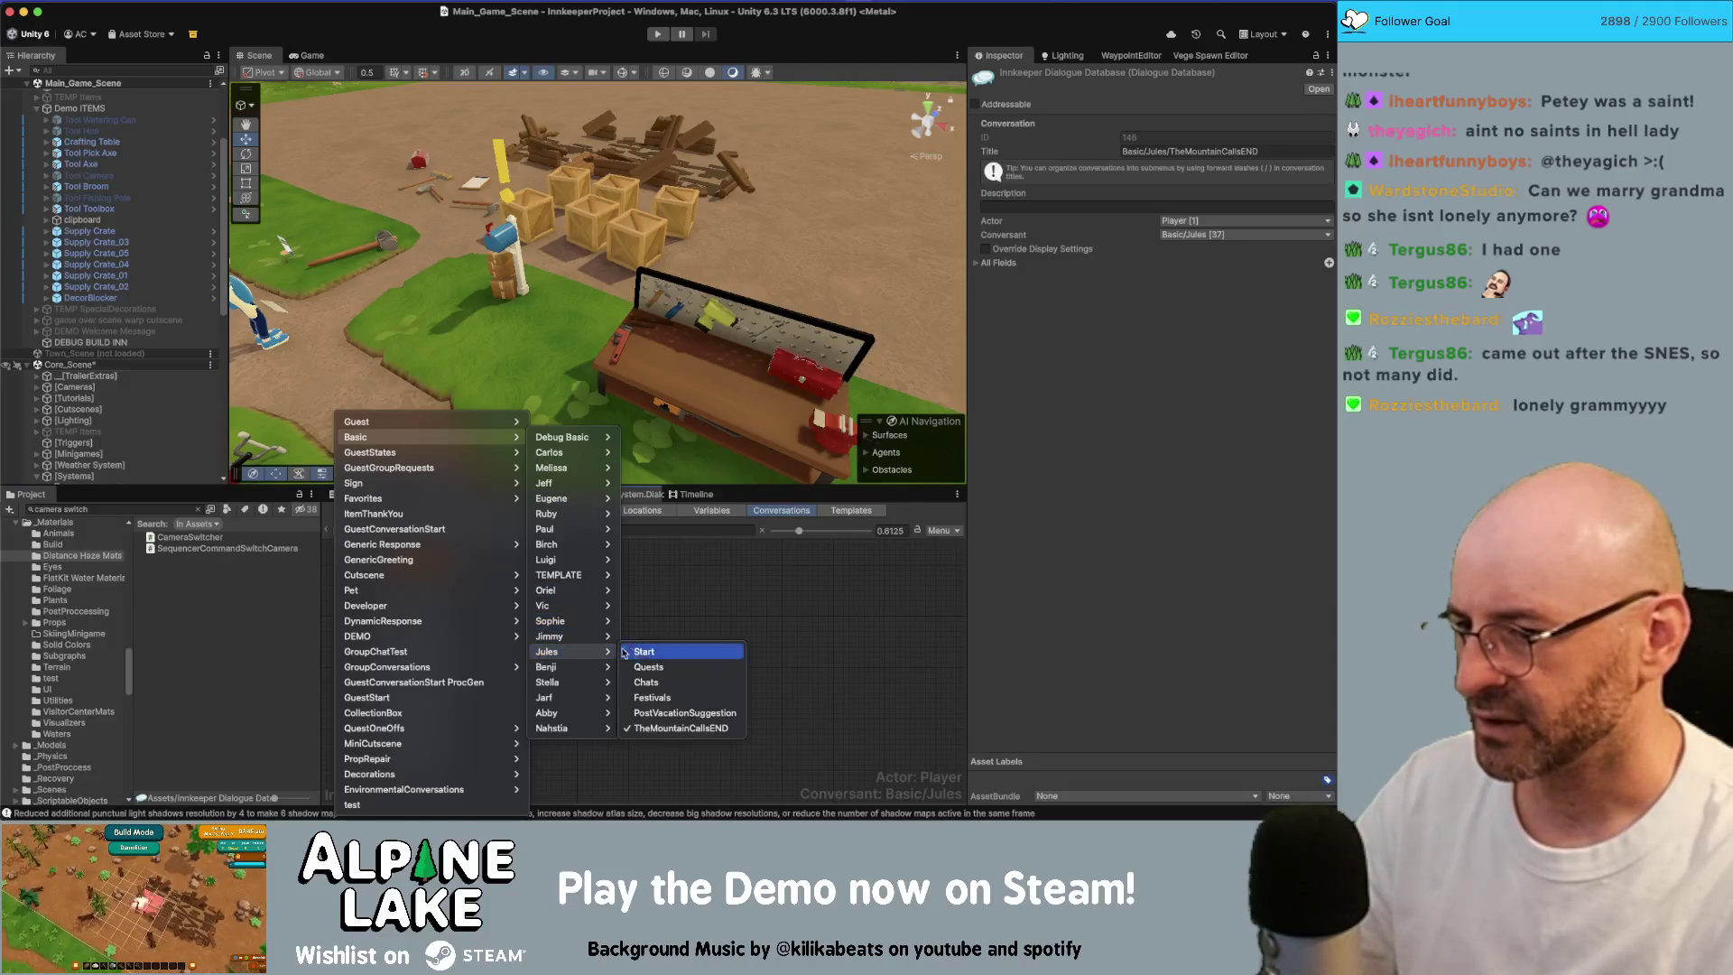
{"action": "left_click", "coordinate": [659, 713]}
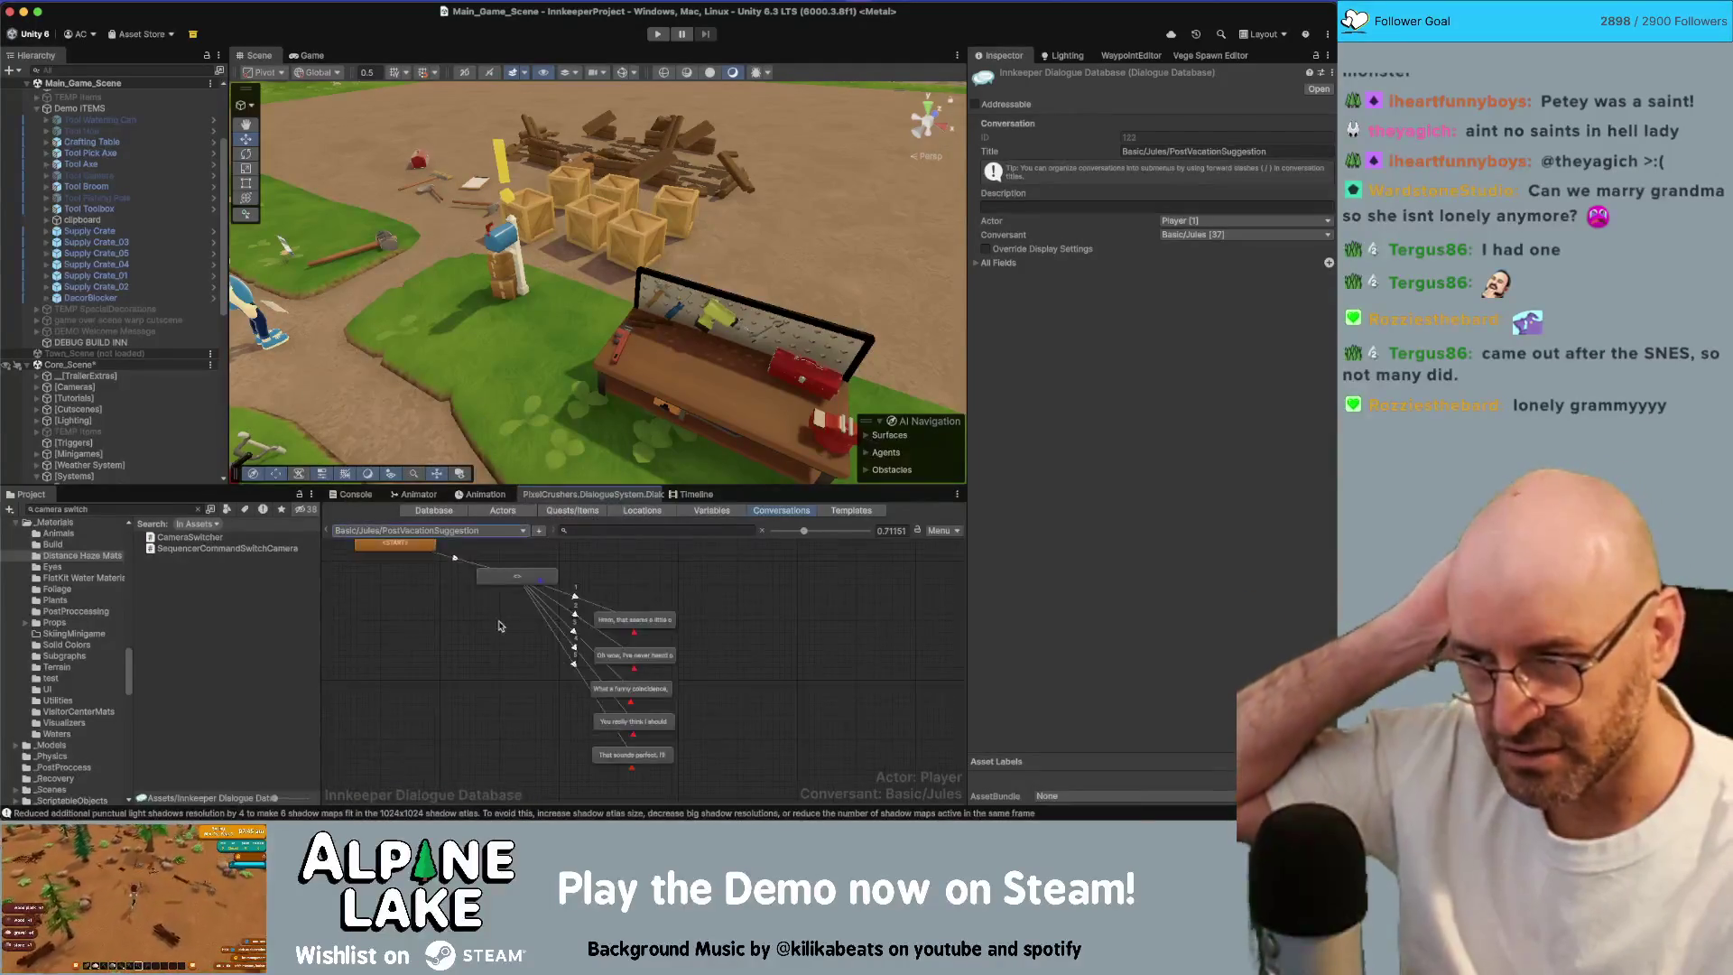
Step: Inspect each reply, including 'Oh wow', 'What a funny coincidence' and 'That sounds perfect'
{"action": "left_click", "coordinate": [632, 615]}
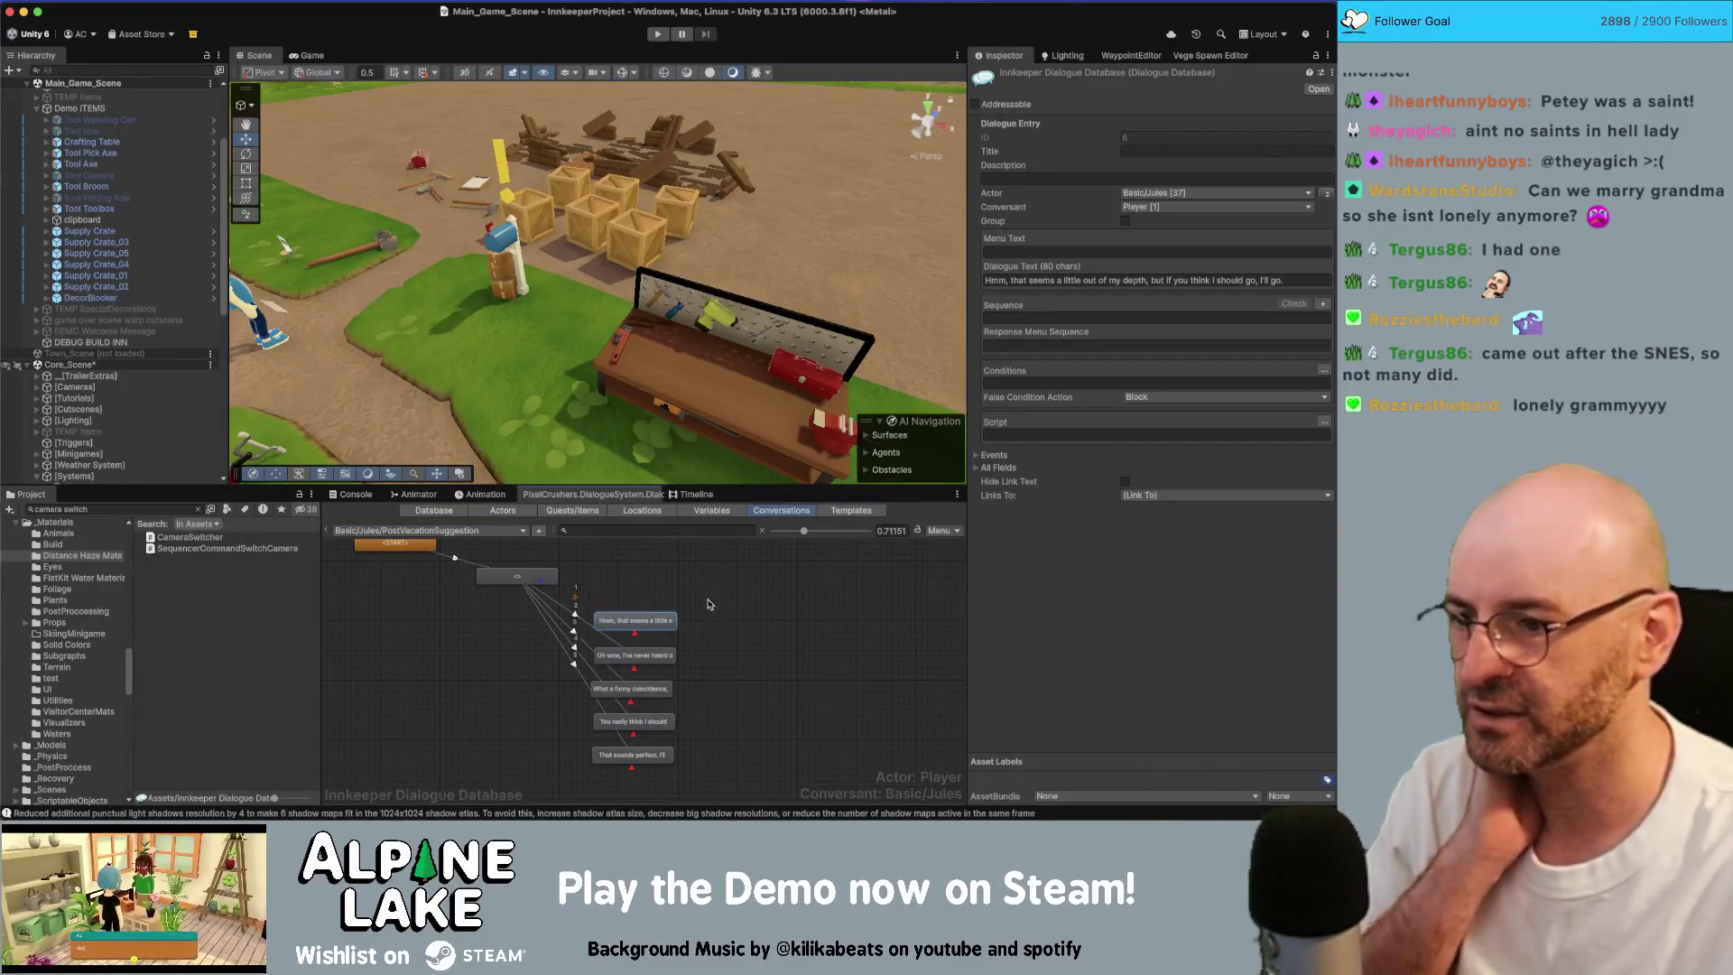
{"action": "left_click", "coordinate": [670, 658]}
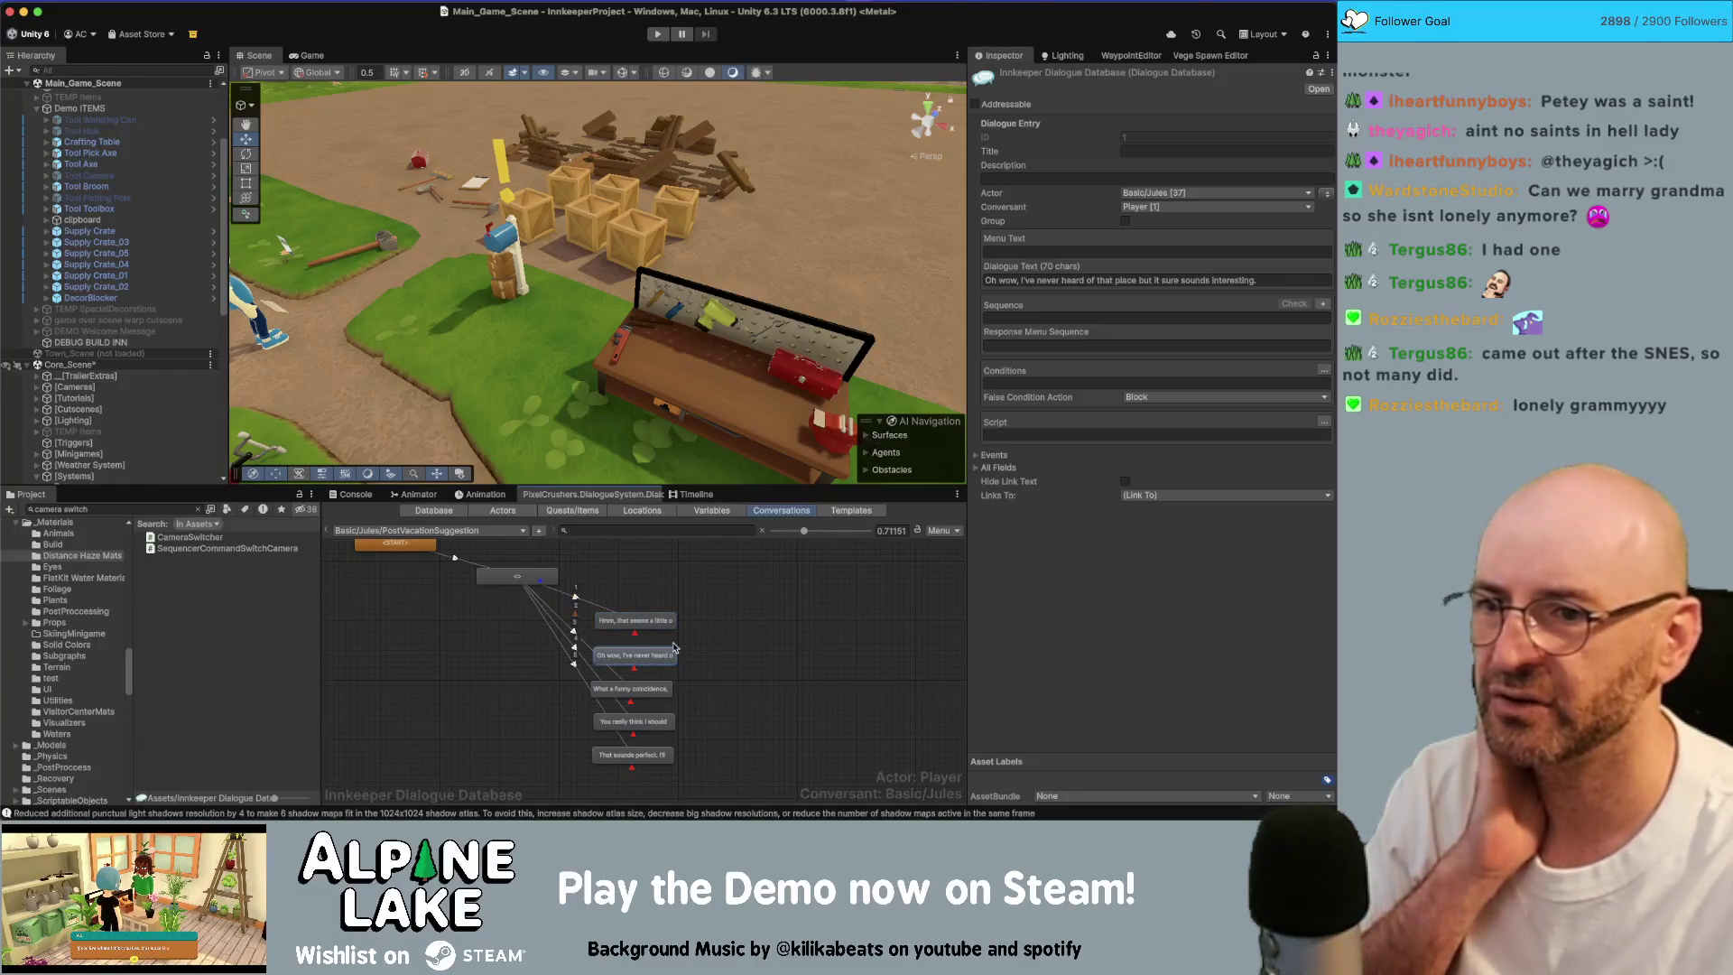
{"action": "left_click", "coordinate": [515, 579]}
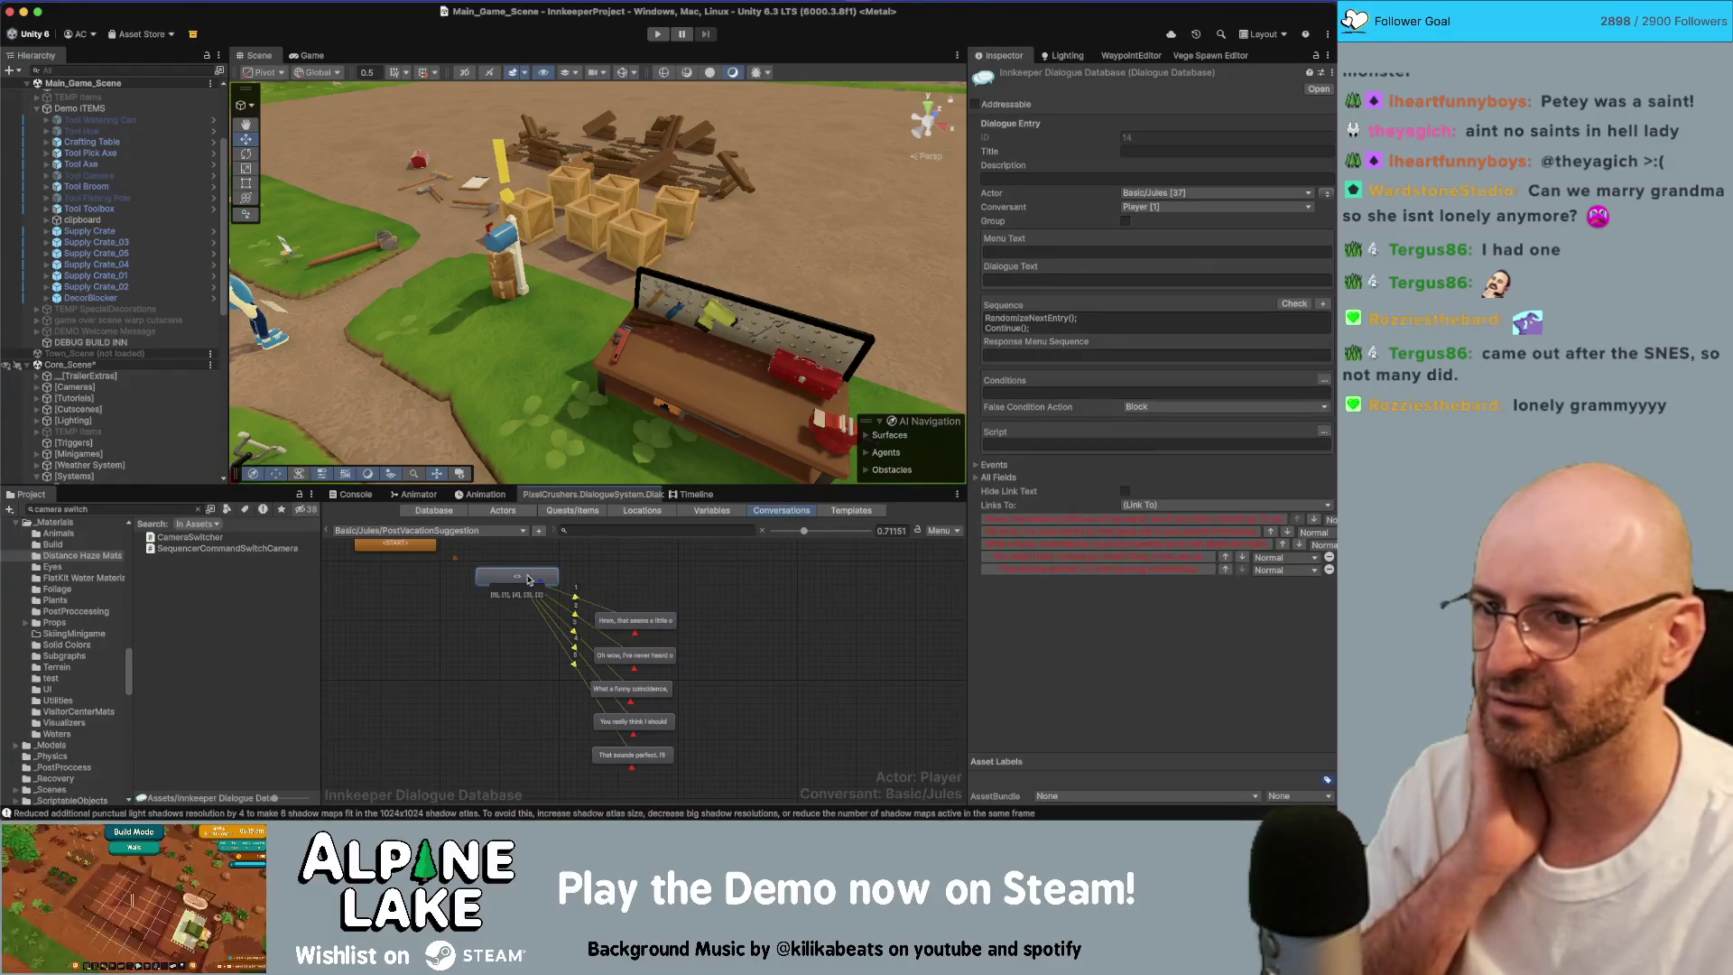
{"action": "left_click", "coordinate": [642, 691]}
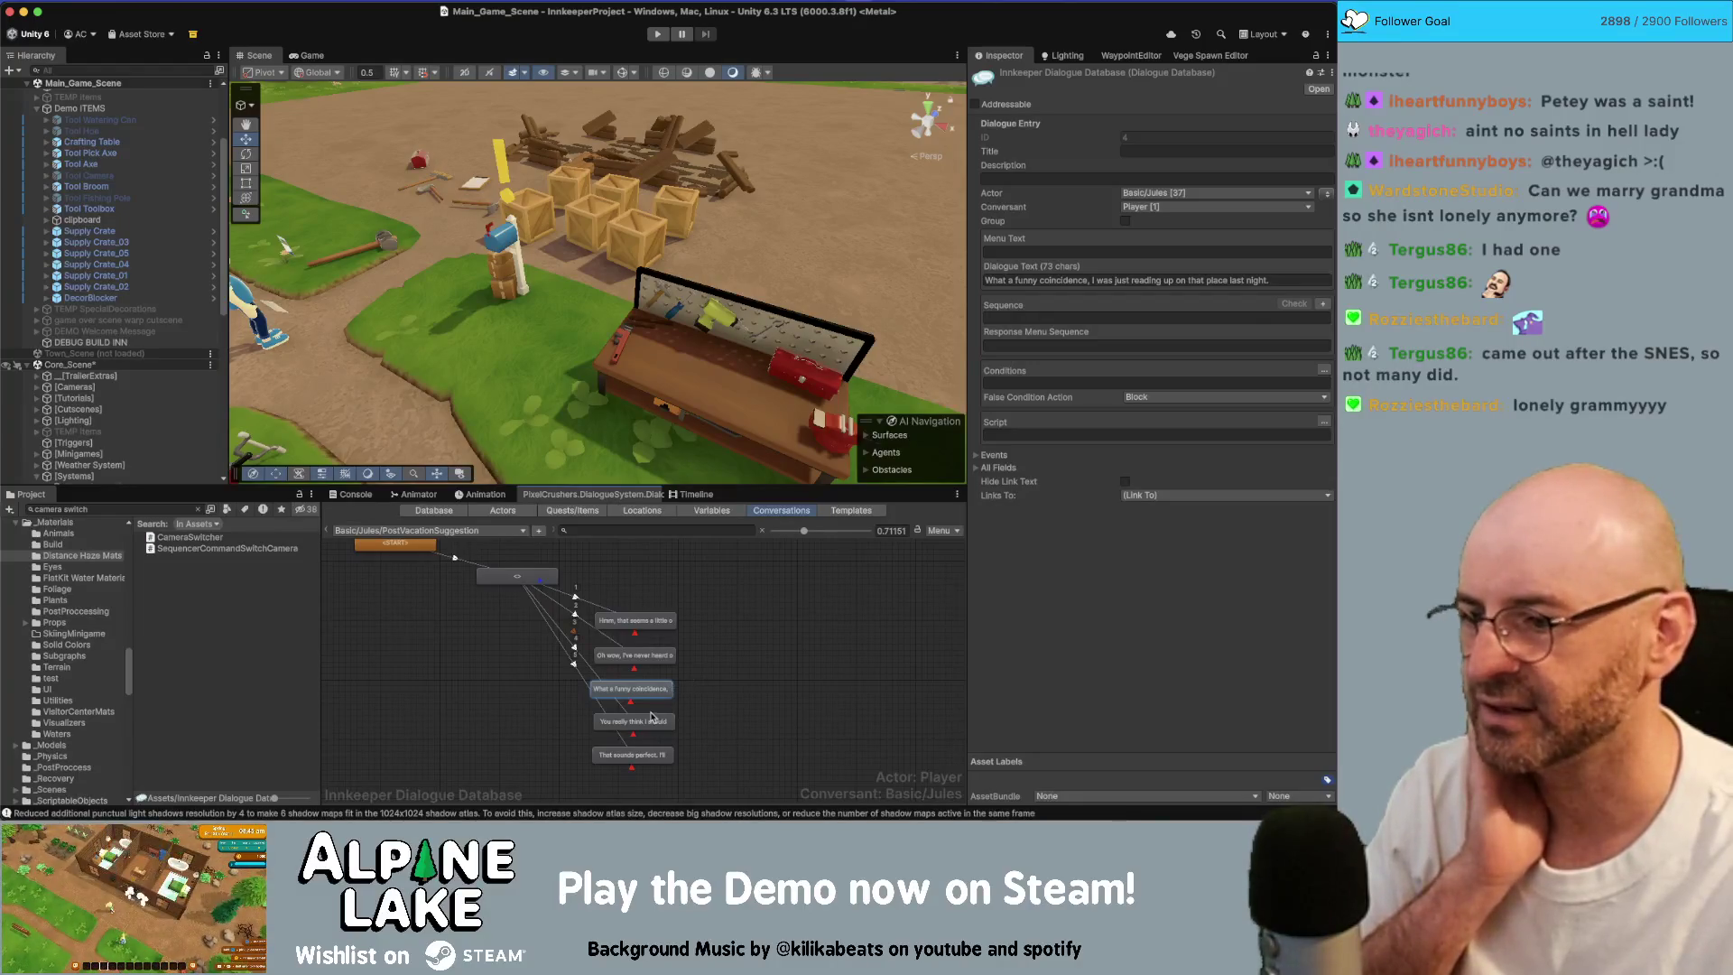
{"action": "left_click", "coordinate": [651, 719]}
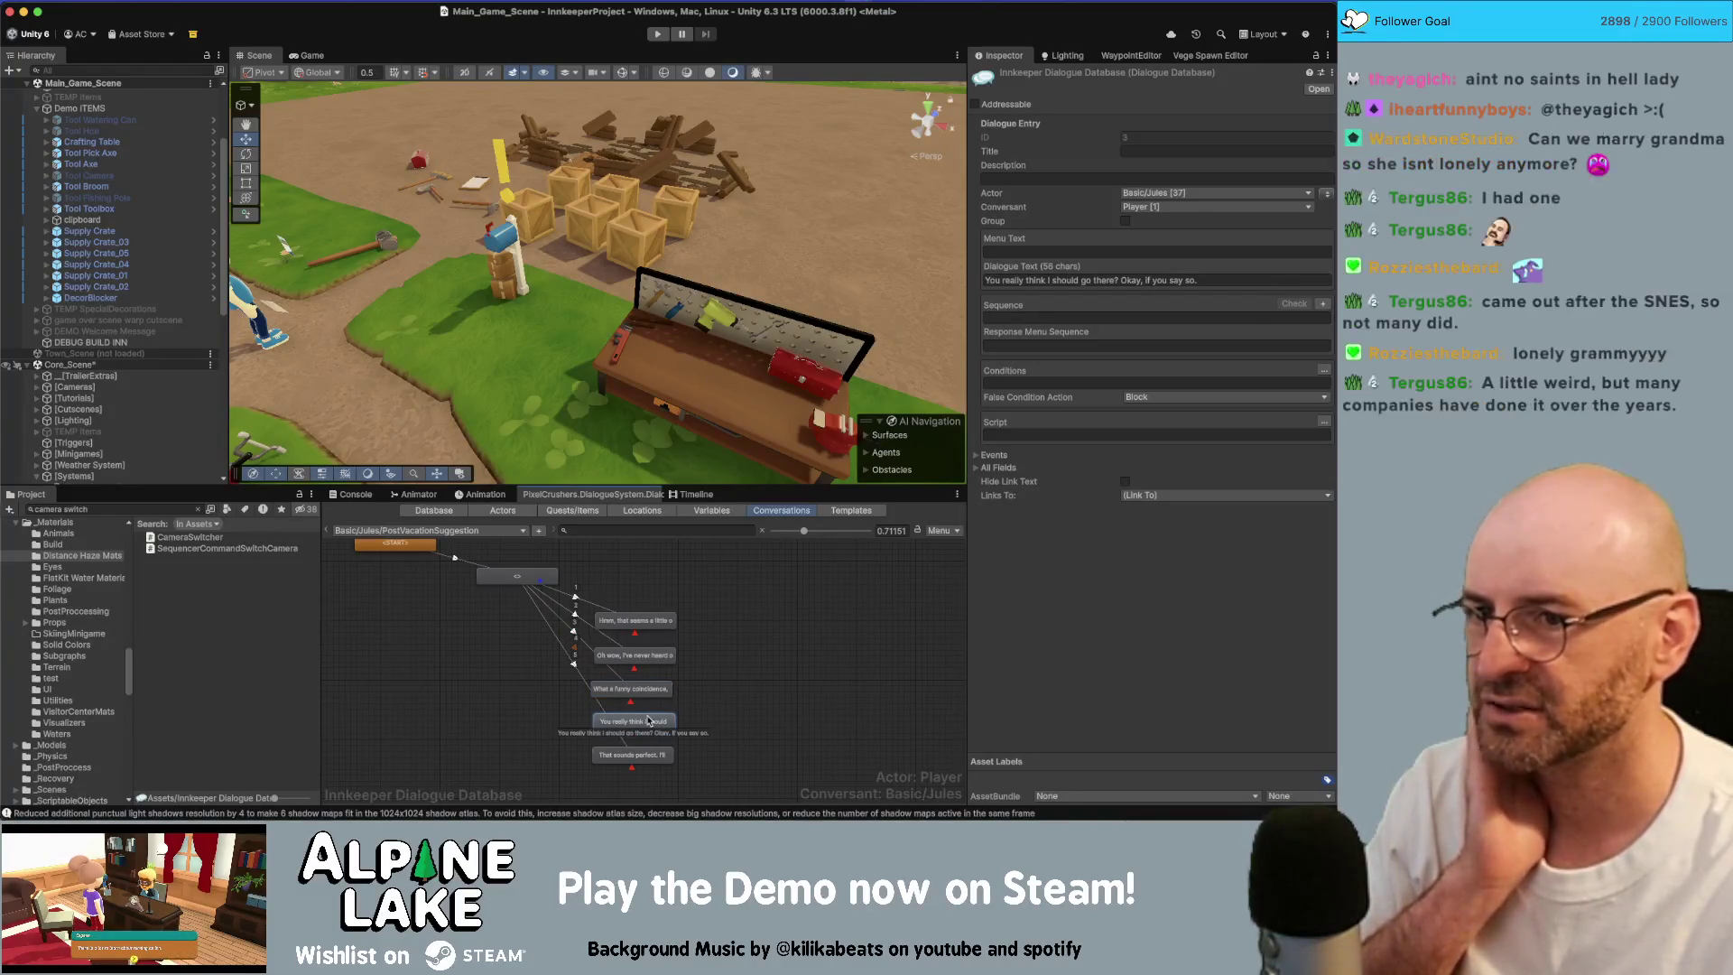
{"action": "left_click", "coordinate": [654, 757]}
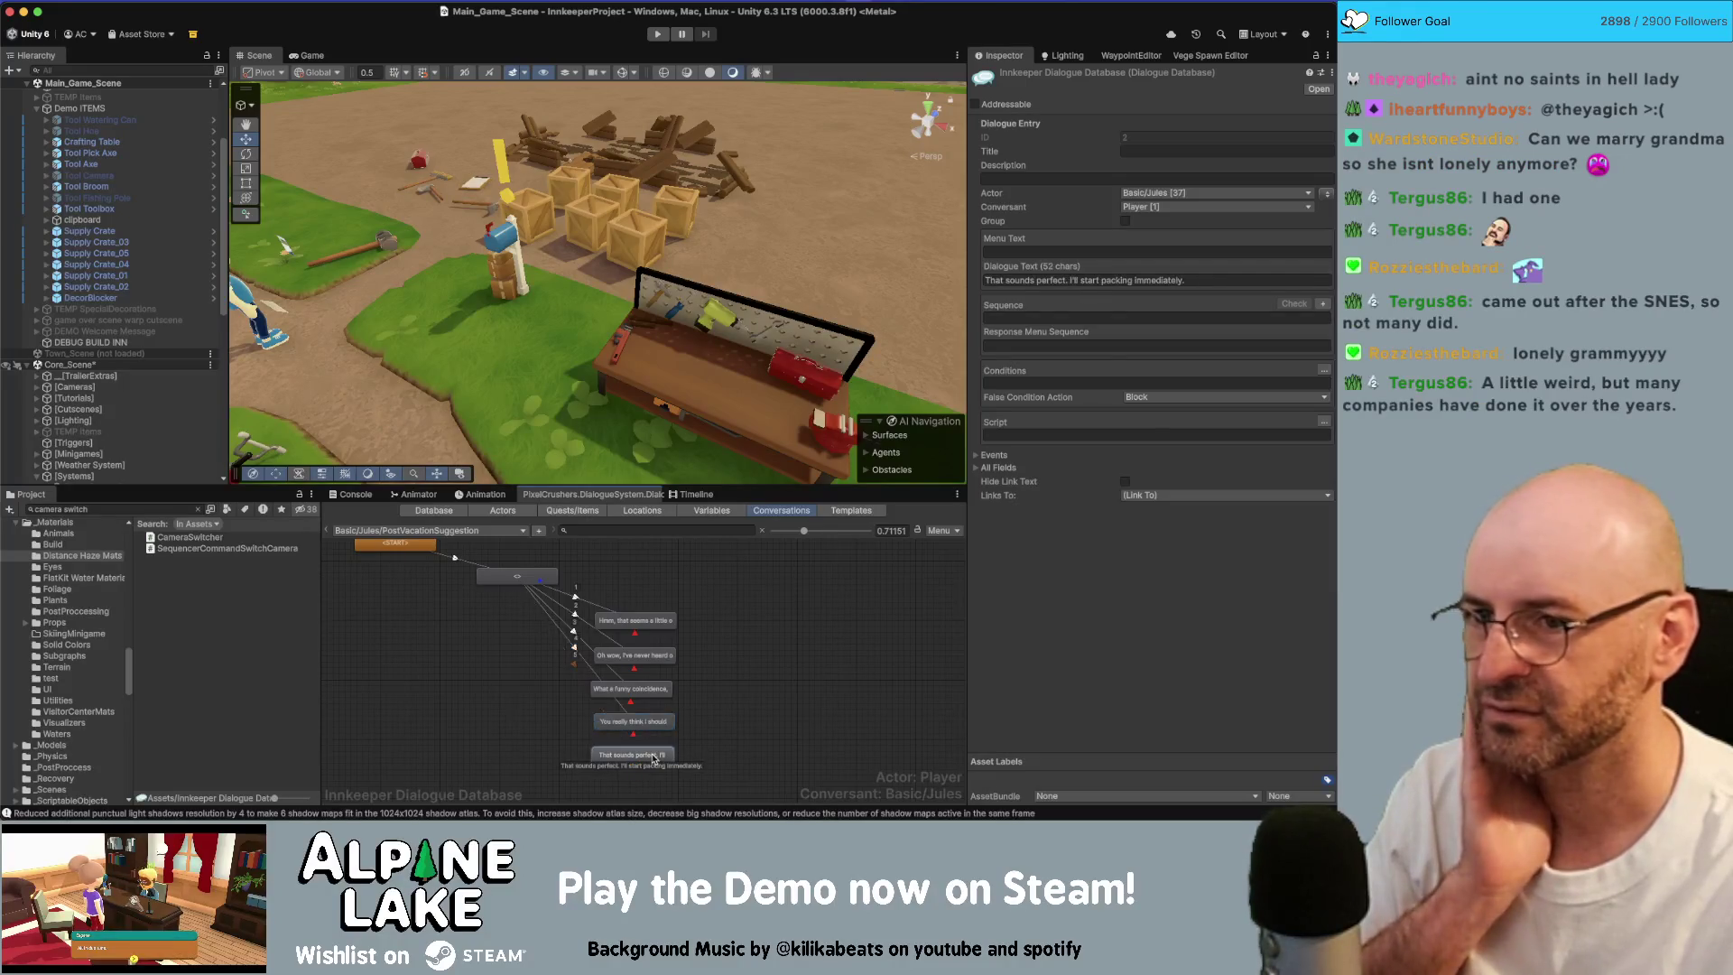
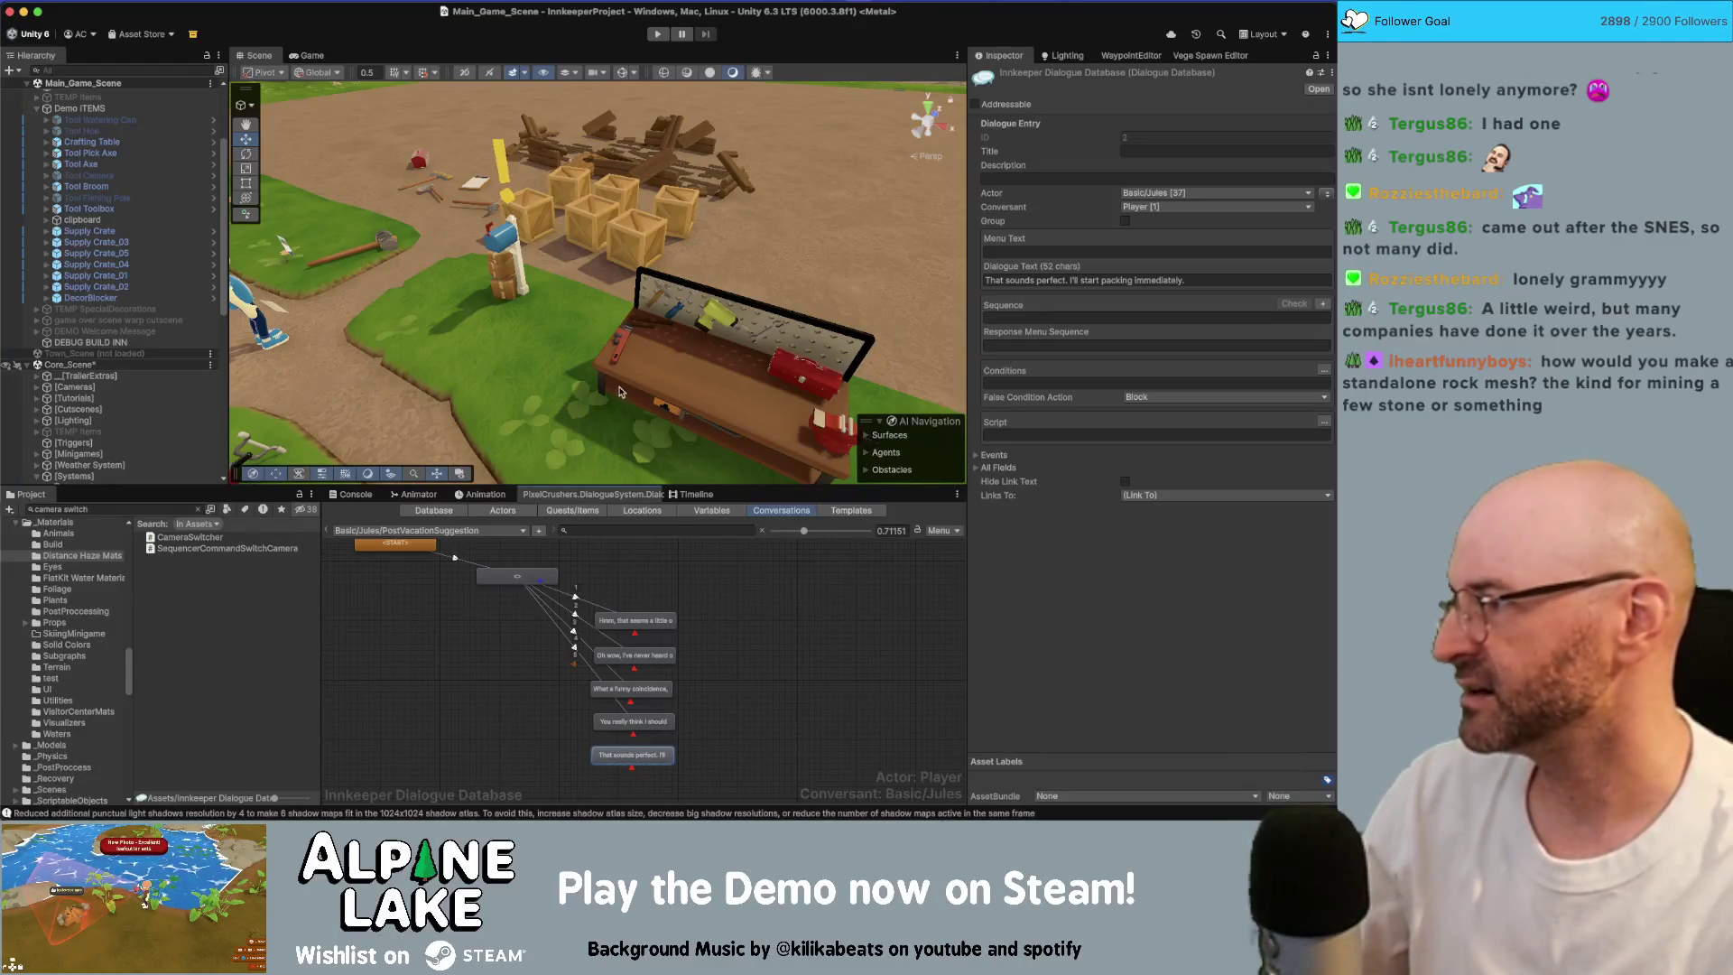
Step: Search the degradable rock prefabs, inspect Degradable Rock Clay, then switch to Degradable Rock Gold
{"action": "left_click", "coordinate": [120, 510]}
{"action": "type", "text": "clay"}
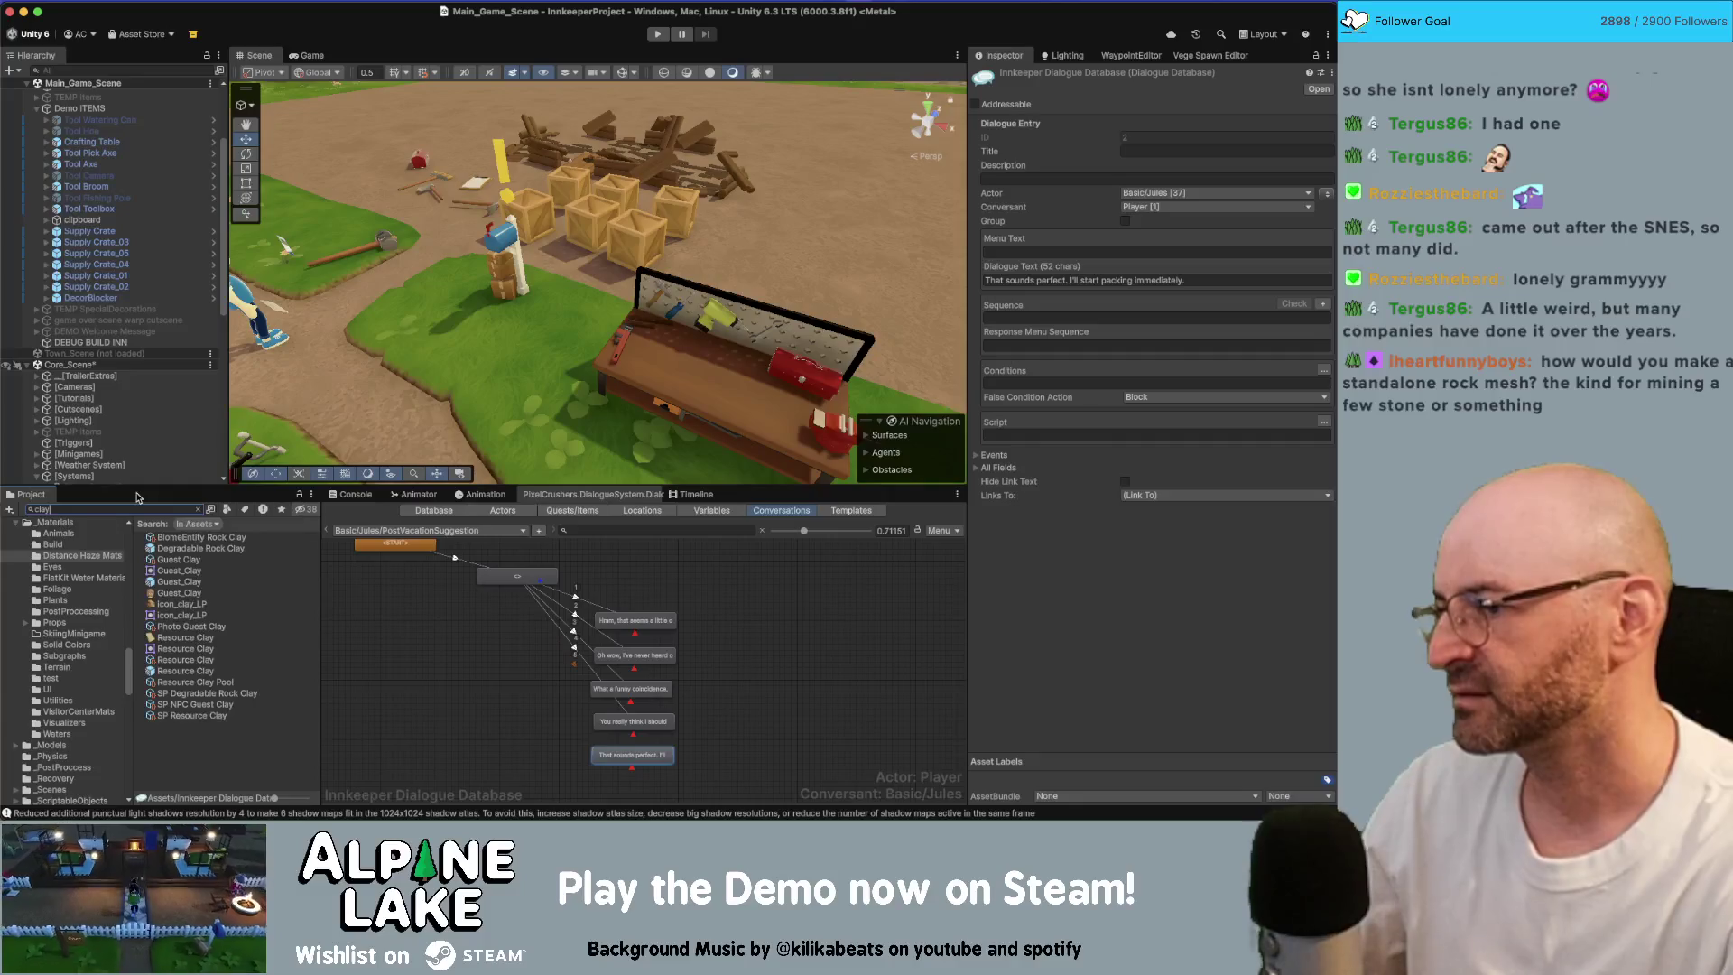
{"action": "left_click", "coordinate": [196, 549]}
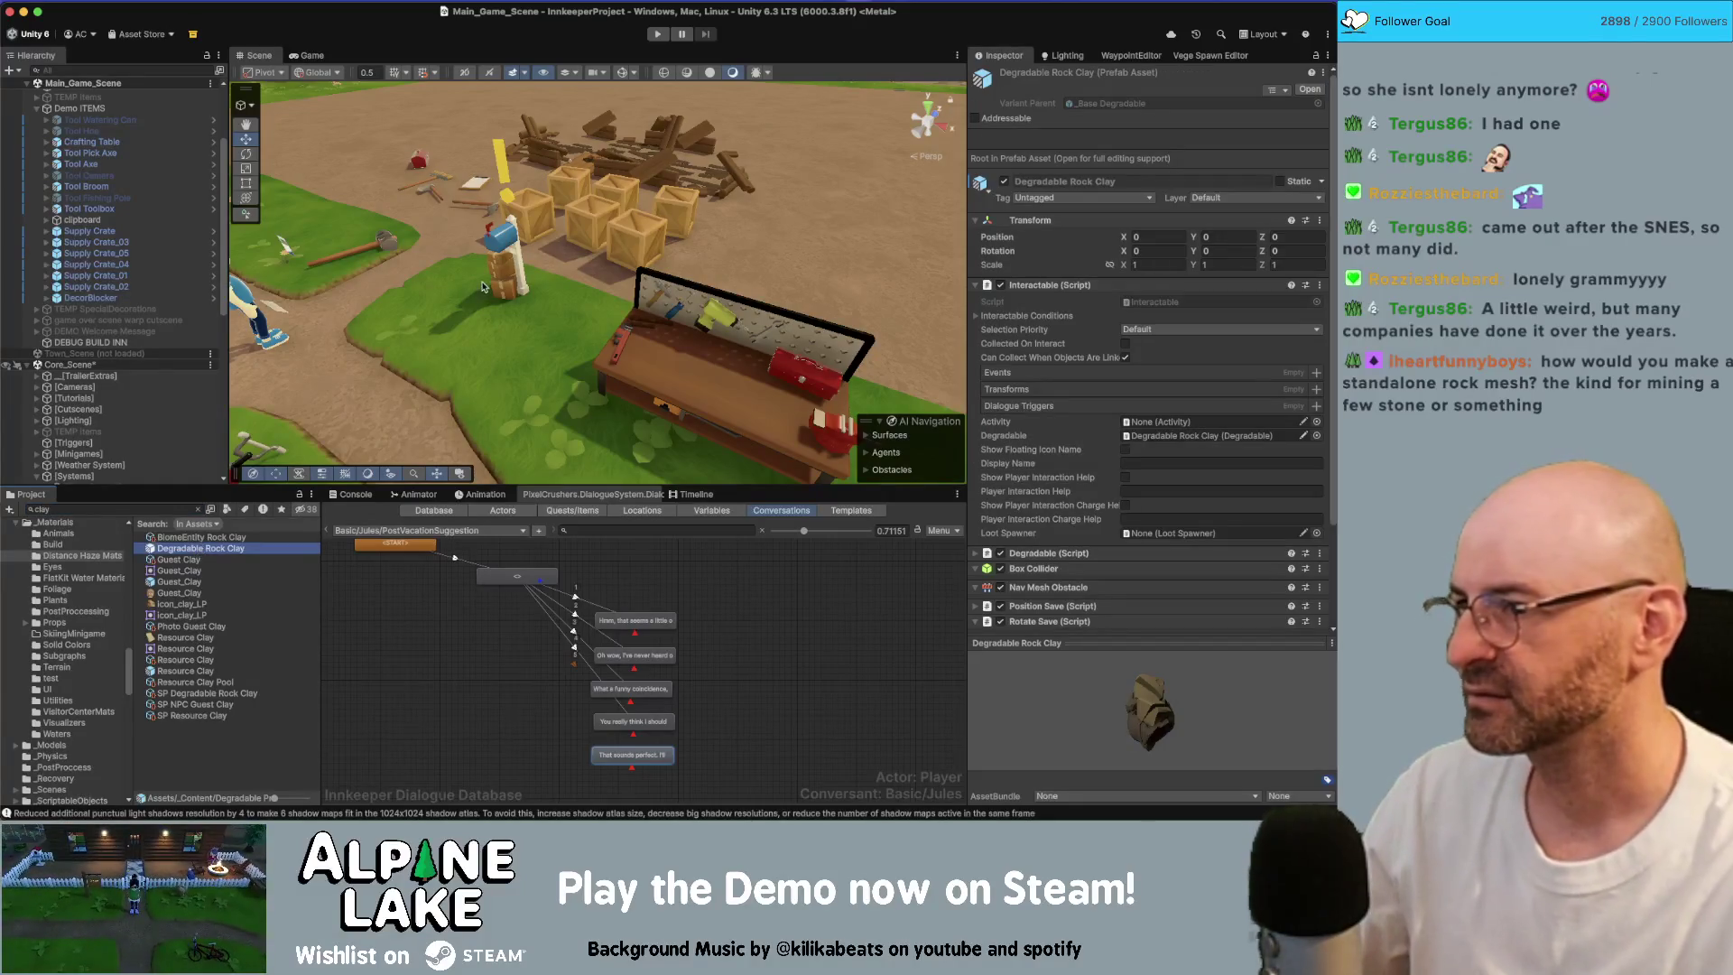
{"action": "key", "text": "super+Down"}
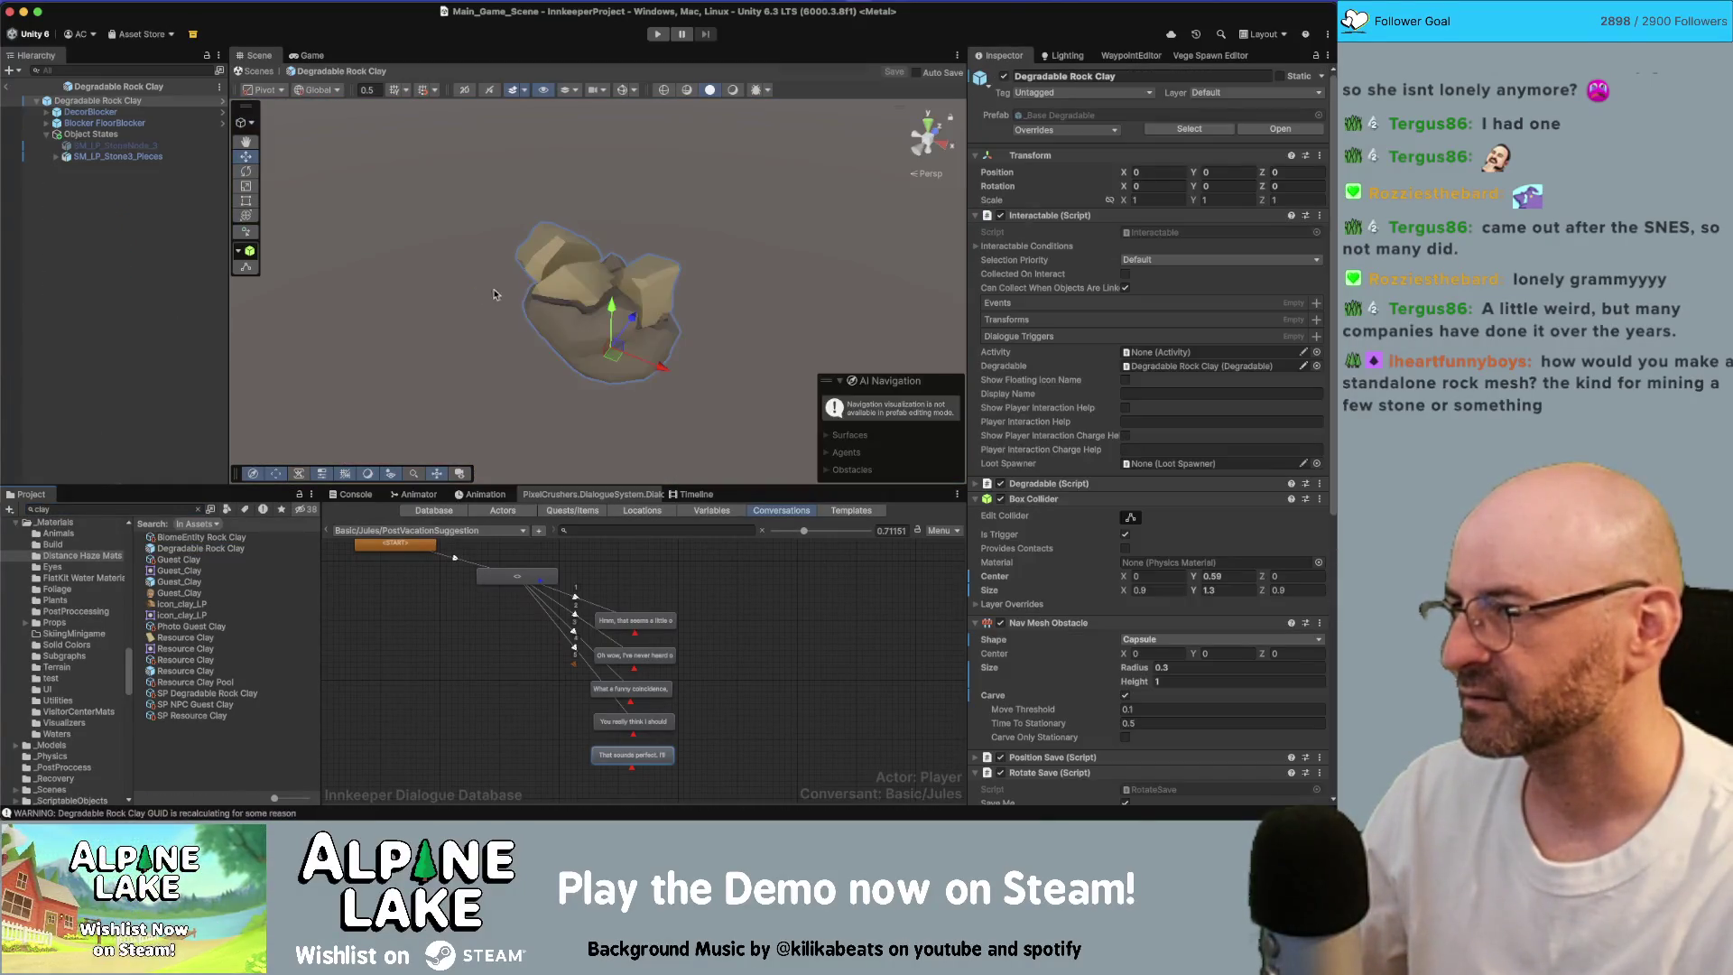
{"action": "left_click_drag", "start_coordinate": [817, 242], "coordinate": [890, 347]}
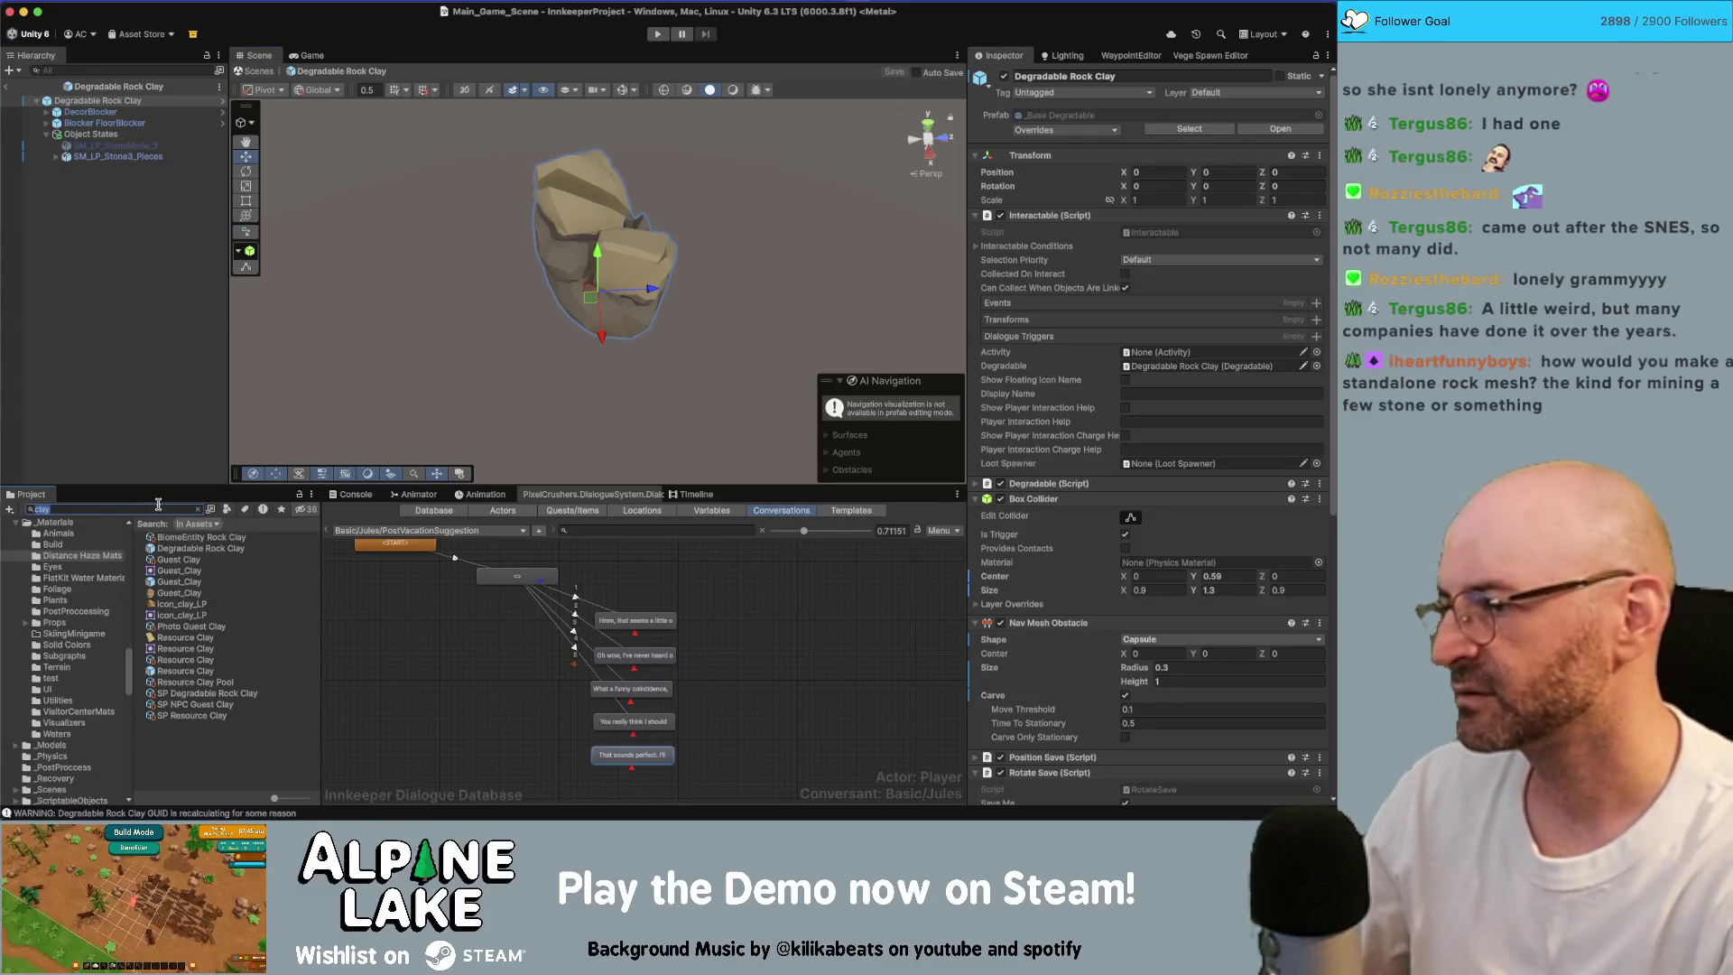
{"action": "type", "text": "gold"}
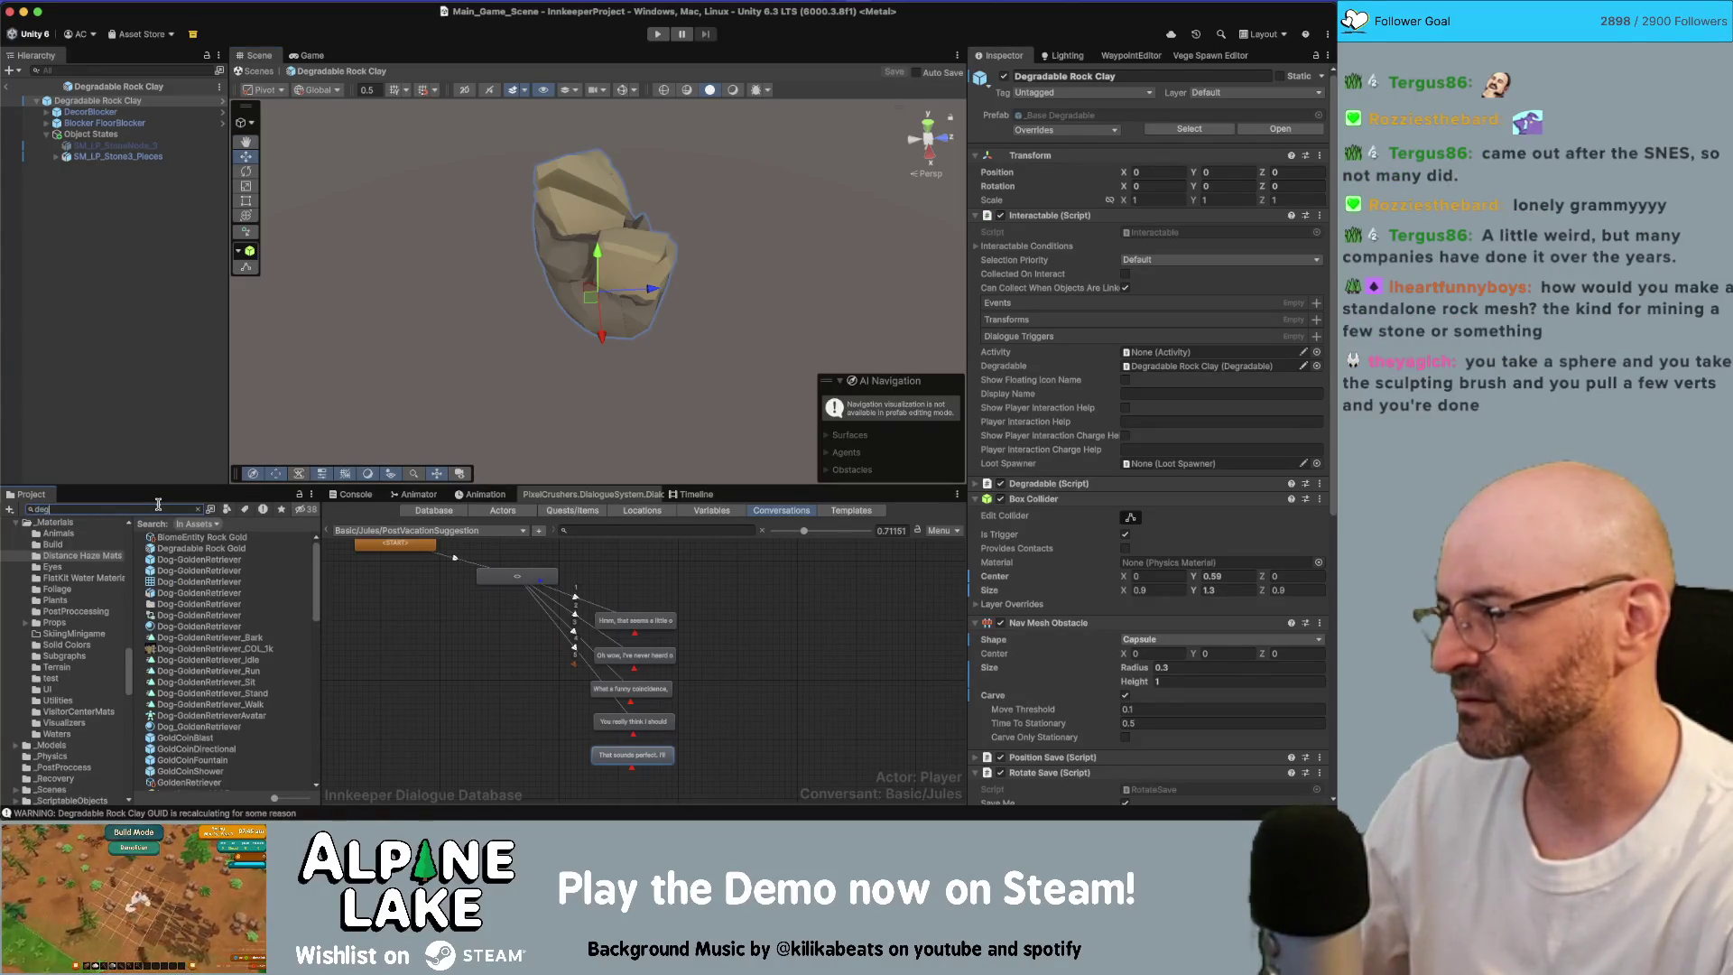
{"action": "type", "text": " rock"}
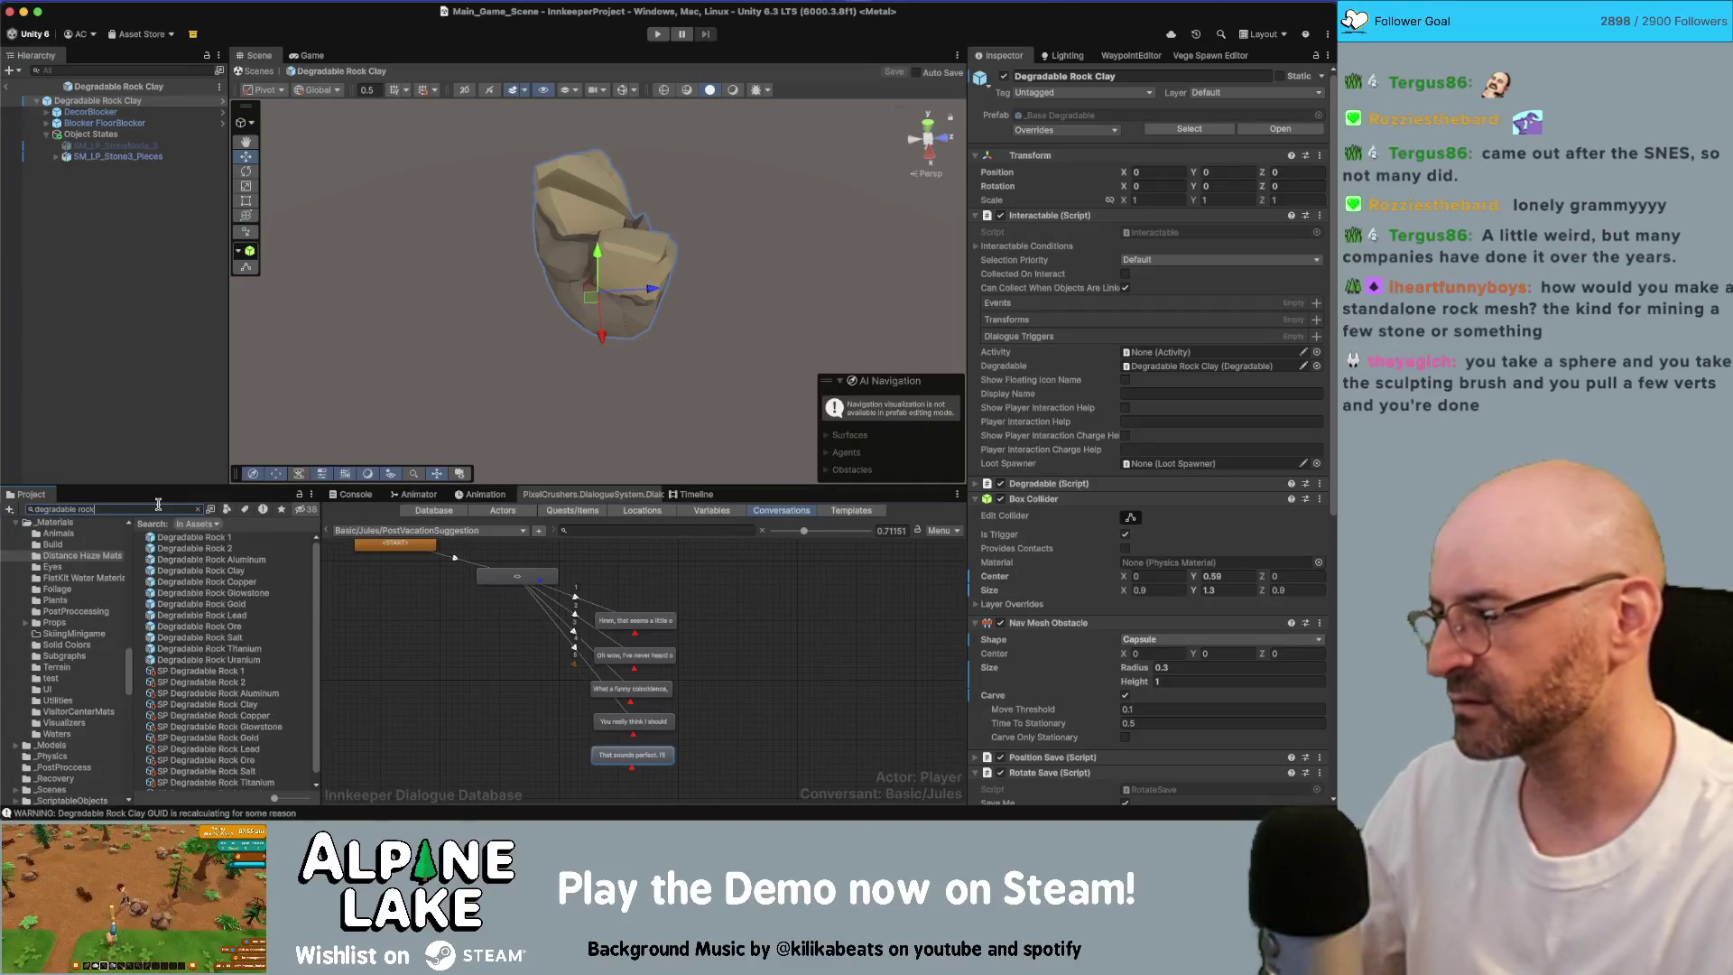
{"action": "left_click", "coordinate": [240, 605]}
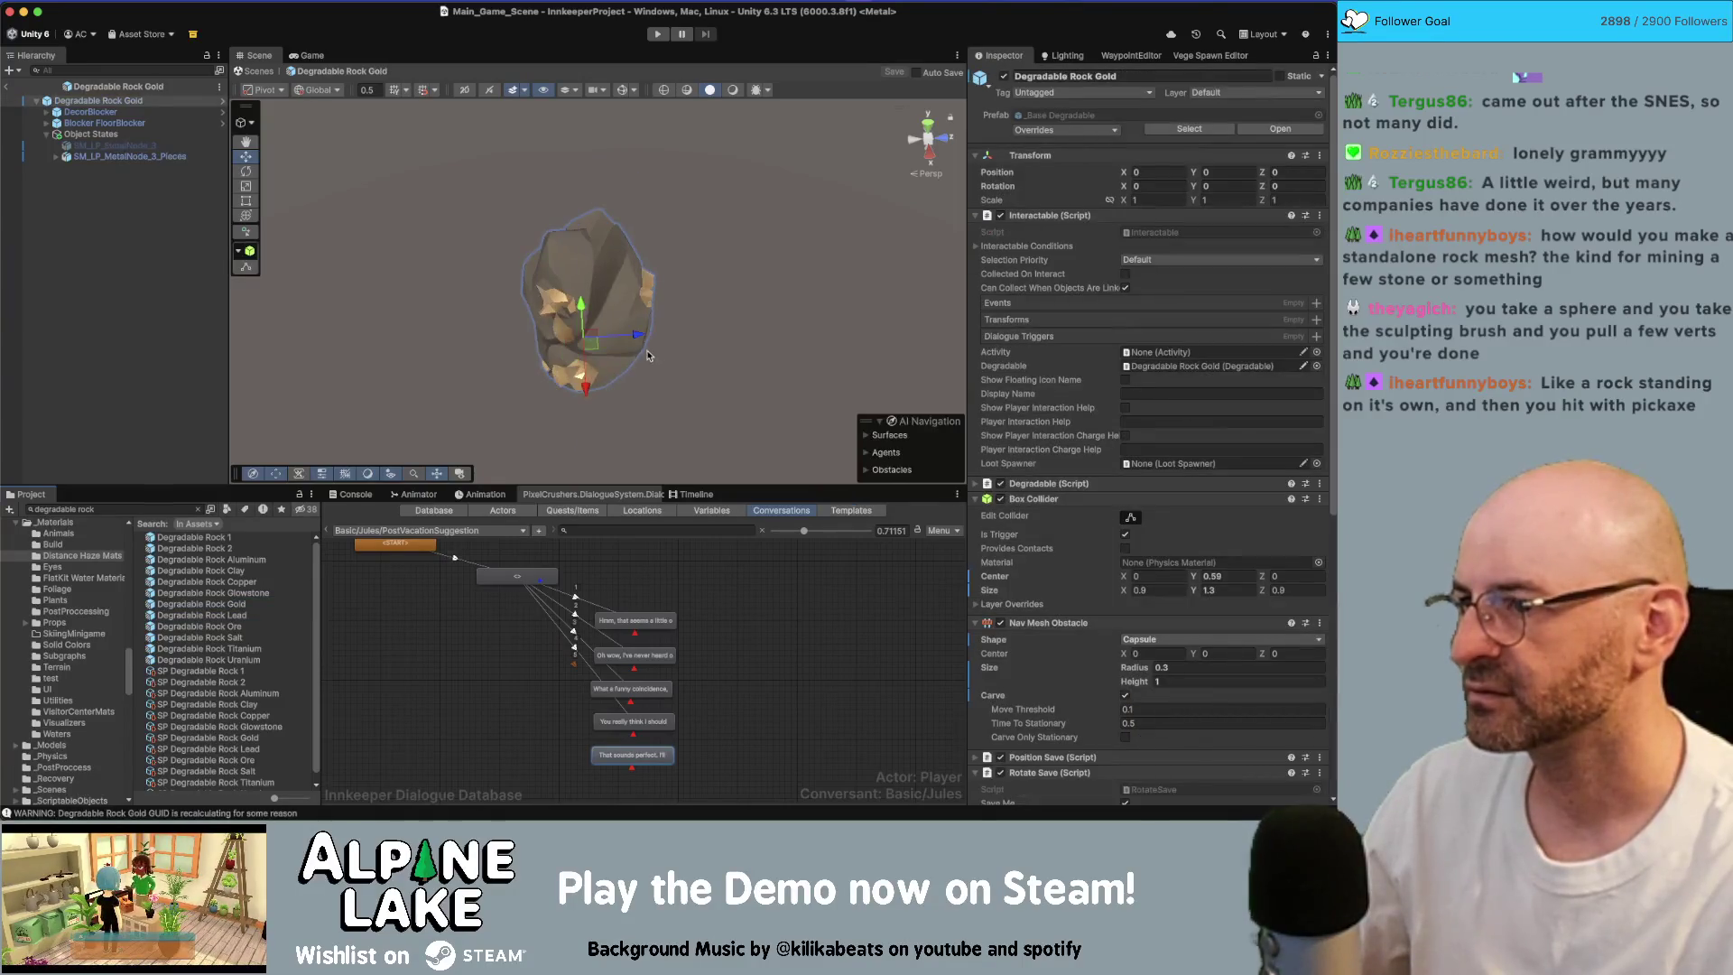
Step: Select SM_LP_MetalNode_3_Pieces and view the gold rock from several angles, then return to Maya
{"action": "mouse_move", "coordinate": [607, 397]}
{"action": "left_mouse_down"}
{"action": "mouse_move", "coordinate": [481, 284]}
{"action": "mouse_move", "coordinate": [412, 316]}
{"action": "left_mouse_up"}
{"action": "left_click", "coordinate": [727, 264]}
{"action": "mouse_move", "coordinate": [727, 345]}
{"action": "left_mouse_down"}
{"action": "mouse_move", "coordinate": [677, 280]}
{"action": "mouse_move", "coordinate": [759, 254]}
{"action": "mouse_move", "coordinate": [651, 287]}
{"action": "mouse_move", "coordinate": [658, 318]}
{"action": "mouse_move", "coordinate": [515, 318]}
{"action": "left_mouse_up"}
{"action": "left_click", "coordinate": [641, 298]}
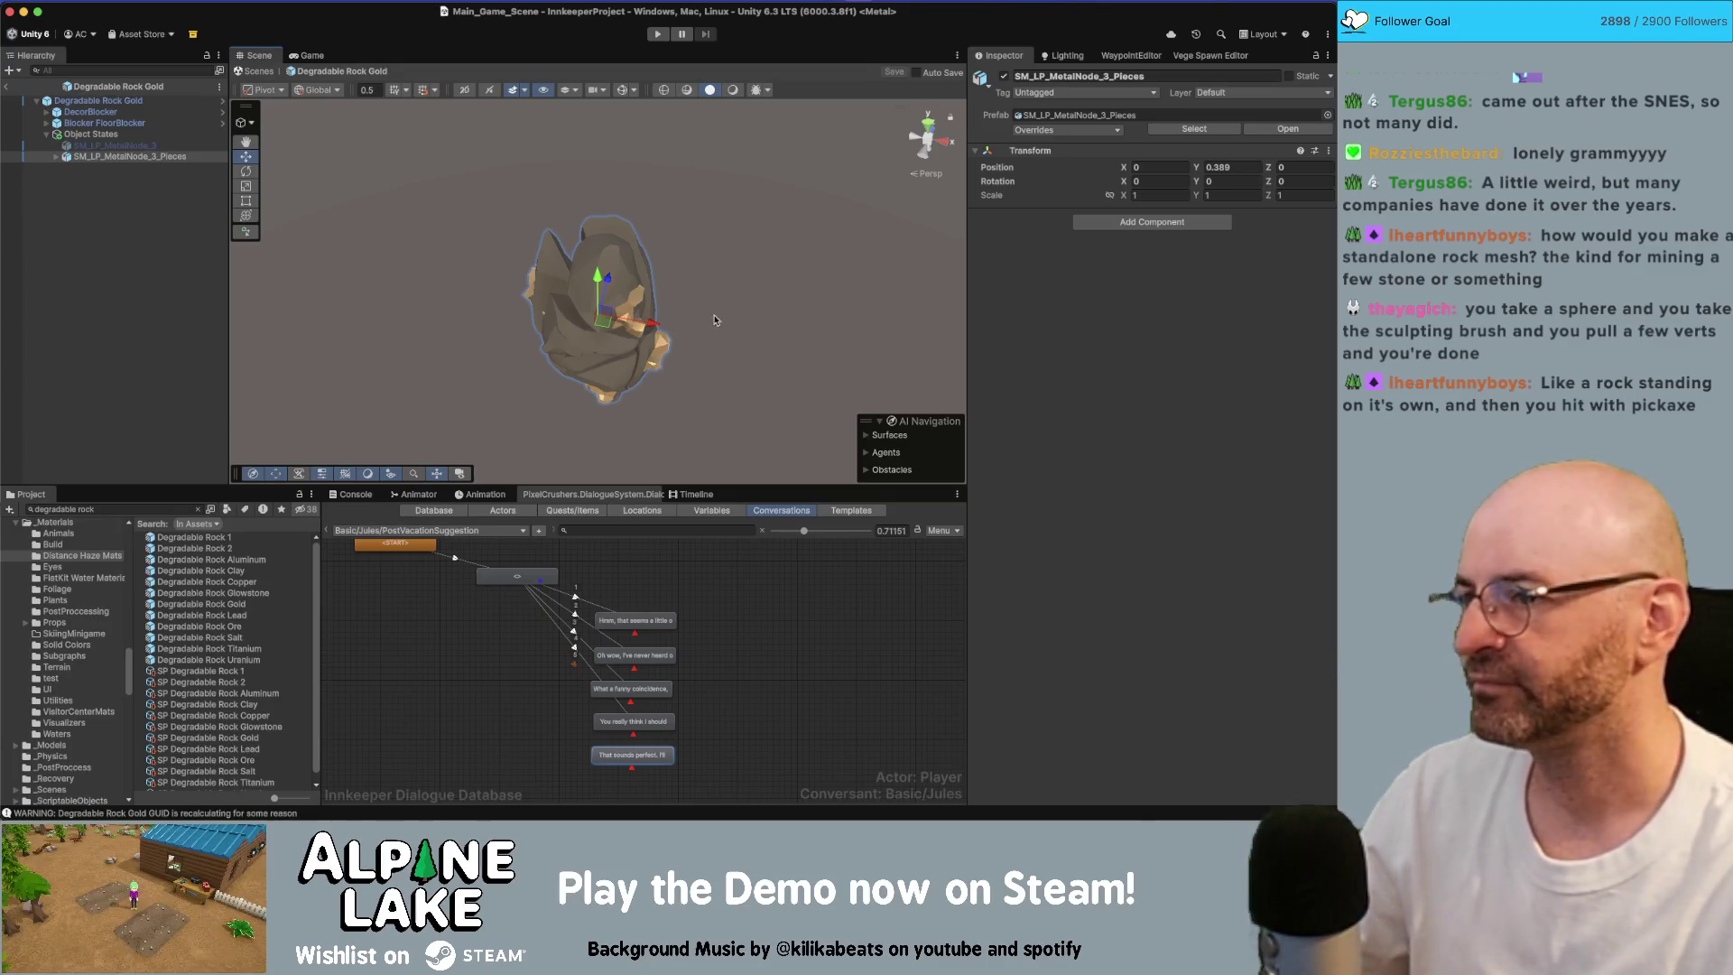
{"action": "mouse_move", "coordinate": [657, 307]}
{"action": "left_mouse_down"}
{"action": "mouse_move", "coordinate": [659, 244]}
{"action": "mouse_move", "coordinate": [697, 310]}
{"action": "mouse_move", "coordinate": [491, 220]}
{"action": "mouse_move", "coordinate": [796, 249]}
{"action": "mouse_move", "coordinate": [760, 198]}
{"action": "mouse_move", "coordinate": [715, 260]}
{"action": "left_mouse_up"}
{"action": "scroll", "coordinate": [697, 287], "scroll_direction": "down", "scroll_amount": 5}
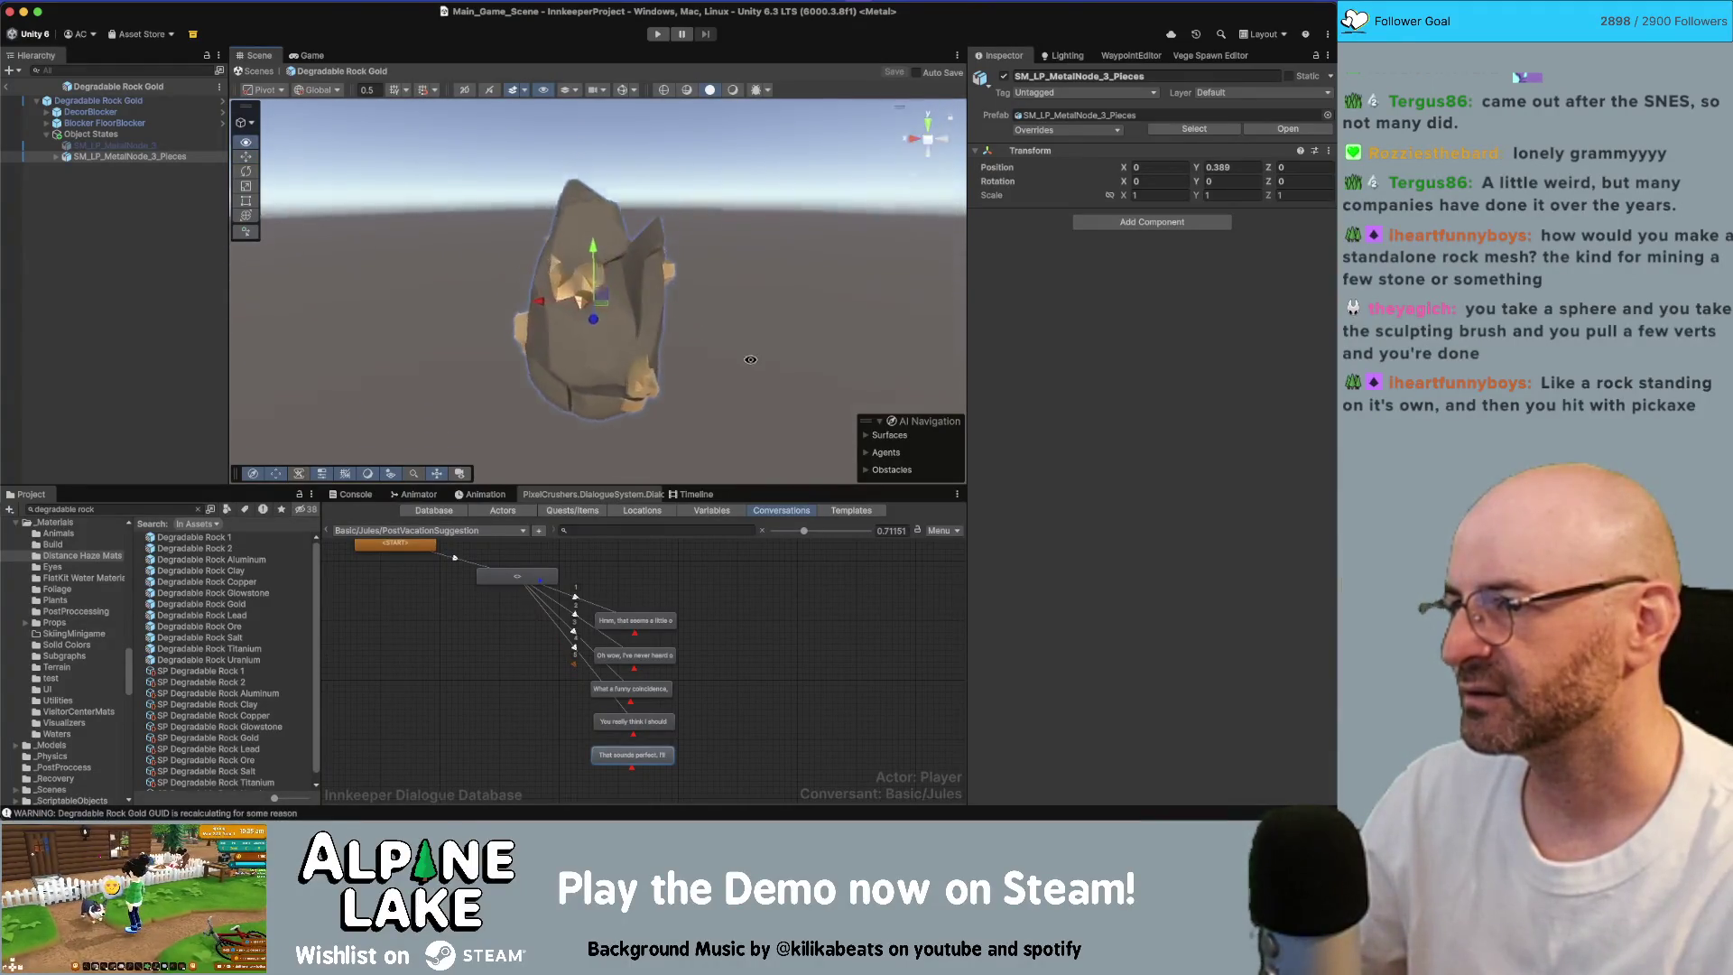
{"action": "scroll", "coordinate": [697, 287], "scroll_direction": "up", "scroll_amount": 1}
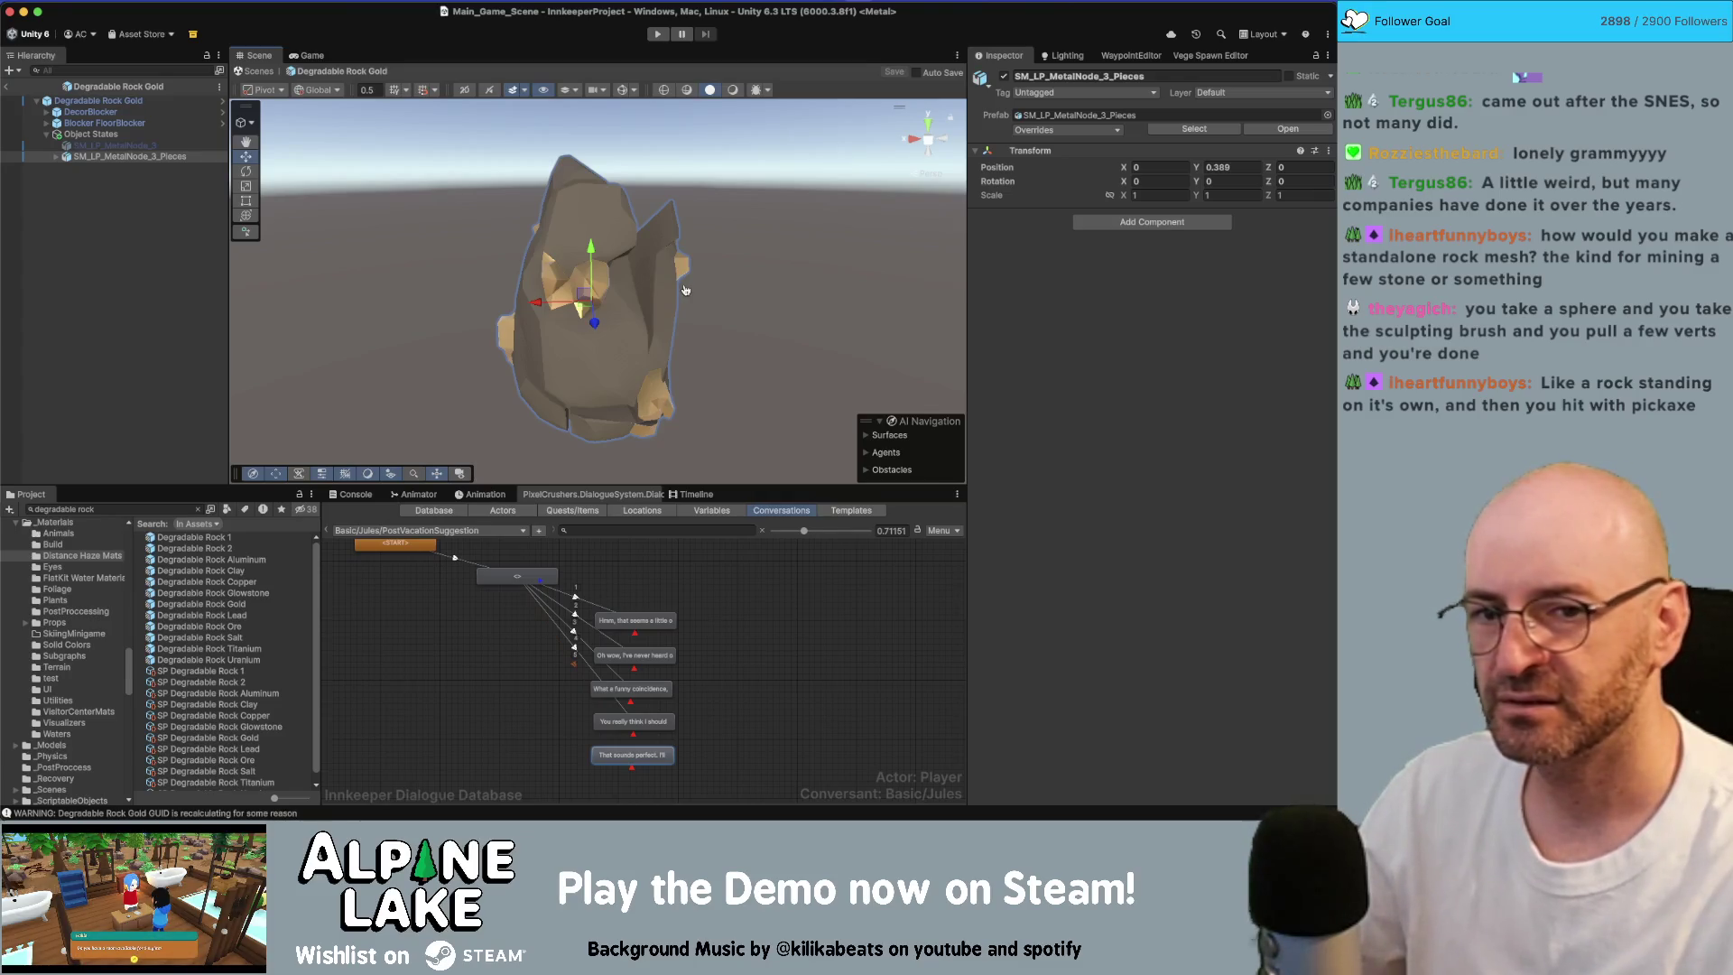
{"action": "key", "text": "super+Tab"}
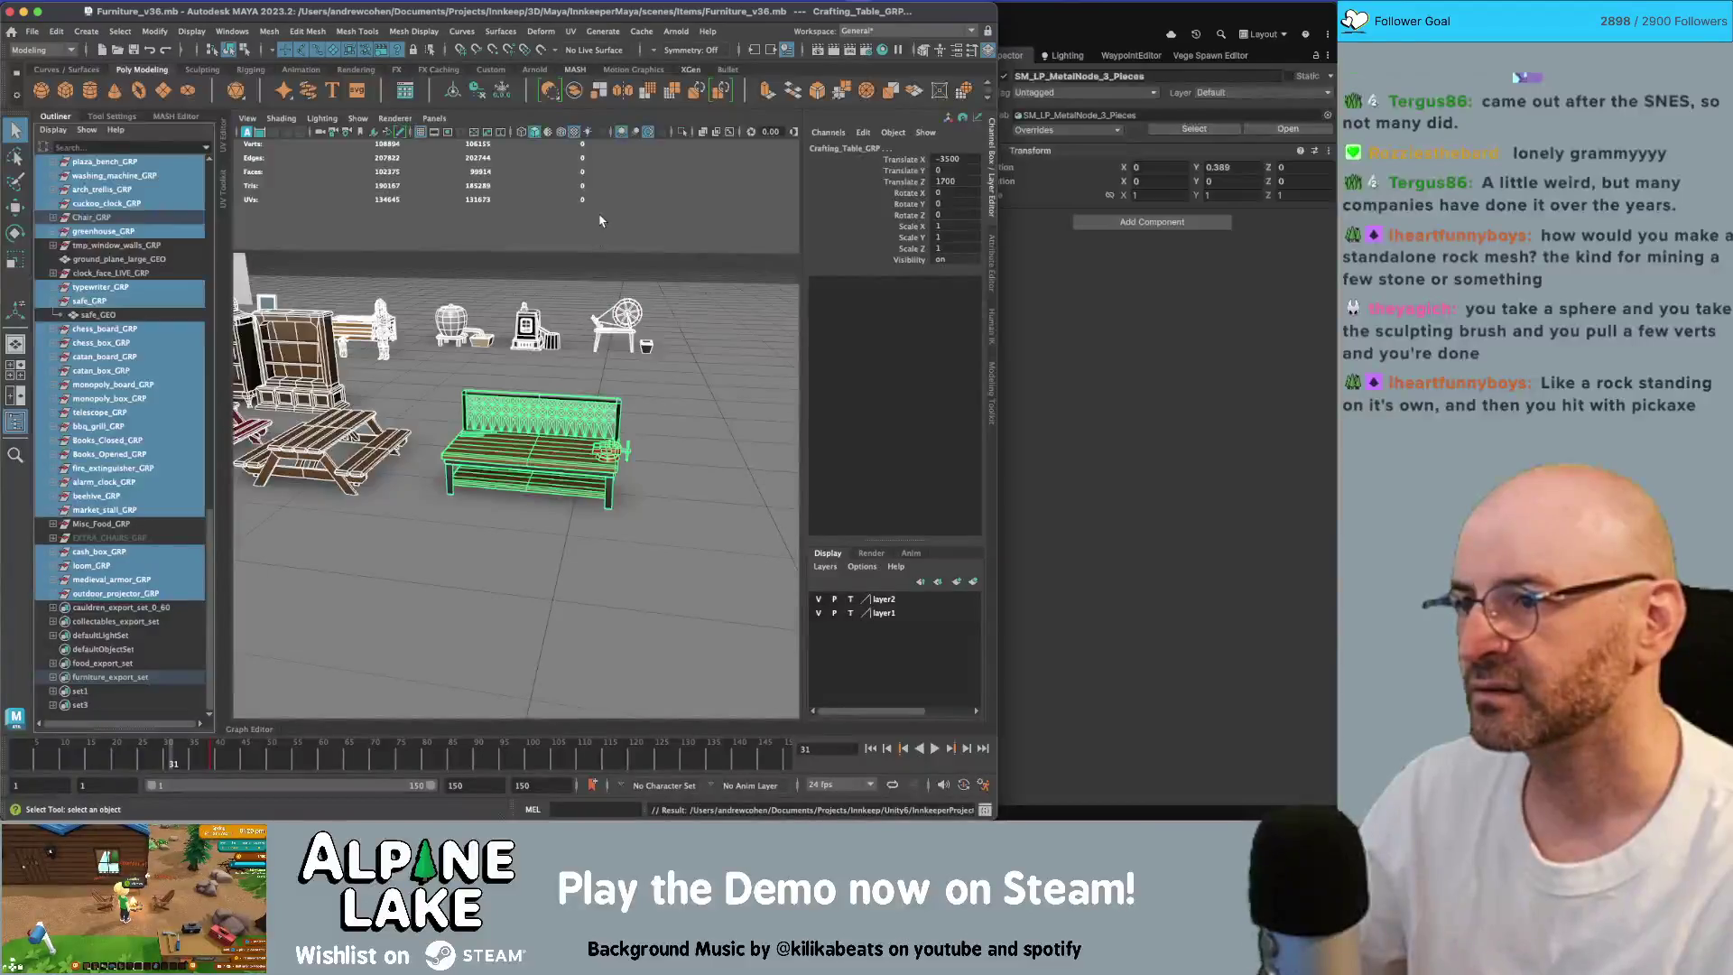
Step: Start a new empty scene and add a polygon sphere framed in the view
{"action": "left_click", "coordinate": [619, 227]}
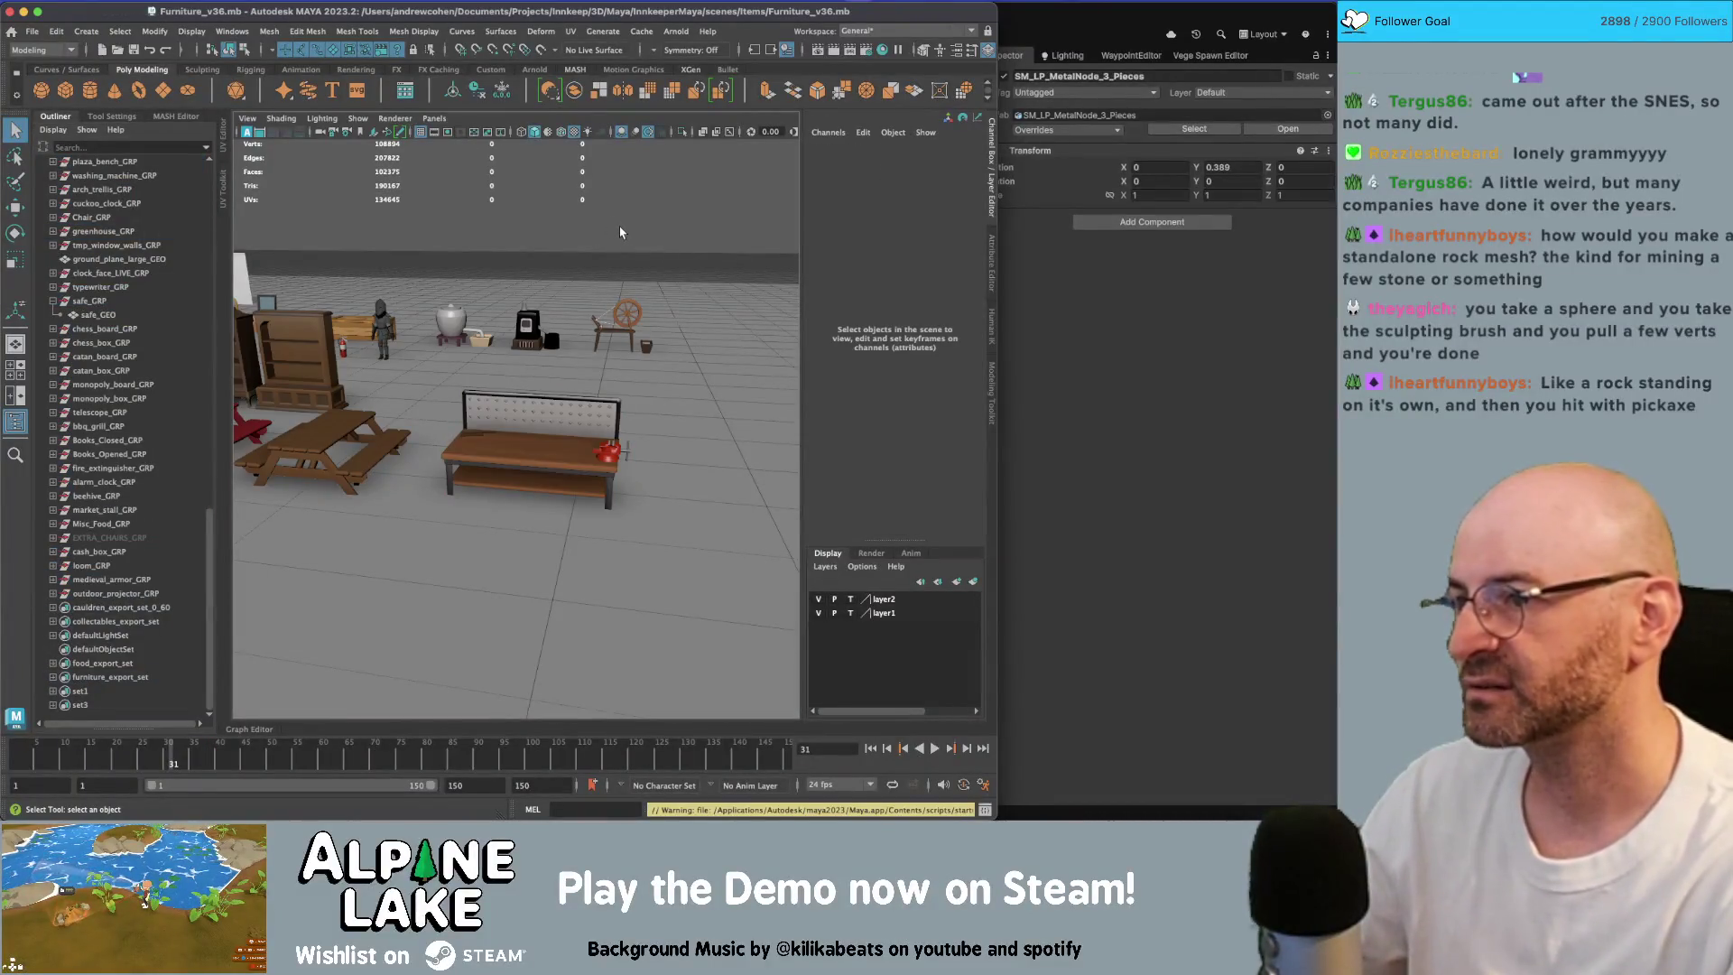
{"action": "key", "text": "super+n"}
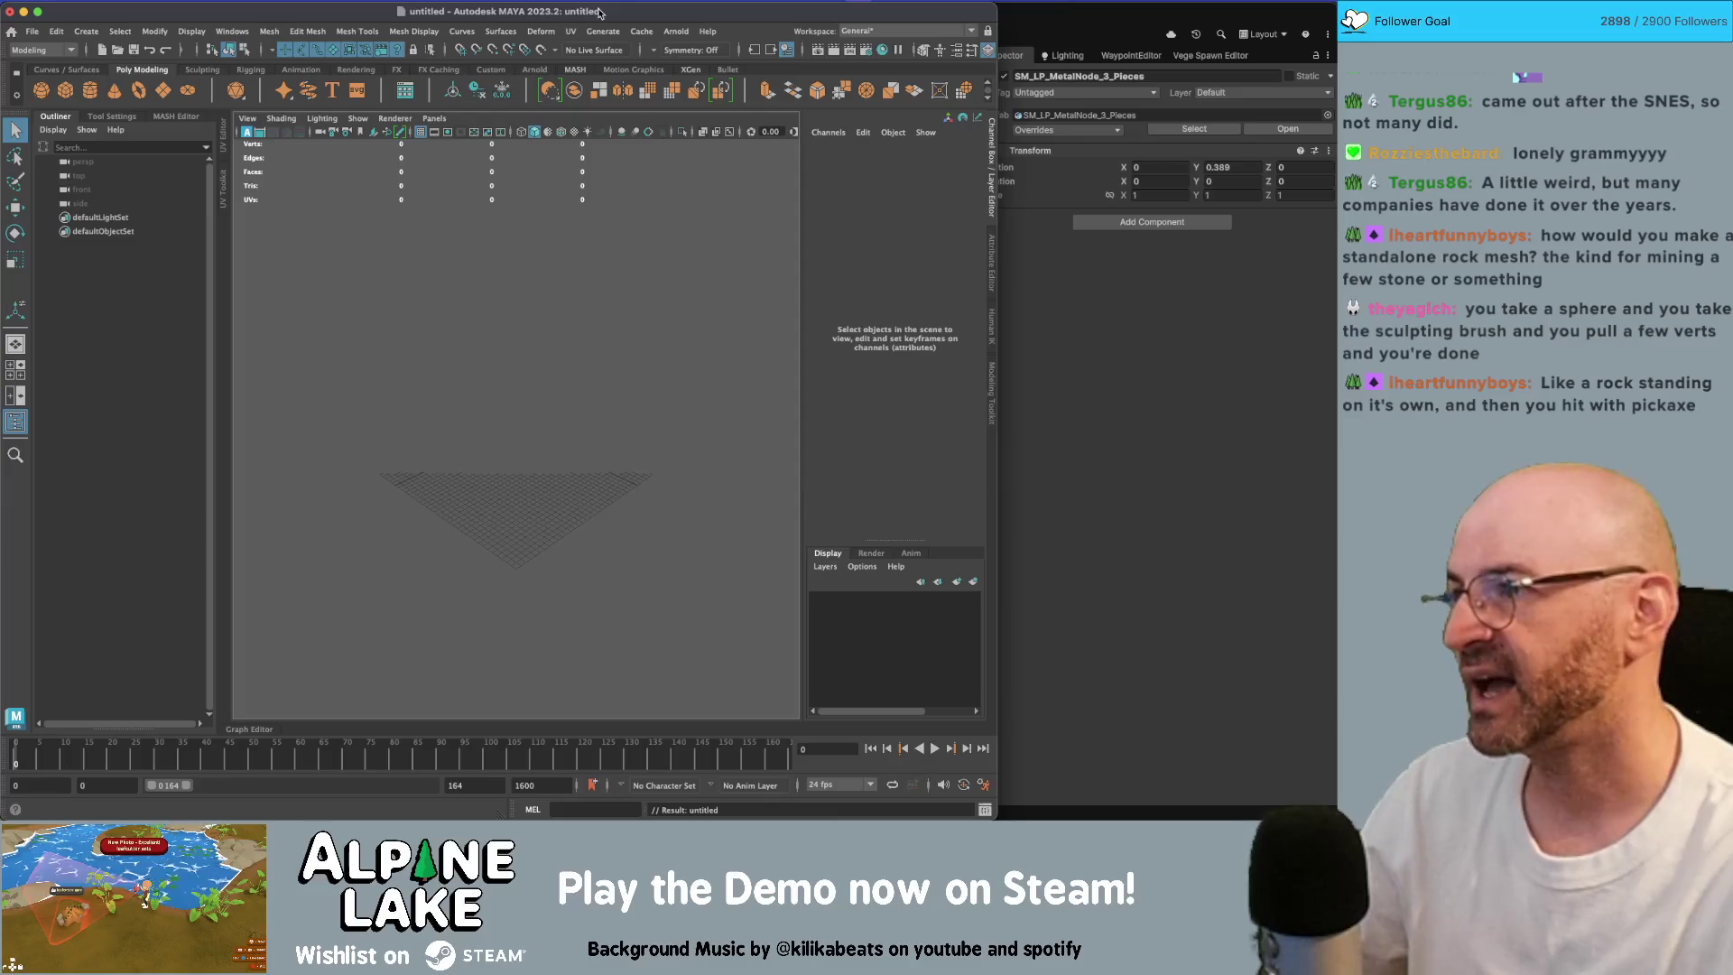
{"action": "double_click", "coordinate": [598, 12]}
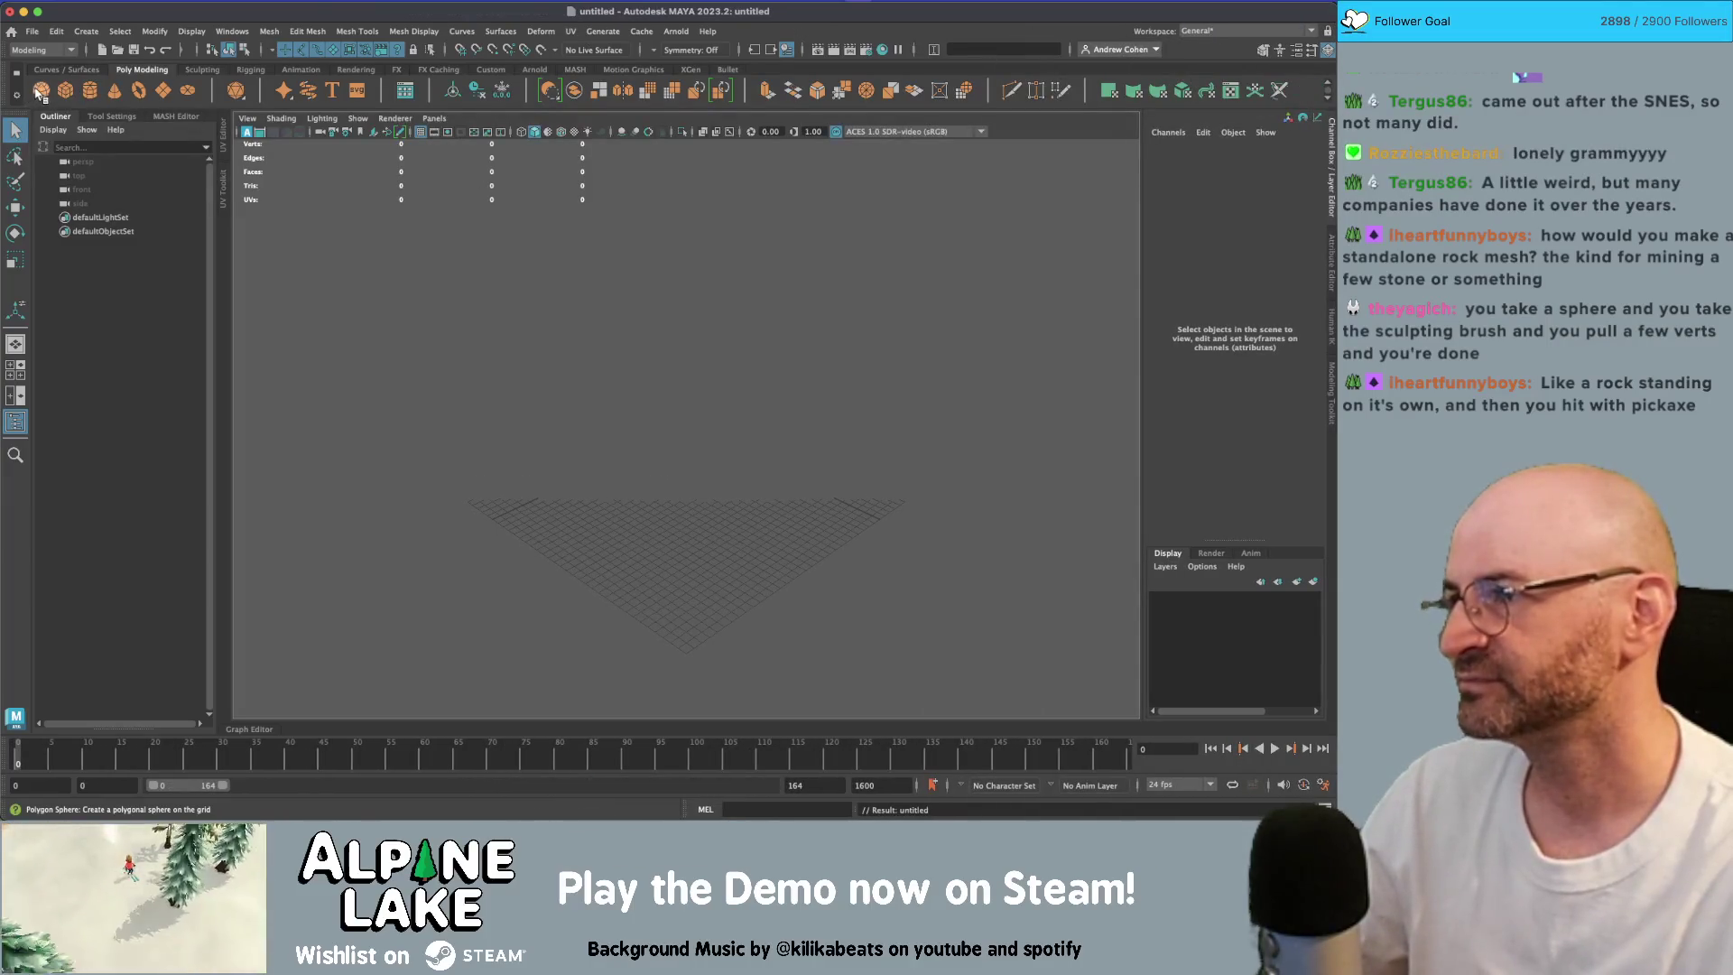
{"action": "left_click", "coordinate": [41, 90]}
{"action": "key", "text": "f"}
{"action": "scroll", "coordinate": [745, 398], "scroll_direction": "down", "scroll_amount": 5}
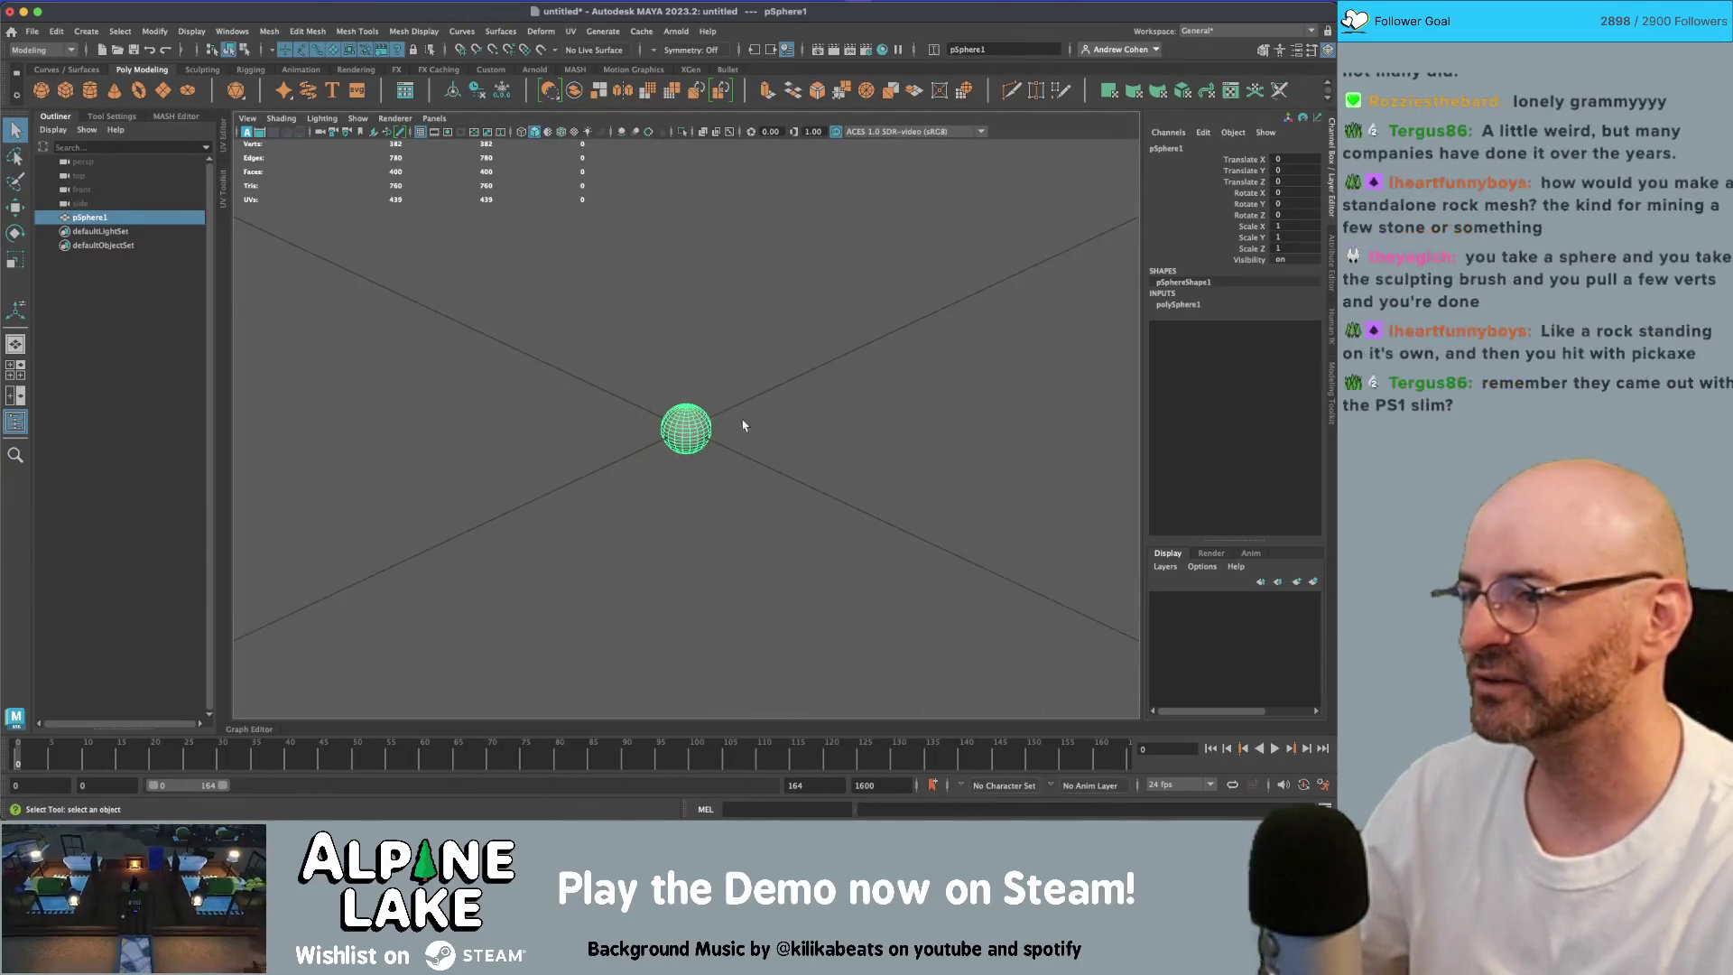
Step: Scale the sphere up and raise it above the grid
{"action": "key", "text": "r"}
{"action": "left_click_drag", "start_coordinate": [687, 429], "coordinate": [794, 426]}
{"action": "scroll", "coordinate": [558, 415], "scroll_direction": "down", "scroll_amount": 5}
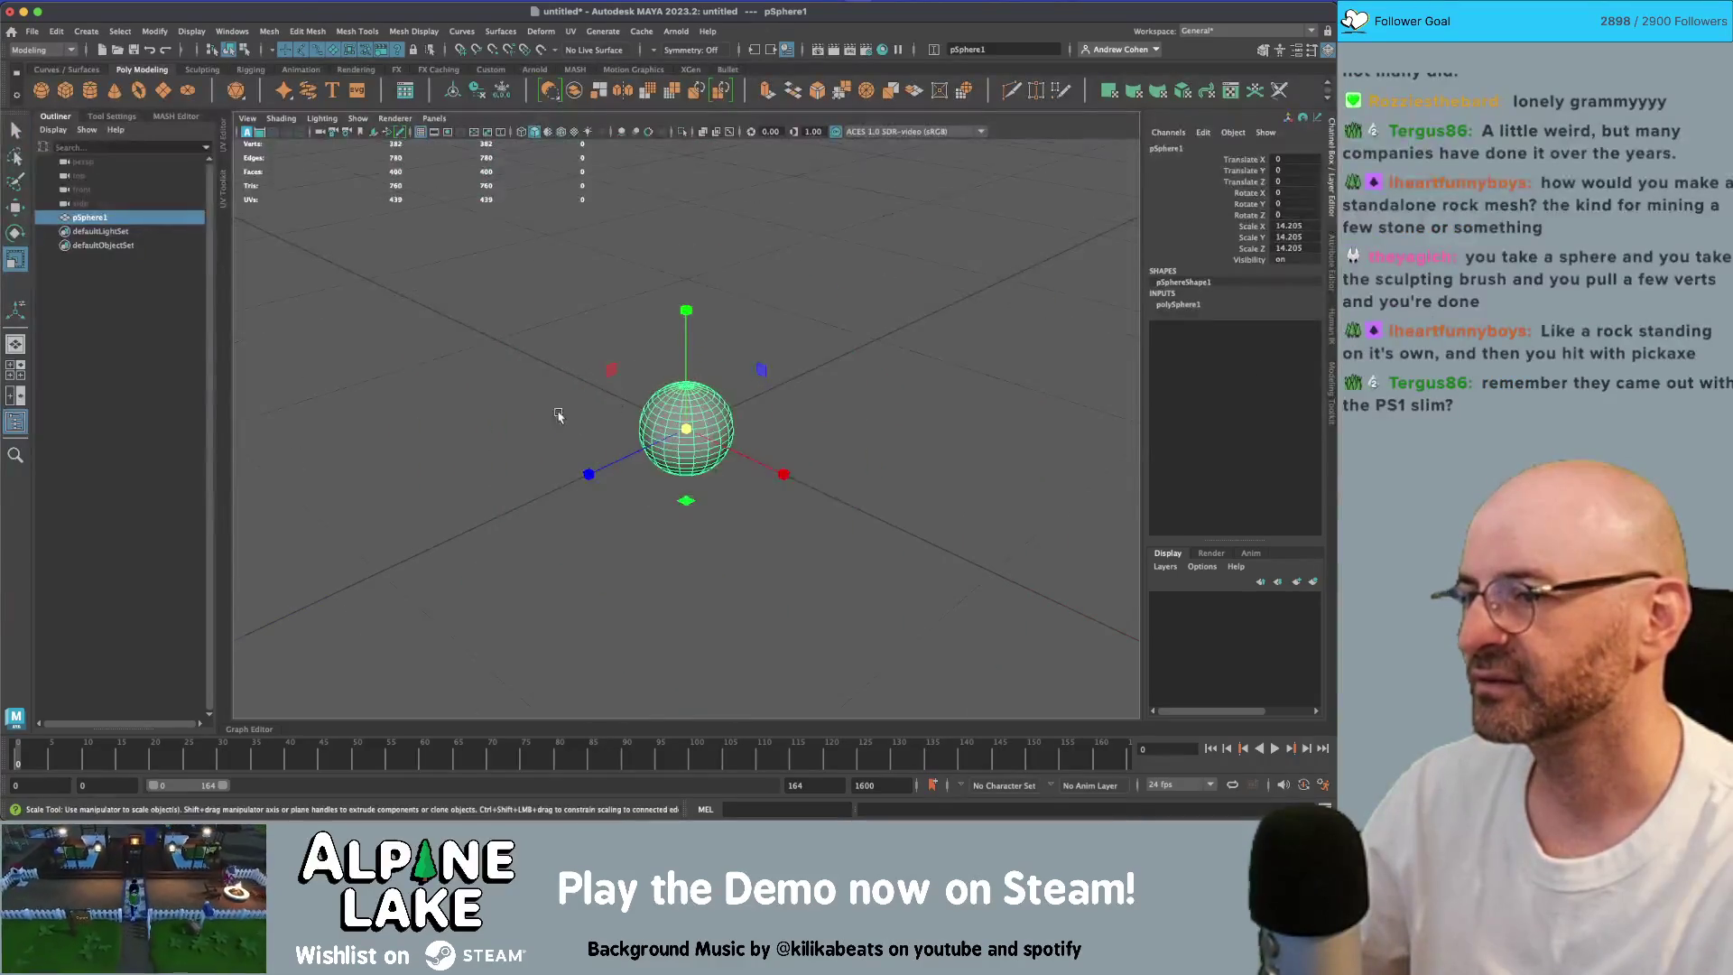
{"action": "left_click_drag", "start_coordinate": [558, 414], "coordinate": [560, 361], "text": "alt"}
{"action": "key", "text": "w"}
{"action": "left_click_drag", "start_coordinate": [686, 303], "coordinate": [686, 235]}
{"action": "key", "text": "r"}
{"action": "mouse_move", "coordinate": [686, 353]}
{"action": "left_mouse_down"}
{"action": "mouse_move", "coordinate": [785, 334]}
{"action": "mouse_move", "coordinate": [691, 242]}
{"action": "mouse_move", "coordinate": [756, 268]}
{"action": "left_mouse_up"}
Step: Settle the sphere at scale 53.269 and Y 45.803, with the Sculpting shelf showing
{"action": "key", "text": "w"}
{"action": "key", "text": "r"}
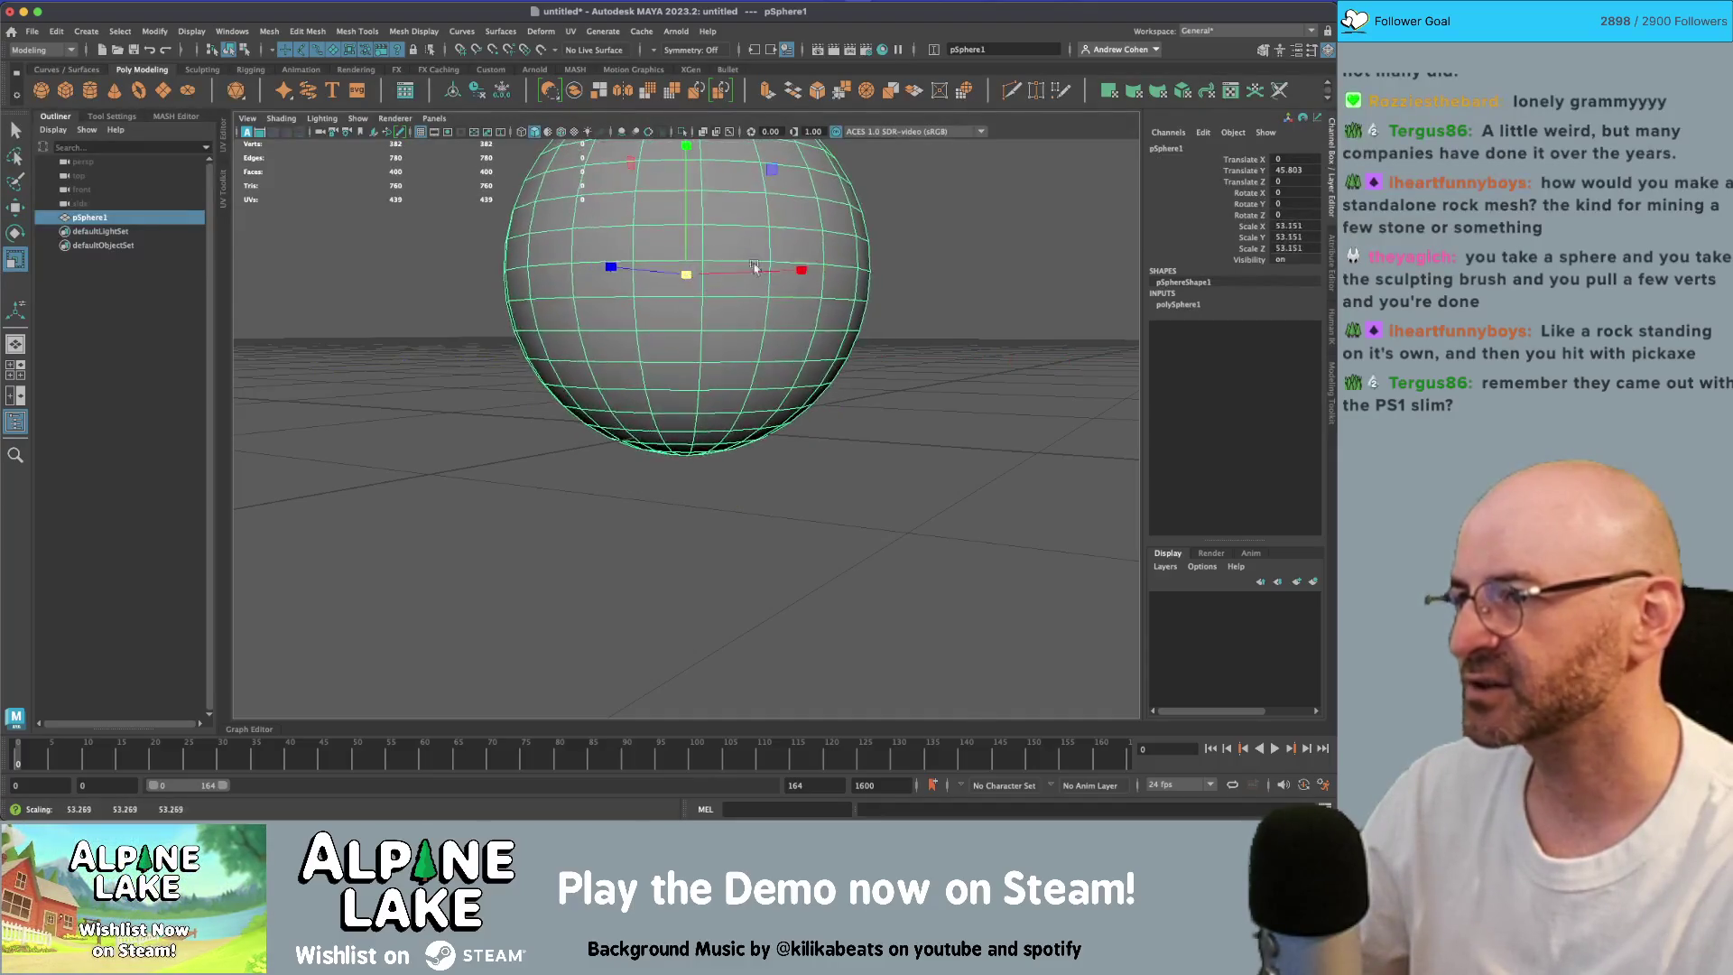
{"action": "scroll", "coordinate": [756, 268], "scroll_direction": "down", "scroll_amount": 3}
{"action": "left_click_drag", "start_coordinate": [599, 282], "coordinate": [599, 320], "text": "alt"}
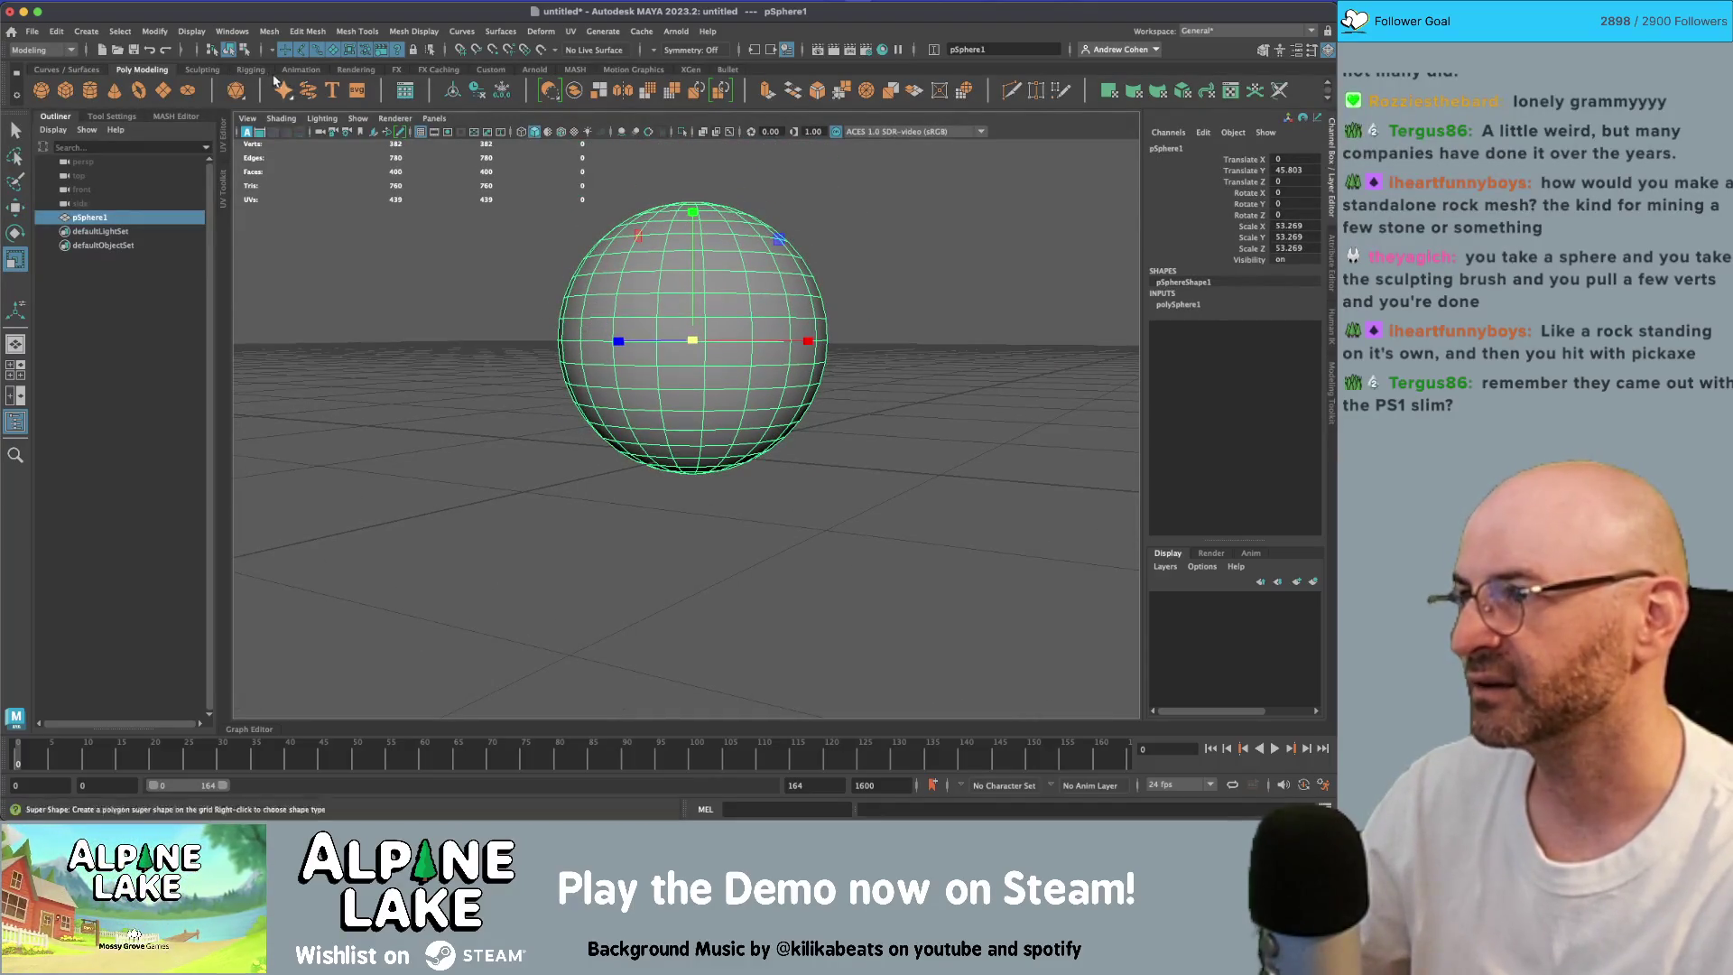
{"action": "left_click", "coordinate": [207, 70]}
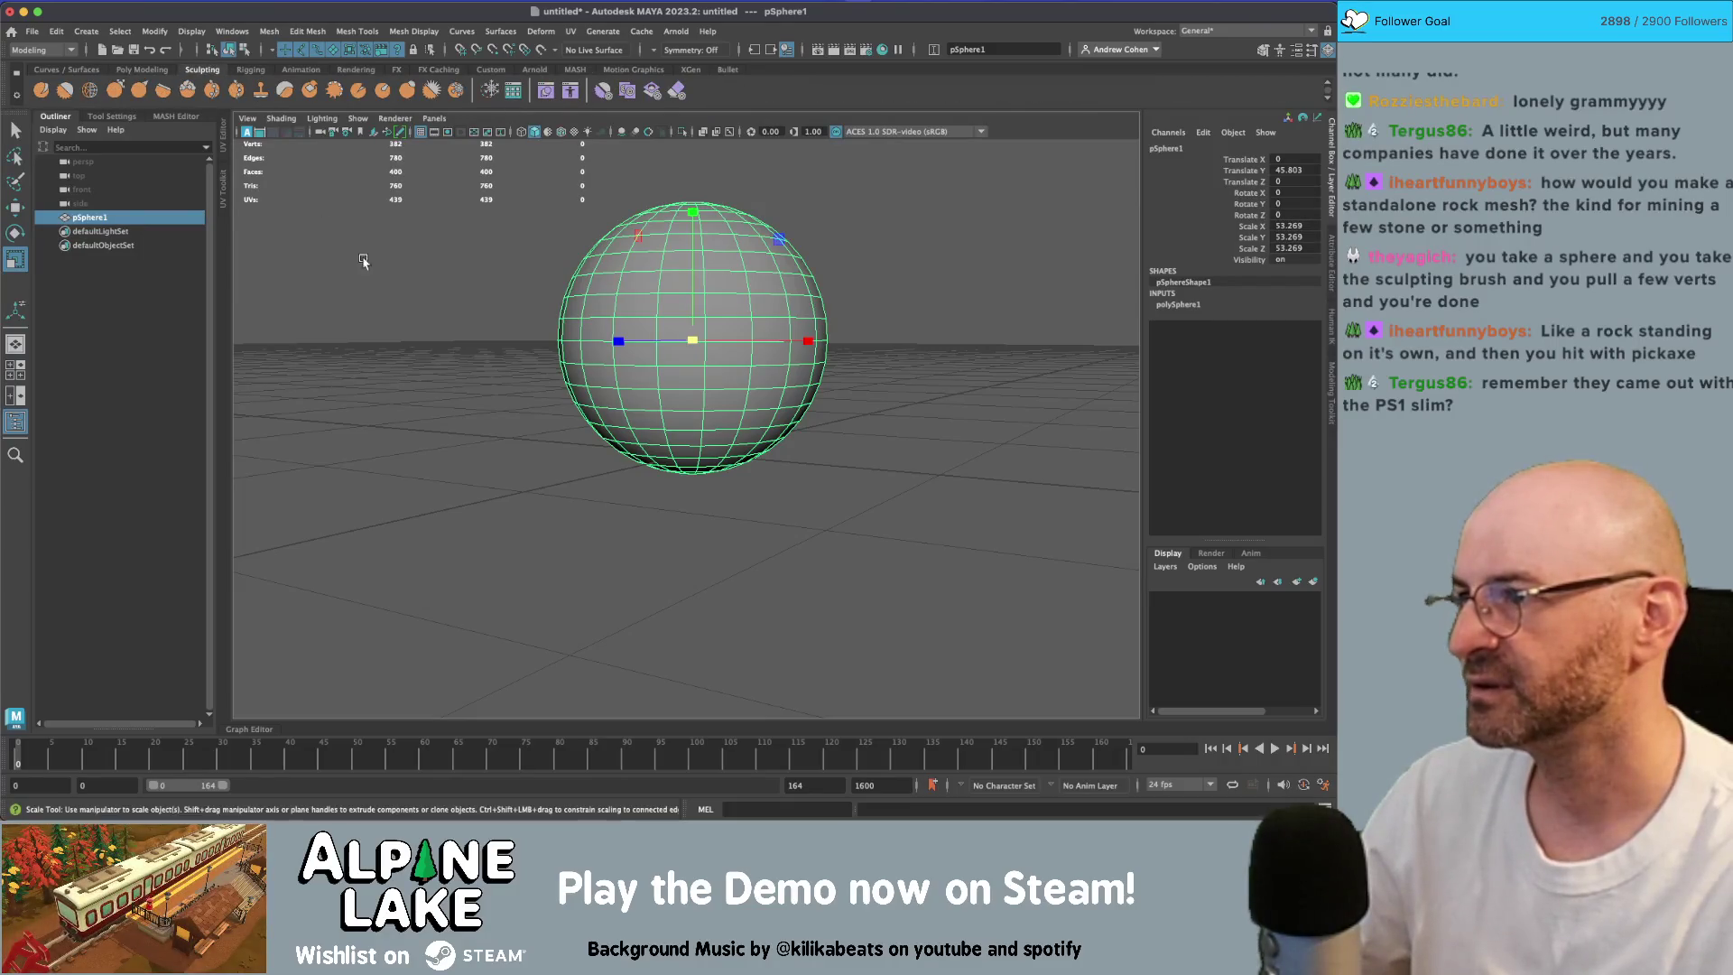
{"action": "left_click_drag", "start_coordinate": [364, 259], "coordinate": [288, 178], "text": "alt"}
Step: Brush the Flatten sculpt tool across the sphere, viewing it from the side and above
{"action": "left_click", "coordinate": [163, 90]}
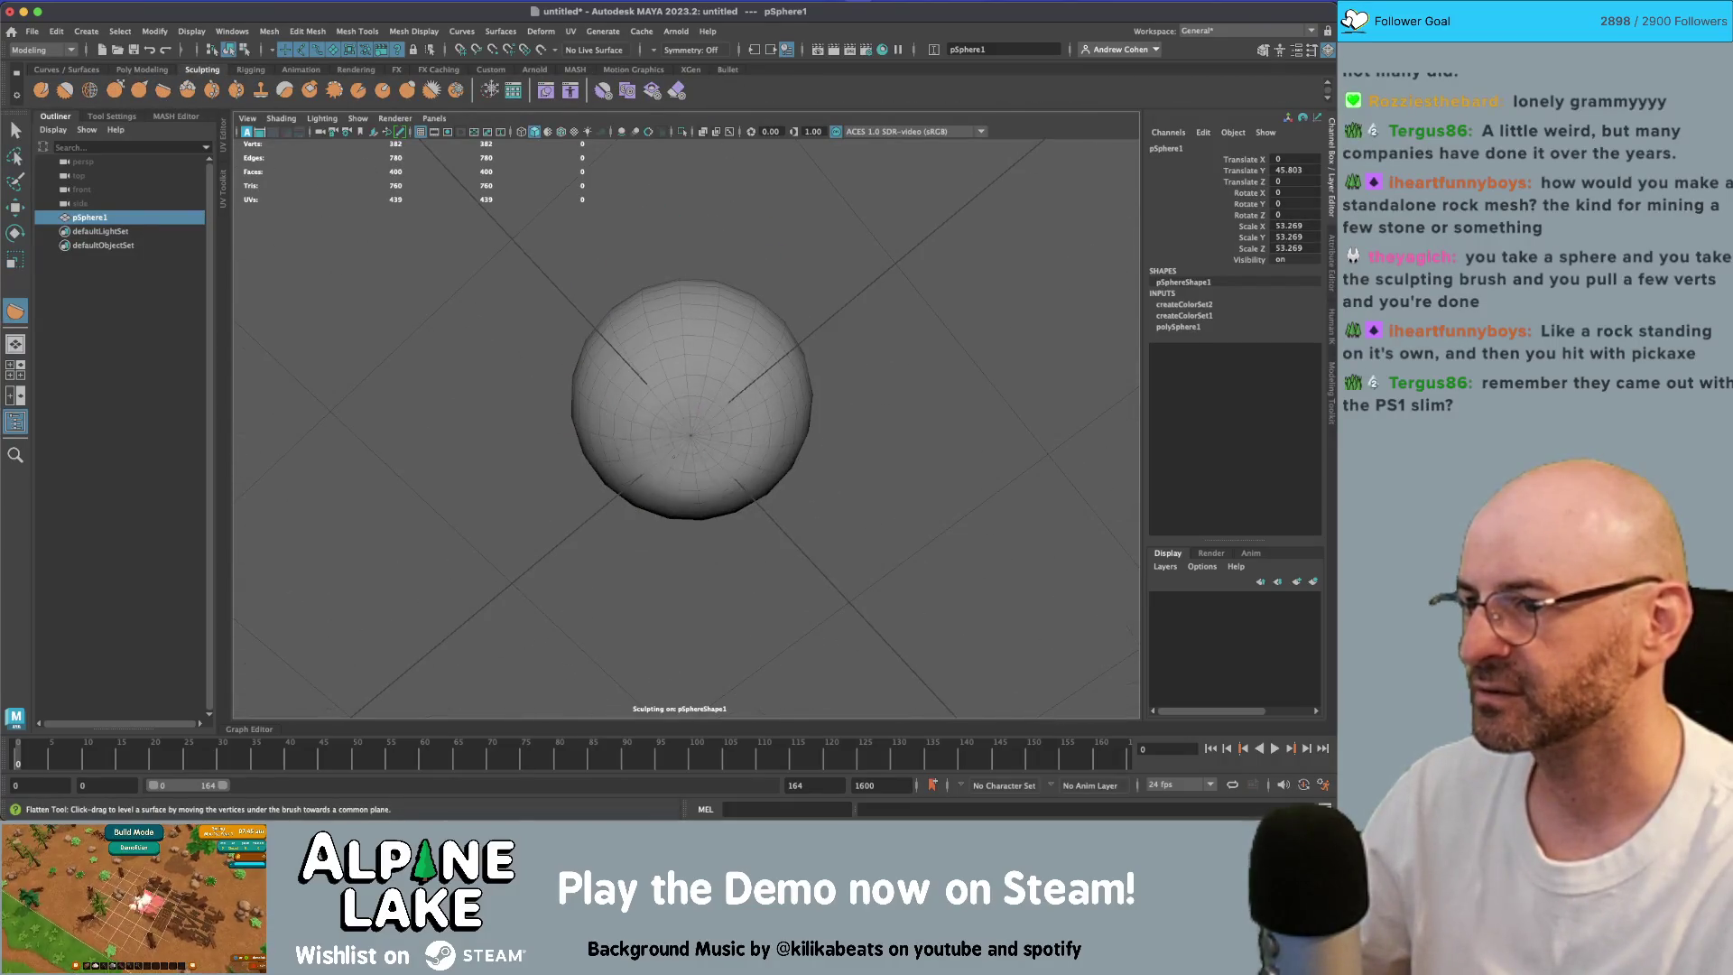
{"action": "left_click_drag", "start_coordinate": [673, 466], "coordinate": [341, 236], "text": "alt"}
{"action": "mouse_move", "coordinate": [470, 209]}
{"action": "left_mouse_down", "text": "alt"}
{"action": "mouse_move", "coordinate": [734, 335]}
{"action": "mouse_move", "coordinate": [785, 308]}
{"action": "mouse_move", "coordinate": [722, 298]}
{"action": "mouse_move", "coordinate": [721, 330]}
{"action": "mouse_move", "coordinate": [623, 341]}
{"action": "mouse_move", "coordinate": [583, 325]}
{"action": "mouse_move", "coordinate": [732, 331]}
{"action": "mouse_move", "coordinate": [672, 411]}
{"action": "mouse_move", "coordinate": [623, 374]}
{"action": "mouse_move", "coordinate": [686, 287]}
{"action": "left_mouse_up", "text": "alt"}
Step: Retopologize the sculpted rock into a low-poly mesh of about 278 faces
{"action": "key", "text": "q"}
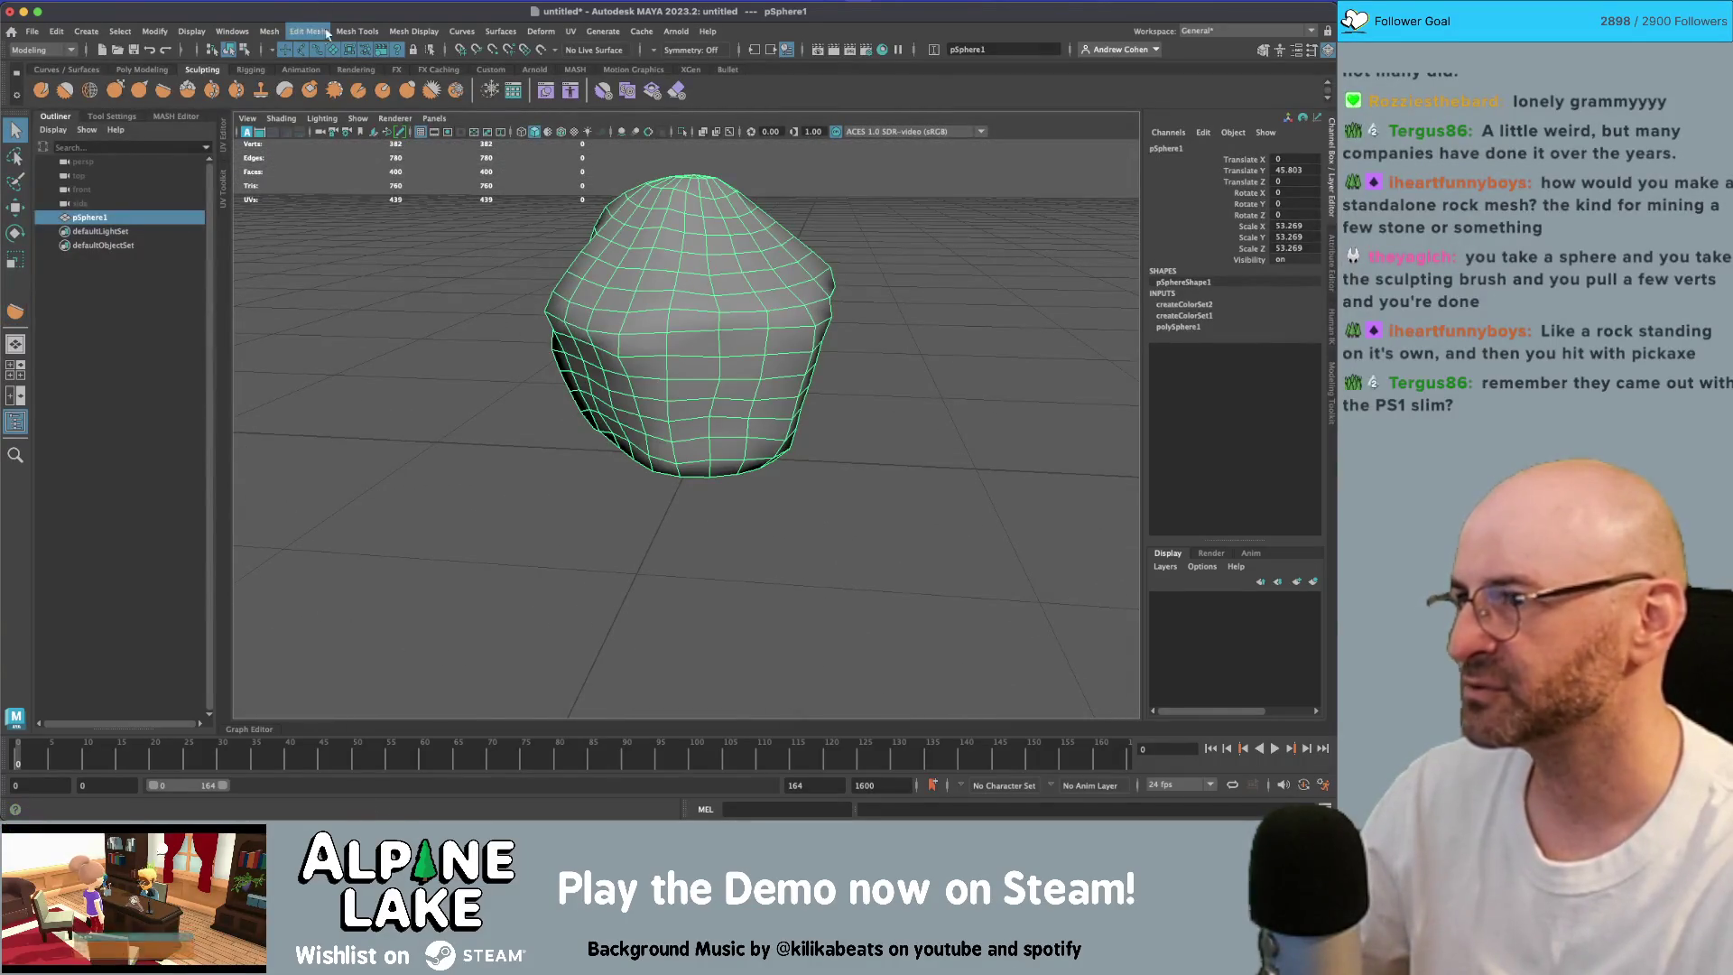
{"action": "left_click", "coordinate": [326, 33]}
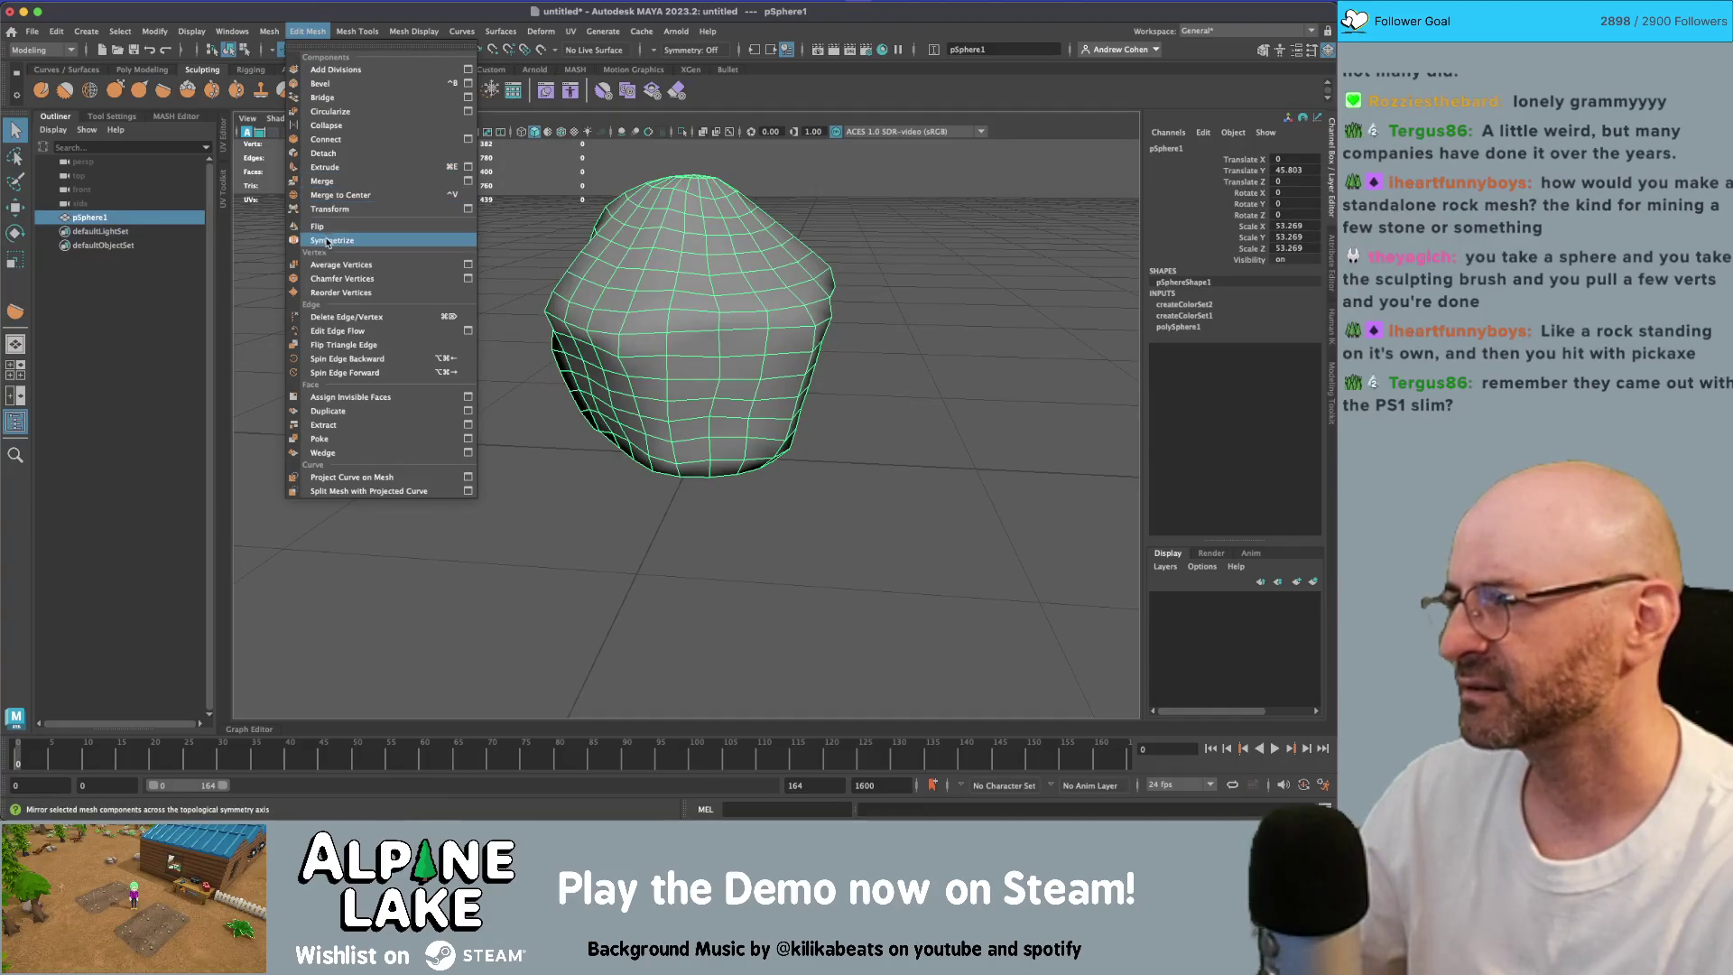
{"action": "mouse_move", "coordinate": [269, 30]}
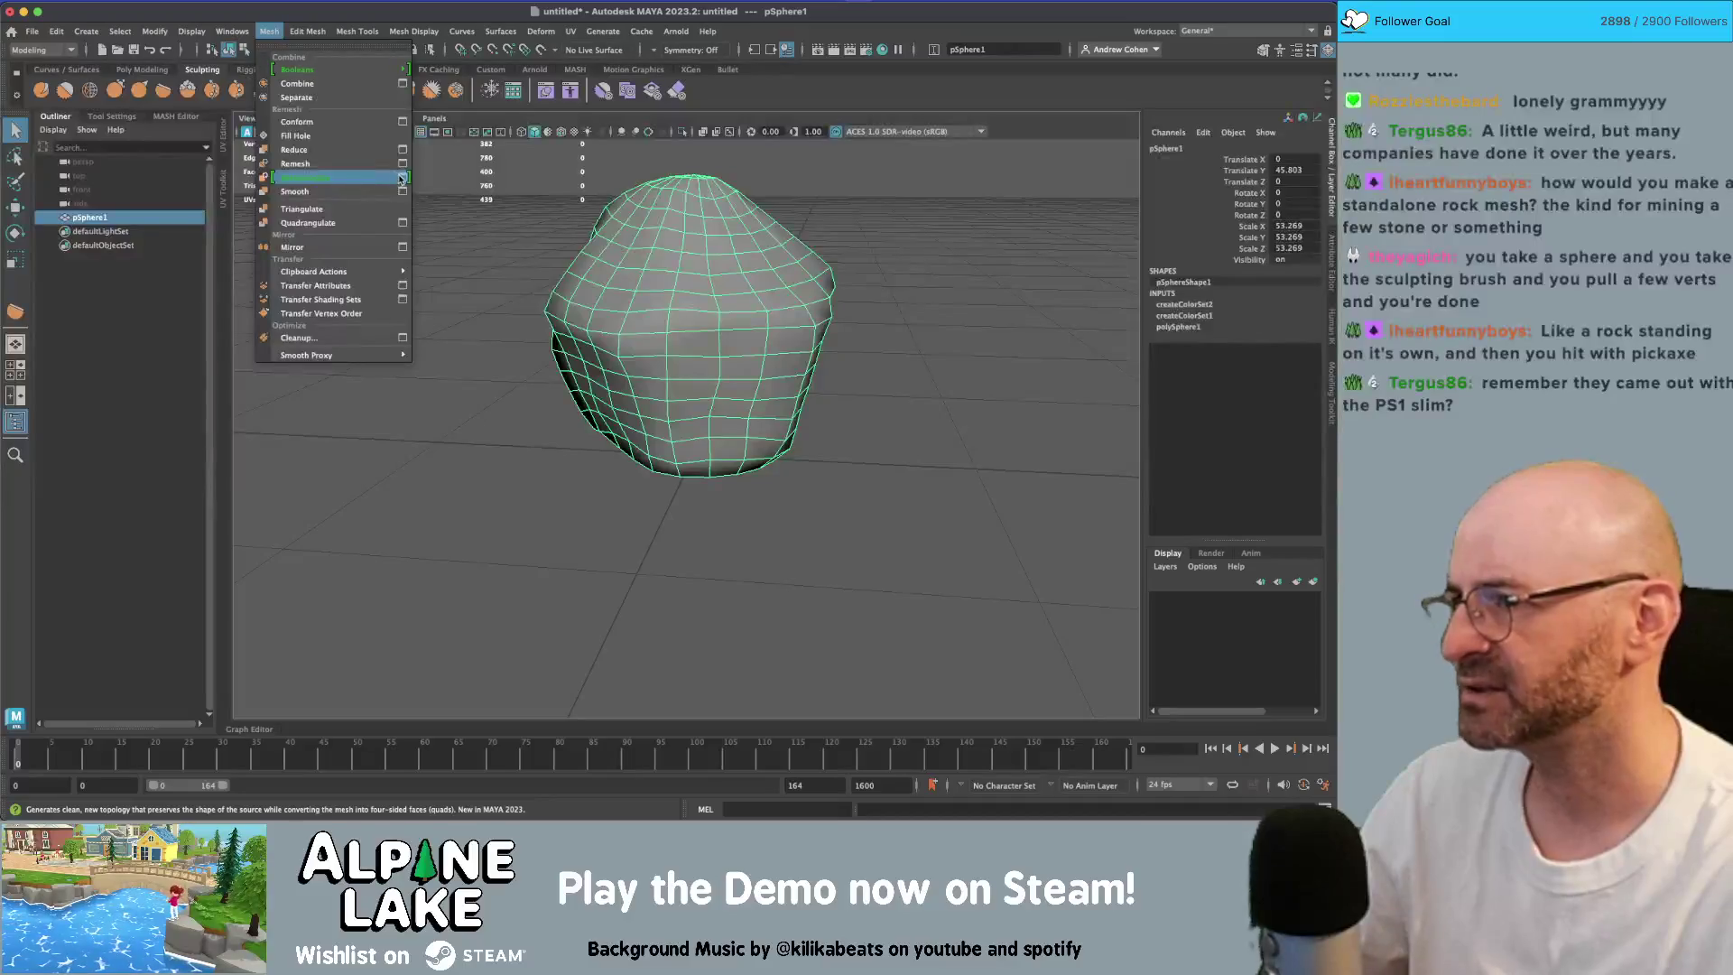
{"action": "left_click", "coordinate": [365, 178]}
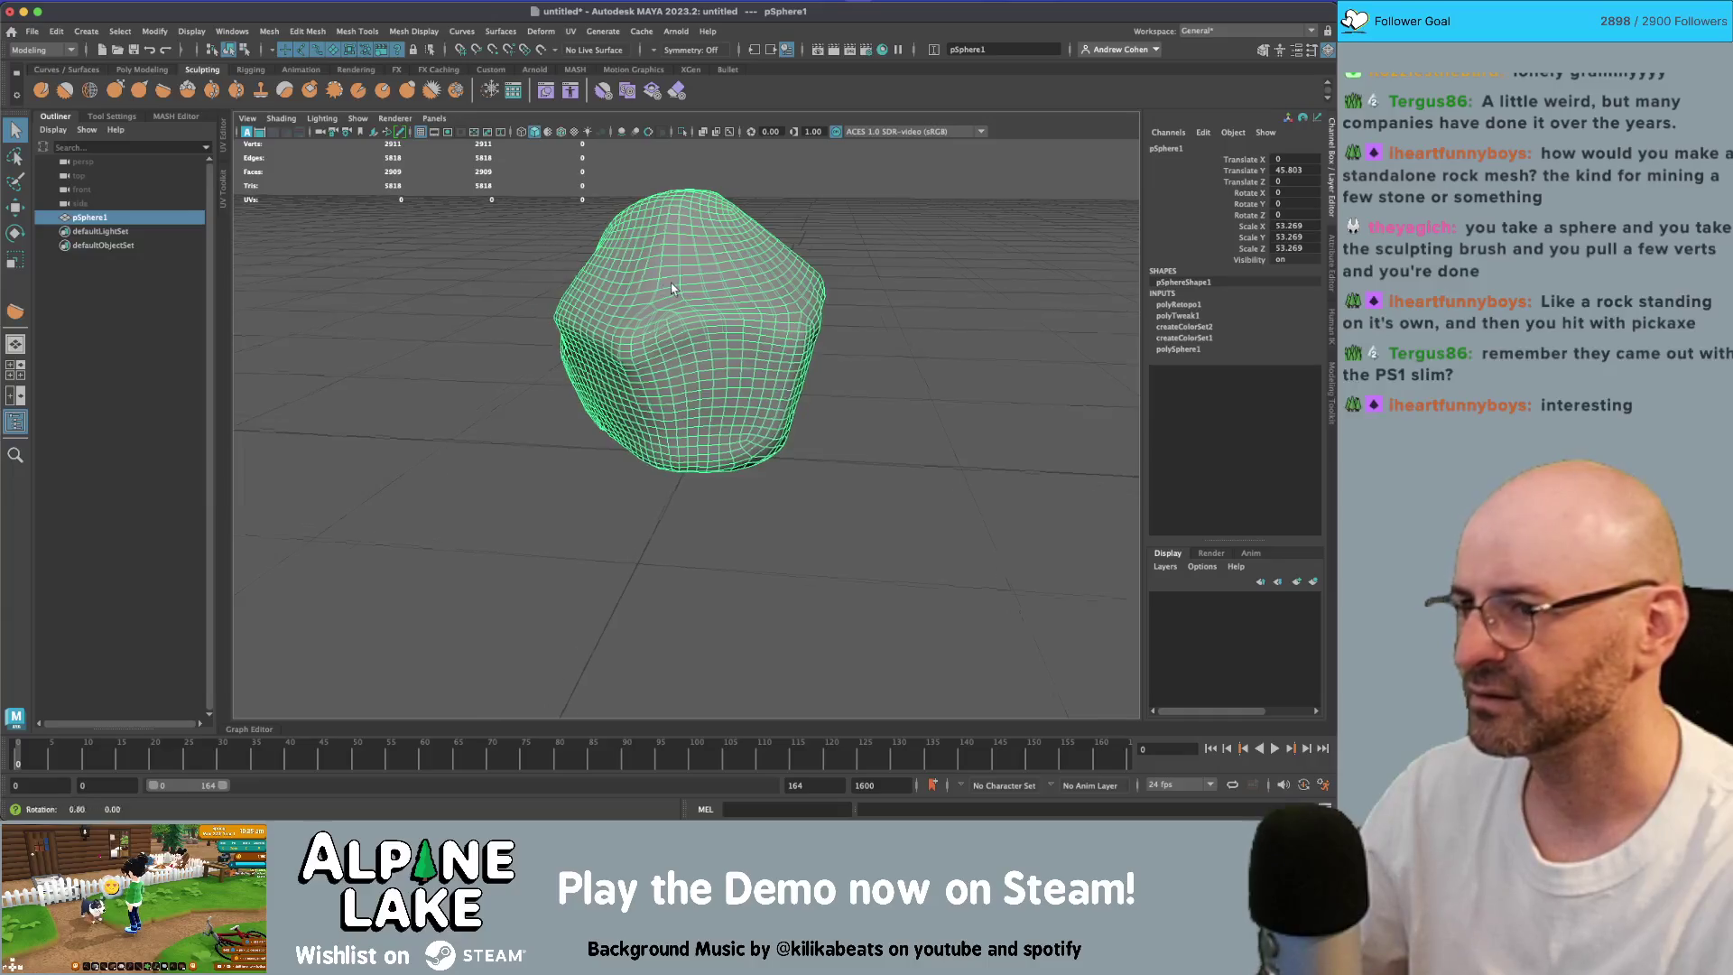
{"action": "left_click", "coordinate": [1187, 305]}
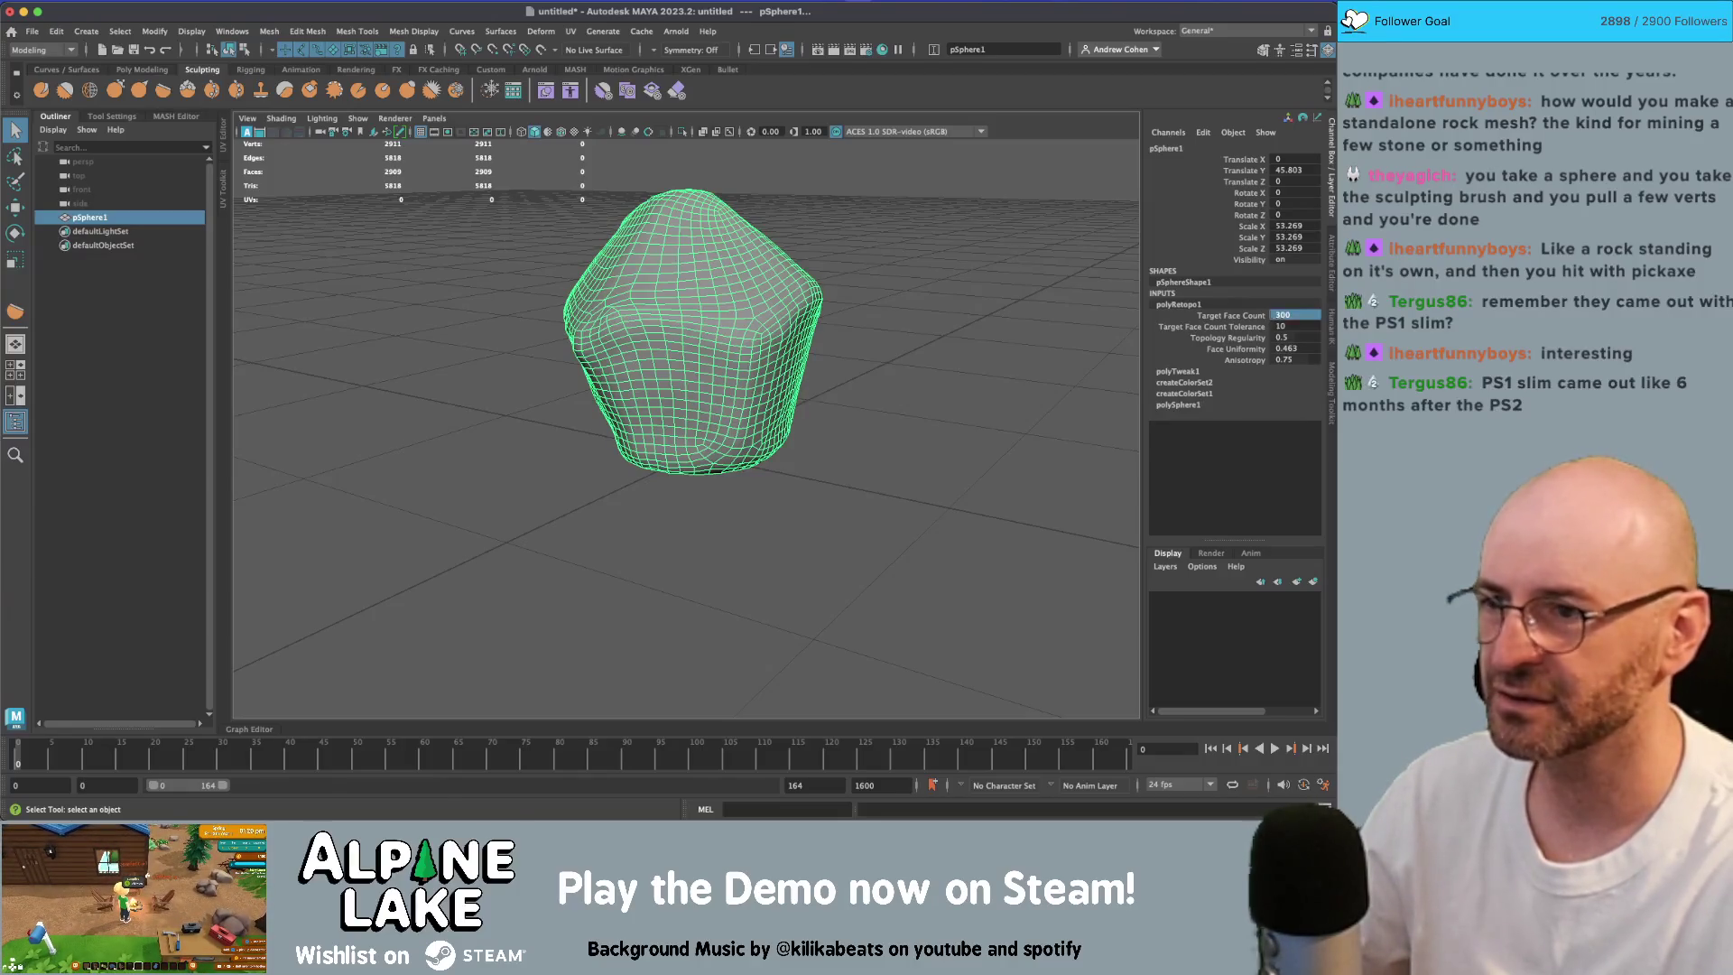
{"action": "key", "text": "Return"}
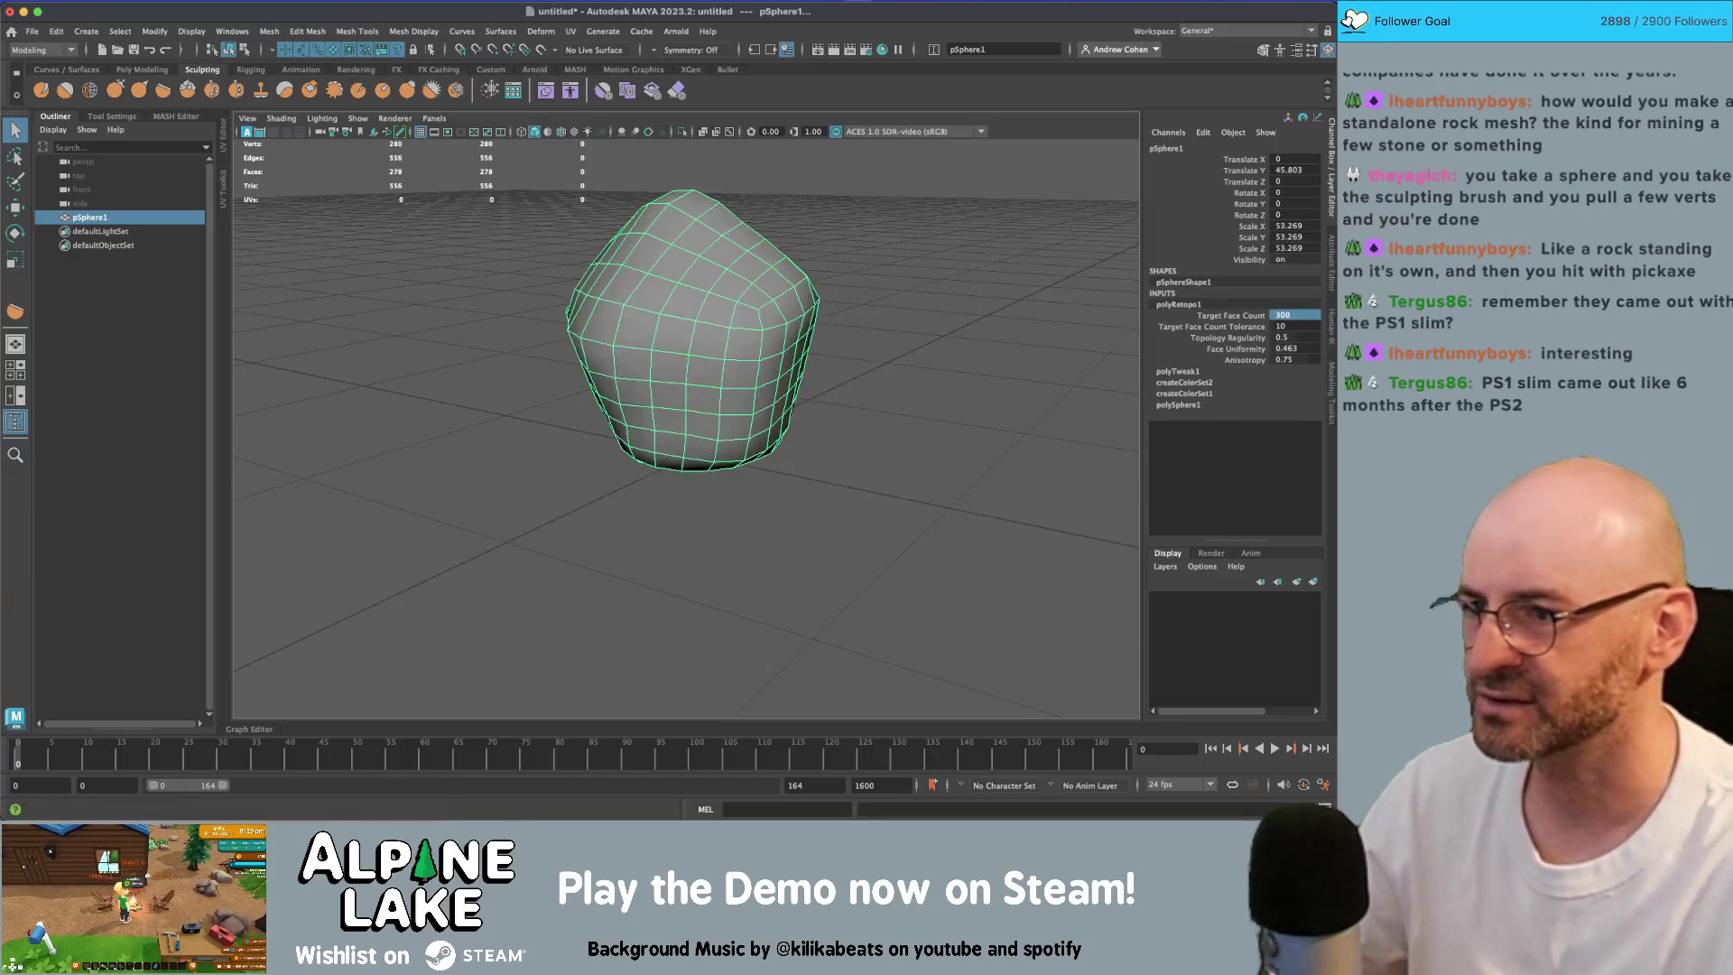
{"action": "left_click", "coordinate": [81, 190]}
Step: Select pSphere1 and delete its construction history
{"action": "left_click", "coordinate": [597, 313]}
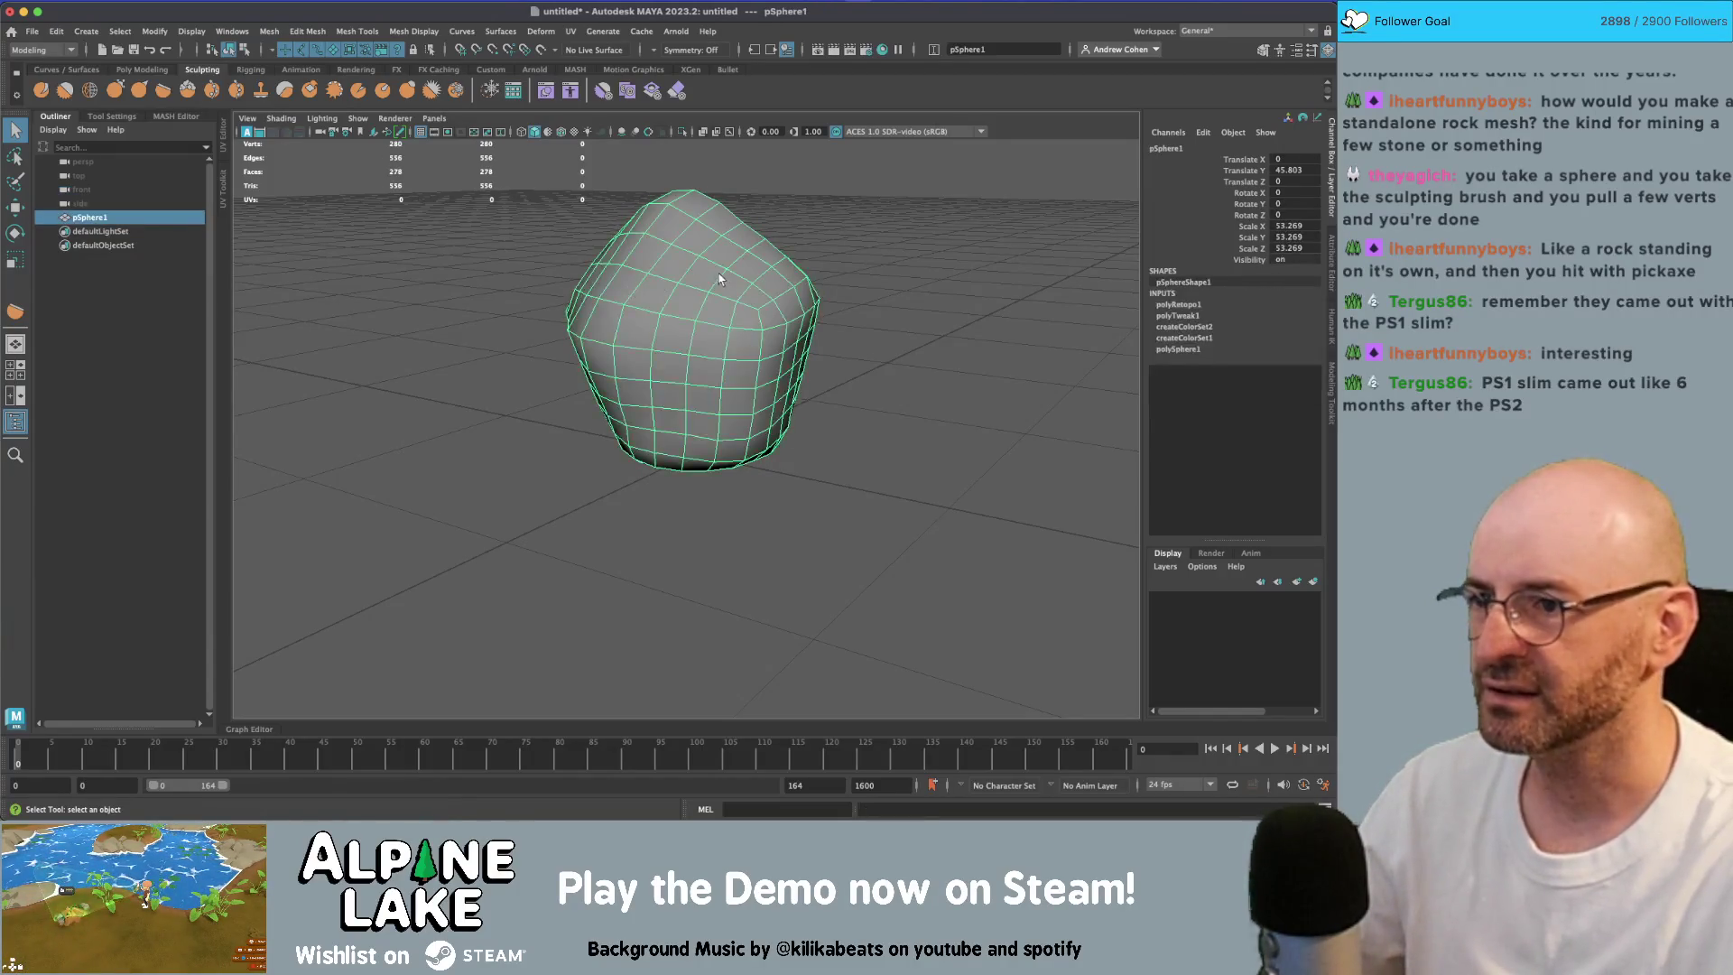
{"action": "left_click_drag", "start_coordinate": [598, 312], "coordinate": [784, 283]}
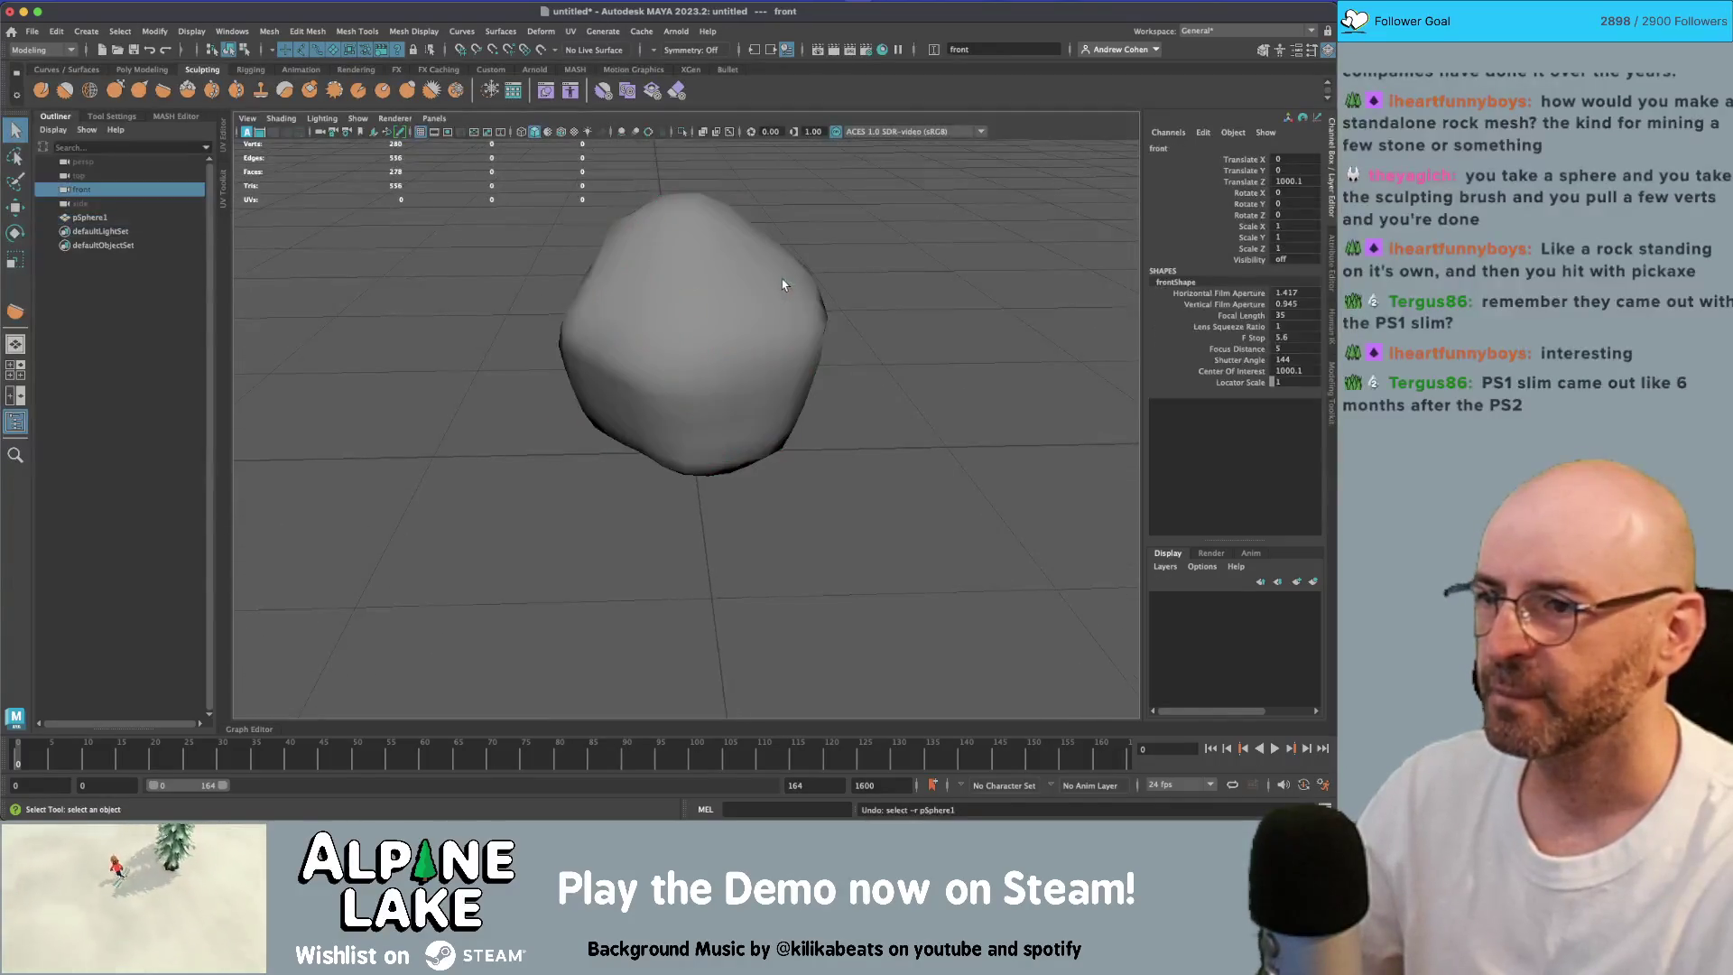
{"action": "key", "text": "alt+shift+d"}
{"action": "left_click", "coordinate": [232, 32]}
Step: Remesh pSphere1, setting Max Edge Length to 20, then raising it to about 46 for 34 faces
{"action": "mouse_move", "coordinate": [257, 33]}
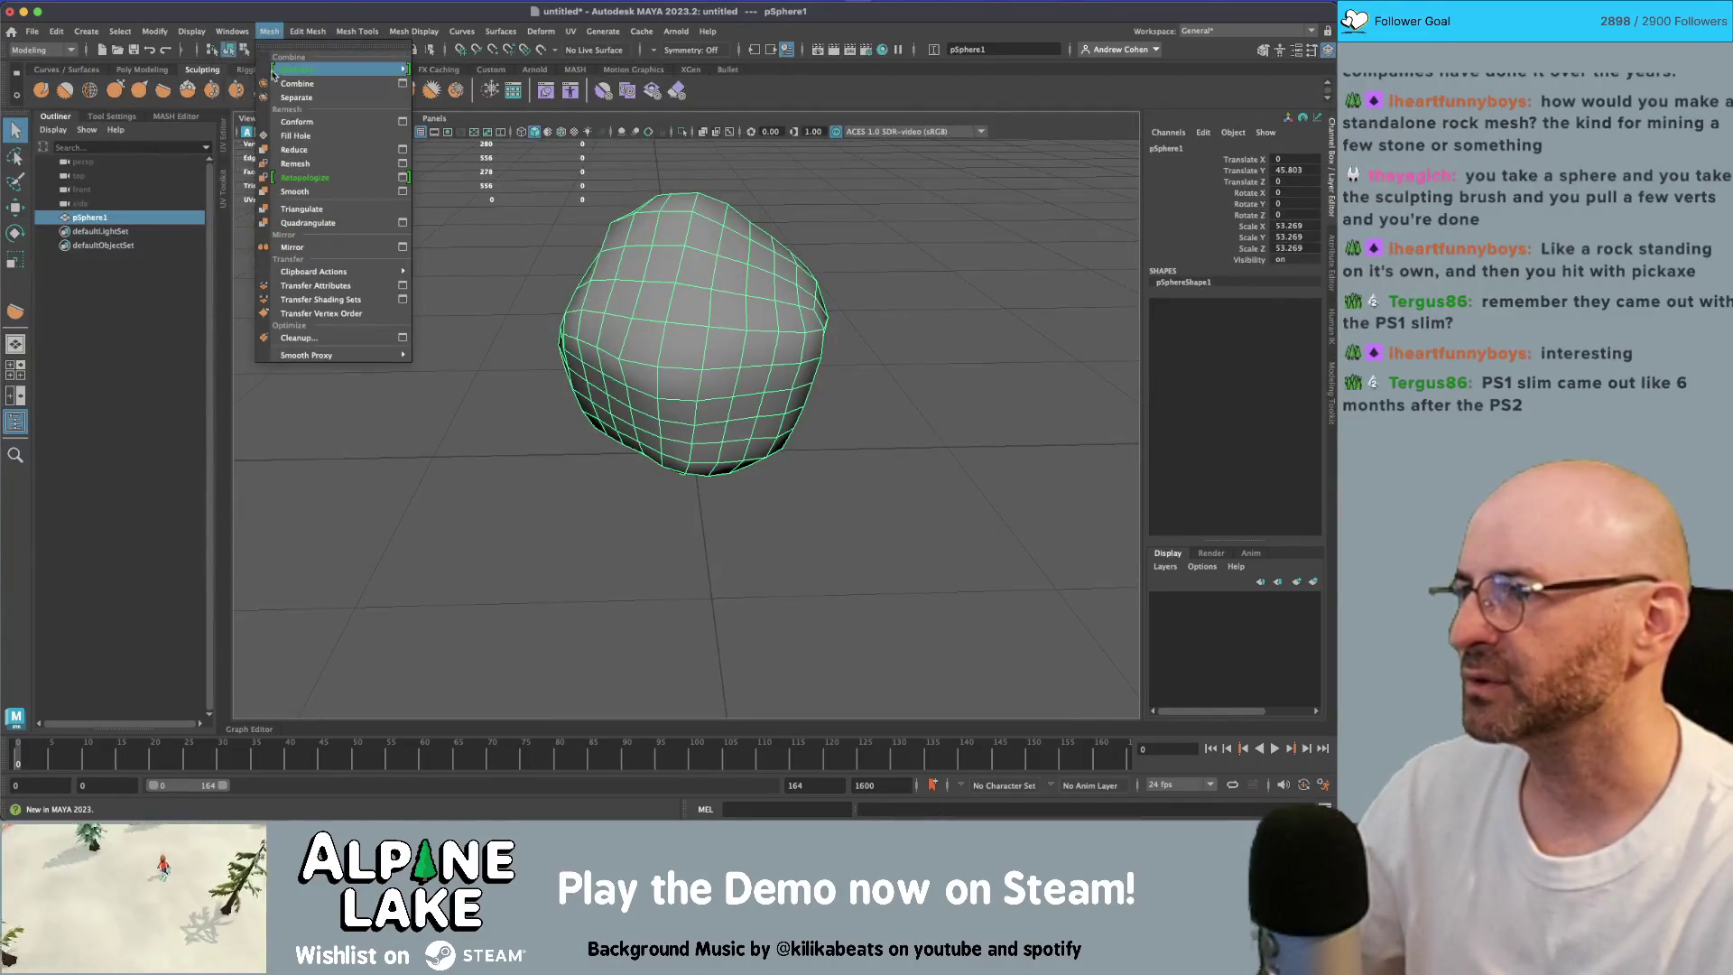
{"action": "left_click", "coordinate": [295, 164]}
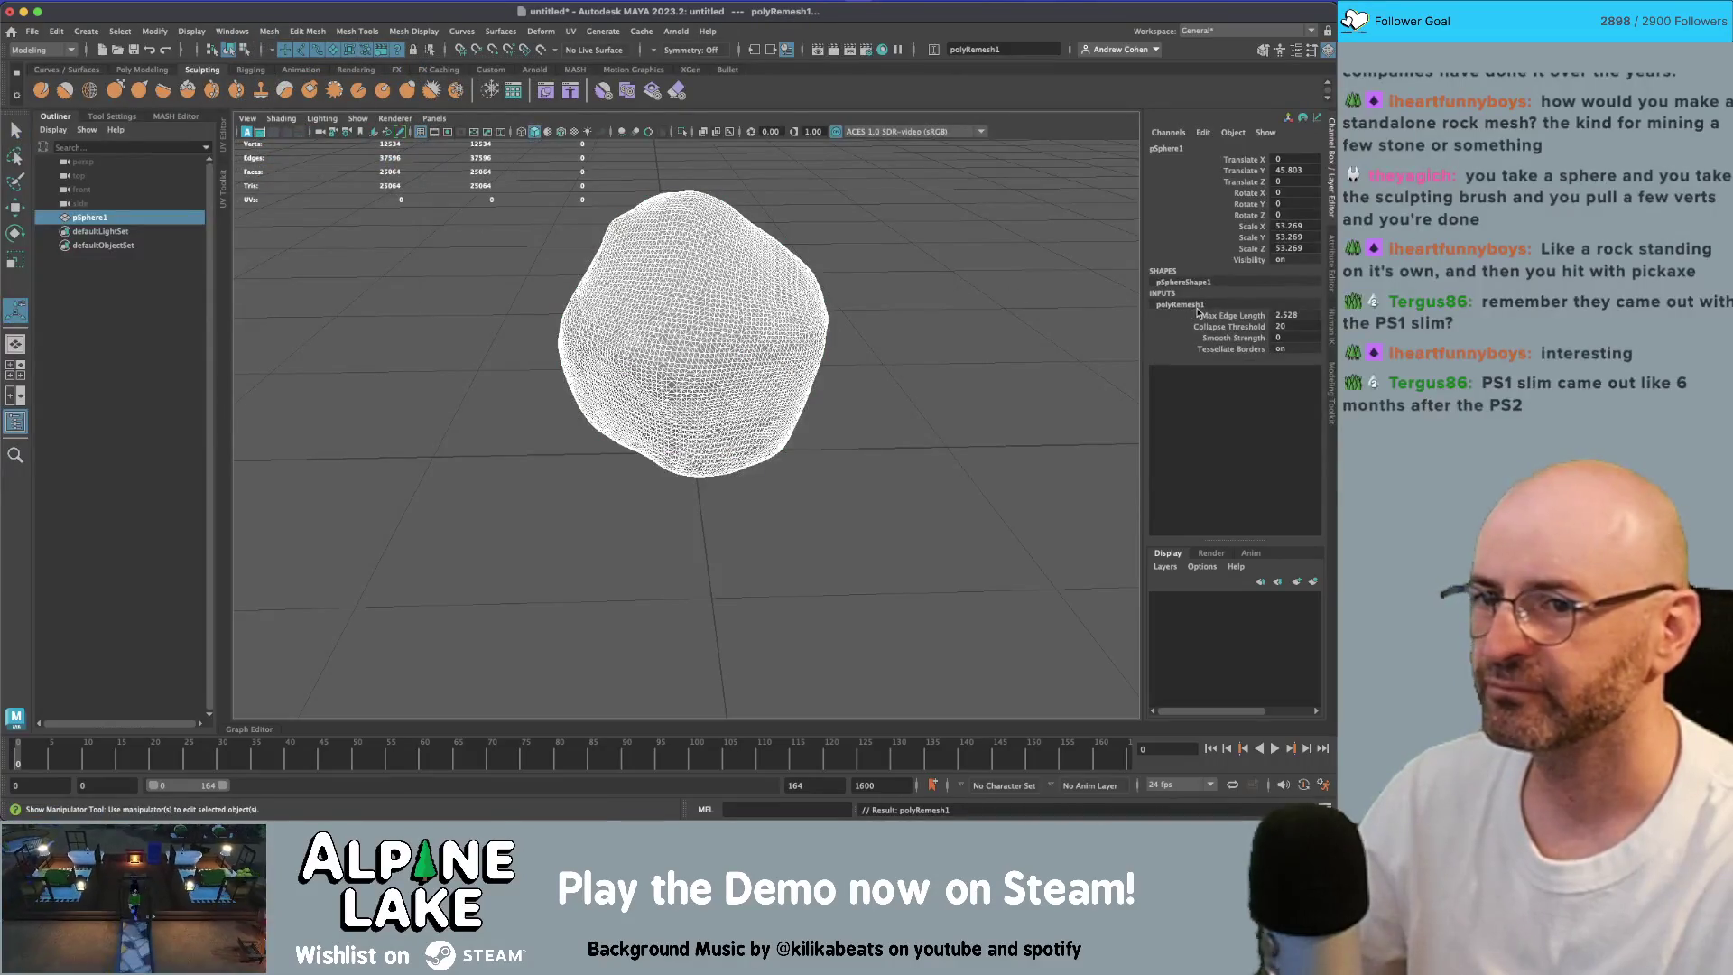
{"action": "key", "text": "ctrl+a"}
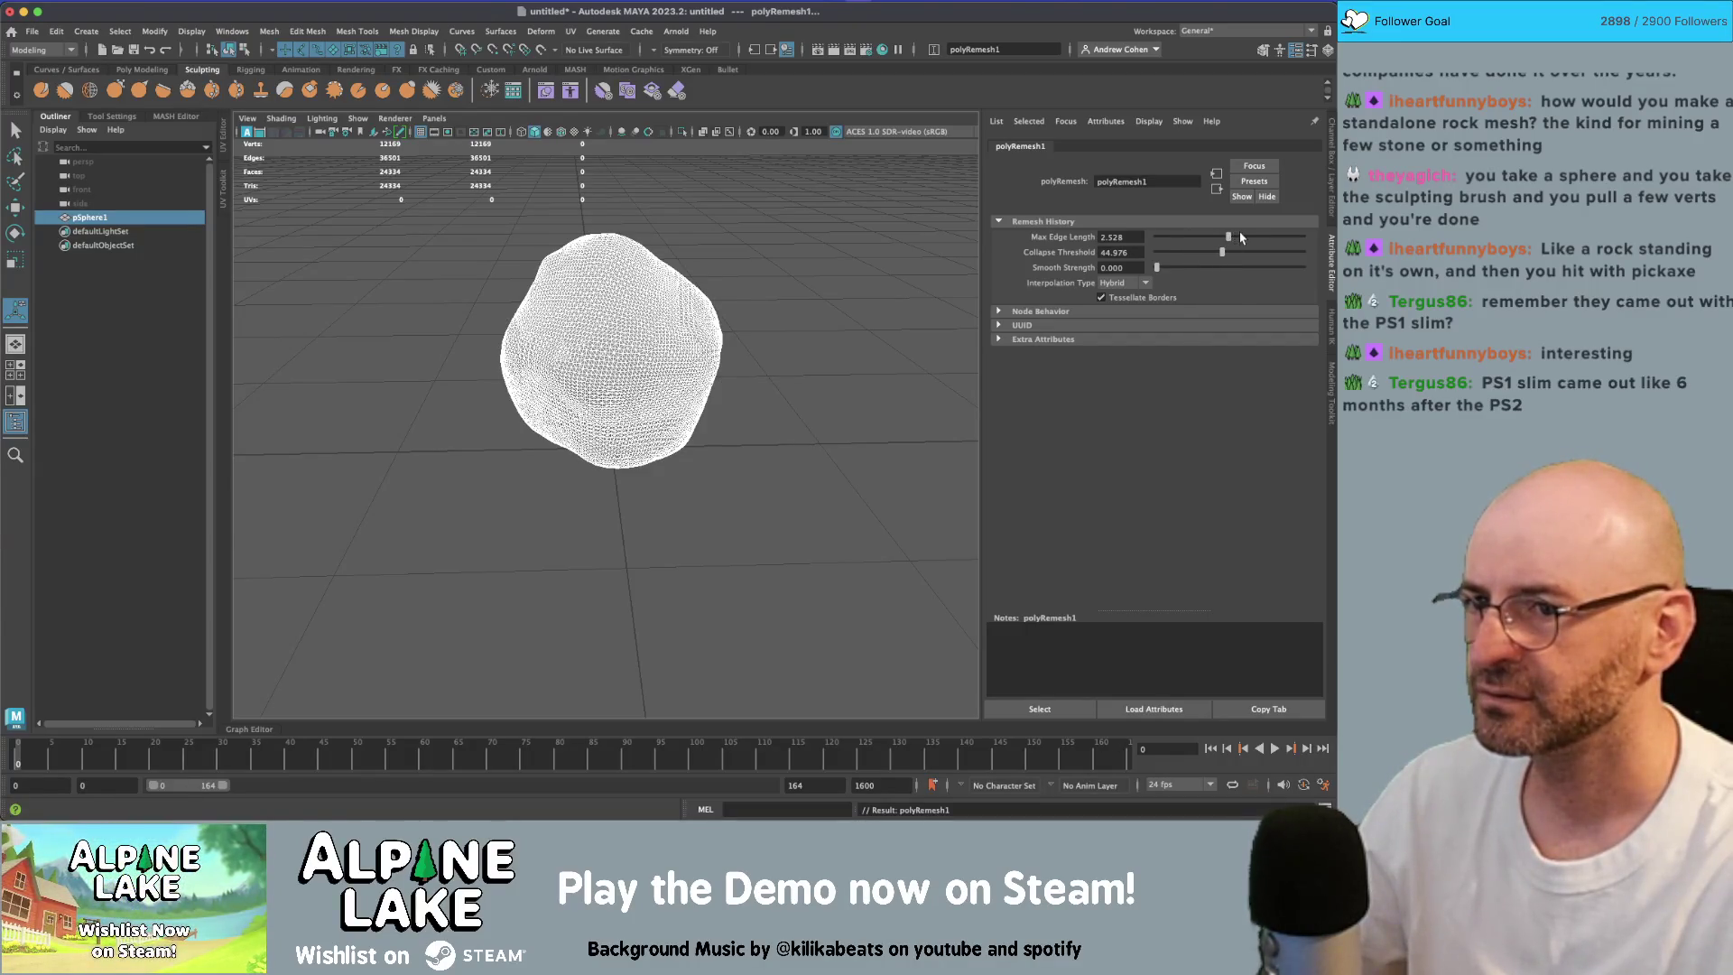
{"action": "left_click_drag", "start_coordinate": [1207, 239], "coordinate": [1304, 237]}
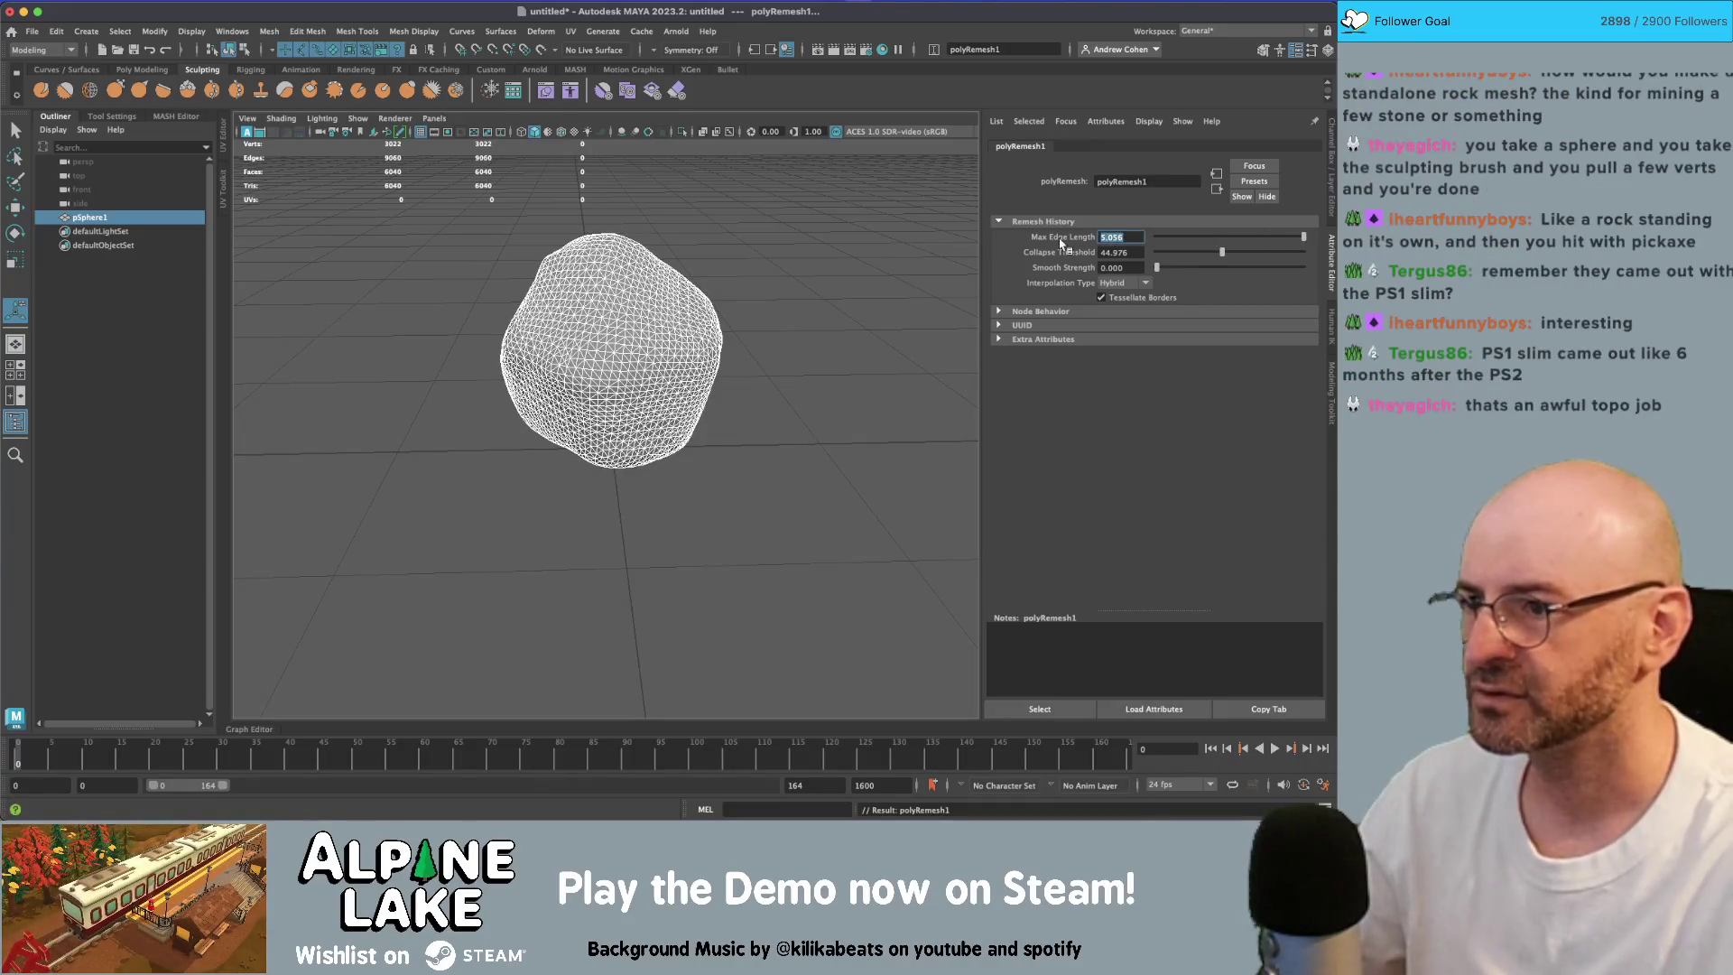
{"action": "type", "text": "20"}
{"action": "key", "text": "Return"}
{"action": "left_click_drag", "start_coordinate": [1248, 238], "coordinate": [1277, 240]}
{"action": "left_click_drag", "start_coordinate": [1300, 239], "coordinate": [1293, 241]}
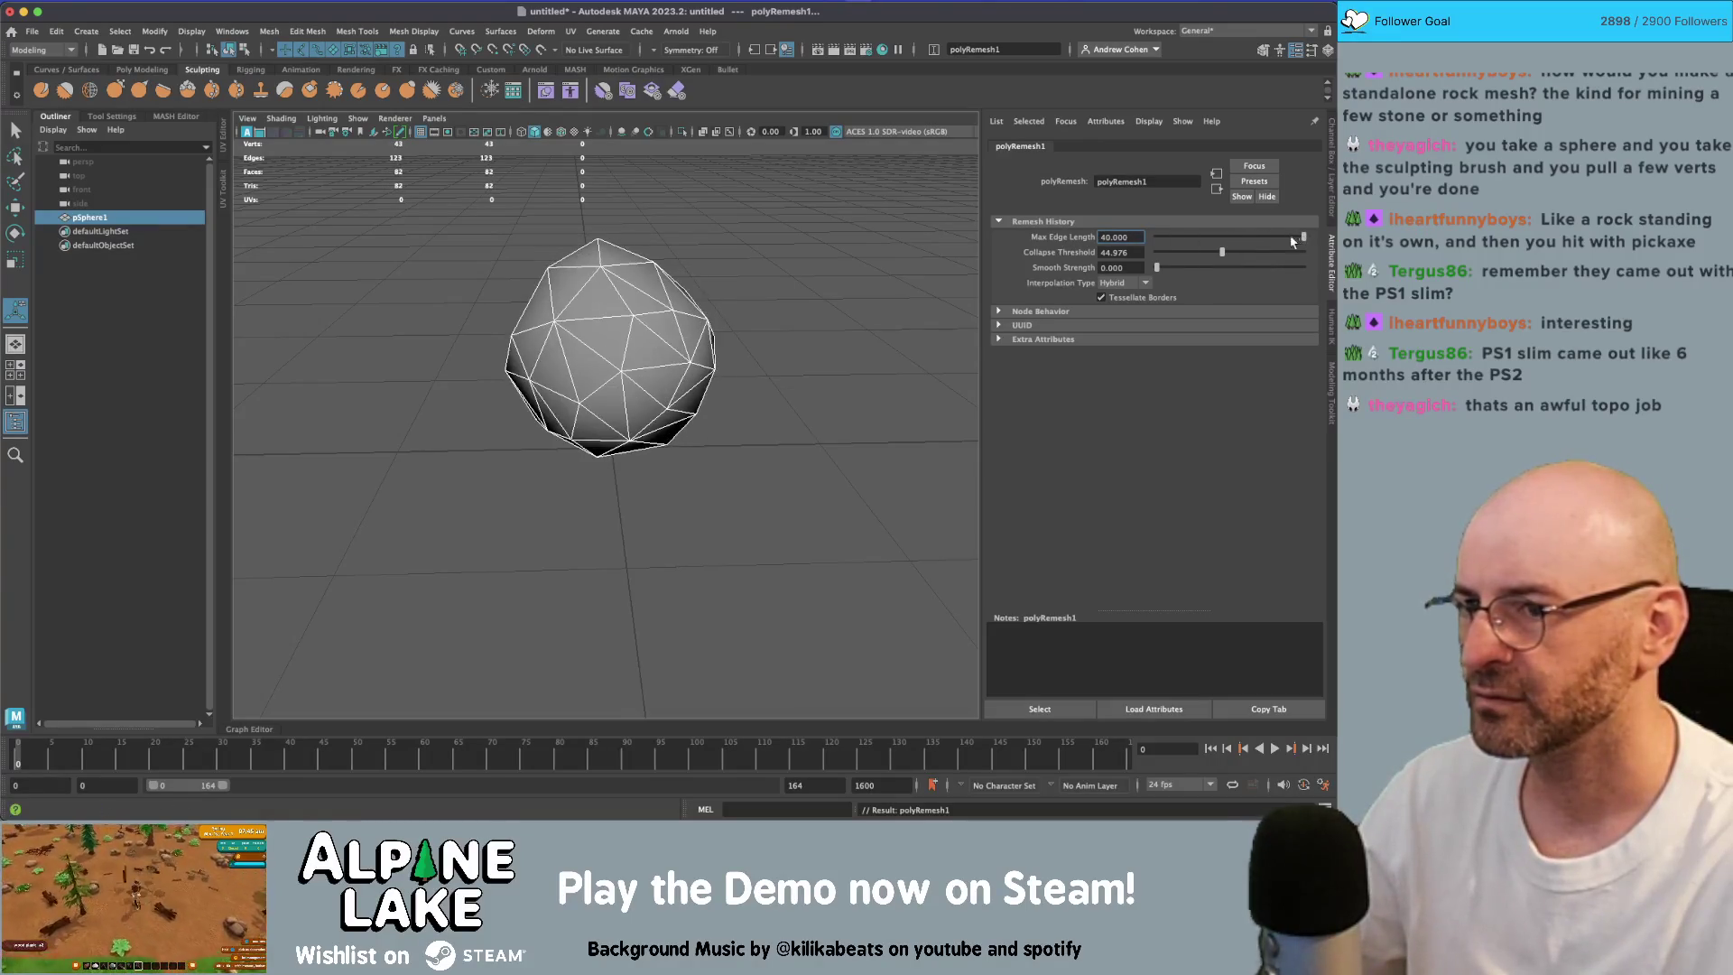
{"action": "mouse_move", "coordinate": [864, 256]}
{"action": "left_mouse_down"}
{"action": "mouse_move", "coordinate": [785, 232]}
{"action": "mouse_move", "coordinate": [993, 253]}
{"action": "left_mouse_up"}
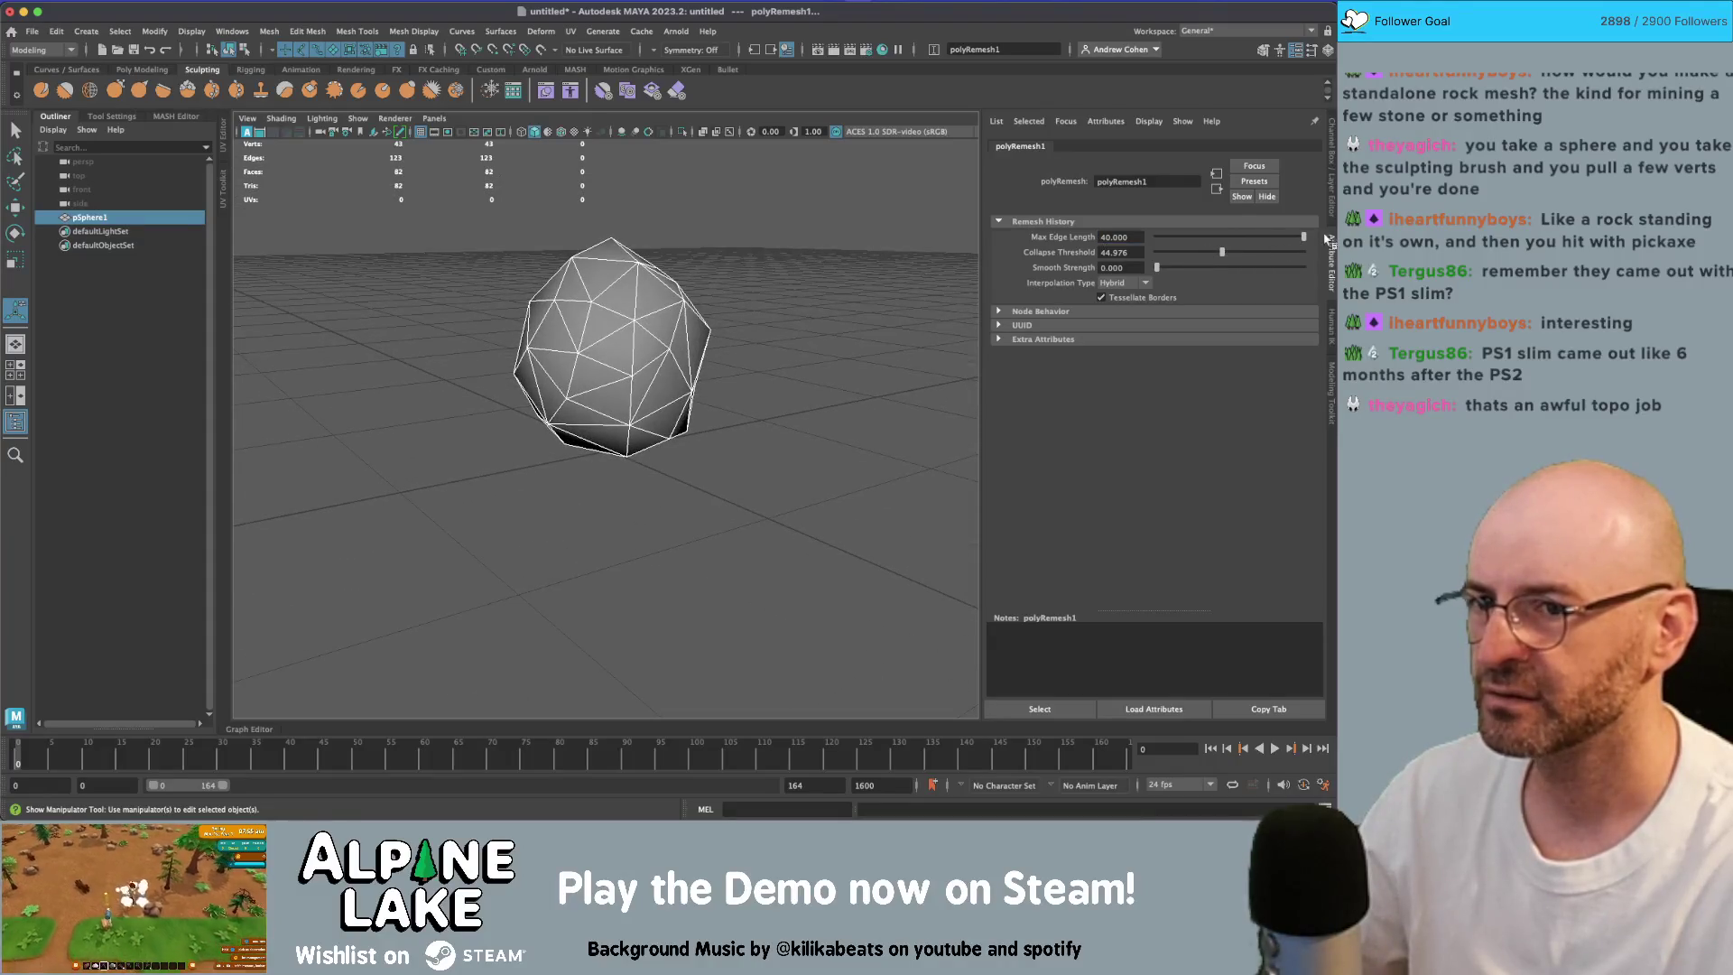
{"action": "mouse_move", "coordinate": [1232, 253]}
{"action": "left_mouse_down"}
{"action": "mouse_move", "coordinate": [1270, 253]}
{"action": "mouse_move", "coordinate": [1157, 238]}
{"action": "mouse_move", "coordinate": [1250, 240]}
{"action": "left_mouse_up"}
Step: Apply Soften Edge to the rock to smooth its shading
{"action": "mouse_move", "coordinate": [841, 273]}
{"action": "left_mouse_down"}
{"action": "mouse_move", "coordinate": [918, 274]}
{"action": "mouse_move", "coordinate": [688, 317]}
{"action": "mouse_move", "coordinate": [714, 262]}
{"action": "mouse_move", "coordinate": [858, 317]}
{"action": "mouse_move", "coordinate": [646, 339]}
{"action": "mouse_move", "coordinate": [728, 248]}
{"action": "mouse_move", "coordinate": [821, 278]}
{"action": "mouse_move", "coordinate": [776, 262]}
{"action": "left_mouse_up"}
{"action": "key", "text": "q"}
{"action": "left_click", "coordinate": [652, 316]}
{"action": "left_click", "coordinate": [723, 275]}
{"action": "left_click", "coordinate": [646, 339]}
{"action": "left_click", "coordinate": [413, 30]}
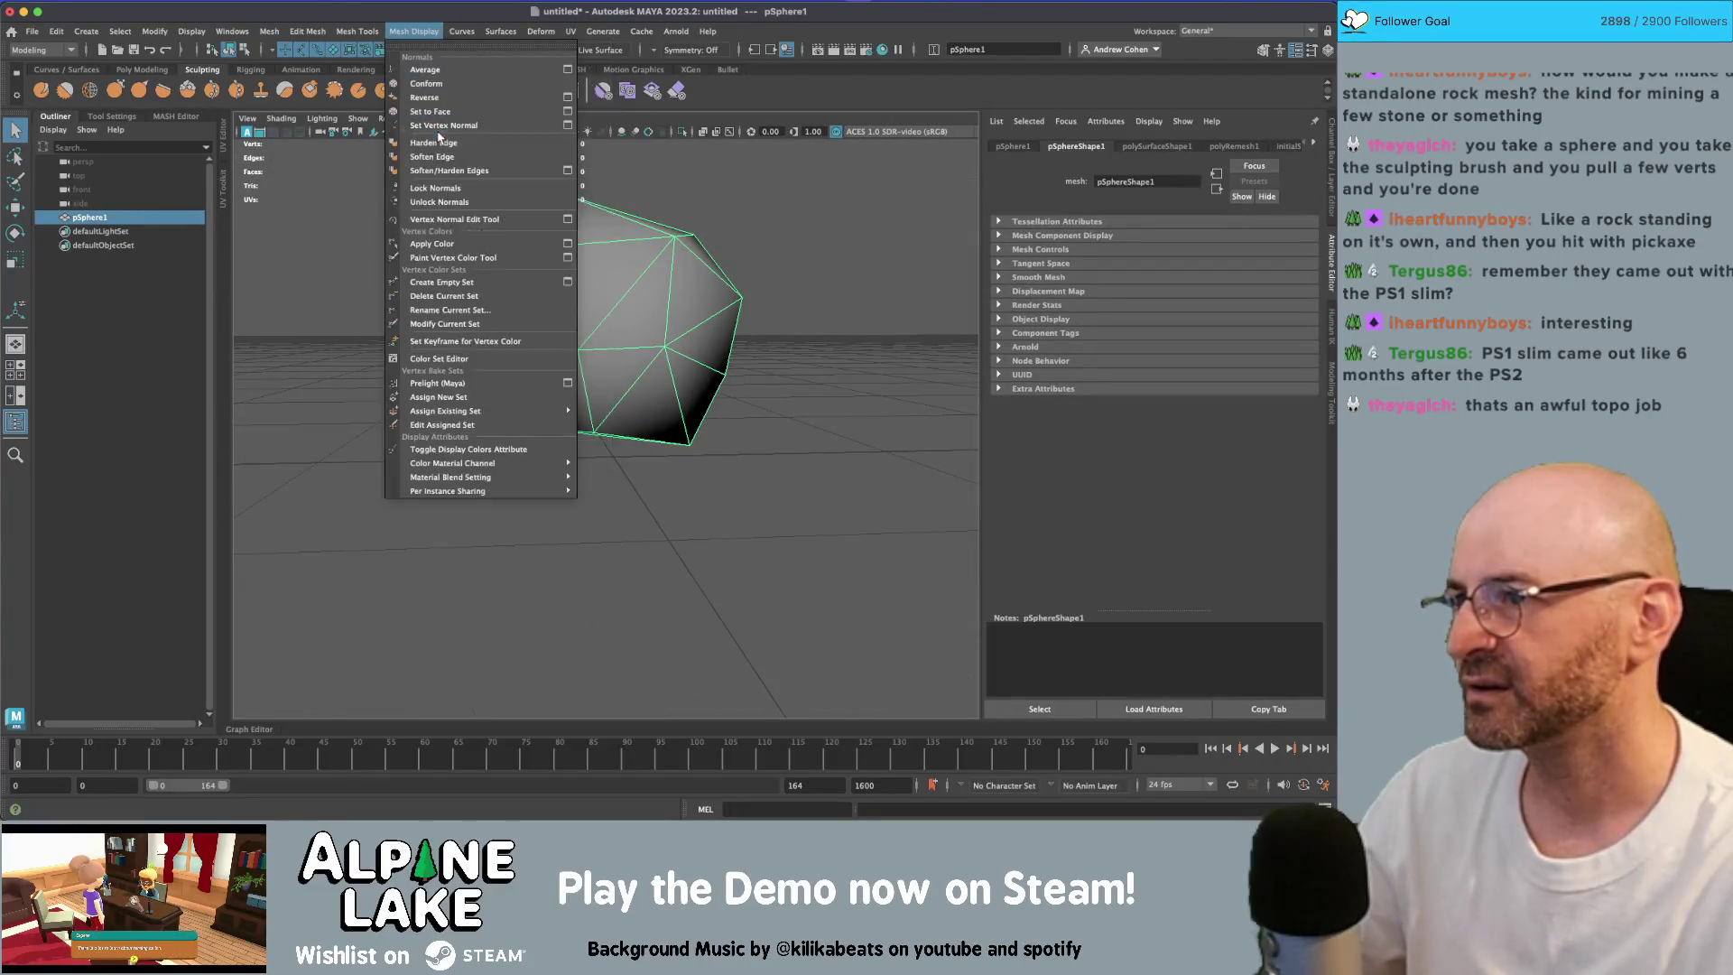
{"action": "left_click", "coordinate": [432, 157]}
Step: Lower the remesh Max Edge Length to 8.999 for a dense 3304-face rock
{"action": "left_click_drag", "start_coordinate": [632, 271], "coordinate": [720, 271]}
{"action": "left_click", "coordinate": [724, 282]}
{"action": "left_click", "coordinate": [700, 267]}
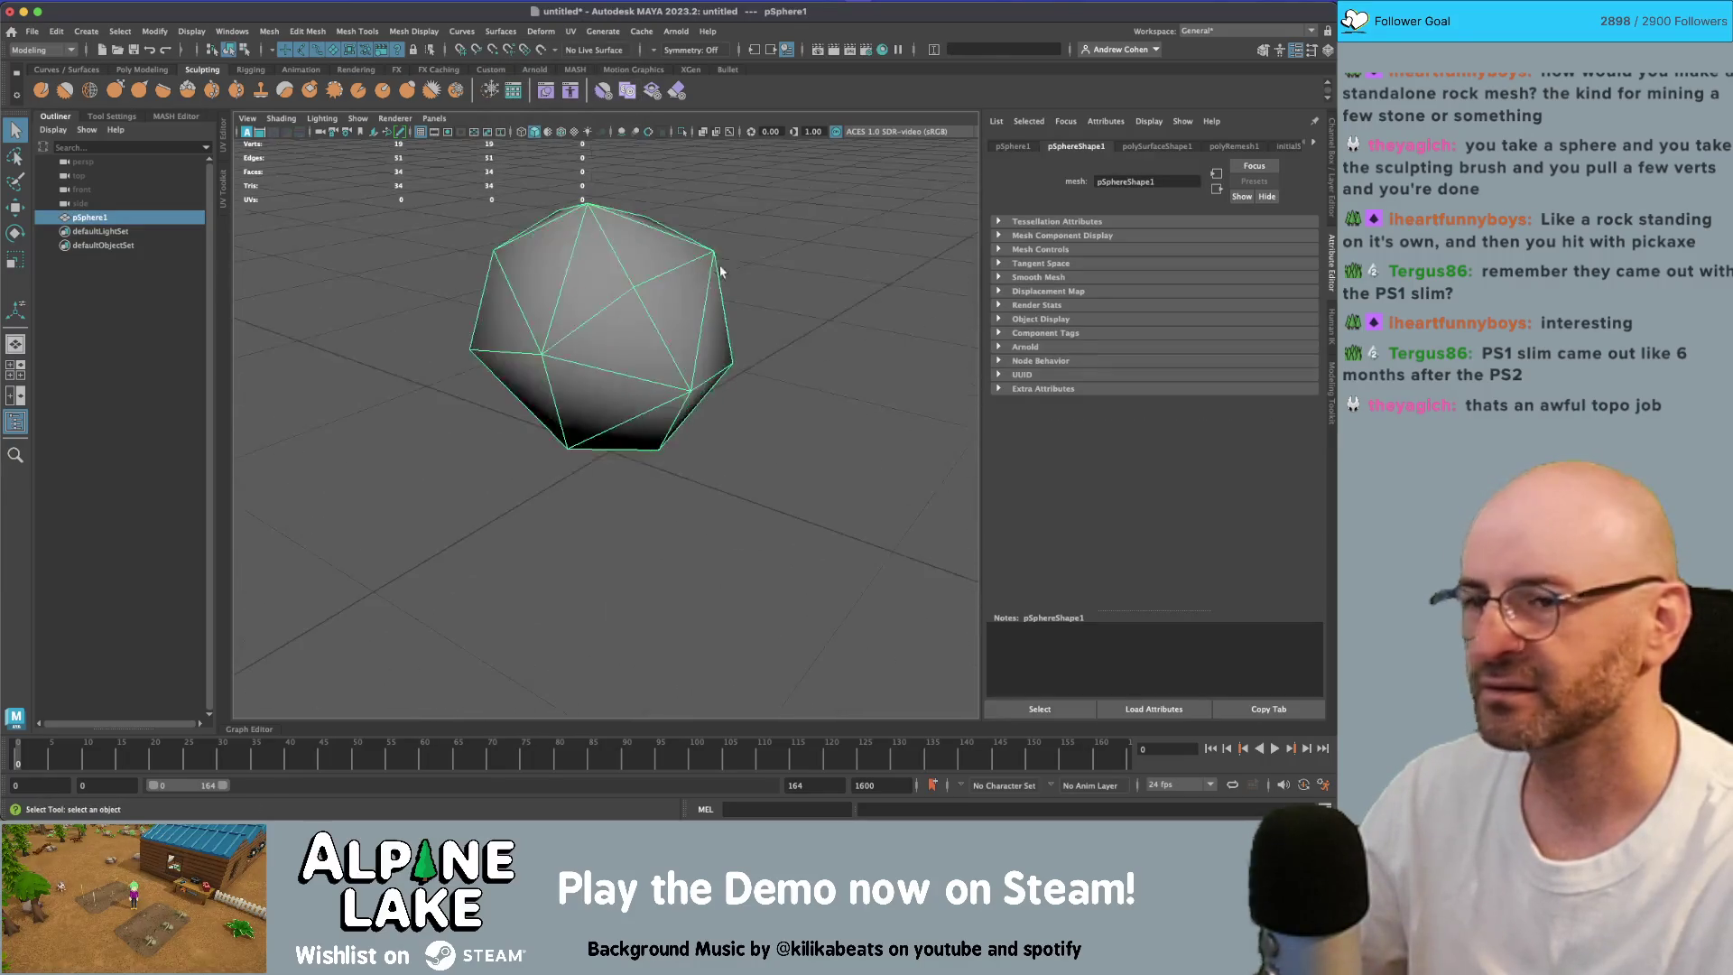
{"action": "left_click", "coordinate": [1237, 146]}
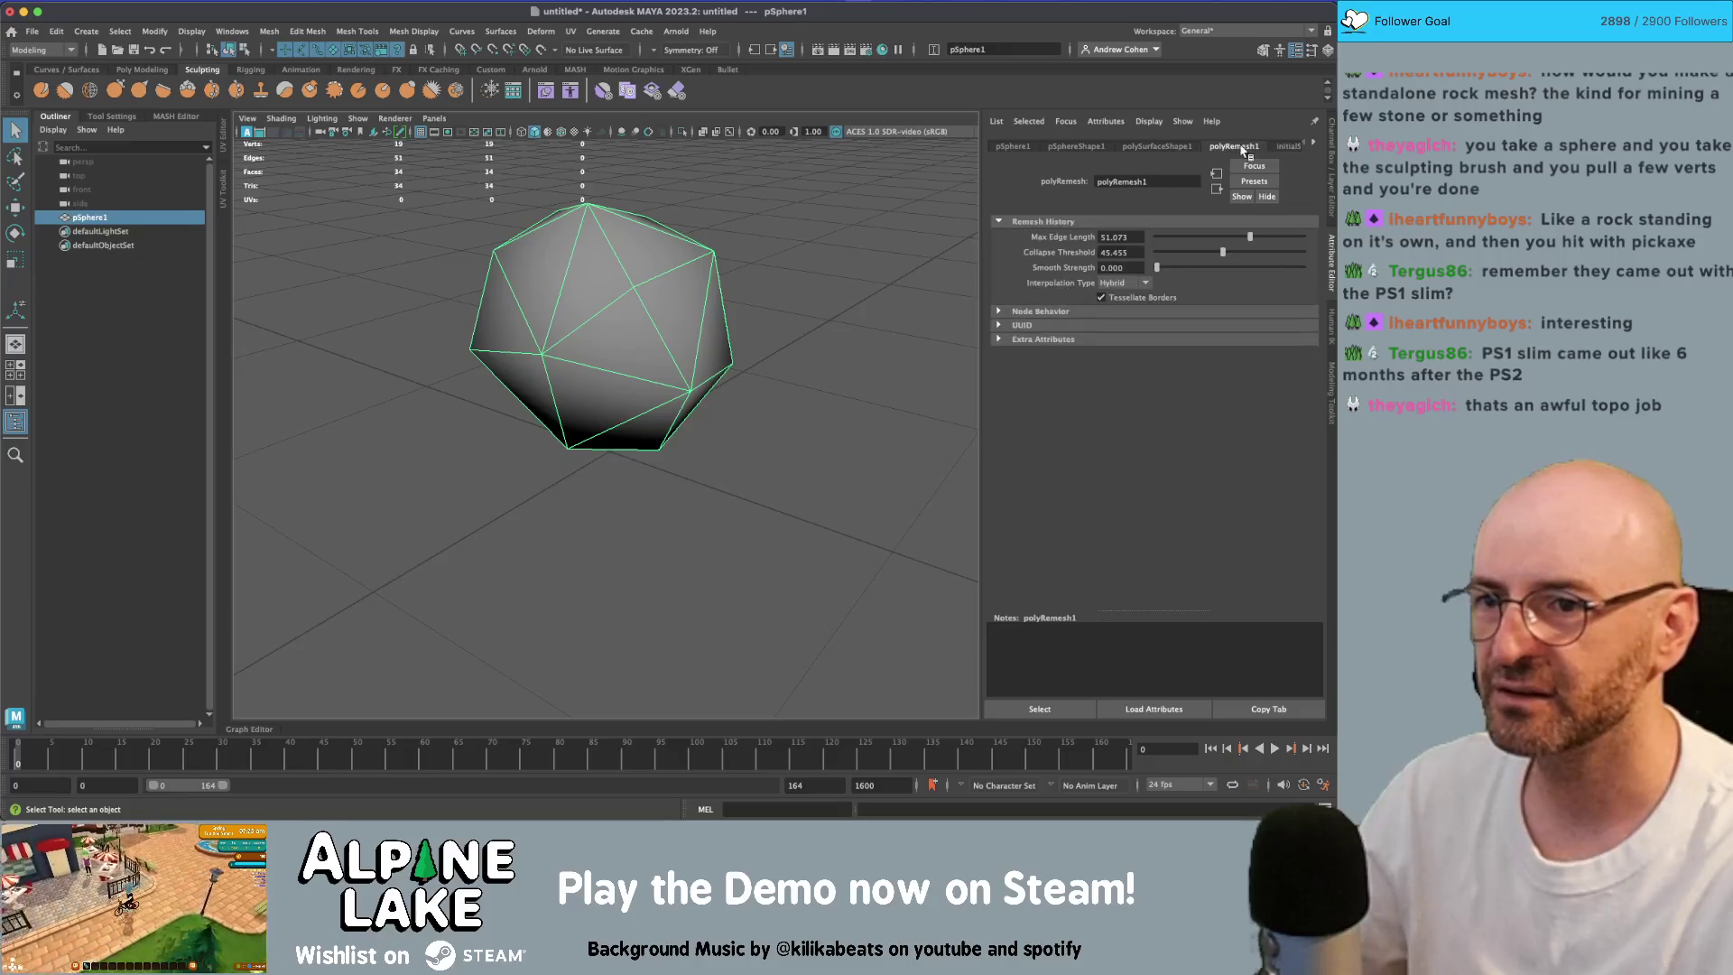
{"action": "left_click_drag", "start_coordinate": [1249, 236], "coordinate": [1171, 239]}
{"action": "mouse_move", "coordinate": [740, 221]}
{"action": "left_mouse_down", "text": "alt"}
{"action": "mouse_move", "coordinate": [767, 216]}
{"action": "mouse_move", "coordinate": [751, 203]}
{"action": "mouse_move", "coordinate": [756, 232]}
{"action": "mouse_move", "coordinate": [672, 251]}
{"action": "mouse_move", "coordinate": [643, 224]}
{"action": "left_mouse_up", "text": "alt"}
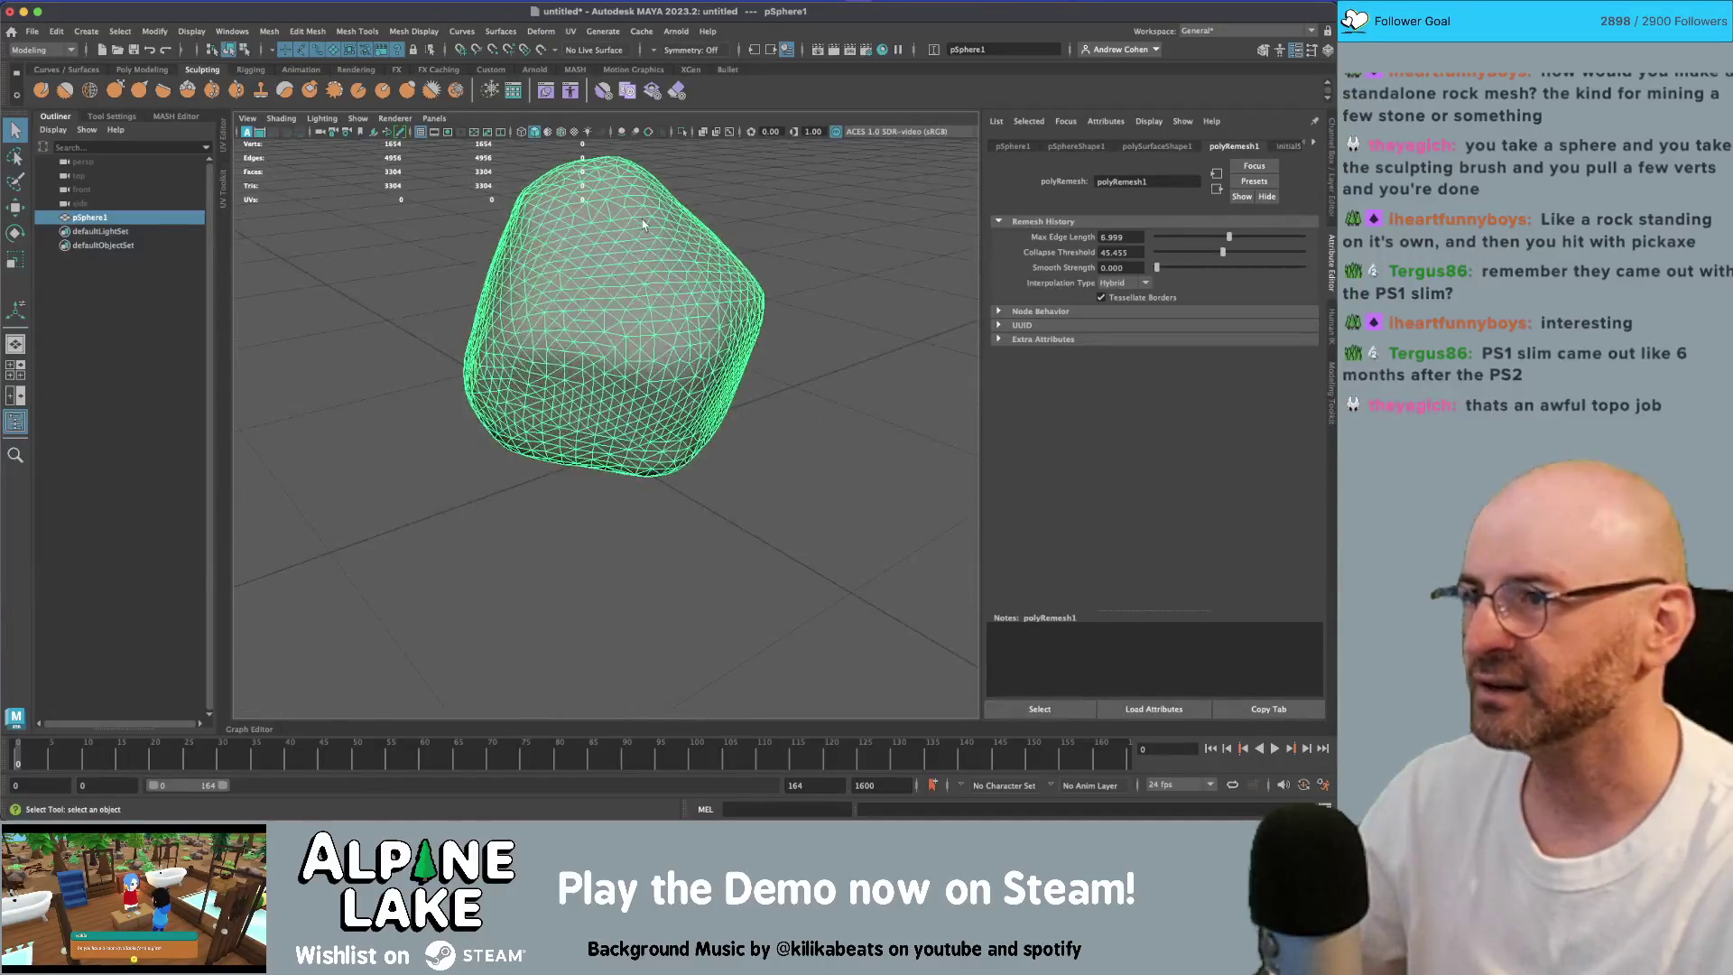
Step: Delete the rock's construction history
{"action": "left_click", "coordinate": [308, 31]}
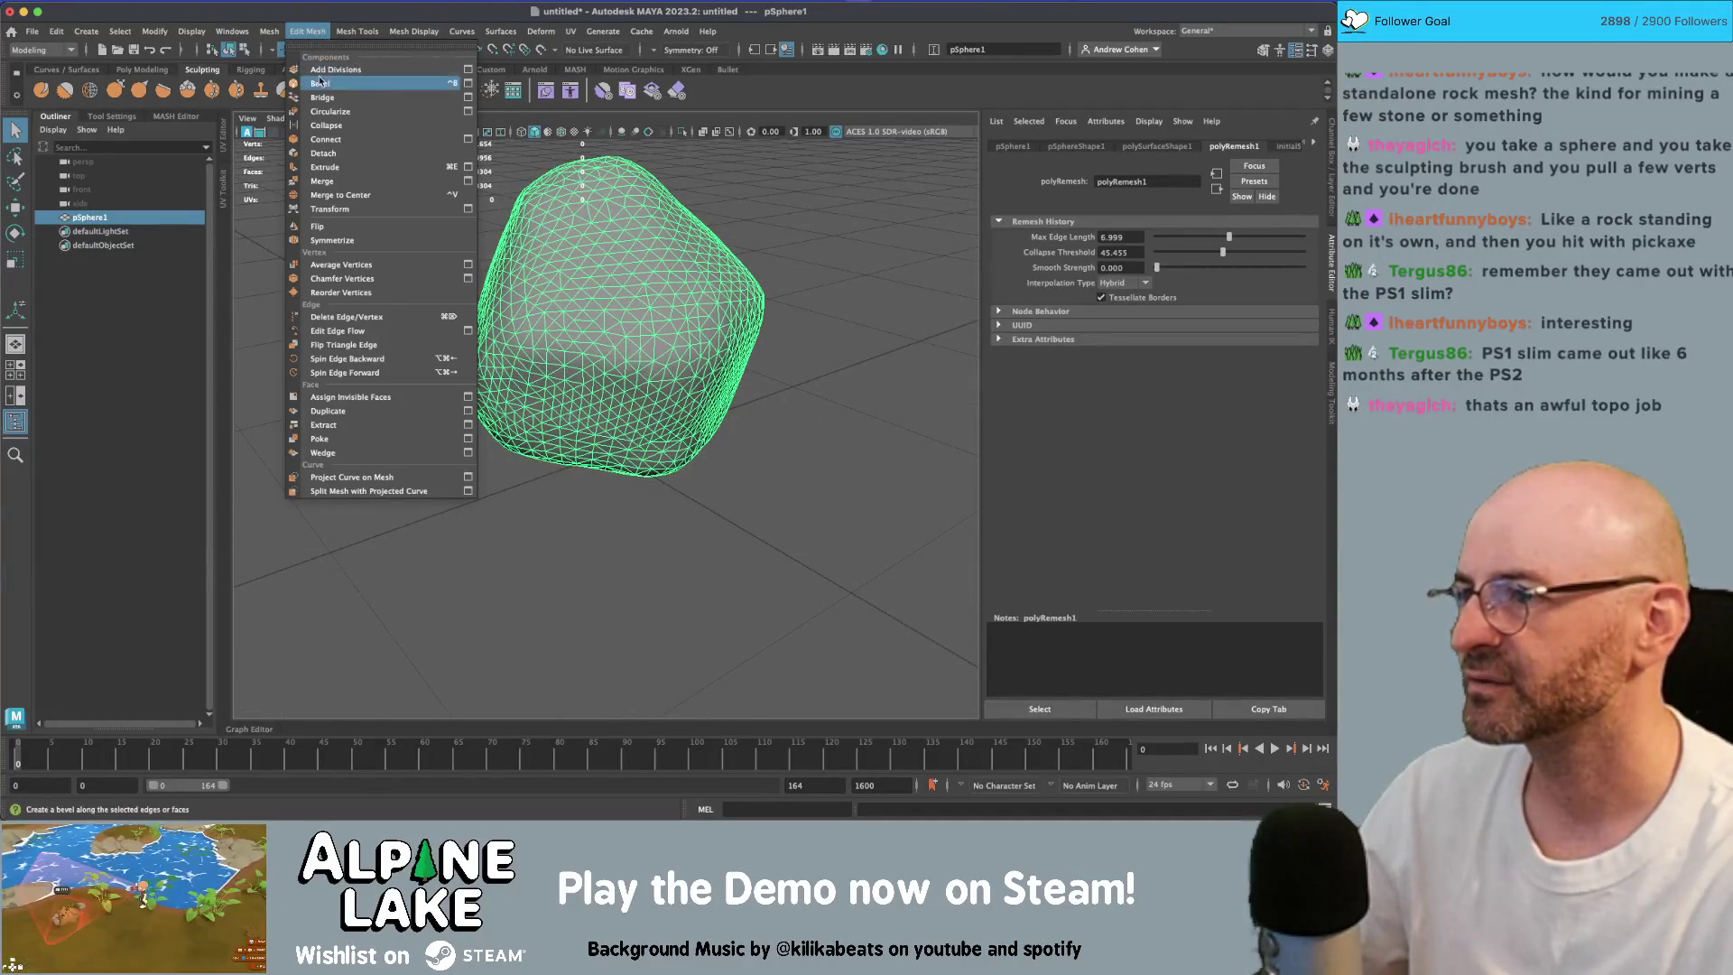
{"action": "key", "text": "Escape"}
{"action": "key", "text": "alt+shift+d"}
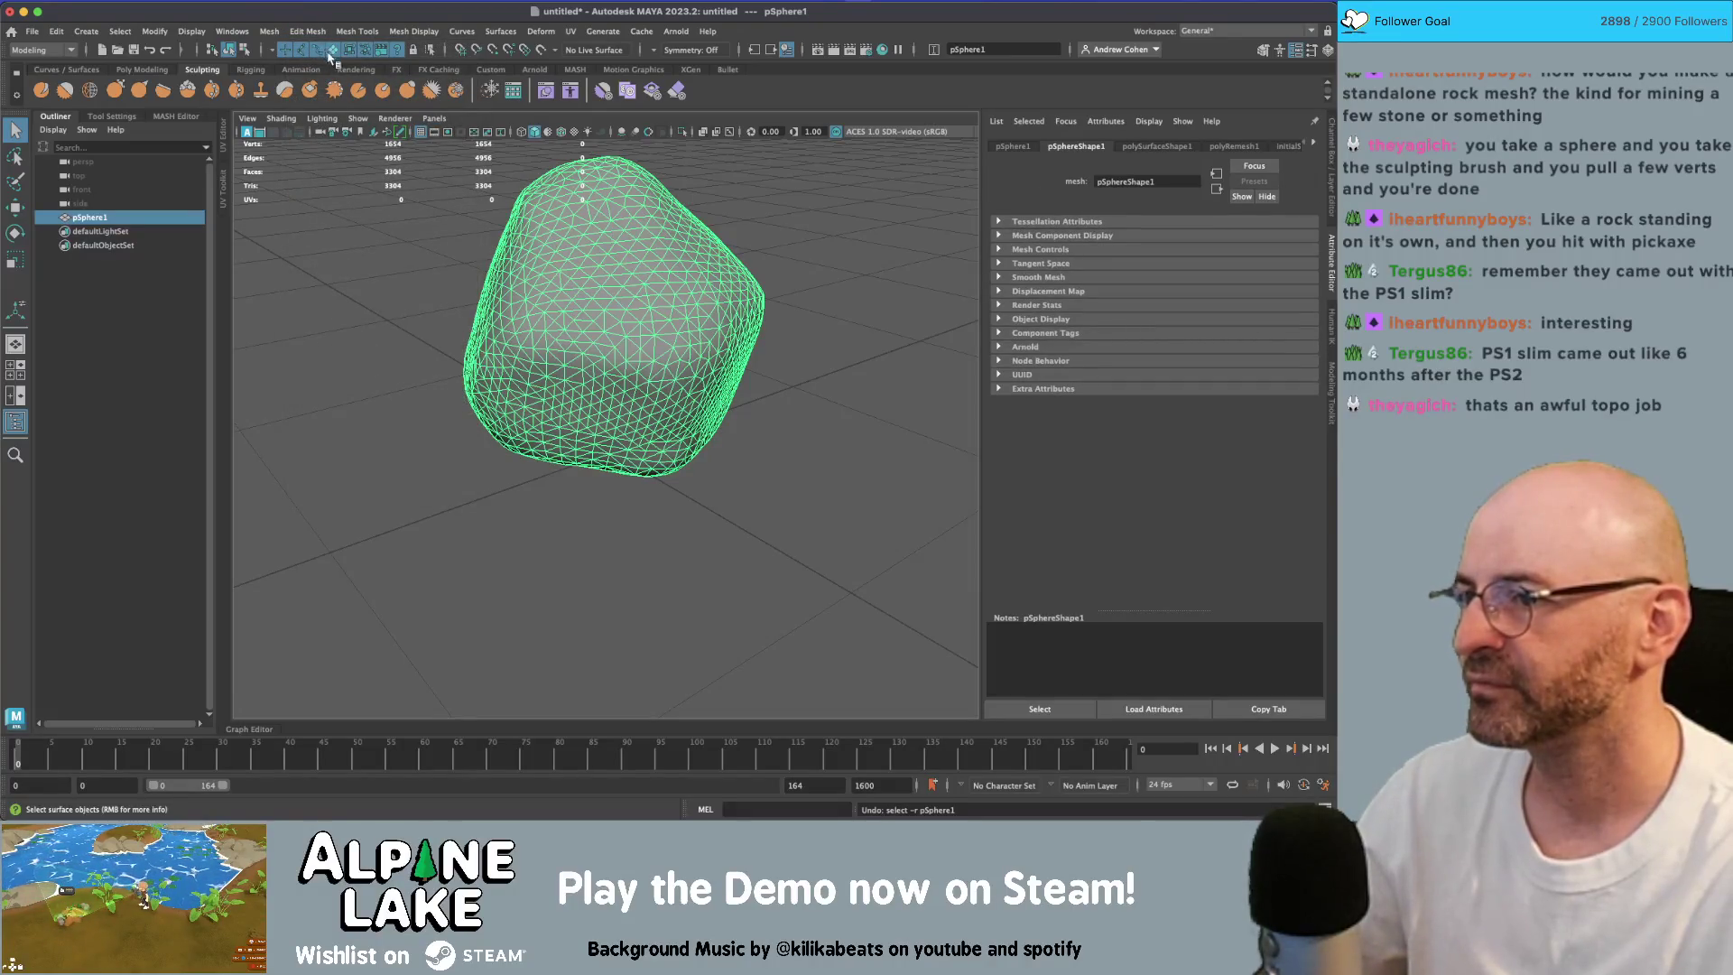
{"action": "scroll", "coordinate": [413, 236], "scroll_direction": "up", "scroll_amount": 2}
Step: Reduce pSphere1 by 97 percent with Preserve quads 0 and Sharpness 1, leaving 50 vertices
{"action": "left_click", "coordinate": [308, 31]}
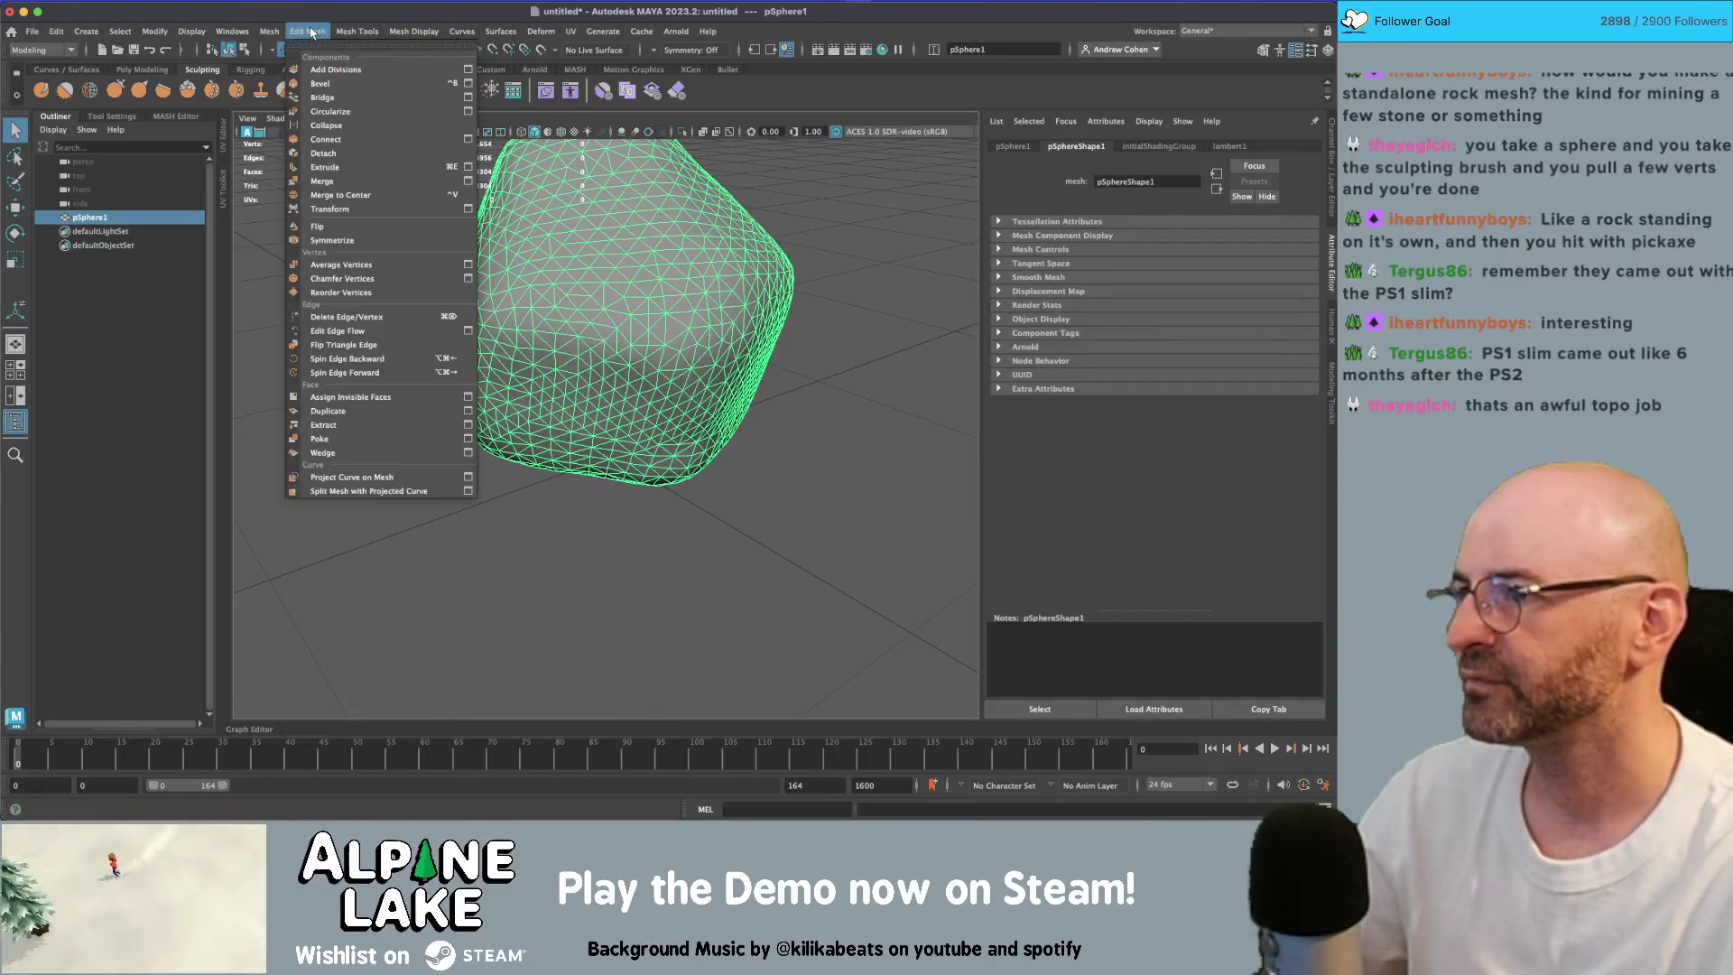
{"action": "mouse_move", "coordinate": [269, 33]}
{"action": "left_click", "coordinate": [369, 154]}
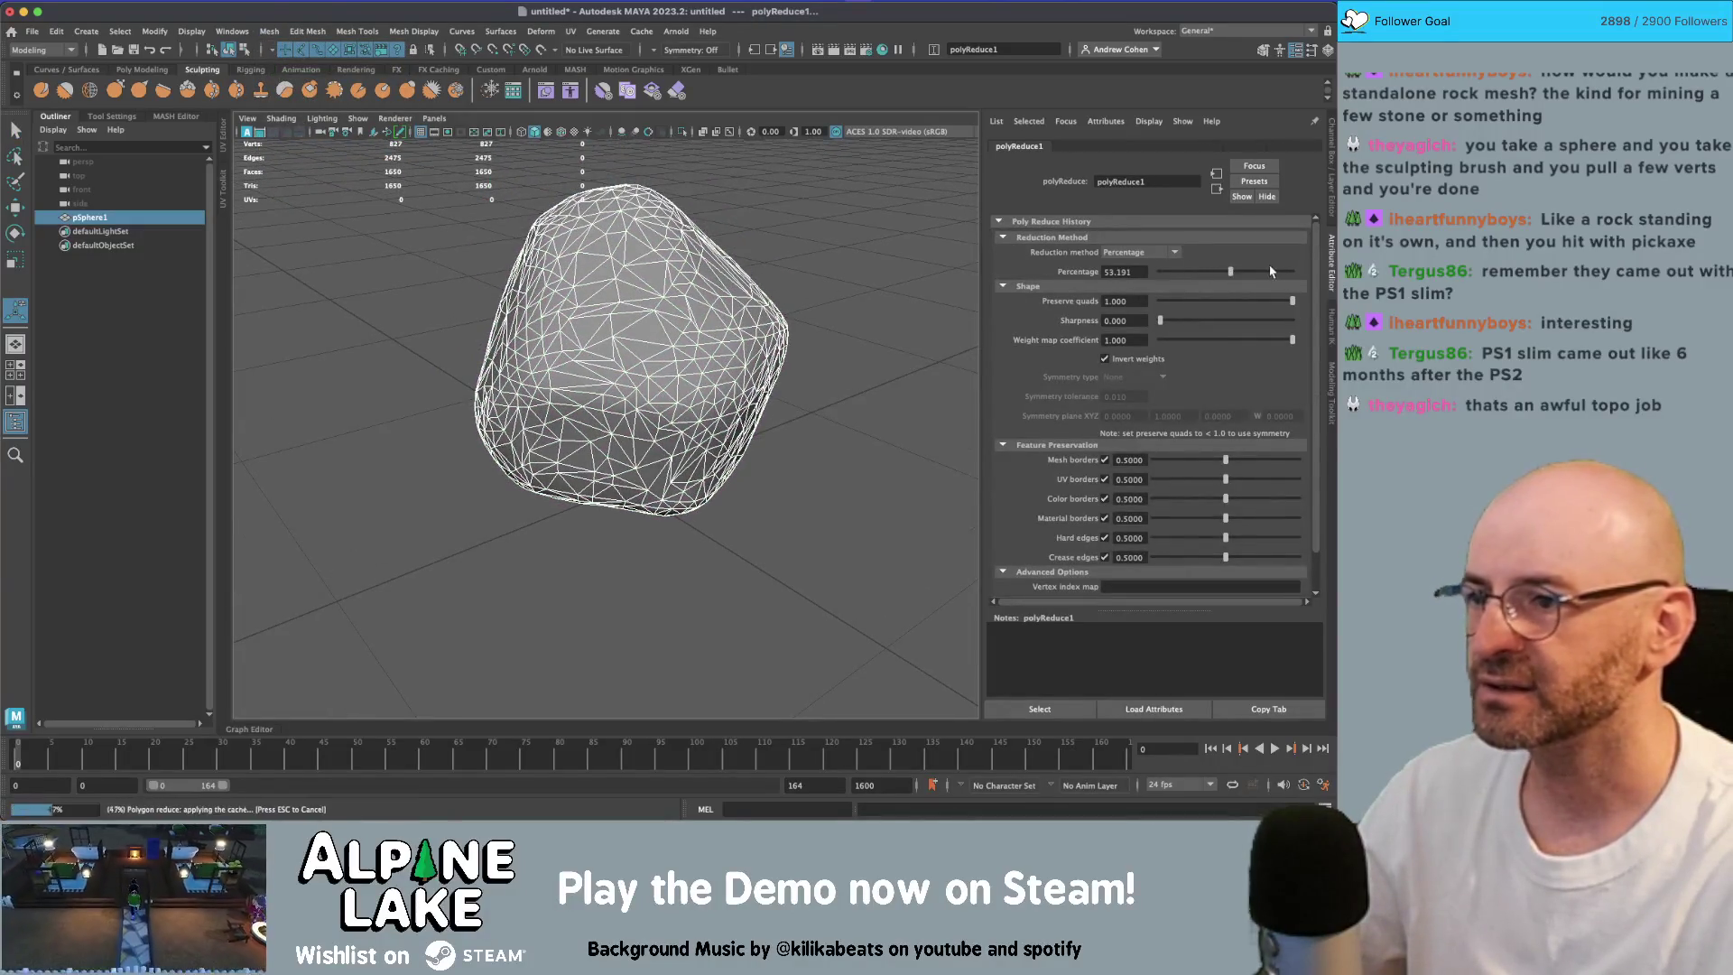
{"action": "mouse_move", "coordinate": [1271, 271]}
{"action": "left_mouse_down"}
{"action": "mouse_move", "coordinate": [1306, 271]}
{"action": "mouse_move", "coordinate": [1279, 274]}
{"action": "left_mouse_up"}
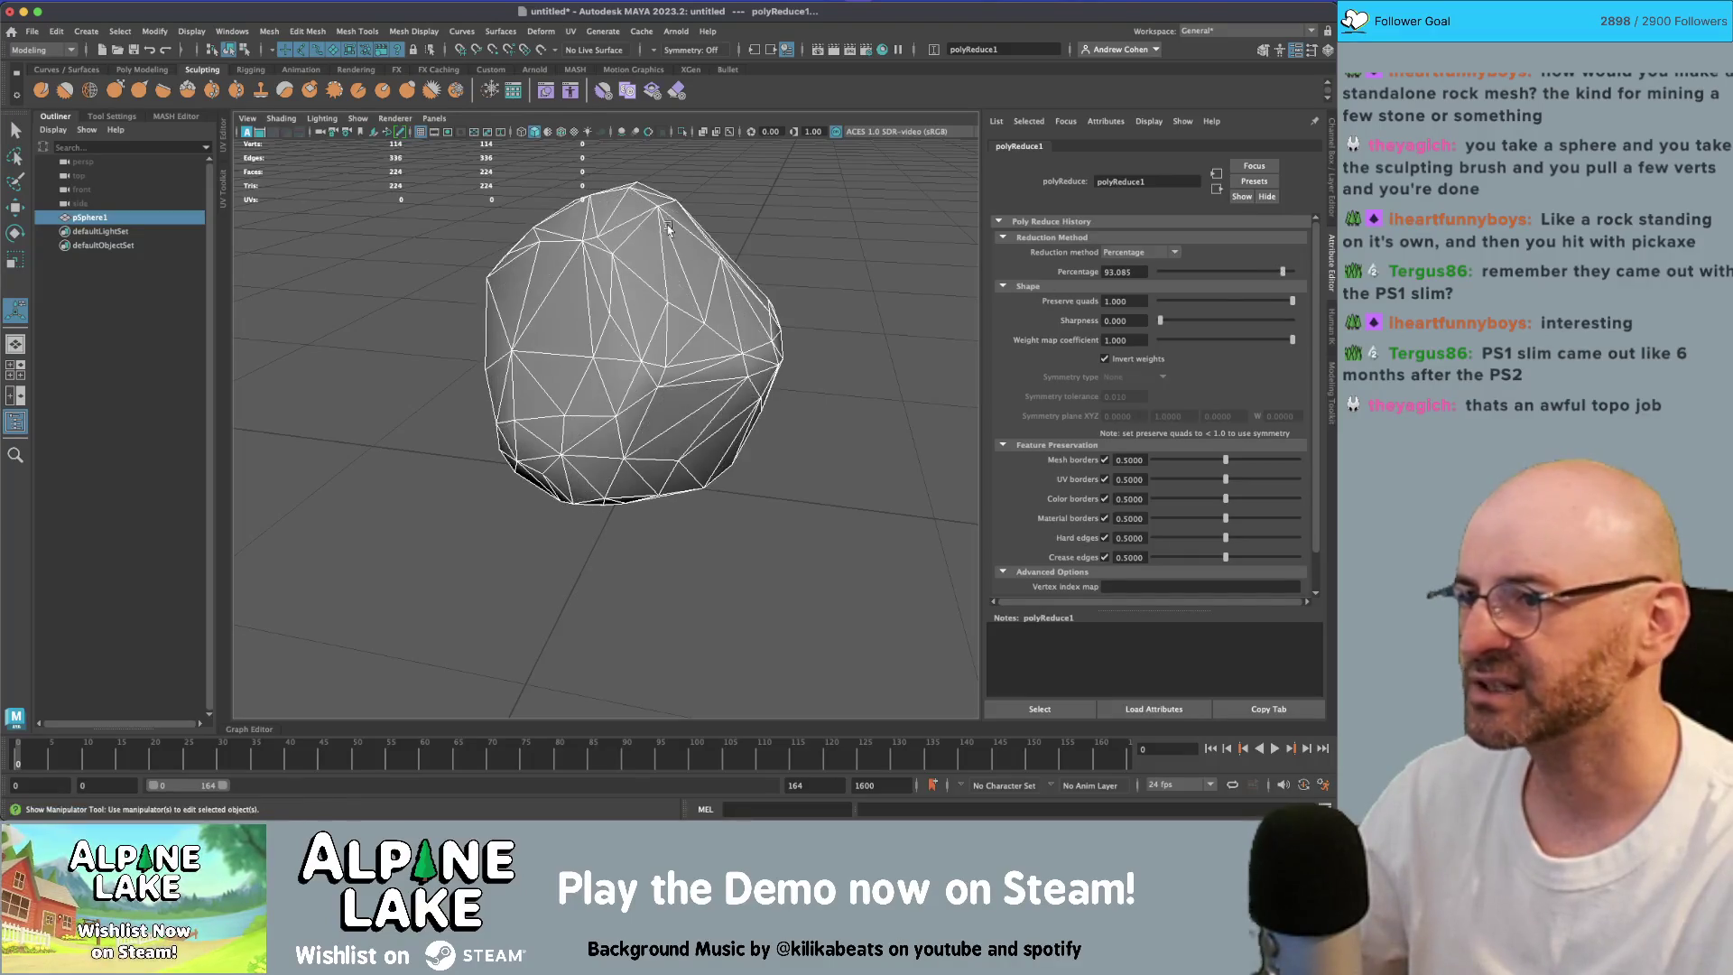
{"action": "left_click_drag", "start_coordinate": [690, 249], "coordinate": [700, 263]}
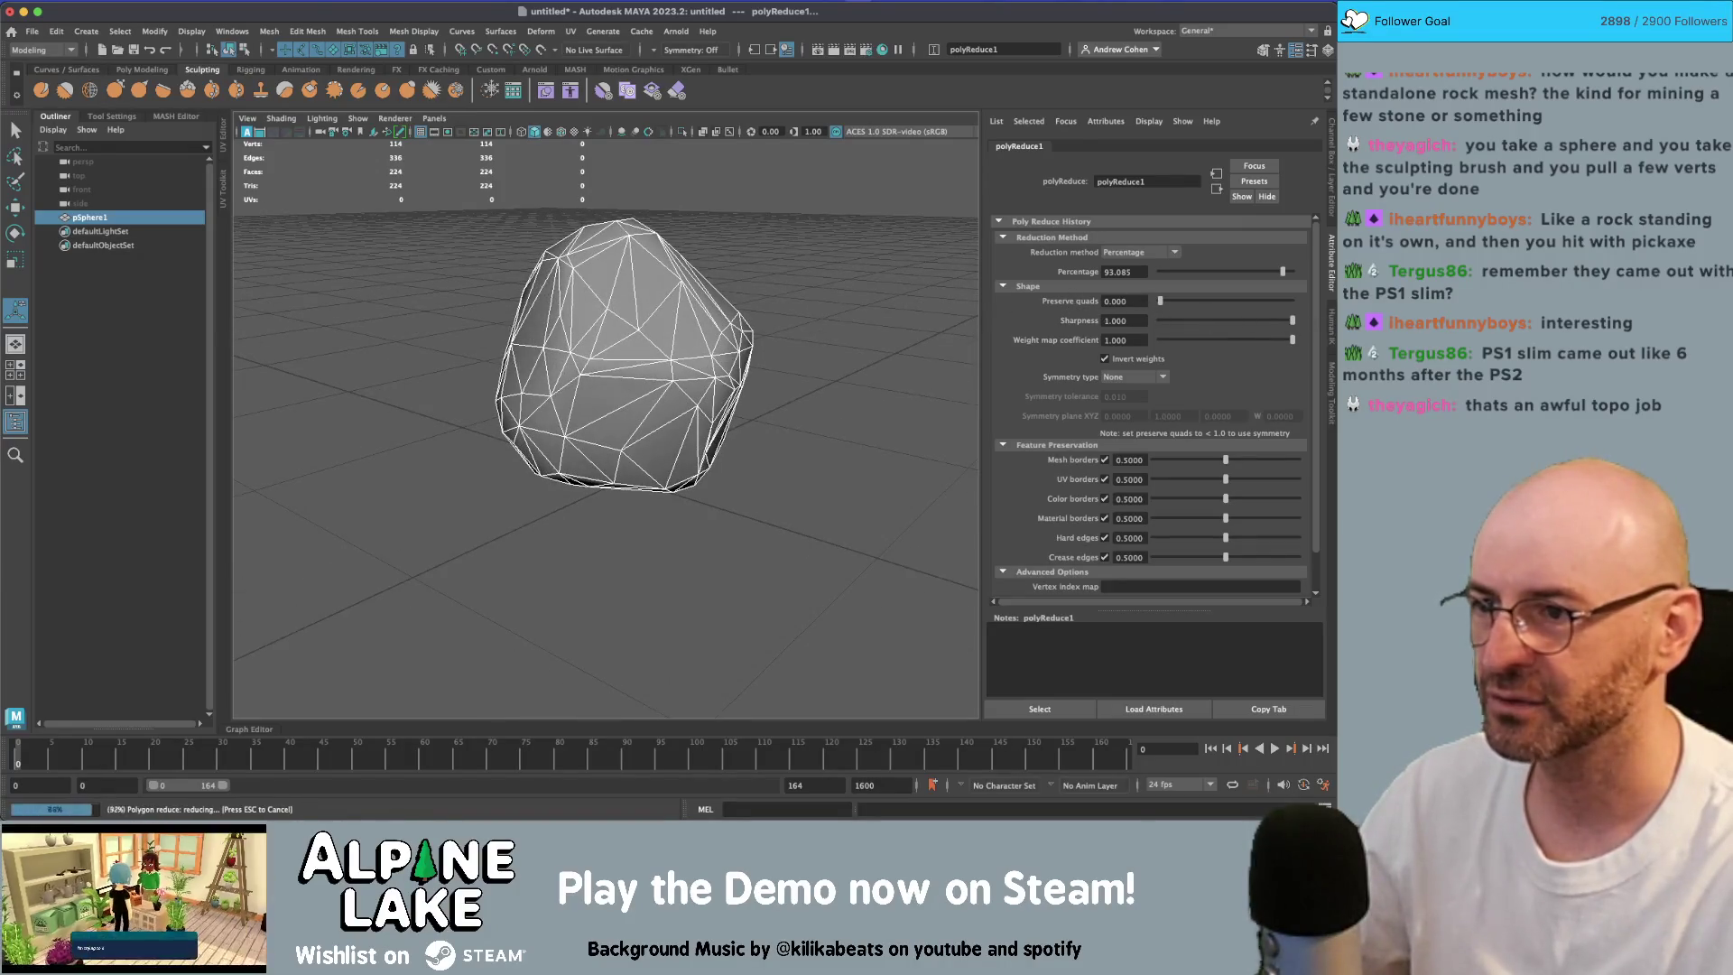
{"action": "mouse_move", "coordinate": [777, 287]}
{"action": "left_mouse_down"}
{"action": "mouse_move", "coordinate": [854, 298]}
{"action": "mouse_move", "coordinate": [755, 304]}
{"action": "left_mouse_up"}
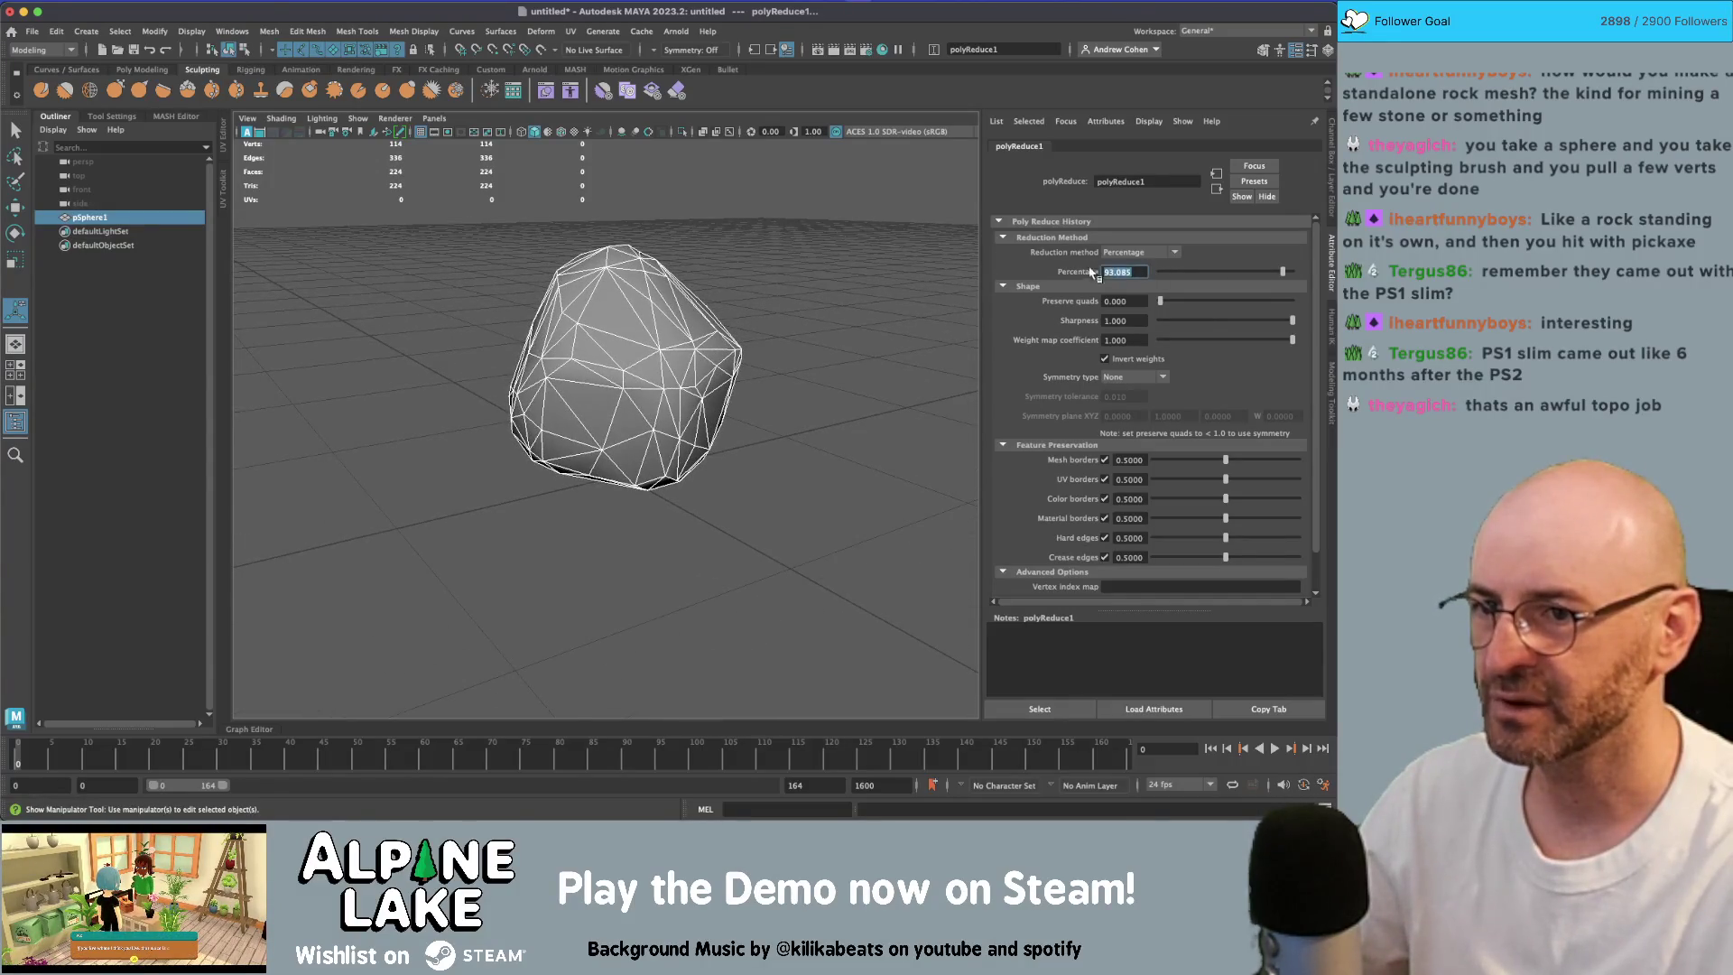
{"action": "type", "text": "97"}
{"action": "key", "text": "Return"}
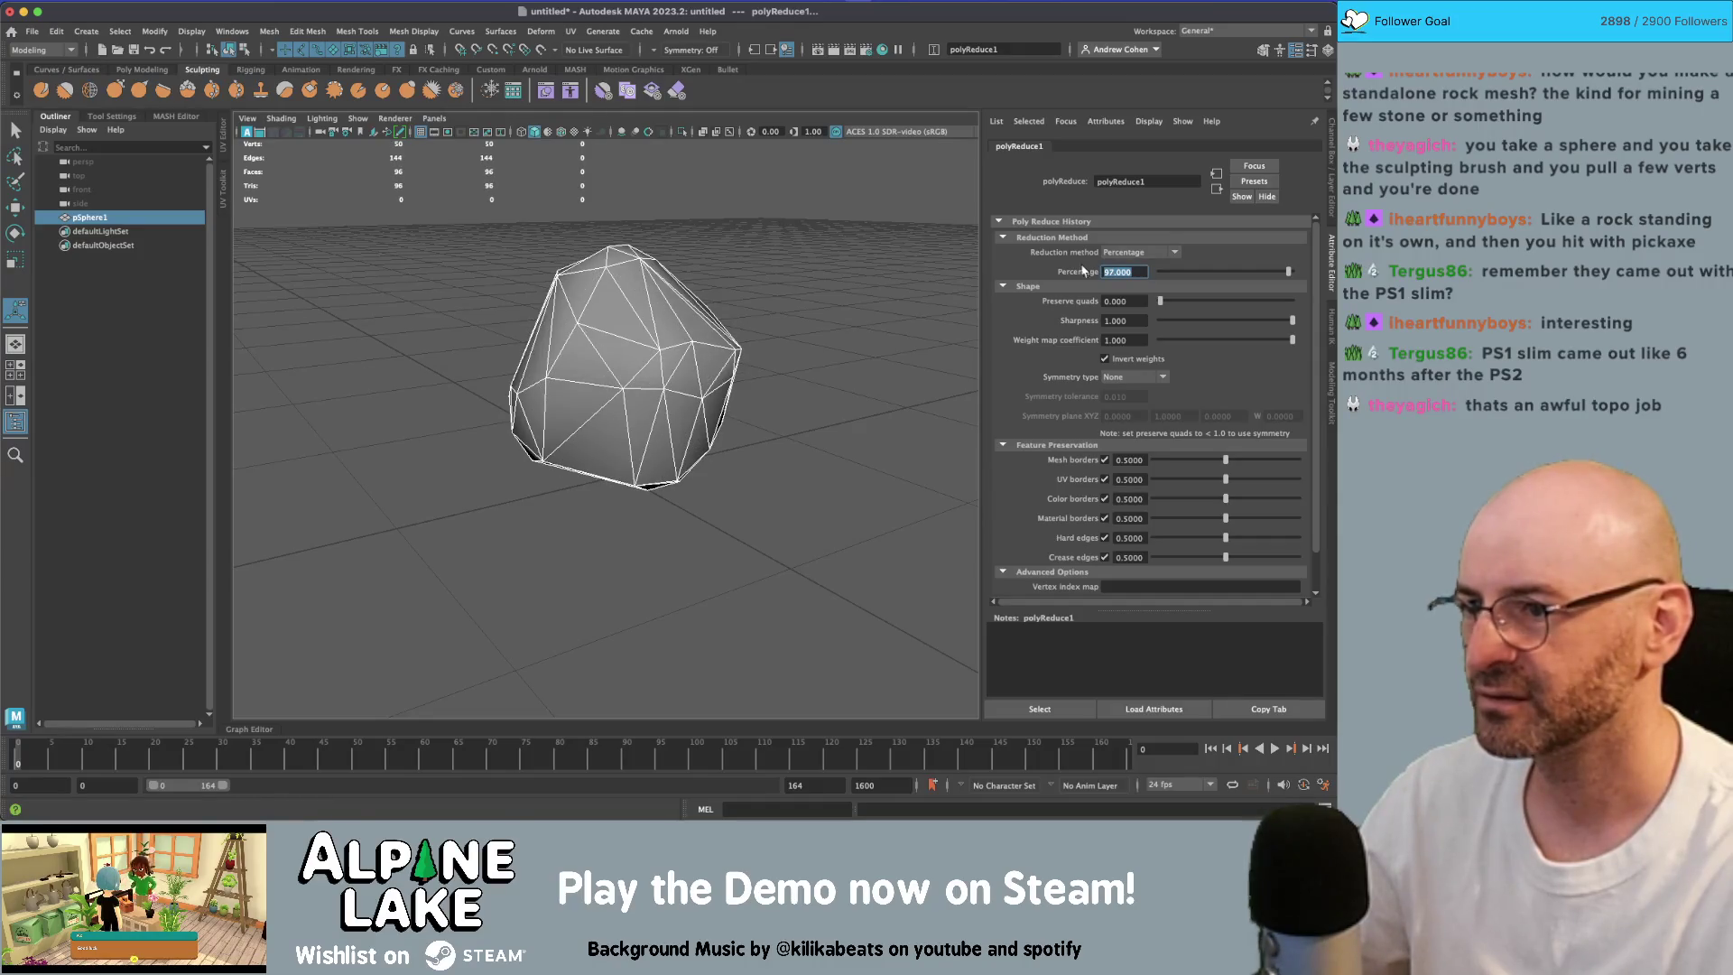
{"action": "key", "text": "5"}
{"action": "left_click", "coordinate": [863, 341]}
Step: Duplicate the reduced rock as pSphere2 and give it hard faceted shading
{"action": "left_click", "coordinate": [683, 325]}
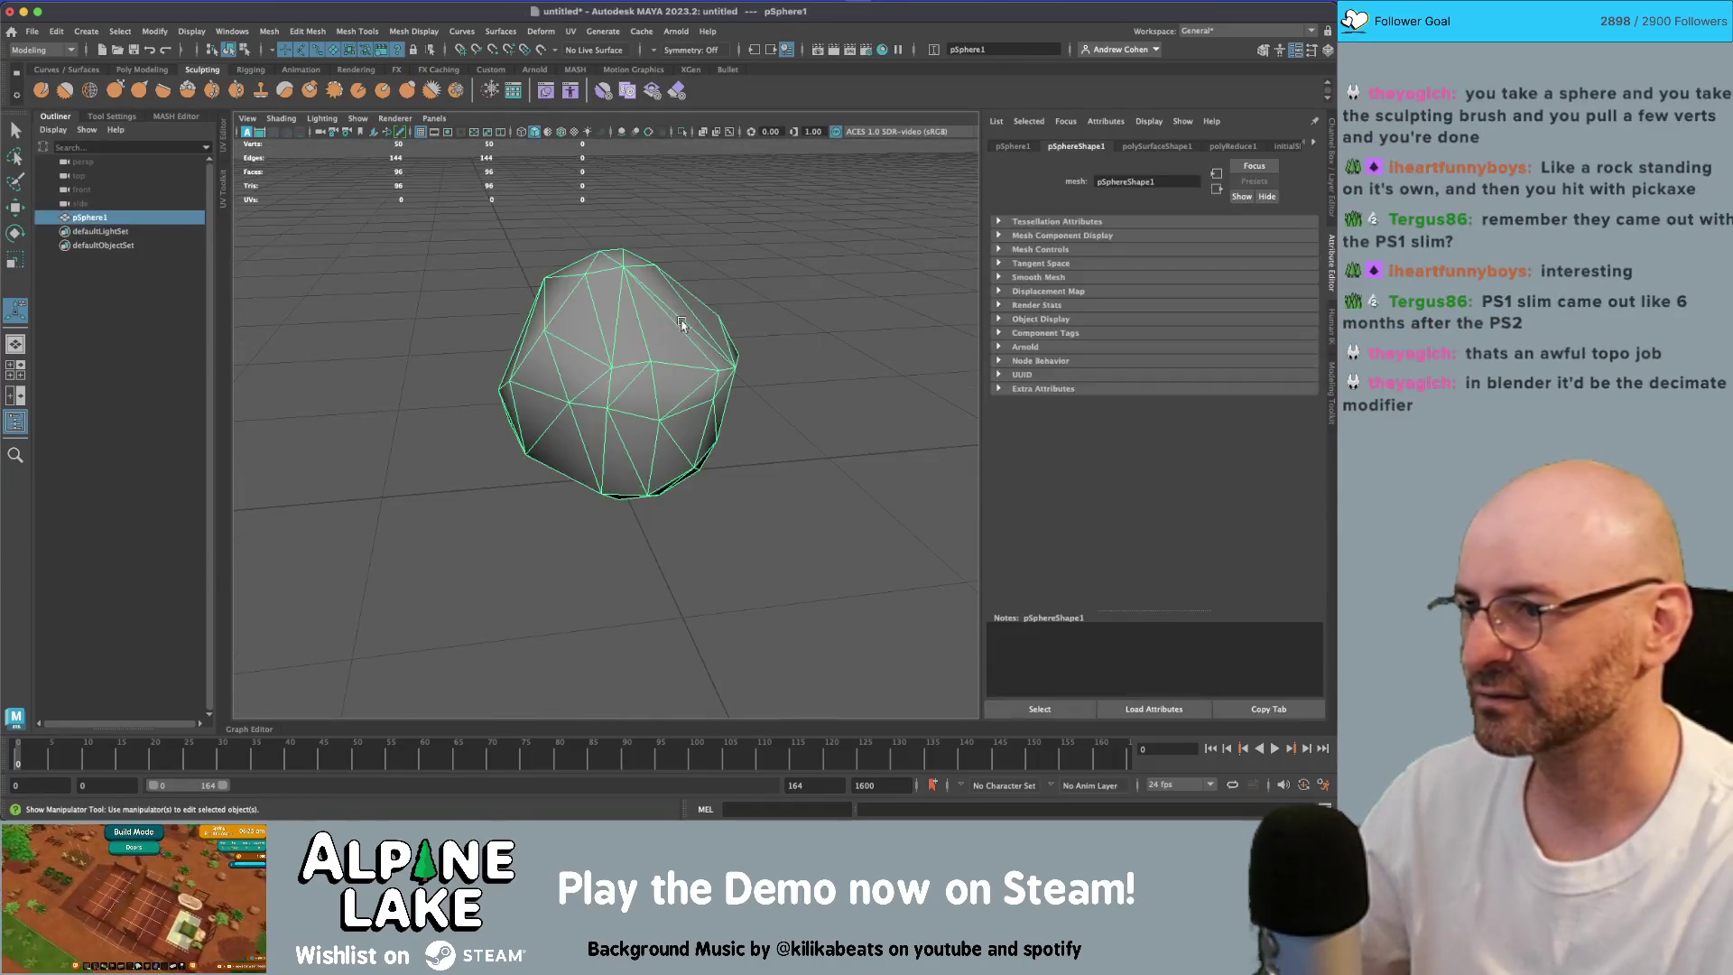
{"action": "mouse_move", "coordinate": [683, 325]}
{"action": "left_mouse_down"}
{"action": "mouse_move", "coordinate": [663, 404]}
{"action": "mouse_move", "coordinate": [456, 356]}
{"action": "left_mouse_up"}
{"action": "key", "text": "ctrl+d"}
{"action": "key", "text": "w"}
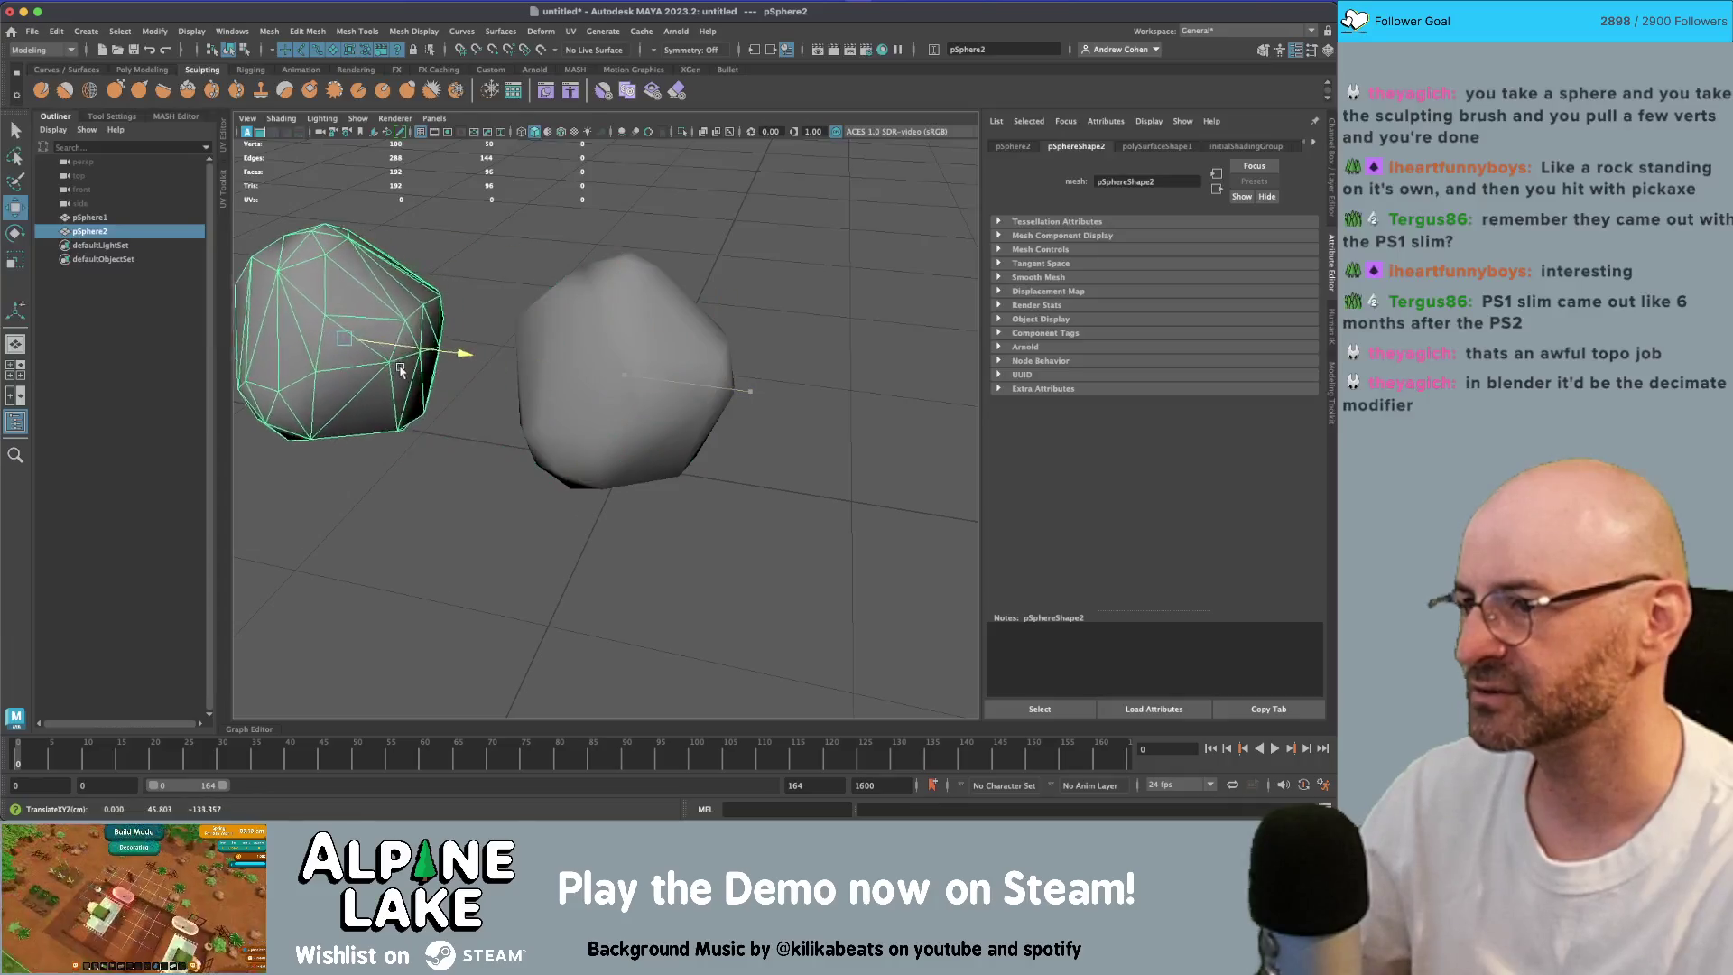
{"action": "key", "text": "q"}
{"action": "left_click", "coordinate": [471, 271]}
{"action": "left_click", "coordinate": [455, 301]}
{"action": "left_click", "coordinate": [412, 32]}
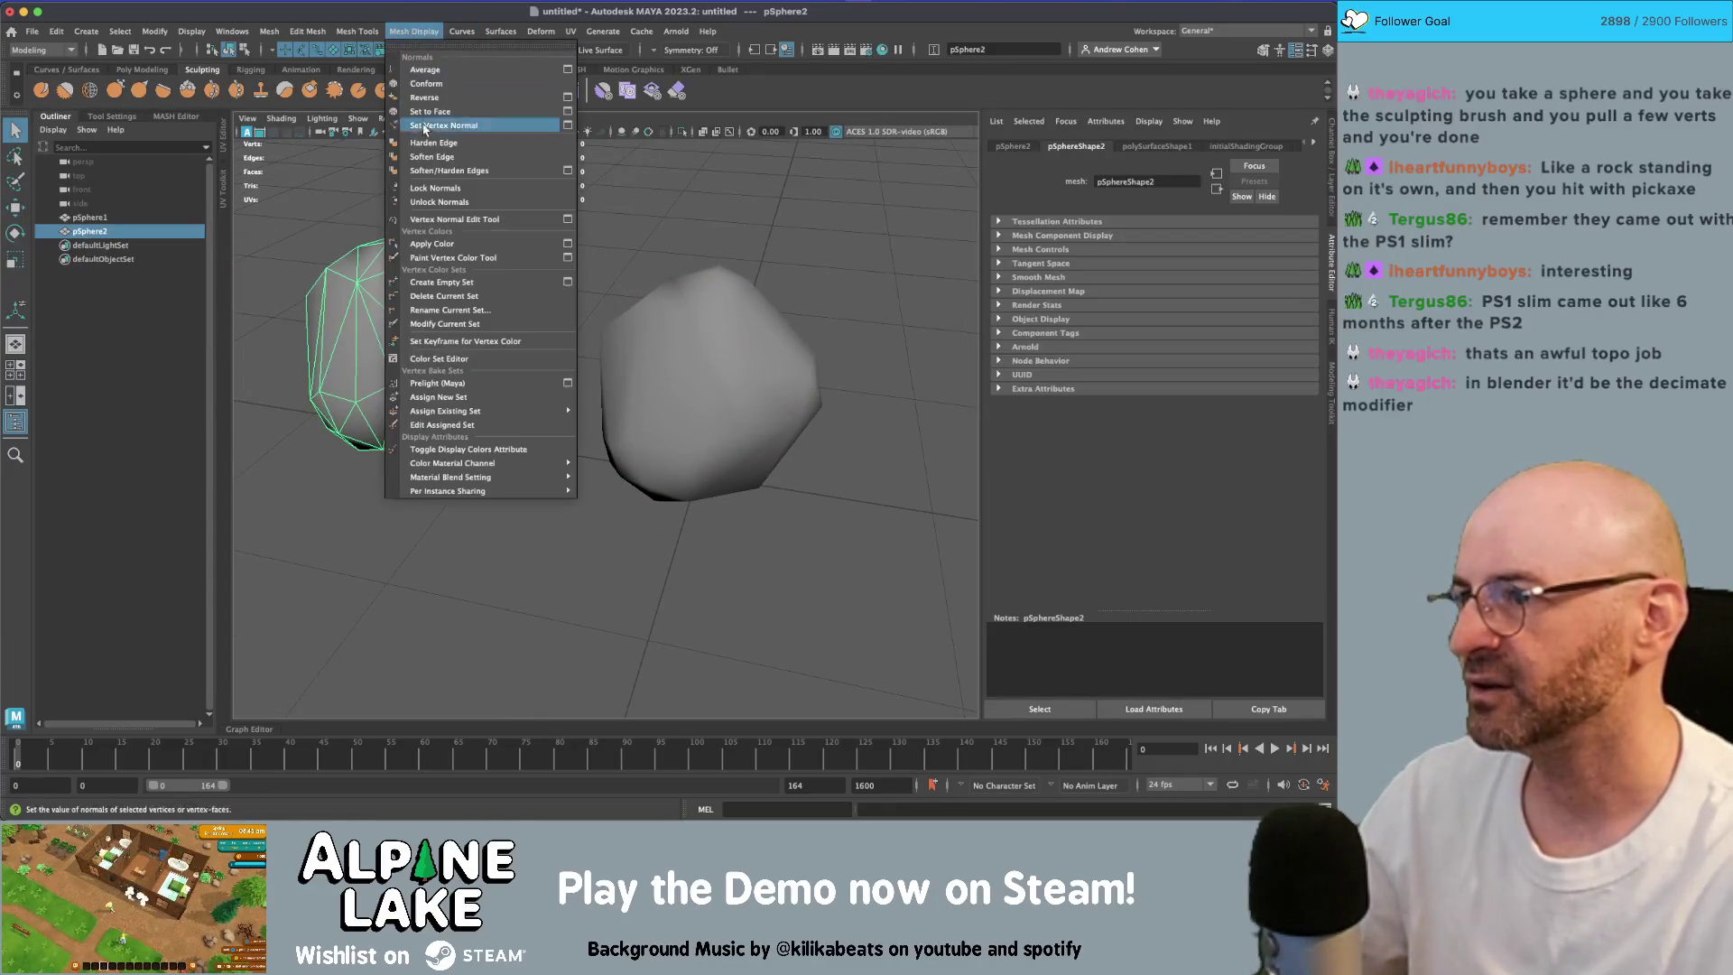
{"action": "left_click", "coordinate": [424, 157]}
Step: Run Soften/Harden Edges on pSphere2 from its option box with the current settings
{"action": "left_click", "coordinate": [603, 258]}
{"action": "mouse_move", "coordinate": [603, 258]}
{"action": "left_mouse_down"}
{"action": "mouse_move", "coordinate": [689, 252]}
{"action": "mouse_move", "coordinate": [674, 290]}
{"action": "mouse_move", "coordinate": [705, 320]}
{"action": "left_mouse_up"}
{"action": "left_click", "coordinate": [705, 319]}
{"action": "left_click", "coordinate": [437, 33]}
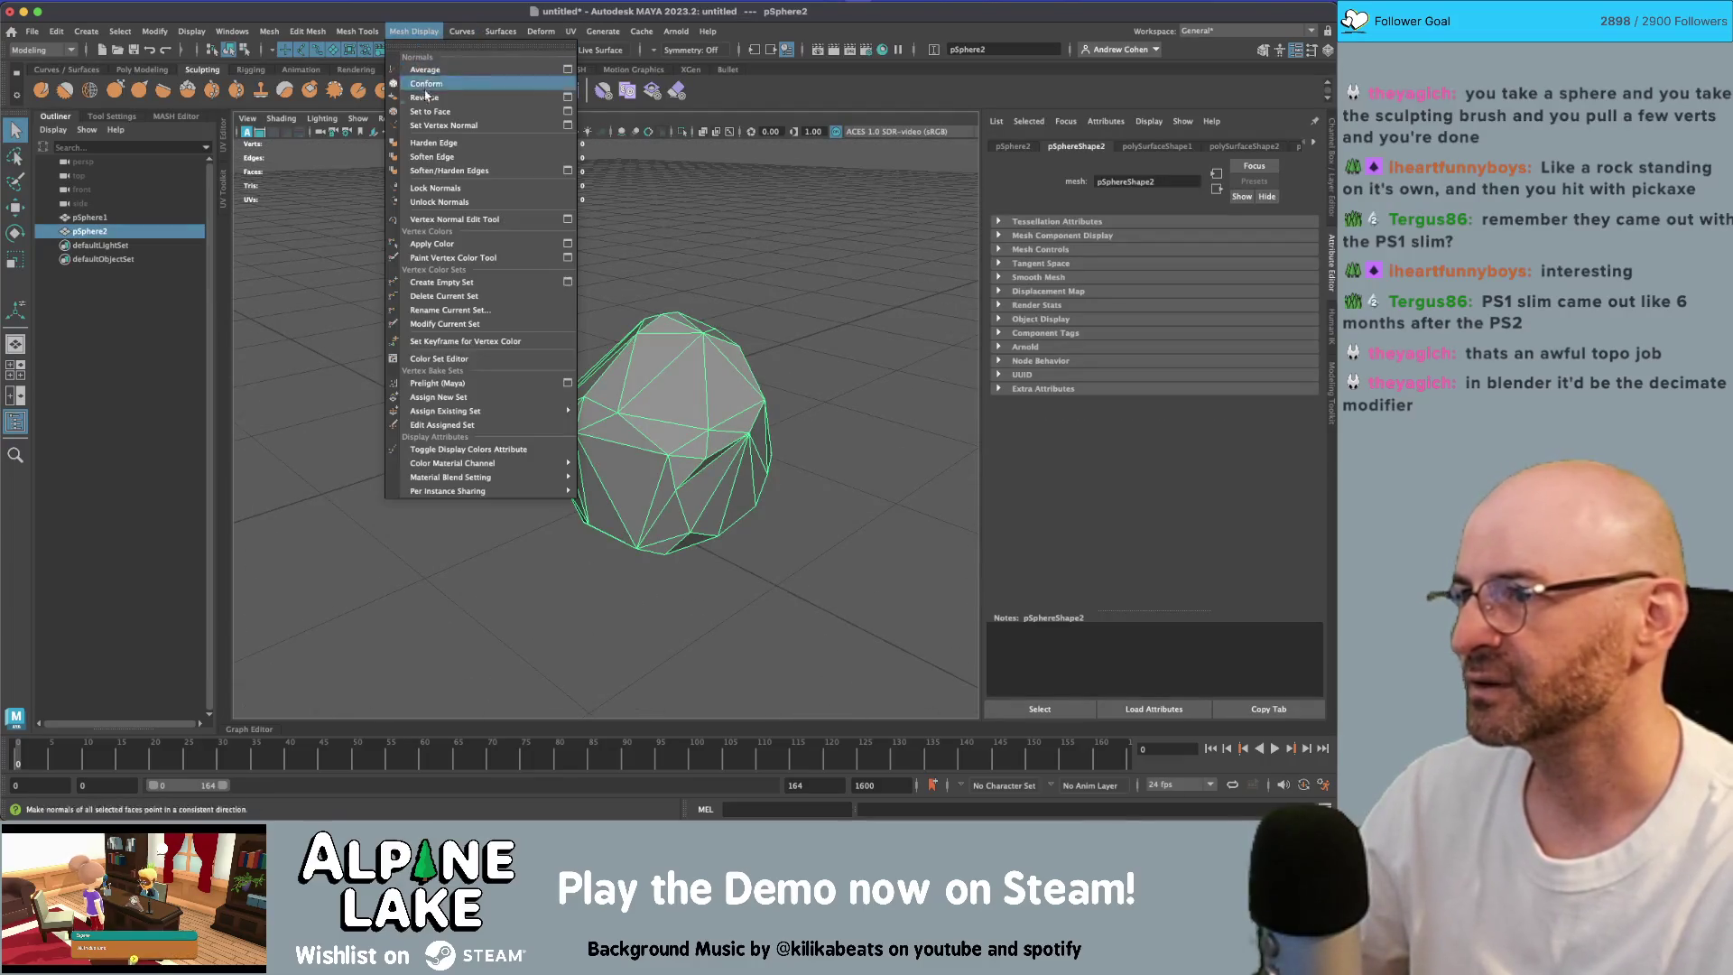
{"action": "left_click", "coordinate": [567, 171]}
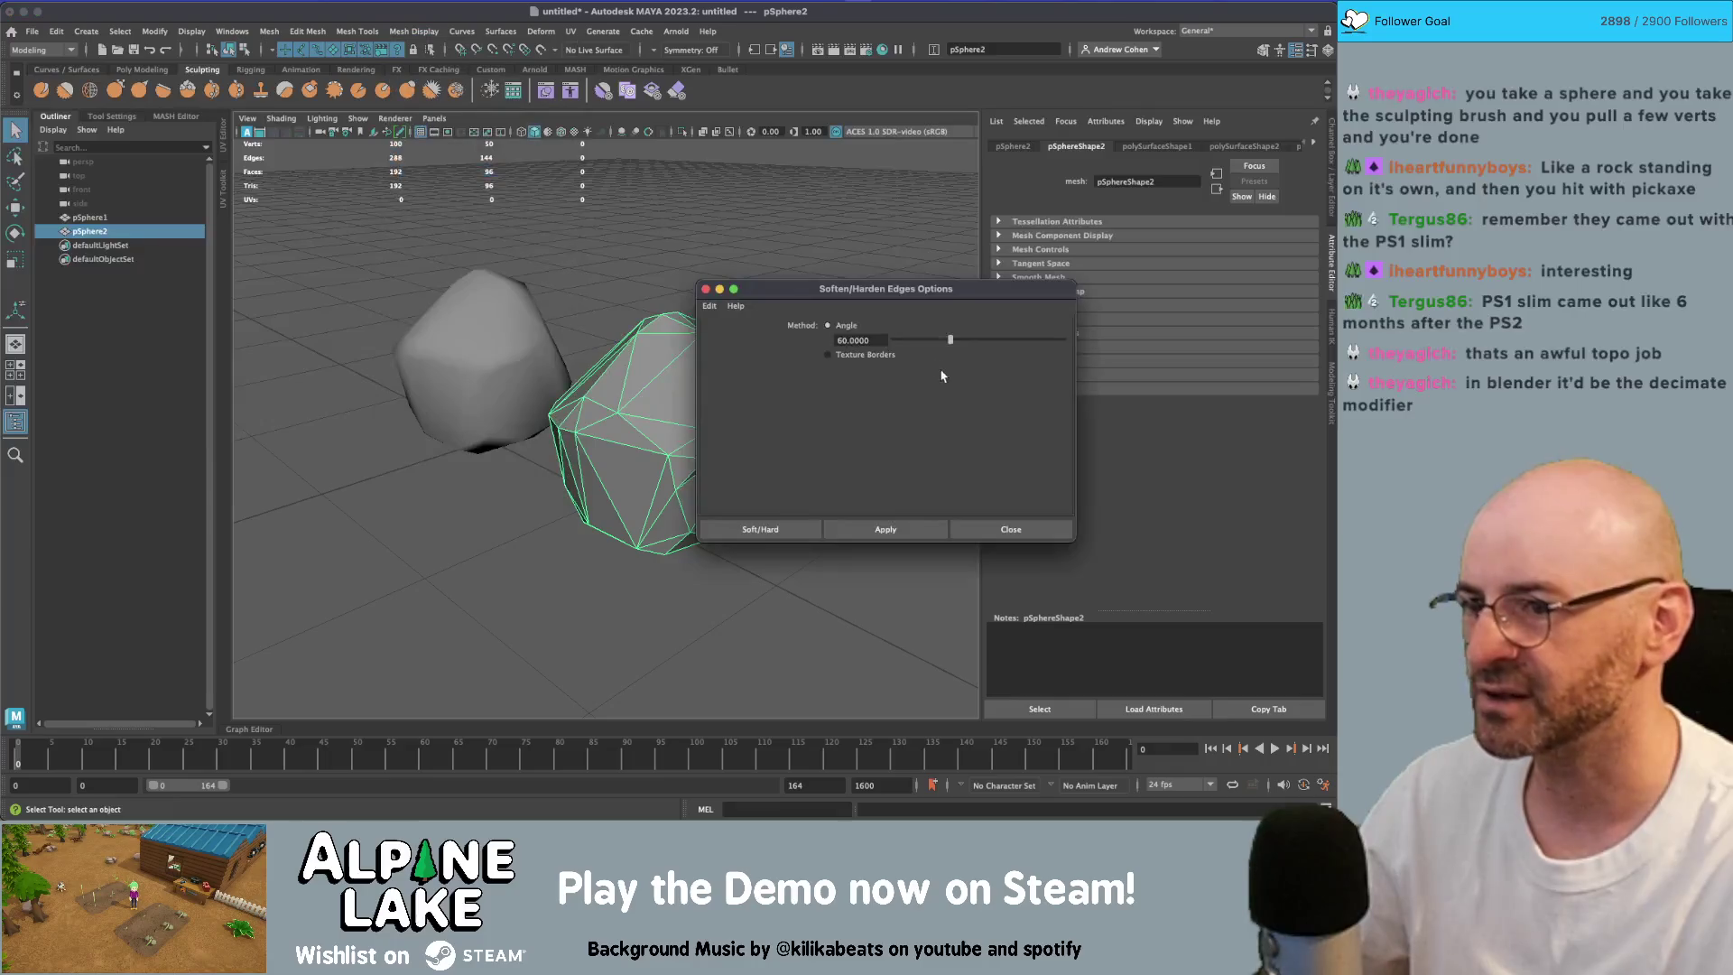
{"action": "left_click", "coordinate": [885, 529]}
{"action": "left_click", "coordinate": [1011, 529]}
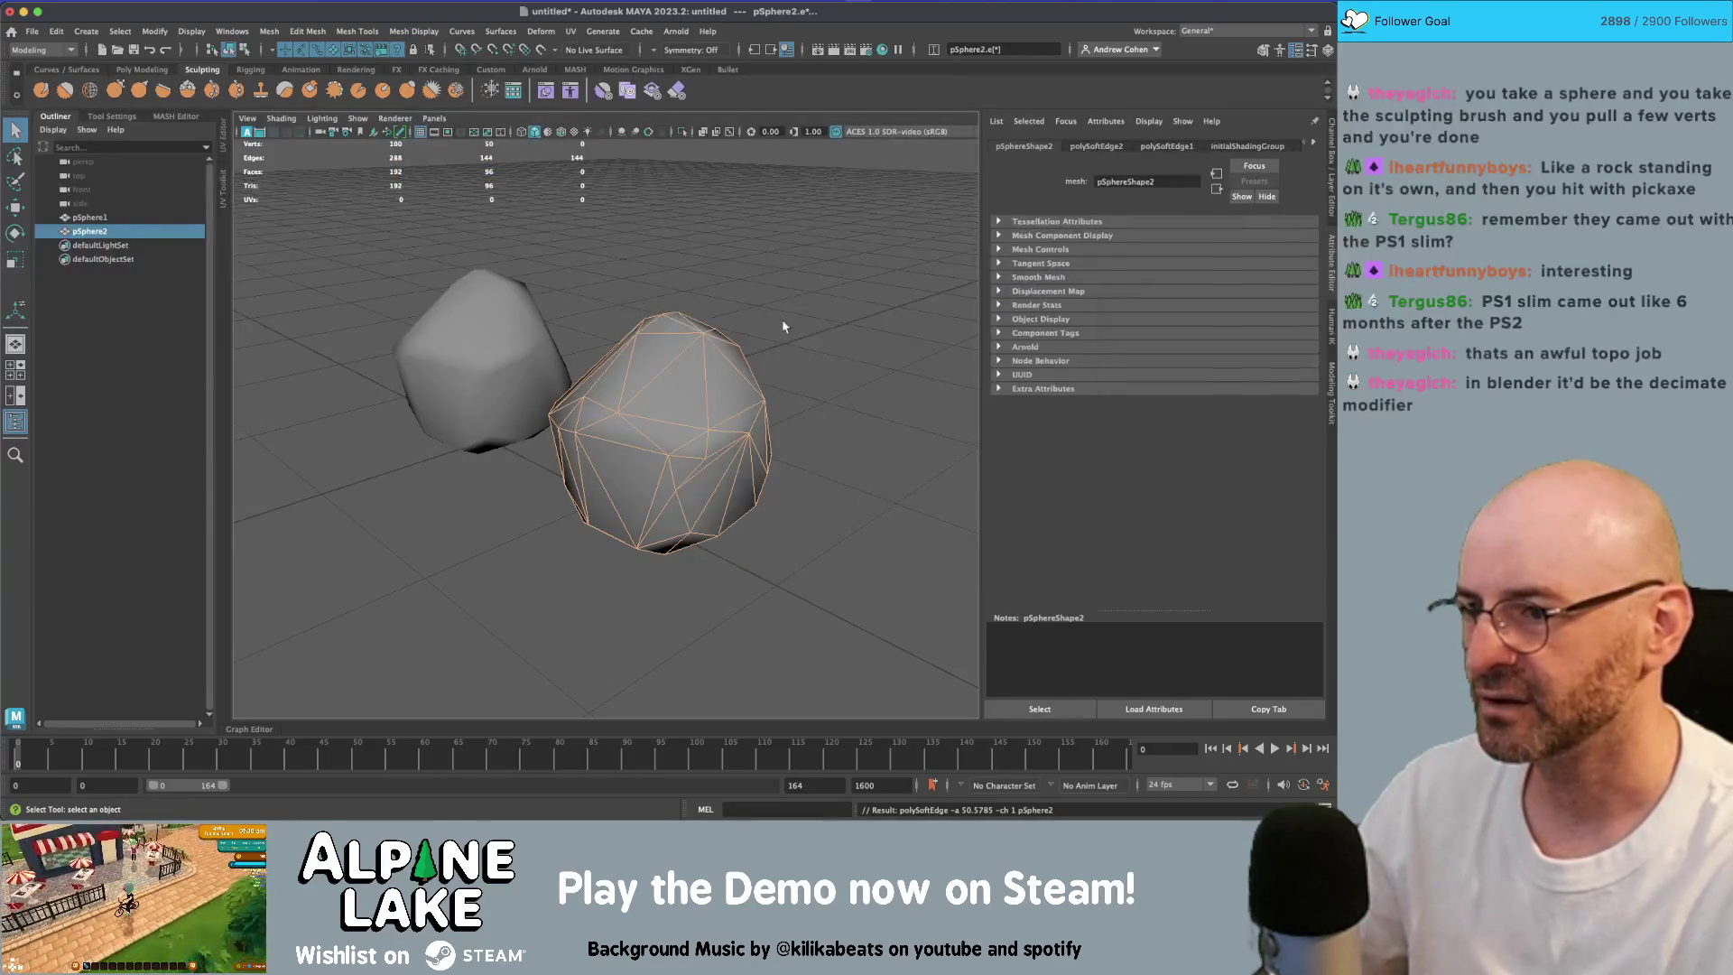
Step: Set the Soften/Harden Edges angle to 30 and apply it to pSphere2
{"action": "left_click", "coordinate": [809, 361]}
{"action": "mouse_move", "coordinate": [809, 360]}
{"action": "left_mouse_down"}
{"action": "mouse_move", "coordinate": [647, 367]}
{"action": "mouse_move", "coordinate": [674, 360]}
{"action": "left_mouse_up"}
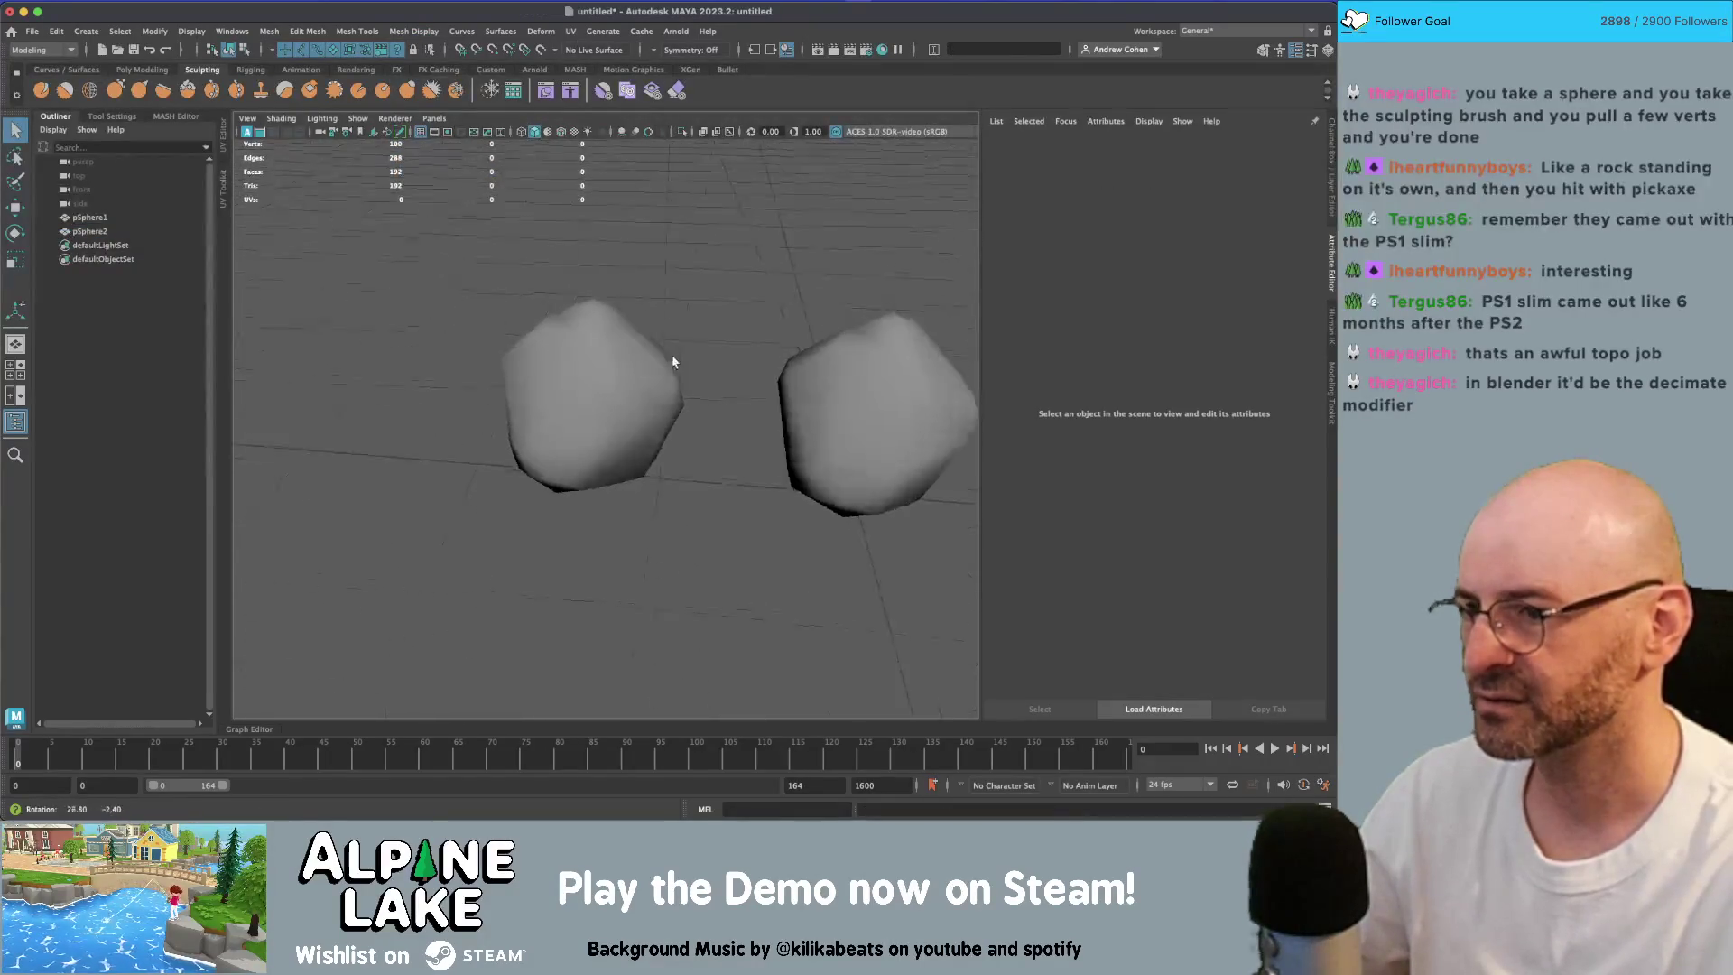
{"action": "left_click", "coordinate": [673, 360]}
{"action": "left_click", "coordinate": [426, 32]}
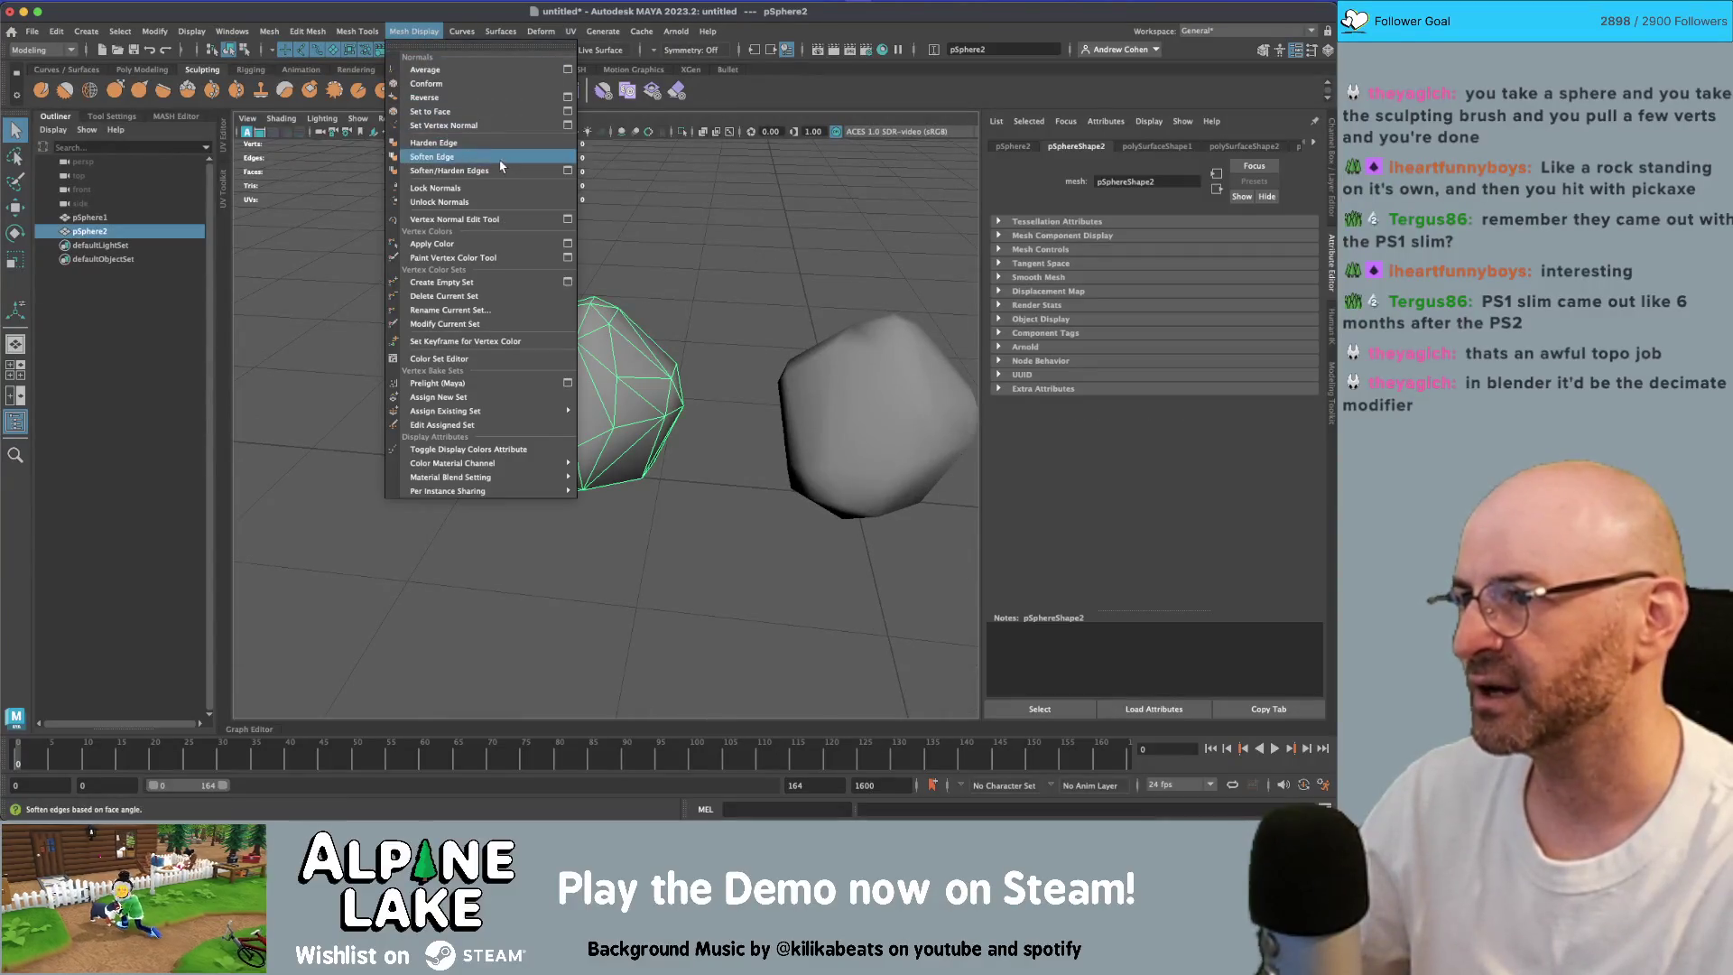
{"action": "left_click", "coordinate": [565, 172]}
{"action": "double_click", "coordinate": [878, 337]}
{"action": "type", "text": "30"}
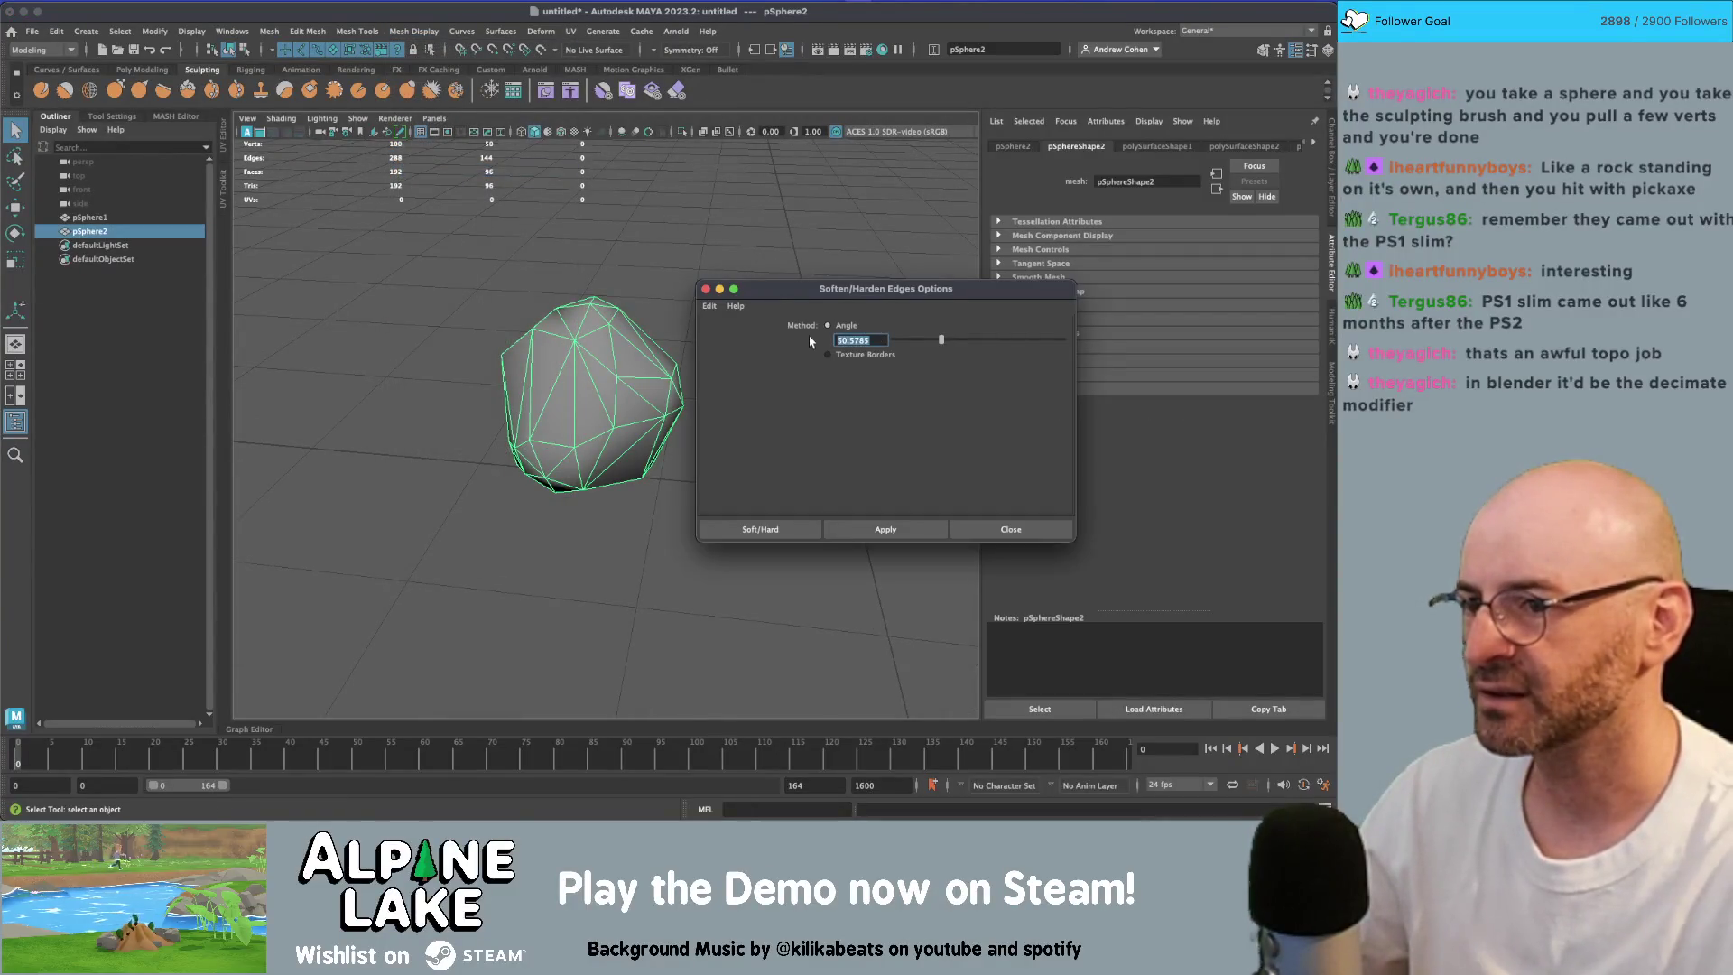
{"action": "key", "text": "Return"}
{"action": "left_click", "coordinate": [894, 527]}
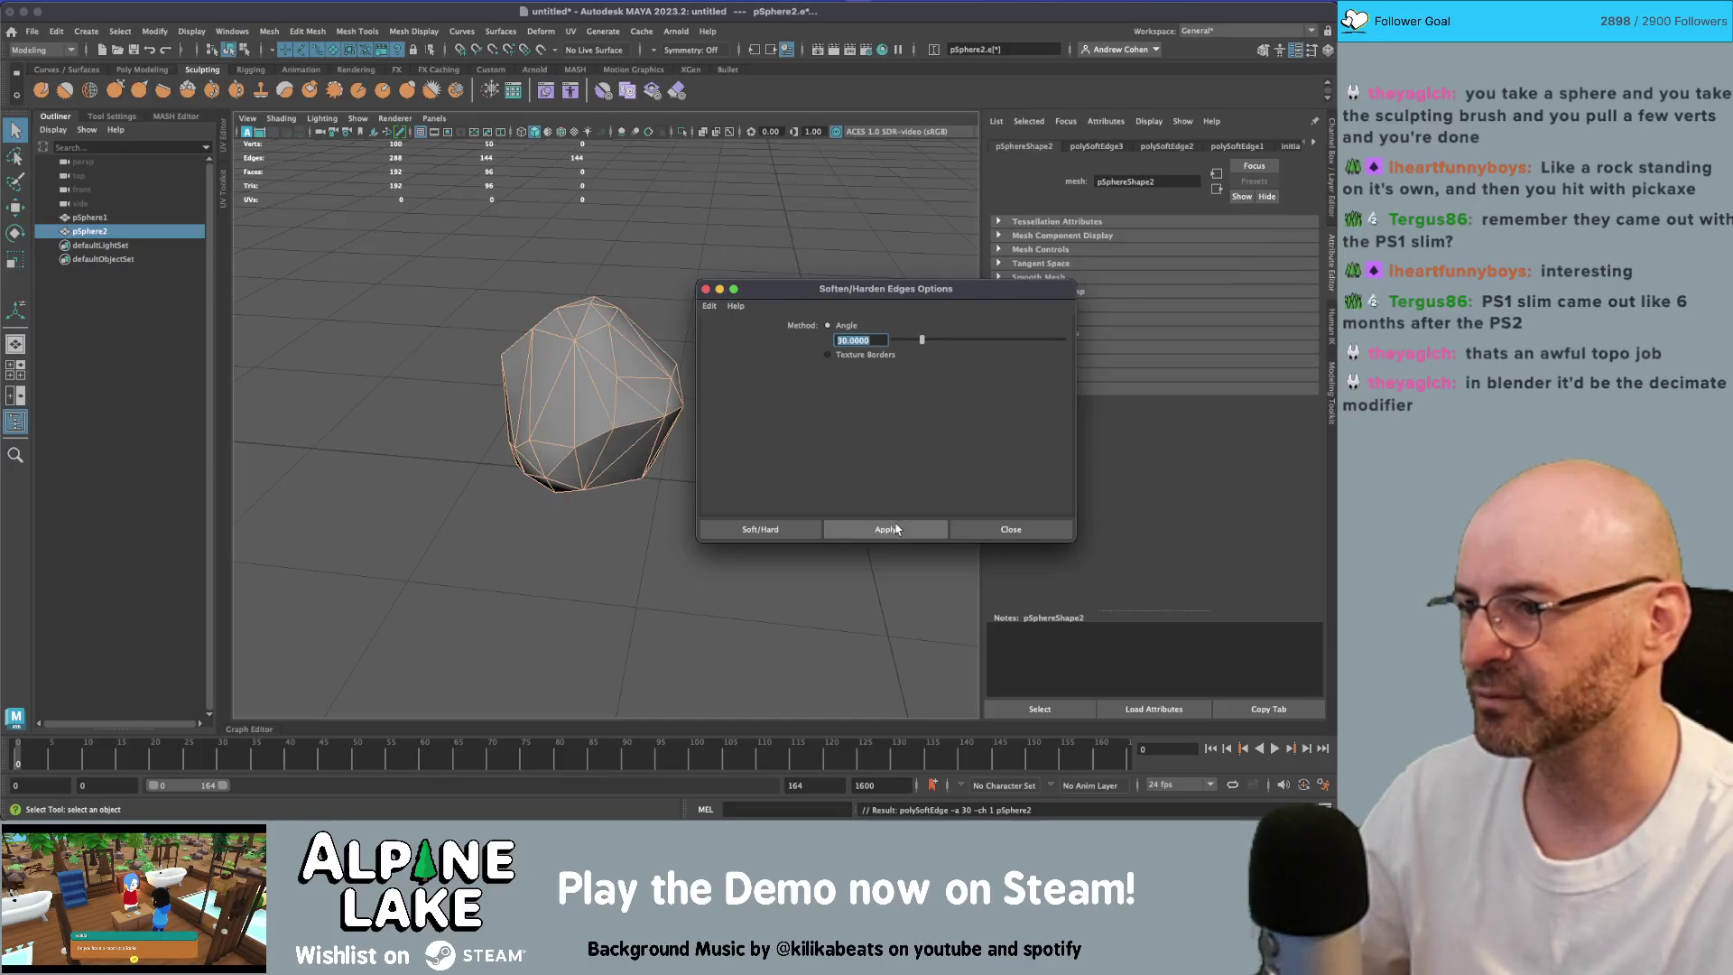
{"action": "left_click", "coordinate": [1011, 530]}
{"action": "left_click", "coordinate": [813, 406]}
{"action": "mouse_move", "coordinate": [812, 406]}
{"action": "left_mouse_down"}
{"action": "mouse_move", "coordinate": [716, 301]}
{"action": "mouse_move", "coordinate": [641, 319]}
{"action": "mouse_move", "coordinate": [584, 286]}
{"action": "mouse_move", "coordinate": [464, 321]}
{"action": "mouse_move", "coordinate": [592, 278]}
{"action": "mouse_move", "coordinate": [746, 287]}
{"action": "mouse_move", "coordinate": [593, 380]}
{"action": "left_mouse_up"}
{"action": "left_click", "coordinate": [635, 320]}
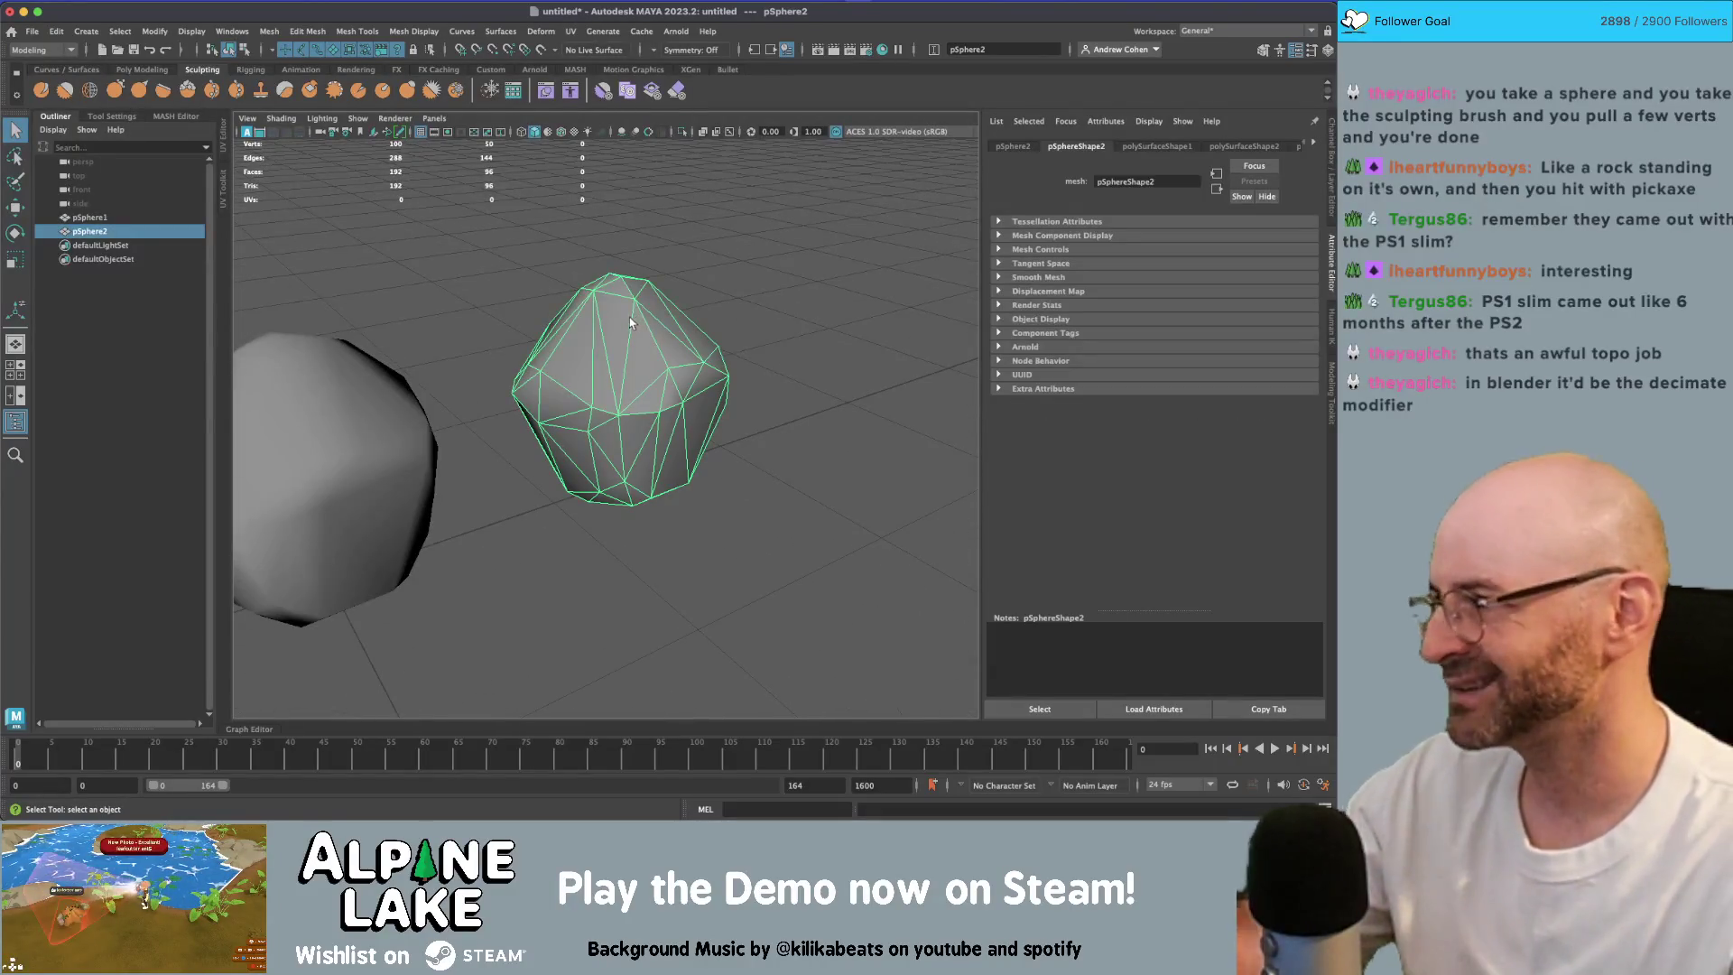
{"action": "left_click", "coordinate": [744, 297]}
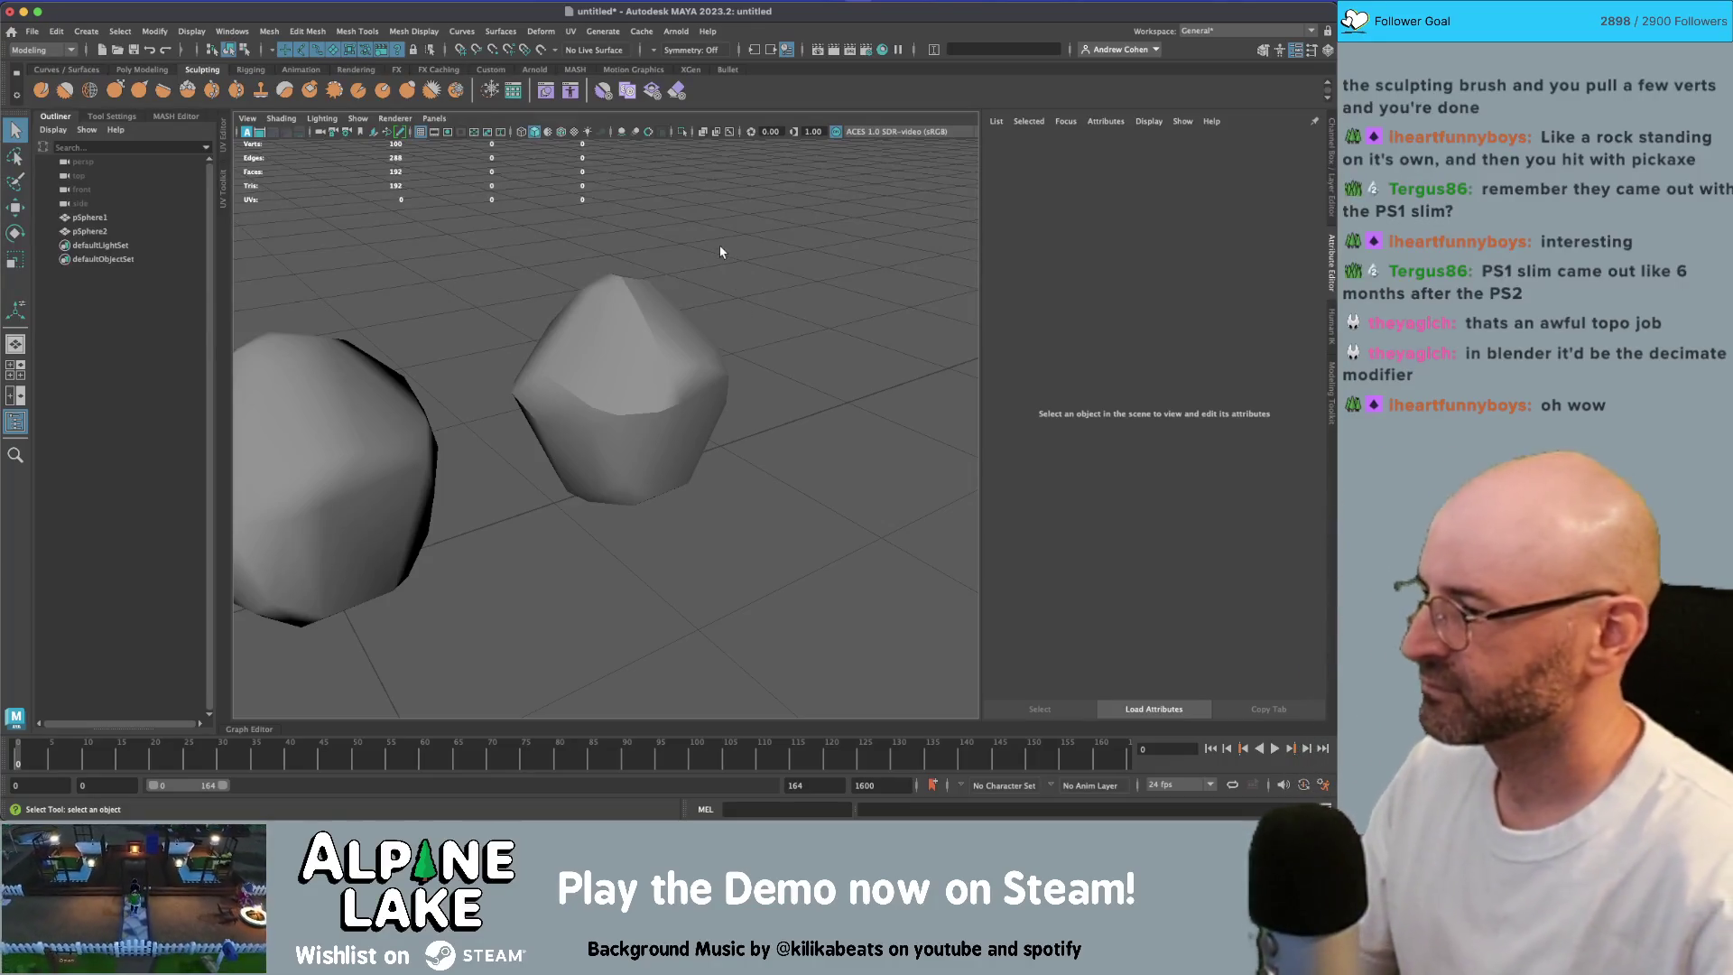
Step: Select and frame the second rock, pSphere2, inspecting both rocks from new angles
{"action": "left_click", "coordinate": [671, 372]}
{"action": "left_click", "coordinate": [789, 302]}
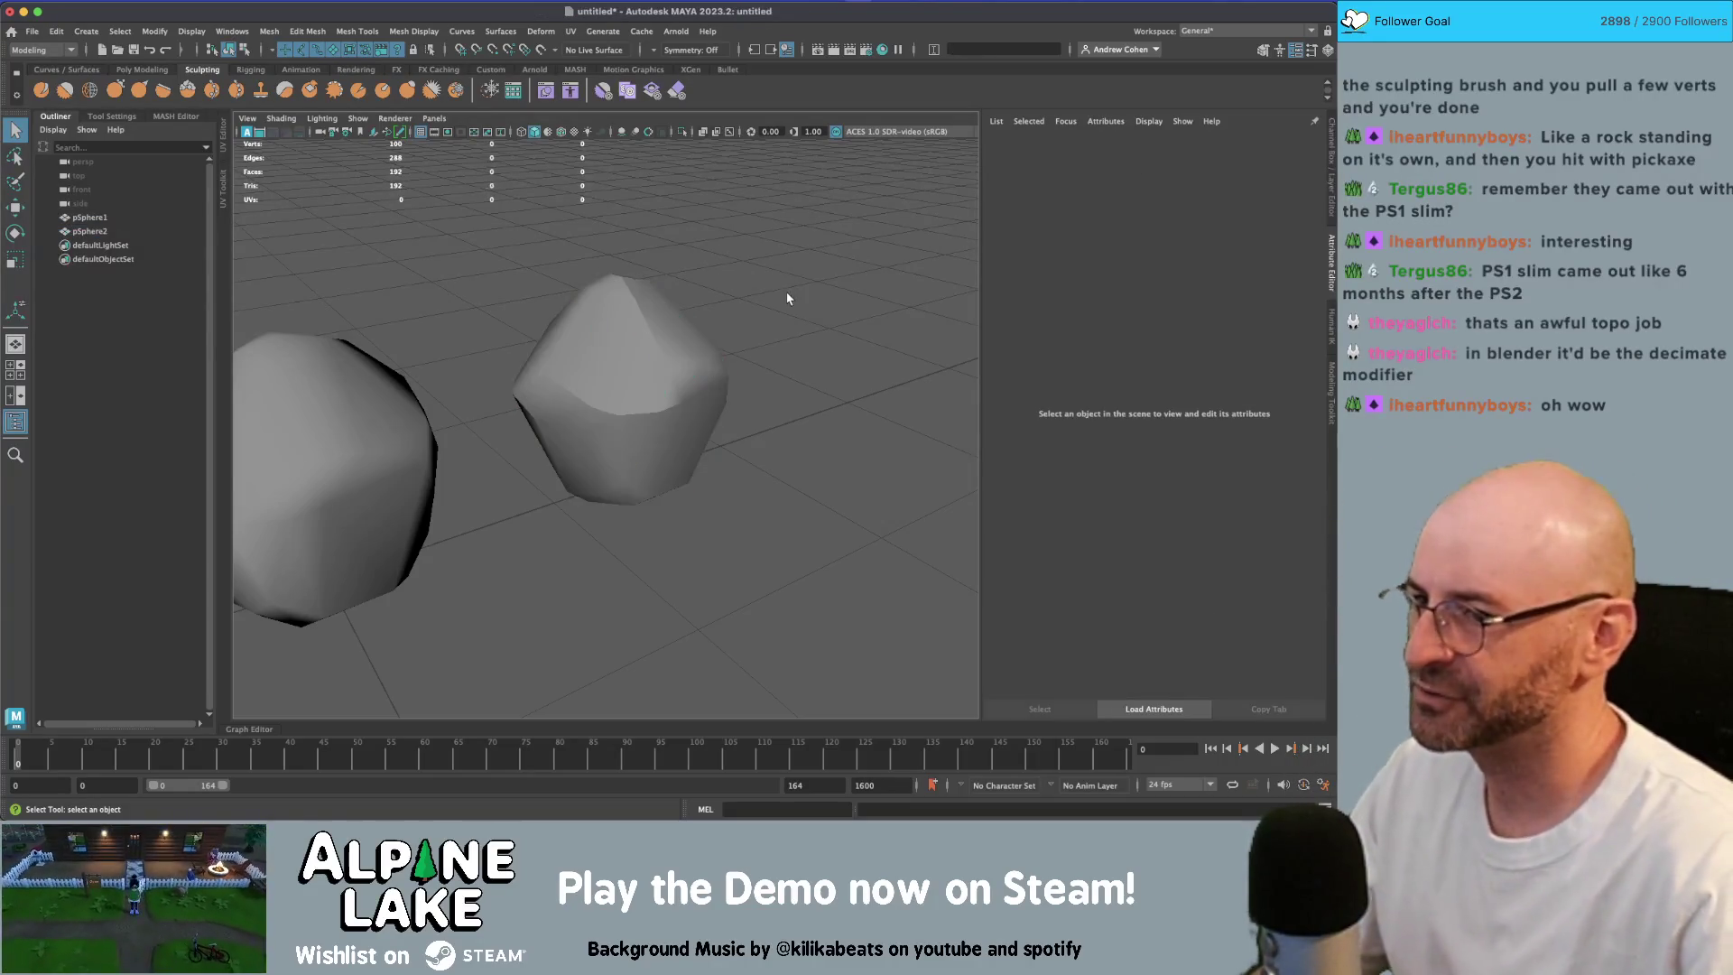
{"action": "left_click", "coordinate": [708, 325]}
{"action": "mouse_move", "coordinate": [707, 325]}
{"action": "left_mouse_down"}
{"action": "mouse_move", "coordinate": [650, 318]}
{"action": "mouse_move", "coordinate": [762, 311]}
{"action": "mouse_move", "coordinate": [774, 280]}
{"action": "mouse_move", "coordinate": [706, 252]}
{"action": "mouse_move", "coordinate": [638, 259]}
{"action": "mouse_move", "coordinate": [650, 269]}
{"action": "left_mouse_up"}
{"action": "left_click", "coordinate": [778, 262]}
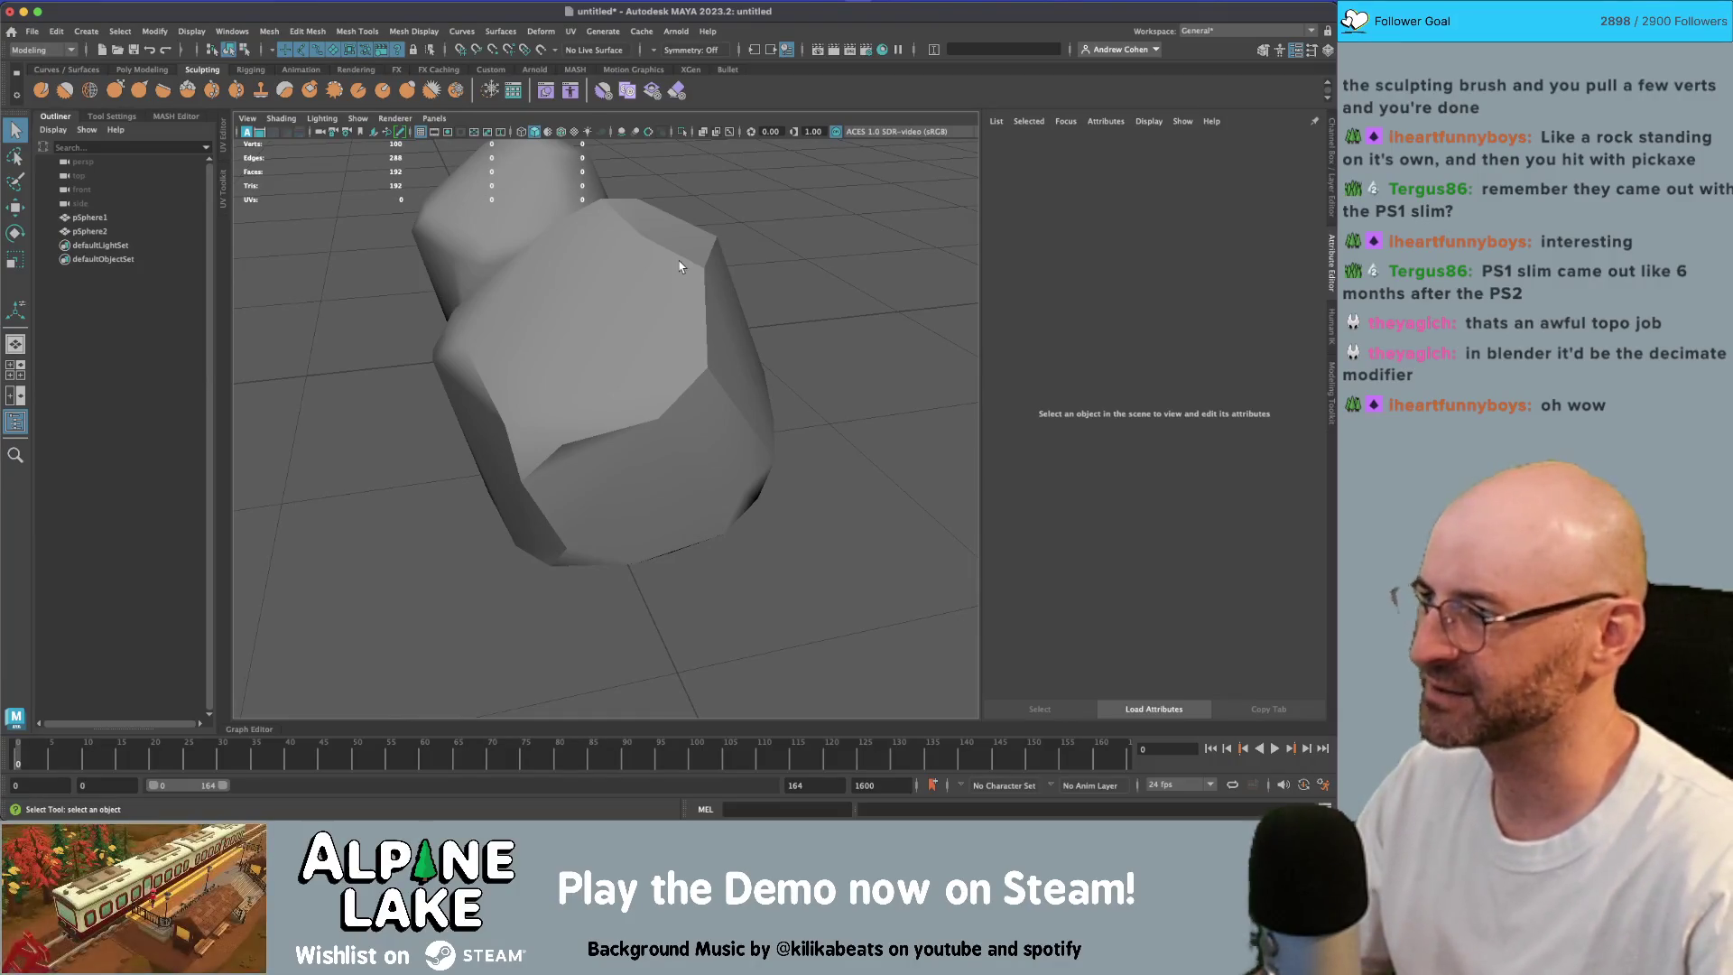
{"action": "mouse_move", "coordinate": [746, 268]}
{"action": "left_mouse_down"}
{"action": "mouse_move", "coordinate": [809, 232]}
{"action": "mouse_move", "coordinate": [584, 263]}
{"action": "mouse_move", "coordinate": [694, 295]}
{"action": "mouse_move", "coordinate": [762, 251]}
{"action": "mouse_move", "coordinate": [668, 240]}
{"action": "mouse_move", "coordinate": [422, 293]}
{"action": "mouse_move", "coordinate": [677, 310]}
{"action": "mouse_move", "coordinate": [456, 340]}
{"action": "mouse_move", "coordinate": [613, 329]}
{"action": "mouse_move", "coordinate": [666, 368]}
{"action": "mouse_move", "coordinate": [712, 357]}
{"action": "mouse_move", "coordinate": [556, 242]}
{"action": "mouse_move", "coordinate": [820, 247]}
{"action": "mouse_move", "coordinate": [600, 285]}
{"action": "mouse_move", "coordinate": [574, 370]}
{"action": "mouse_move", "coordinate": [687, 348]}
{"action": "mouse_move", "coordinate": [589, 334]}
{"action": "left_mouse_up"}
{"action": "left_click", "coordinate": [665, 368]}
{"action": "key", "text": "f"}
{"action": "left_click", "coordinate": [770, 241]}
{"action": "left_click", "coordinate": [721, 312]}
Step: Switch pSphere2 to Edge mode and apply another Soften/Harden Edges pass
{"action": "right_click", "coordinate": [582, 311]}
{"action": "left_click", "coordinate": [561, 250]}
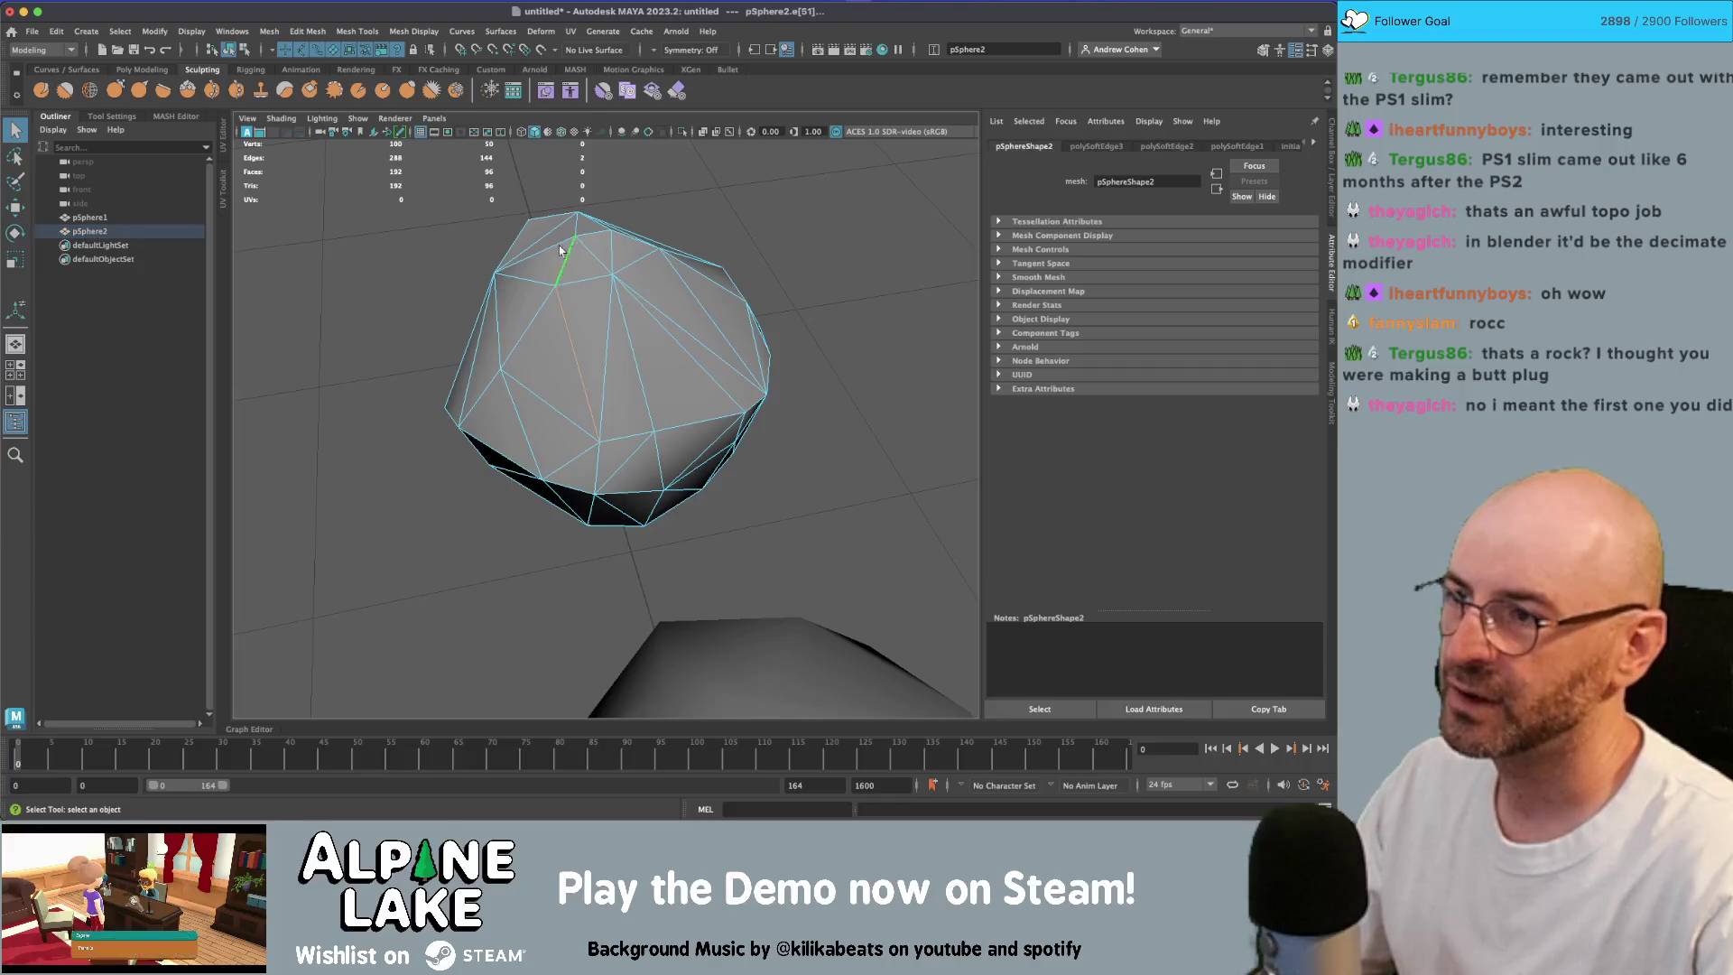
{"action": "left_click", "coordinate": [425, 35]}
{"action": "left_click", "coordinate": [421, 147]}
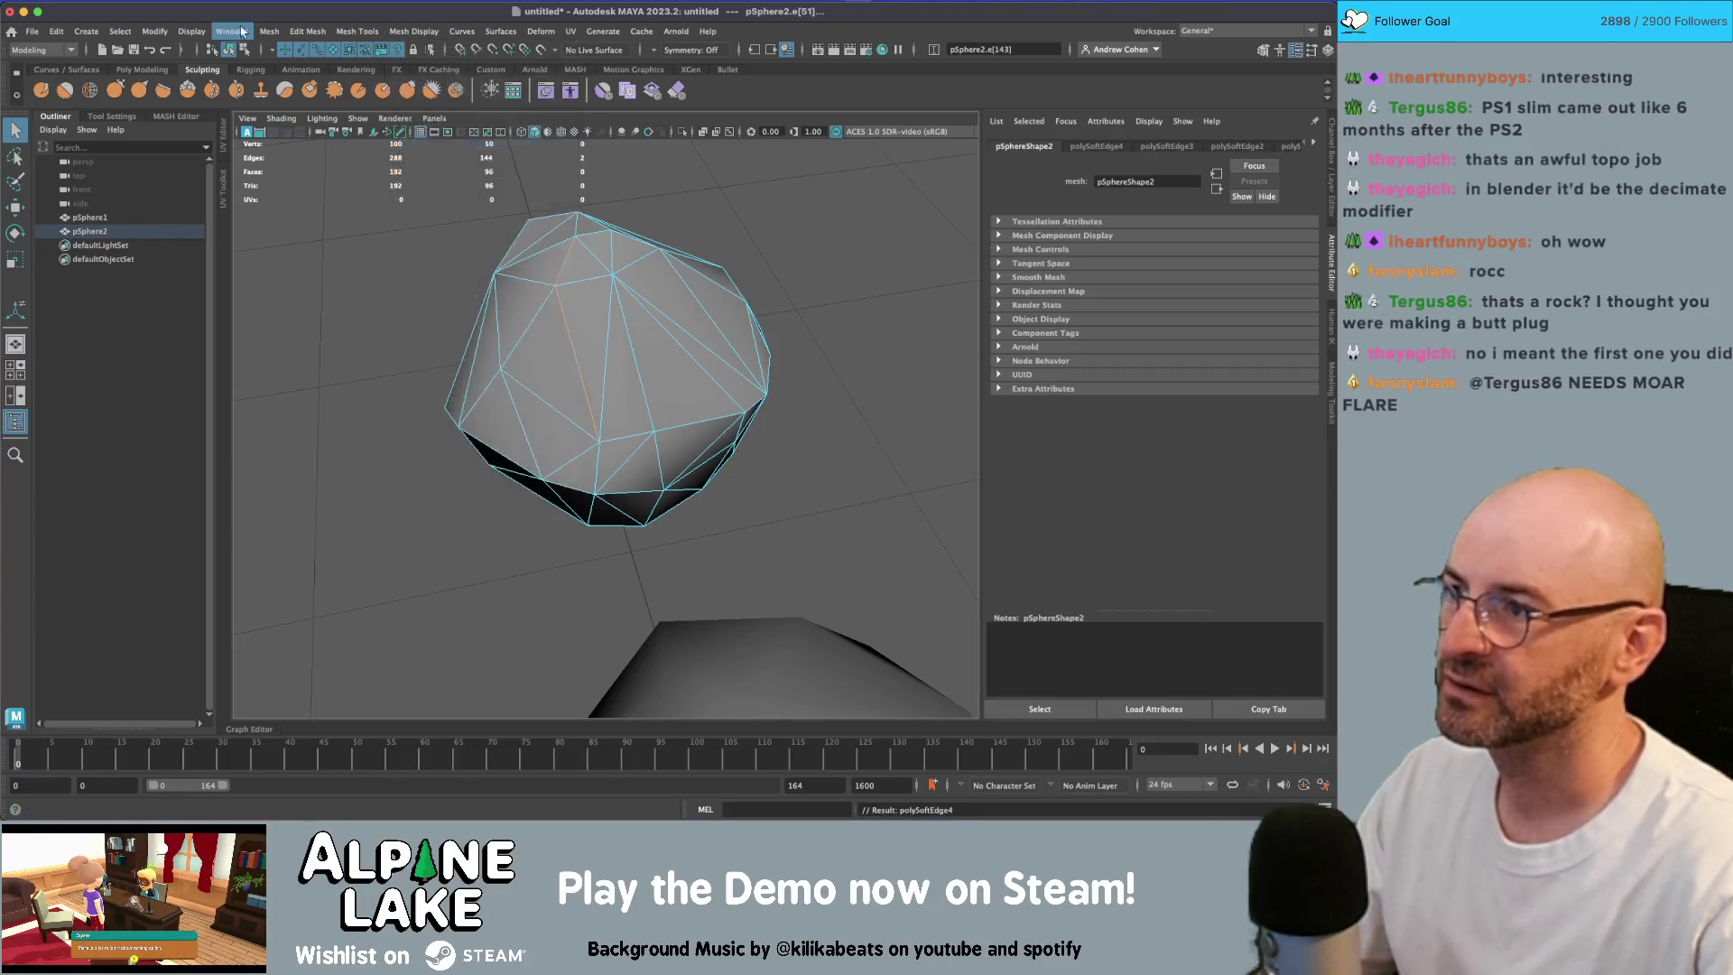
{"action": "left_click", "coordinate": [228, 50]}
Step: Orbit around the rocks and select the first rock, pSphere1
{"action": "left_click", "coordinate": [359, 220]}
{"action": "mouse_move", "coordinate": [359, 221]}
{"action": "left_mouse_down"}
{"action": "mouse_move", "coordinate": [514, 221]}
{"action": "mouse_move", "coordinate": [479, 208]}
{"action": "mouse_move", "coordinate": [502, 295]}
{"action": "mouse_move", "coordinate": [767, 311]}
{"action": "mouse_move", "coordinate": [686, 294]}
{"action": "left_mouse_up"}
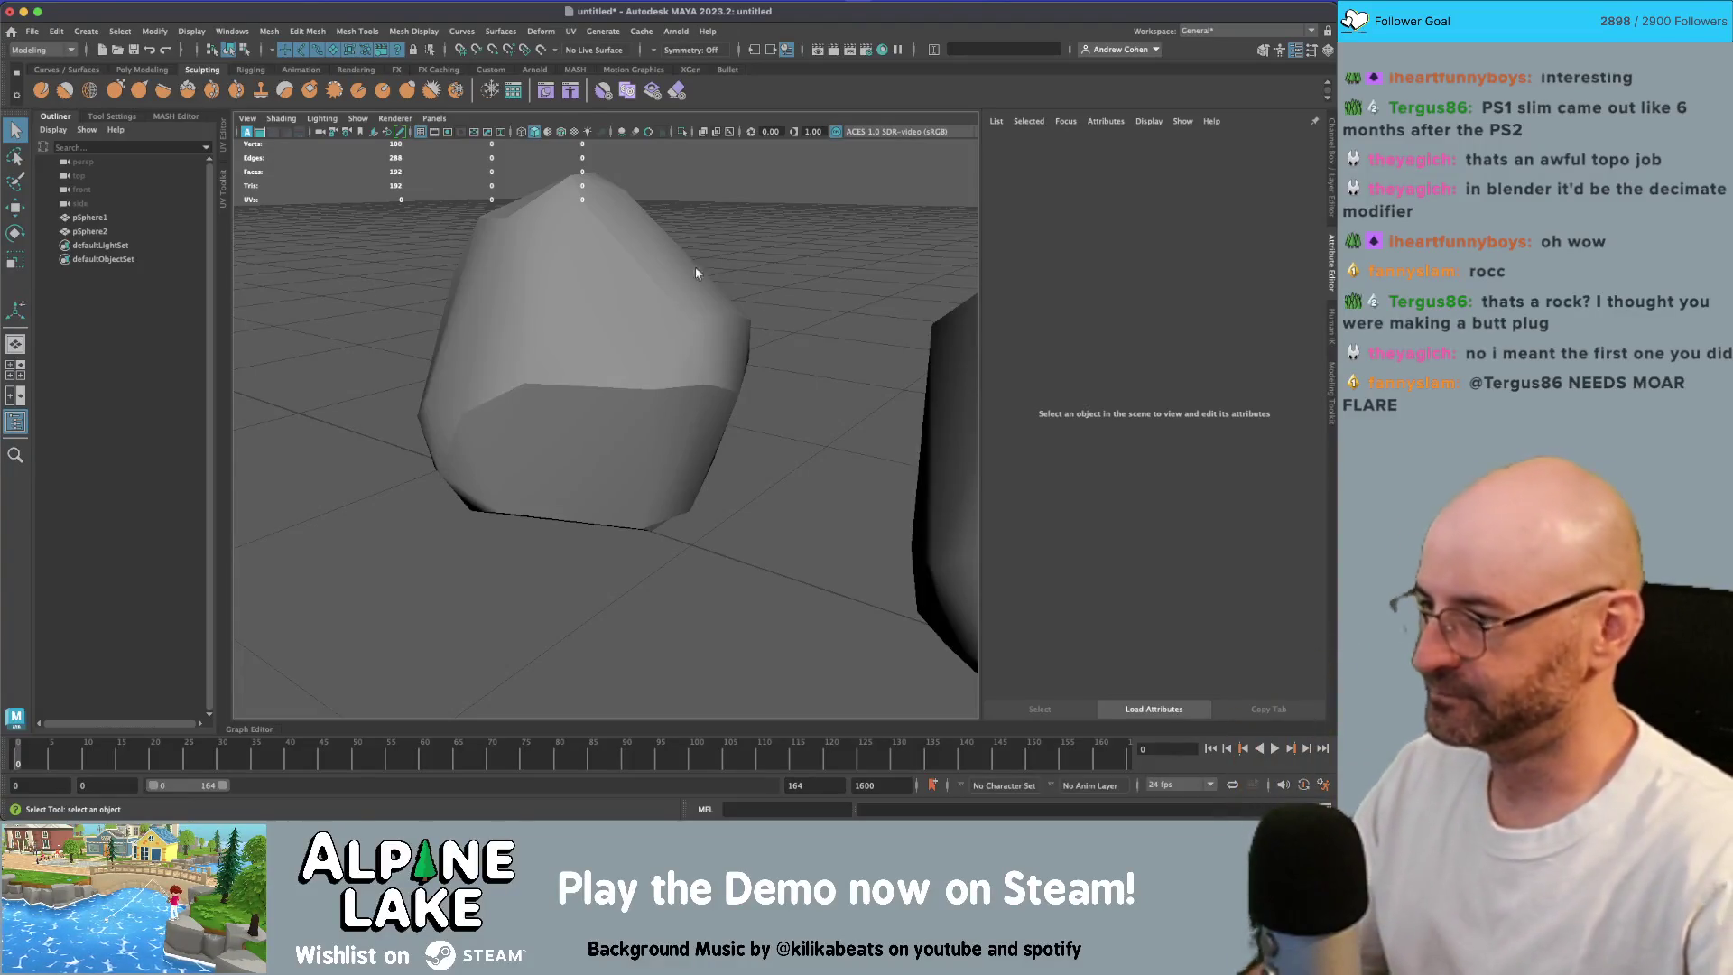
{"action": "mouse_move", "coordinate": [696, 268]}
{"action": "left_mouse_down"}
{"action": "mouse_move", "coordinate": [664, 289]}
{"action": "mouse_move", "coordinate": [709, 388]}
{"action": "mouse_move", "coordinate": [674, 368]}
{"action": "mouse_move", "coordinate": [606, 388]}
{"action": "left_mouse_up"}
{"action": "left_click", "coordinate": [708, 388]}
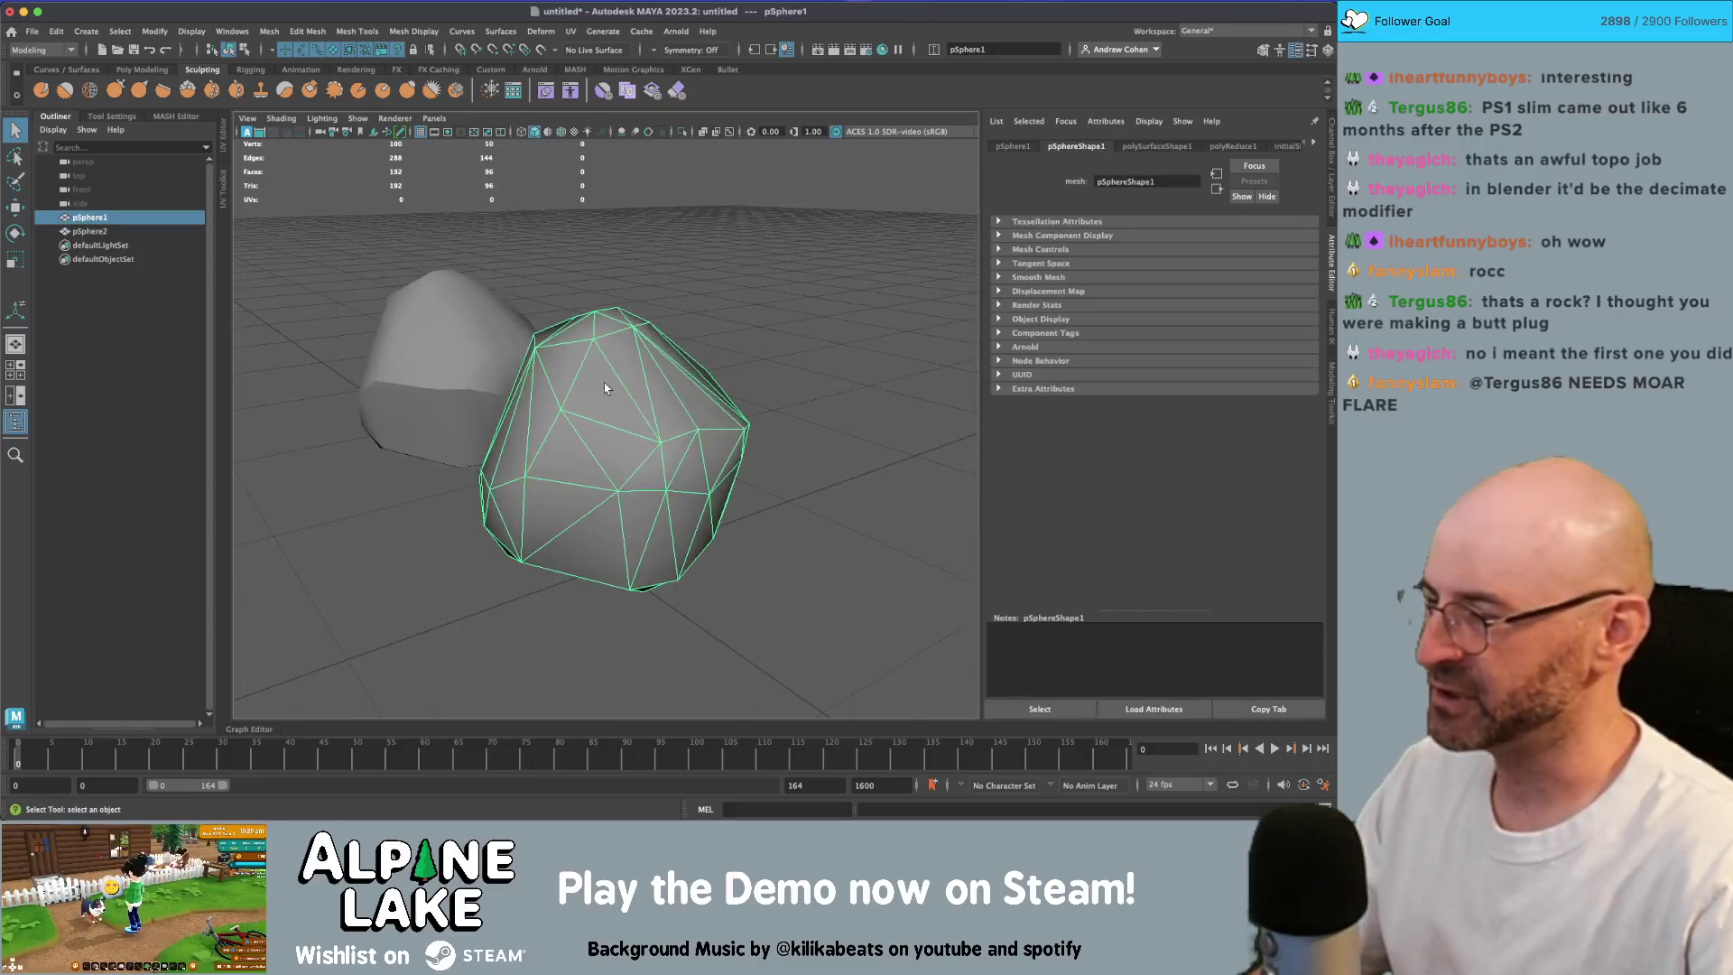
Step: Retopologize the first rock at a 1000-face target, then select and inspect the resulting quad mesh
{"action": "left_click", "coordinate": [206, 30]}
{"action": "mouse_move", "coordinate": [269, 30]}
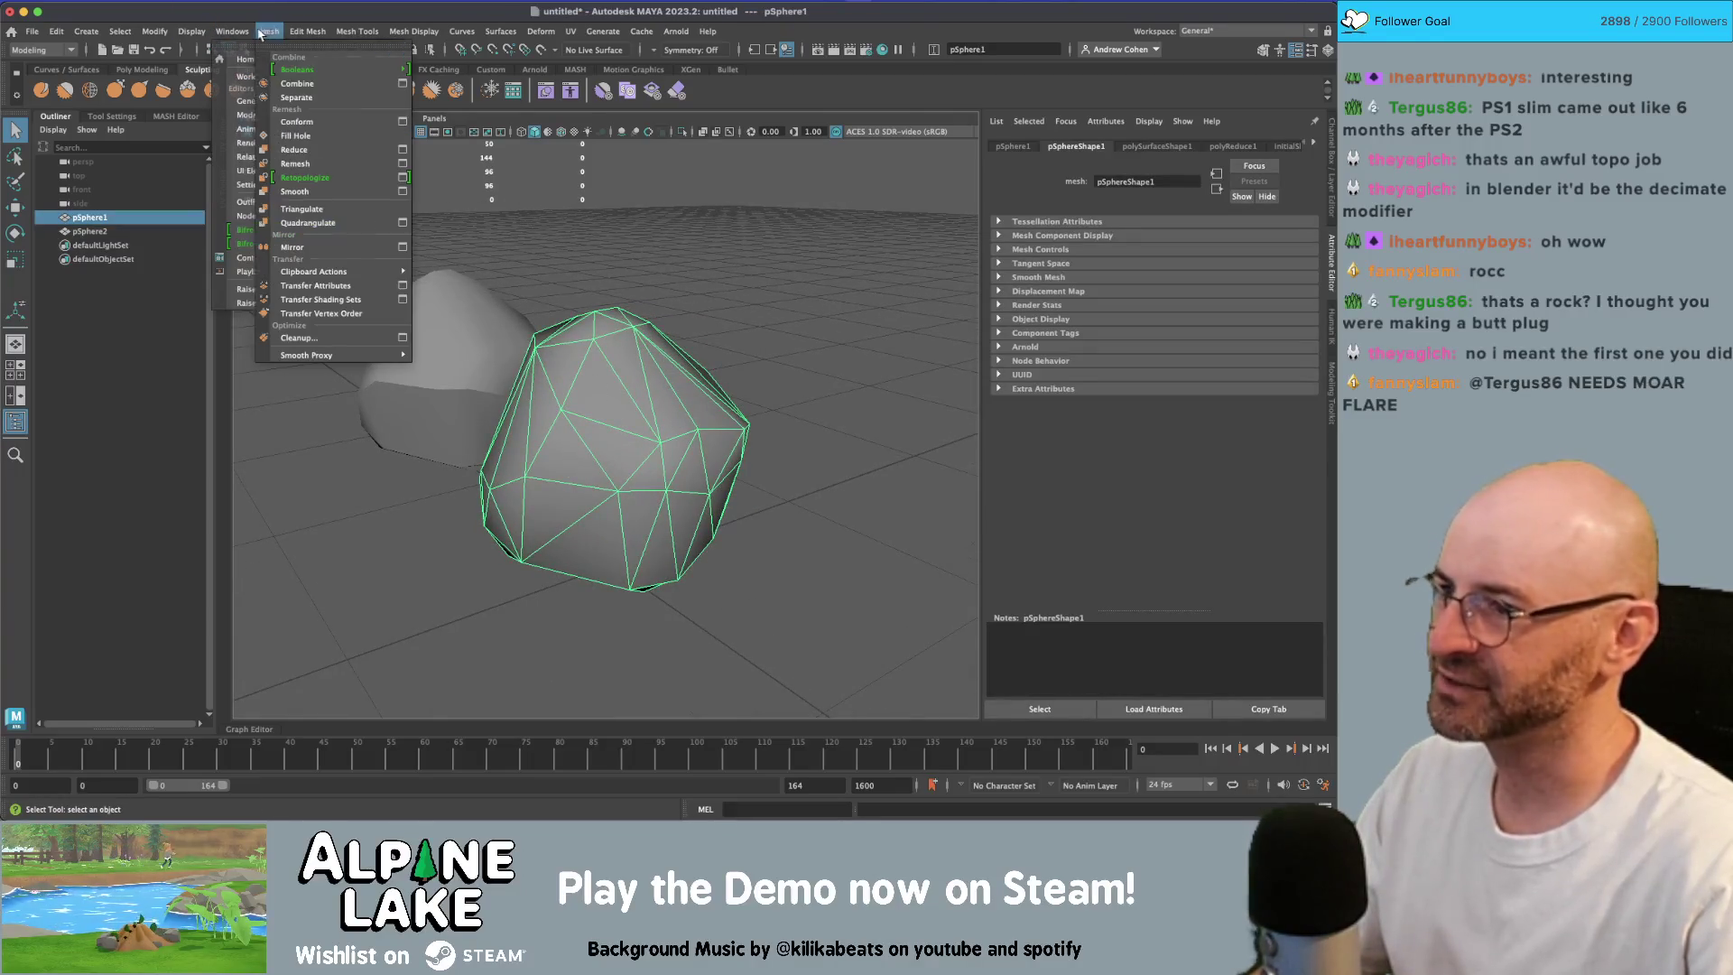
{"action": "left_click", "coordinate": [403, 178]}
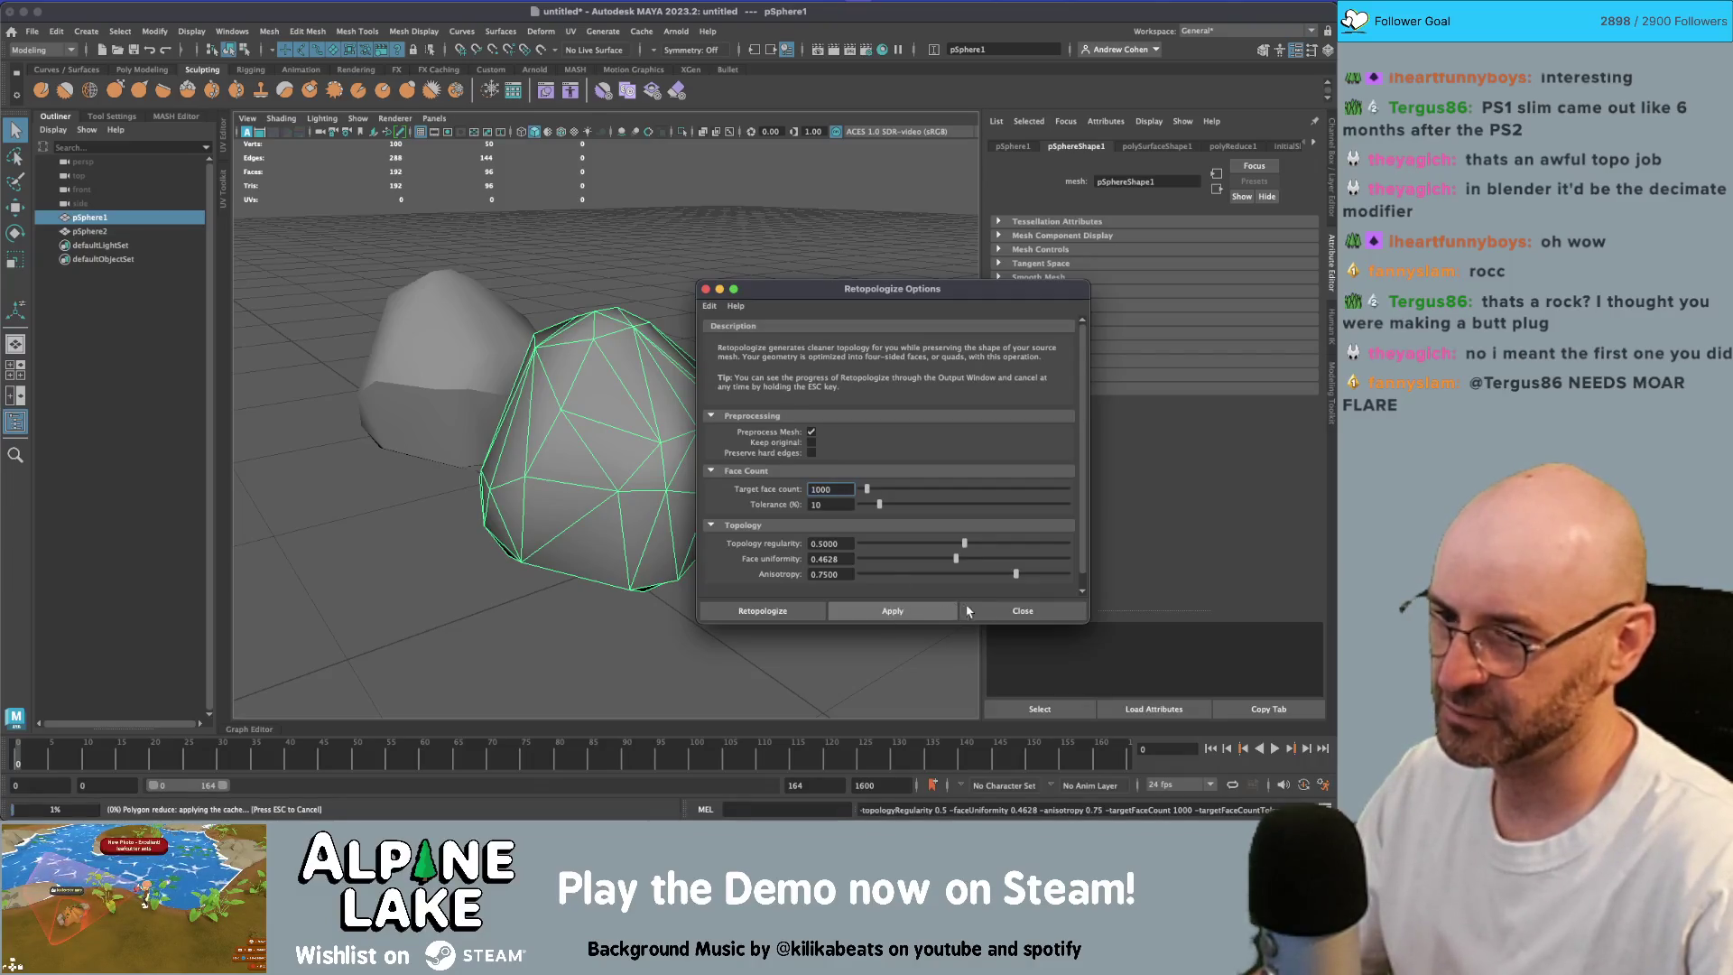
{"action": "left_click", "coordinate": [1021, 610]}
{"action": "mouse_move", "coordinate": [957, 505]}
{"action": "left_mouse_down", "text": "alt"}
{"action": "mouse_move", "coordinate": [635, 415]}
{"action": "mouse_move", "coordinate": [768, 416]}
{"action": "mouse_move", "coordinate": [801, 397]}
{"action": "mouse_move", "coordinate": [801, 376]}
{"action": "mouse_move", "coordinate": [709, 365]}
{"action": "mouse_move", "coordinate": [654, 282]}
{"action": "left_mouse_up", "text": "alt"}
{"action": "left_click", "coordinate": [801, 376]}
{"action": "left_click", "coordinate": [709, 365]}
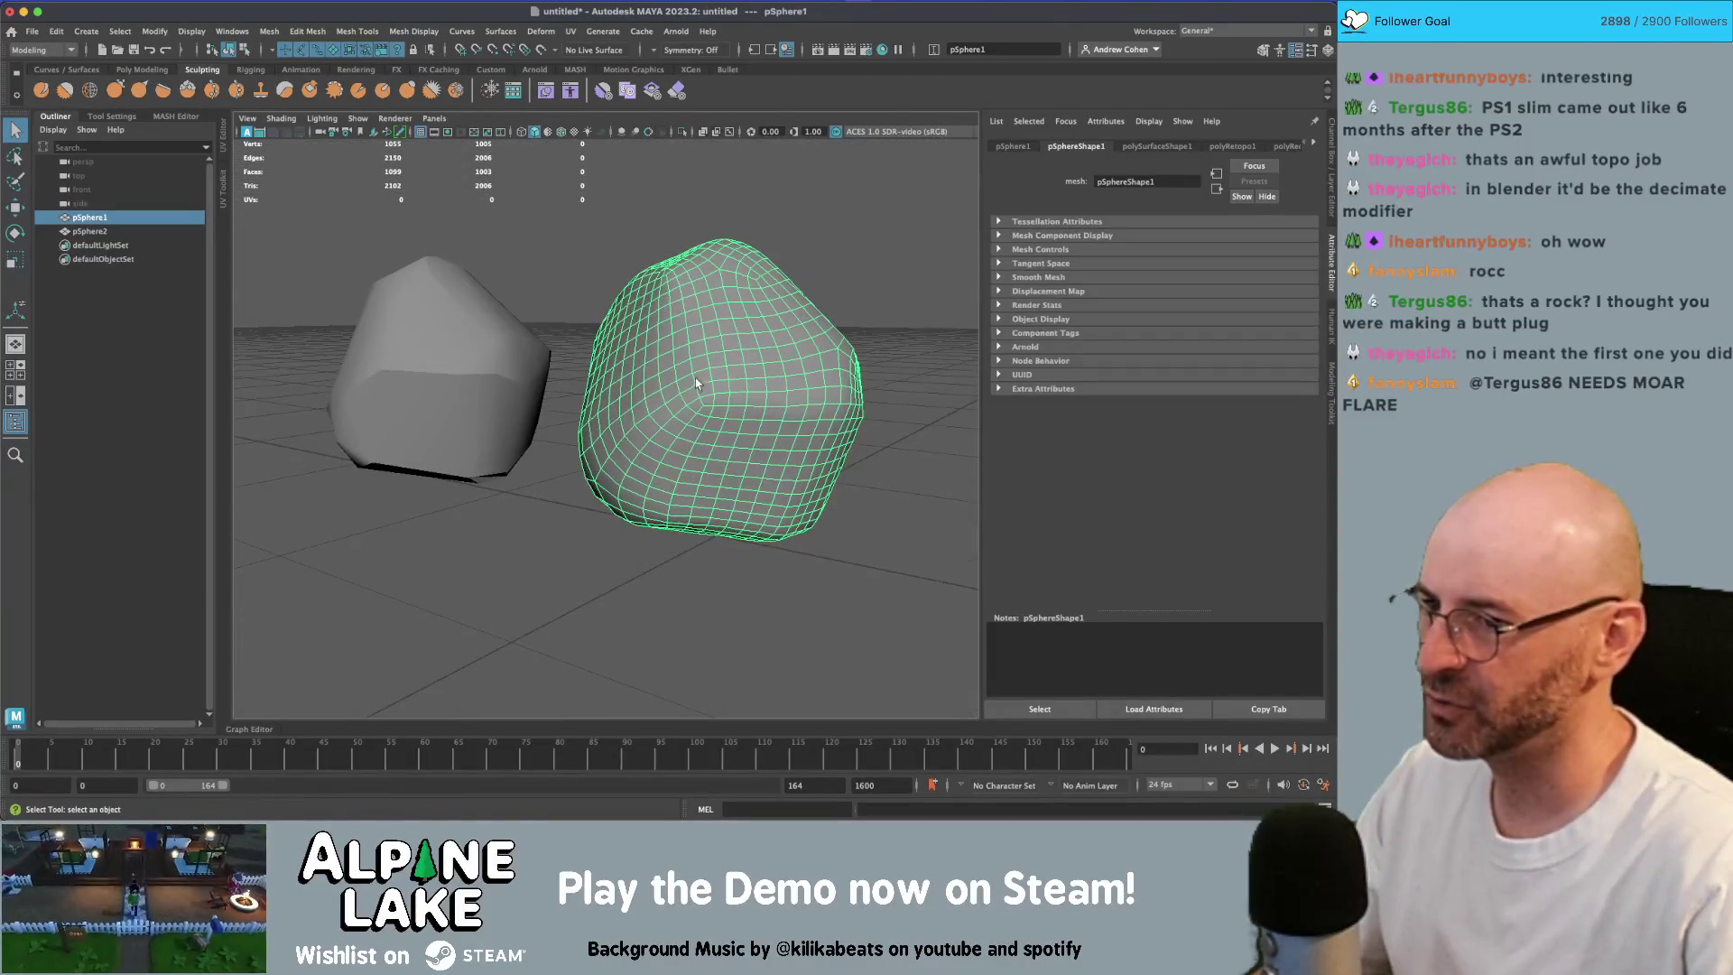
{"action": "mouse_move", "coordinate": [696, 383]}
{"action": "left_mouse_down", "text": "alt"}
{"action": "mouse_move", "coordinate": [648, 267]}
{"action": "mouse_move", "coordinate": [692, 343]}
{"action": "mouse_move", "coordinate": [596, 355]}
{"action": "mouse_move", "coordinate": [561, 397]}
{"action": "mouse_move", "coordinate": [689, 391]}
{"action": "mouse_move", "coordinate": [483, 493]}
{"action": "mouse_move", "coordinate": [632, 388]}
{"action": "mouse_move", "coordinate": [619, 395]}
{"action": "left_mouse_up", "text": "alt"}
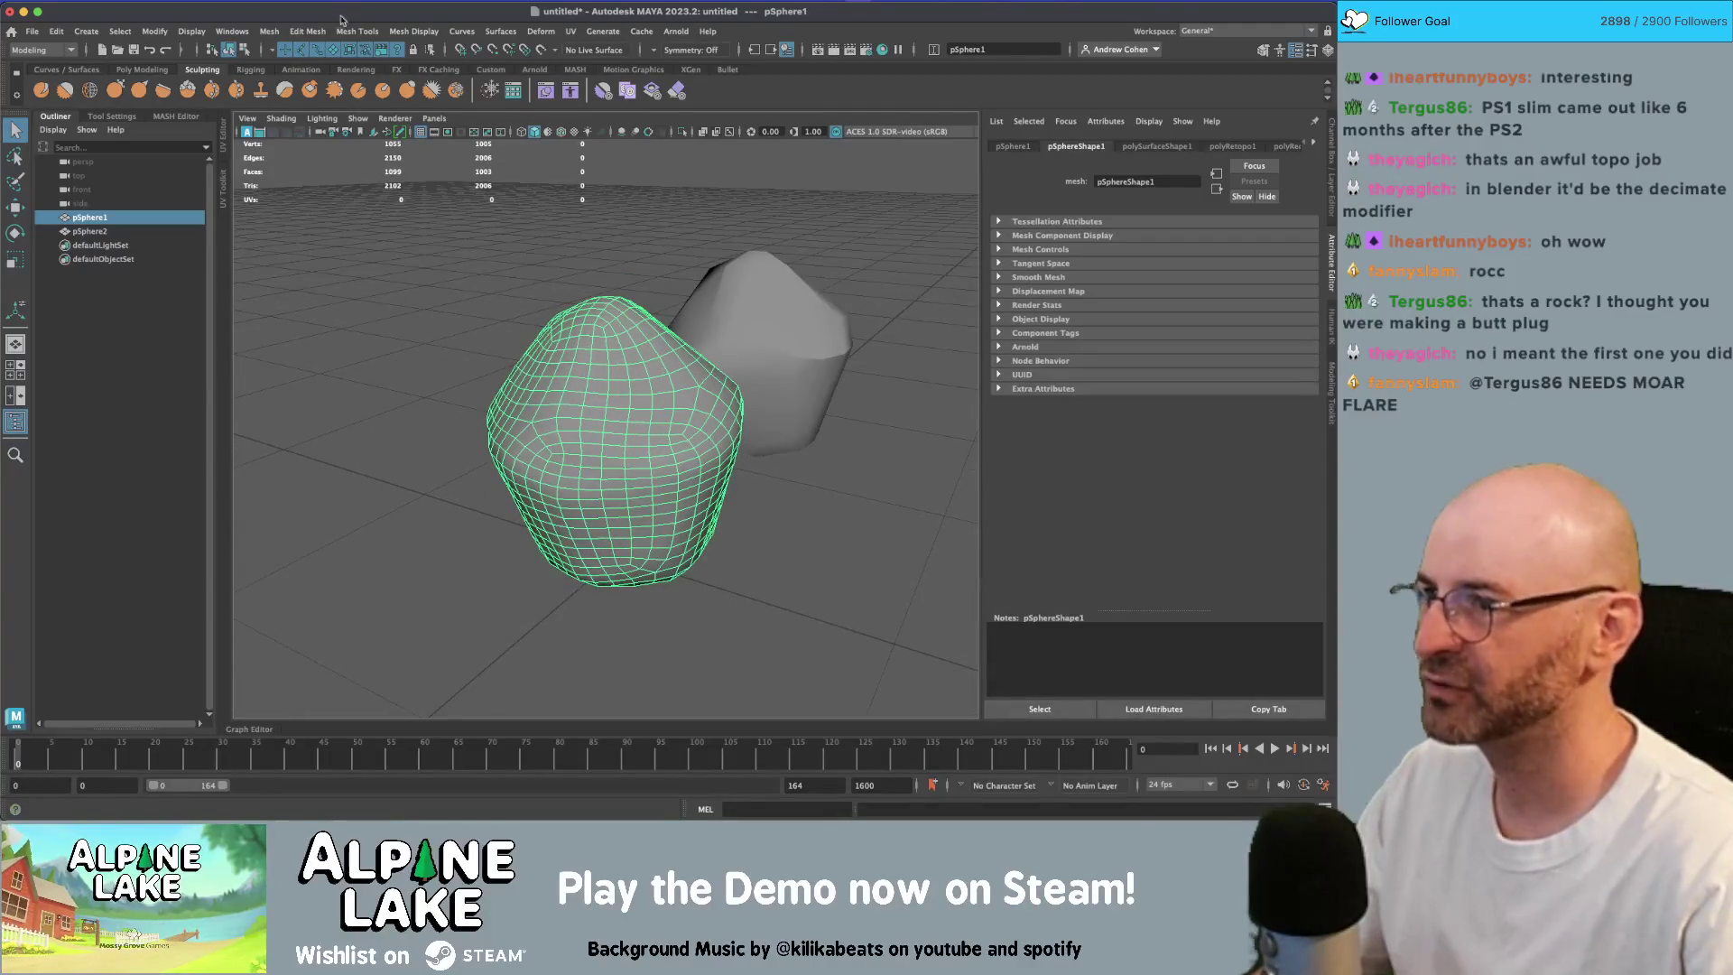
Step: Select an edge loop on the rock in edge mode, then return to object selection
{"action": "left_click", "coordinate": [307, 31]}
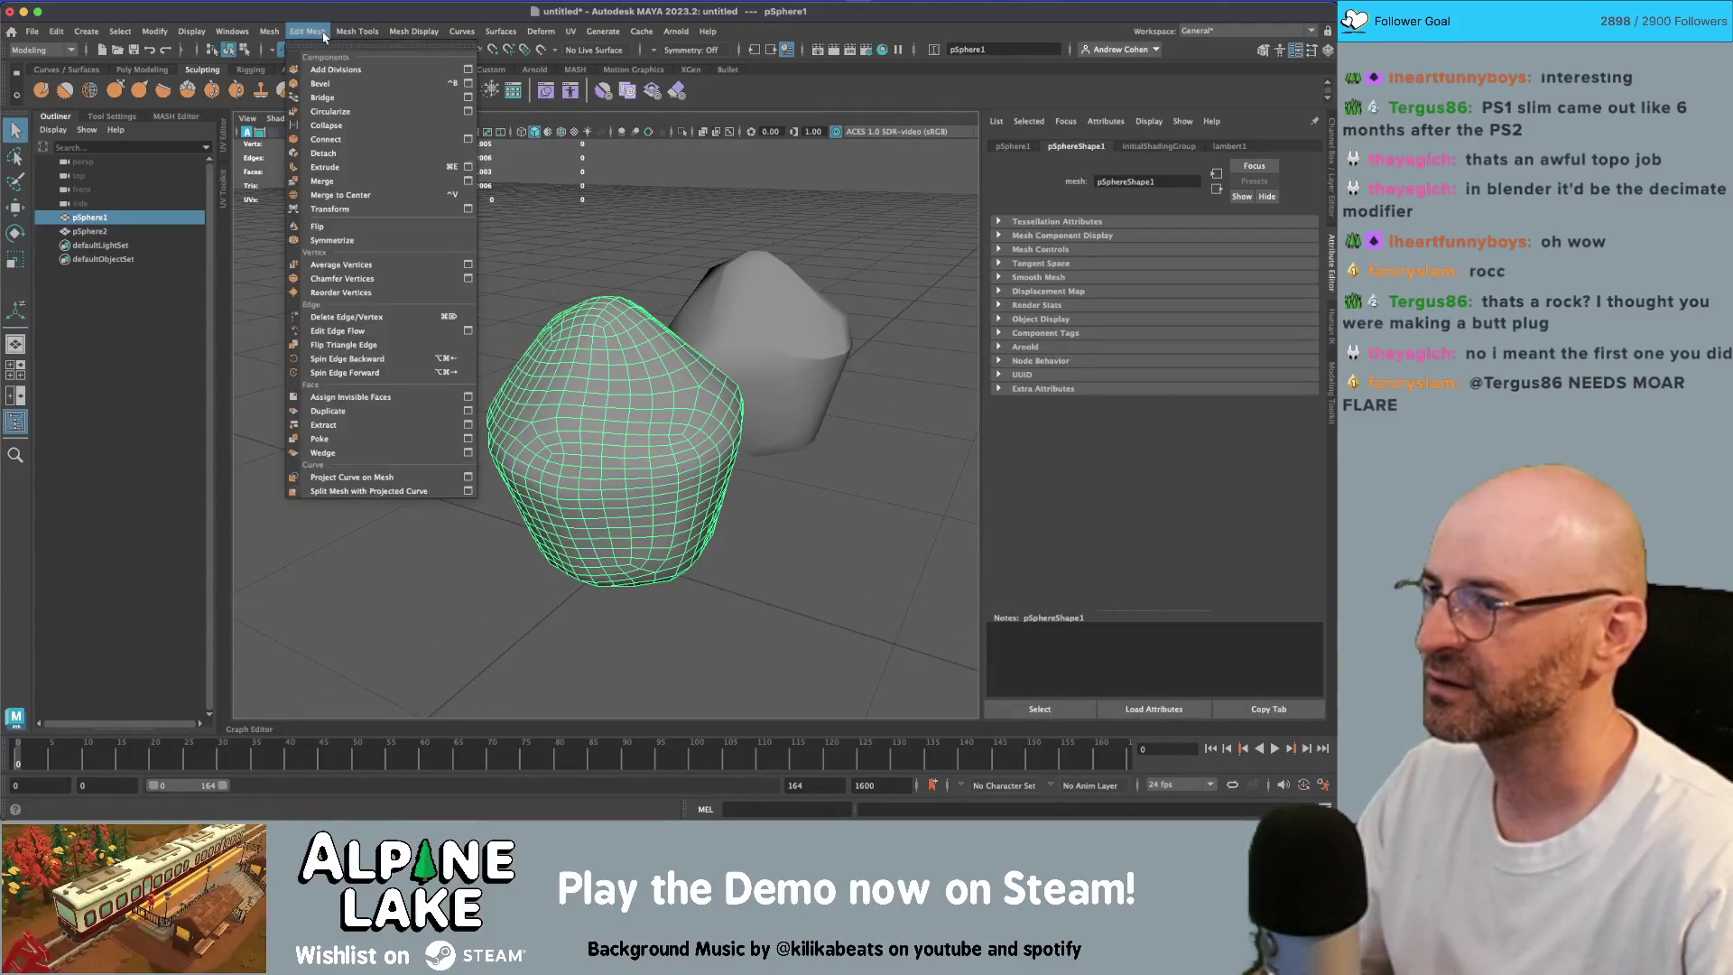
{"action": "right_click", "coordinate": [516, 378]}
{"action": "left_click", "coordinate": [516, 339]}
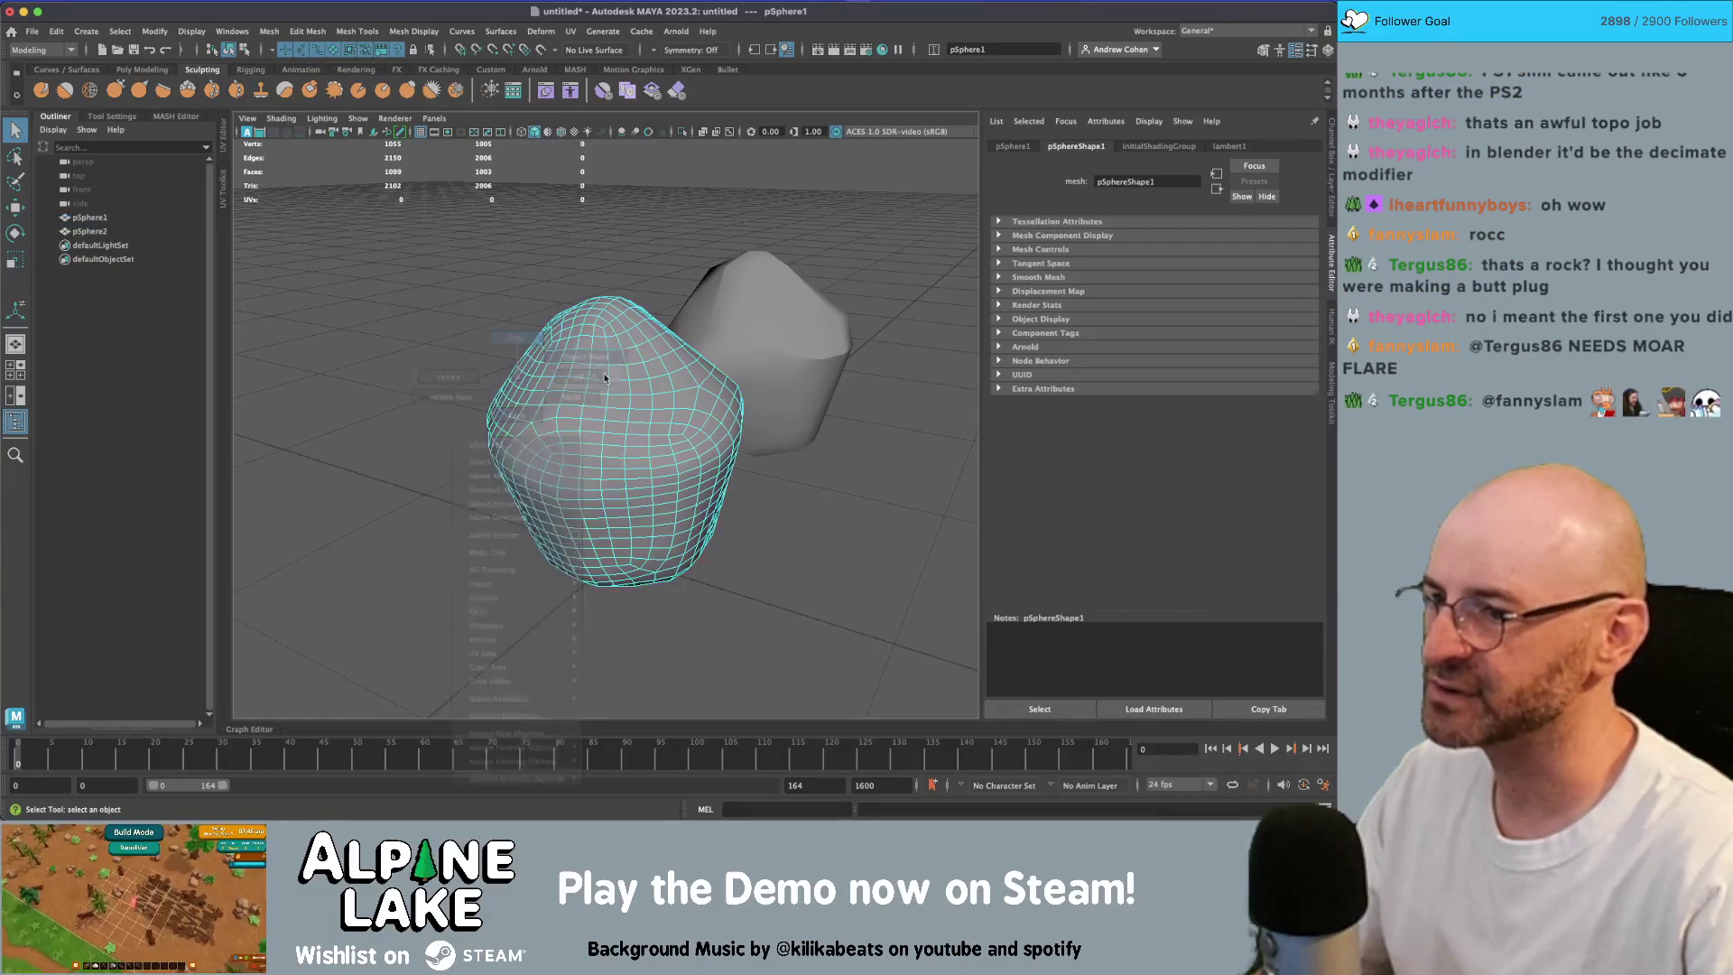
{"action": "double_click", "coordinate": [601, 376]}
{"action": "mouse_move", "coordinate": [601, 376]}
{"action": "left_mouse_down", "text": "alt"}
{"action": "mouse_move", "coordinate": [600, 417]}
{"action": "mouse_move", "coordinate": [544, 319]}
{"action": "left_mouse_up", "text": "alt"}
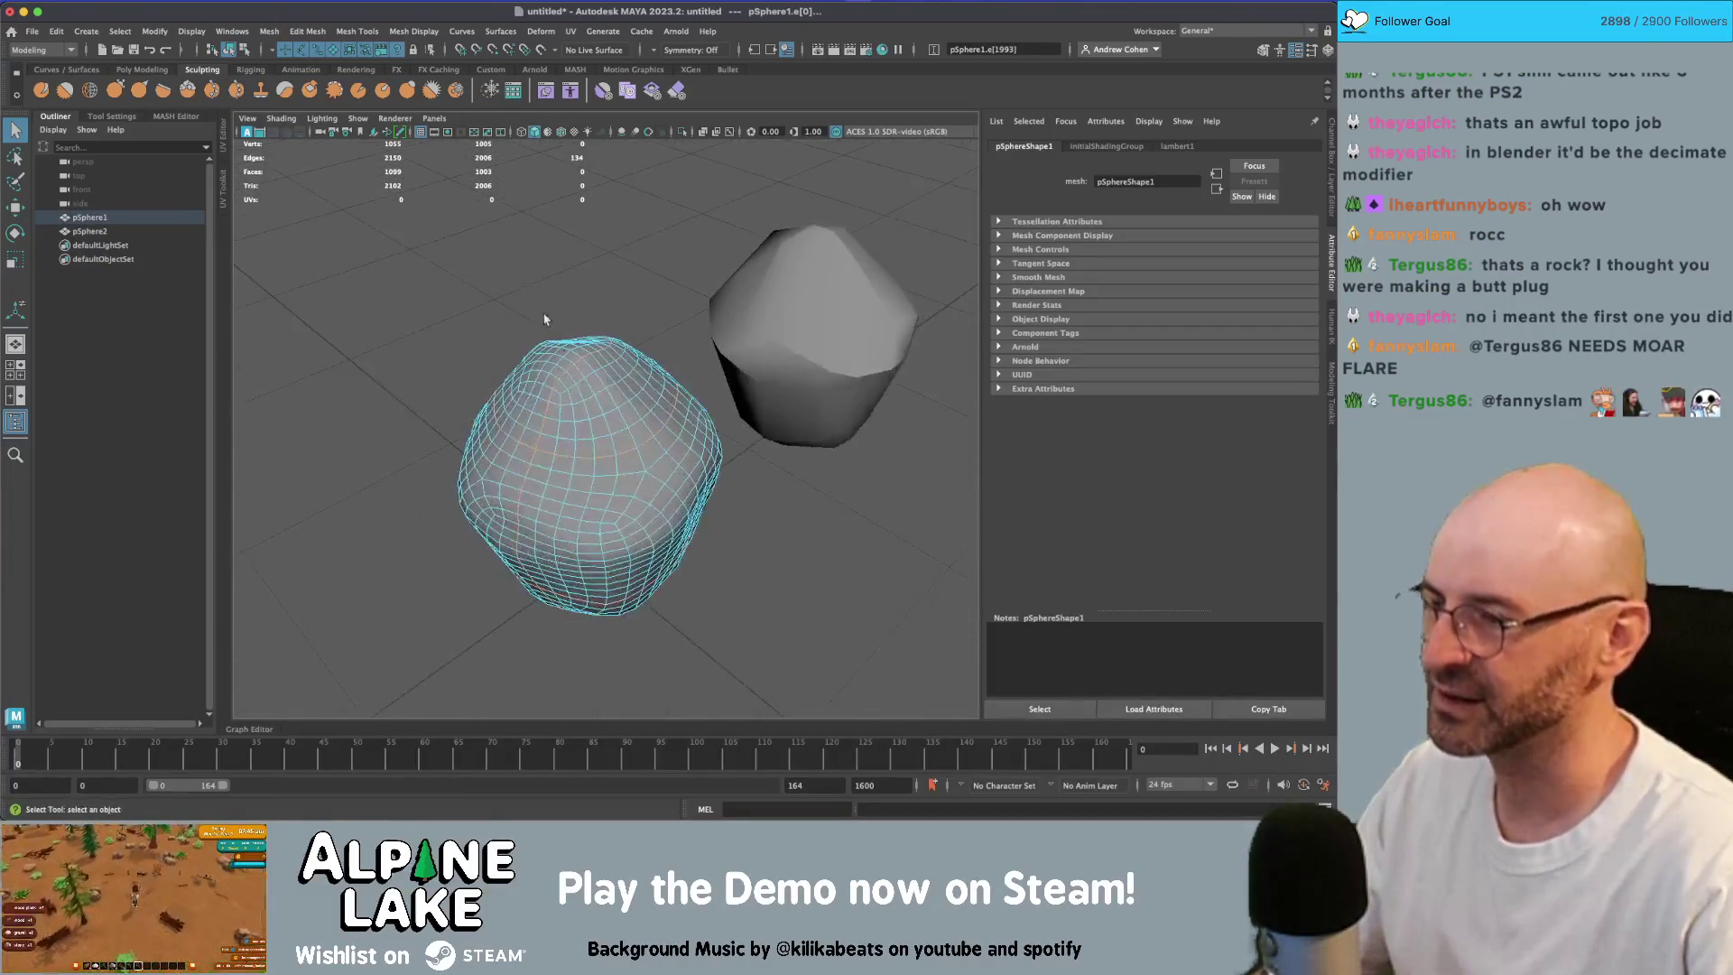
{"action": "left_click", "coordinate": [231, 51]}
Step: Apply Reduce to the rock with Preserve quads at 0 and about 96.8 percent reduction
{"action": "left_click", "coordinate": [308, 31]}
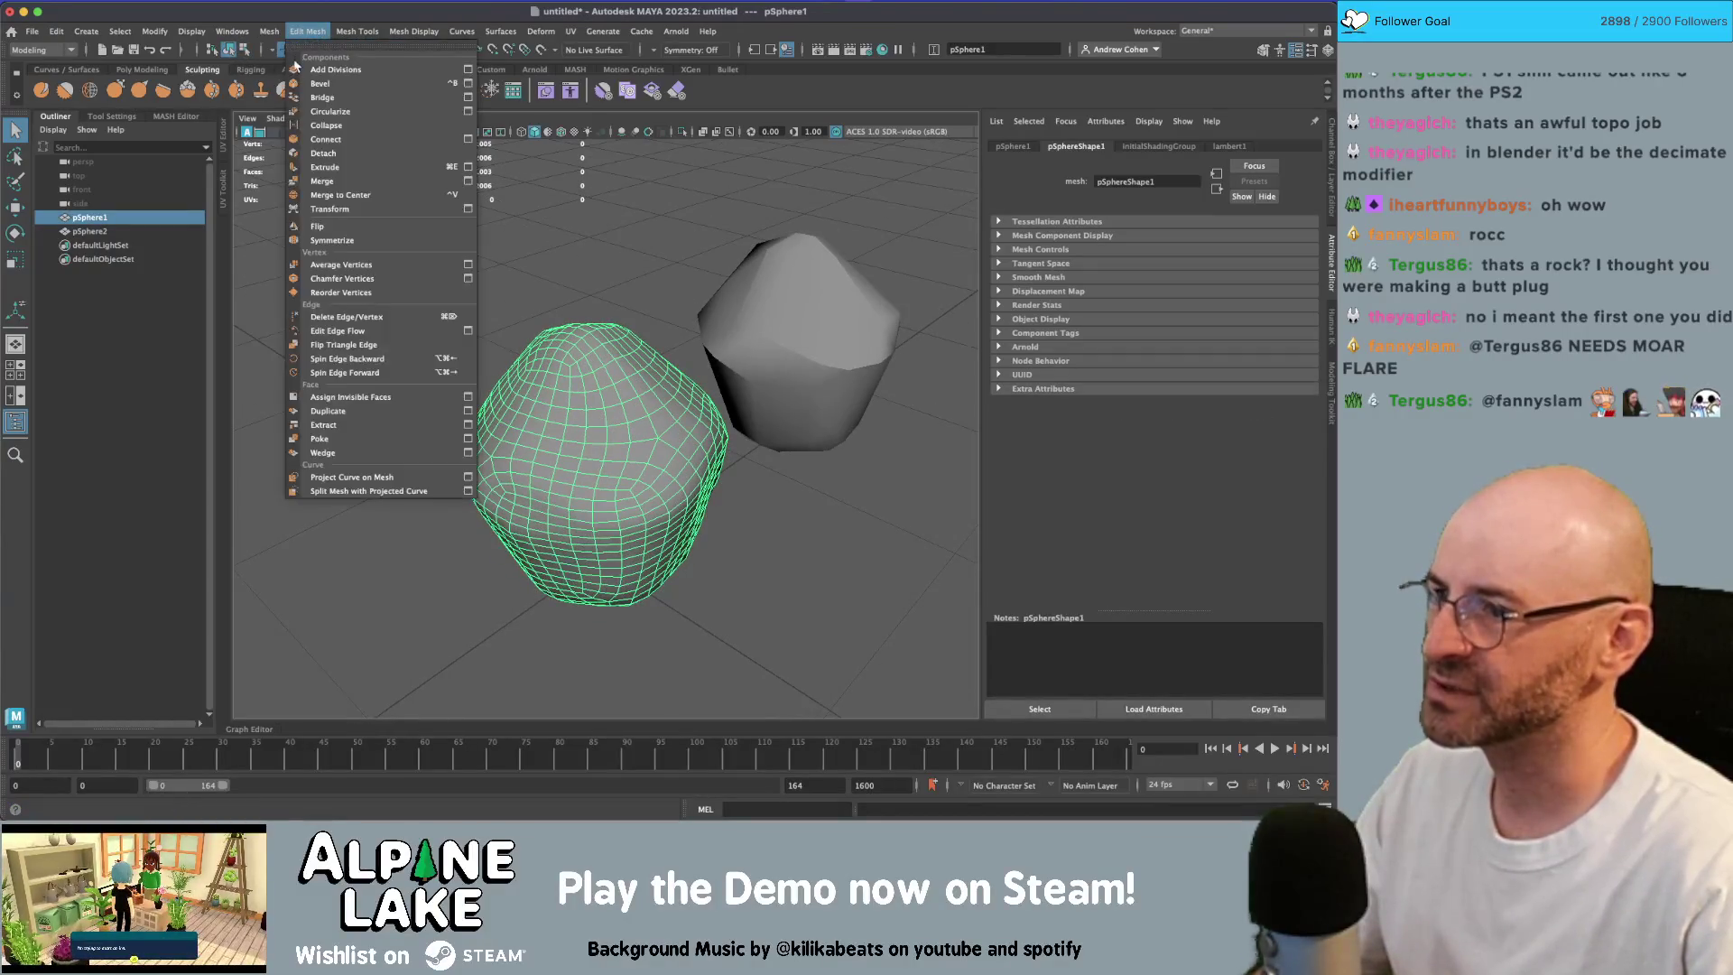
{"action": "mouse_move", "coordinate": [269, 30]}
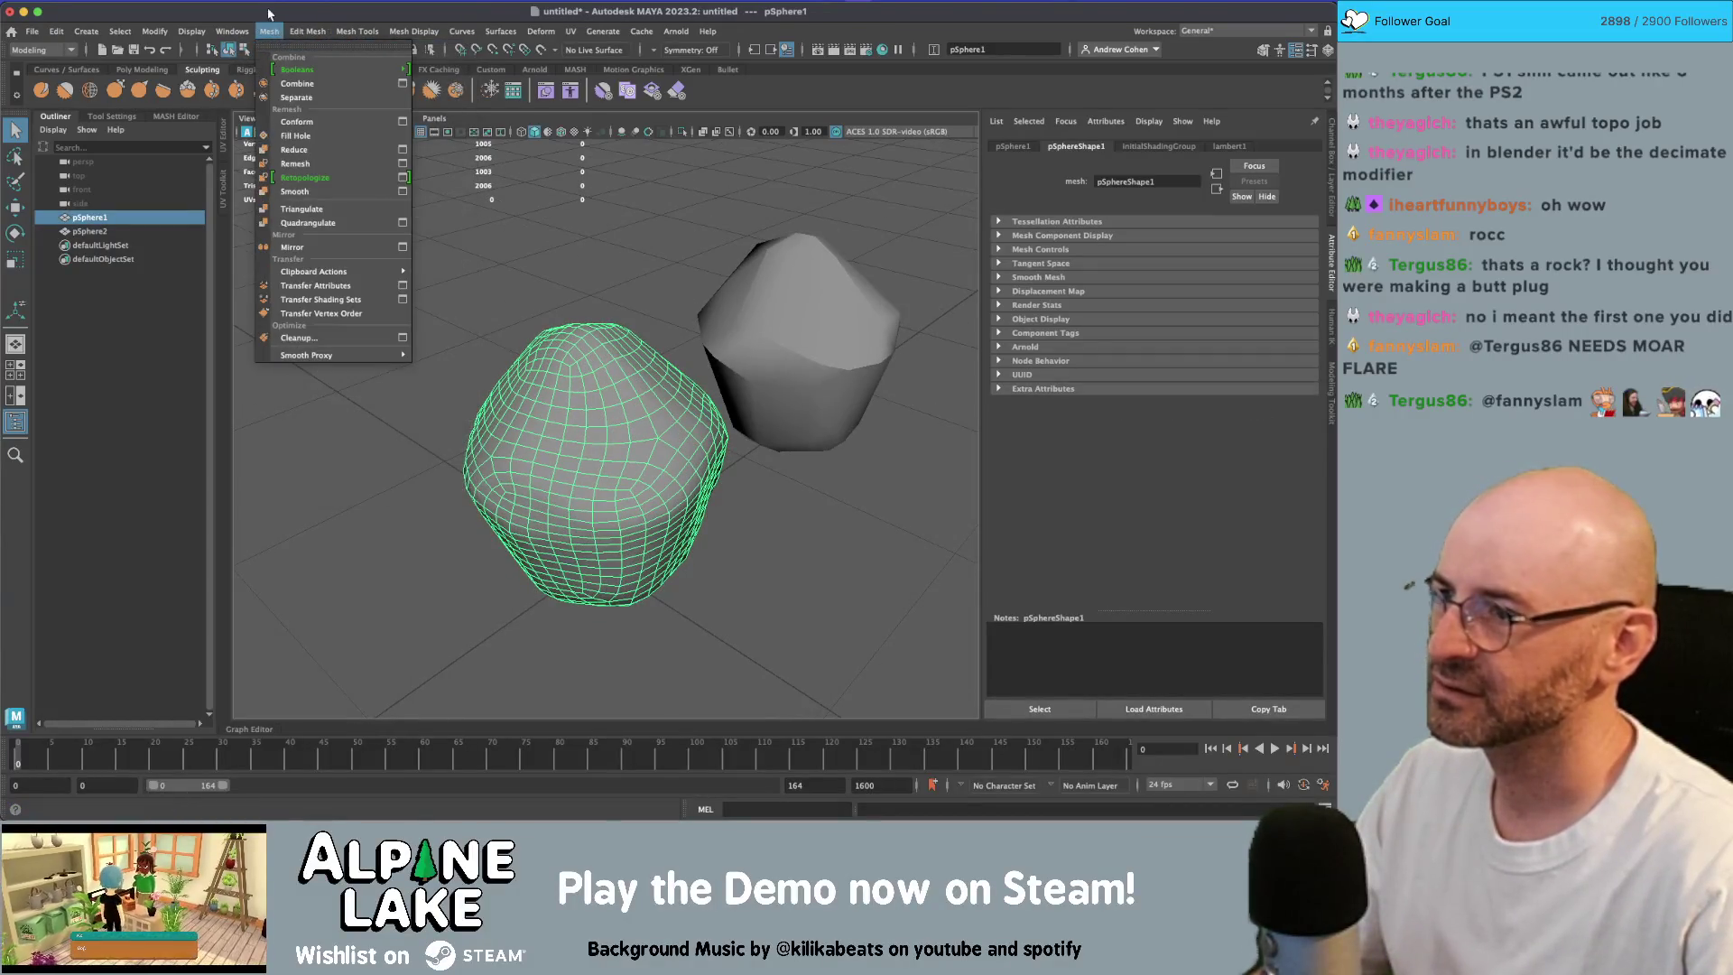
{"action": "left_click", "coordinate": [403, 149]}
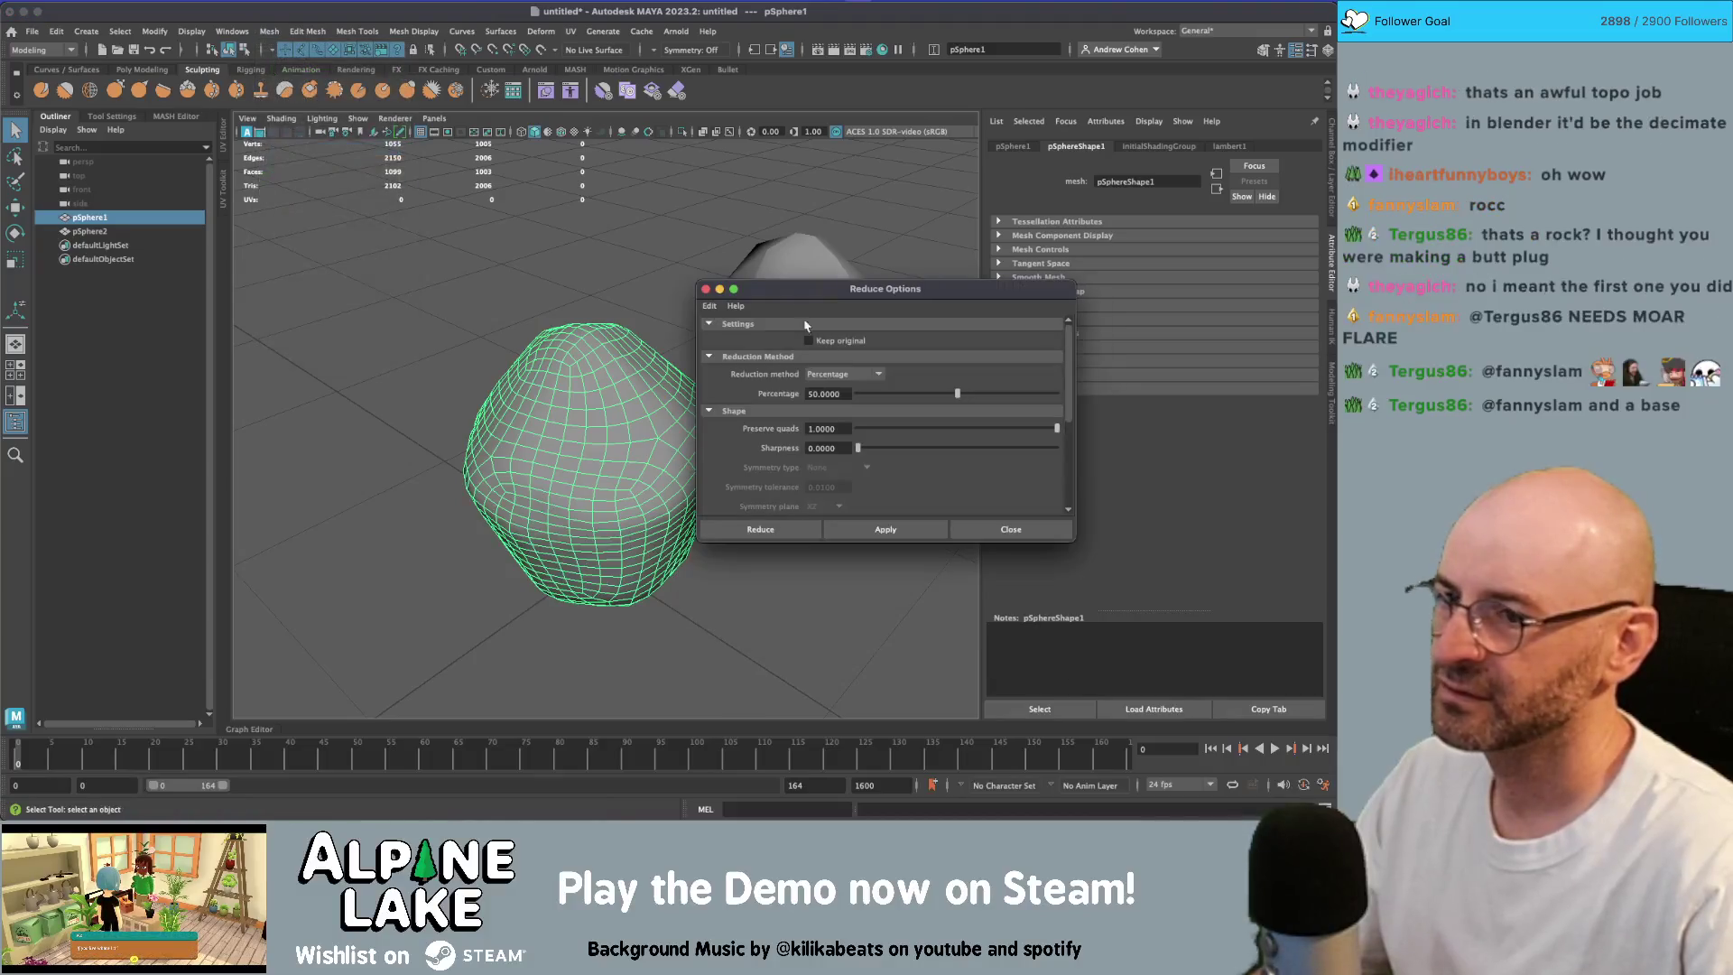
{"action": "left_click", "coordinate": [935, 531]}
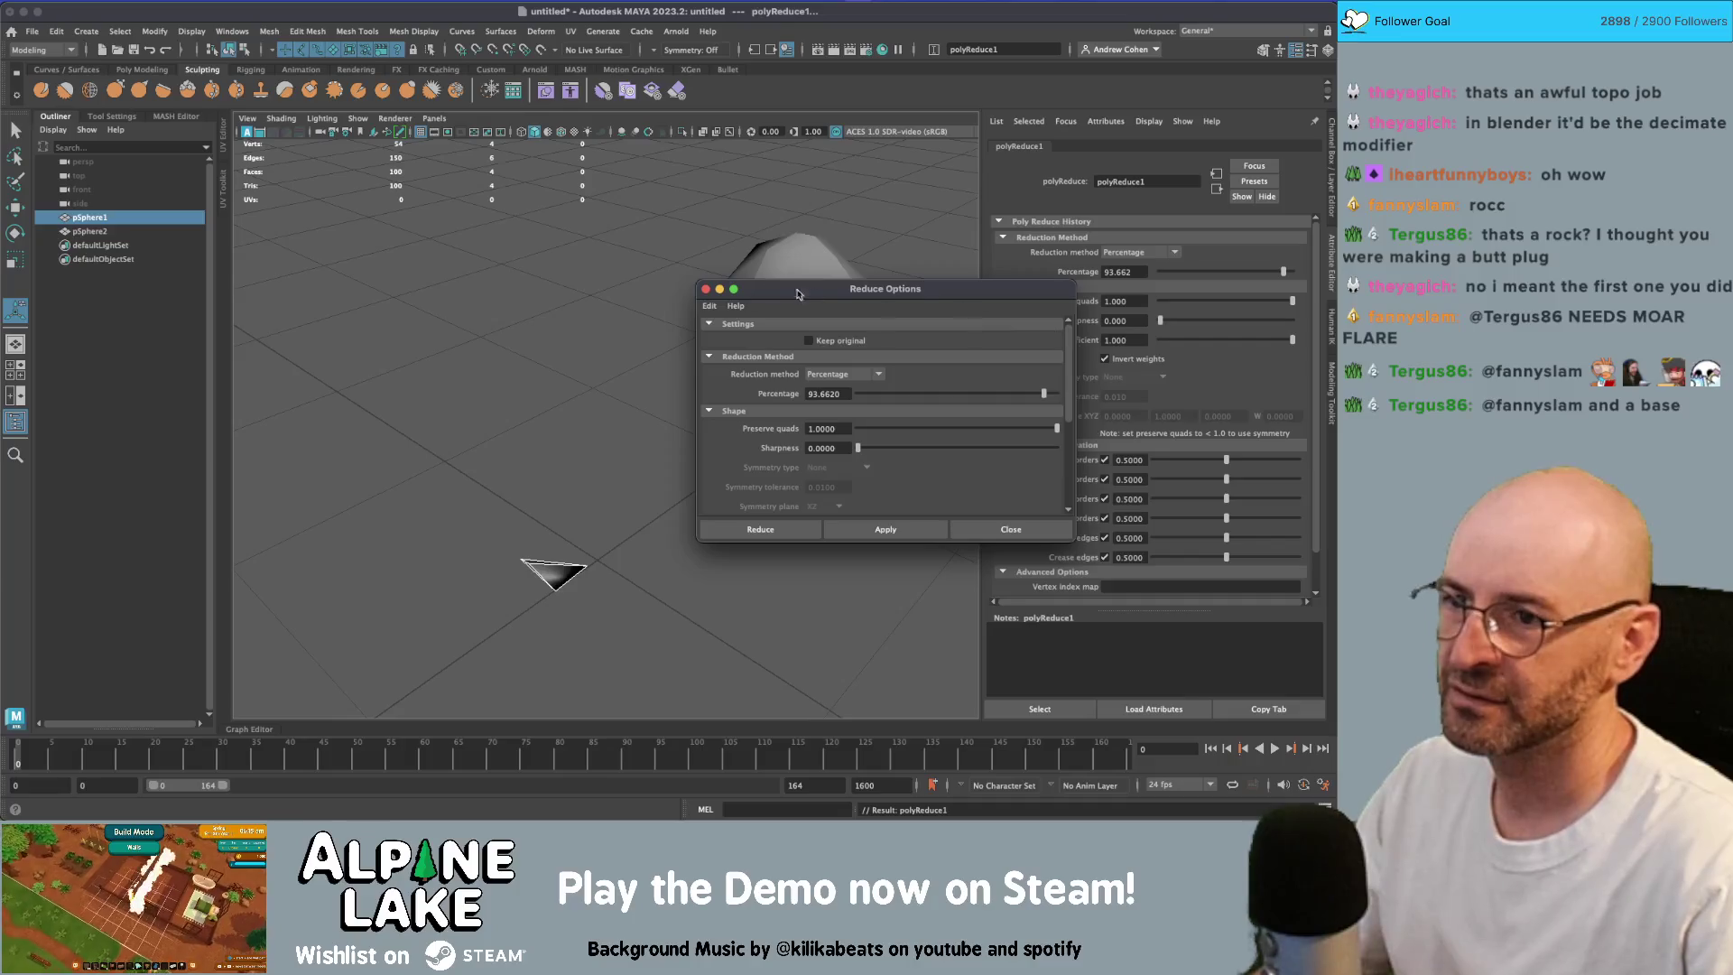
{"action": "left_click", "coordinate": [705, 289]}
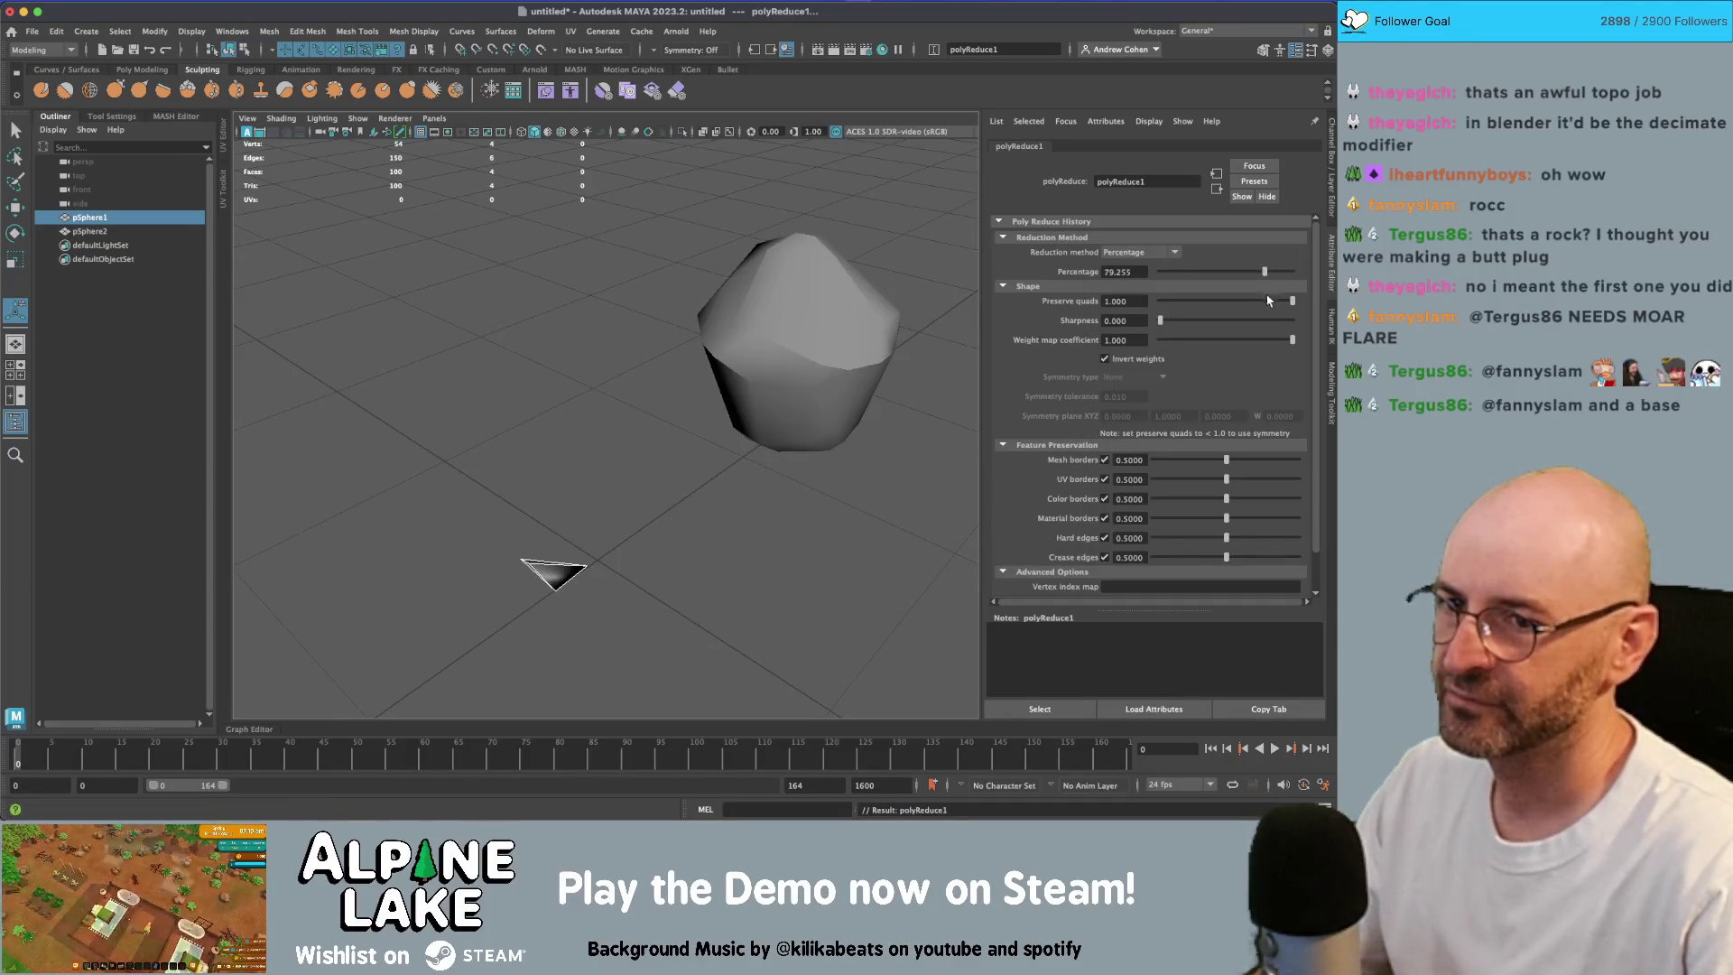
{"action": "left_click_drag", "start_coordinate": [1086, 309], "coordinate": [1060, 311]}
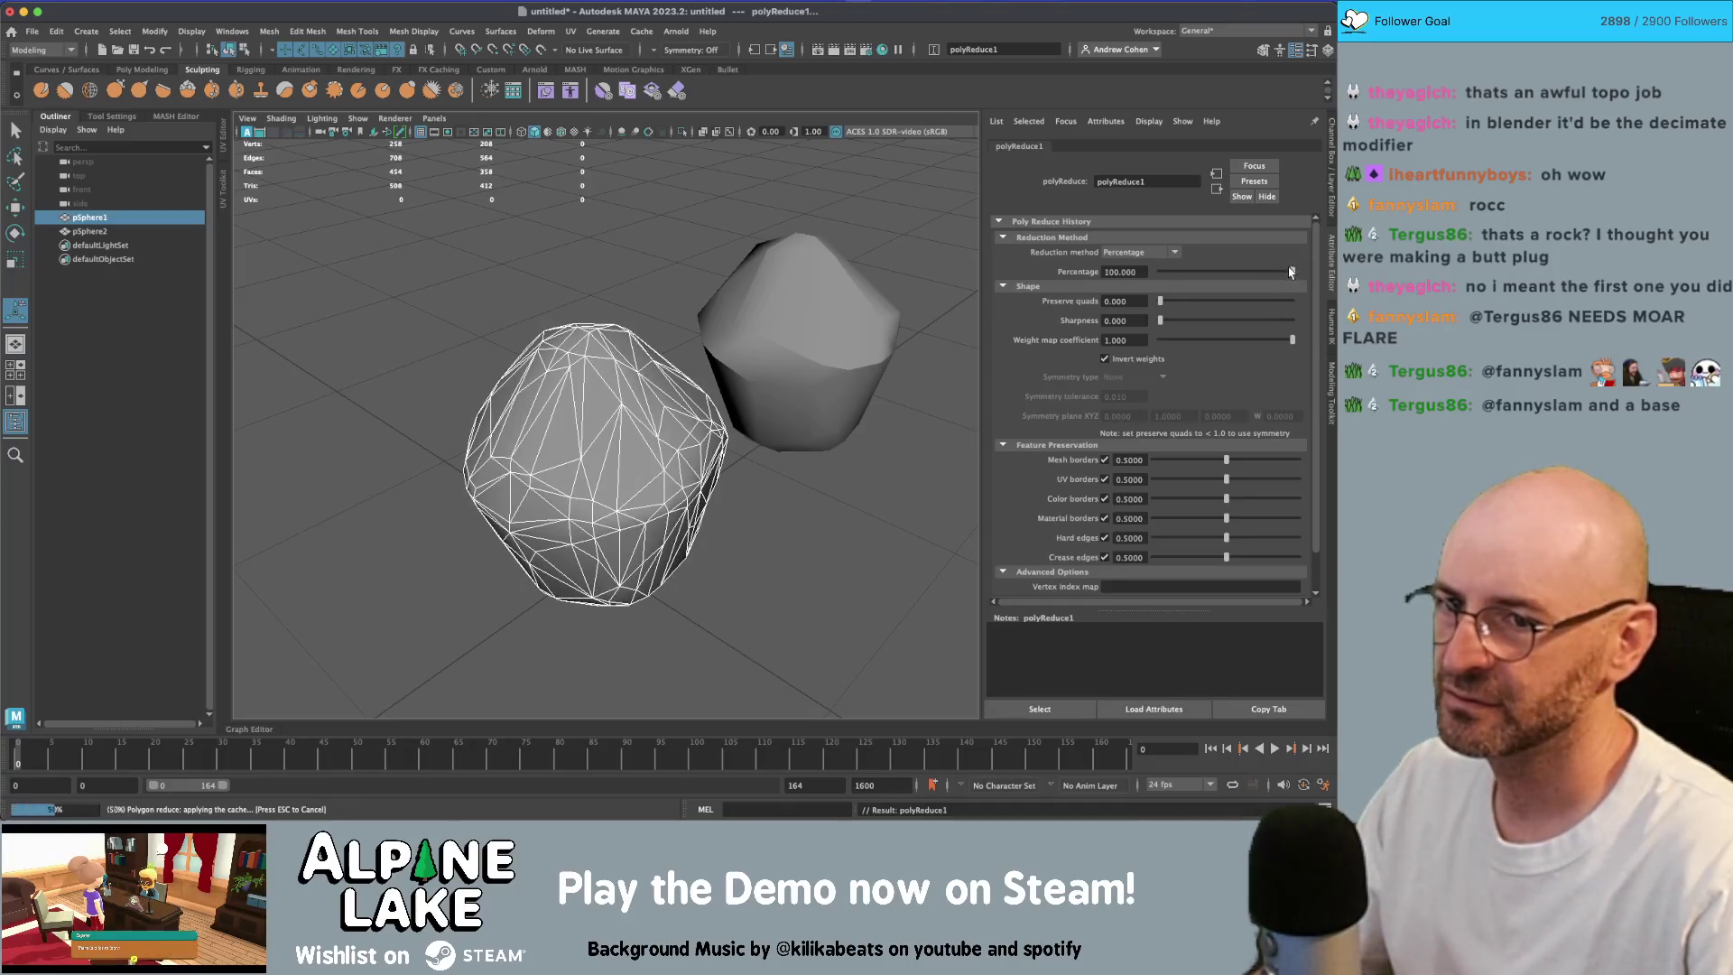
{"action": "left_click_drag", "start_coordinate": [1291, 273], "coordinate": [1288, 273]}
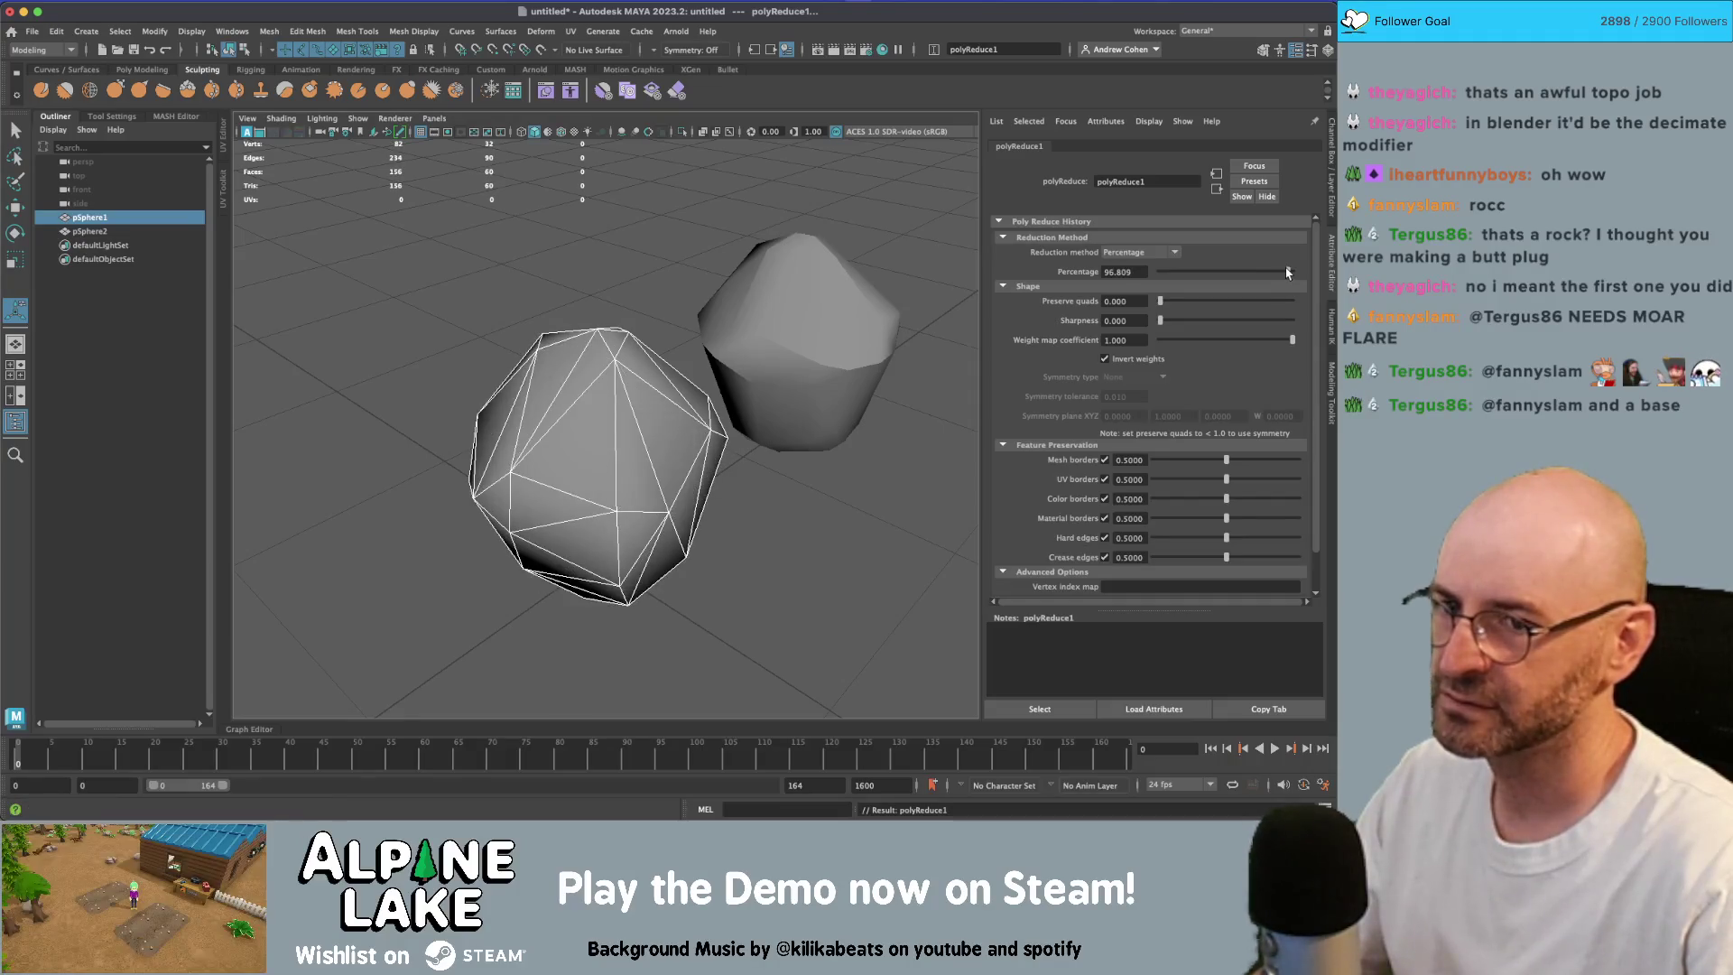
{"action": "left_click_drag", "start_coordinate": [632, 343], "coordinate": [731, 289]}
Step: Select the front rock and apply a Mesh Display soften/harden edge pass to it
{"action": "left_click", "coordinate": [485, 330]}
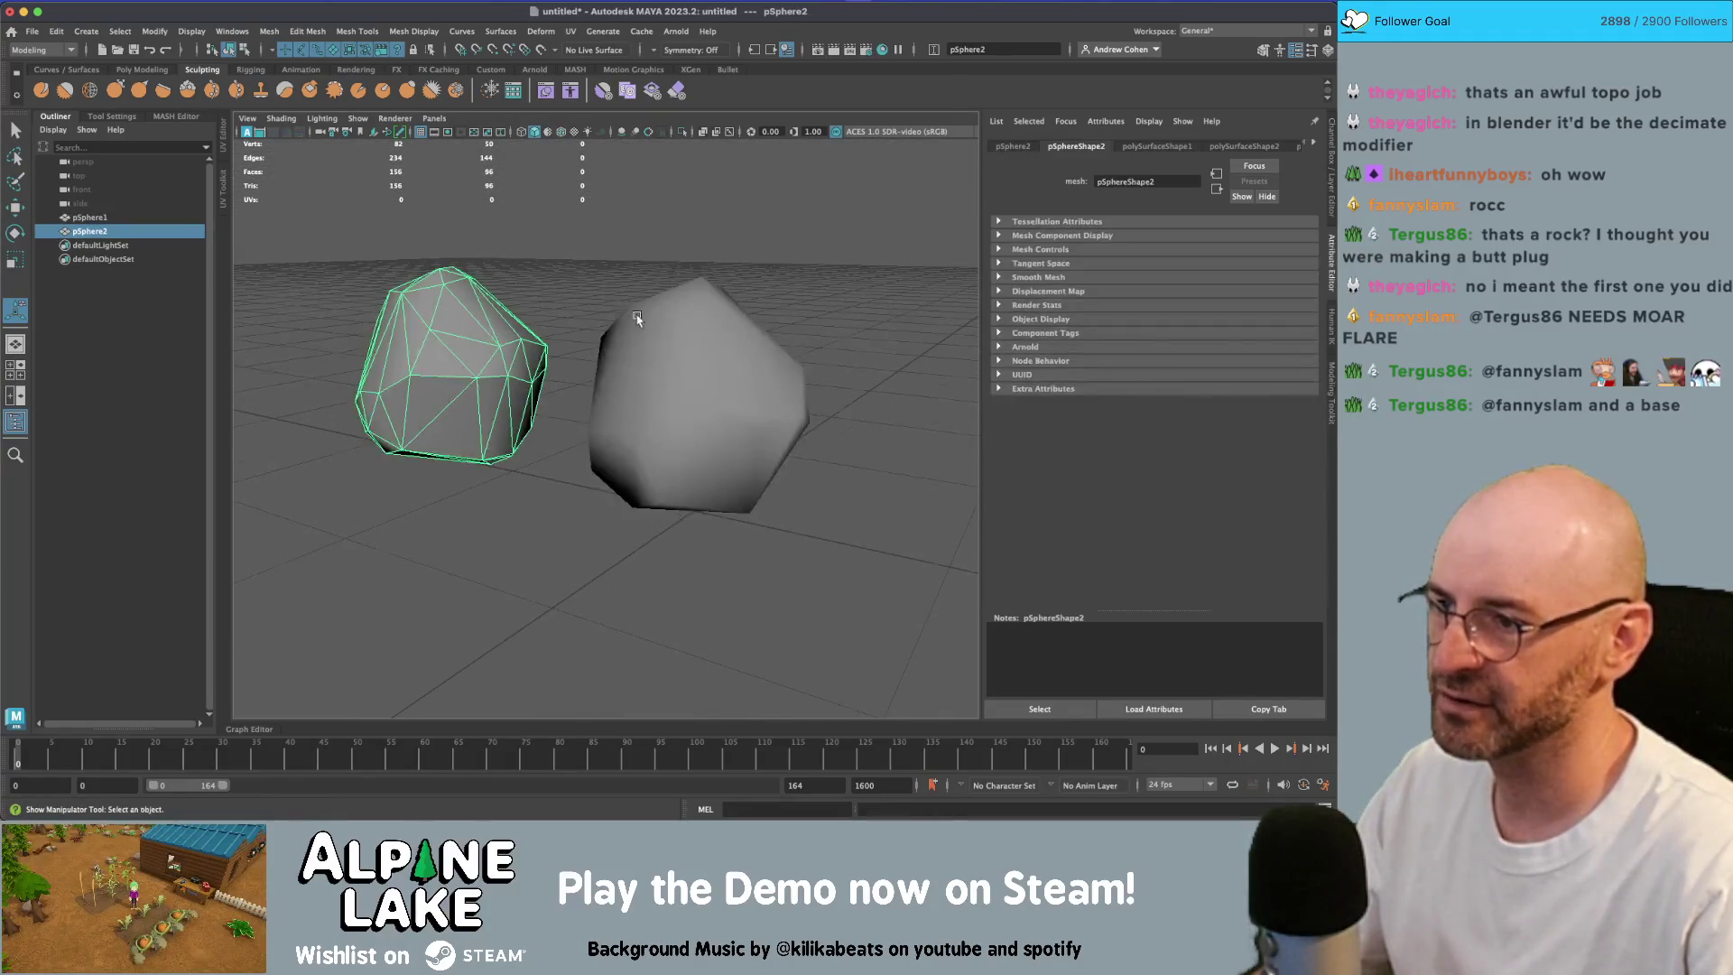
{"action": "mouse_move", "coordinate": [486, 330]}
{"action": "left_mouse_down"}
{"action": "mouse_move", "coordinate": [664, 340]}
{"action": "mouse_move", "coordinate": [514, 346]}
{"action": "mouse_move", "coordinate": [596, 338]}
{"action": "mouse_move", "coordinate": [661, 278]}
{"action": "mouse_move", "coordinate": [862, 283]}
{"action": "mouse_move", "coordinate": [725, 304]}
{"action": "left_mouse_up"}
{"action": "left_click", "coordinate": [725, 304]}
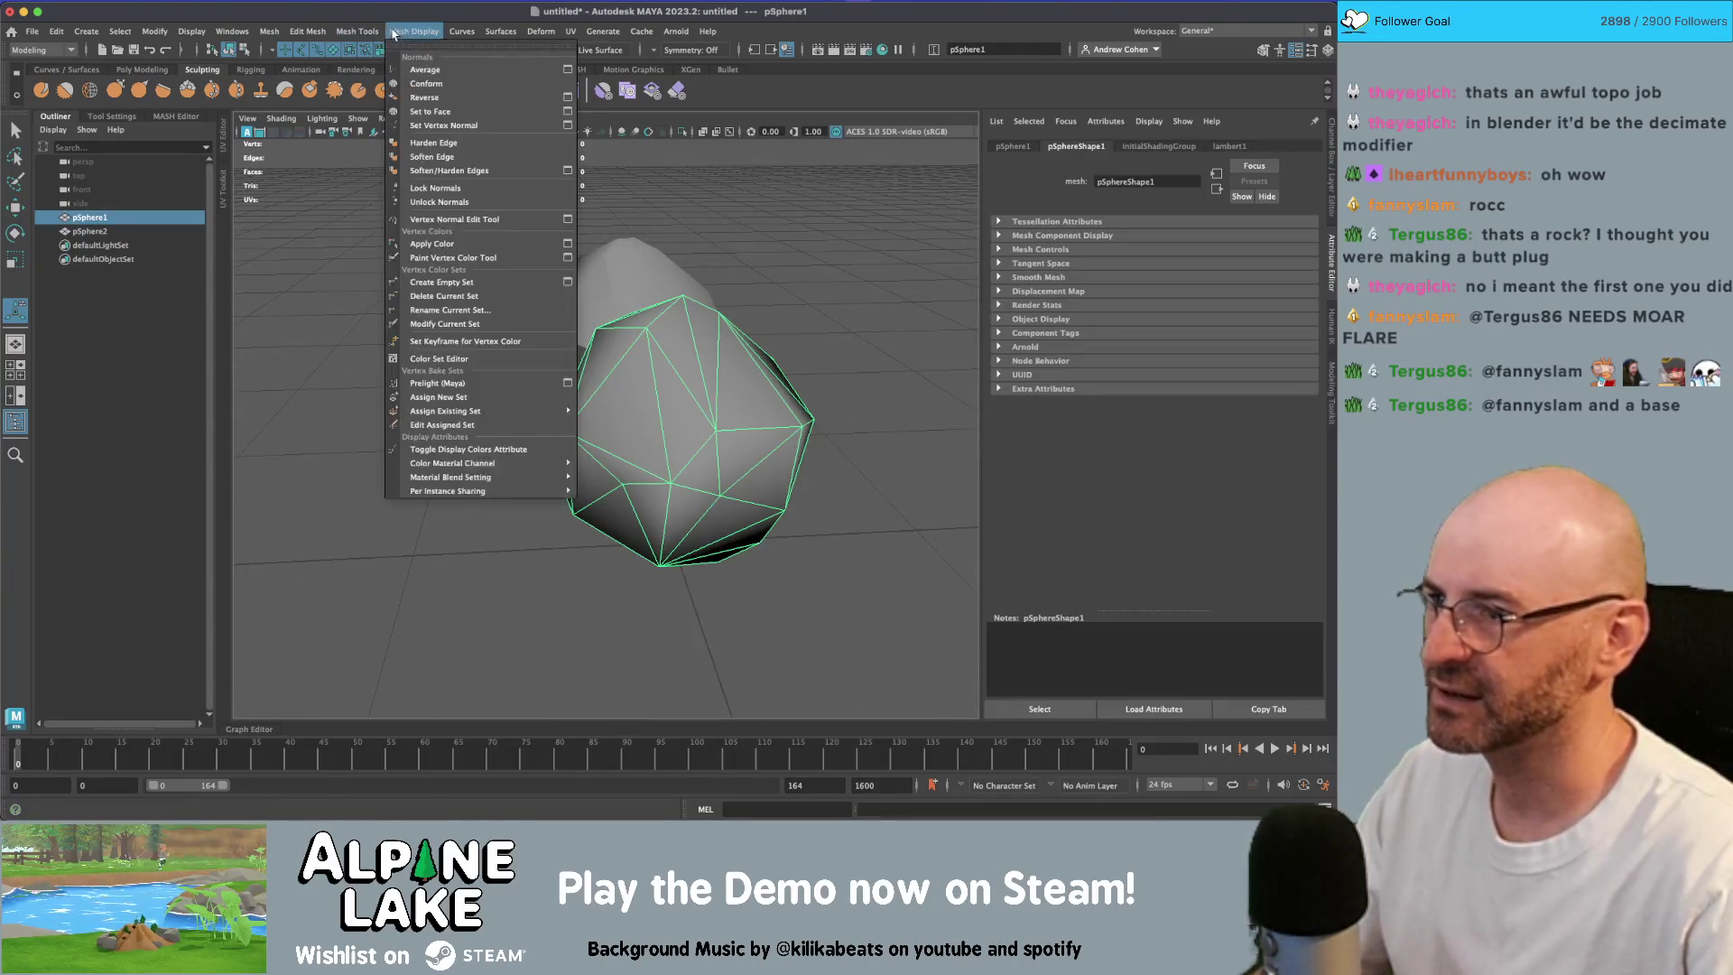
{"action": "left_click", "coordinate": [413, 31]}
{"action": "left_click", "coordinate": [444, 172]}
Step: Zoom in on the first rock and pick one of its edges in edge mode
{"action": "left_click", "coordinate": [701, 220]}
{"action": "mouse_move", "coordinate": [700, 220]}
{"action": "left_mouse_down"}
{"action": "mouse_move", "coordinate": [789, 256]}
{"action": "mouse_move", "coordinate": [712, 301]}
{"action": "left_mouse_up"}
{"action": "mouse_move", "coordinate": [582, 347]}
{"action": "left_mouse_down"}
{"action": "mouse_move", "coordinate": [530, 355]}
{"action": "mouse_move", "coordinate": [678, 392]}
{"action": "mouse_move", "coordinate": [561, 414]}
{"action": "mouse_move", "coordinate": [609, 349]}
{"action": "mouse_move", "coordinate": [619, 364]}
{"action": "mouse_move", "coordinate": [566, 317]}
{"action": "left_mouse_up"}
{"action": "left_click", "coordinate": [619, 363]}
{"action": "right_click", "coordinate": [565, 318]}
{"action": "left_click", "coordinate": [565, 318]}
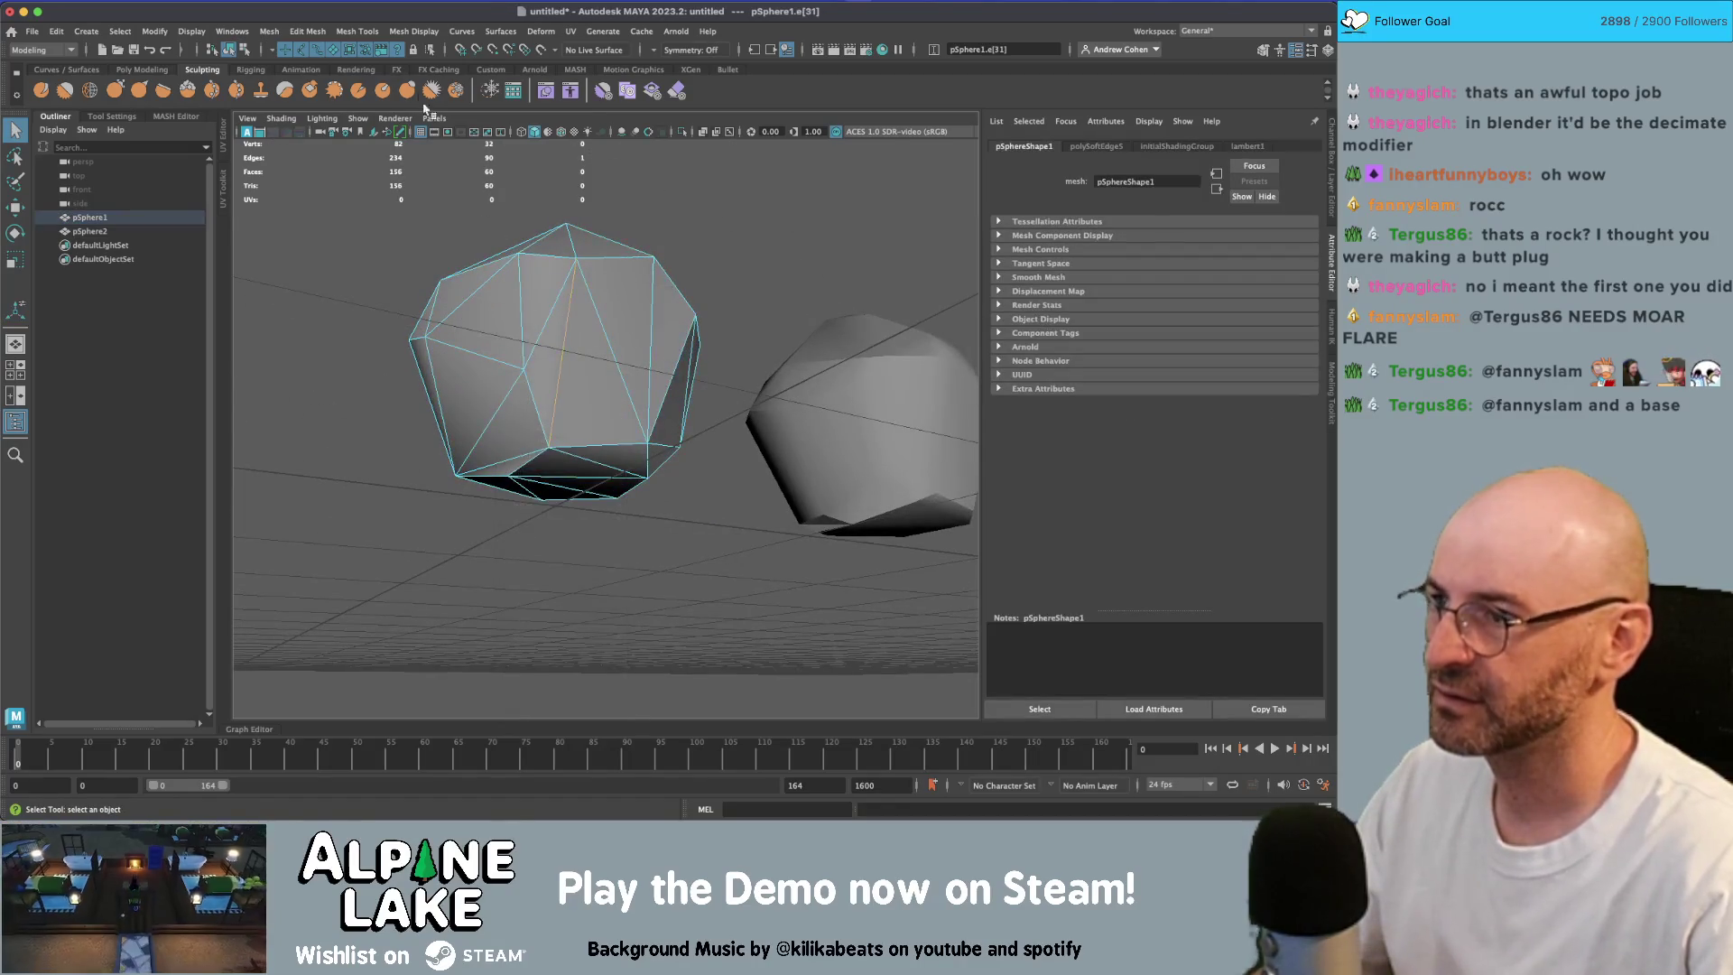
{"action": "left_click", "coordinate": [414, 30]}
Step: Harden the chosen edge, then marquee-select both rocks and delete them
{"action": "left_click", "coordinate": [444, 143]}
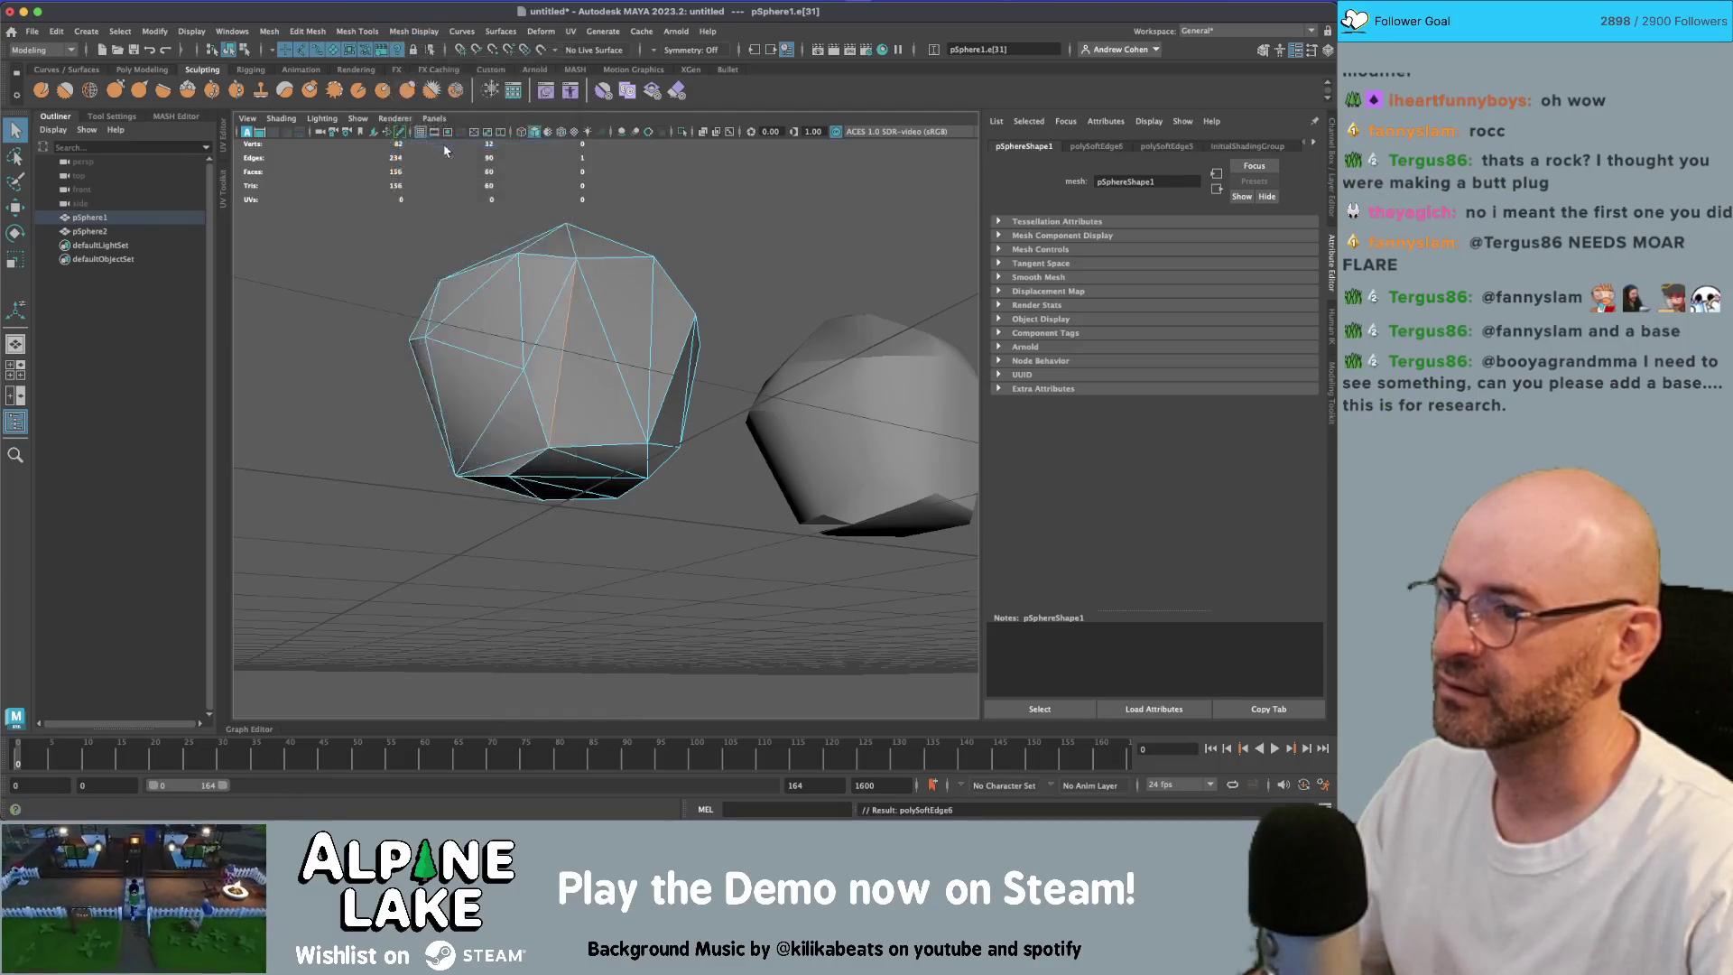
{"action": "left_click", "coordinate": [469, 247]}
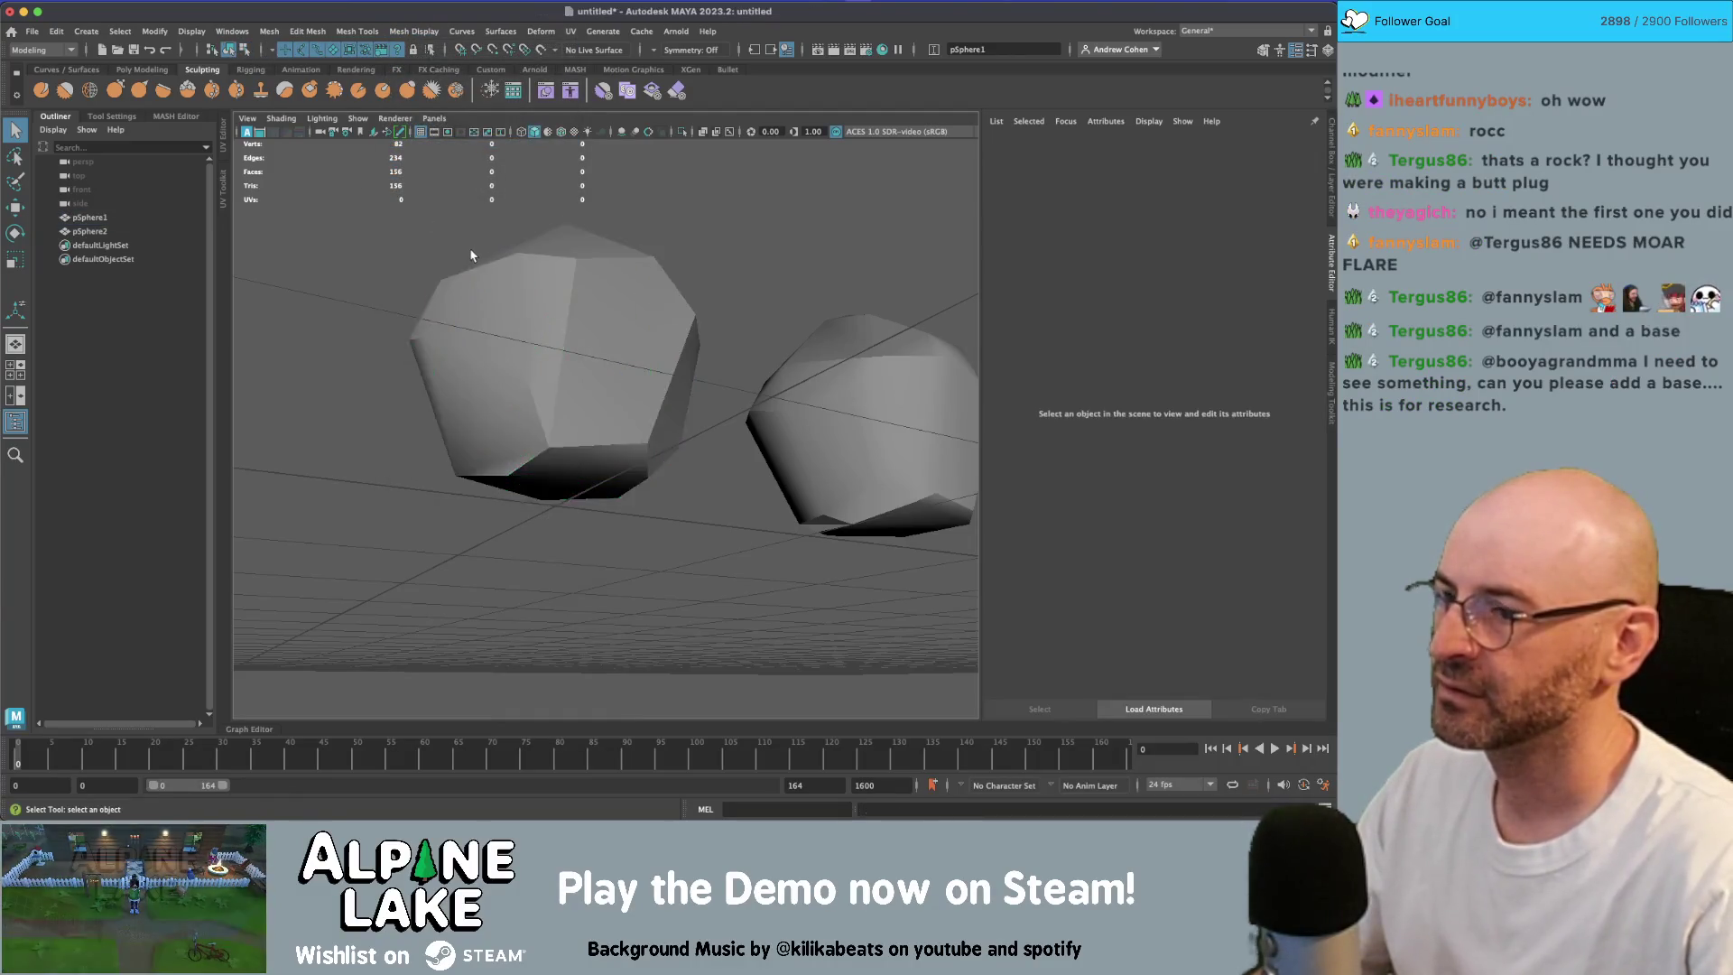
{"action": "mouse_move", "coordinate": [470, 248]}
{"action": "left_mouse_down"}
{"action": "mouse_move", "coordinate": [517, 300]}
{"action": "mouse_move", "coordinate": [505, 334]}
{"action": "mouse_move", "coordinate": [460, 360]}
{"action": "mouse_move", "coordinate": [577, 364]}
{"action": "left_mouse_up"}
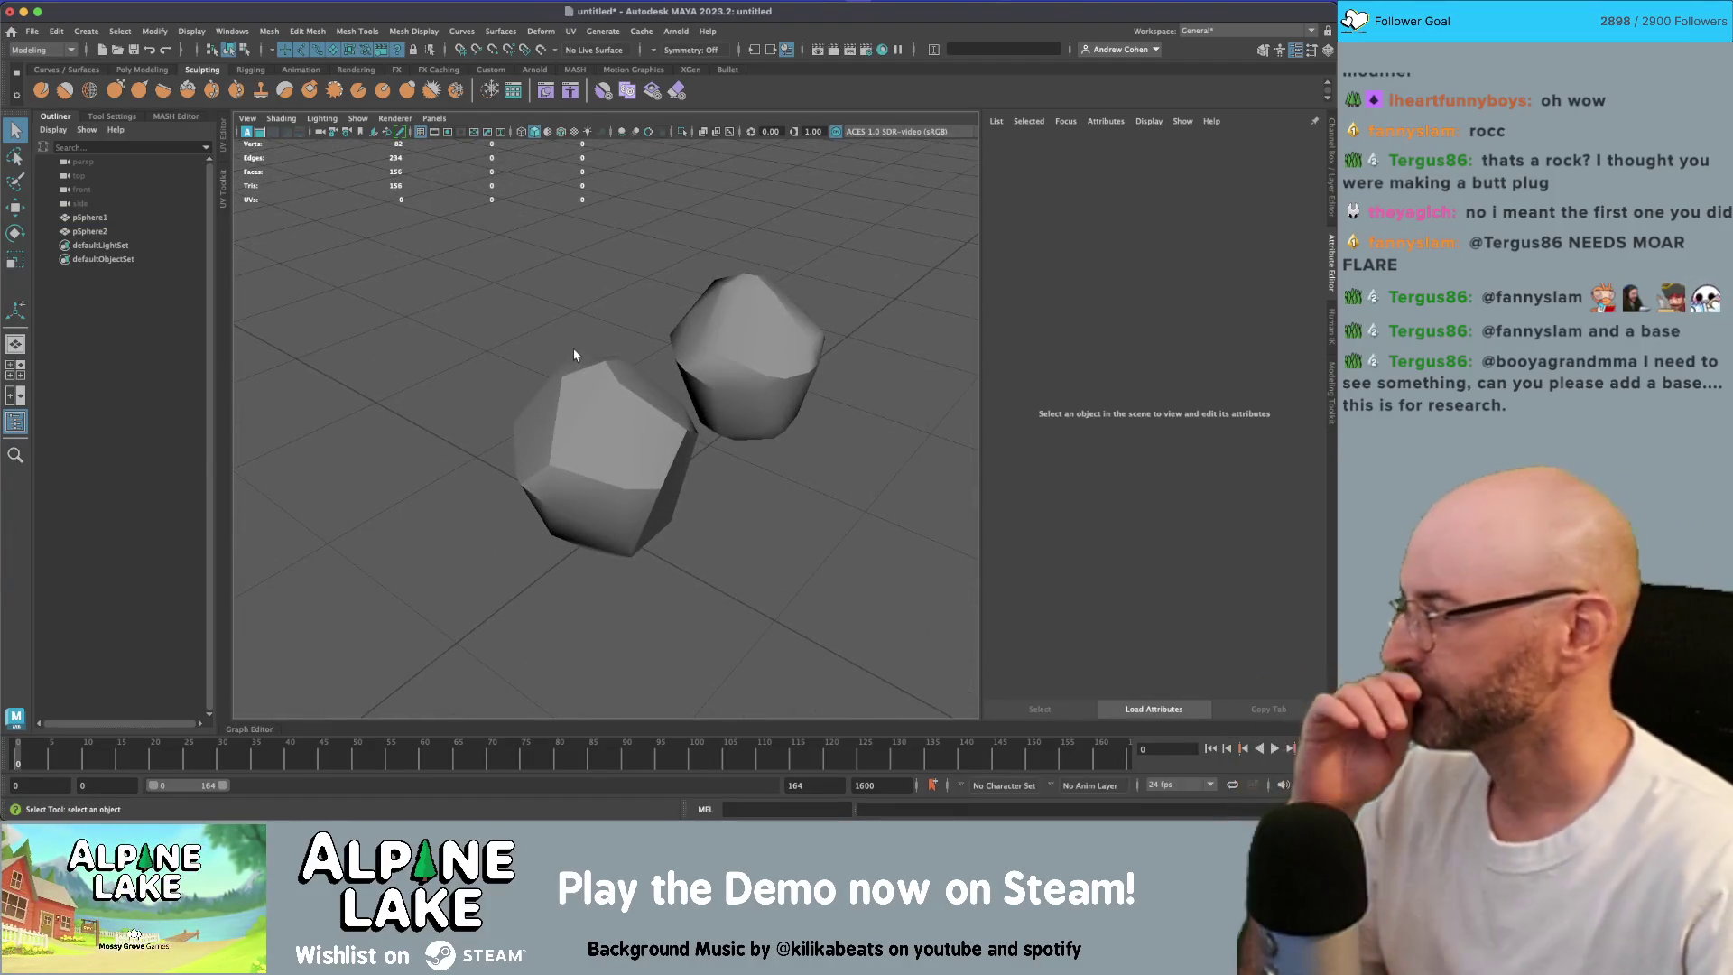
{"action": "left_click_drag", "start_coordinate": [623, 316], "coordinate": [758, 464]}
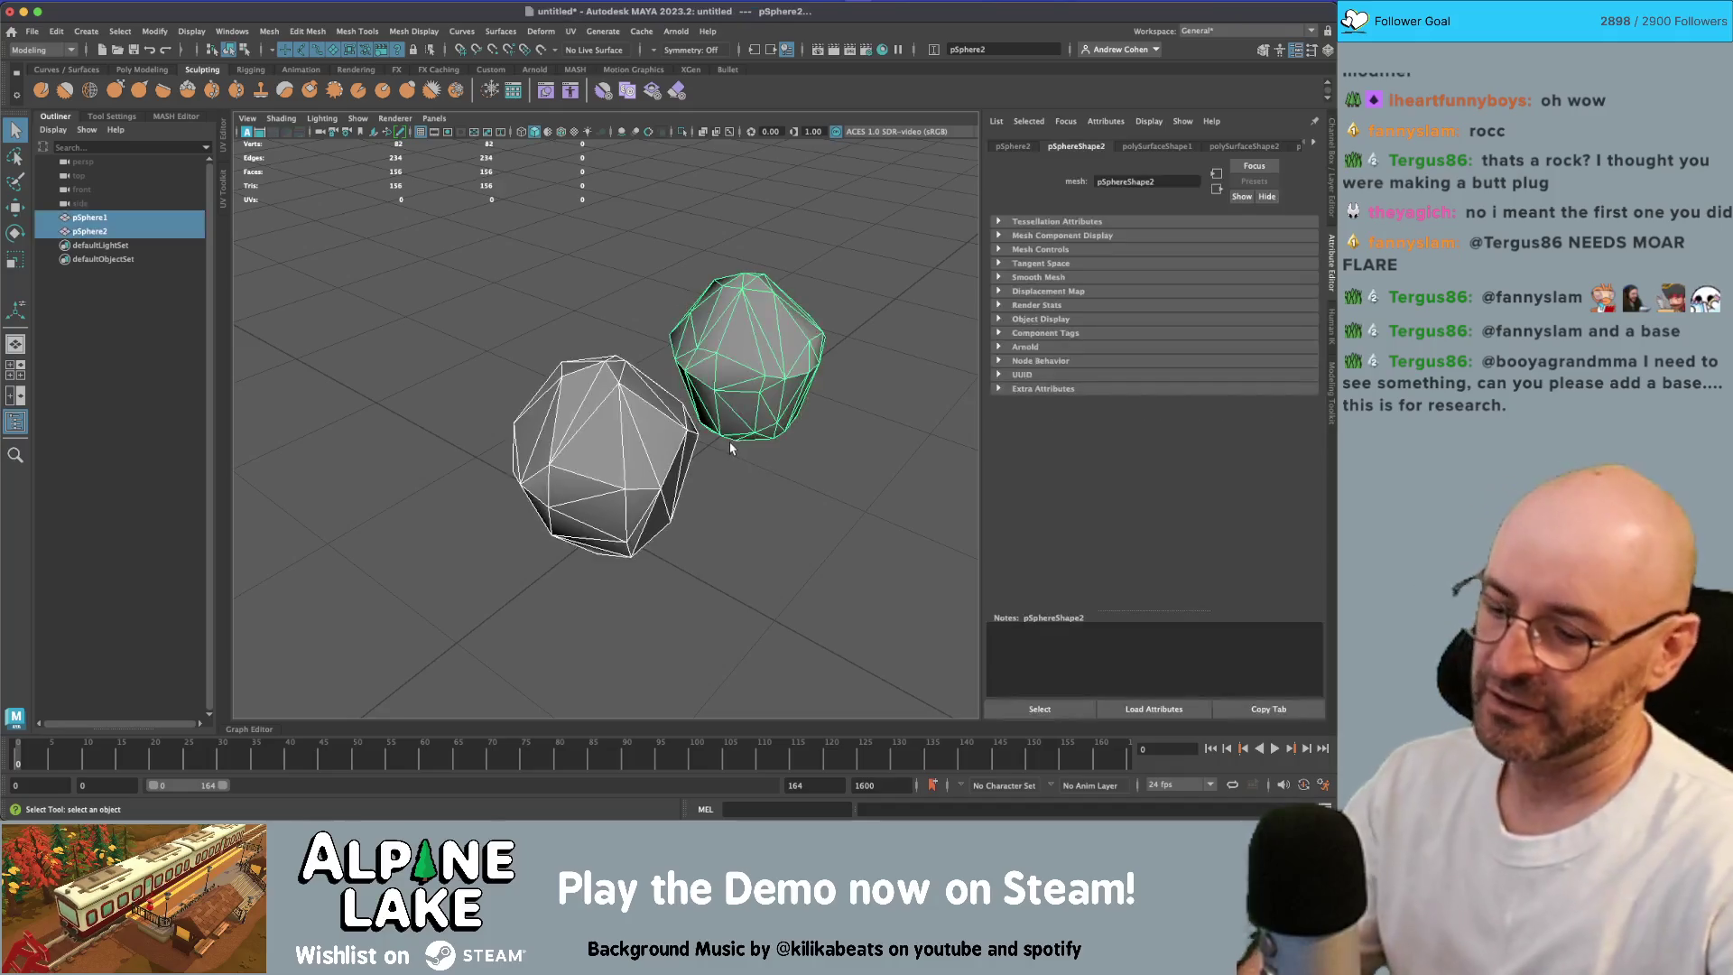
{"action": "key", "text": "Delete"}
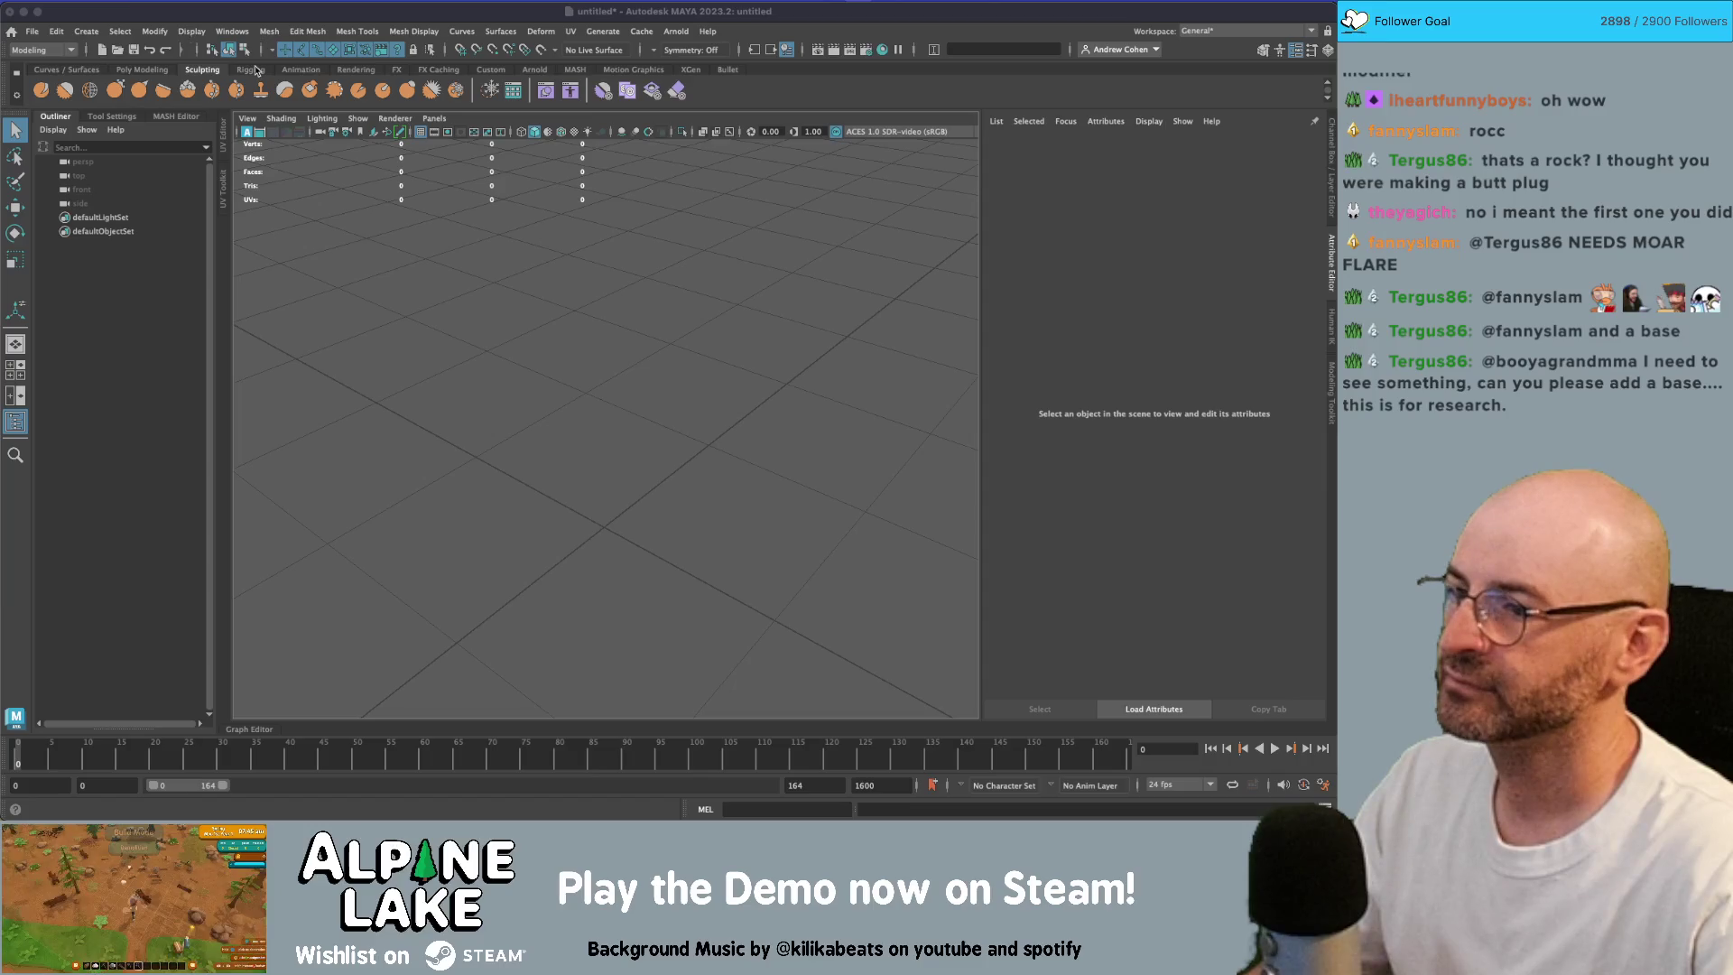
{"action": "key", "text": "super+Tab"}
{"action": "key", "text": "super+Tab"}
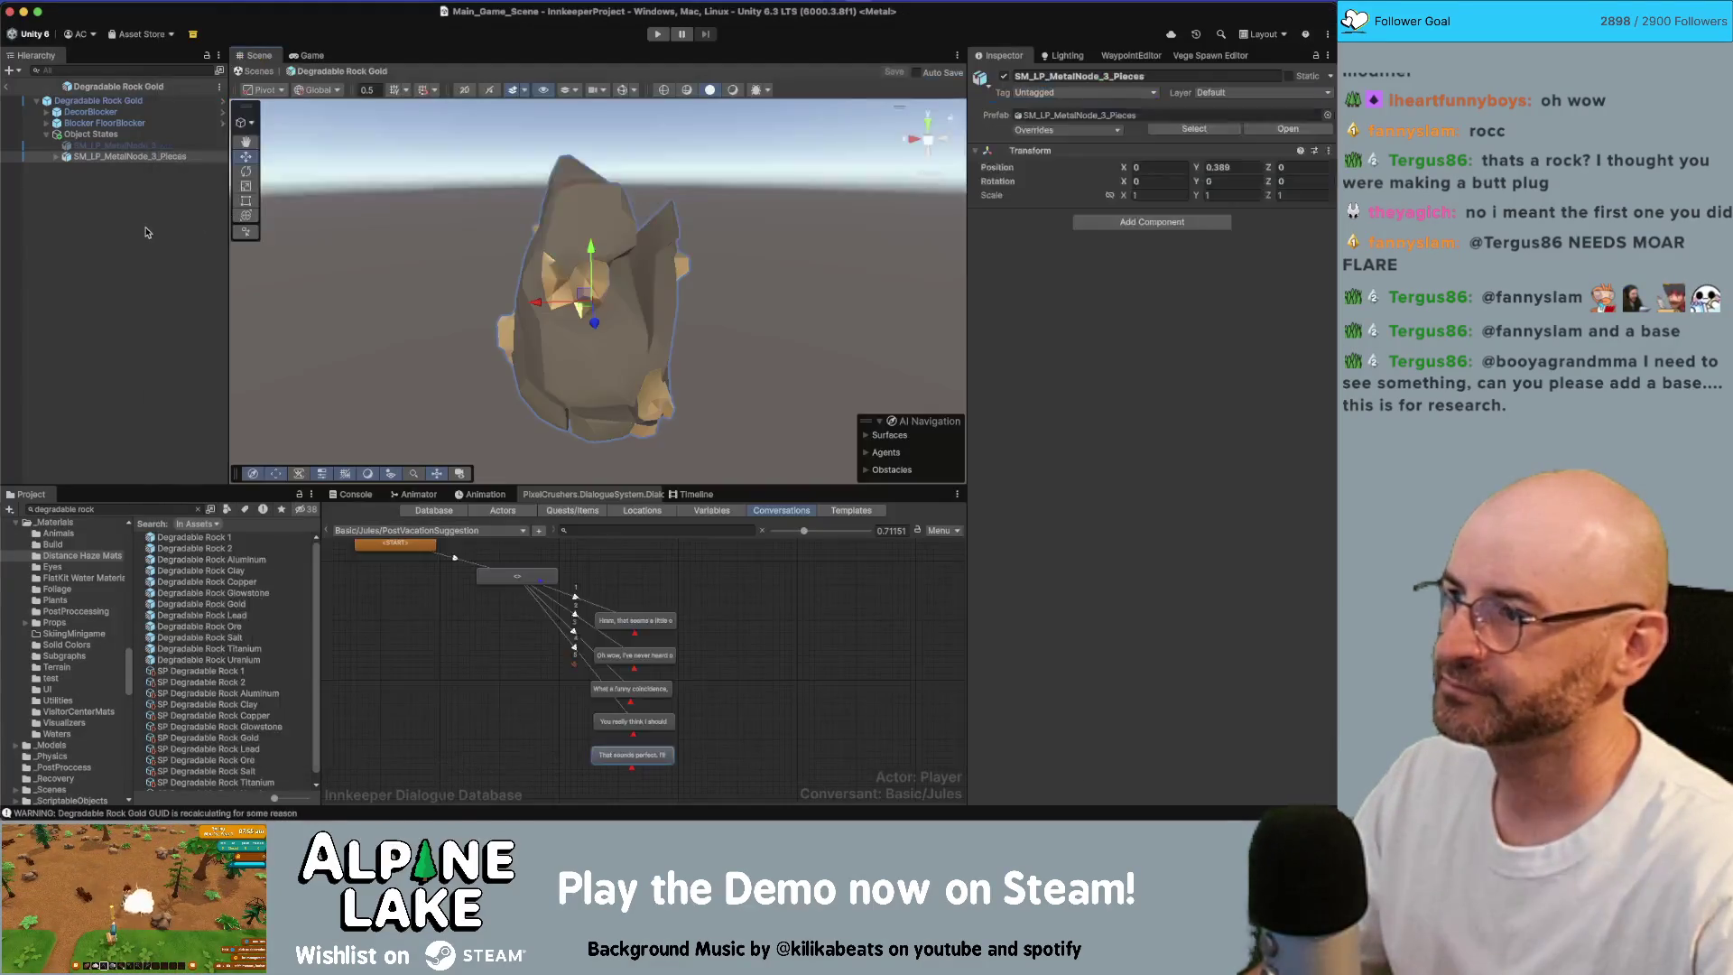
{"action": "left_click_drag", "start_coordinate": [557, 236], "coordinate": [86, 380]}
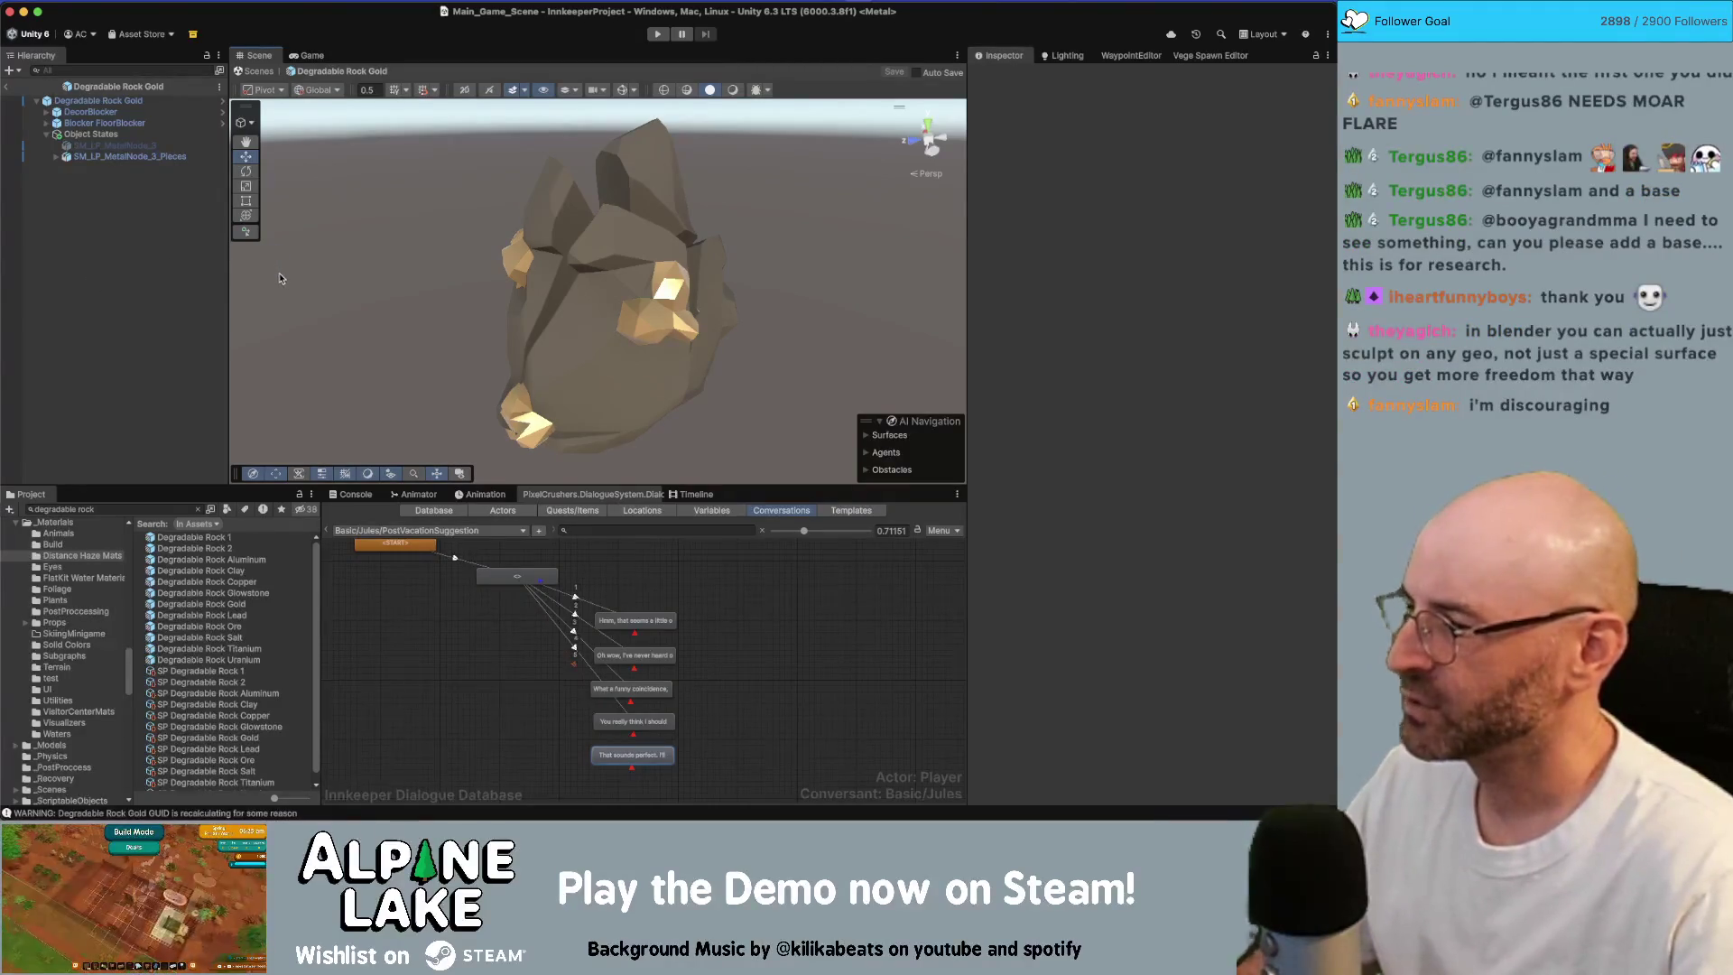
{"action": "left_click", "coordinate": [510, 294]}
{"action": "key", "text": "super+Tab"}
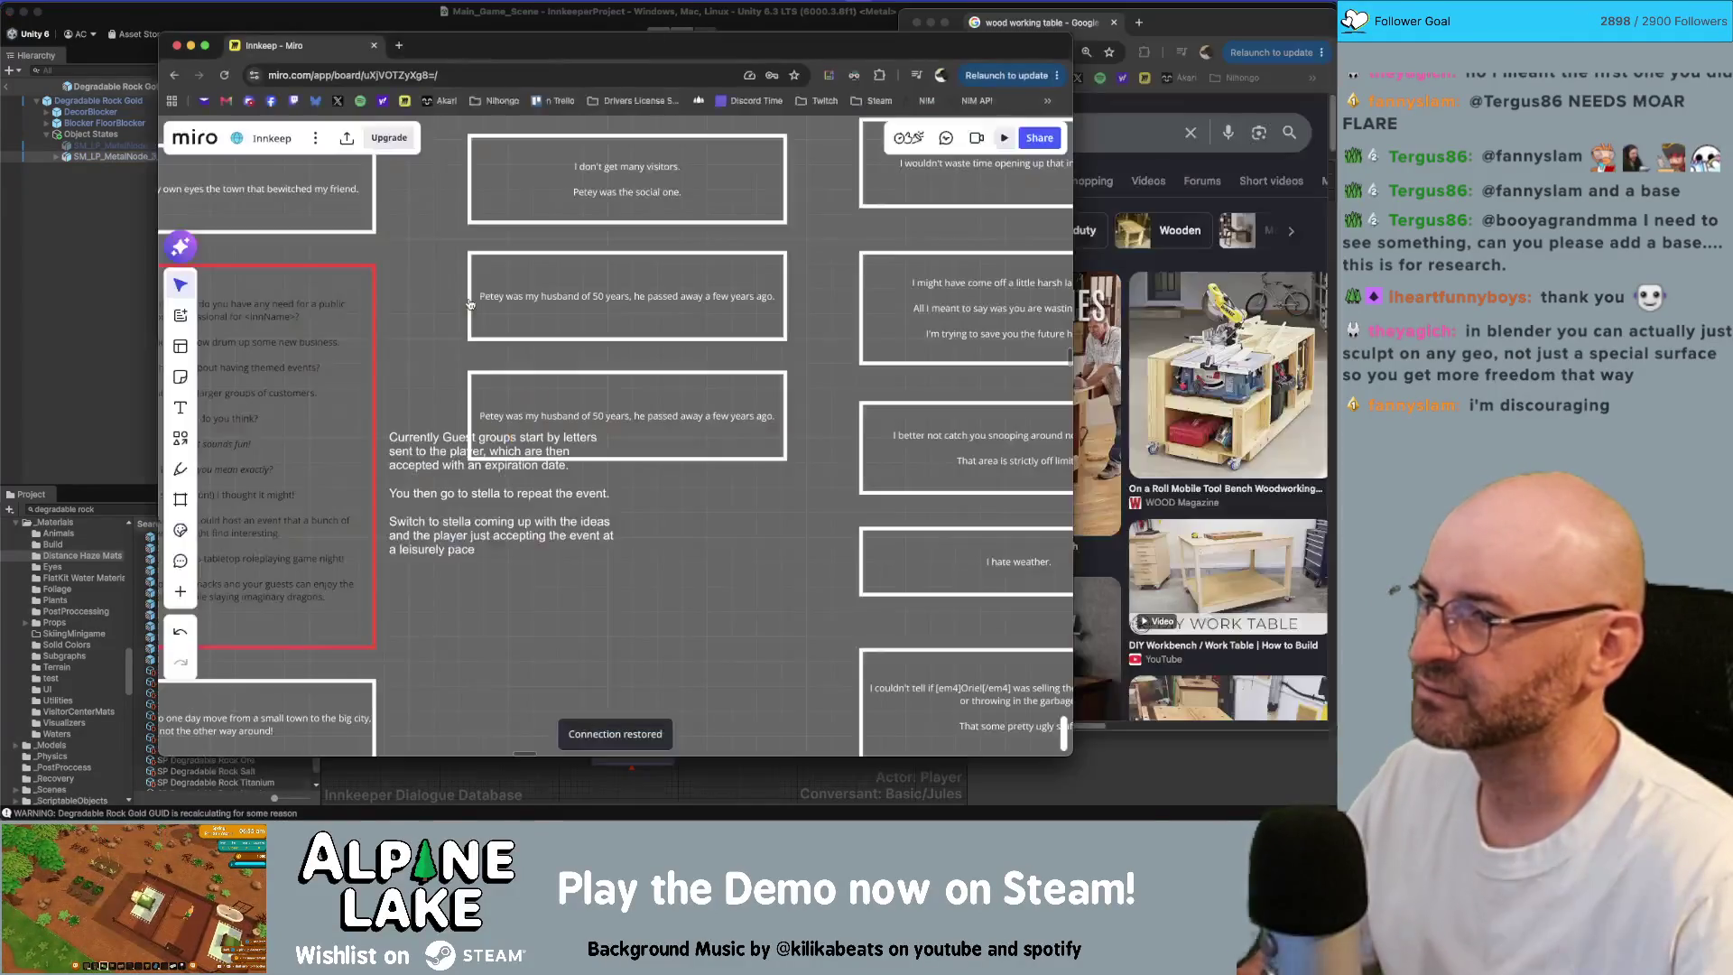
{"action": "key", "text": "super+Tab"}
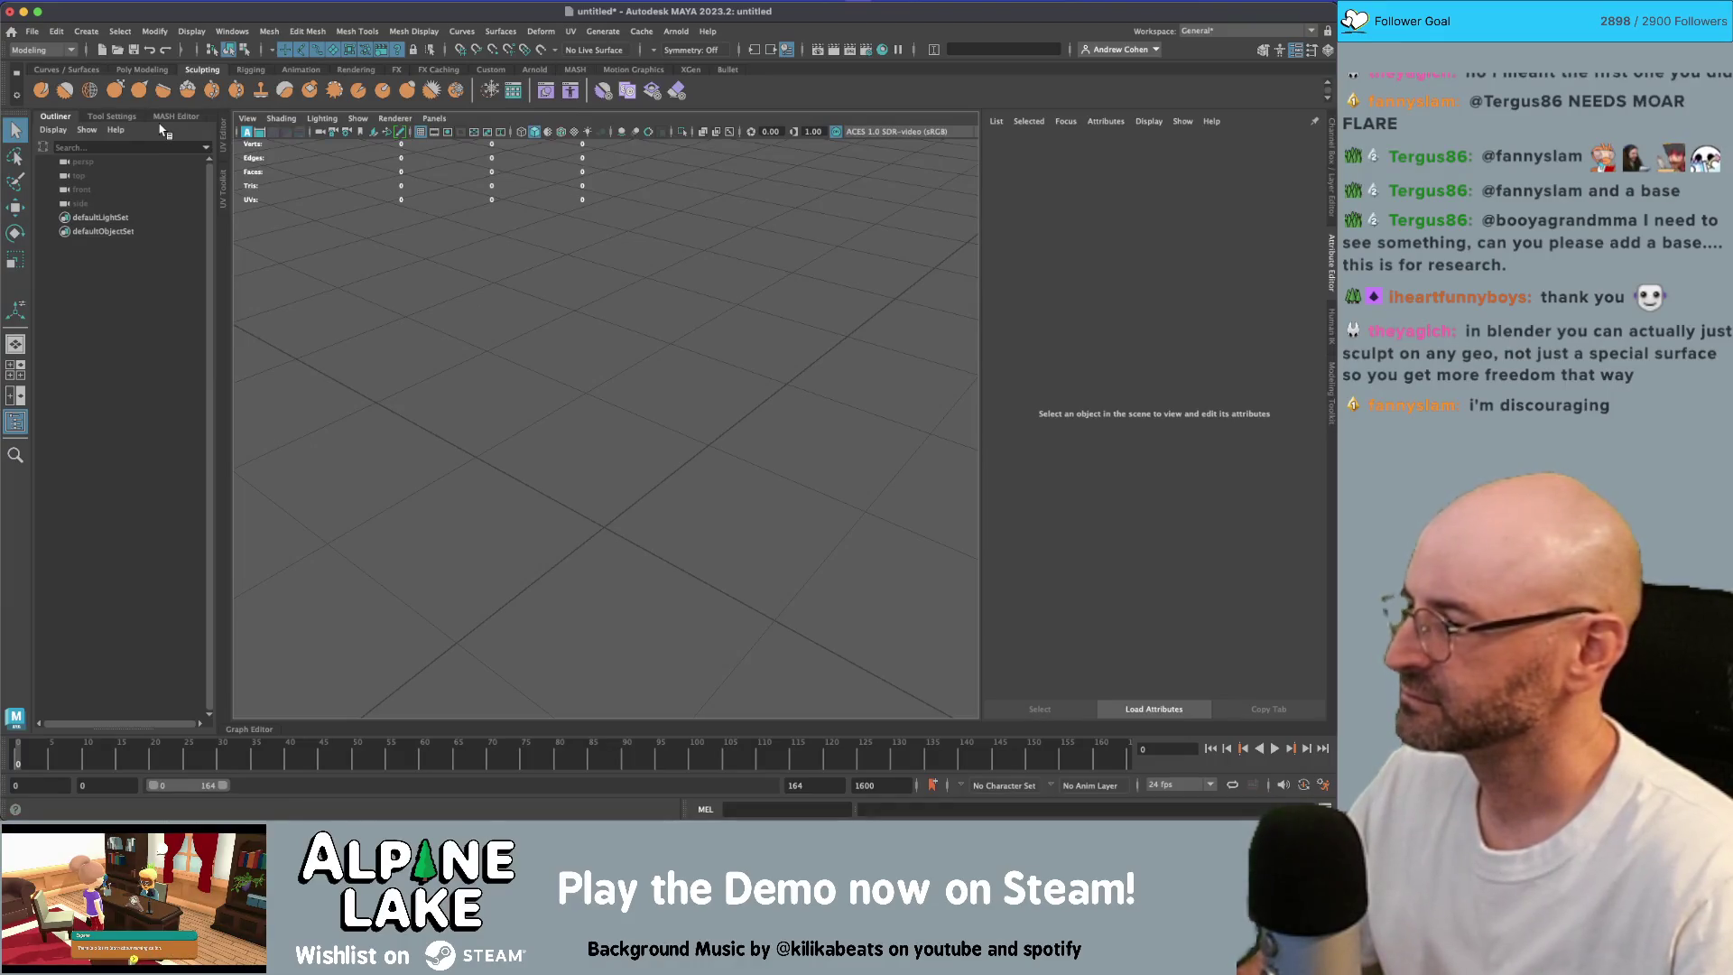
Step: Create a platonic solid from the Poly Modeling shelf and scale it up
{"action": "left_click", "coordinate": [143, 69]}
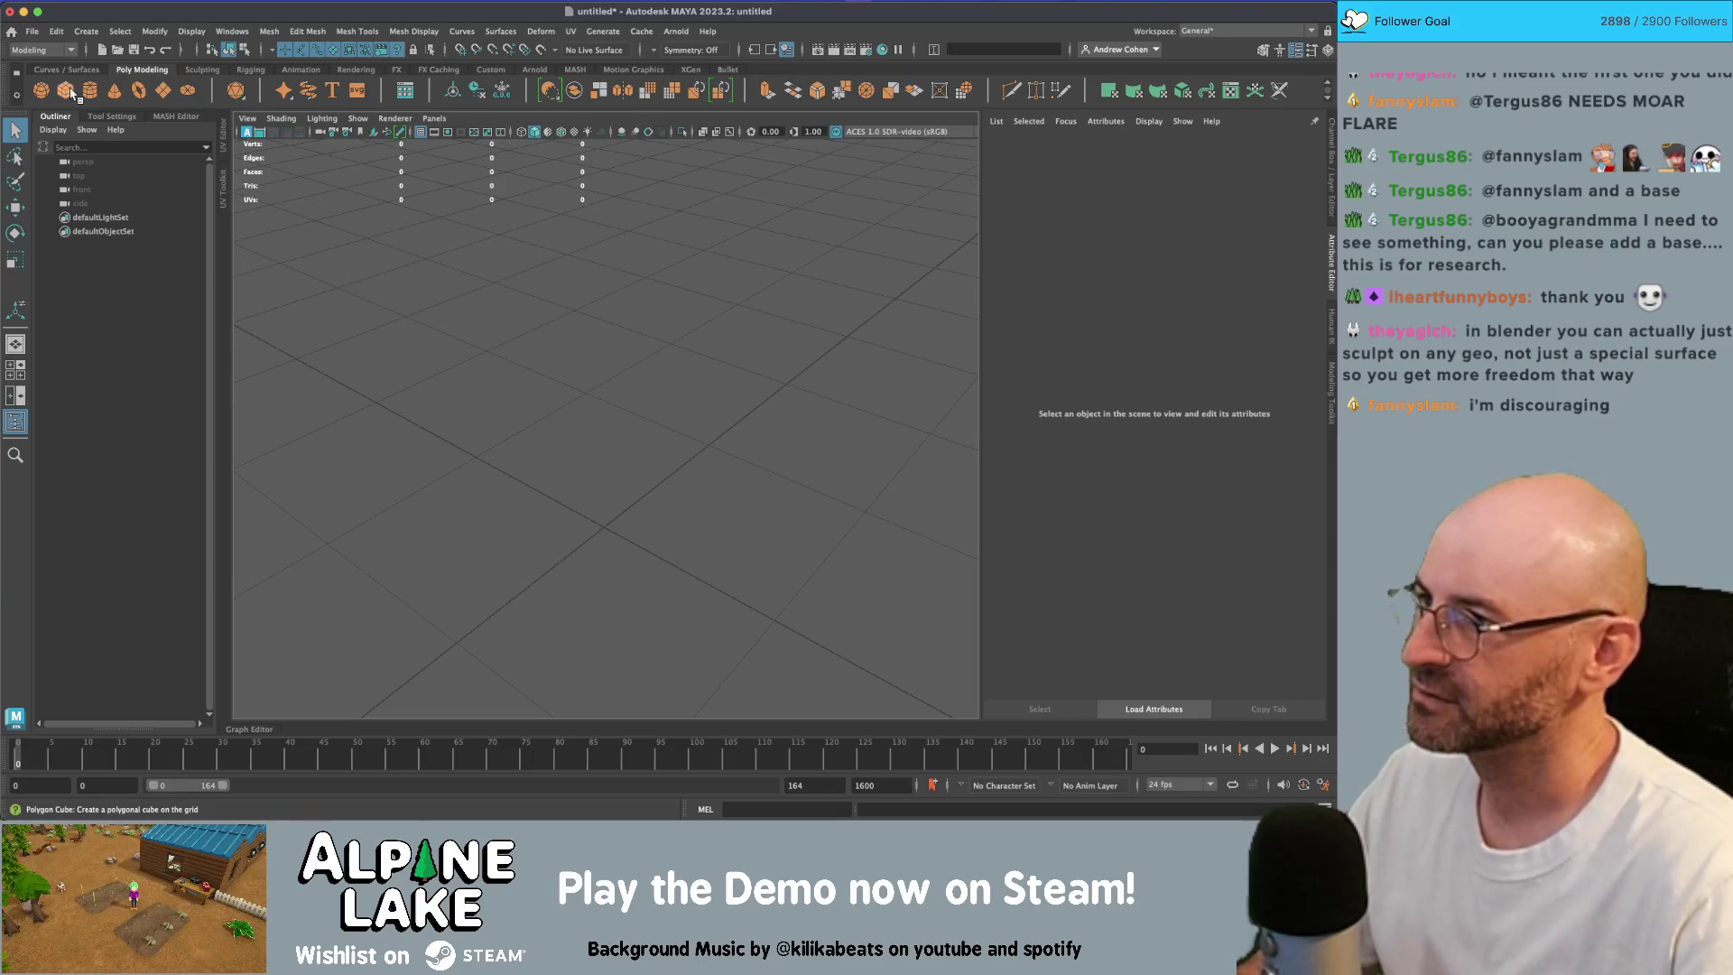
{"action": "left_click", "coordinate": [236, 93]}
{"action": "key", "text": "r"}
{"action": "mouse_move", "coordinate": [686, 488]}
{"action": "left_mouse_down"}
{"action": "mouse_move", "coordinate": [798, 486]}
{"action": "mouse_move", "coordinate": [940, 418]}
{"action": "mouse_move", "coordinate": [686, 322]}
{"action": "mouse_move", "coordinate": [858, 487]}
{"action": "mouse_move", "coordinate": [776, 434]}
{"action": "left_mouse_up"}
{"action": "left_click", "coordinate": [736, 295]}
{"action": "left_click", "coordinate": [578, 415]}
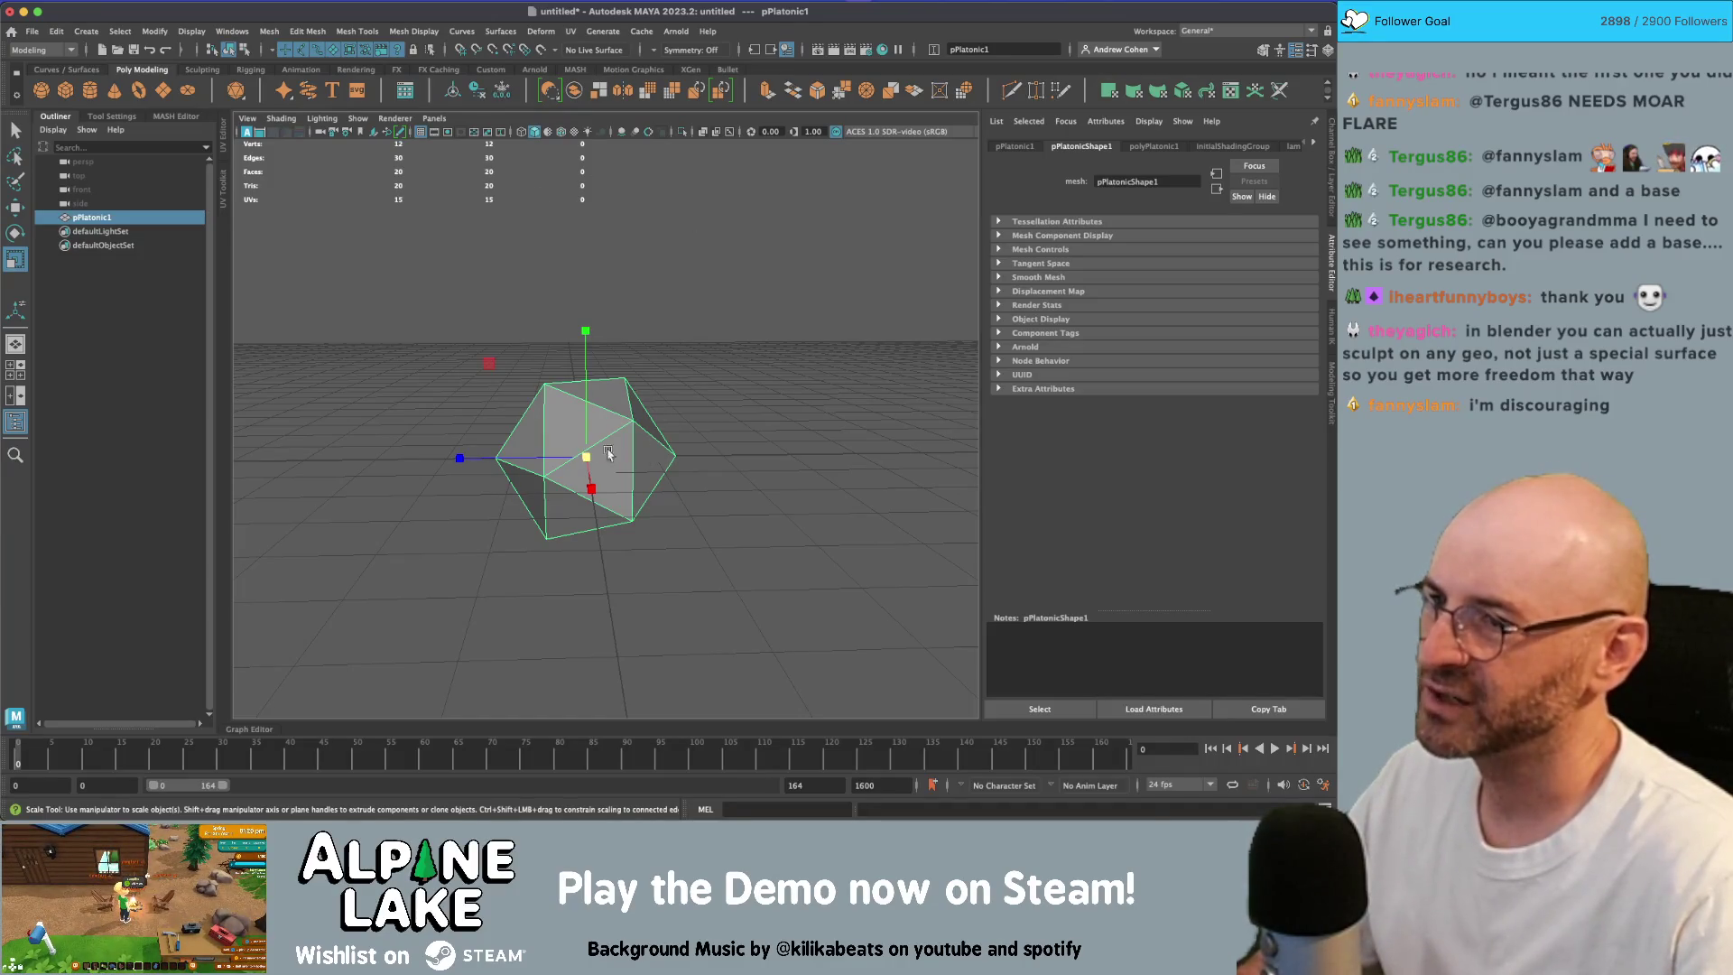
{"action": "left_click", "coordinate": [449, 273]}
{"action": "left_click", "coordinate": [575, 487]}
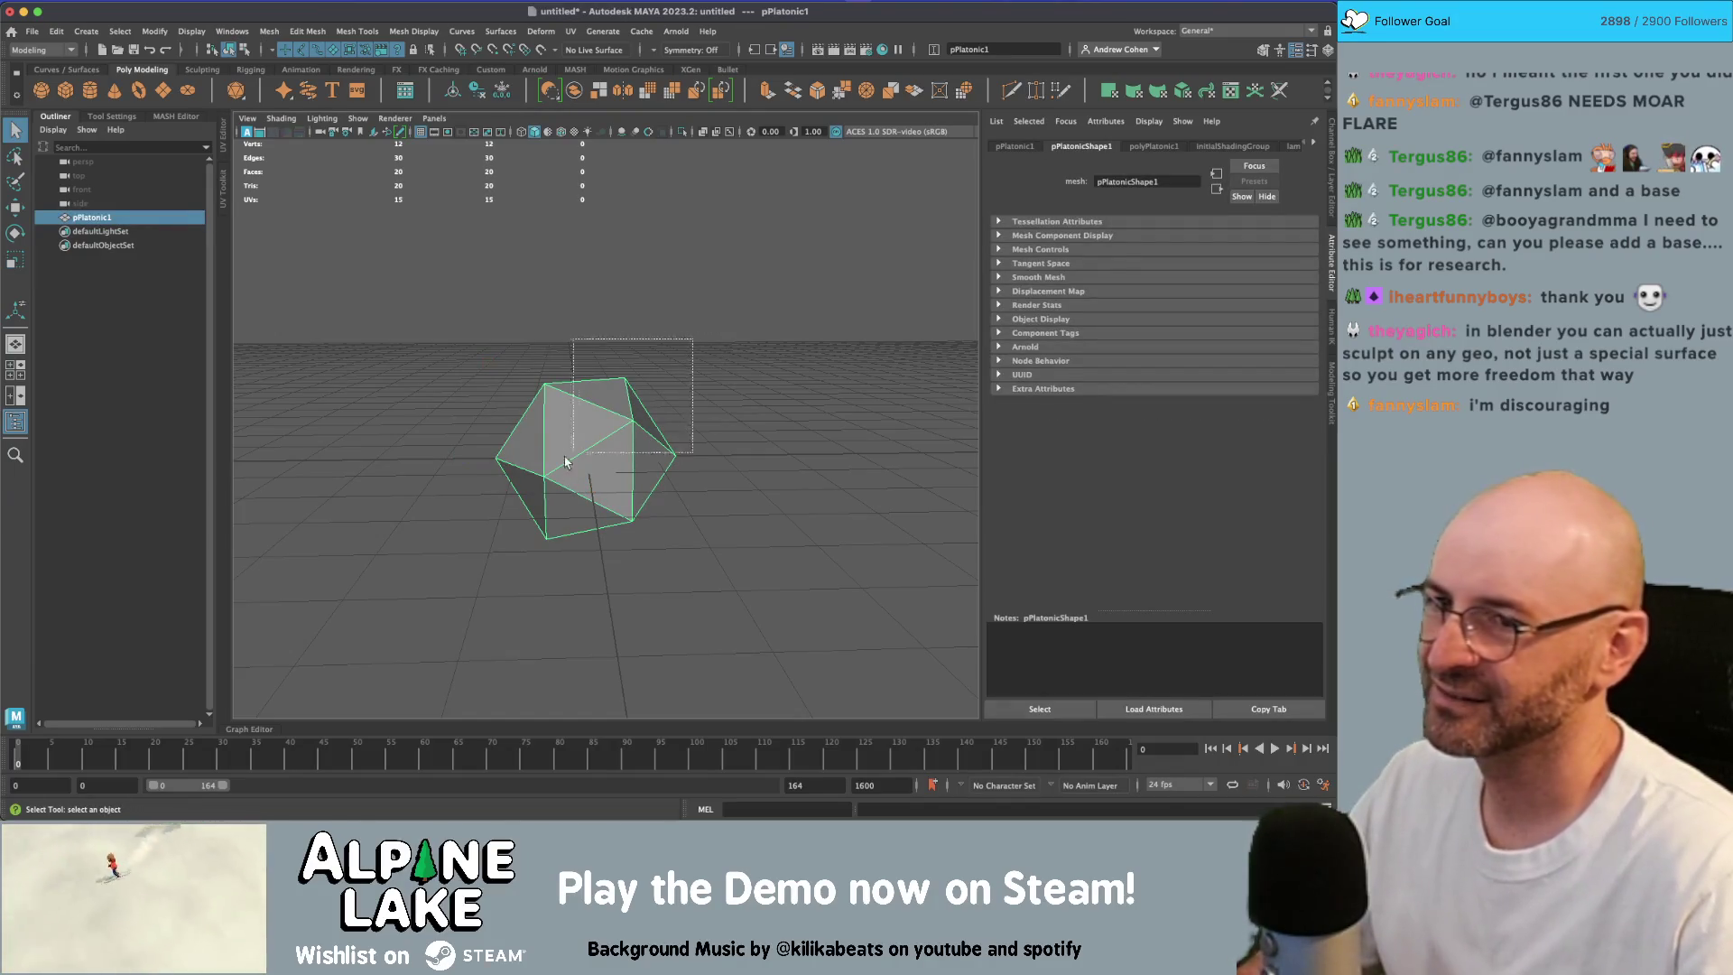
{"action": "key", "text": "q"}
Step: Preview the icosahedron at subdivisions 1, 2 and 3, inspecting each level
{"action": "left_click", "coordinate": [1164, 146]}
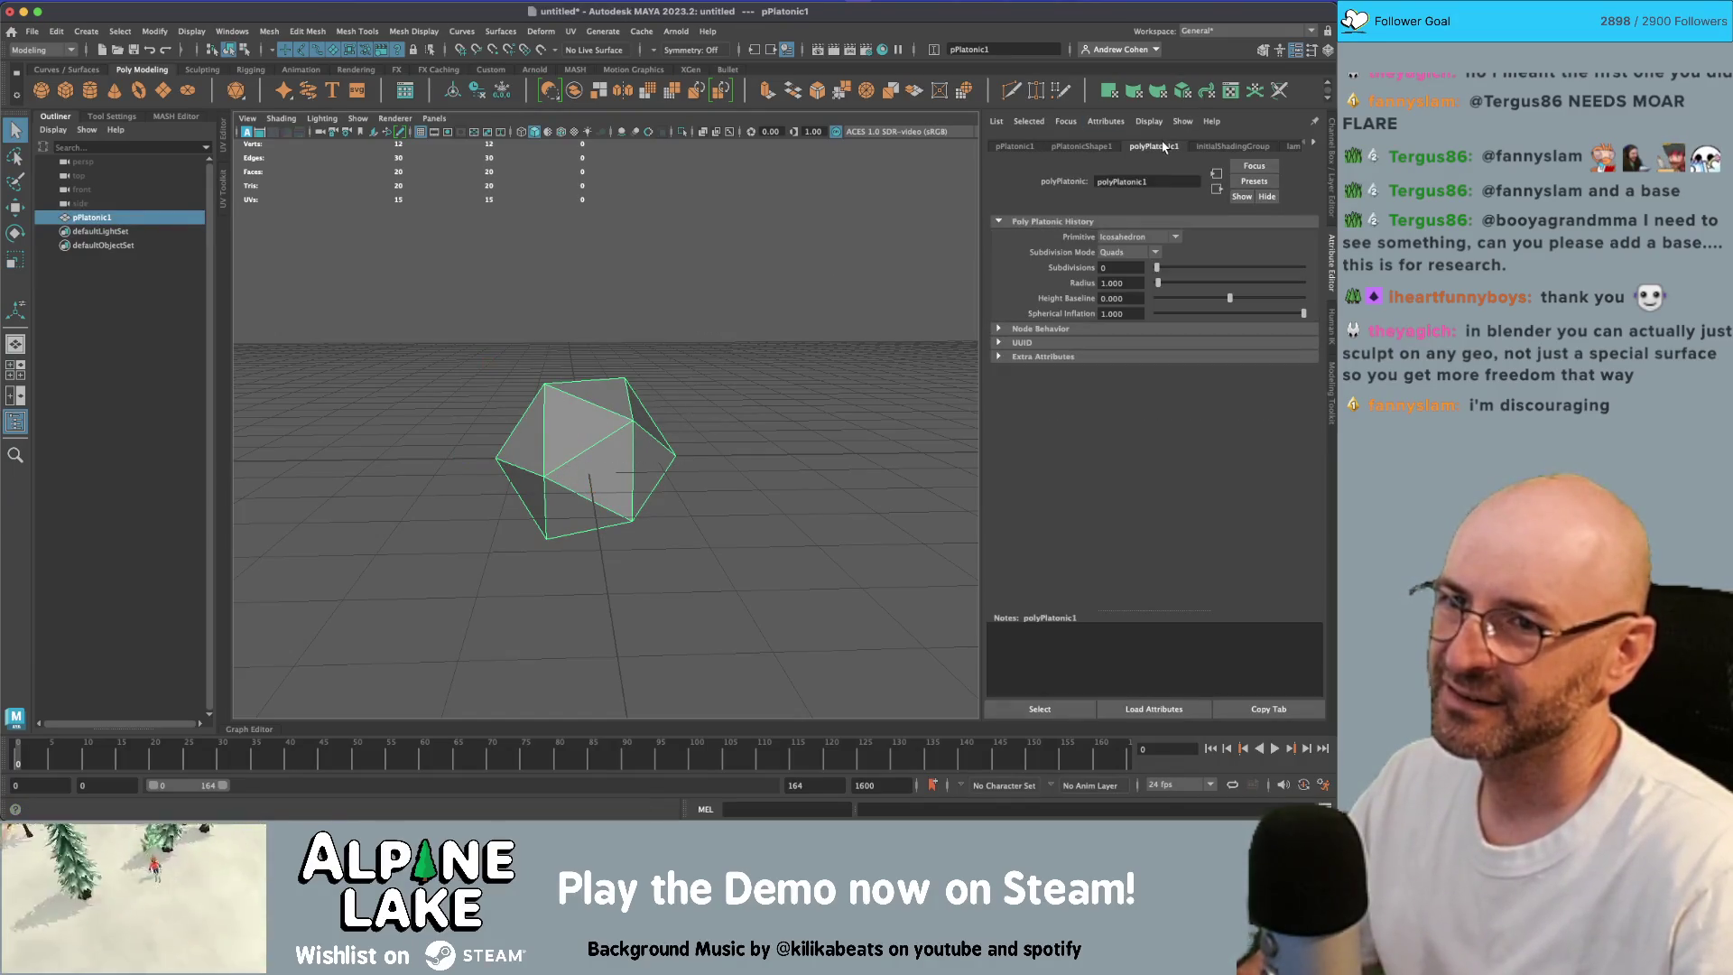
{"action": "left_click", "coordinate": [1170, 268]}
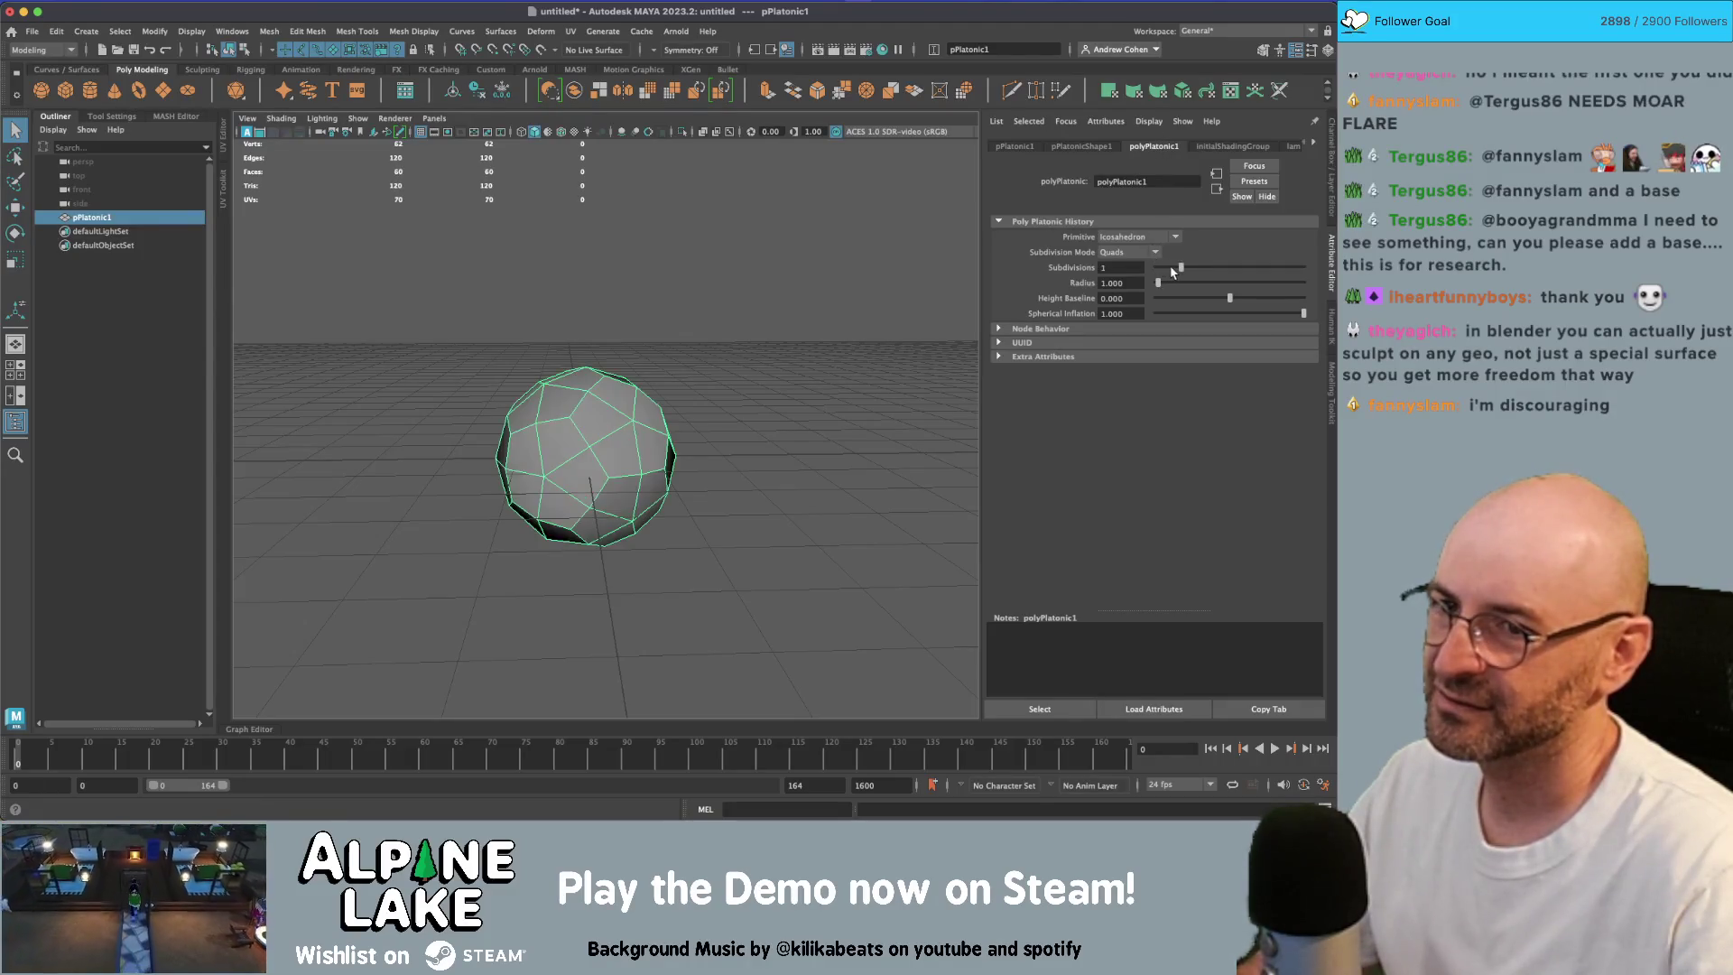
{"action": "left_click", "coordinate": [763, 333]}
{"action": "left_click_drag", "start_coordinate": [763, 333], "coordinate": [747, 406]}
{"action": "key", "text": "ctrl+z"}
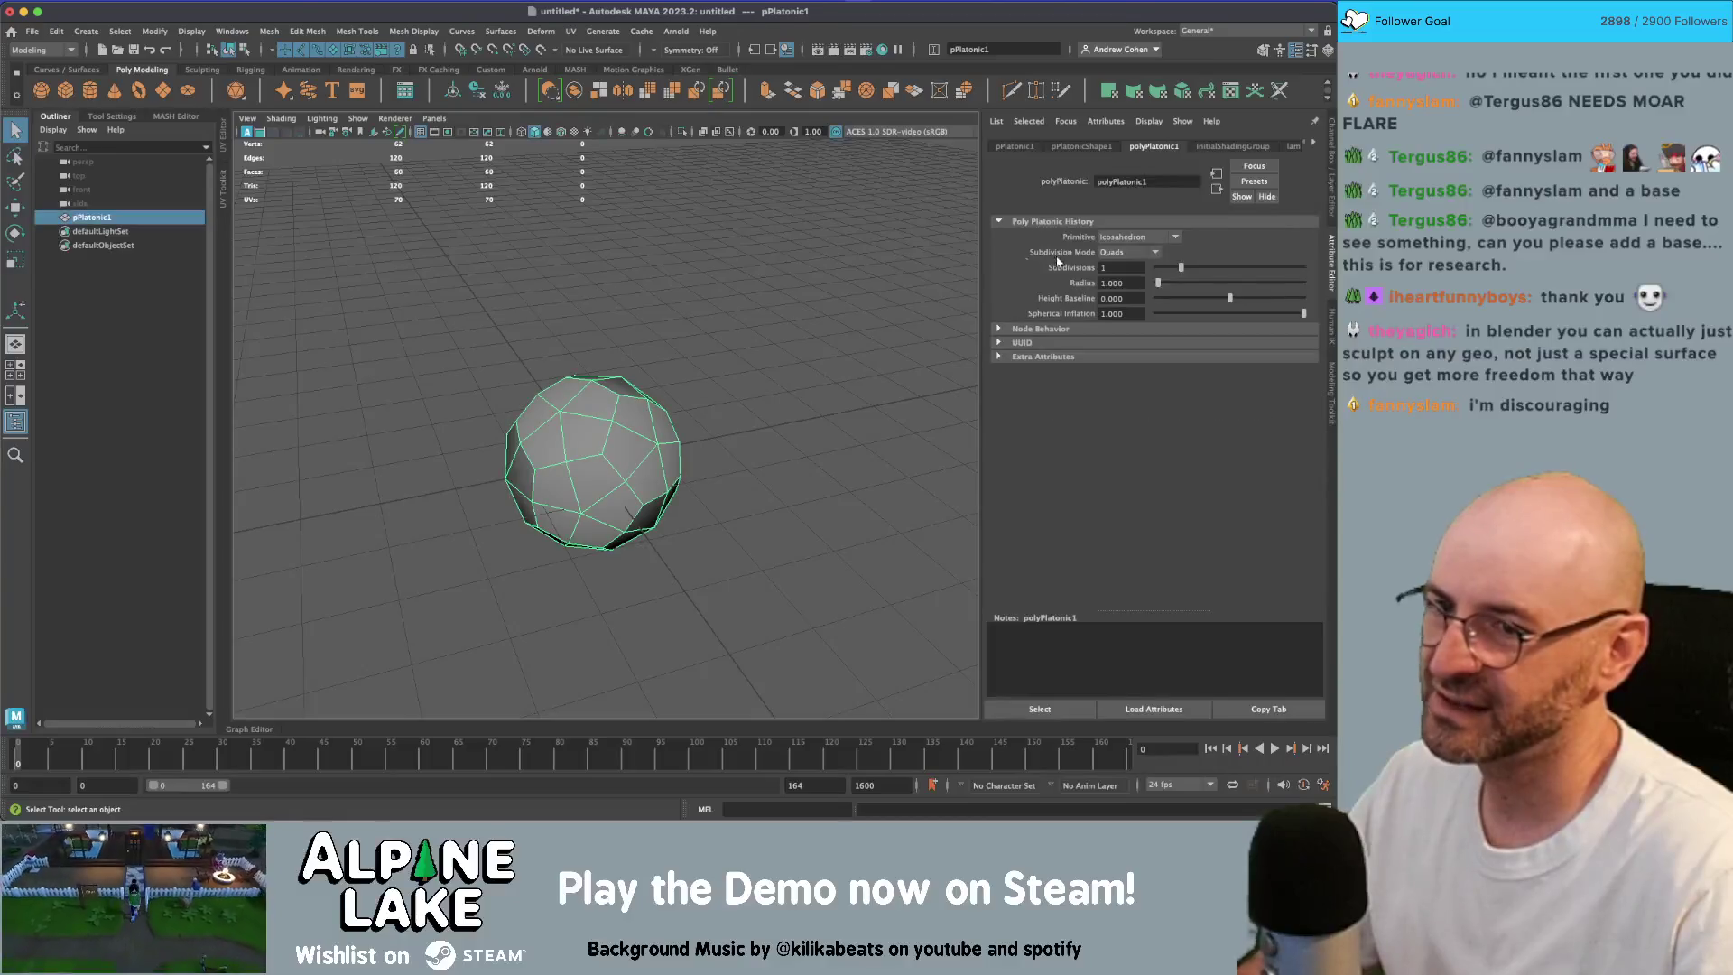
{"action": "left_click", "coordinate": [1206, 269]}
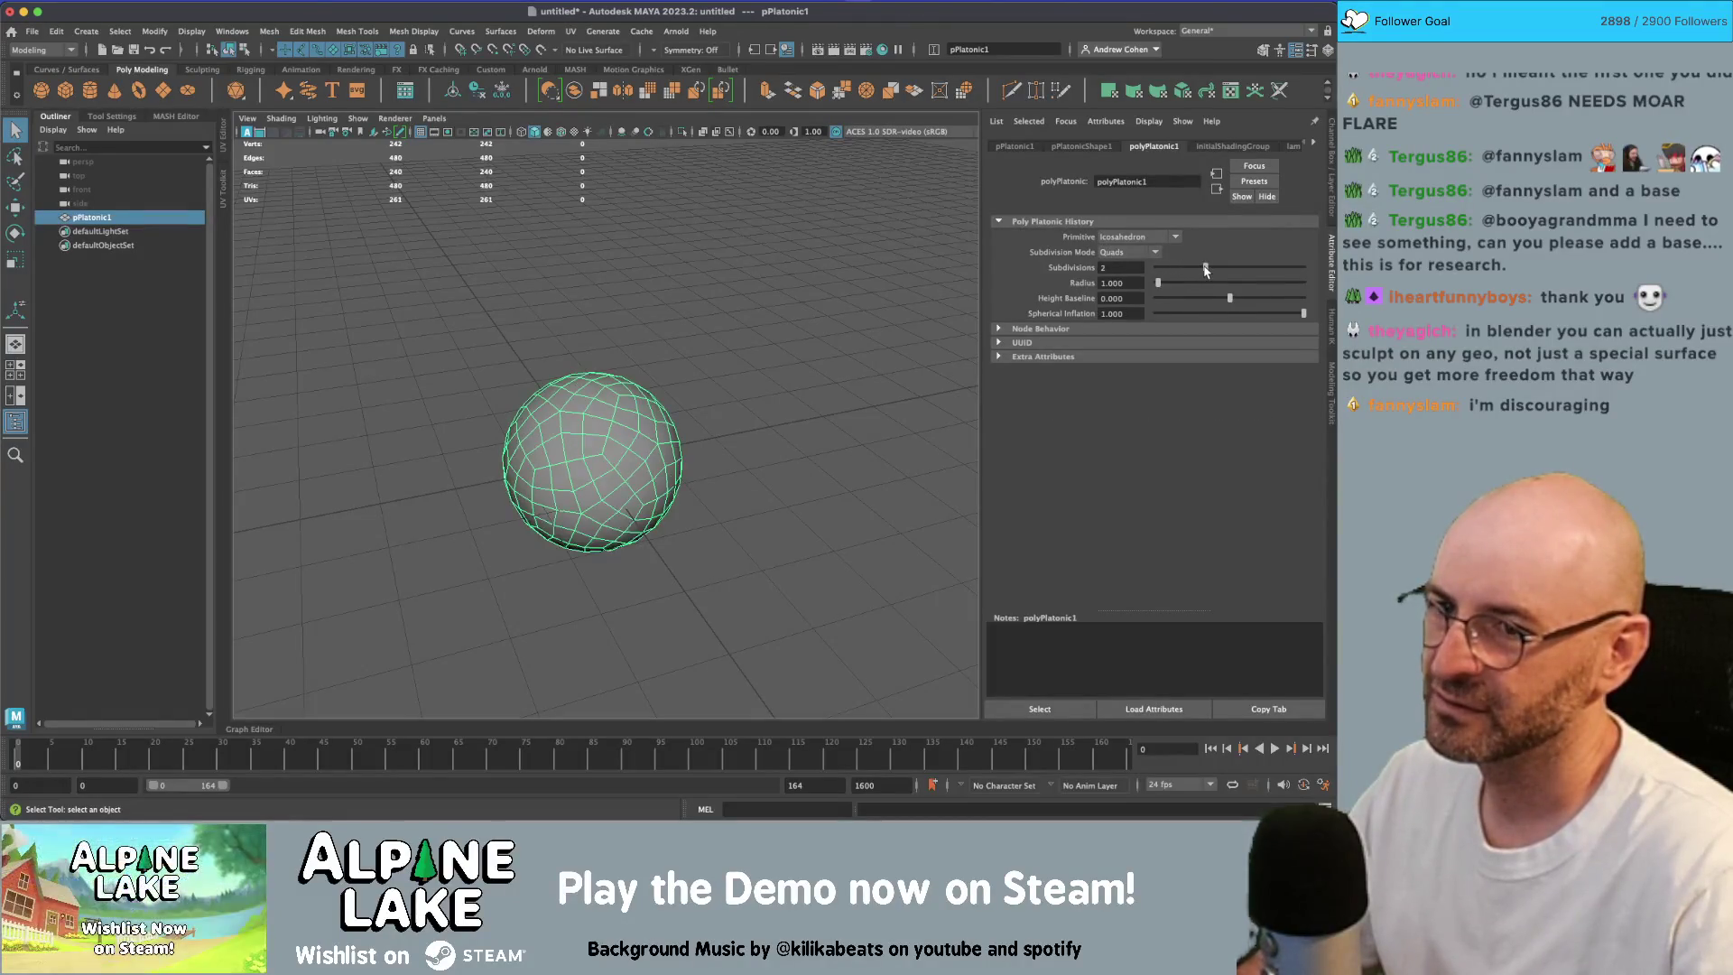
{"action": "left_click", "coordinate": [758, 333]}
{"action": "mouse_move", "coordinate": [759, 333]}
{"action": "left_mouse_down"}
{"action": "mouse_move", "coordinate": [608, 398]}
{"action": "mouse_move", "coordinate": [704, 376]}
{"action": "left_mouse_up"}
{"action": "key", "text": "ctrl+z"}
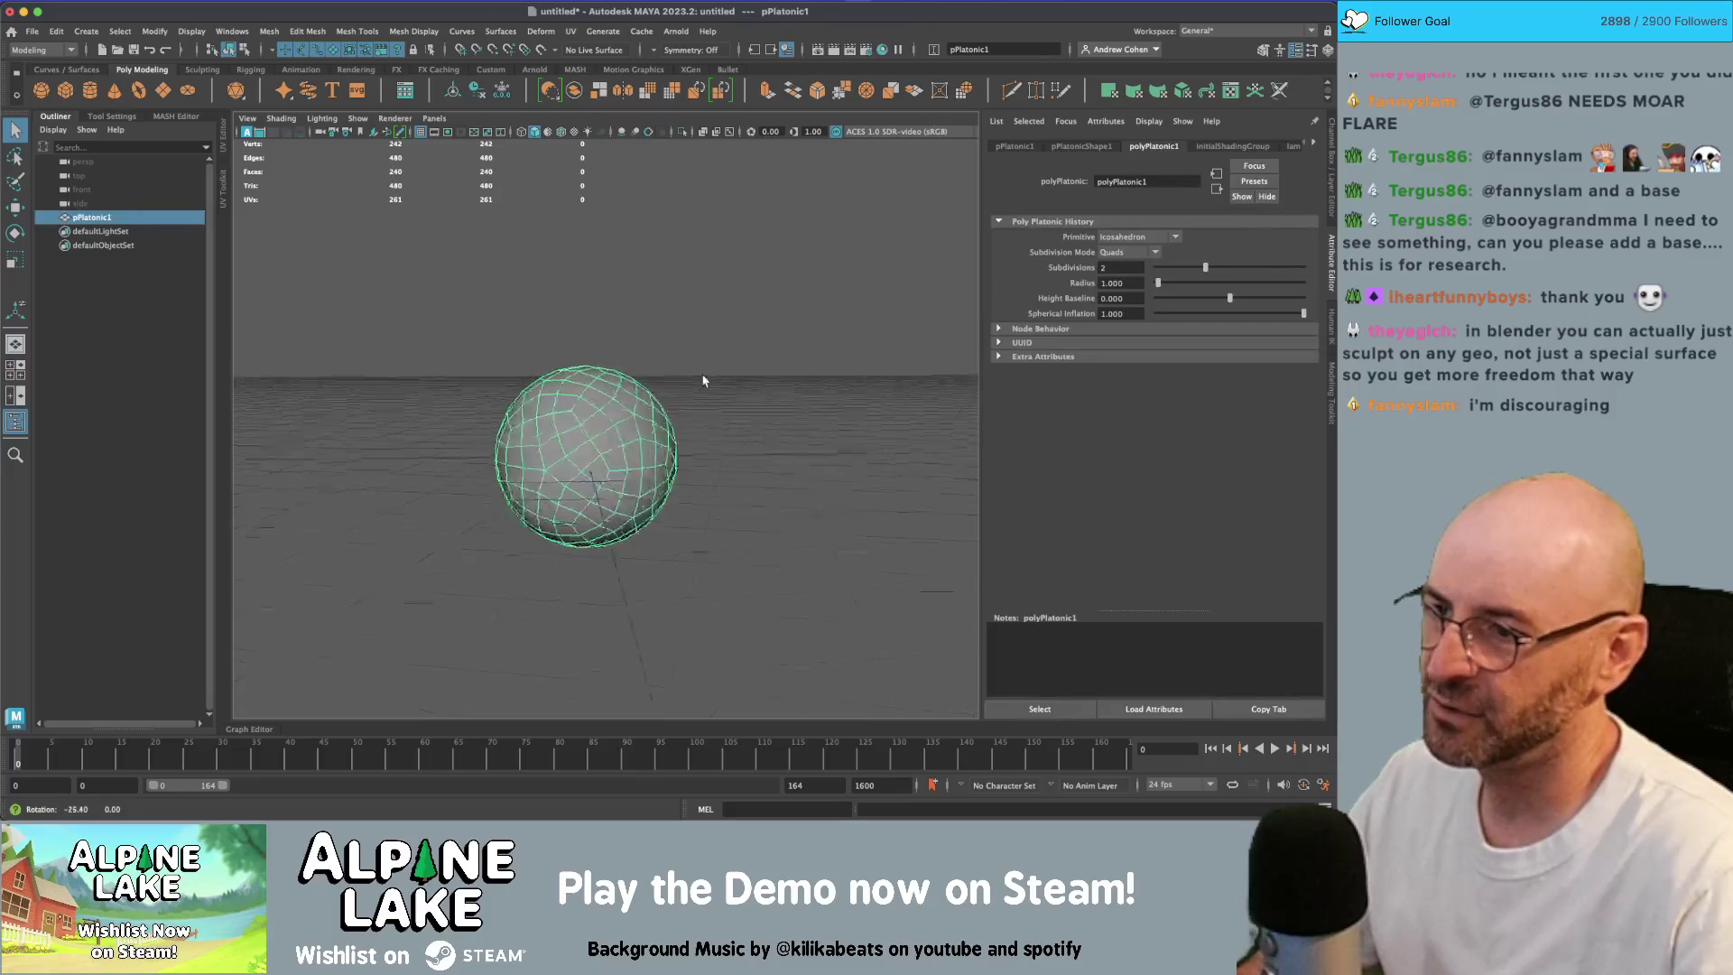
{"action": "left_click", "coordinate": [1214, 268]}
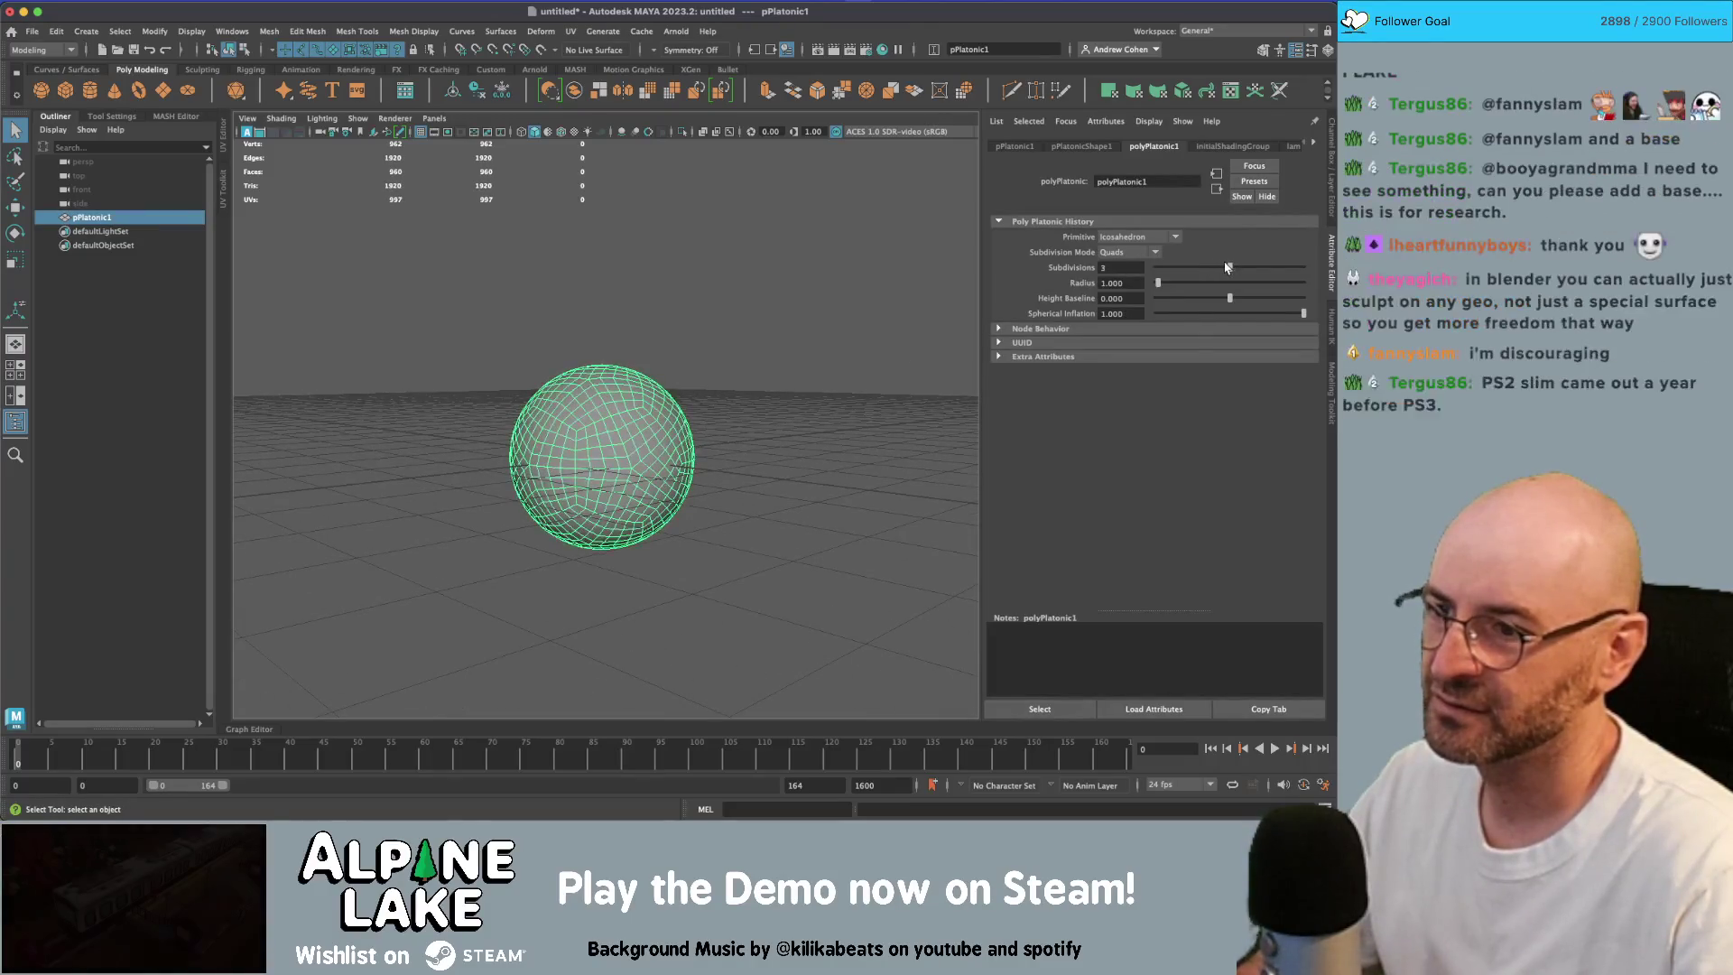
{"action": "left_click", "coordinate": [778, 368]}
{"action": "left_click_drag", "start_coordinate": [777, 368], "coordinate": [789, 436]}
{"action": "key", "text": "ctrl+z"}
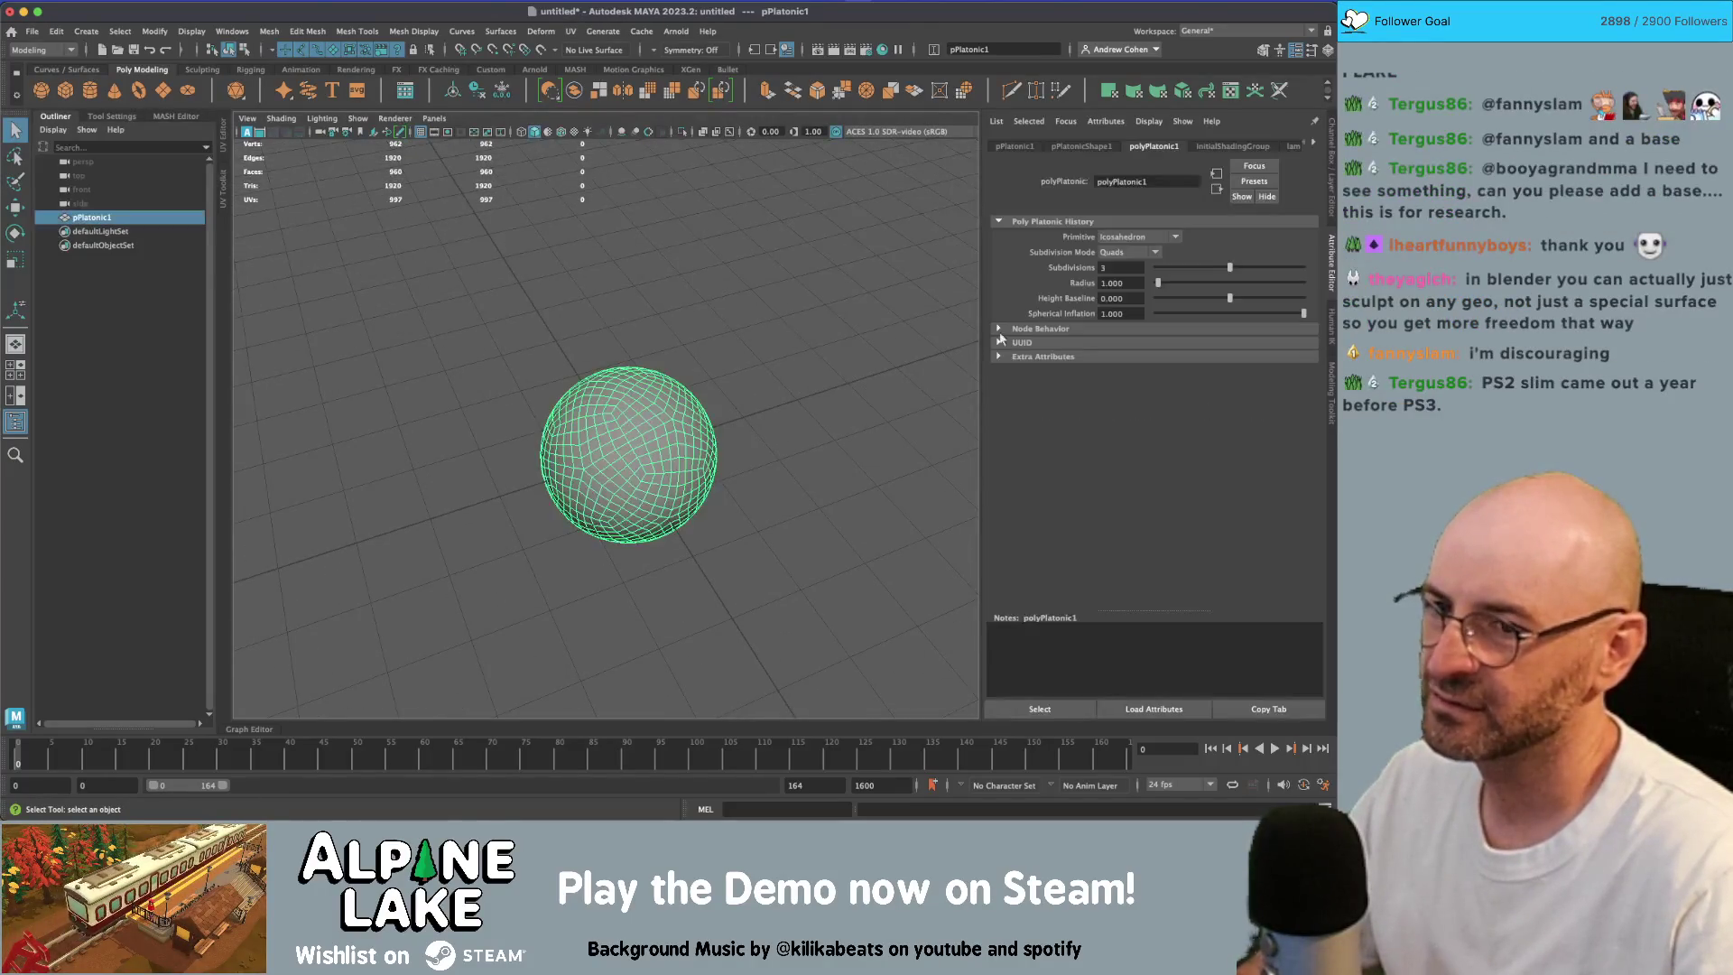
Step: Switch the subdivision mode to Triangles with subdivisions 1, then remove the test sphere
{"action": "left_click", "coordinate": [1127, 253]}
{"action": "left_click", "coordinate": [1127, 280]}
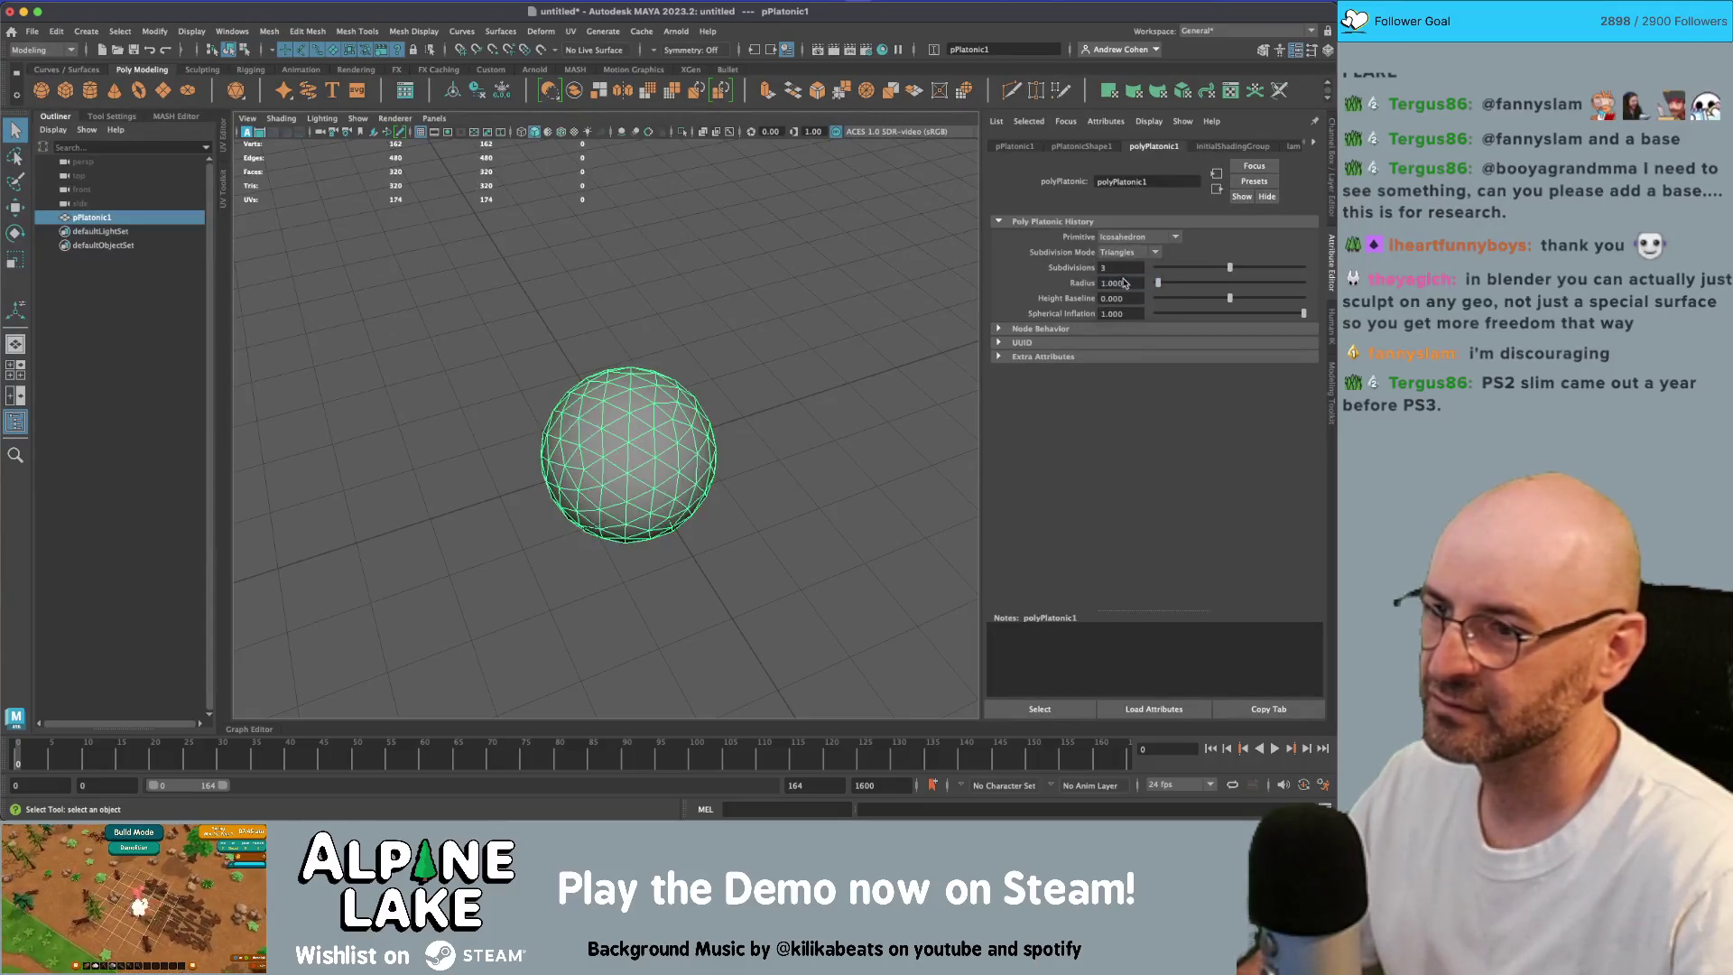
{"action": "left_click", "coordinate": [1191, 268]}
{"action": "mouse_move", "coordinate": [1191, 268]}
{"action": "left_mouse_down"}
{"action": "mouse_move", "coordinate": [1158, 268]}
{"action": "mouse_move", "coordinate": [1181, 268]}
{"action": "left_mouse_up"}
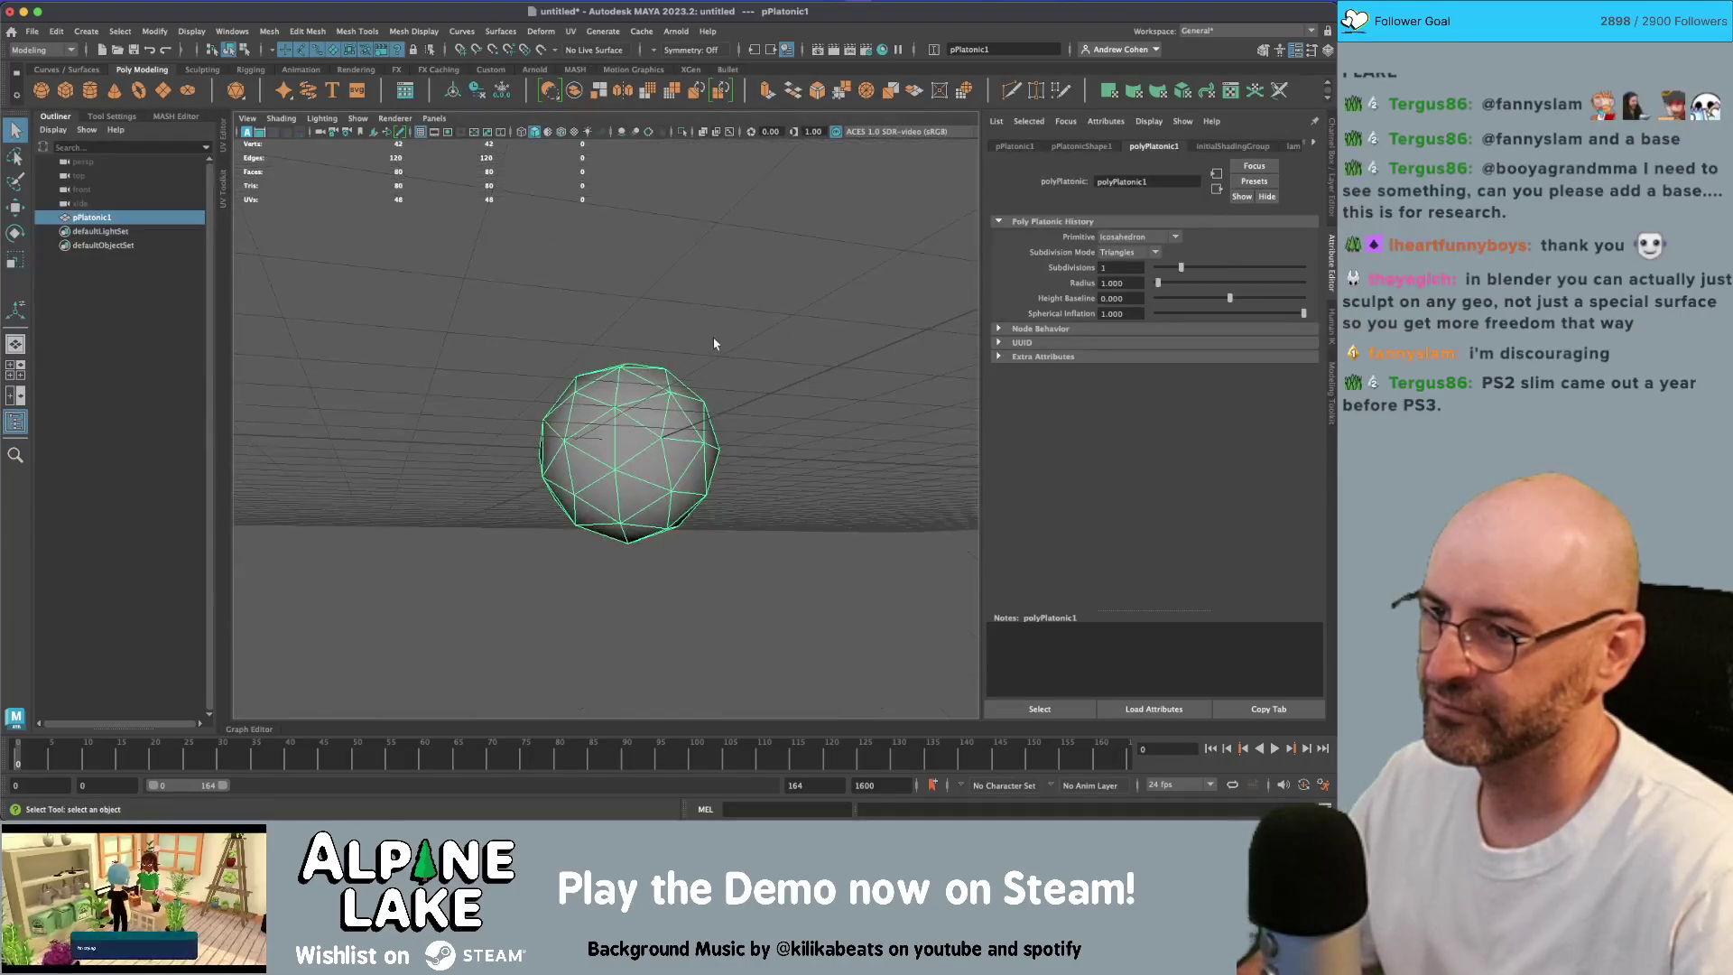
{"action": "key", "text": "ctrl+z"}
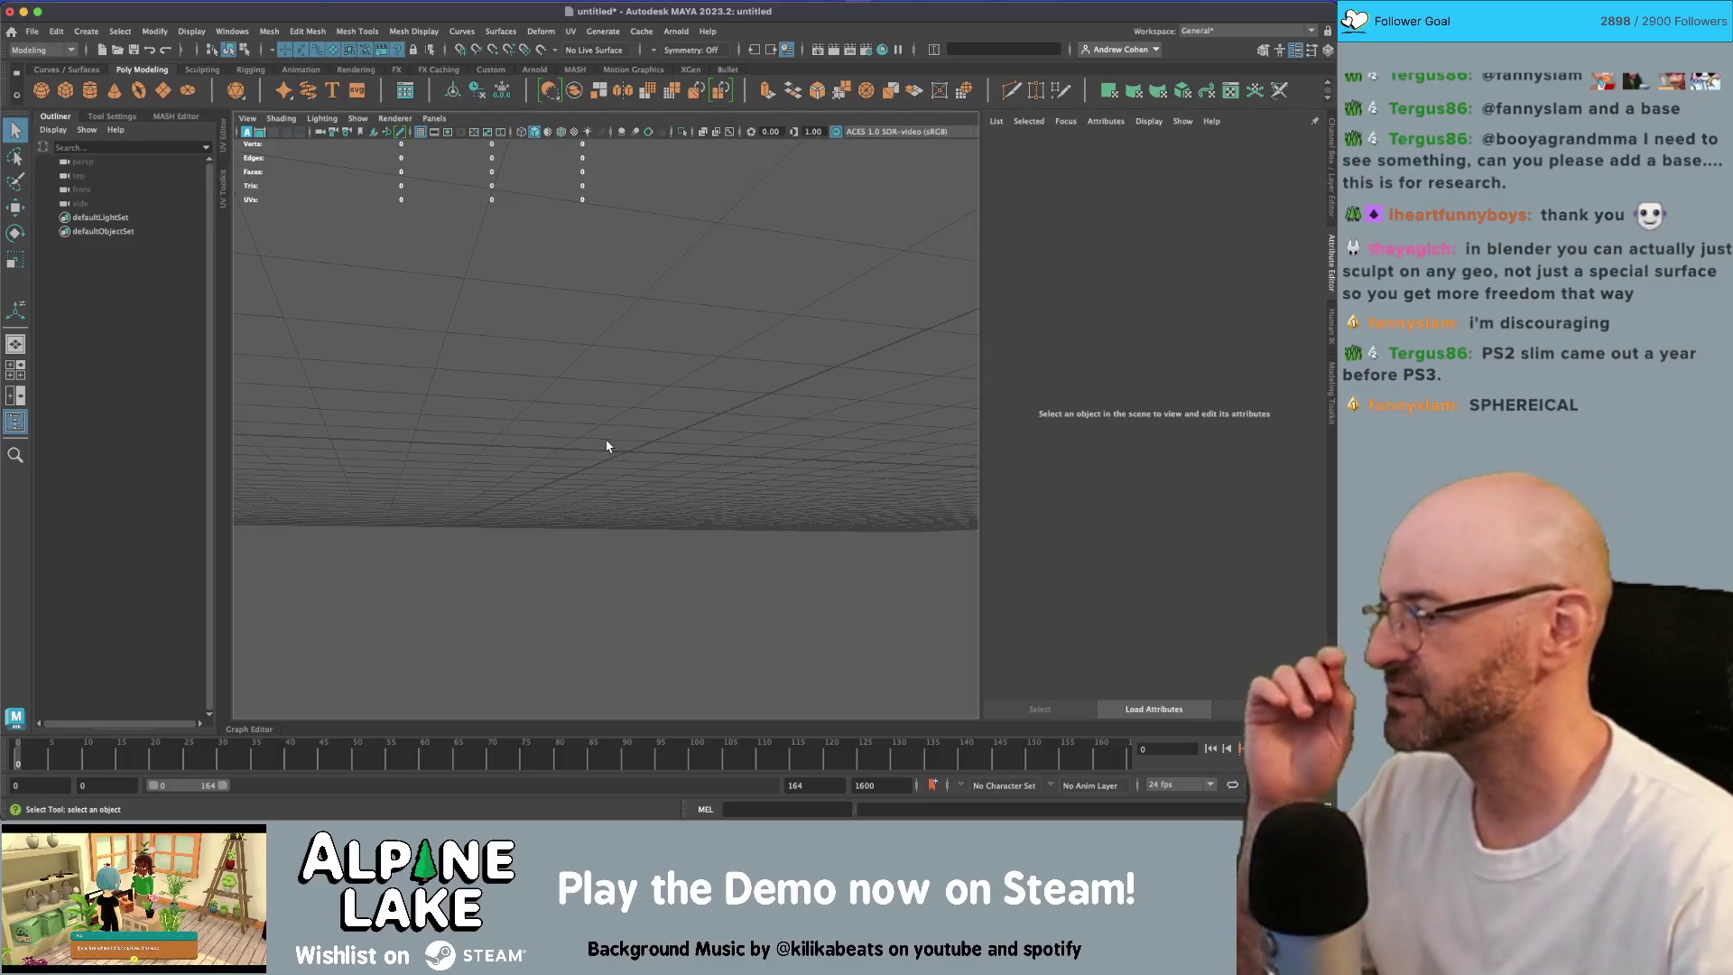
Step: Close Maya without saving and open the third late-husband dialogue card in Miro for editing
{"action": "left_click", "coordinate": [8, 12]}
{"action": "left_click", "coordinate": [659, 395]}
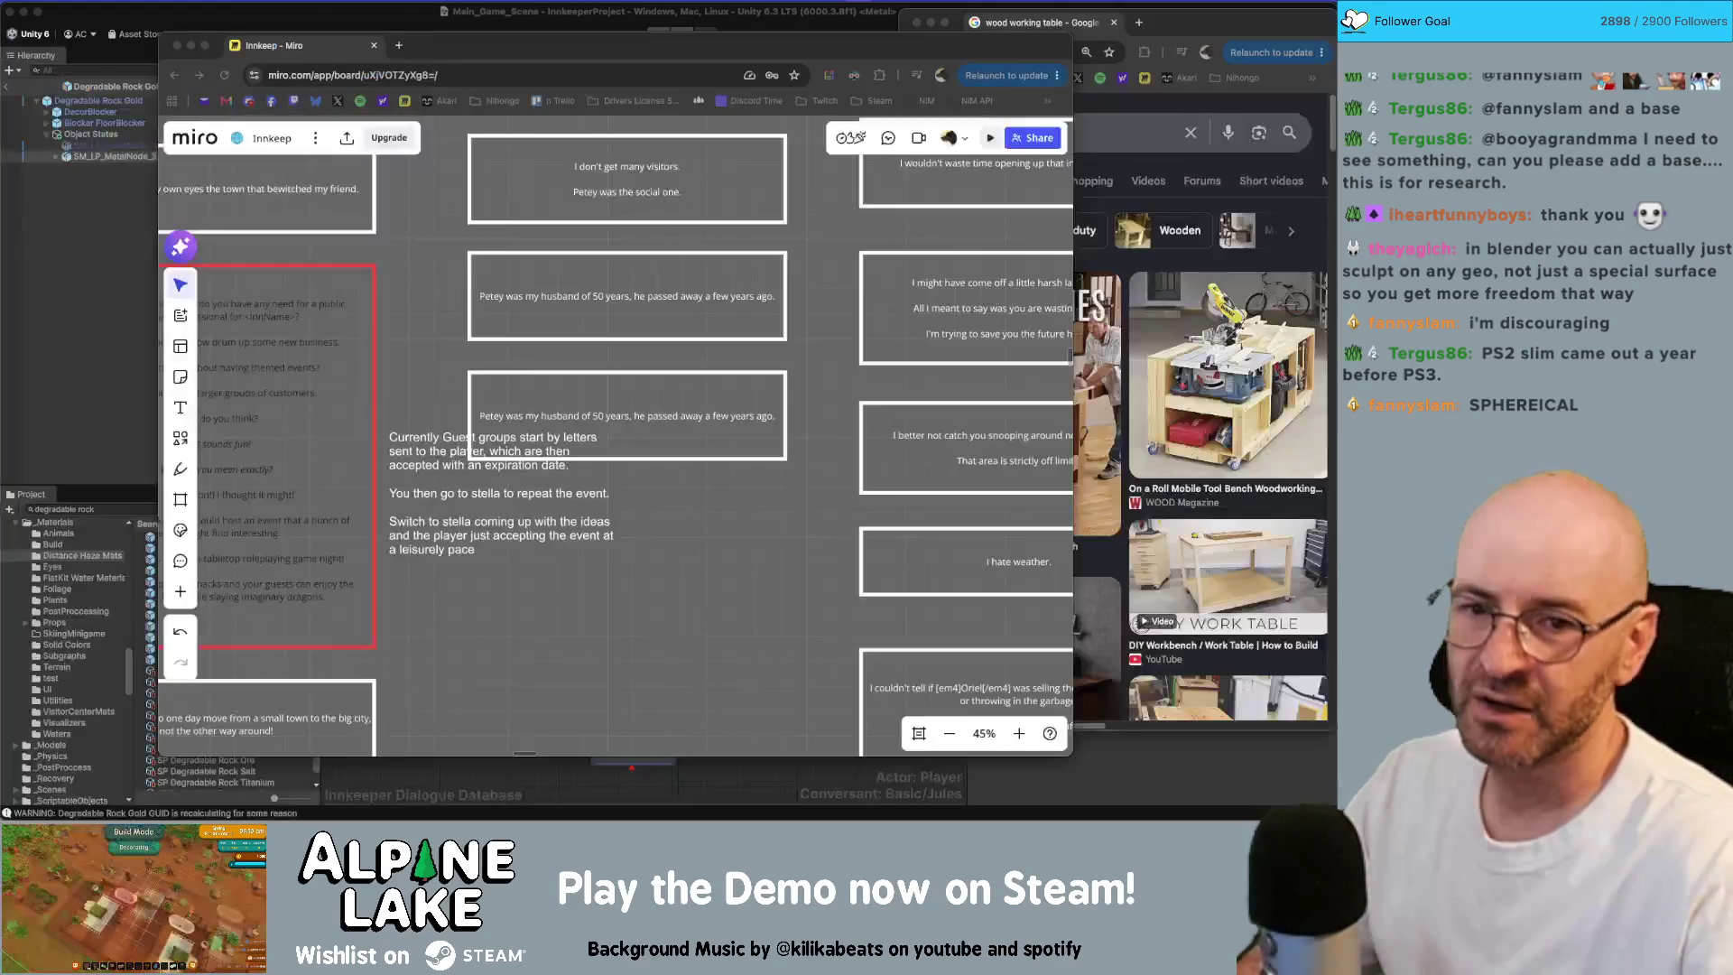
{"action": "left_click", "coordinate": [875, 404]}
{"action": "scroll", "coordinate": [716, 433], "scroll_direction": "down", "scroll_amount": 2}
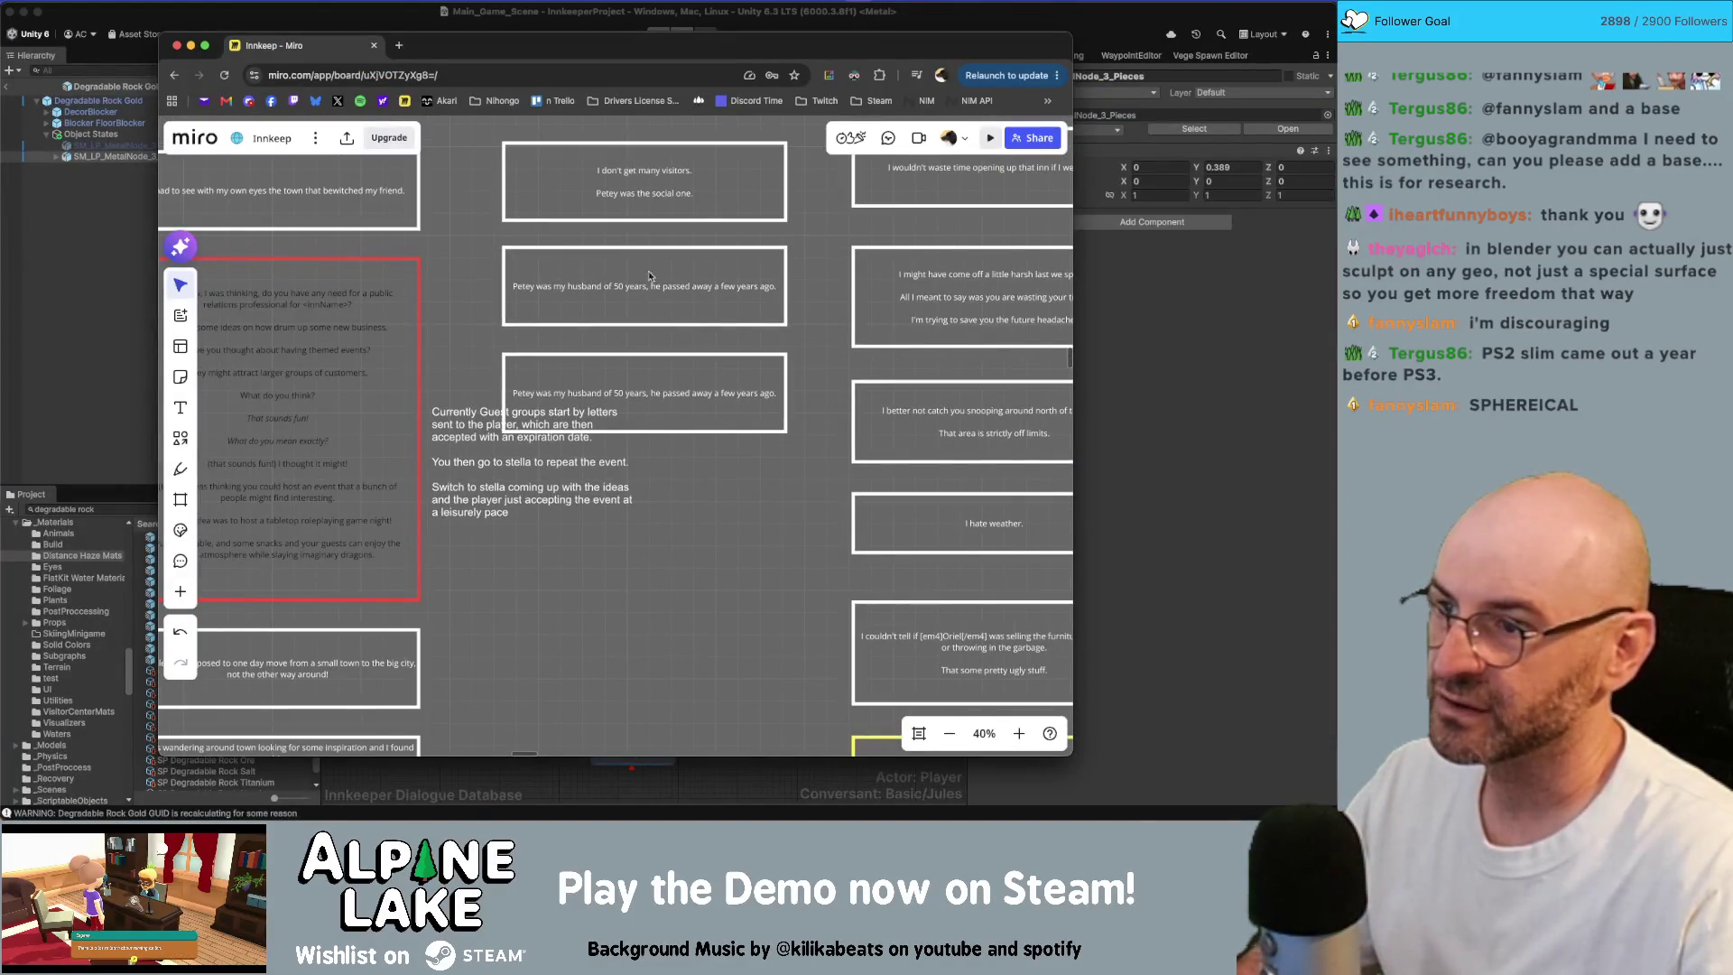
{"action": "left_click", "coordinate": [635, 306]}
{"action": "double_click", "coordinate": [707, 397]}
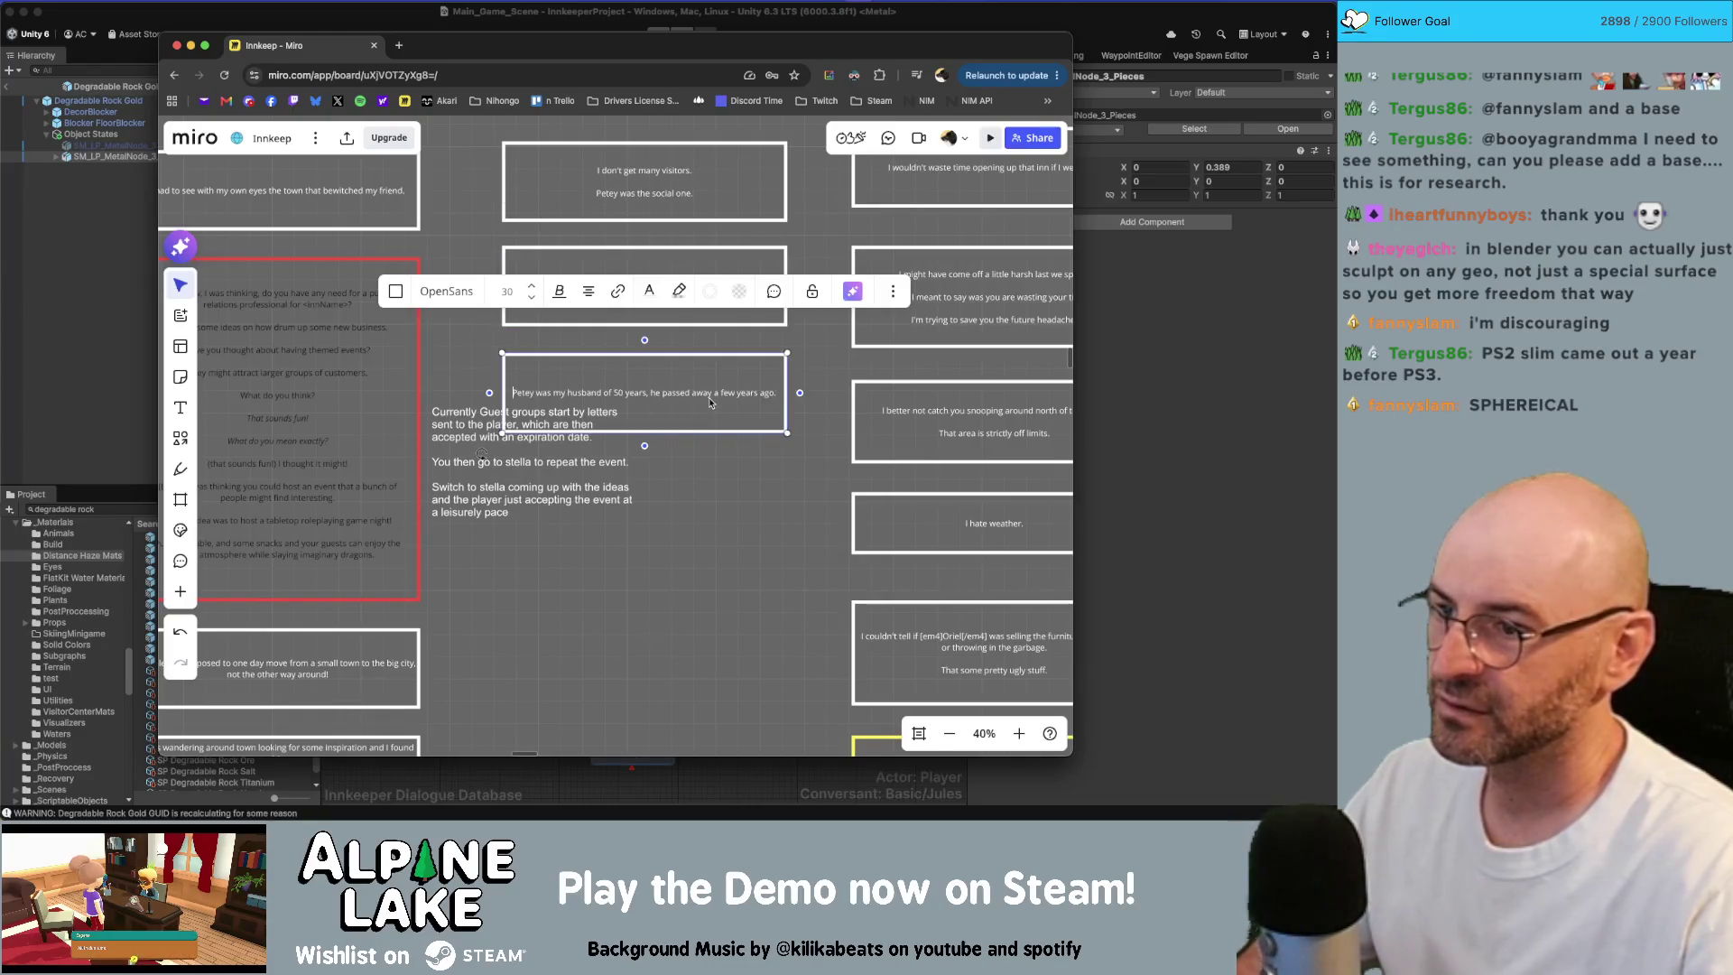
{"action": "left_click", "coordinate": [750, 495]}
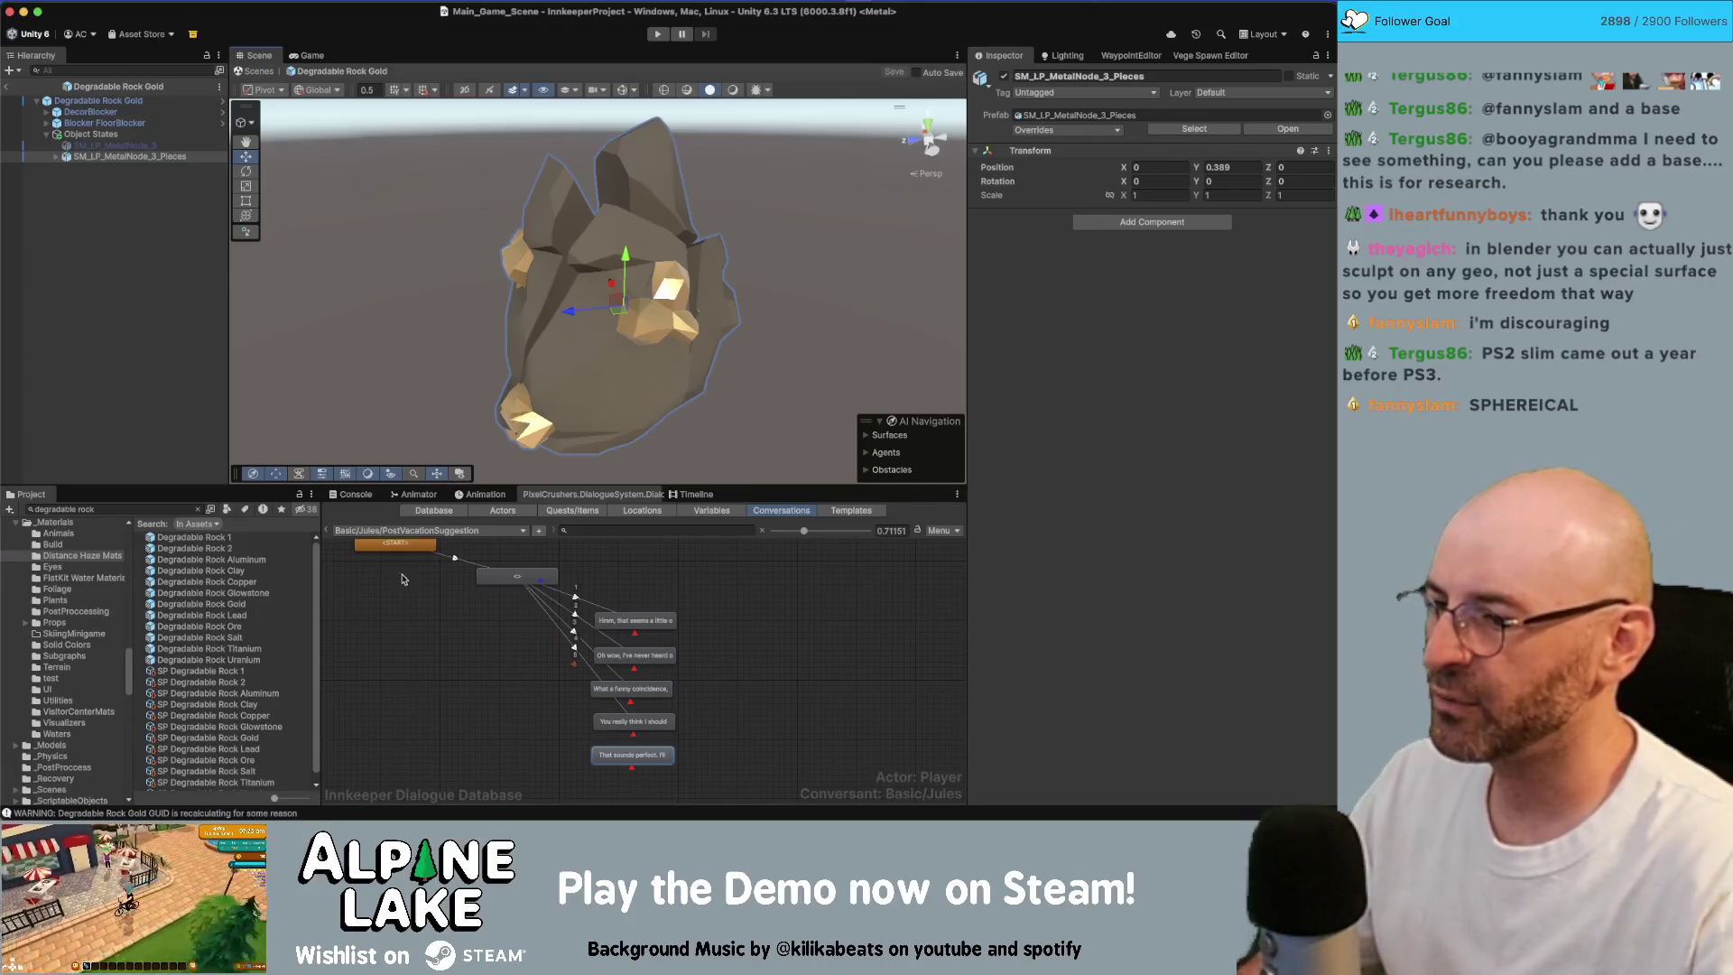
Step: Open the Basic/Jules/Chats conversation in the Dialogue Database editor
{"action": "left_click", "coordinate": [434, 627]}
{"action": "left_click", "coordinate": [446, 533]}
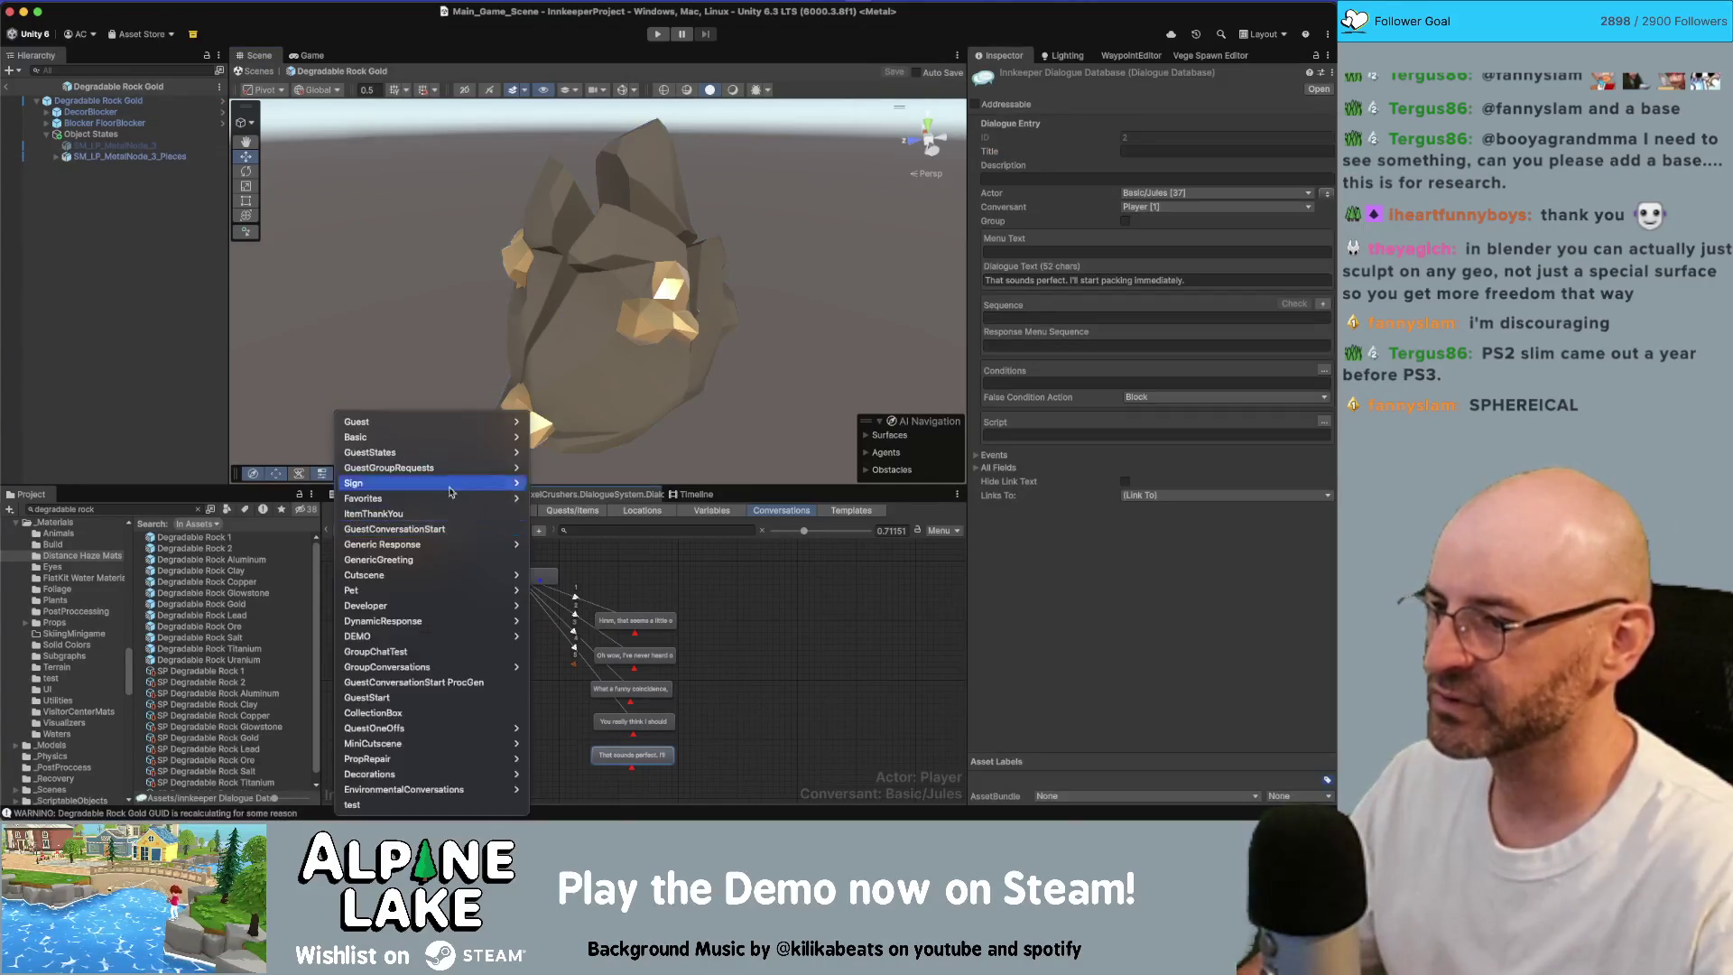
{"action": "mouse_move", "coordinate": [425, 437]}
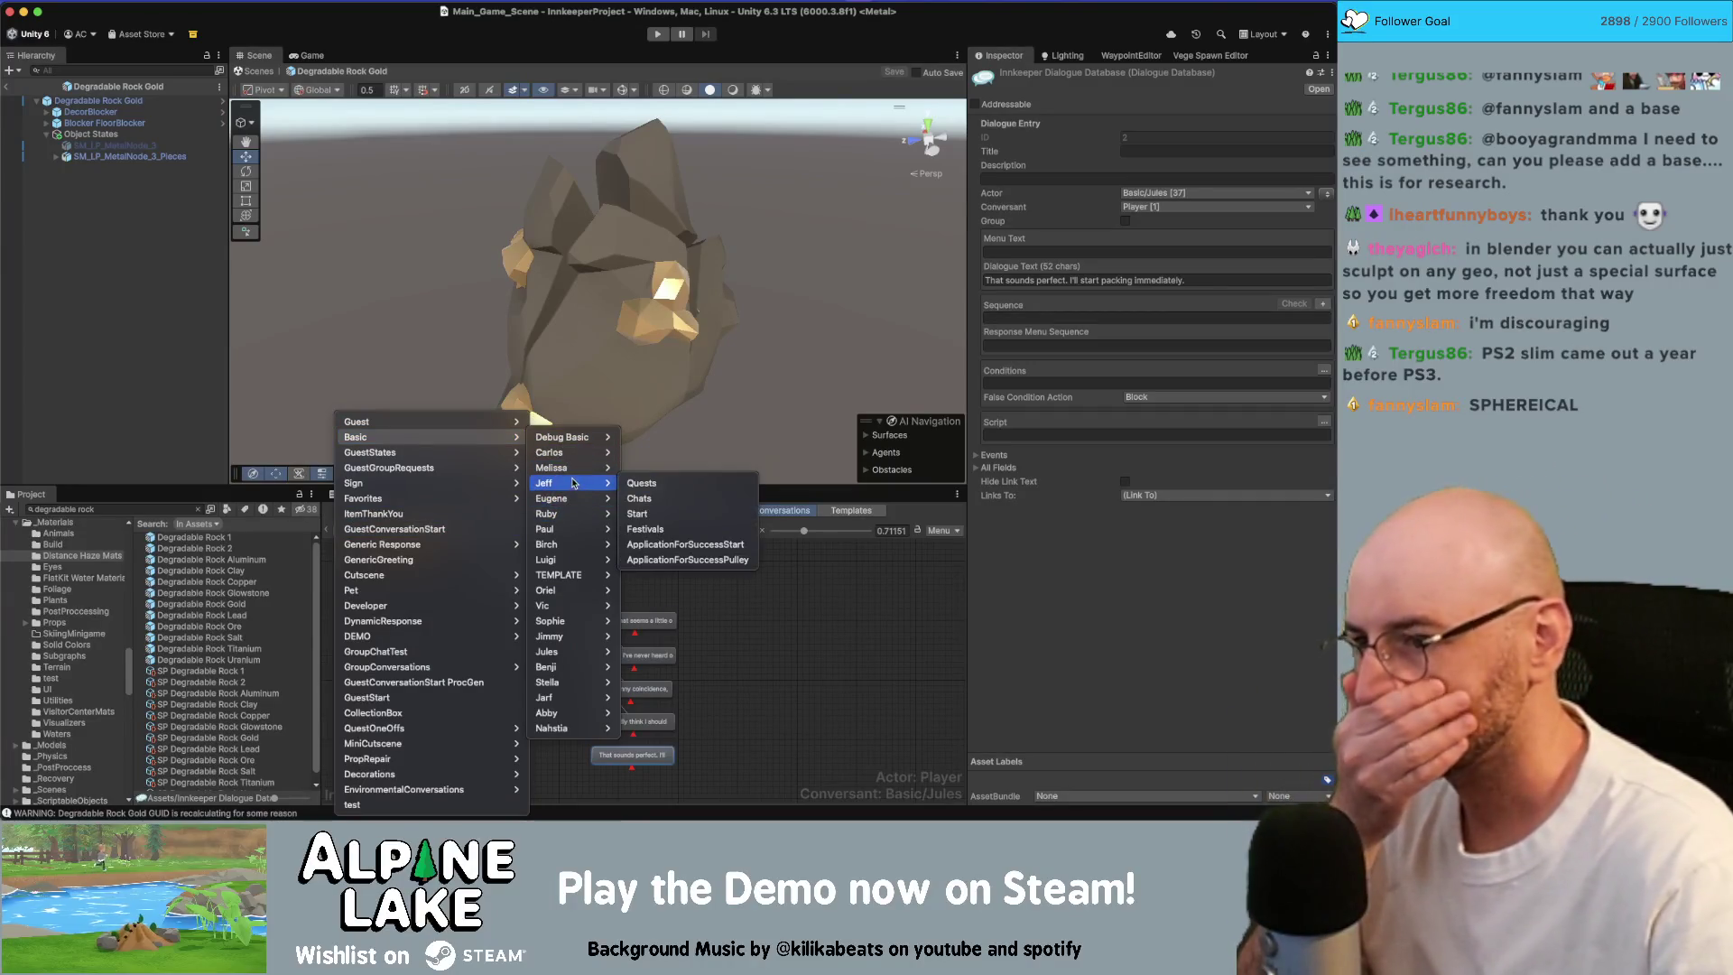
{"action": "mouse_move", "coordinate": [576, 627]}
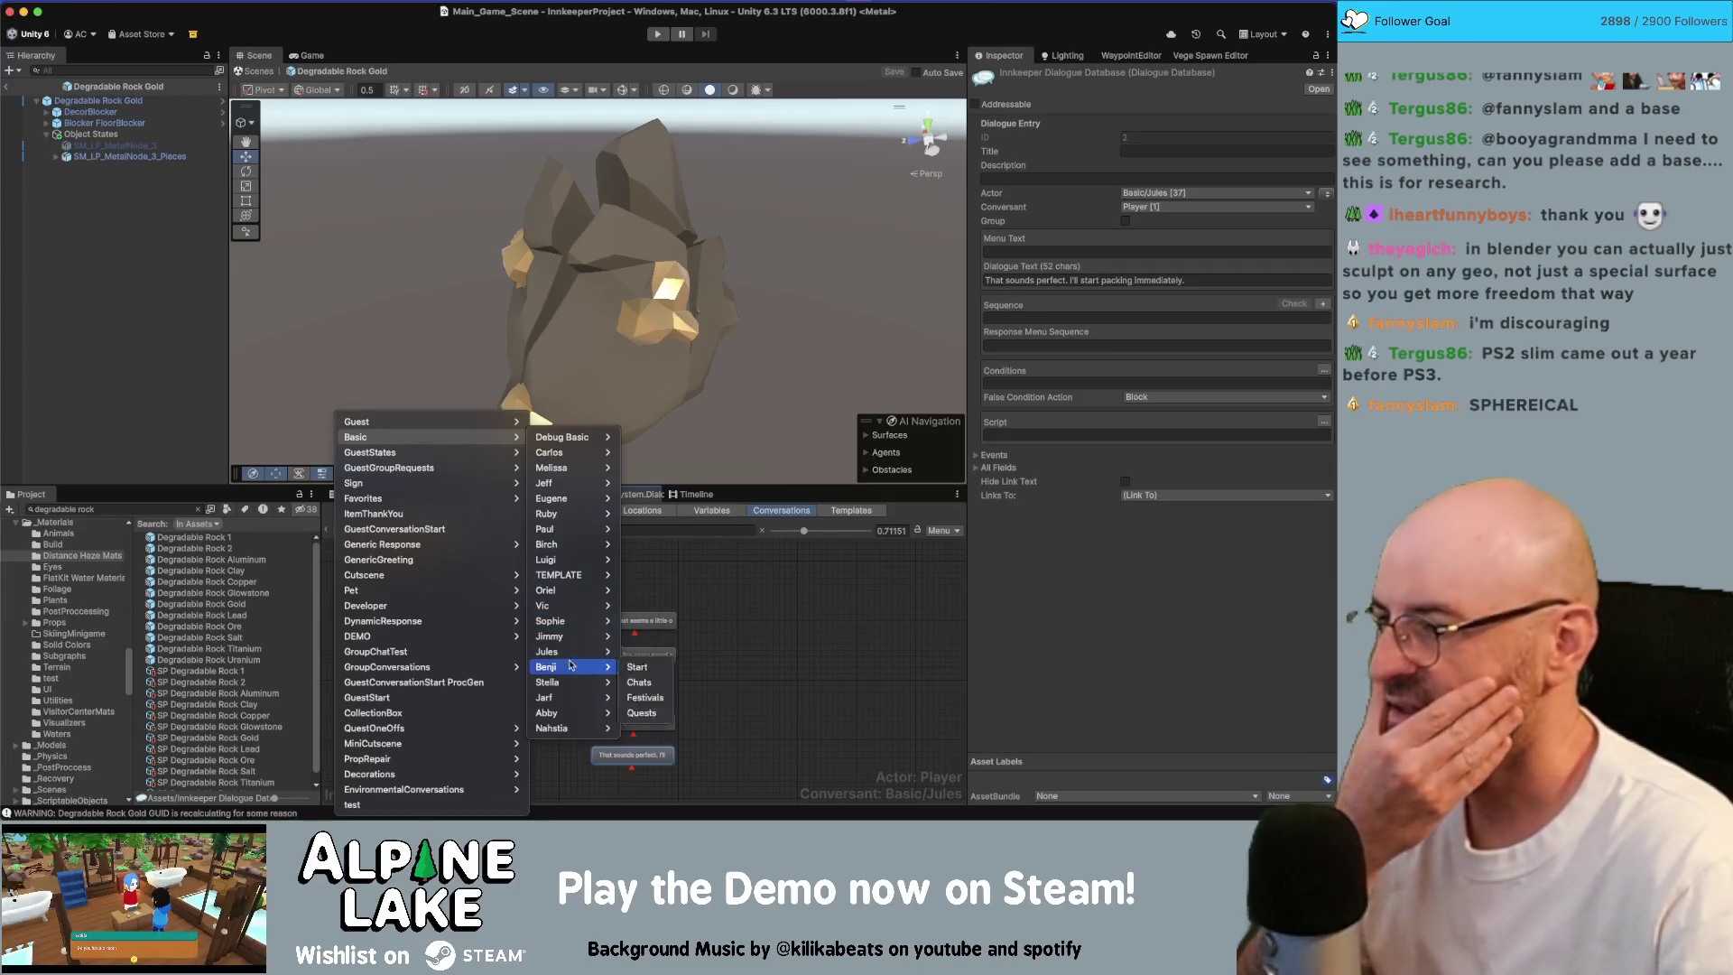
{"action": "left_click", "coordinate": [663, 683]}
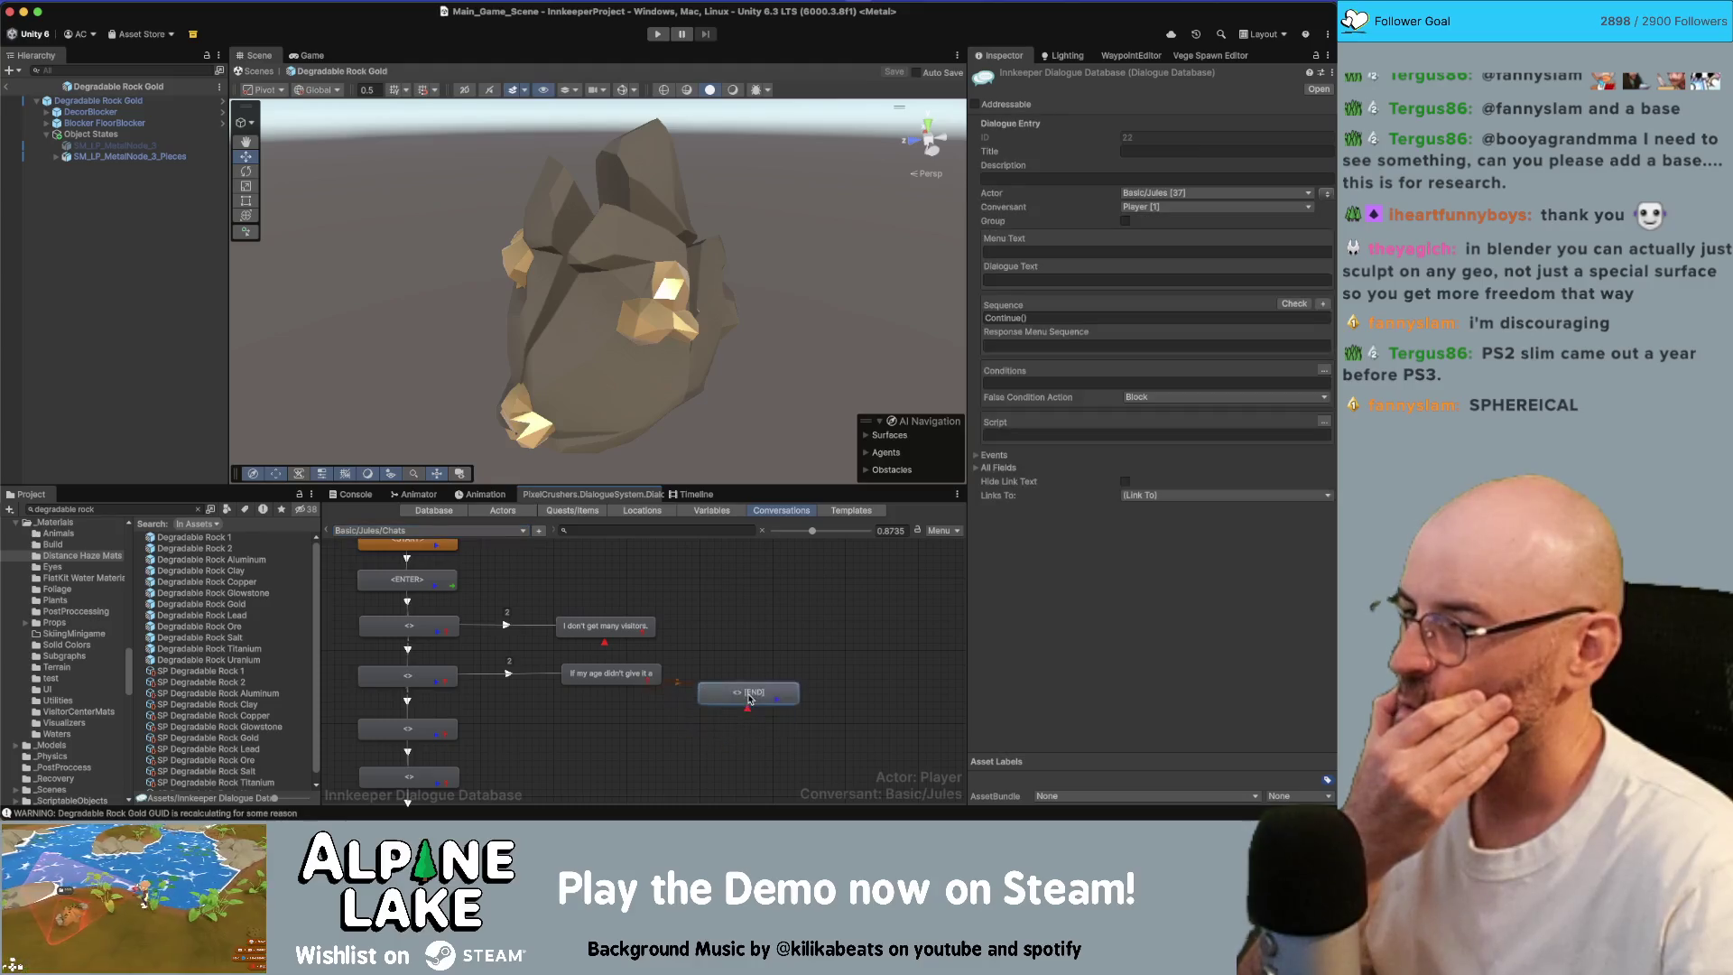
Step: Move the [END] node beside the second line and review the dialogue entries, including "I don't get many visitors."
{"action": "left_click_drag", "start_coordinate": [730, 745], "coordinate": [736, 695]}
{"action": "left_click", "coordinate": [735, 692]}
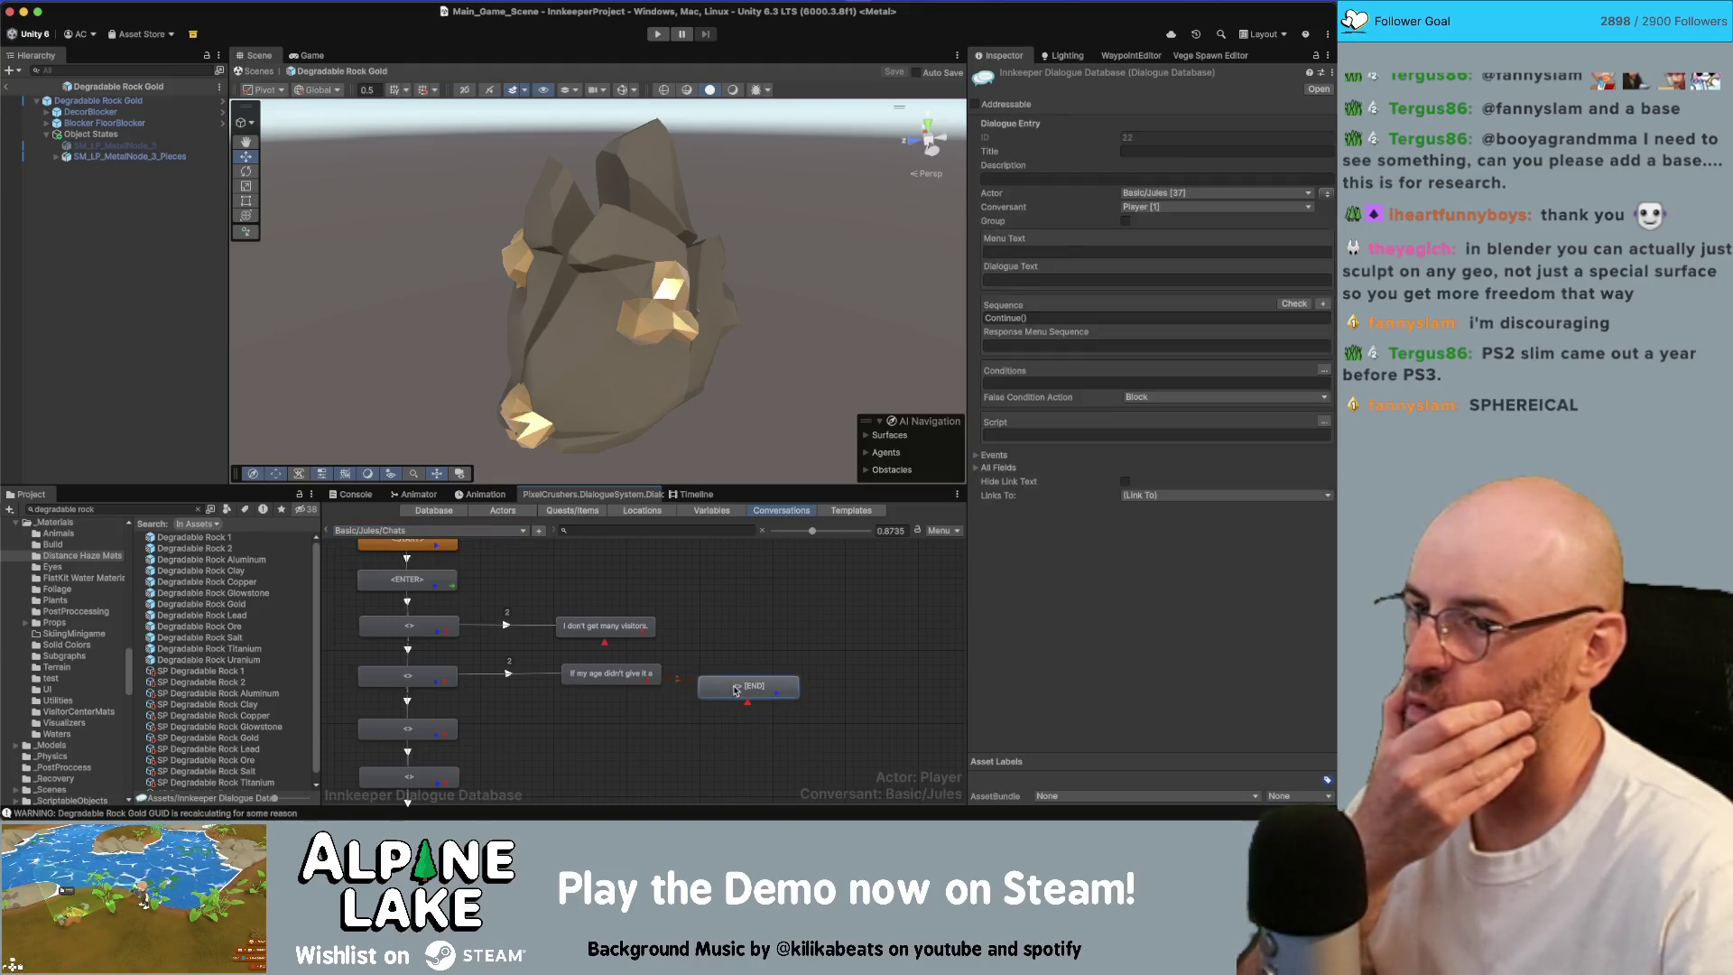
{"action": "left_click", "coordinate": [735, 681]}
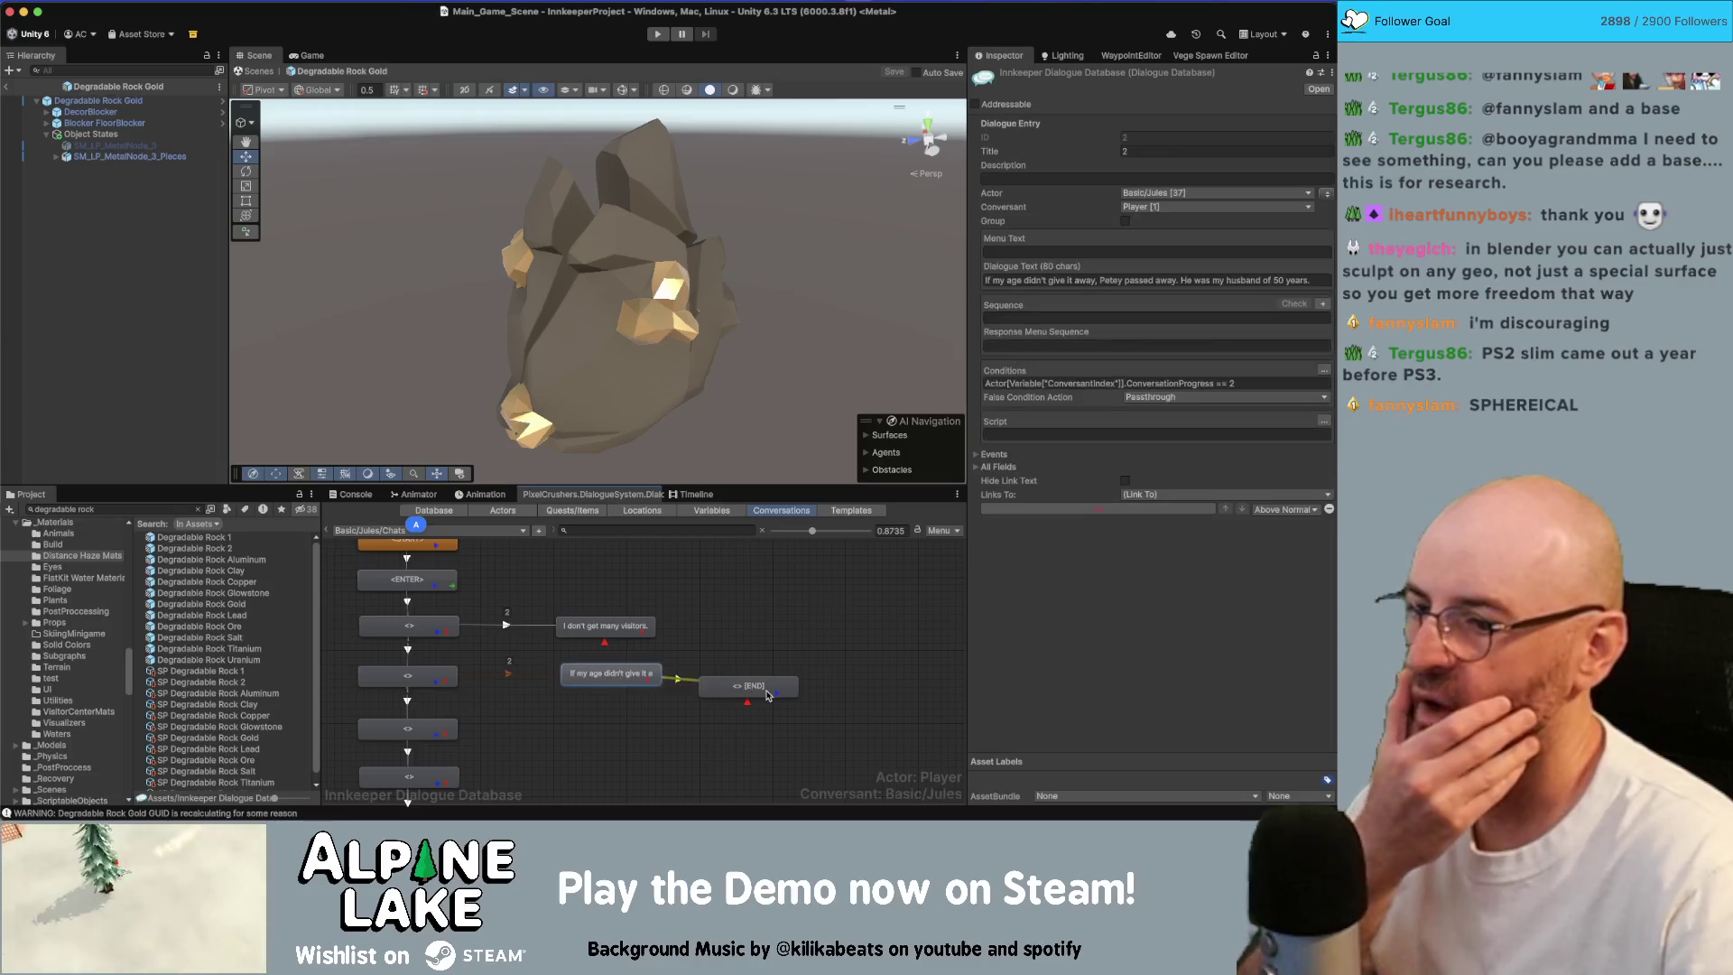
{"action": "left_click", "coordinate": [612, 675]}
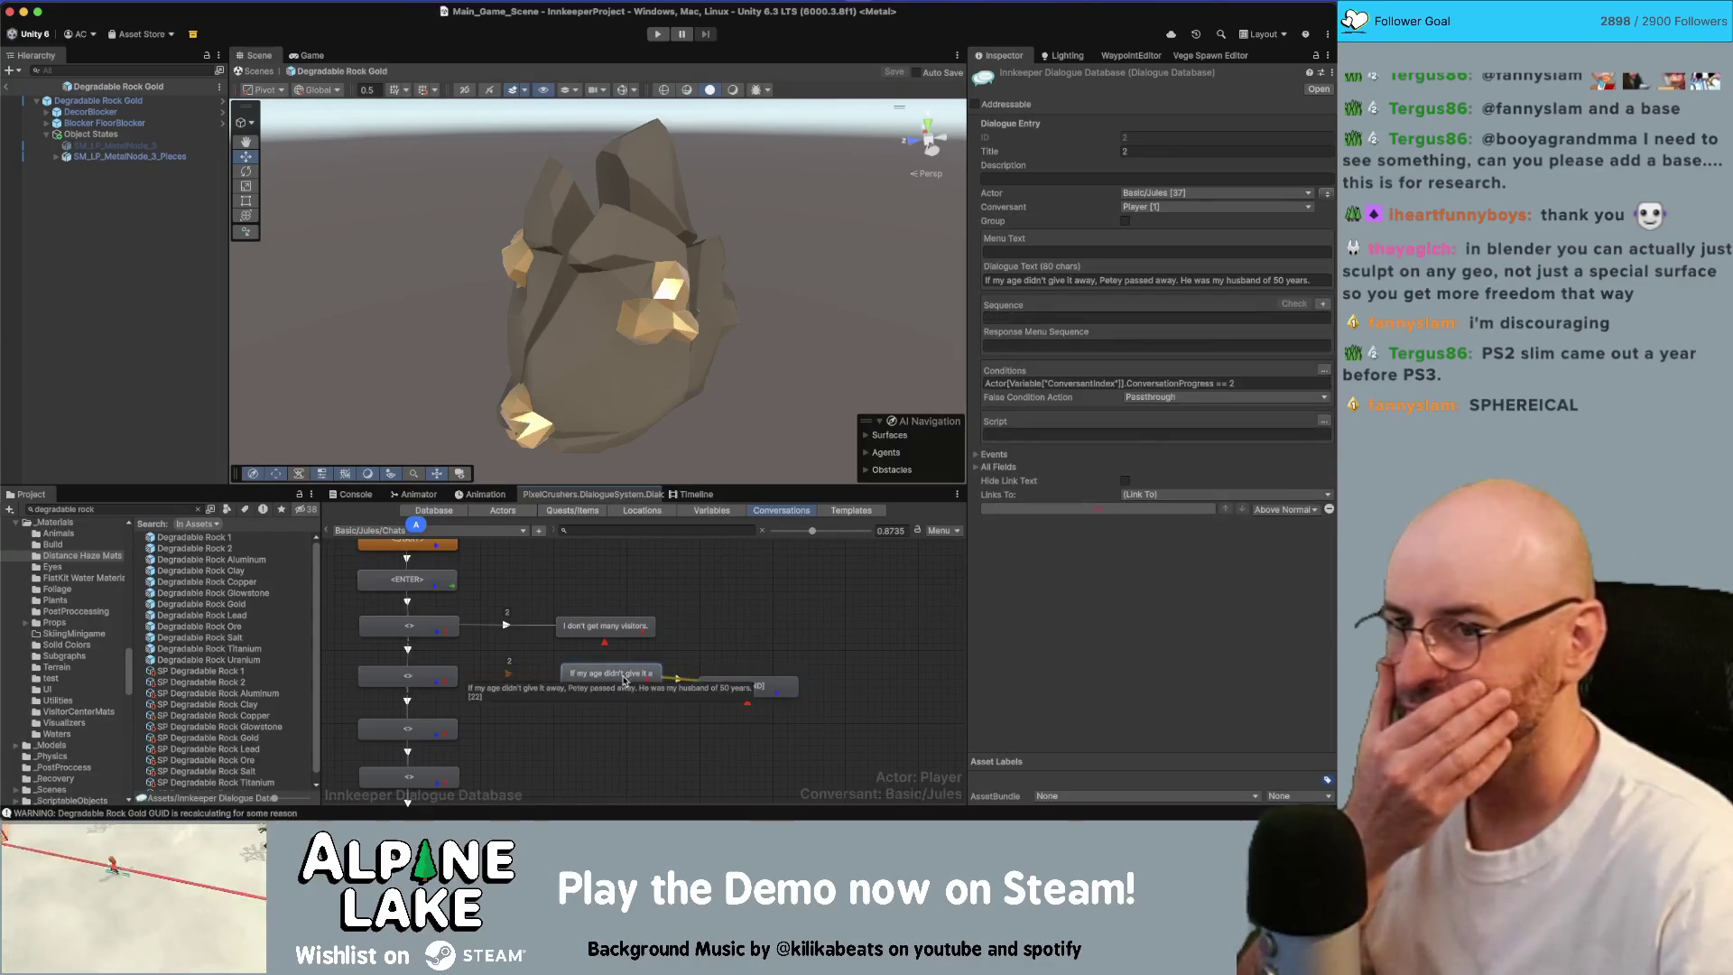
{"action": "left_click", "coordinate": [623, 623]}
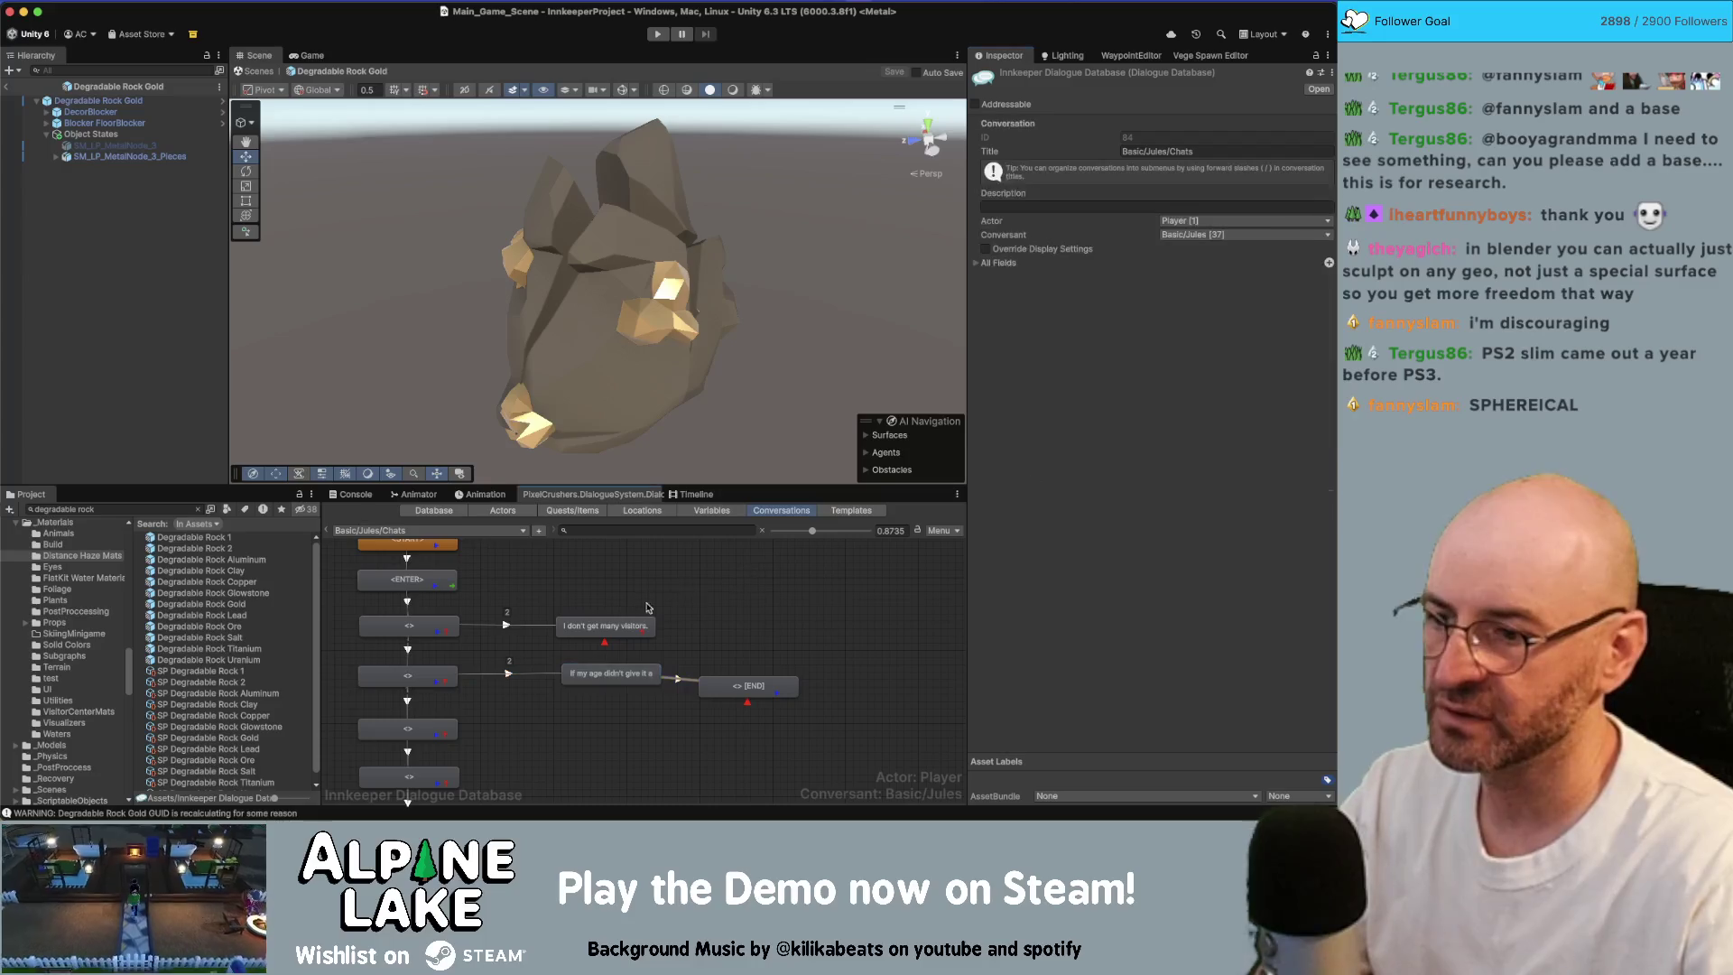
{"action": "key", "text": "Tab"}
{"action": "key", "text": "Tab"}
{"action": "key", "text": "Tab"}
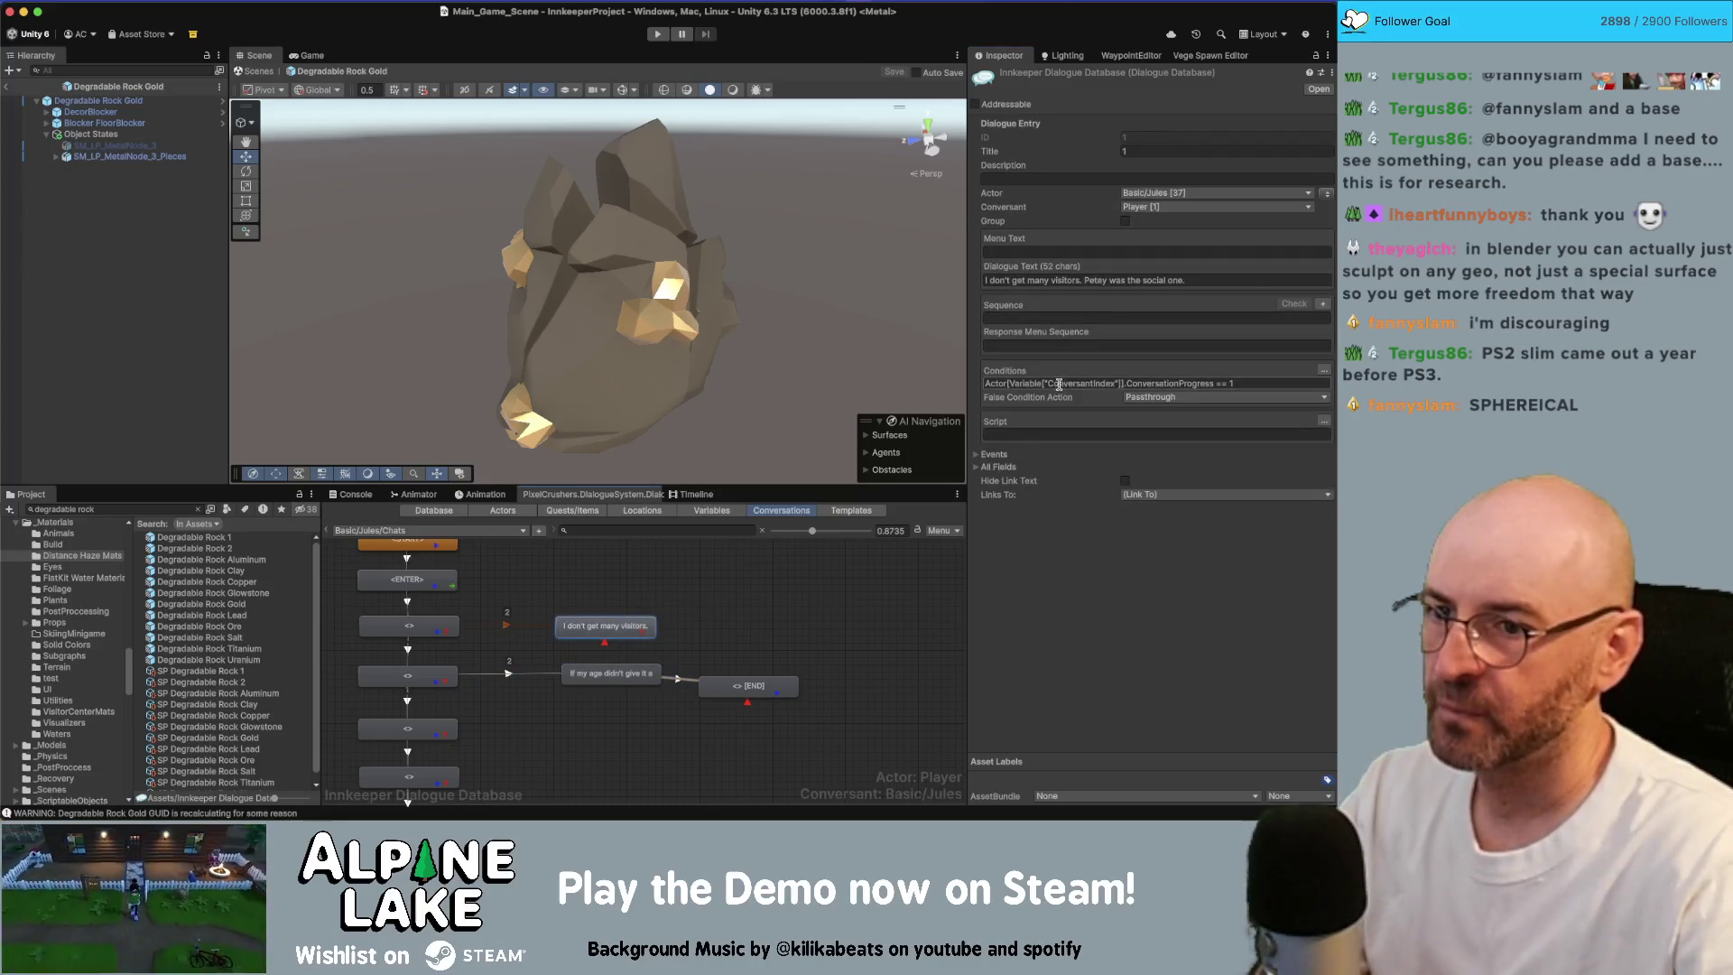
{"action": "key", "text": "BackSpace"}
{"action": "left_click", "coordinate": [542, 629]}
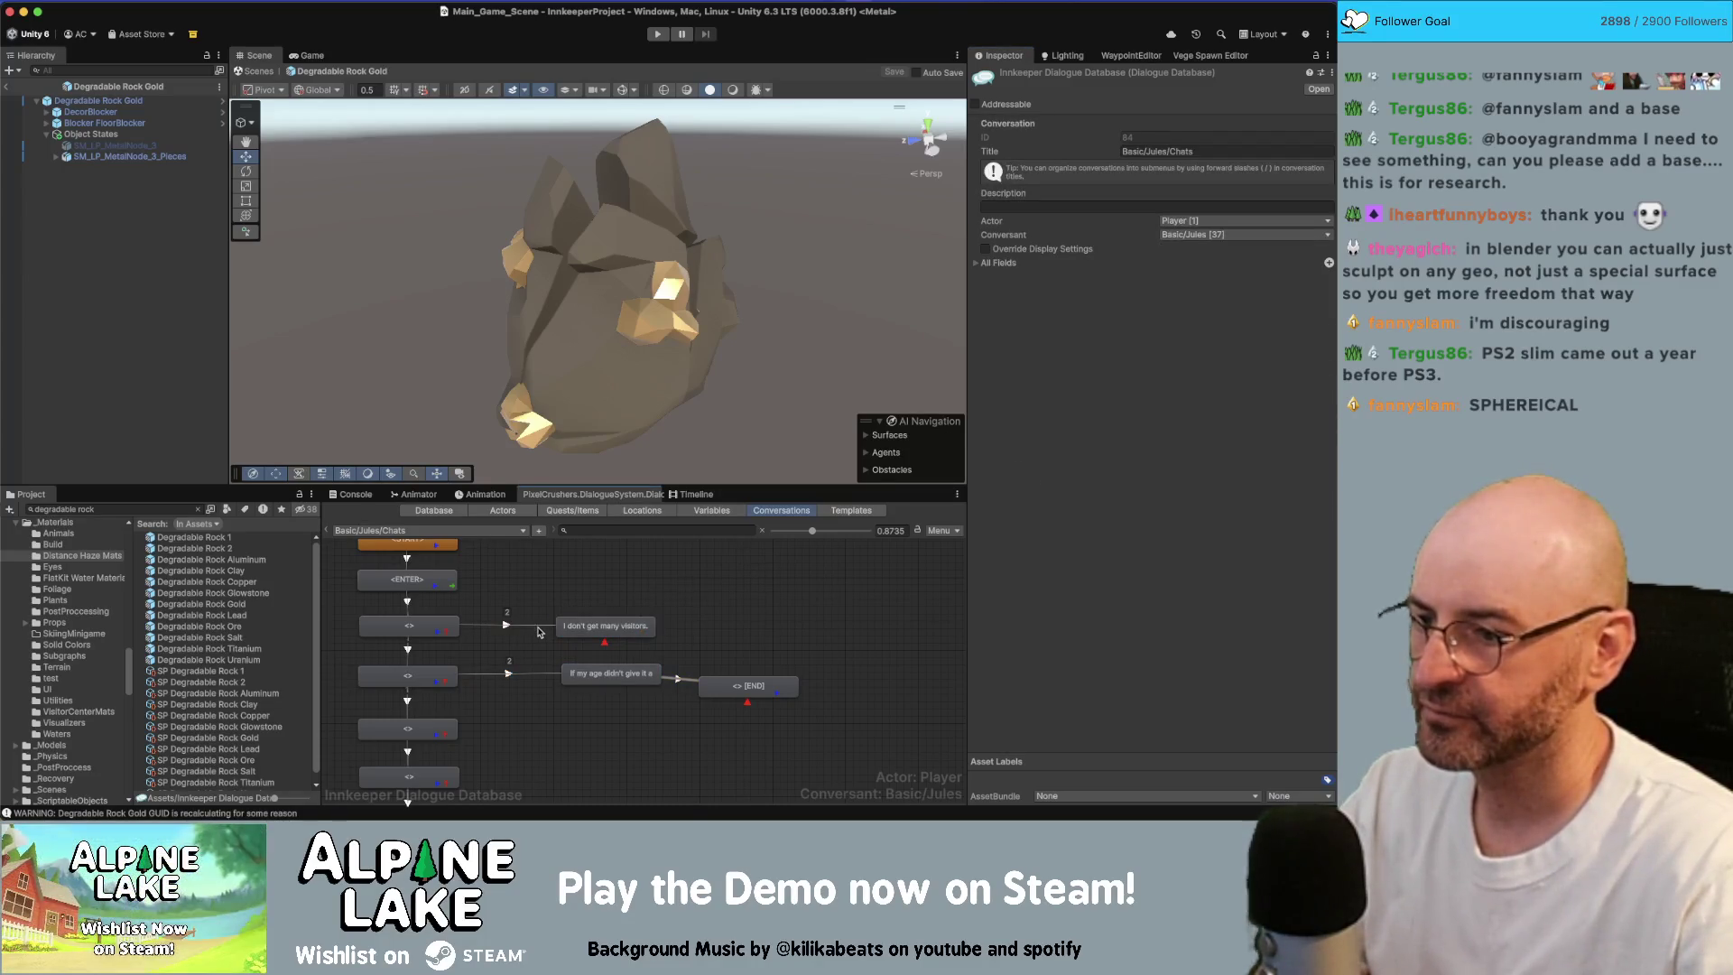
Step: Set the first link's priority to Below Normal and the second link's to Above Normal
{"action": "left_click", "coordinate": [539, 630]}
{"action": "left_click", "coordinate": [1148, 137]}
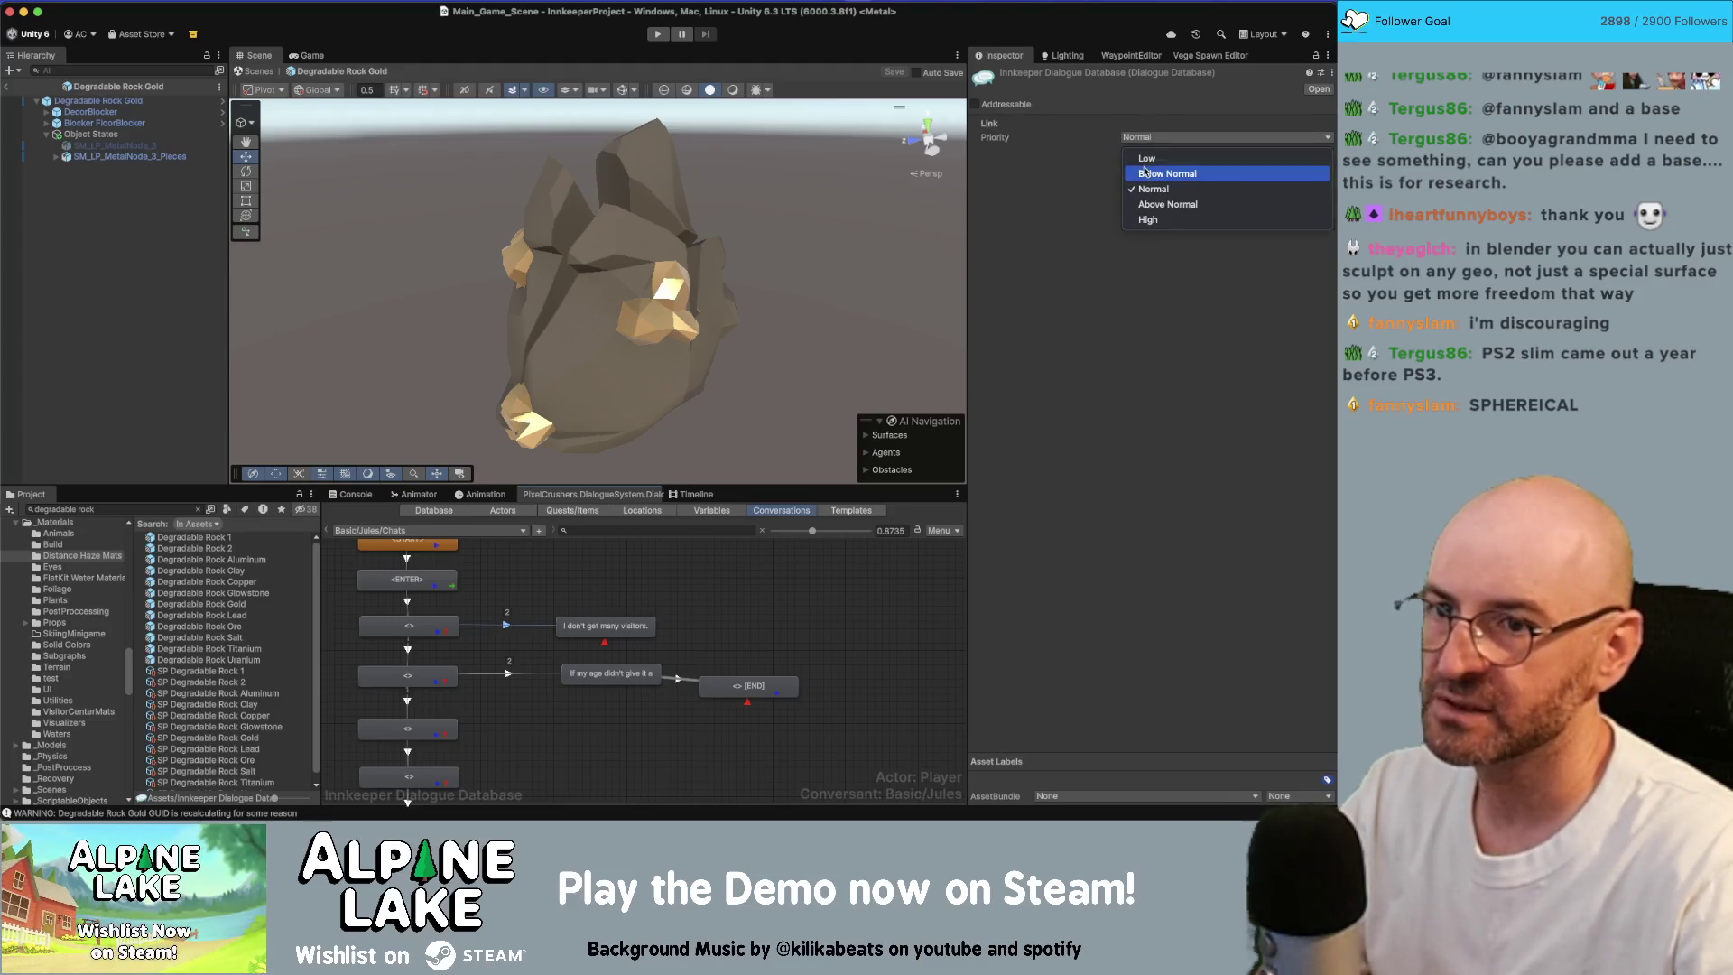
{"action": "left_click", "coordinate": [1144, 172]}
{"action": "left_click", "coordinate": [504, 675]}
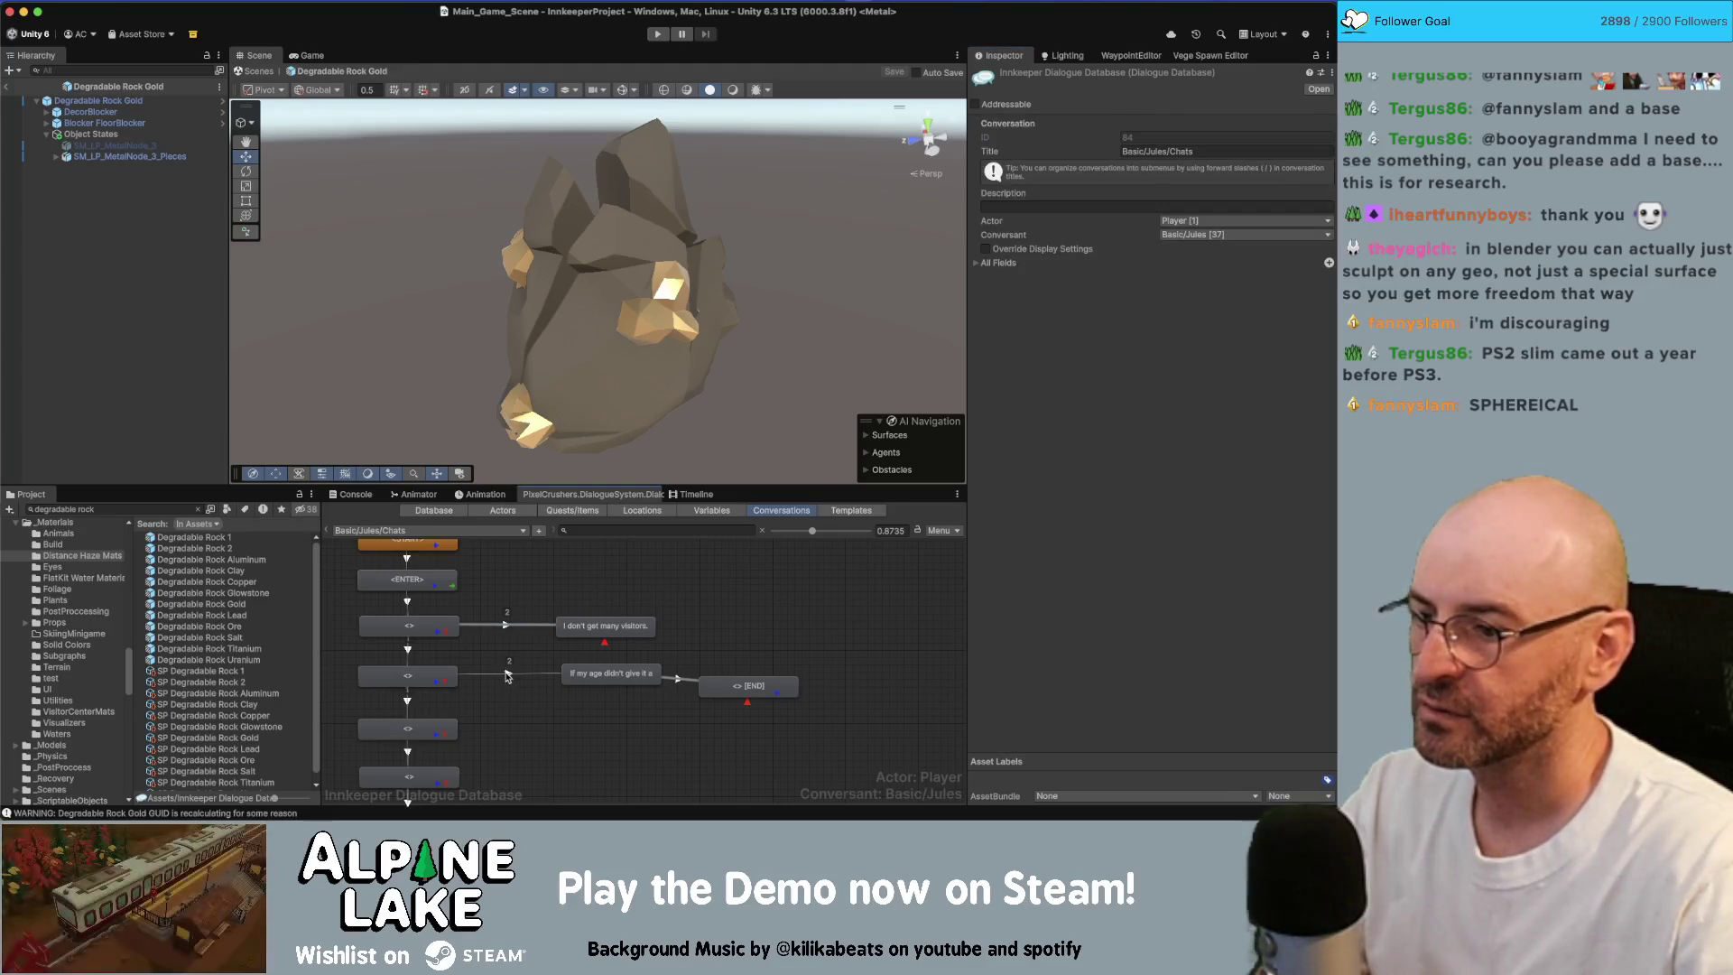
{"action": "left_click", "coordinate": [506, 675]}
{"action": "left_click", "coordinate": [1157, 137]}
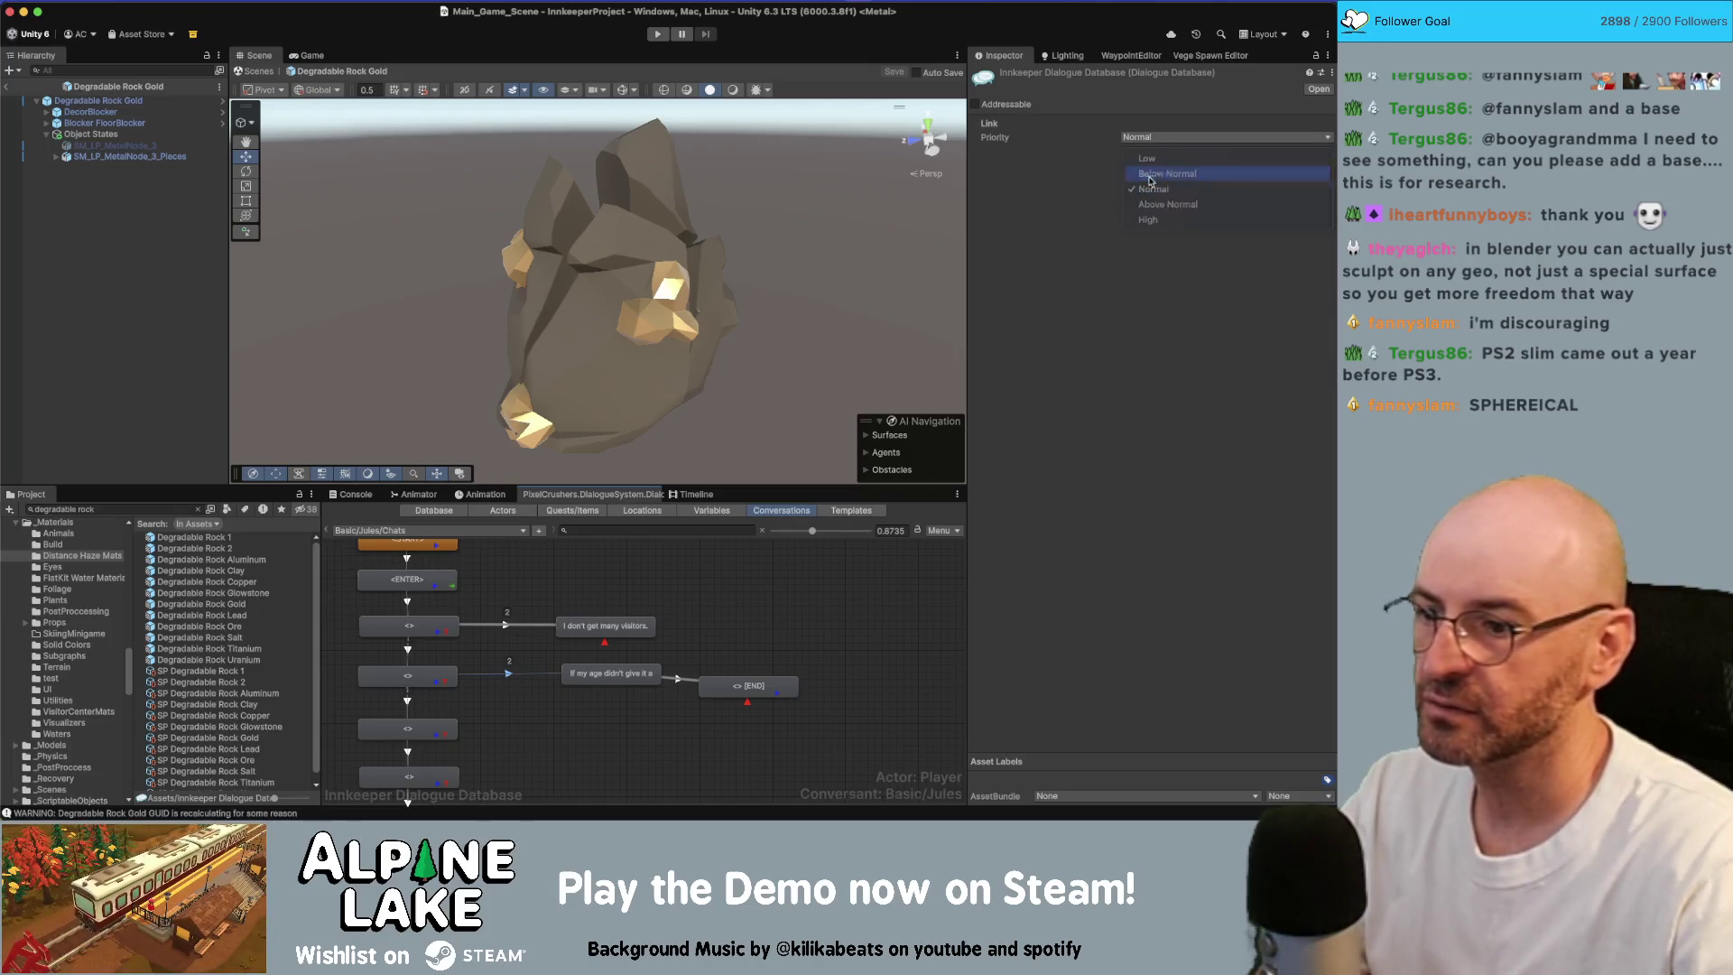
{"action": "left_click", "coordinate": [1151, 192]}
Step: Delete the [END] node from the conversation
{"action": "left_click", "coordinate": [614, 675]}
{"action": "left_click", "coordinate": [736, 689]}
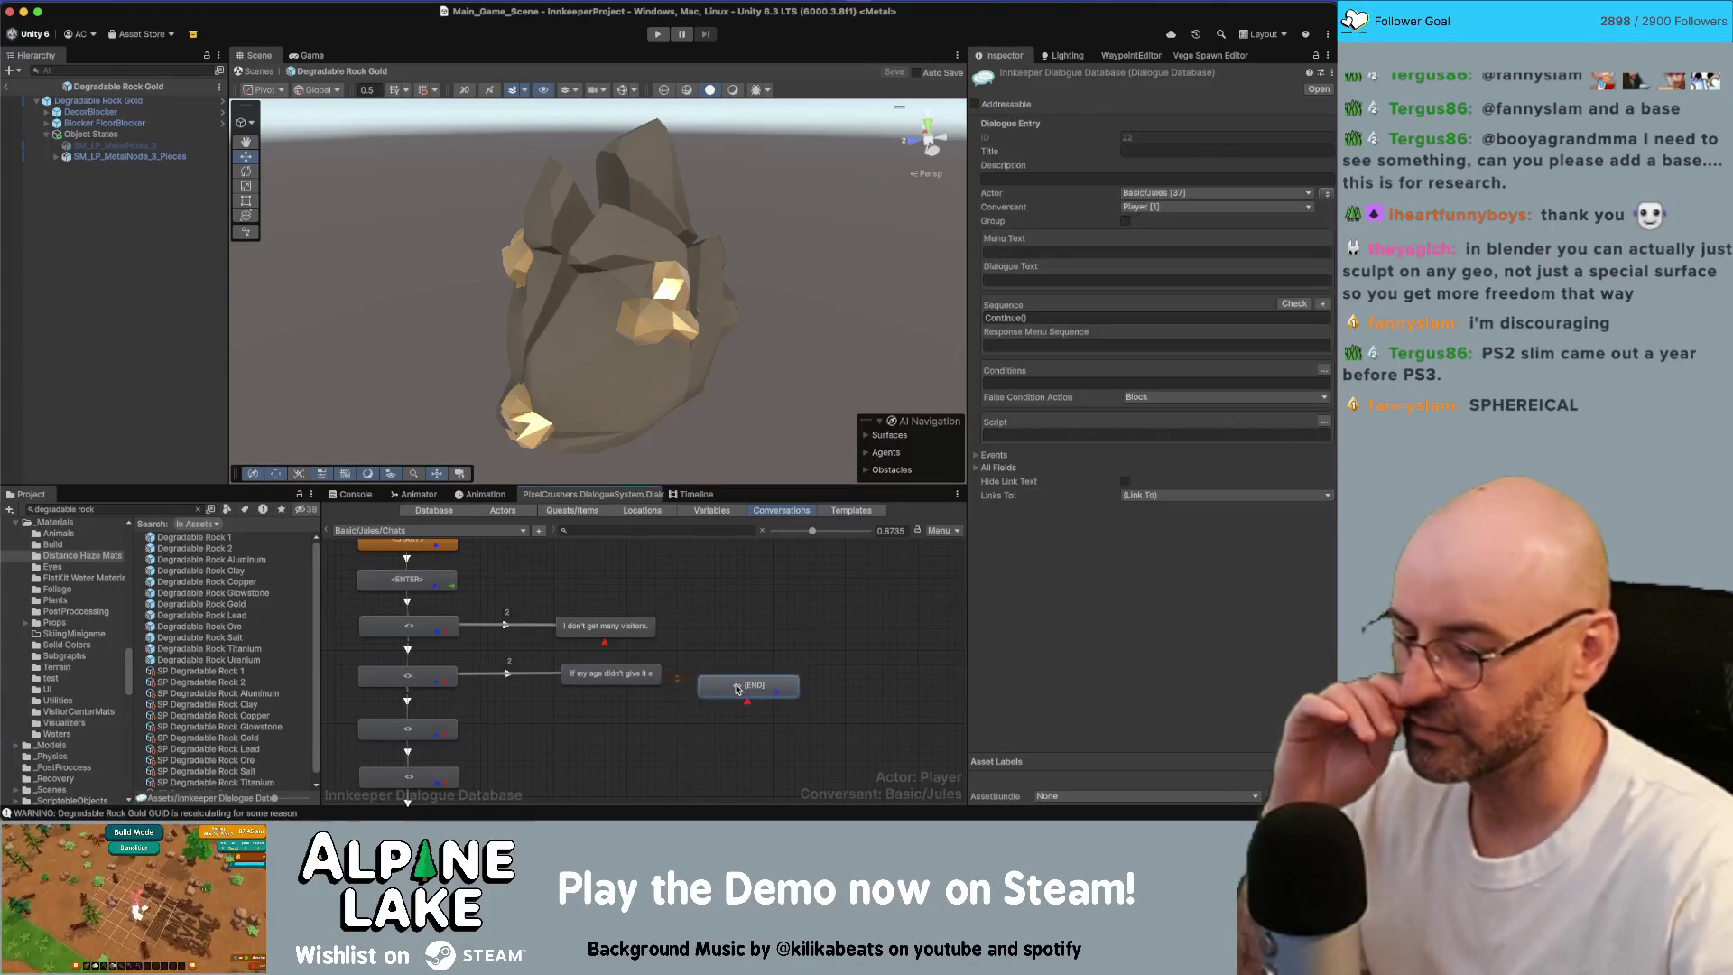
{"action": "key", "text": "Delete"}
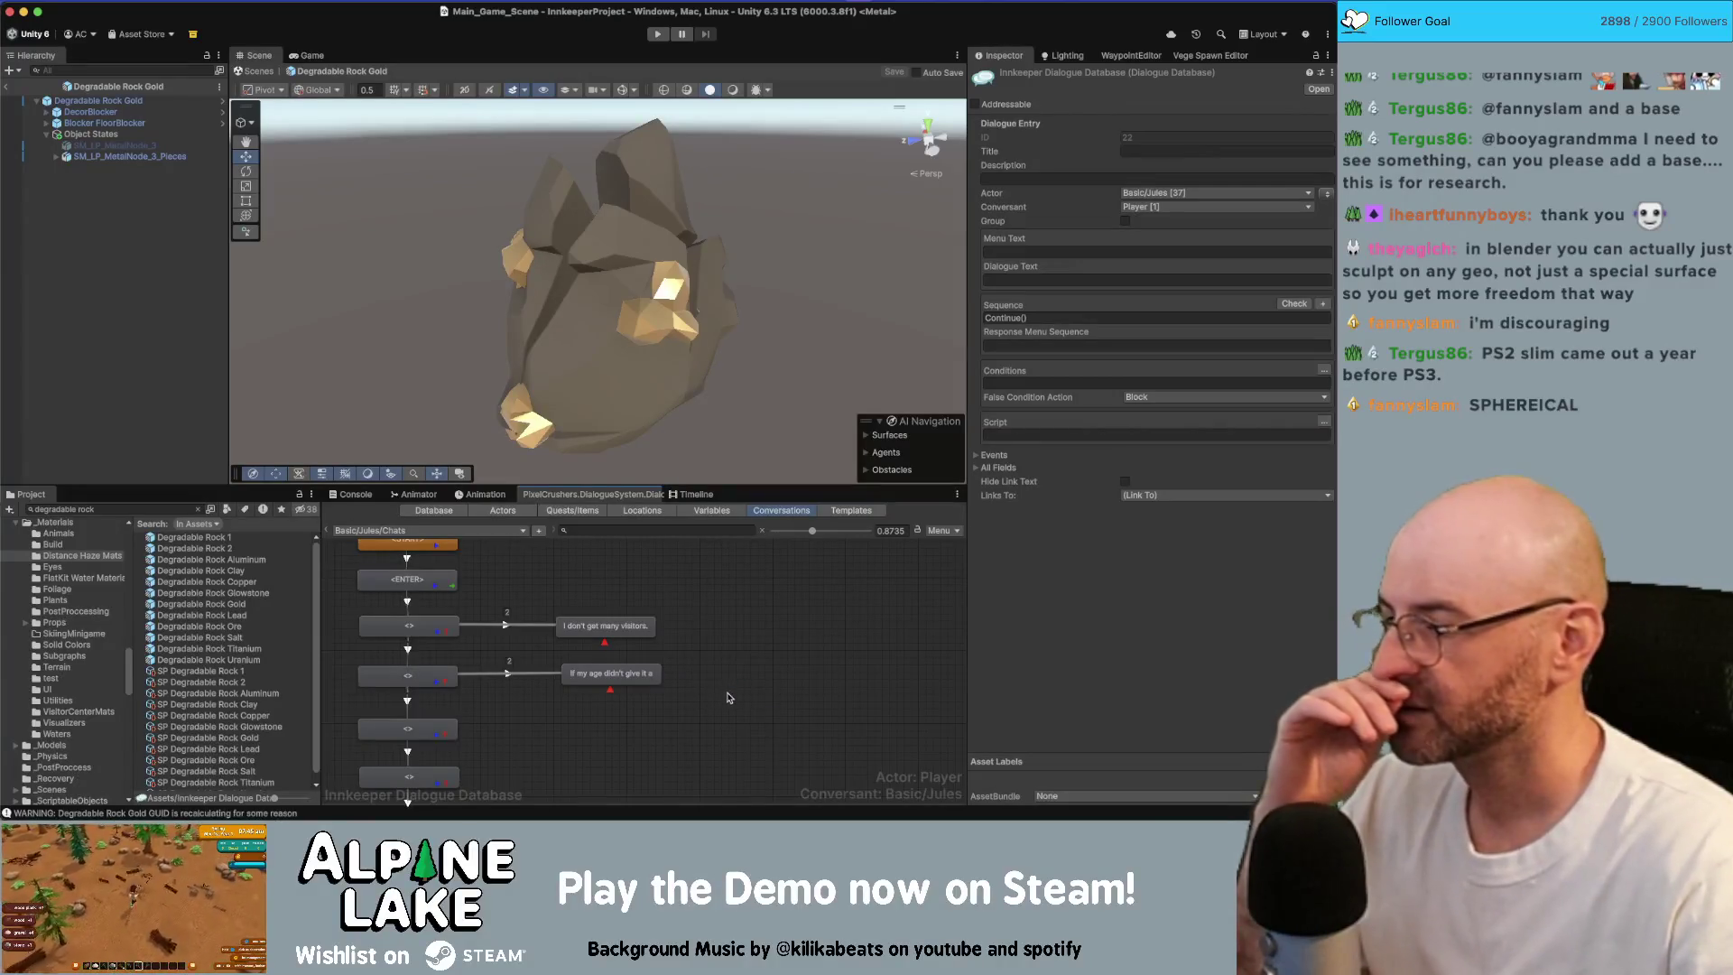
{"action": "left_click", "coordinate": [686, 718]}
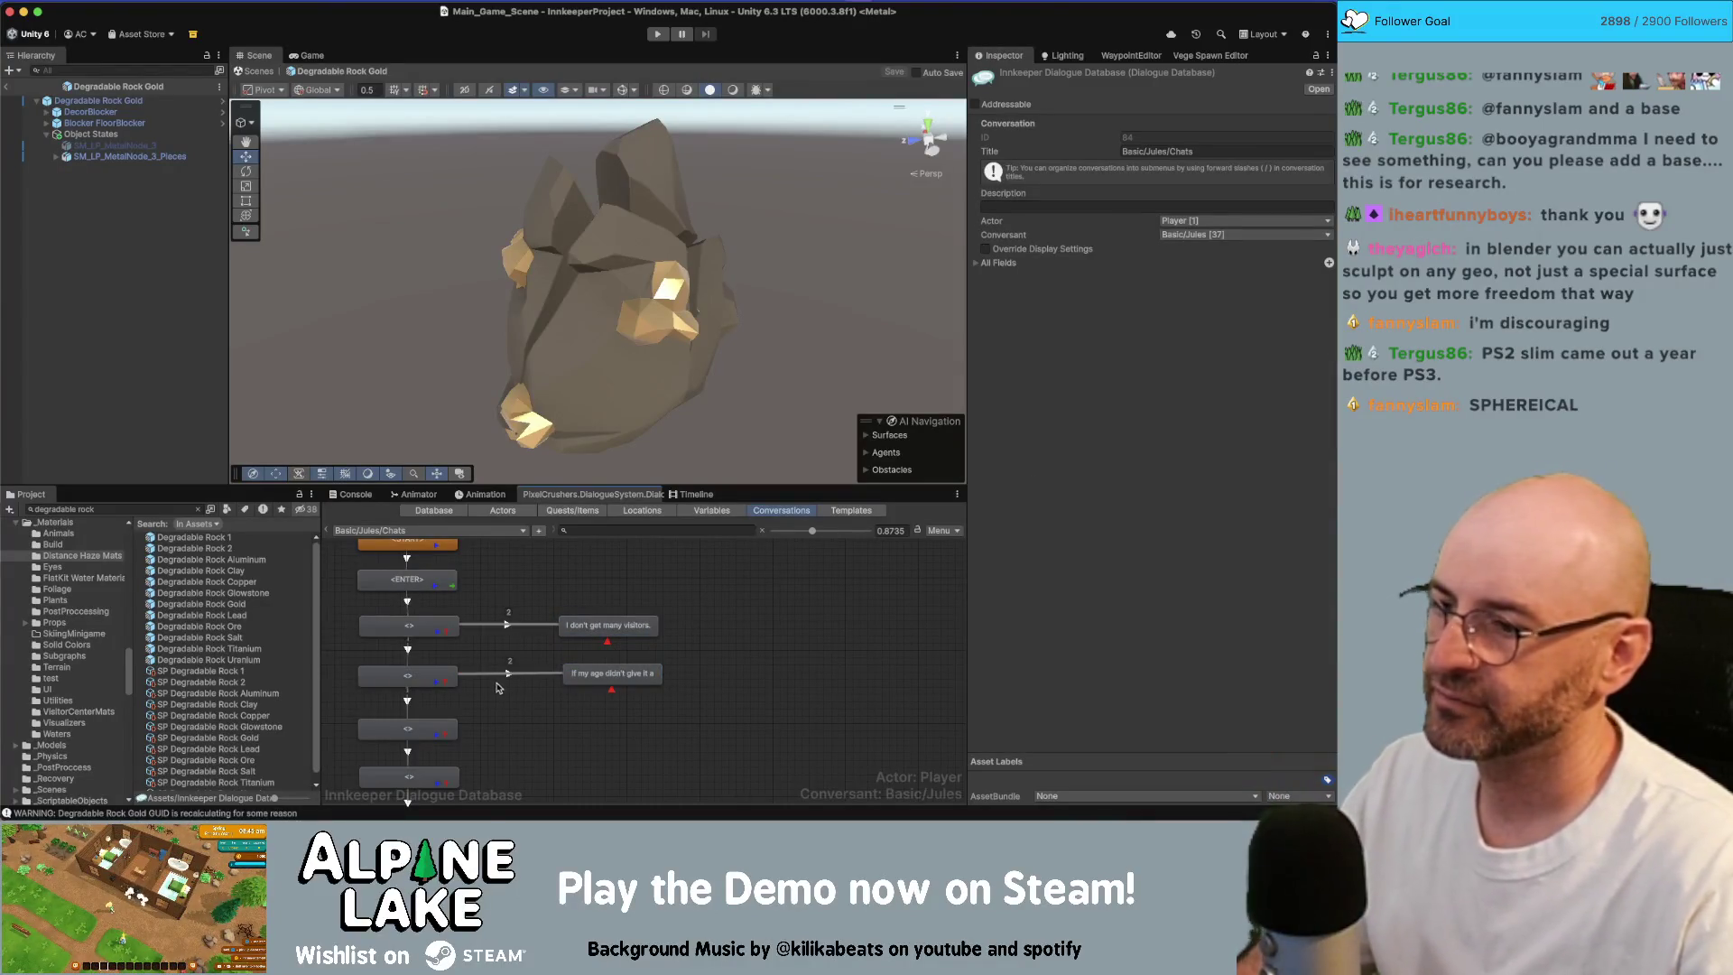
Step: Replace the rock search with a letter search and open the Letters/_Quests folder
{"action": "left_click", "coordinate": [184, 510]}
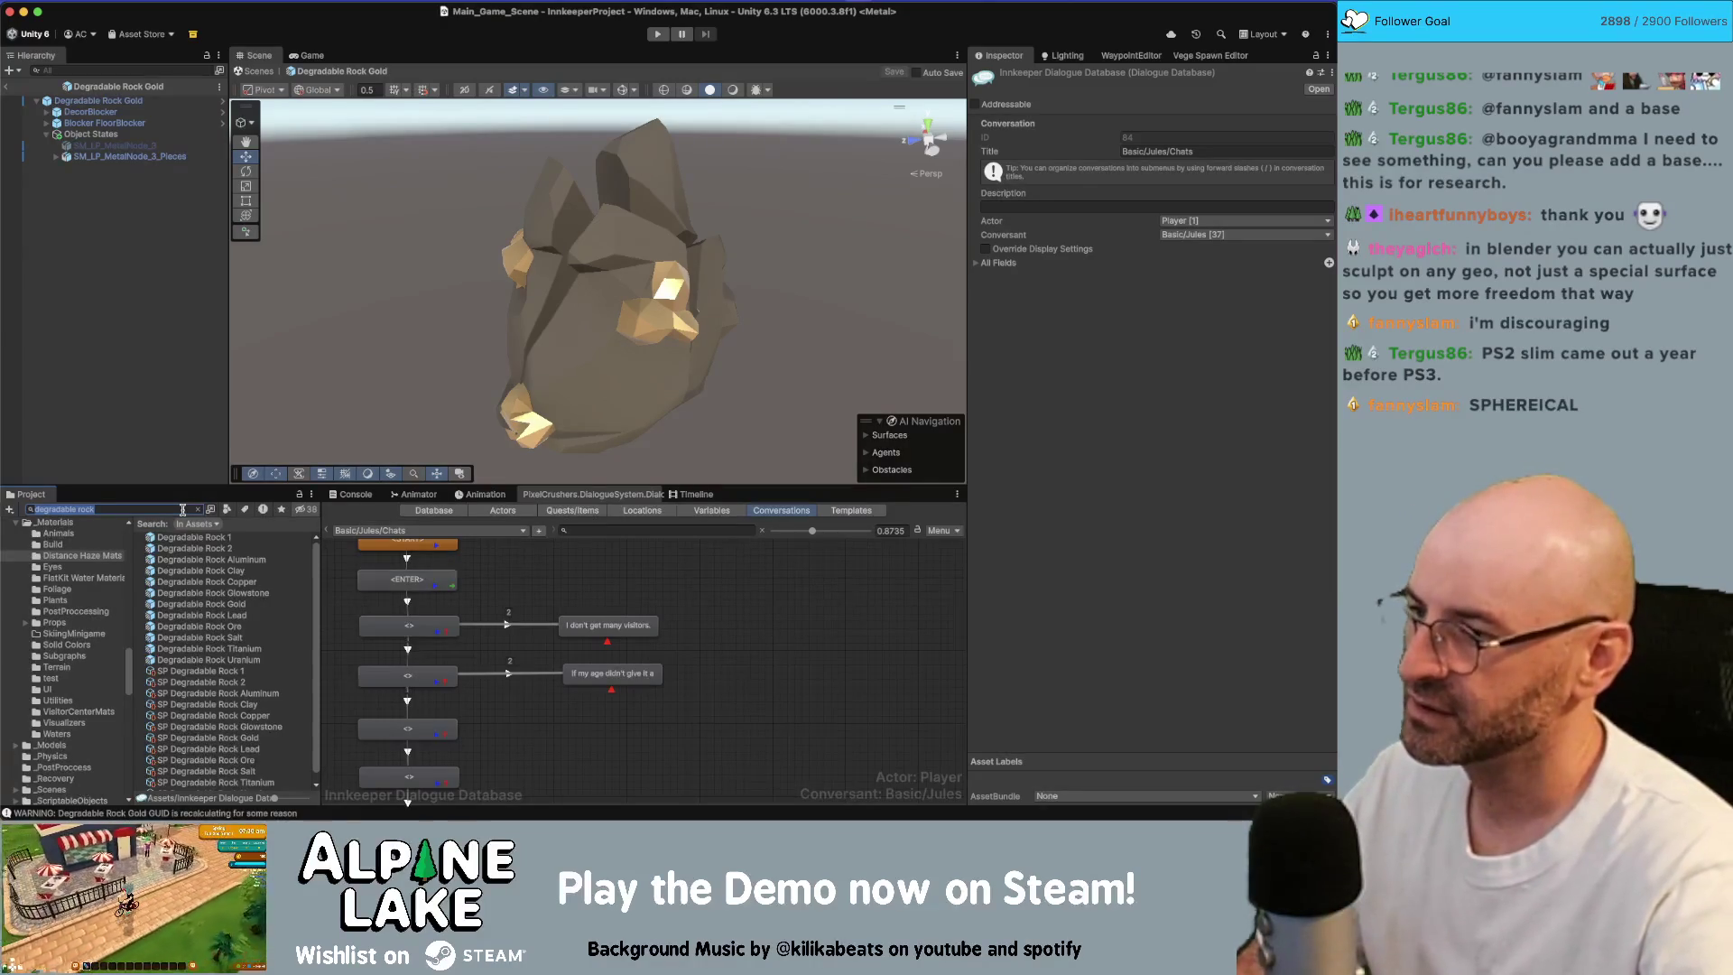
{"action": "key", "text": "BackSpace"}
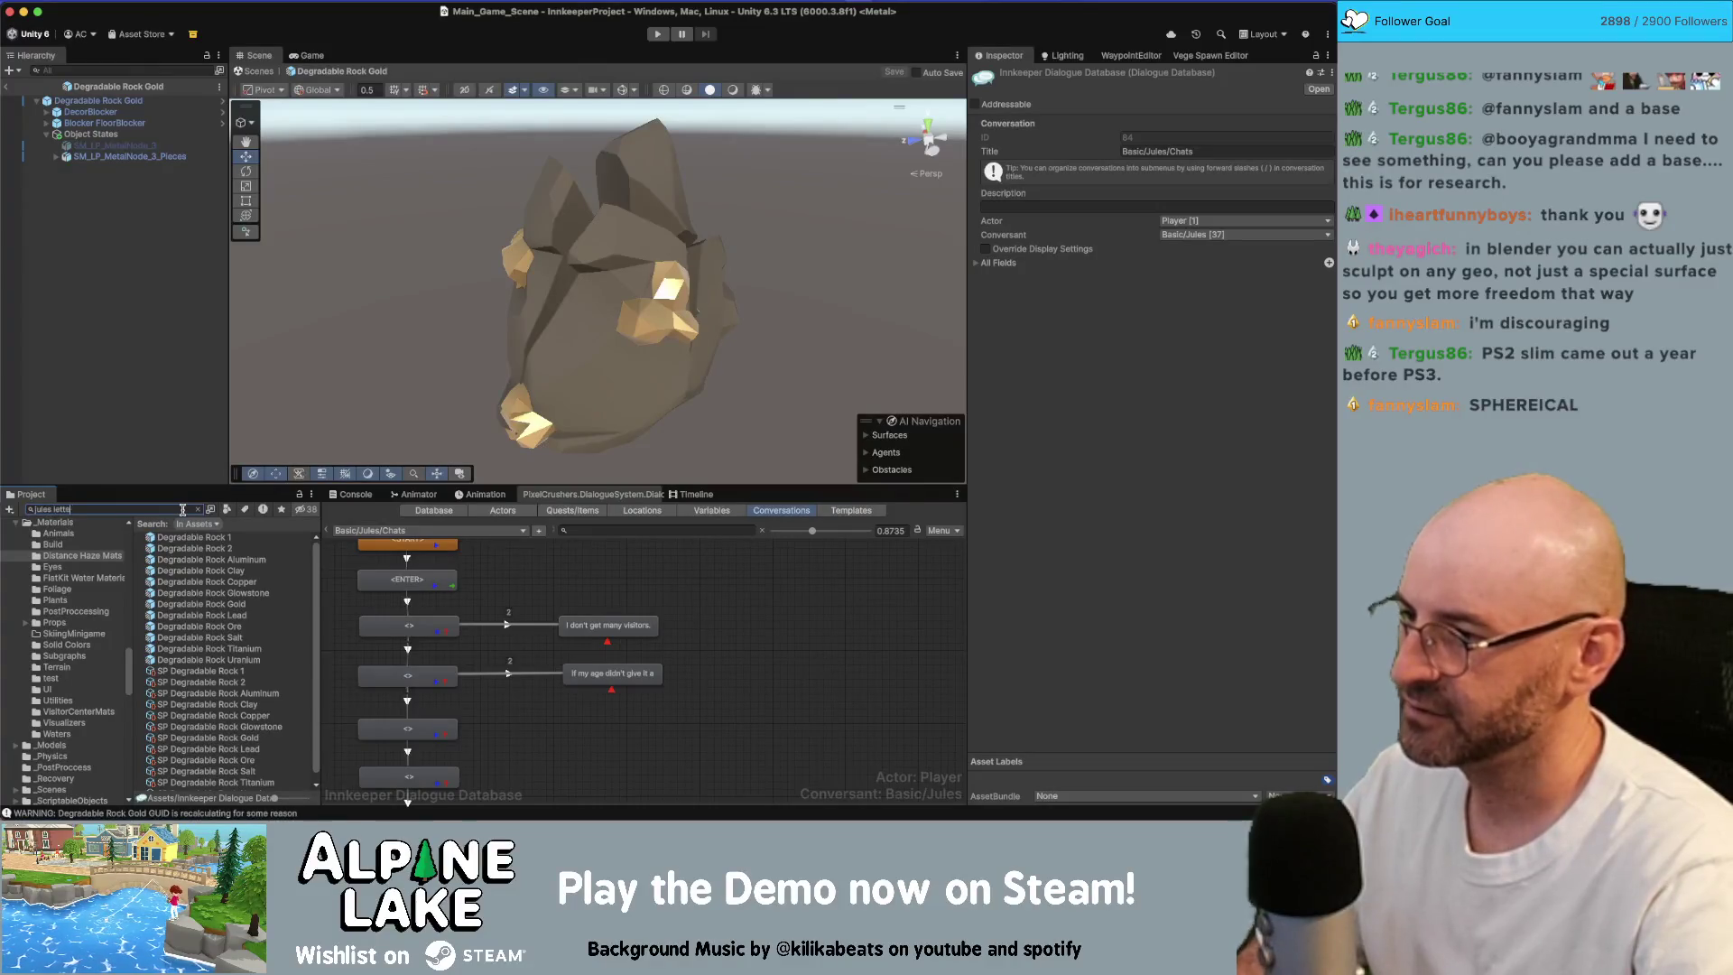
{"action": "type", "text": "r"}
{"action": "type", "text": "let"}
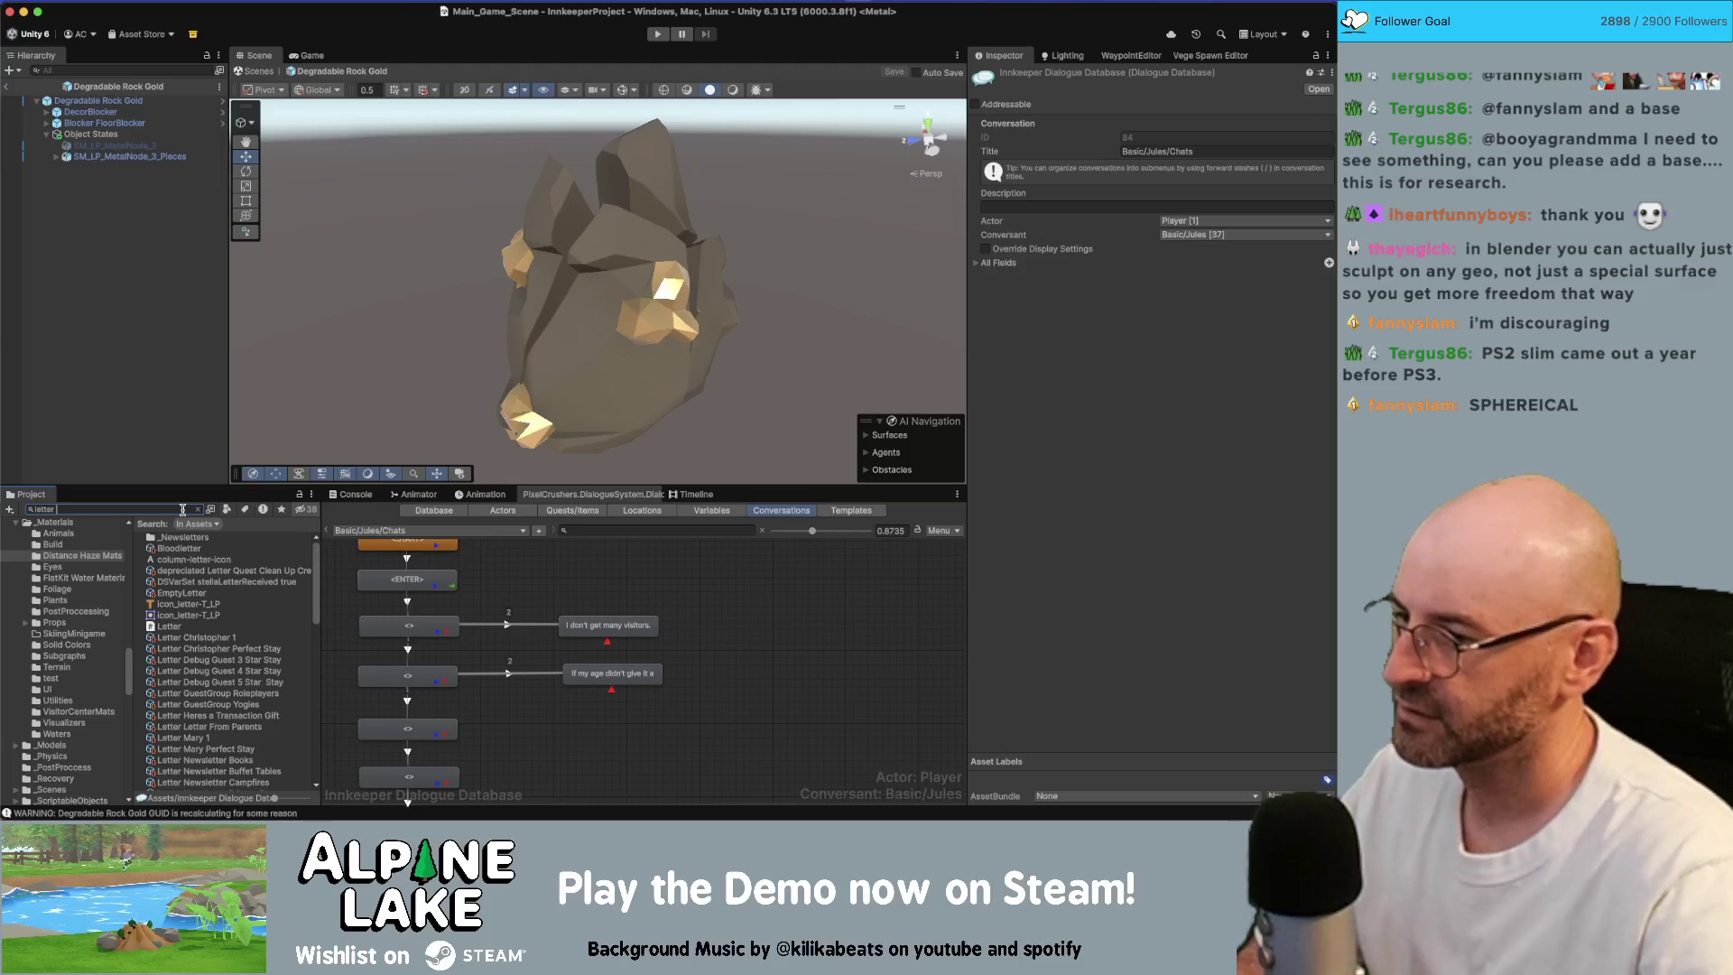
{"action": "left_click", "coordinate": [205, 670]}
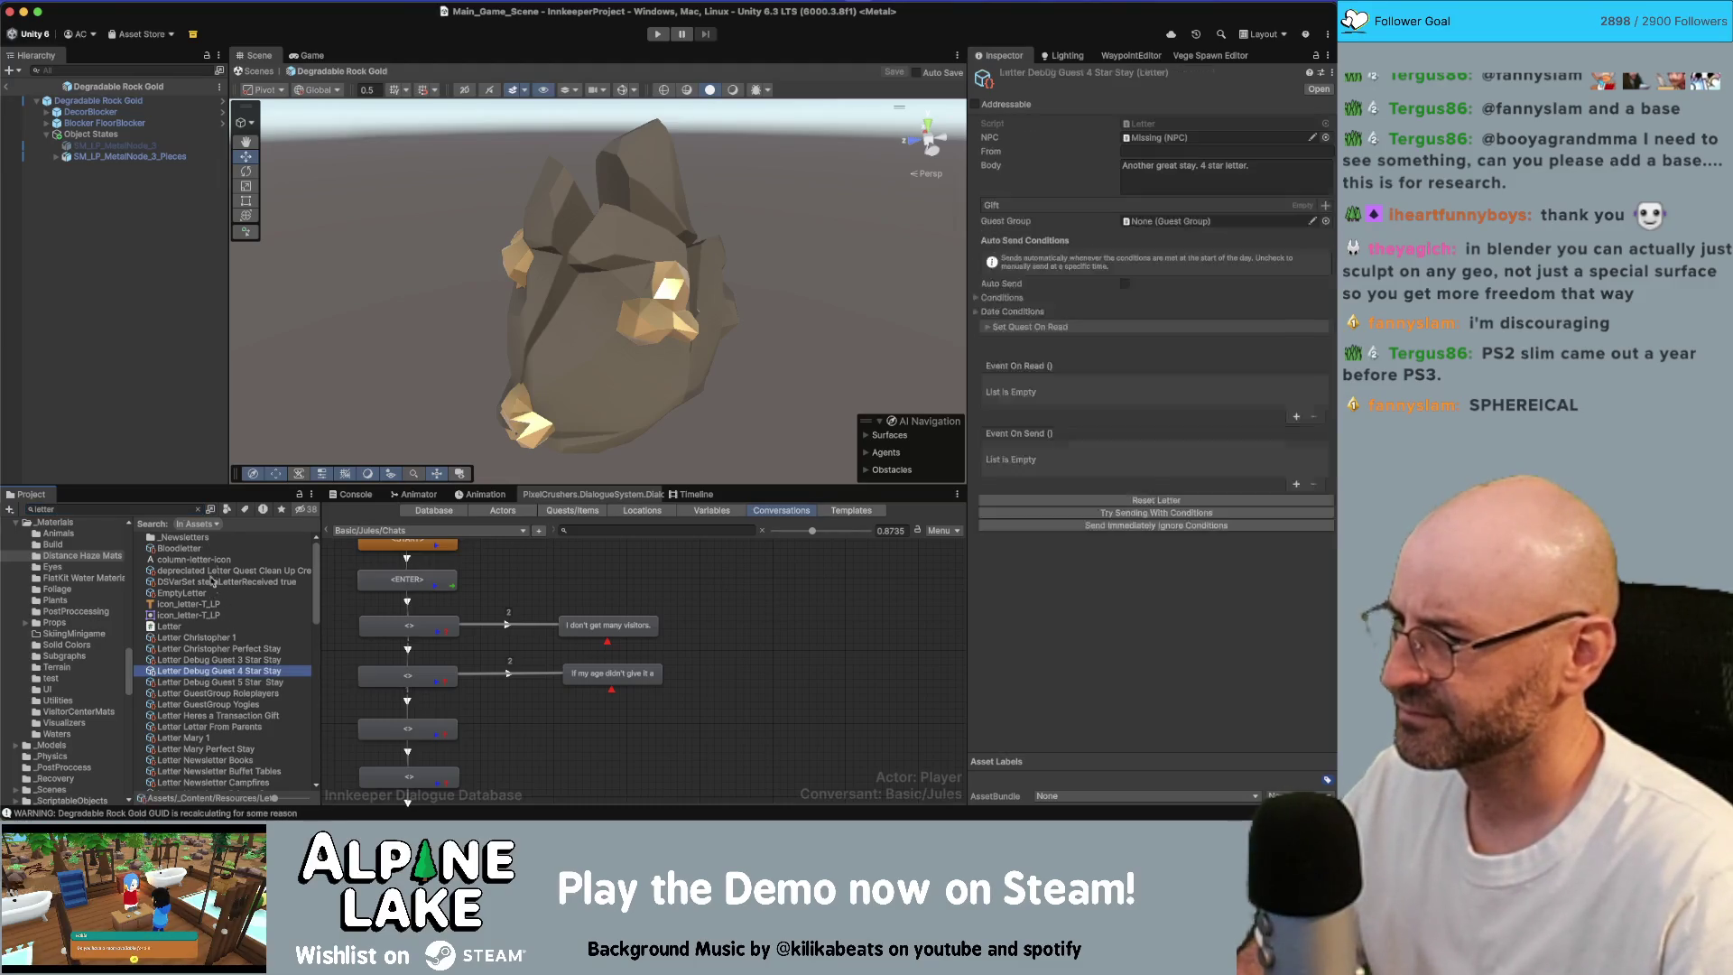
{"action": "left_click", "coordinate": [198, 509]}
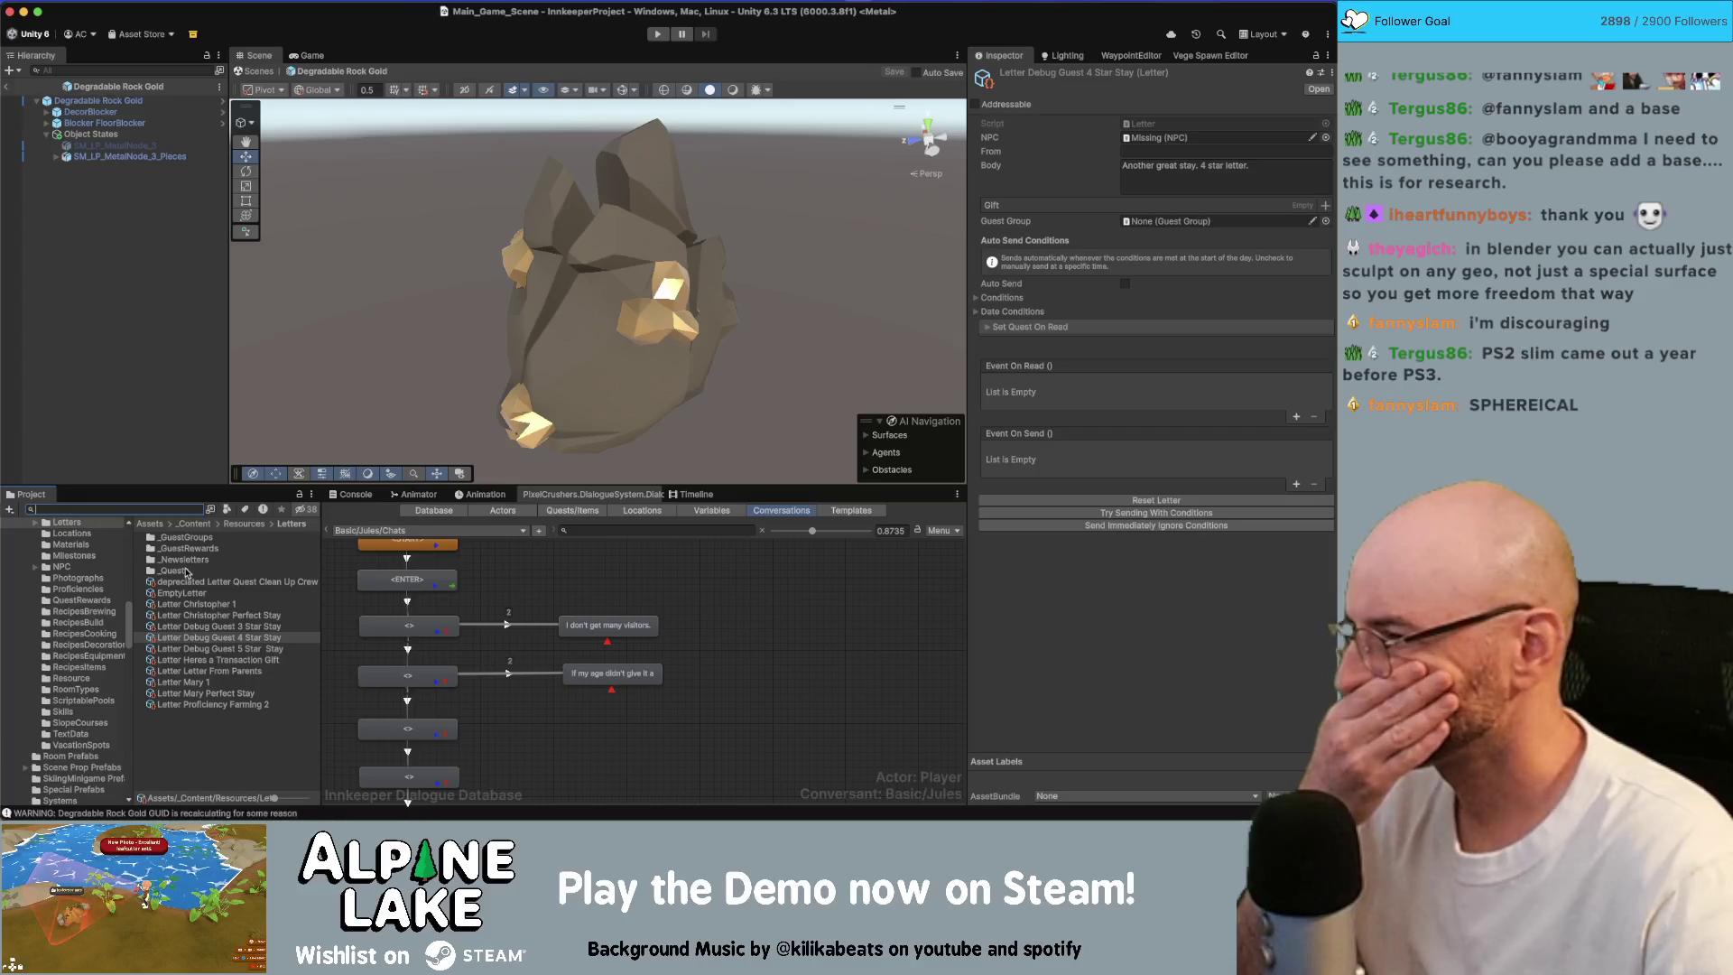
{"action": "double_click", "coordinate": [188, 574]}
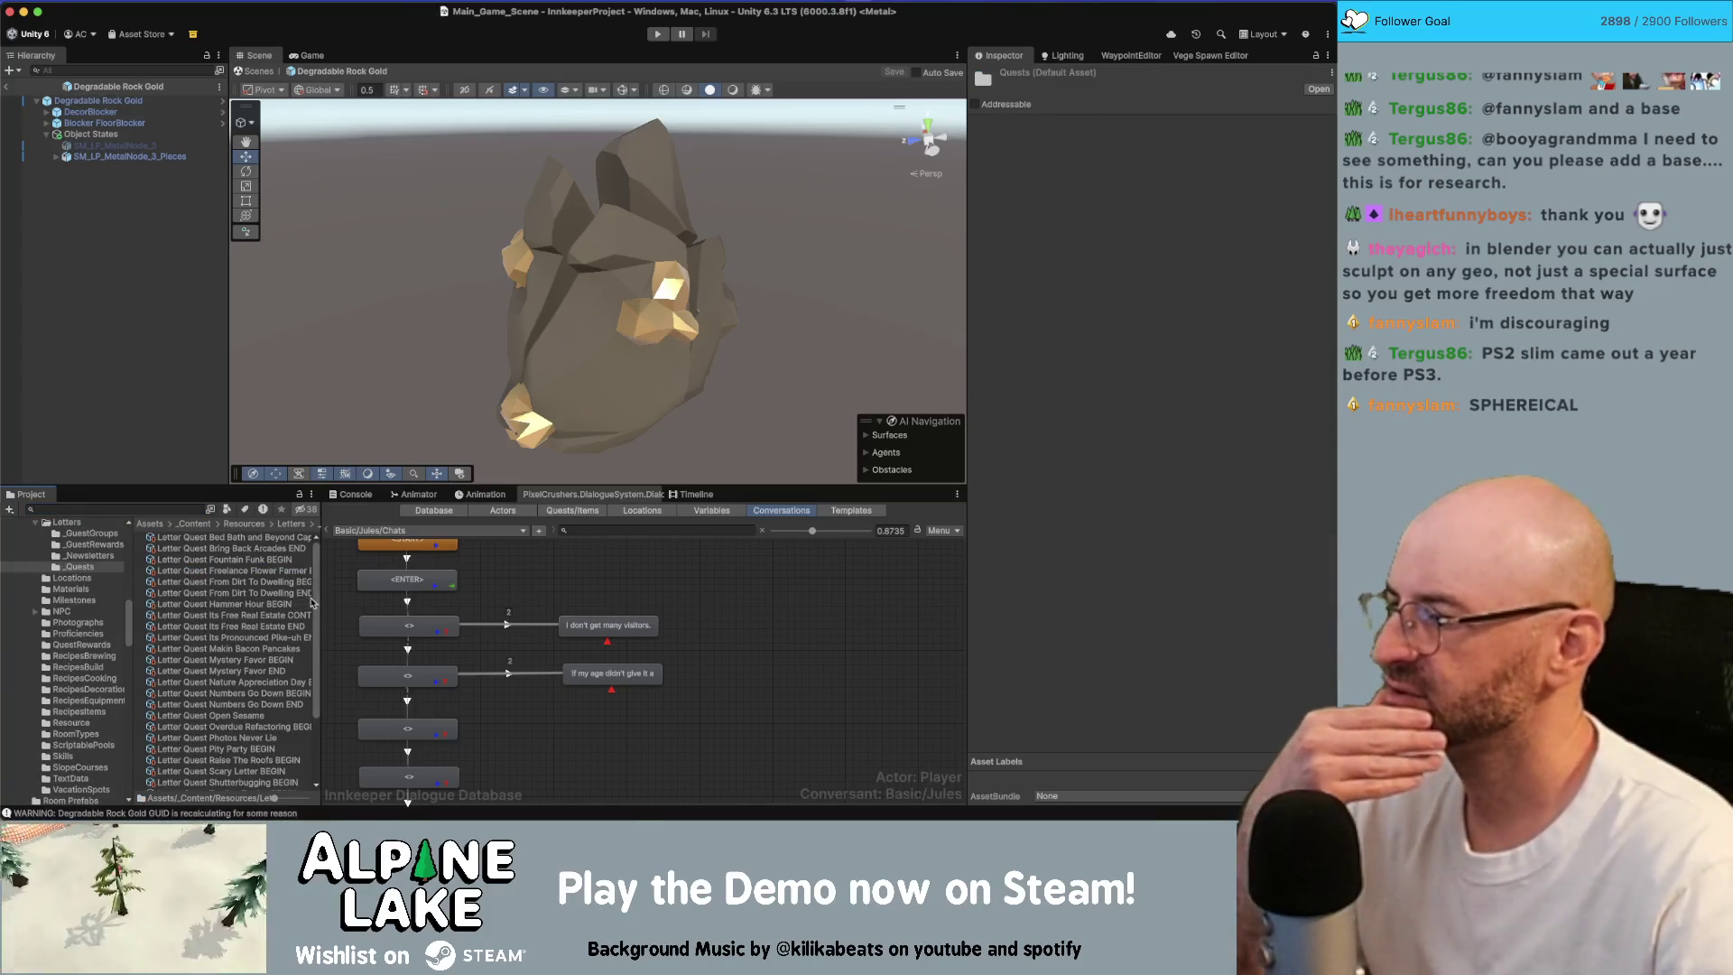
Step: Select Letter Quest Where to Next BEGIN and bring up its Body text in the Inspector
{"action": "left_click_drag", "start_coordinate": [318, 596], "coordinate": [337, 598]}
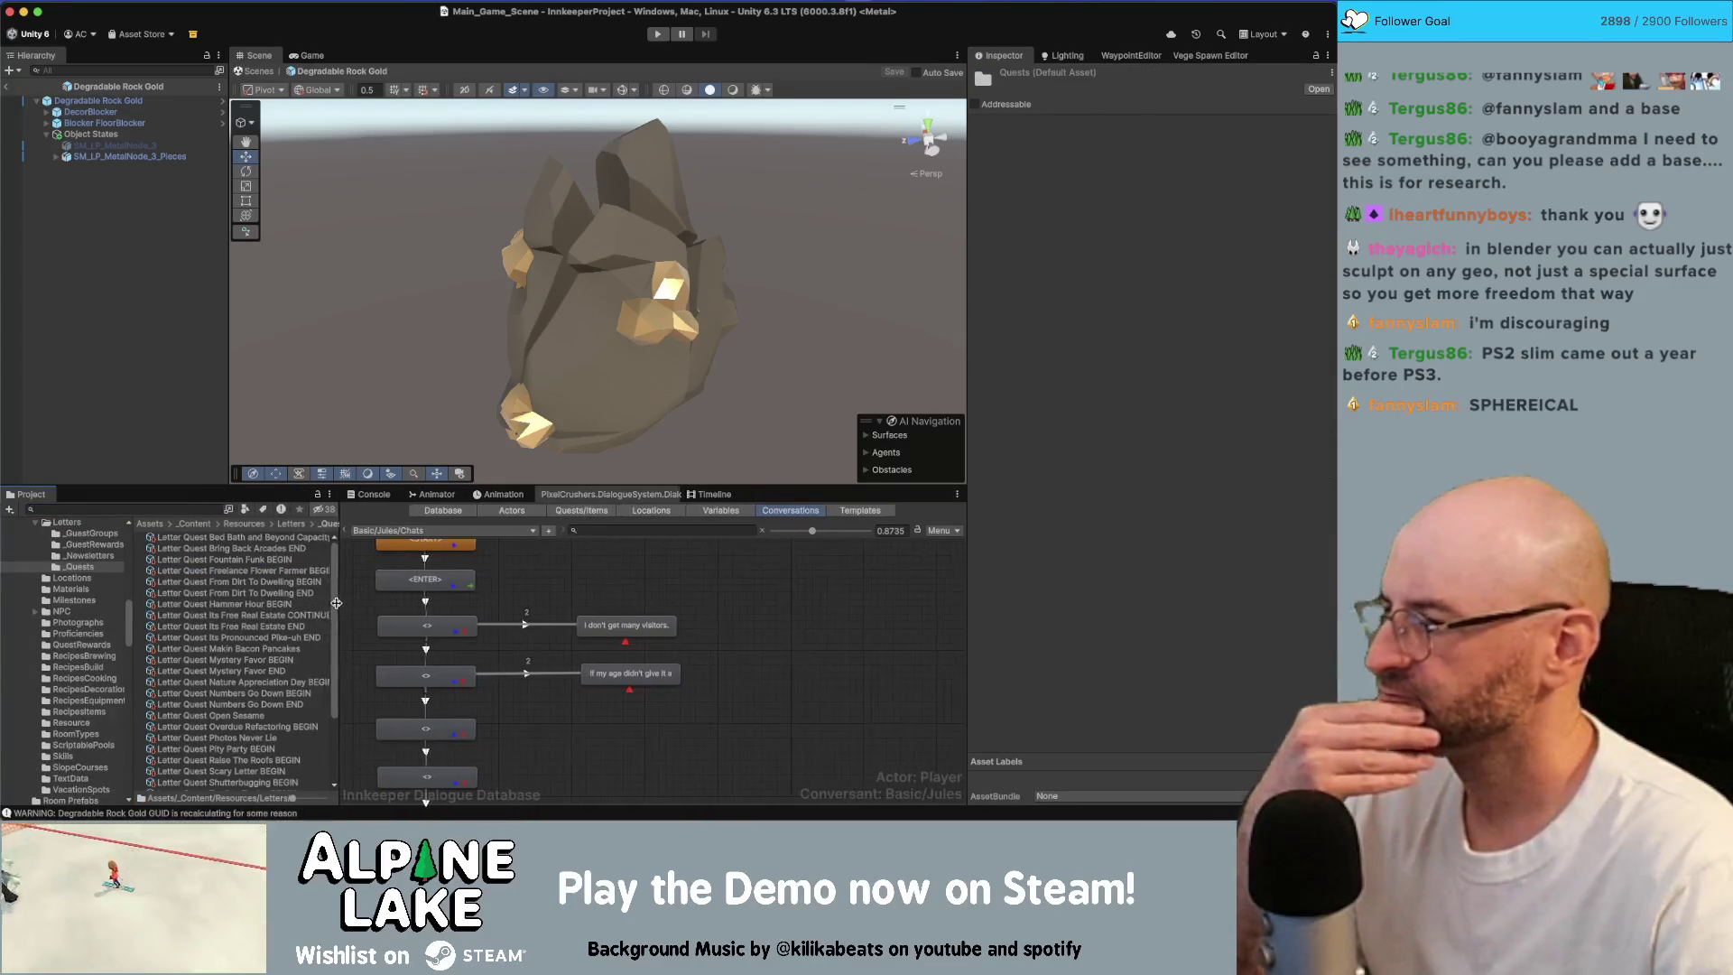
{"action": "scroll", "coordinate": [272, 617], "scroll_direction": "down", "scroll_amount": 3}
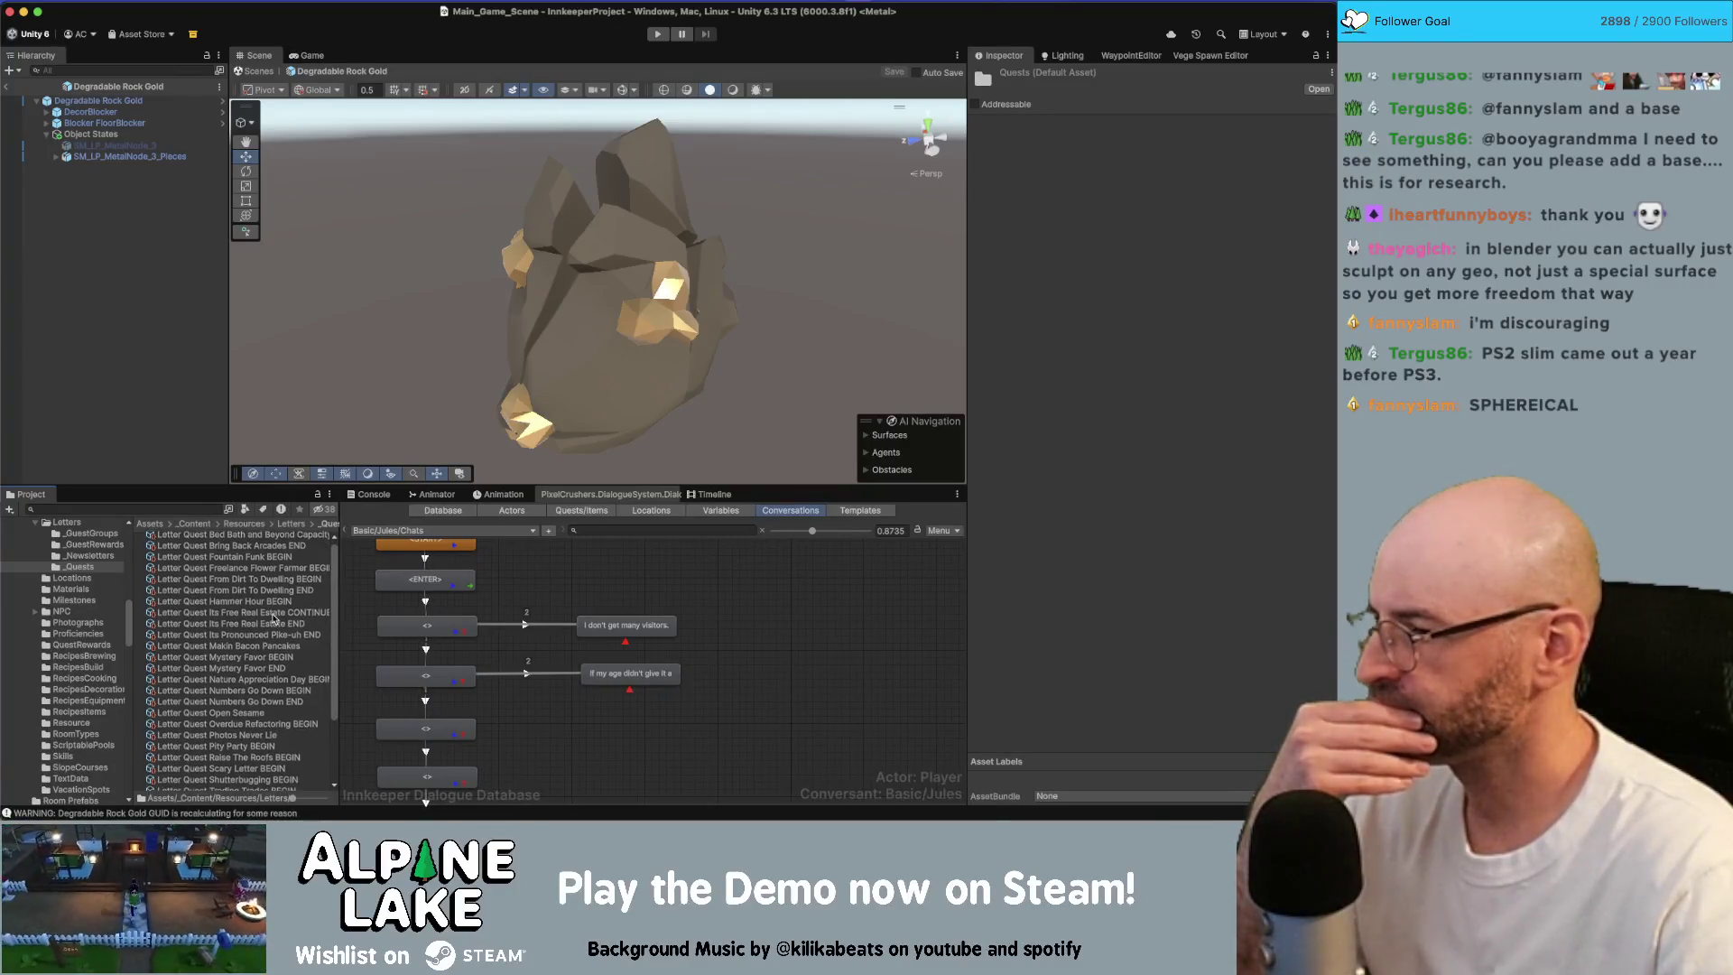
{"action": "scroll", "coordinate": [278, 621], "scroll_direction": "down", "scroll_amount": 4}
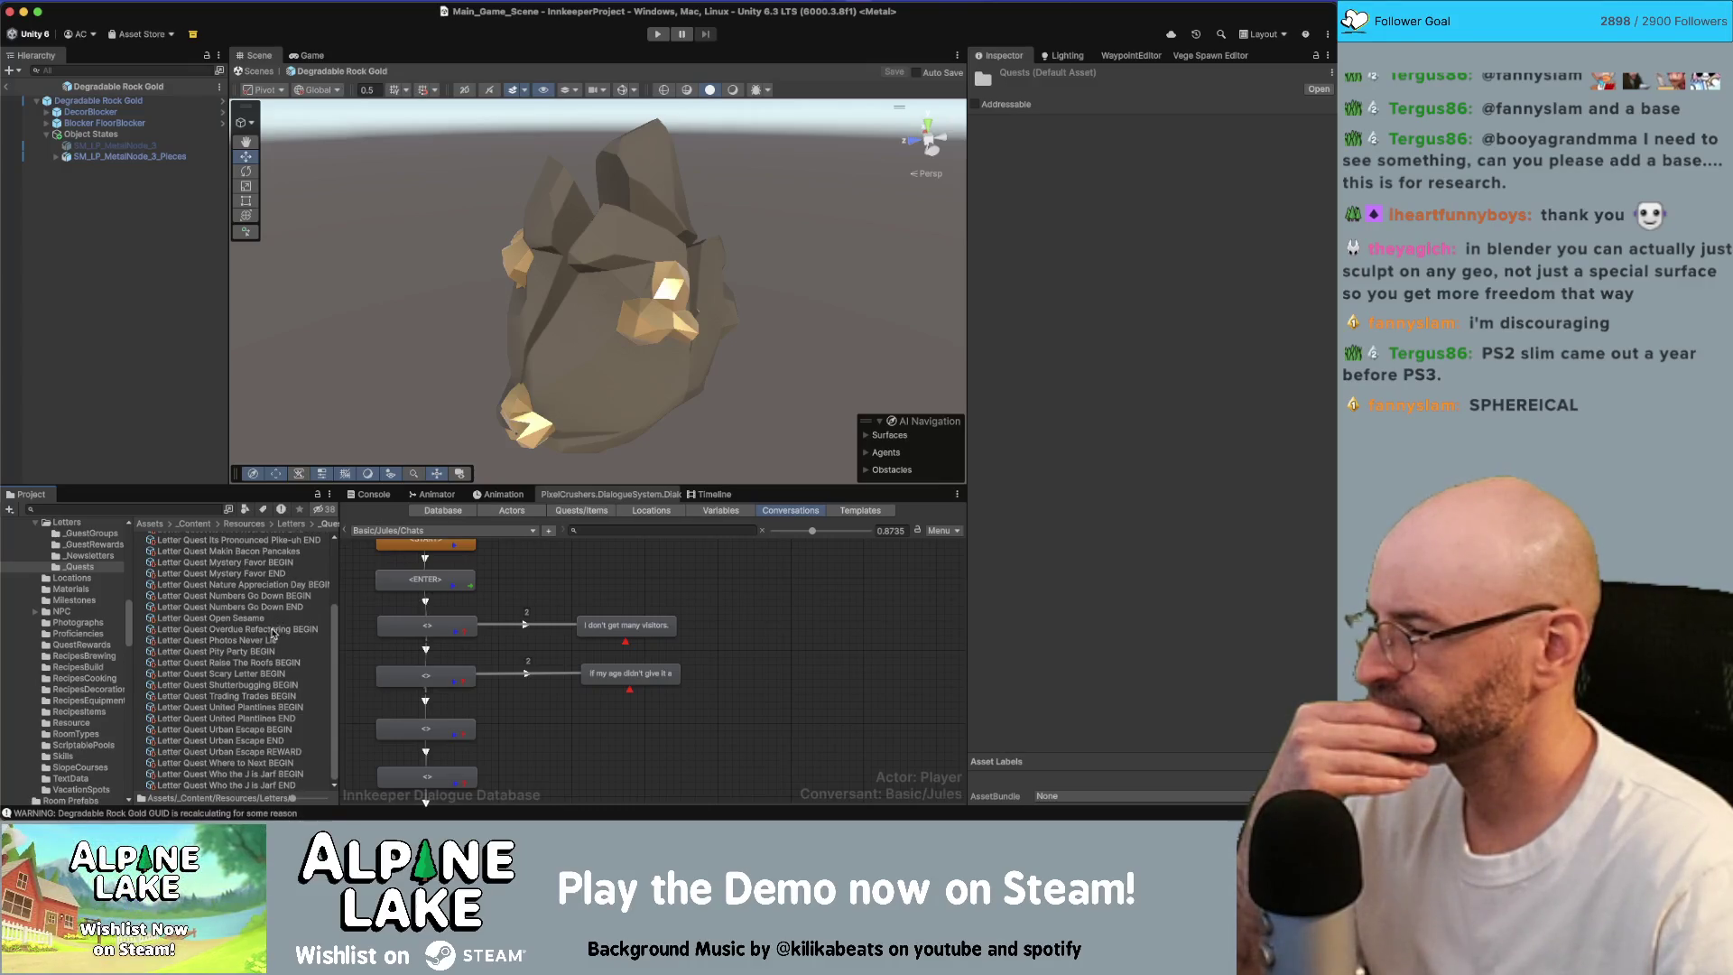
{"action": "left_click", "coordinate": [226, 763]}
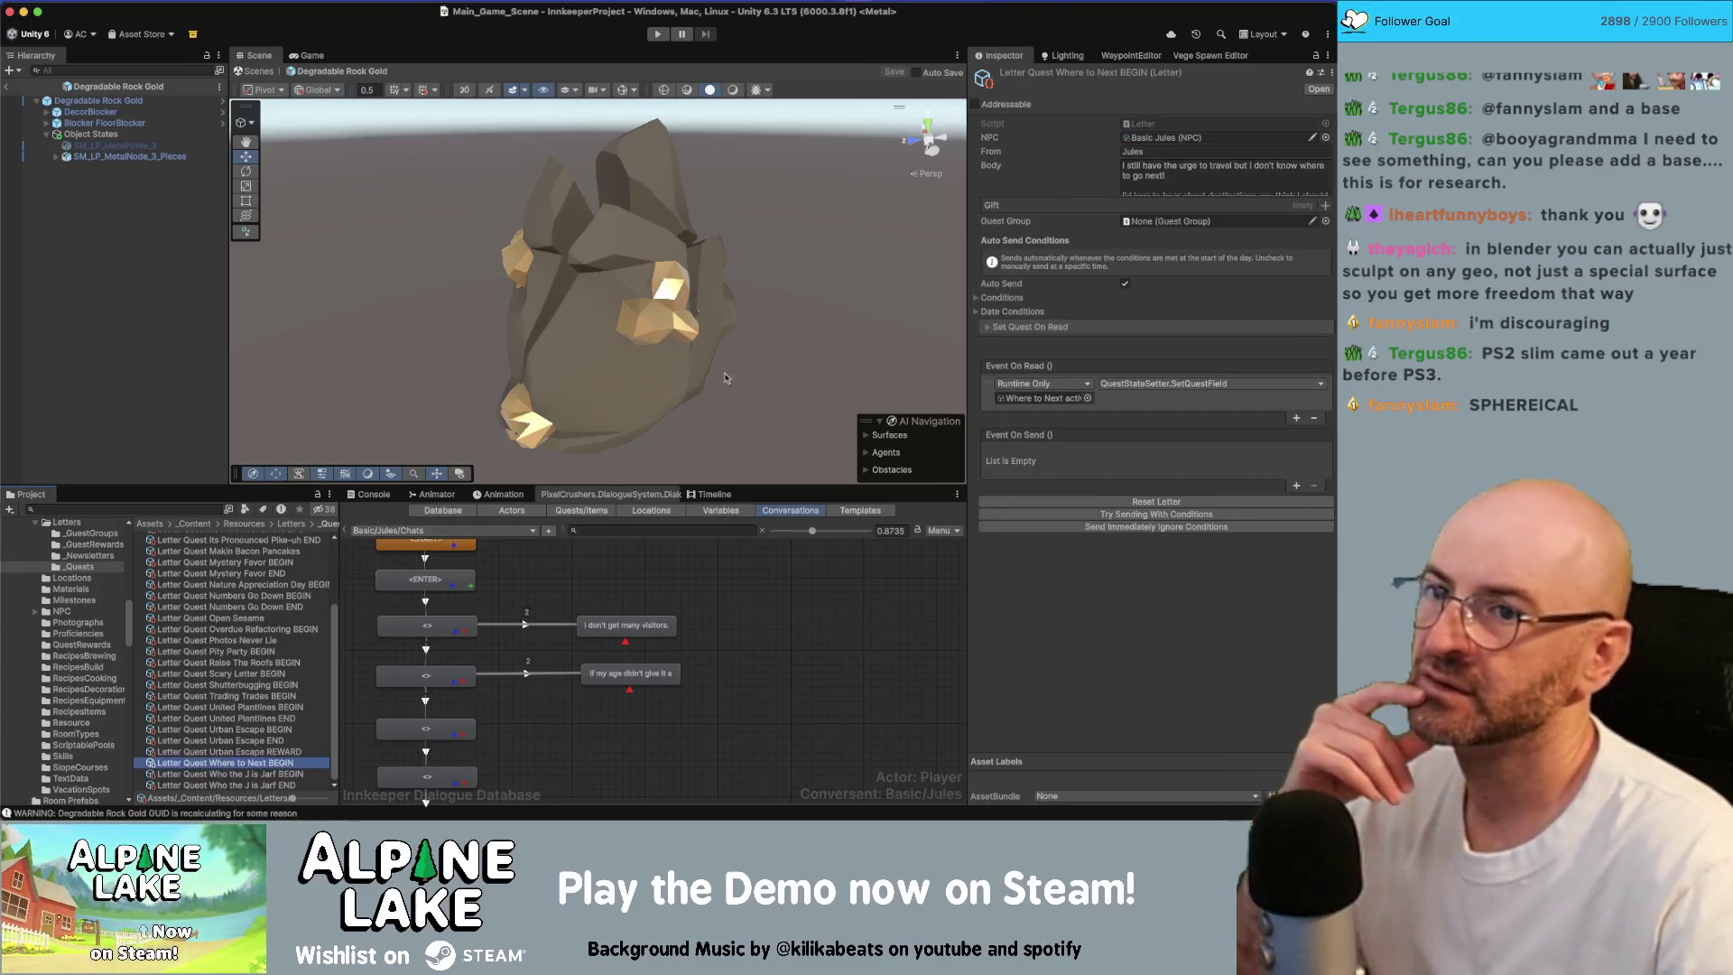
{"action": "left_click", "coordinate": [1159, 176]}
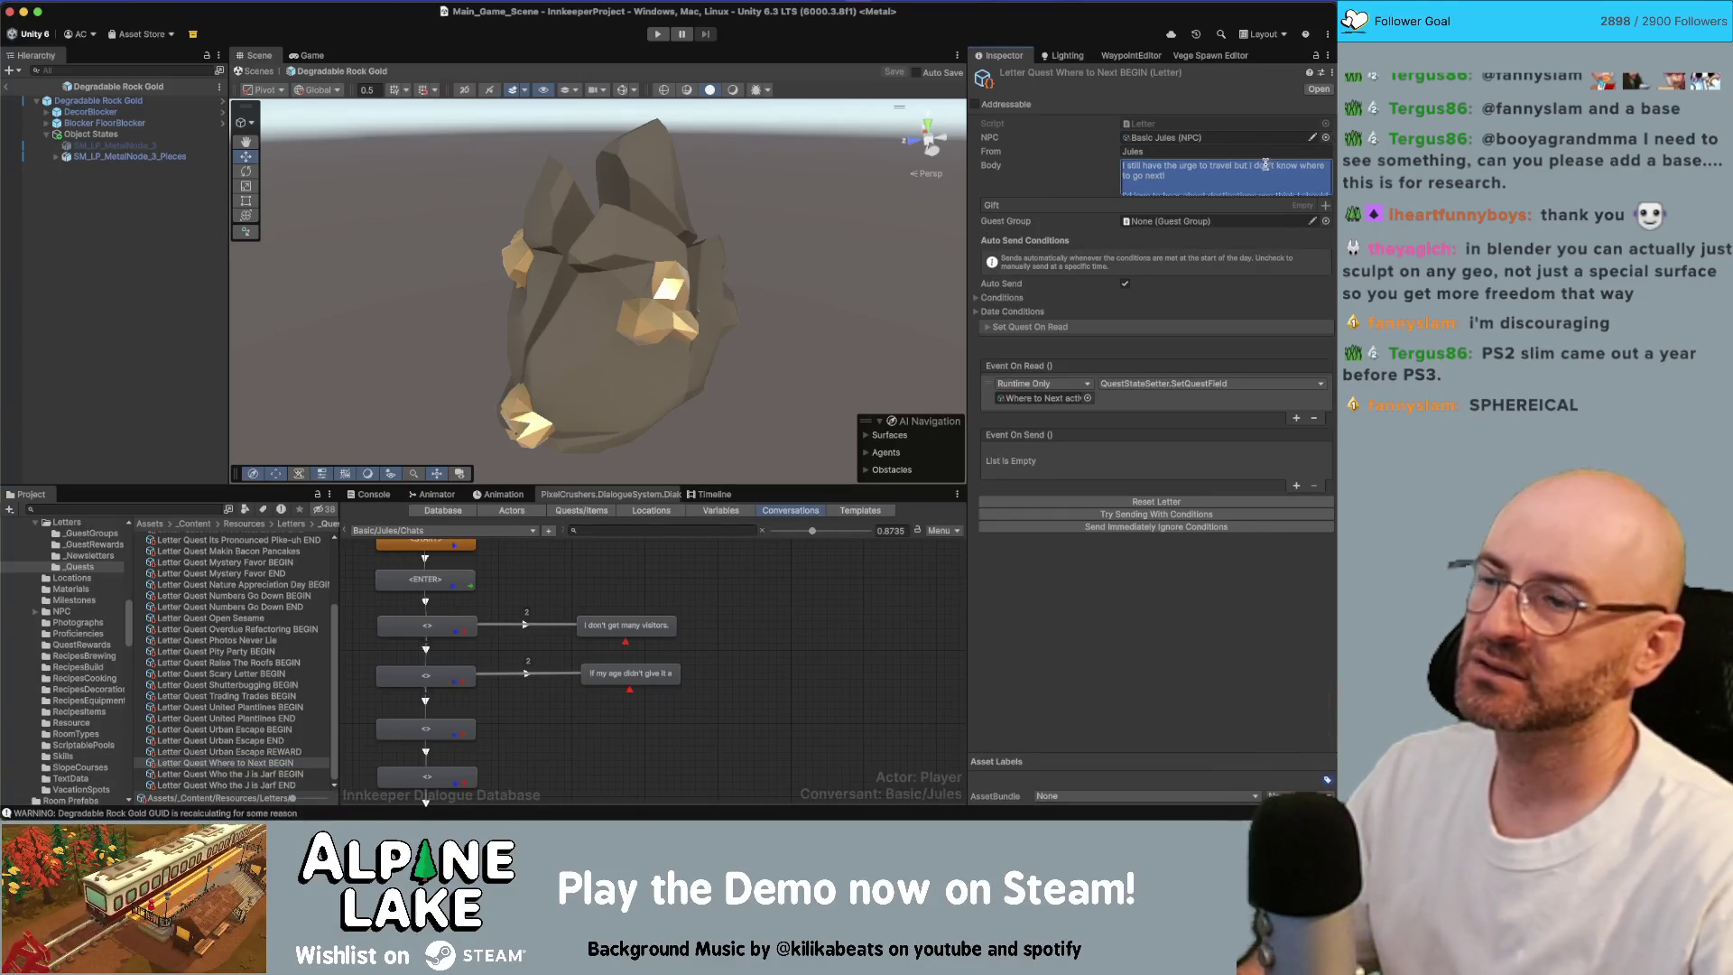
{"action": "key", "text": "super+Tab"}
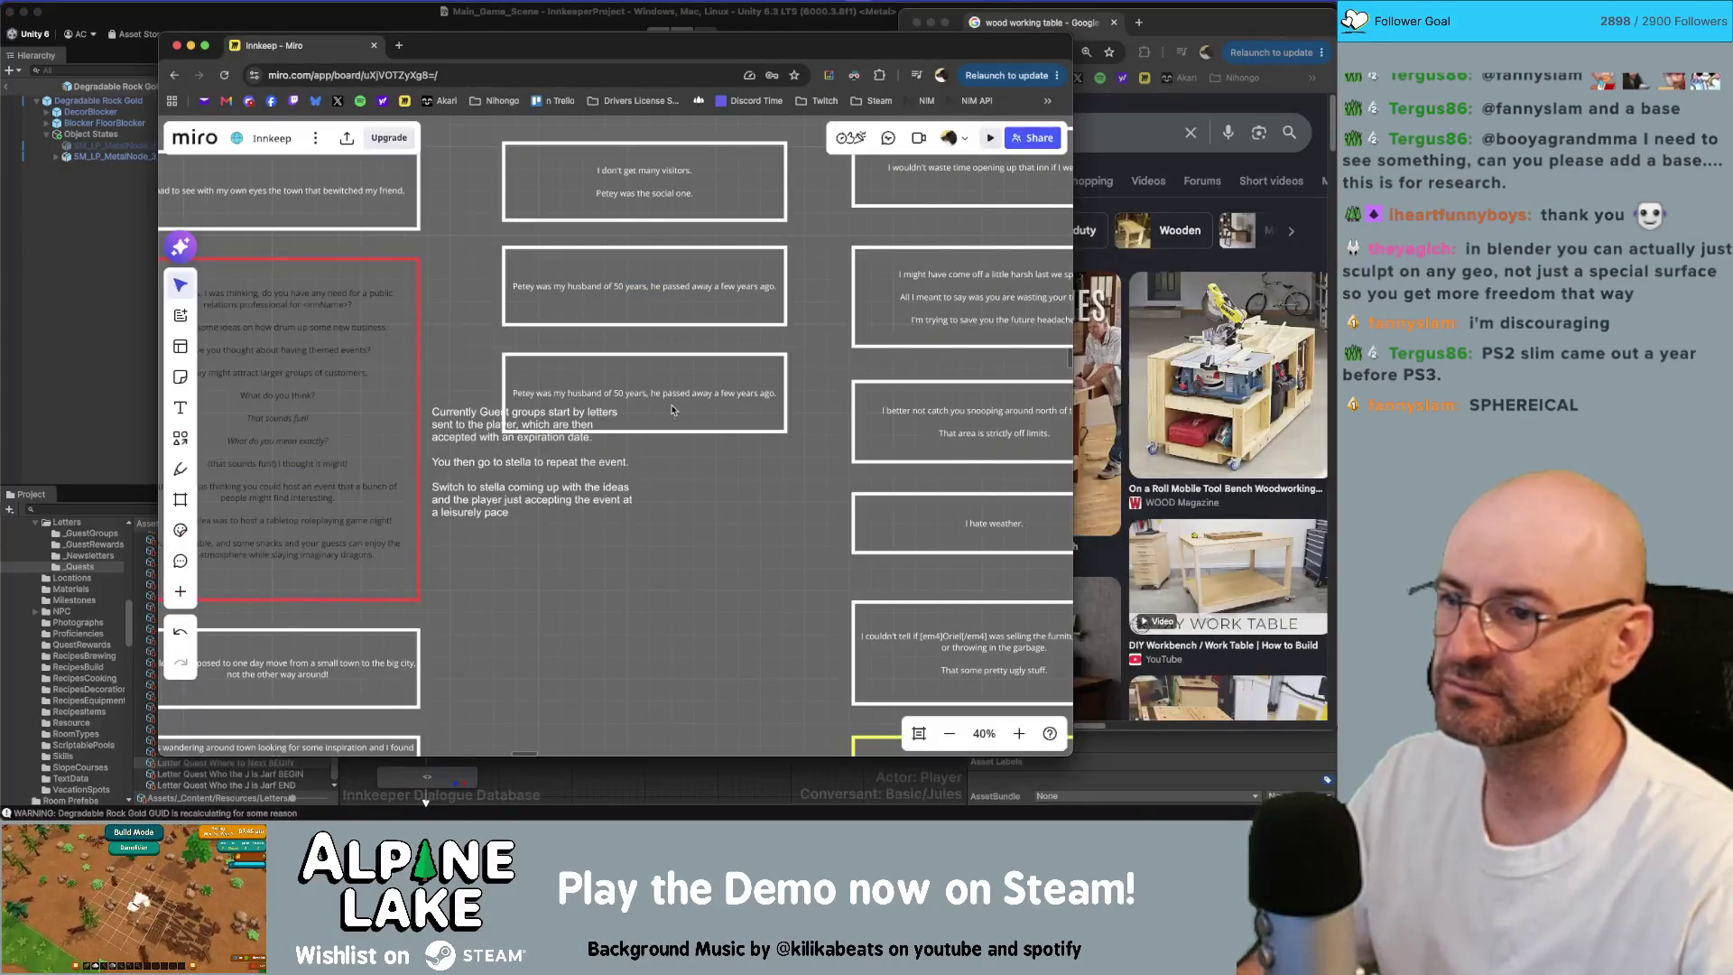
Step: Paste a copy of the travel dialogue box, stretch it taller and nudge it lower
{"action": "key", "text": "ctrl+v"}
{"action": "double_click", "coordinate": [682, 548]}
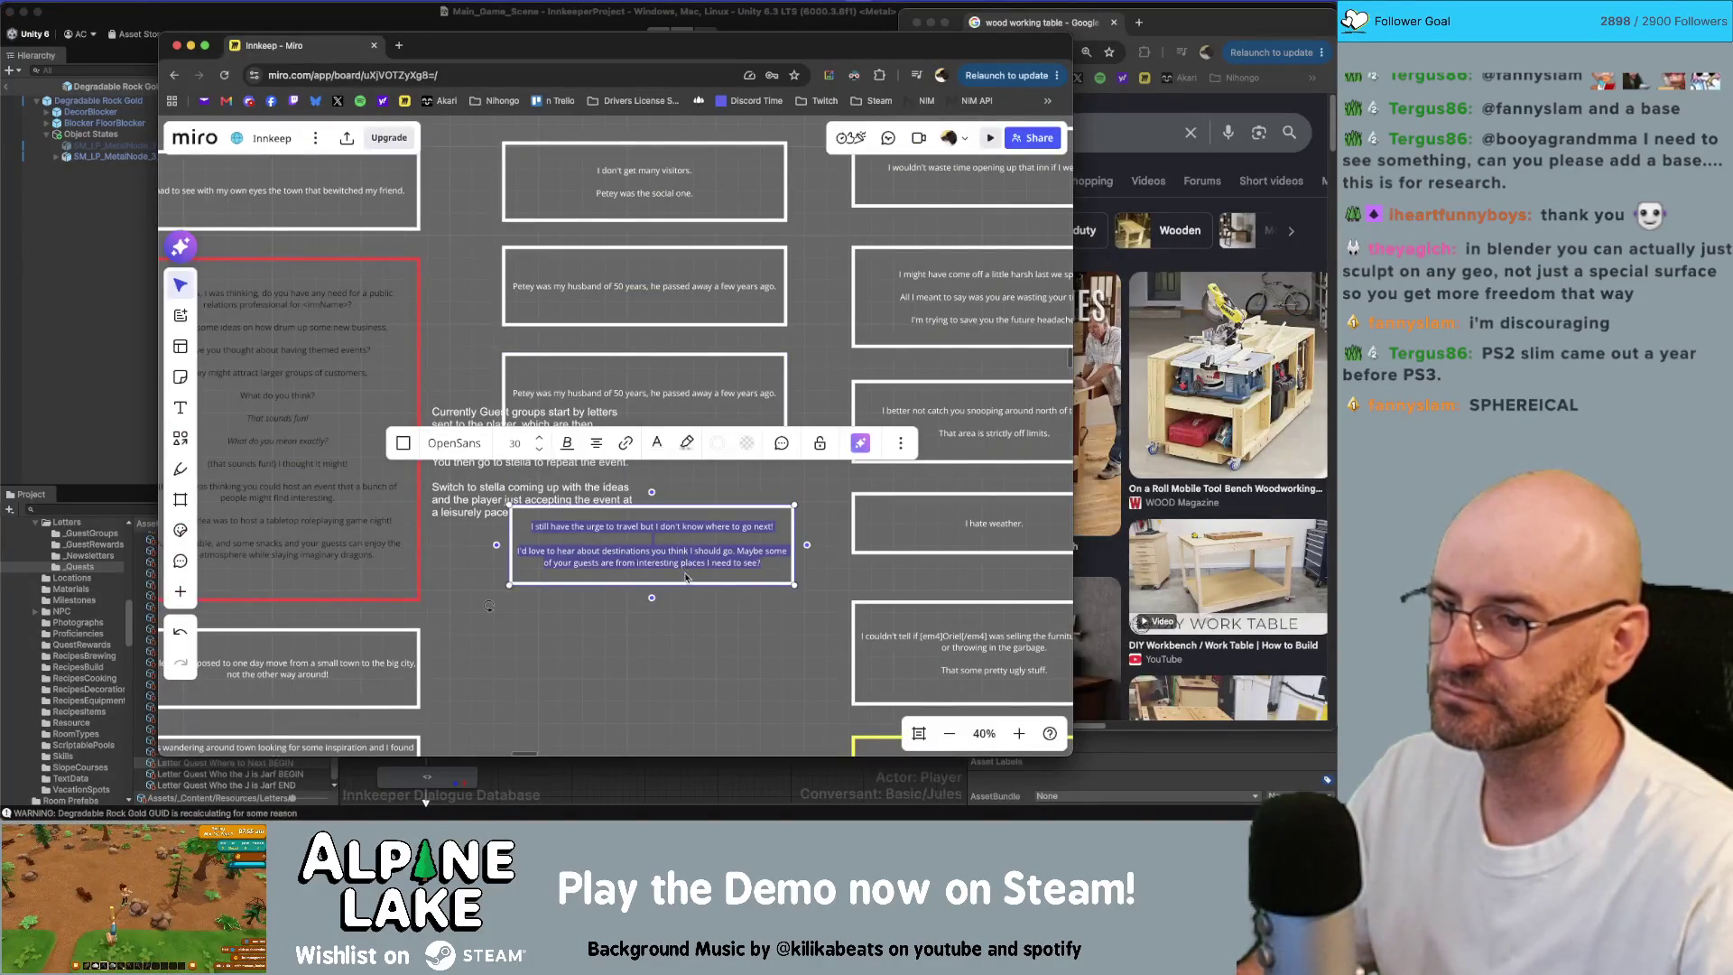
{"action": "left_click_drag", "start_coordinate": [688, 585], "coordinate": [690, 639]}
{"action": "left_click", "coordinate": [690, 647]}
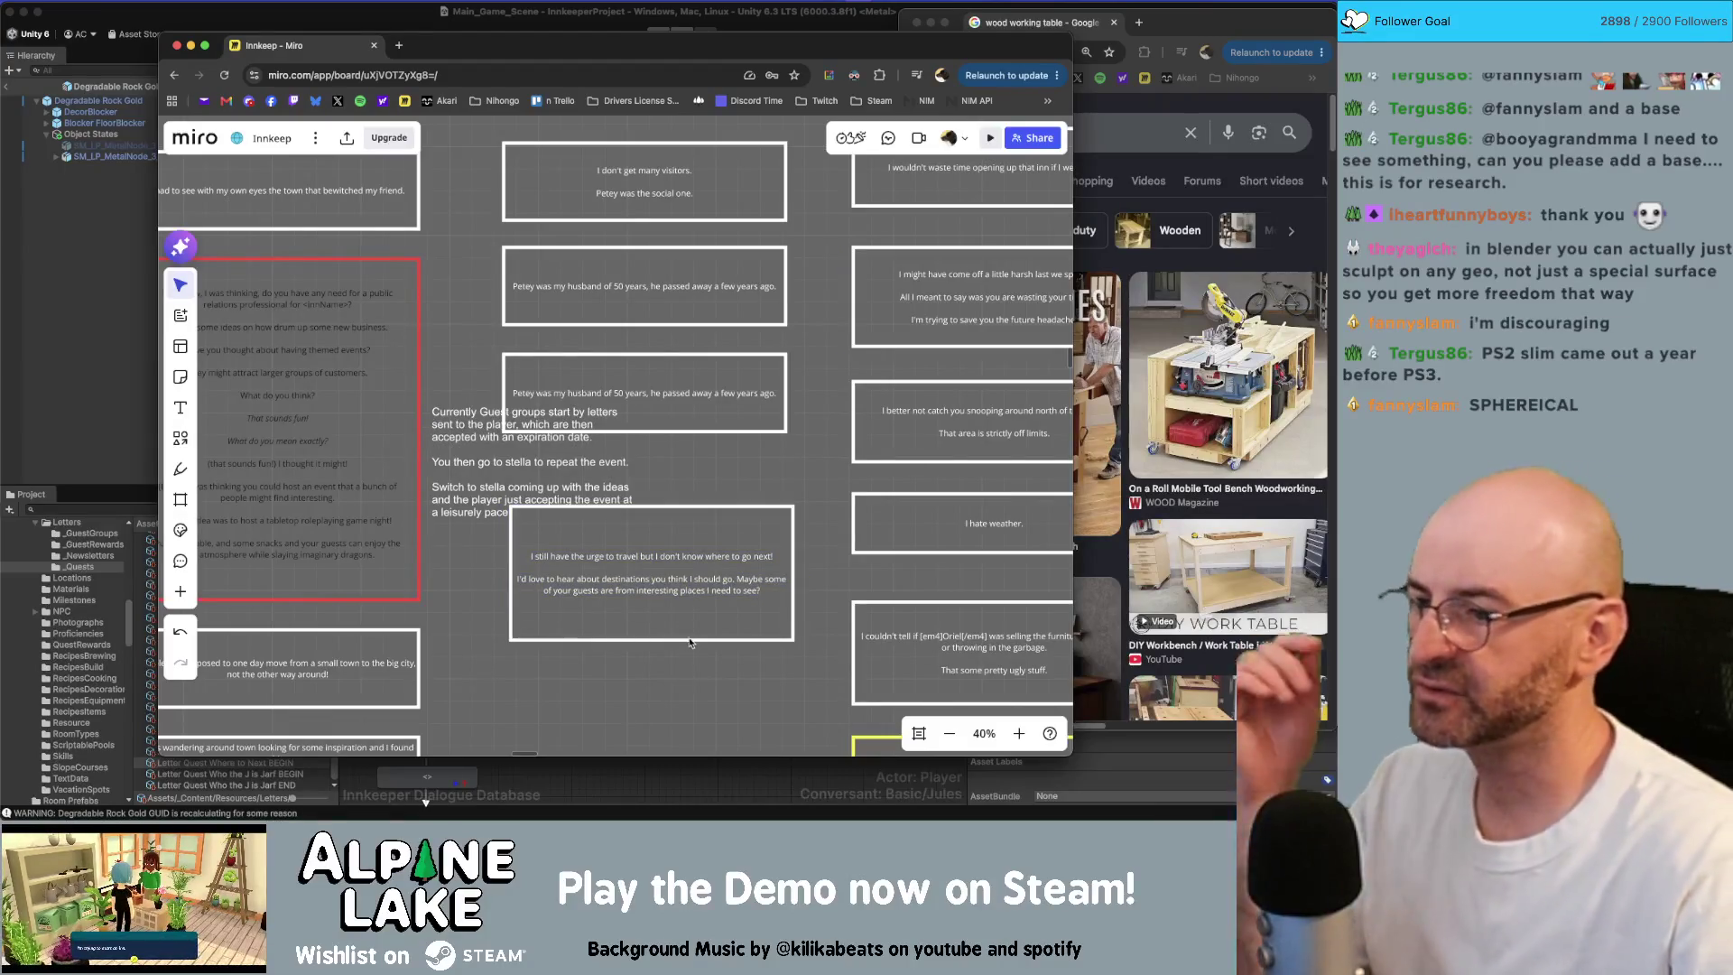
{"action": "key", "text": "Down"}
{"action": "key", "text": "Down"}
{"action": "key", "text": "Down"}
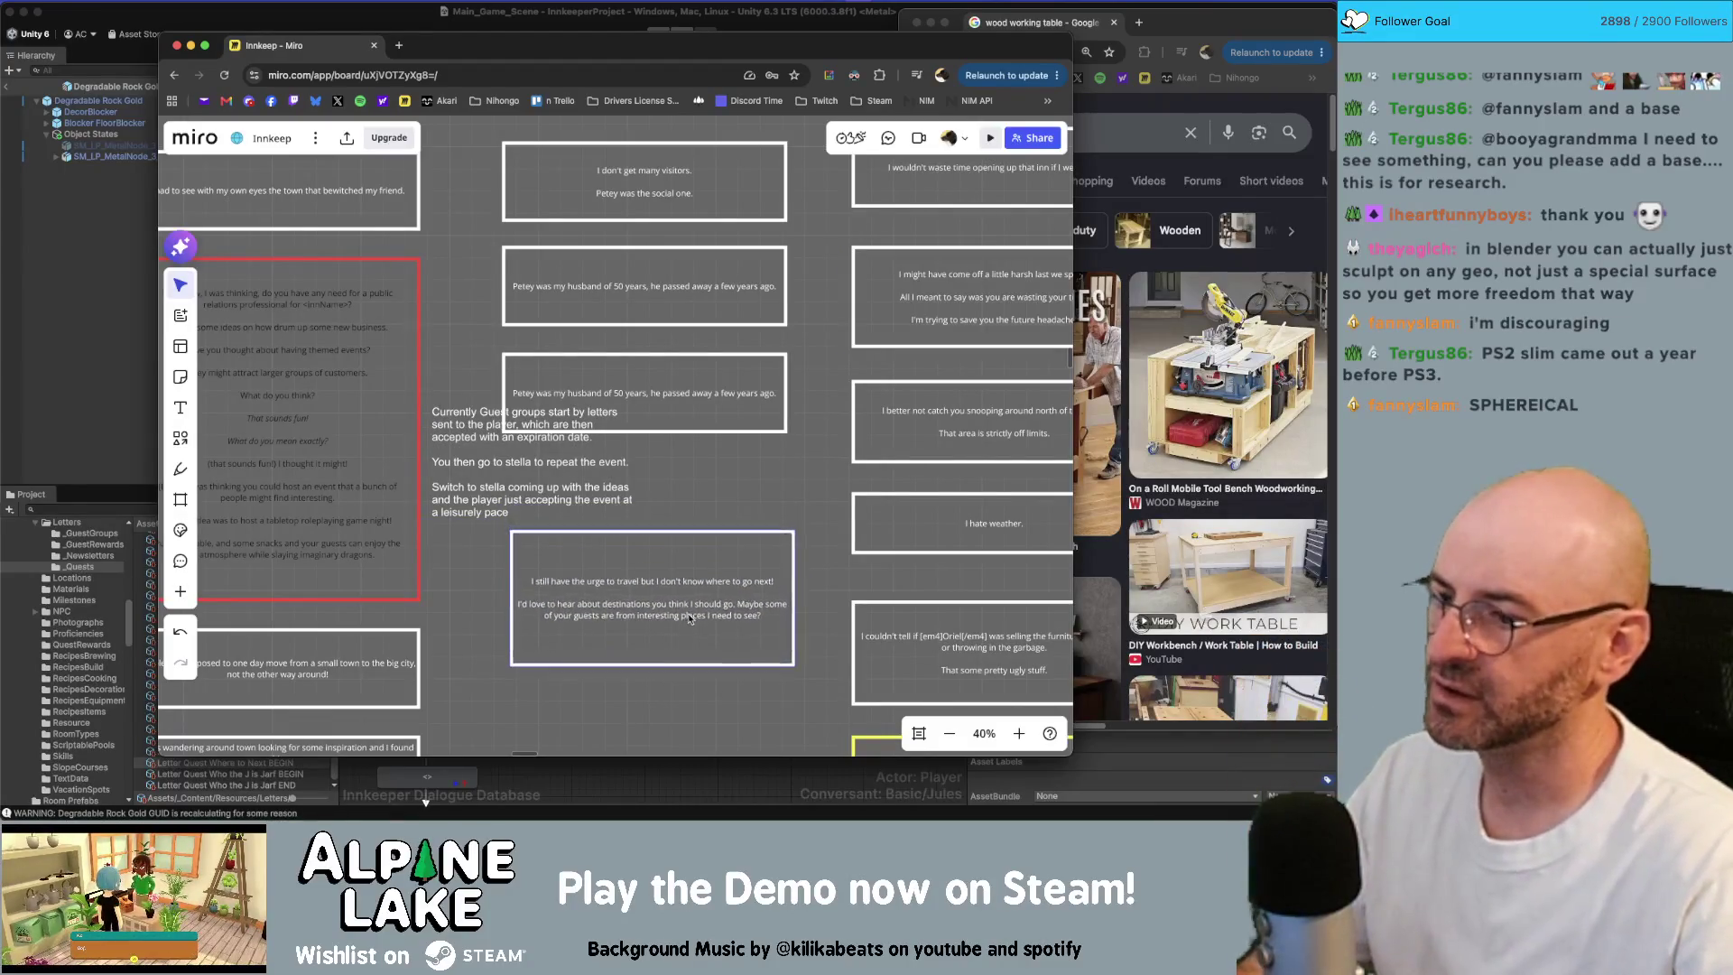
{"action": "left_click_drag", "start_coordinate": [692, 629], "coordinate": [692, 632]}
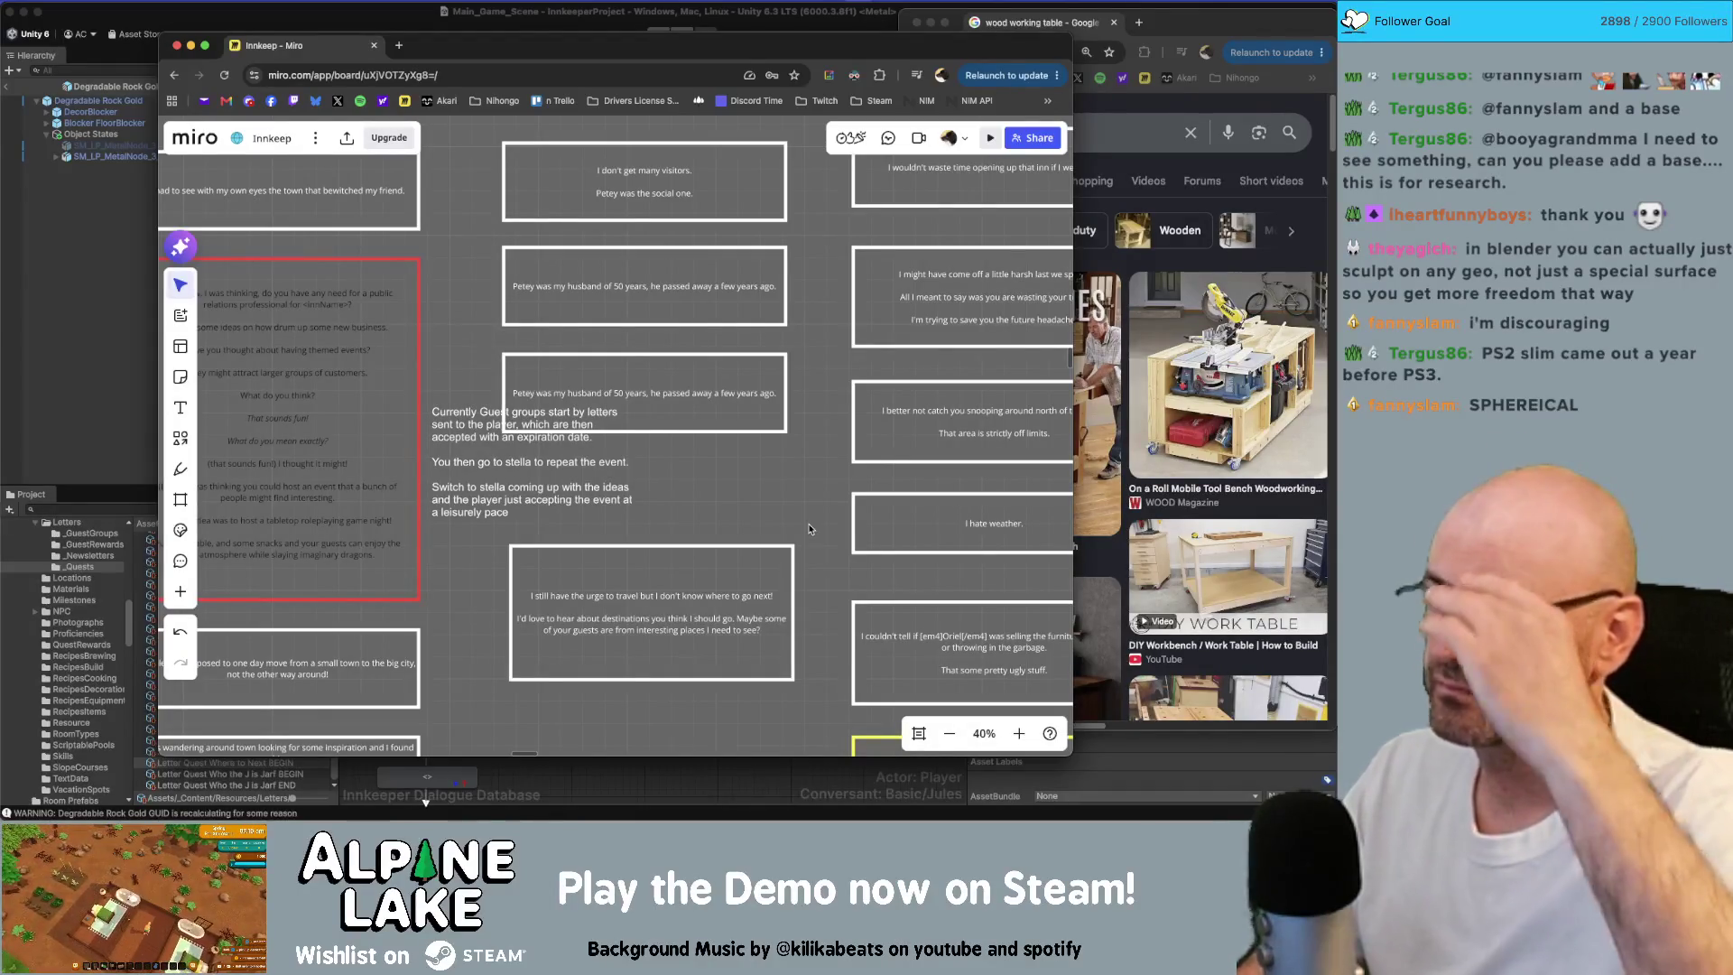
{"action": "key", "text": "super+Tab"}
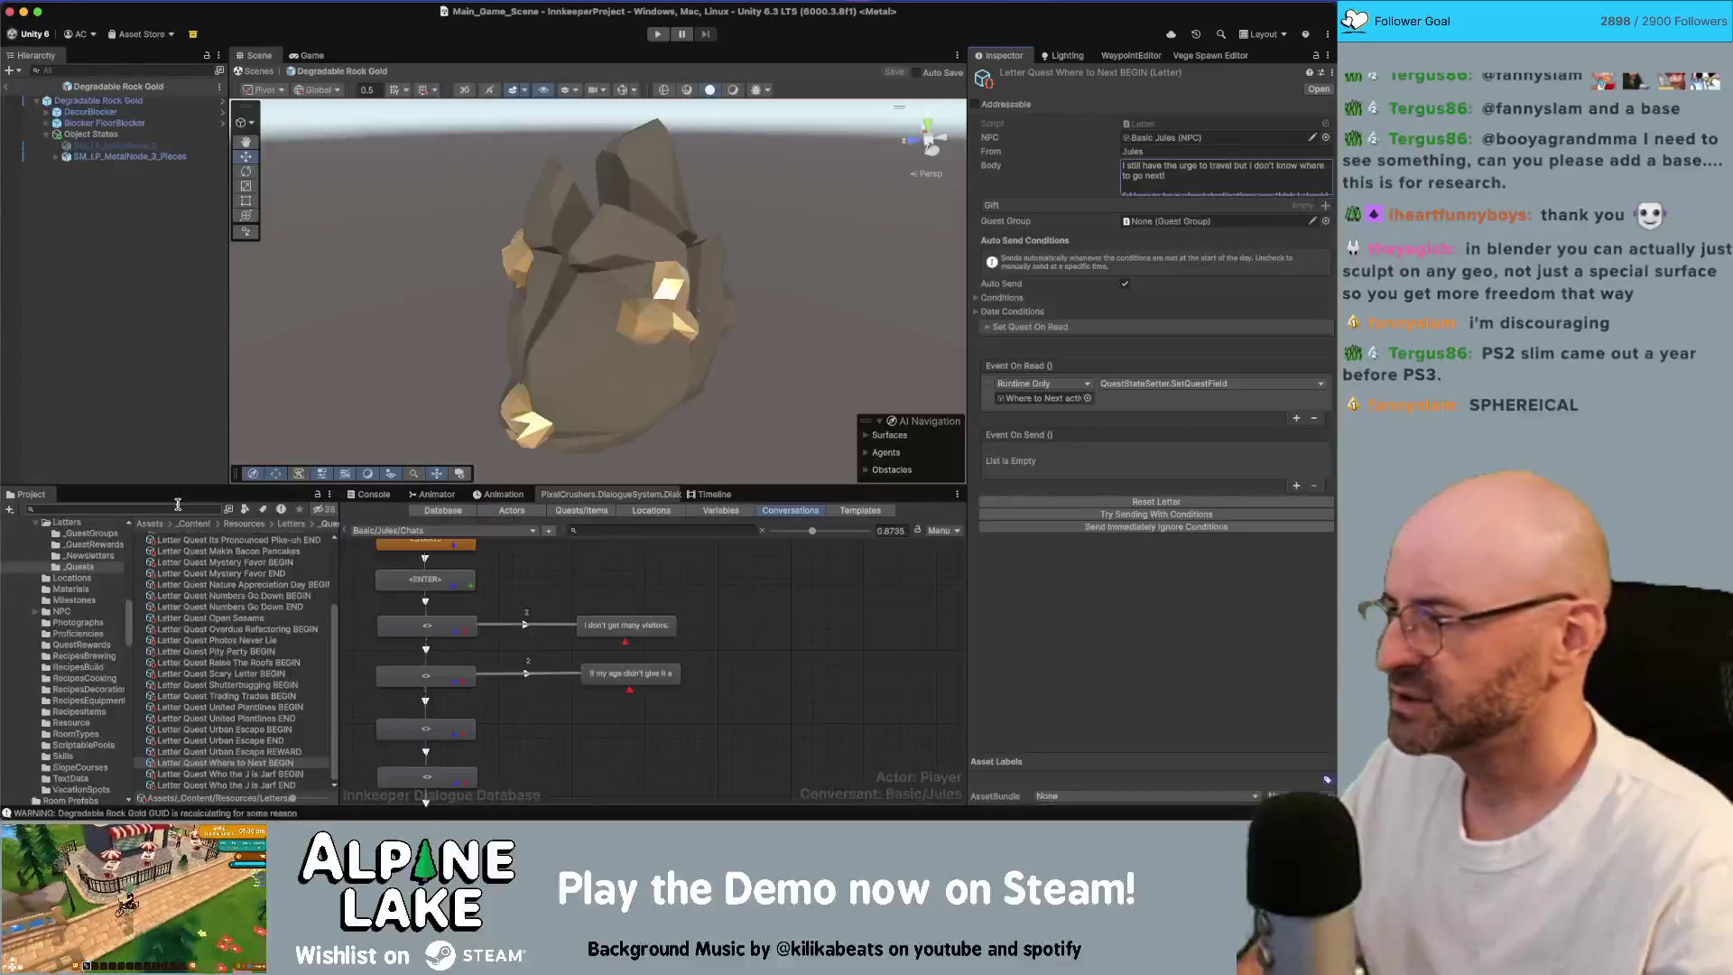
Step: Exit the rock prefab, select VacationSystem in the Hierarchy and open VacationSystem.cs in Rider
{"action": "left_click", "coordinate": [176, 505]}
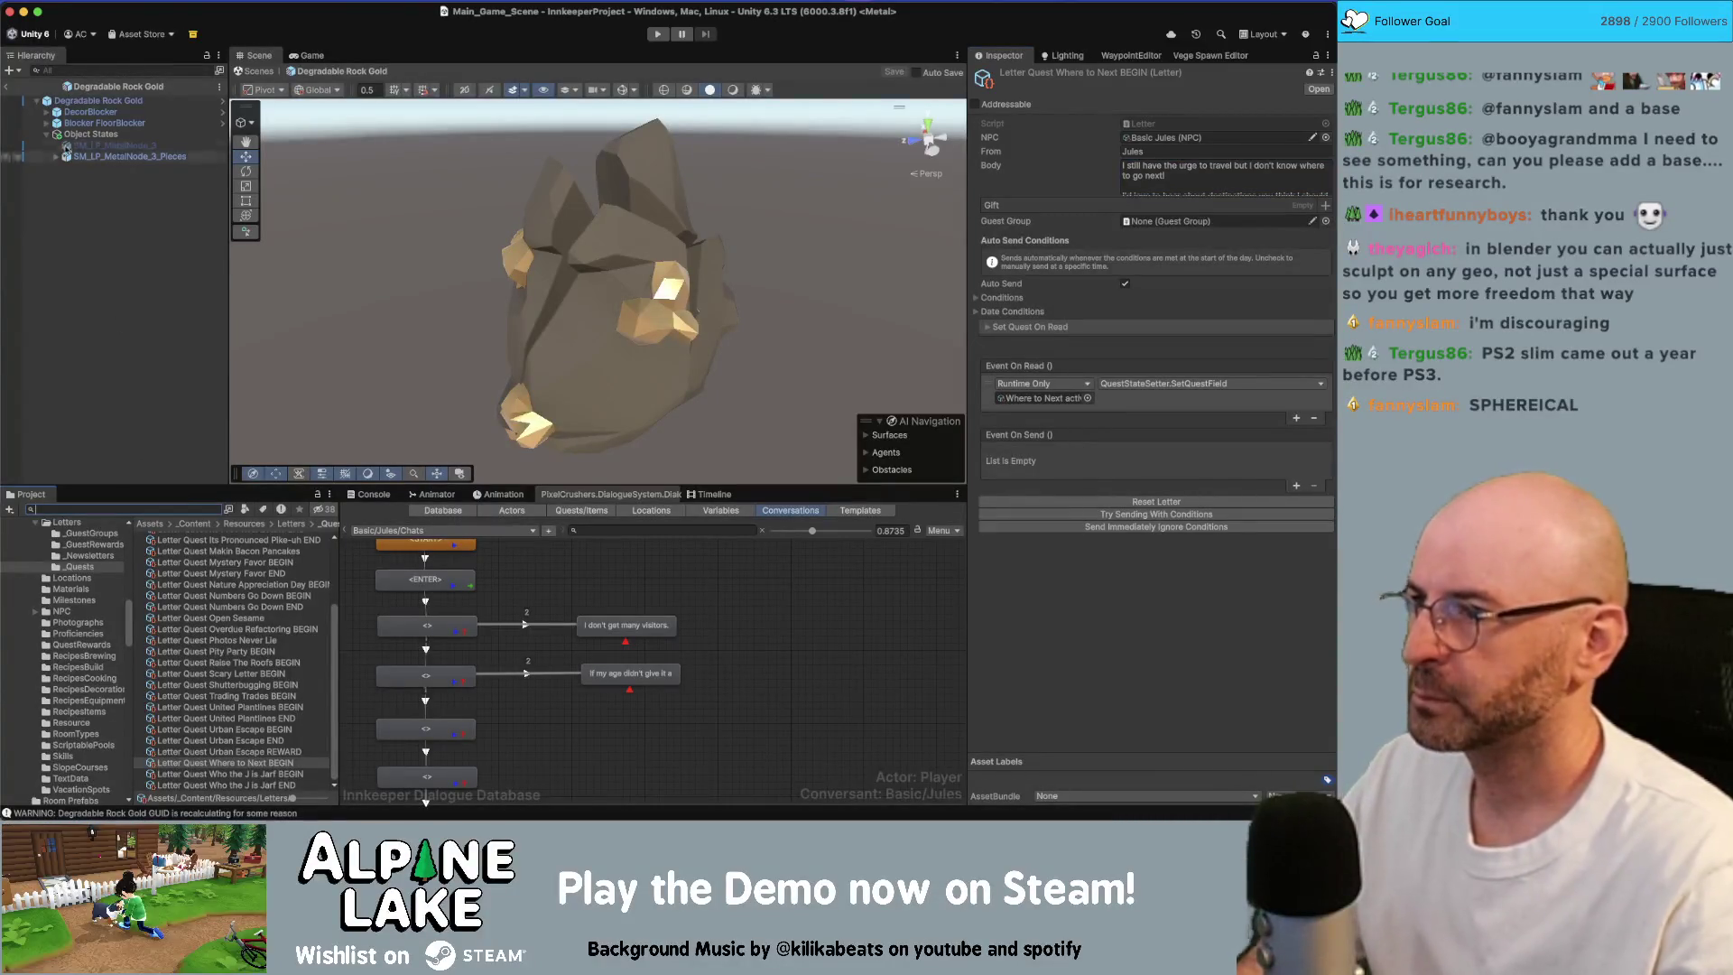
{"action": "left_click", "coordinate": [112, 260]}
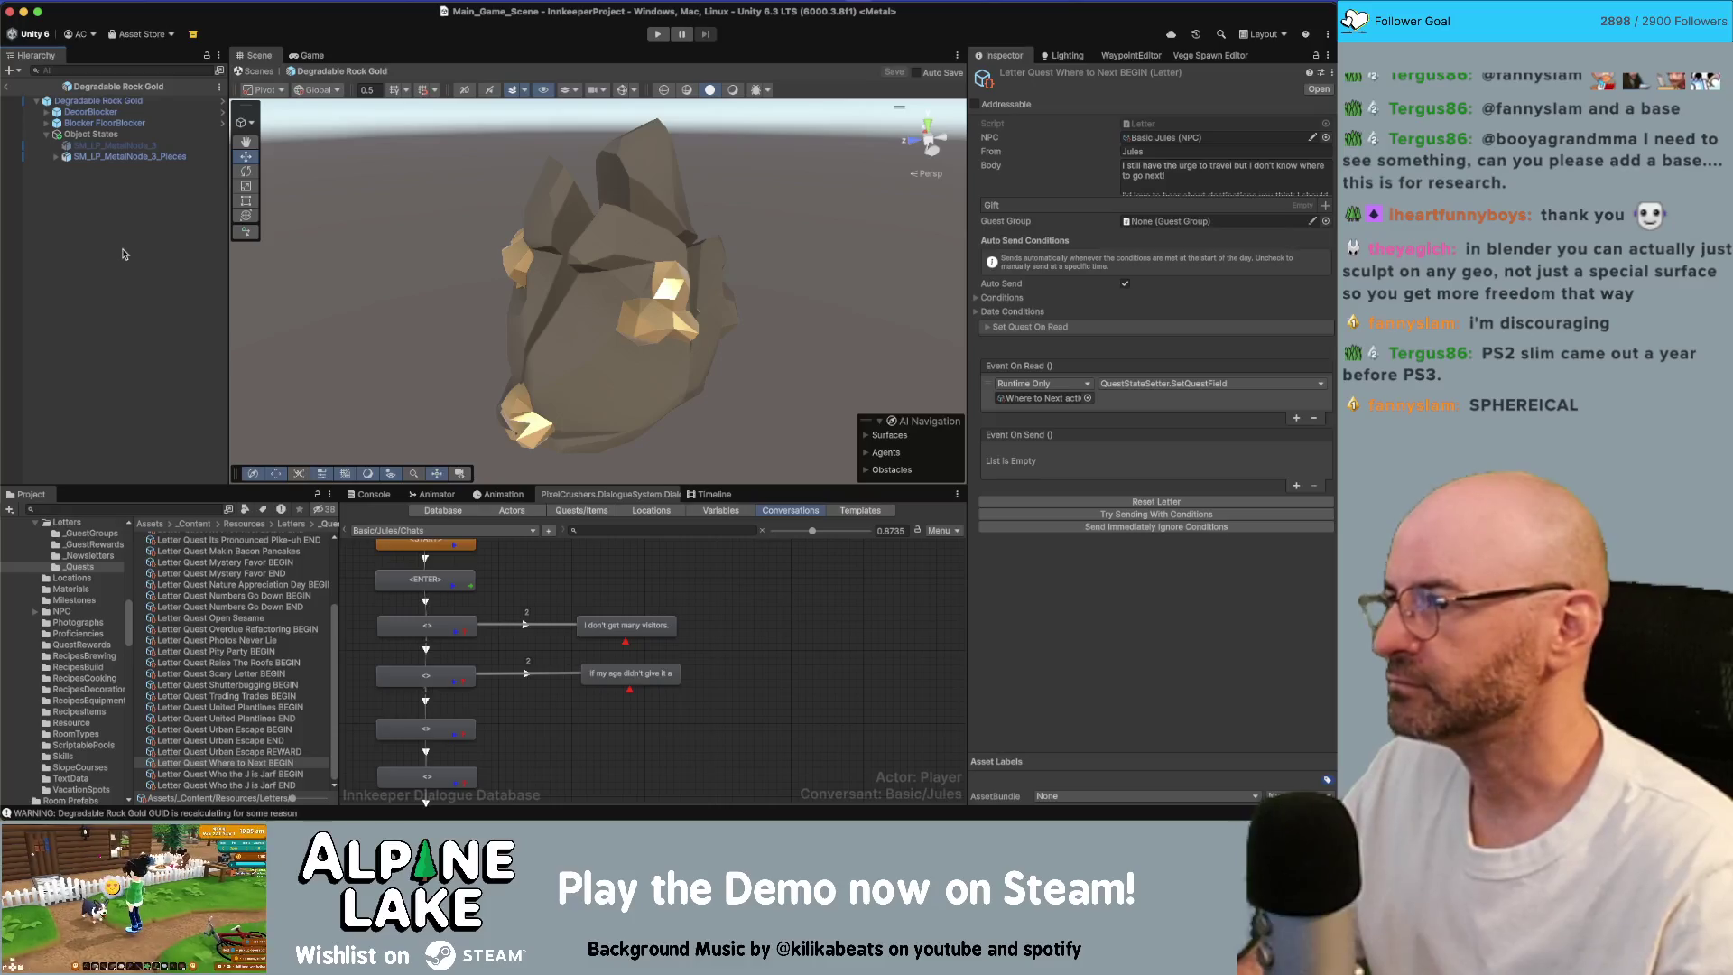
{"action": "left_click", "coordinate": [7, 85]}
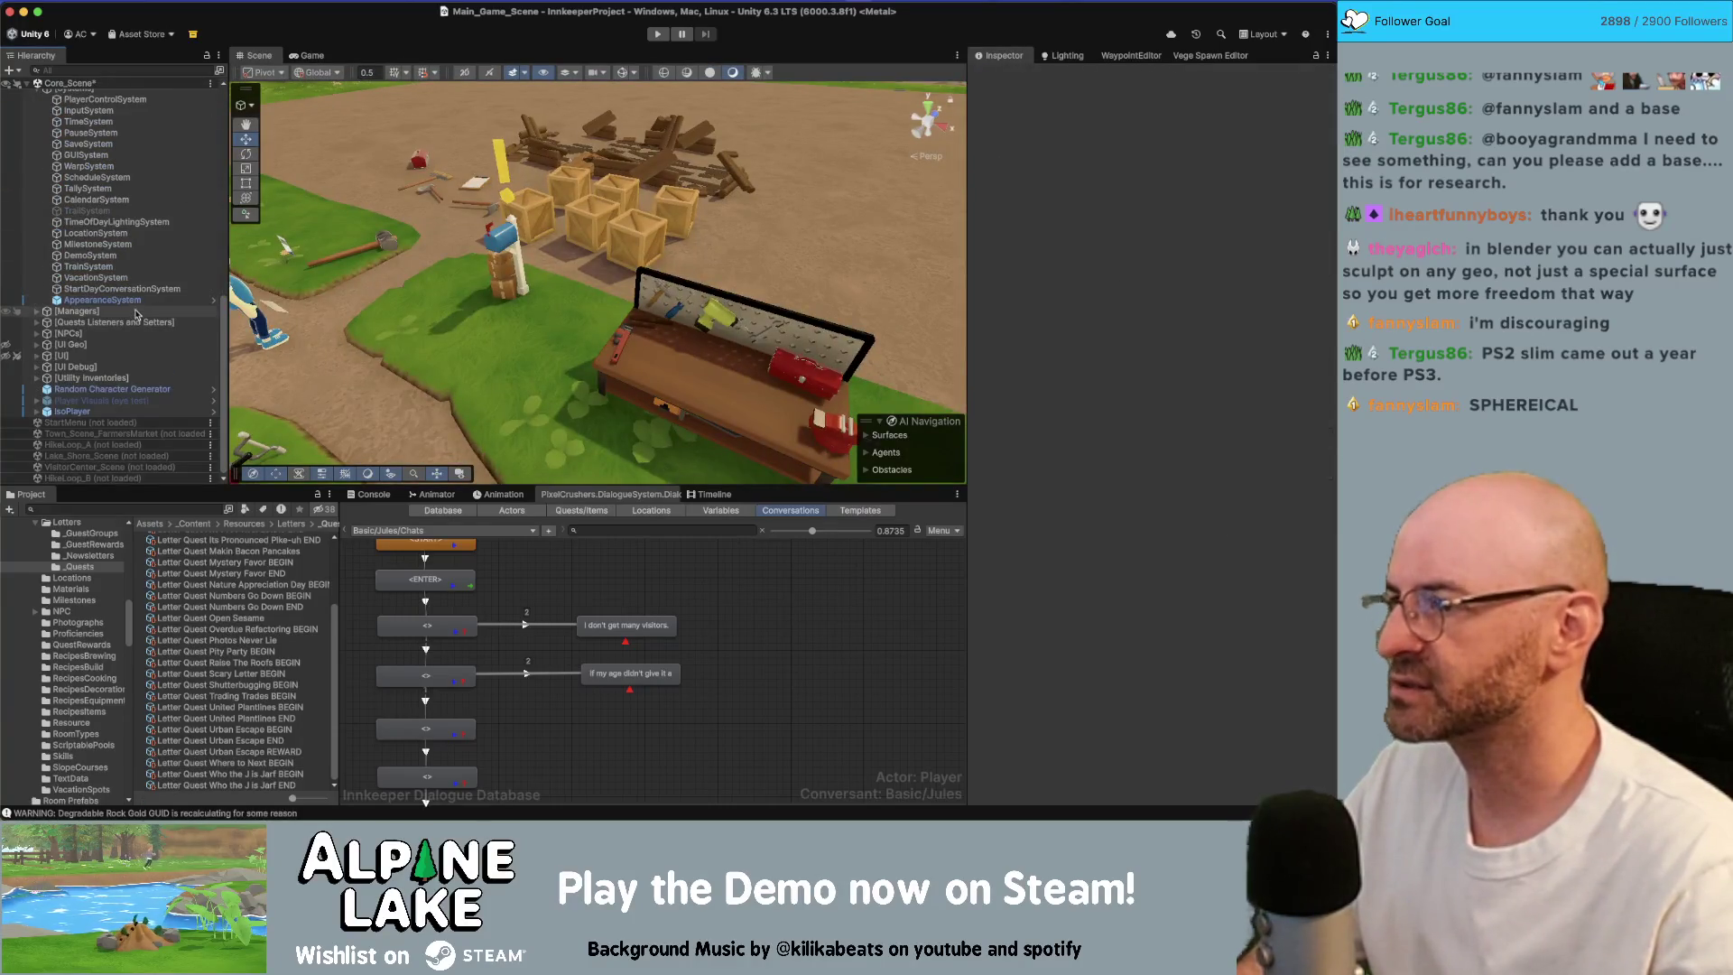
{"action": "left_click", "coordinate": [99, 277]}
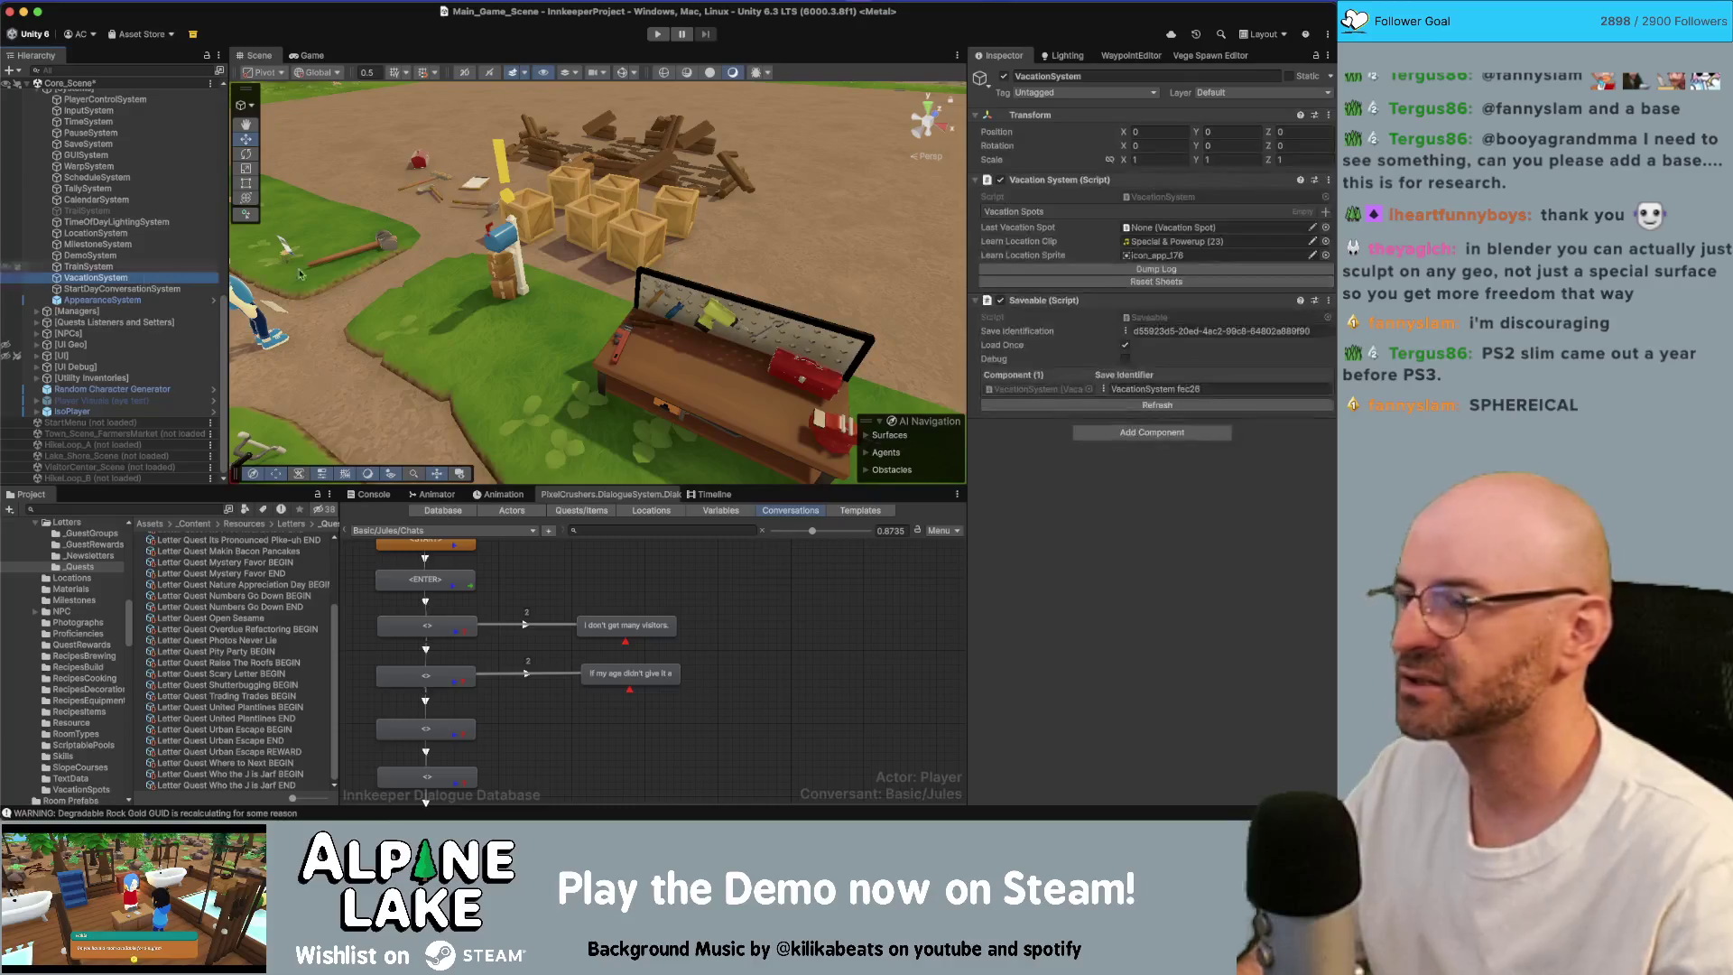
{"action": "left_click", "coordinate": [1176, 197]}
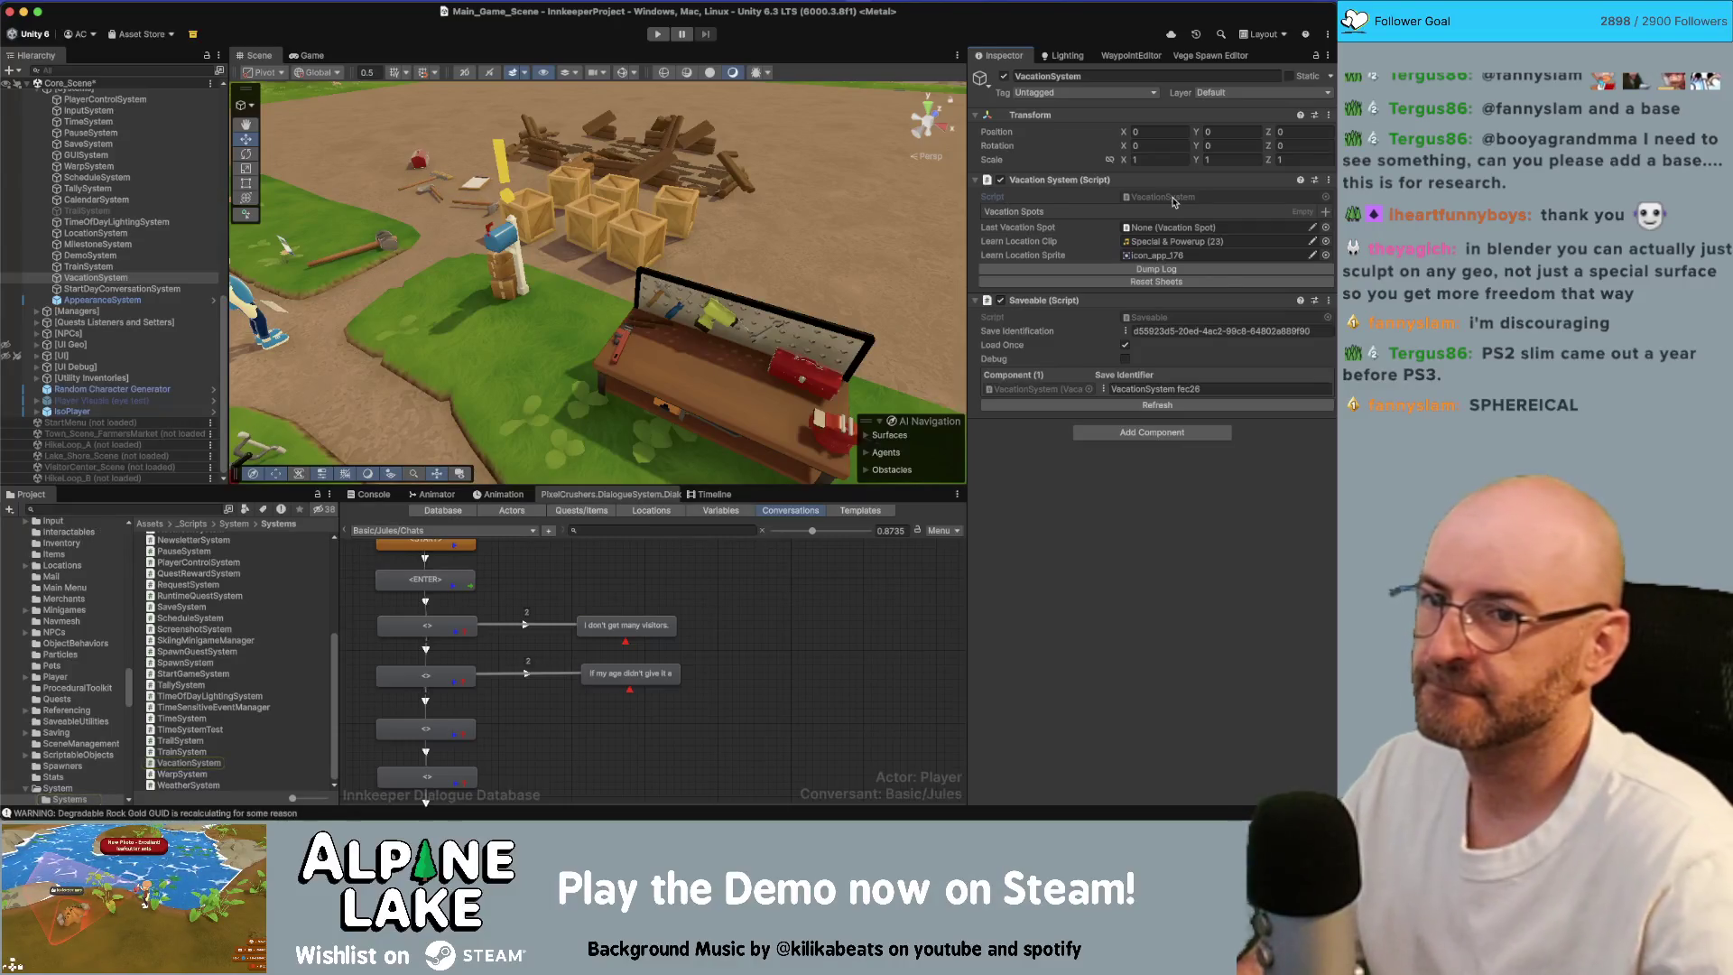
{"action": "double_click", "coordinate": [1176, 200]}
{"action": "scroll", "coordinate": [597, 353], "scroll_direction": "down", "scroll_amount": 5}
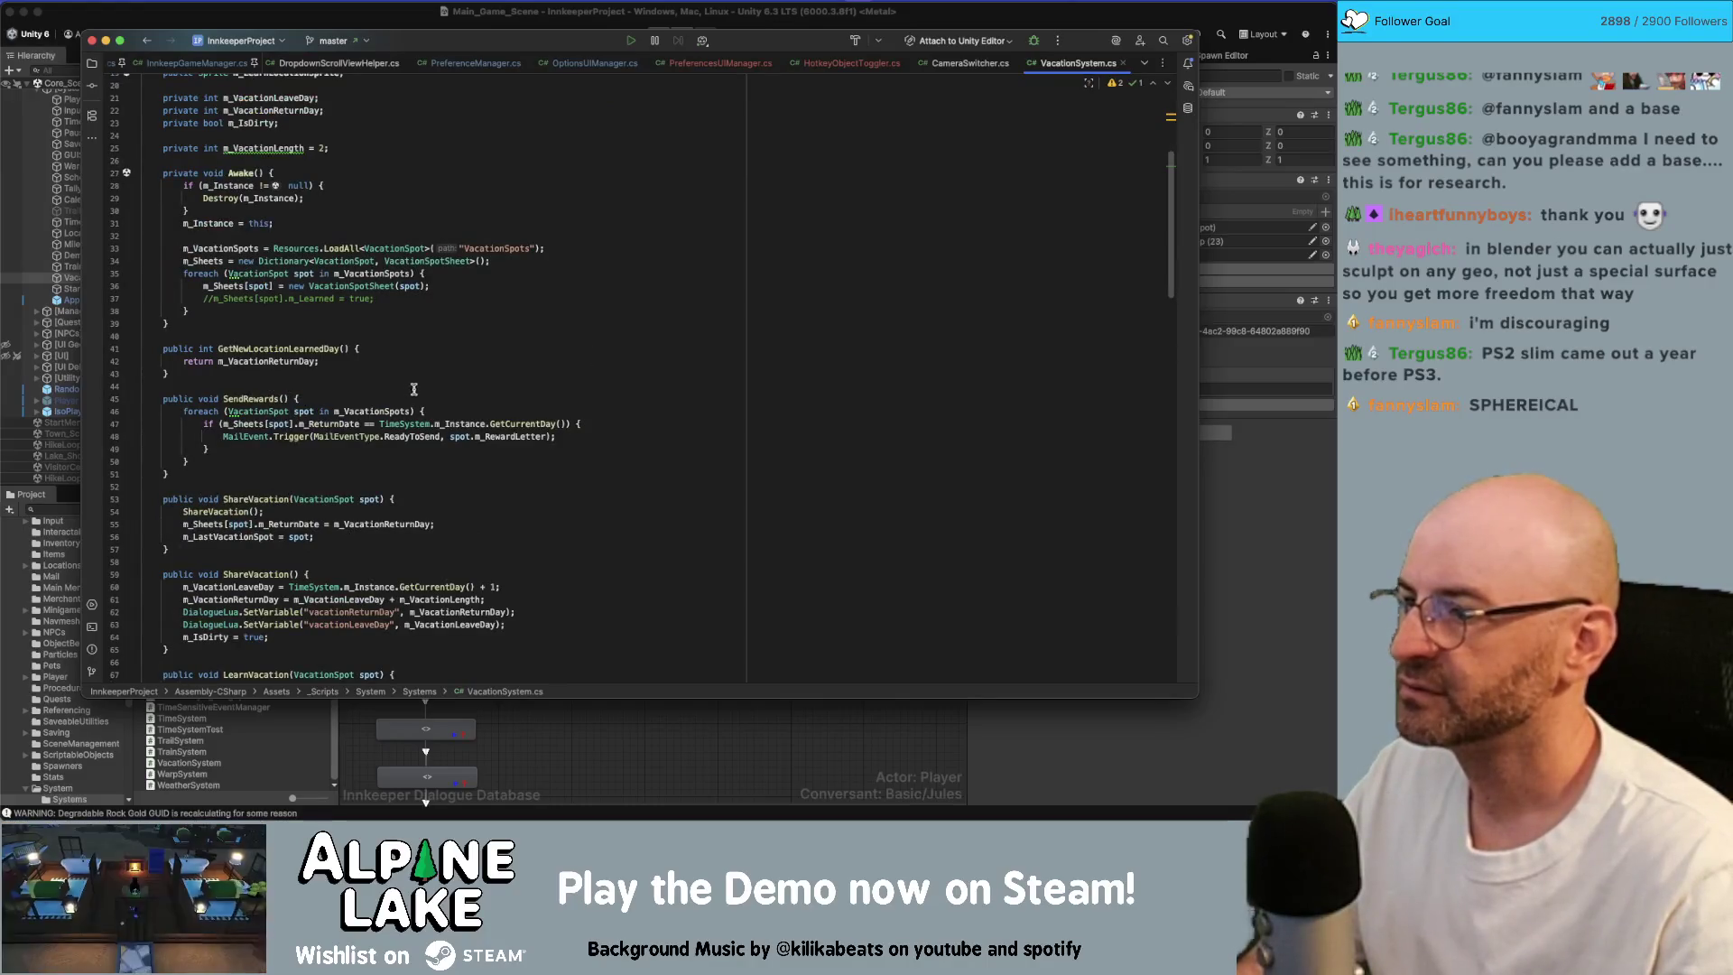
Step: Read VacationSystem.cs from the vacation fields down to the save data code, then switch back to Unity
{"action": "scroll", "coordinate": [382, 390], "scroll_direction": "down", "scroll_amount": 1}
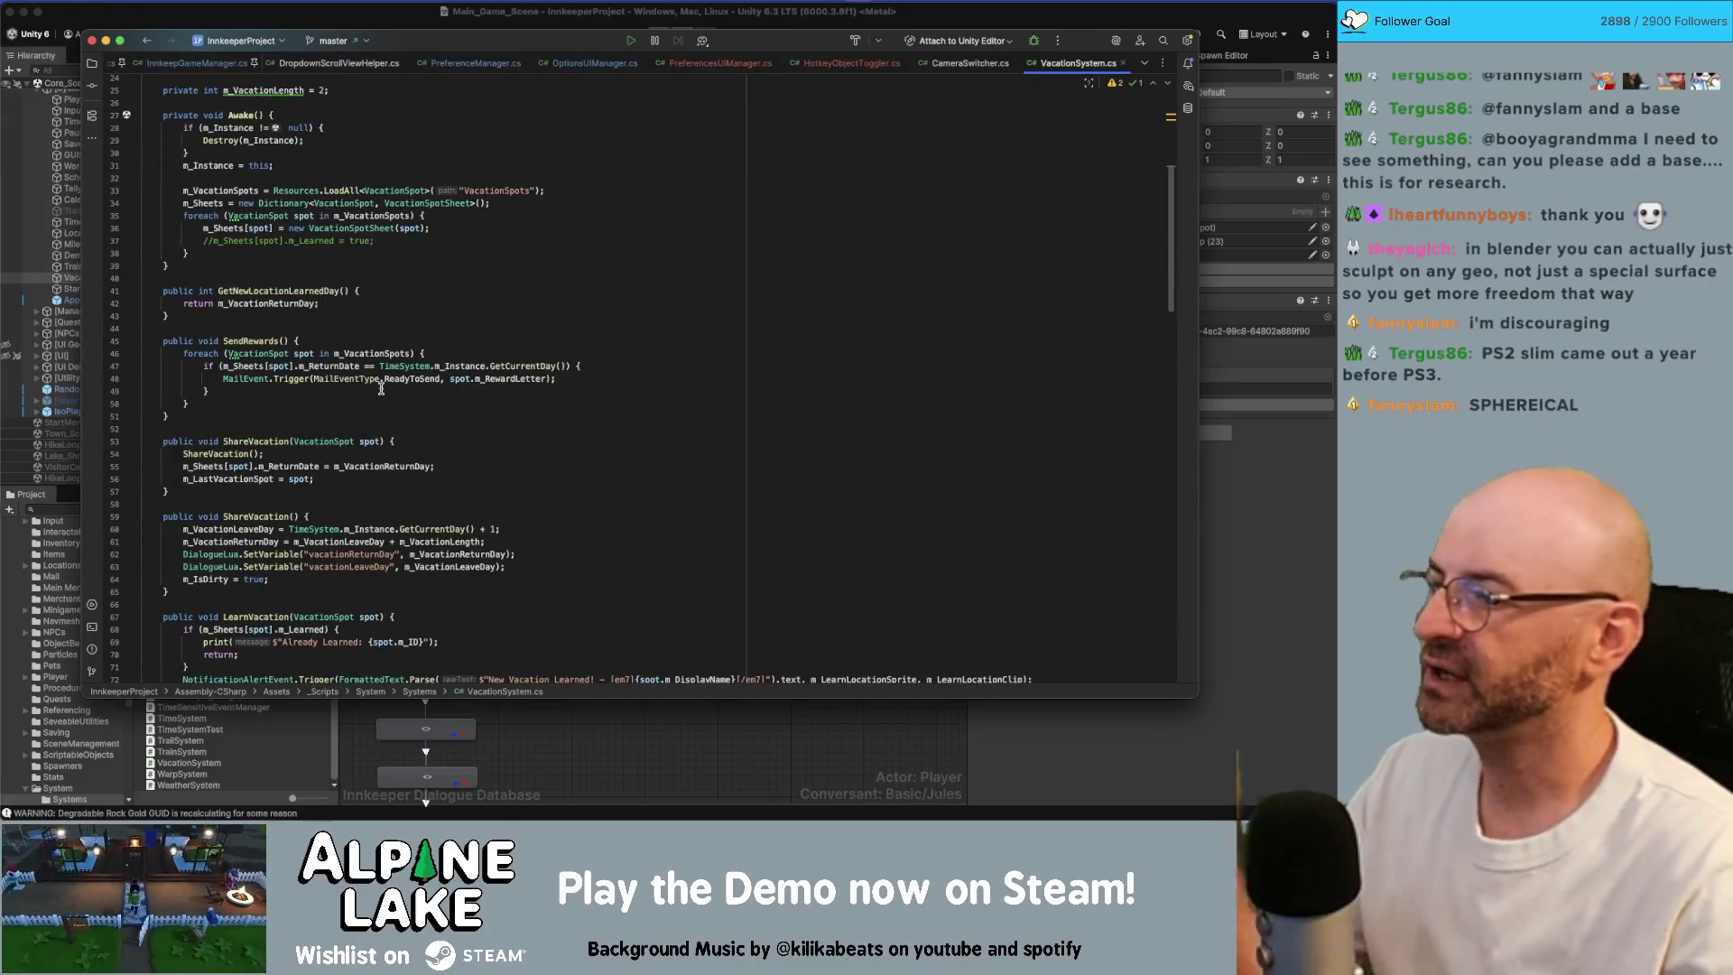
{"action": "scroll", "coordinate": [382, 390], "scroll_direction": "down", "scroll_amount": 3}
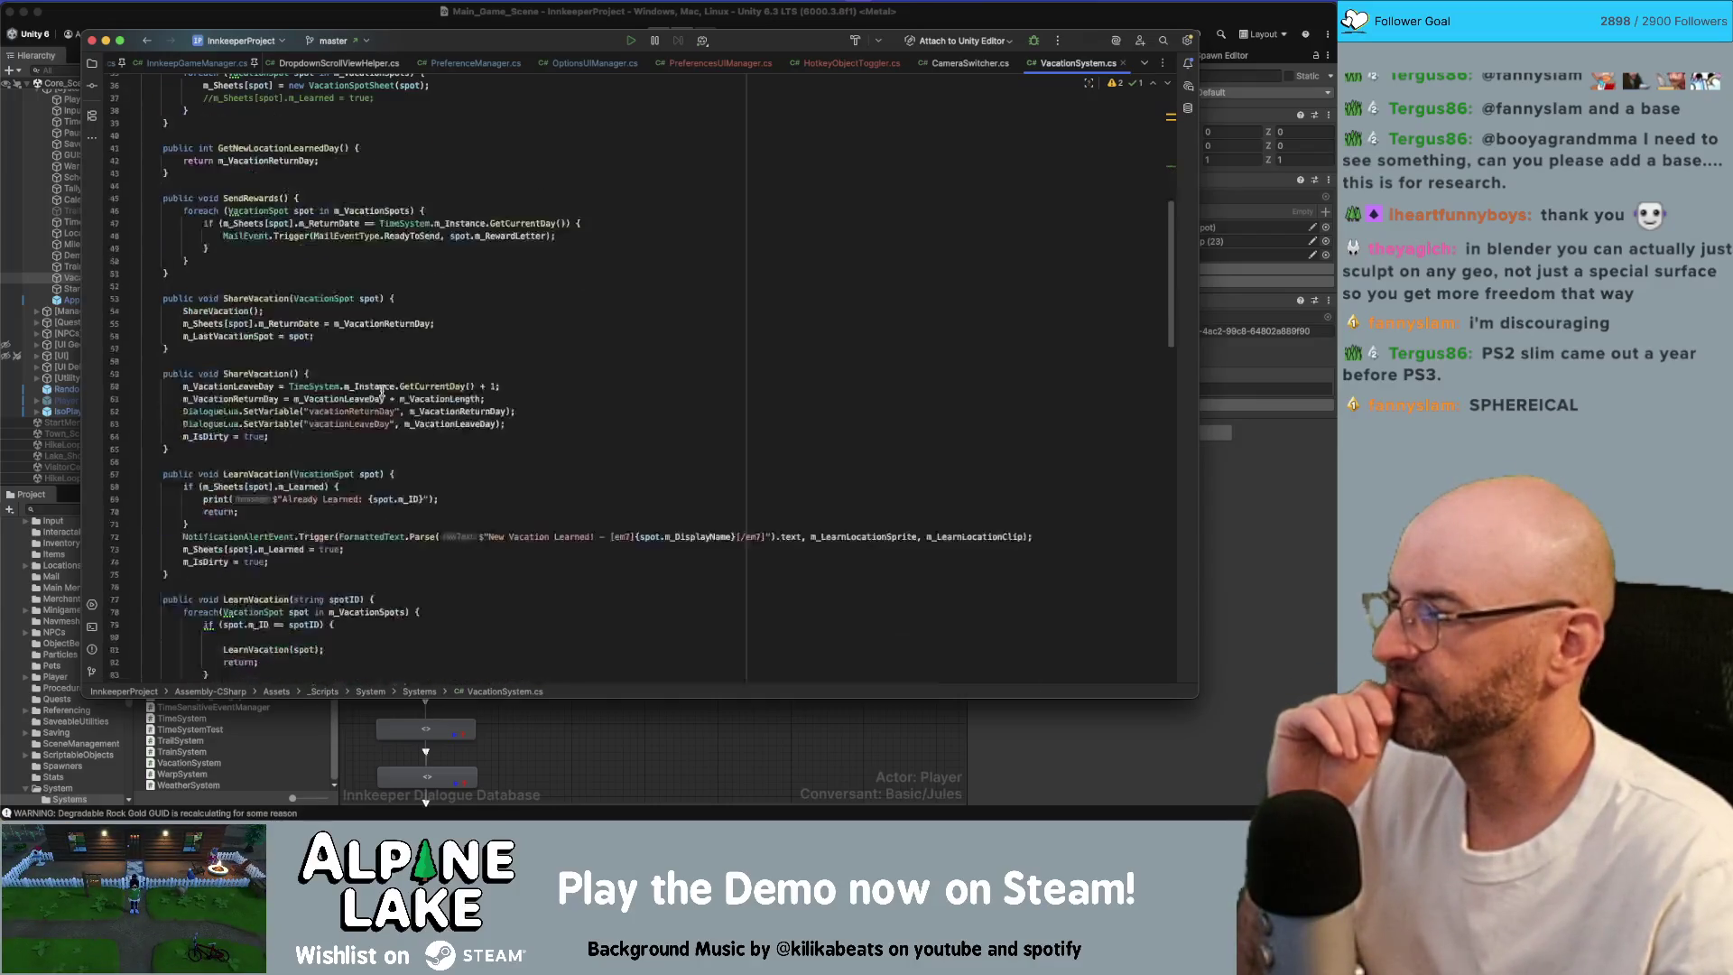
{"action": "scroll", "coordinate": [381, 390], "scroll_direction": "down", "scroll_amount": 3}
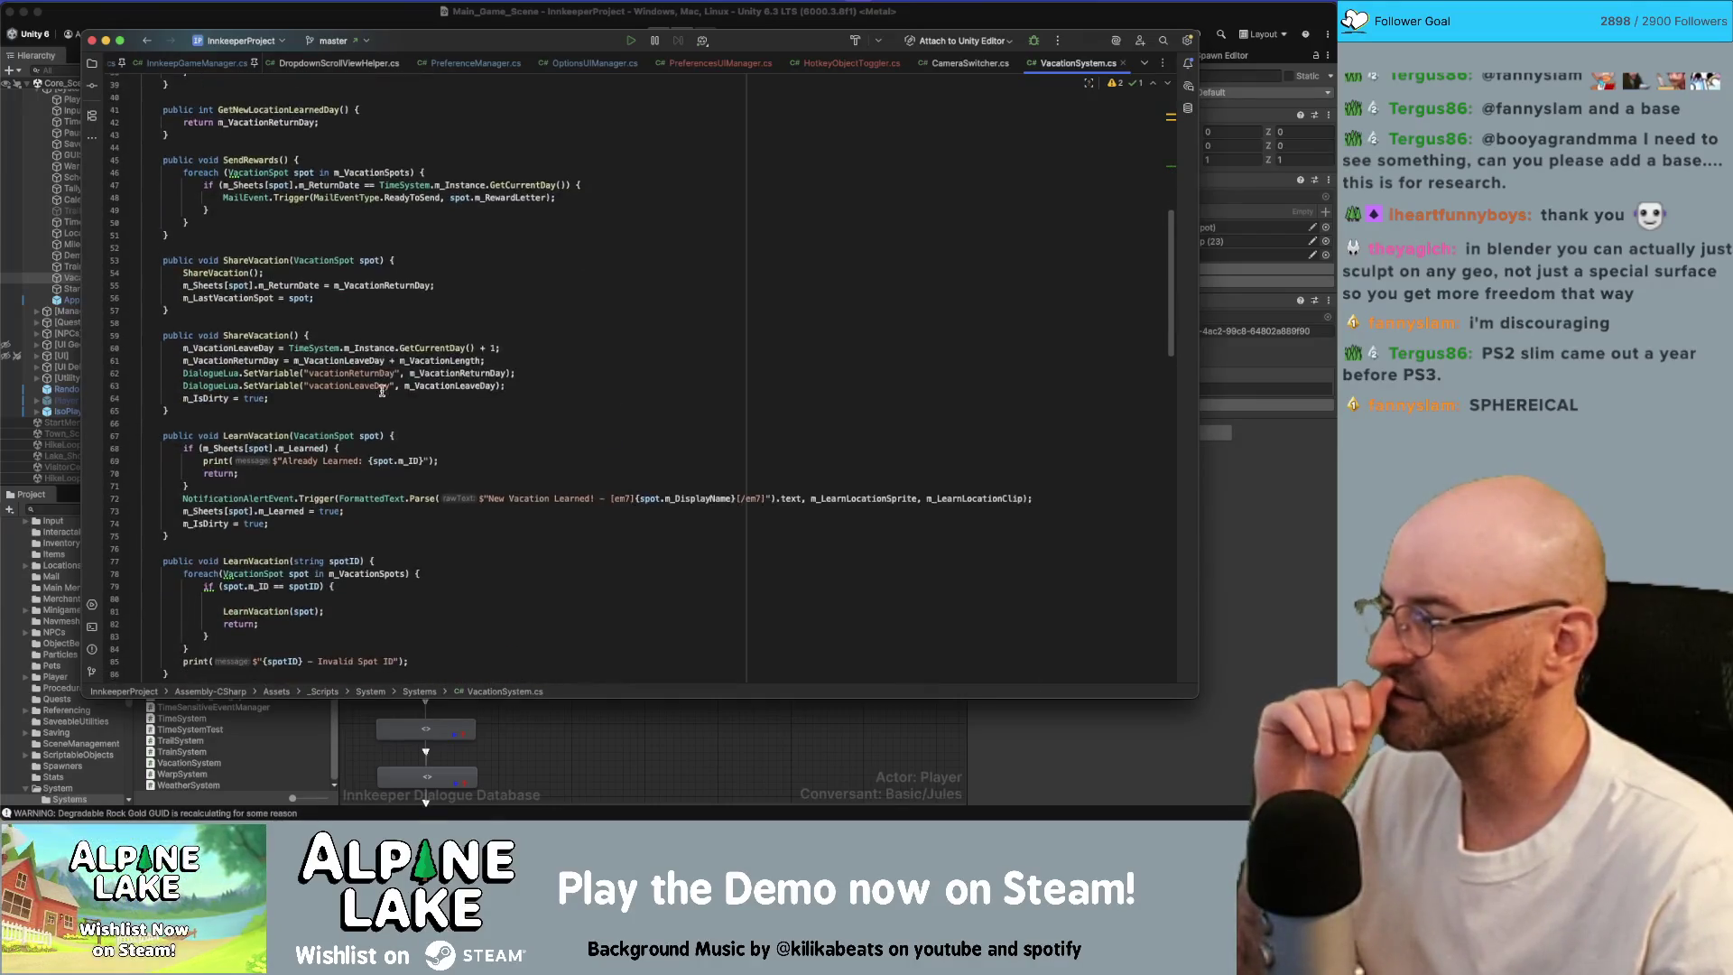
{"action": "scroll", "coordinate": [382, 390], "scroll_direction": "down", "scroll_amount": 4}
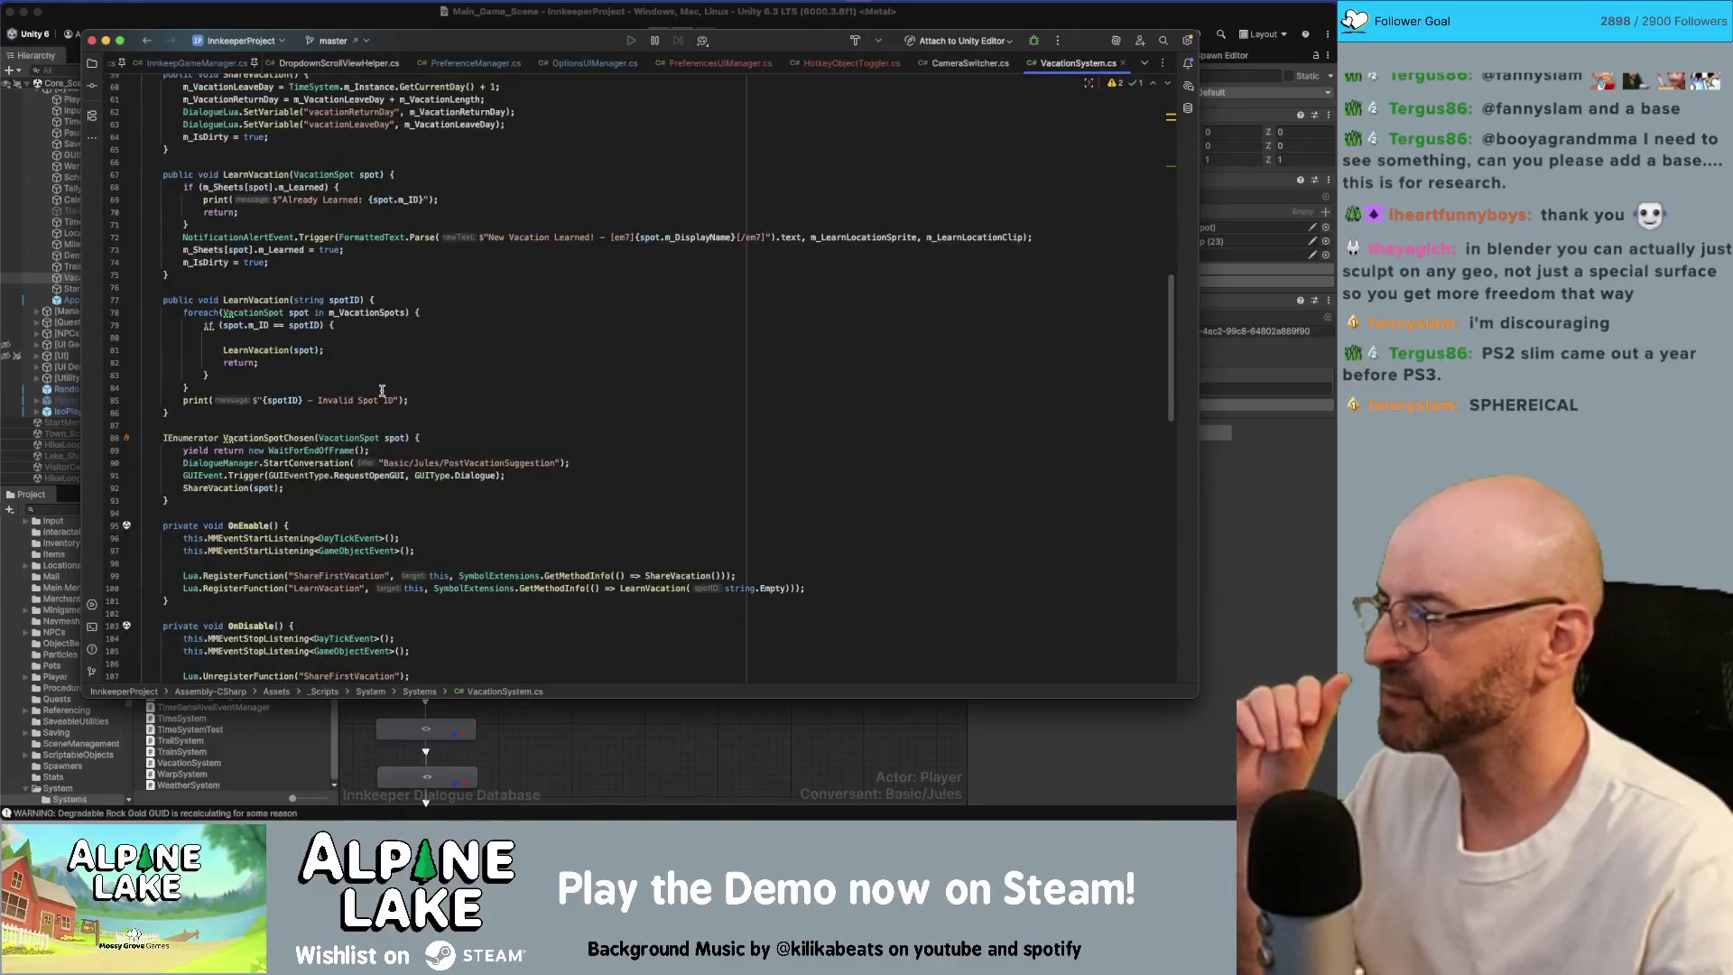
{"action": "scroll", "coordinate": [382, 390], "scroll_direction": "down", "scroll_amount": 6}
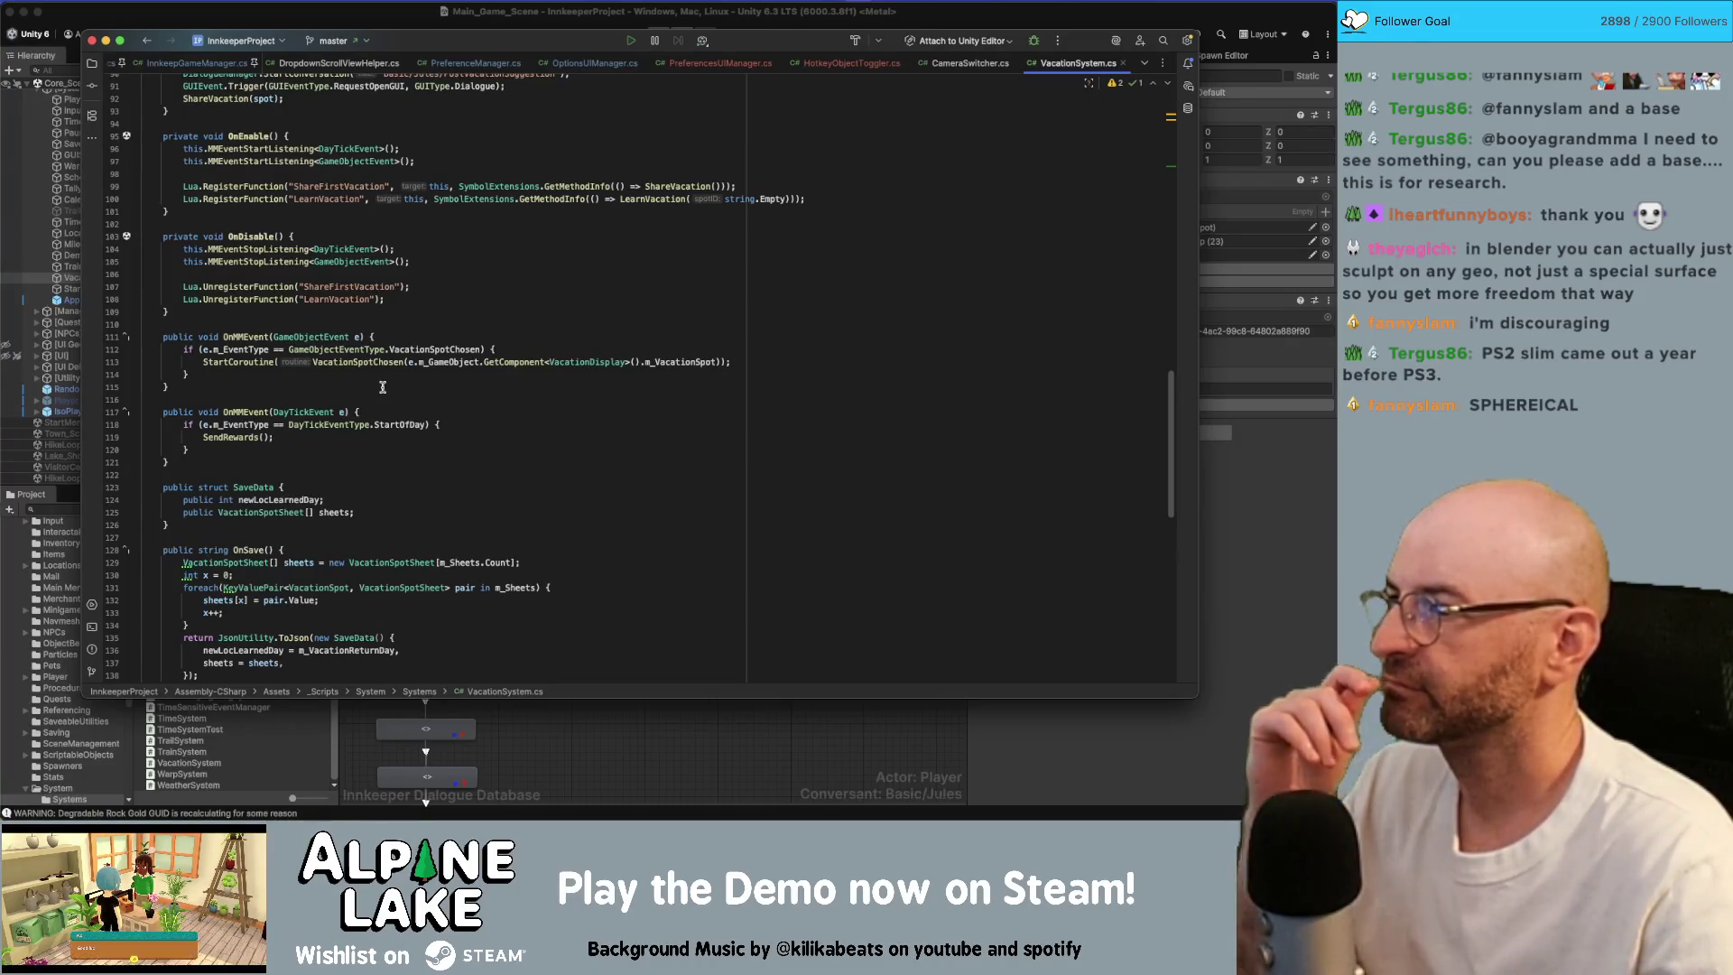
{"action": "key", "text": "super+Tab"}
{"action": "scroll", "coordinate": [128, 254], "scroll_direction": "up", "scroll_amount": 5}
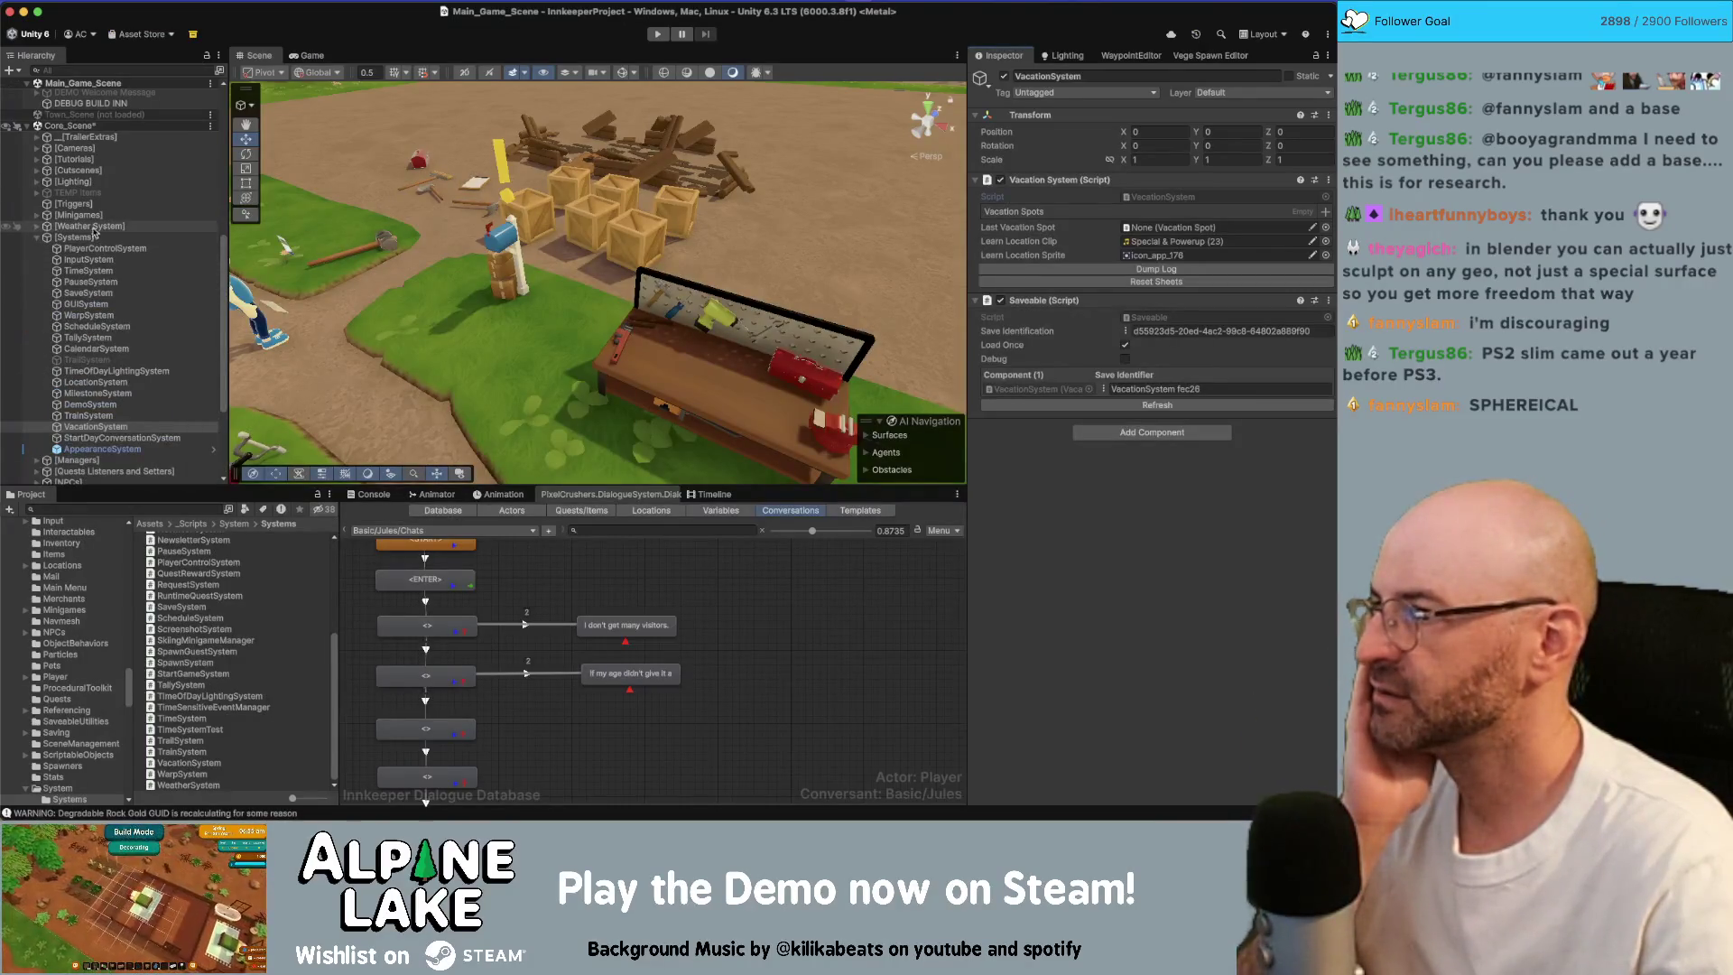
Step: Navigate the Hierarchy to NPCs > NPC State Setters > JulesRemove
{"action": "key", "text": "Left"}
{"action": "key", "text": "Left"}
{"action": "key", "text": "Down"}
{"action": "key", "text": "Down"}
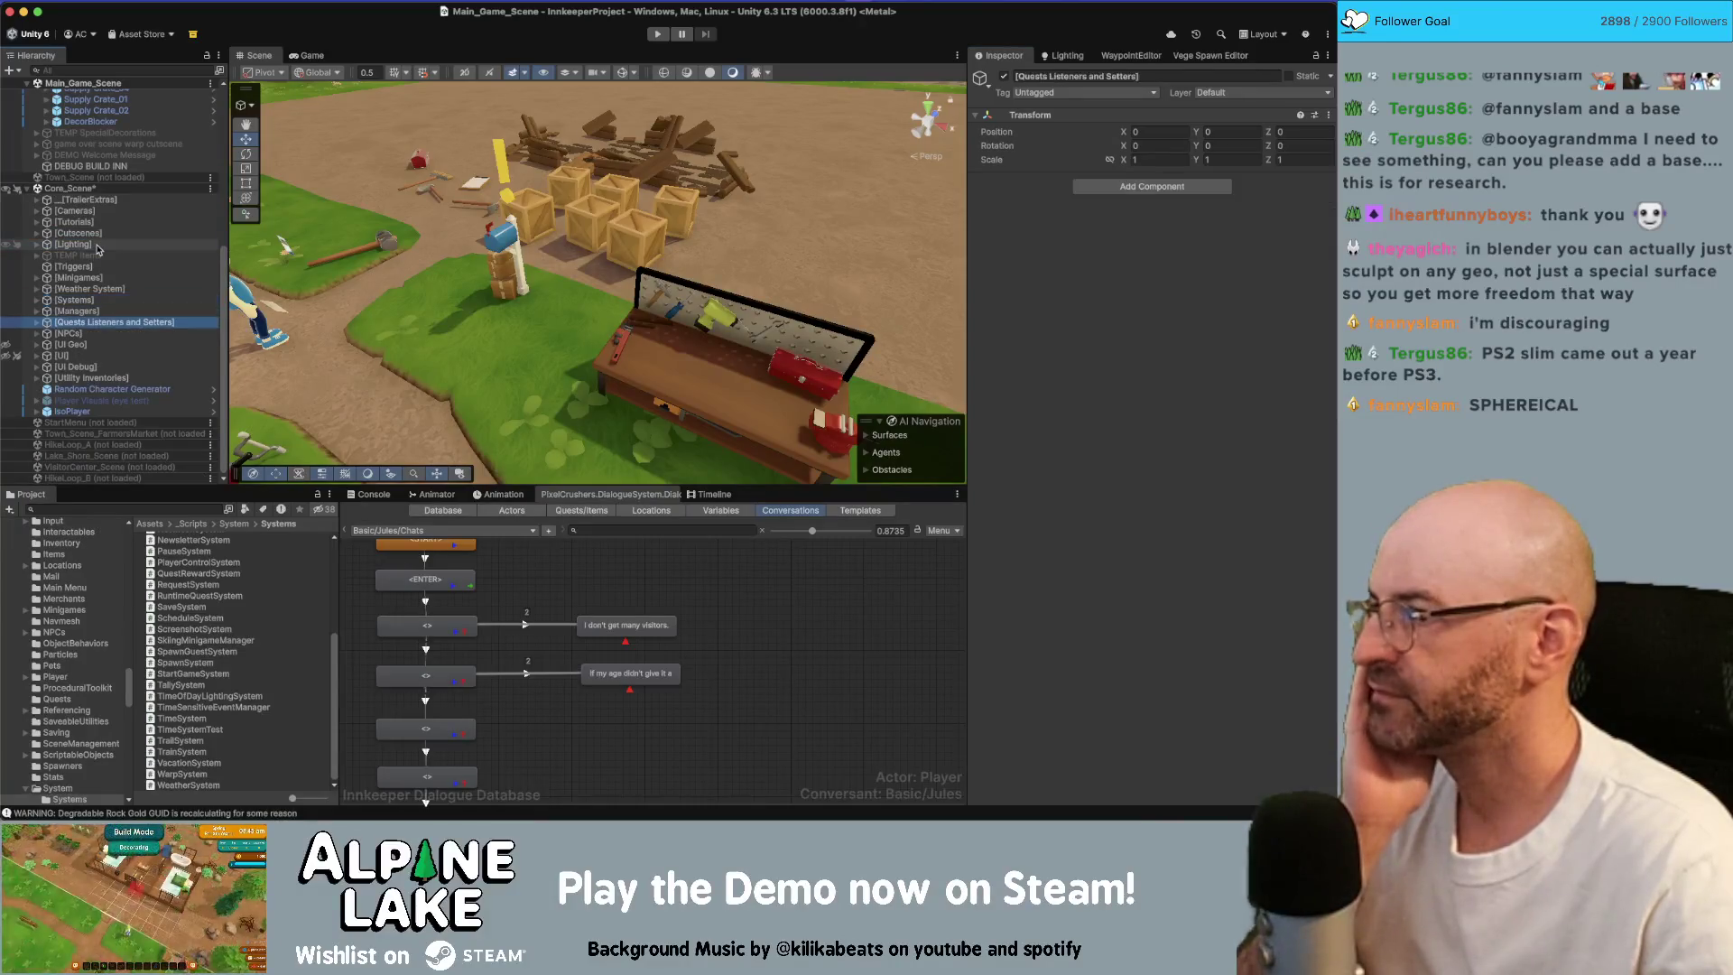
{"action": "key", "text": "Down"}
{"action": "key", "text": "Right"}
{"action": "key", "text": "Down"}
{"action": "key", "text": "Right"}
{"action": "key", "text": "Down"}
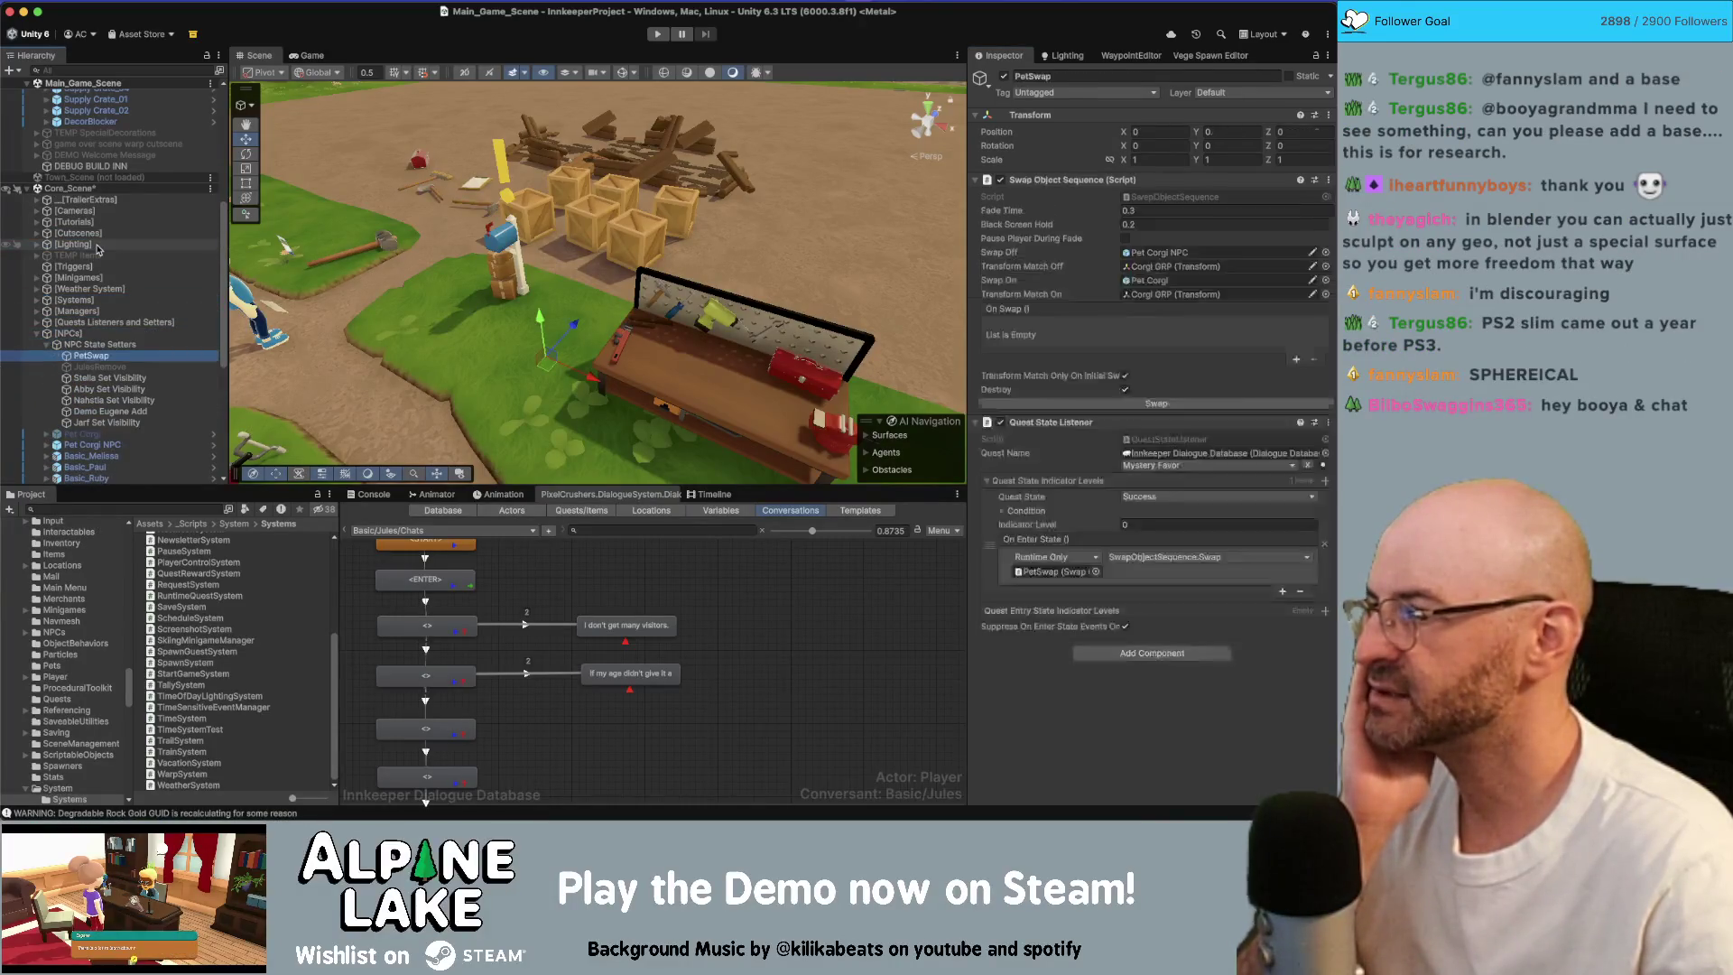
{"action": "key", "text": "Down"}
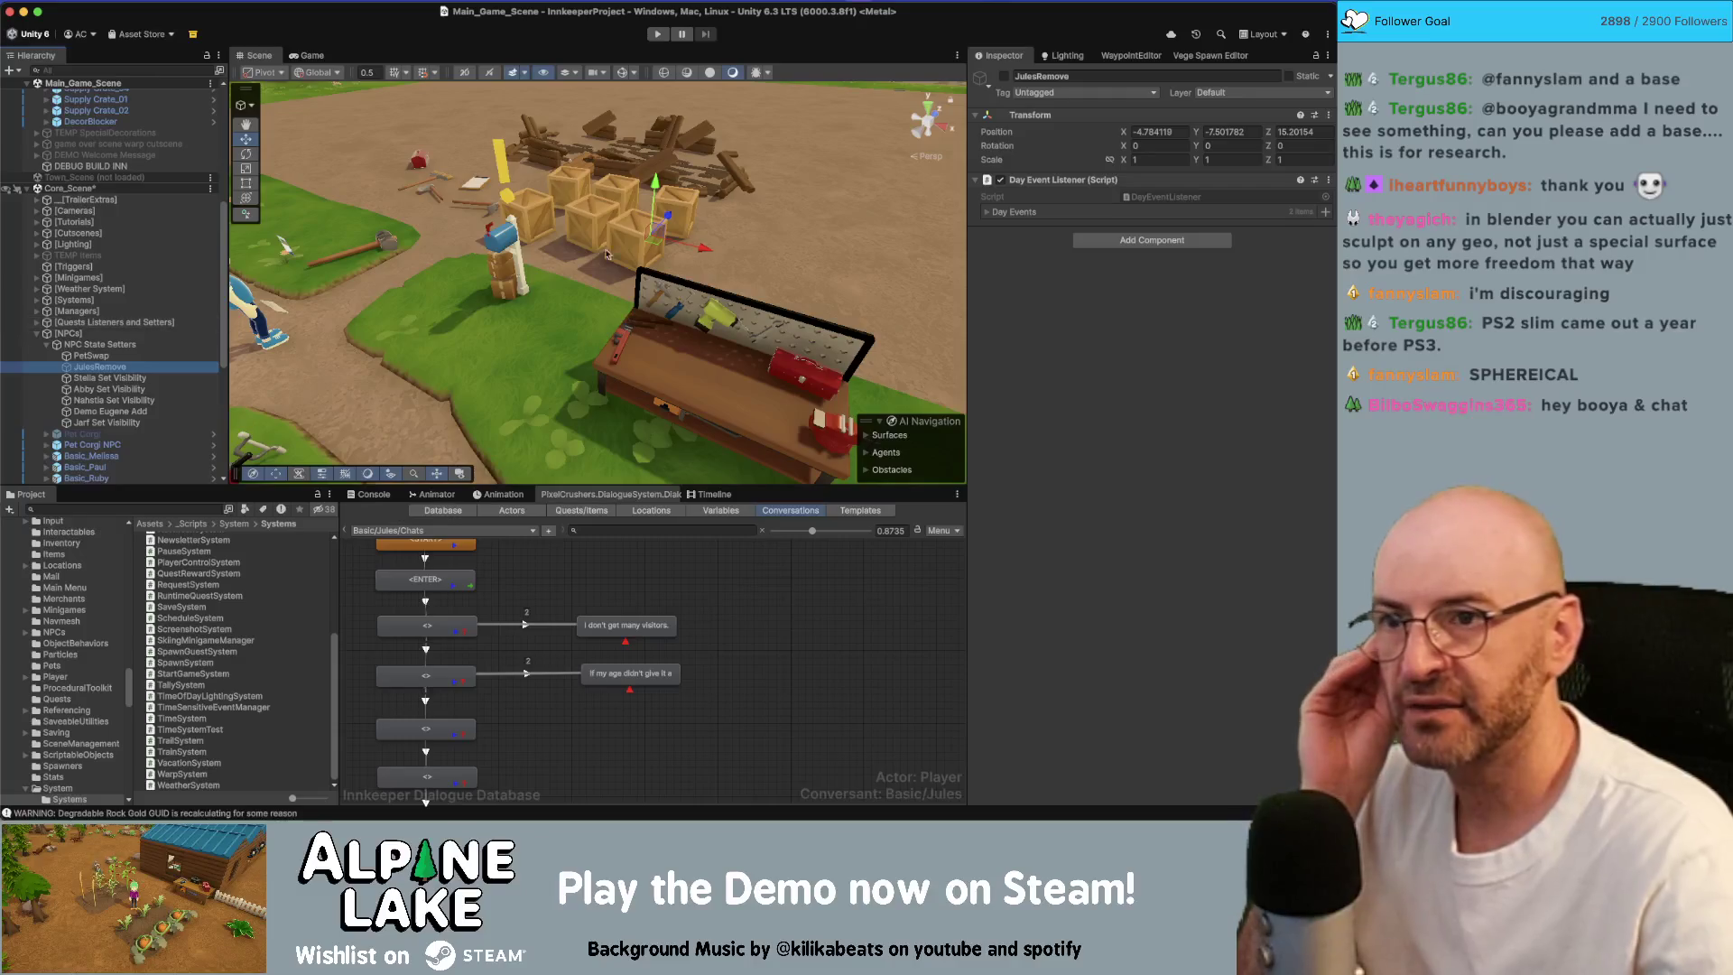
Step: Expand JulesRemove's Day Events, then select Basic_Jules to view its NPC schedules
{"action": "left_click", "coordinate": [986, 213]}
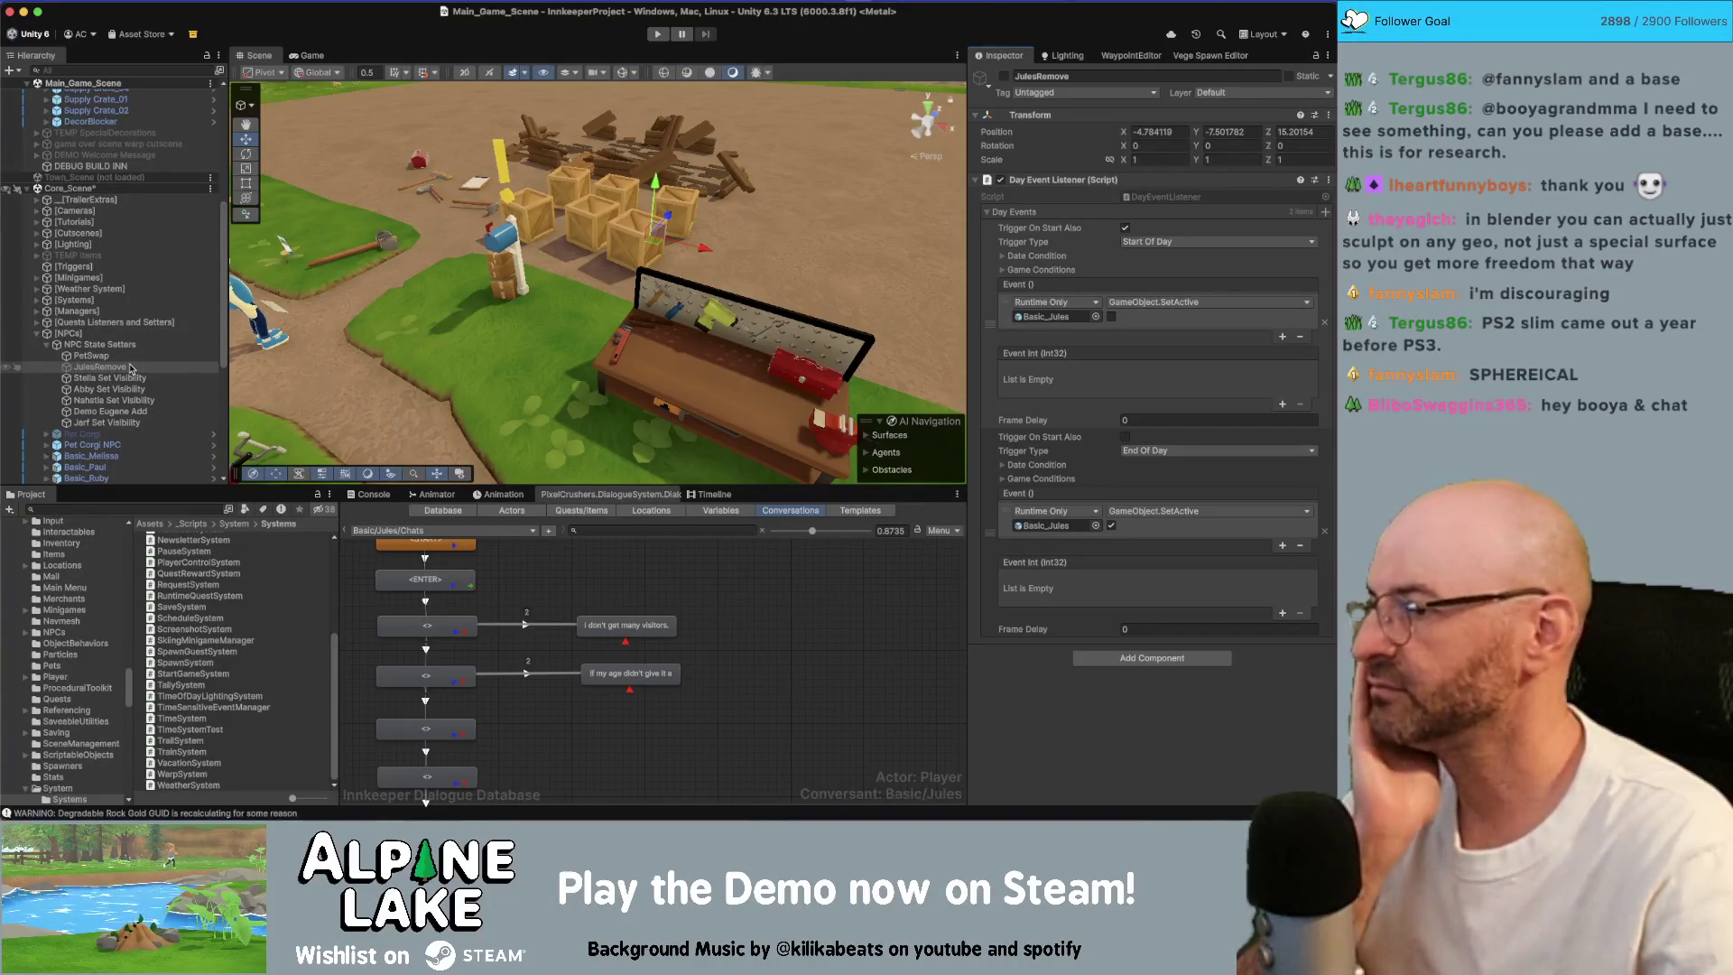
{"action": "scroll", "coordinate": [130, 368], "scroll_direction": "down", "scroll_amount": 5}
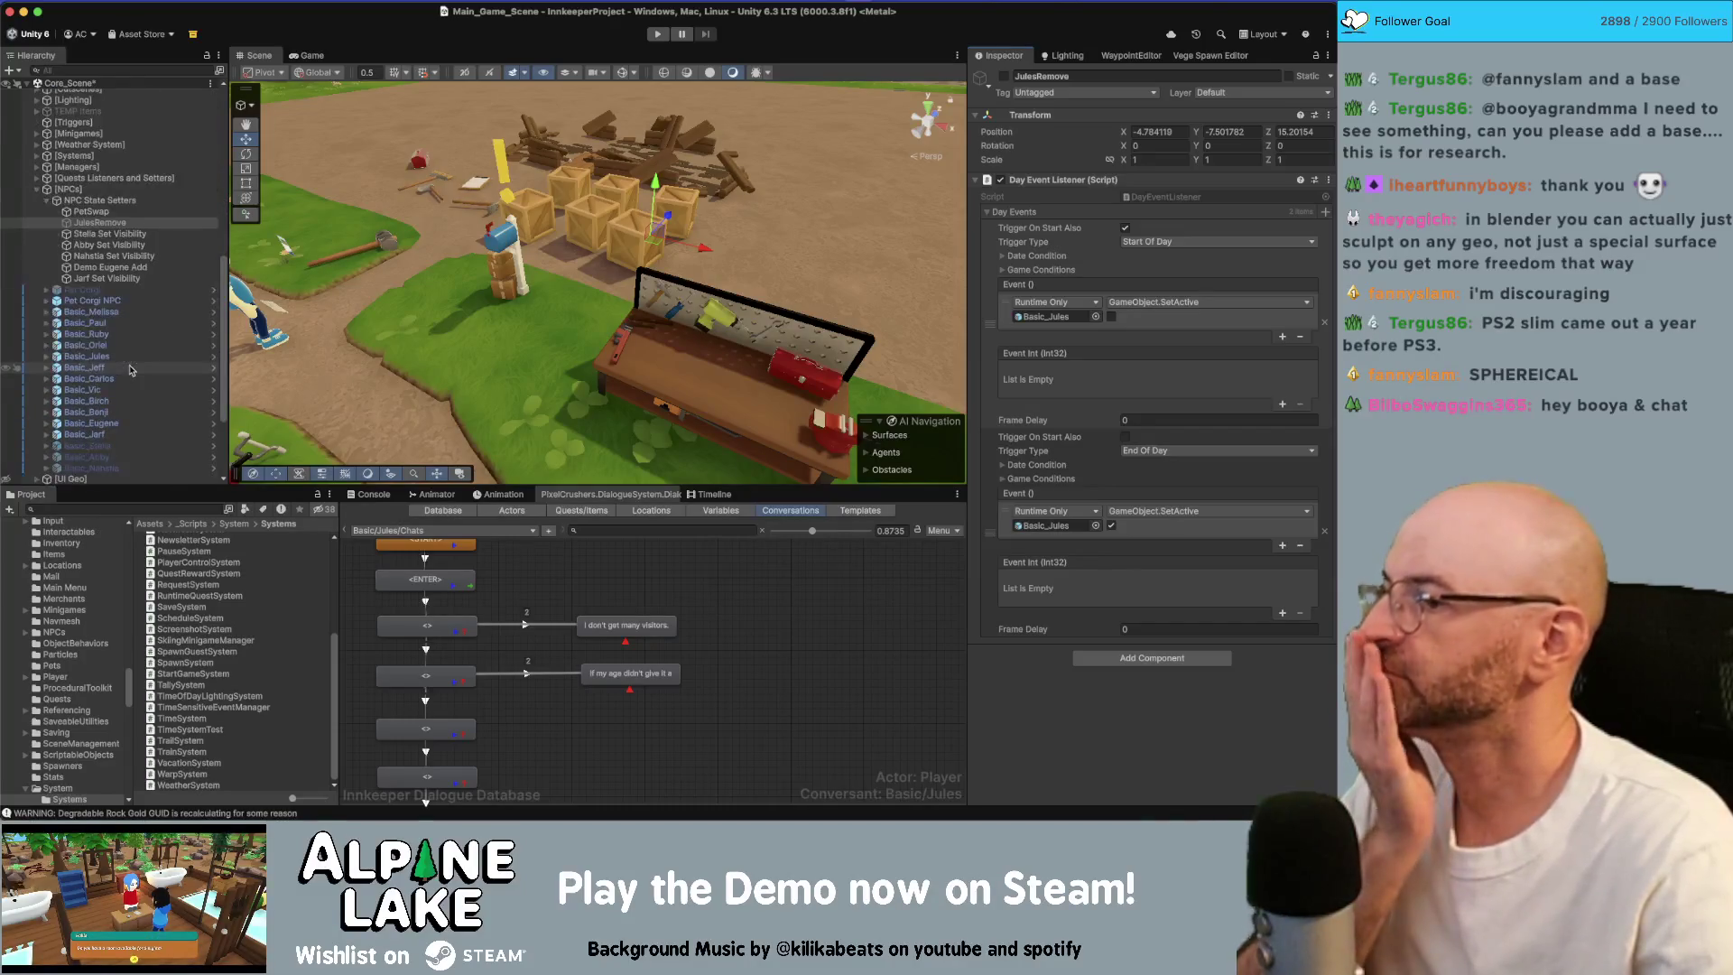
{"action": "left_click", "coordinate": [135, 357]}
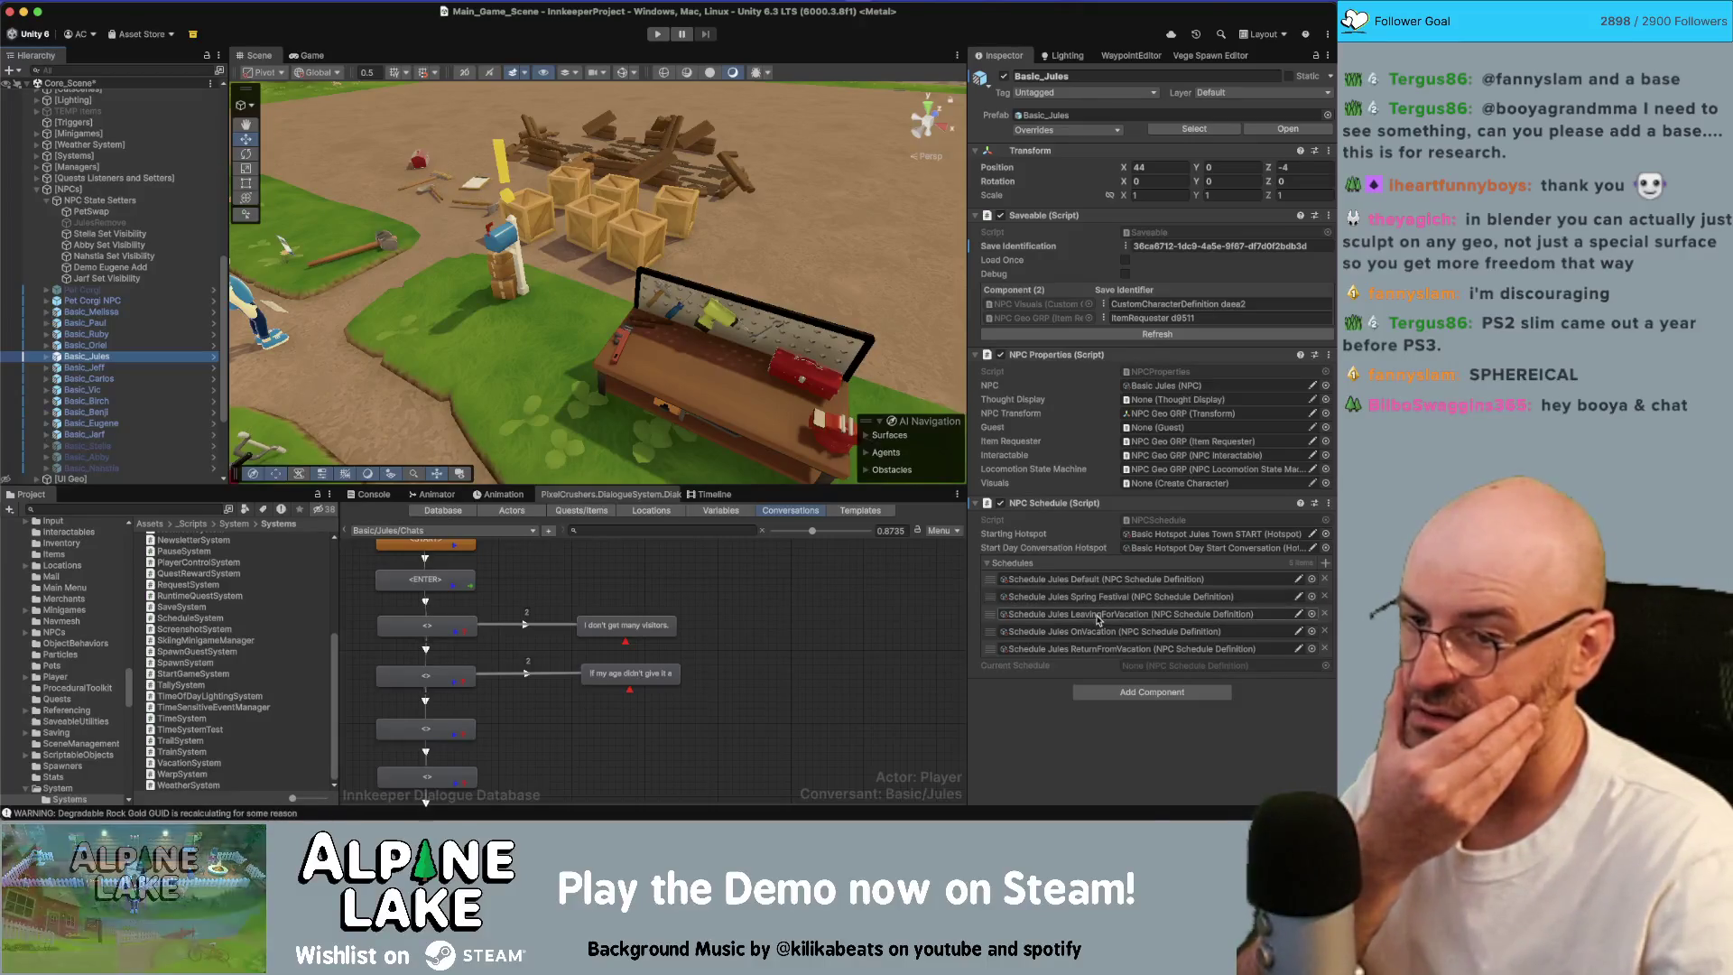
Step: Open Jules's Leaving For Vacation schedule and check its date condition's Relative Days options
{"action": "left_click", "coordinate": [1095, 615]}
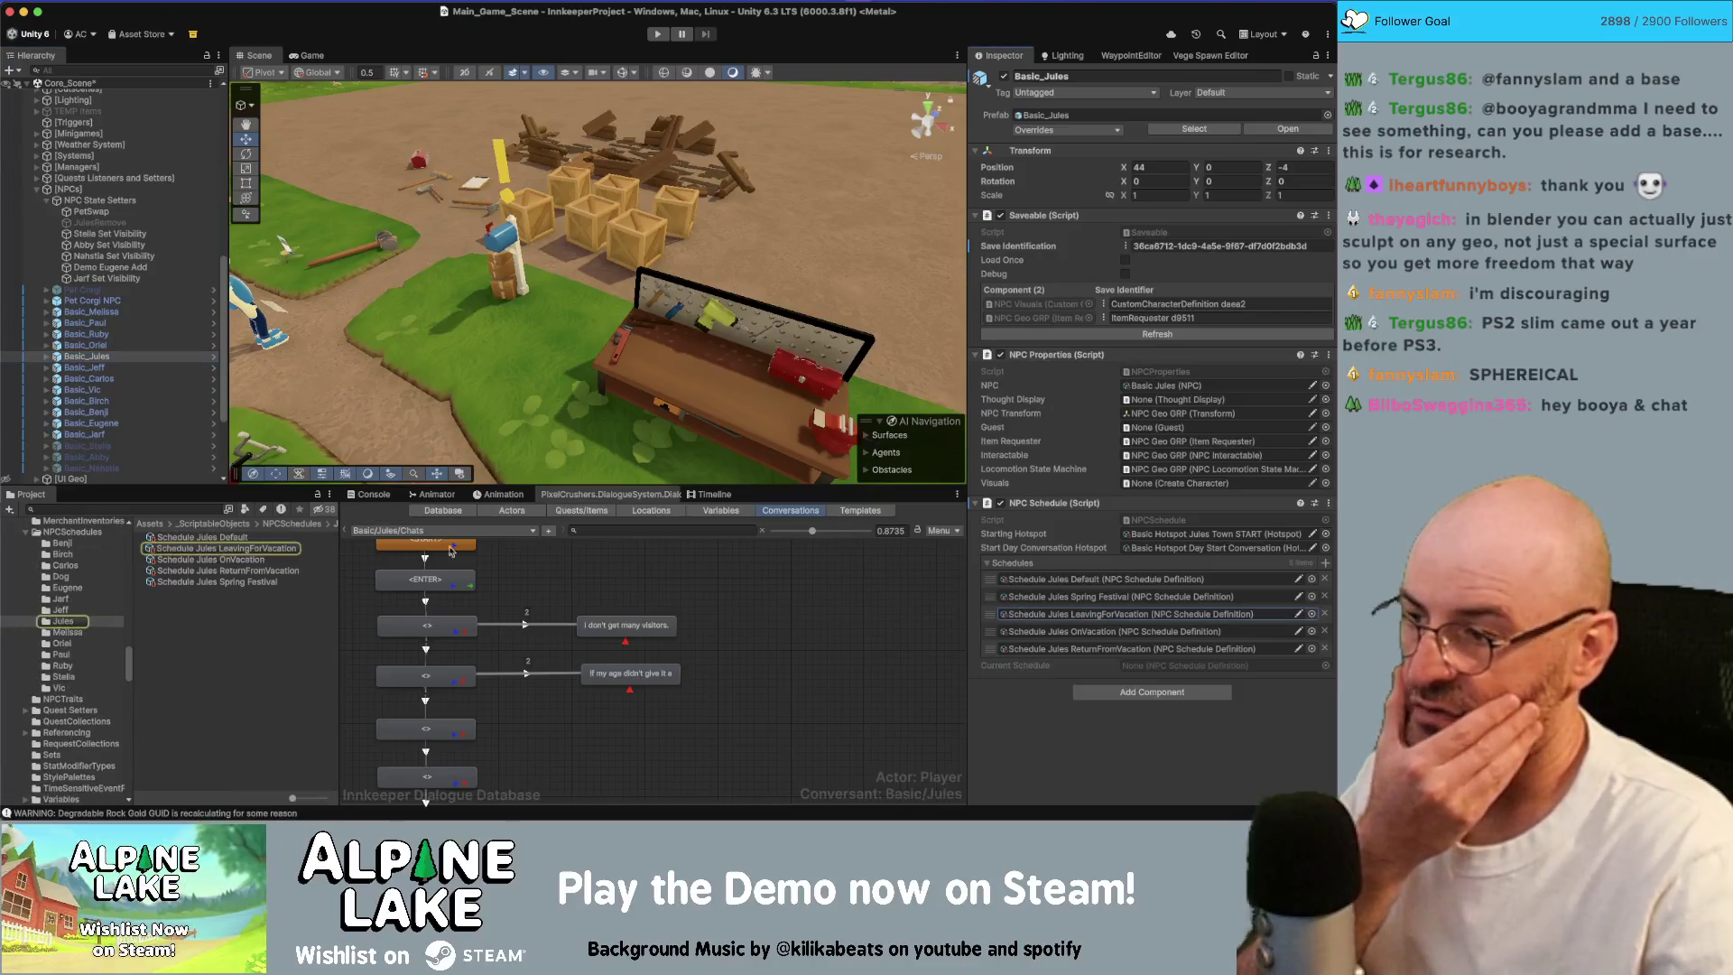
{"action": "left_click", "coordinate": [253, 546]}
{"action": "left_click", "coordinate": [987, 313]}
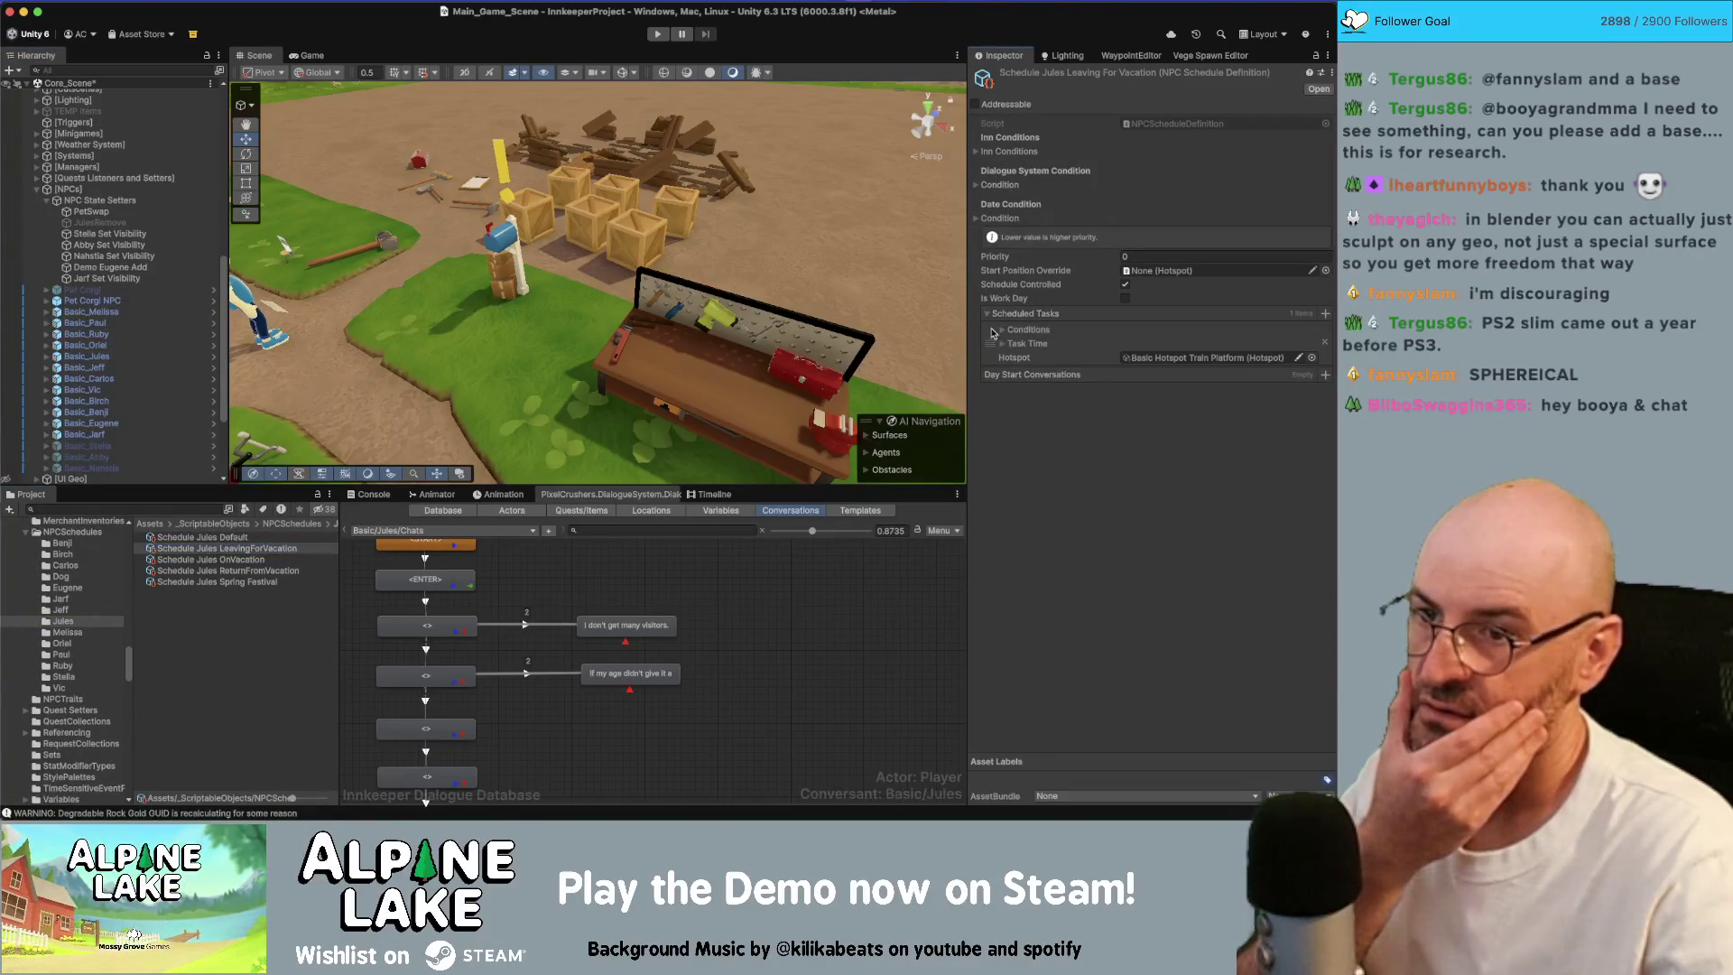
{"action": "left_click", "coordinate": [999, 332]}
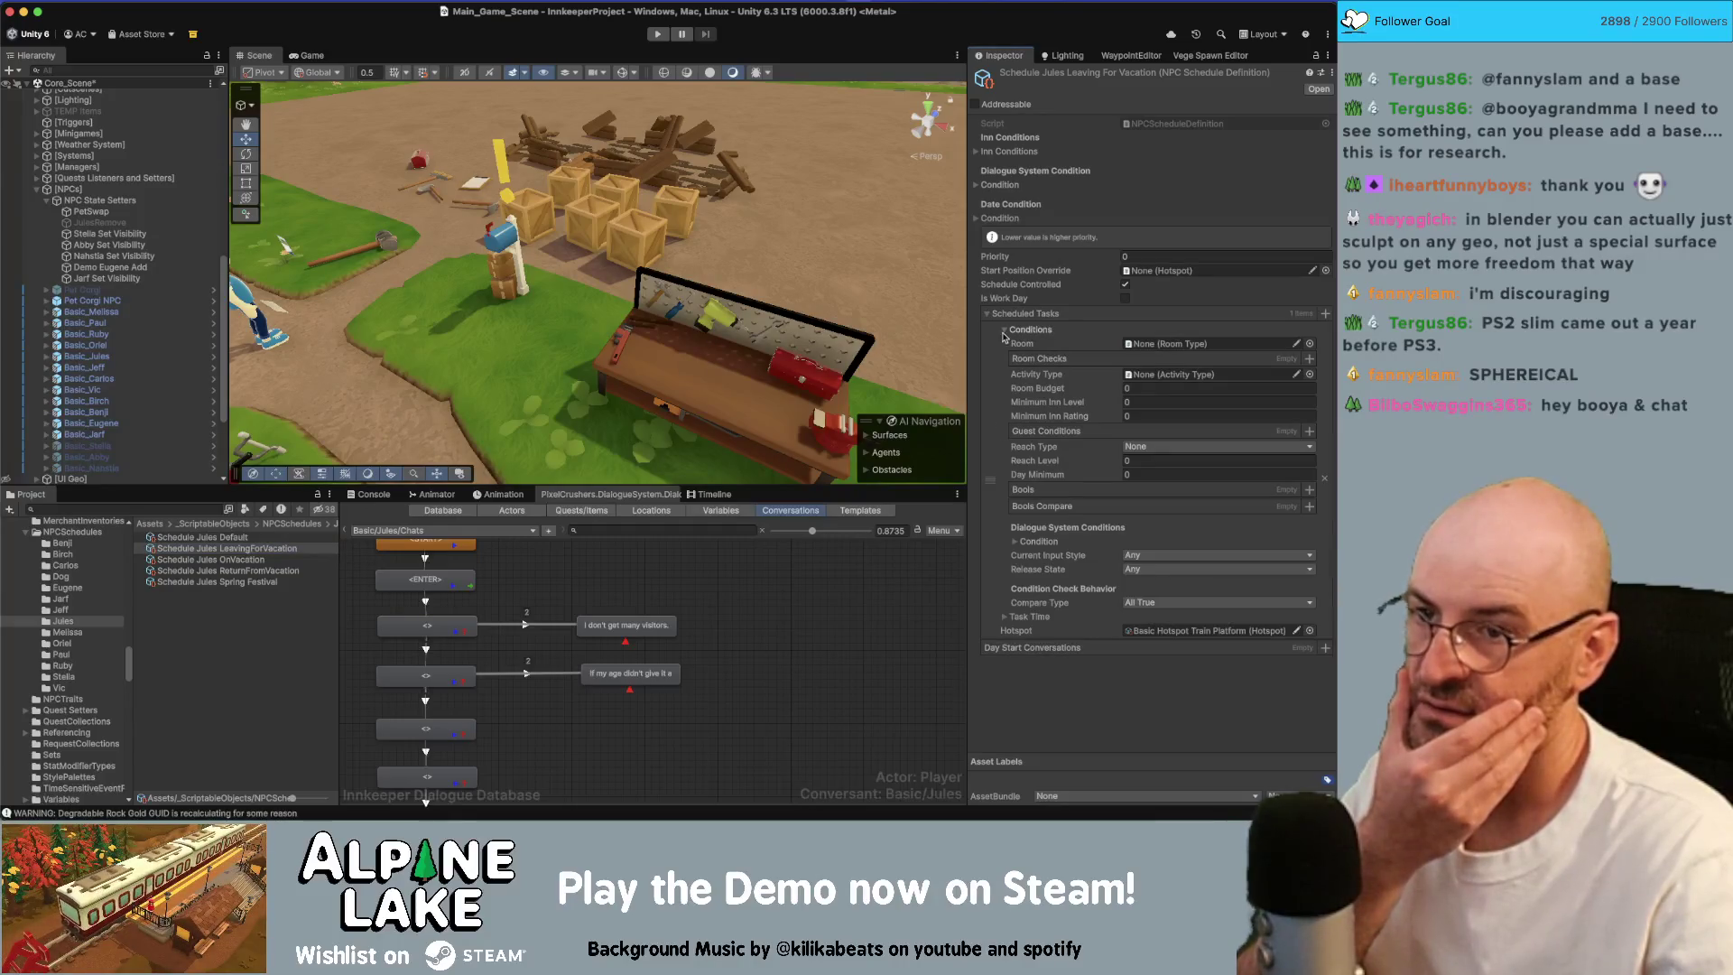
{"action": "left_click", "coordinate": [989, 313]}
{"action": "left_click", "coordinate": [977, 218]}
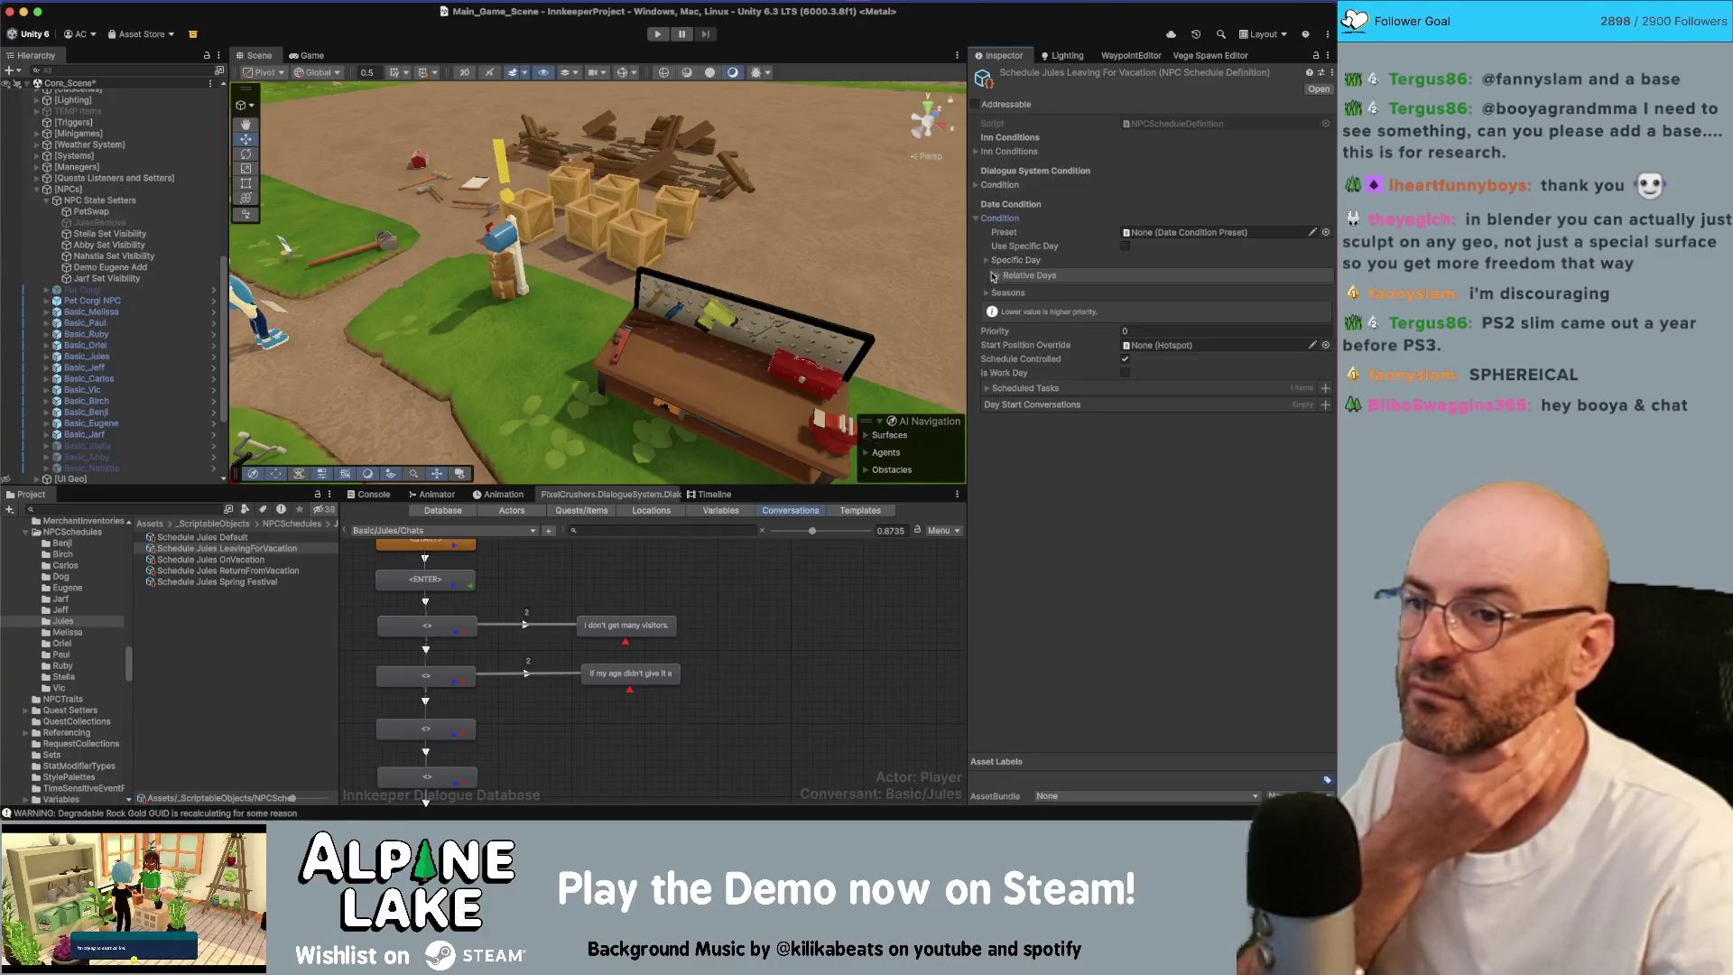
{"action": "left_click", "coordinate": [996, 277]}
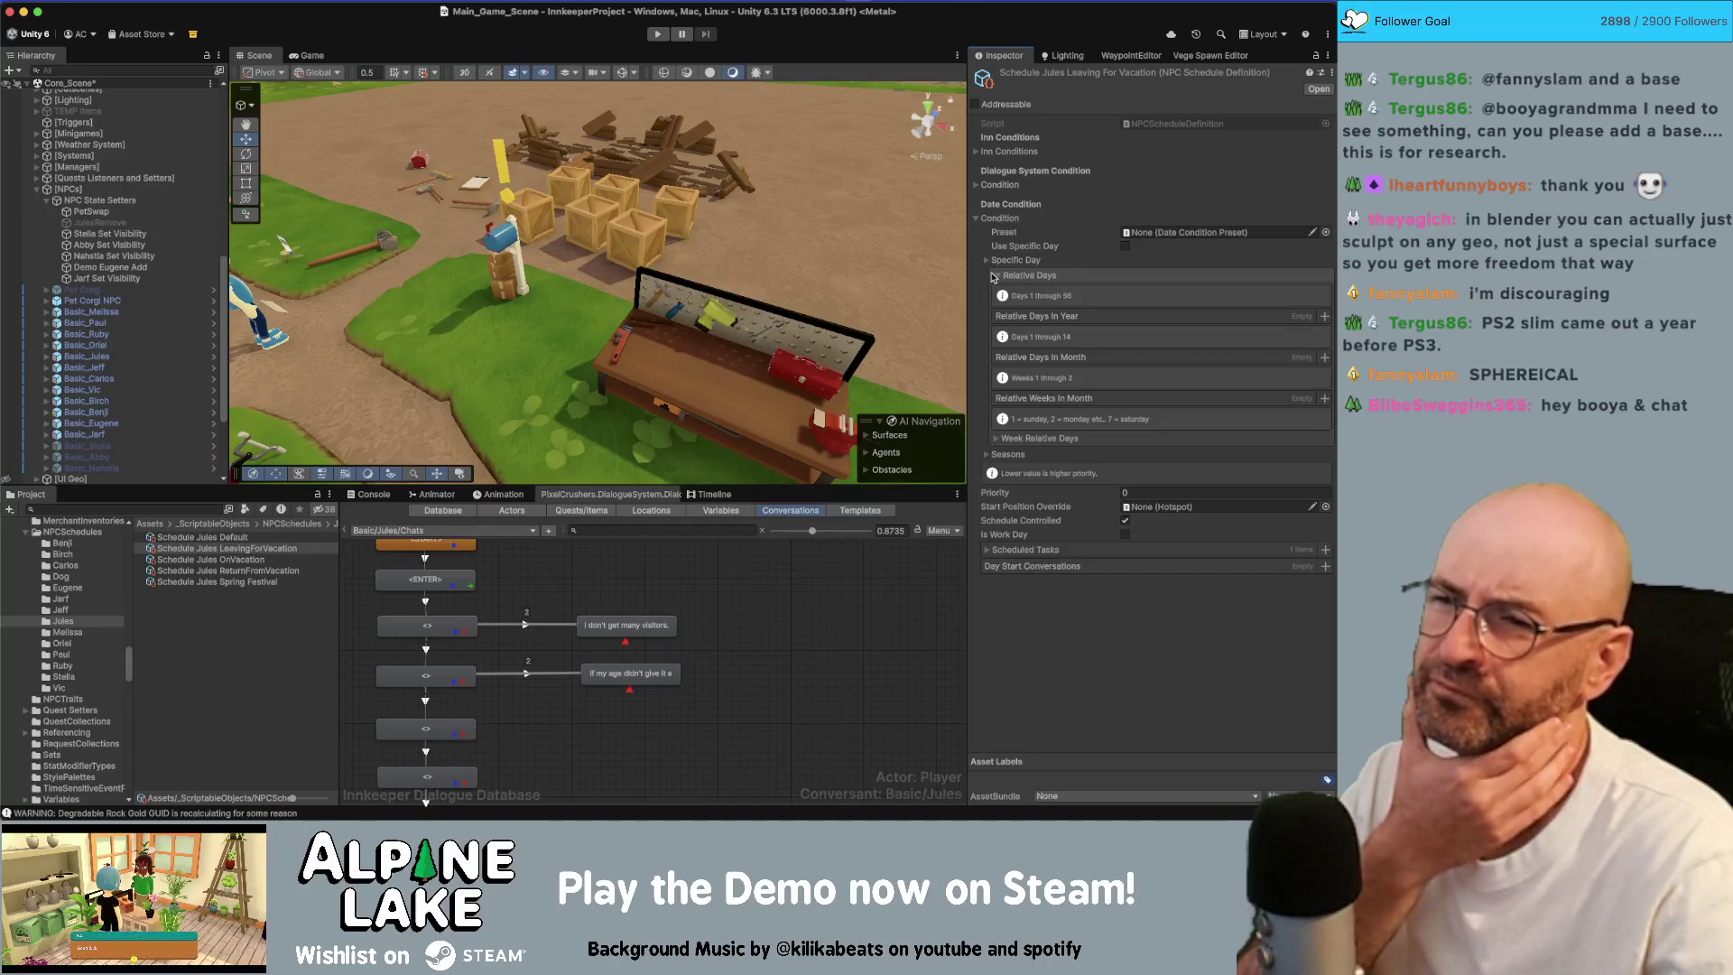
{"action": "left_click", "coordinate": [993, 275]}
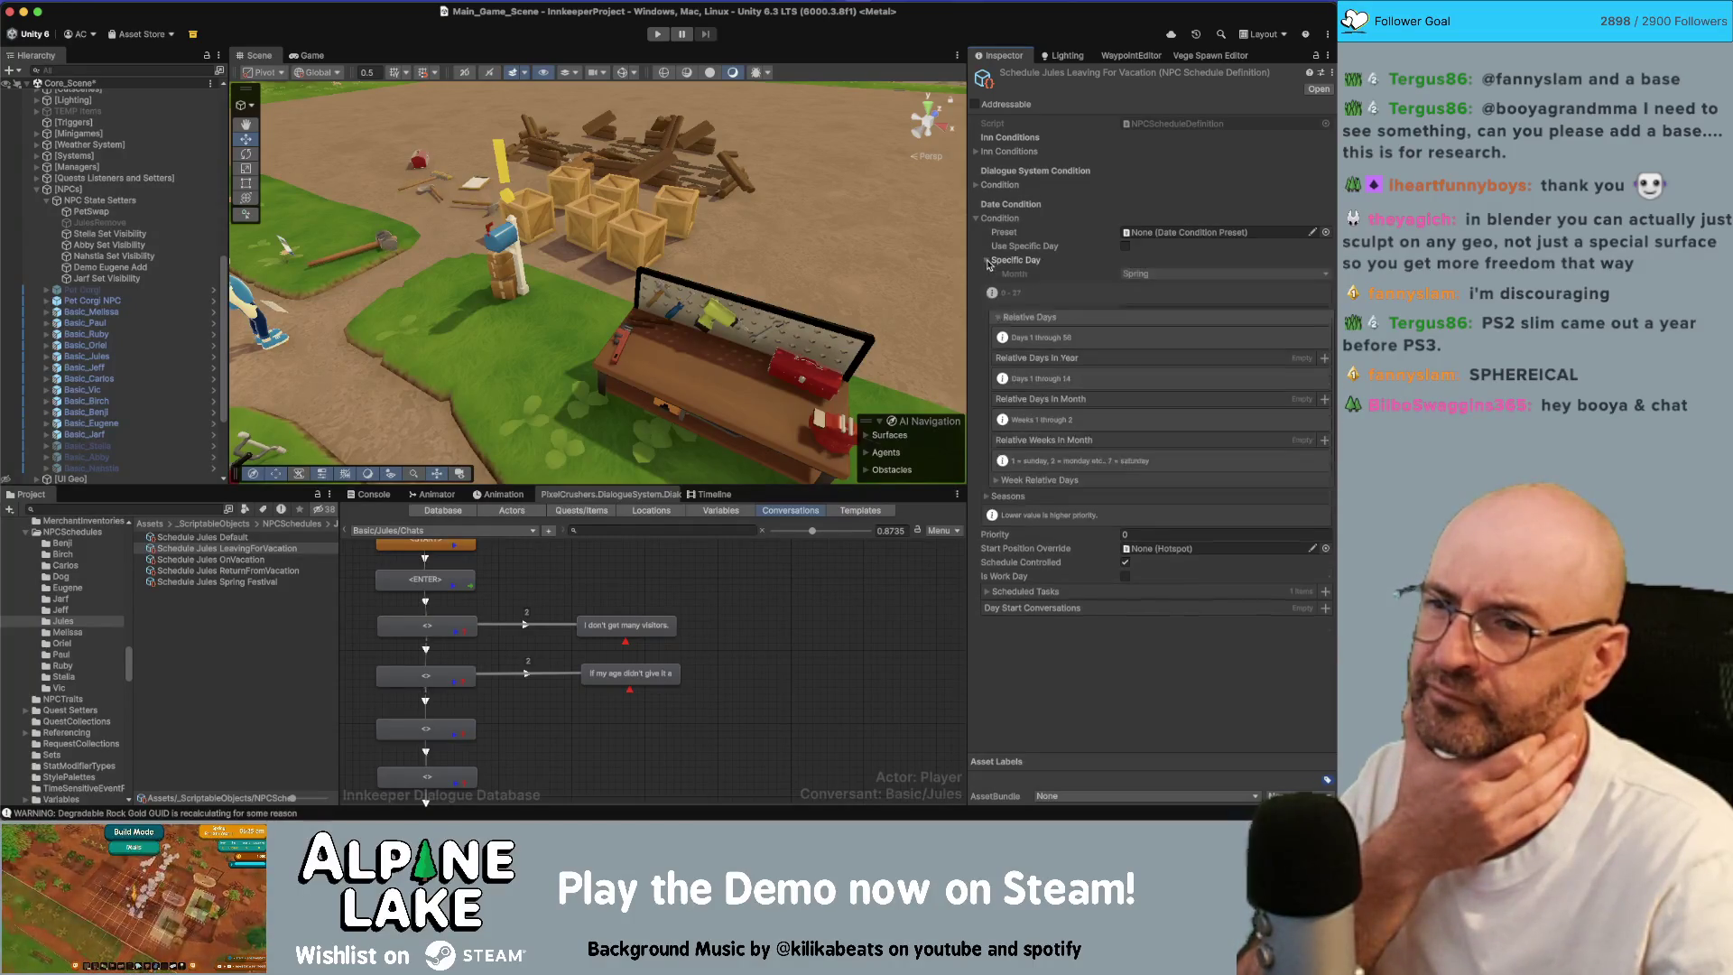
{"action": "left_click", "coordinate": [987, 274]}
{"action": "left_click", "coordinate": [987, 274]}
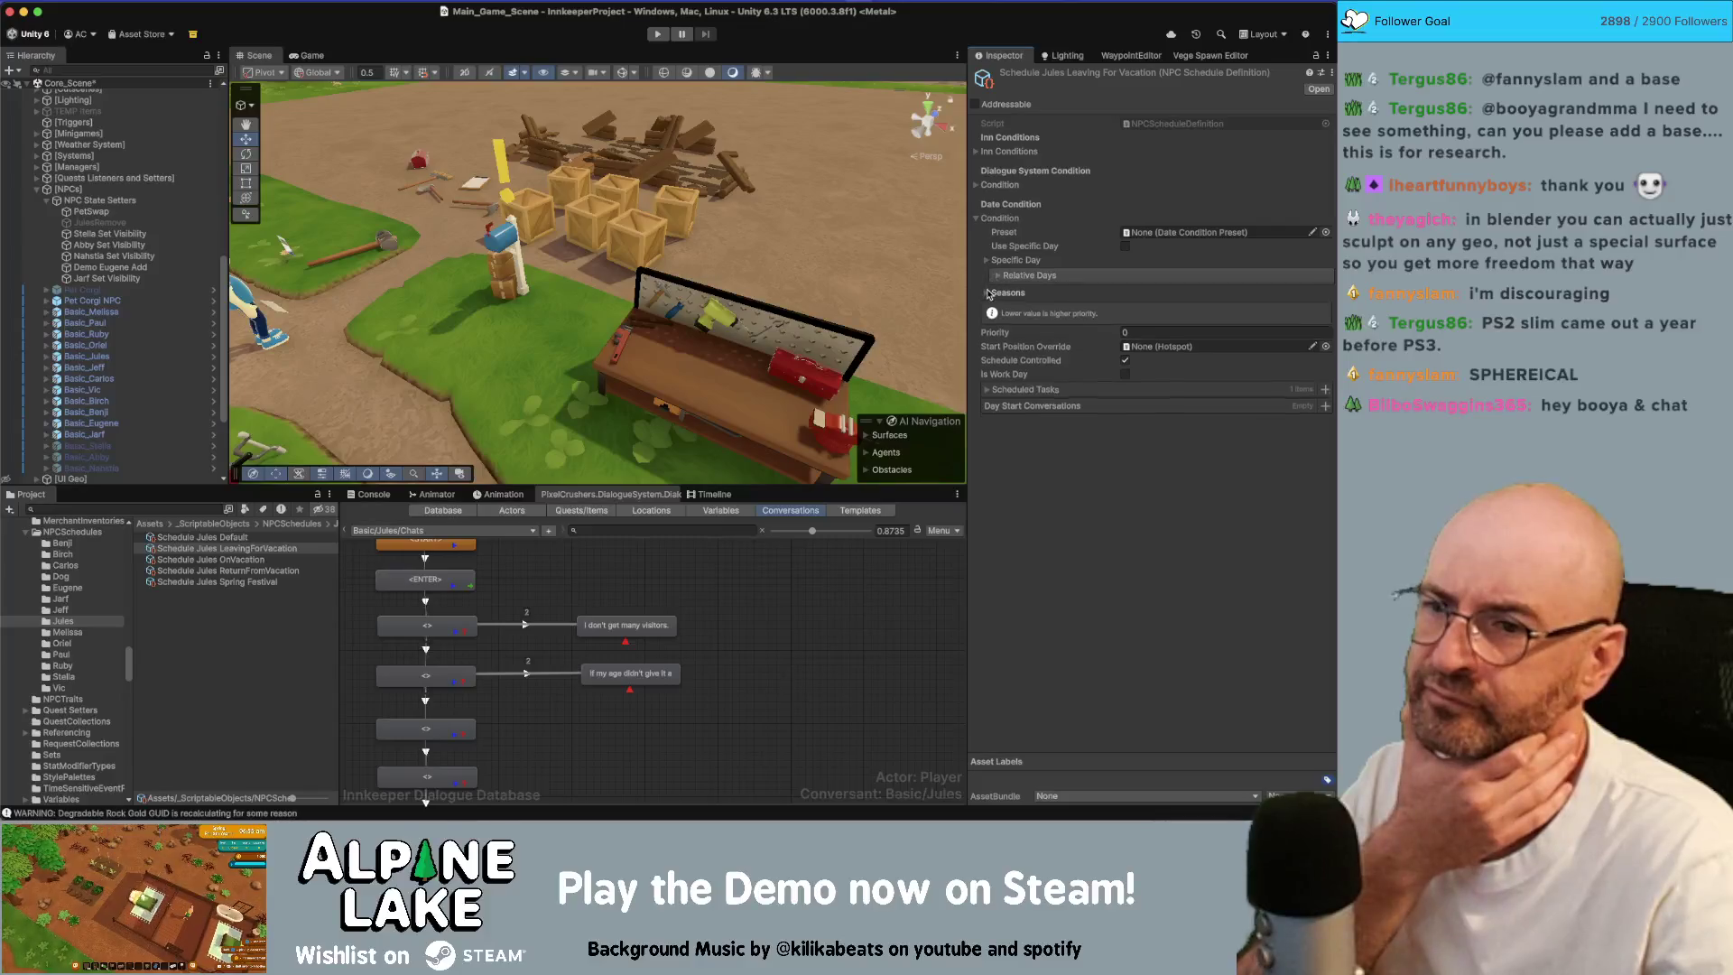
{"action": "left_click", "coordinate": [987, 294]}
{"action": "left_click", "coordinate": [987, 294]}
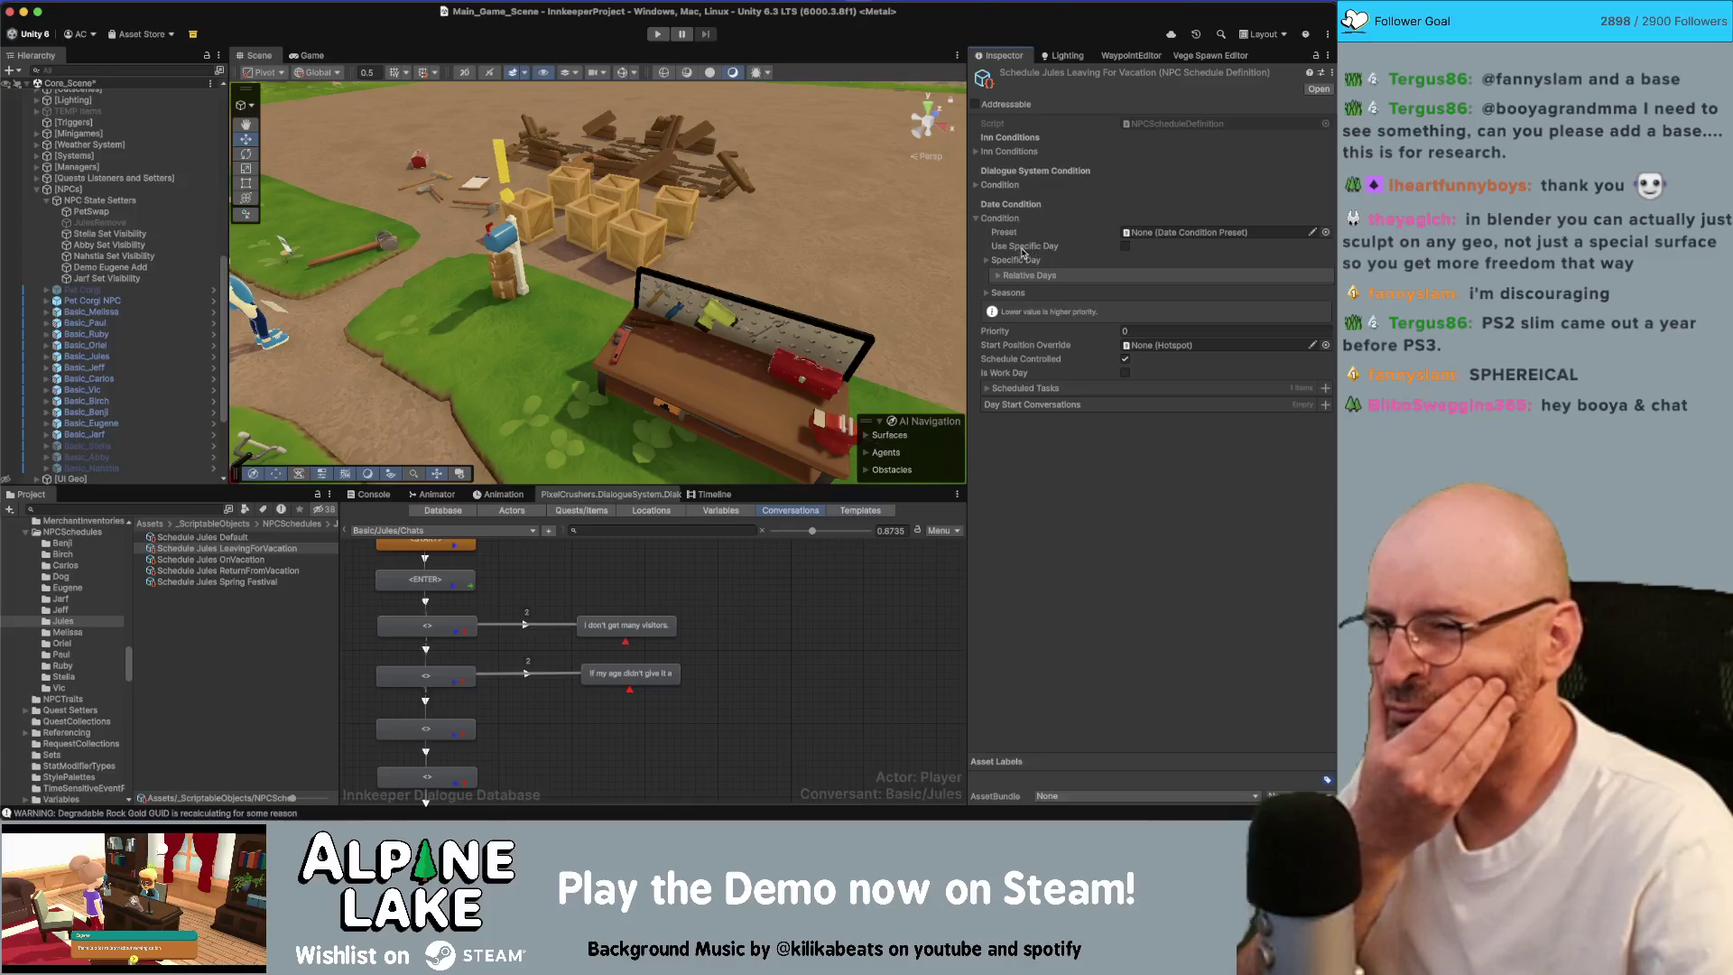
Step: Expand Dialogue System Condition to show its Lua Conditions, then return to VacationSystem.cs
{"action": "left_click", "coordinate": [977, 185]}
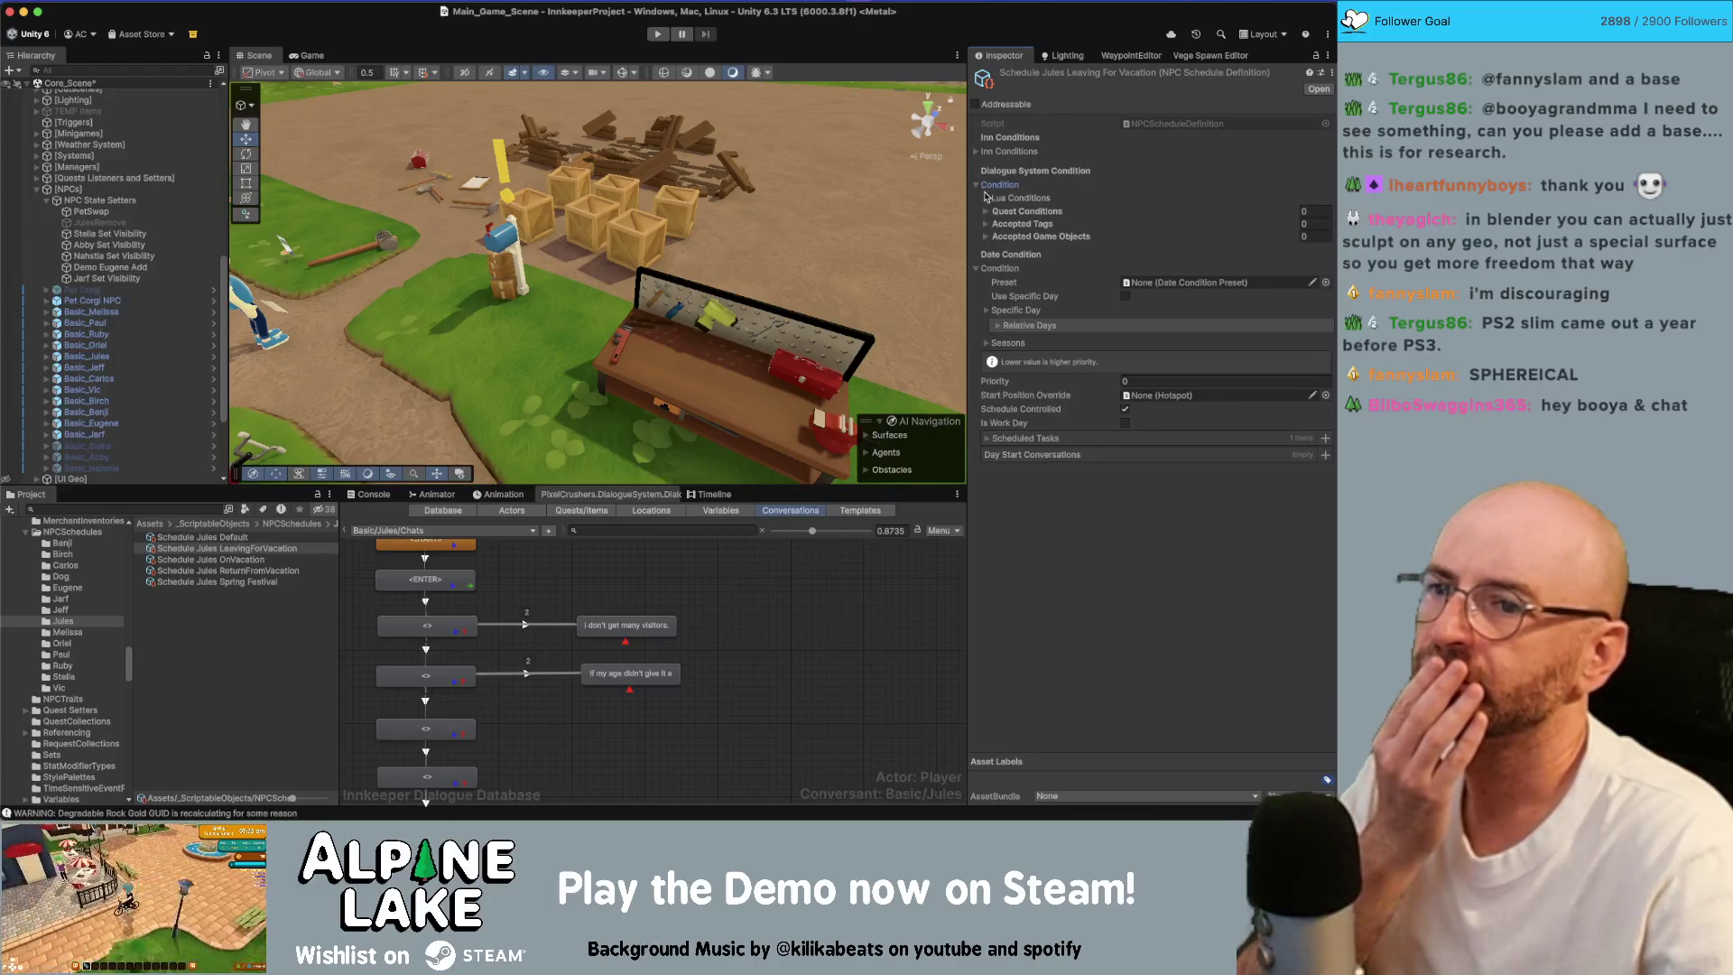
{"action": "left_click", "coordinate": [985, 198]}
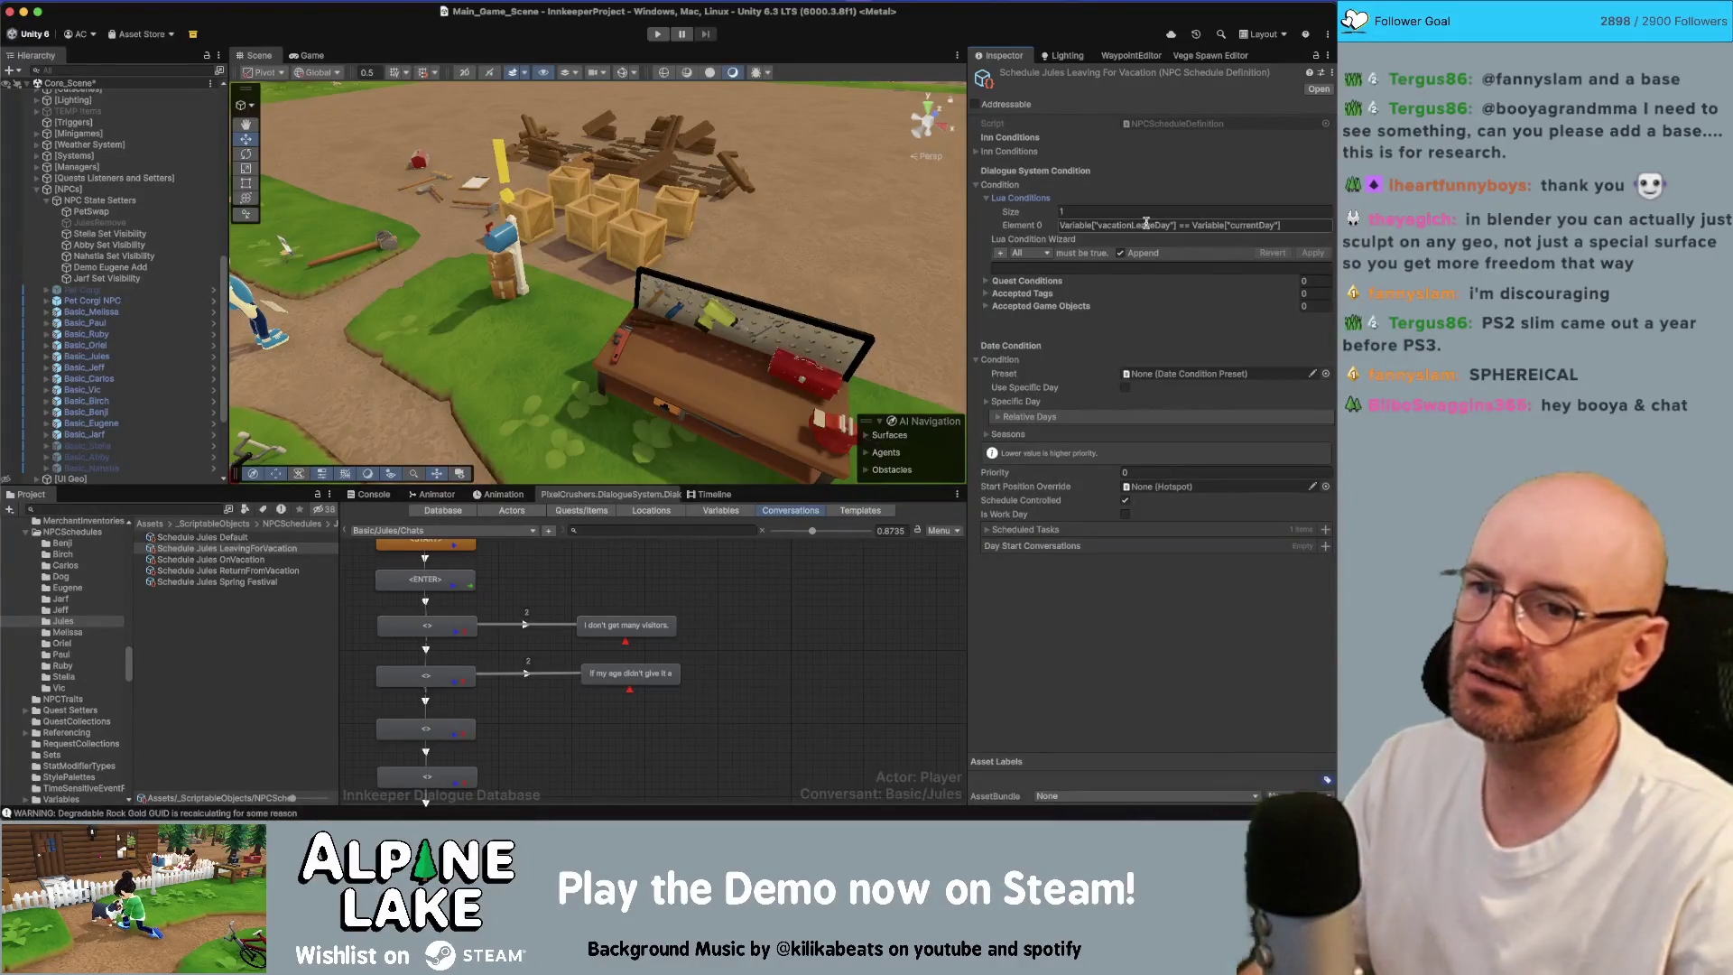
{"action": "key", "text": "super+Tab"}
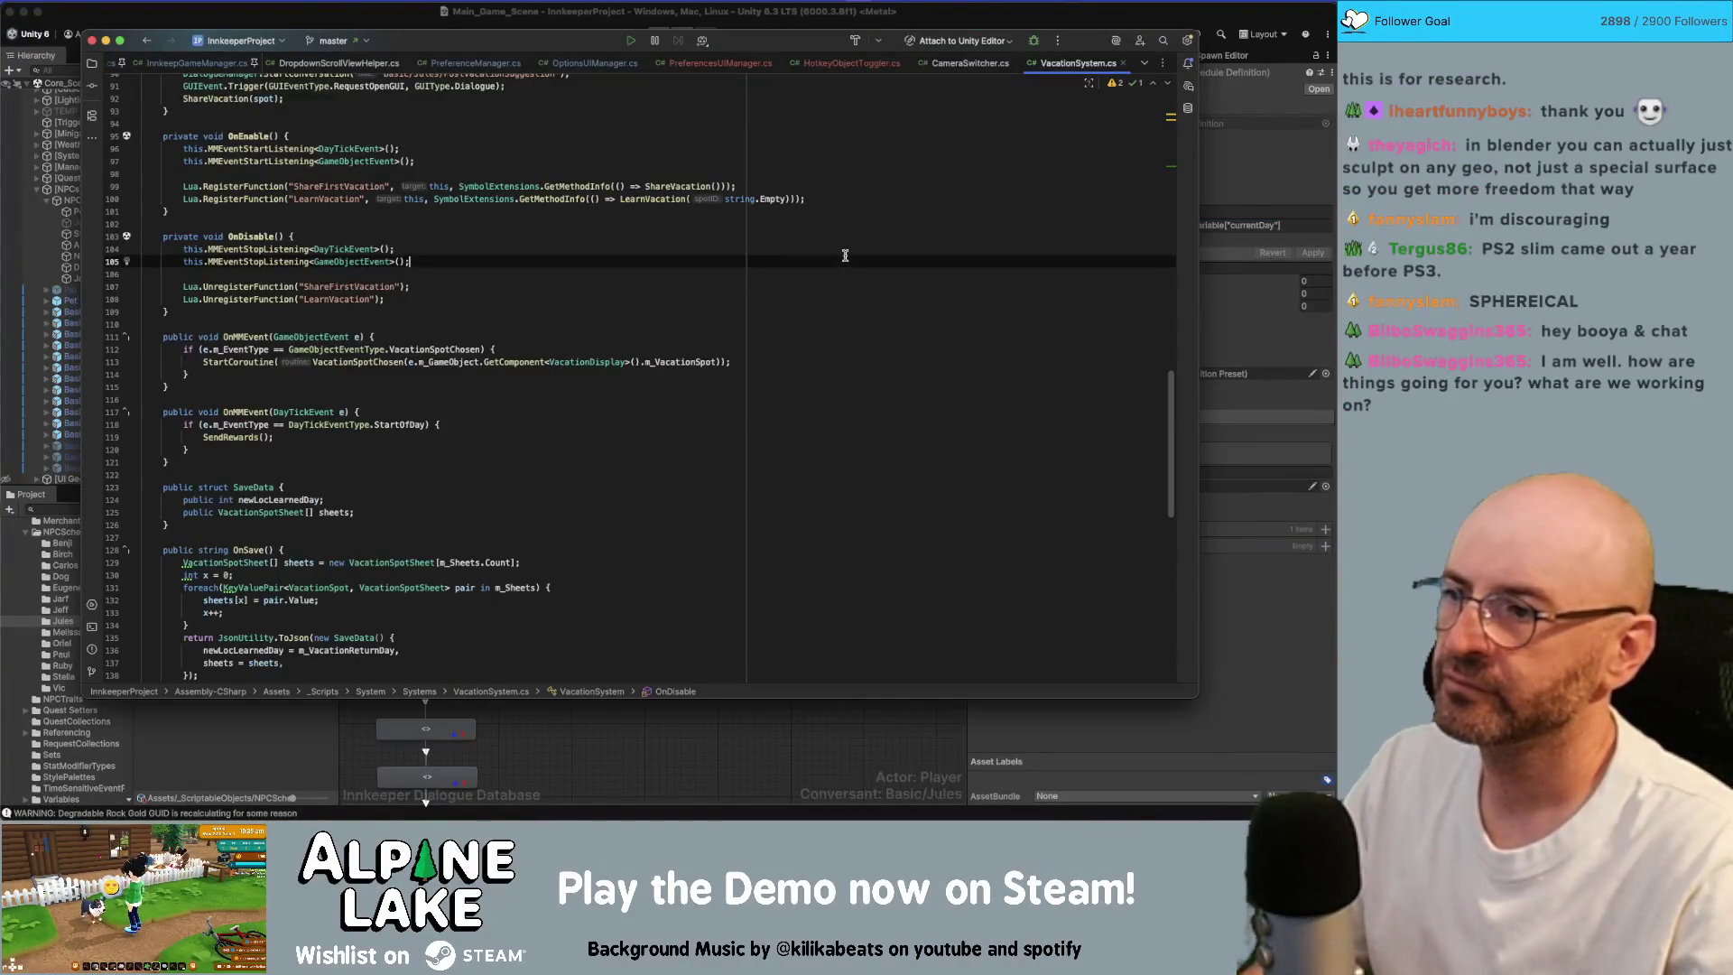
Step: Search VacationSystem.cs for vacationLeaveDay and jump to the match
{"action": "key", "text": "super+shift+f"}
{"action": "key", "text": "Escape"}
{"action": "key", "text": "super+f"}
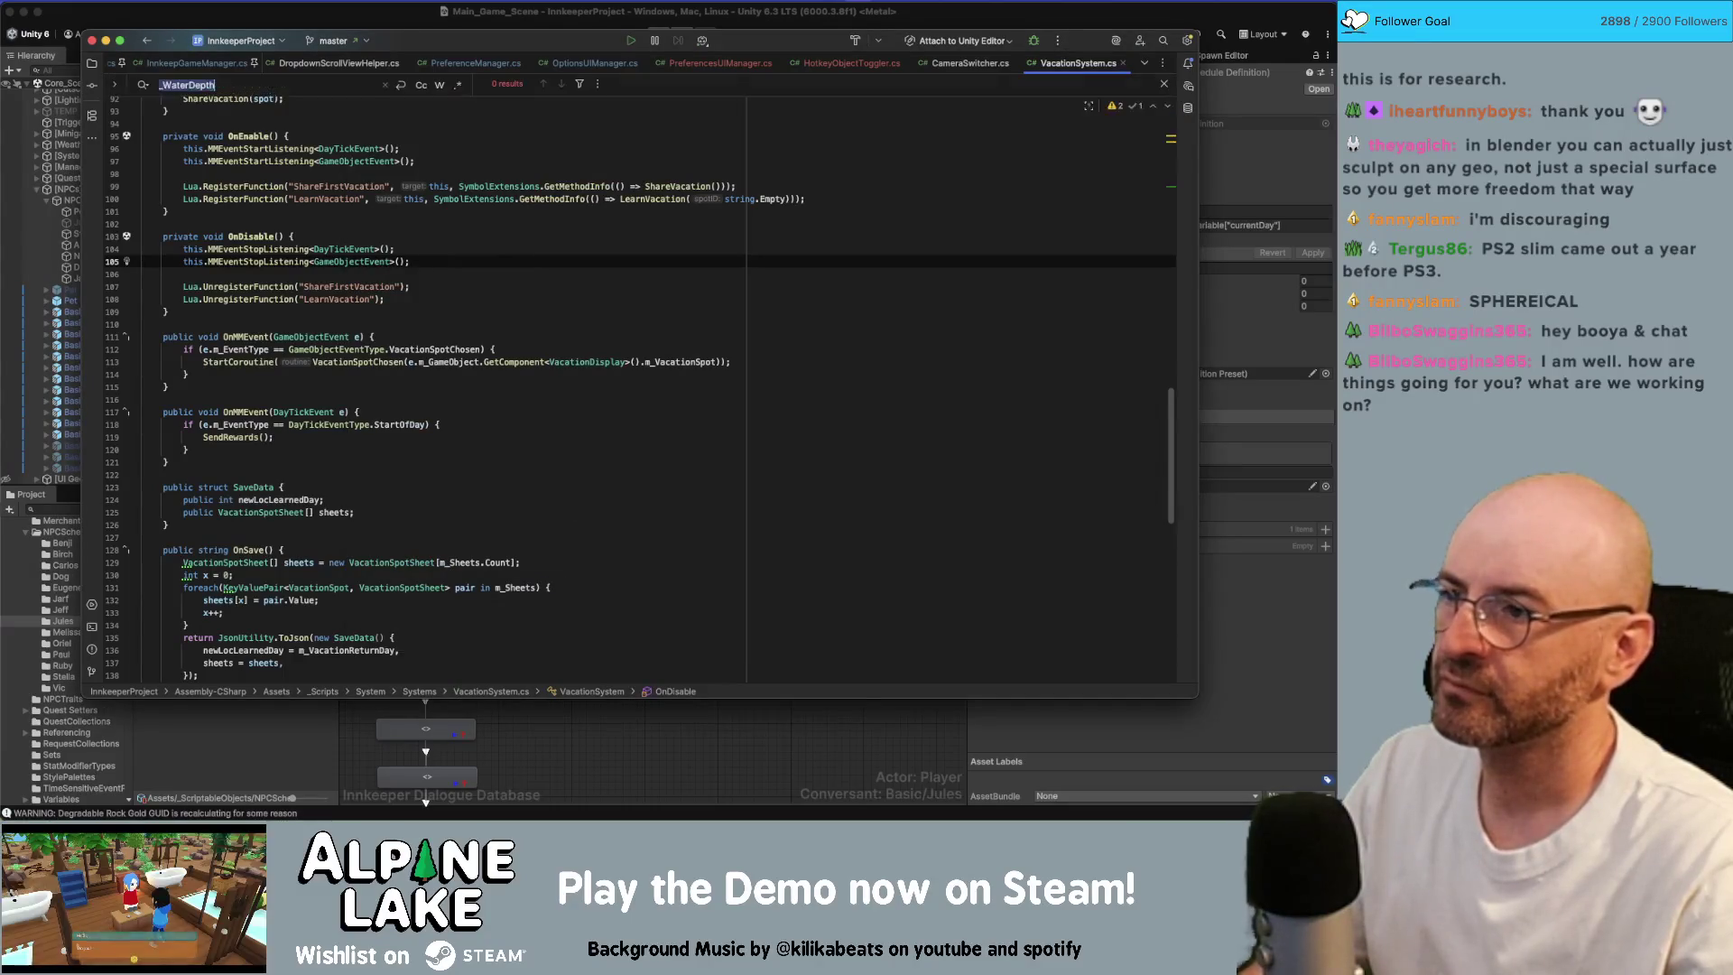
{"action": "type", "text": "vacationLeaveDay"}
{"action": "key", "text": "Return"}
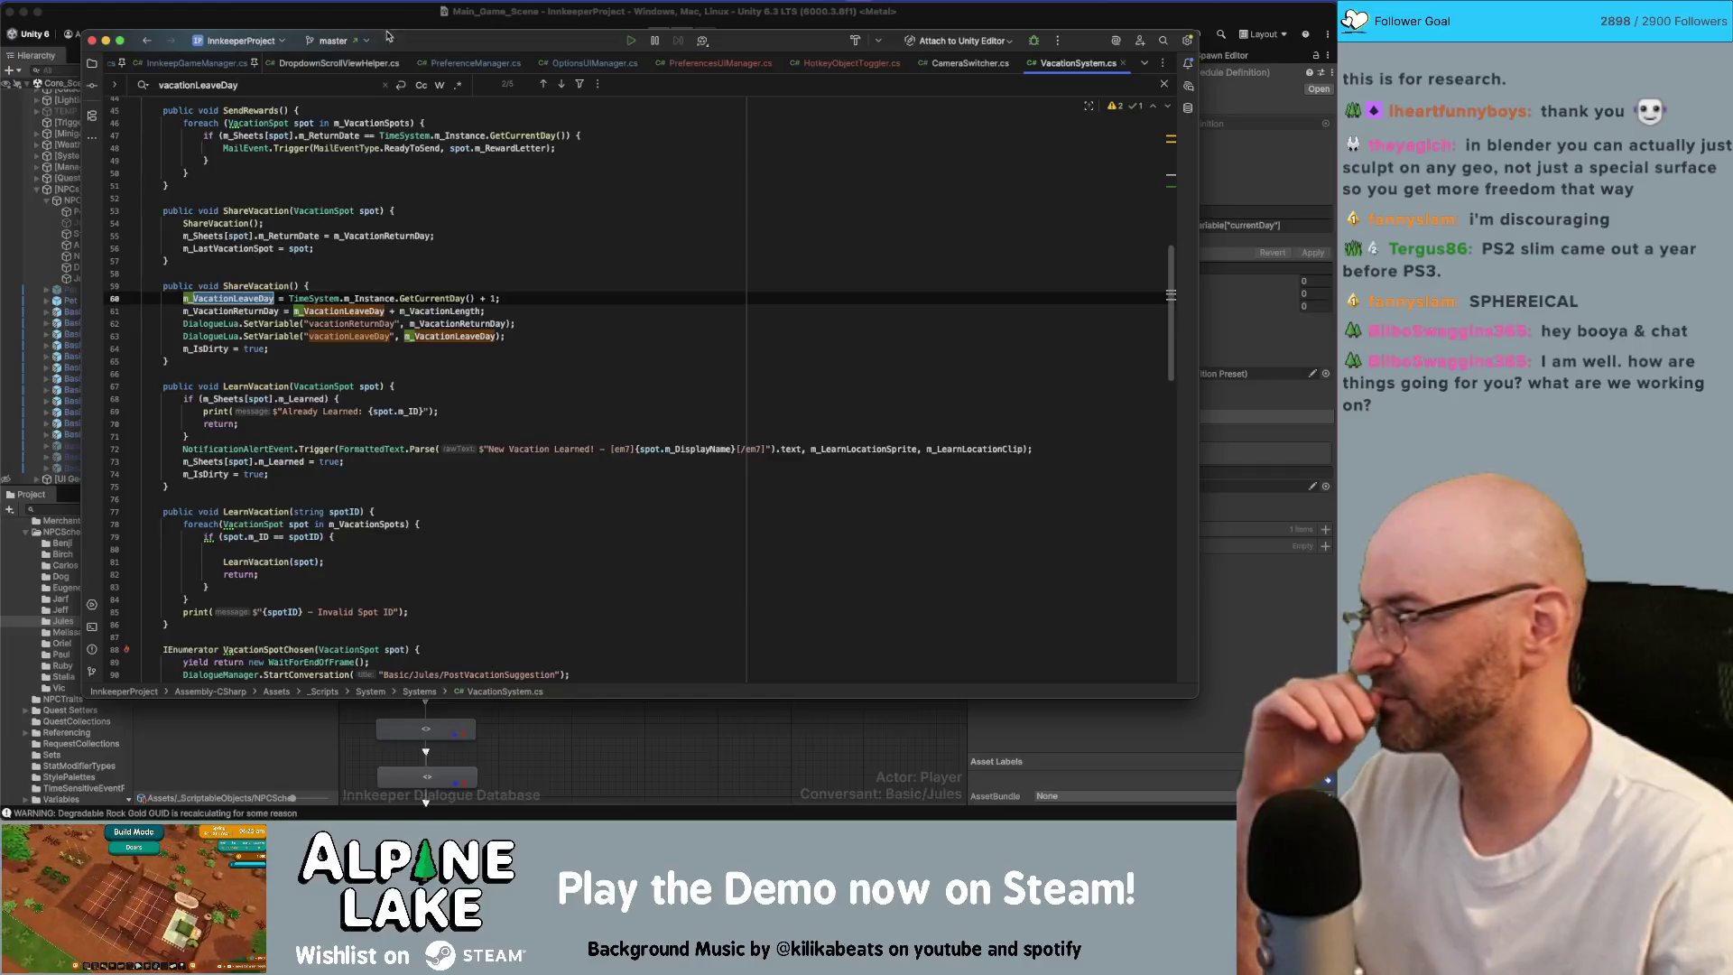
Step: Inspect how ShareVacation sets vacationLeaveDay and vacationReturnDay using m_VacationLength
{"action": "left_click", "coordinate": [278, 287]}
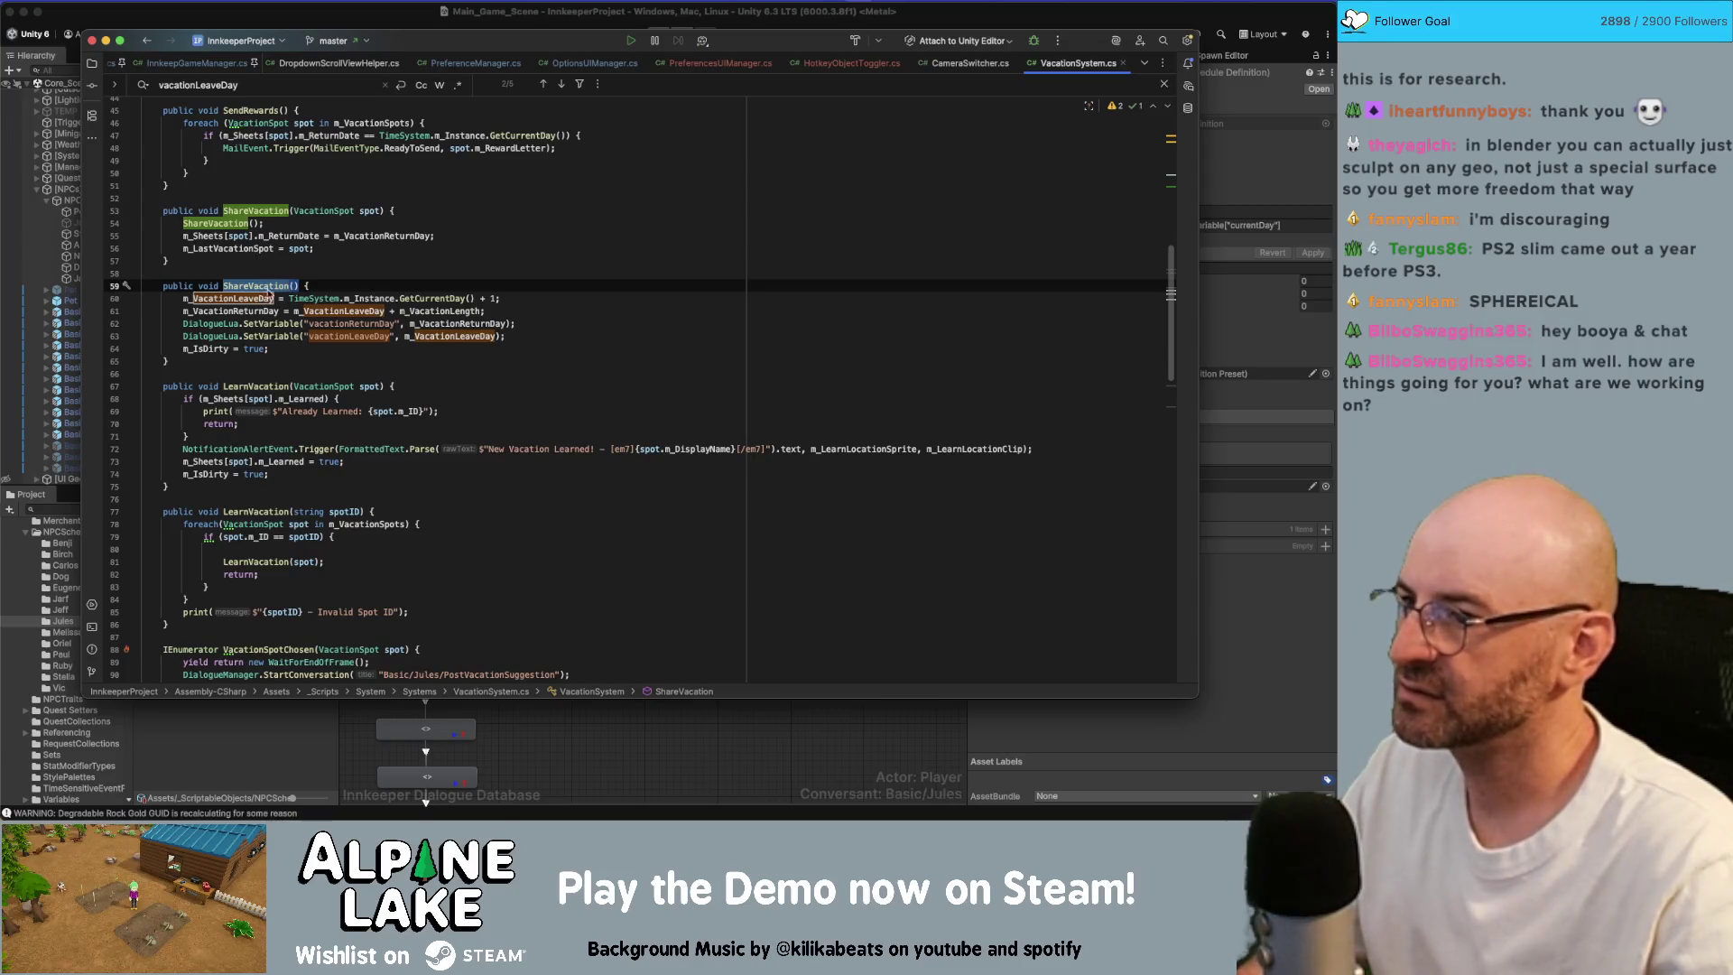
{"action": "double_click", "coordinate": [353, 323]}
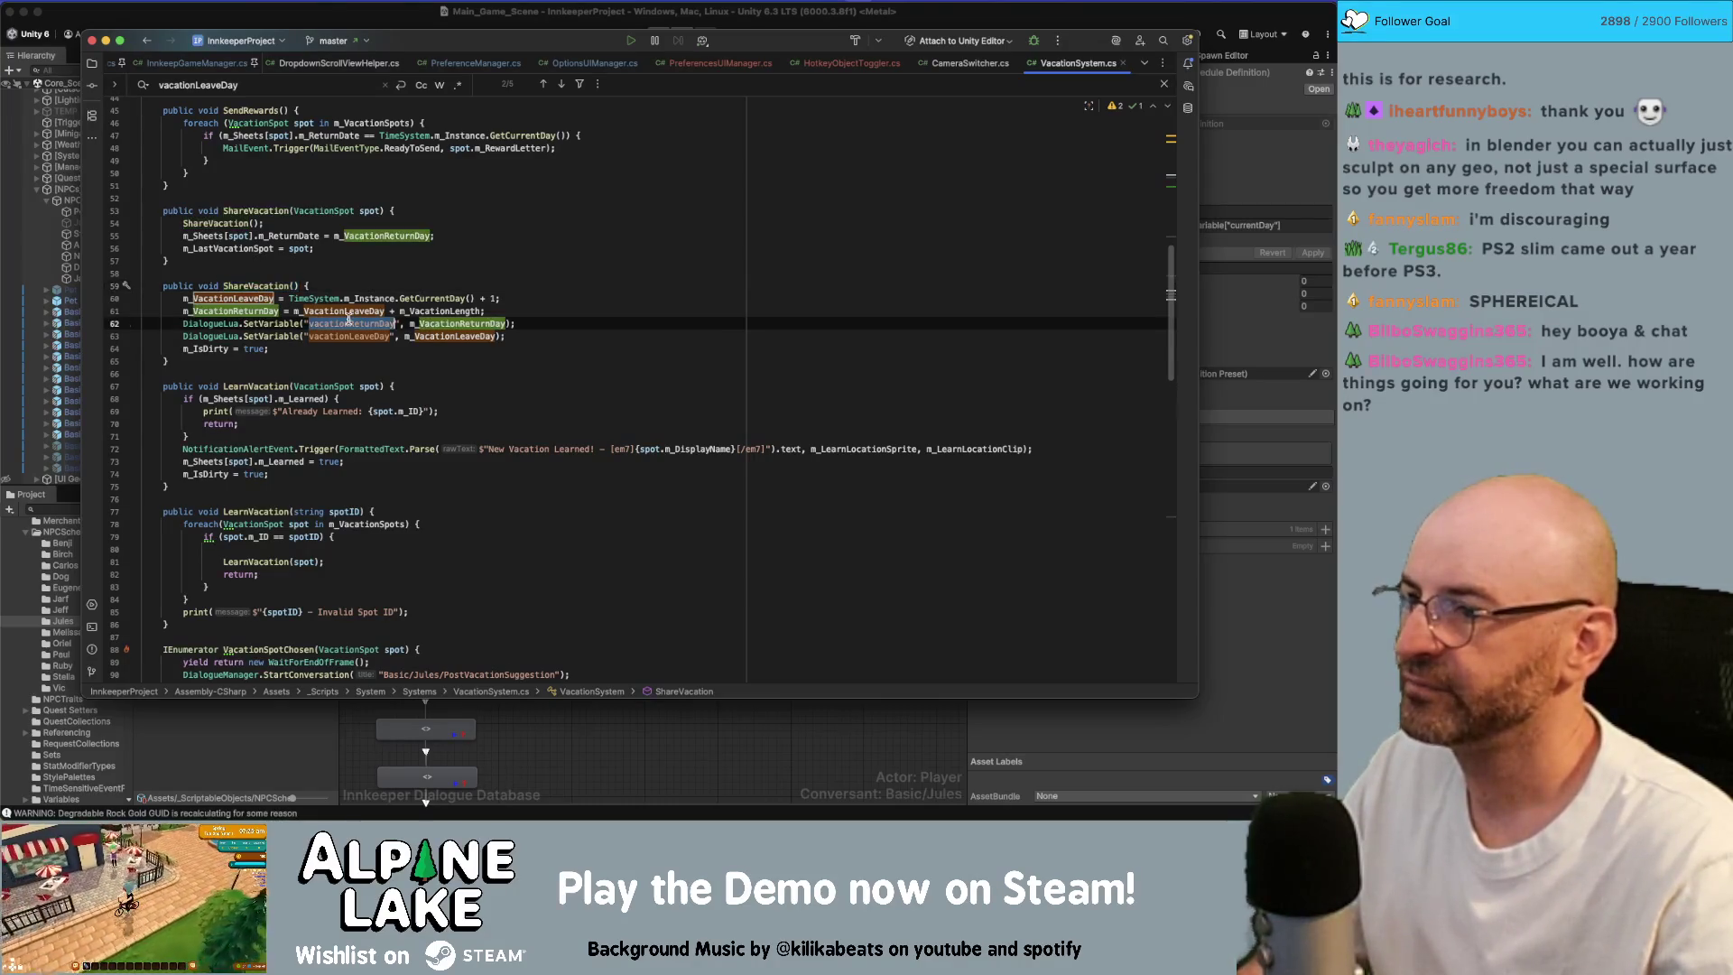
{"action": "double_click", "coordinate": [358, 335]}
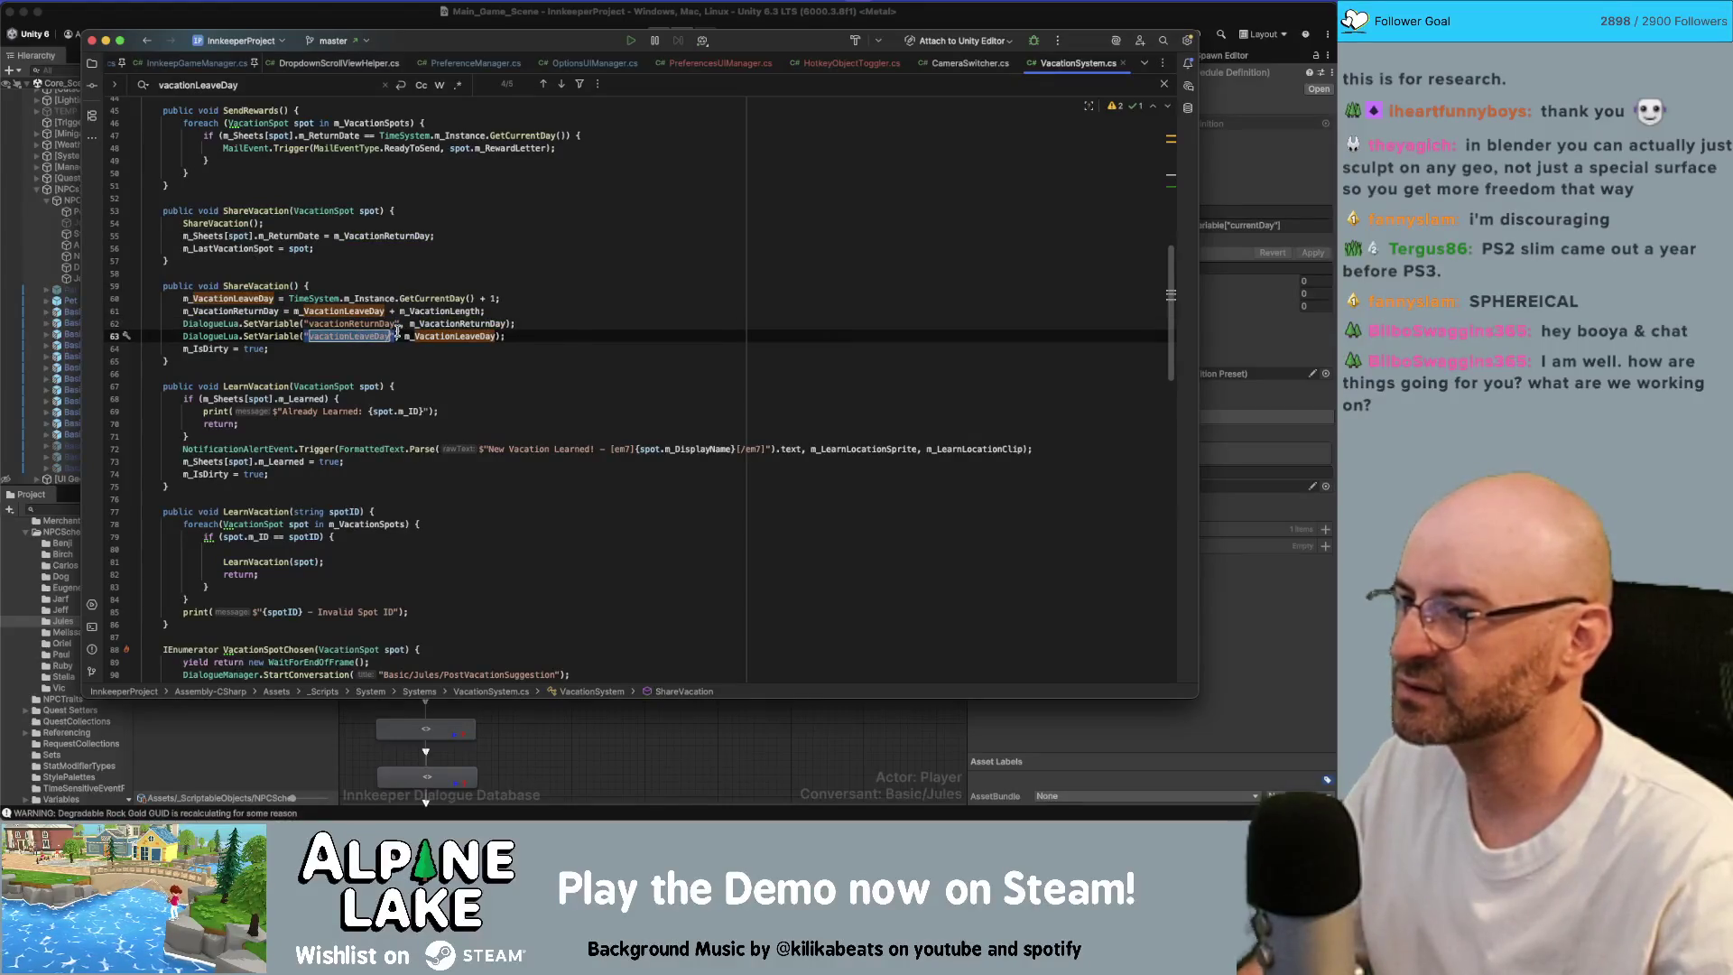
{"action": "left_click", "coordinate": [495, 295]}
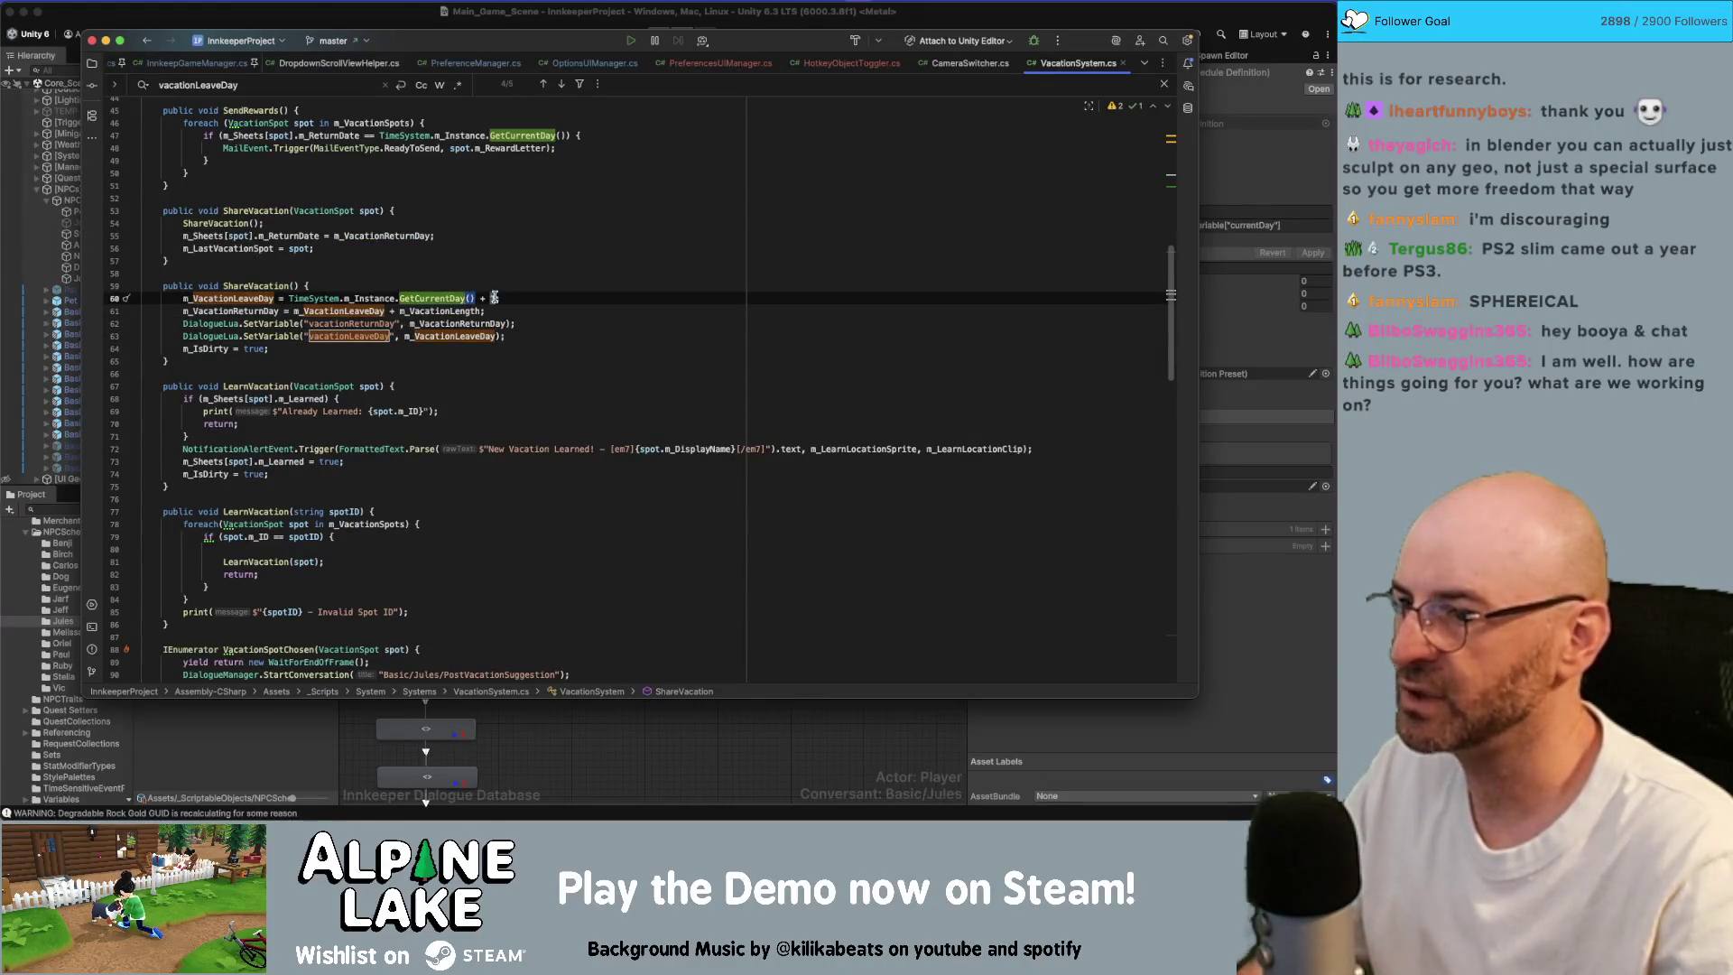
{"action": "left_click", "coordinate": [507, 289]}
{"action": "double_click", "coordinate": [385, 323]}
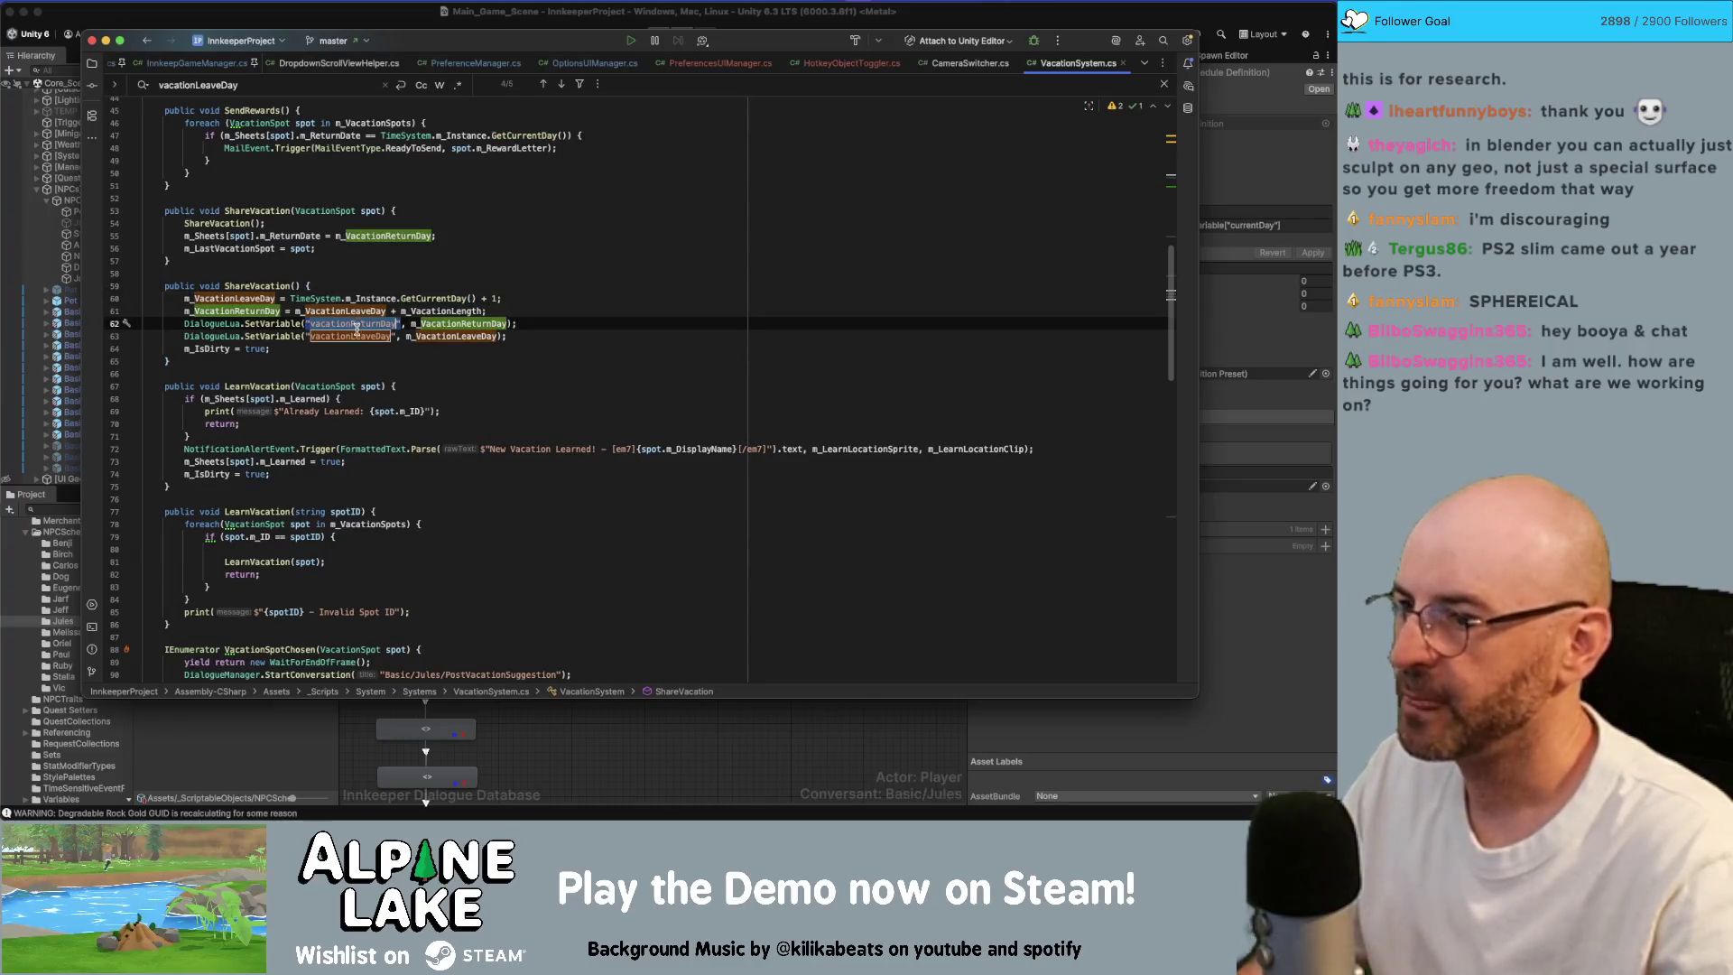
{"action": "double_click", "coordinate": [439, 310]}
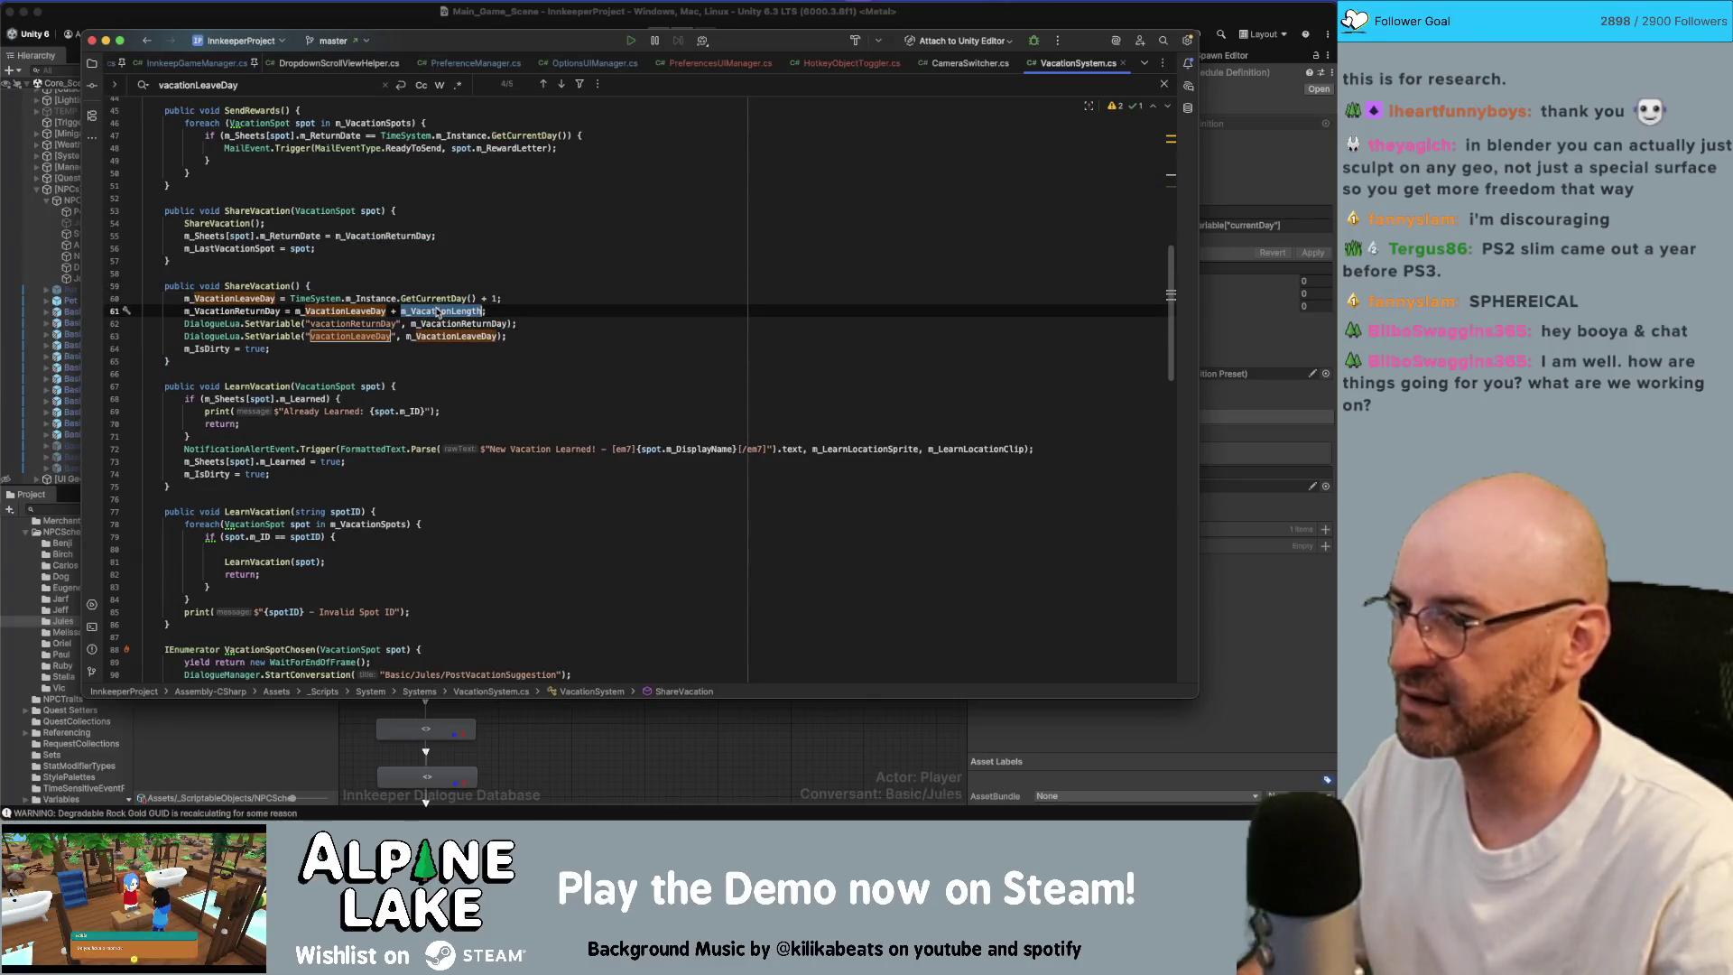
{"action": "key", "text": "super+f"}
Step: Jump to the m_VacationLength declaration on line 25 (value 2), then scroll through the file
{"action": "key", "text": "Return"}
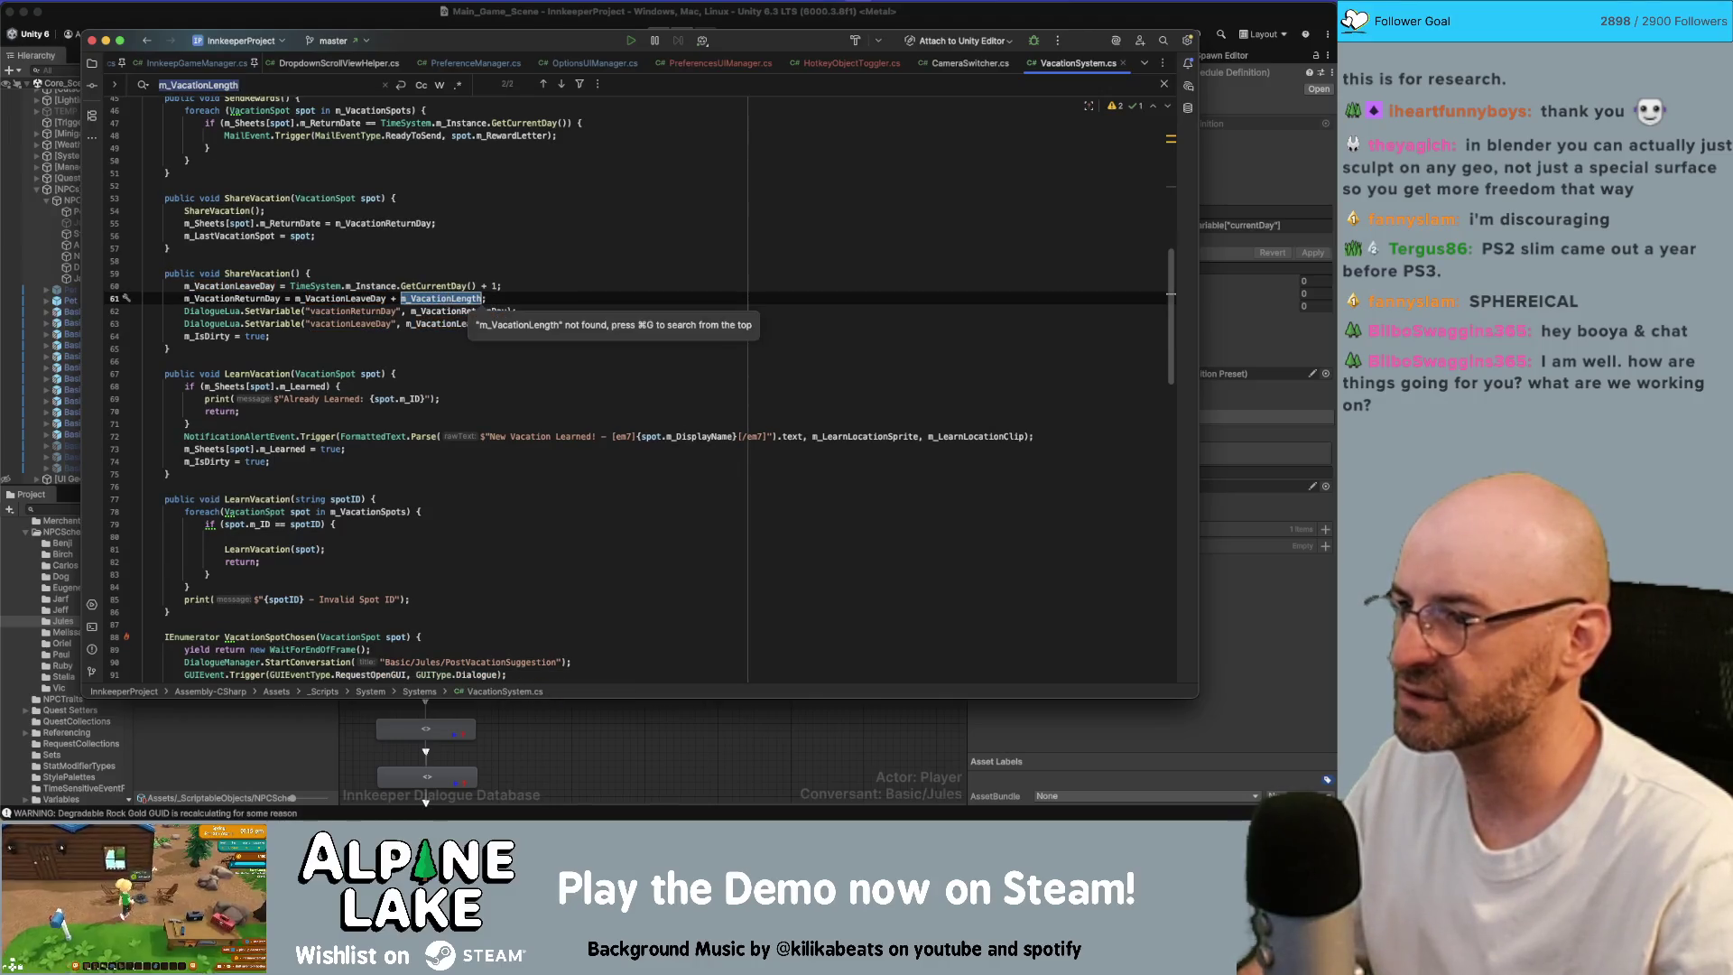
{"action": "key", "text": "Return"}
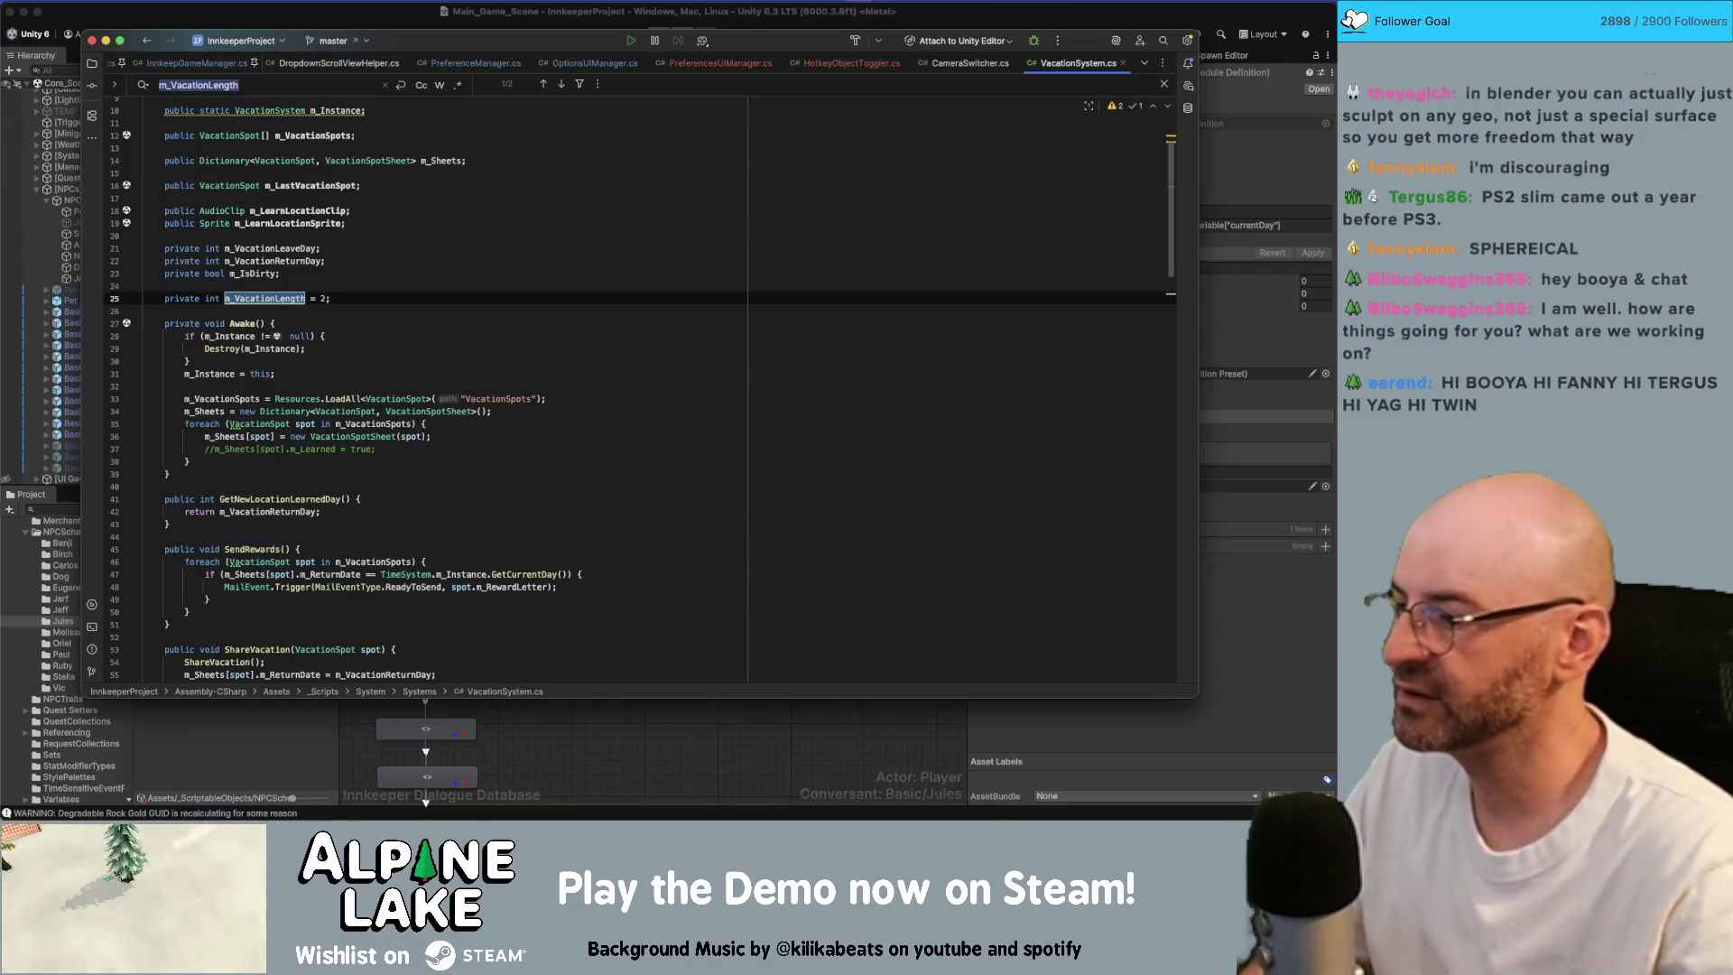
{"action": "scroll", "coordinate": [356, 298], "scroll_direction": "down", "scroll_amount": 1}
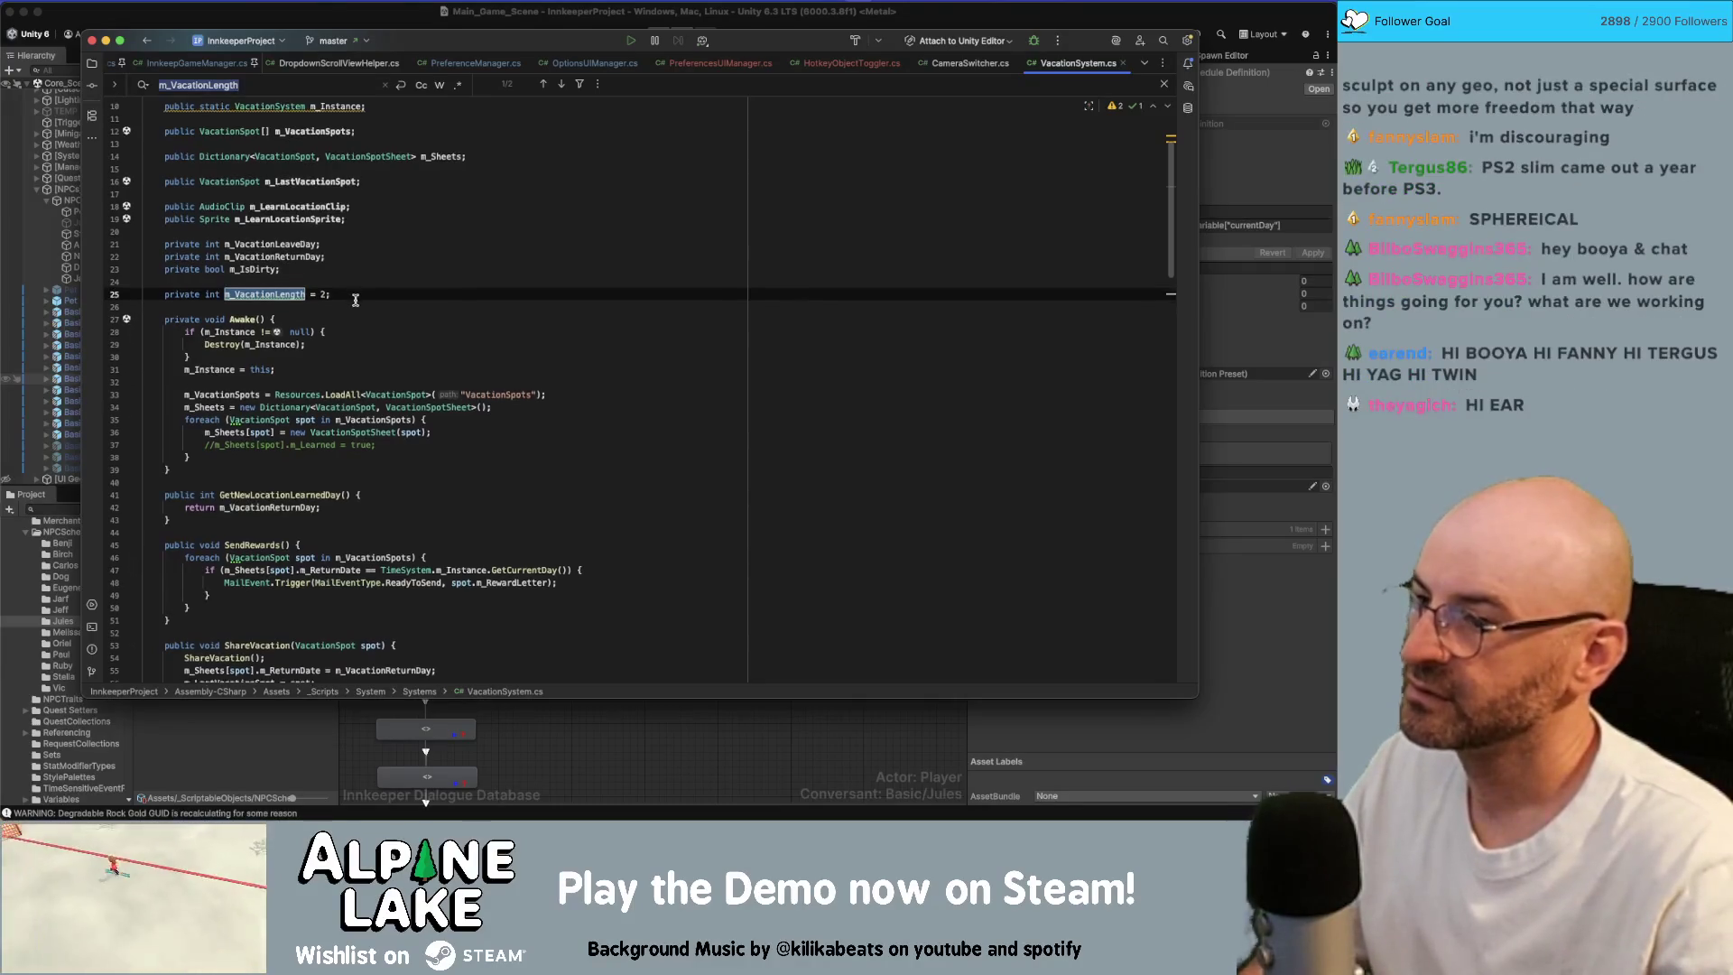
{"action": "scroll", "coordinate": [356, 297], "scroll_direction": "down", "scroll_amount": 10}
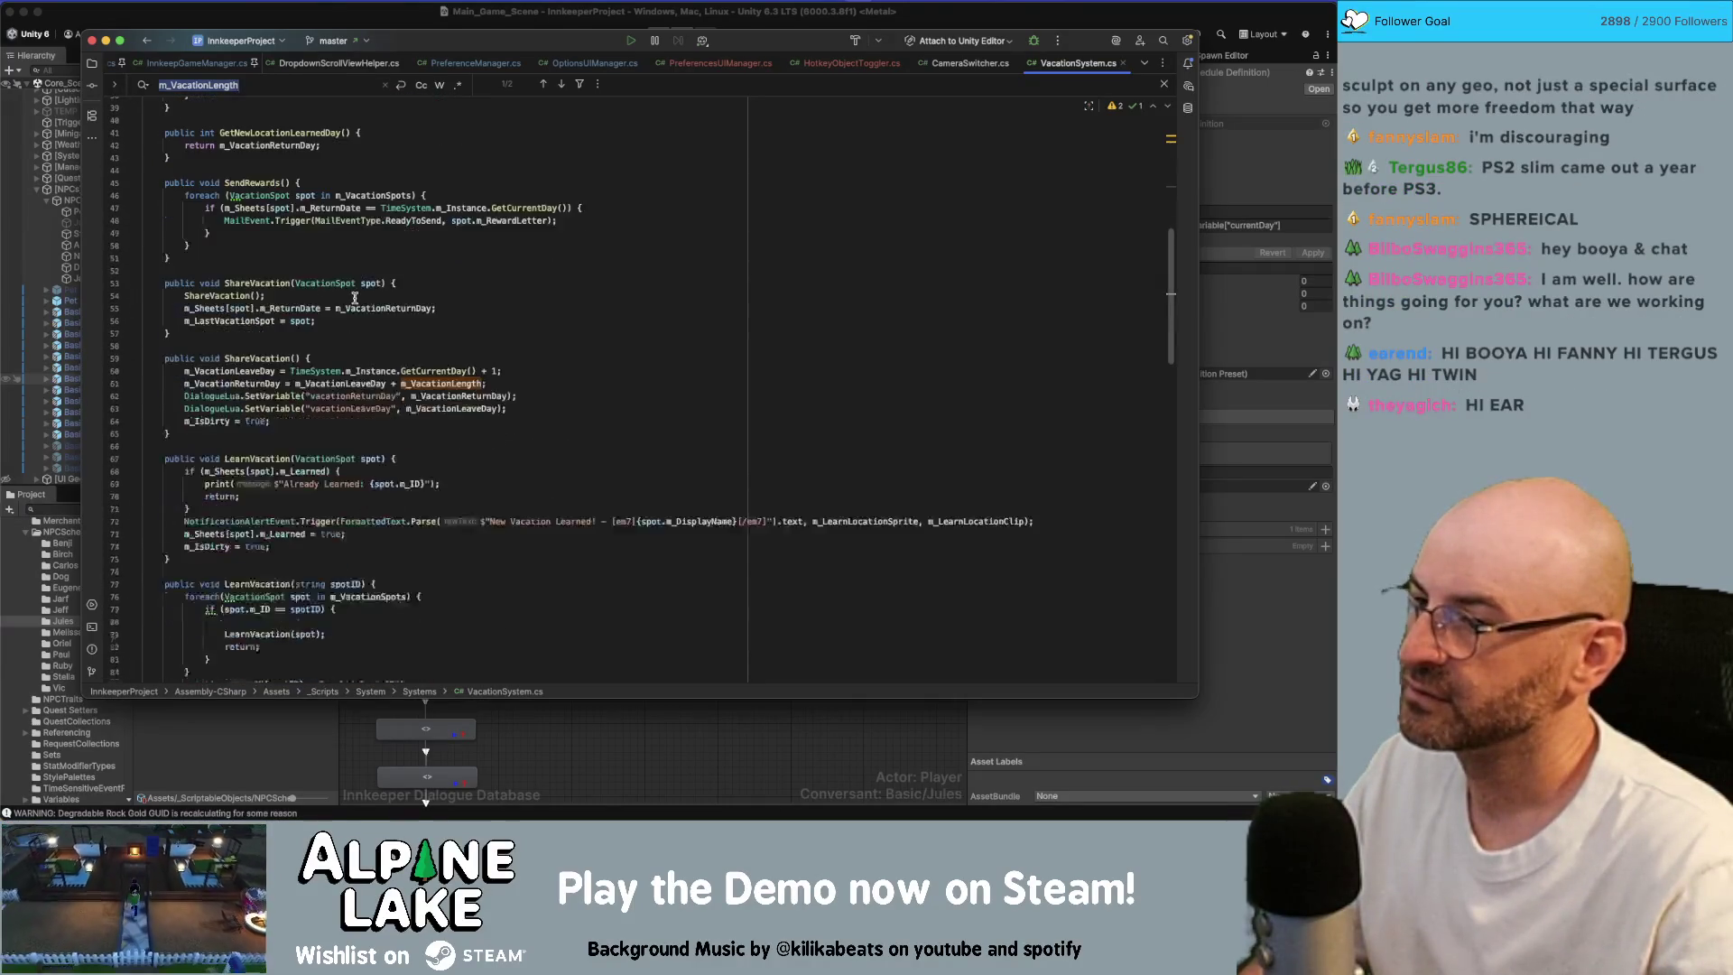
{"action": "scroll", "coordinate": [353, 298], "scroll_direction": "down", "scroll_amount": 8}
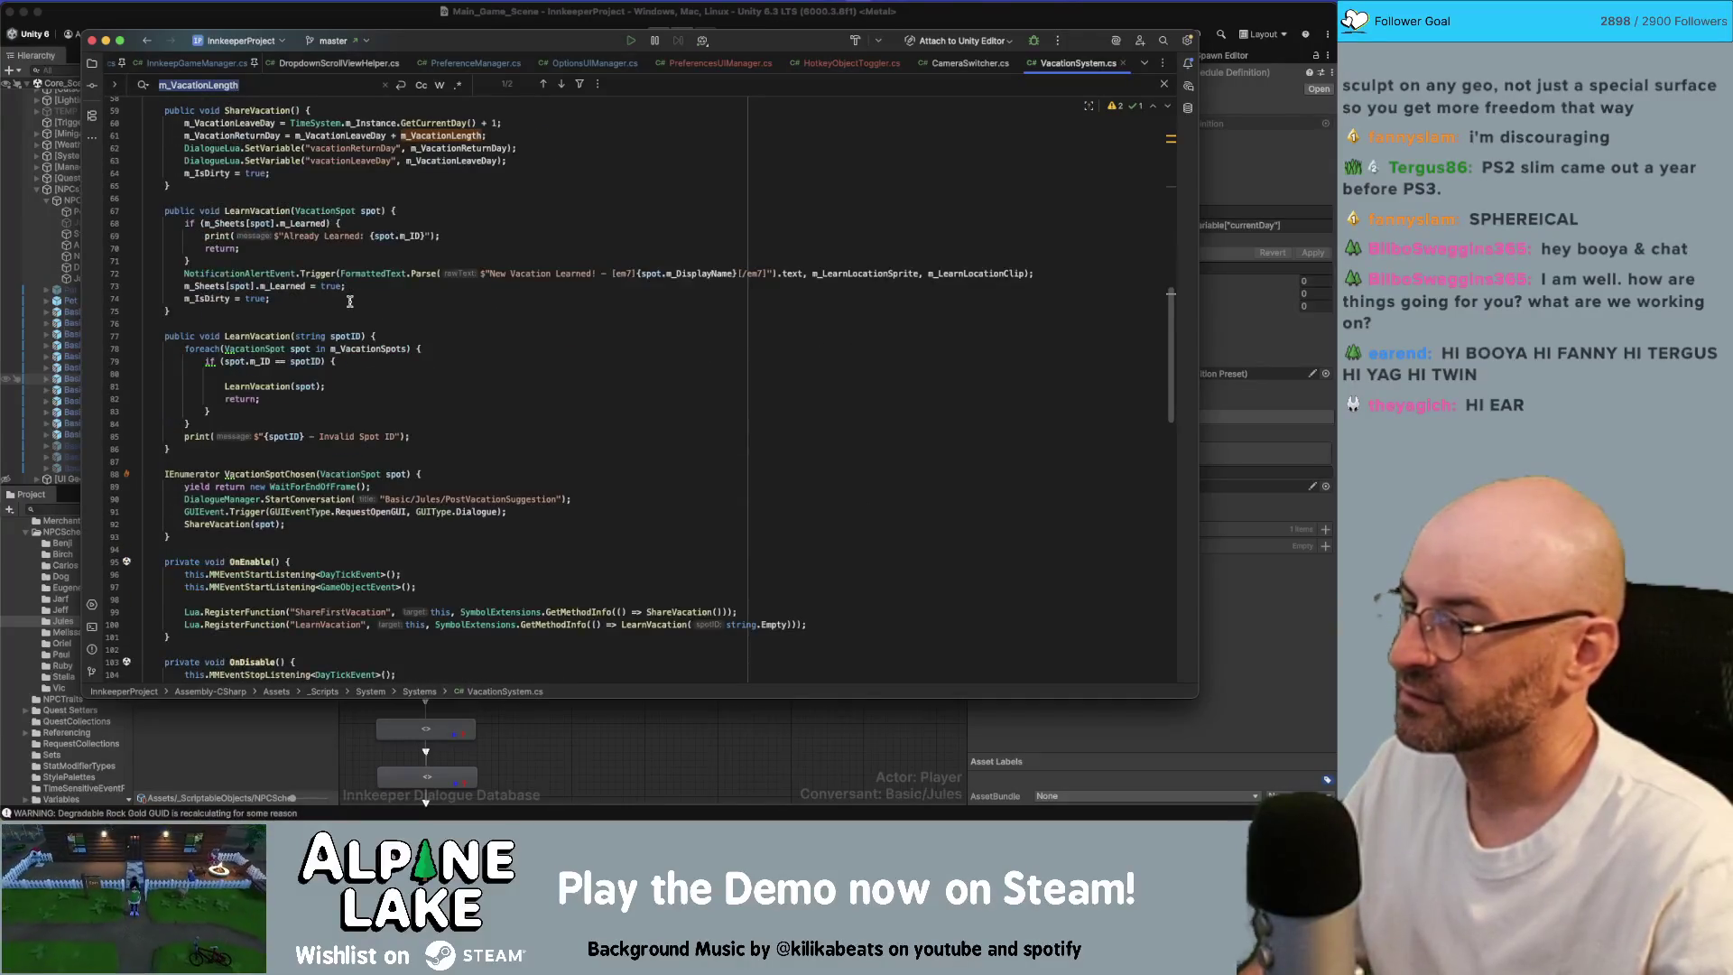
{"action": "scroll", "coordinate": [350, 302], "scroll_direction": "down", "scroll_amount": 5}
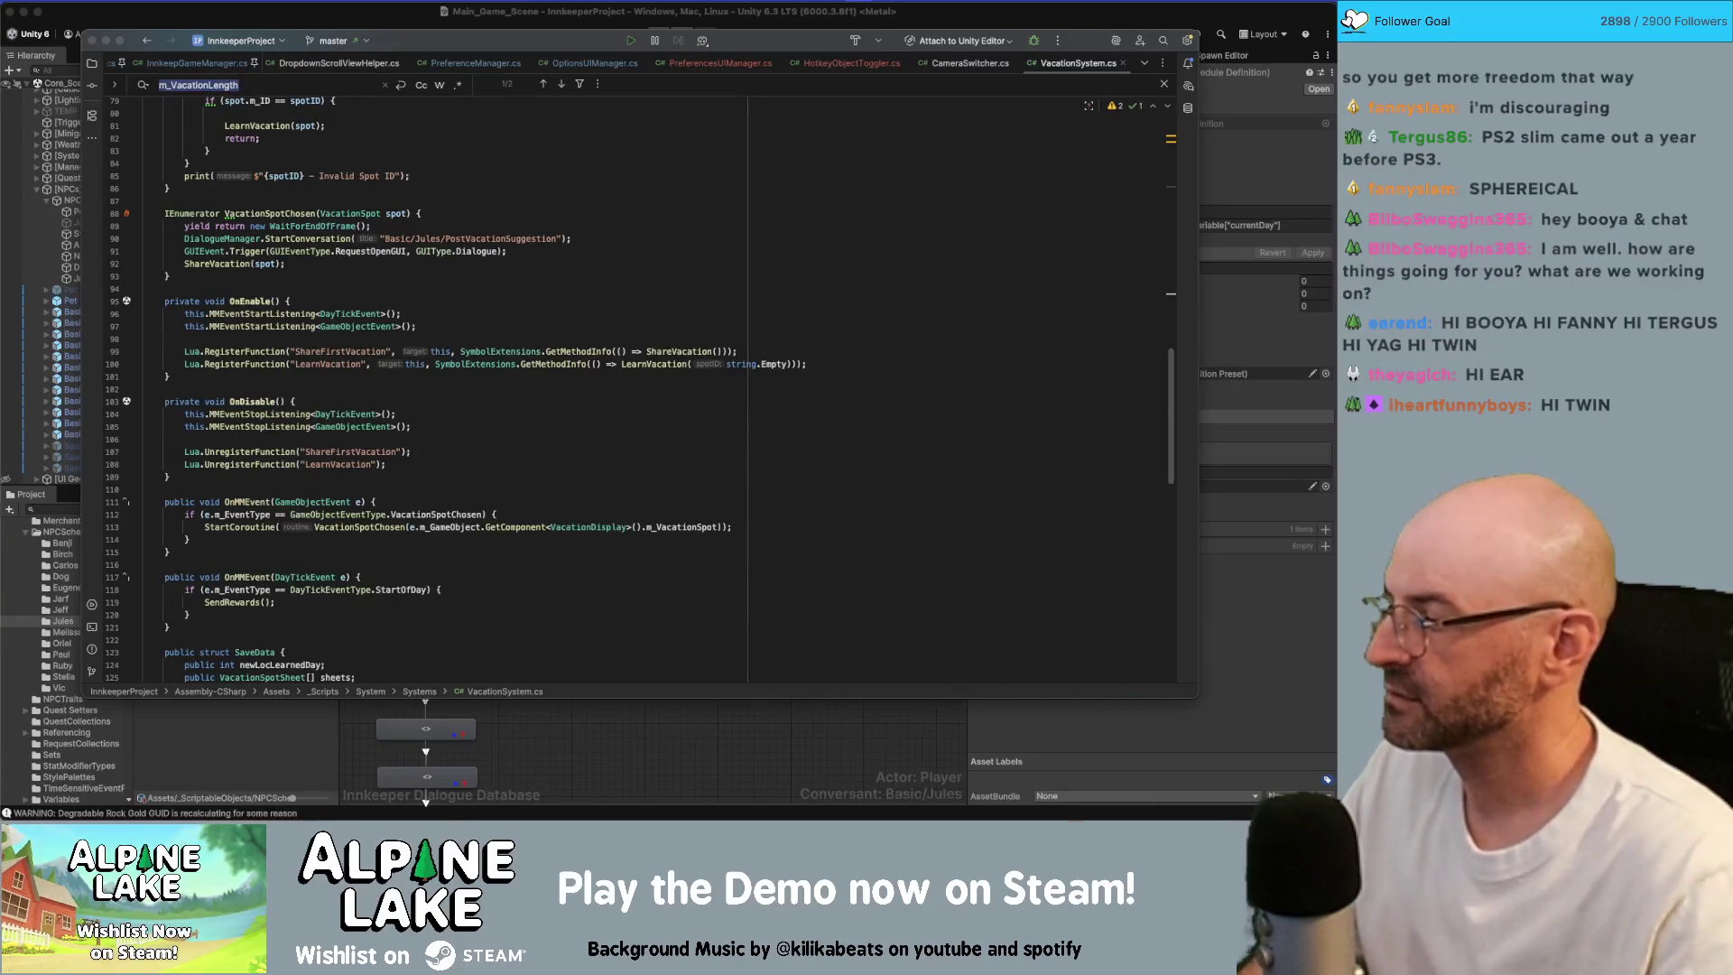
{"action": "scroll", "coordinate": [434, 390], "scroll_direction": "up", "scroll_amount": 2}
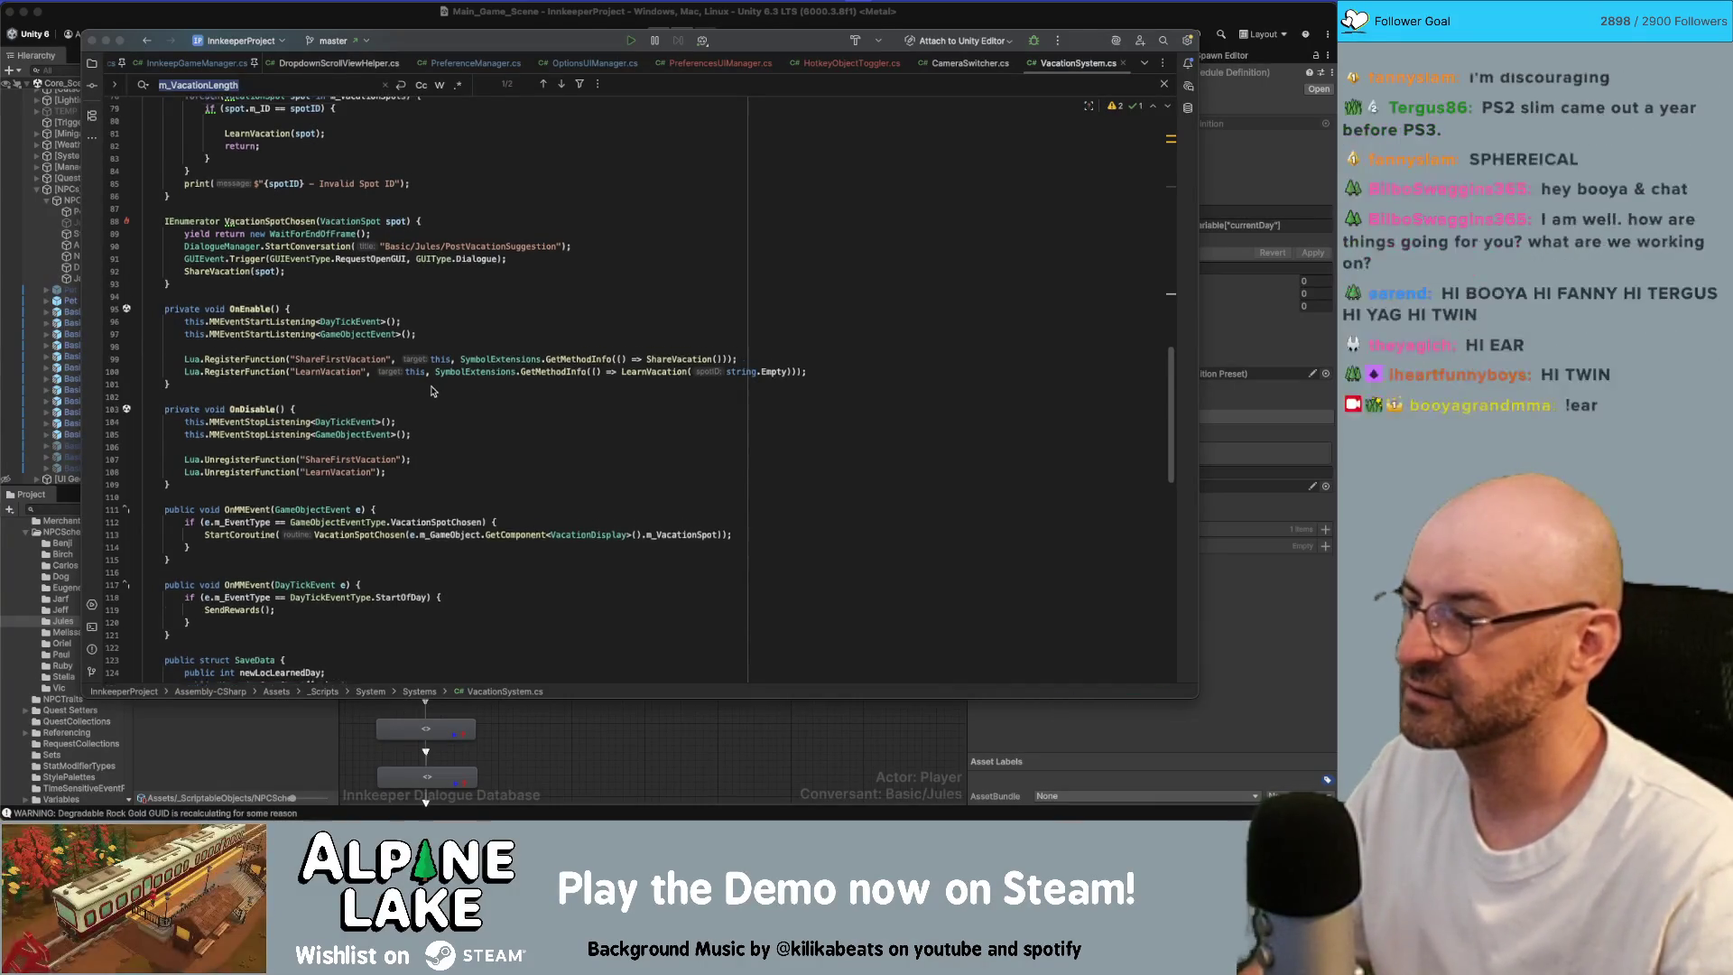
{"action": "scroll", "coordinate": [434, 391], "scroll_direction": "up", "scroll_amount": 6}
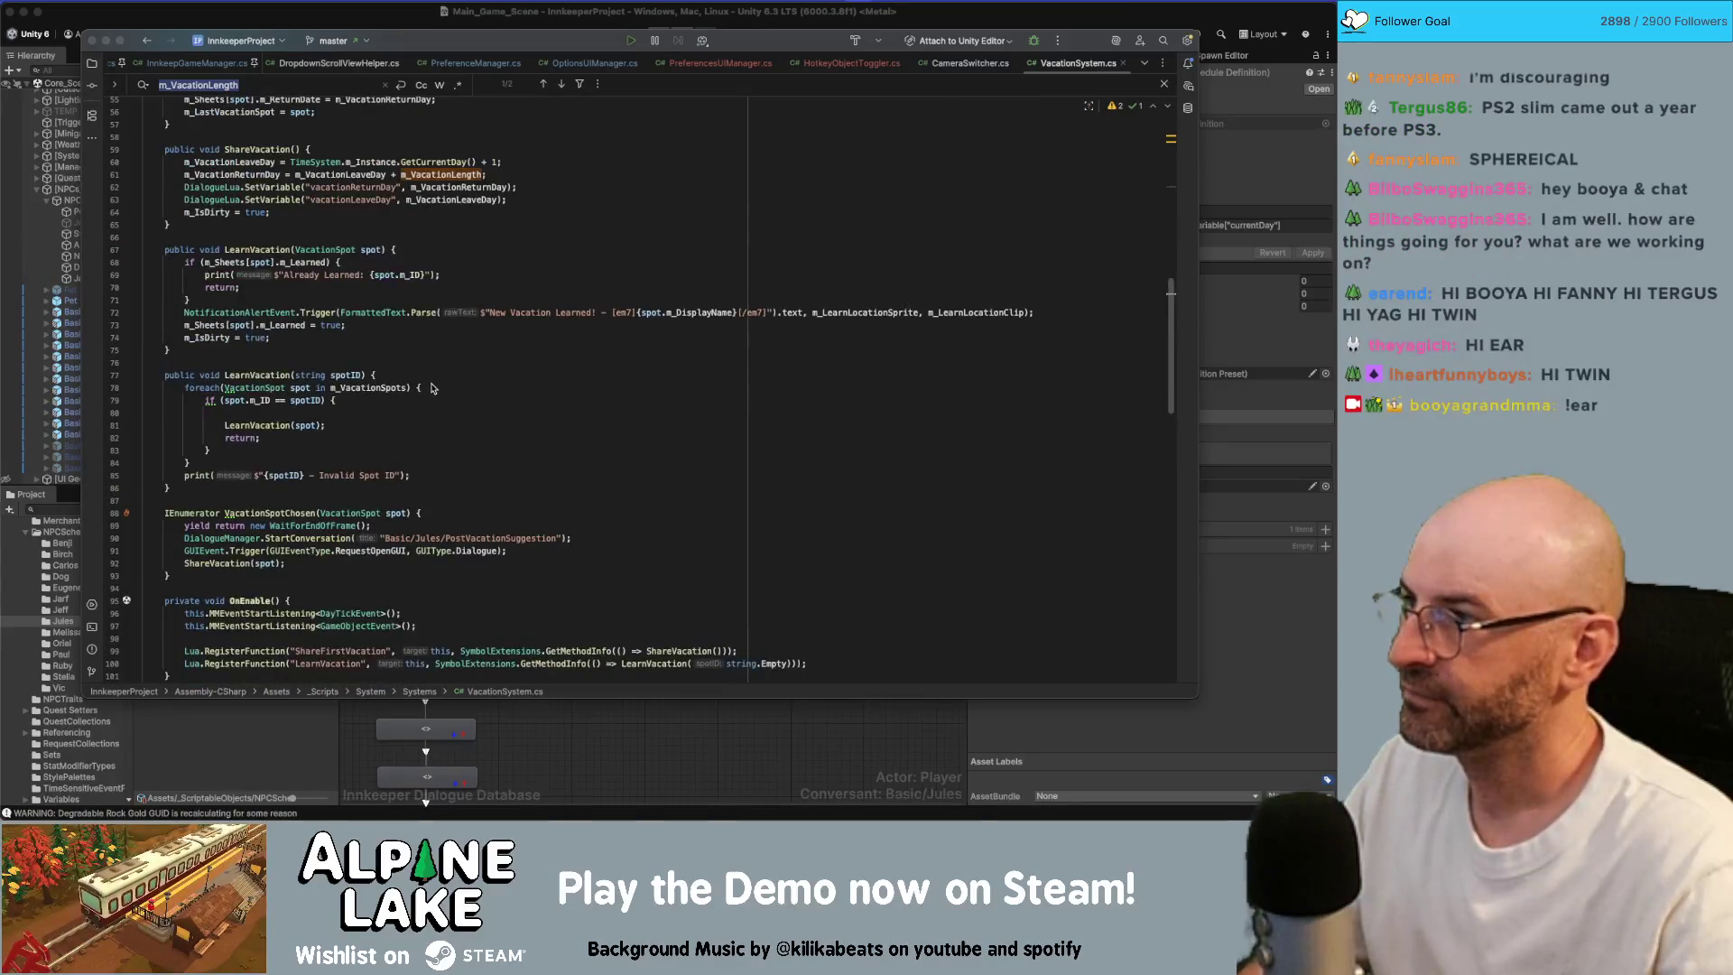
{"action": "scroll", "coordinate": [402, 391], "scroll_direction": "up", "scroll_amount": 1}
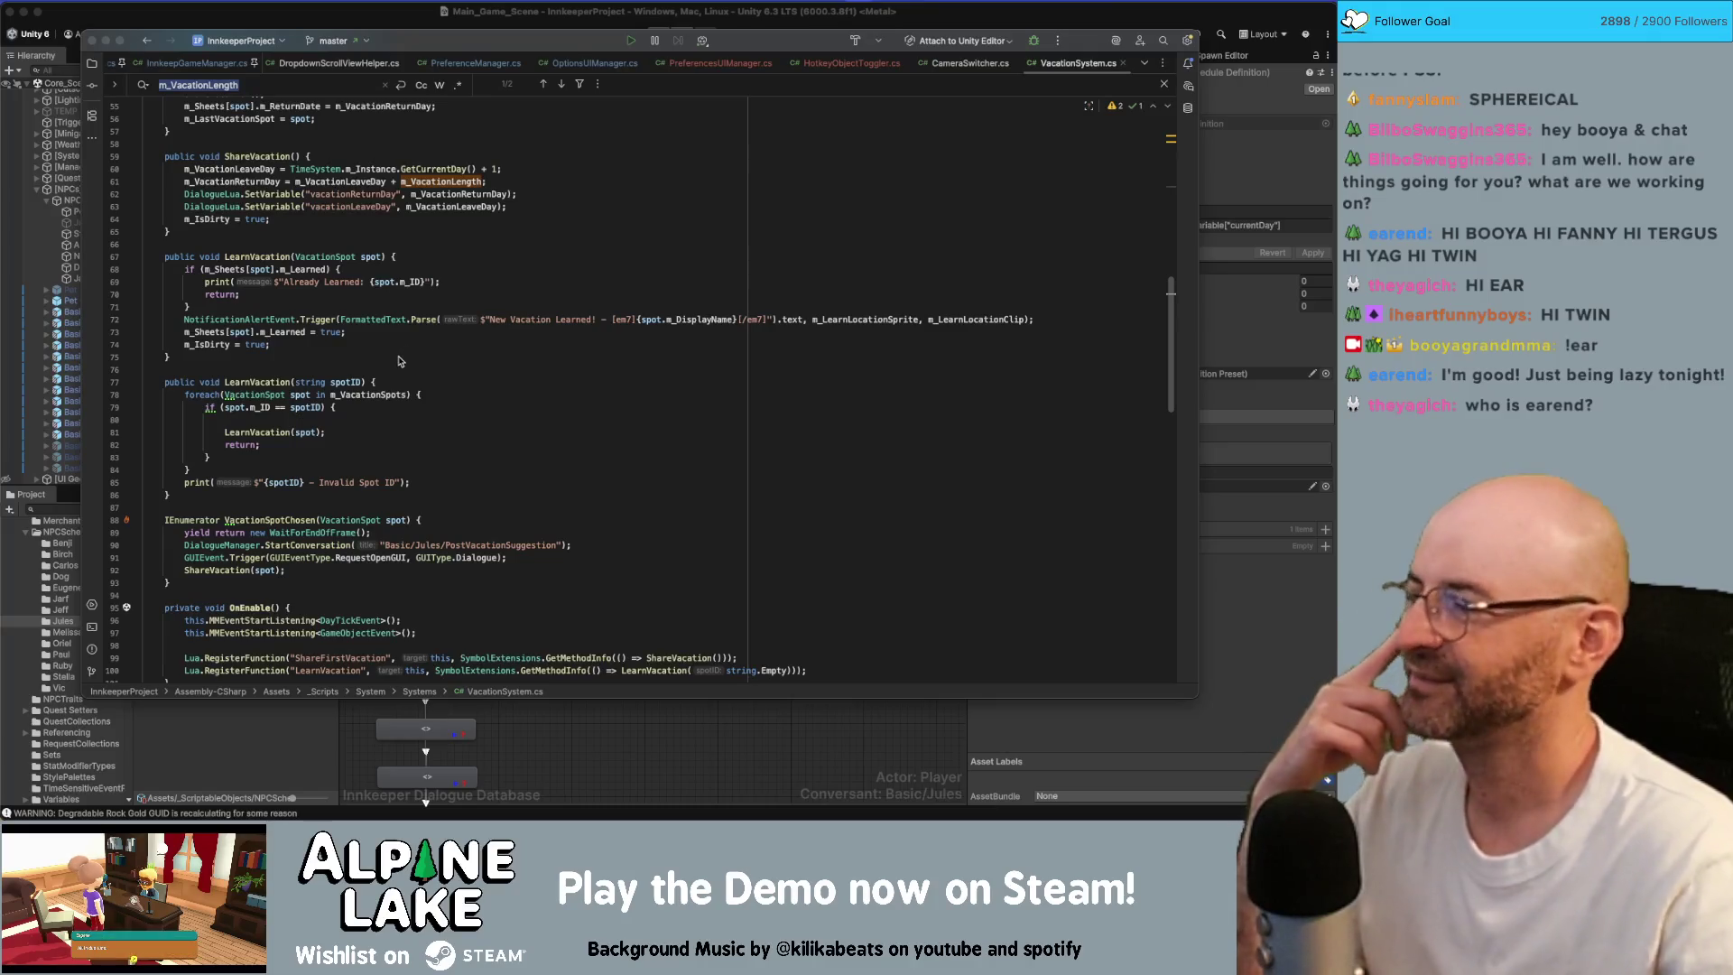
{"action": "left_click", "coordinate": [376, 417]}
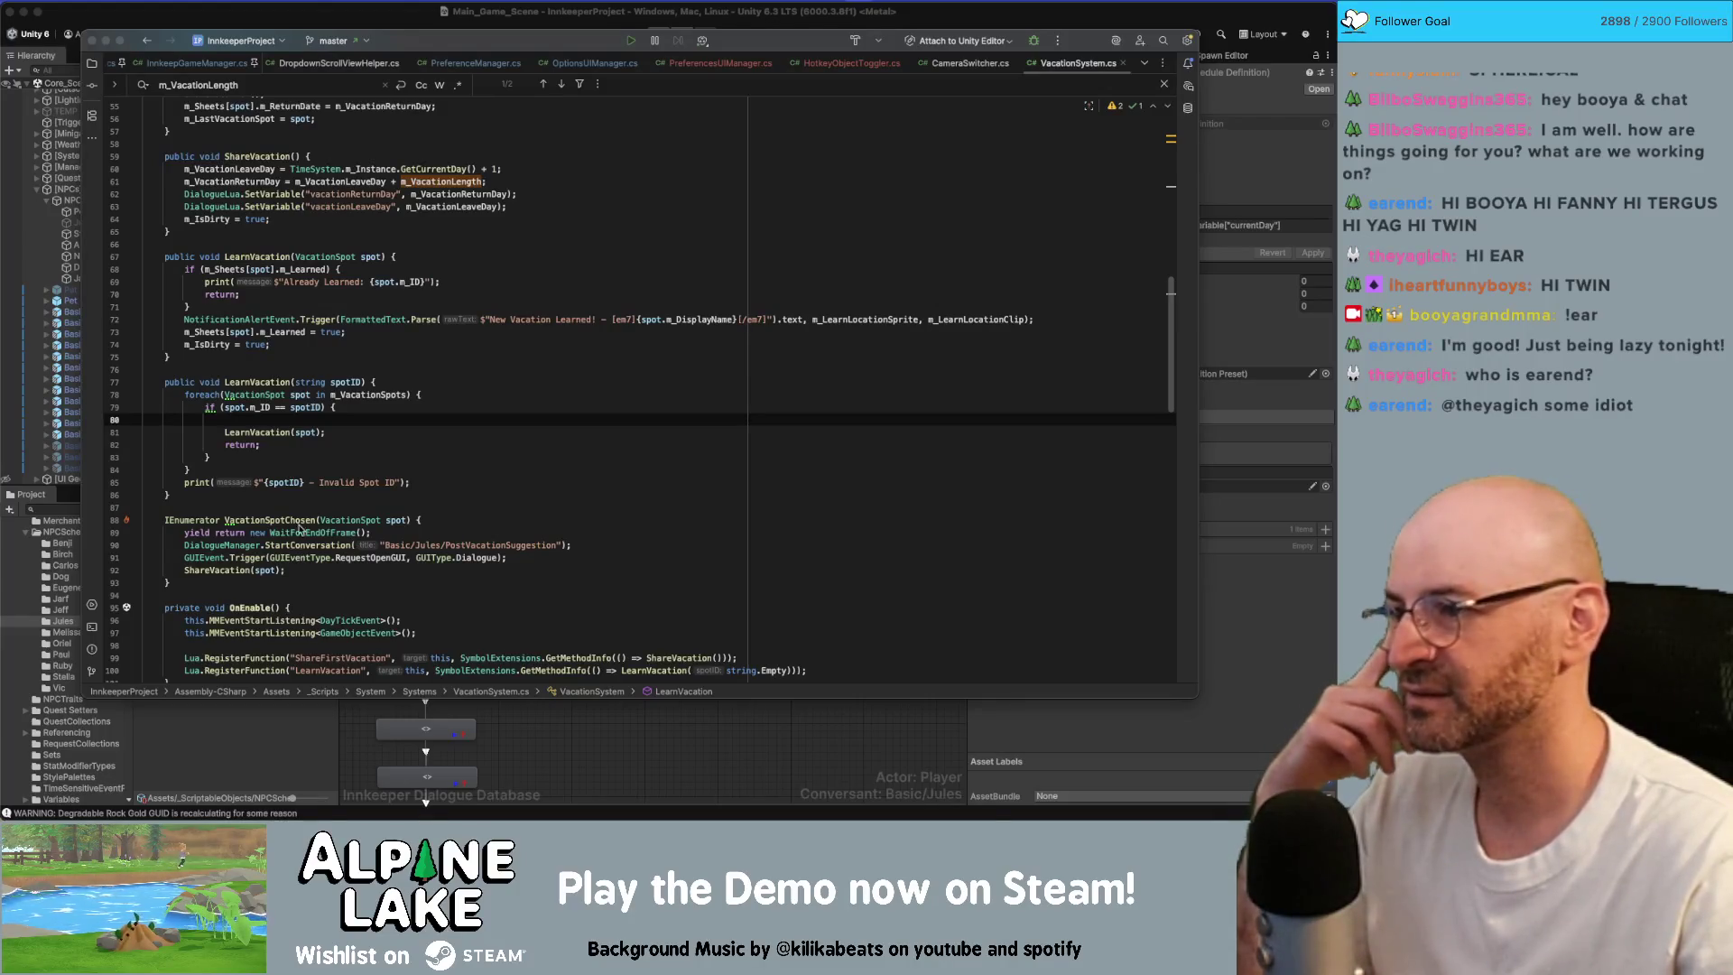
Step: Delete the blank line inside the matching-ID if-block of LearnVacation(string spotID)
{"action": "left_click", "coordinate": [397, 348]}
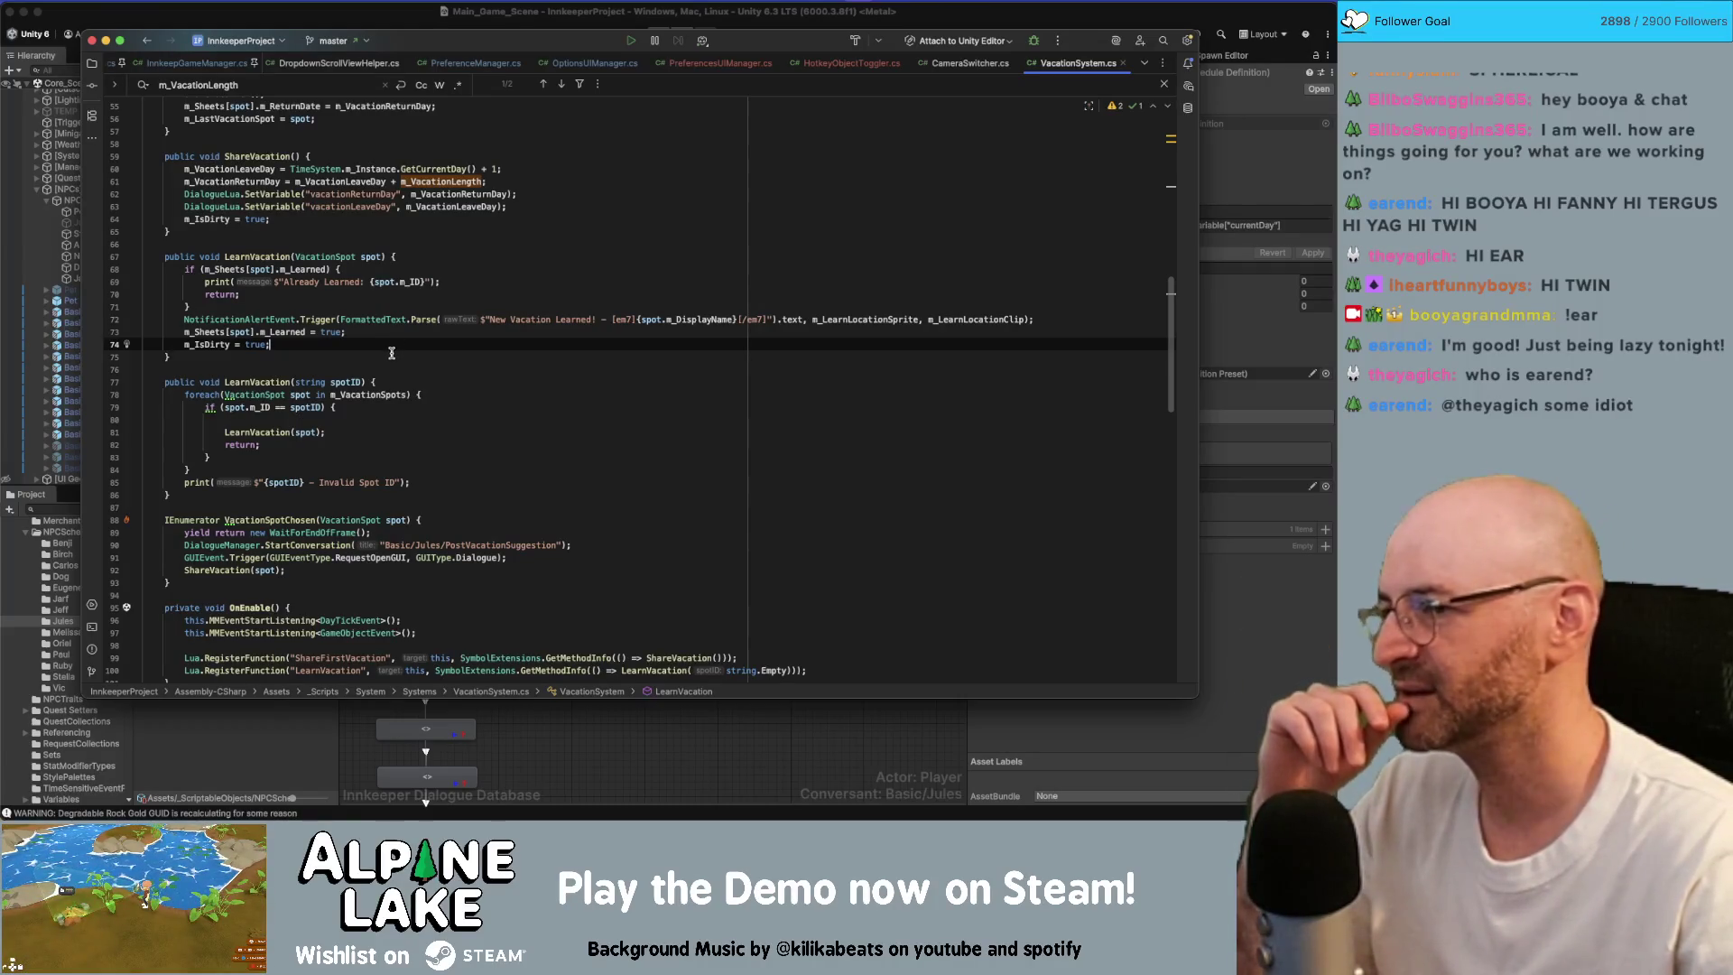
{"action": "left_click", "coordinate": [390, 357]}
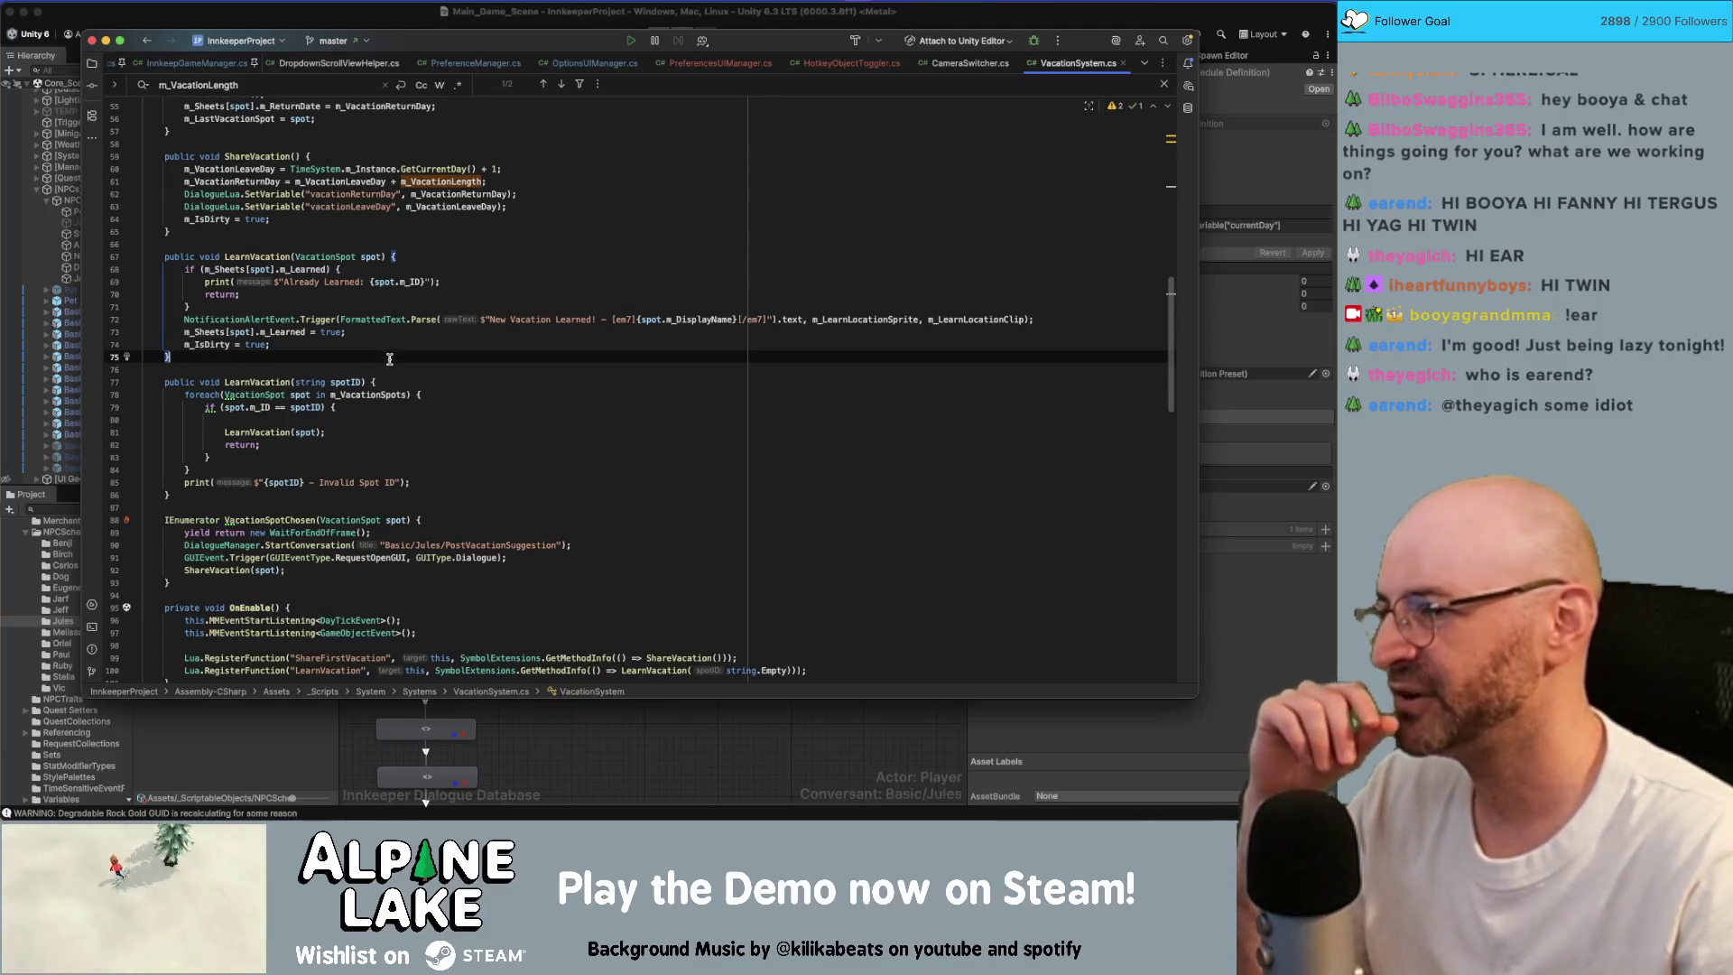
{"action": "left_click", "coordinate": [387, 366]}
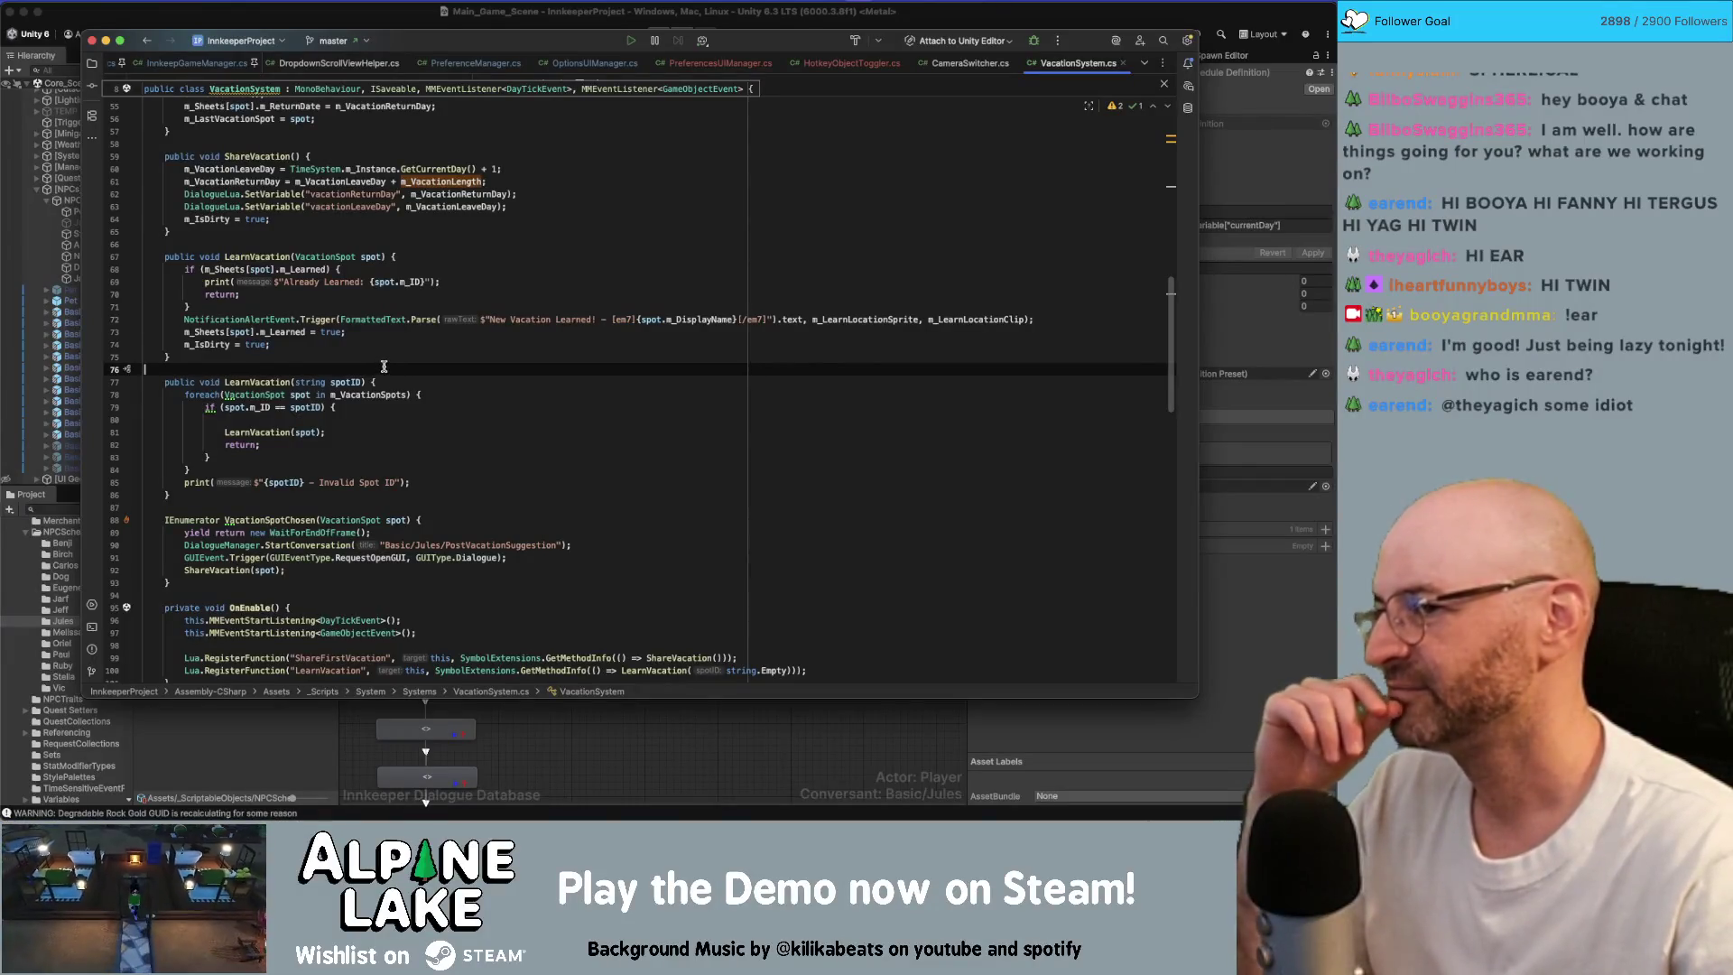
{"action": "left_click", "coordinate": [417, 419]}
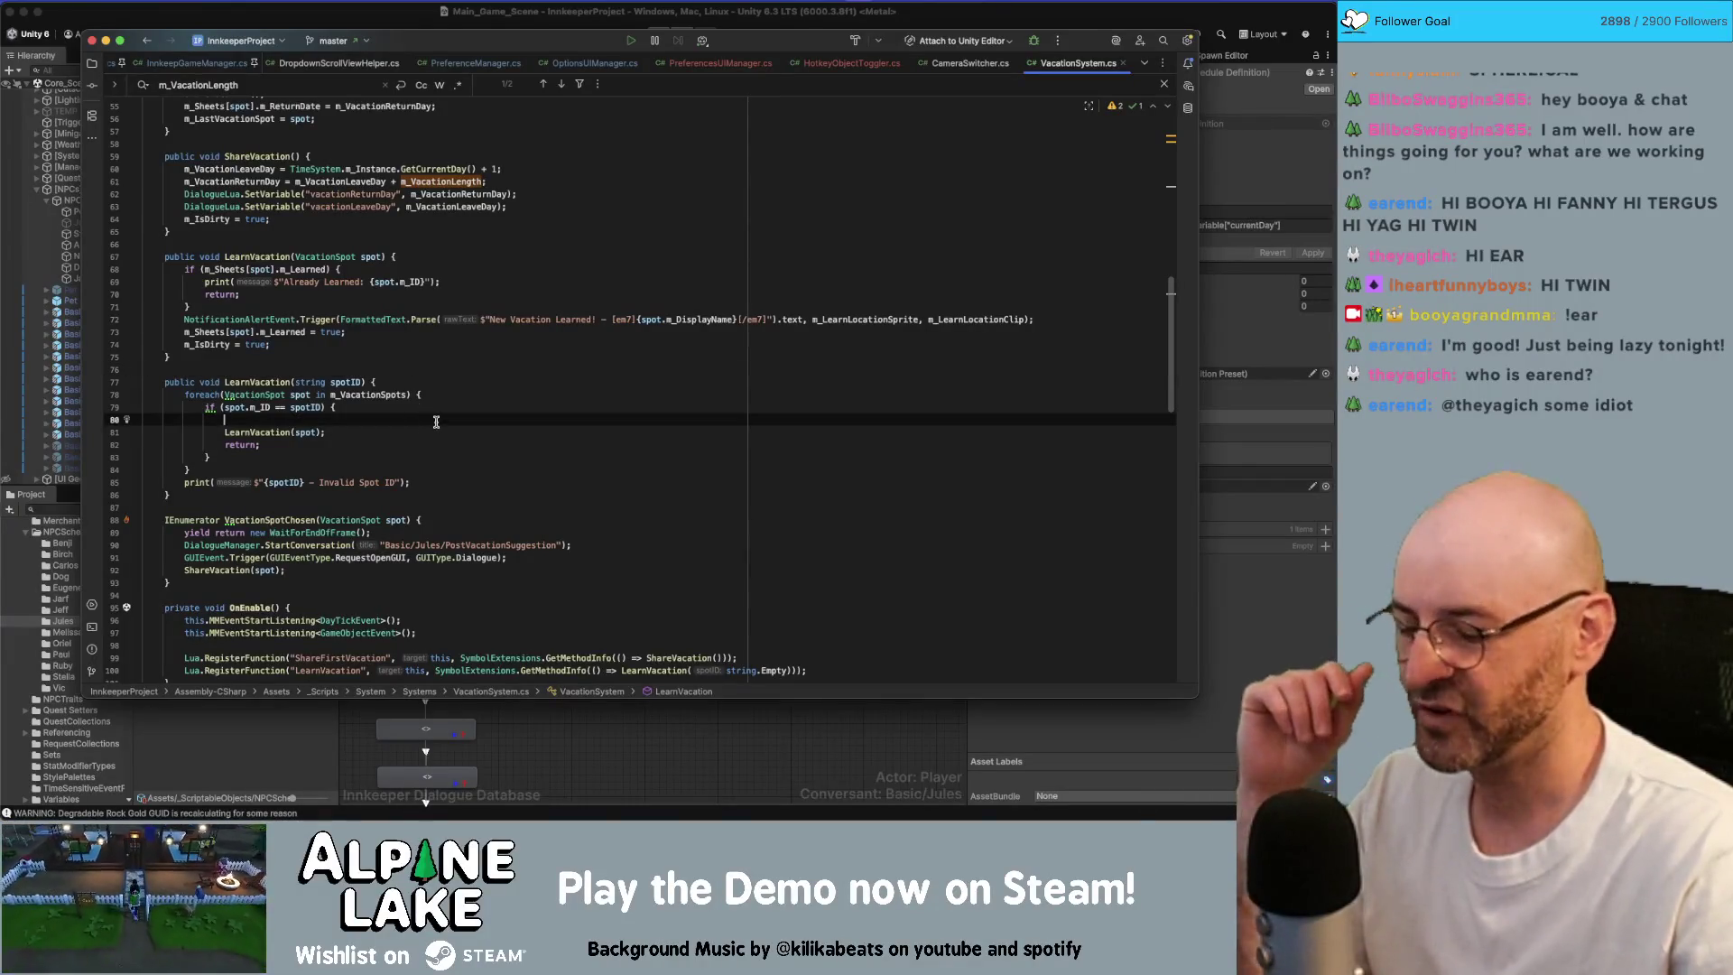
{"action": "key", "text": "BackSpace"}
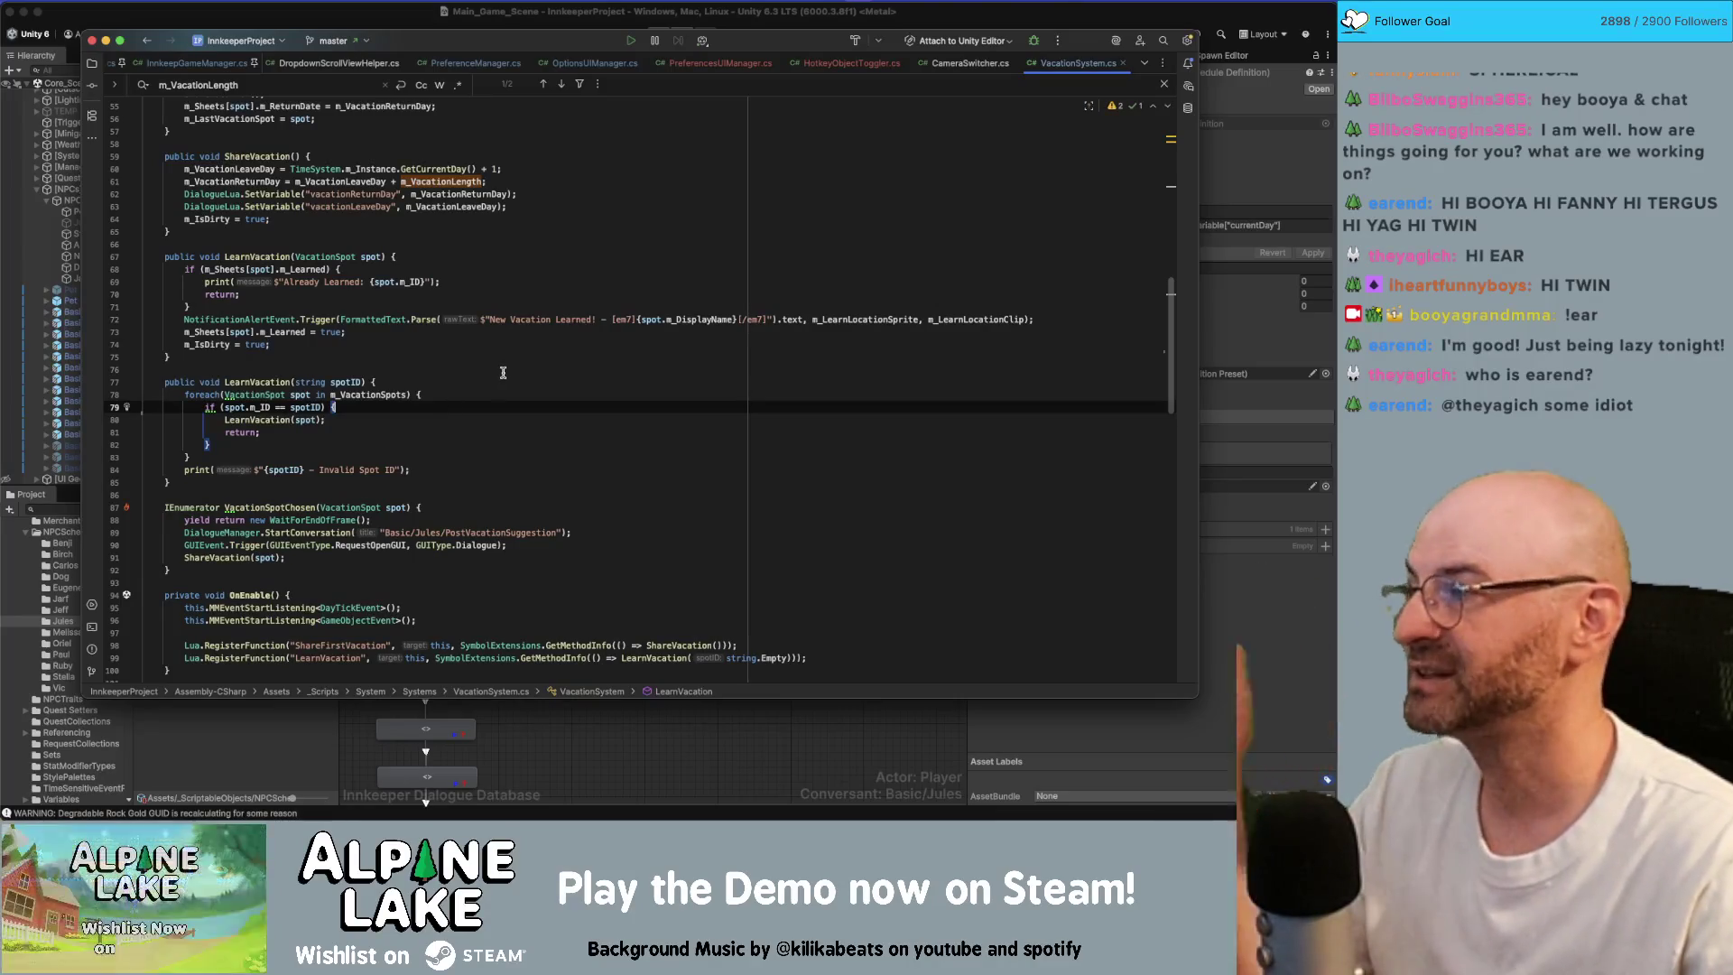
{"action": "left_click", "coordinate": [525, 343]}
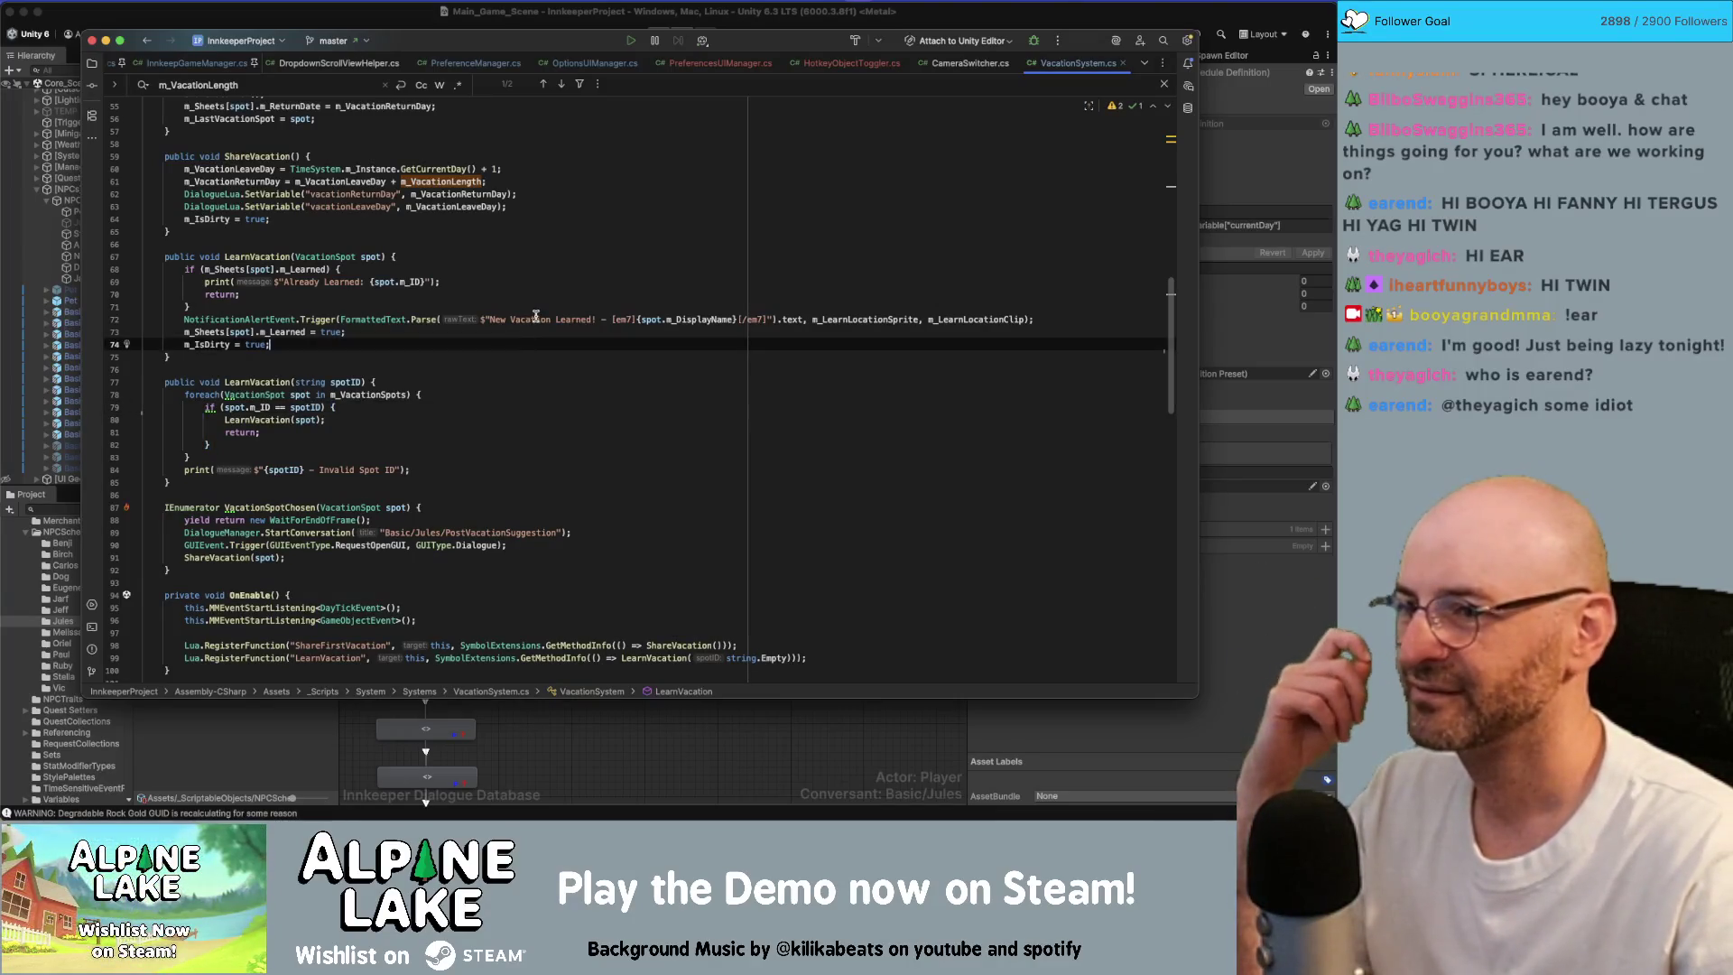
{"action": "left_click", "coordinate": [560, 380]}
{"action": "left_click", "coordinate": [553, 421]}
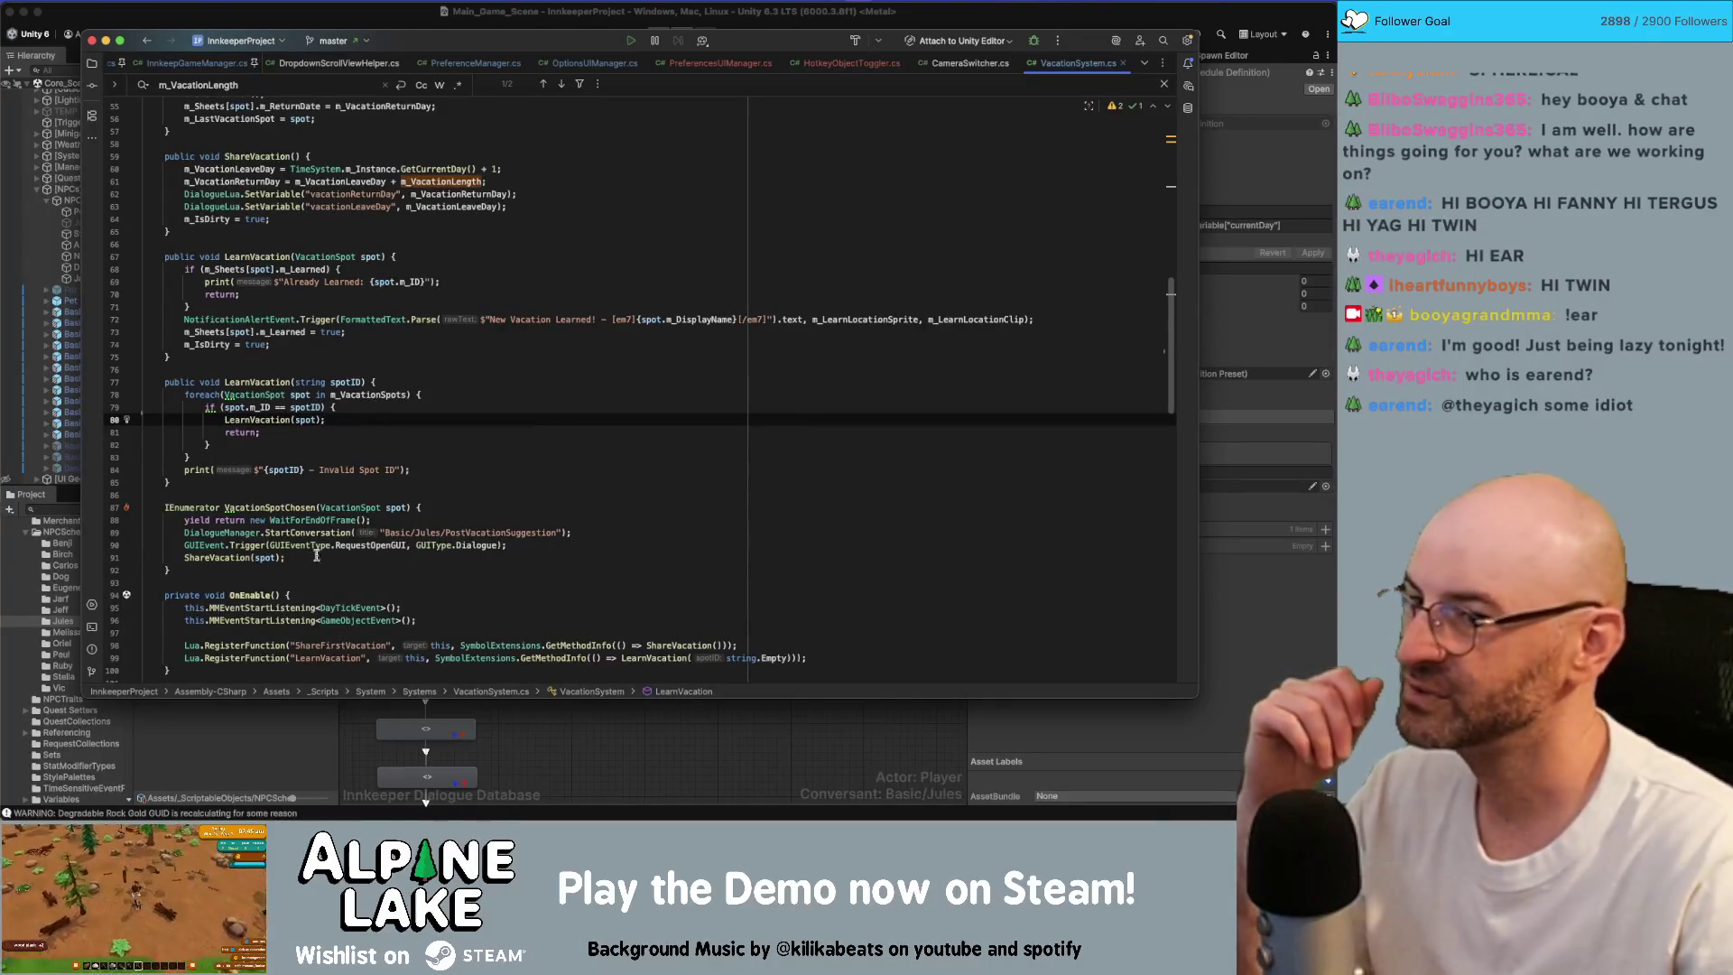
{"action": "left_click", "coordinate": [649, 407]}
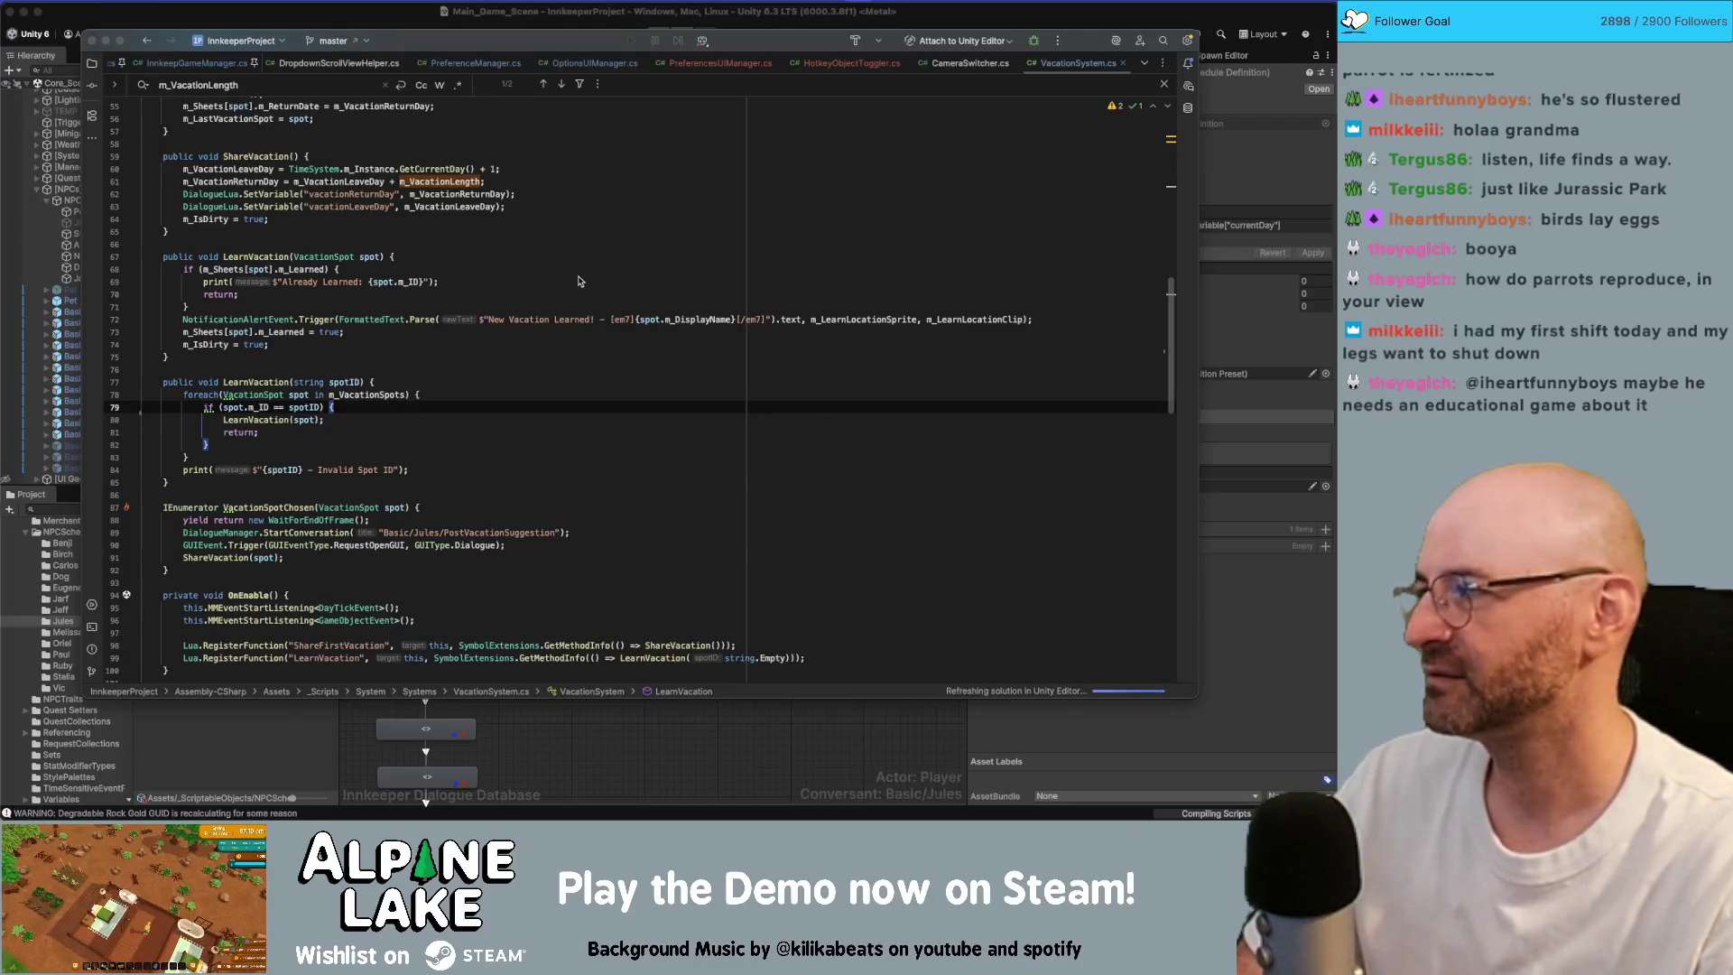
{"action": "left_click", "coordinate": [586, 292]}
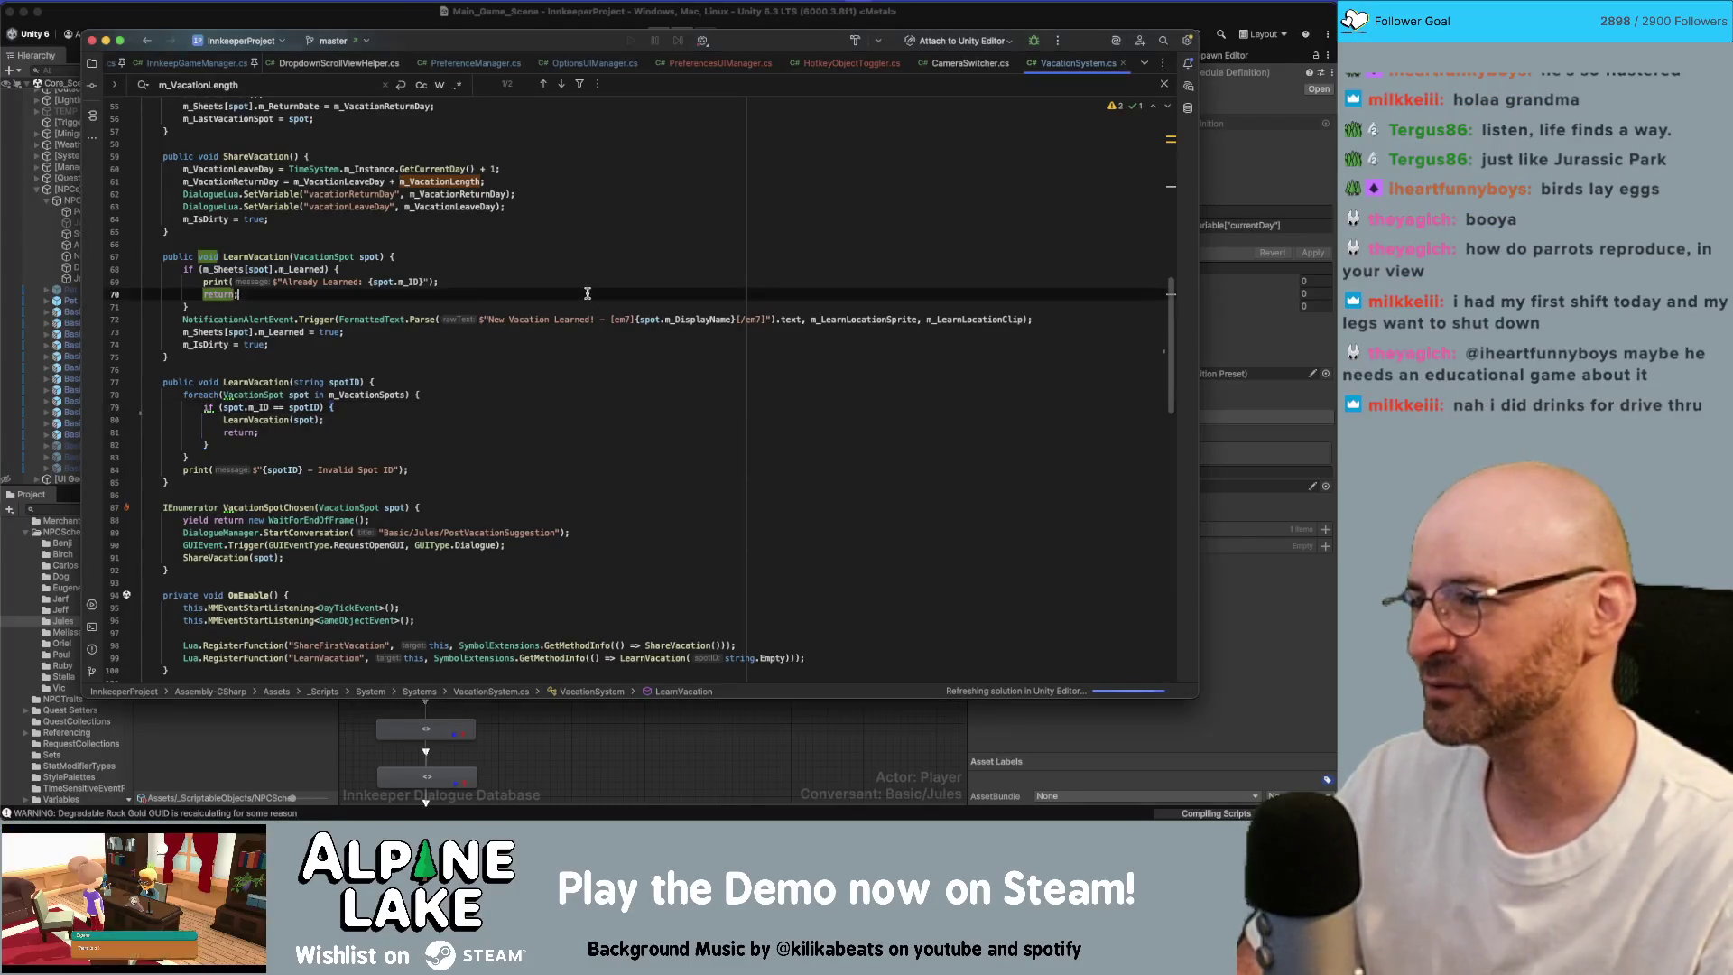
{"action": "left_click", "coordinate": [569, 345]}
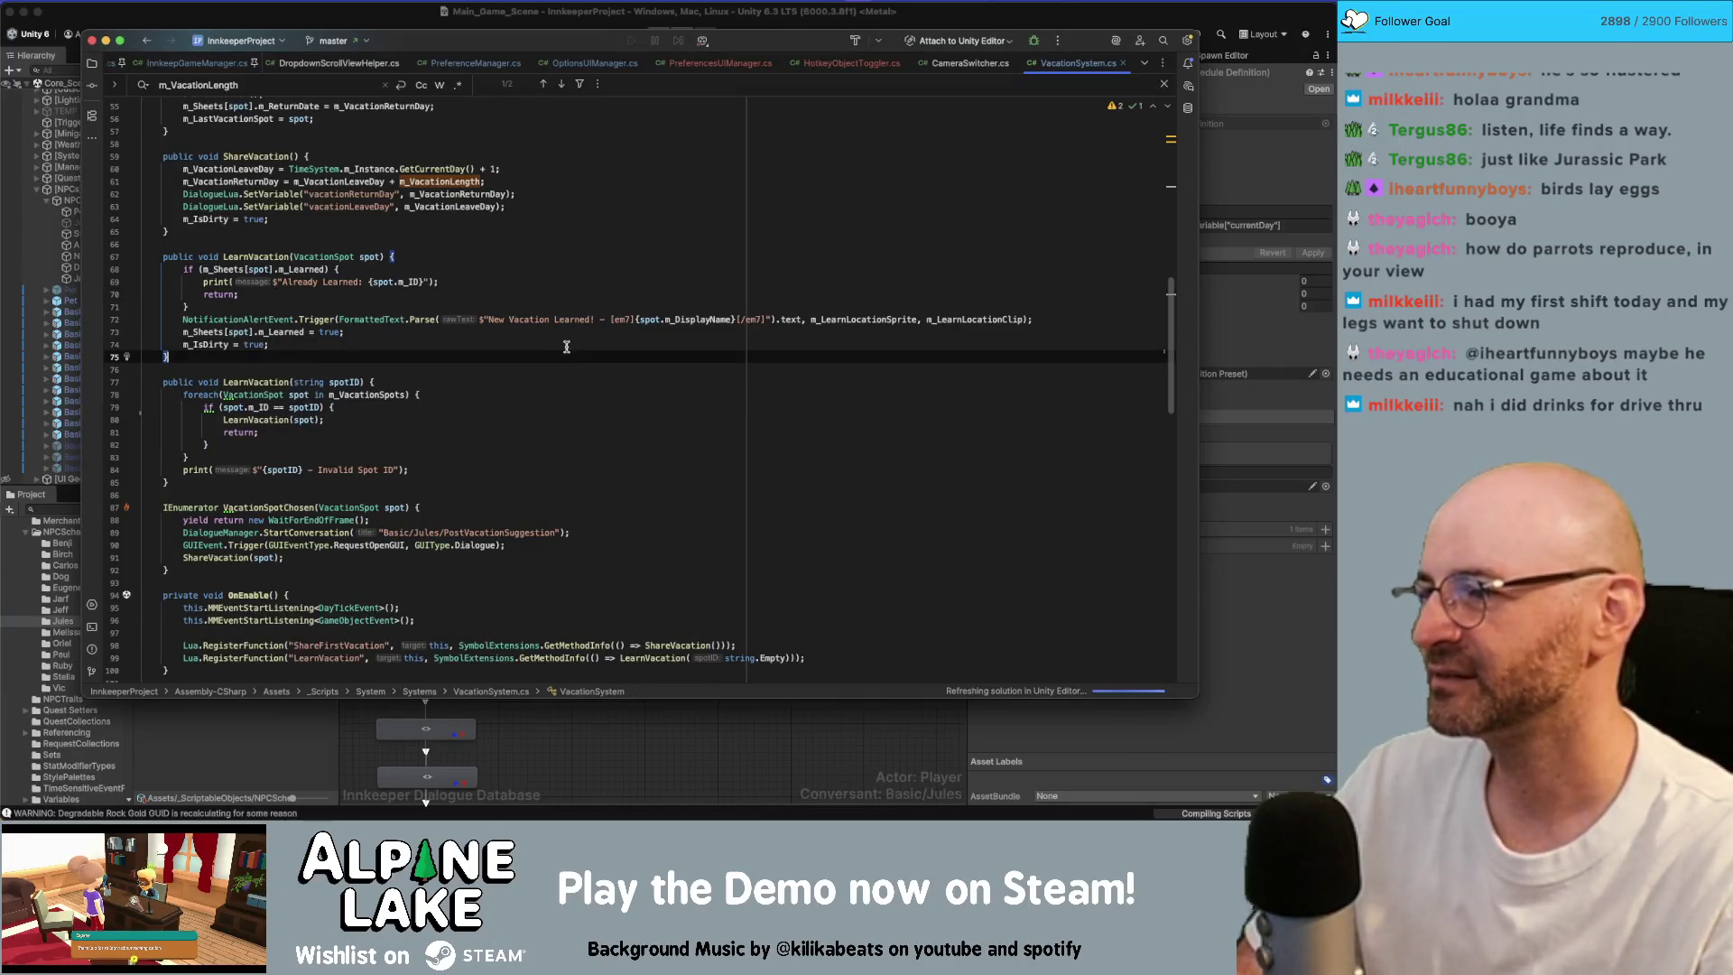
{"action": "left_click", "coordinate": [563, 355]}
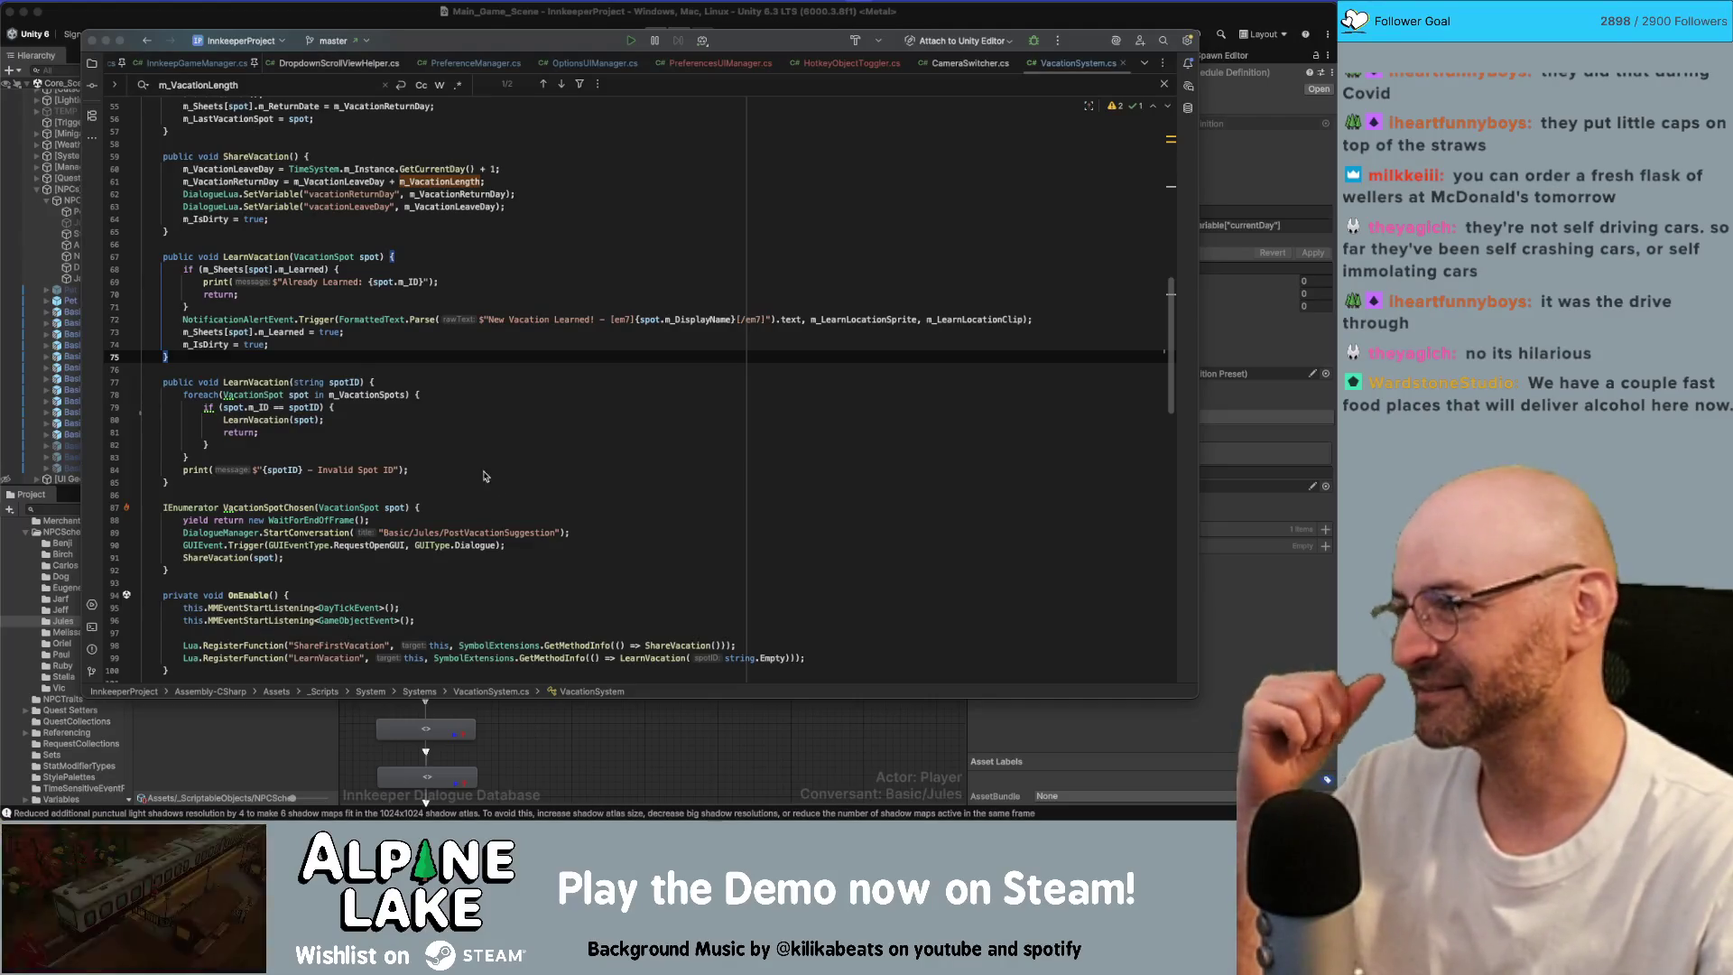
Step: Bring the Unity editor window to the front
{"action": "left_click", "coordinate": [400, 20]}
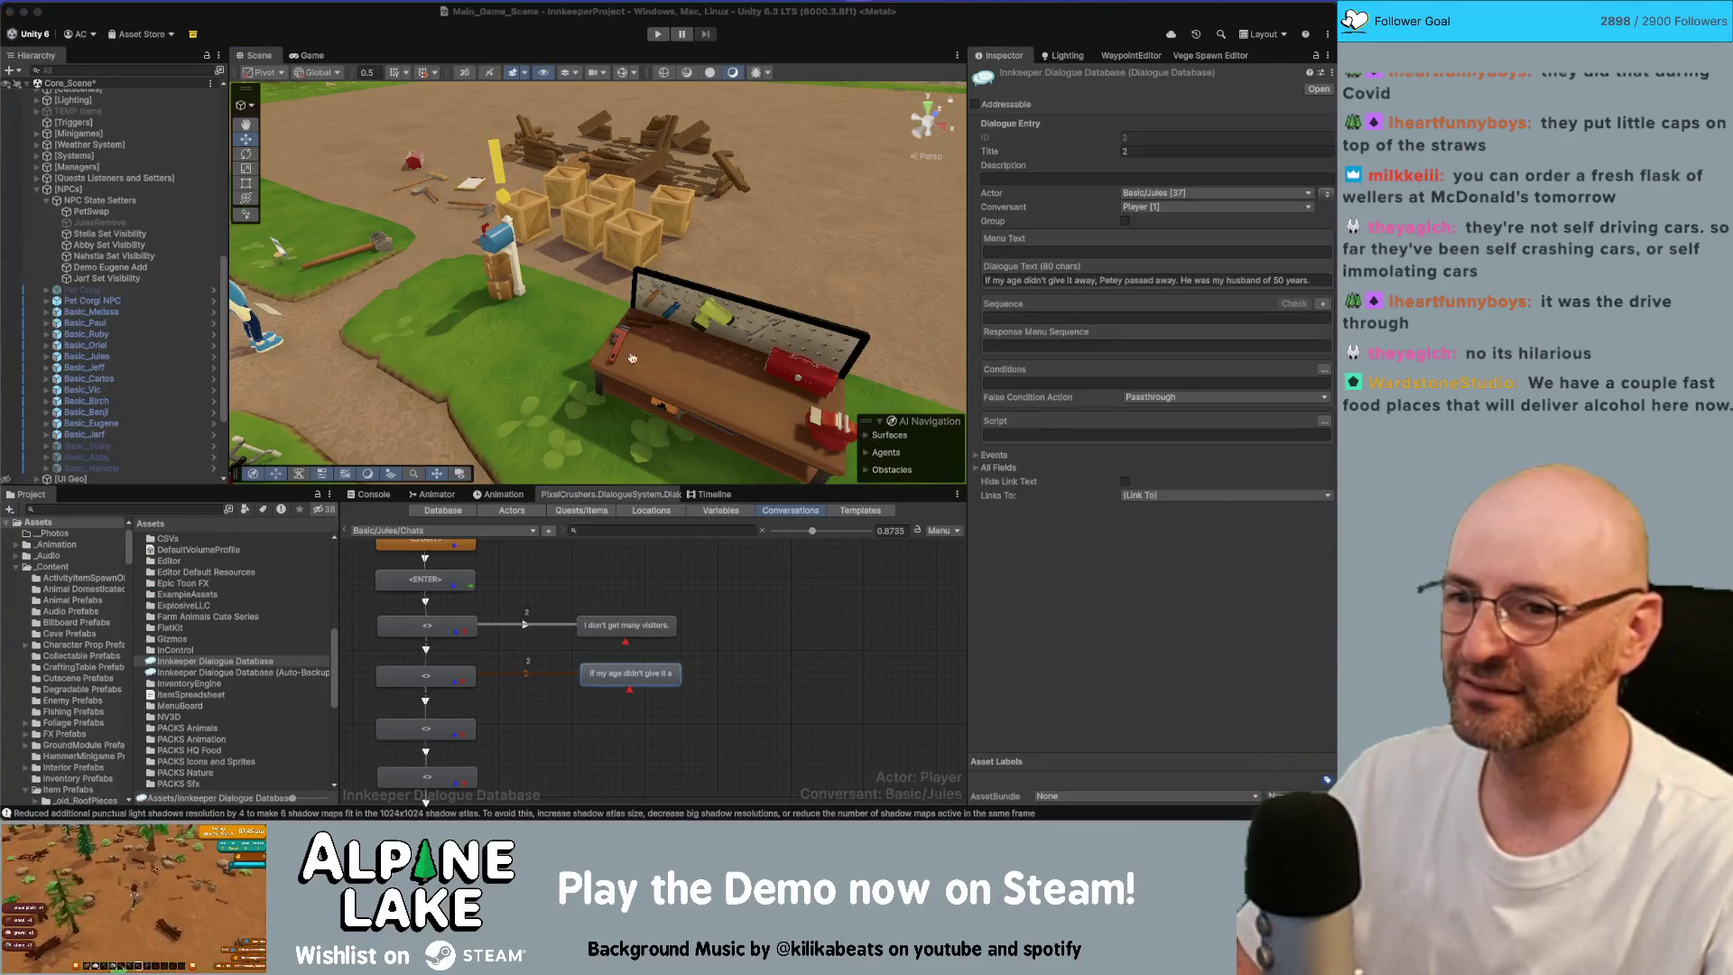
Step: Switch to Miro's Innkeep board and clear the text of the target dialogue box
{"action": "key", "text": "super+Tab"}
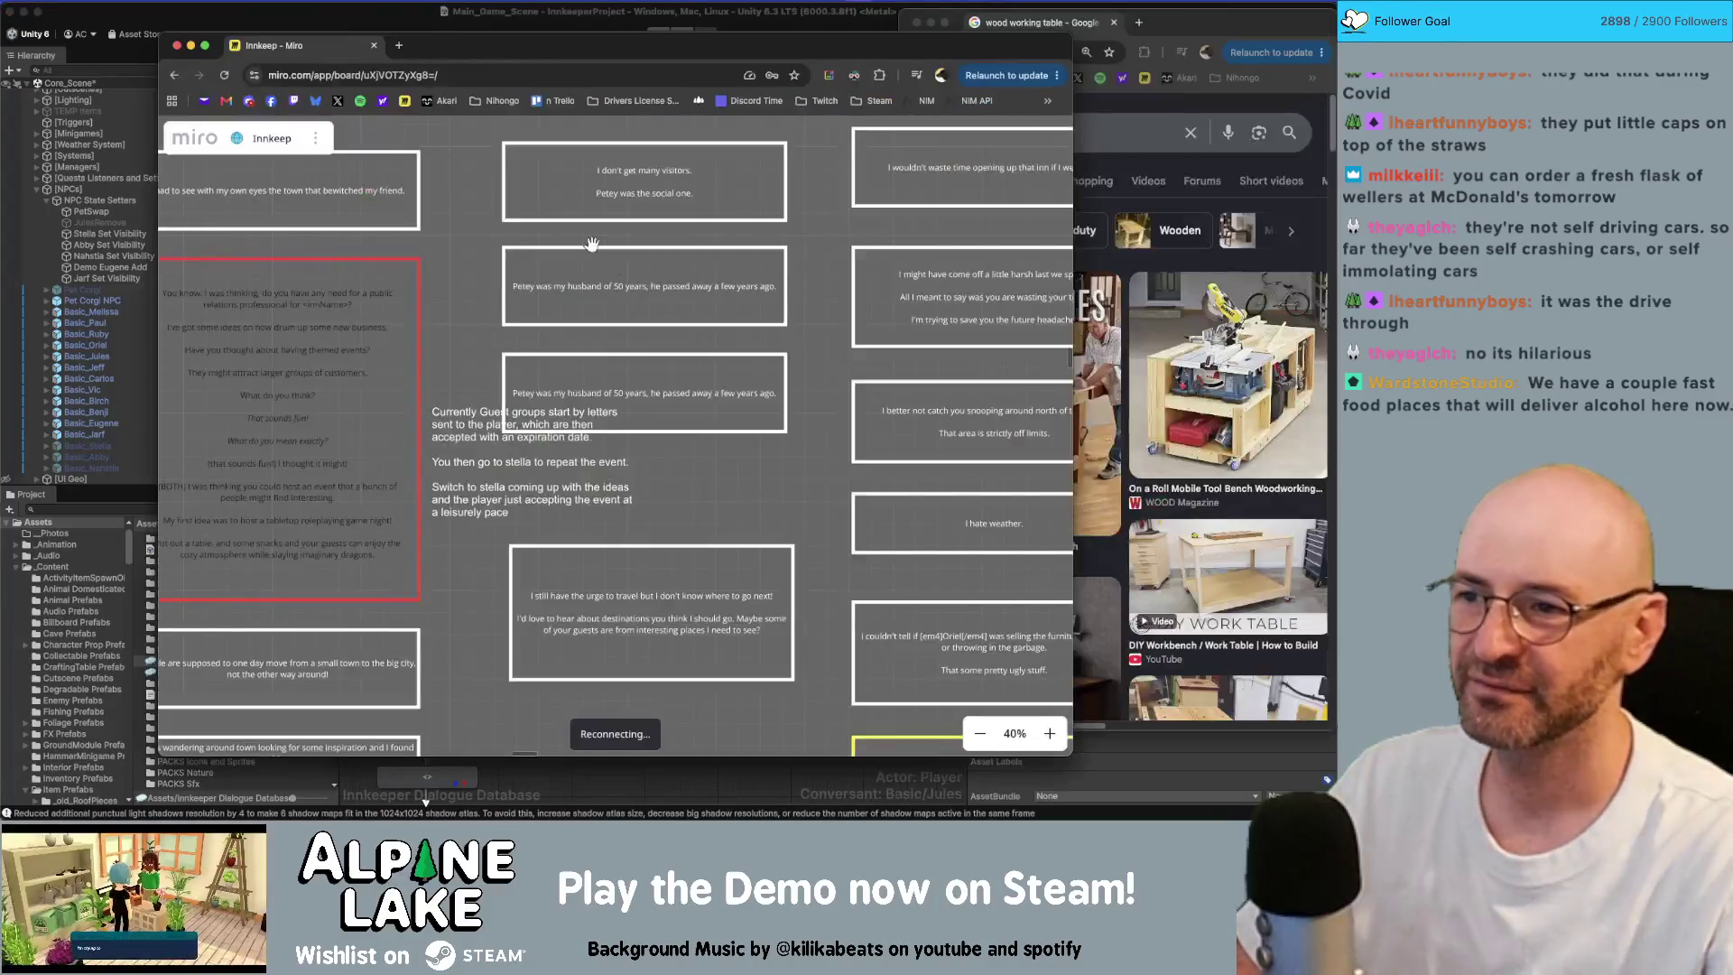
{"action": "scroll", "coordinate": [695, 469], "scroll_direction": "down", "scroll_amount": 3}
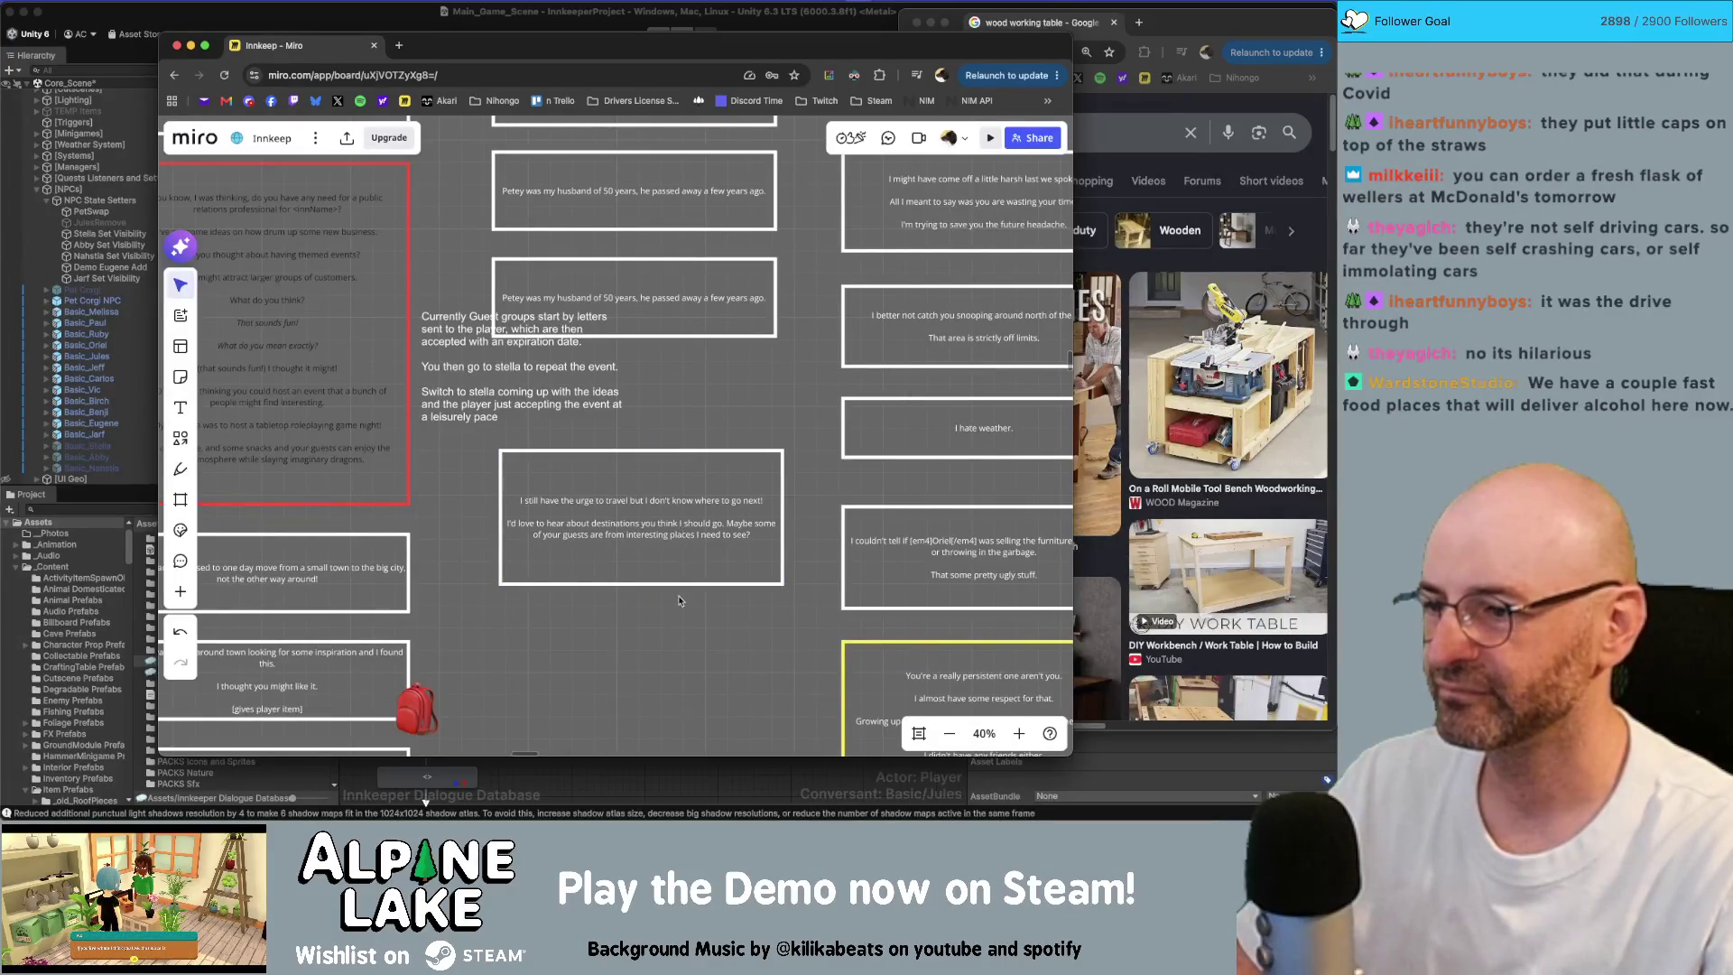
{"action": "scroll", "coordinate": [679, 532], "scroll_direction": "up", "scroll_amount": 3}
{"action": "double_click", "coordinate": [673, 506]}
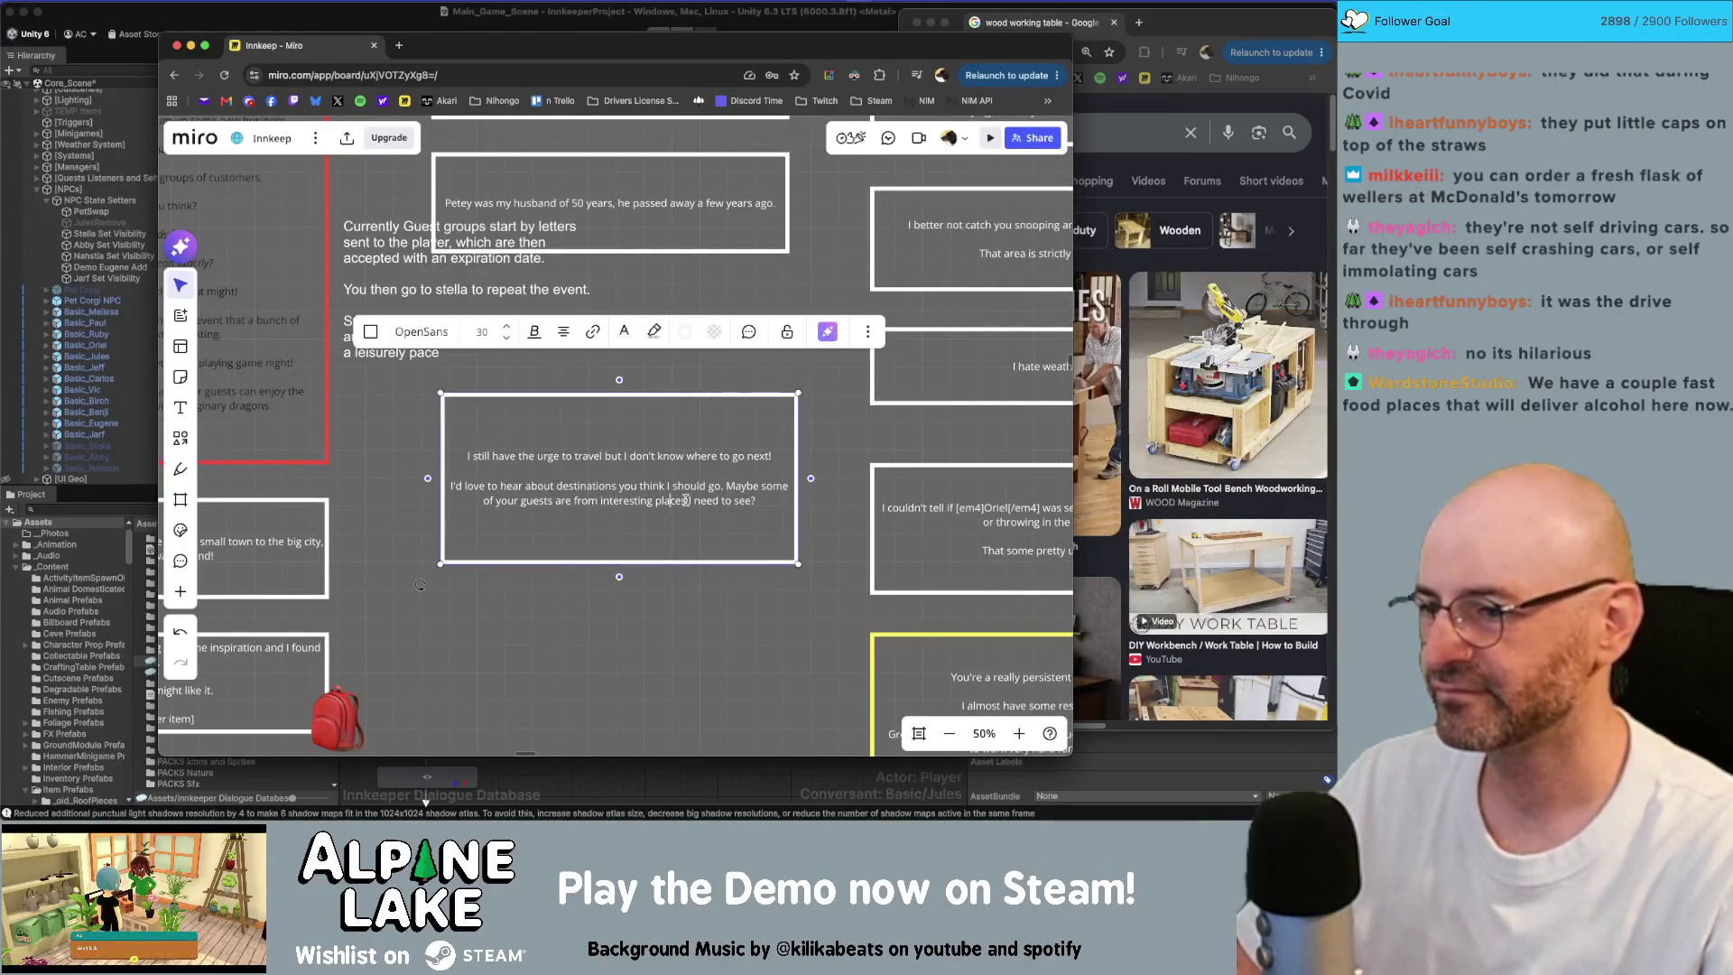
{"action": "key", "text": "ctrl+a"}
{"action": "key", "text": "BackSpace"}
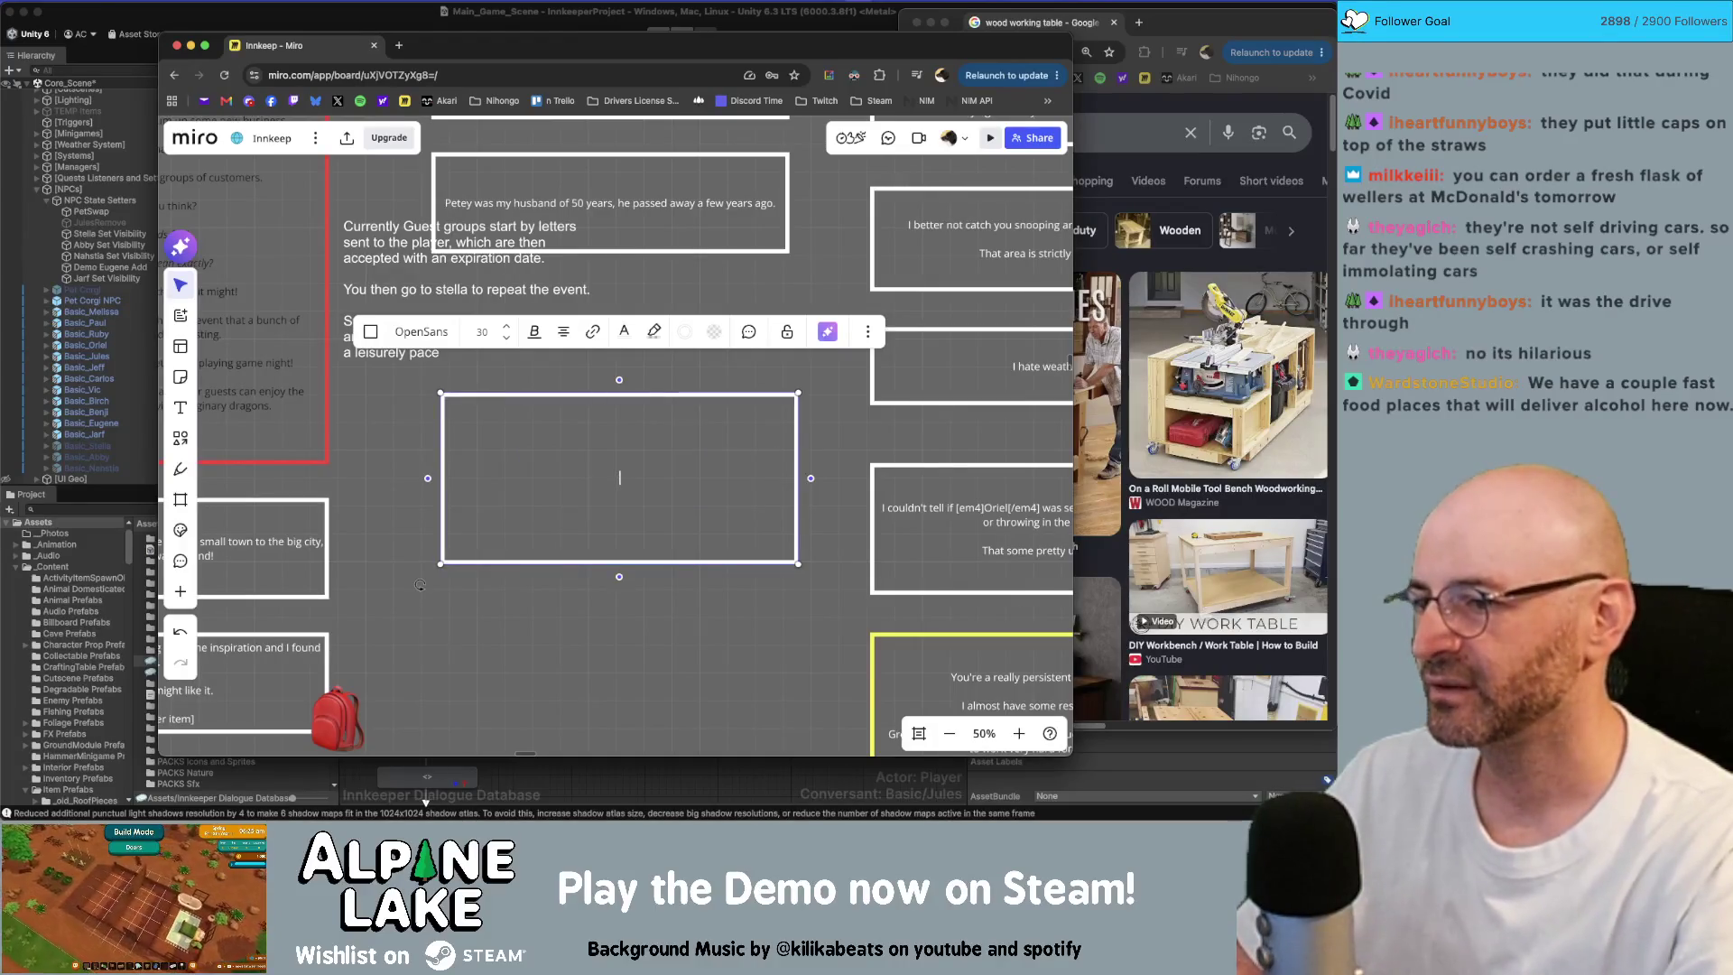
Step: Enter 'I never was one to travel much but I really enjoyed my latest trip!', shorten and duplicate the box
{"action": "type", "text": "I never was the one"}
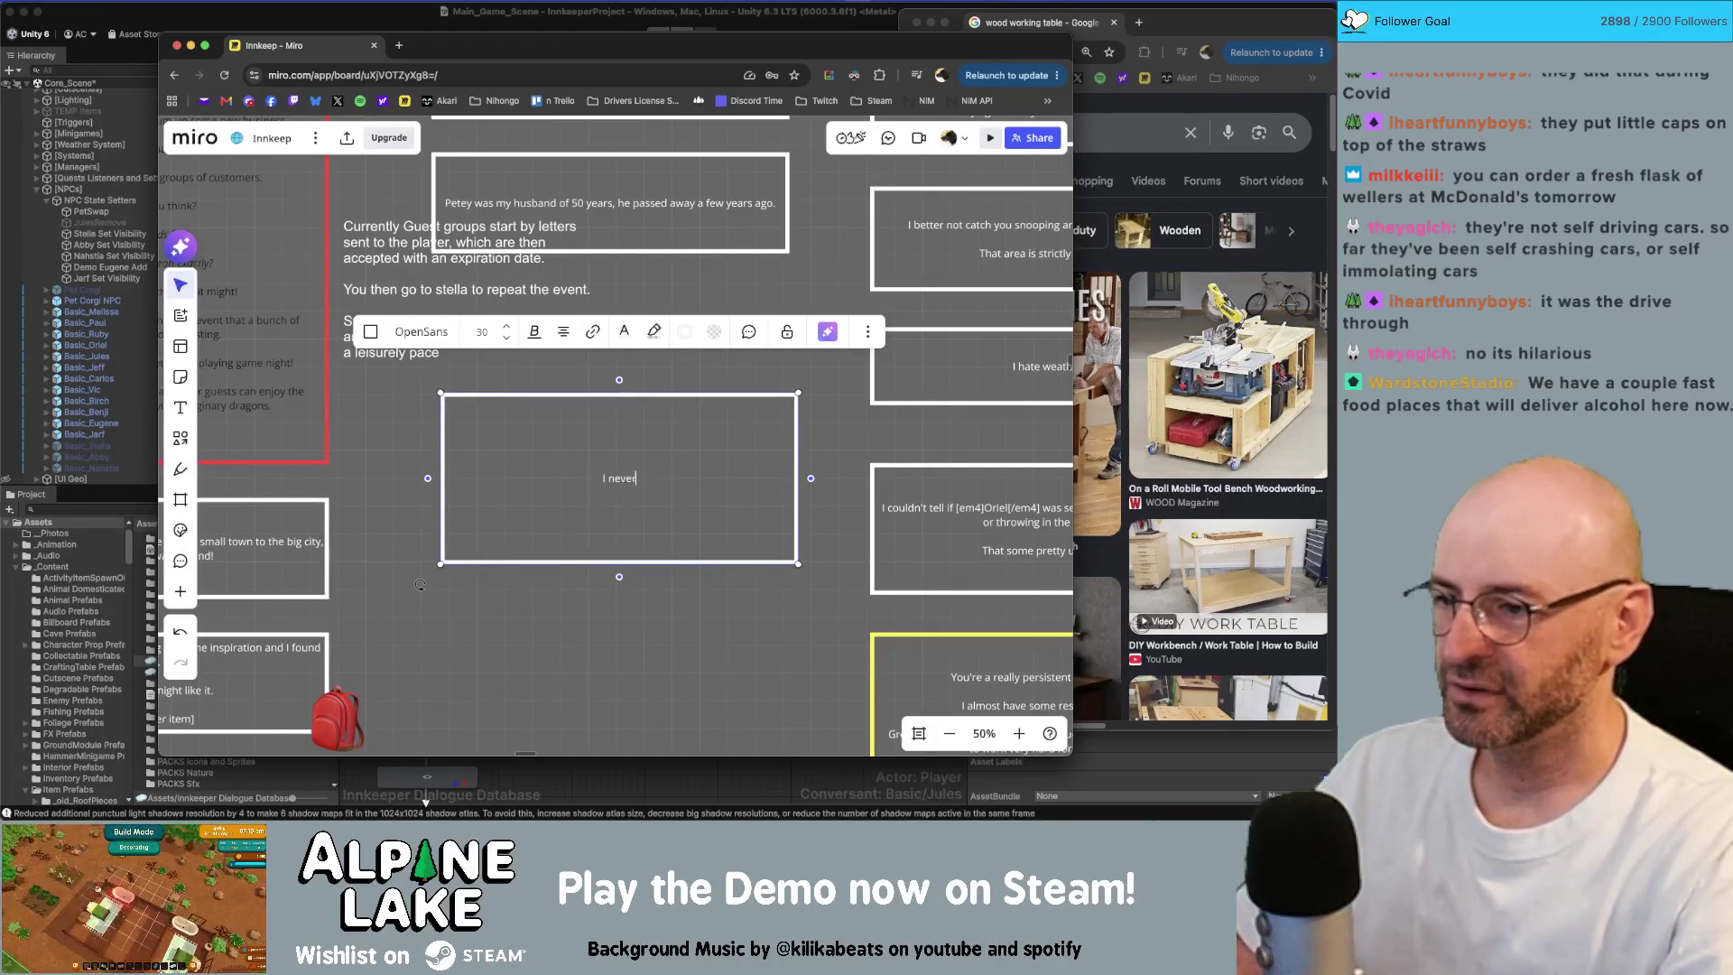
{"action": "key", "text": "BackSpace"}
{"action": "key", "text": "BackSpace"}
{"action": "key", "text": "BackSpace"}
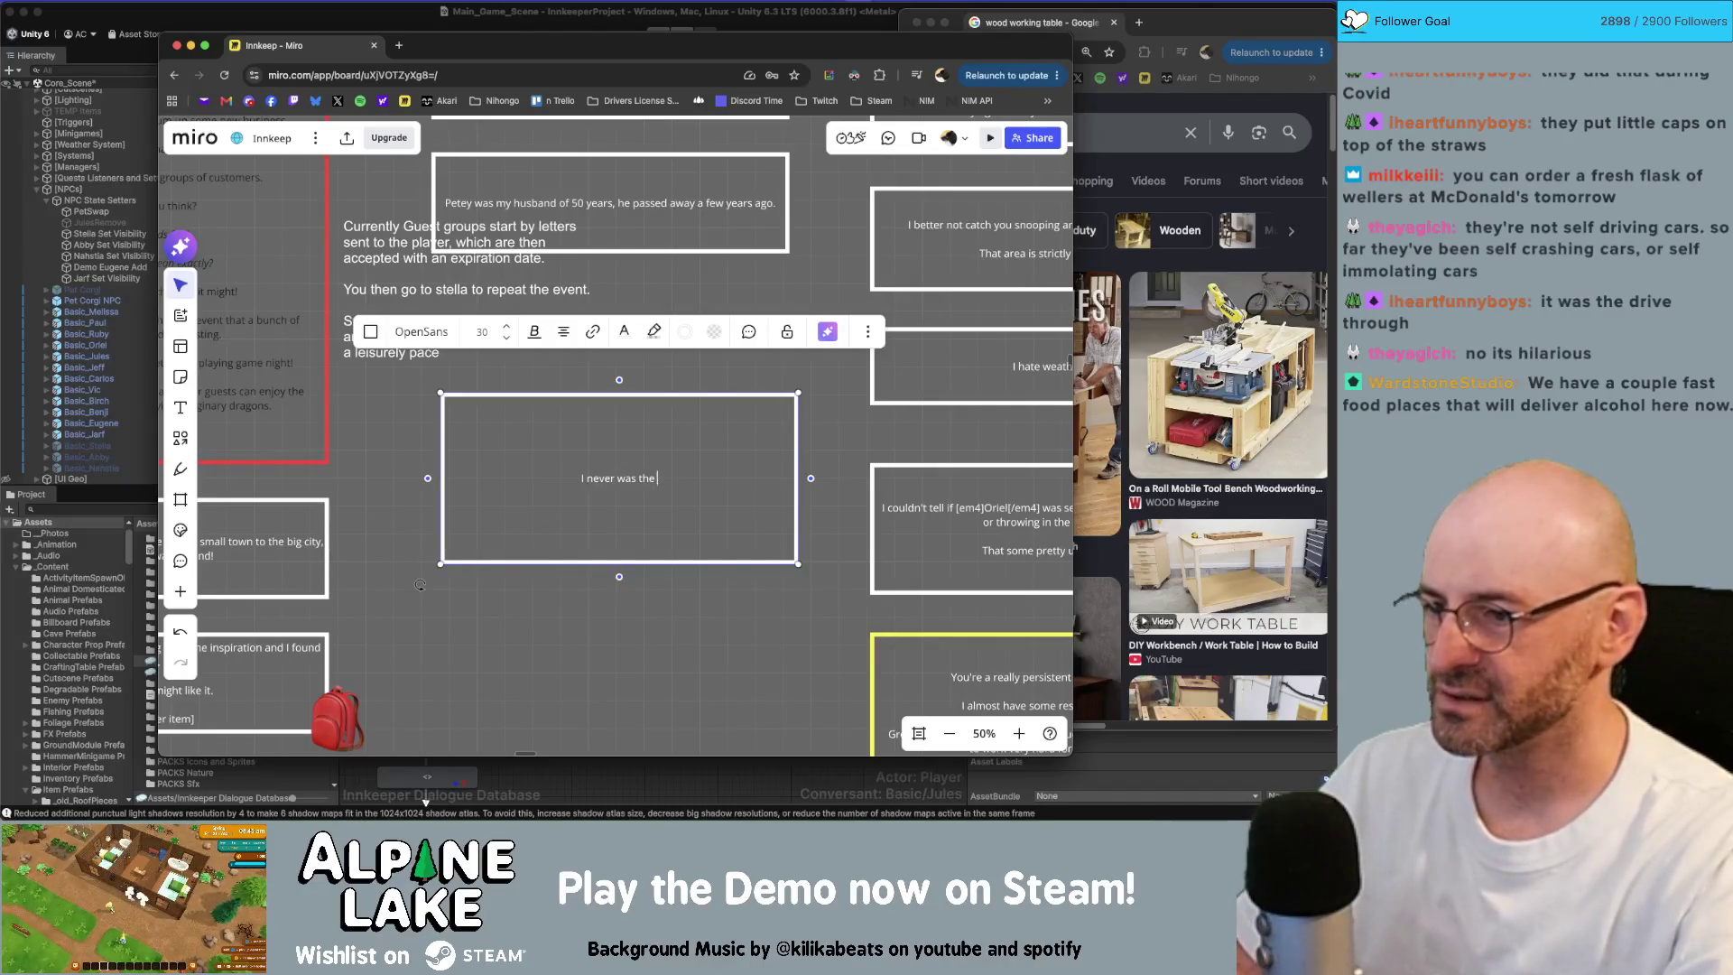
{"action": "type", "text": "one to travel "}
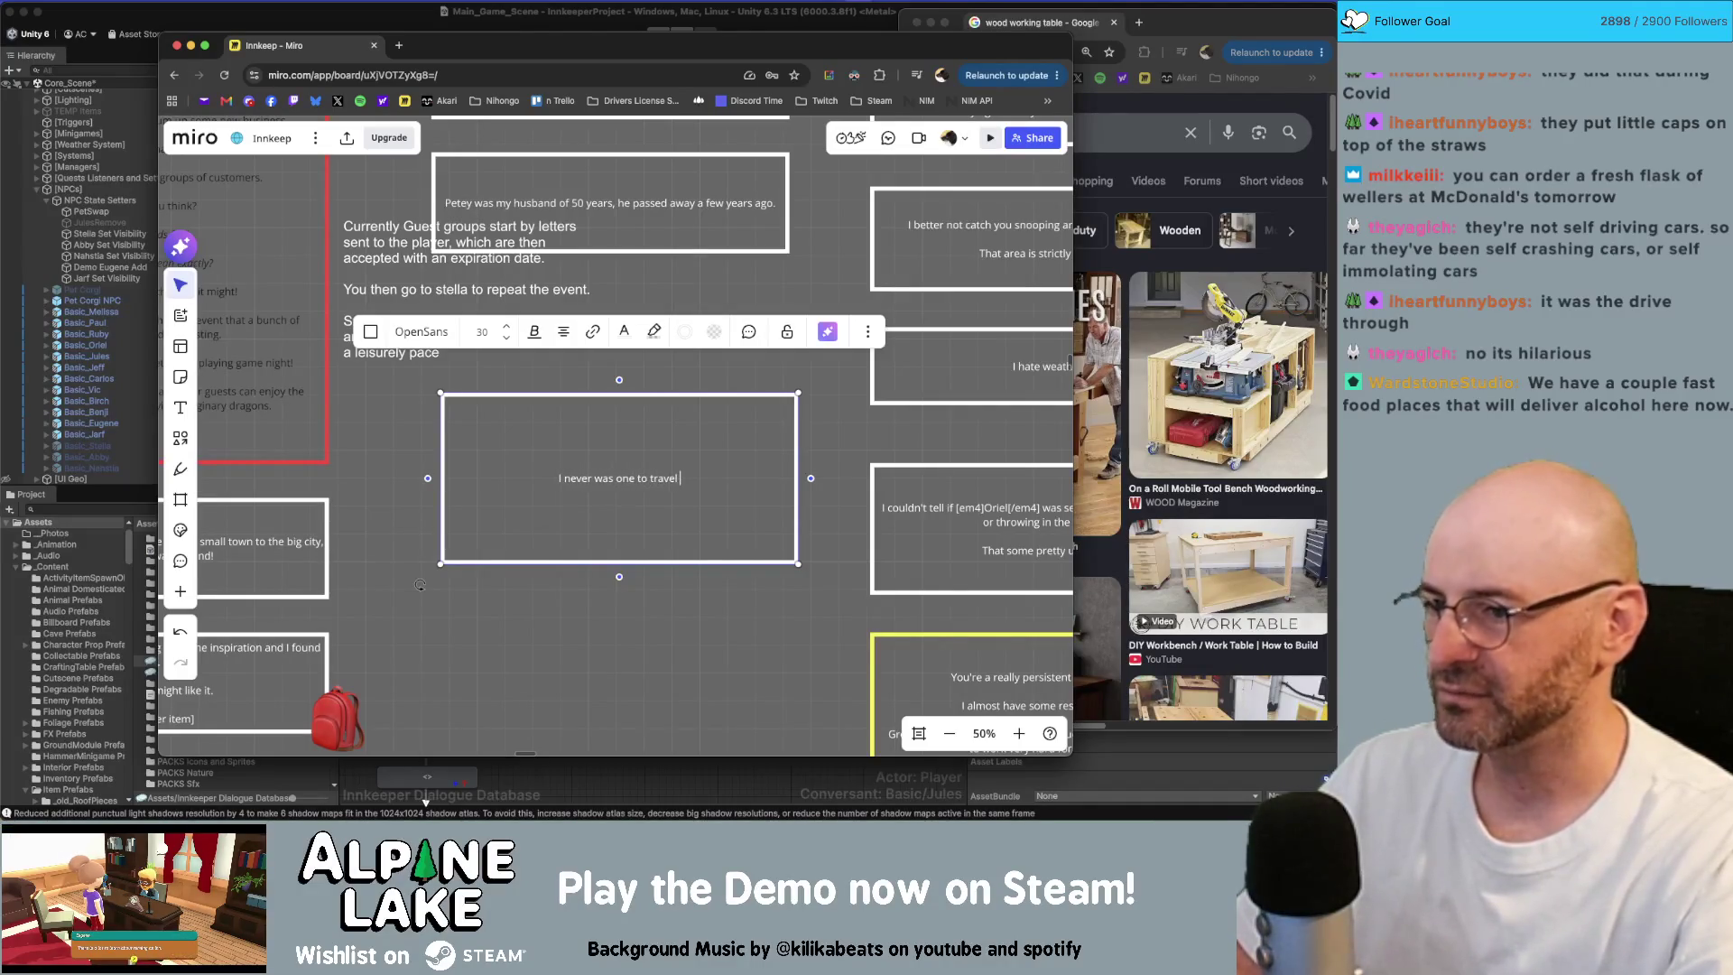
{"action": "type", "text": "much but "}
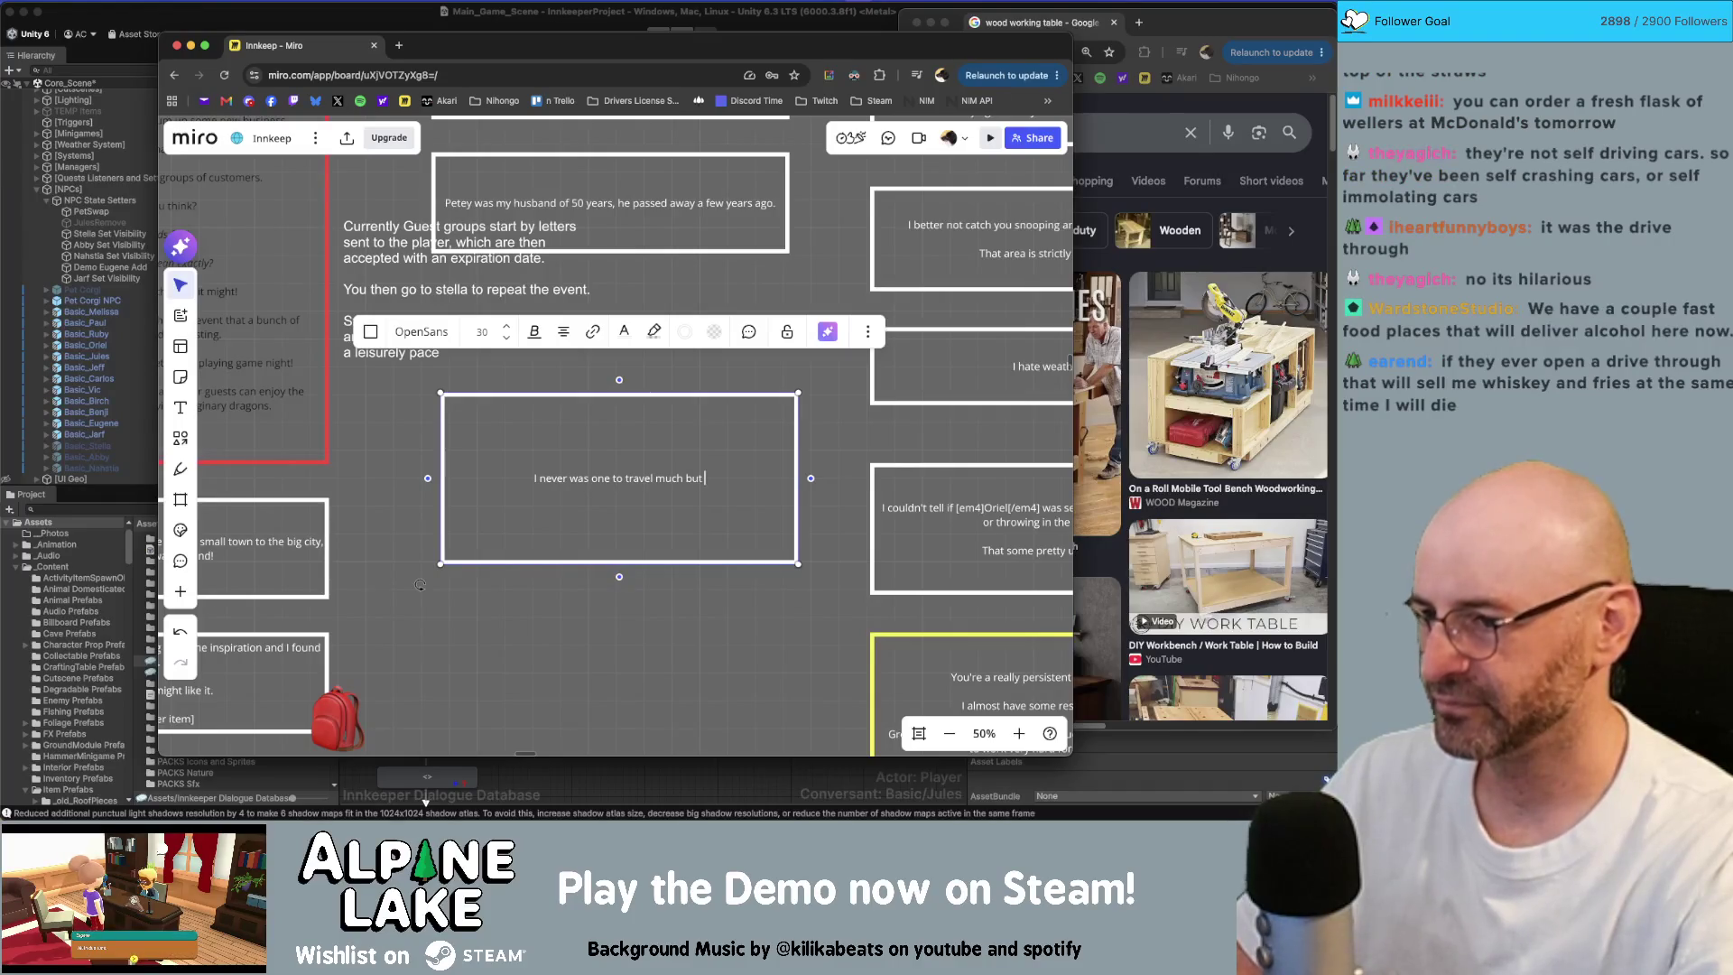
{"action": "type", "text": "I really enjoyed my"}
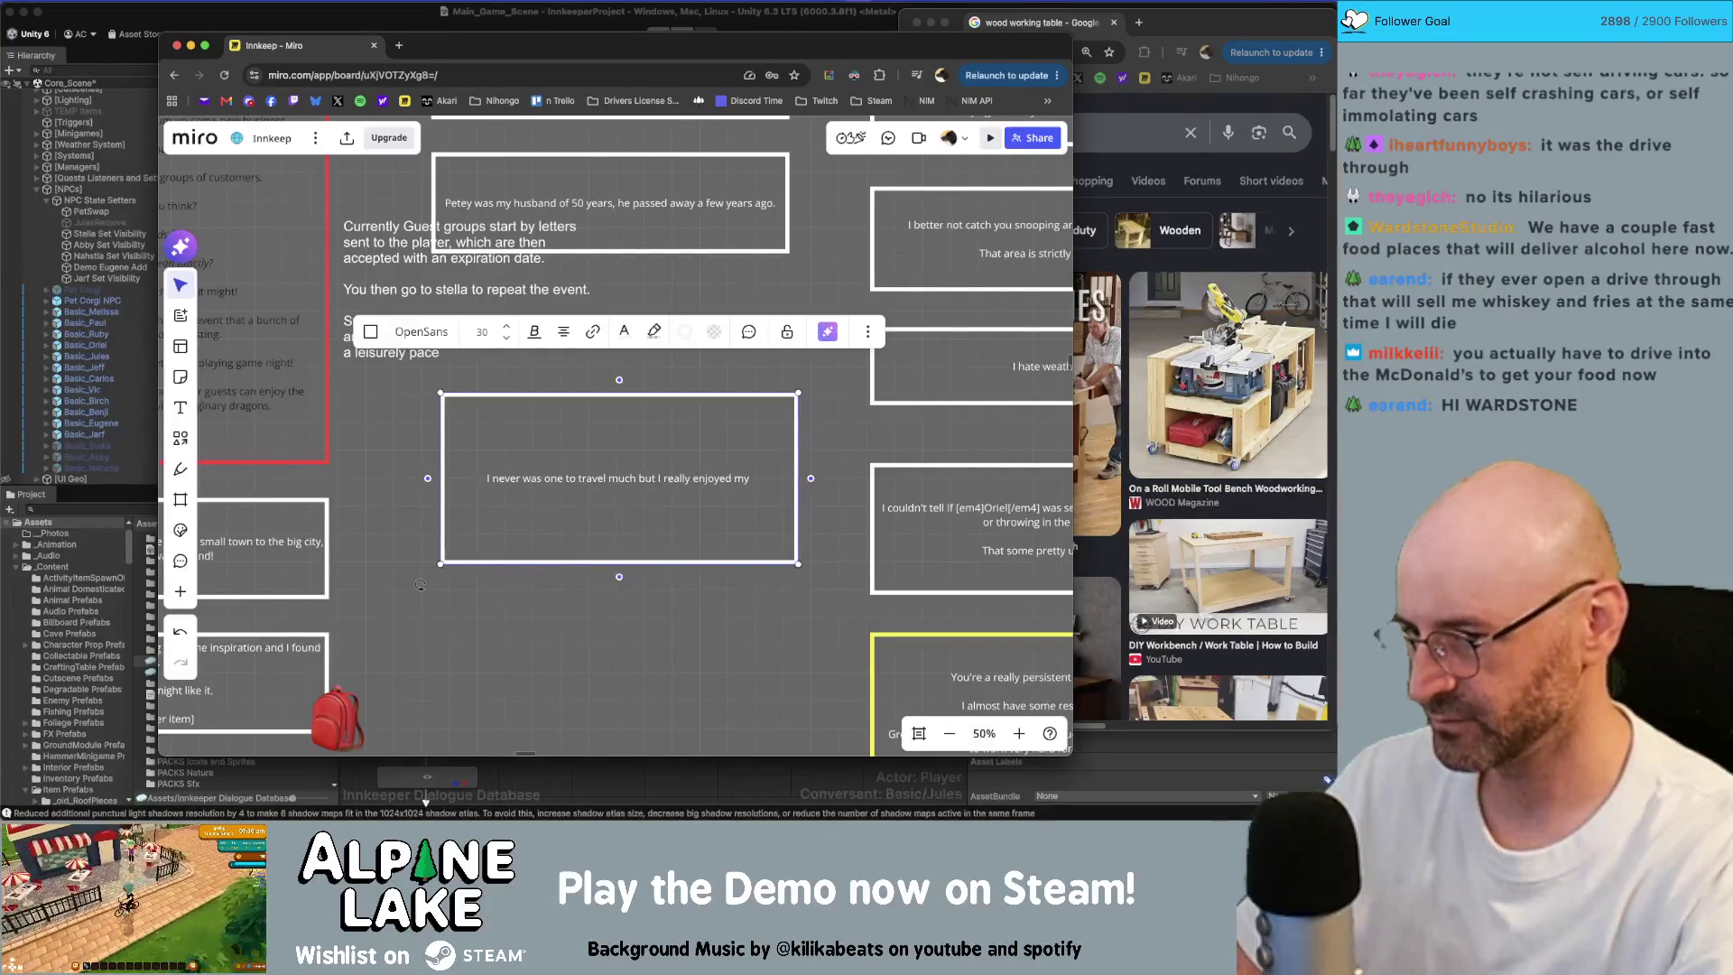
{"action": "type", "text": " lat"}
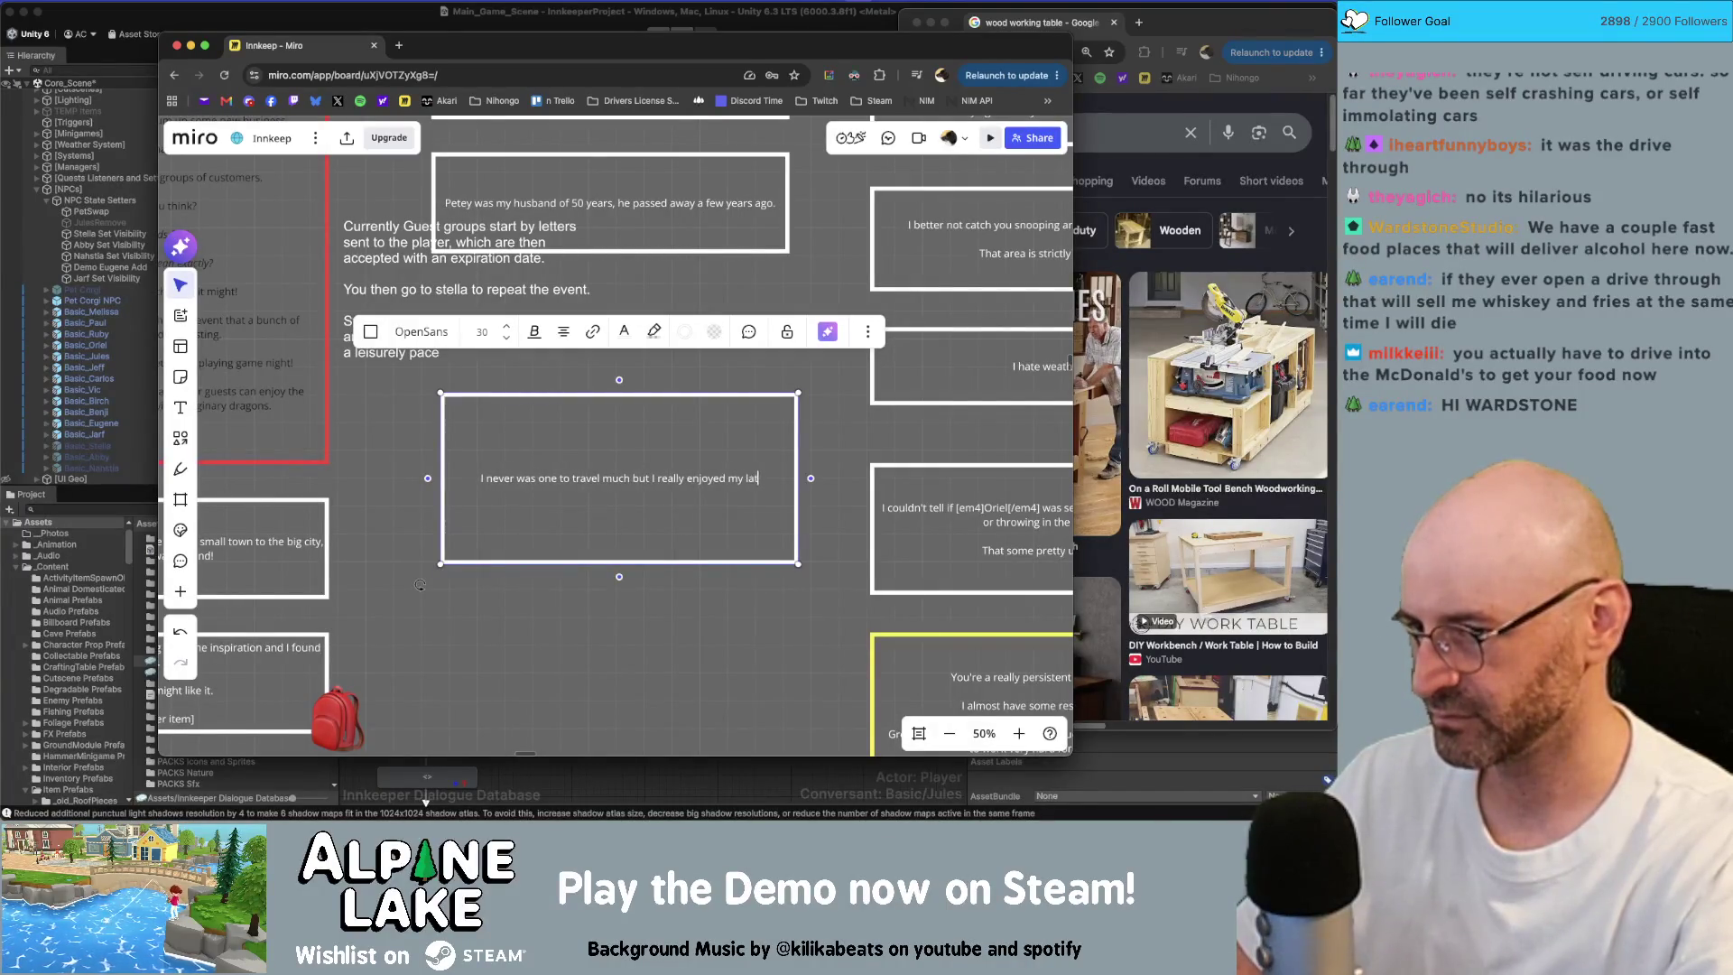
{"action": "type", "text": "est trip!"}
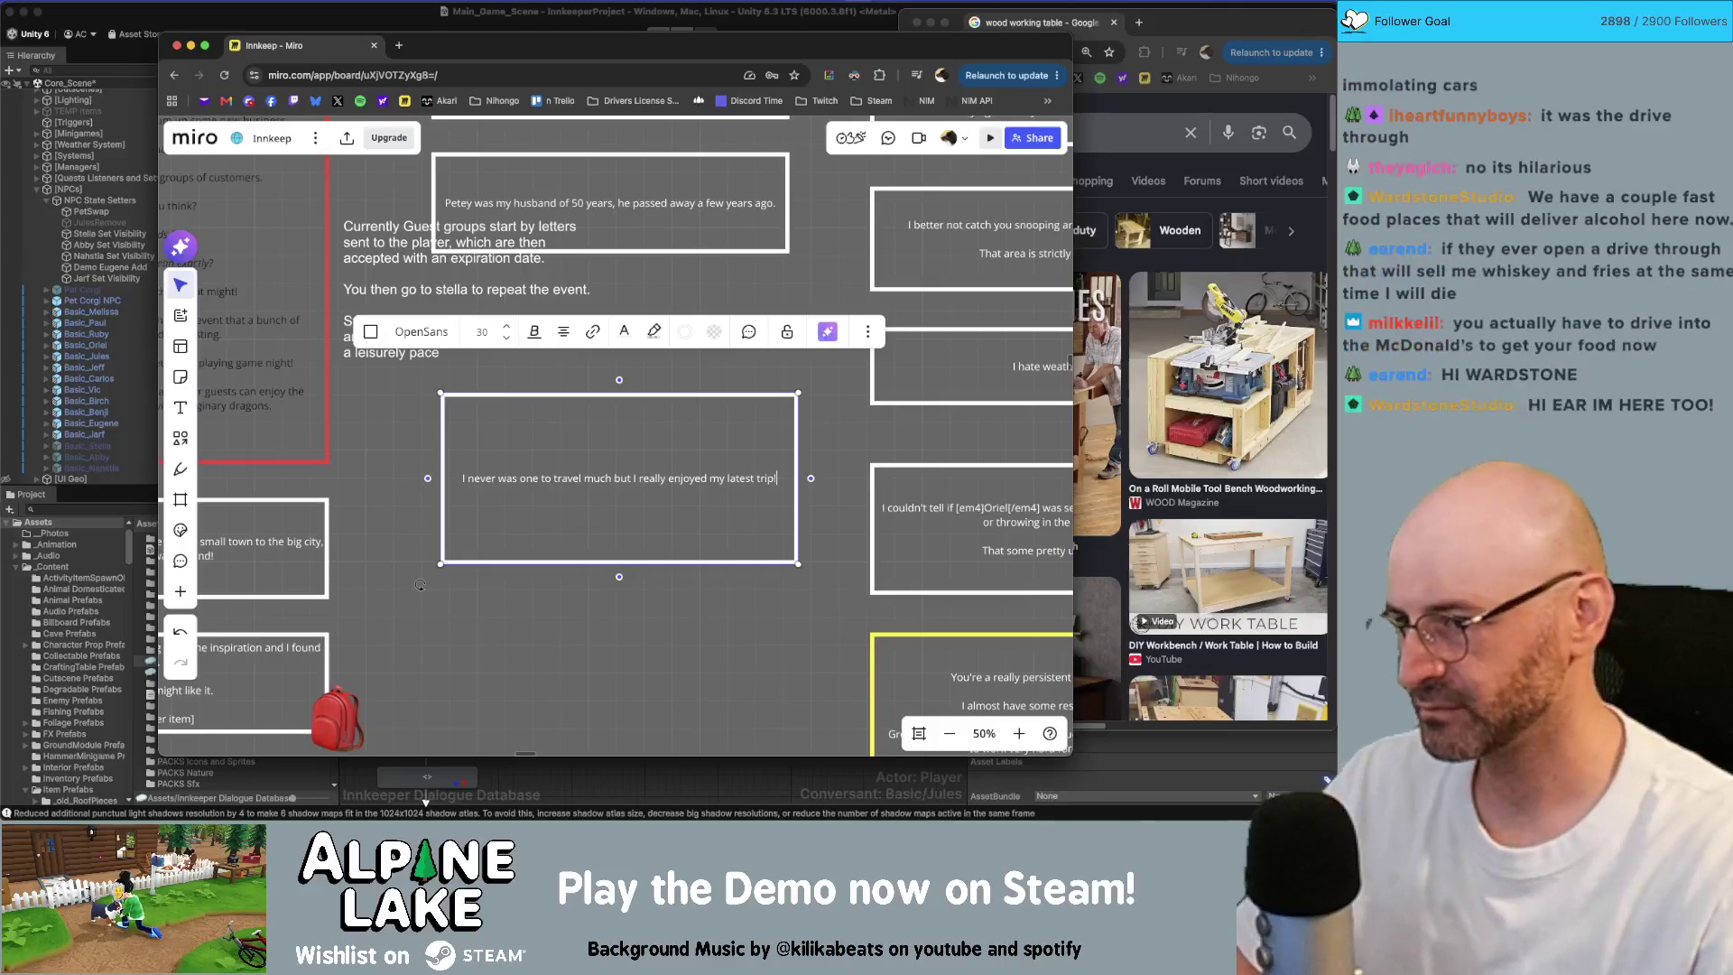
{"action": "key", "text": "Return"}
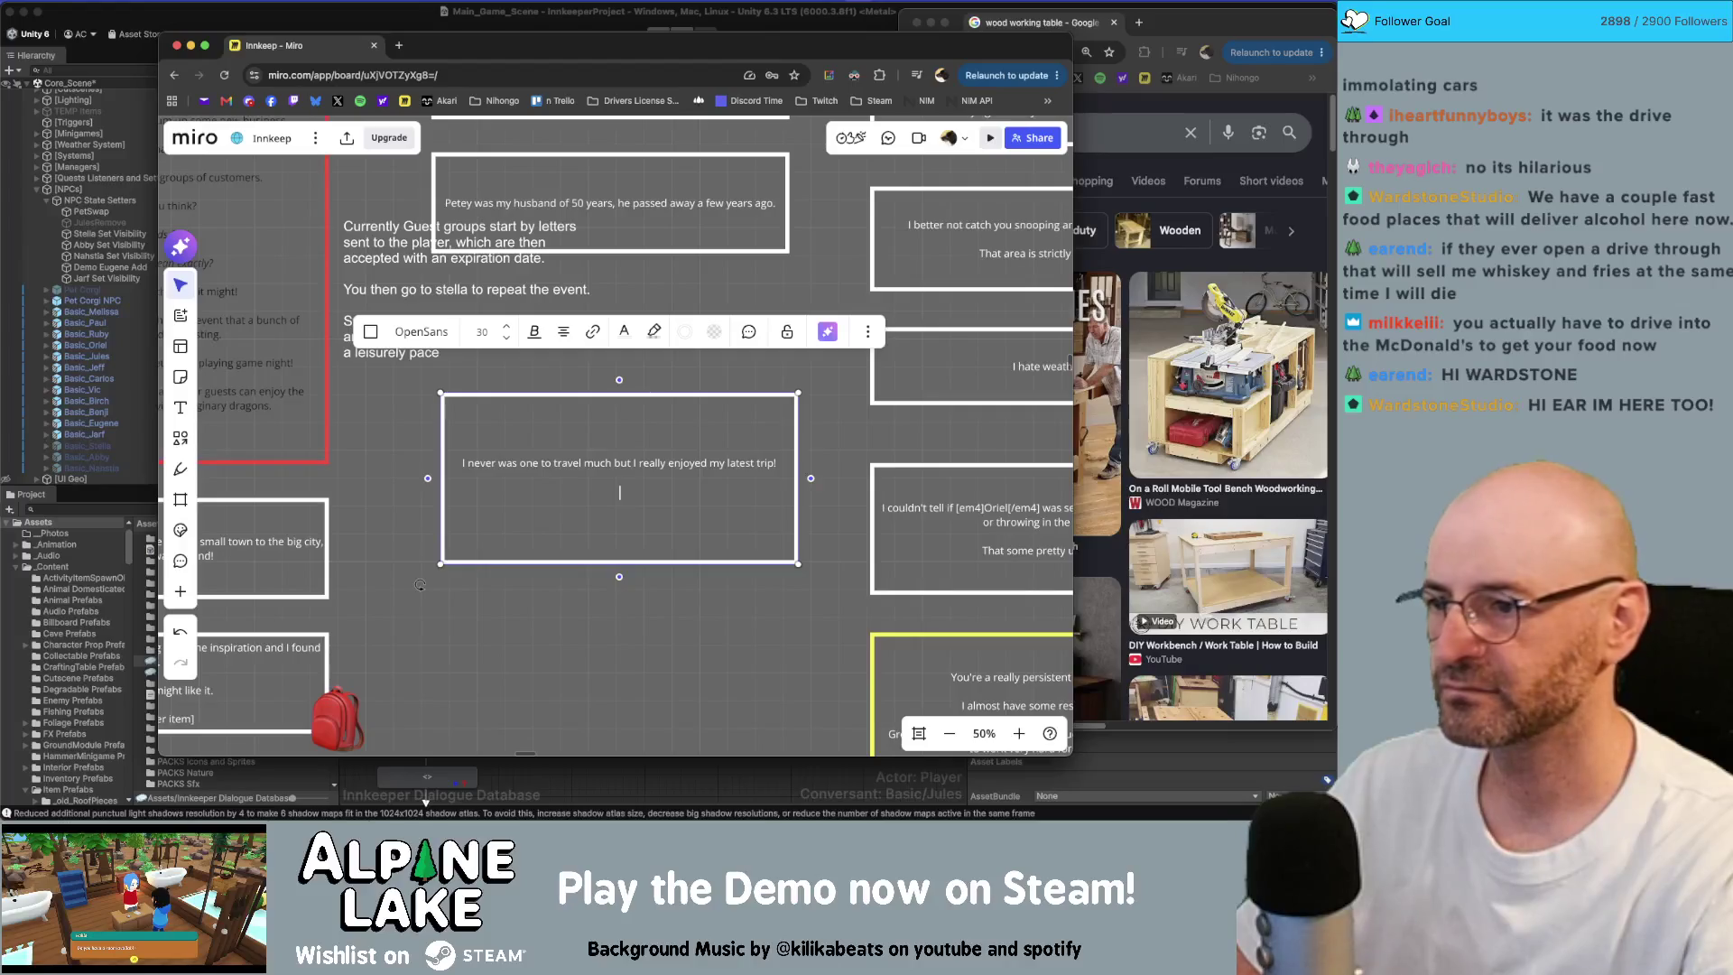
{"action": "key", "text": "BackSpace"}
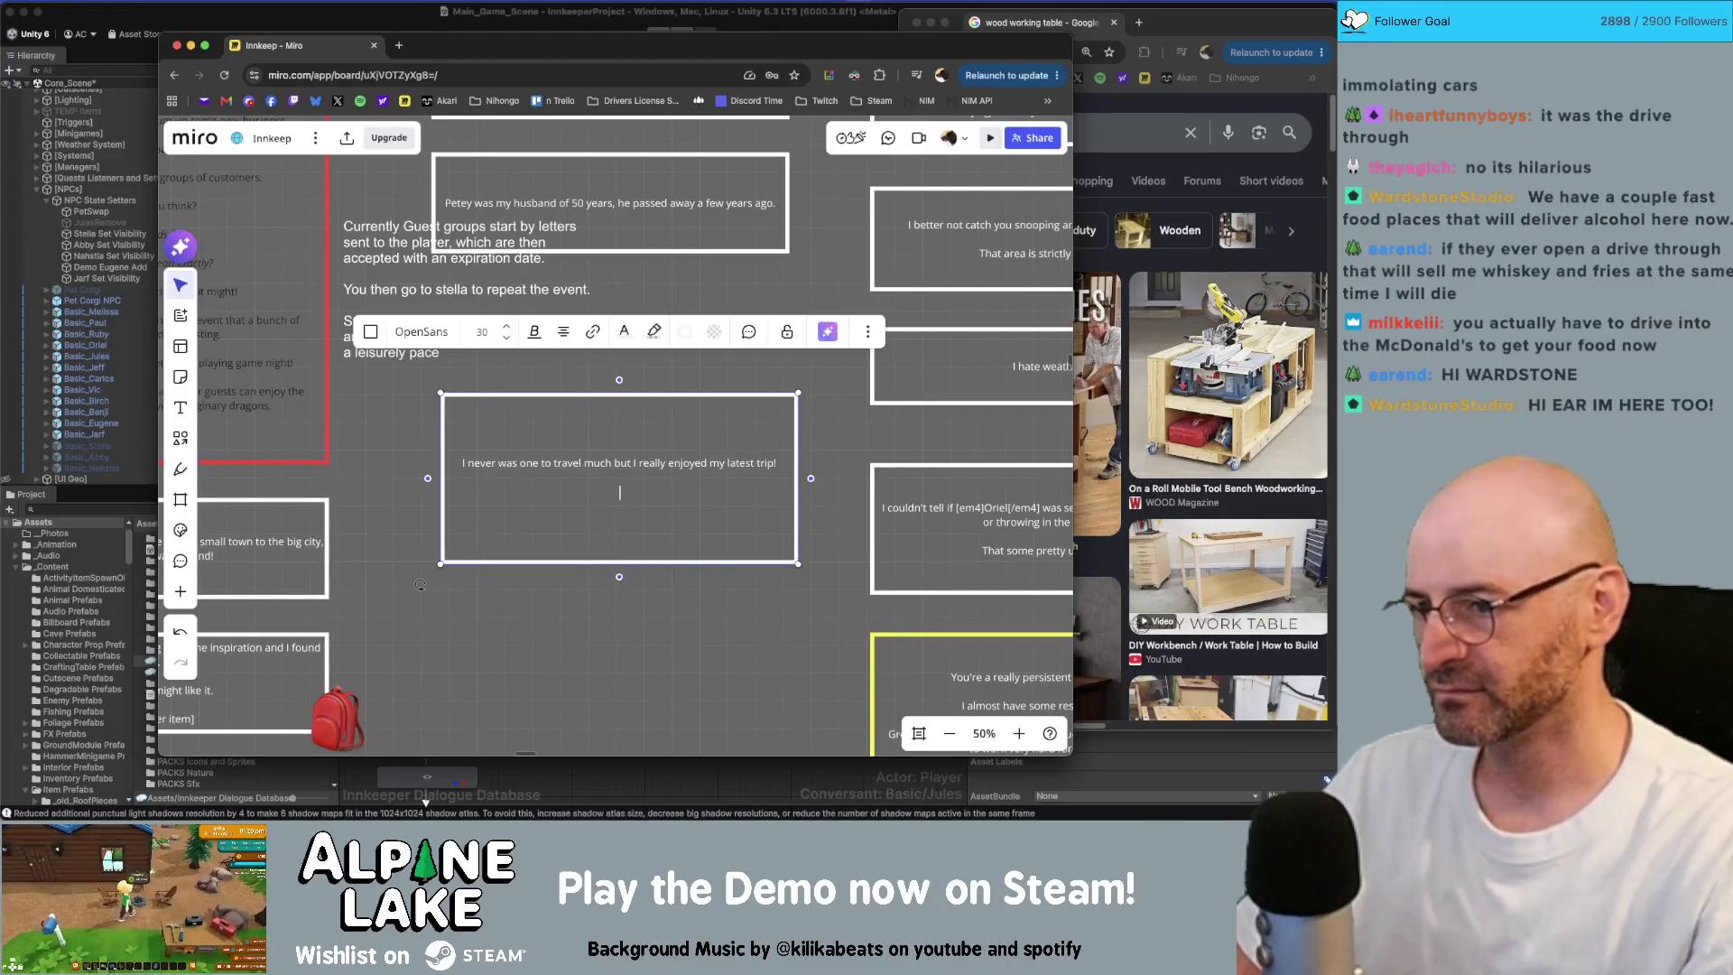
{"action": "left_click", "coordinate": [678, 561]}
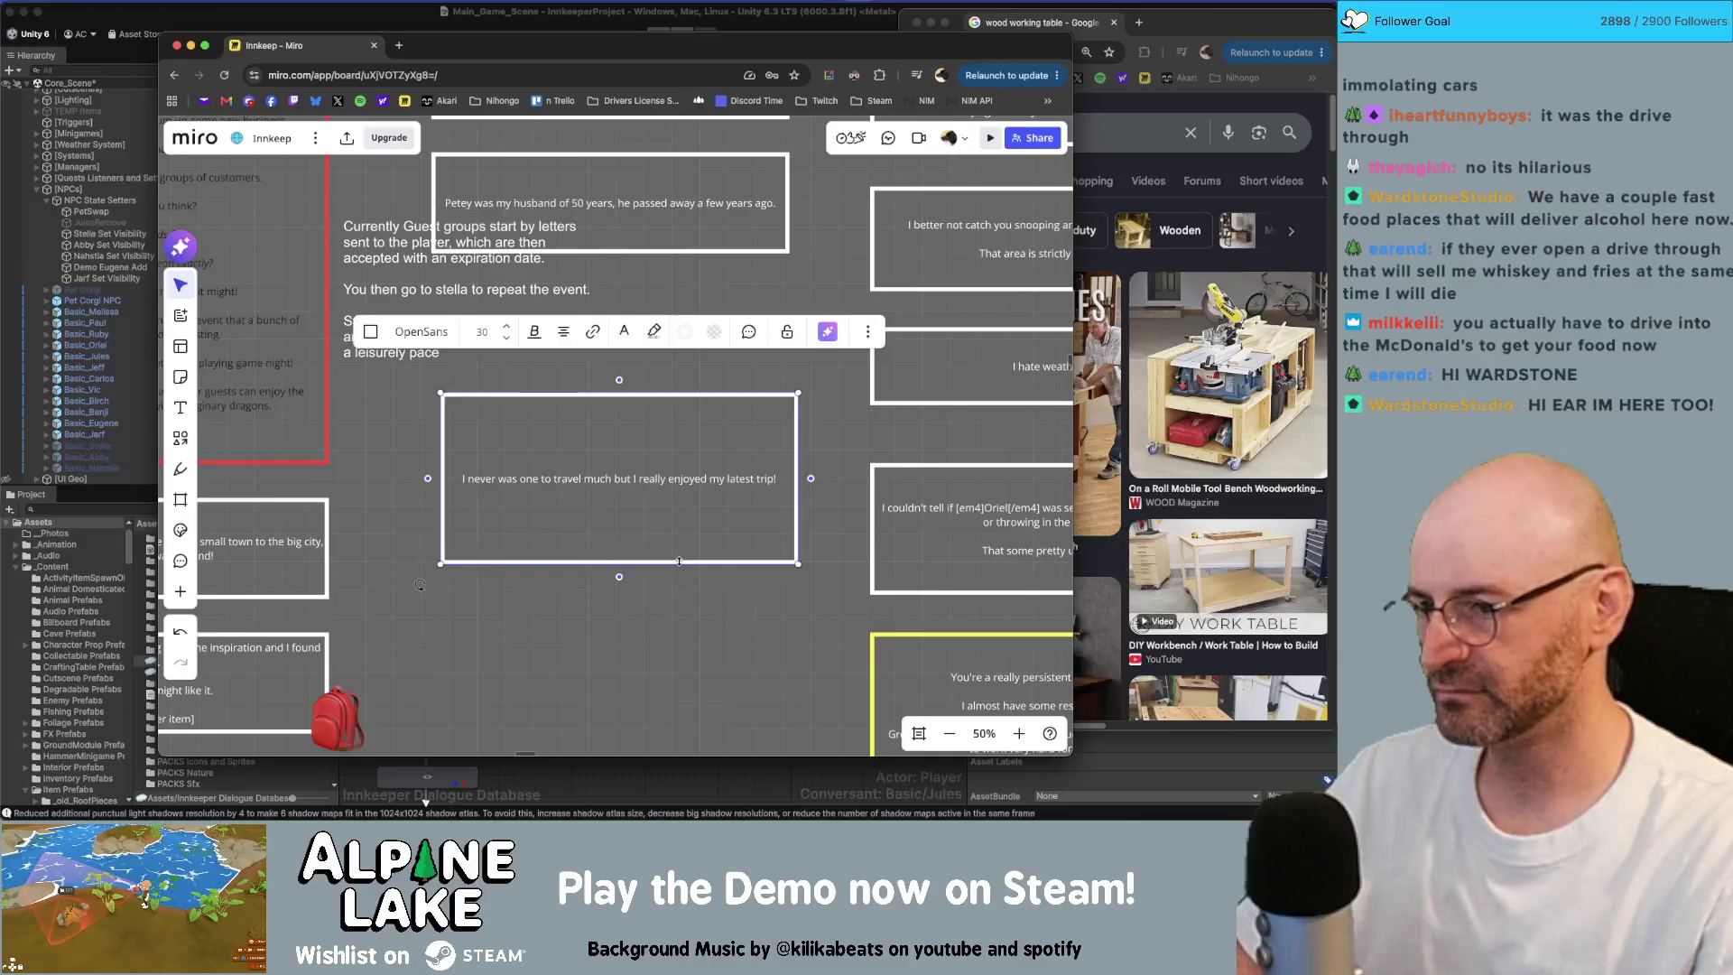
{"action": "left_click_drag", "start_coordinate": [678, 562], "coordinate": [677, 500]}
{"action": "key", "text": "super+d"}
Step: Edit the duplicated trip box's text, then exit editing and scroll down
{"action": "double_click", "coordinate": [681, 608]}
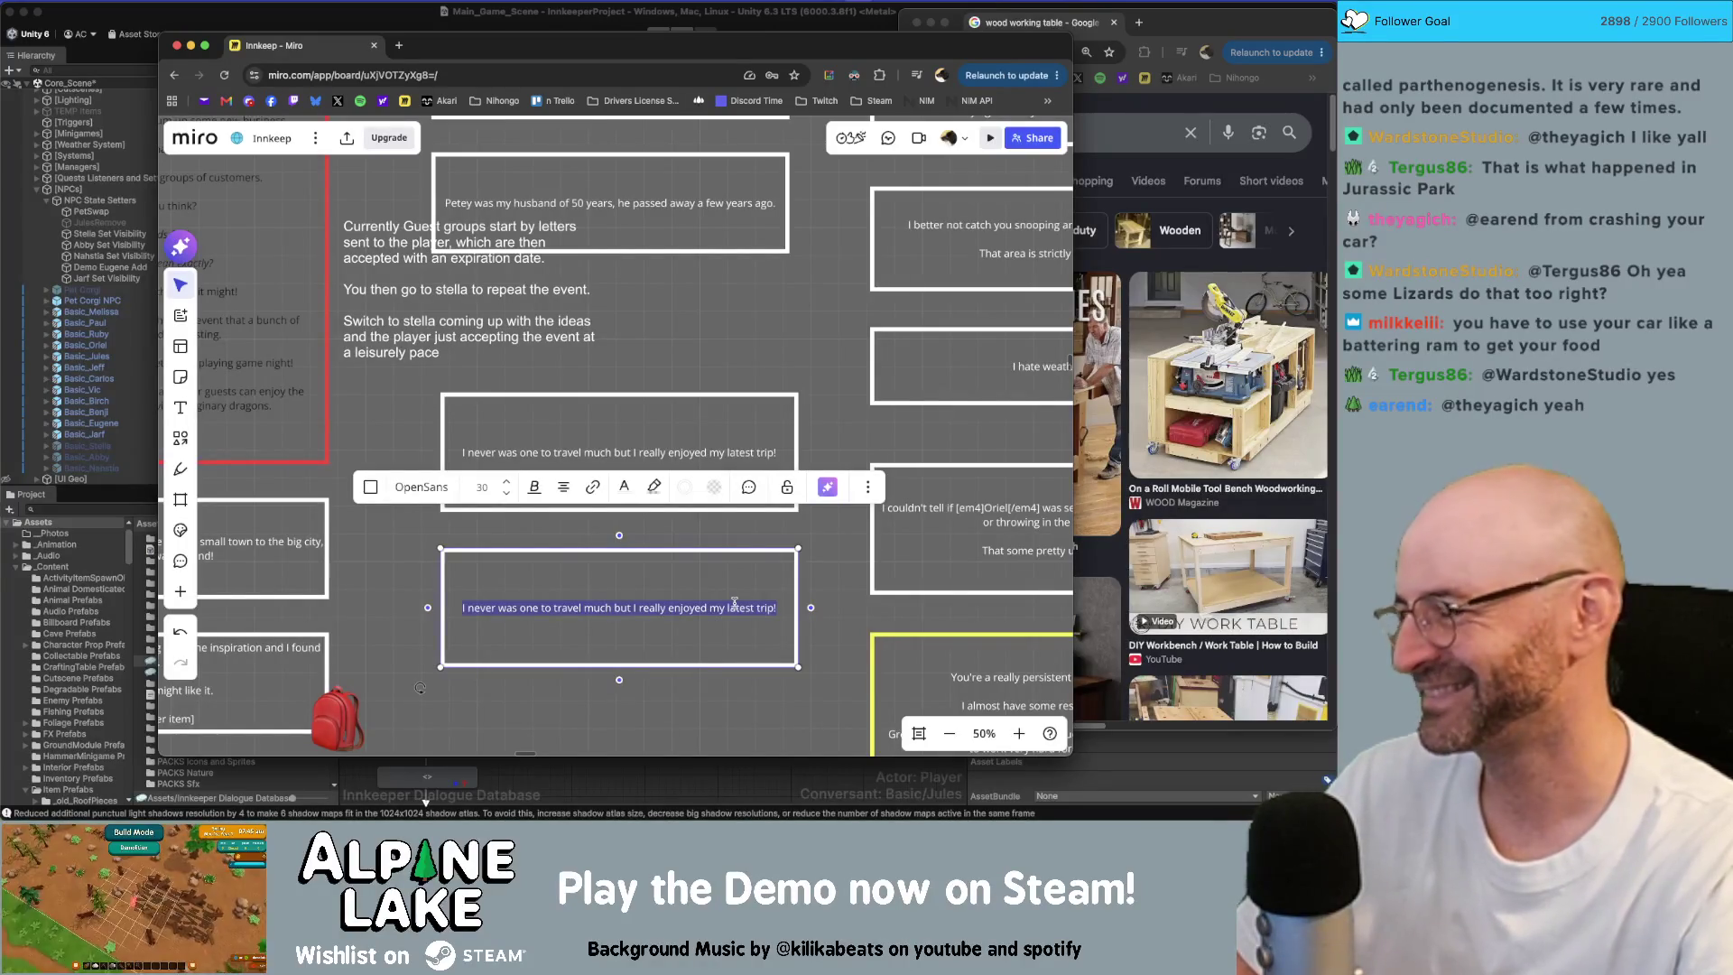
{"action": "key", "text": "Escape"}
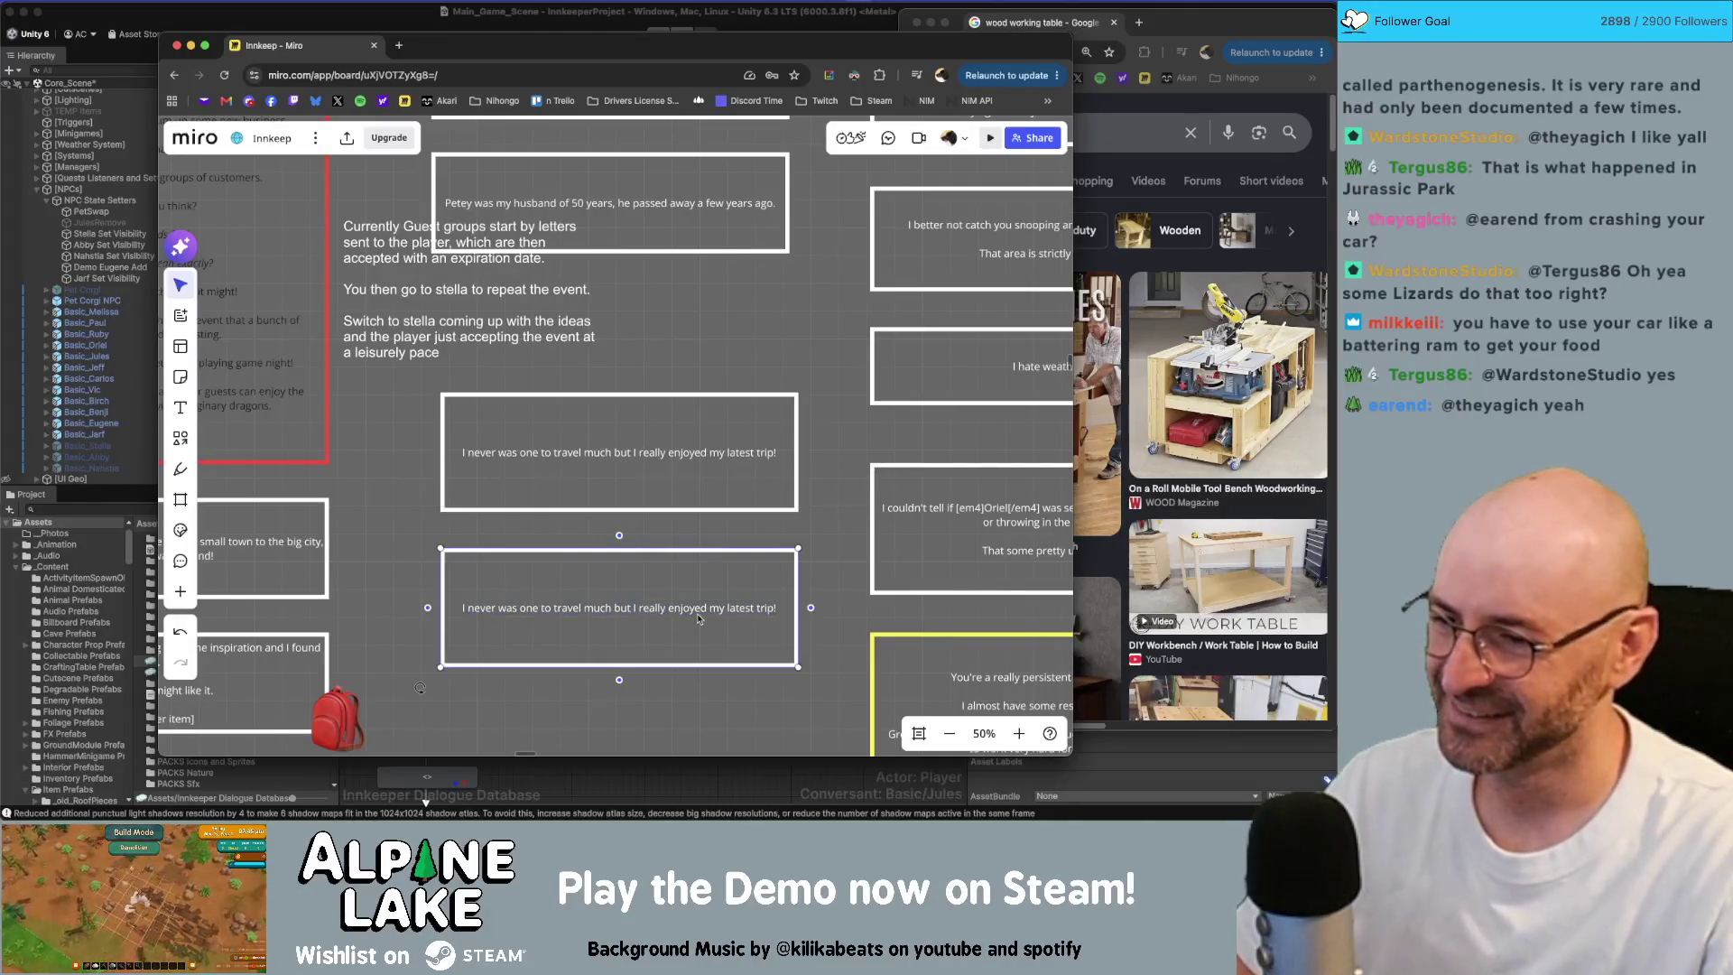
{"action": "scroll", "coordinate": [876, 551], "scroll_direction": "down", "scroll_amount": 3}
{"action": "scroll", "coordinate": [785, 533], "scroll_direction": "down", "scroll_amount": 2}
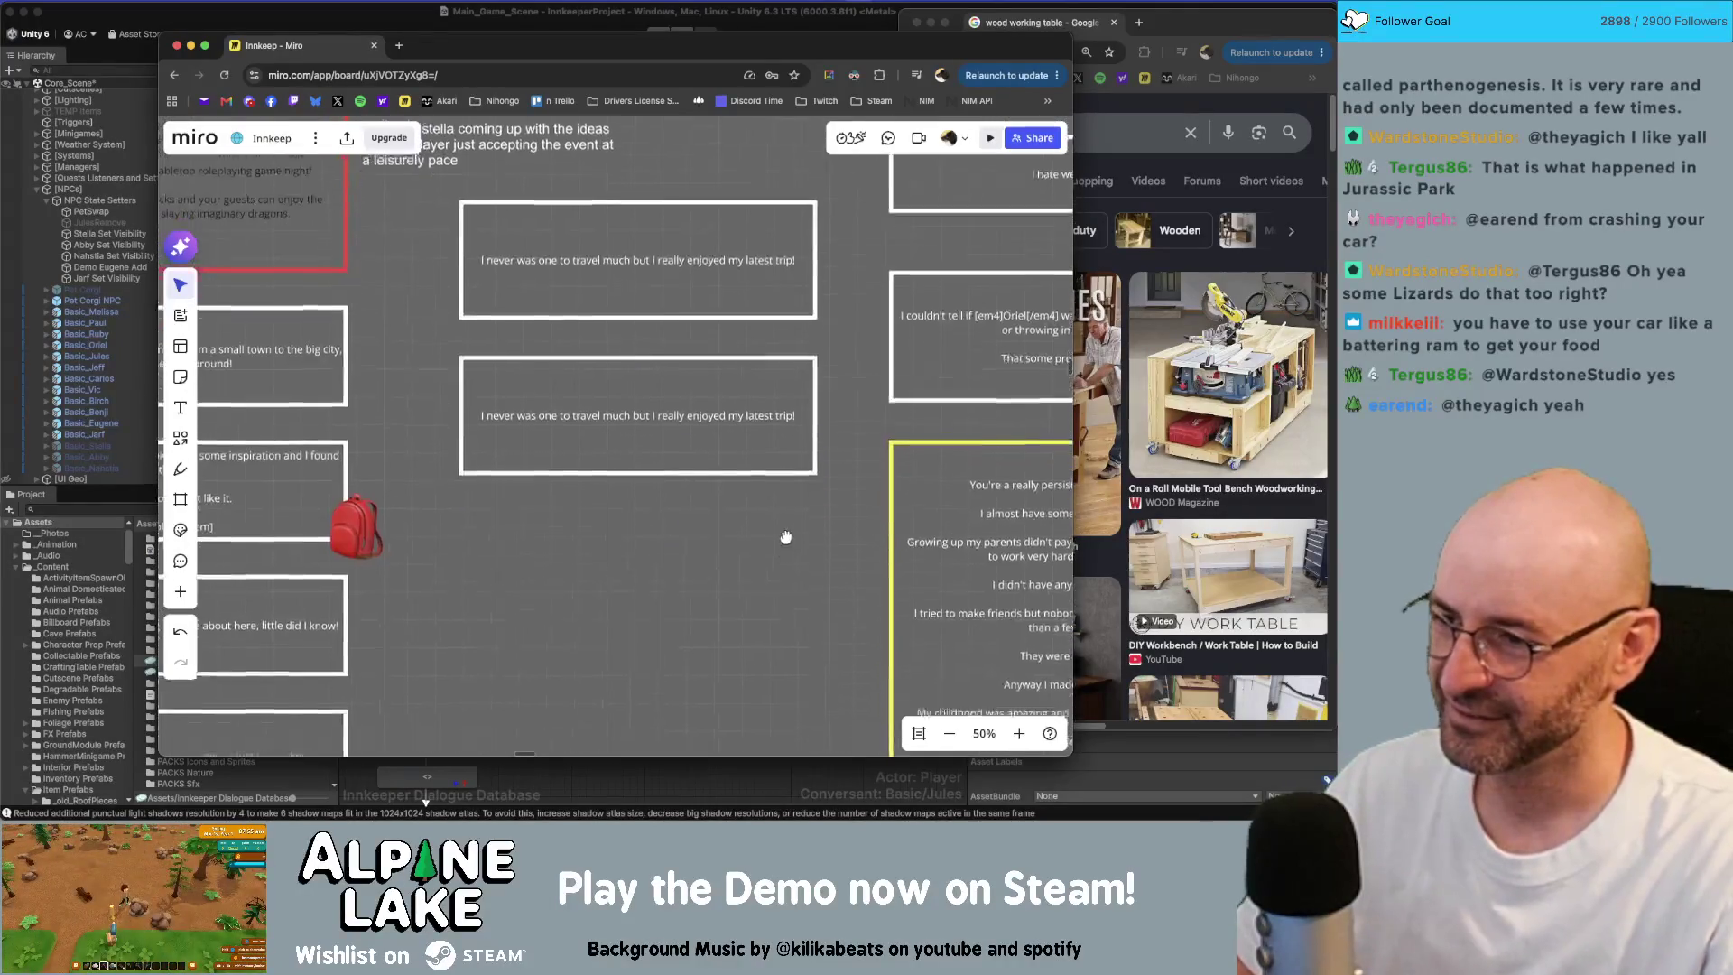
{"action": "double_click", "coordinate": [743, 395]}
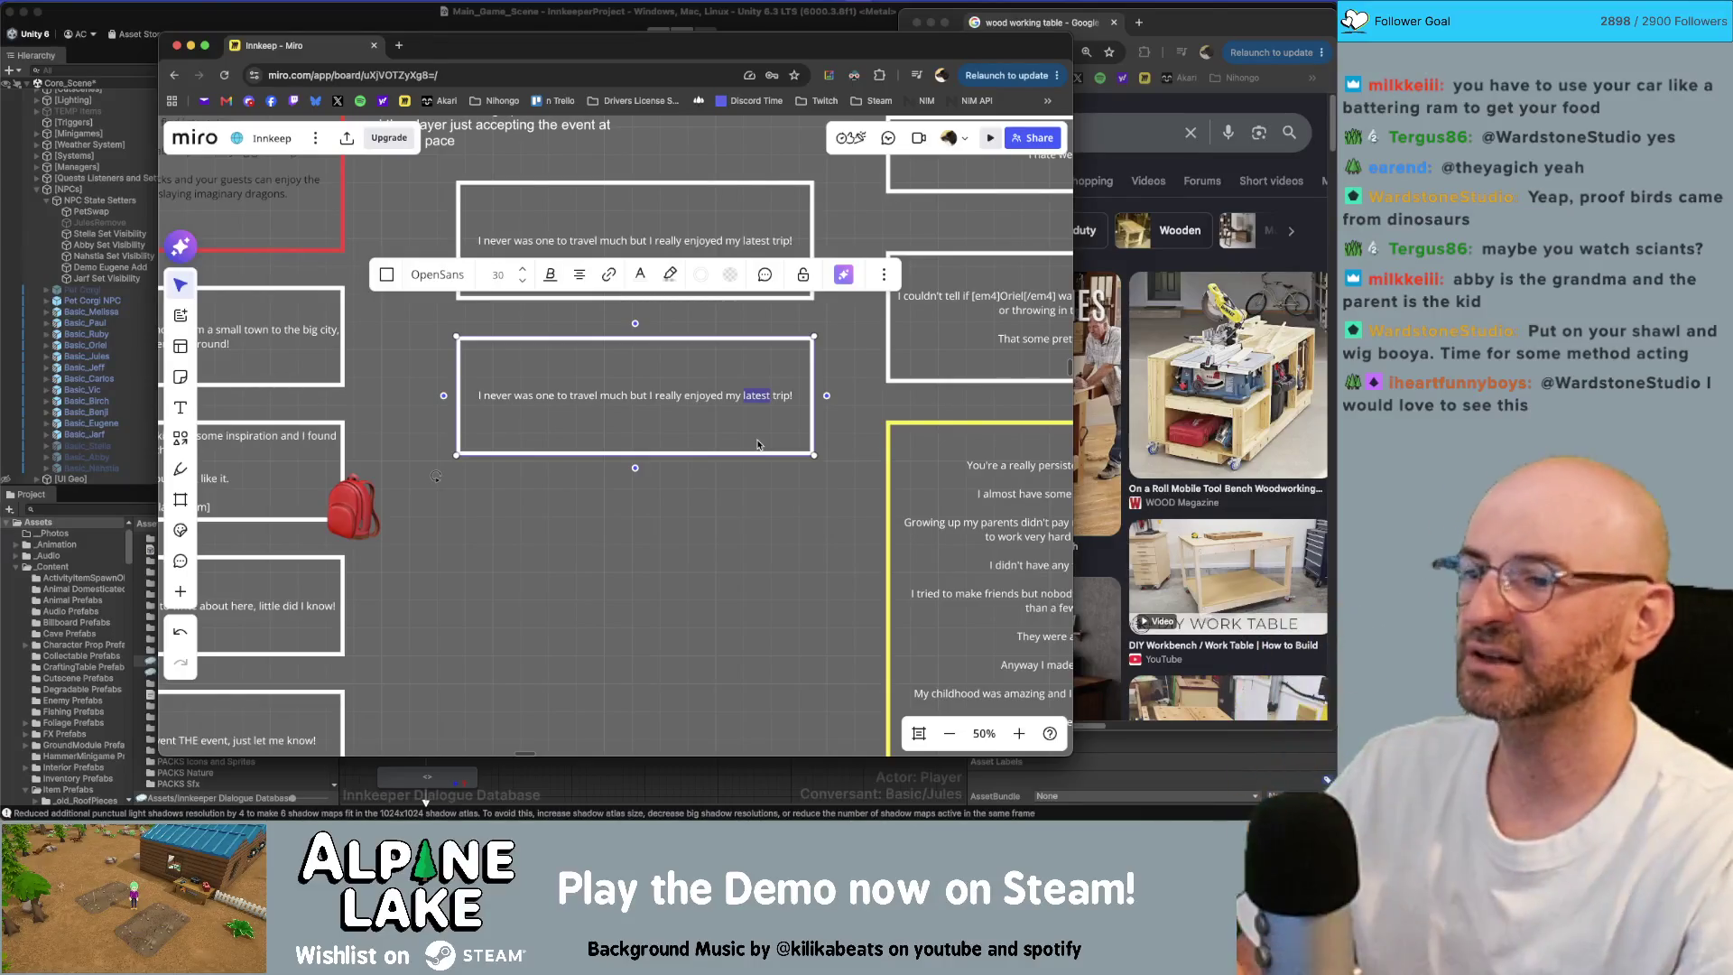
{"action": "left_click", "coordinate": [728, 518]}
{"action": "scroll", "coordinate": [815, 534], "scroll_direction": "left", "scroll_amount": 3}
{"action": "scroll", "coordinate": [815, 535], "scroll_direction": "down", "scroll_amount": 10}
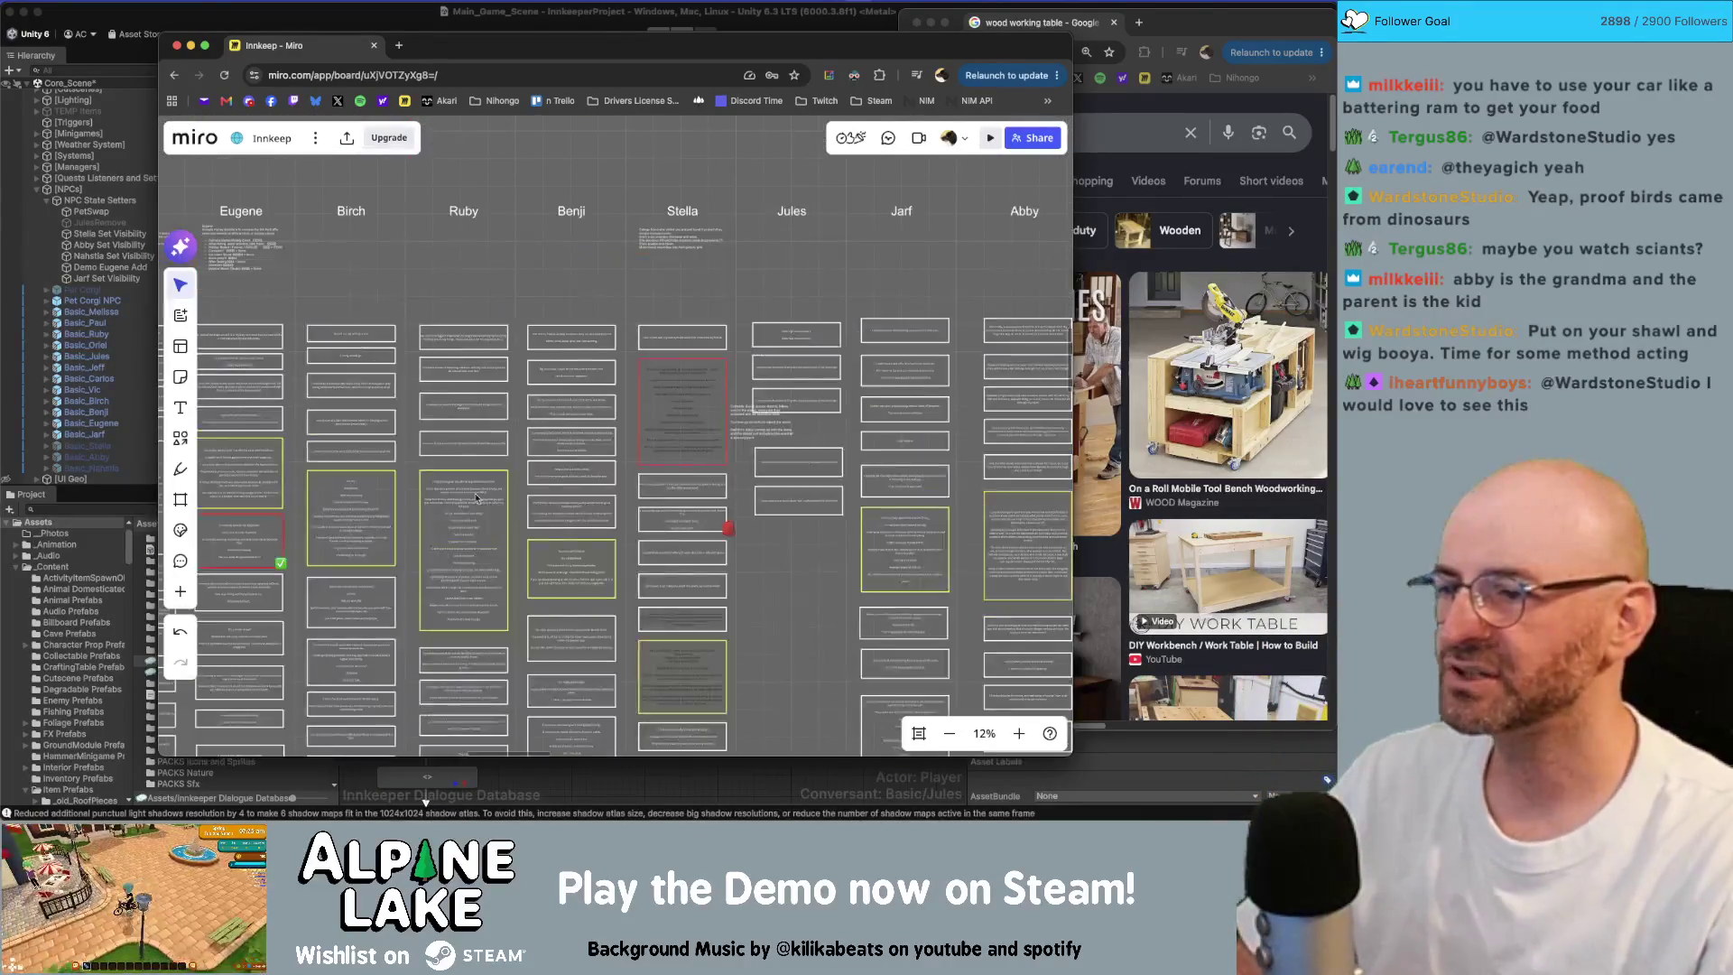
{"action": "scroll", "coordinate": [601, 436], "scroll_direction": "left", "scroll_amount": 2}
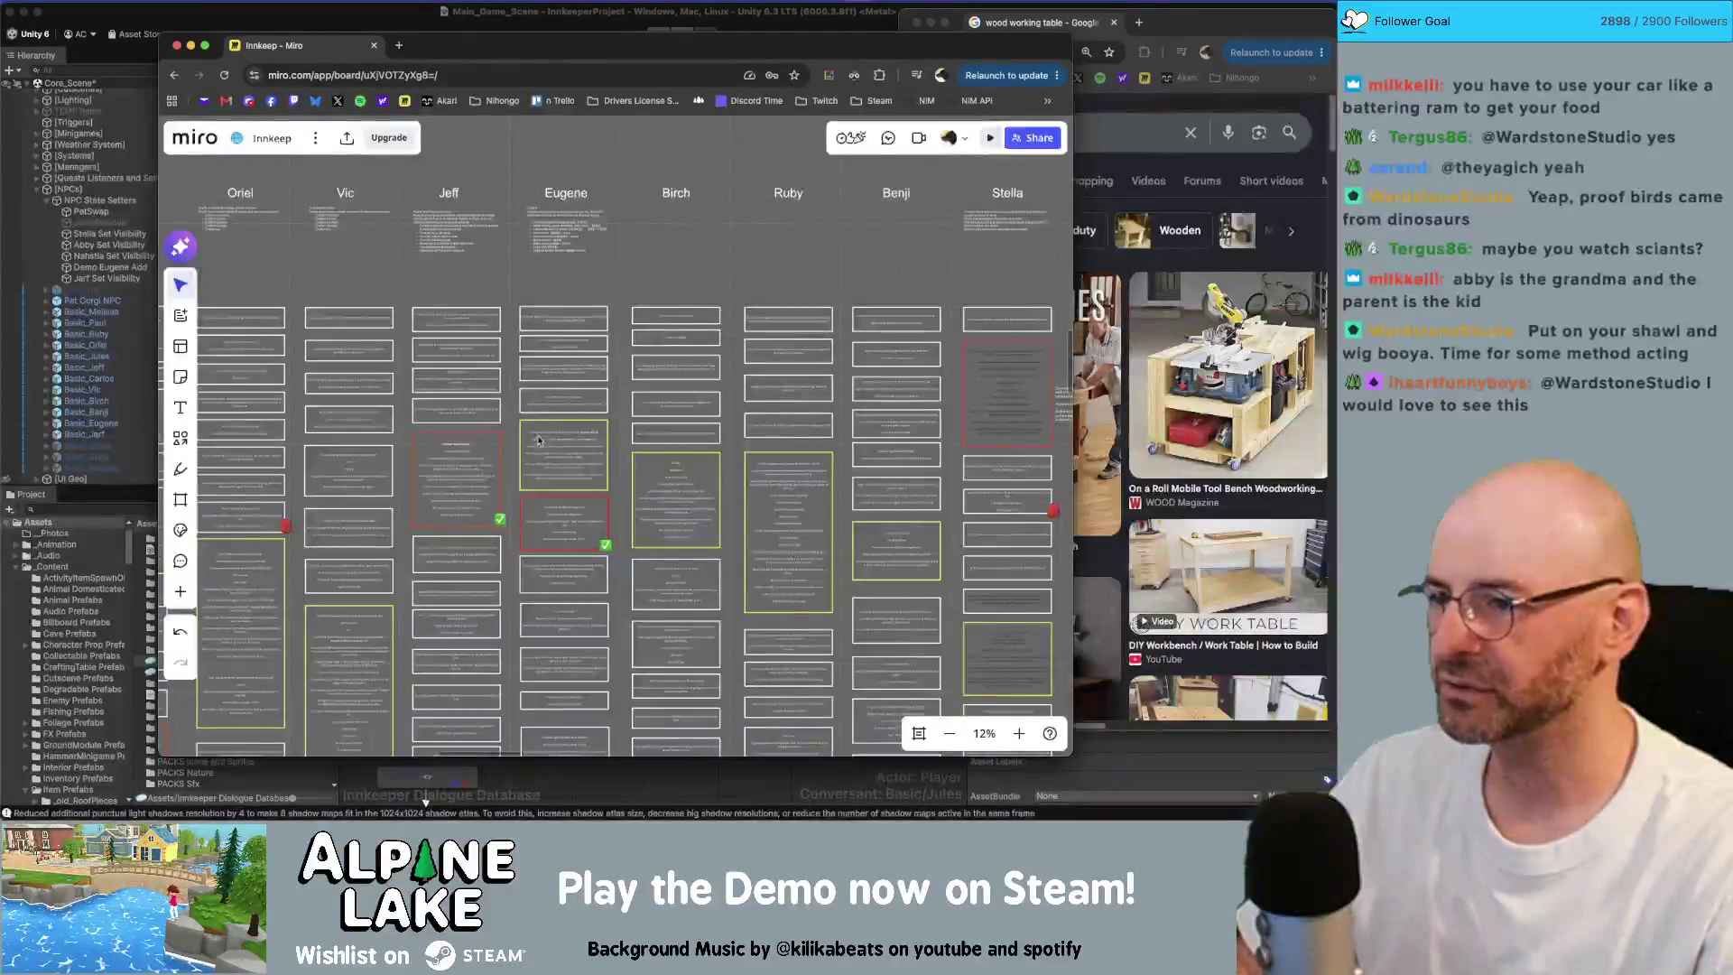
{"action": "scroll", "coordinate": [539, 439], "scroll_direction": "up", "scroll_amount": 5}
{"action": "scroll", "coordinate": [543, 322], "scroll_direction": "up", "scroll_amount": 3}
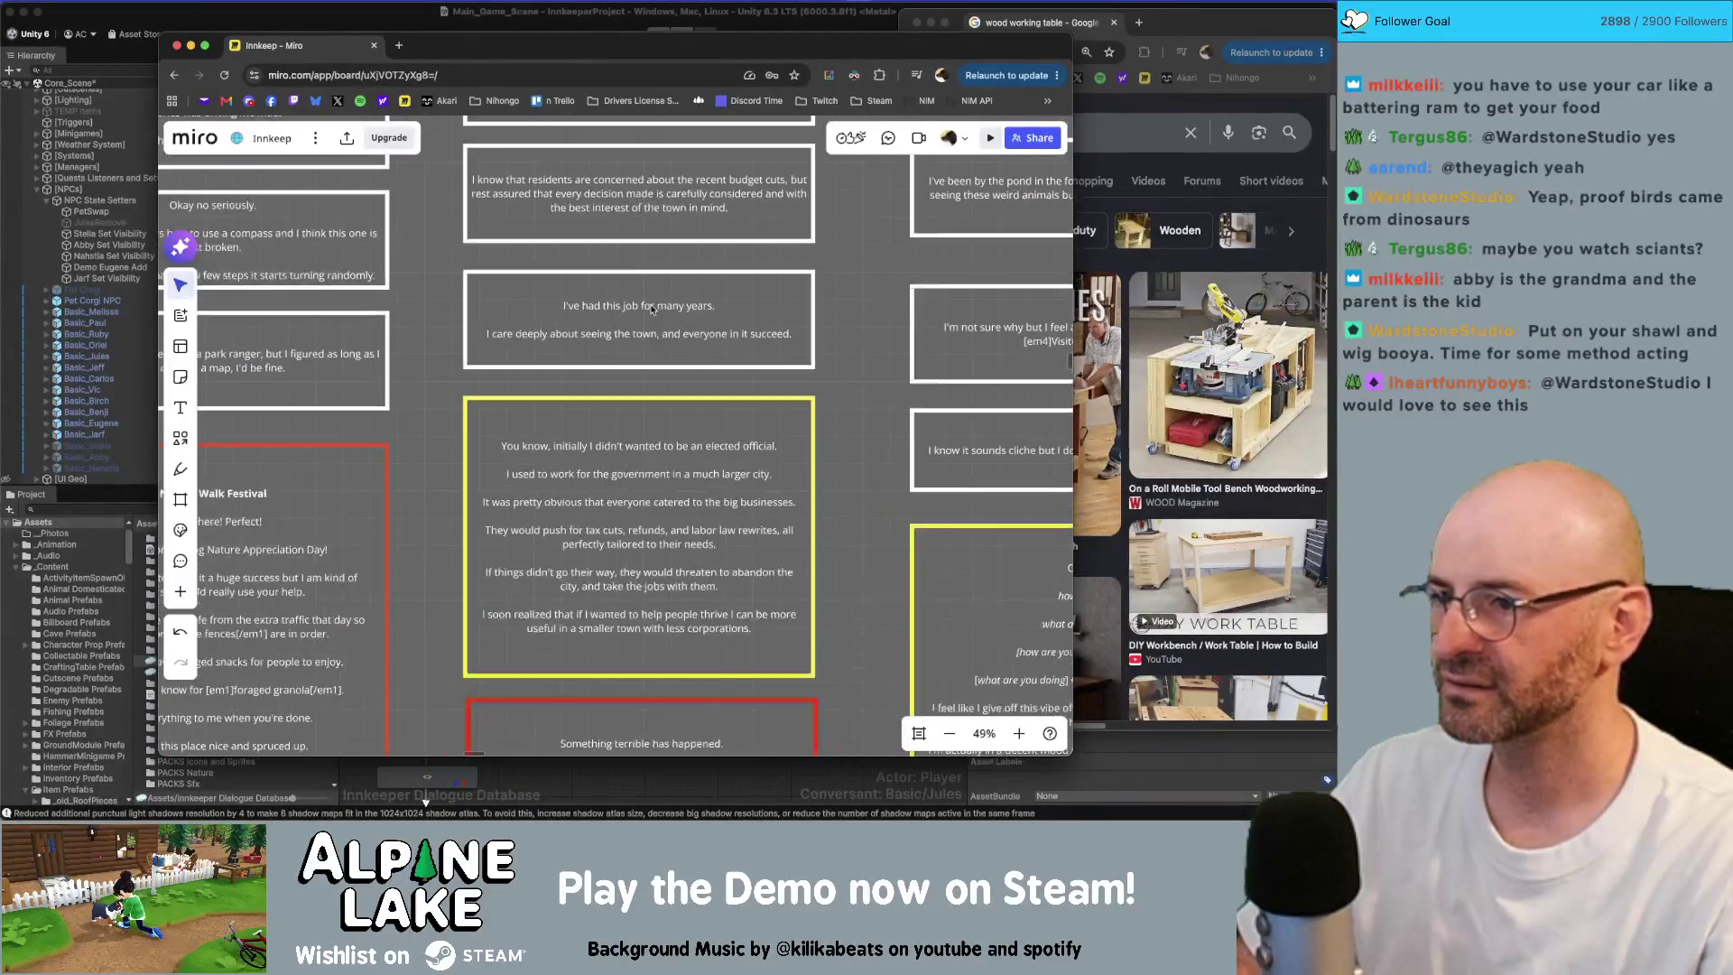
{"action": "scroll", "coordinate": [657, 349], "scroll_direction": "down", "scroll_amount": 3}
{"action": "scroll", "coordinate": [657, 349], "scroll_direction": "down", "scroll_amount": 10}
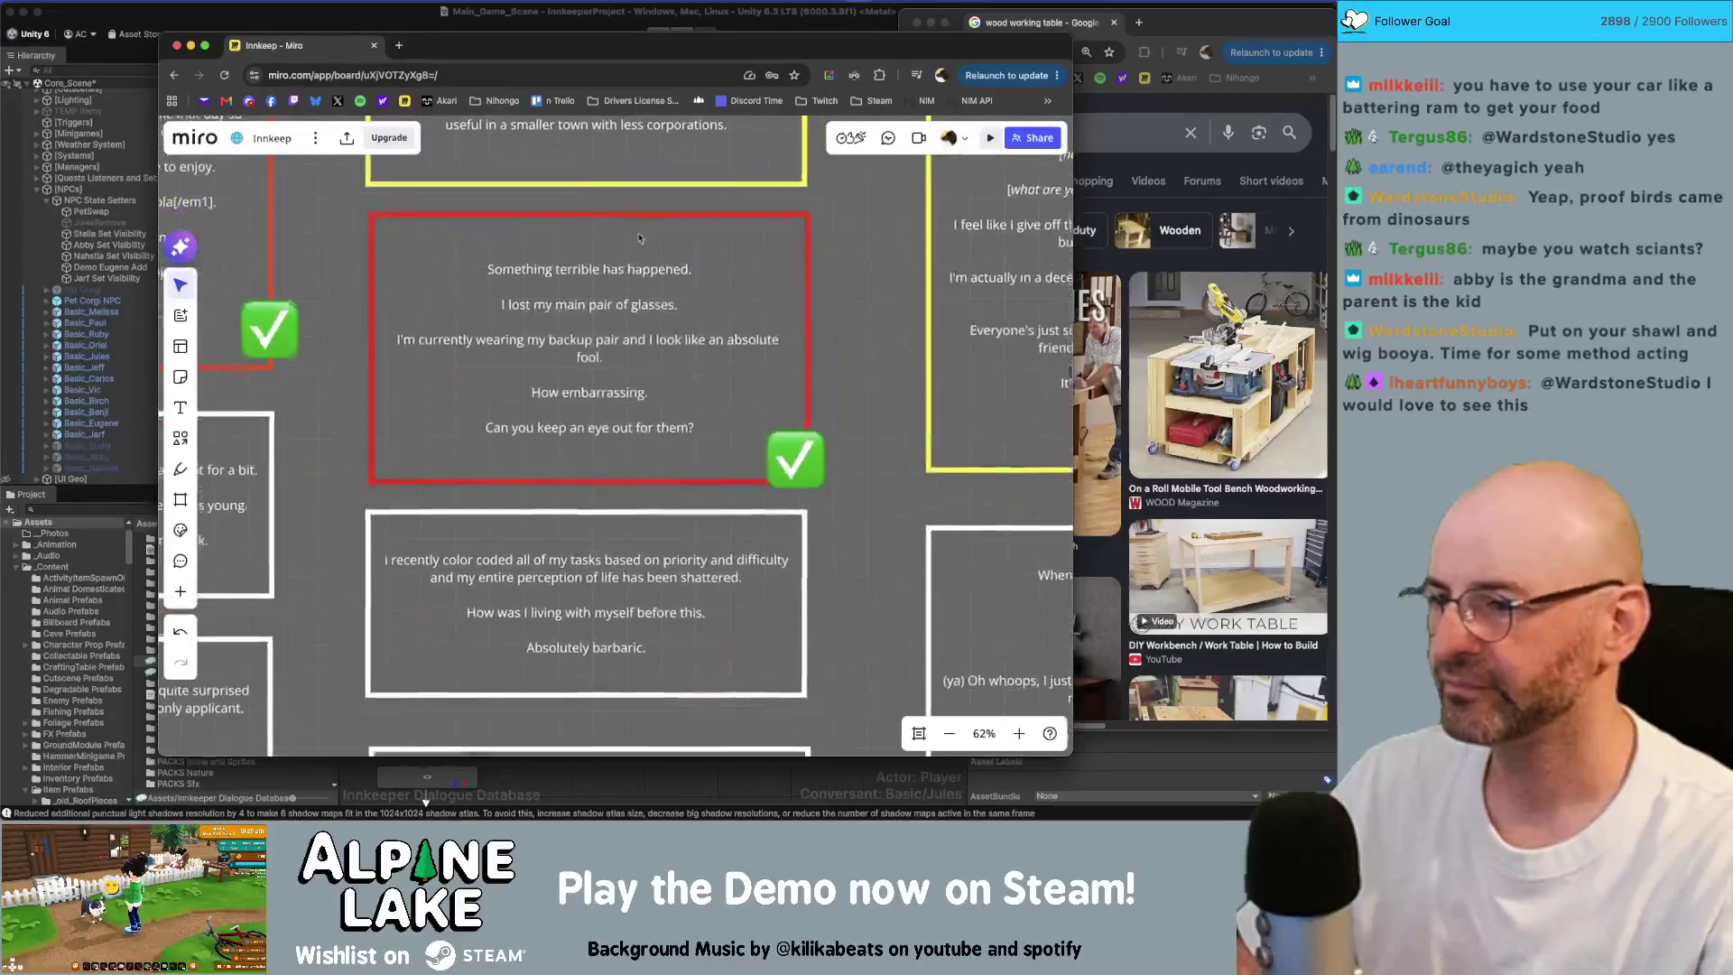
{"action": "scroll", "coordinate": [611, 235], "scroll_direction": "down", "scroll_amount": 8}
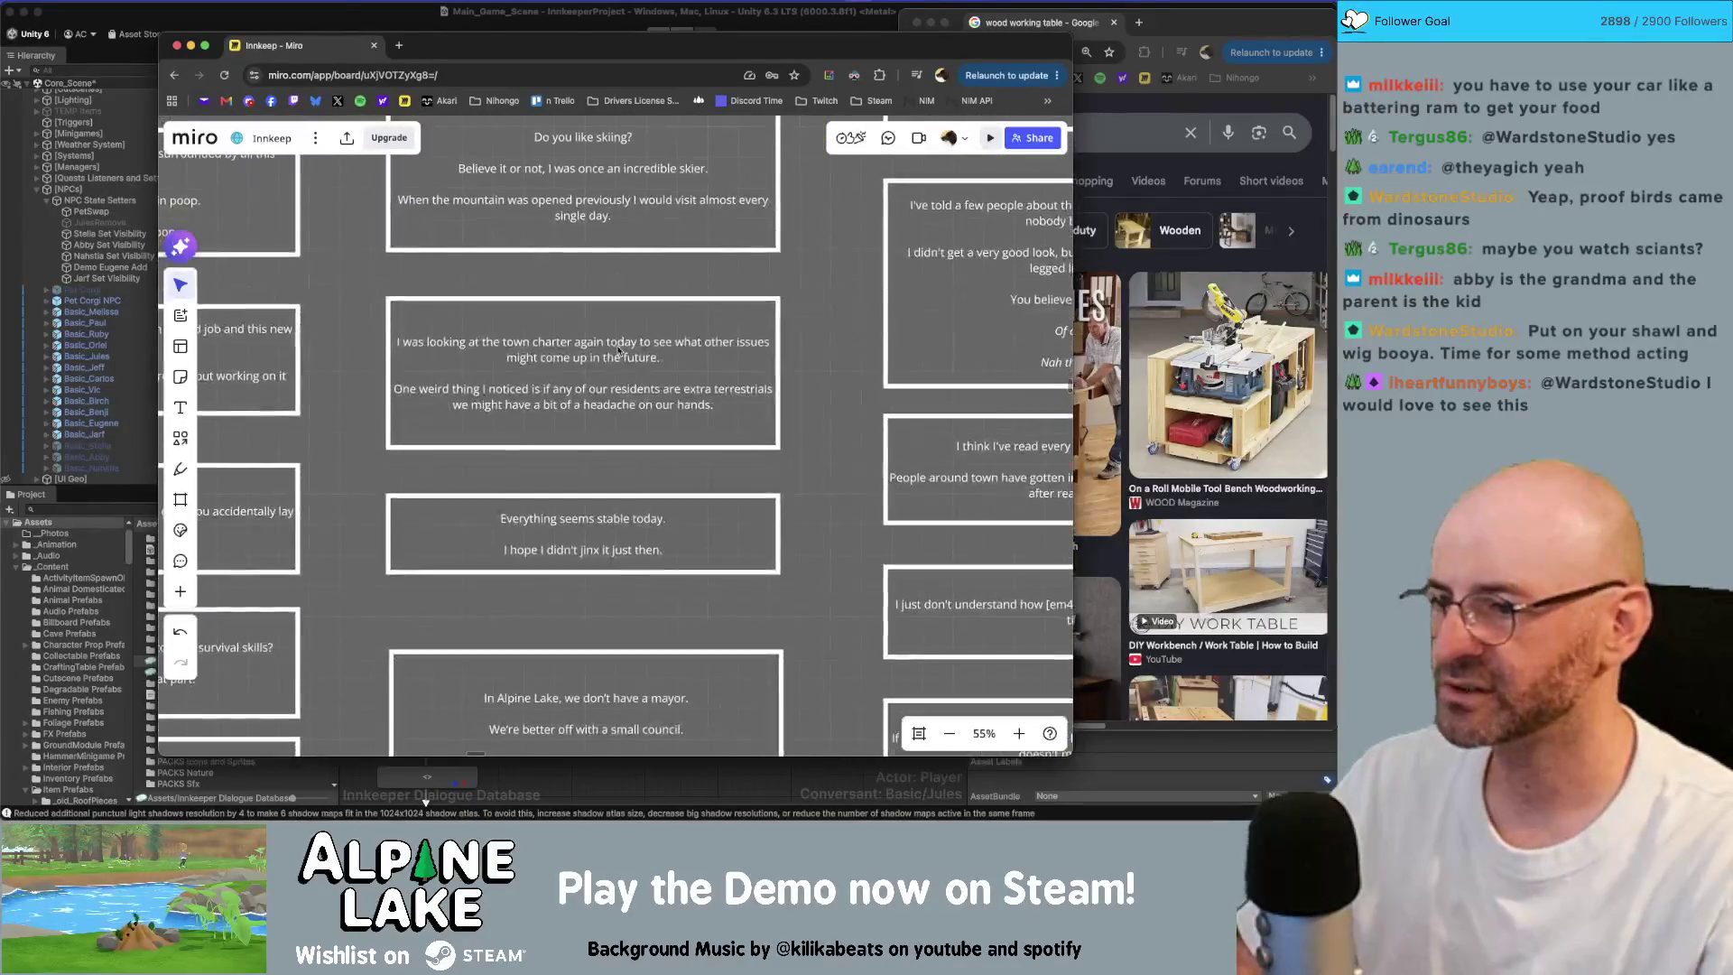
{"action": "scroll", "coordinate": [612, 263], "scroll_direction": "down", "scroll_amount": 2}
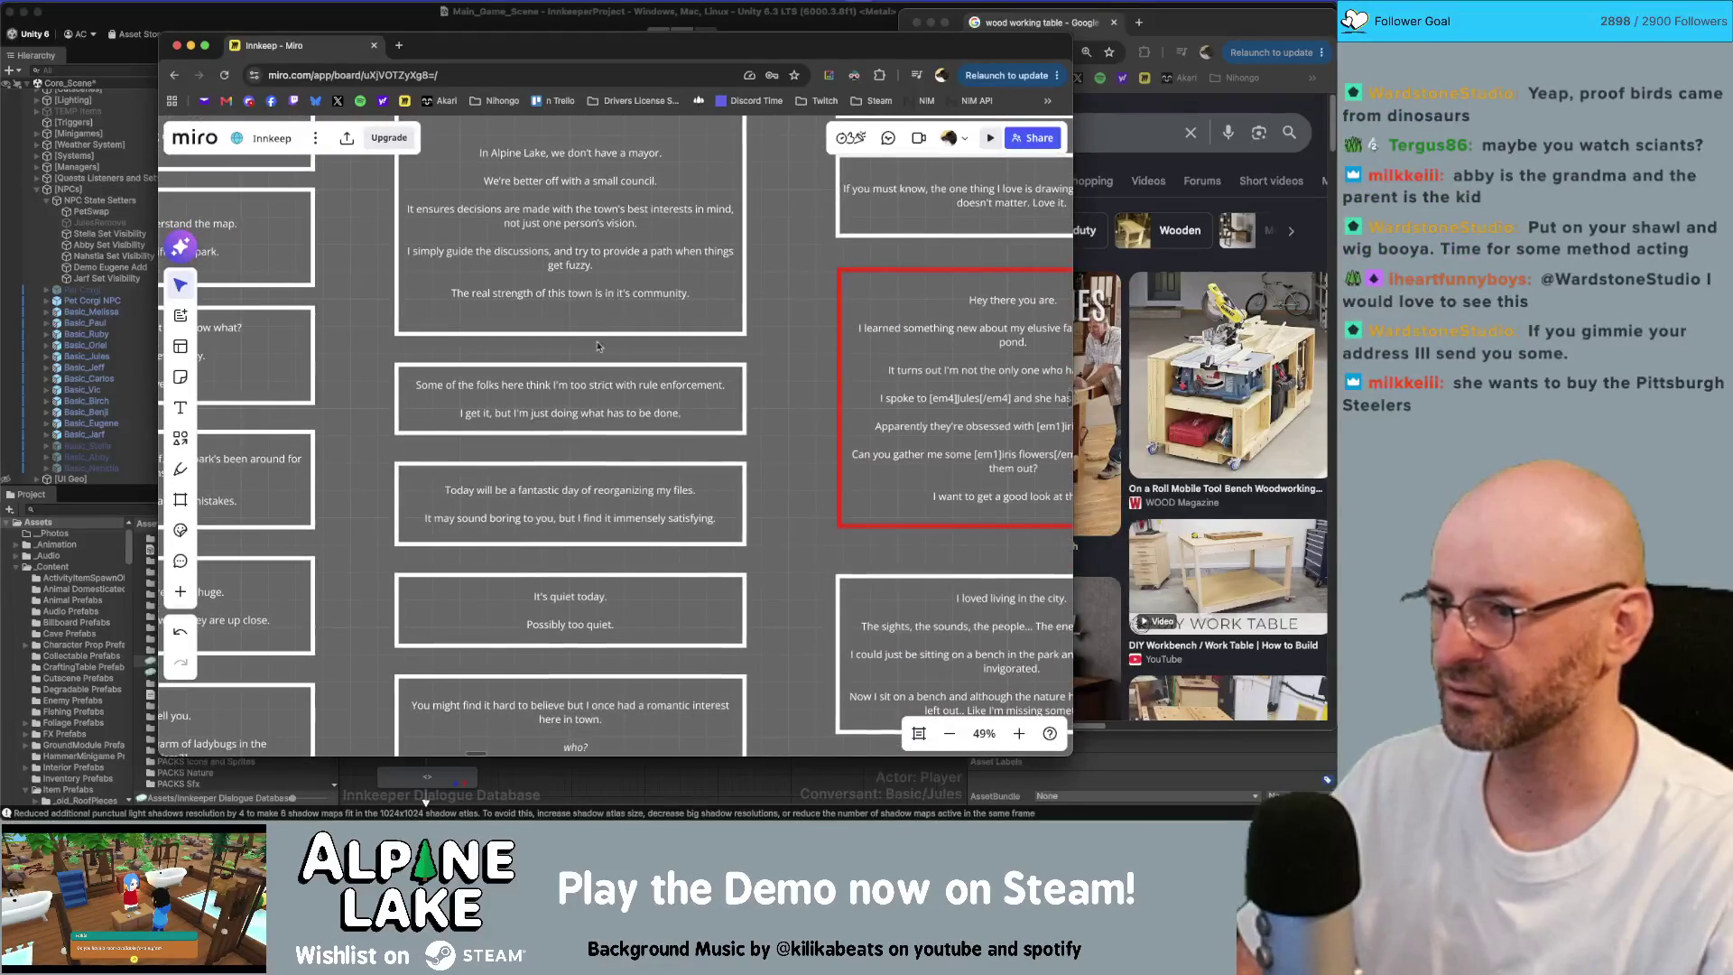
{"action": "scroll", "coordinate": [614, 265], "scroll_direction": "down", "scroll_amount": 8}
{"action": "scroll", "coordinate": [622, 271], "scroll_direction": "down", "scroll_amount": 10}
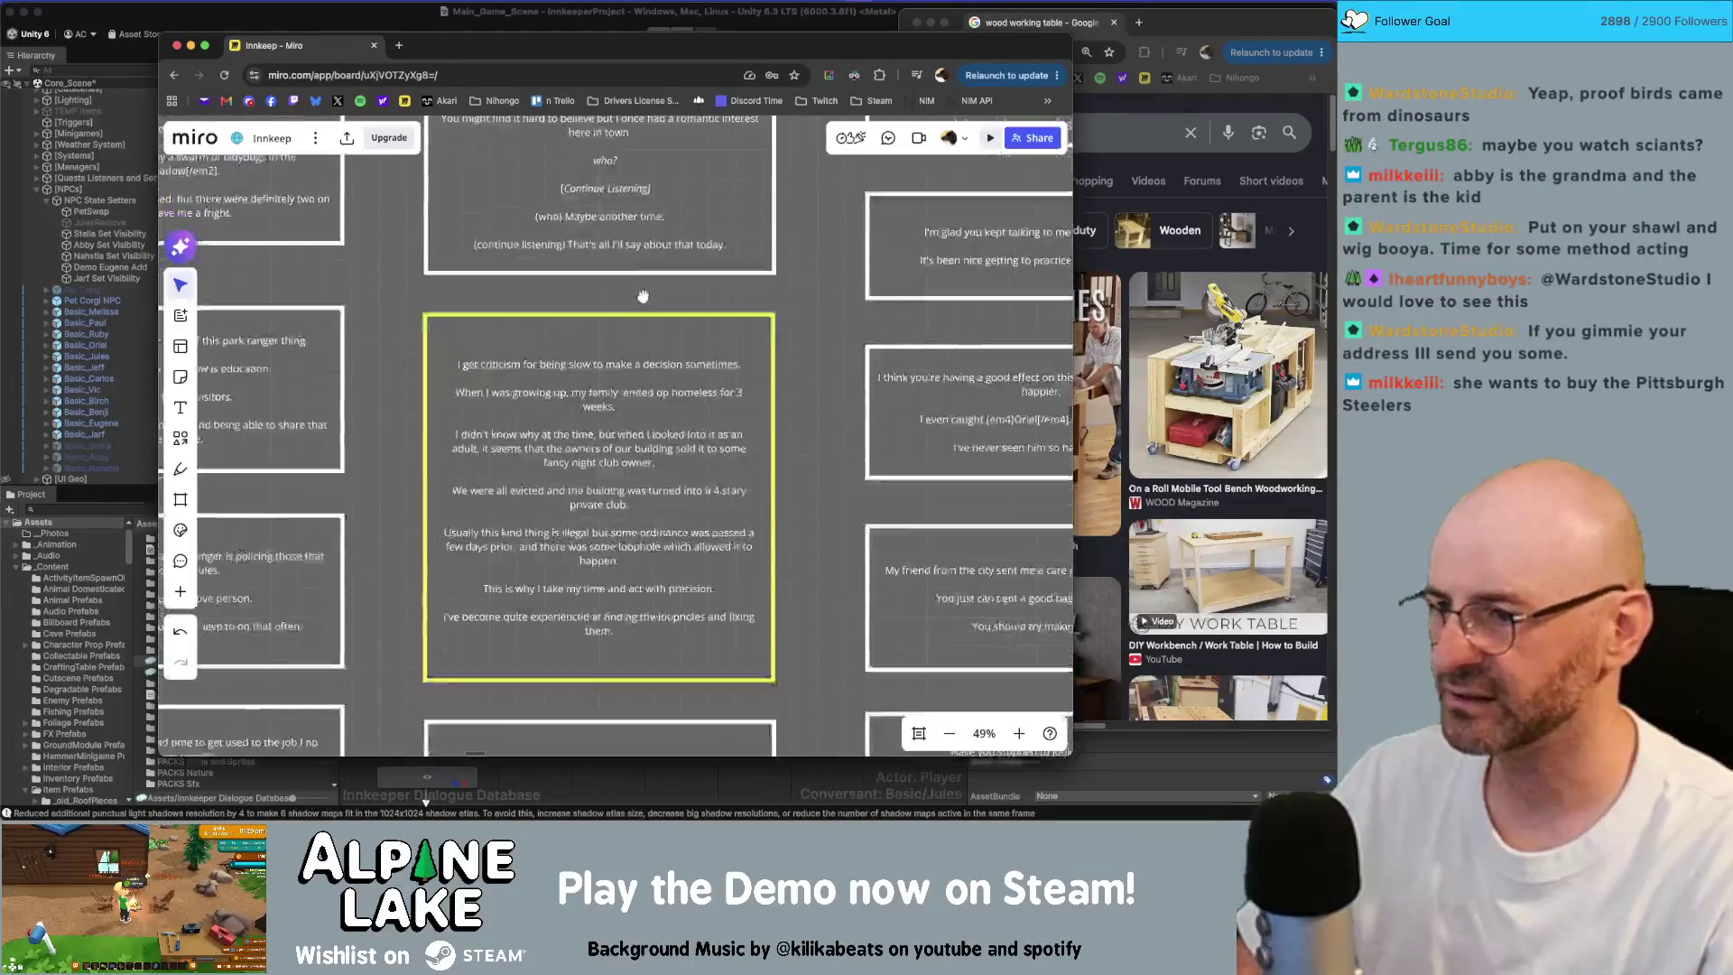
{"action": "scroll", "coordinate": [638, 208], "scroll_direction": "down", "scroll_amount": 1}
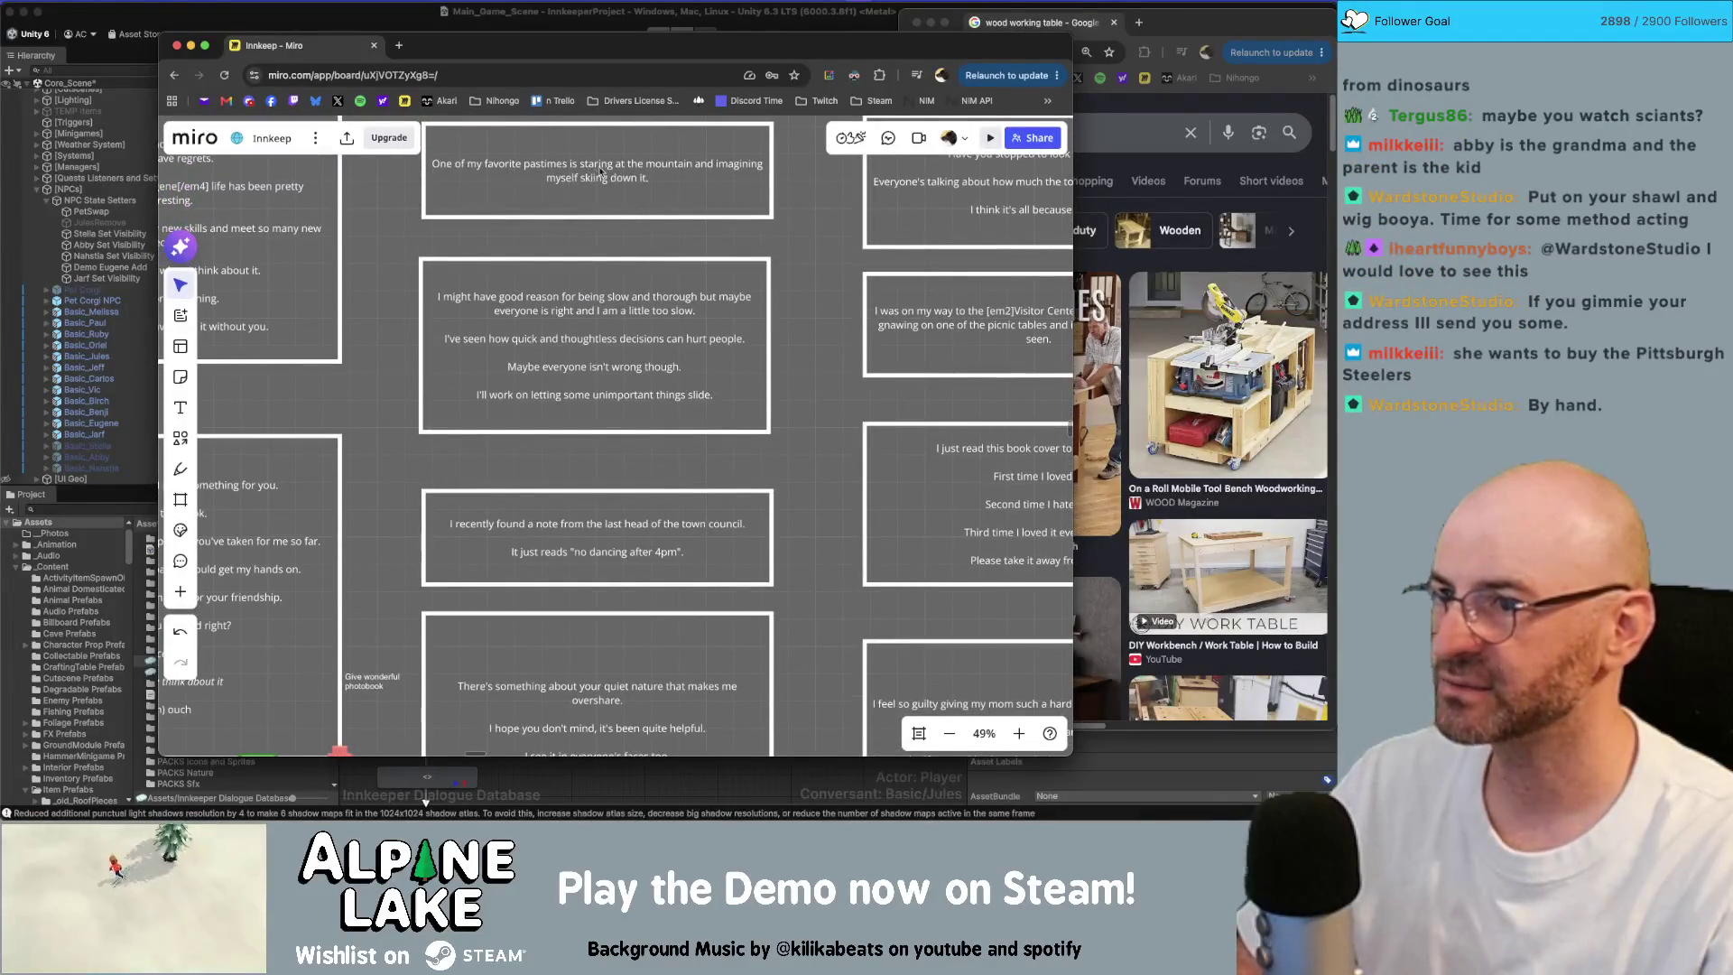
{"action": "scroll", "coordinate": [578, 180], "scroll_direction": "up", "scroll_amount": 6}
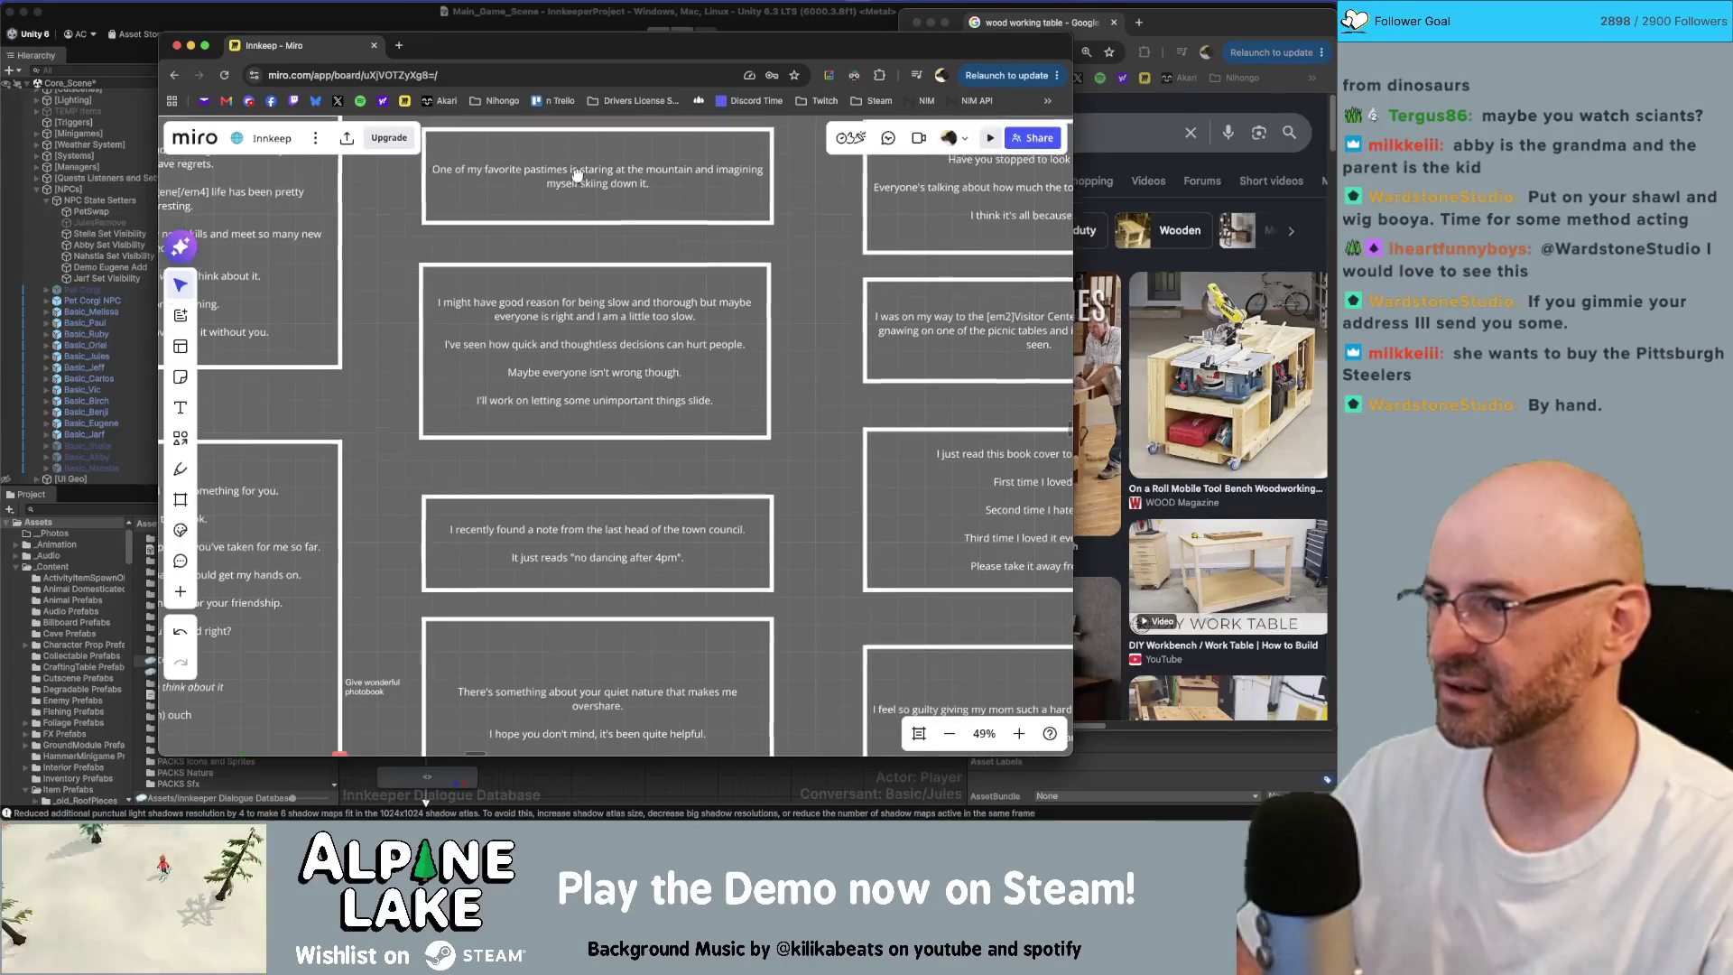
{"action": "scroll", "coordinate": [614, 361], "scroll_direction": "up", "scroll_amount": 7}
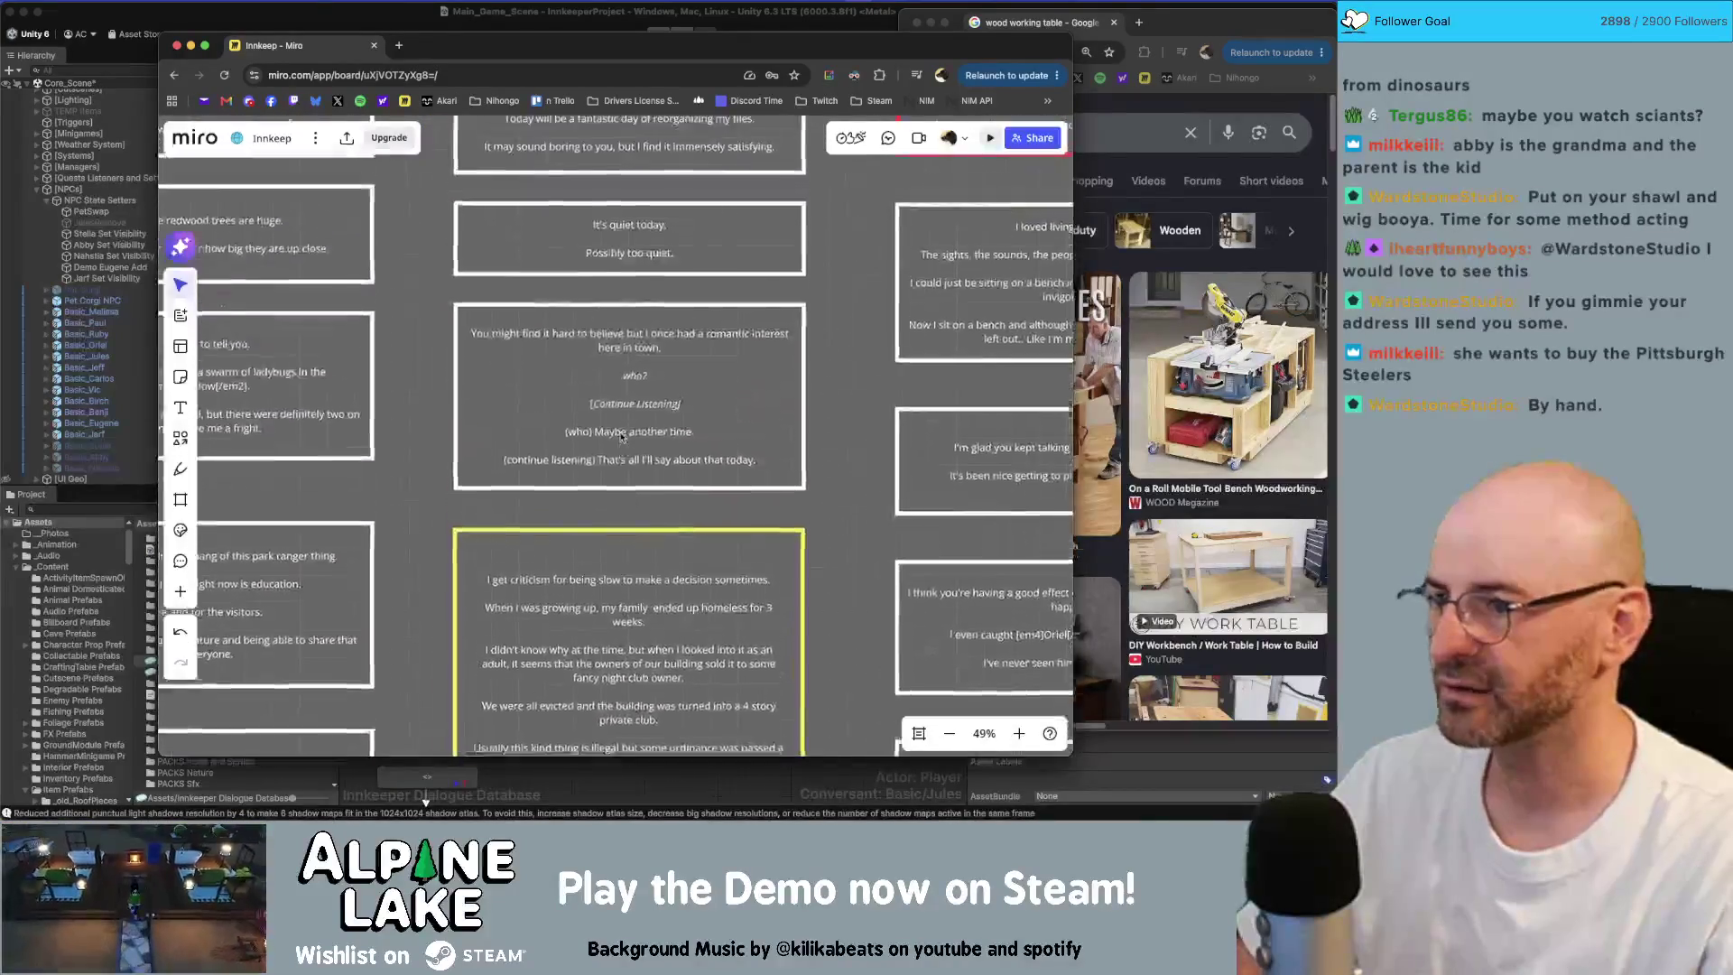
{"action": "scroll", "coordinate": [619, 420], "scroll_direction": "up", "scroll_amount": 2}
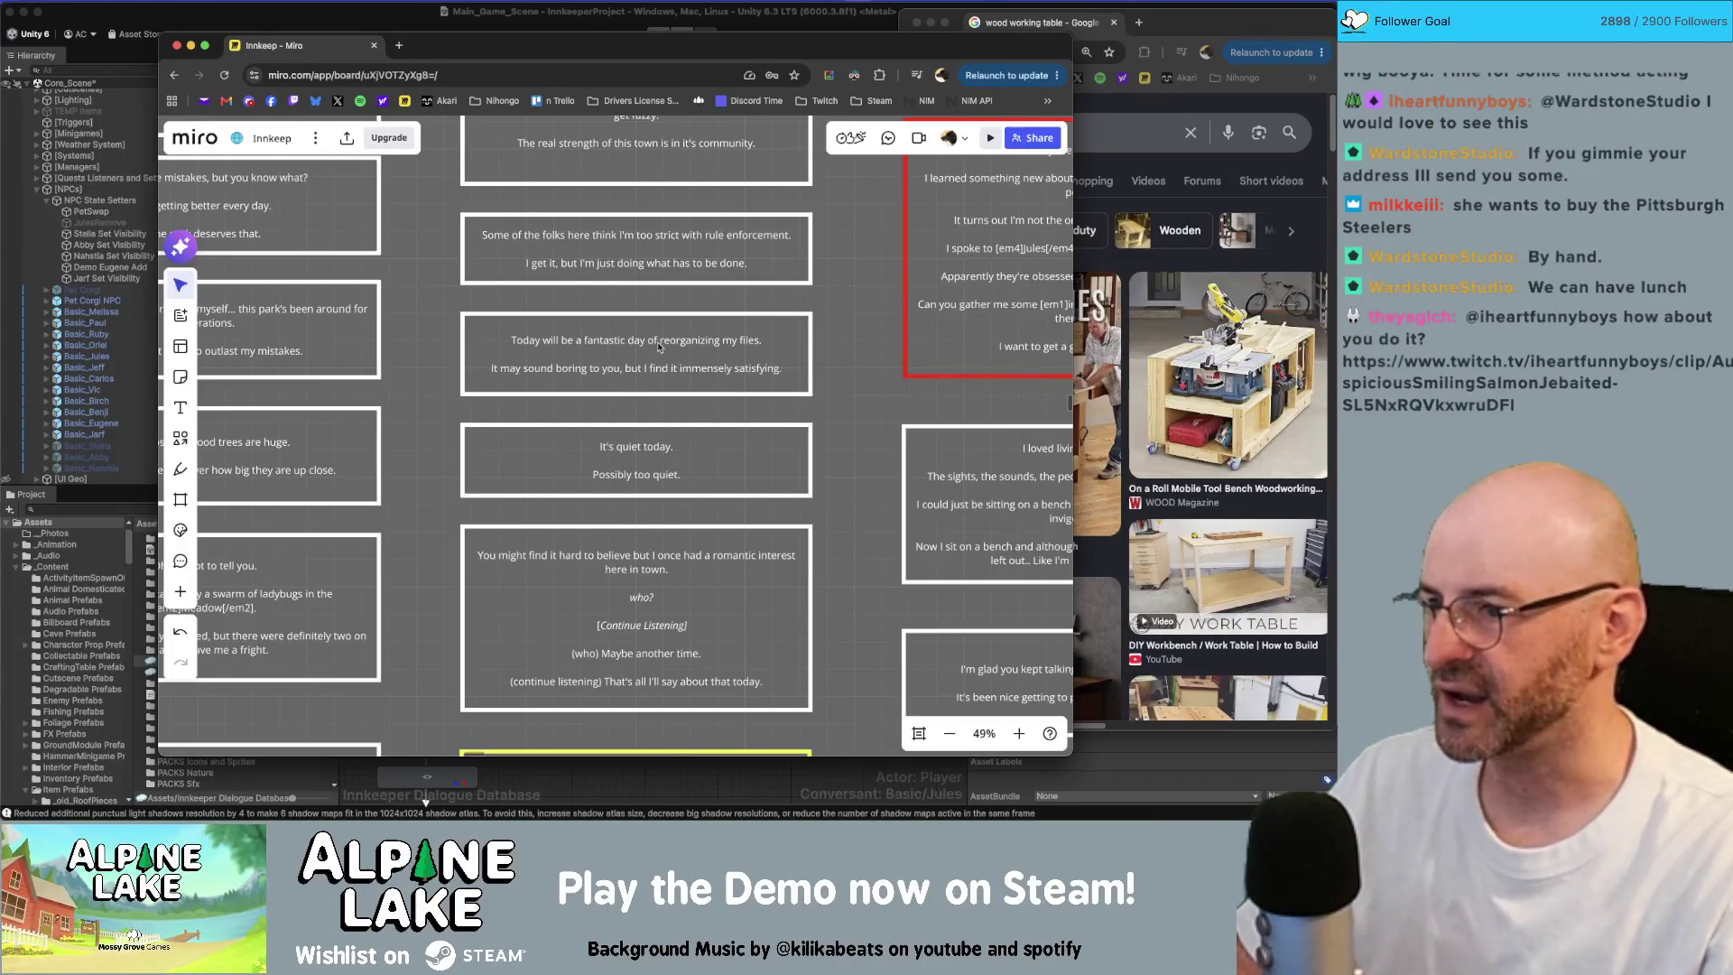
{"action": "scroll", "coordinate": [655, 382], "scroll_direction": "up", "scroll_amount": 1}
{"action": "scroll", "coordinate": [656, 382], "scroll_direction": "up", "scroll_amount": 3}
{"action": "scroll", "coordinate": [668, 424], "scroll_direction": "up", "scroll_amount": 2}
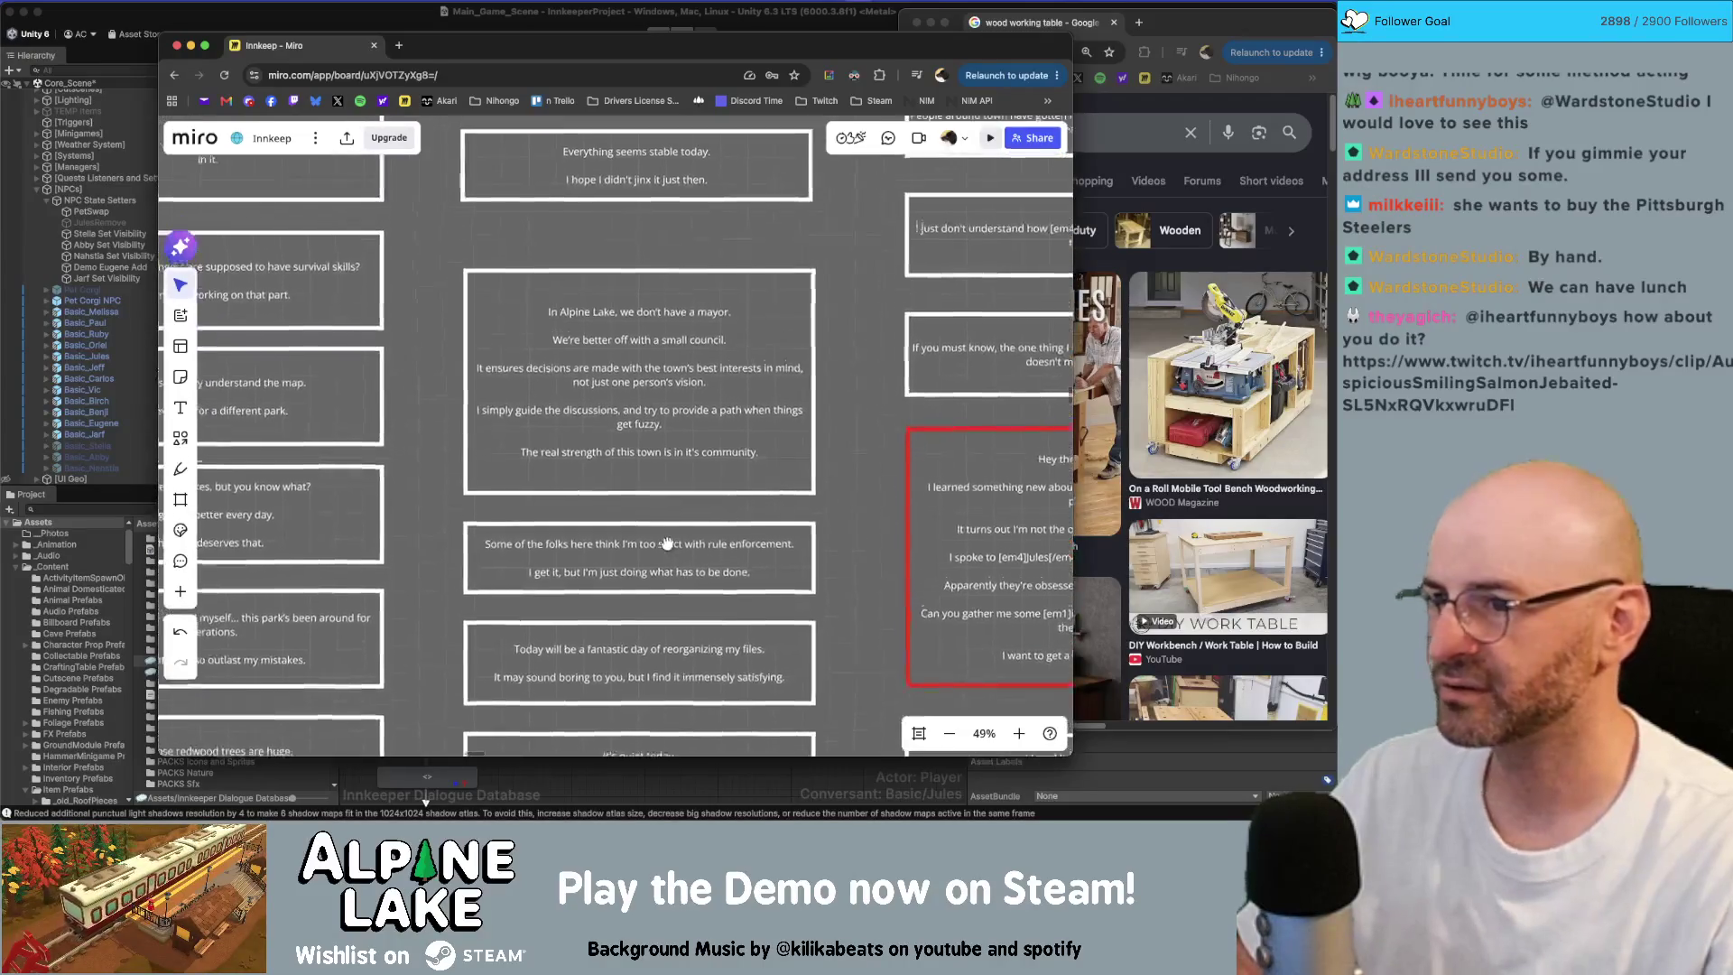
{"action": "scroll", "coordinate": [675, 454], "scroll_direction": "up", "scroll_amount": 4}
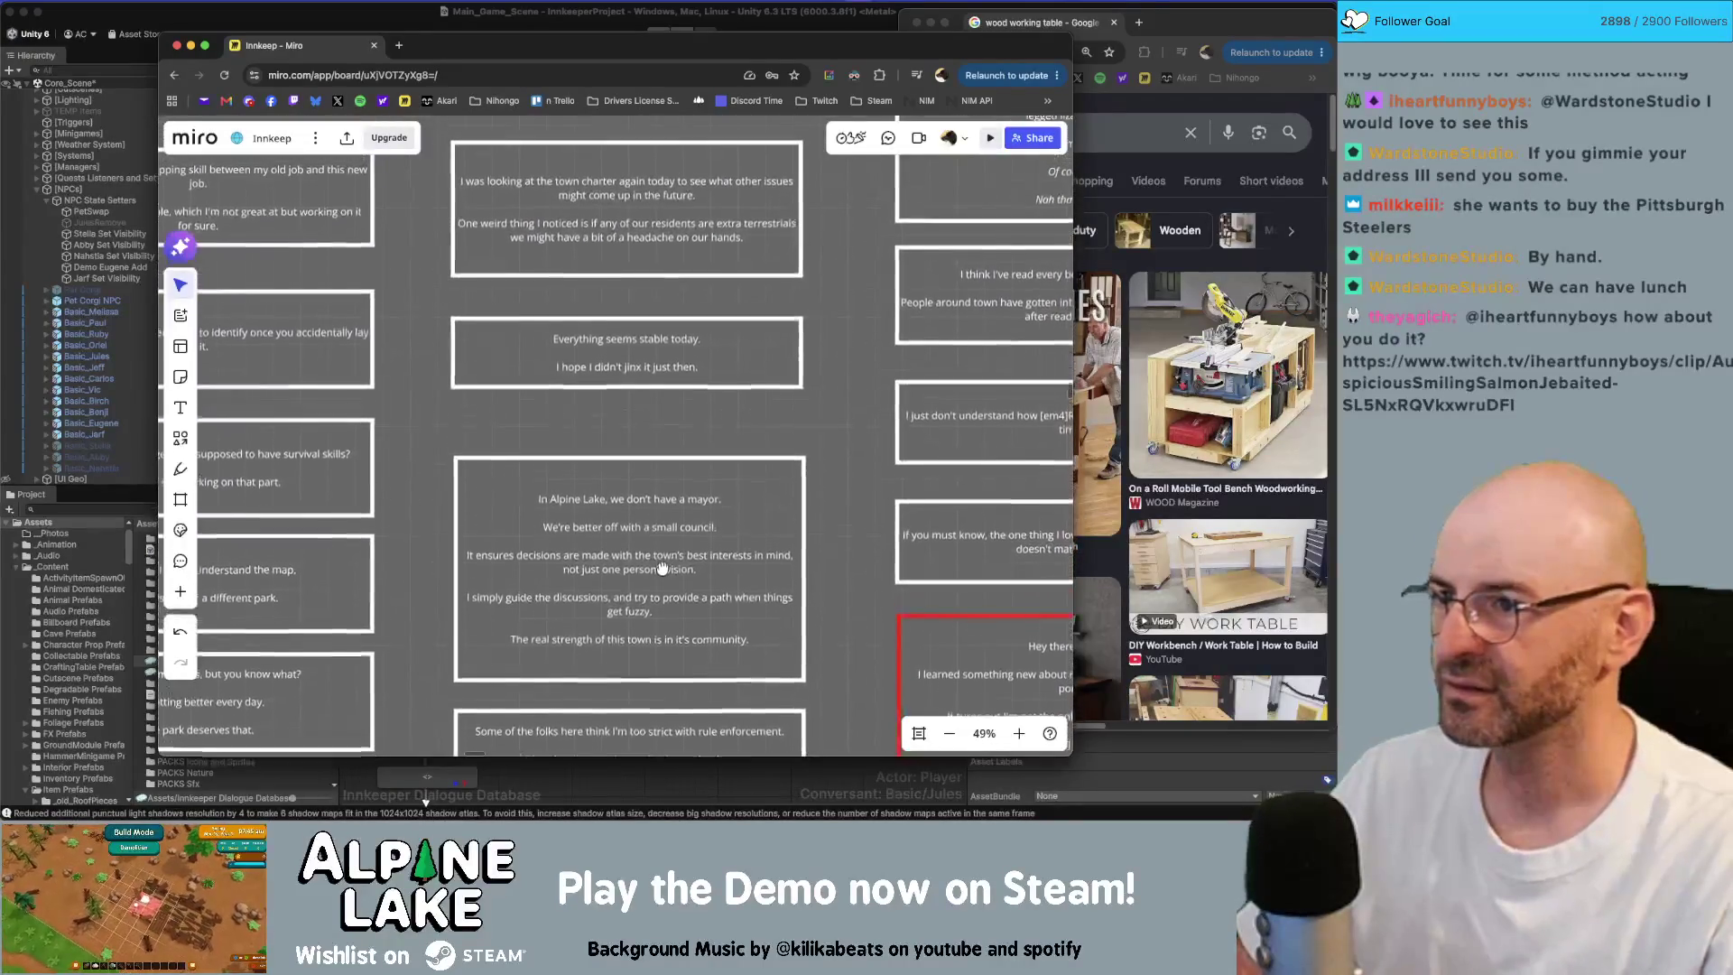
{"action": "scroll", "coordinate": [637, 316], "scroll_direction": "up", "scroll_amount": 4}
{"action": "scroll", "coordinate": [622, 351], "scroll_direction": "up", "scroll_amount": 2}
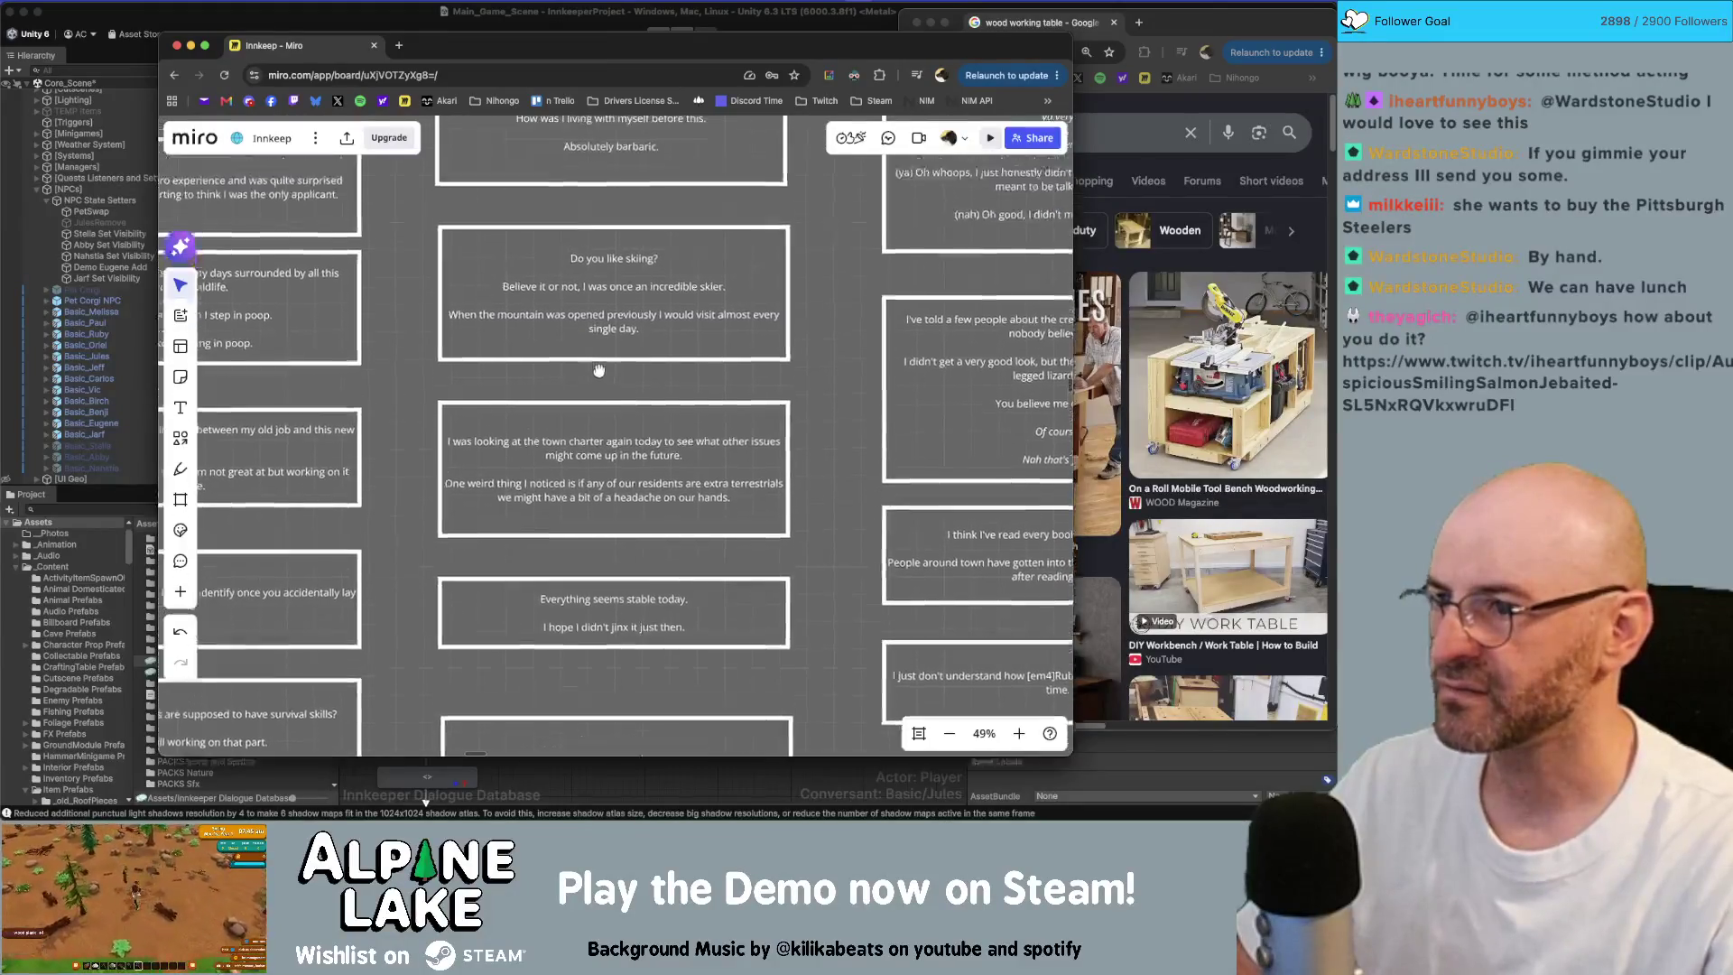
{"action": "double_click", "coordinate": [622, 351]}
{"action": "scroll", "coordinate": [740, 545], "scroll_direction": "down", "scroll_amount": 10}
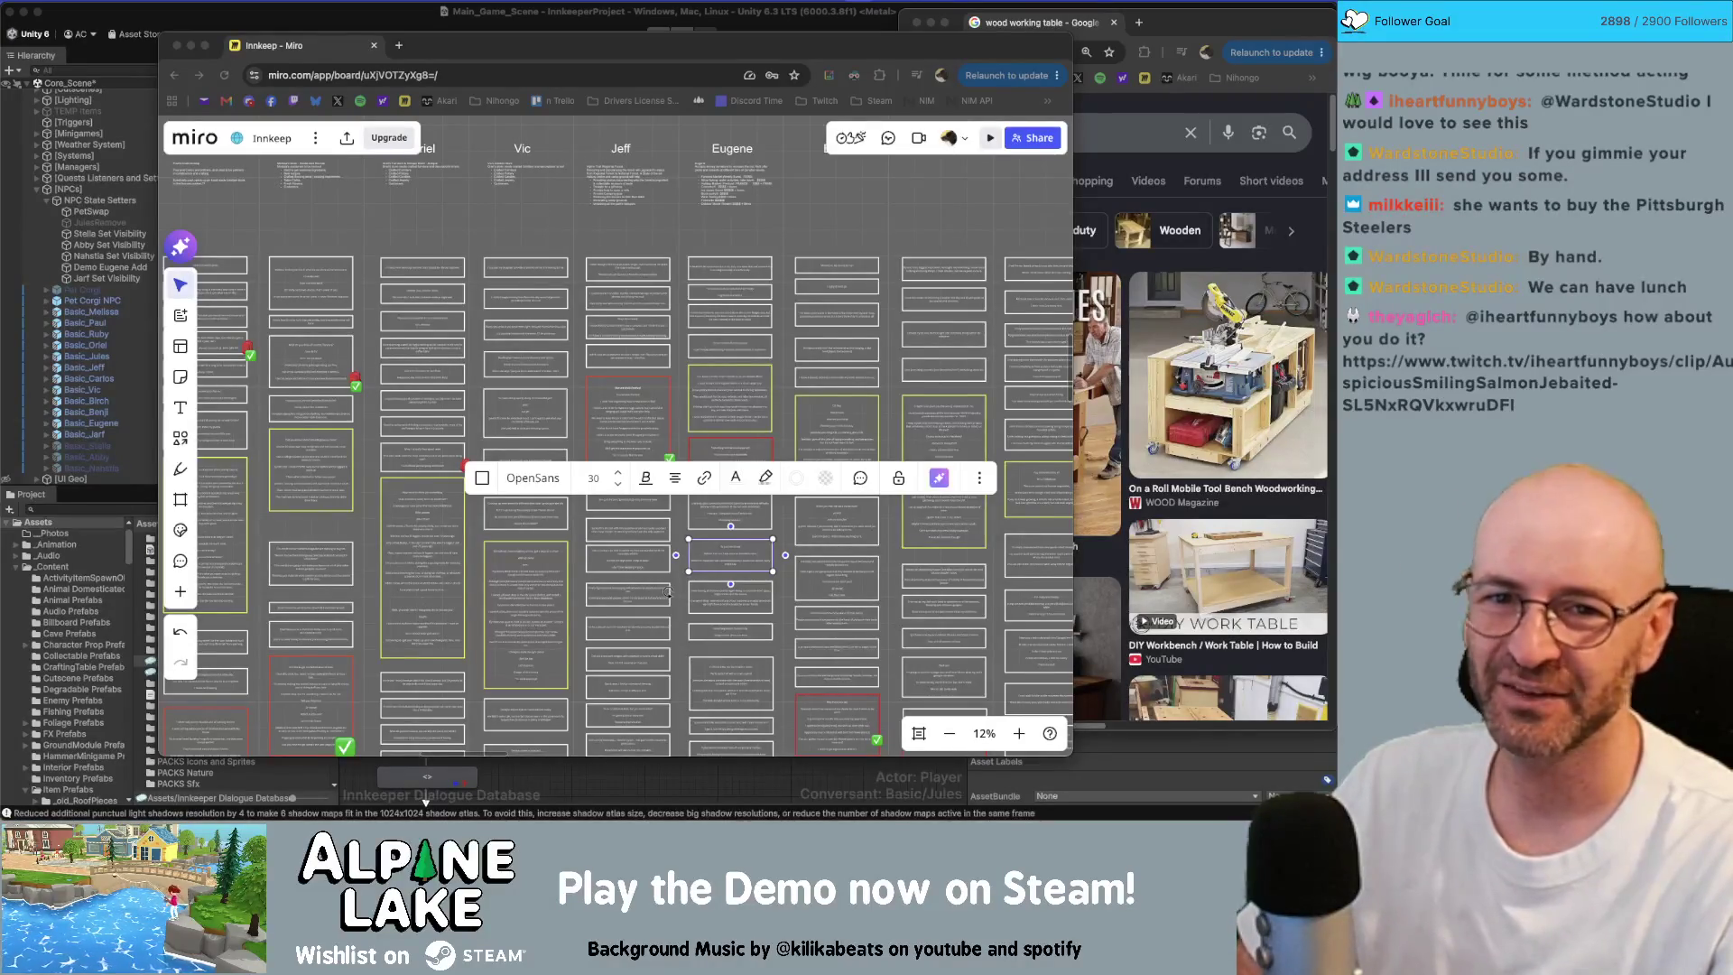
{"action": "left_click", "coordinate": [930, 215]}
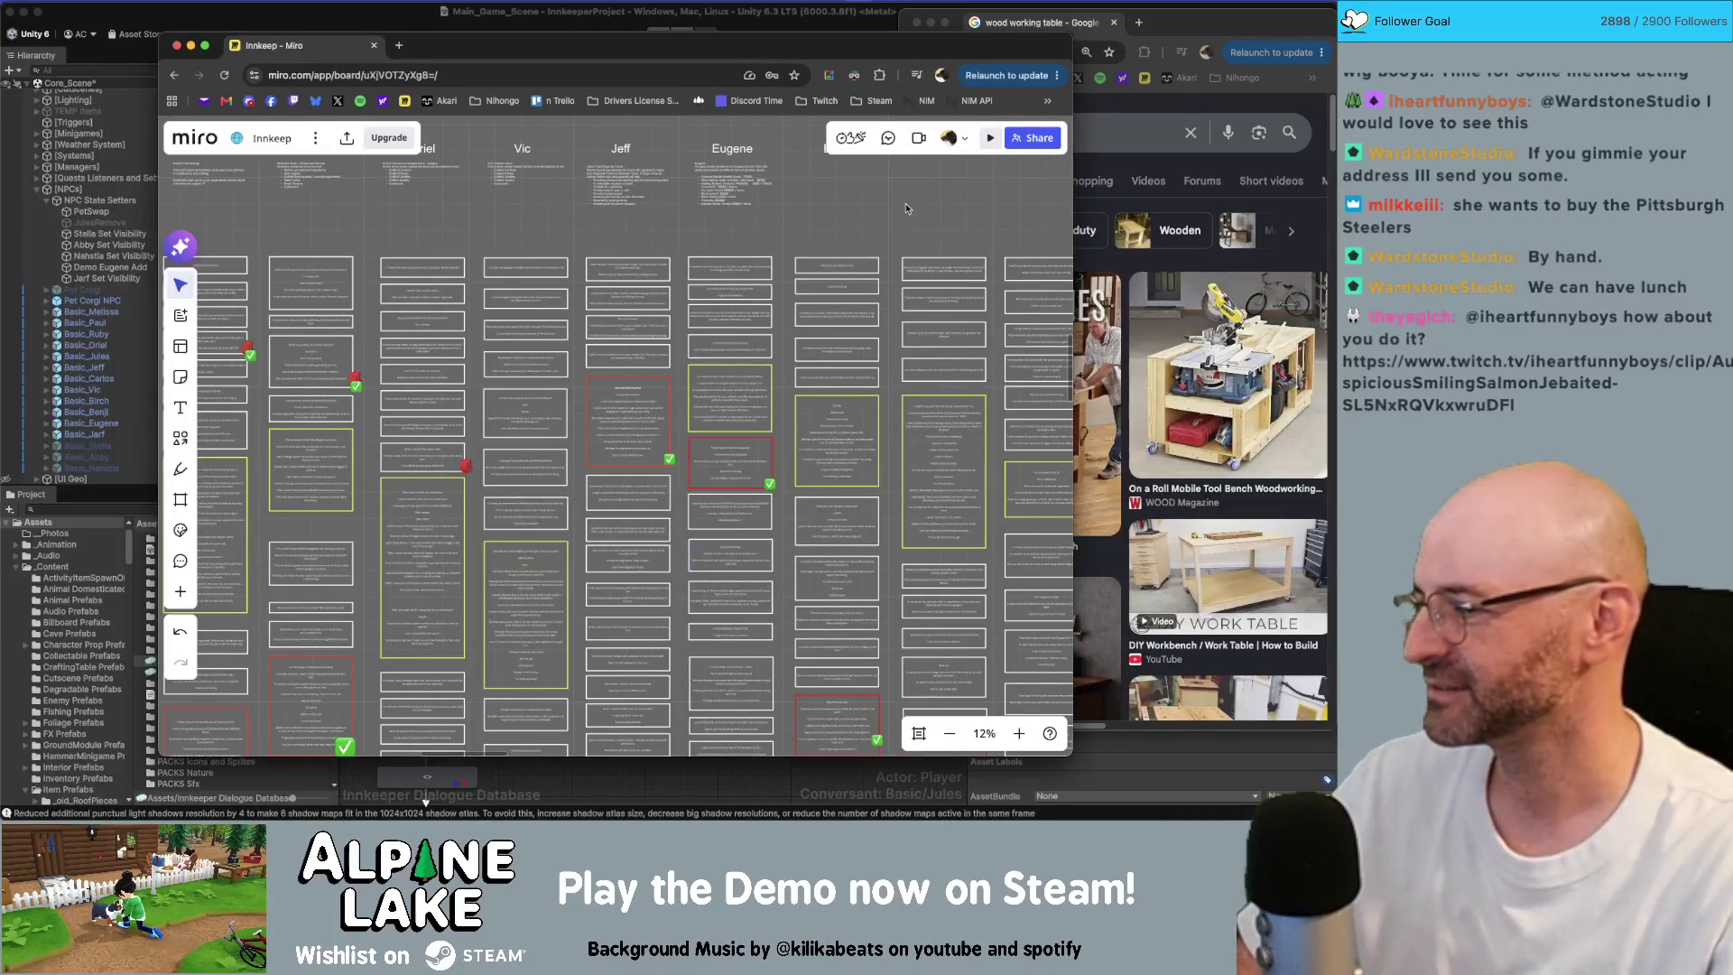
{"action": "scroll", "coordinate": [907, 209], "scroll_direction": "right", "scroll_amount": 10}
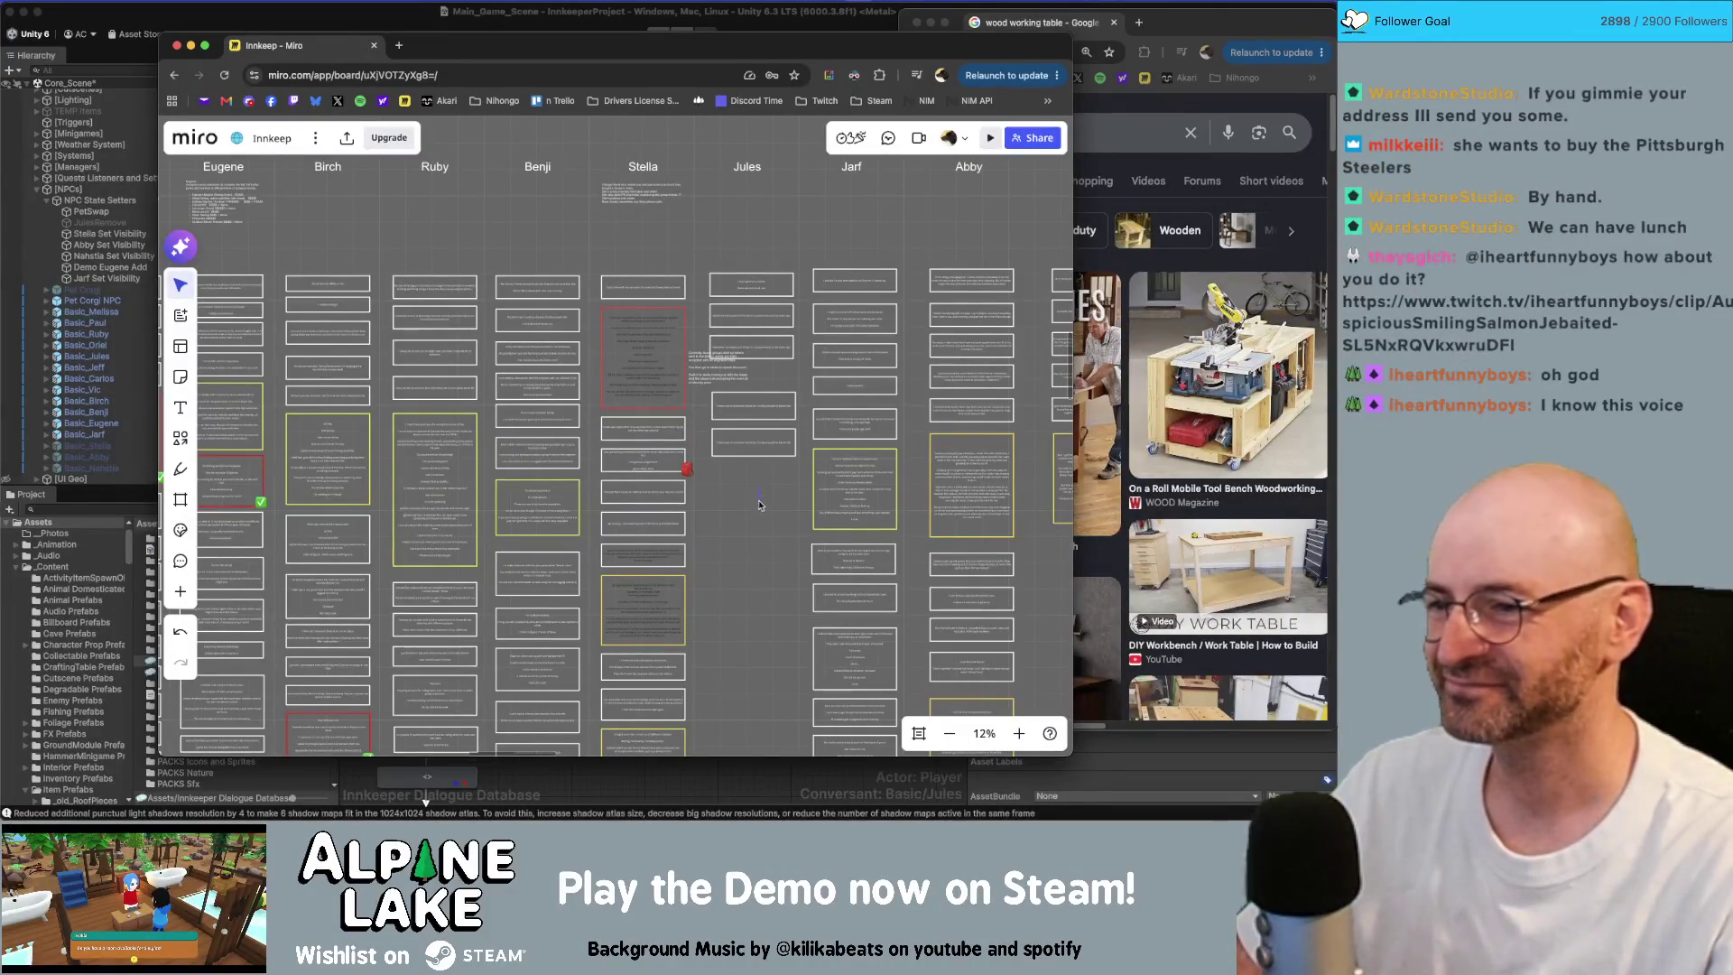
{"action": "scroll", "coordinate": [770, 470], "scroll_direction": "up", "scroll_amount": 10}
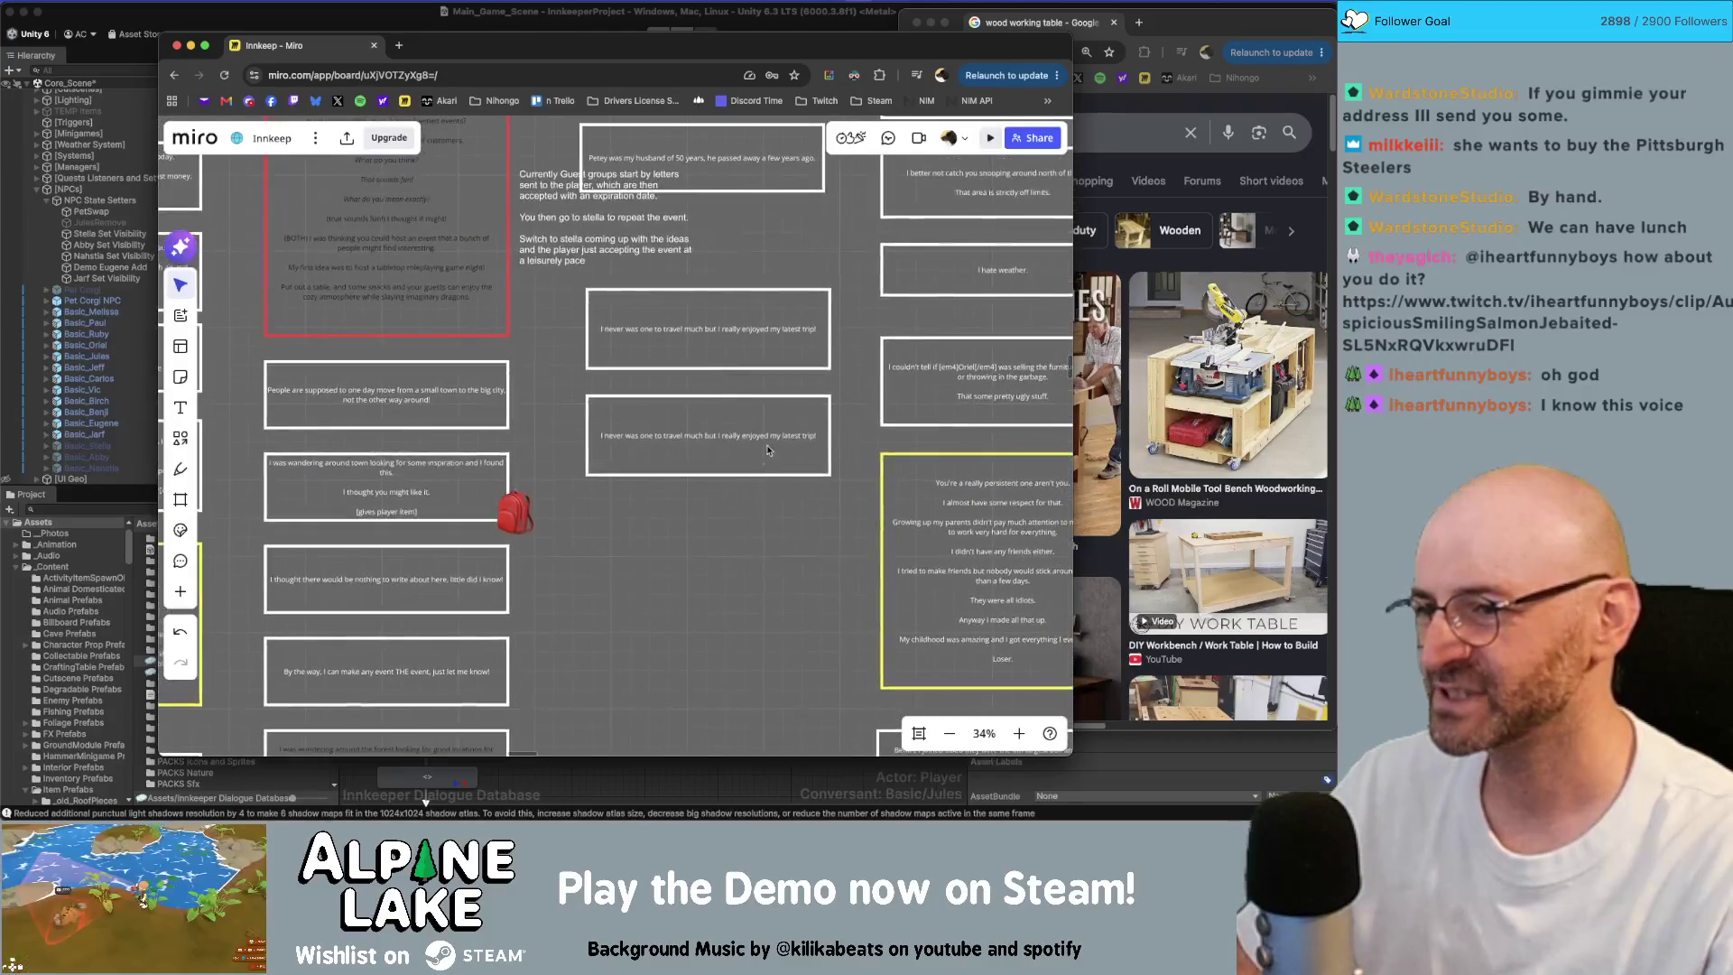
{"action": "scroll", "coordinate": [771, 437], "scroll_direction": "up", "scroll_amount": 2}
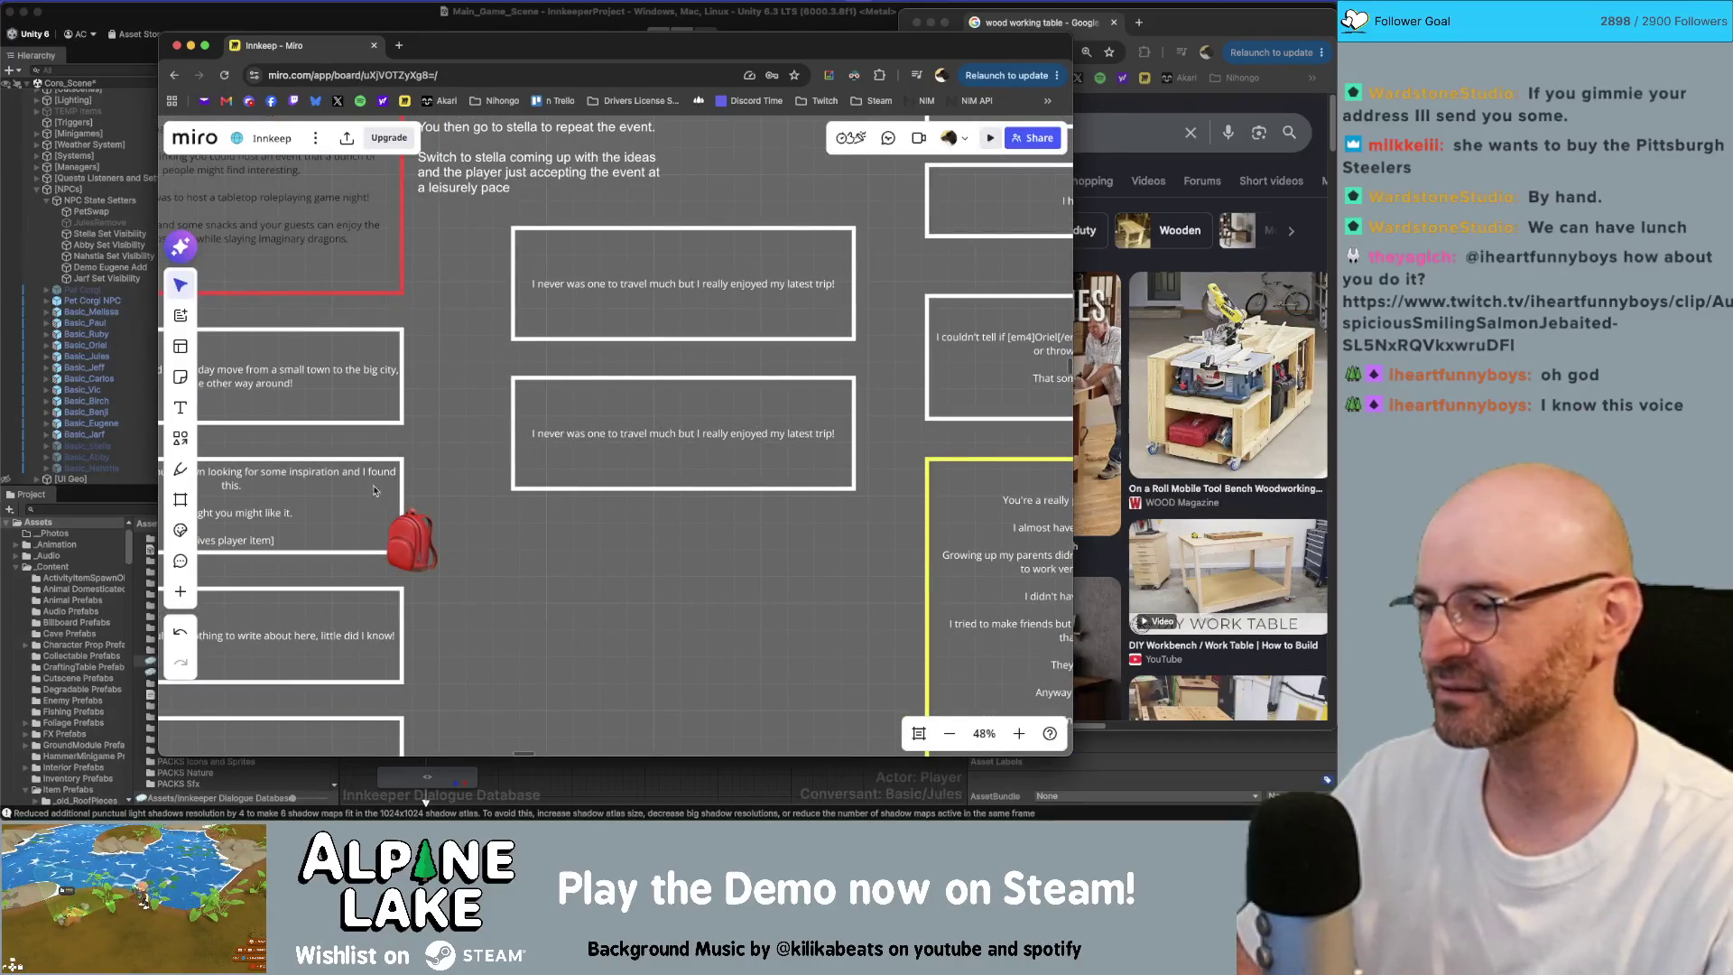
Step: Remove the trip line from the lower dialogue card, leaving it empty
{"action": "left_click", "coordinate": [650, 479]}
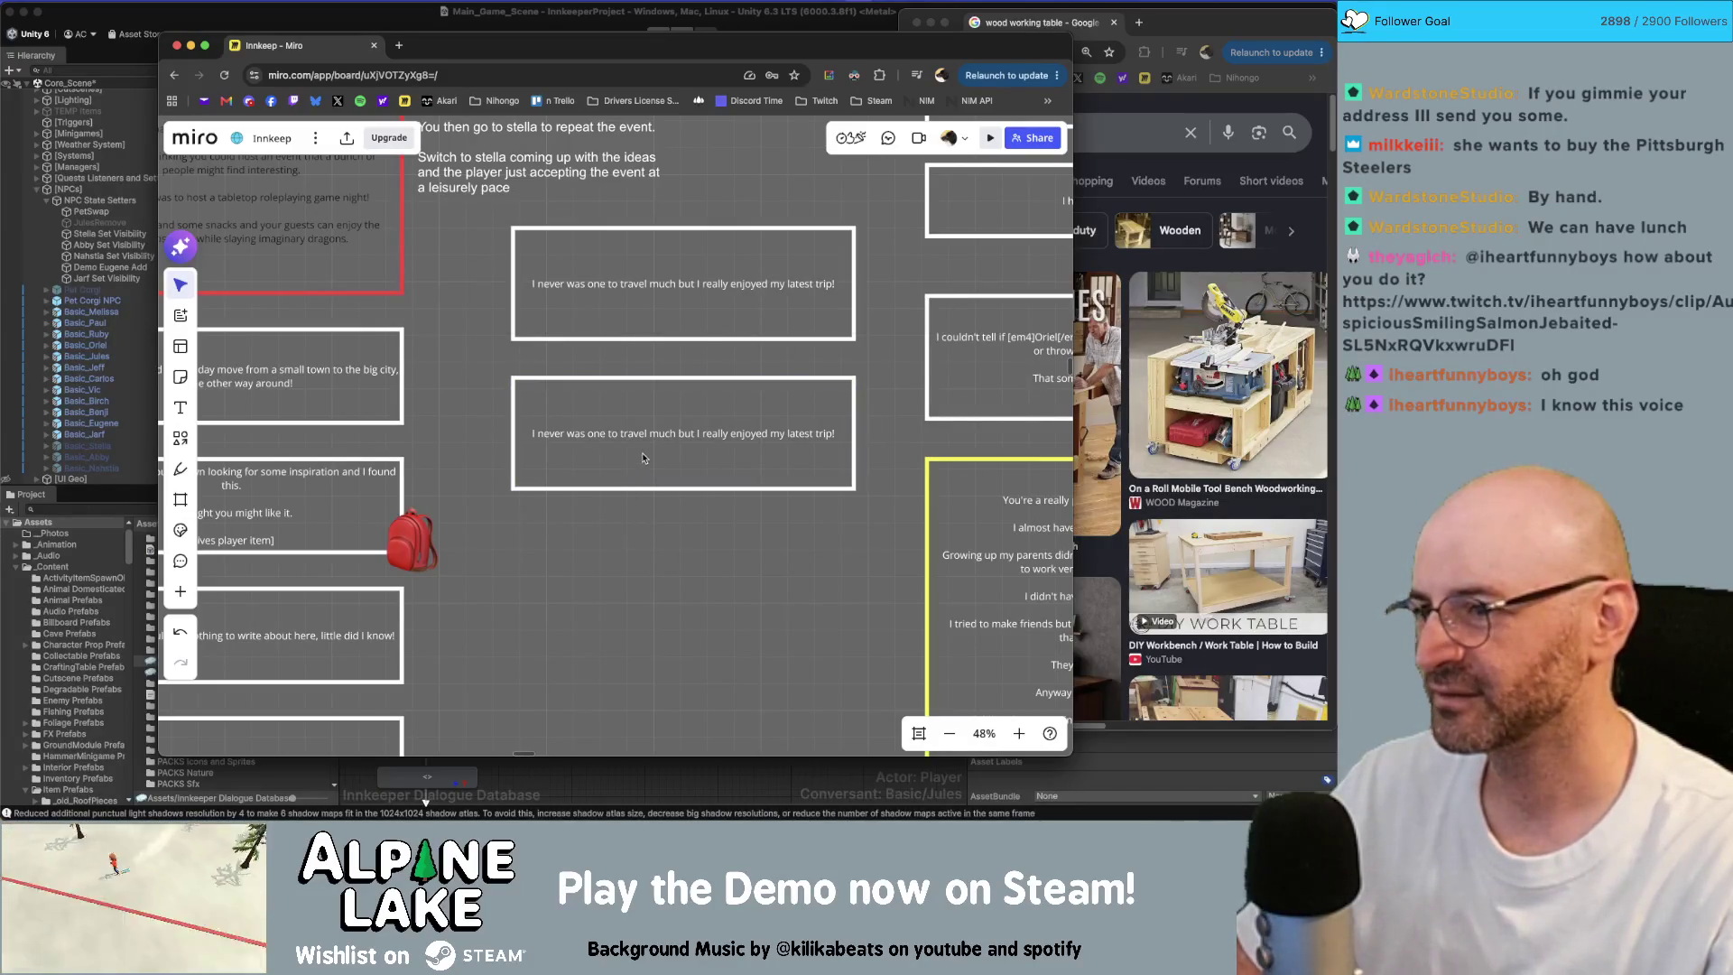
{"action": "left_click", "coordinate": [661, 434]}
{"action": "triple_click", "coordinate": [727, 428]}
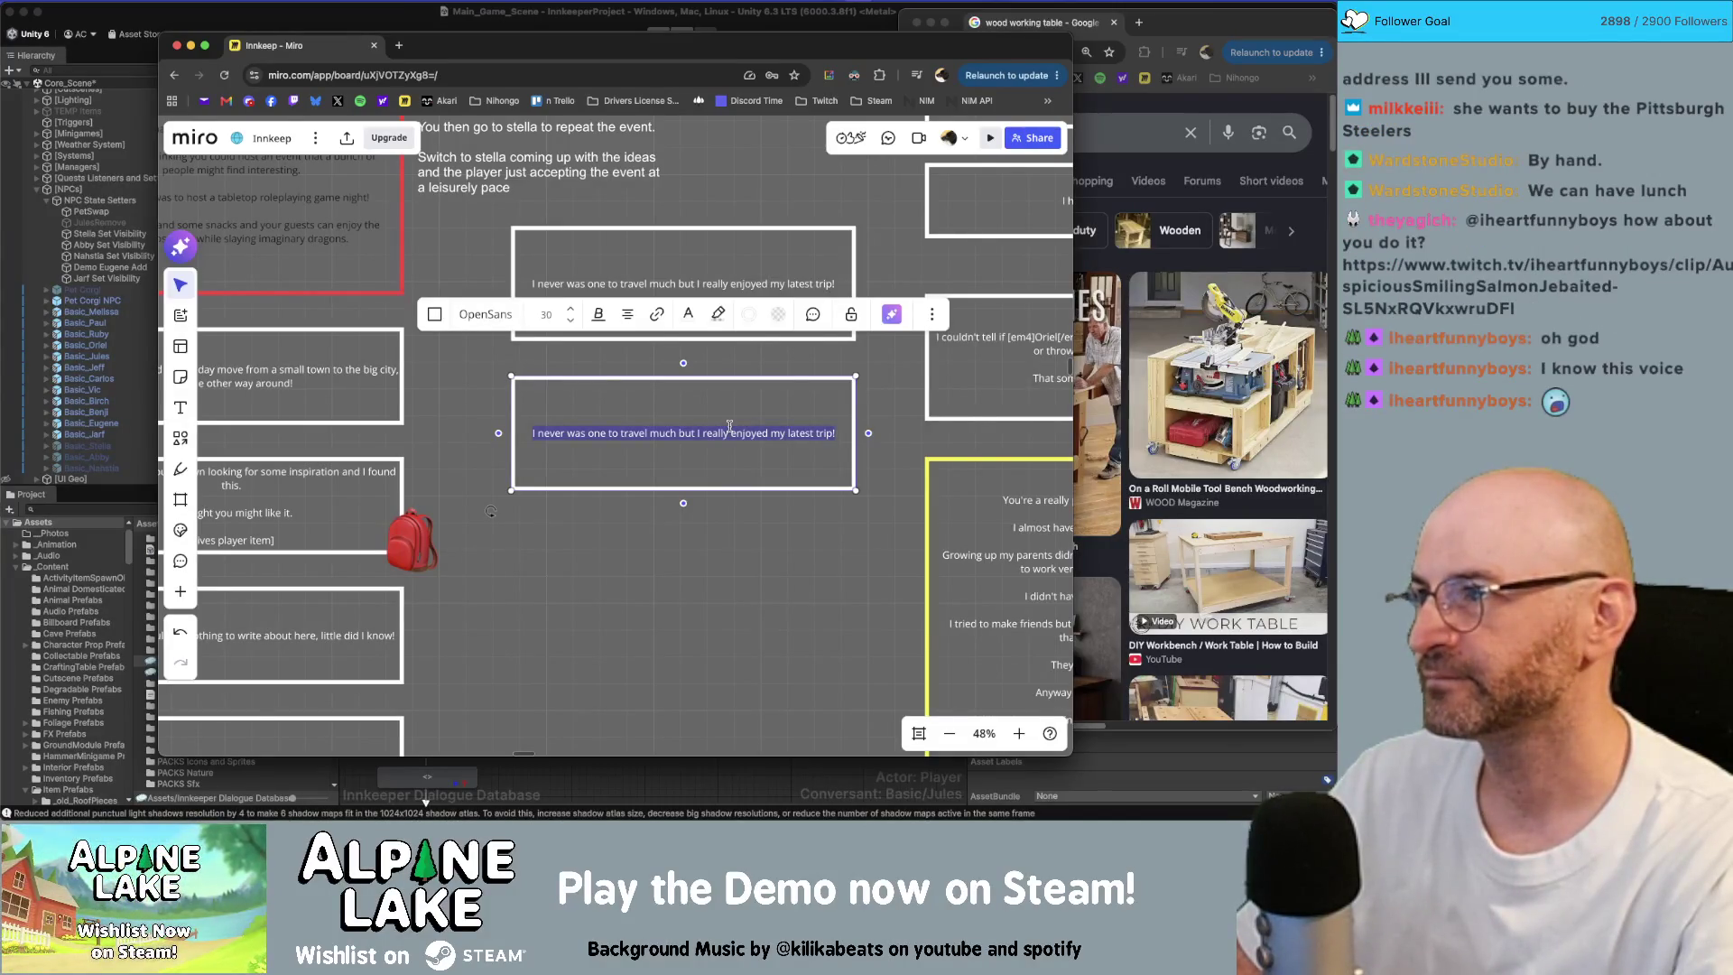
{"action": "key", "text": "BackSpace"}
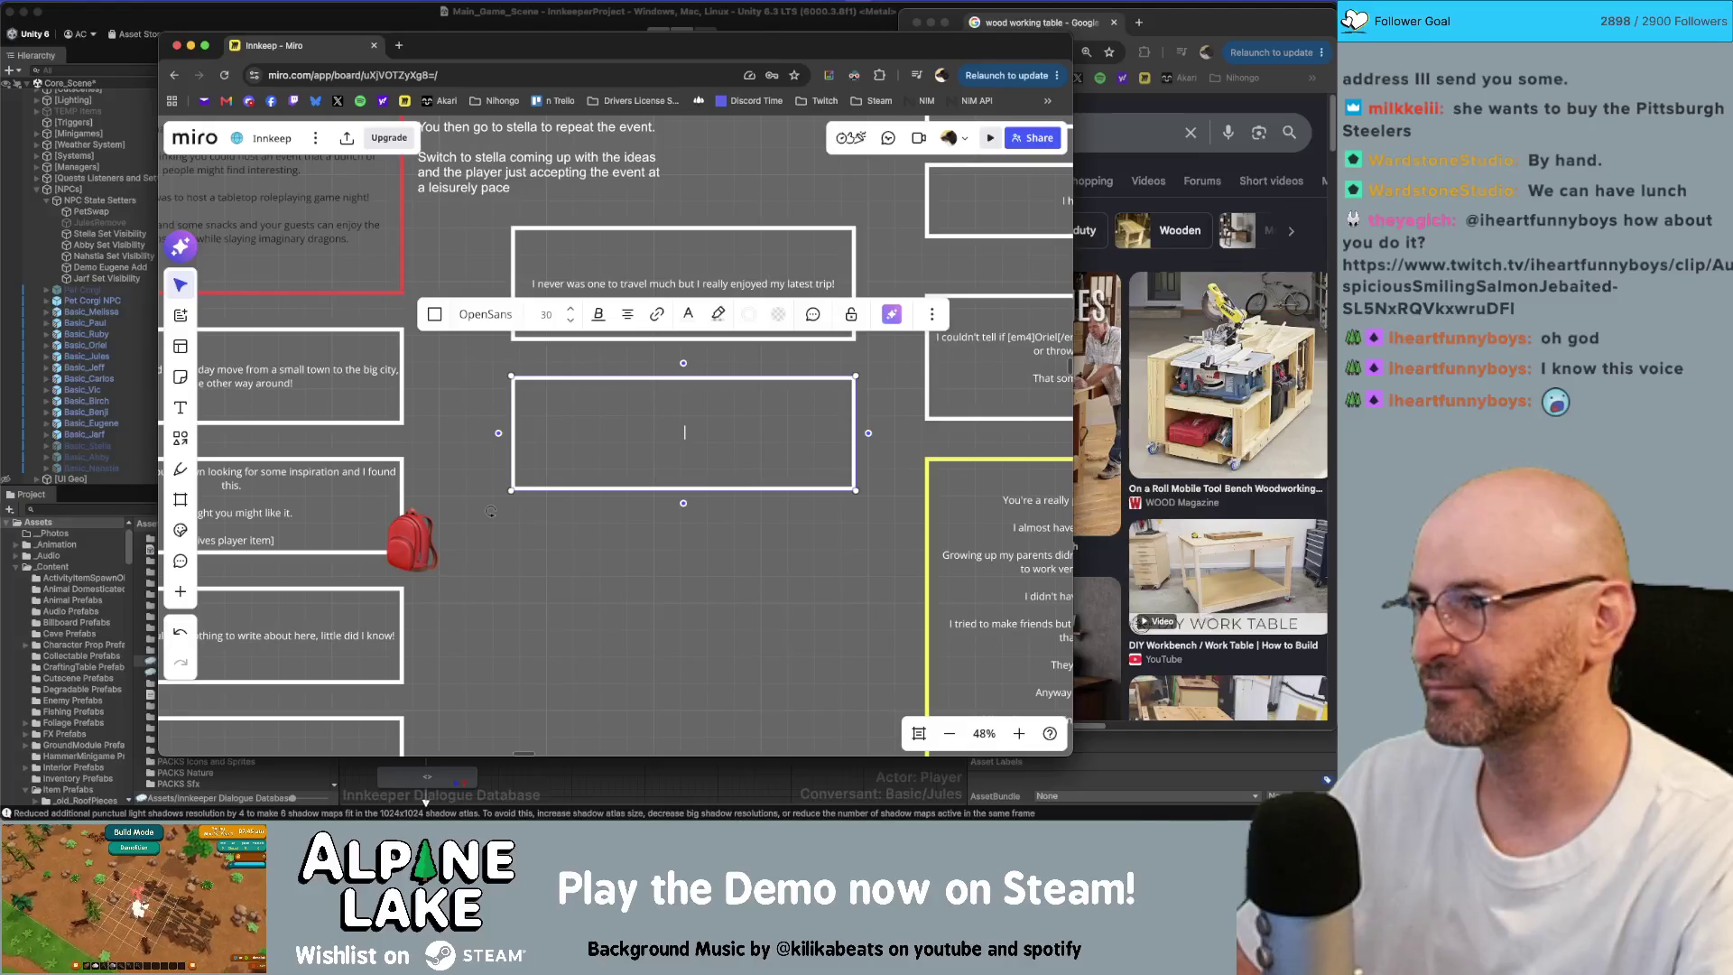
{"action": "type", "text": "It's bee"}
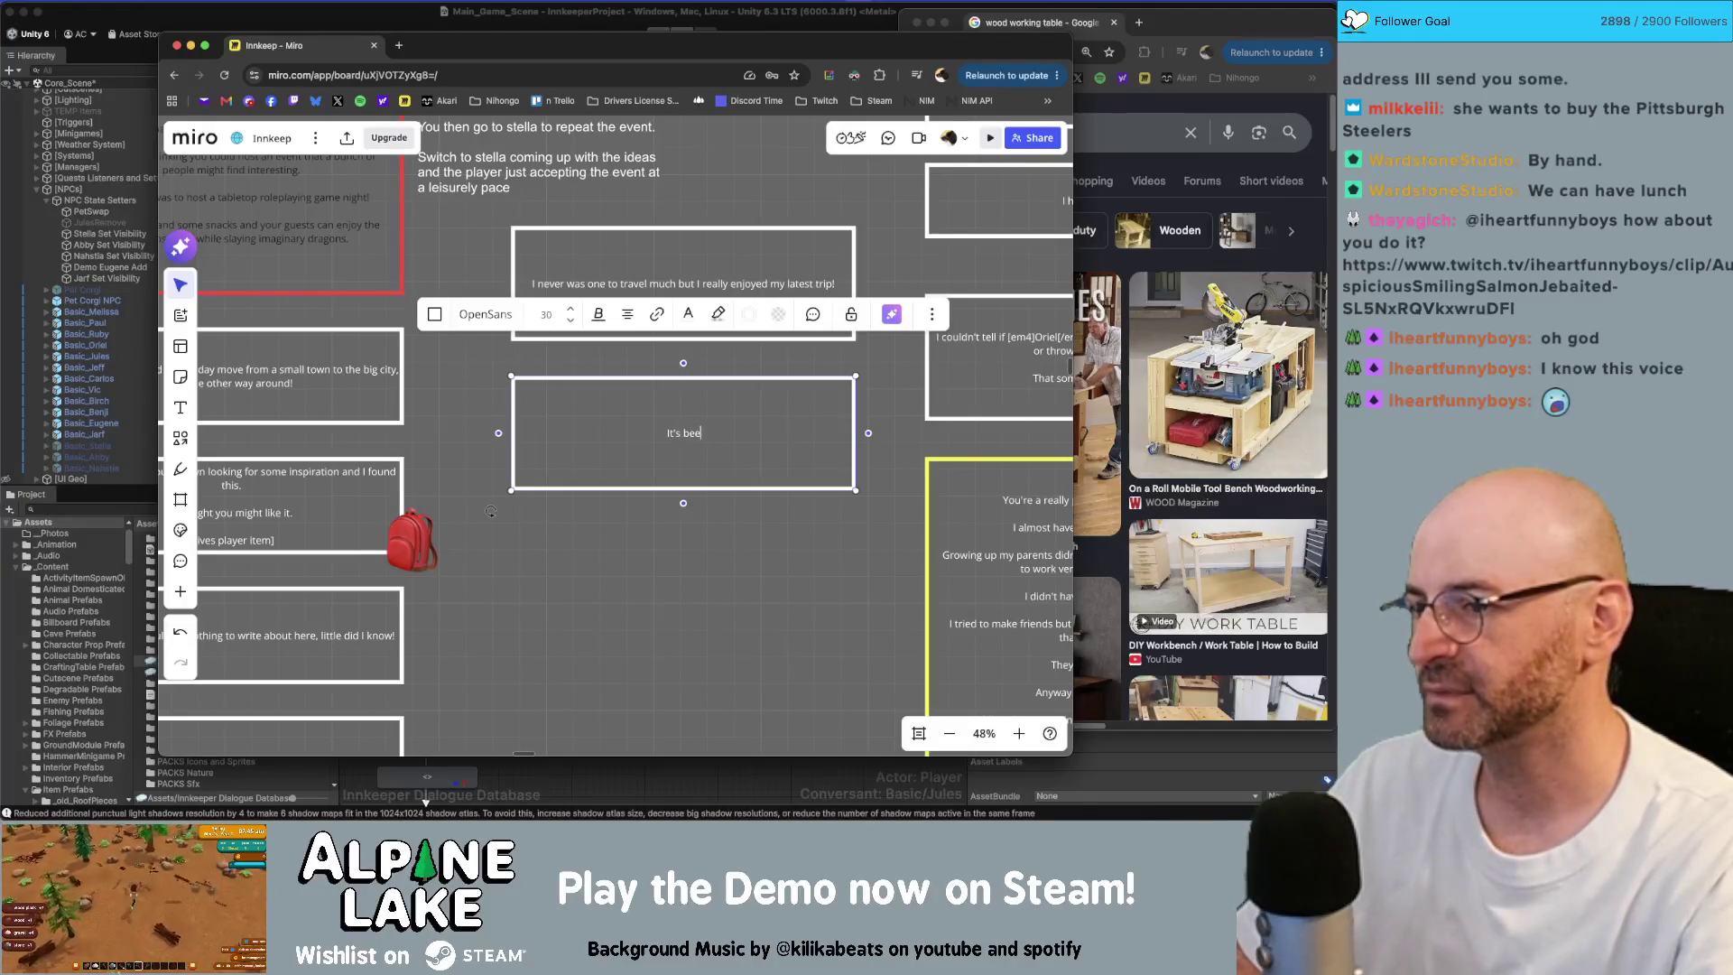
{"action": "key", "text": "BackSpace"}
{"action": "key", "text": "BackSpace"}
{"action": "key", "text": "BackSpace"}
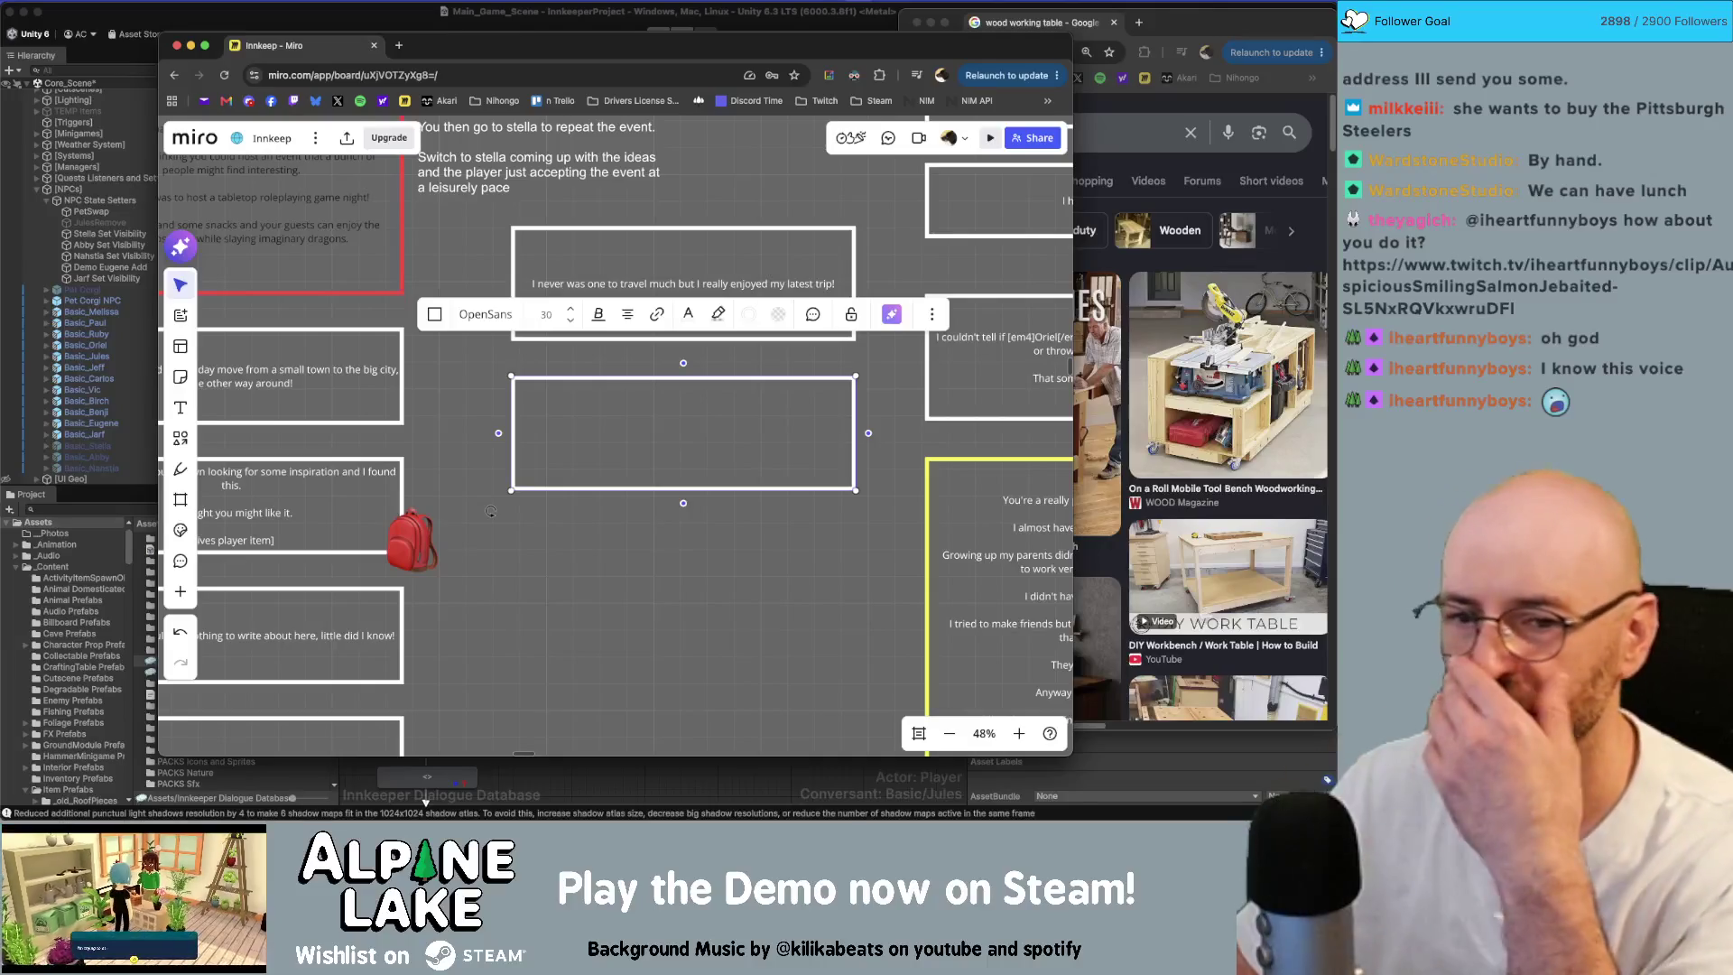
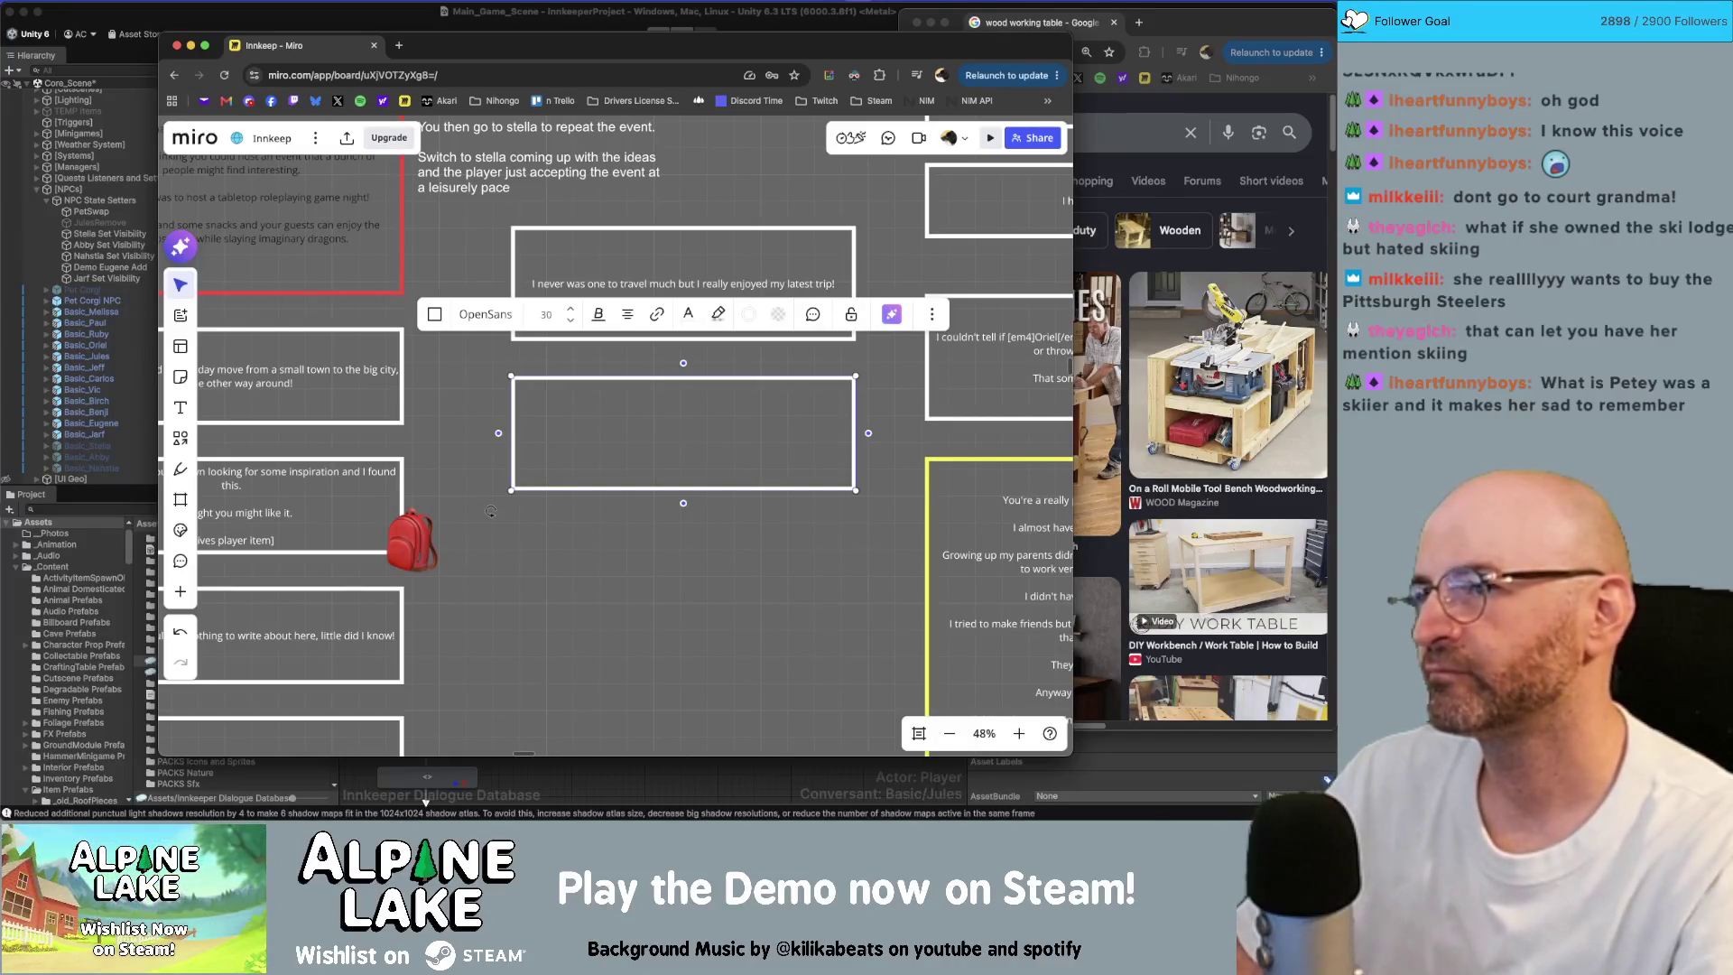
Step: Type 'One thing they don't tell you about getting old is how good at crosswords you get.'
{"action": "type", "text": "On"}
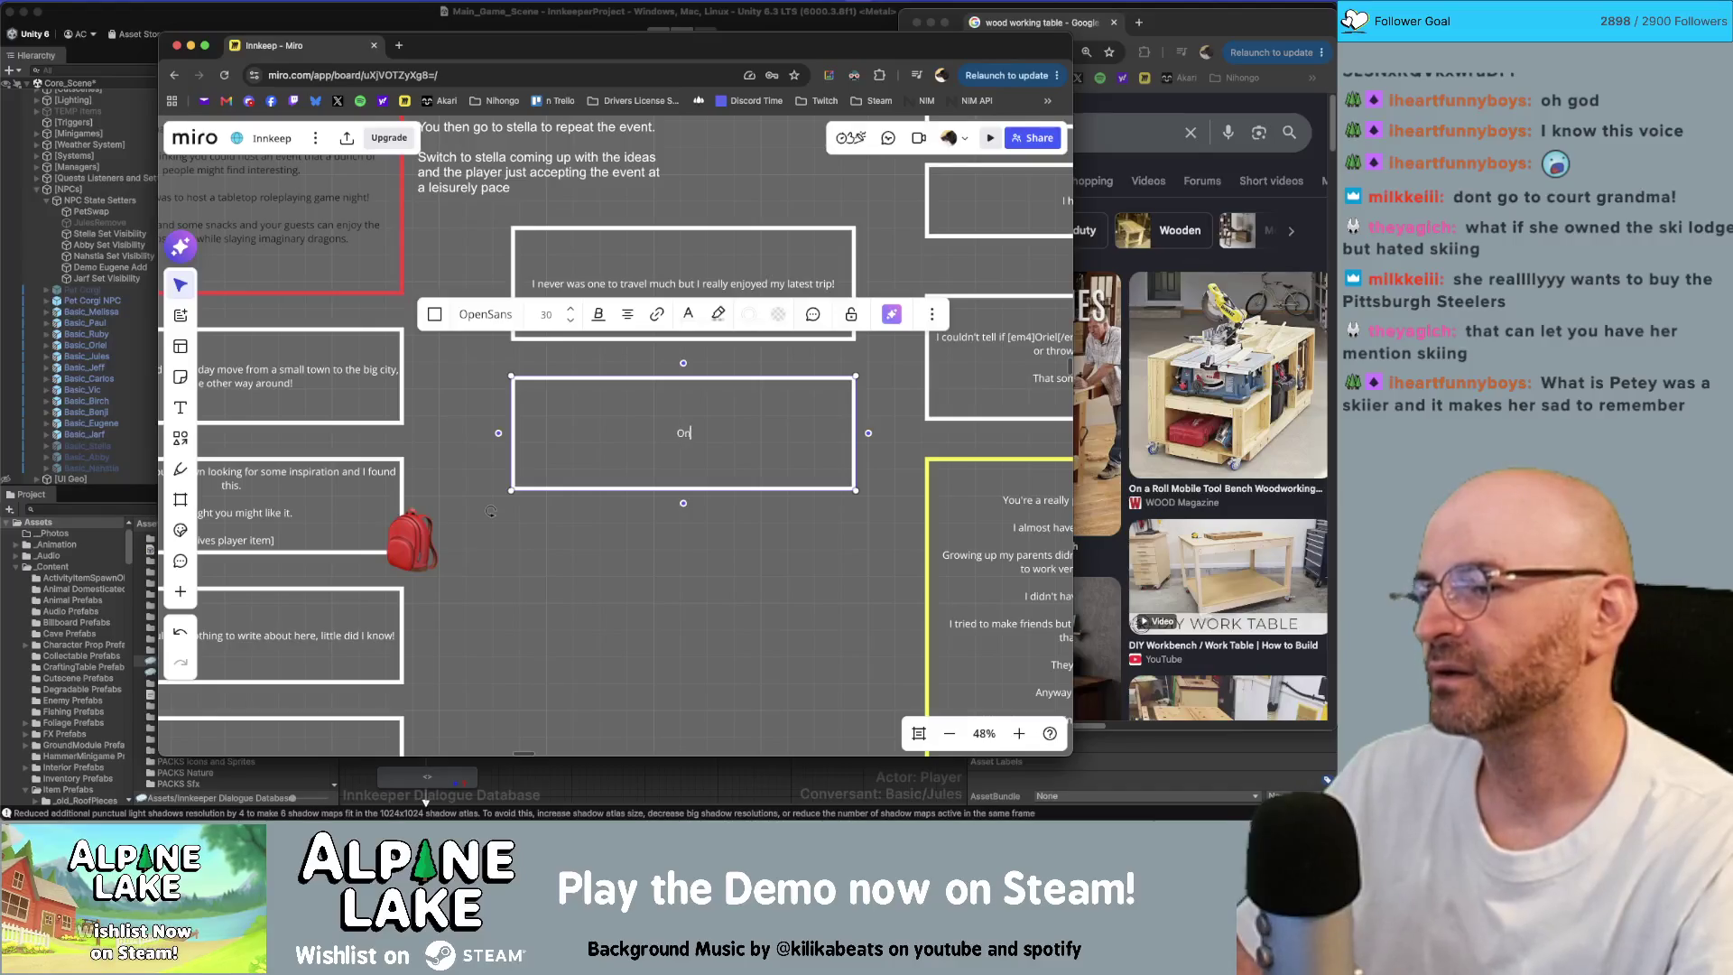
{"action": "type", "text": "e thing they don't tell you about ab"}
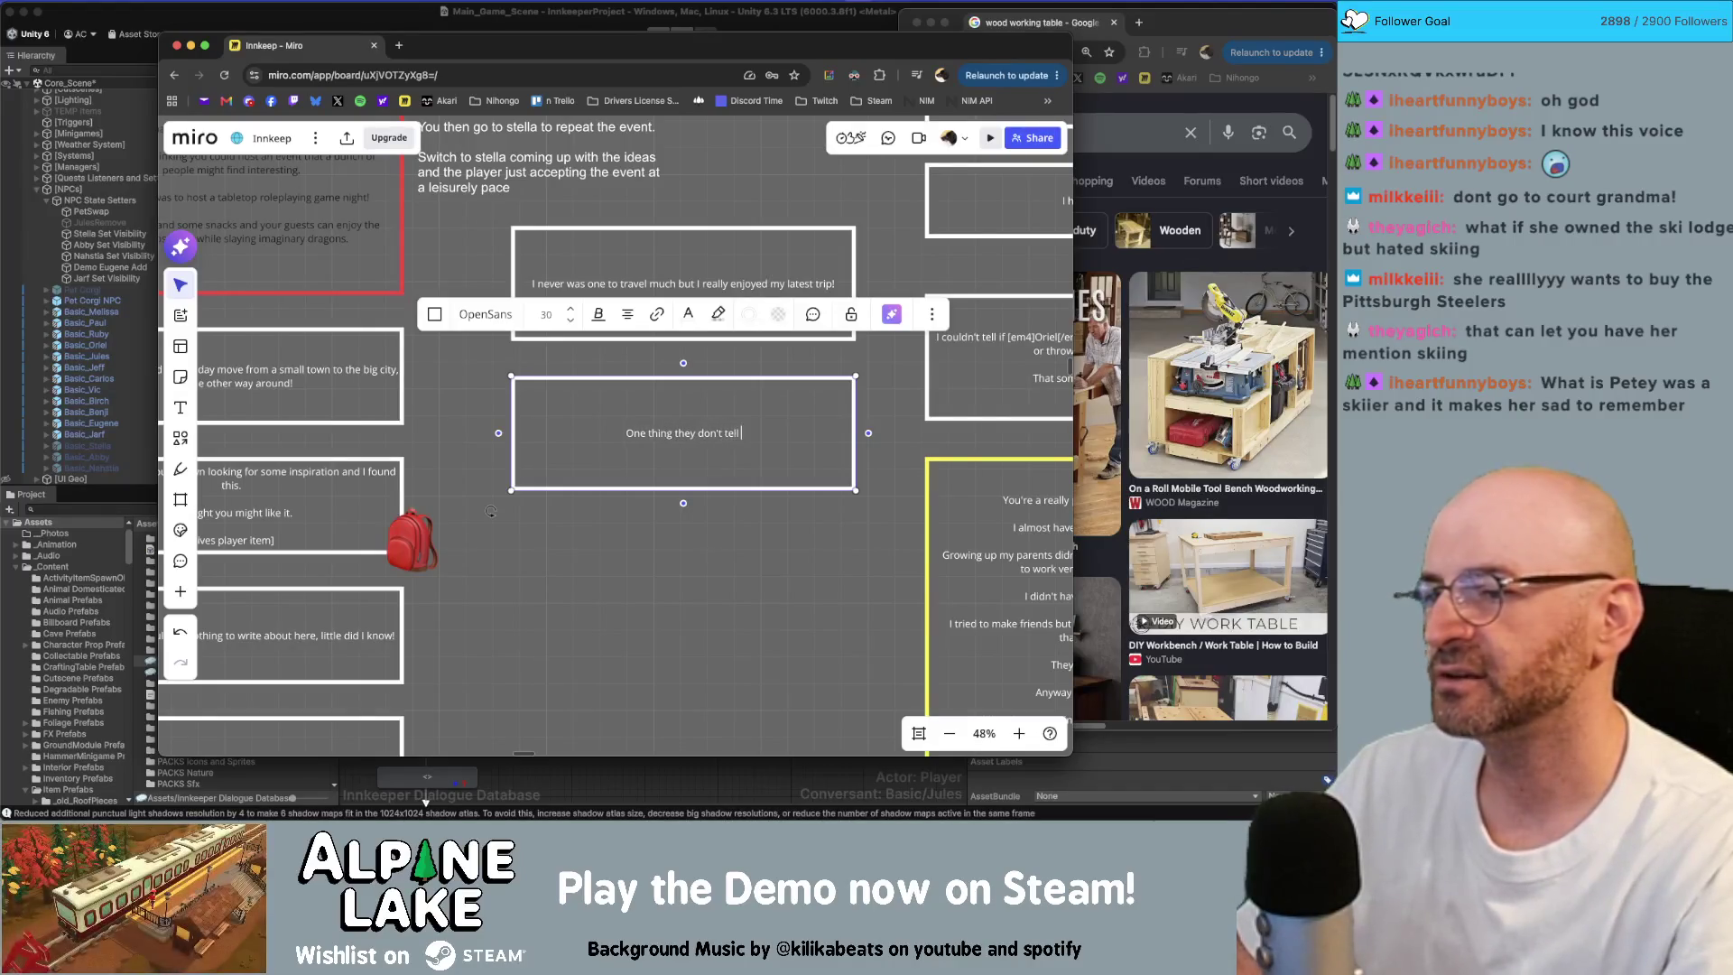
{"action": "key", "text": "BackSpace"}
{"action": "key", "text": "BackSpace"}
{"action": "type", "text": "getting old"}
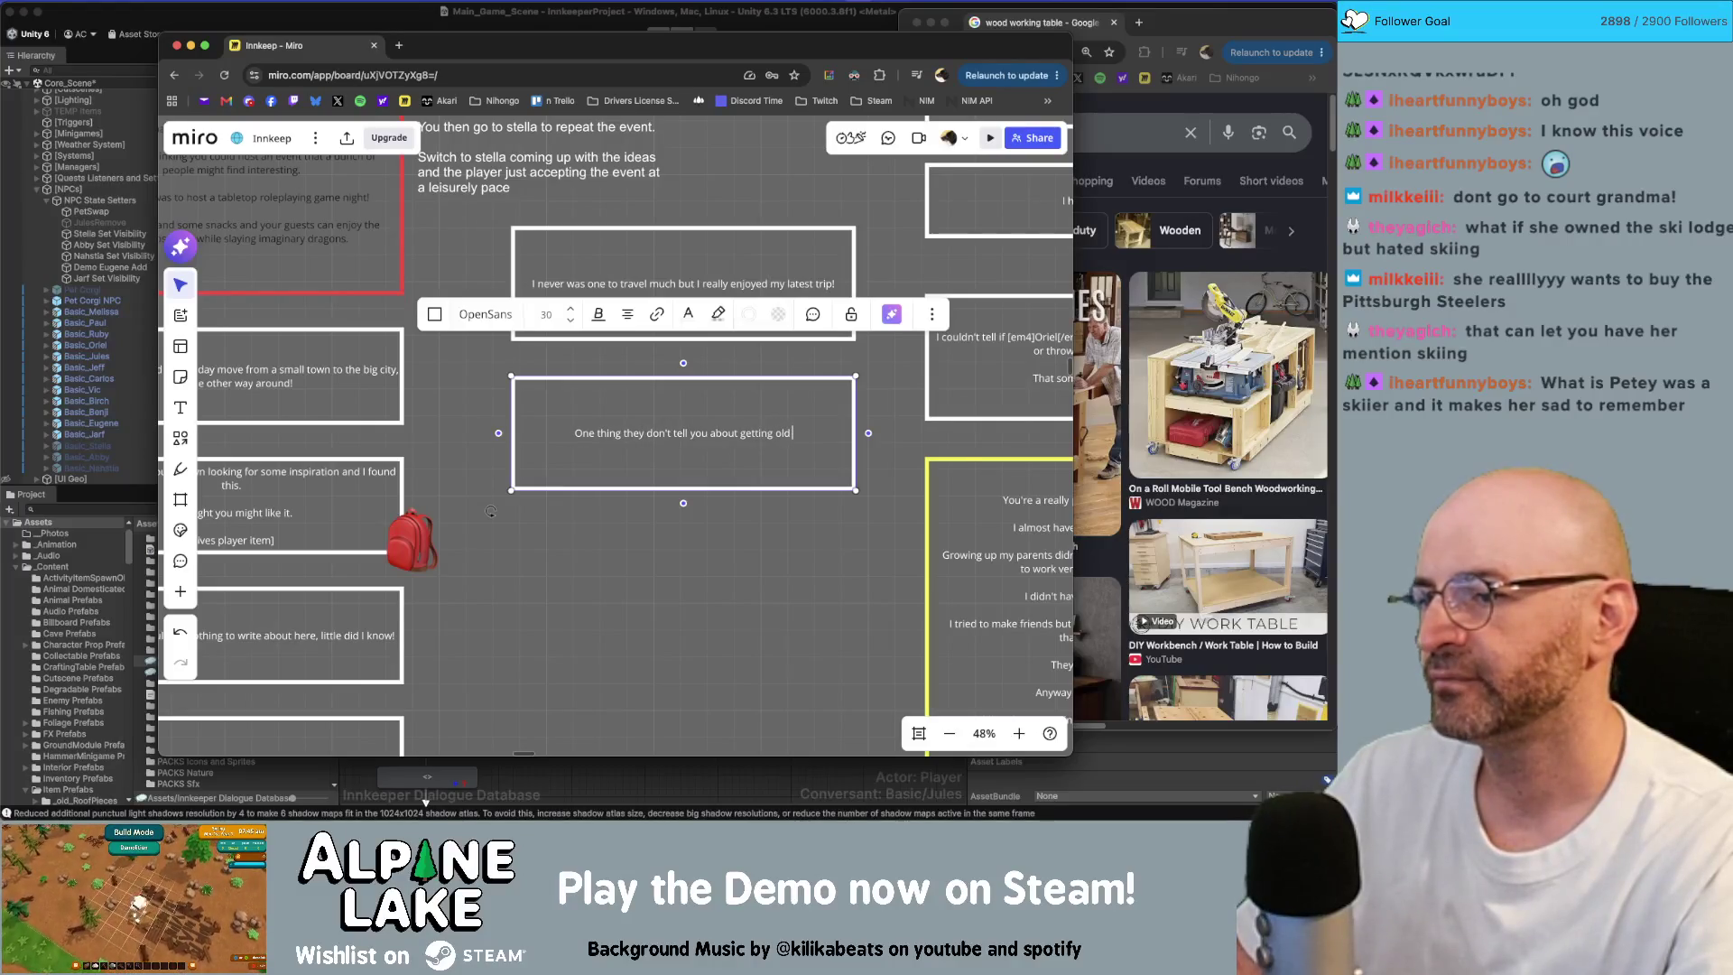
{"action": "type", "text": " is"}
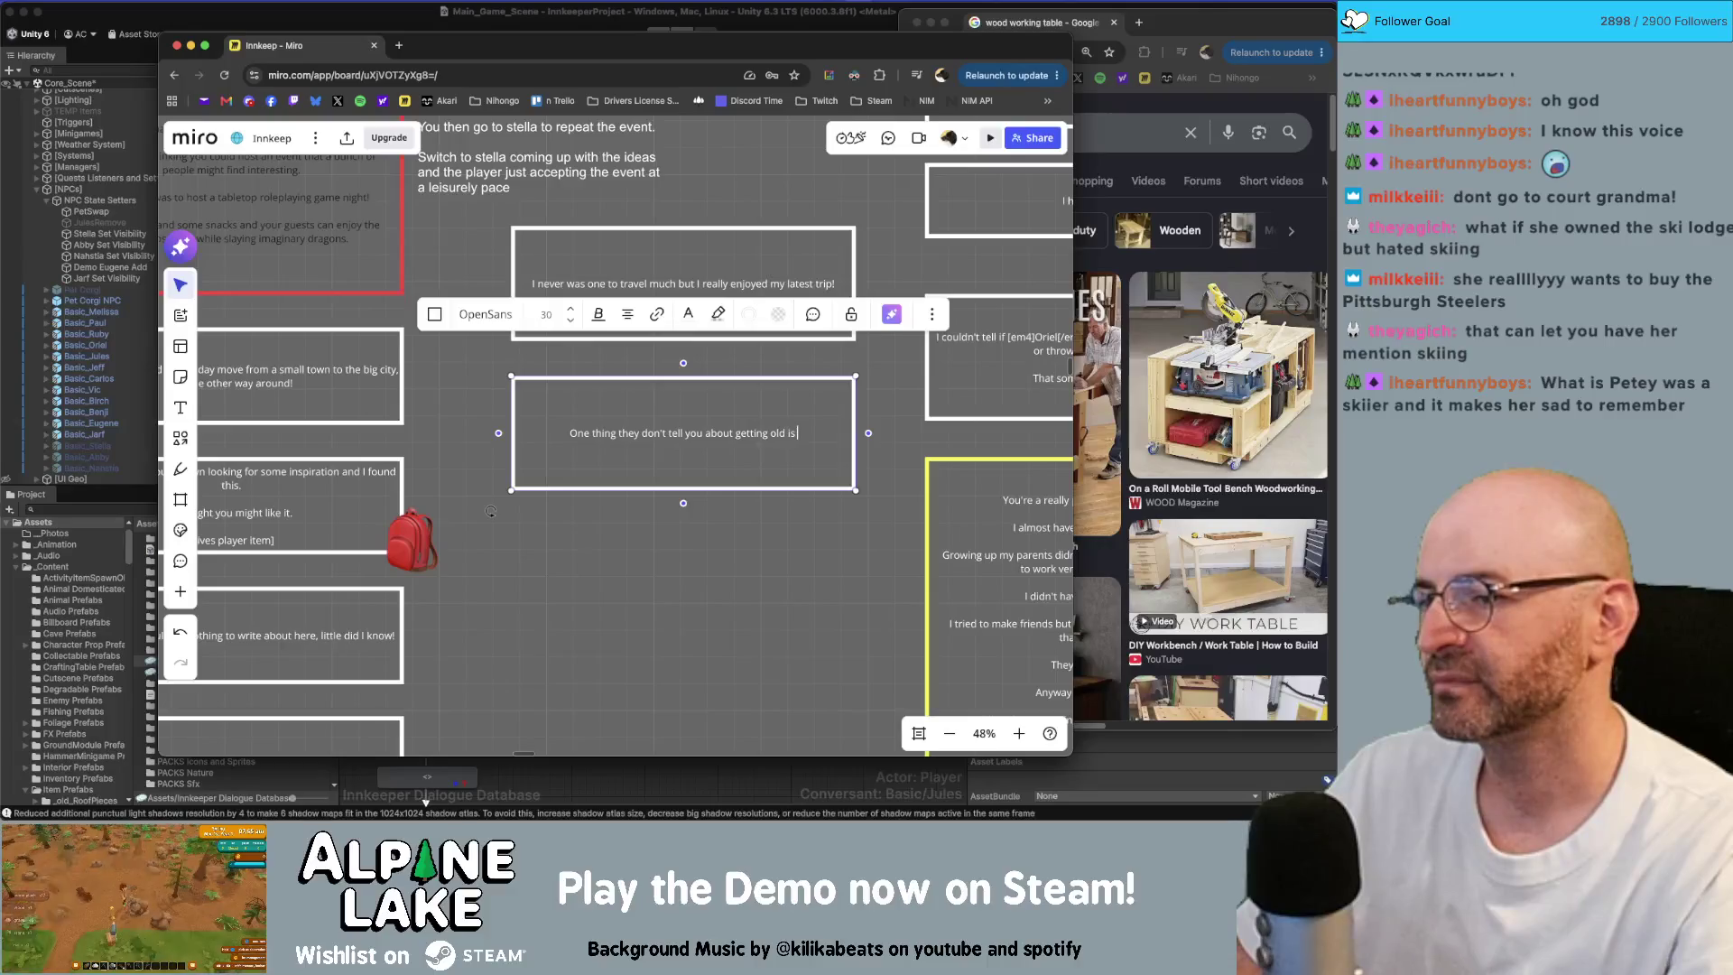
{"action": "type", "text": " how good at crossw"}
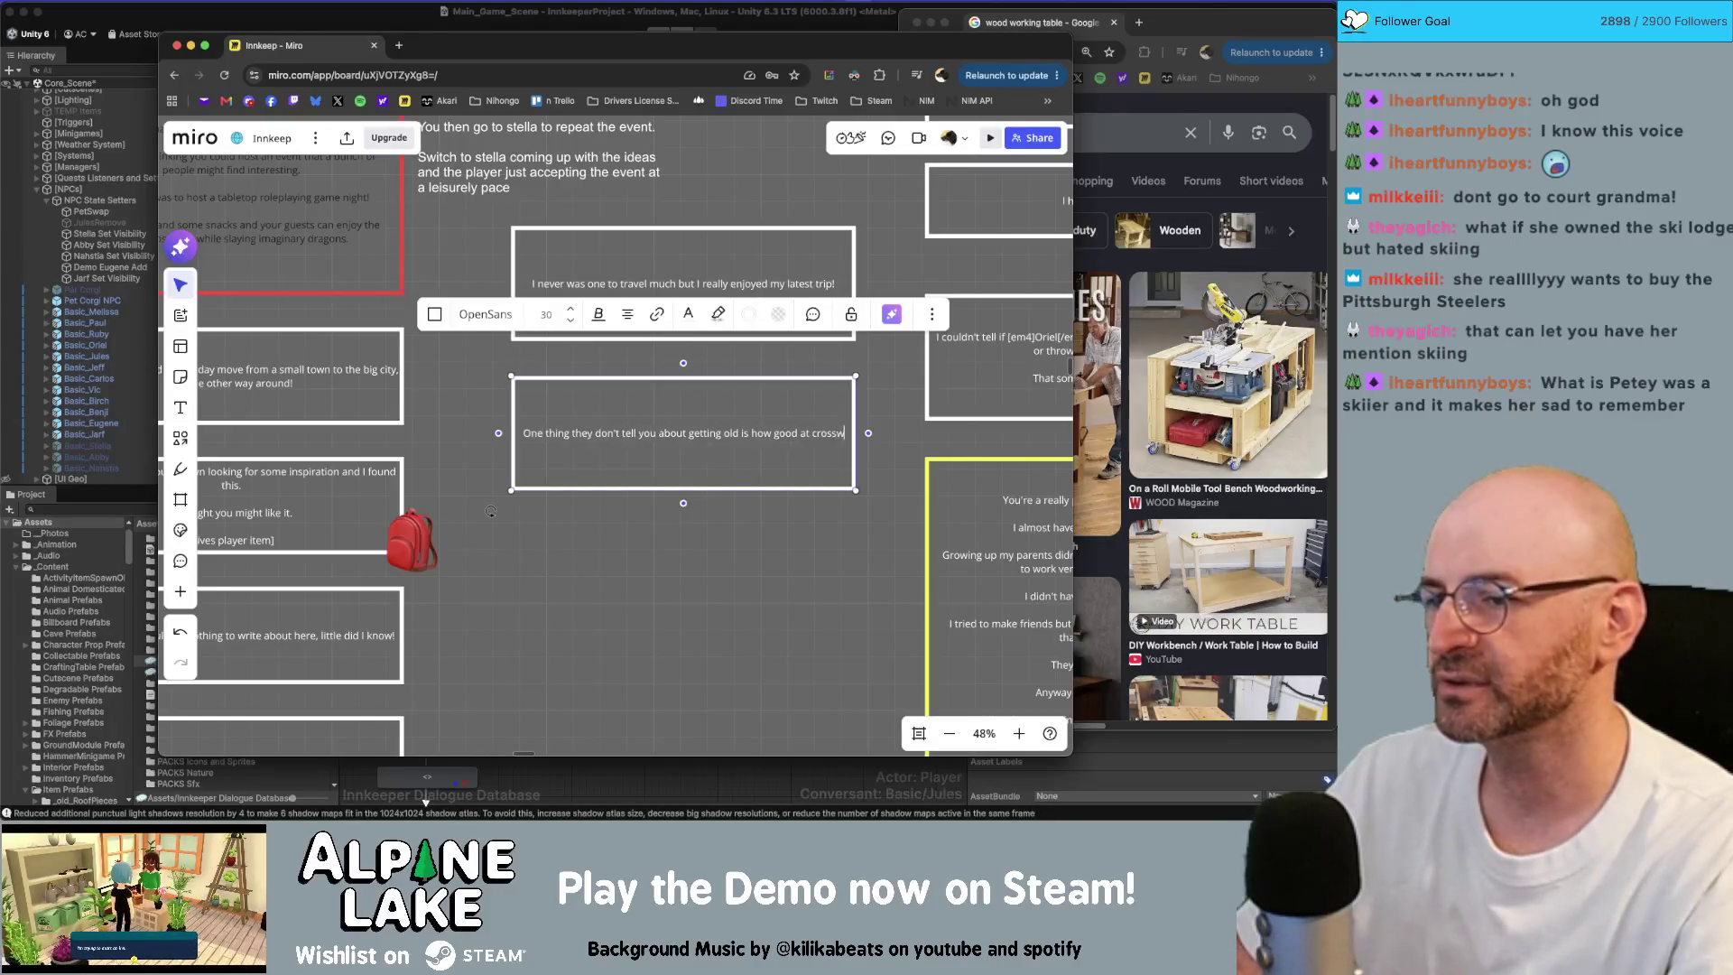
{"action": "type", "text": "ords you get."}
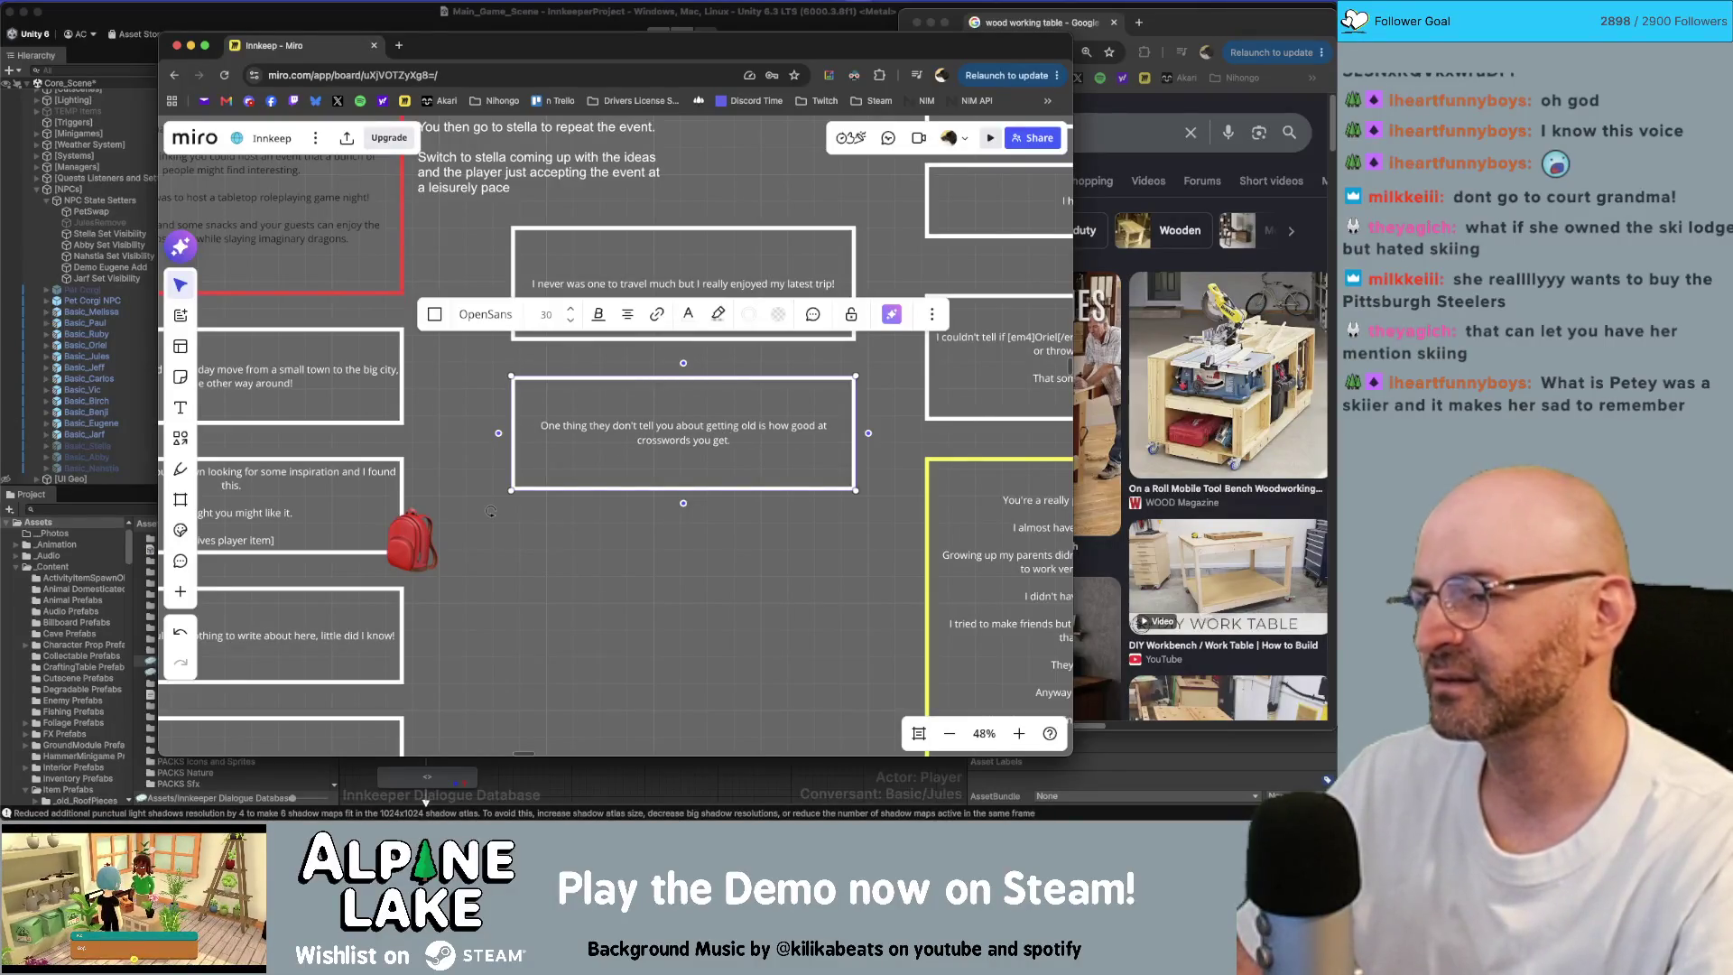
{"action": "key", "text": "Return"}
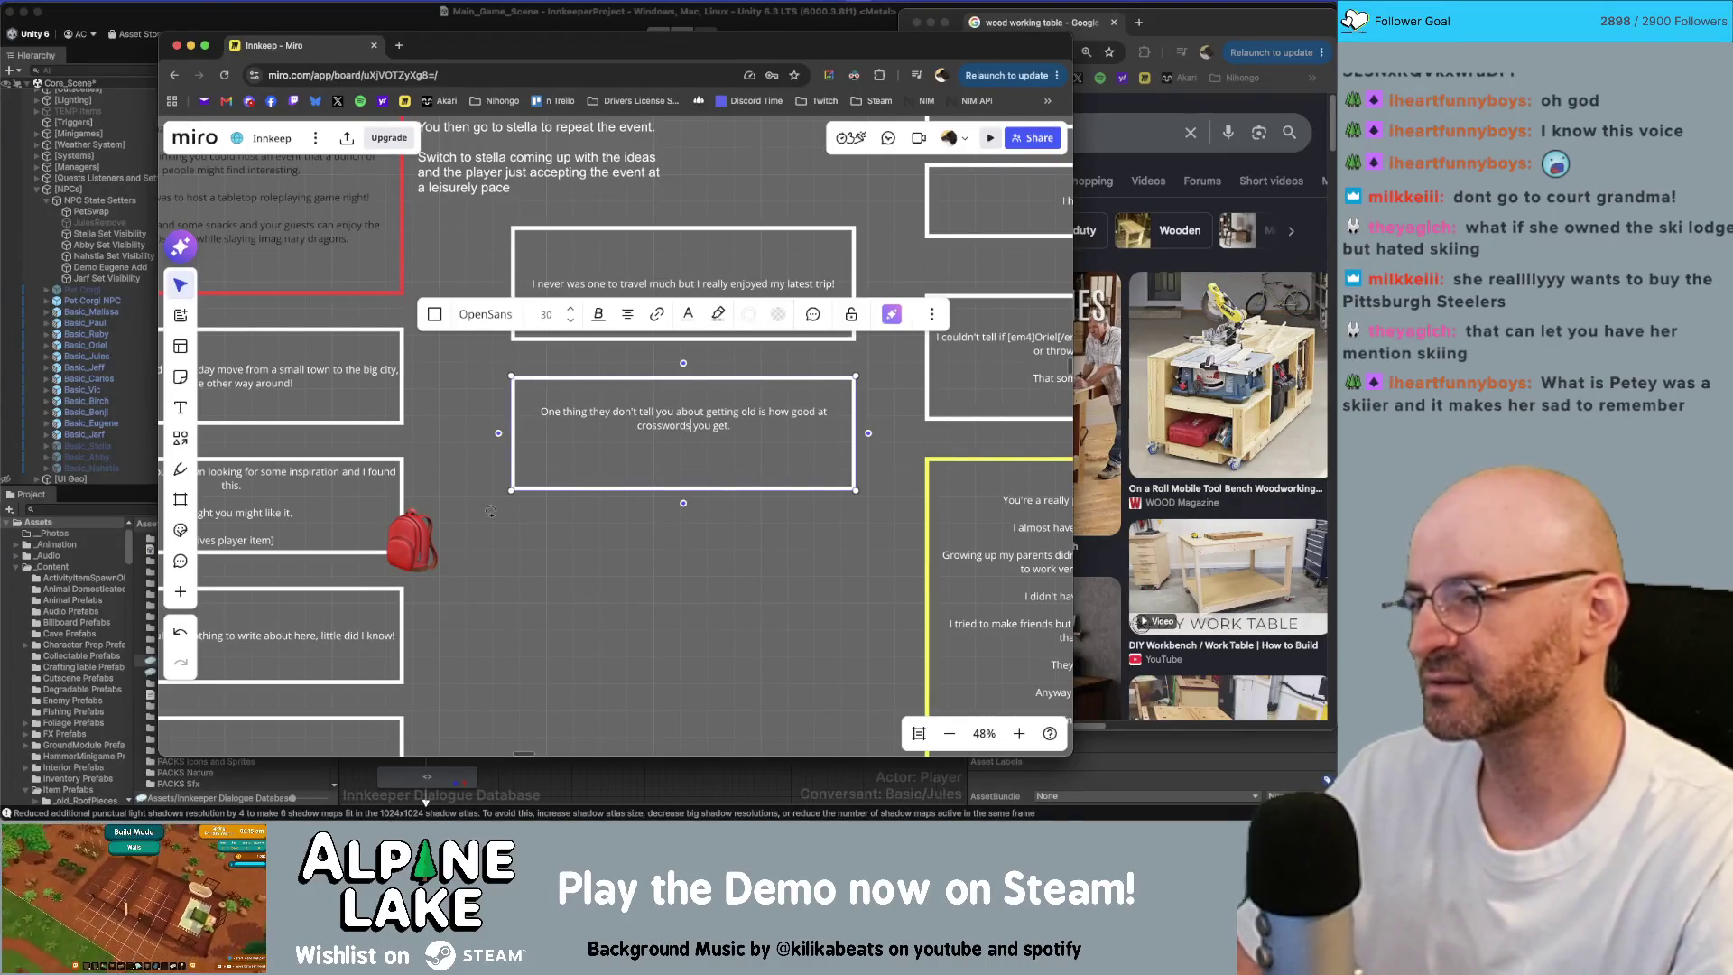
{"action": "key", "text": "Up"}
{"action": "key", "text": "BackSpace"}
{"action": "type", "text": "puzzles"}
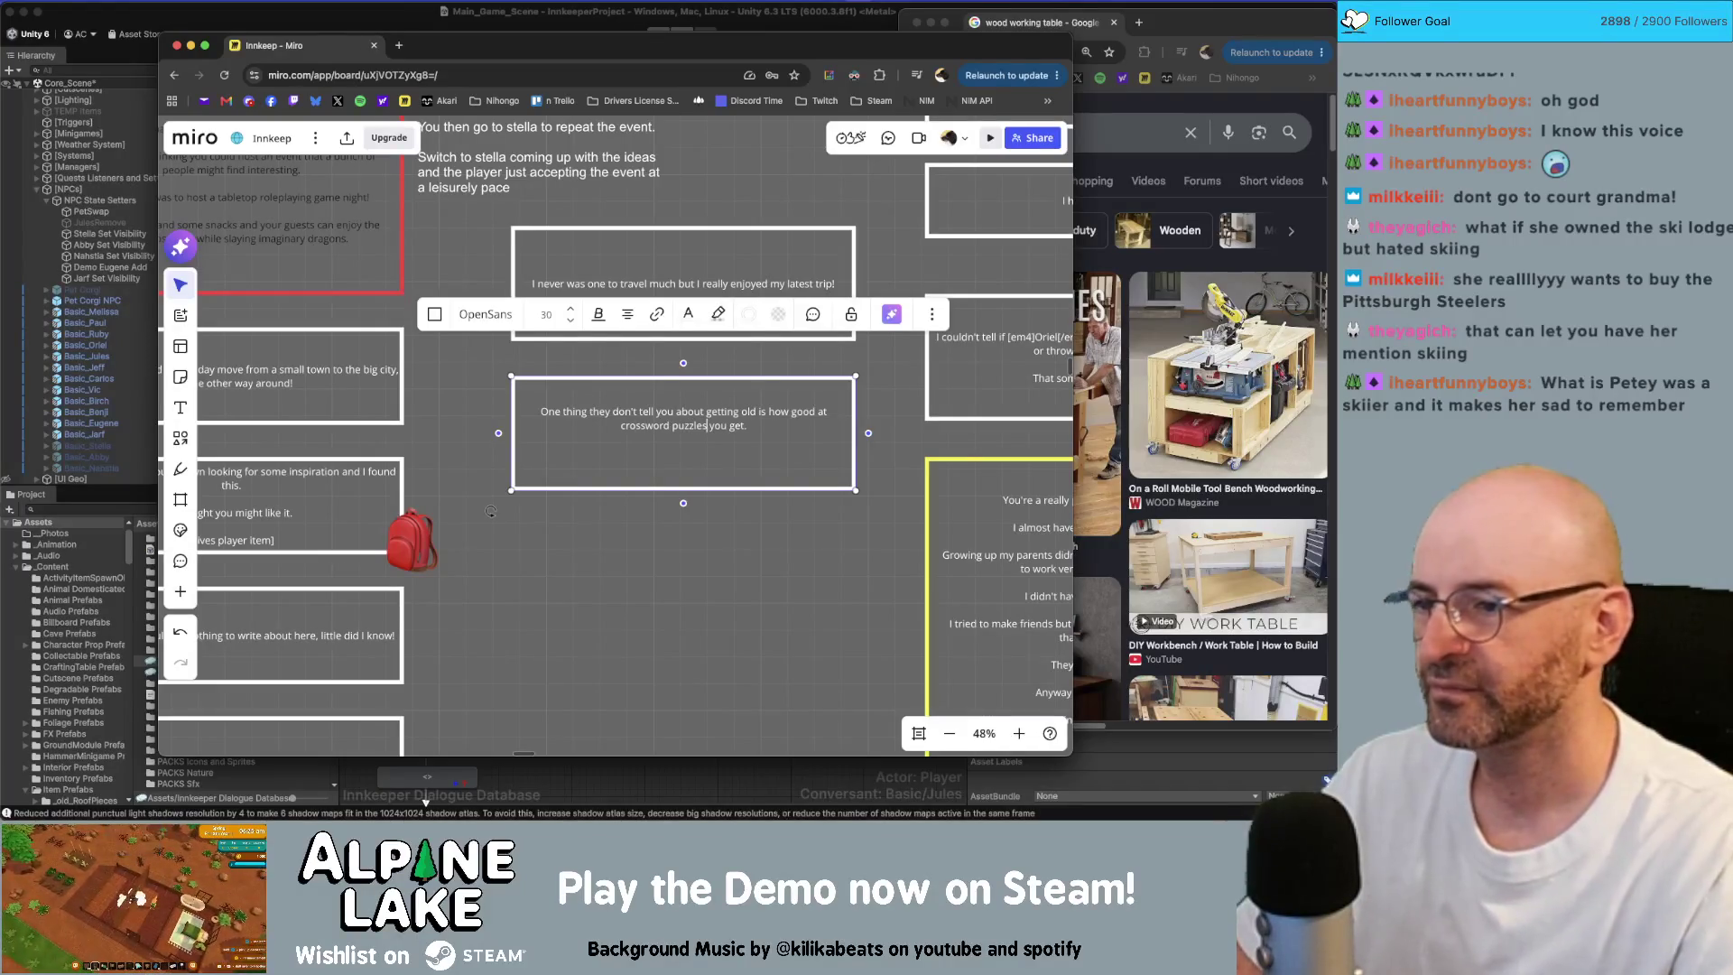
{"action": "key", "text": "Down"}
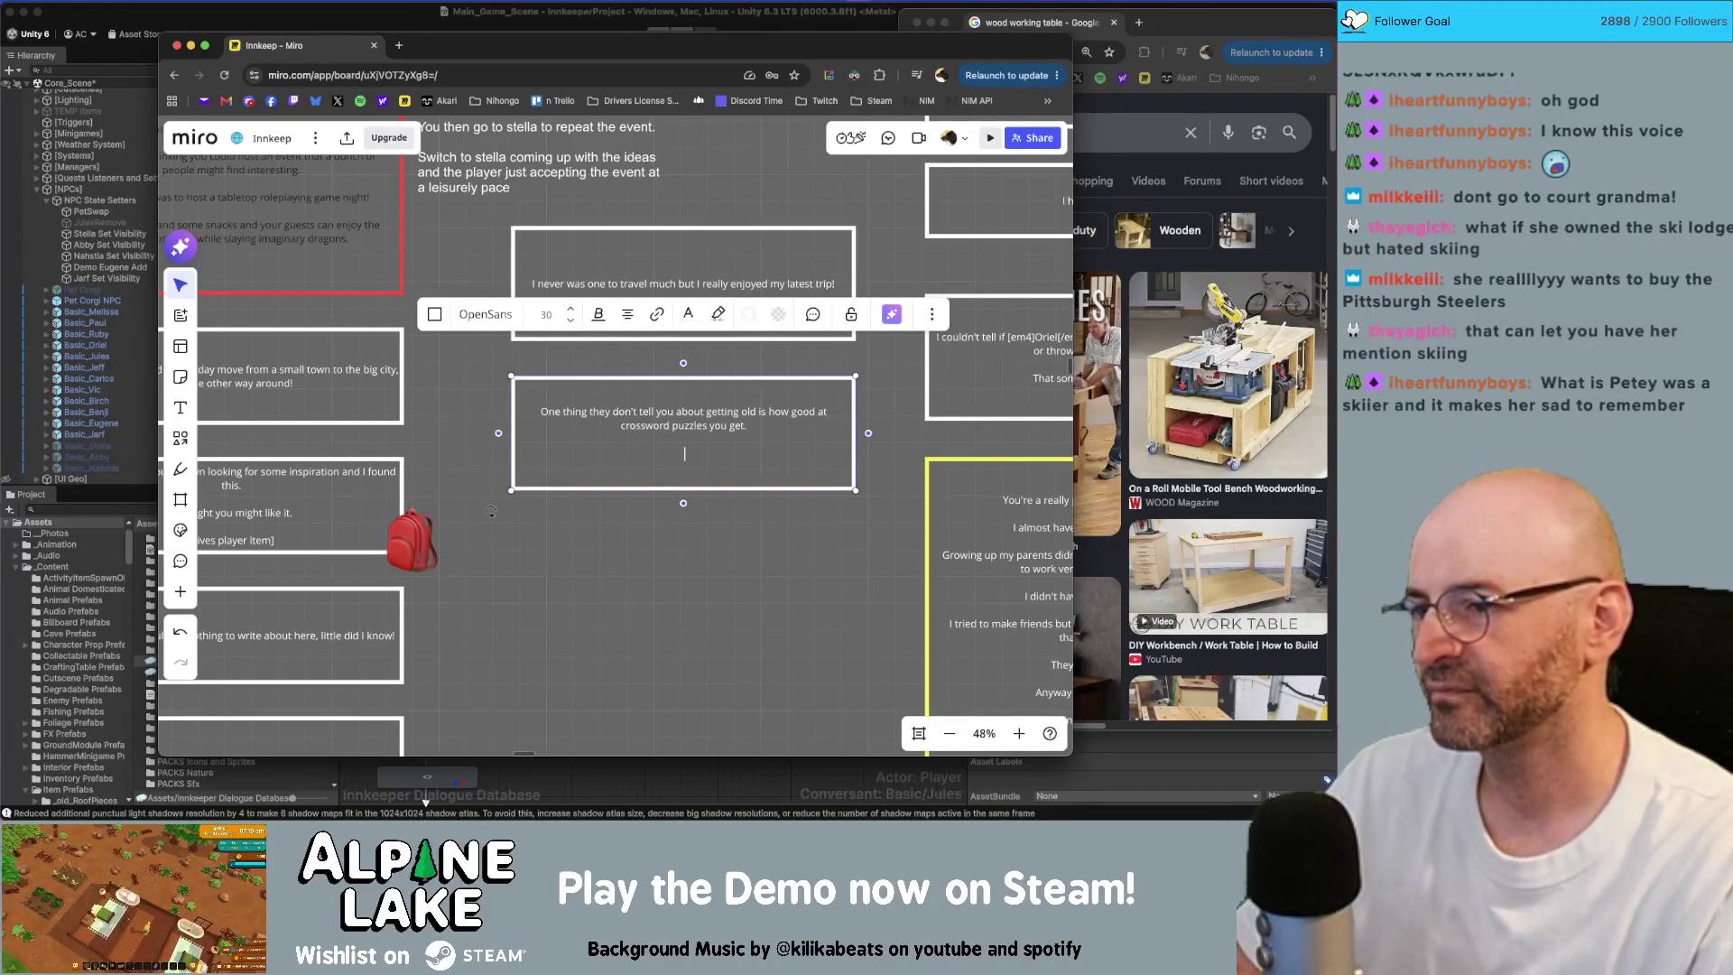
{"action": "key", "text": "BackSpace"}
Step: Add the second line 'You'll understand eventually.' and restore 'crosswords' in the first sentence
{"action": "key", "text": "Return"}
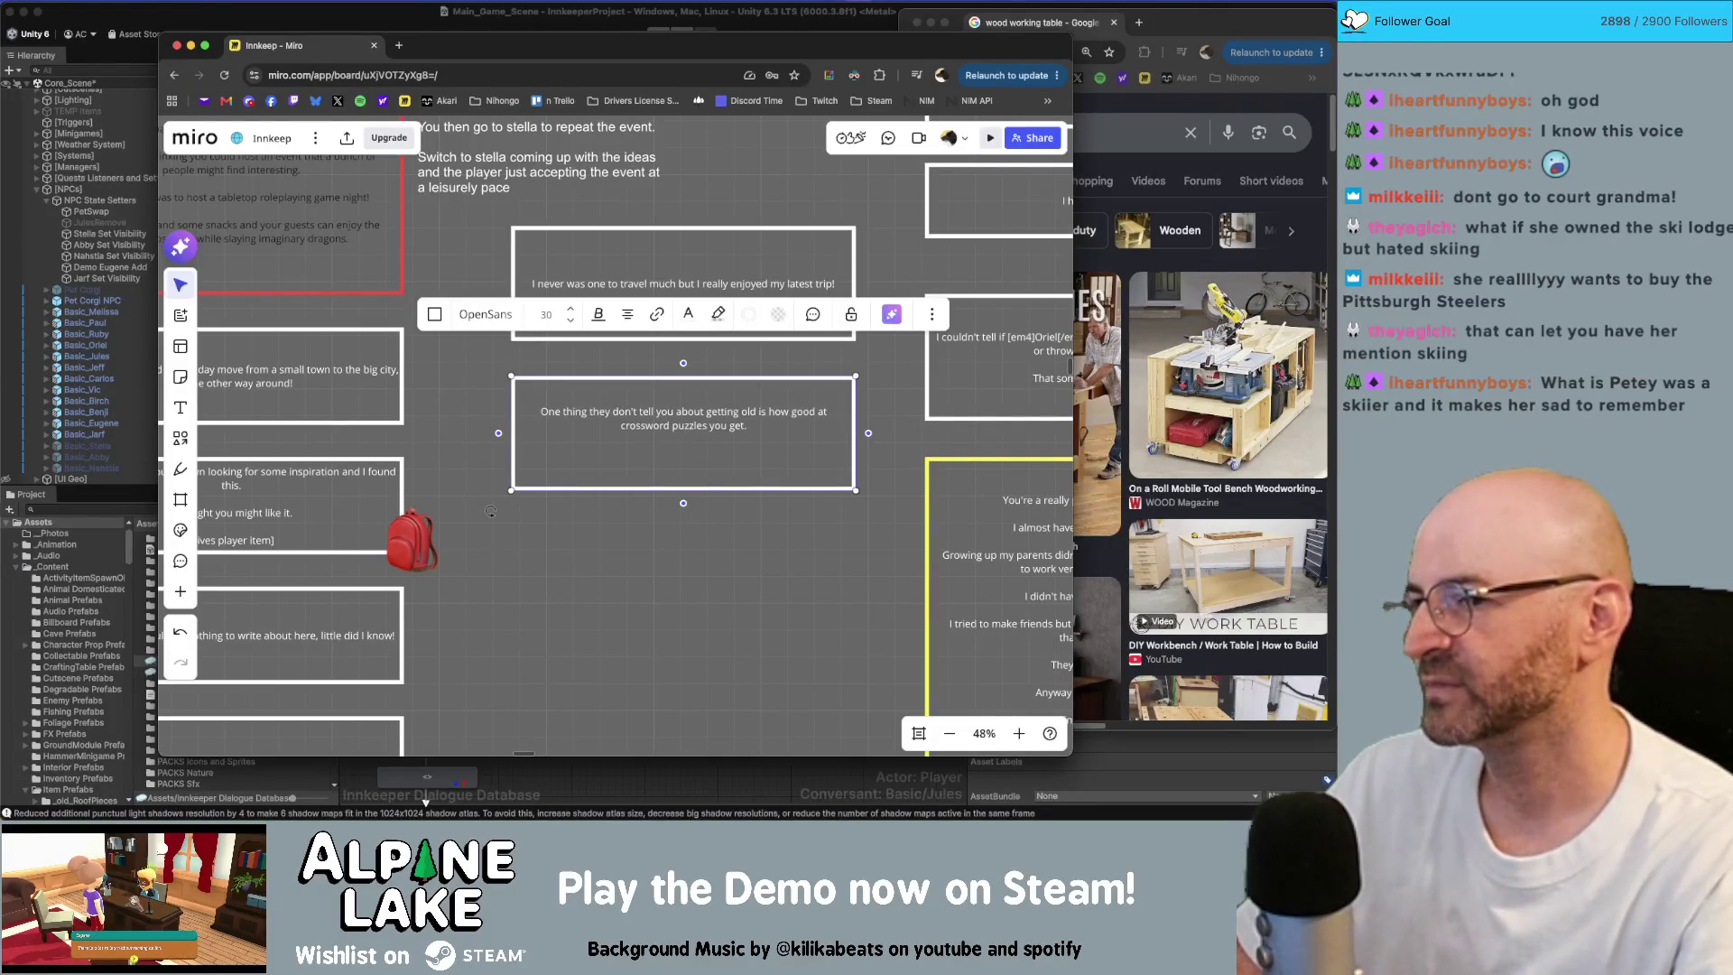
{"action": "type", "text": "You'll undest"}
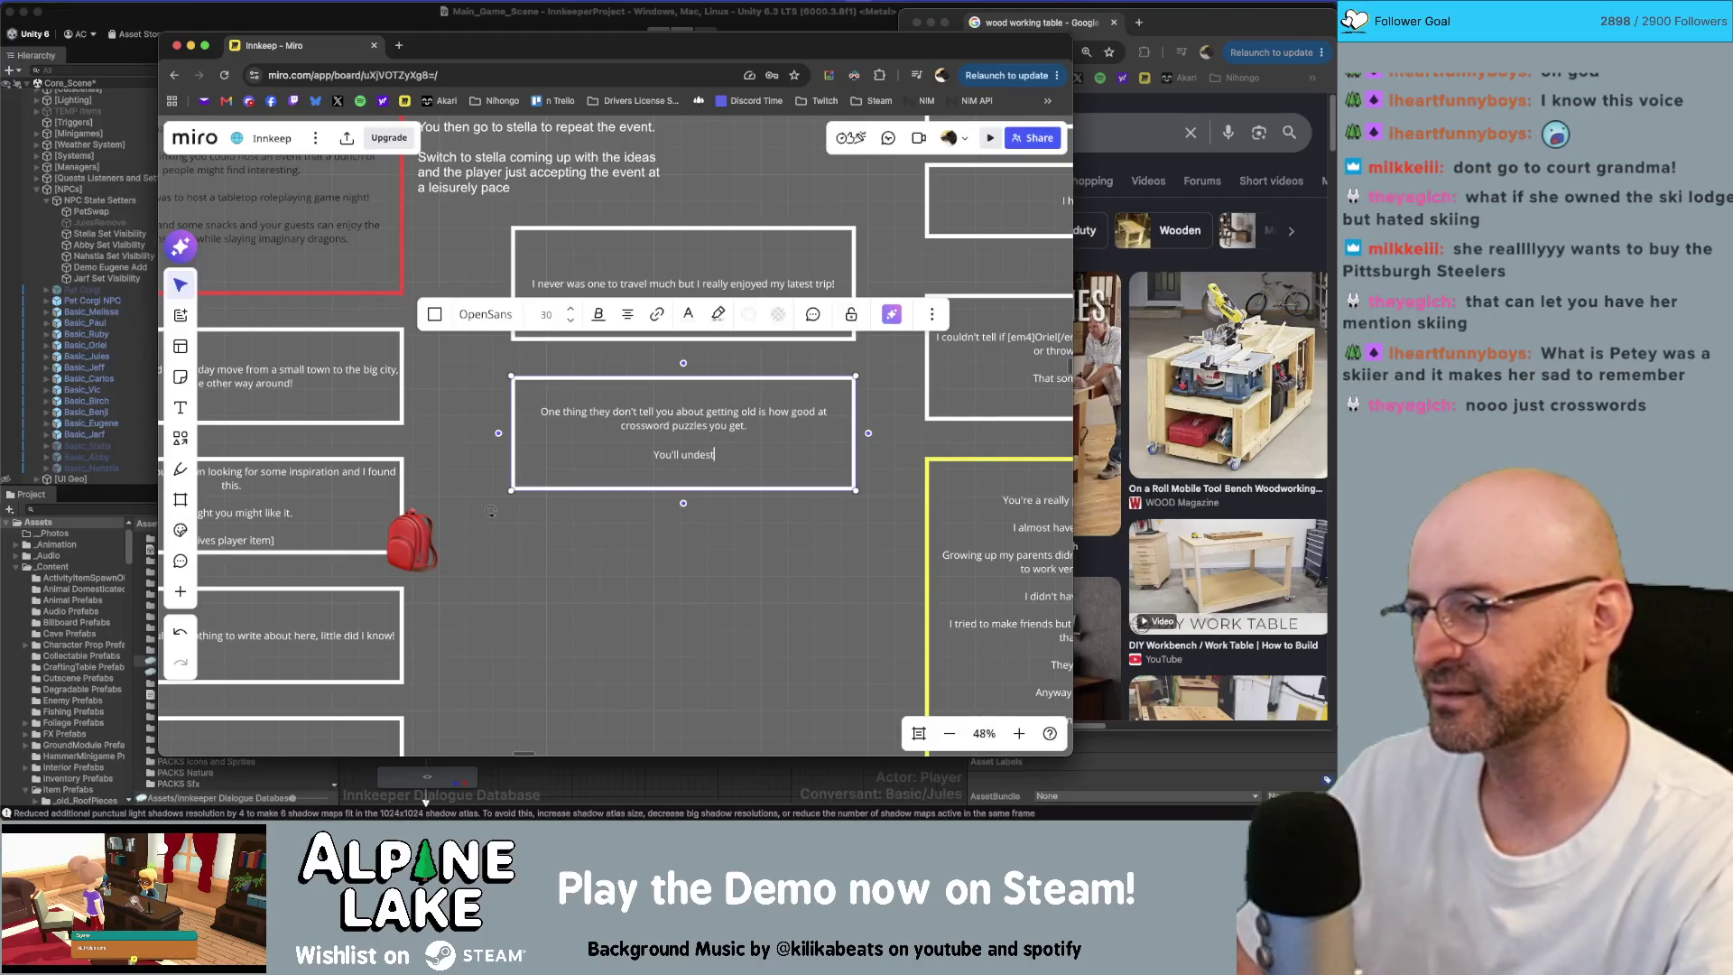
{"action": "key", "text": "BackSpace"}
{"action": "key", "text": "BackSpace"}
{"action": "type", "text": "rstand eventually"}
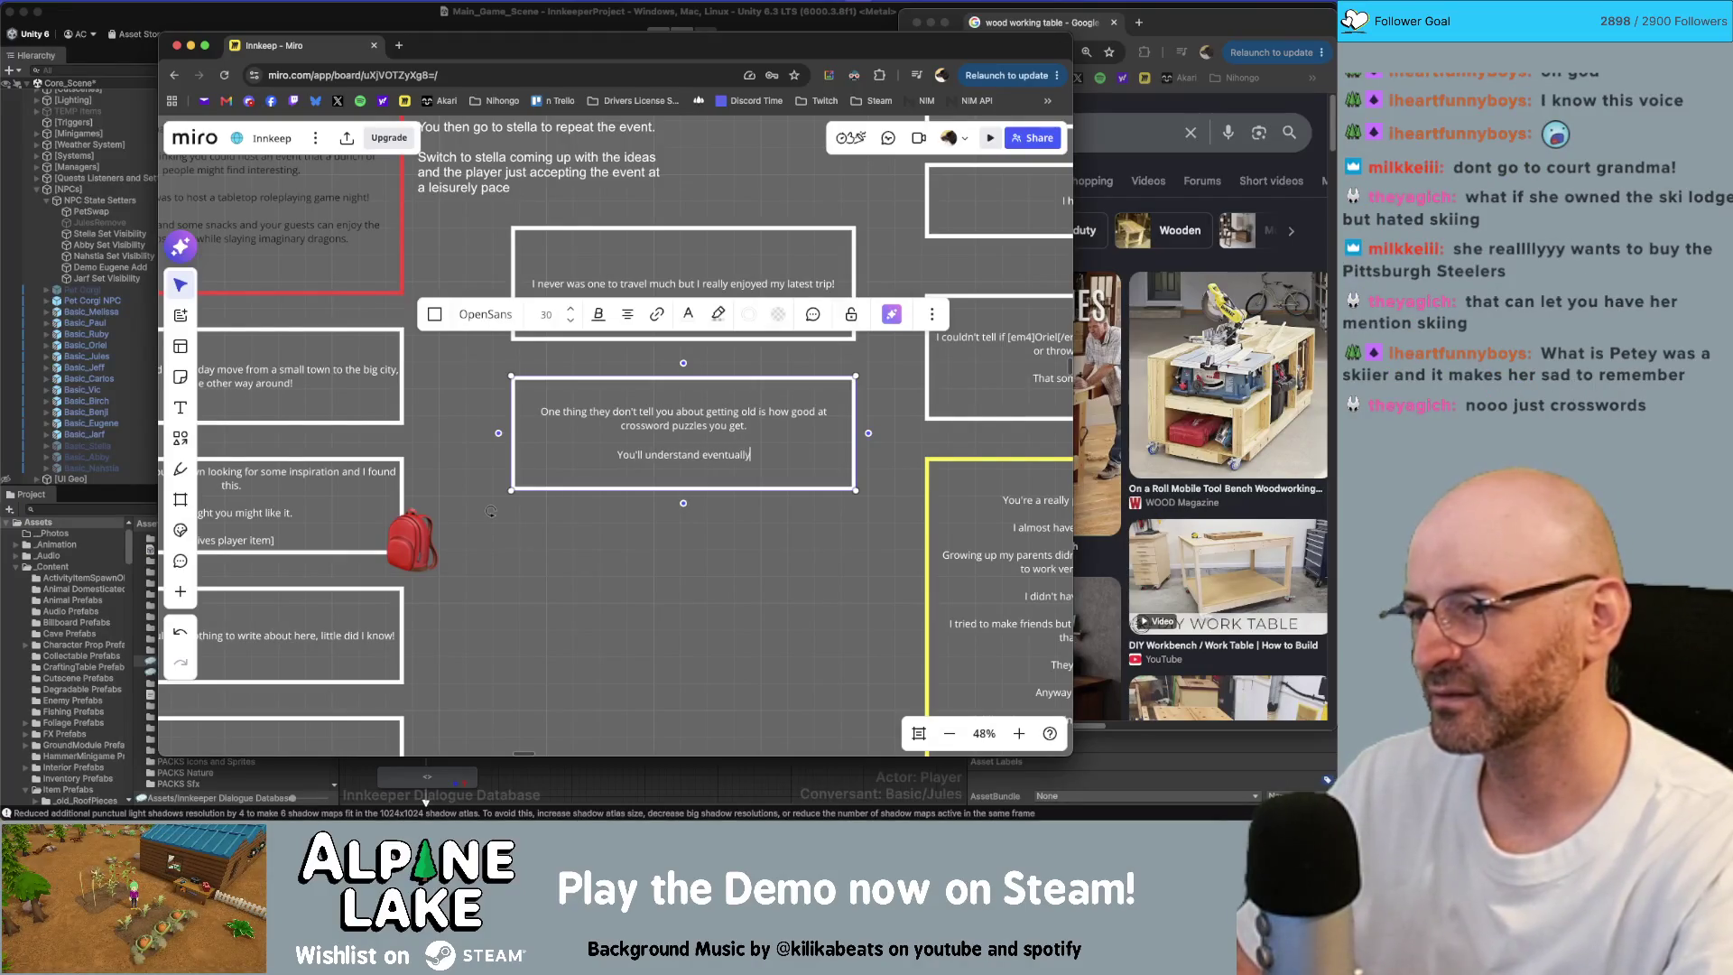
{"action": "type", "text": "."}
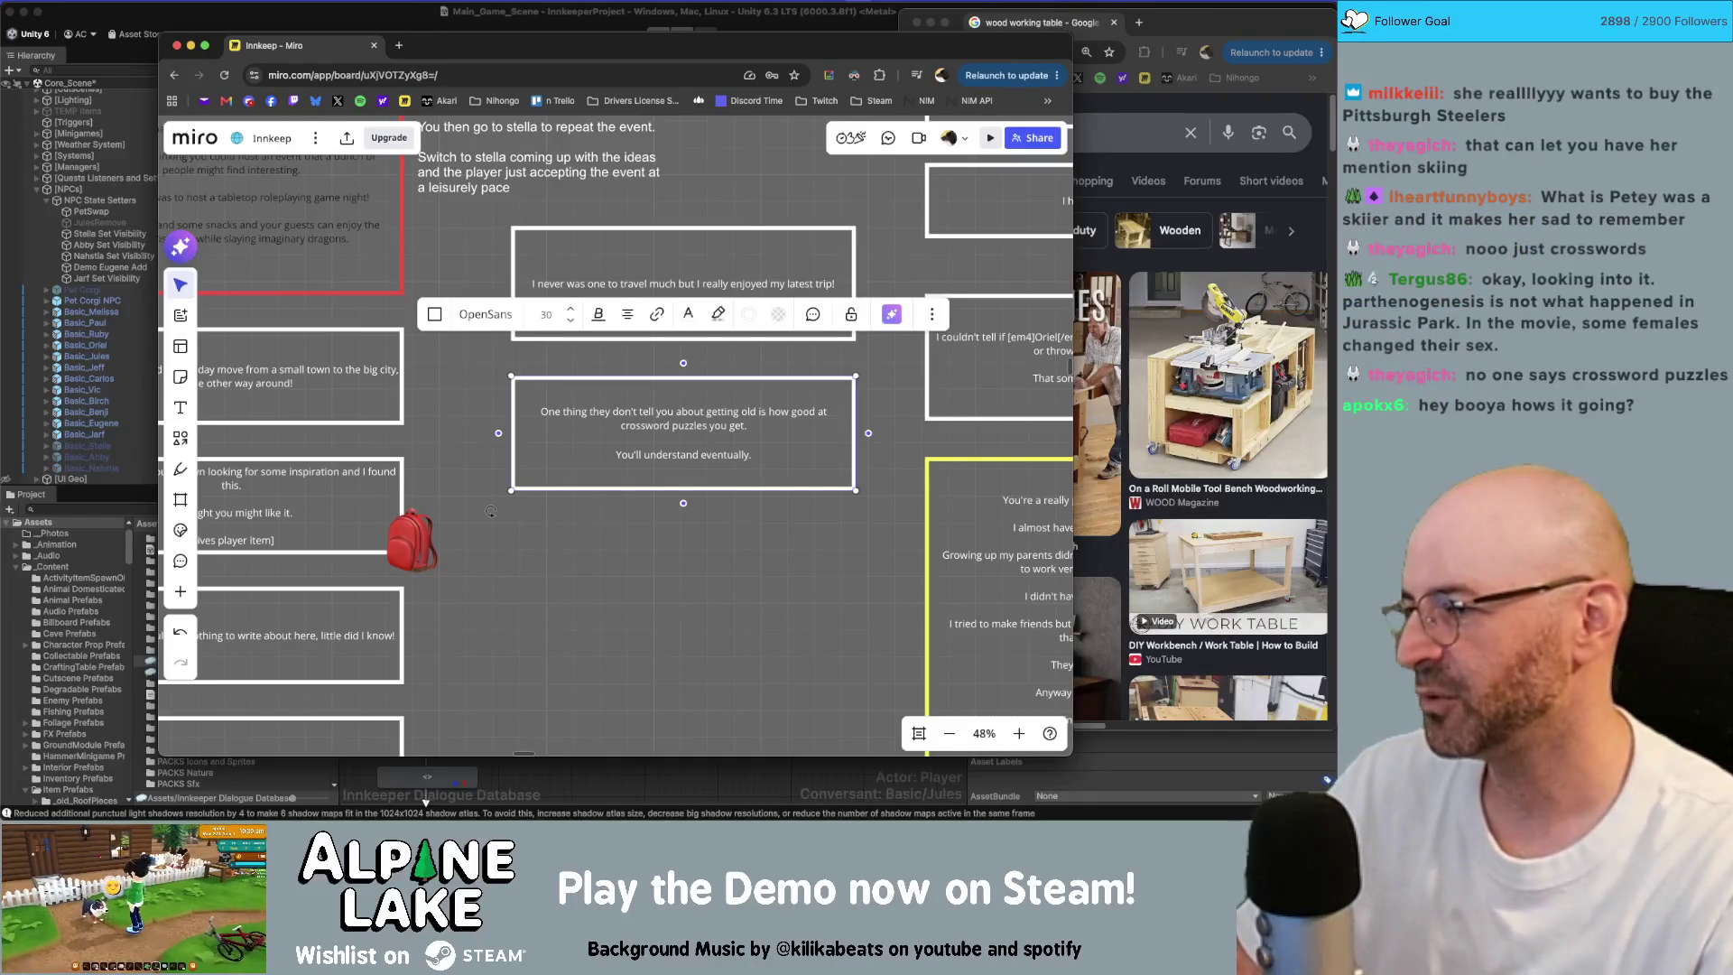
{"action": "key", "text": "Up"}
{"action": "key", "text": "Up"}
{"action": "key", "text": "Up"}
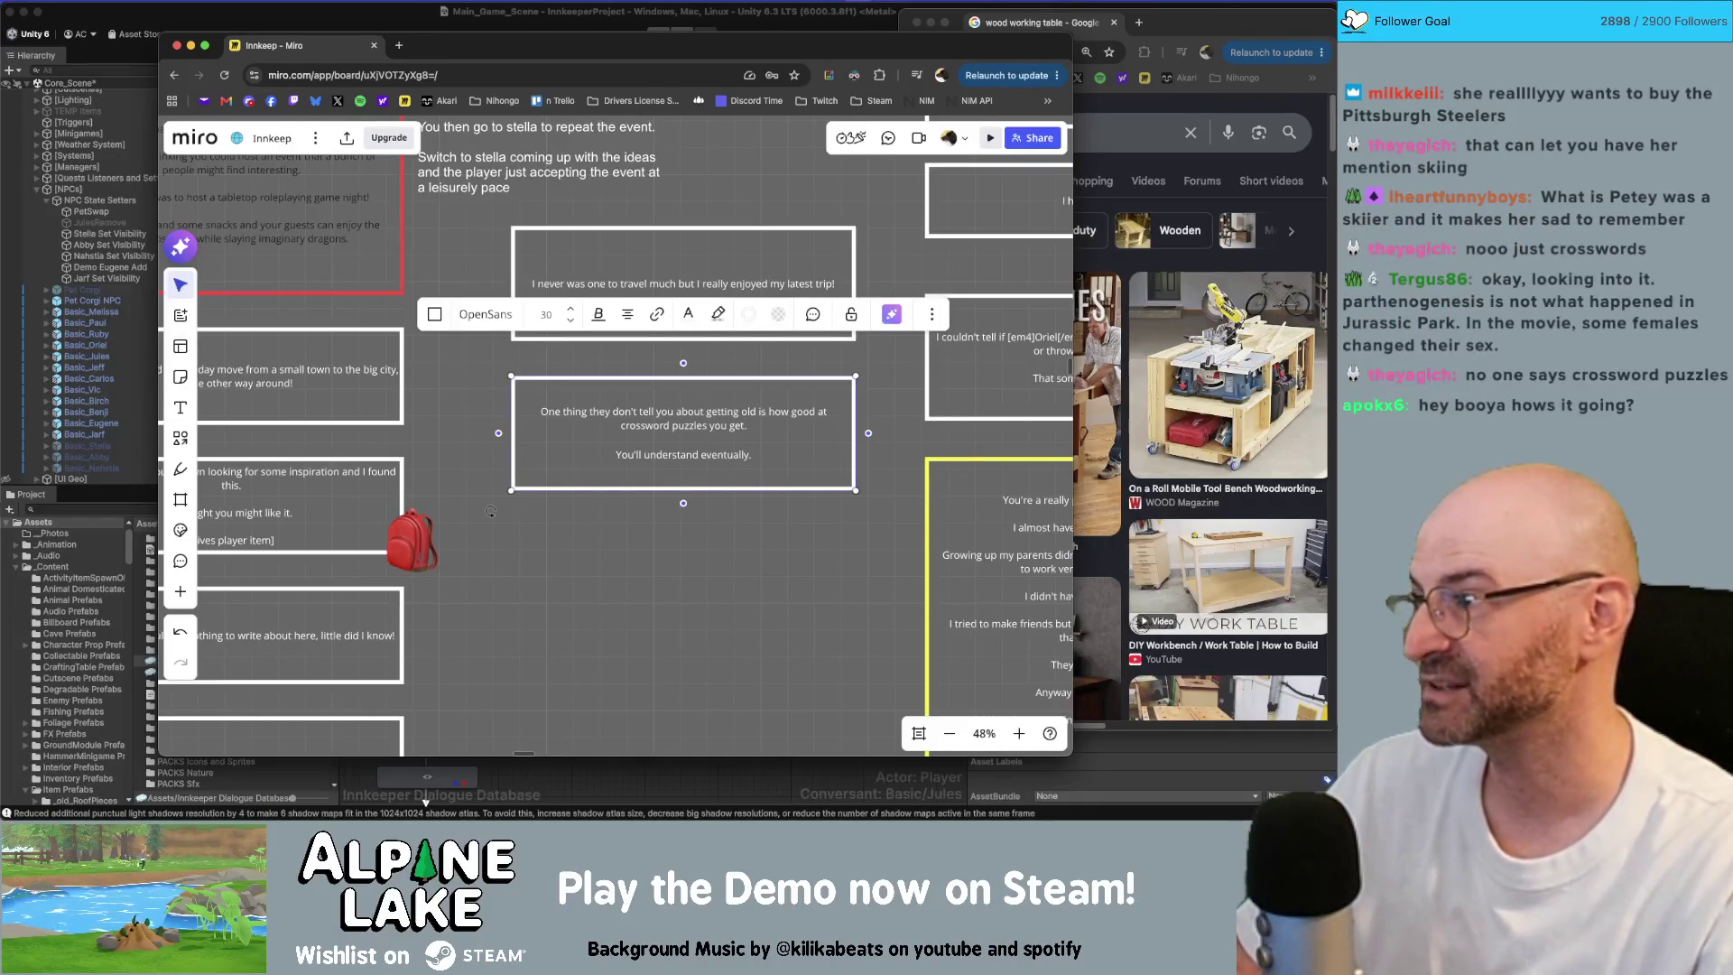
{"action": "key", "text": "BackSpace"}
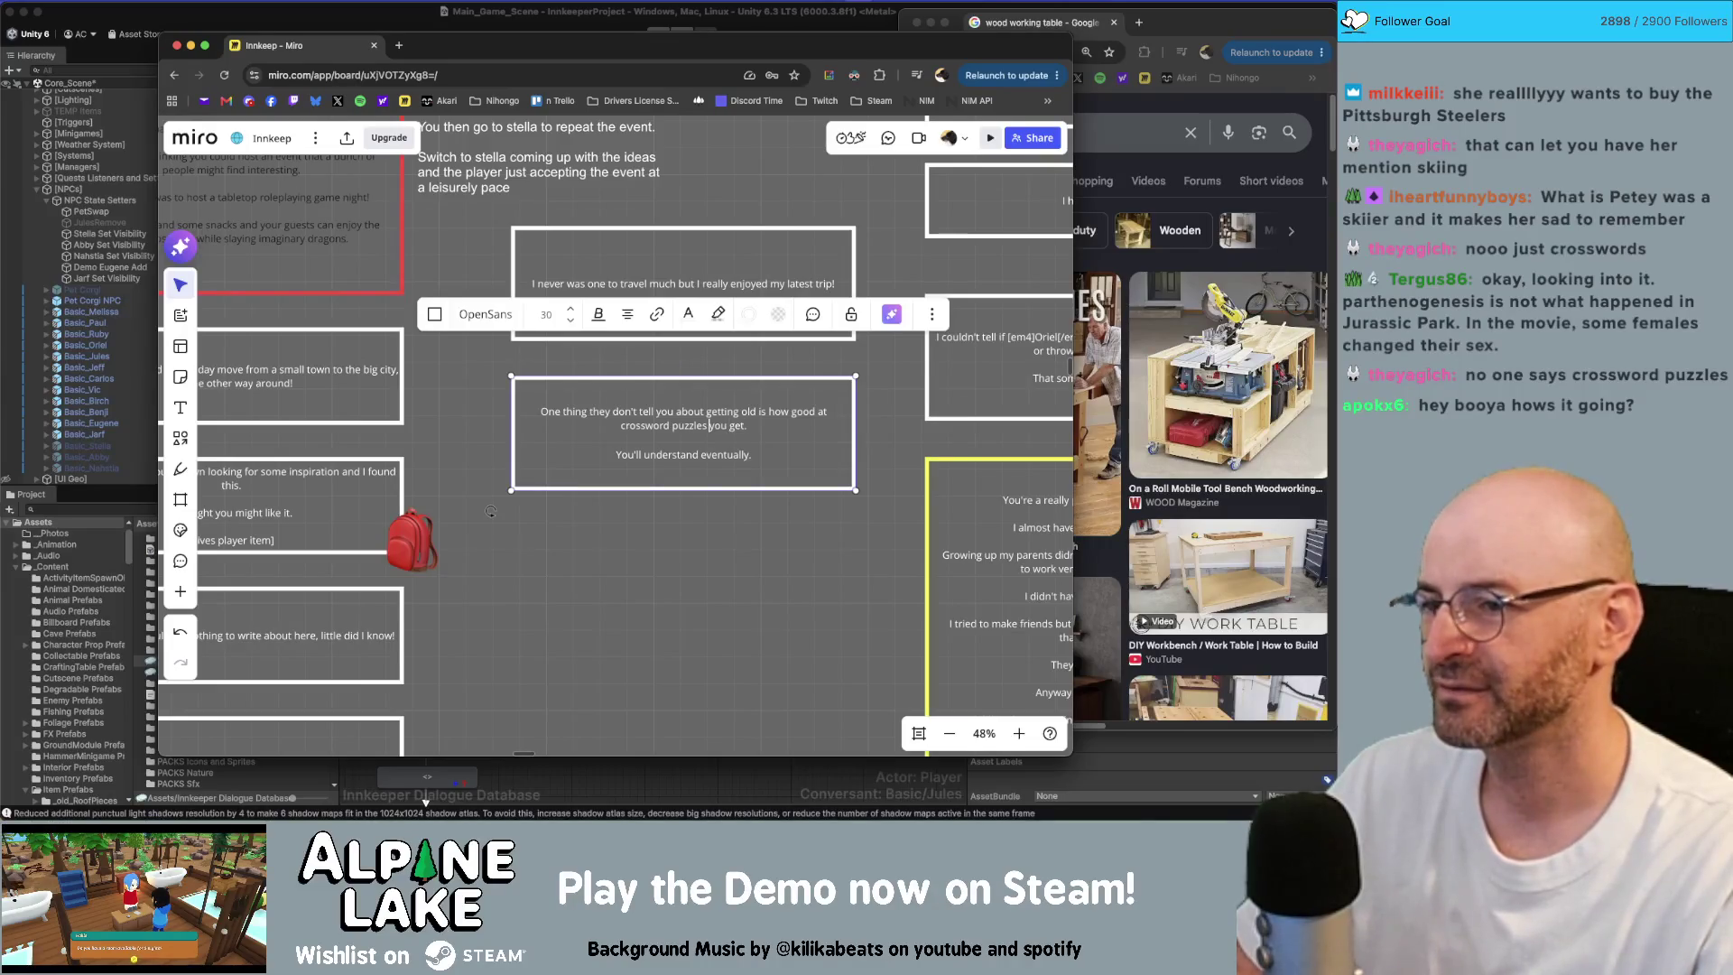
{"action": "key", "text": "BackSpace"}
{"action": "key", "text": "BackSpace"}
{"action": "key", "text": "BackSpace"}
{"action": "type", "text": "s"}
{"action": "key", "text": "Escape"}
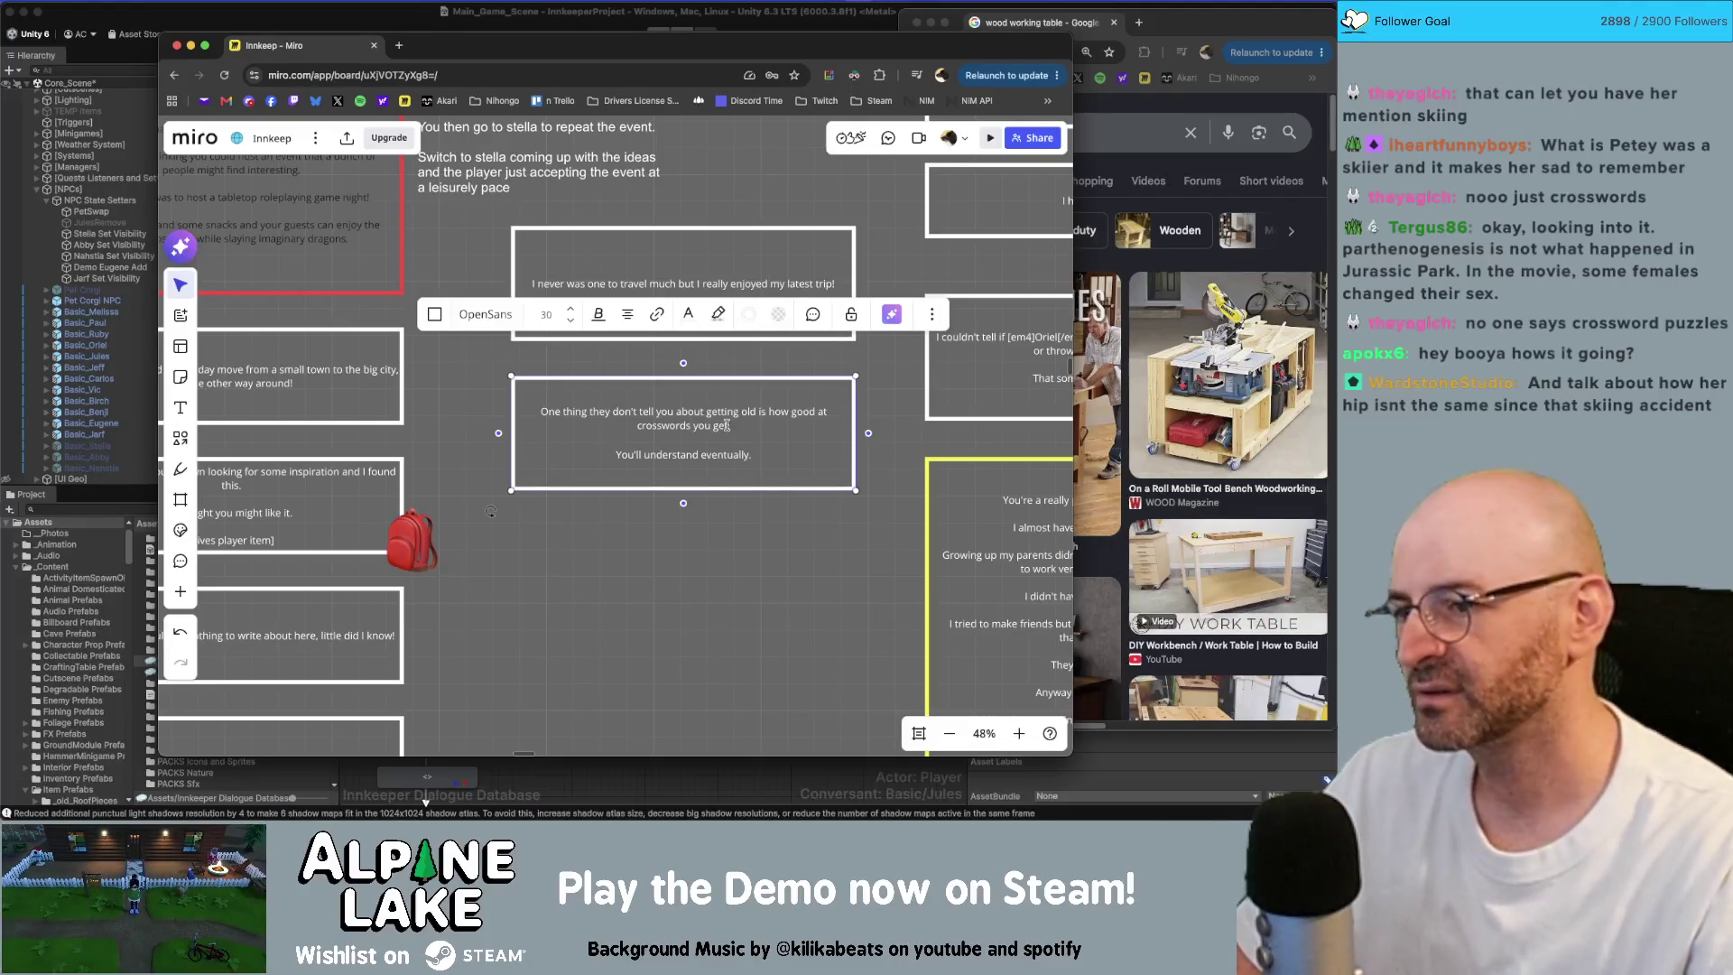
Step: Duplicate the card below and write 'Sorry if I talk Petey so much…' plus the 'quite the journey' line
{"action": "left_click", "coordinate": [758, 370]}
{"action": "scroll", "coordinate": [759, 370], "scroll_direction": "down", "scroll_amount": 2}
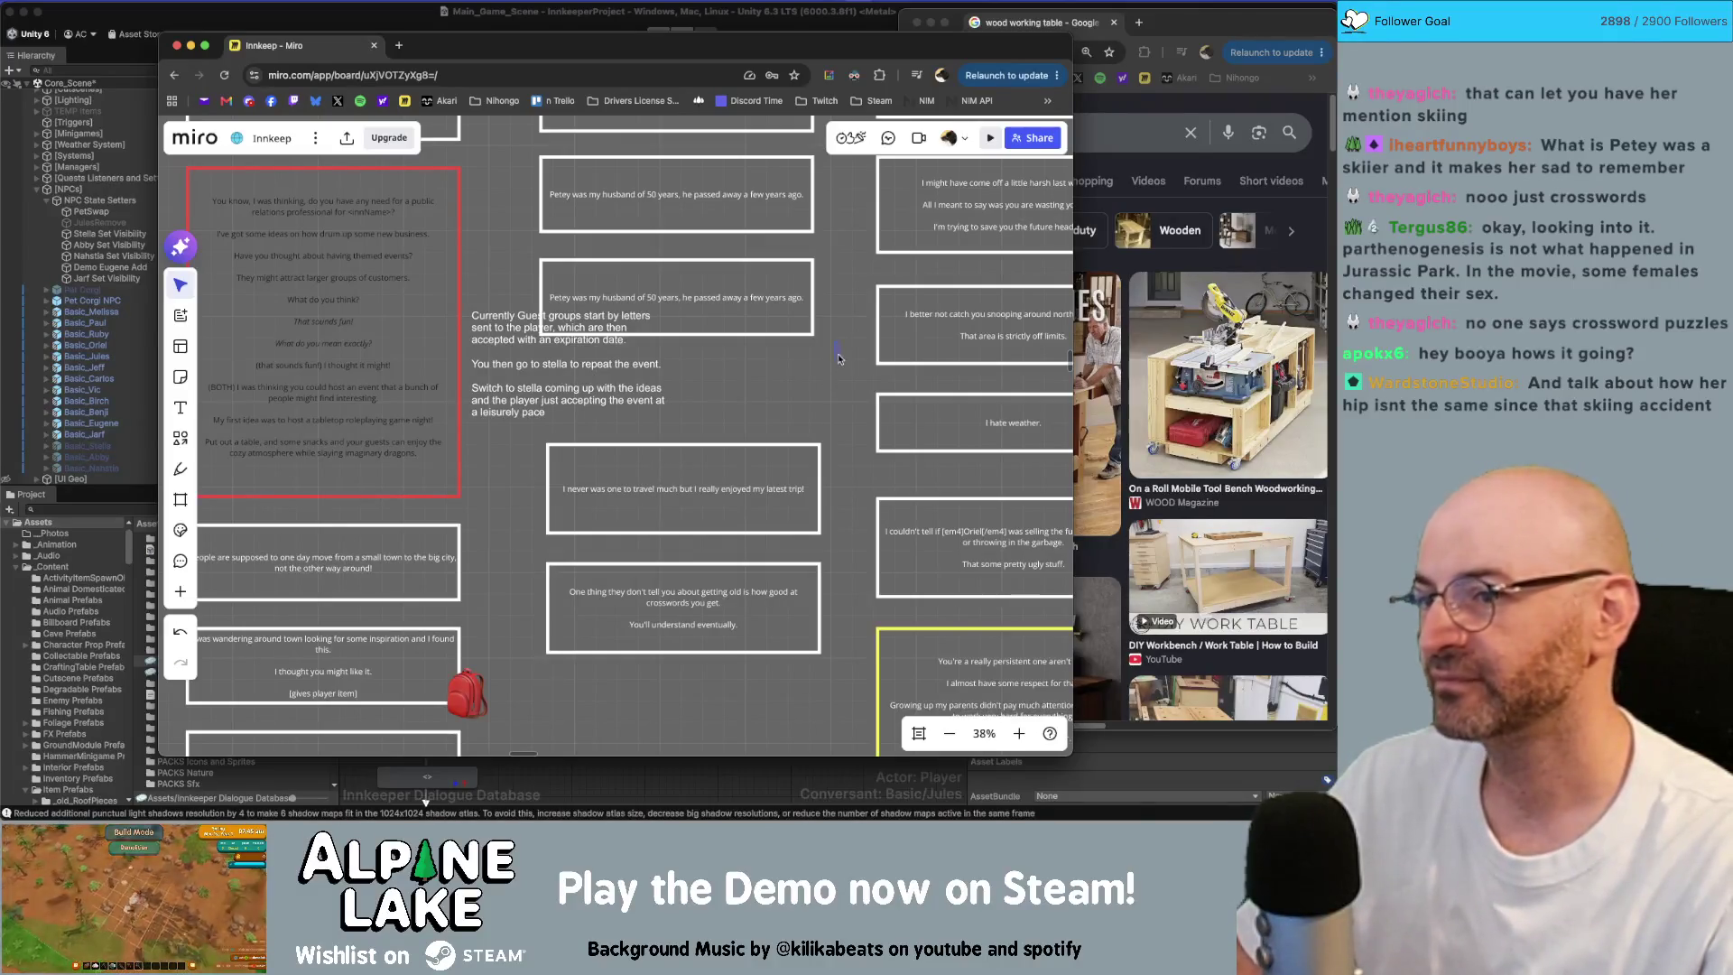
{"action": "scroll", "coordinate": [815, 408], "scroll_direction": "down", "scroll_amount": 3}
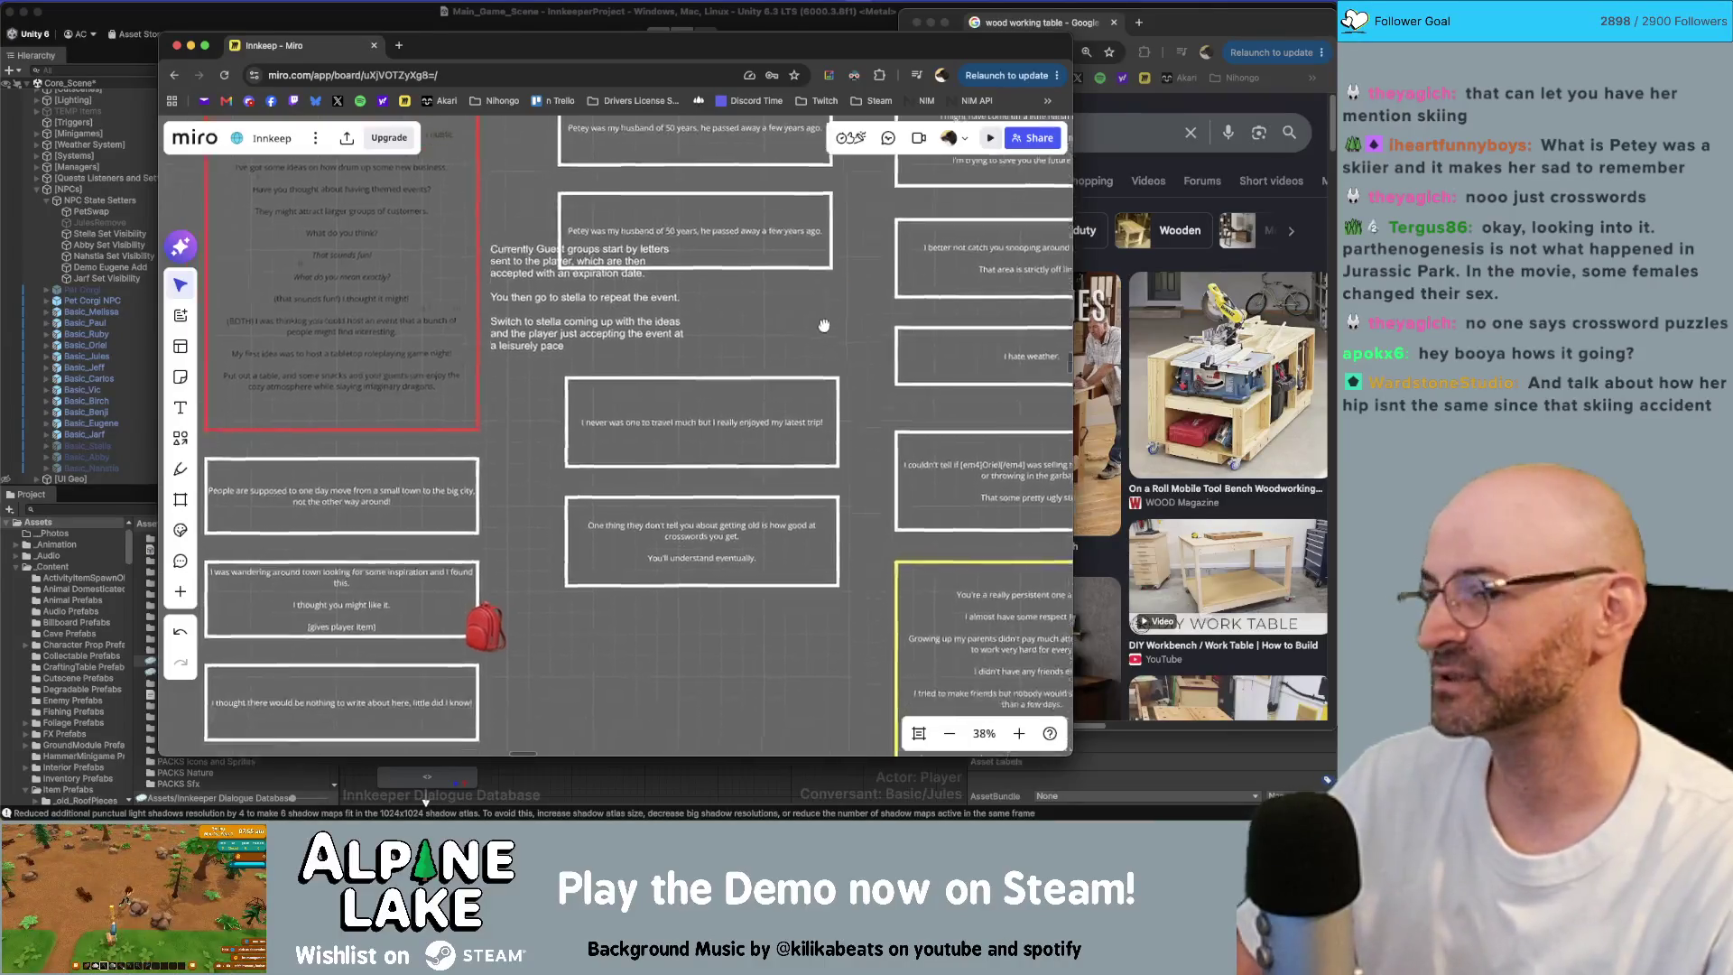
{"action": "left_click", "coordinate": [723, 570]}
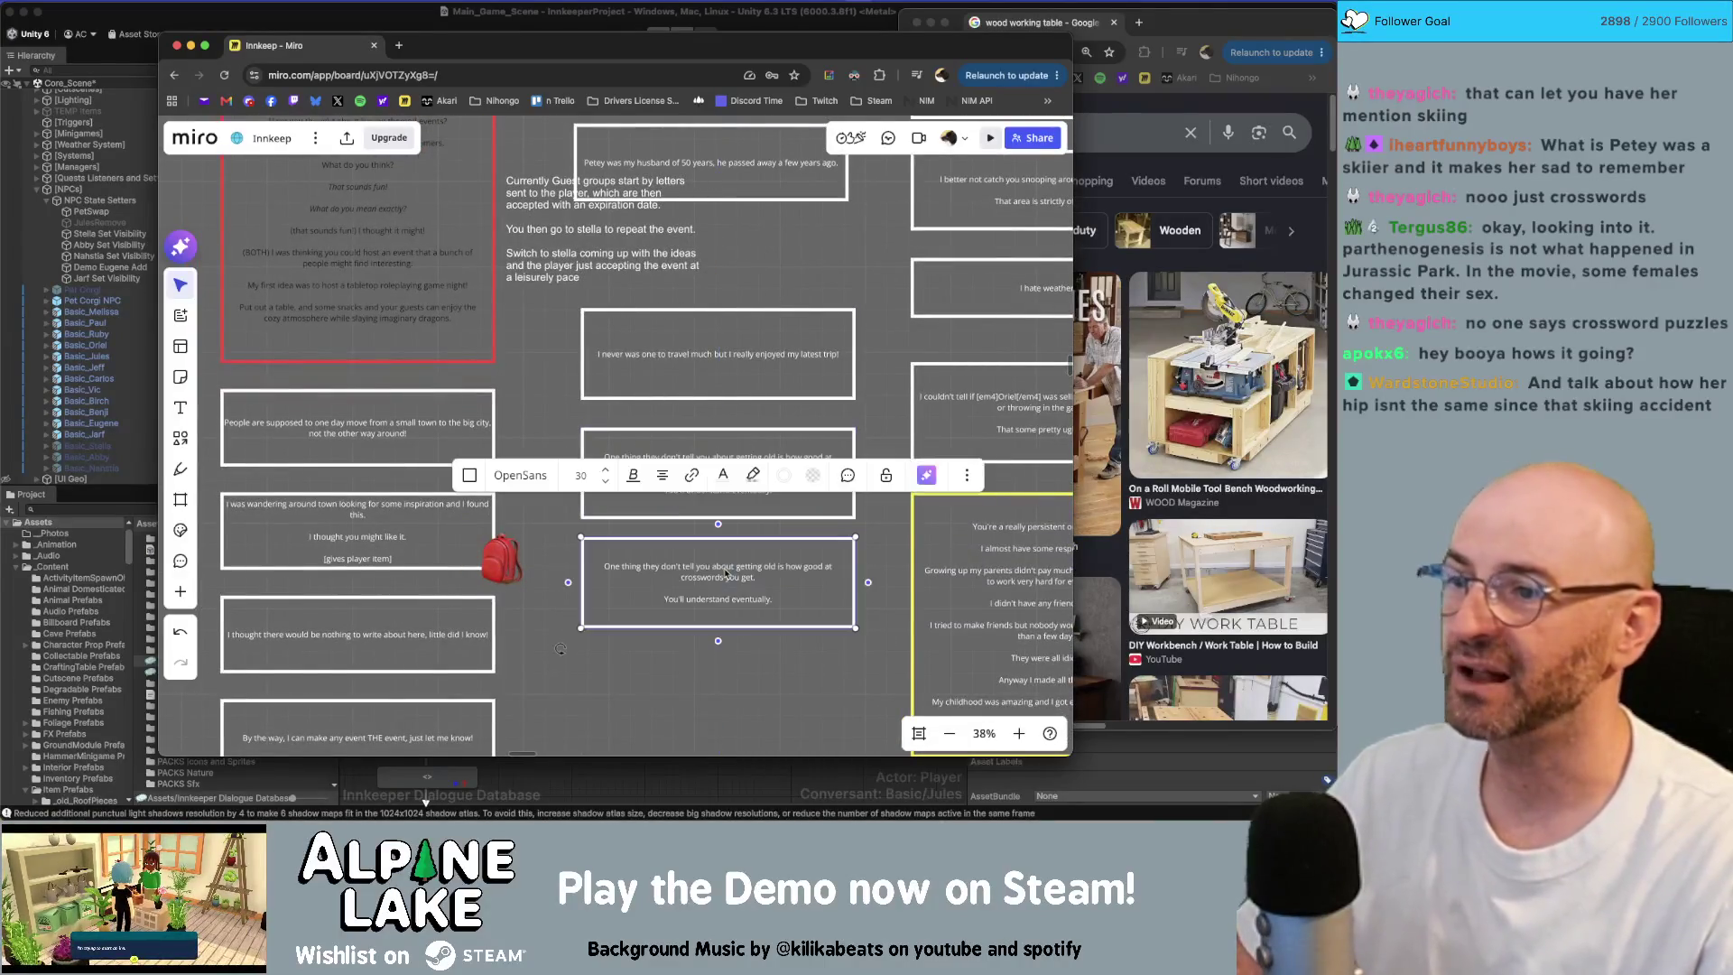
{"action": "type", "text": "Sorry"}
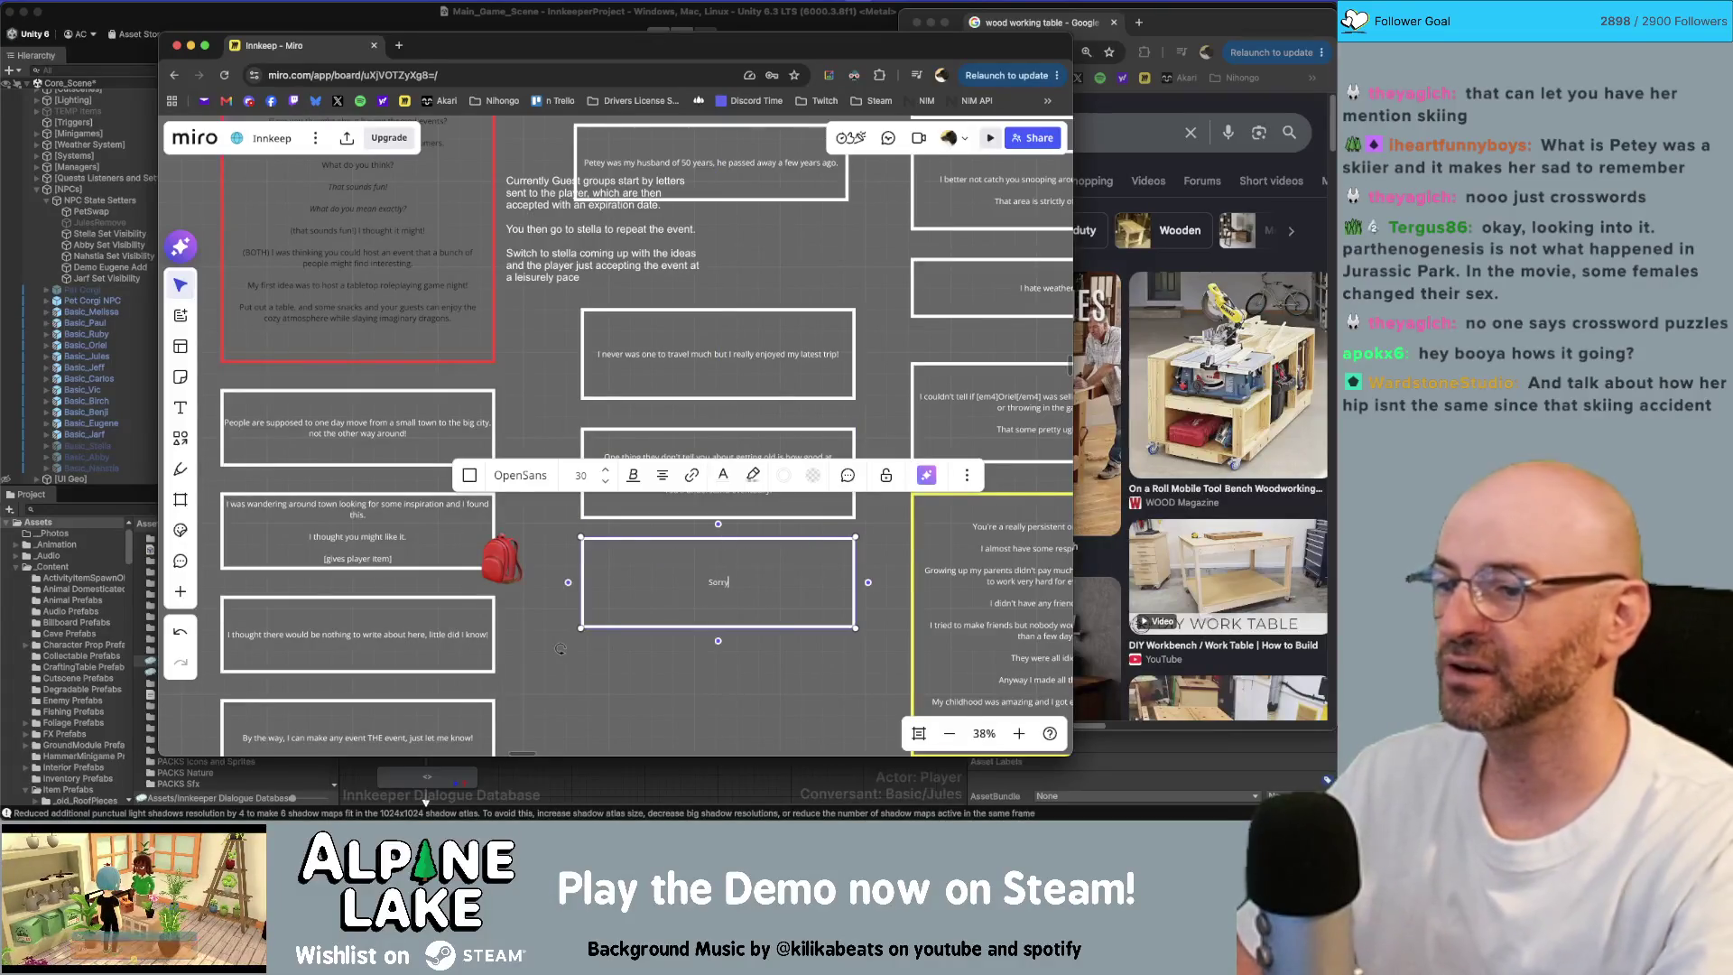
{"action": "type", "text": " if I ta"}
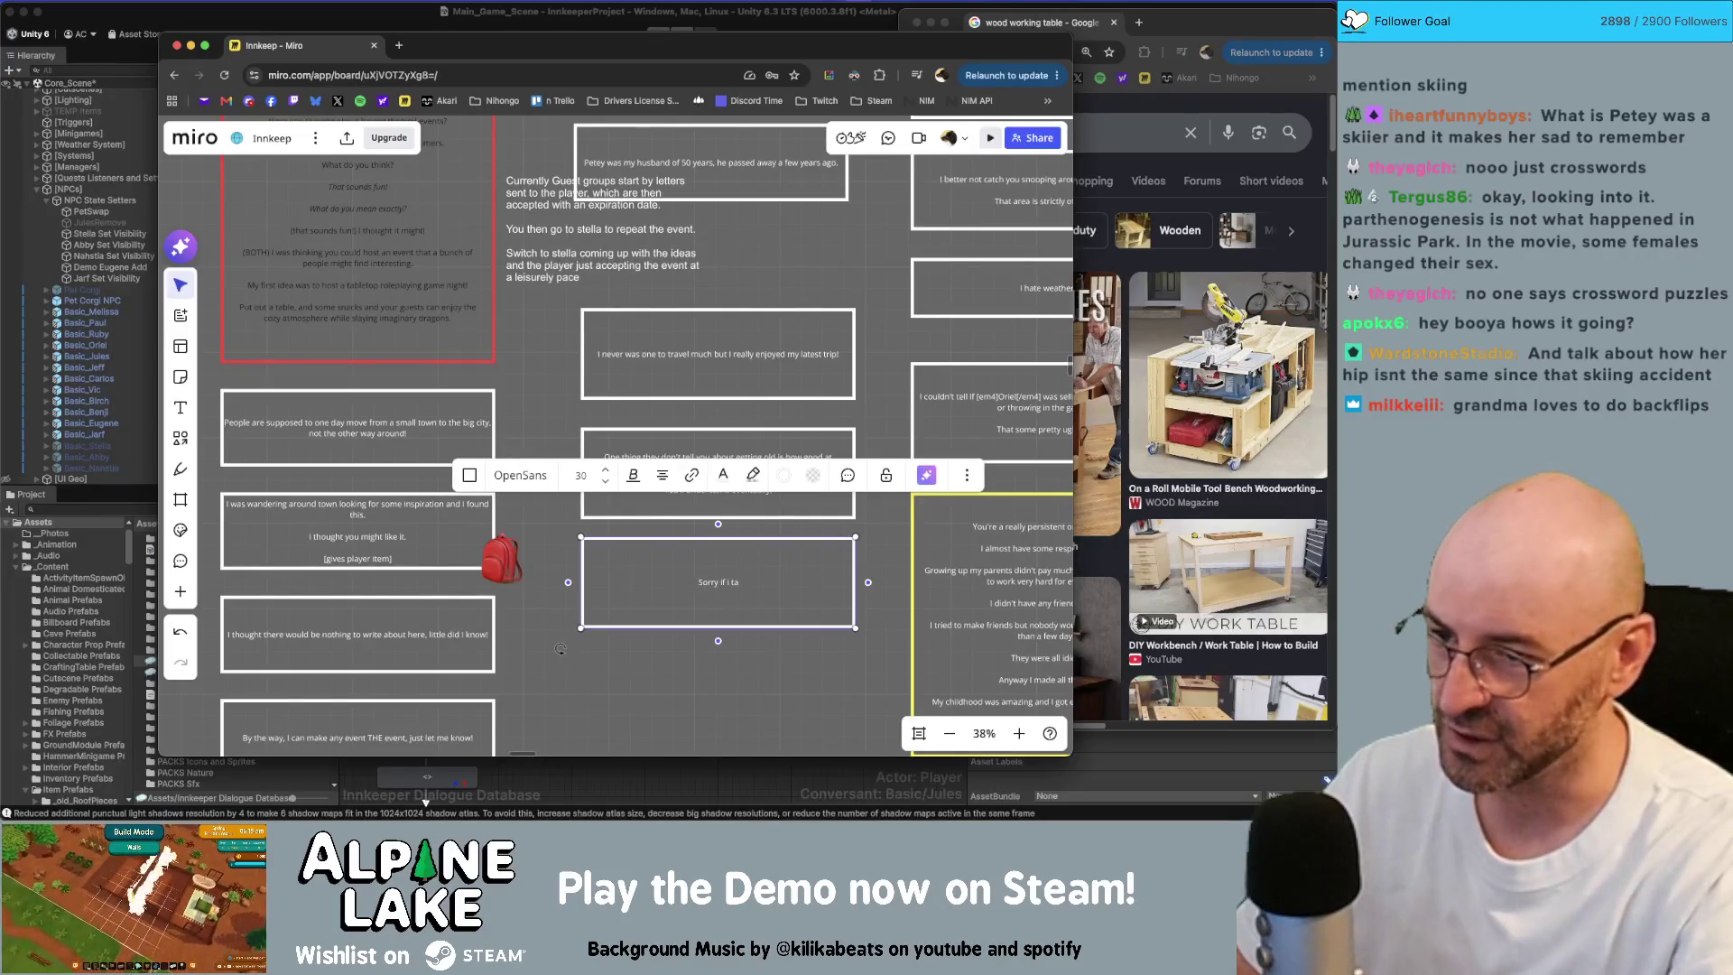
{"action": "type", "text": "lk a talk abou"}
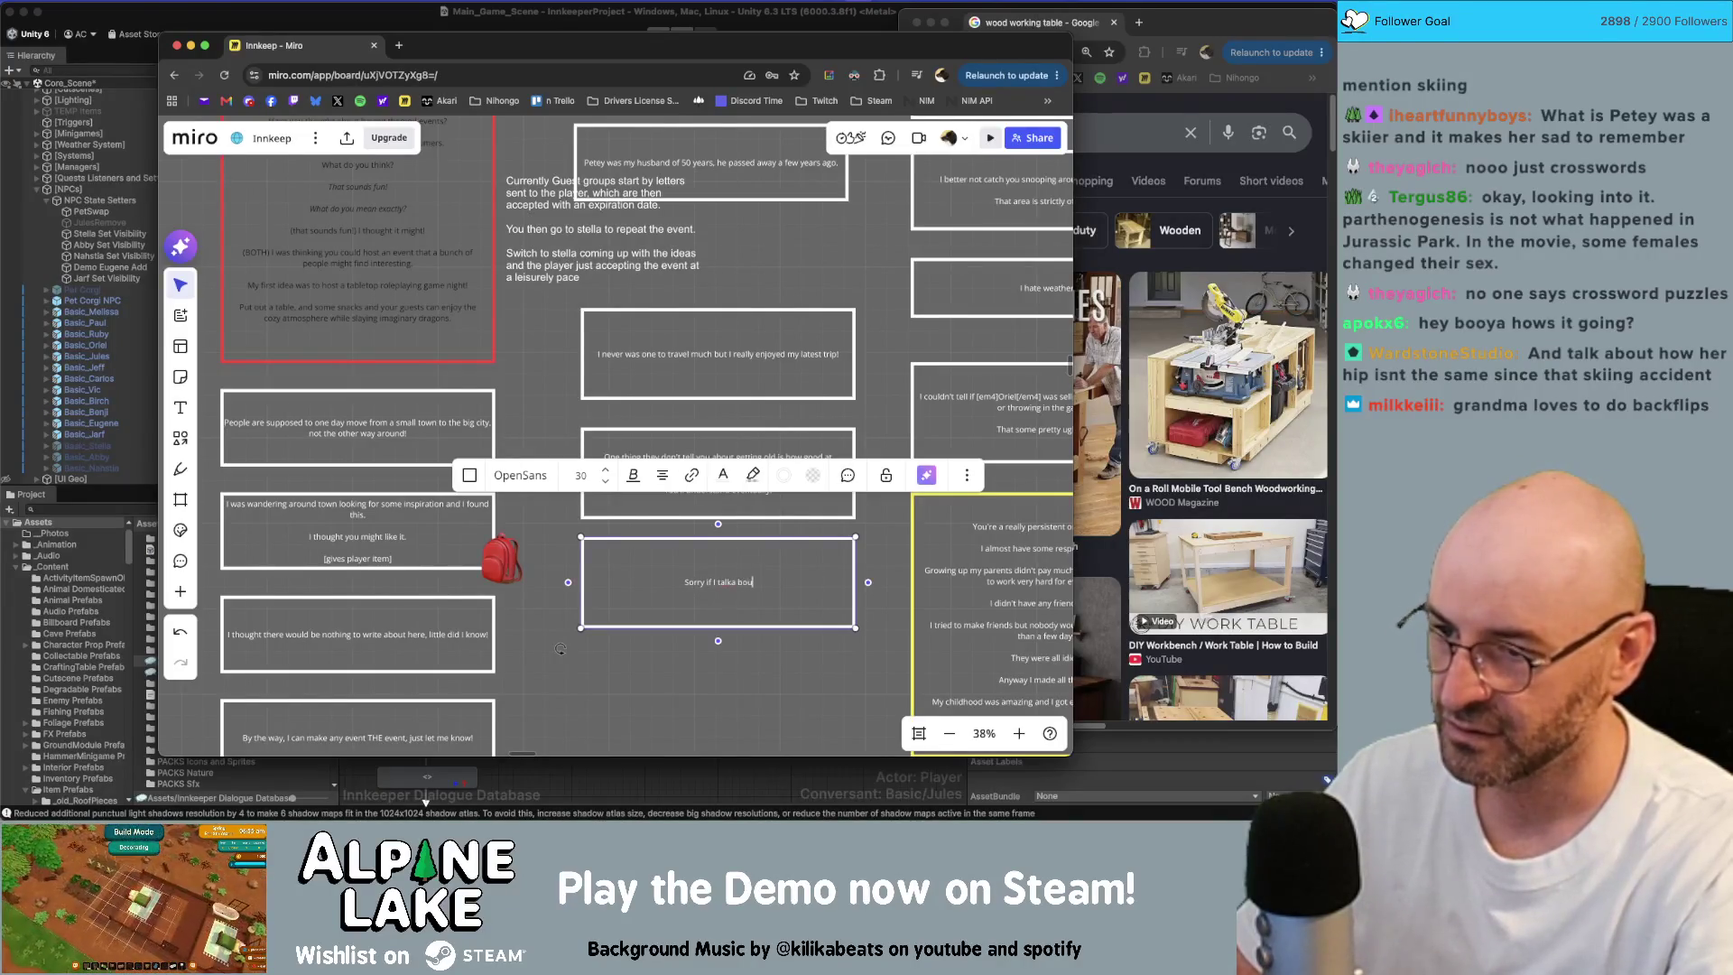
{"action": "type", "text": " Petey so much."}
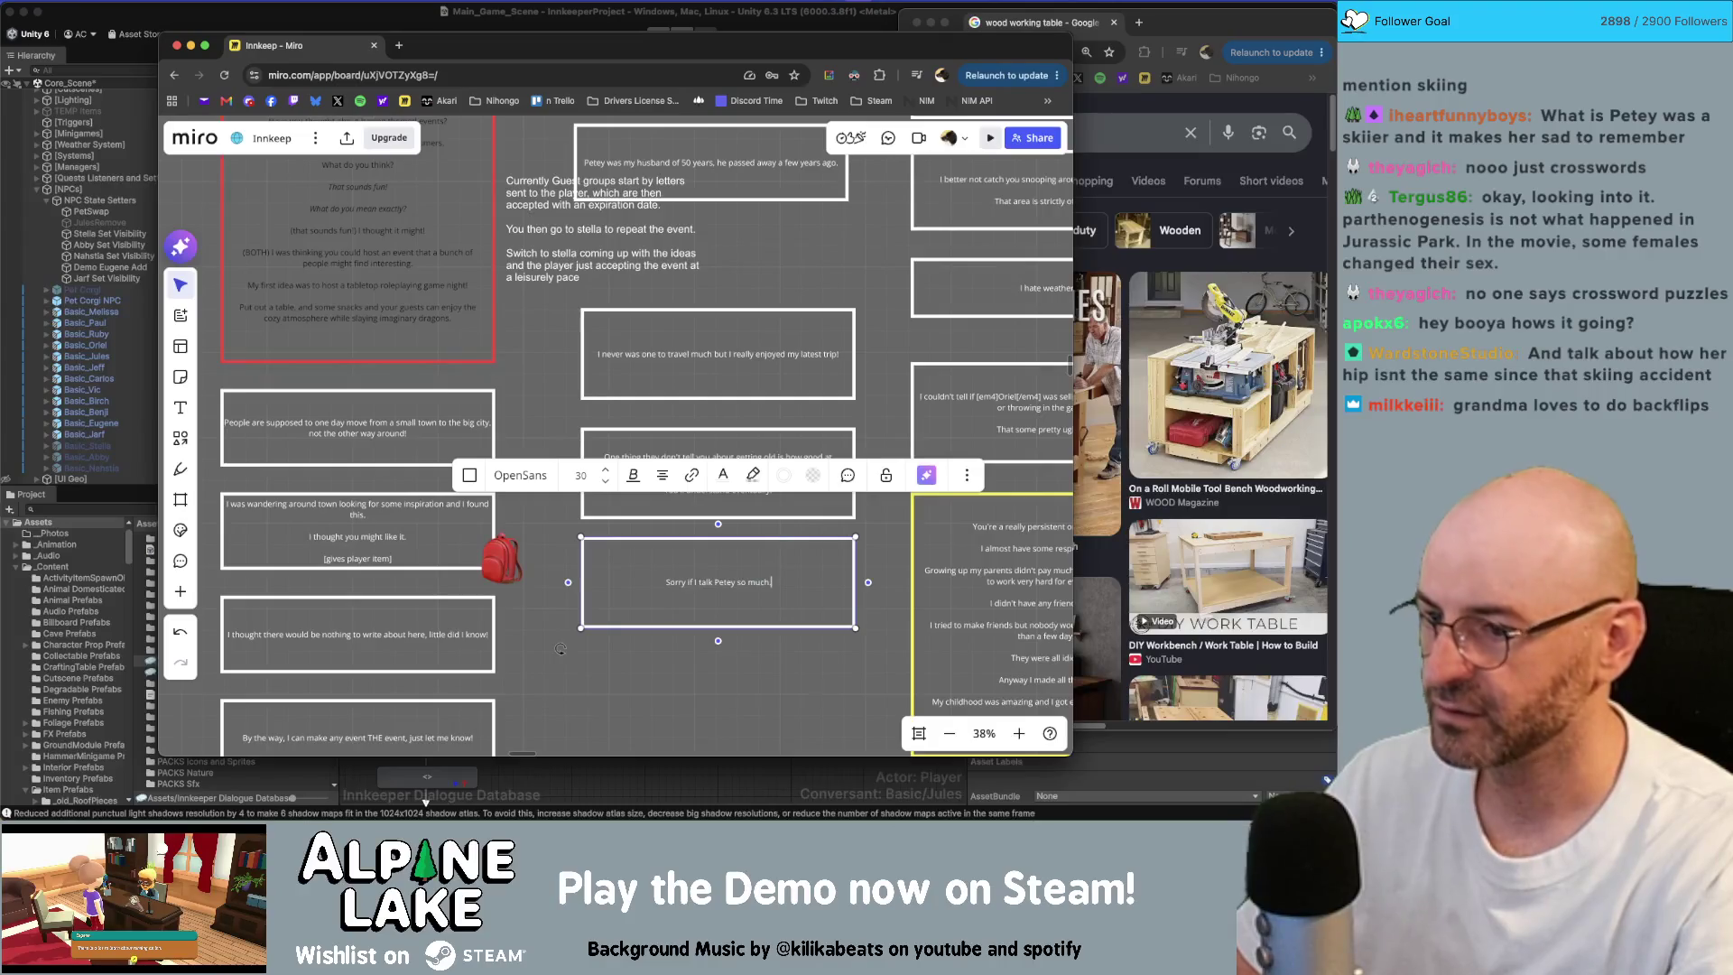
{"action": "key", "text": "Return"}
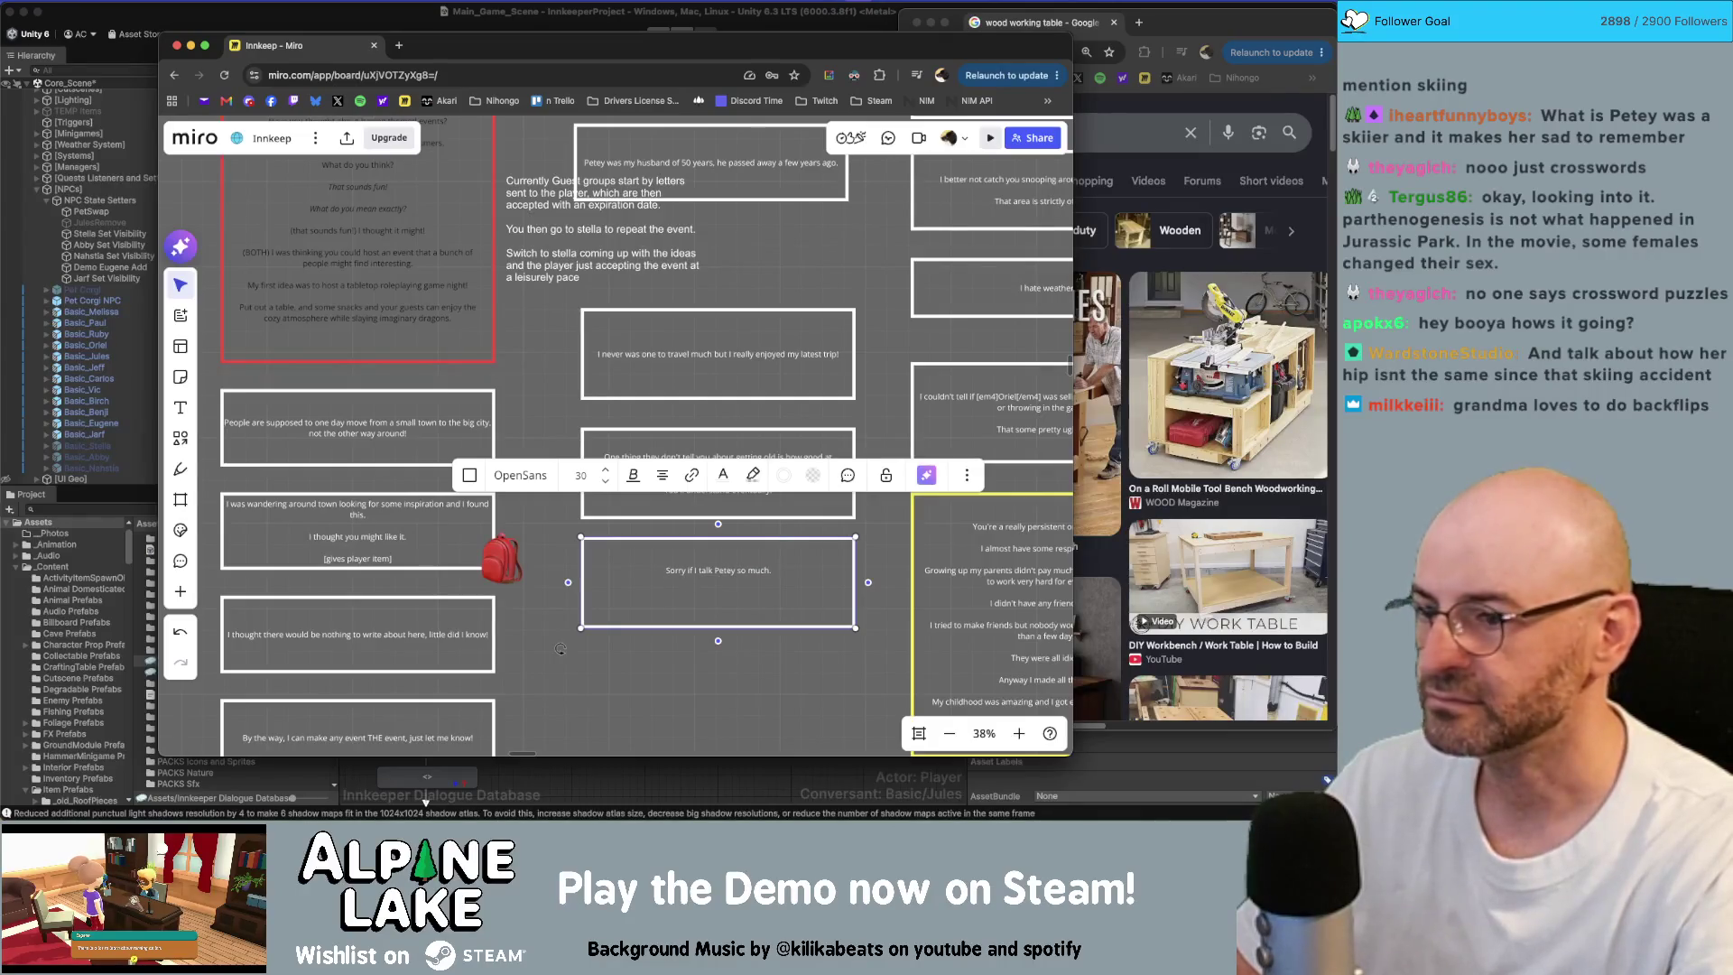
{"action": "type", "text": "'s been "}
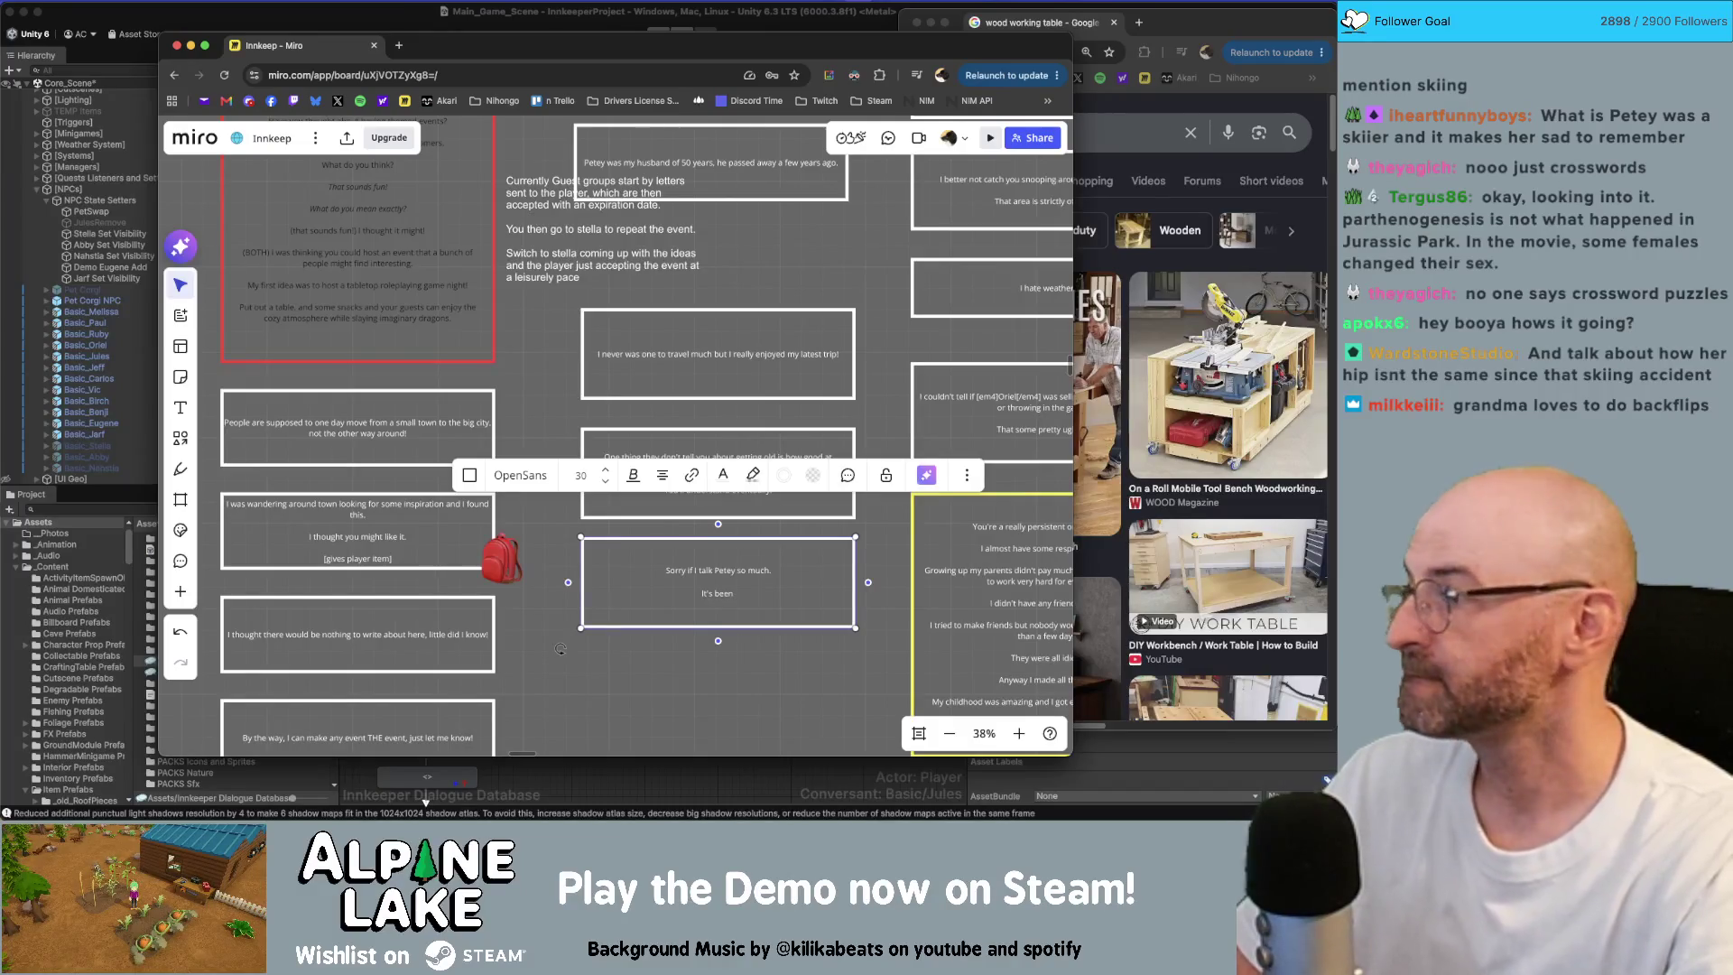
{"action": "type", "text": "quite the jo"}
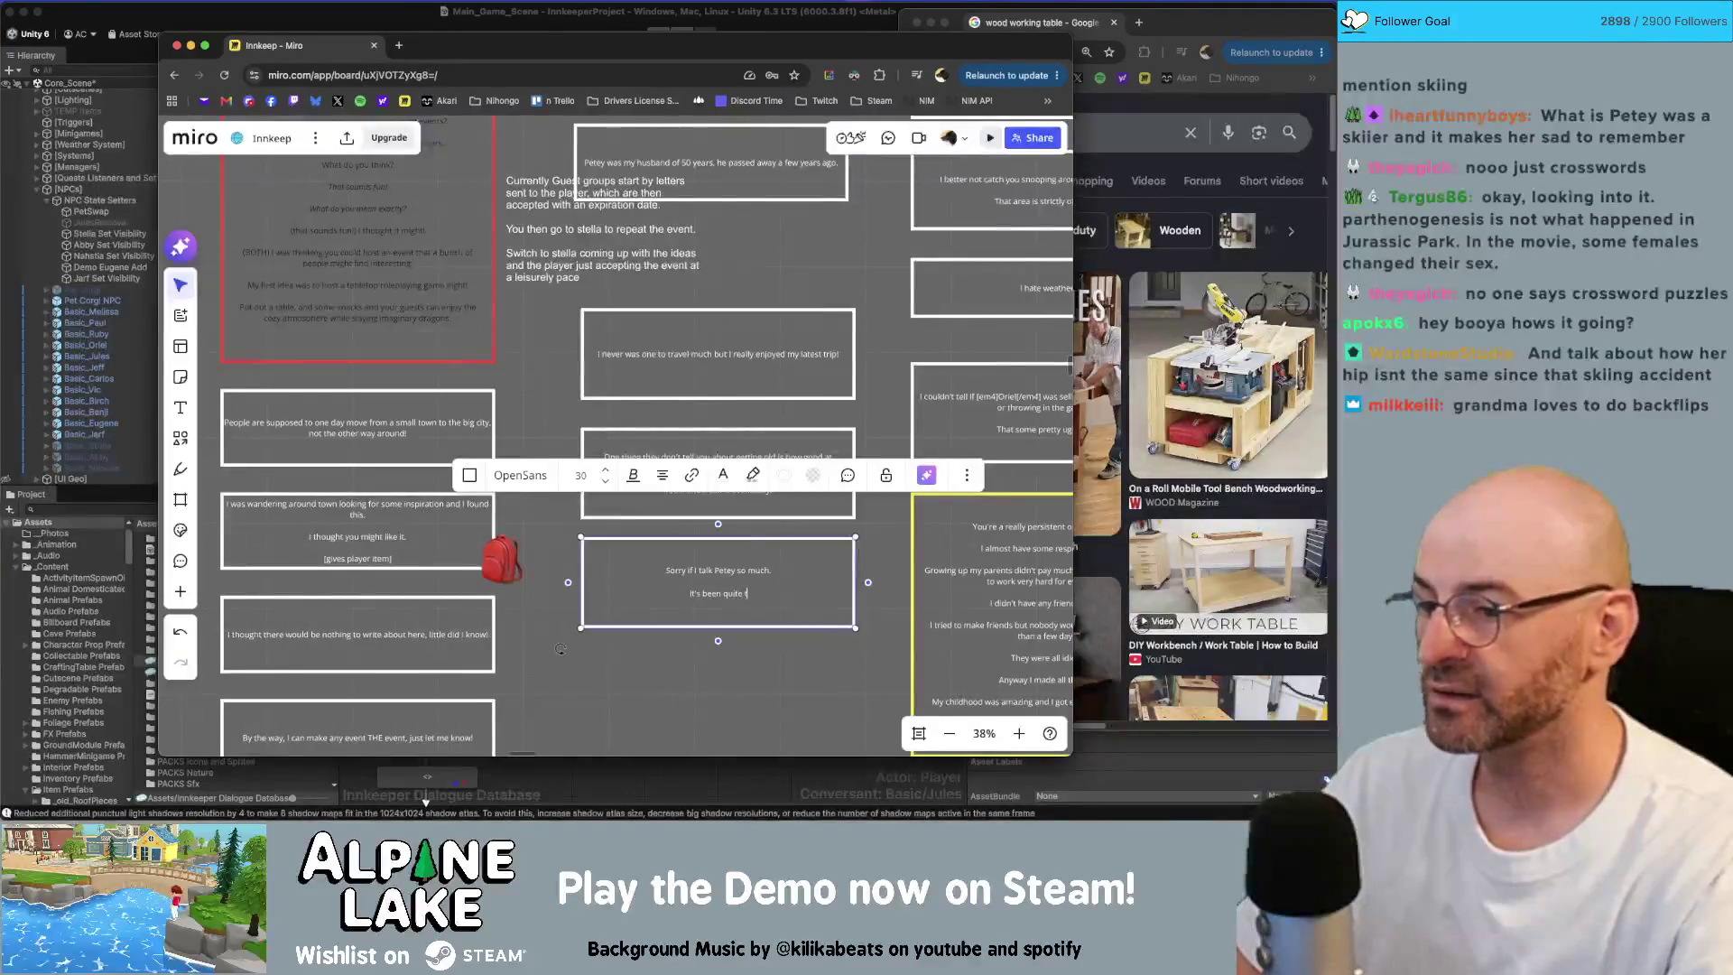
{"action": "type", "text": "urney figu"}
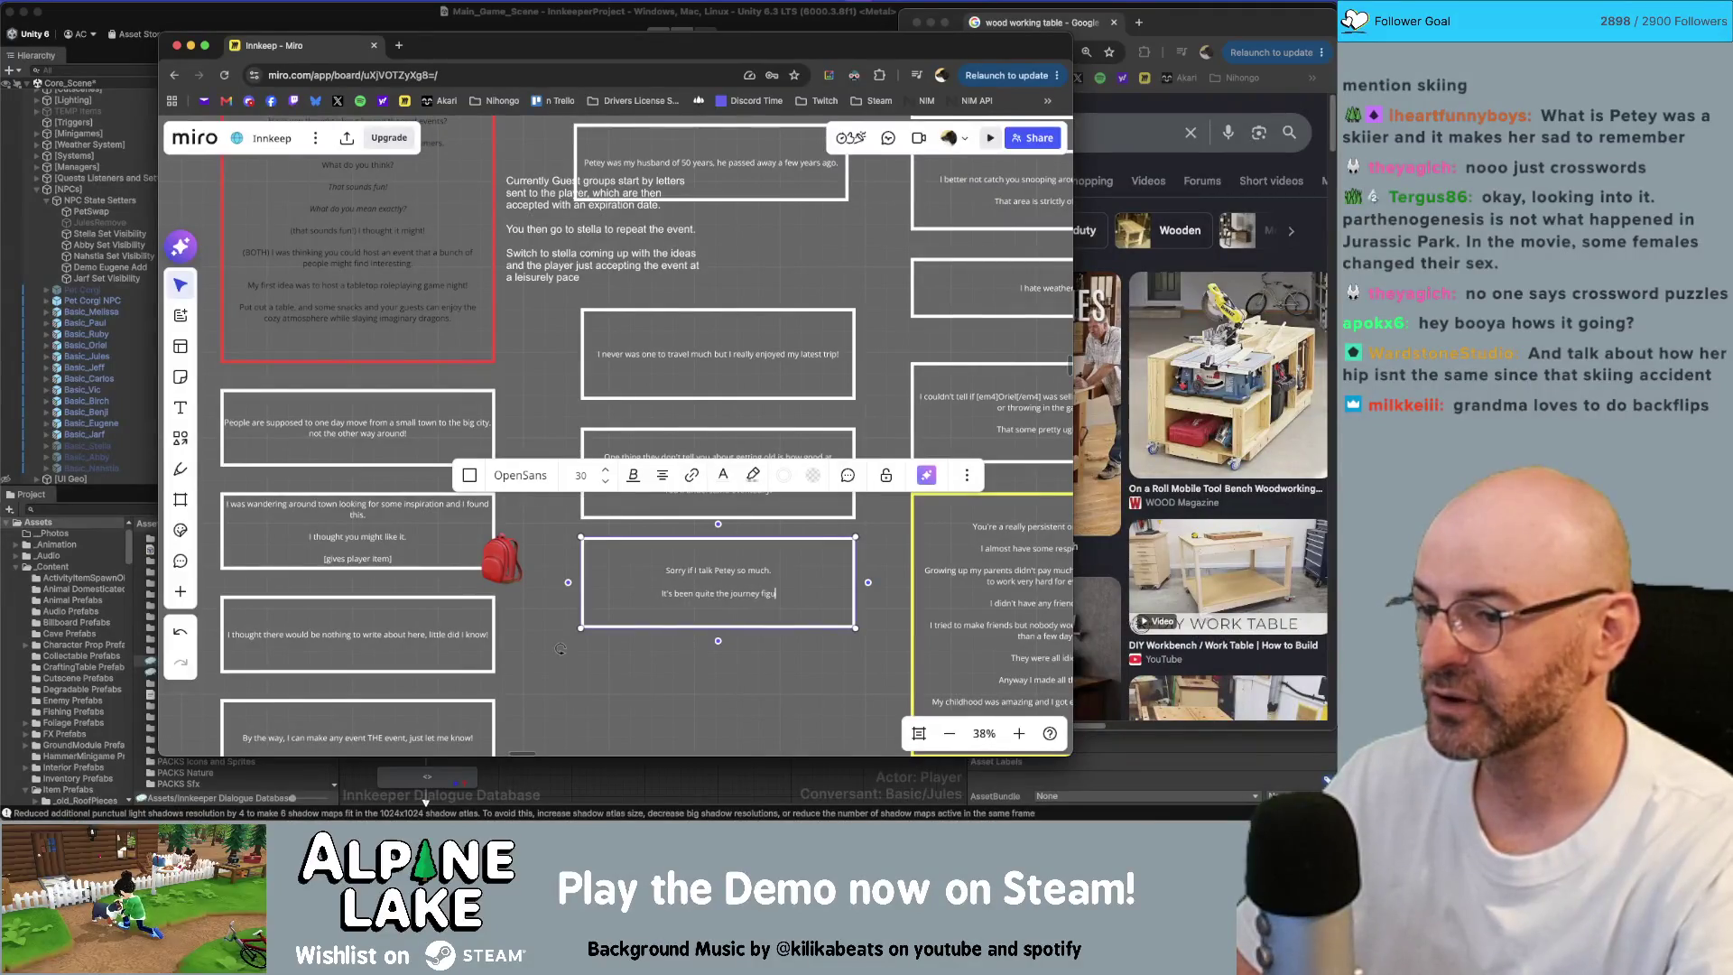
{"action": "type", "text": "ring out who I am without it."}
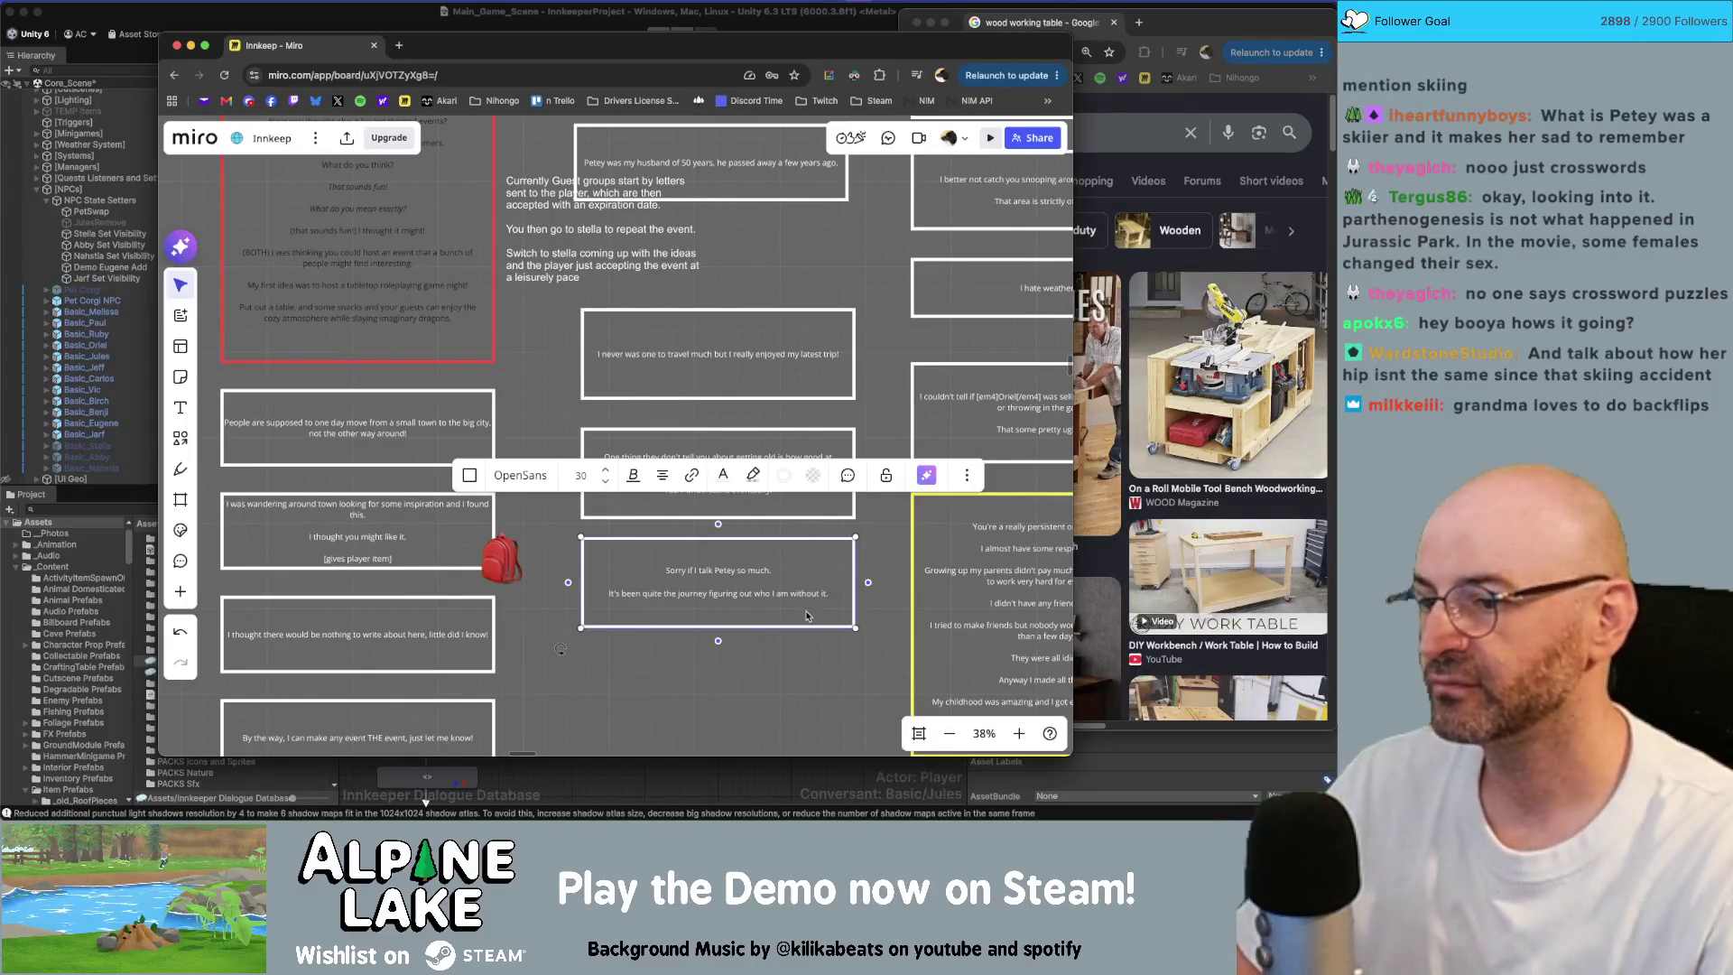
{"action": "left_click", "coordinate": [559, 648]}
Step: Select the 'Petey was my husband of 50 years' card and its copy for editing
{"action": "scroll", "coordinate": [873, 638], "scroll_direction": "up", "scroll_amount": 4}
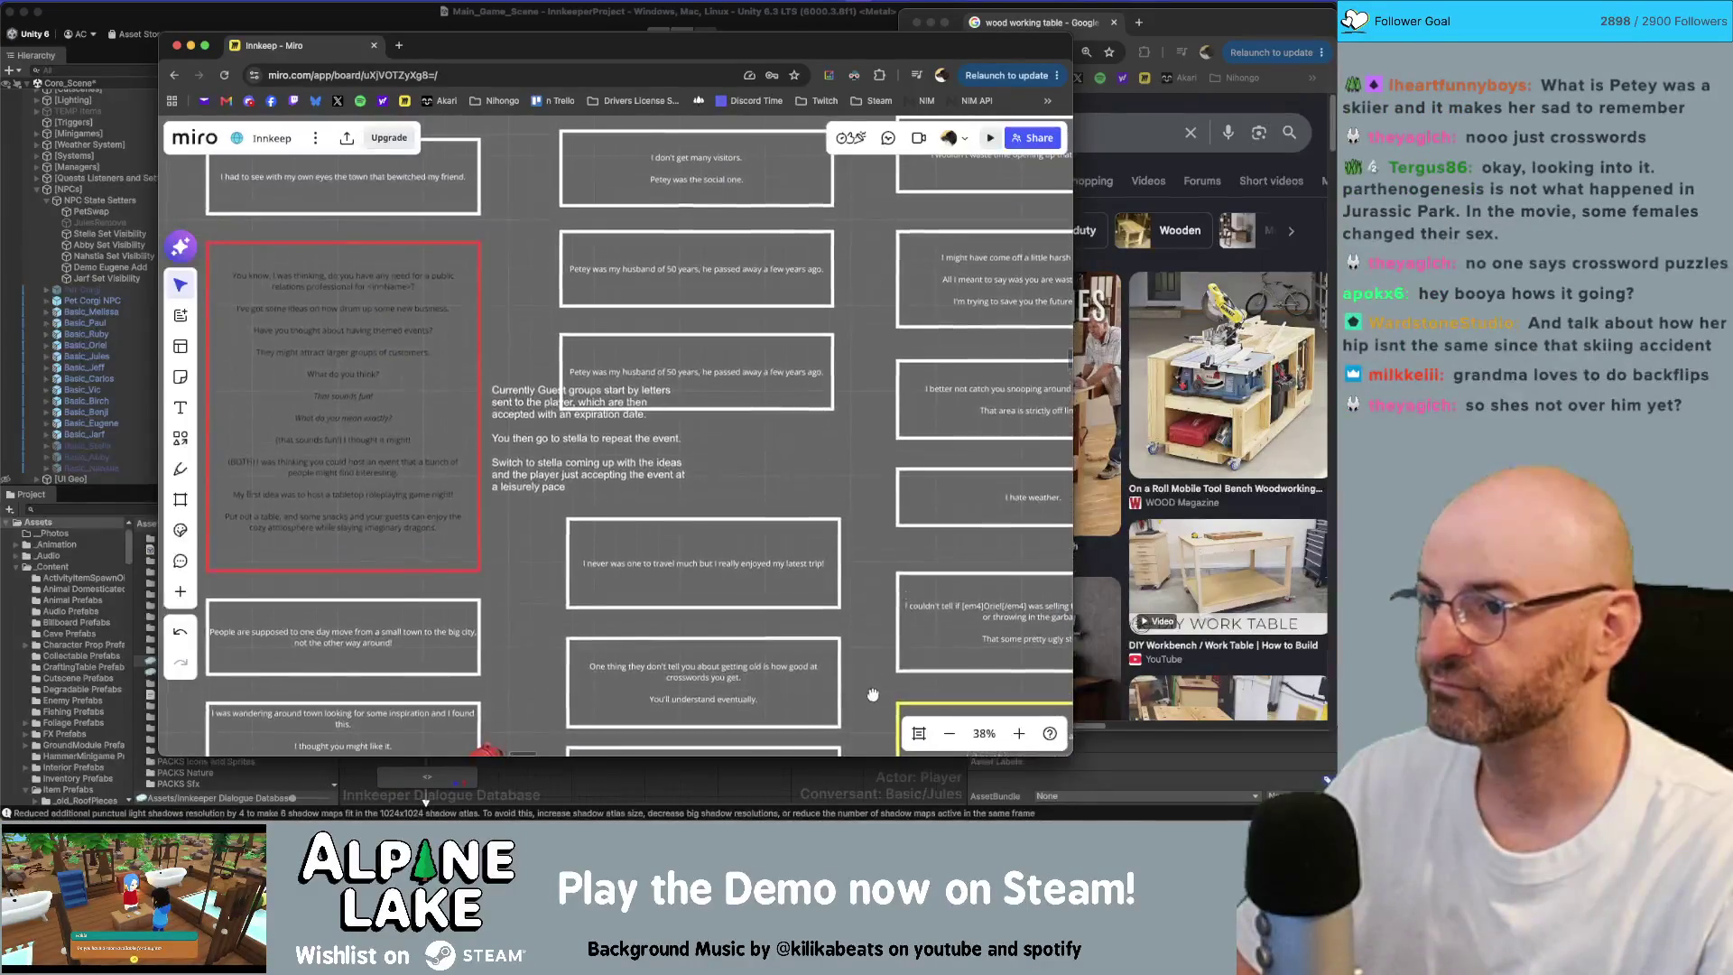
{"action": "left_click", "coordinate": [801, 378]}
{"action": "left_click", "coordinate": [801, 377]}
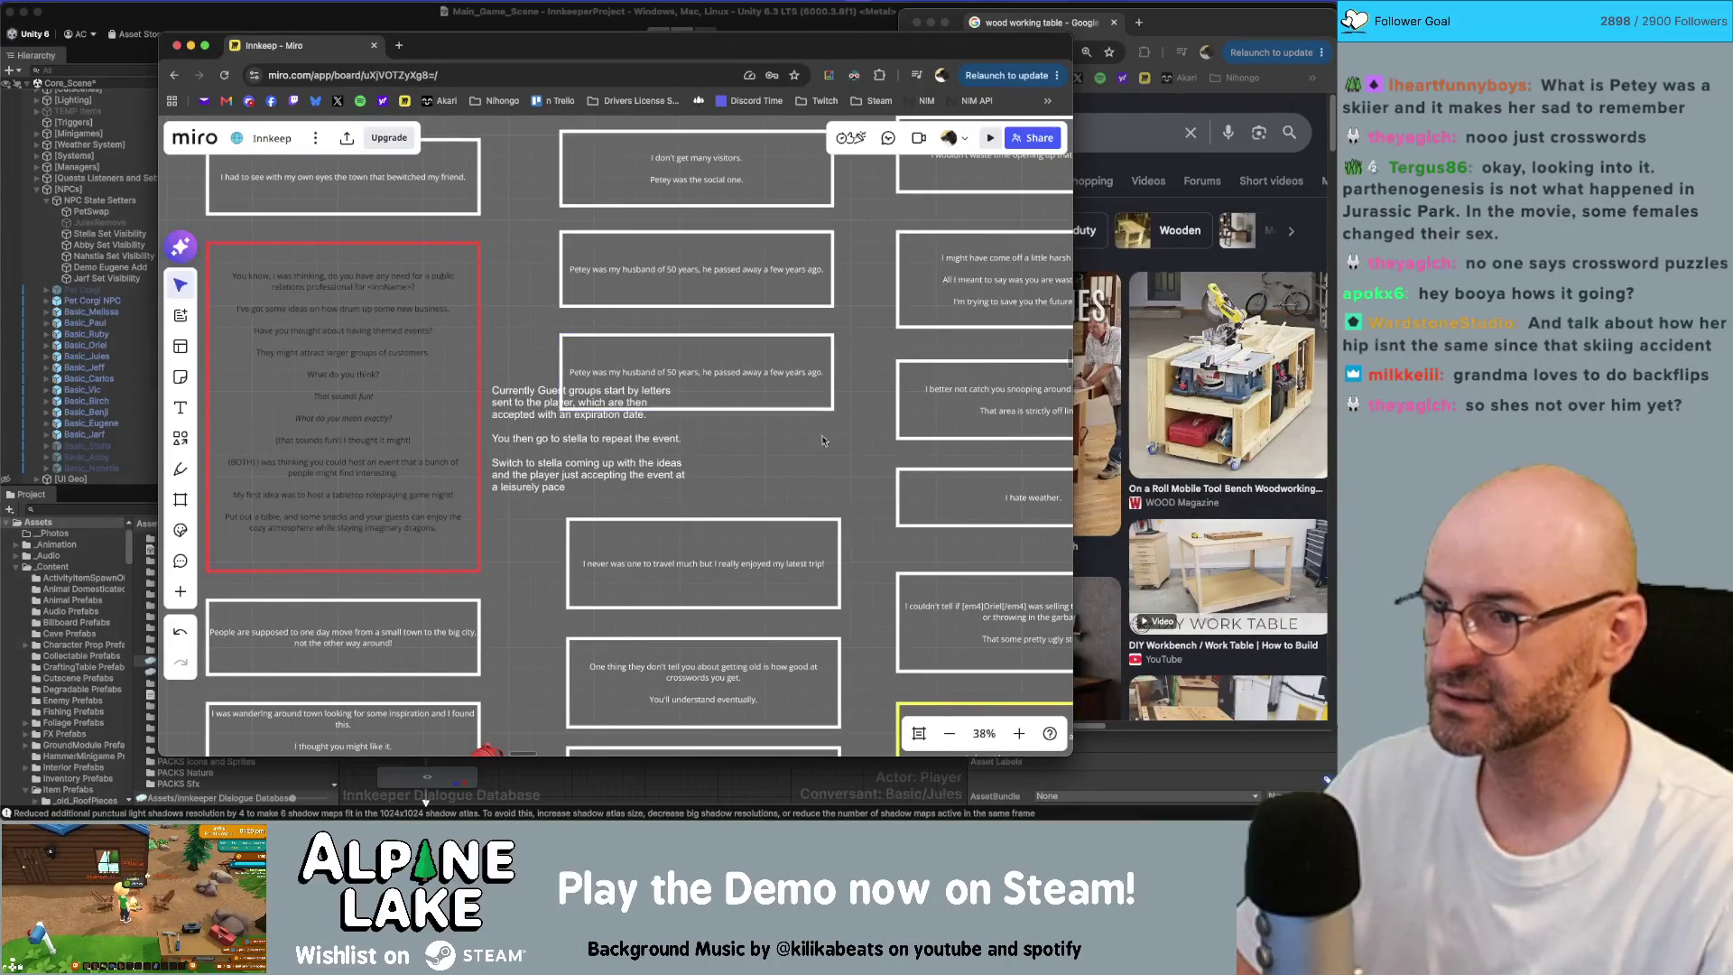
{"action": "double_click", "coordinate": [810, 373]}
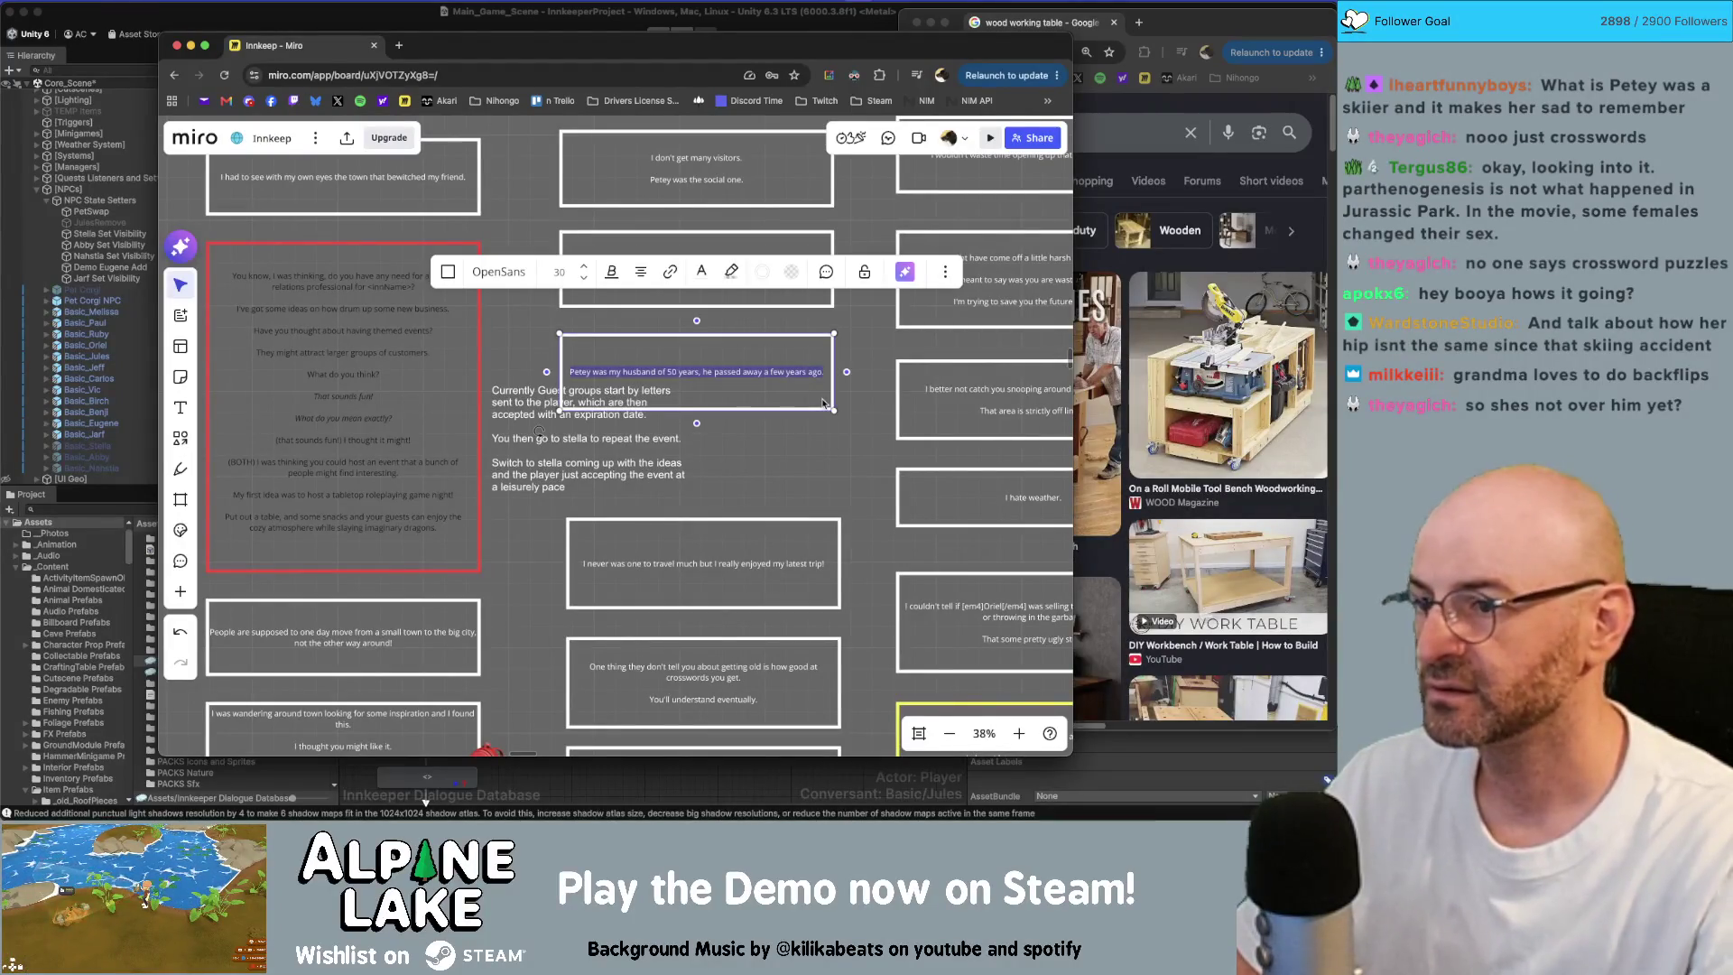
Step: Shrink the 'Currently Guest groups' note text to size 24 and move it up-left
{"action": "left_click", "coordinate": [643, 463]}
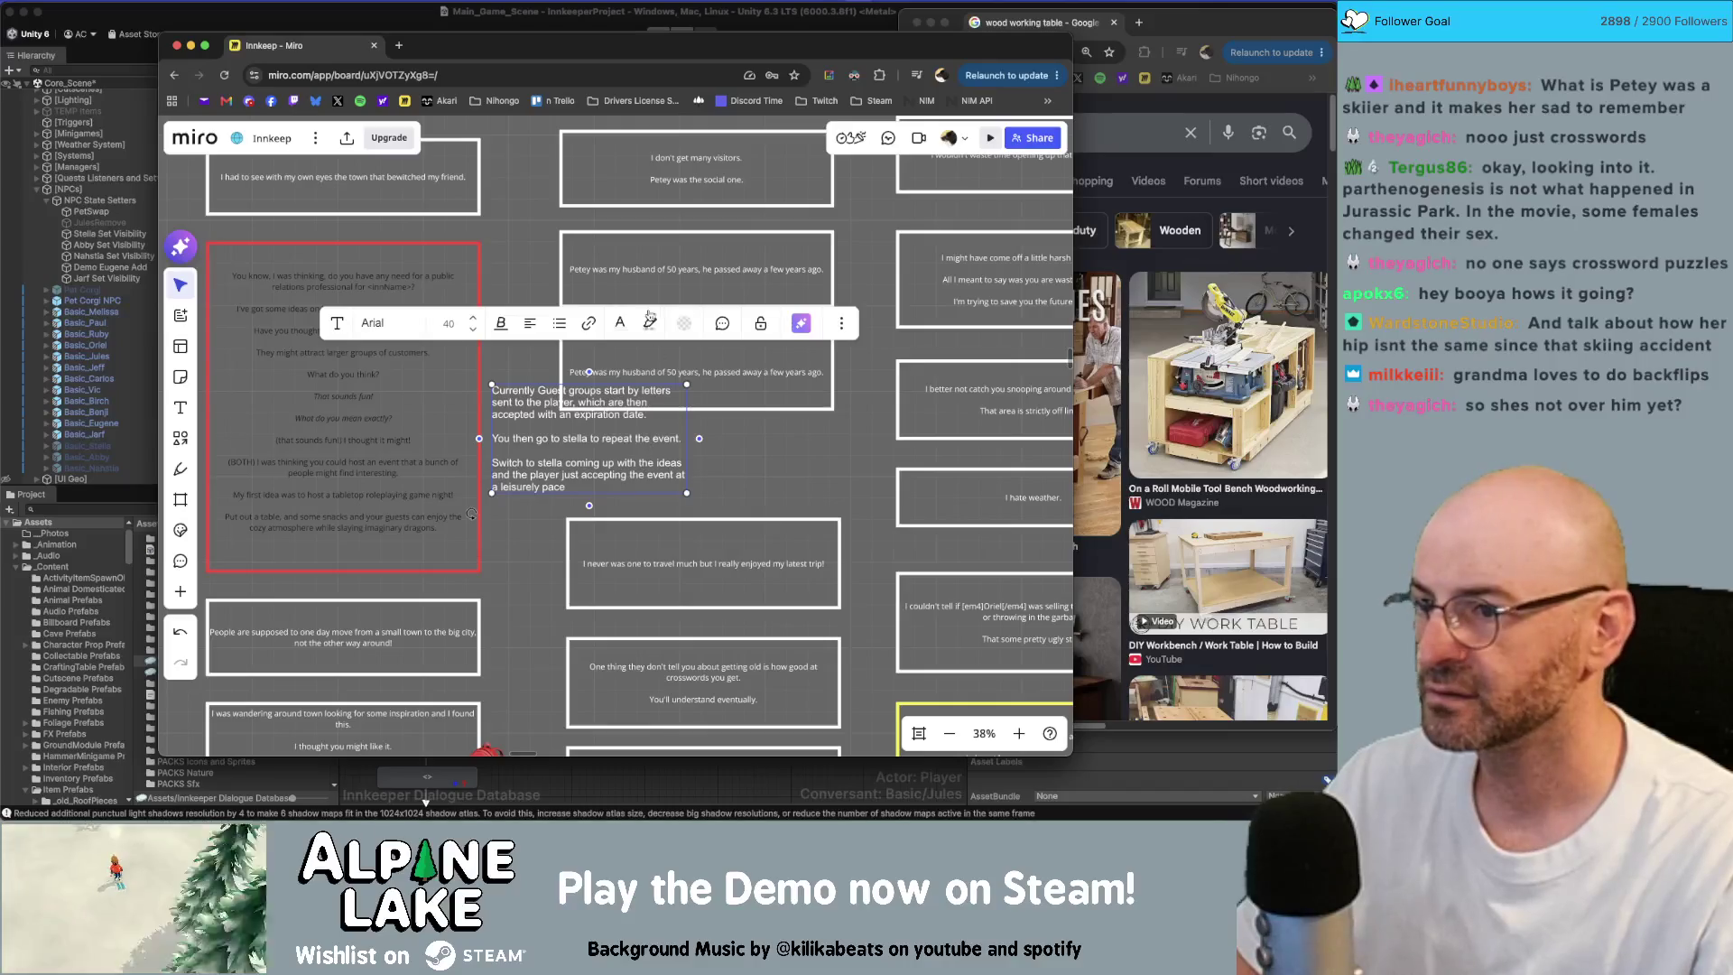
{"action": "left_click", "coordinate": [473, 331]}
{"action": "left_click", "coordinate": [473, 330]}
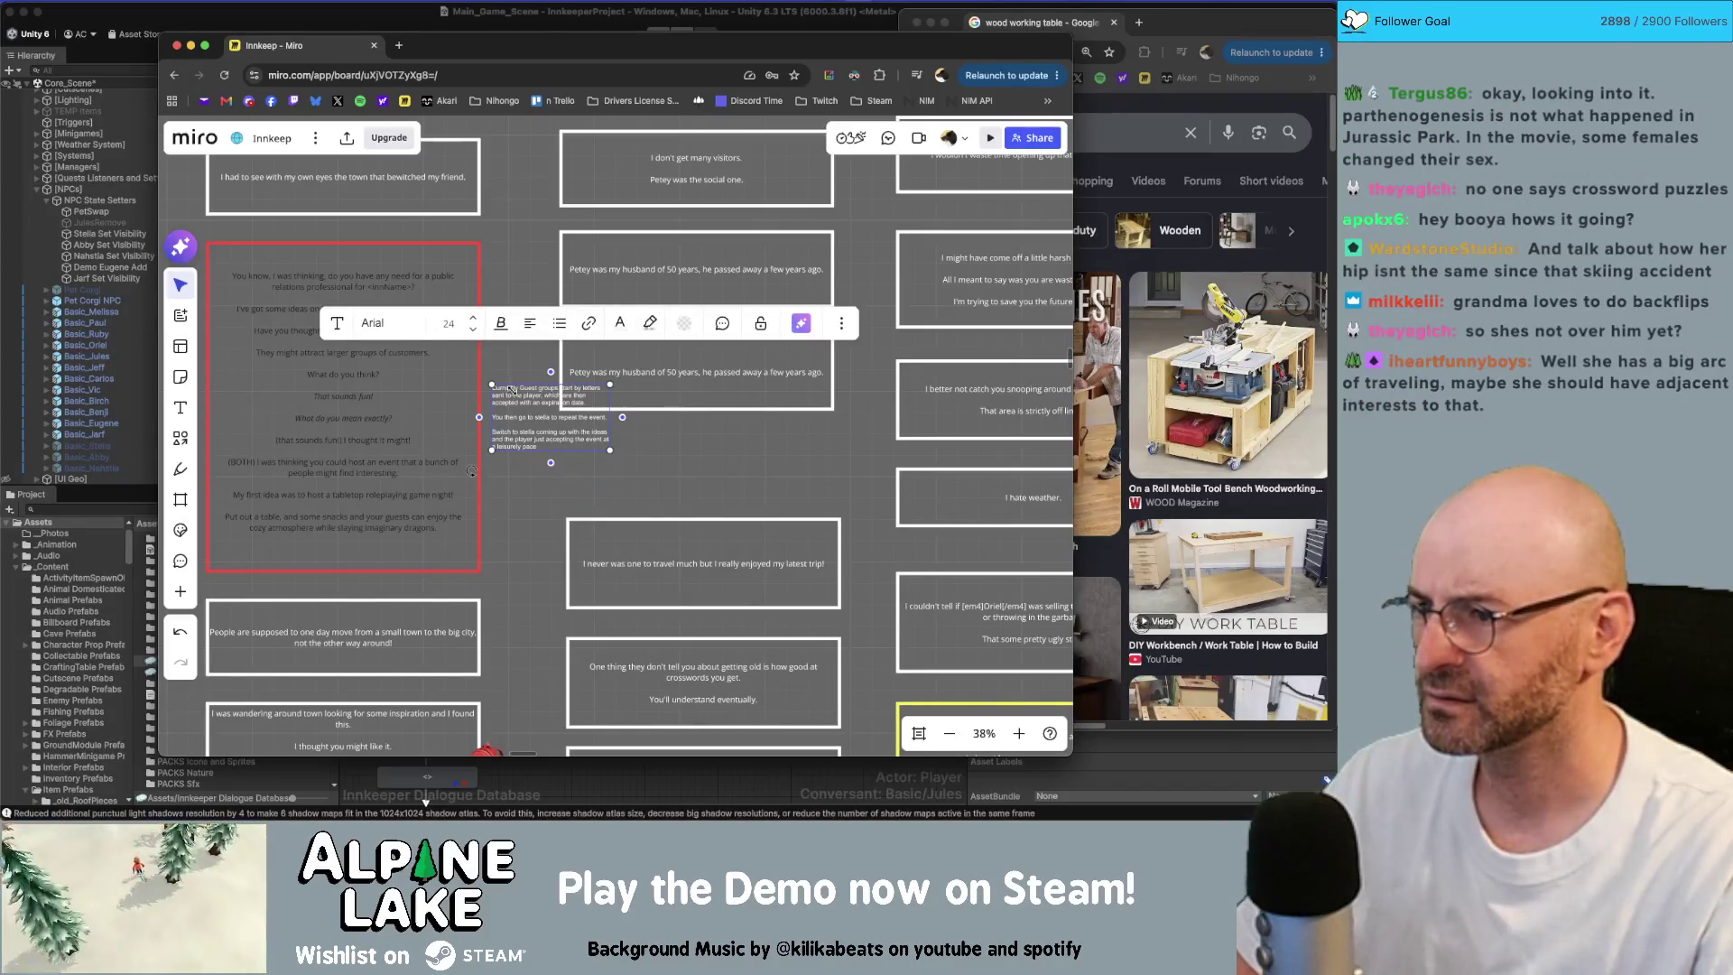
{"action": "mouse_move", "coordinate": [511, 390]}
{"action": "left_mouse_down"}
{"action": "mouse_move", "coordinate": [468, 350]}
{"action": "mouse_move", "coordinate": [505, 413]}
{"action": "left_mouse_up"}
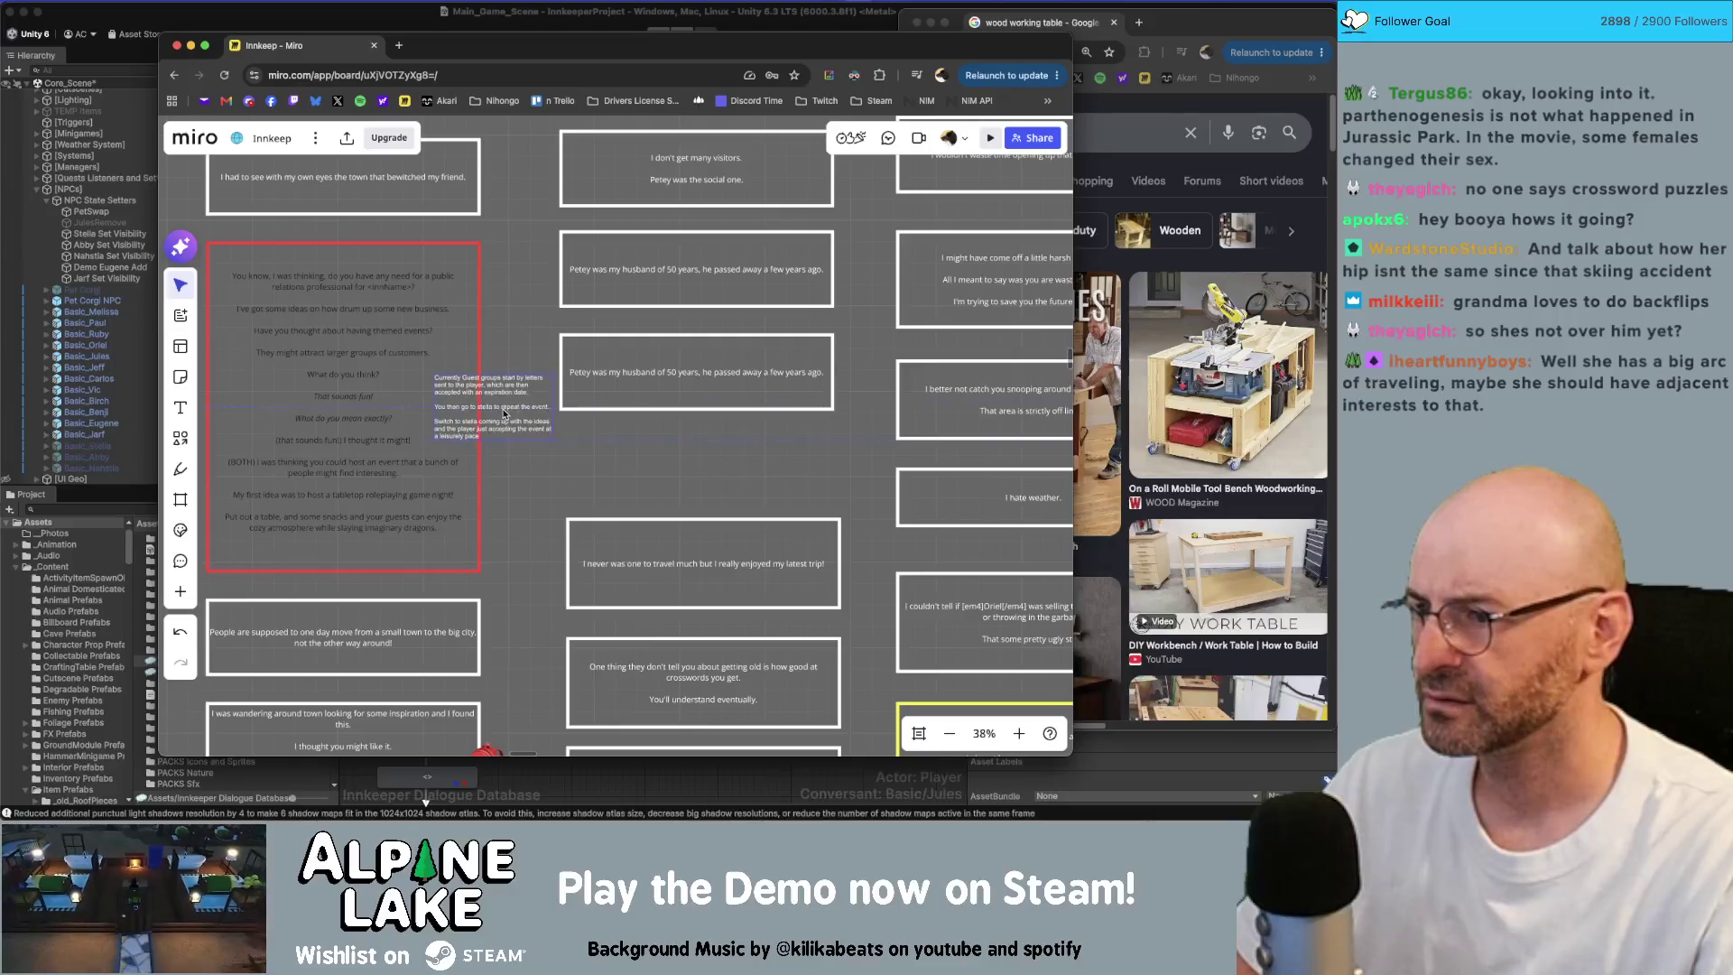
{"action": "left_click", "coordinate": [691, 380]}
{"action": "scroll", "coordinate": [748, 439], "scroll_direction": "right", "scroll_amount": 2}
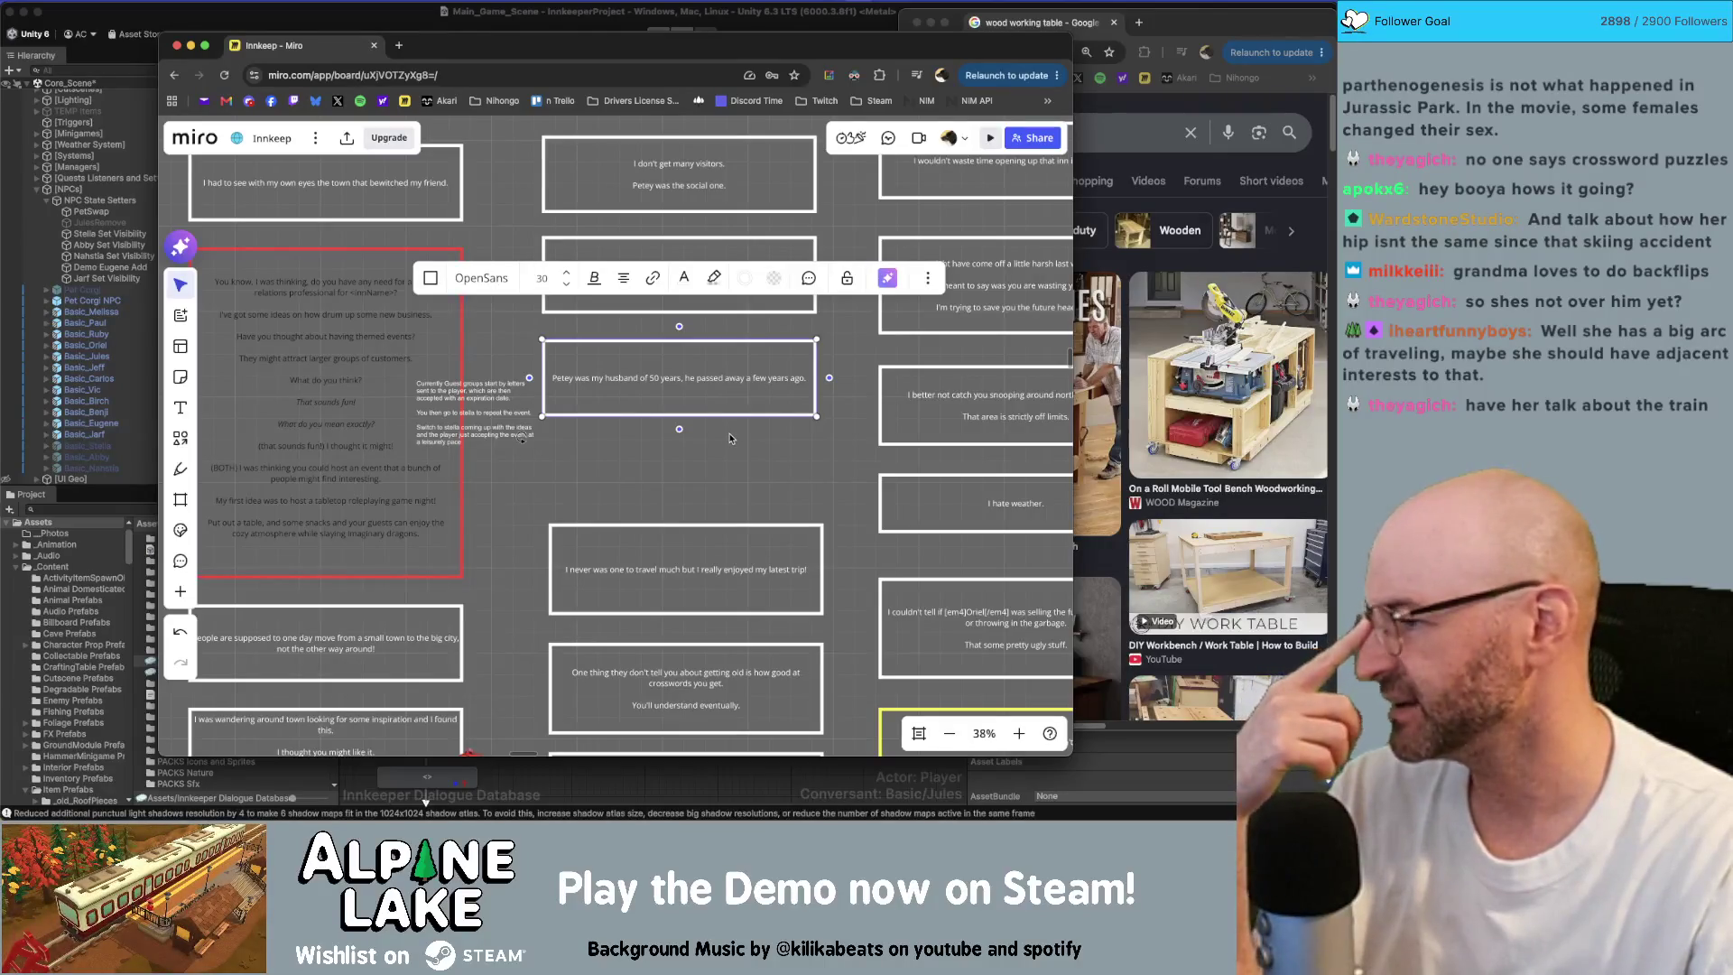
Step: Replace the copied box's text with the 40-years-skiing-uninjured line and 'Oh no, did I just jinx it?'
{"action": "left_click", "coordinate": [722, 379]}
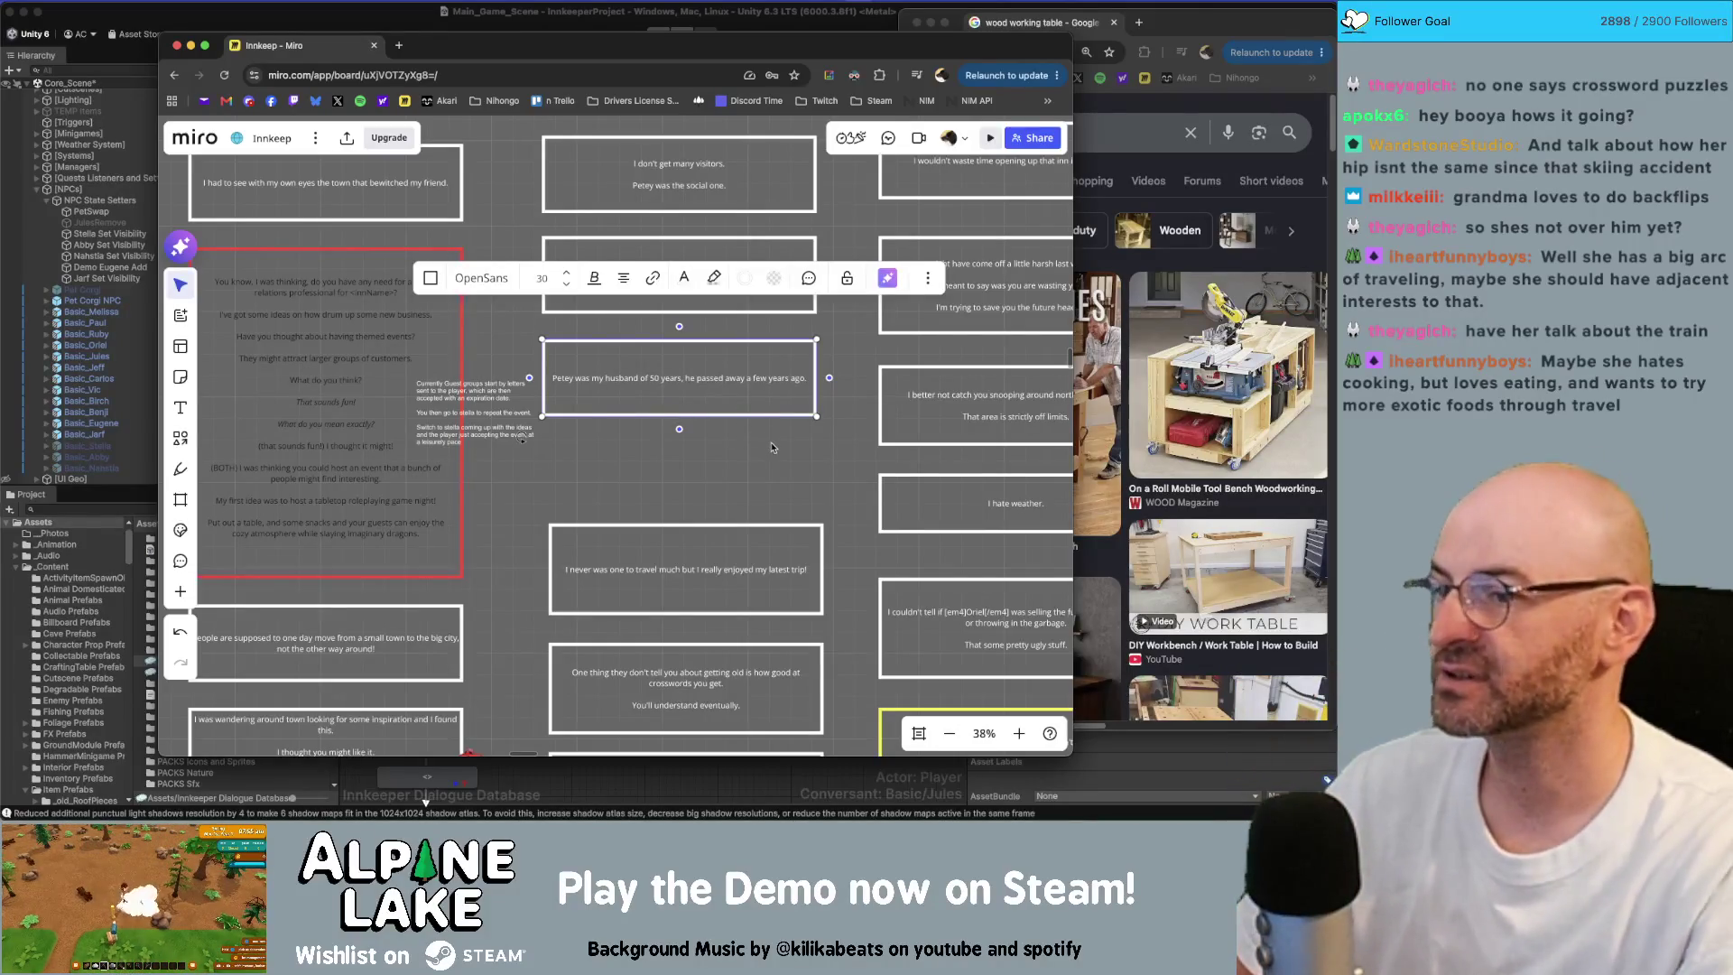
{"action": "key", "text": "super+a"}
{"action": "key", "text": "BackSpace"}
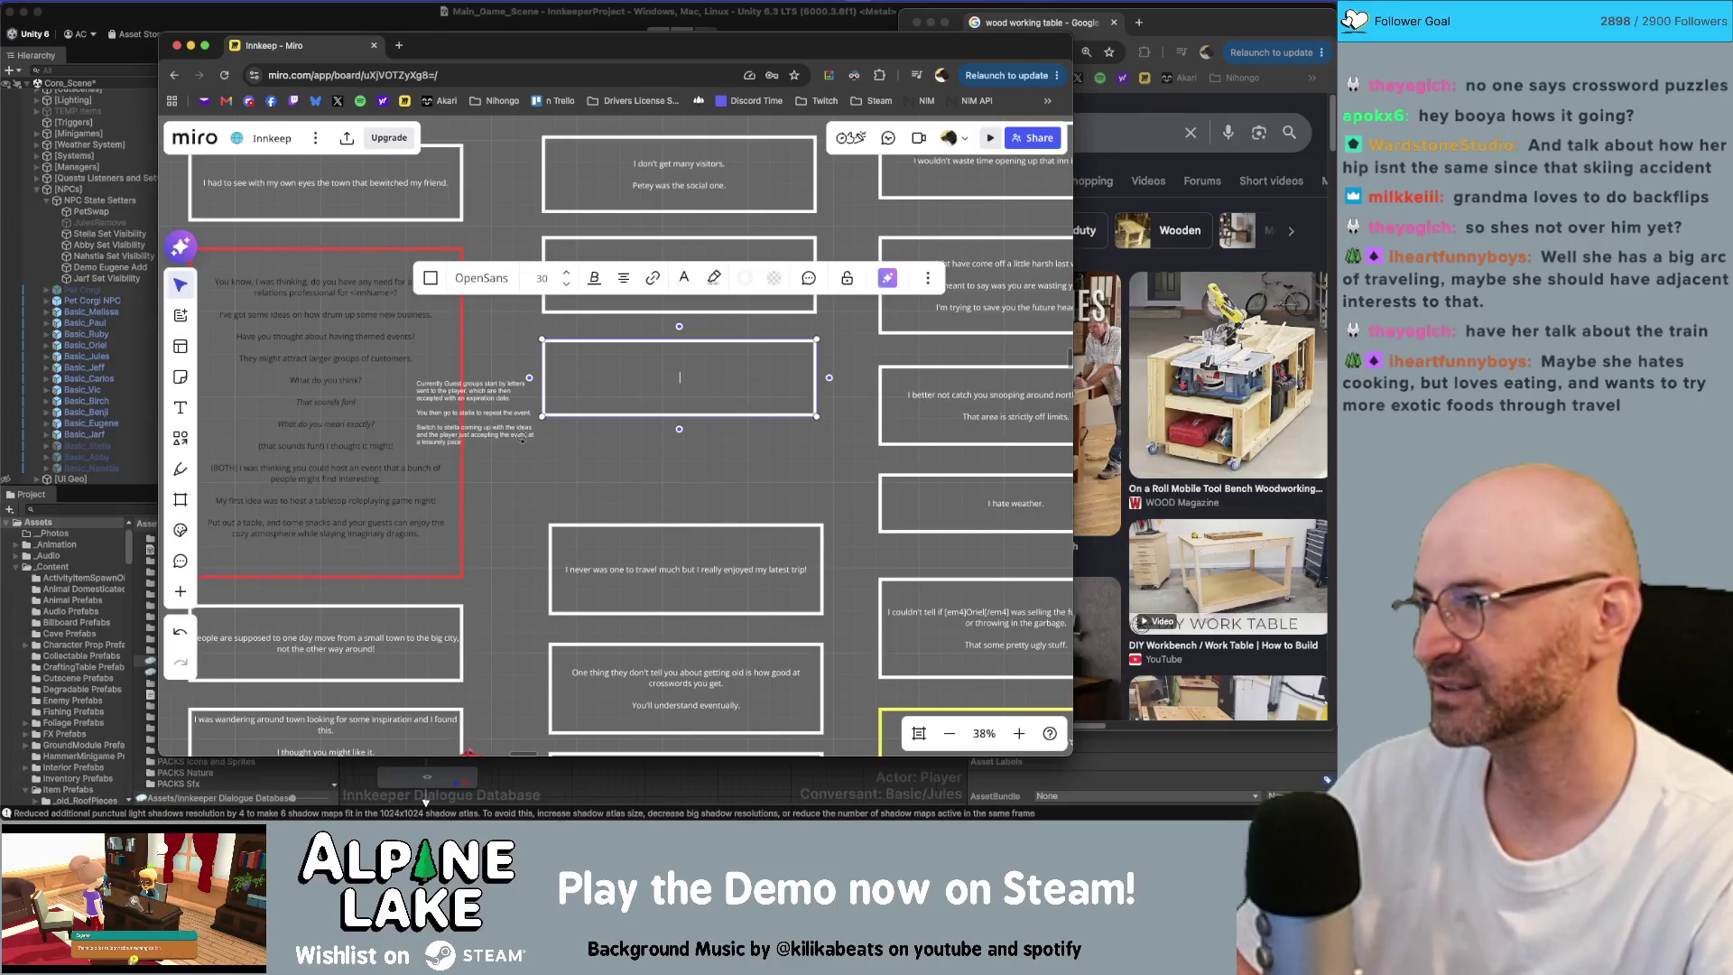
{"action": "type", "text": "I've"}
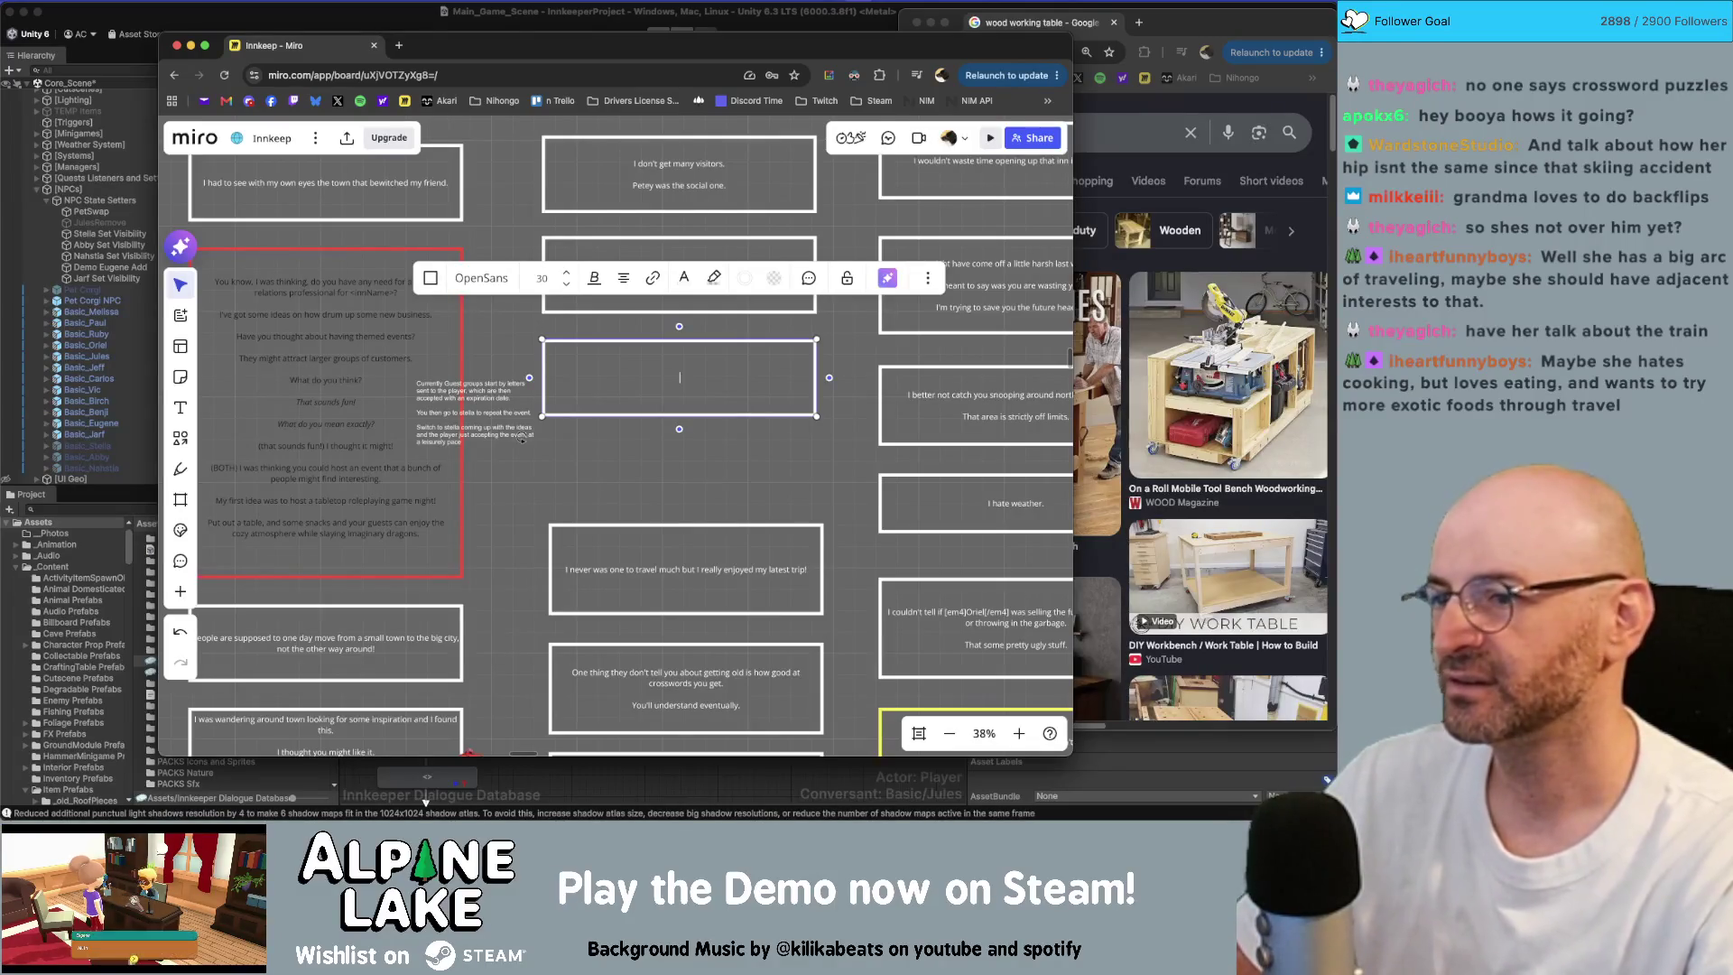
{"action": "key", "text": "BackSpace"}
{"action": "key", "text": "BackSpace"}
{"action": "key", "text": "BackSpace"}
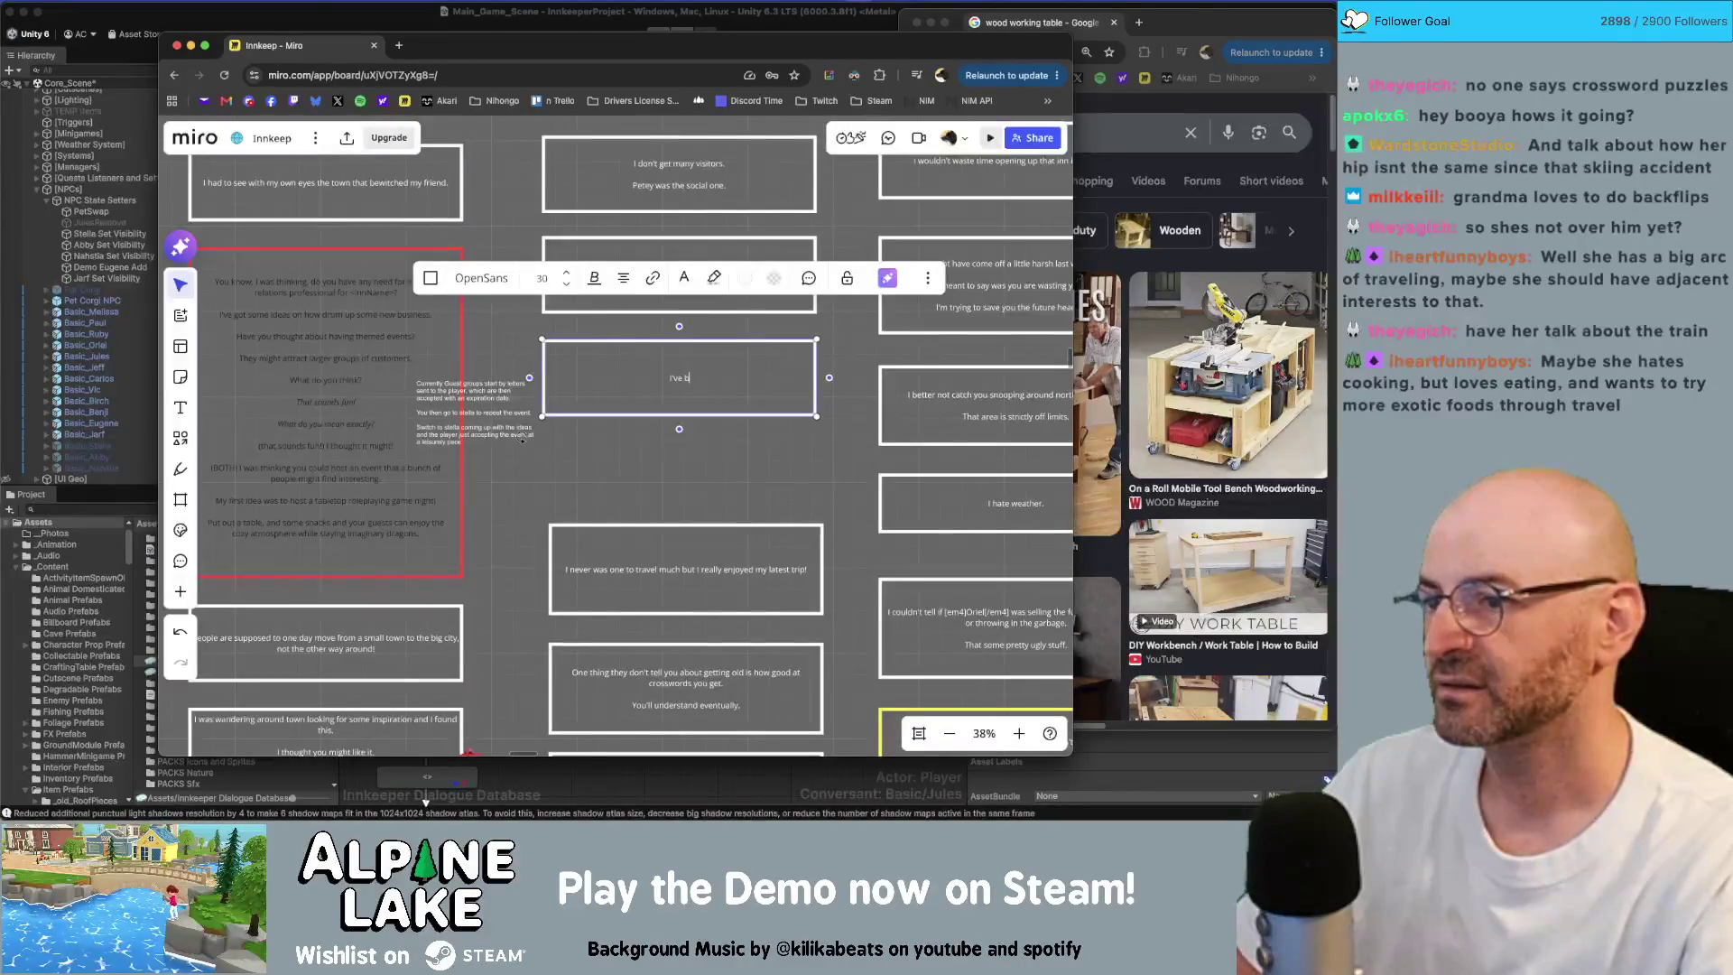
{"action": "type", "text": "een skiing for almost 40"}
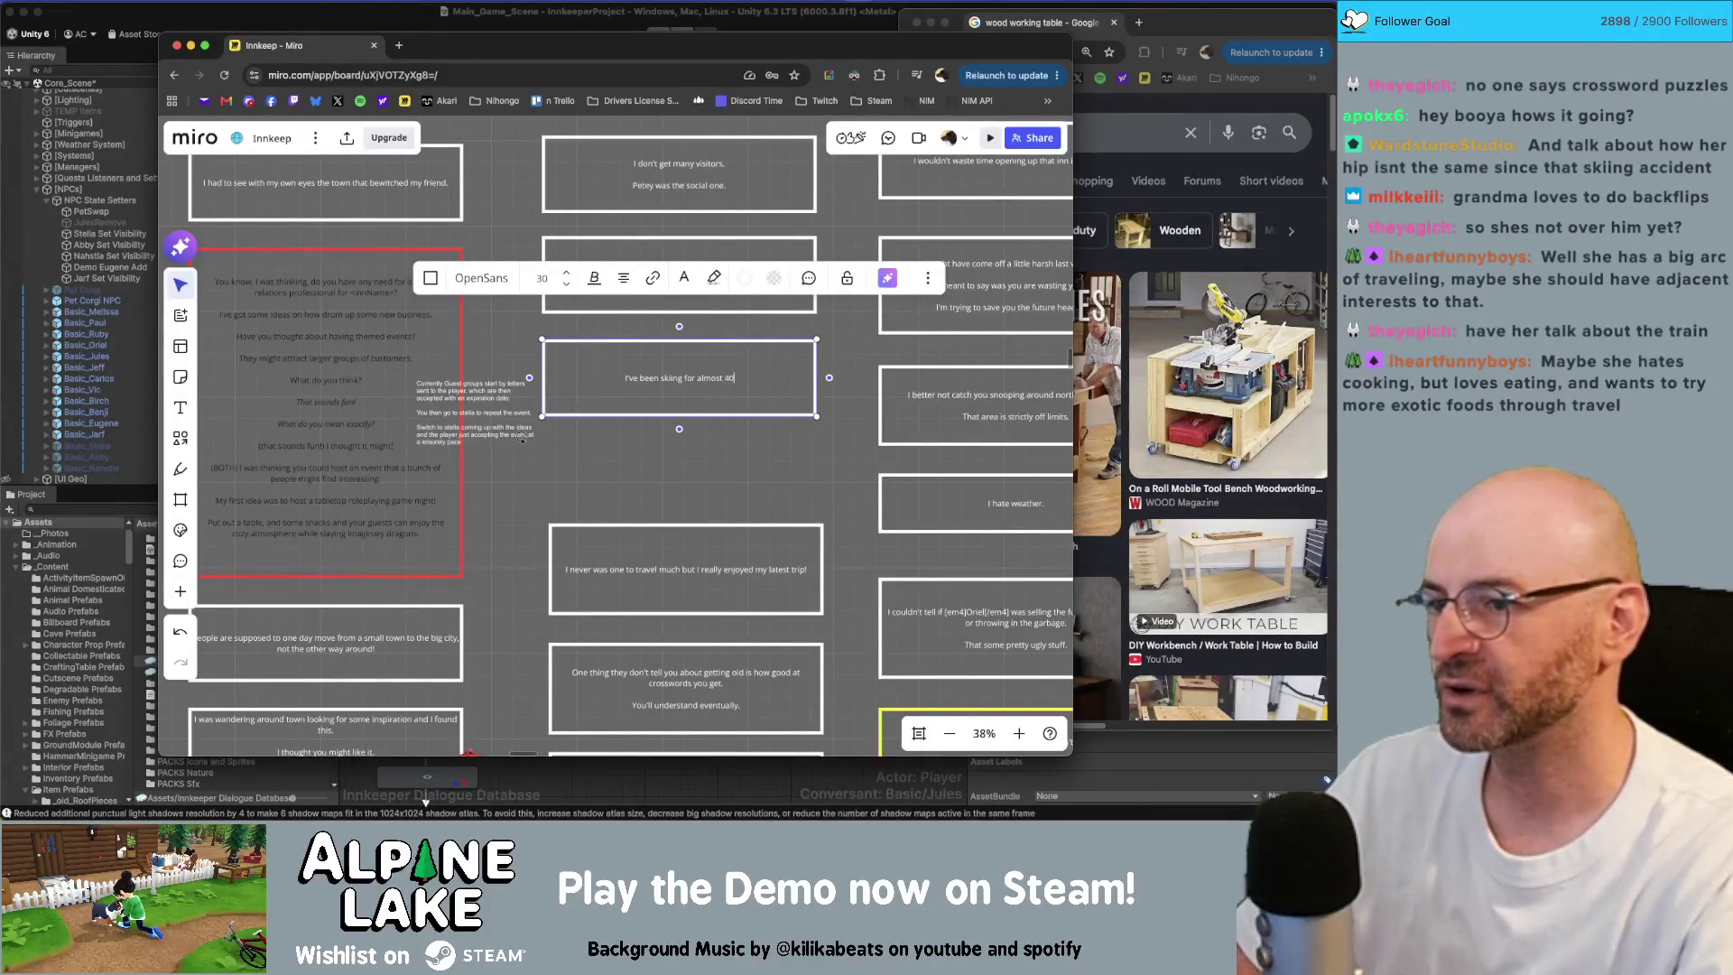
{"action": "type", "text": " years of my life and"}
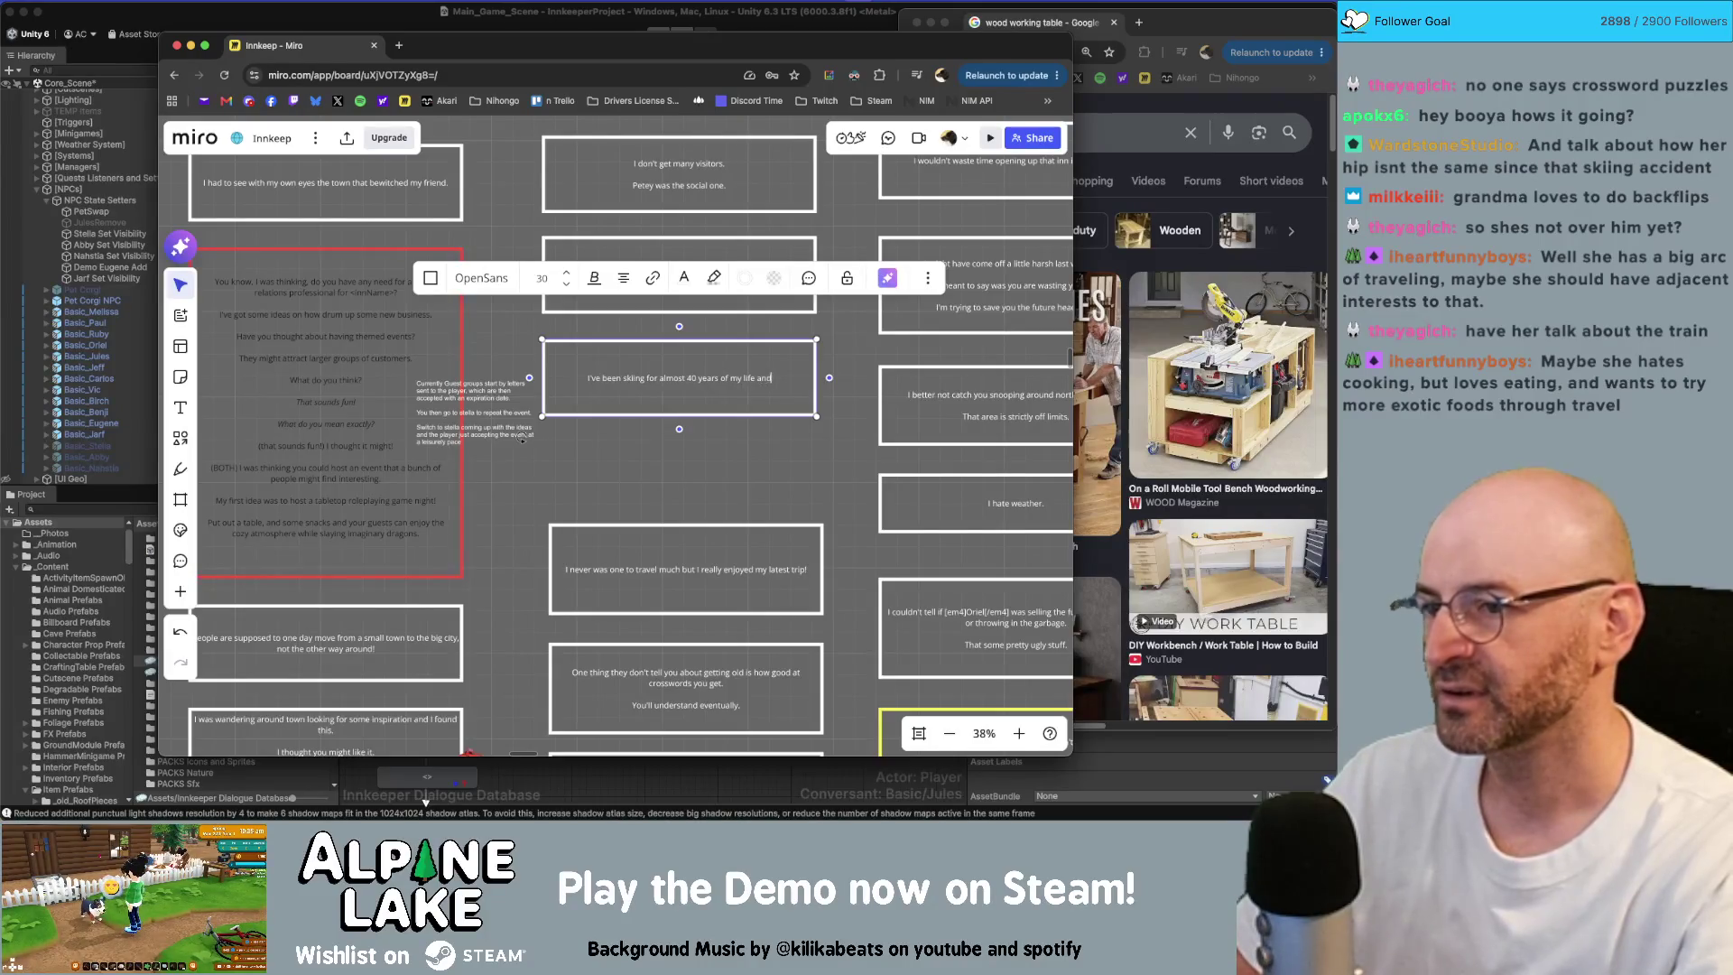
{"action": "type", "text": " not once"}
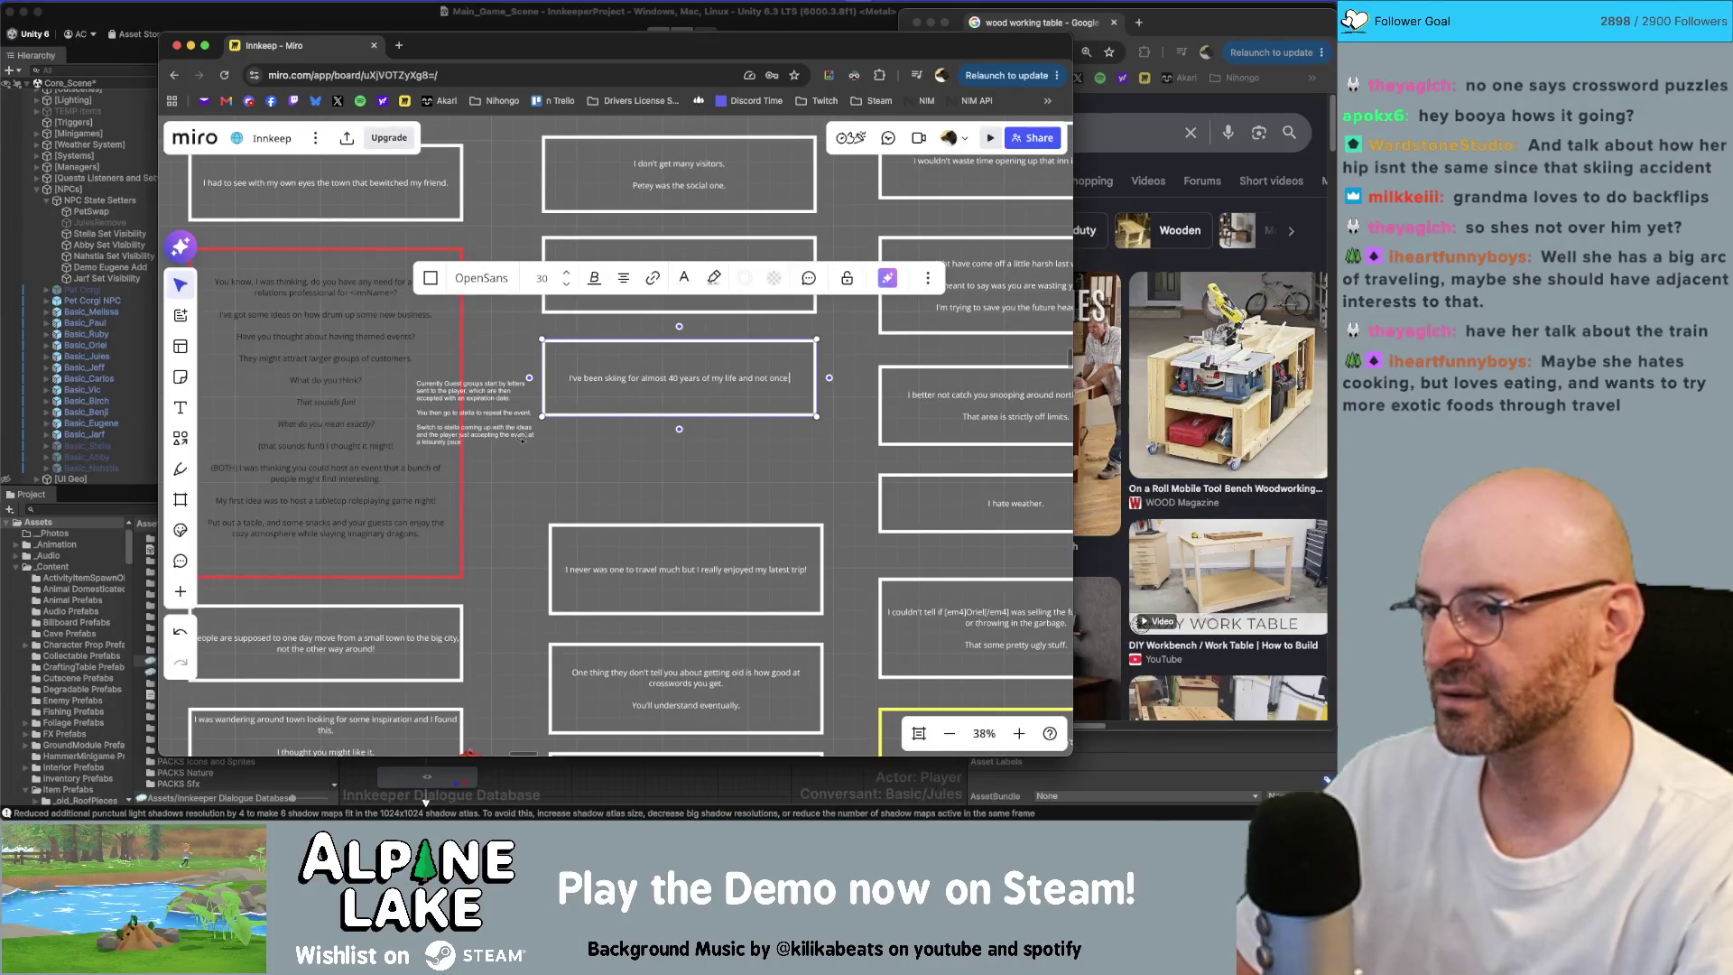
{"action": "type", "text": " have I ever been in"}
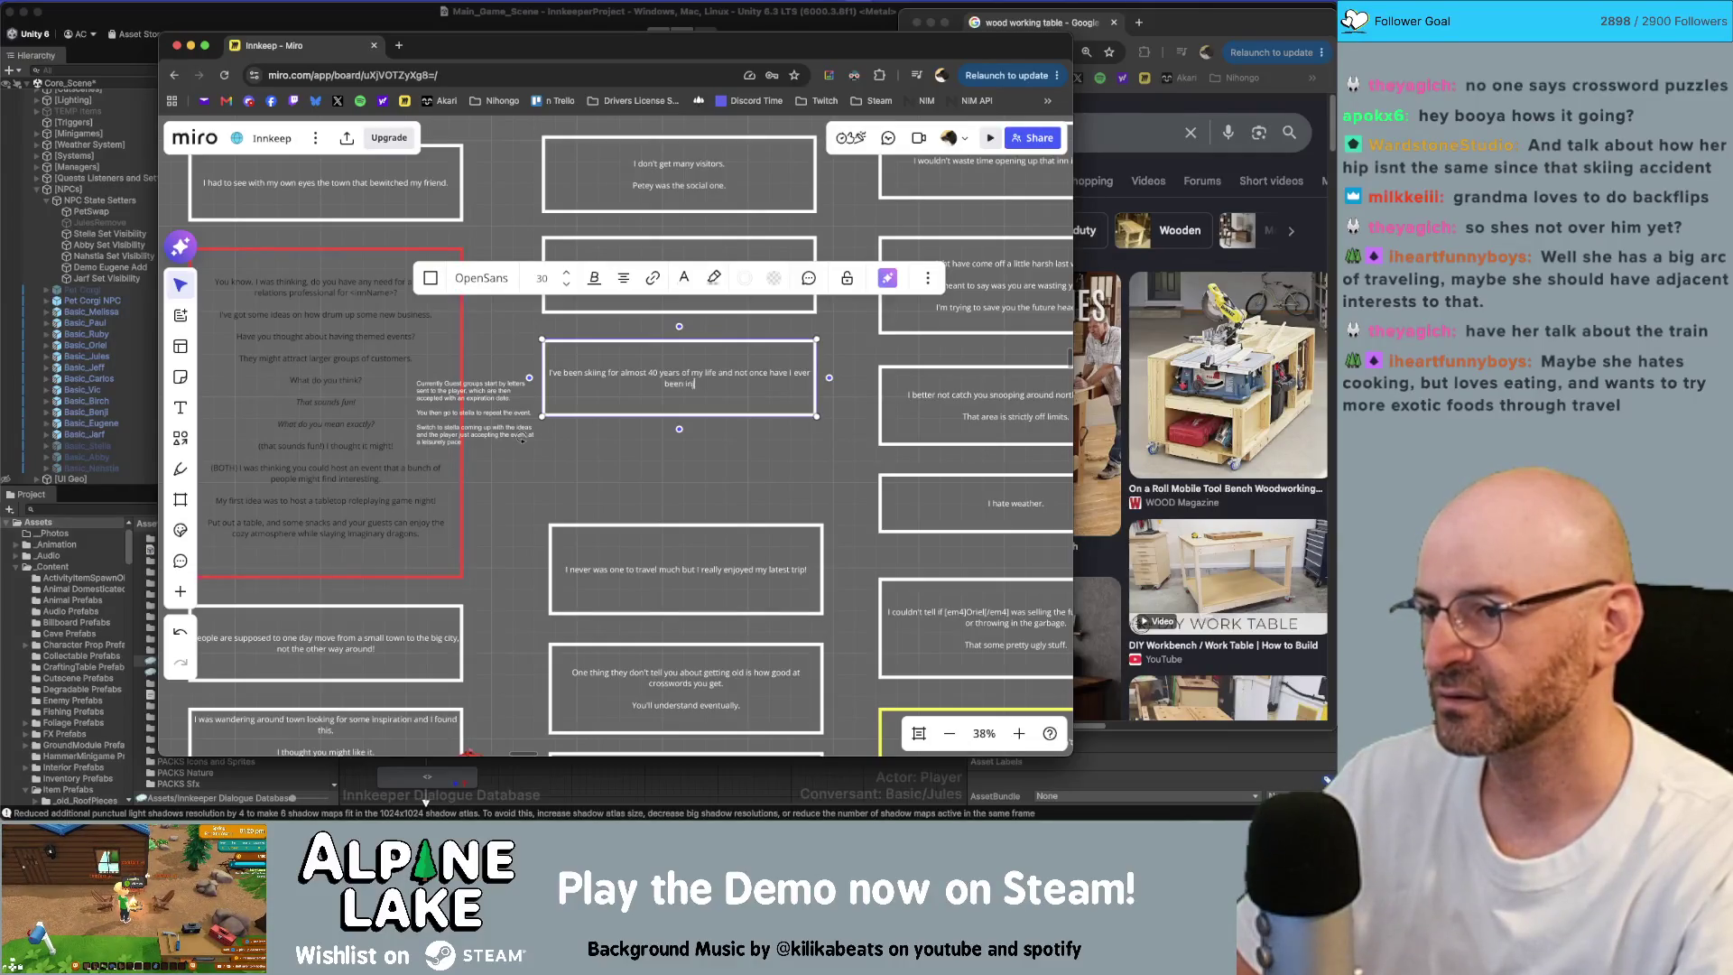
{"action": "type", "text": "jured."}
{"action": "key", "text": "Return"}
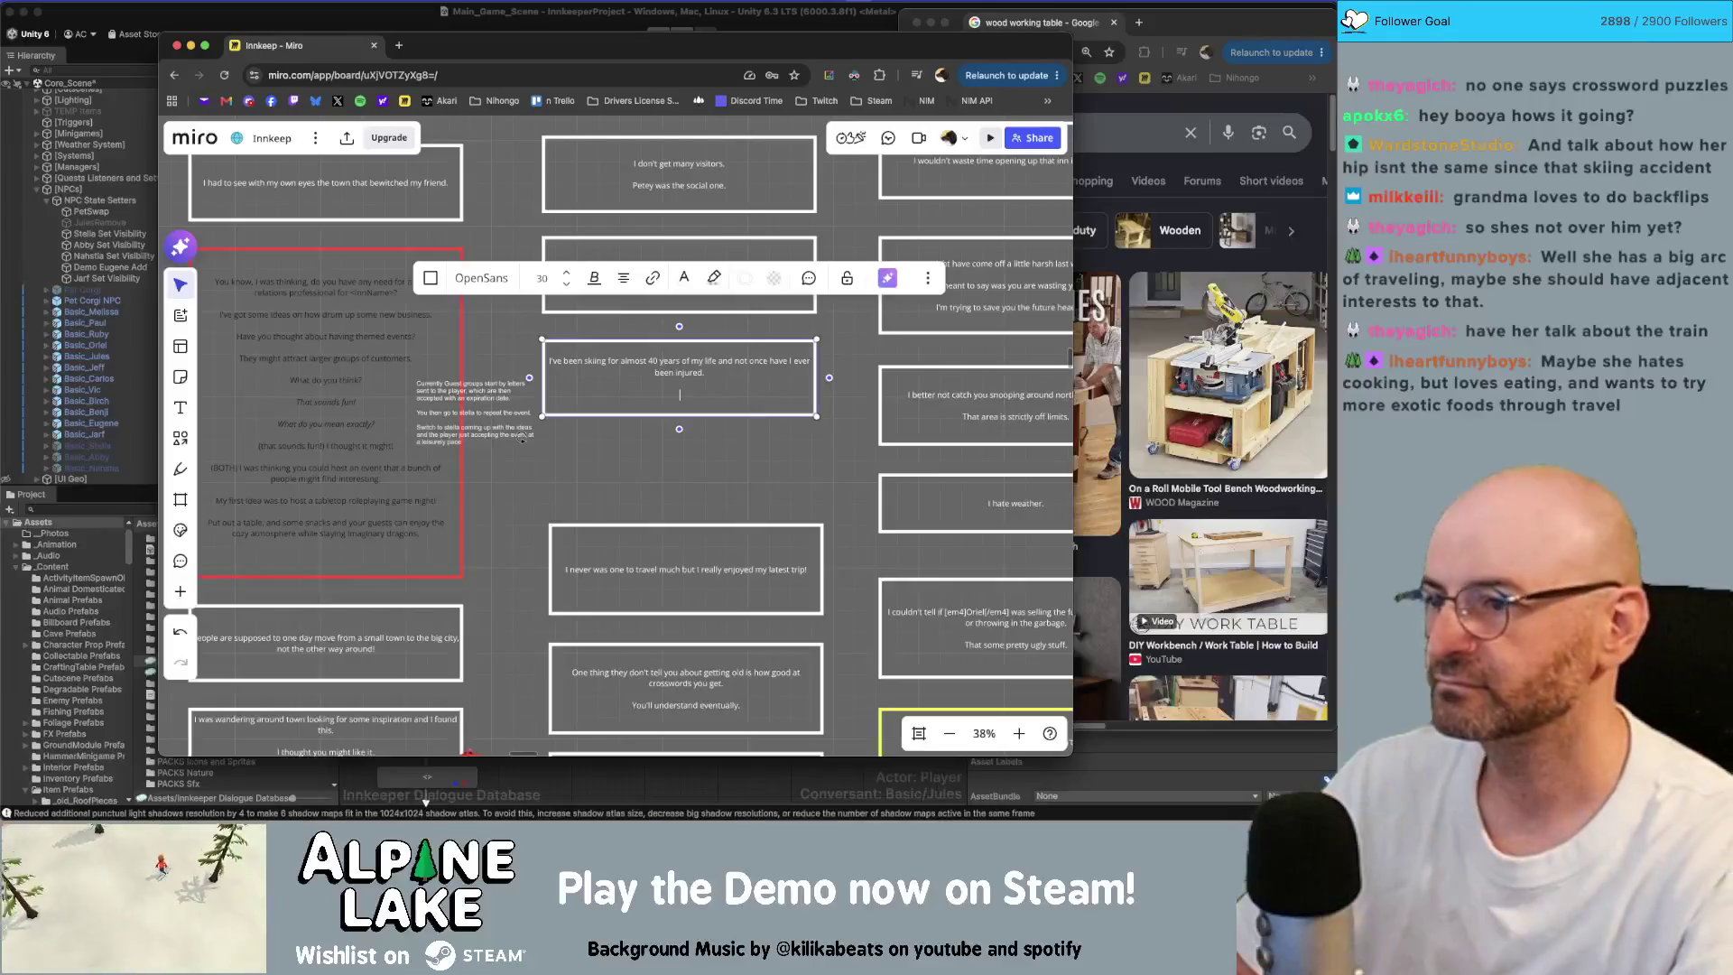
{"action": "type", "text": "O"}
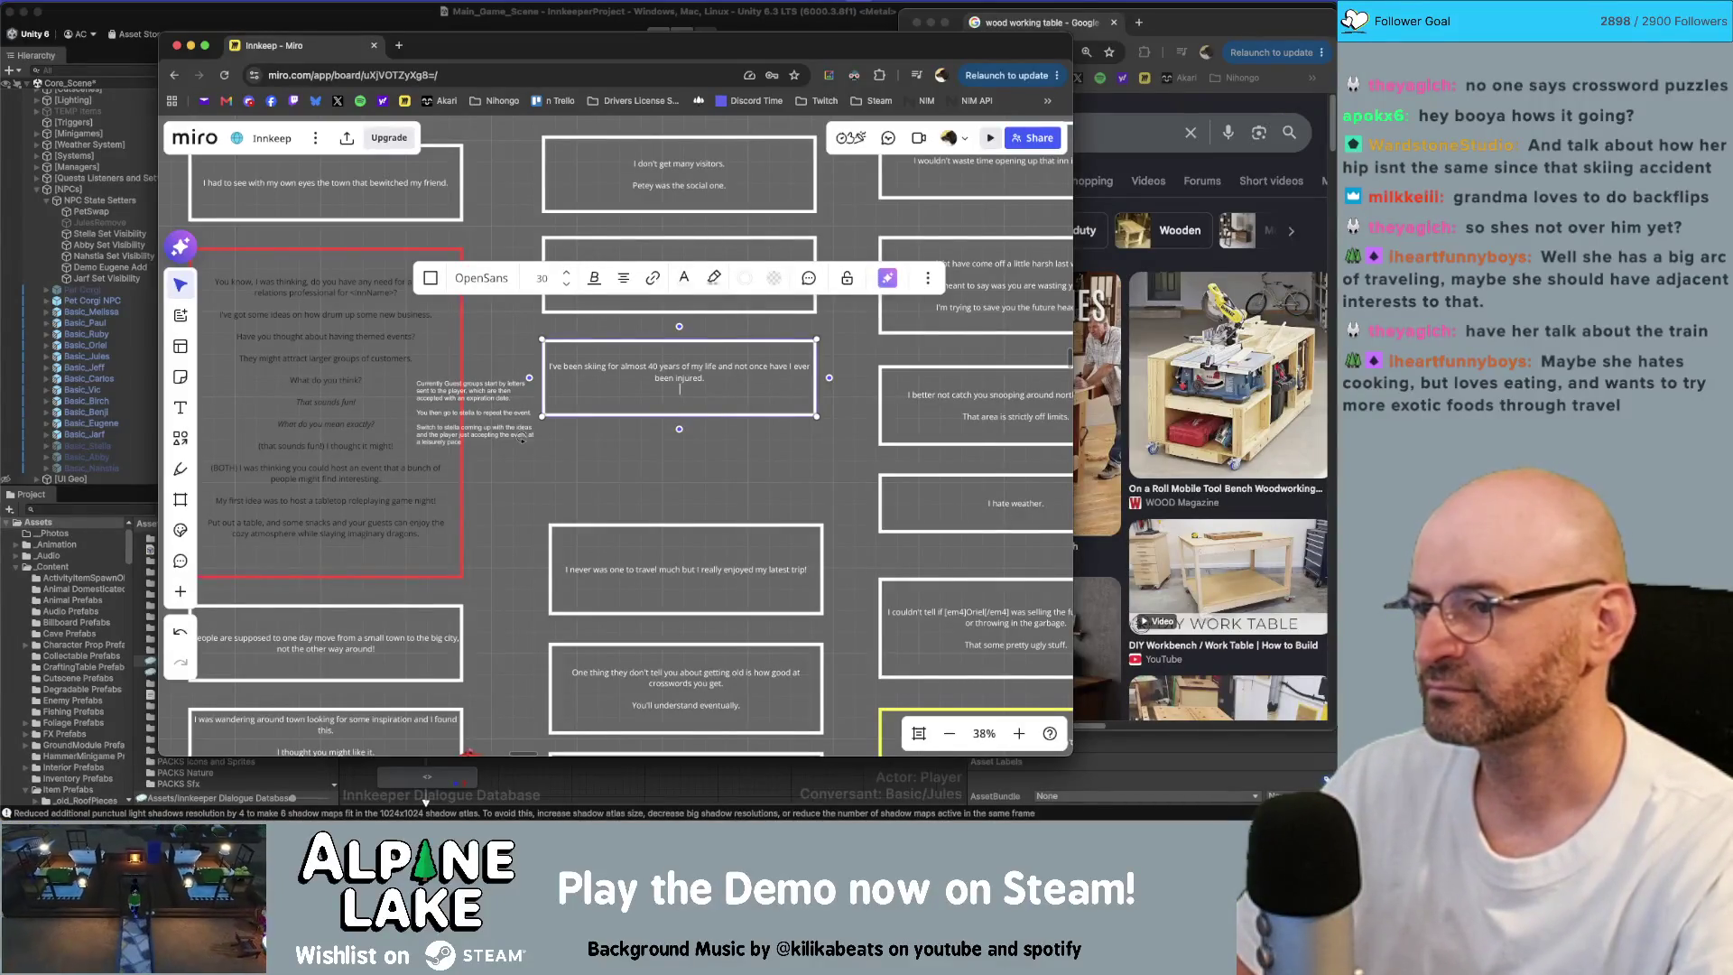
{"action": "type", "text": "o, c"}
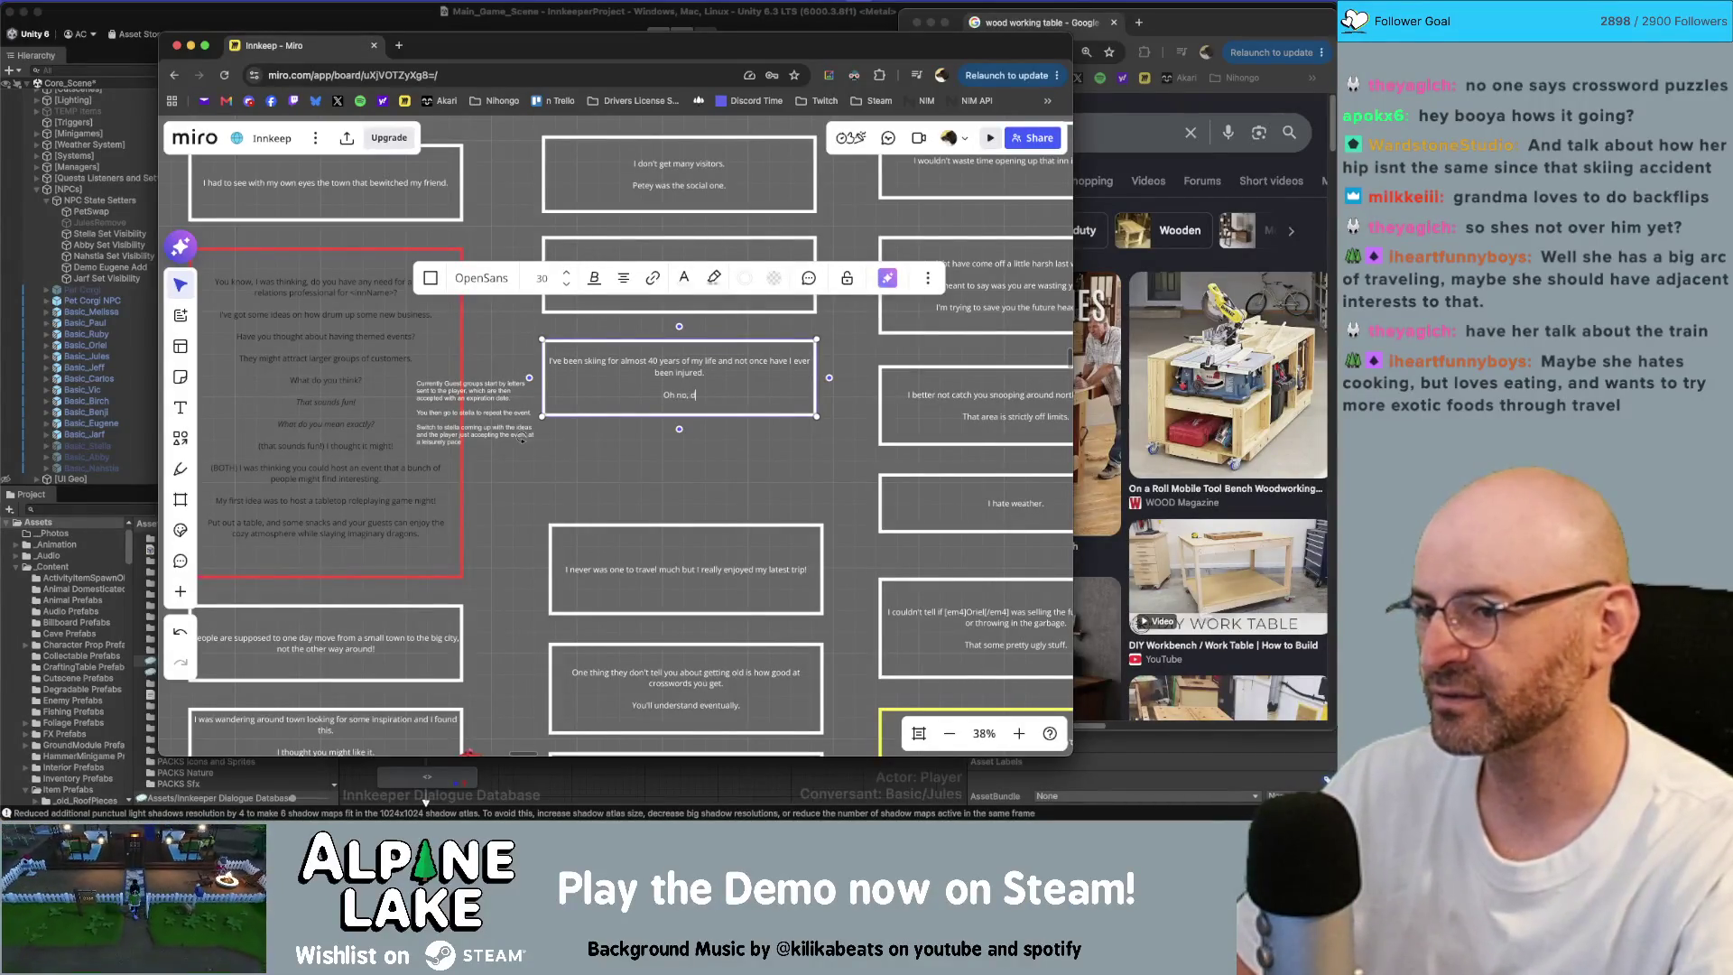
{"action": "type", "text": "I just jinx it?"}
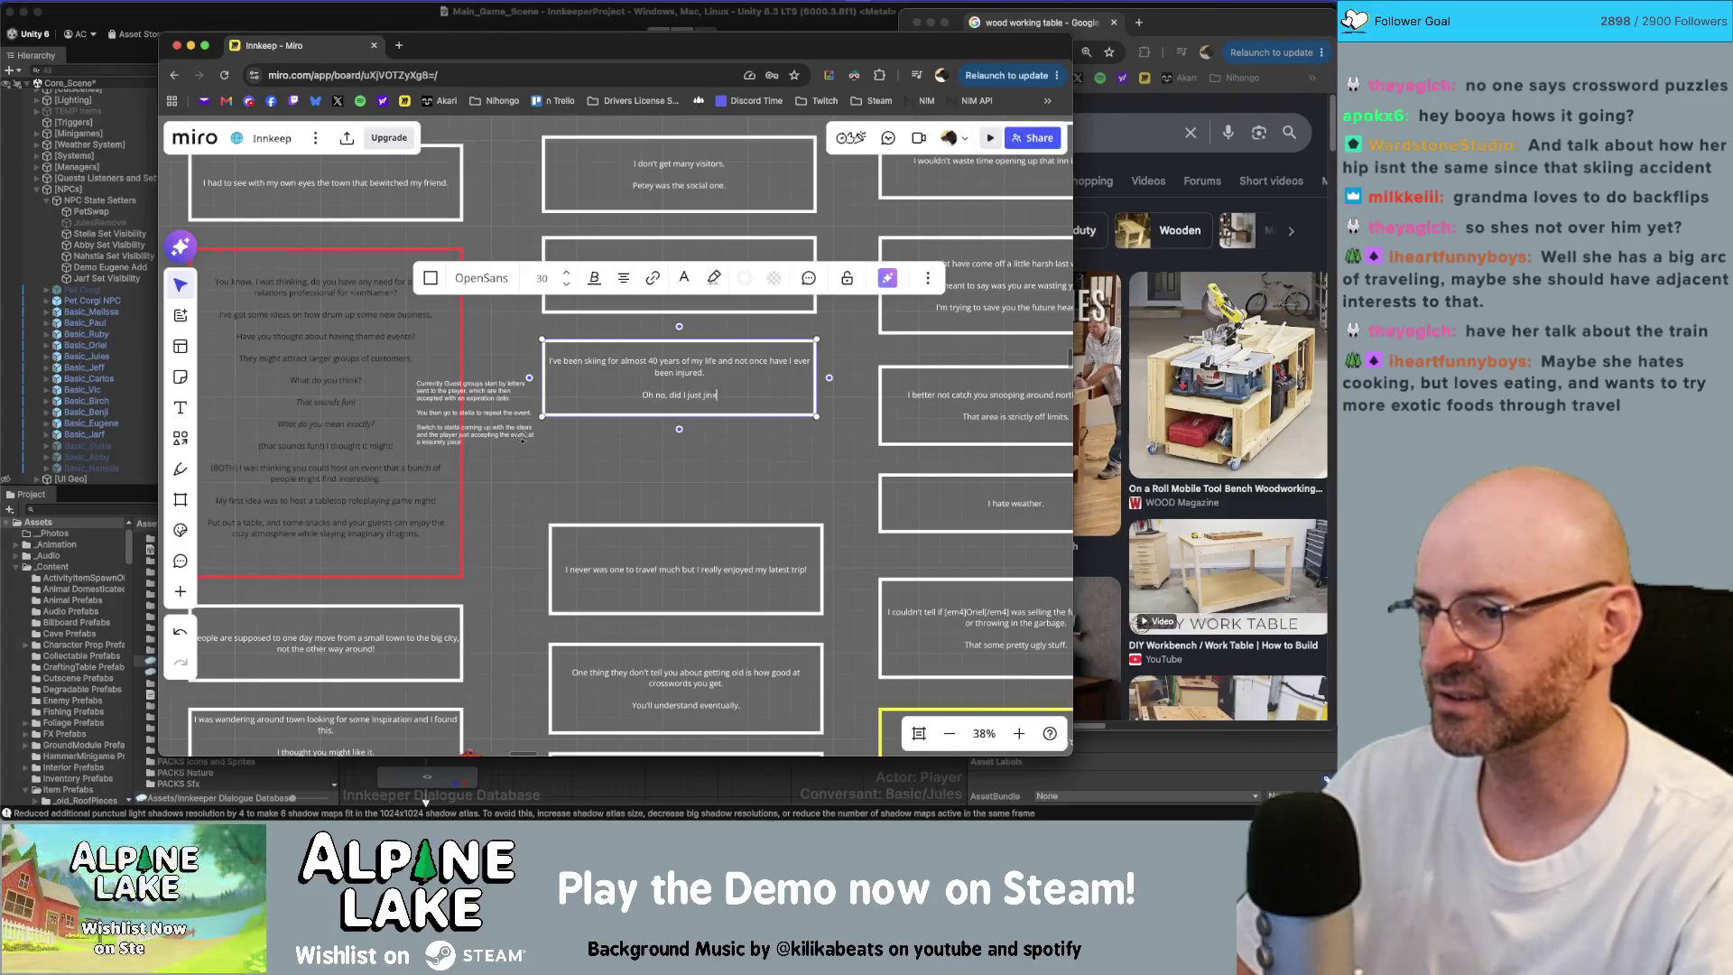
{"action": "key", "text": "Escape"}
{"action": "scroll", "coordinate": [766, 422], "scroll_direction": "down", "scroll_amount": 3}
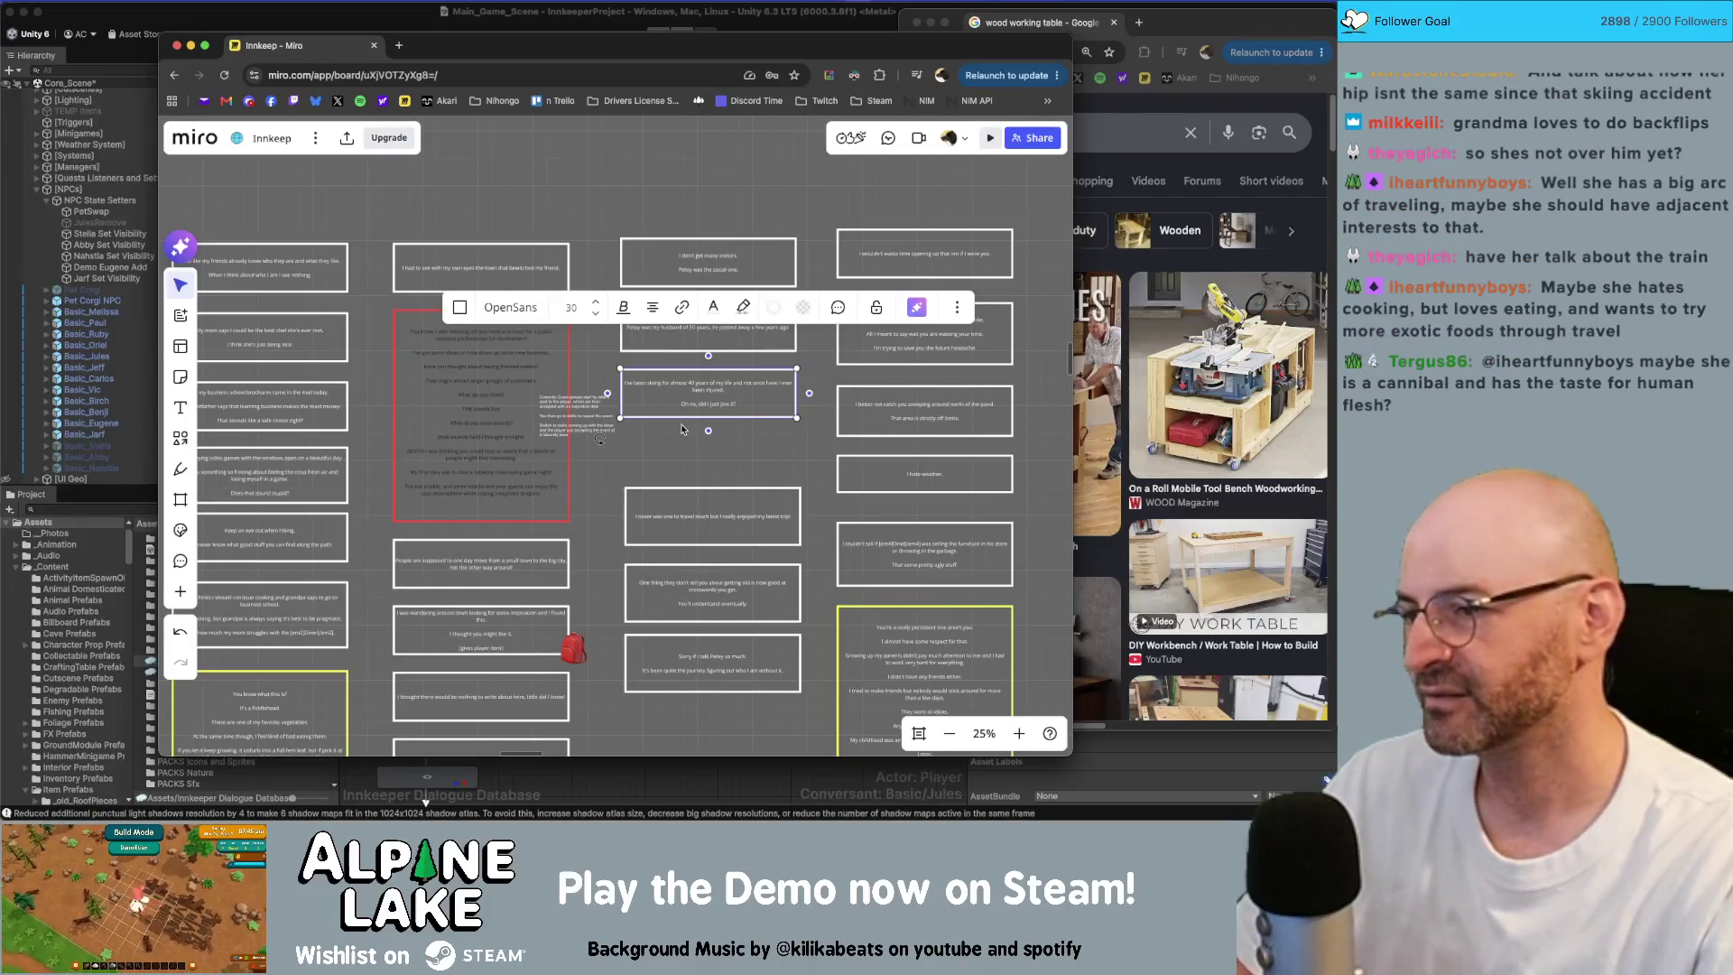
Step: Select the travel, crosswords and Petey-apology boxes and move them up
{"action": "left_click_drag", "start_coordinate": [778, 459], "coordinate": [749, 650]}
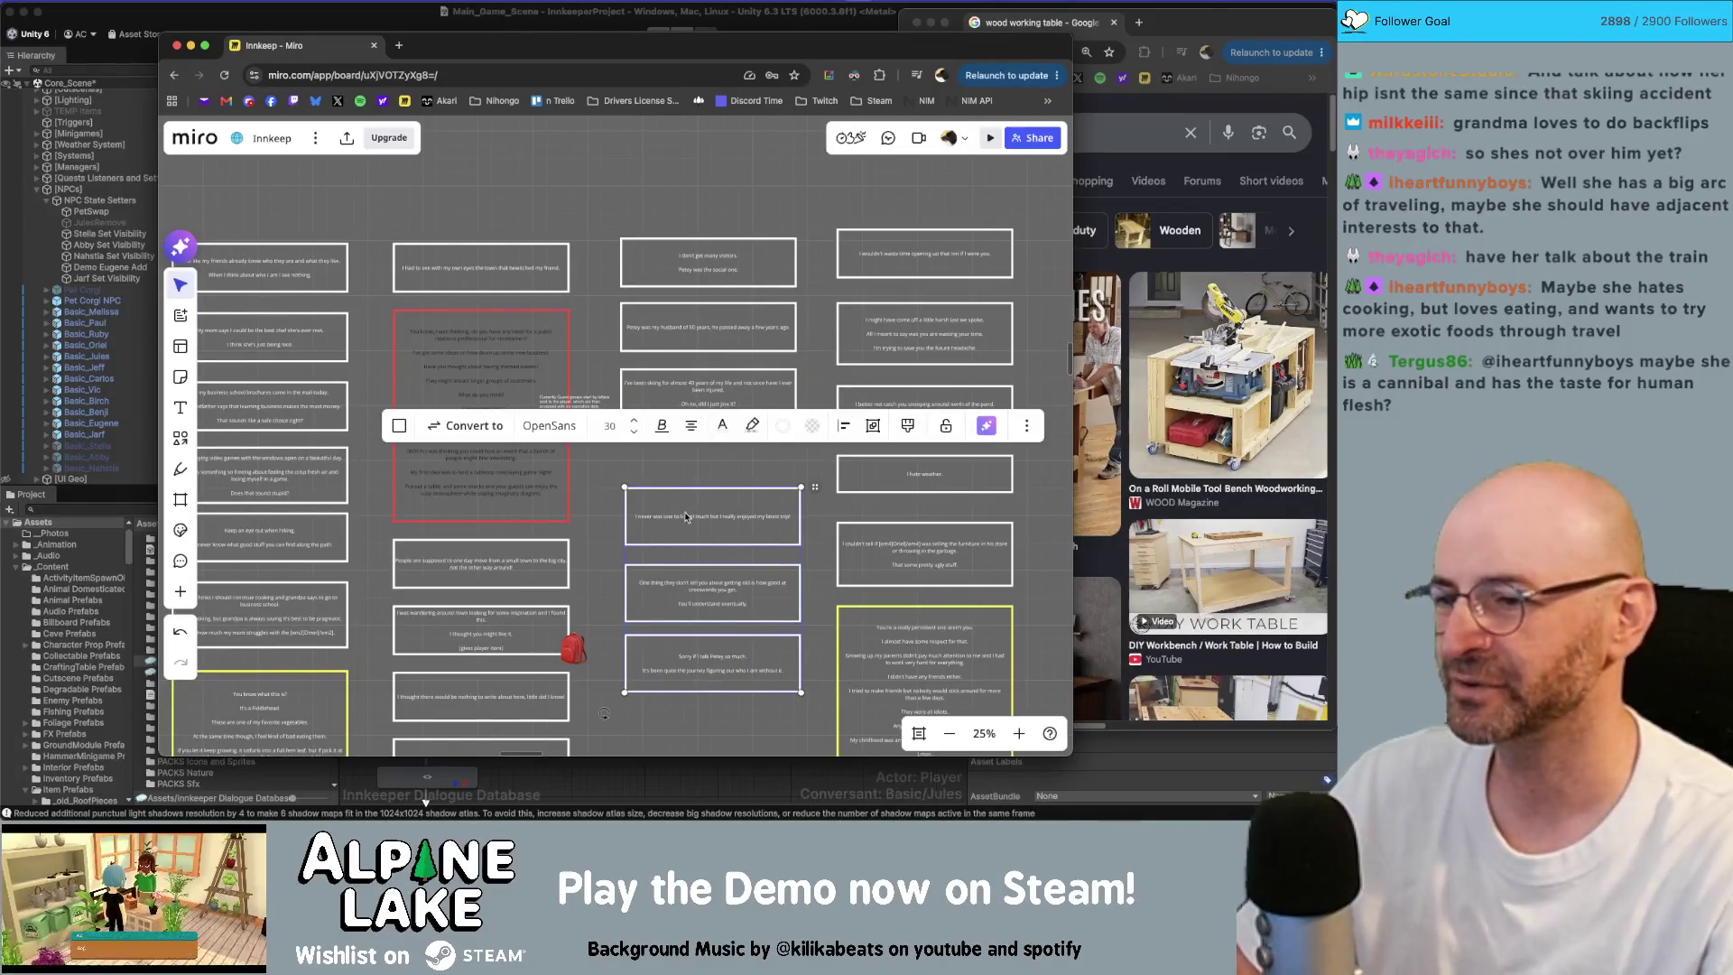
{"action": "left_click_drag", "start_coordinate": [686, 517], "coordinate": [686, 482]}
{"action": "key", "text": "Escape"}
{"action": "scroll", "coordinate": [695, 569], "scroll_direction": "down", "scroll_amount": 2}
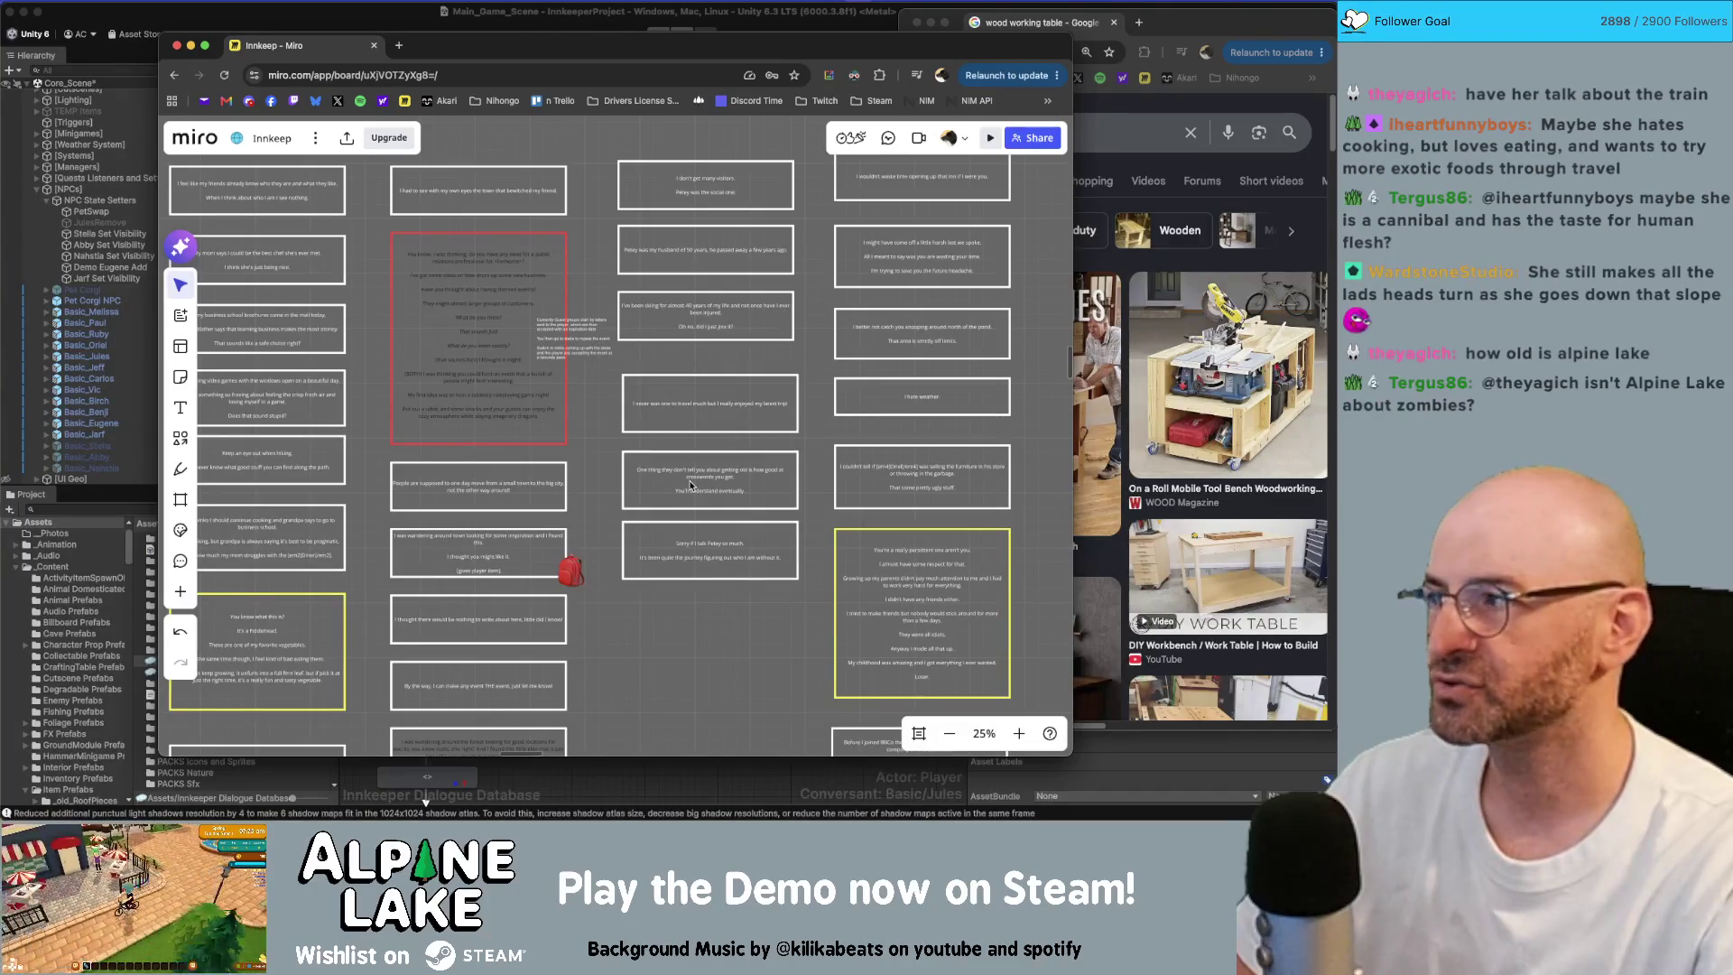
{"action": "scroll", "coordinate": [692, 313], "scroll_direction": "up", "scroll_amount": 3}
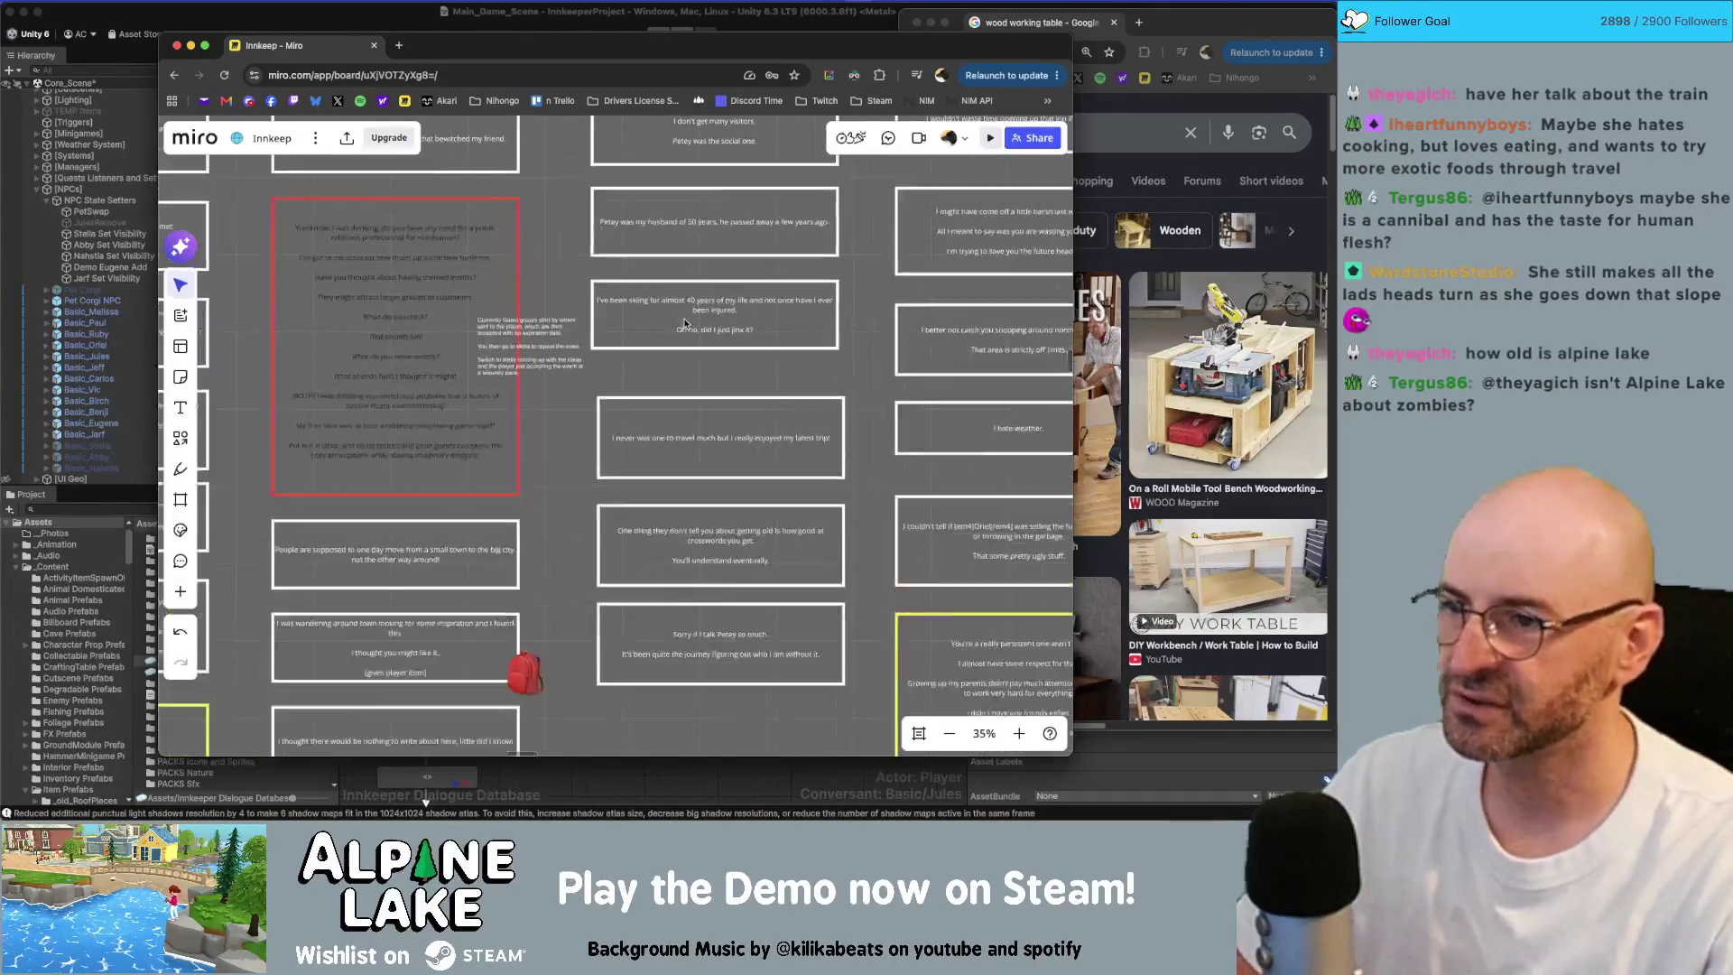
Step: Shift those three boxes left and nudge them up into column alignment under the skiing card
{"action": "left_click", "coordinate": [720, 456]}
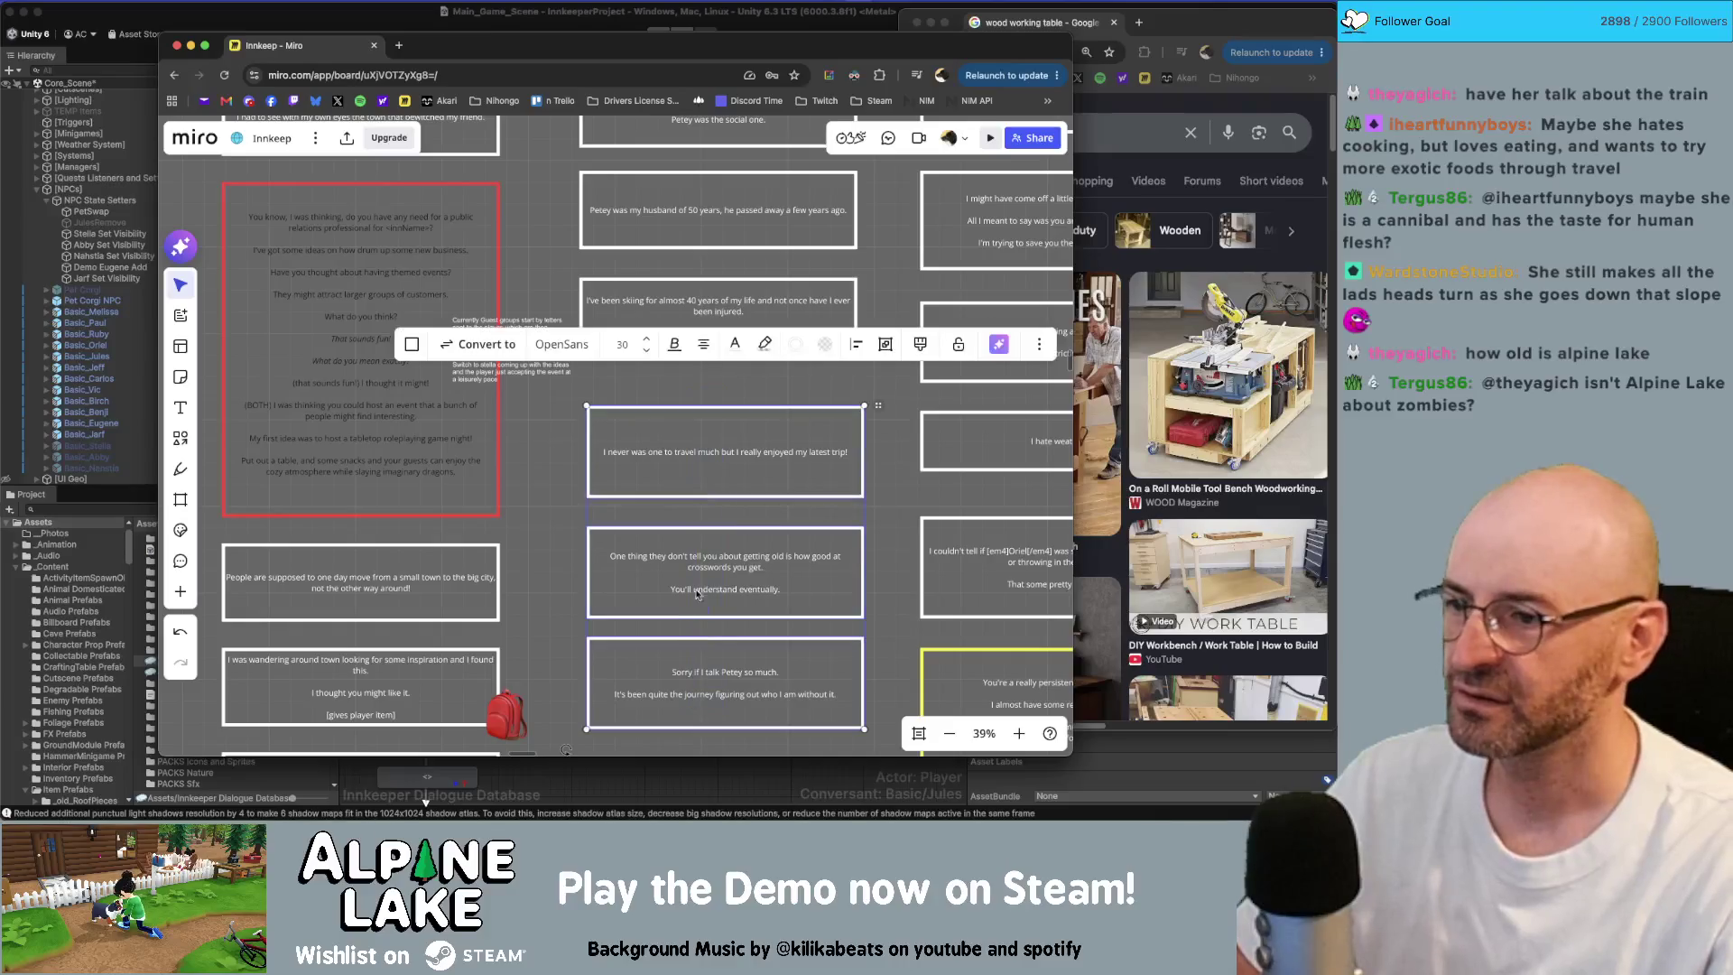
{"action": "left_click_drag", "start_coordinate": [720, 456], "coordinate": [747, 421]}
{"action": "left_click", "coordinate": [890, 493]}
{"action": "scroll", "coordinate": [889, 493], "scroll_direction": "down", "scroll_amount": 1}
{"action": "left_click", "coordinate": [752, 470]}
{"action": "left_click", "coordinate": [894, 466]}
{"action": "scroll", "coordinate": [875, 452], "scroll_direction": "down", "scroll_amount": 5}
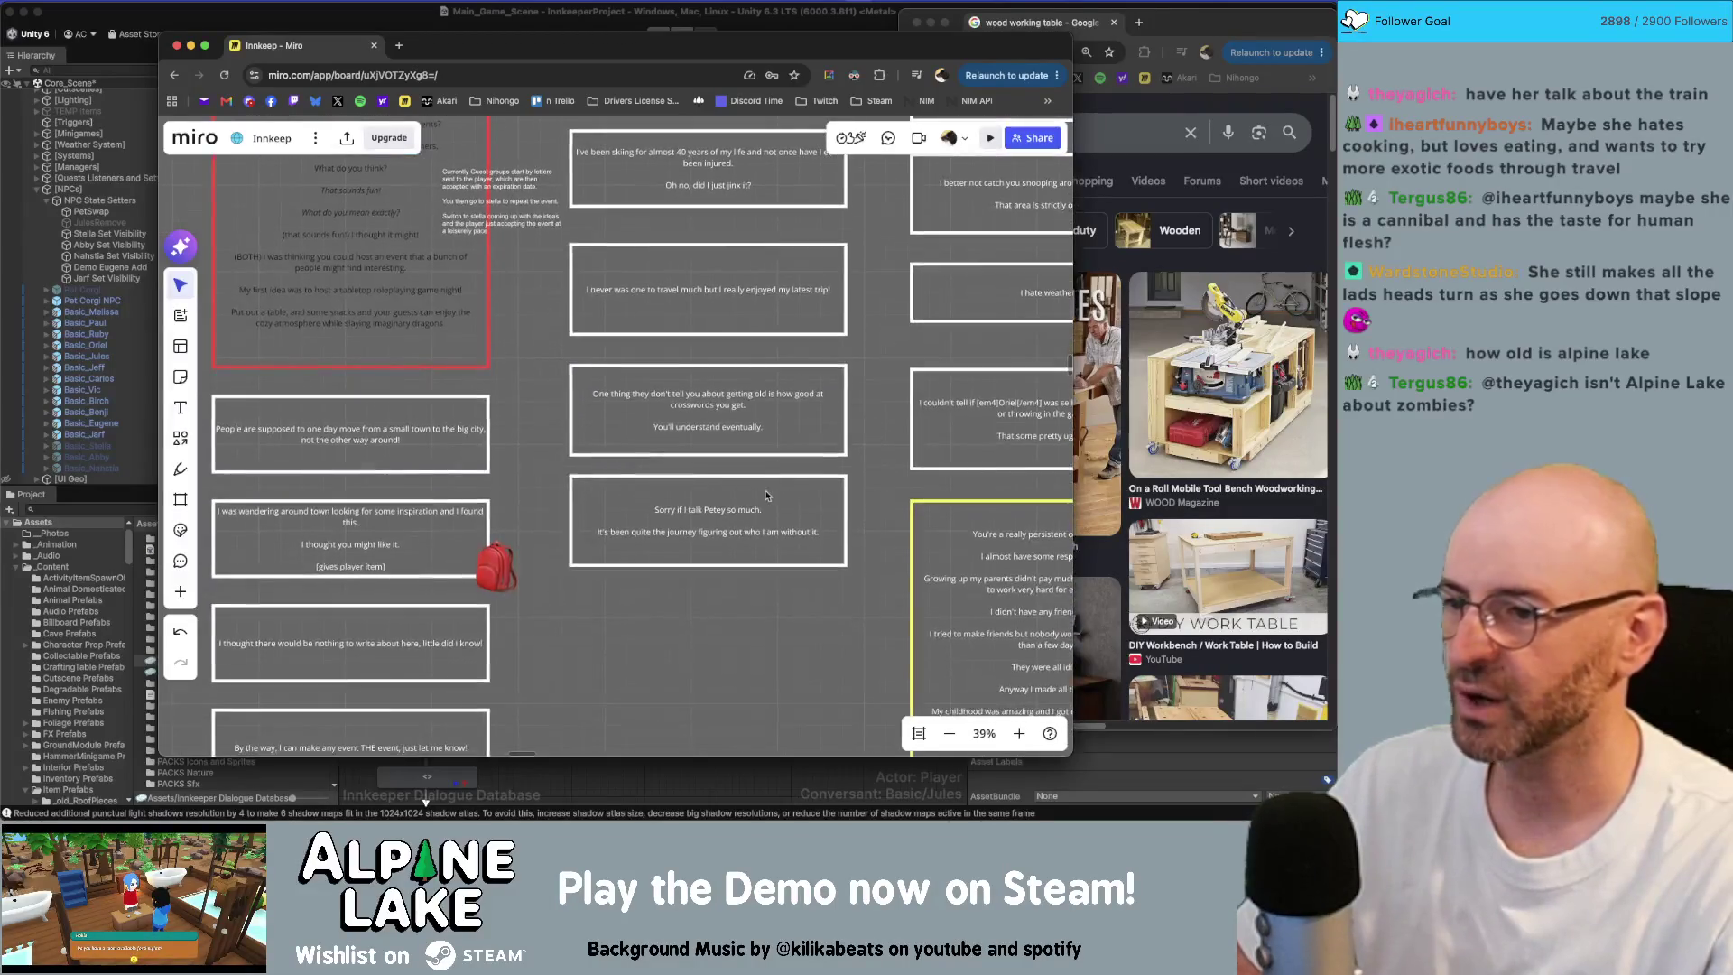
Step: Duplicate the Petey-apology box and write 'The last place I traveled had the most exotic dish.'
{"action": "left_click", "coordinate": [765, 555]}
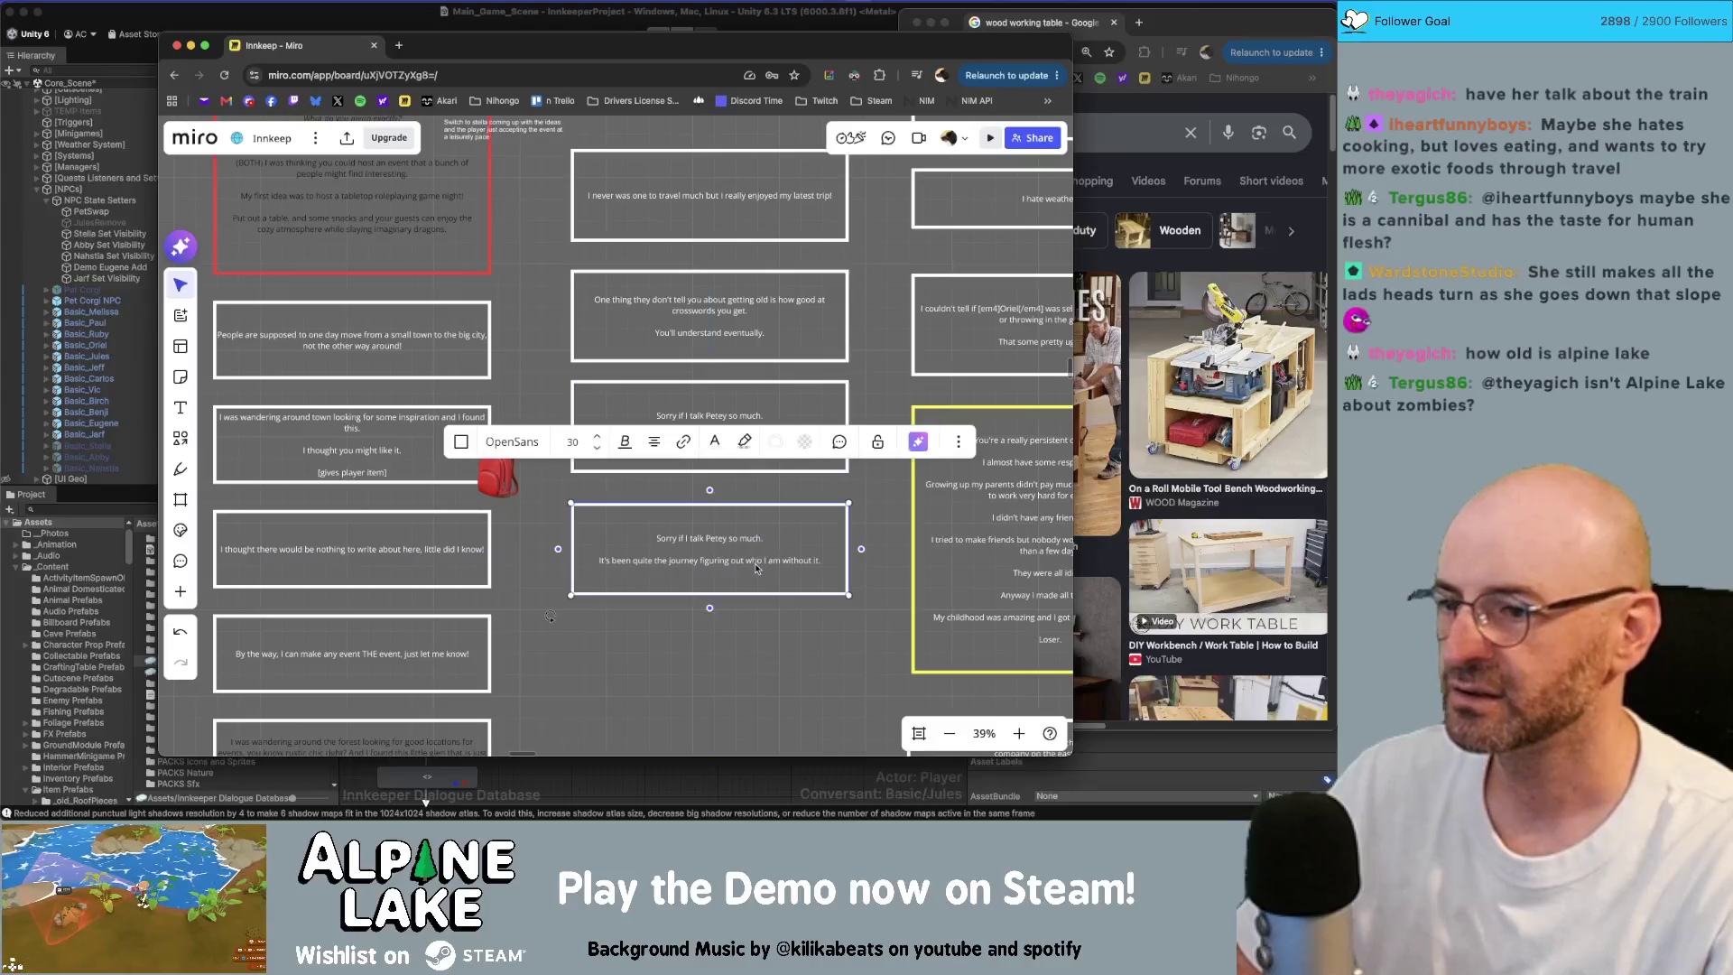
{"action": "double_click", "coordinate": [831, 558]}
{"action": "type", "text": "The last play"}
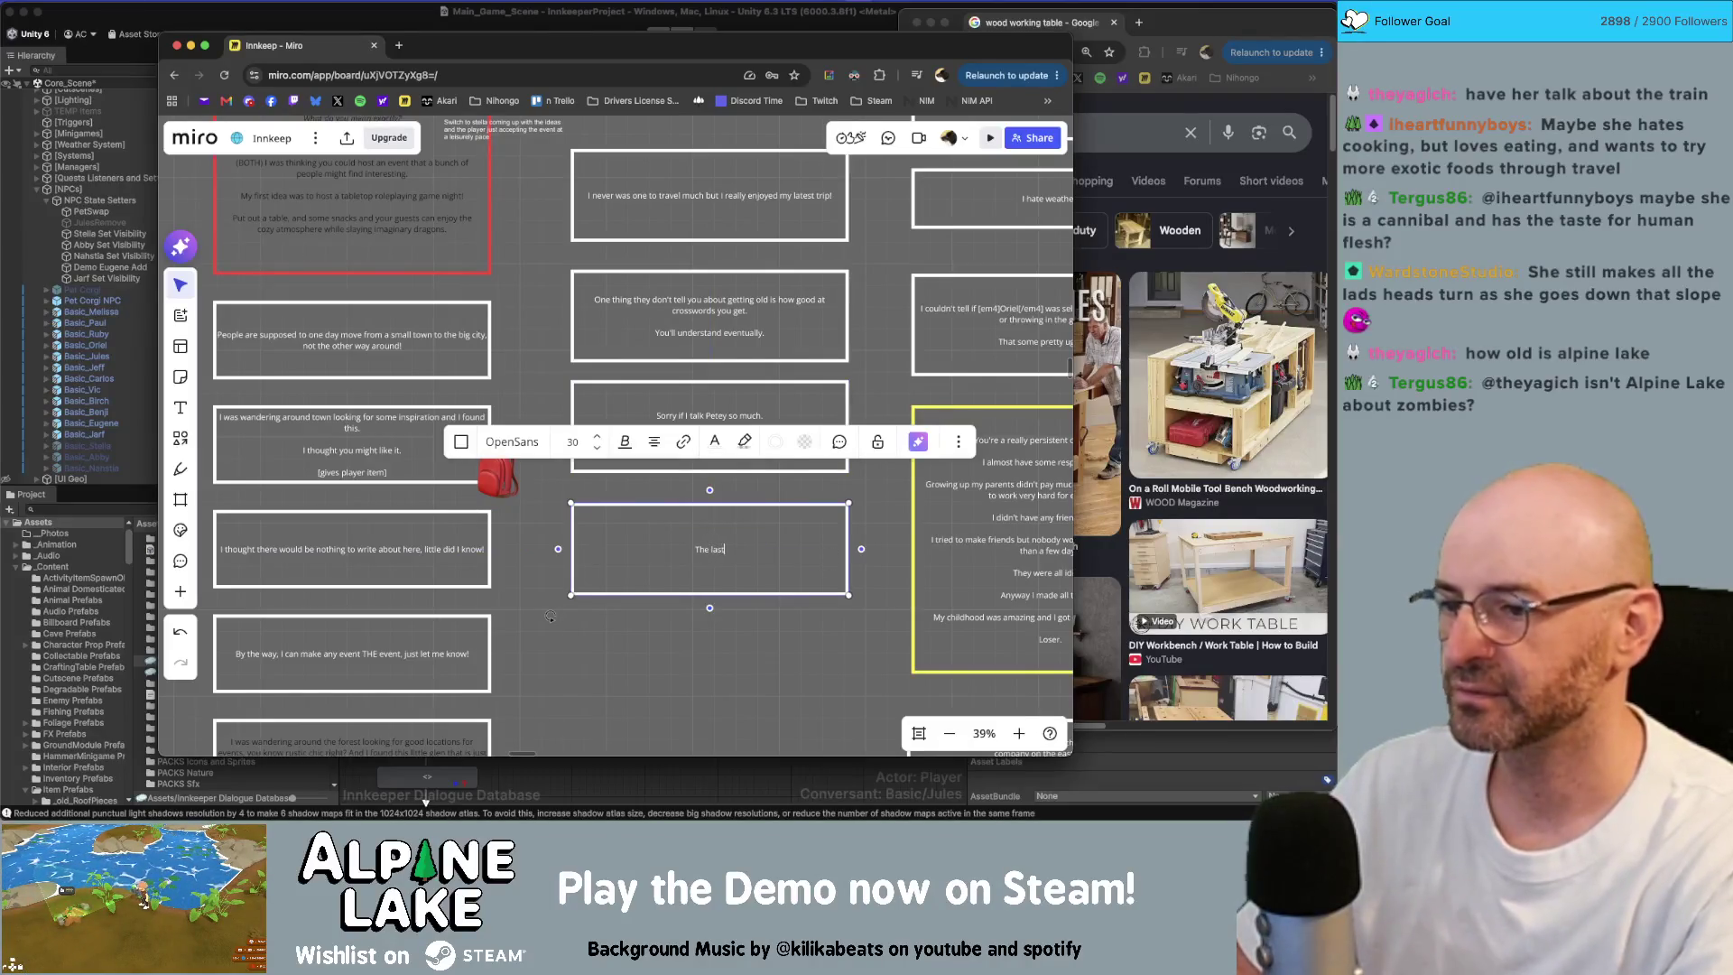
{"action": "key", "text": "BackSpace"}
{"action": "type", "text": "ce I trave"}
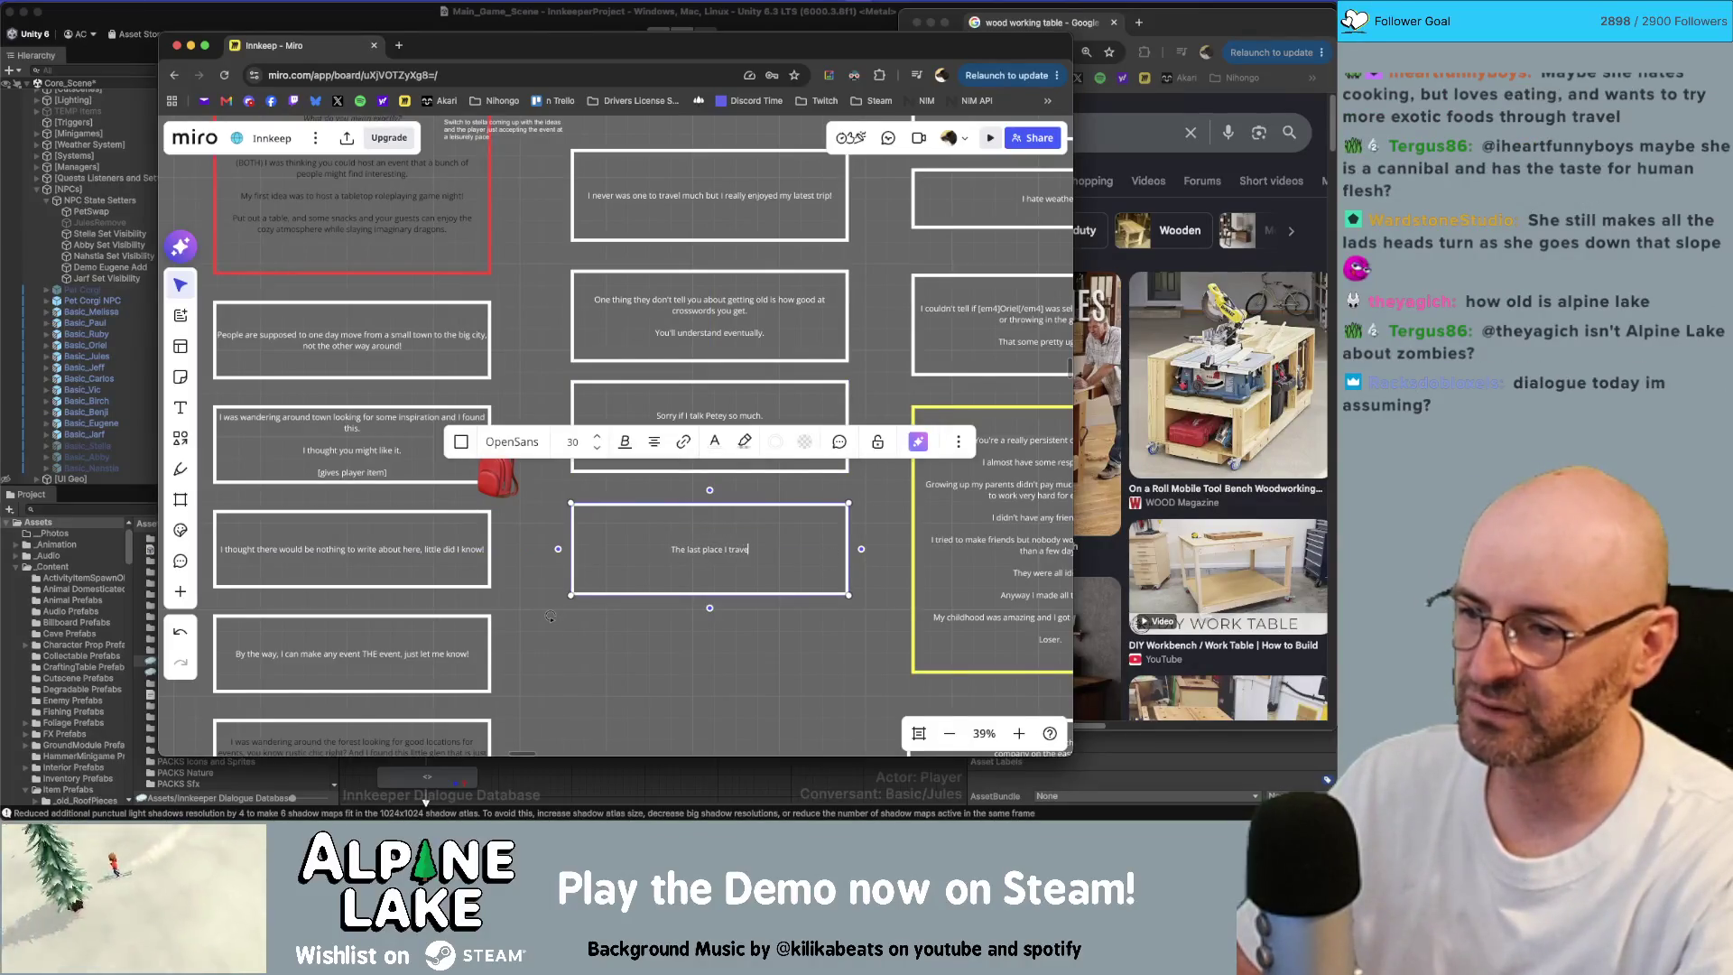
{"action": "type", "text": "led had the mo"}
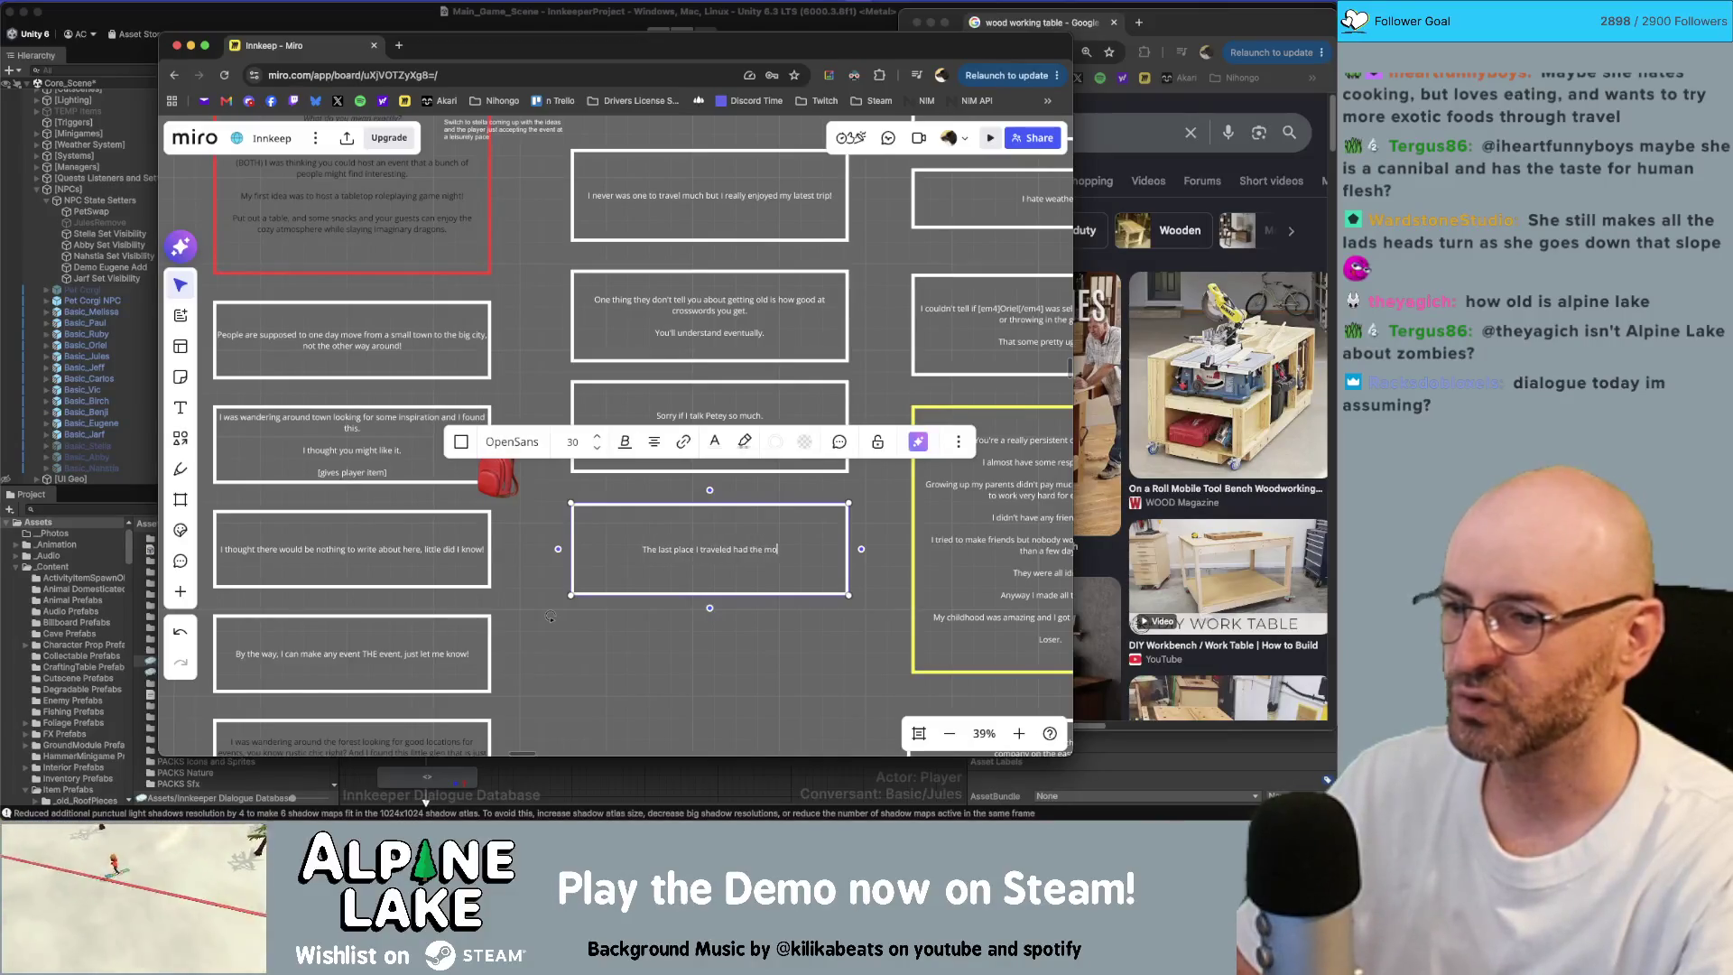
{"action": "type", "text": "st amazing dish."}
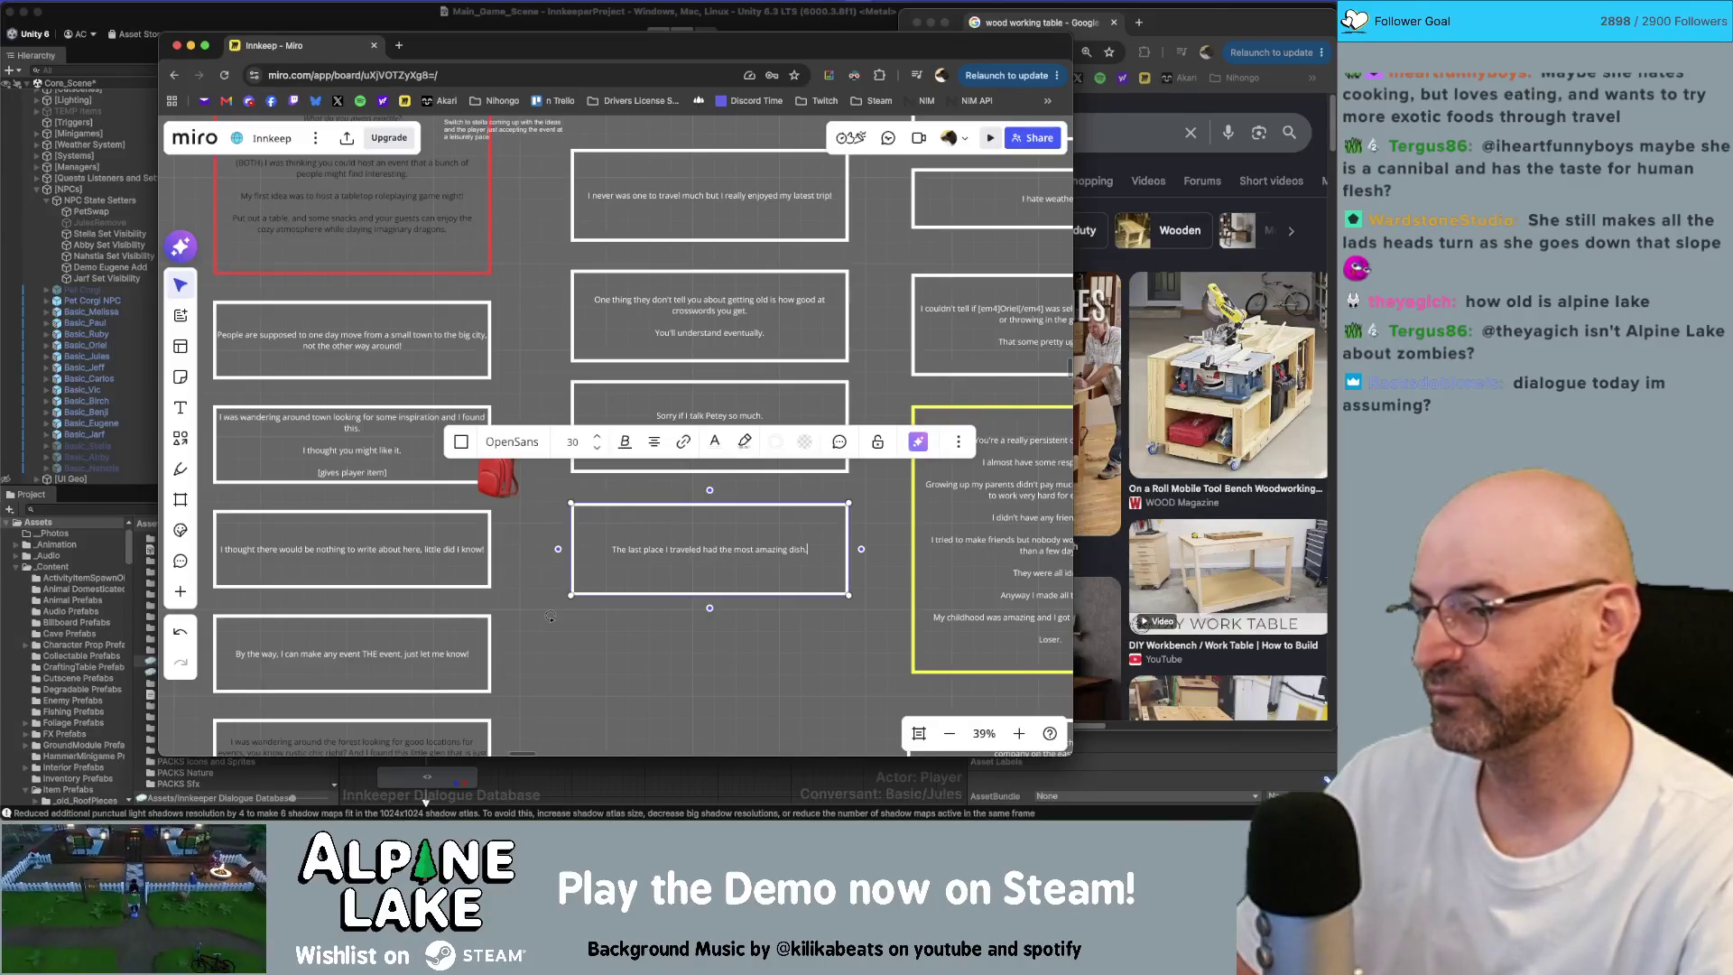
{"action": "key", "text": "Return"}
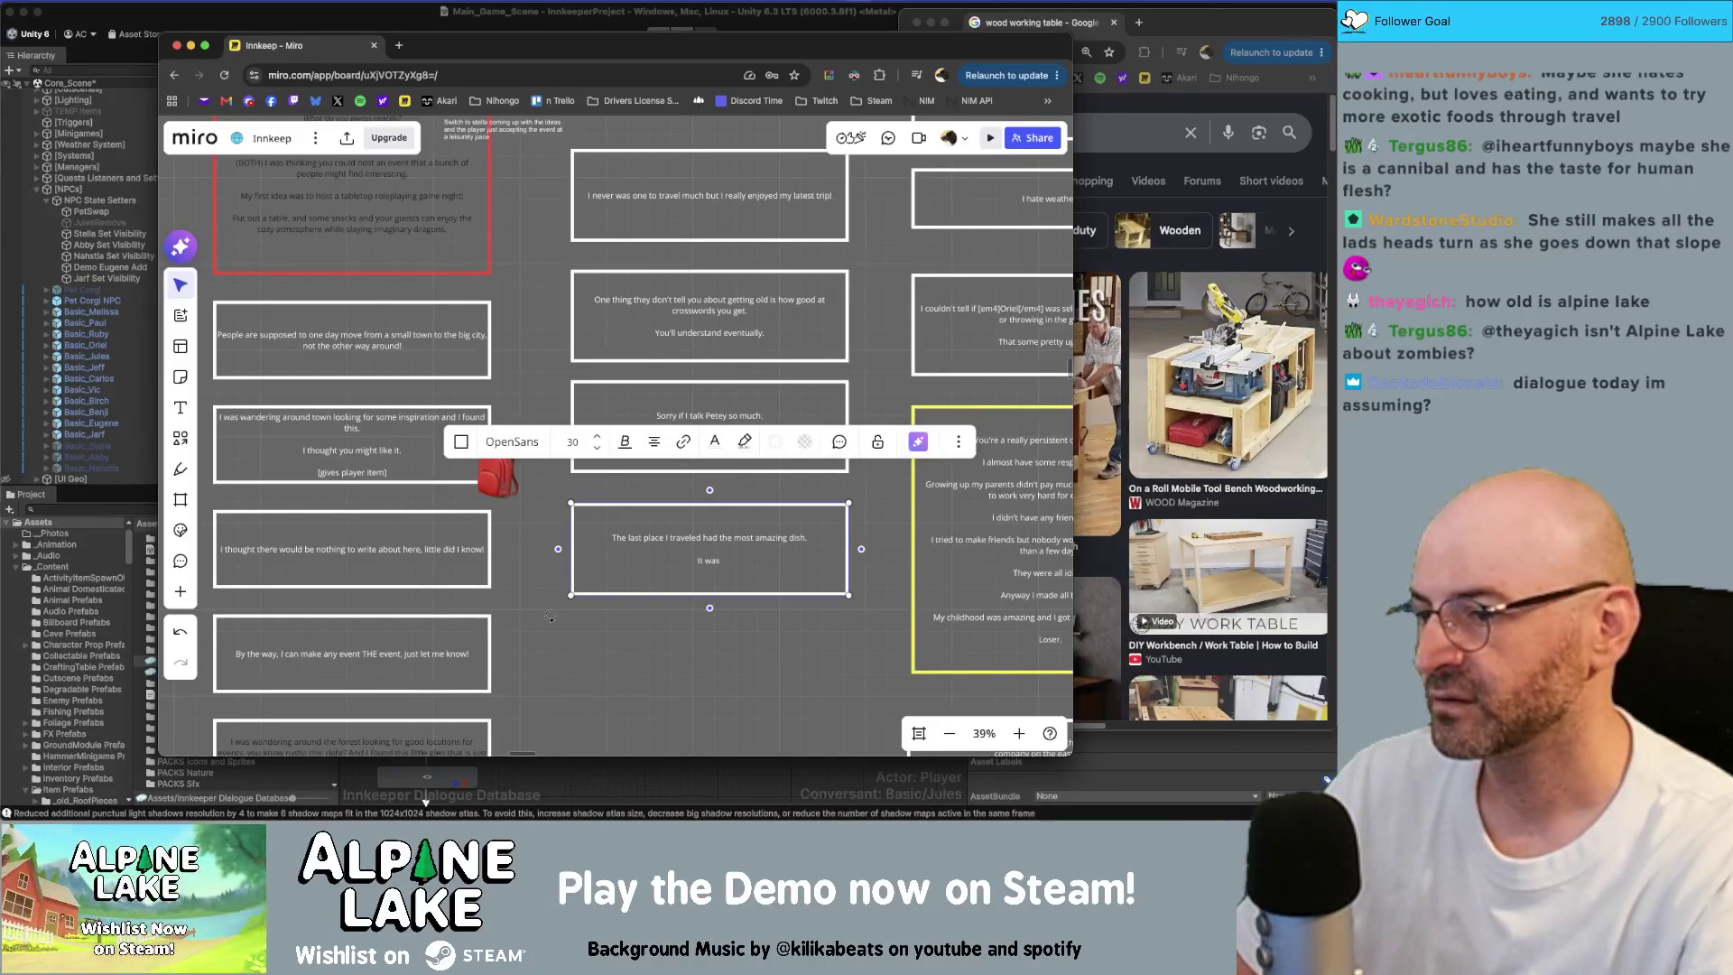
{"action": "key", "text": "BackSpace"}
{"action": "key", "text": "BackSpace"}
{"action": "key", "text": "BackSpace"}
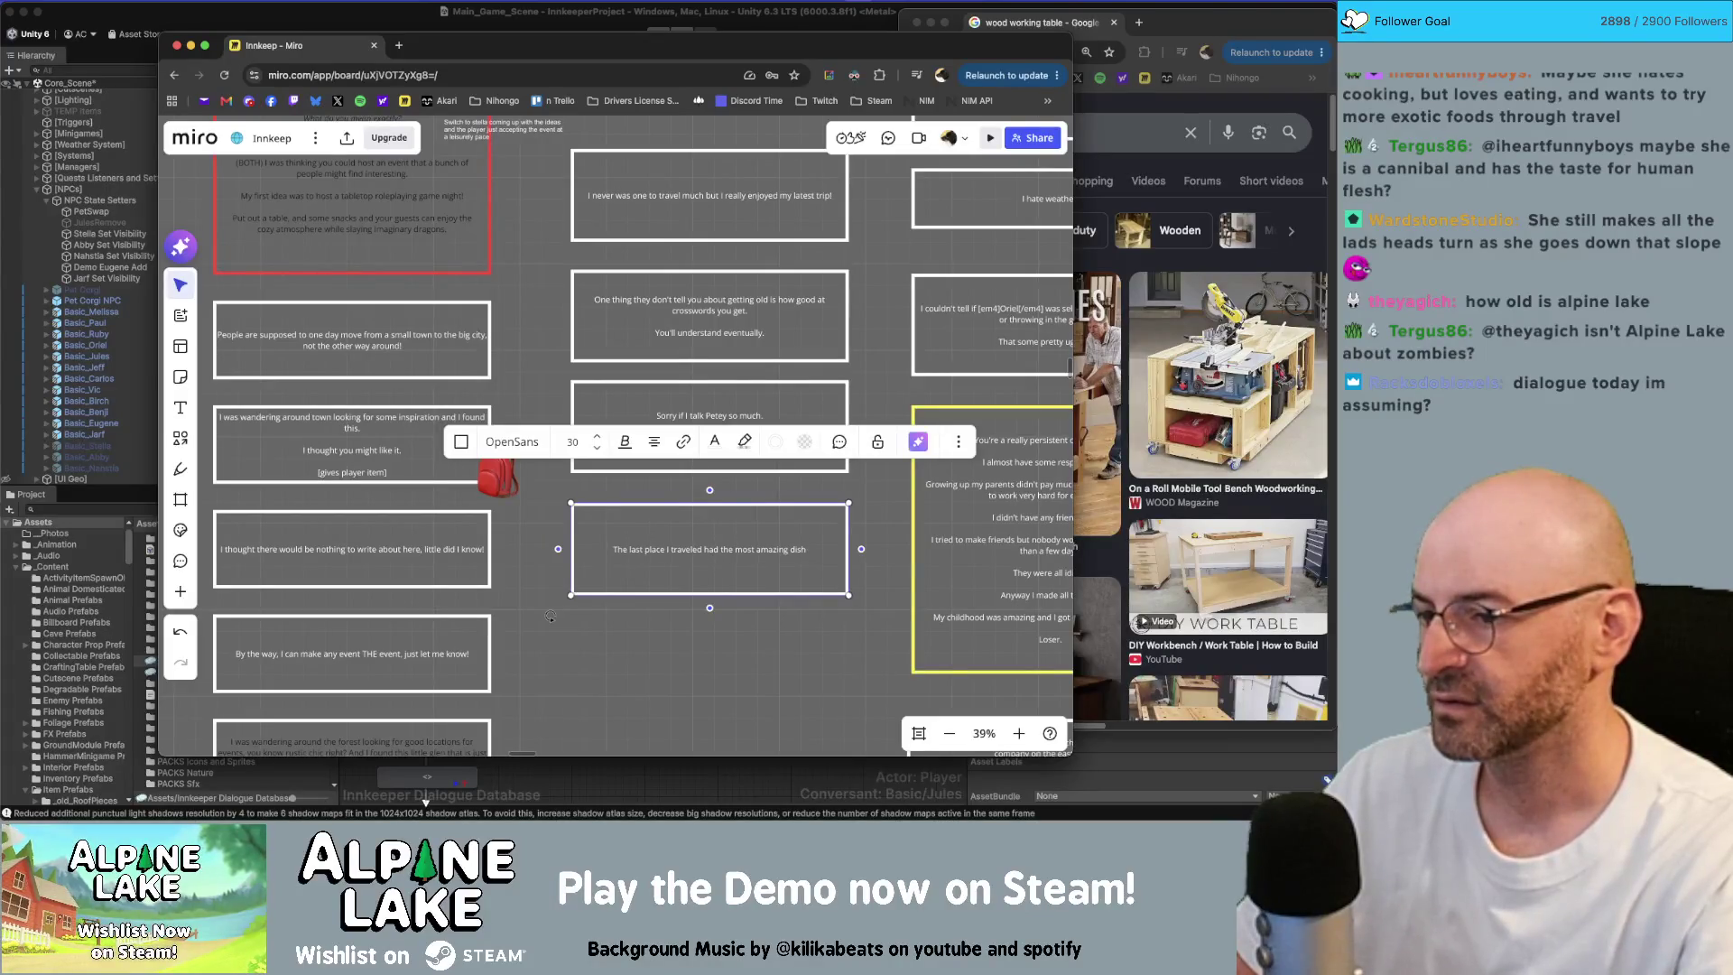
{"action": "key", "text": "shift+alt+Left"}
{"action": "key", "text": "shift+alt+Left"}
{"action": "key", "text": "shift+alt+Left"}
{"action": "type", "text": "the most"}
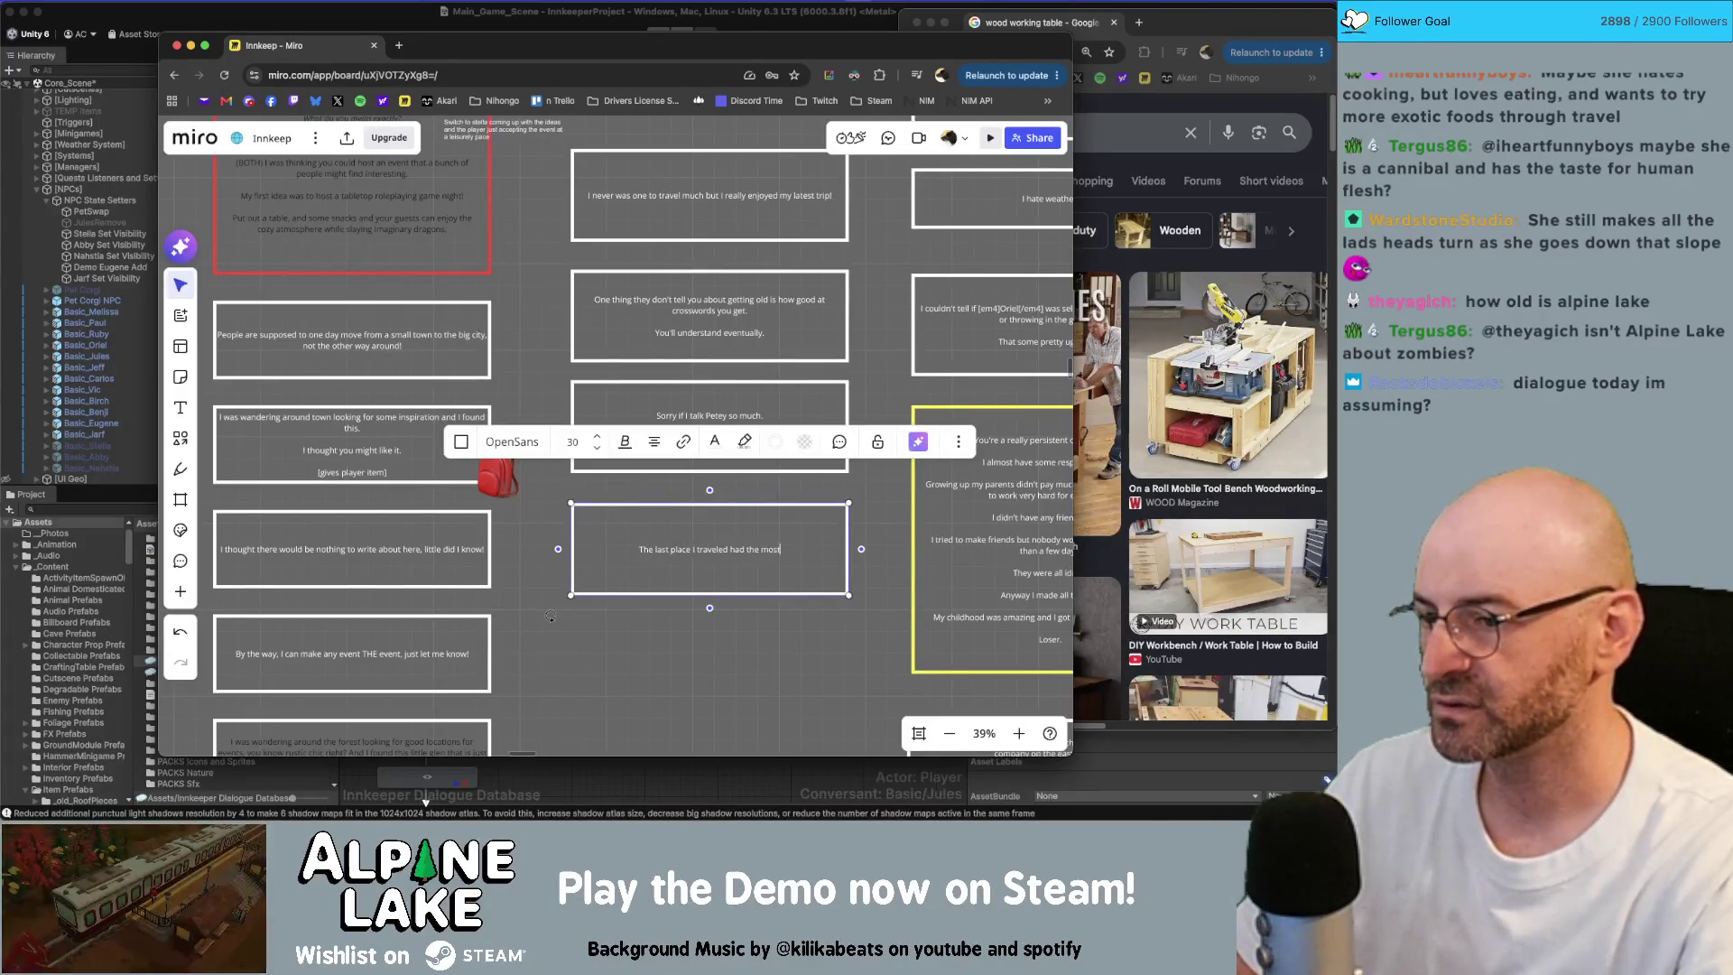
{"action": "type", "text": " exotic dish."}
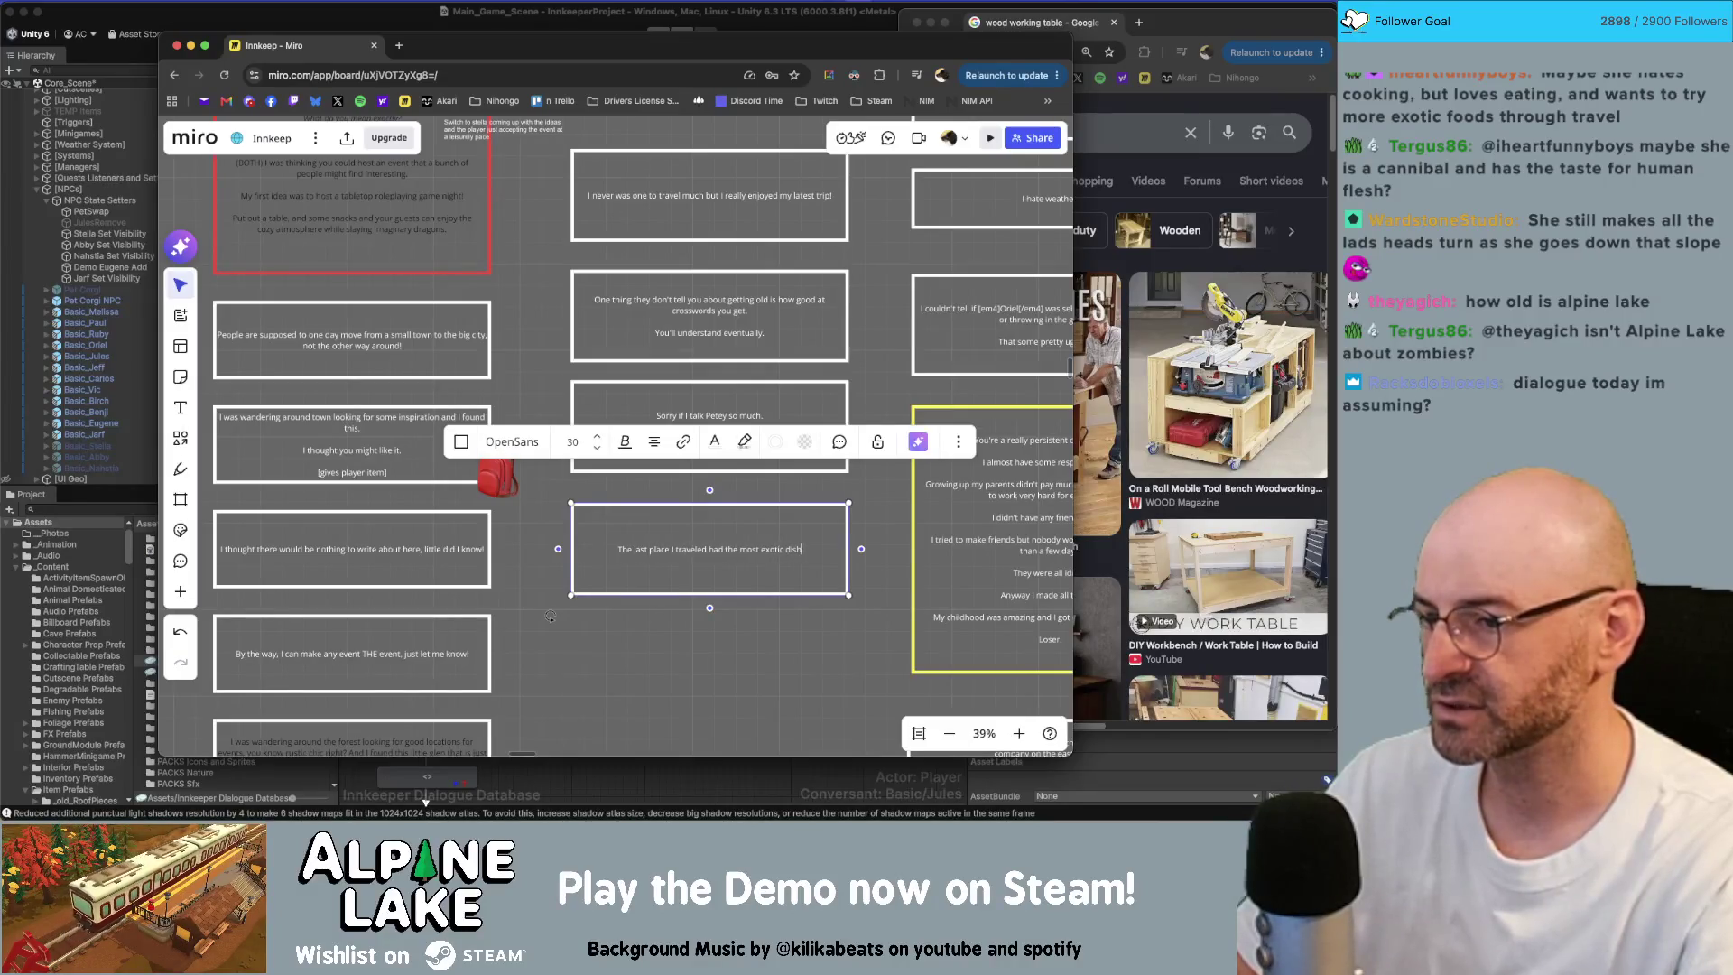
Step: Add the lines 'It was raw chicken.' and 'Tasted a lot like ham.'
{"action": "key", "text": "Return"}
{"action": "type", "text": "w chicken,"}
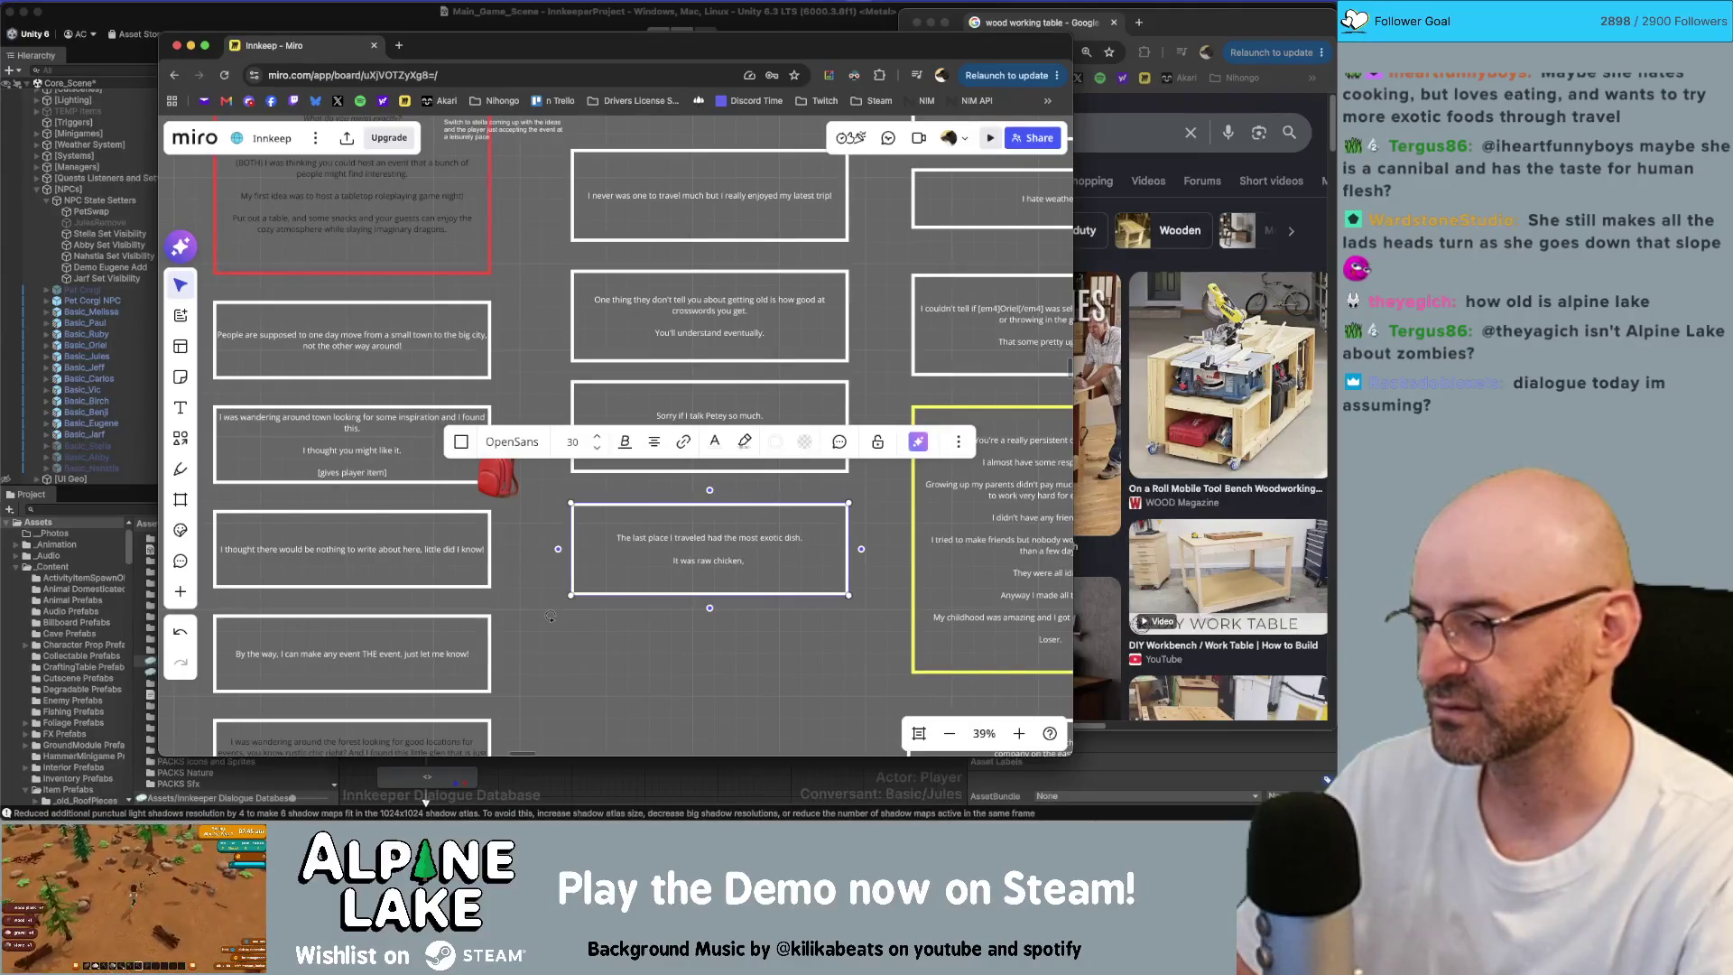
{"action": "key", "text": "BackSpace"}
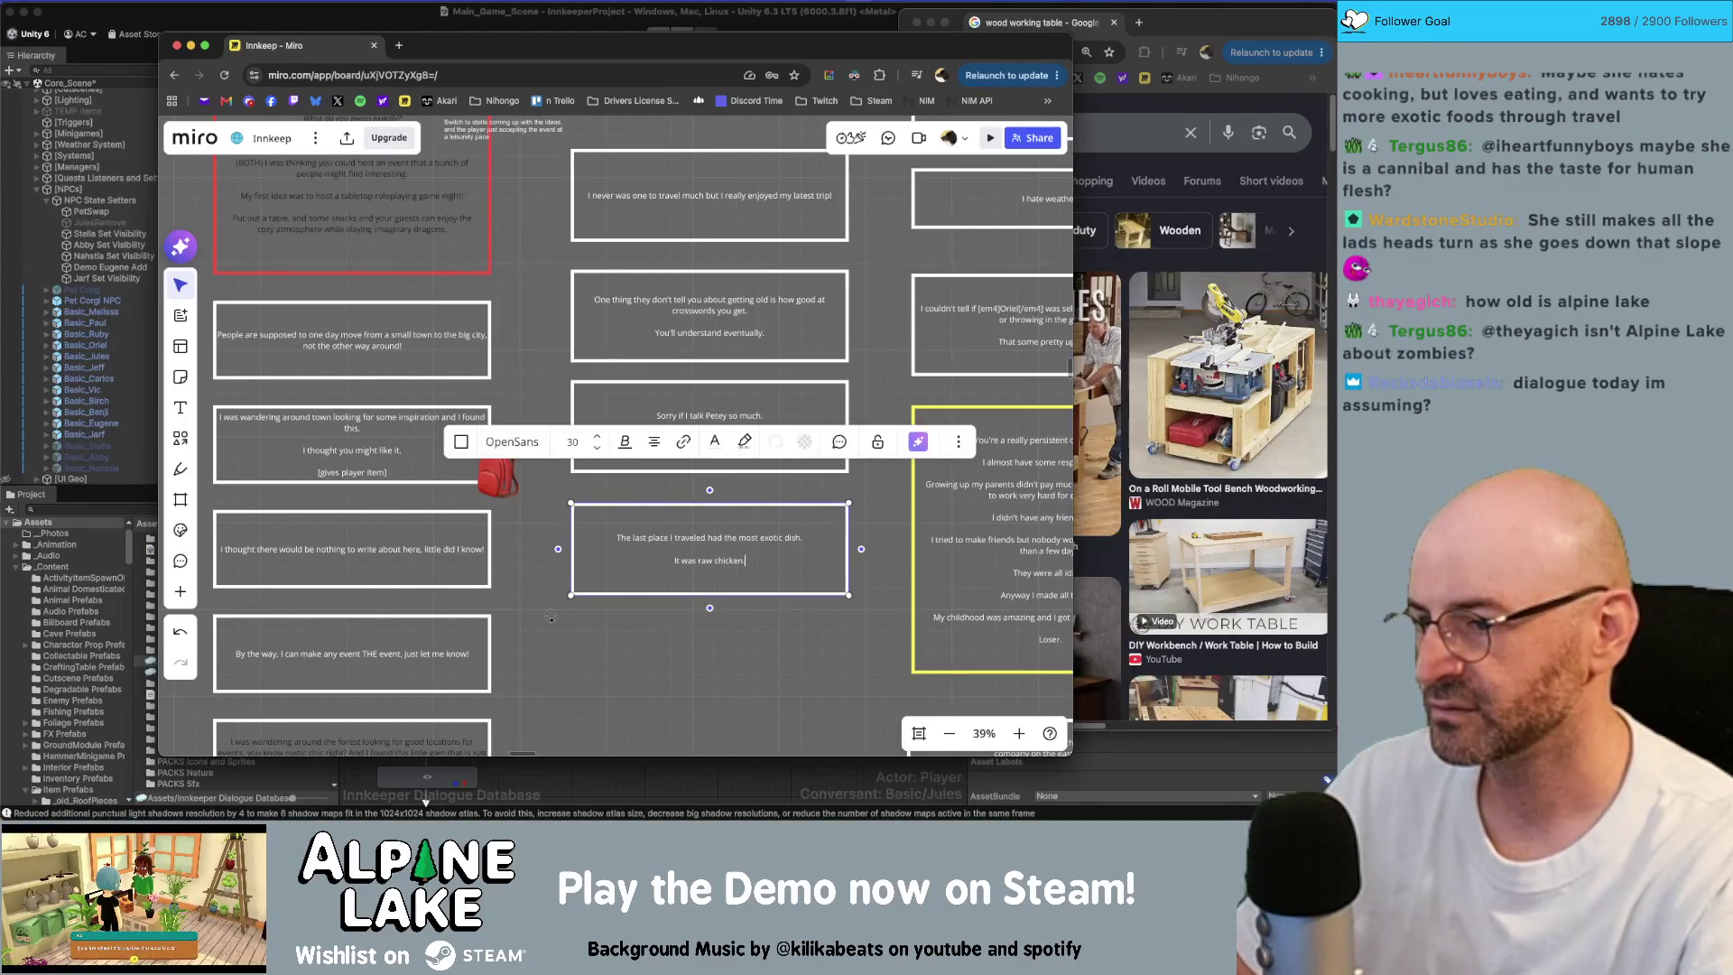
{"action": "type", "text": "."}
{"action": "key", "text": "Return"}
{"action": "type", "text": "Tasted a lot"}
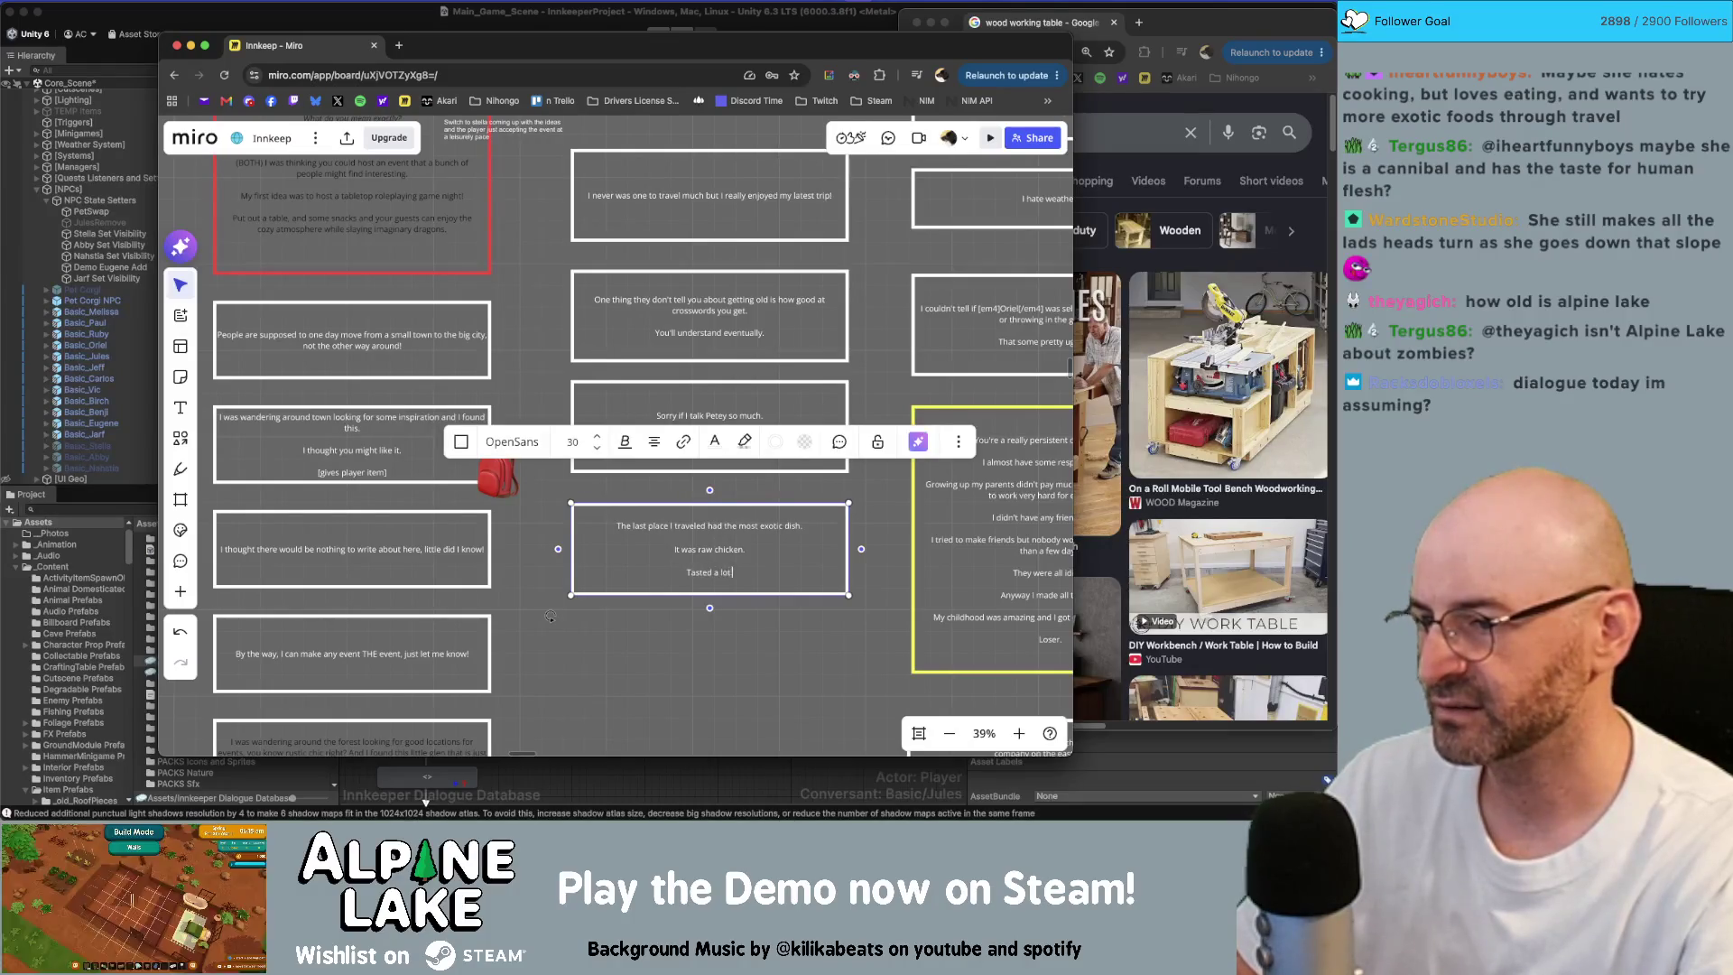
{"action": "type", "text": " like ham."}
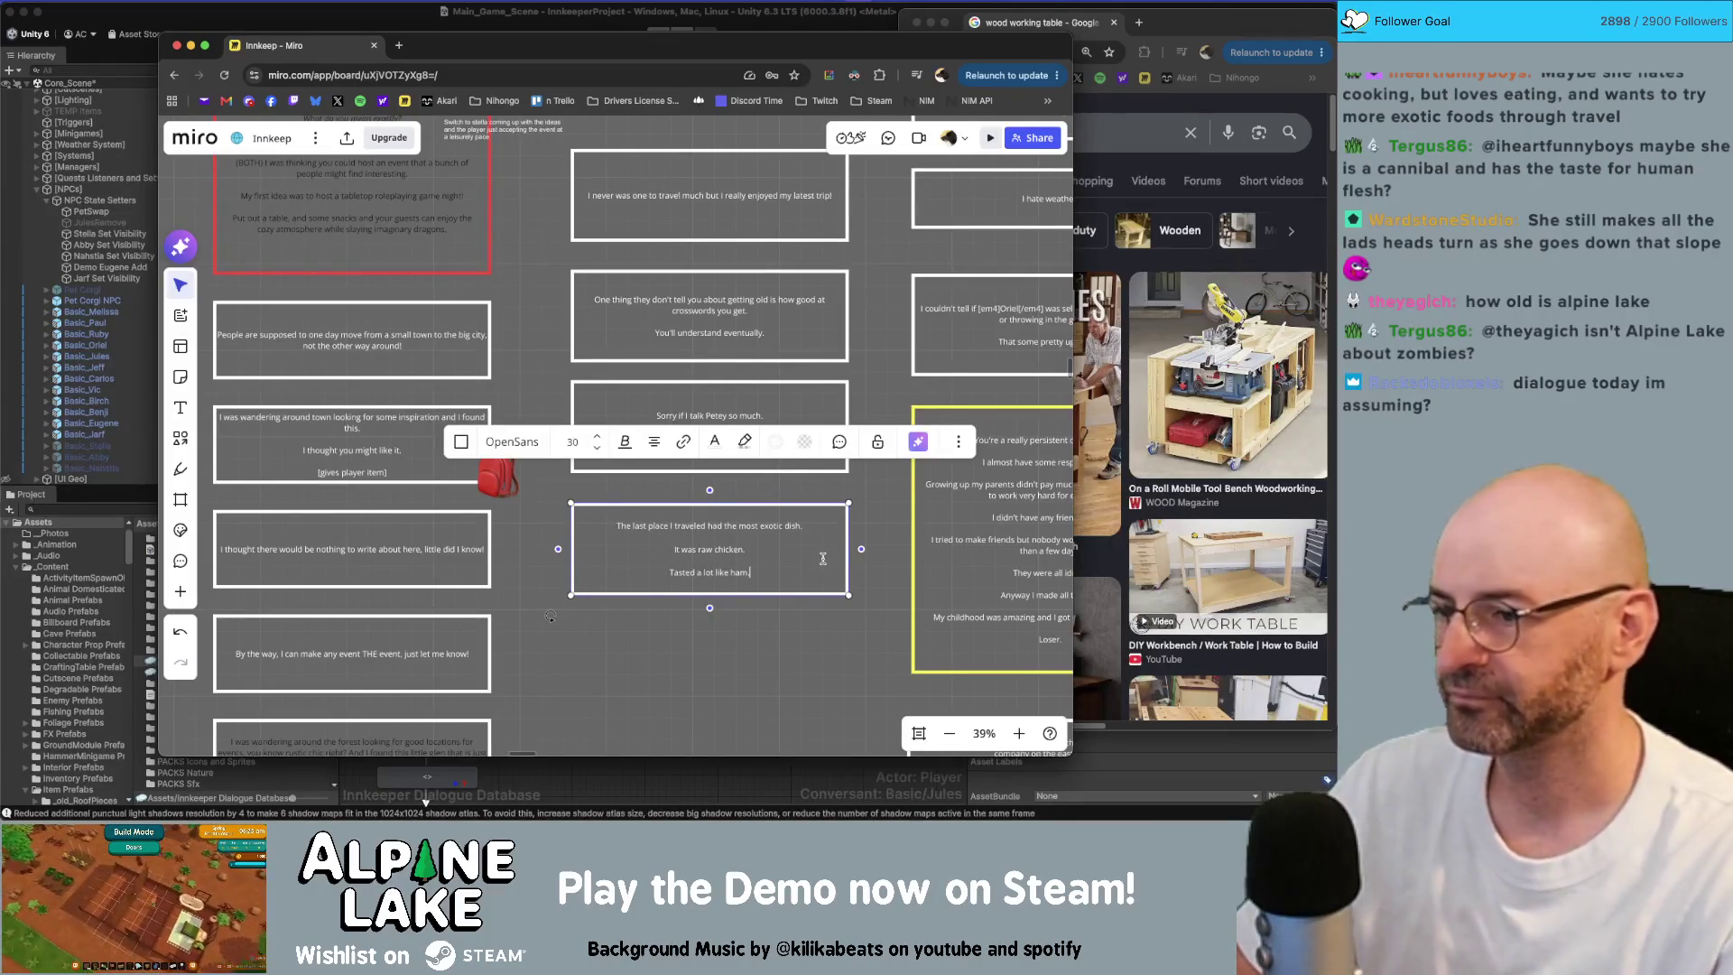
{"action": "left_click", "coordinate": [786, 631]}
{"action": "left_click", "coordinate": [780, 588]}
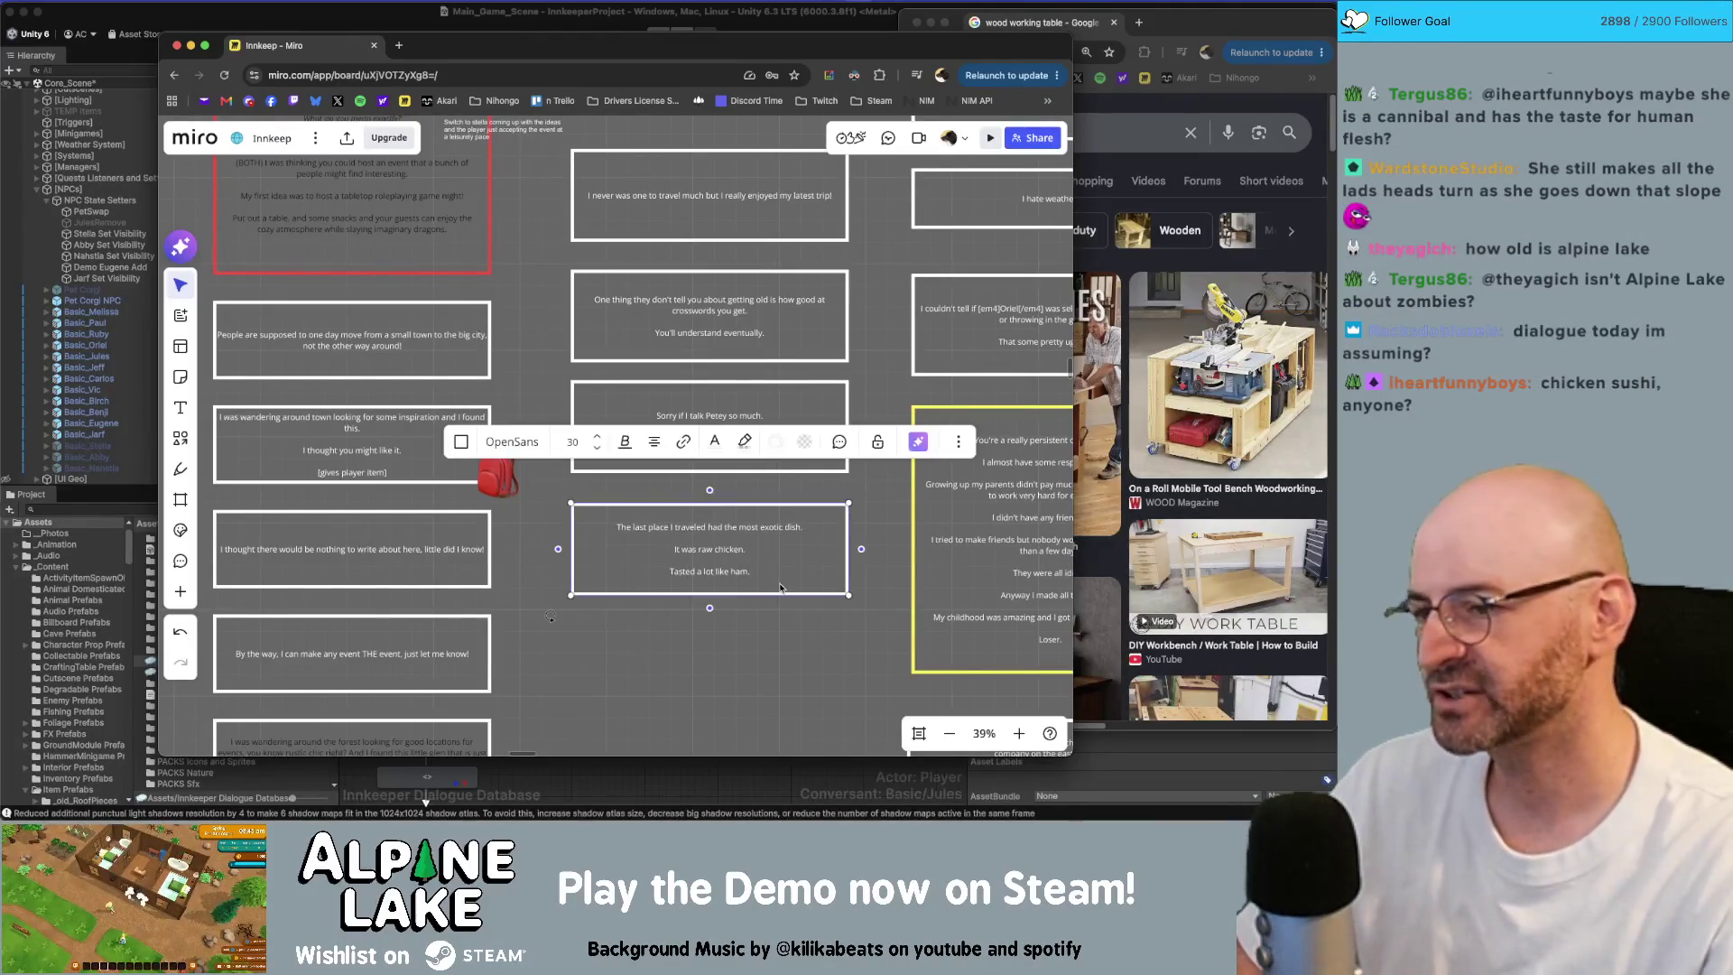
Step: Deselect the finished exotic-dish box
{"action": "left_click", "coordinate": [772, 643]}
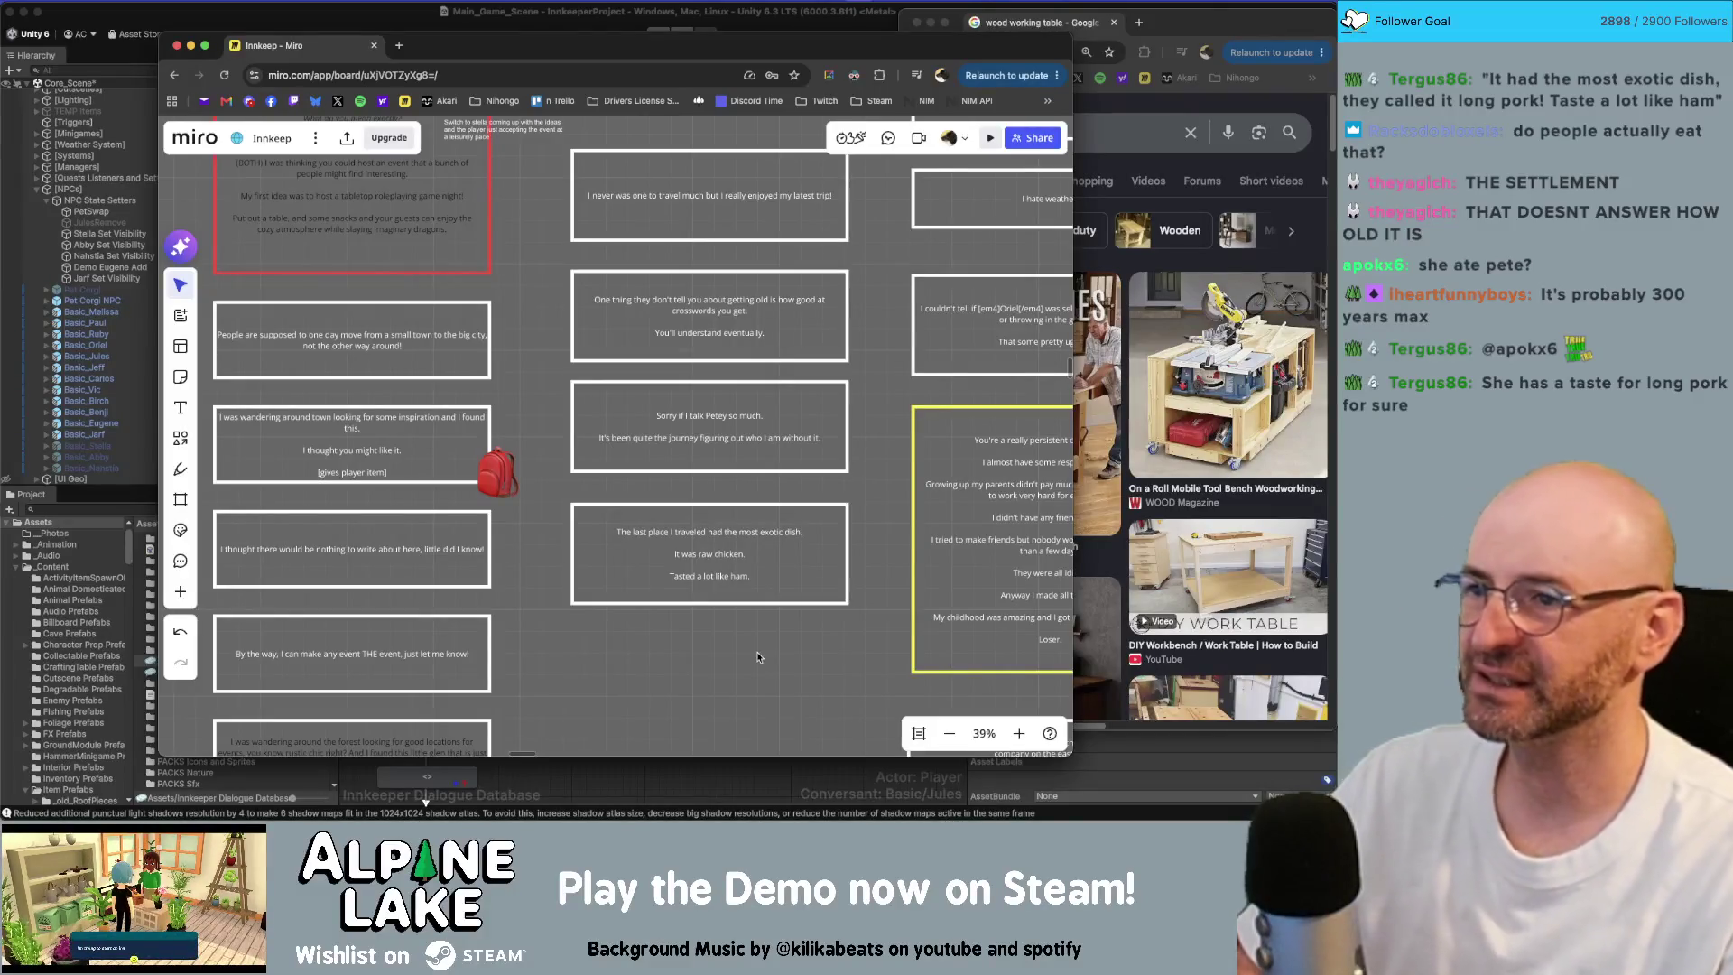
Step: Duplicate the exotic-dish box below it and select all of the copy's text
{"action": "left_click", "coordinate": [730, 575]}
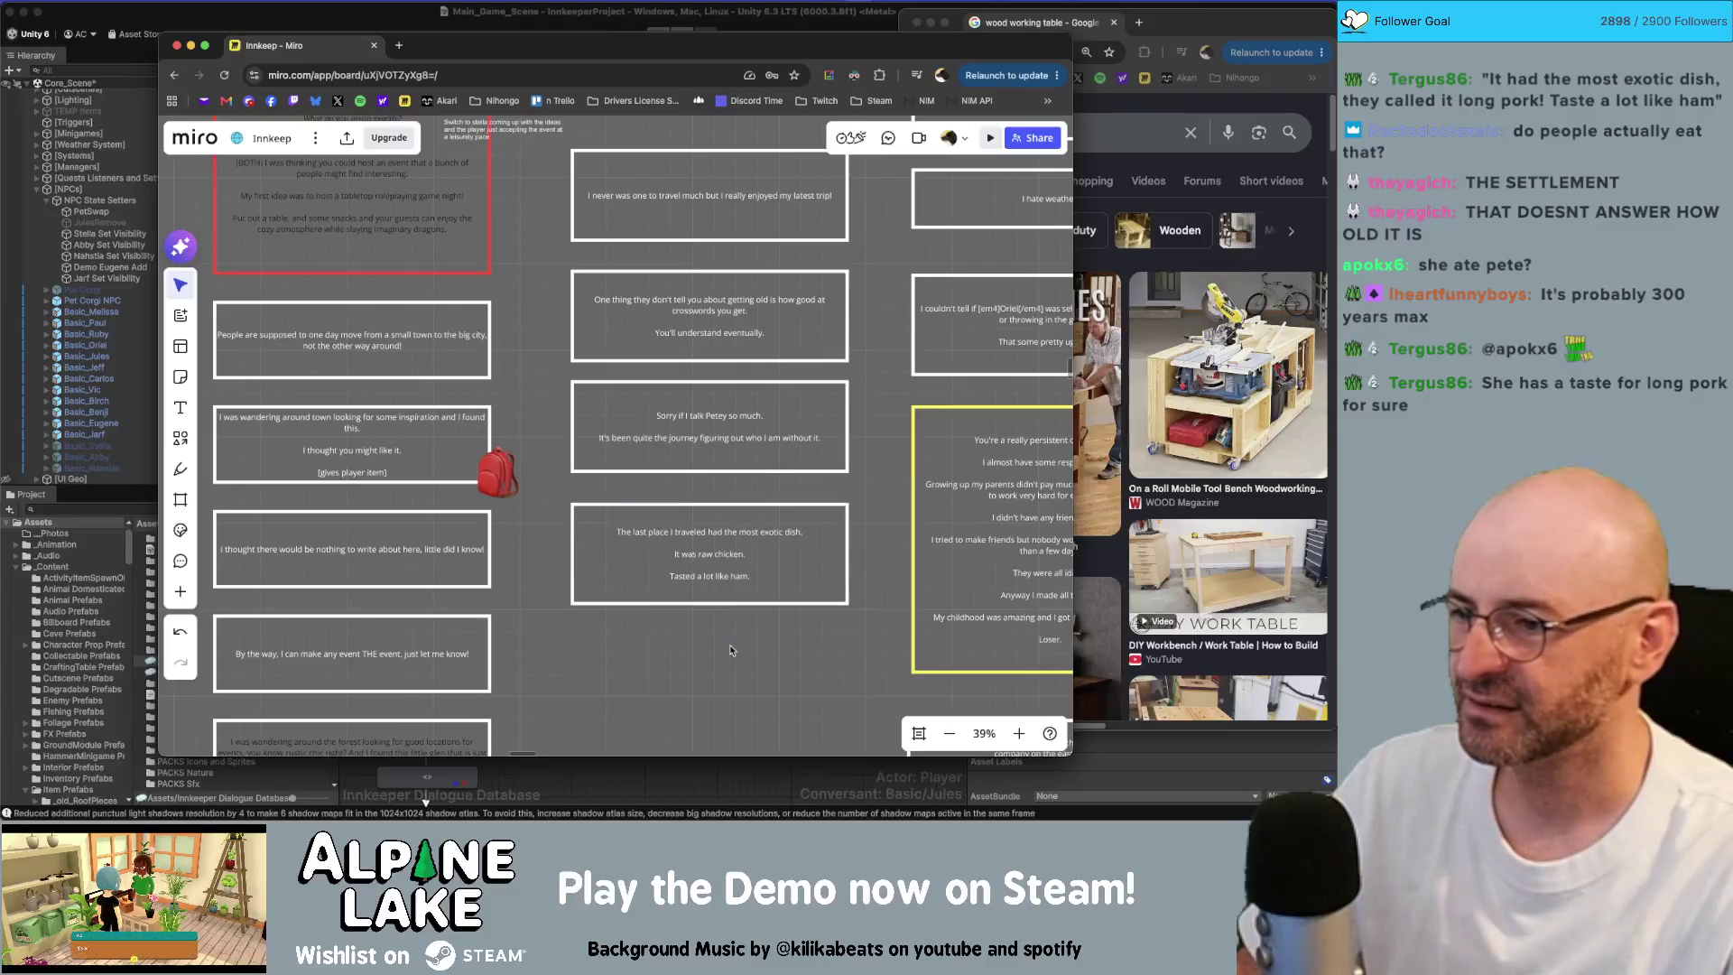
{"action": "scroll", "coordinate": [727, 655], "scroll_direction": "down", "scroll_amount": 1}
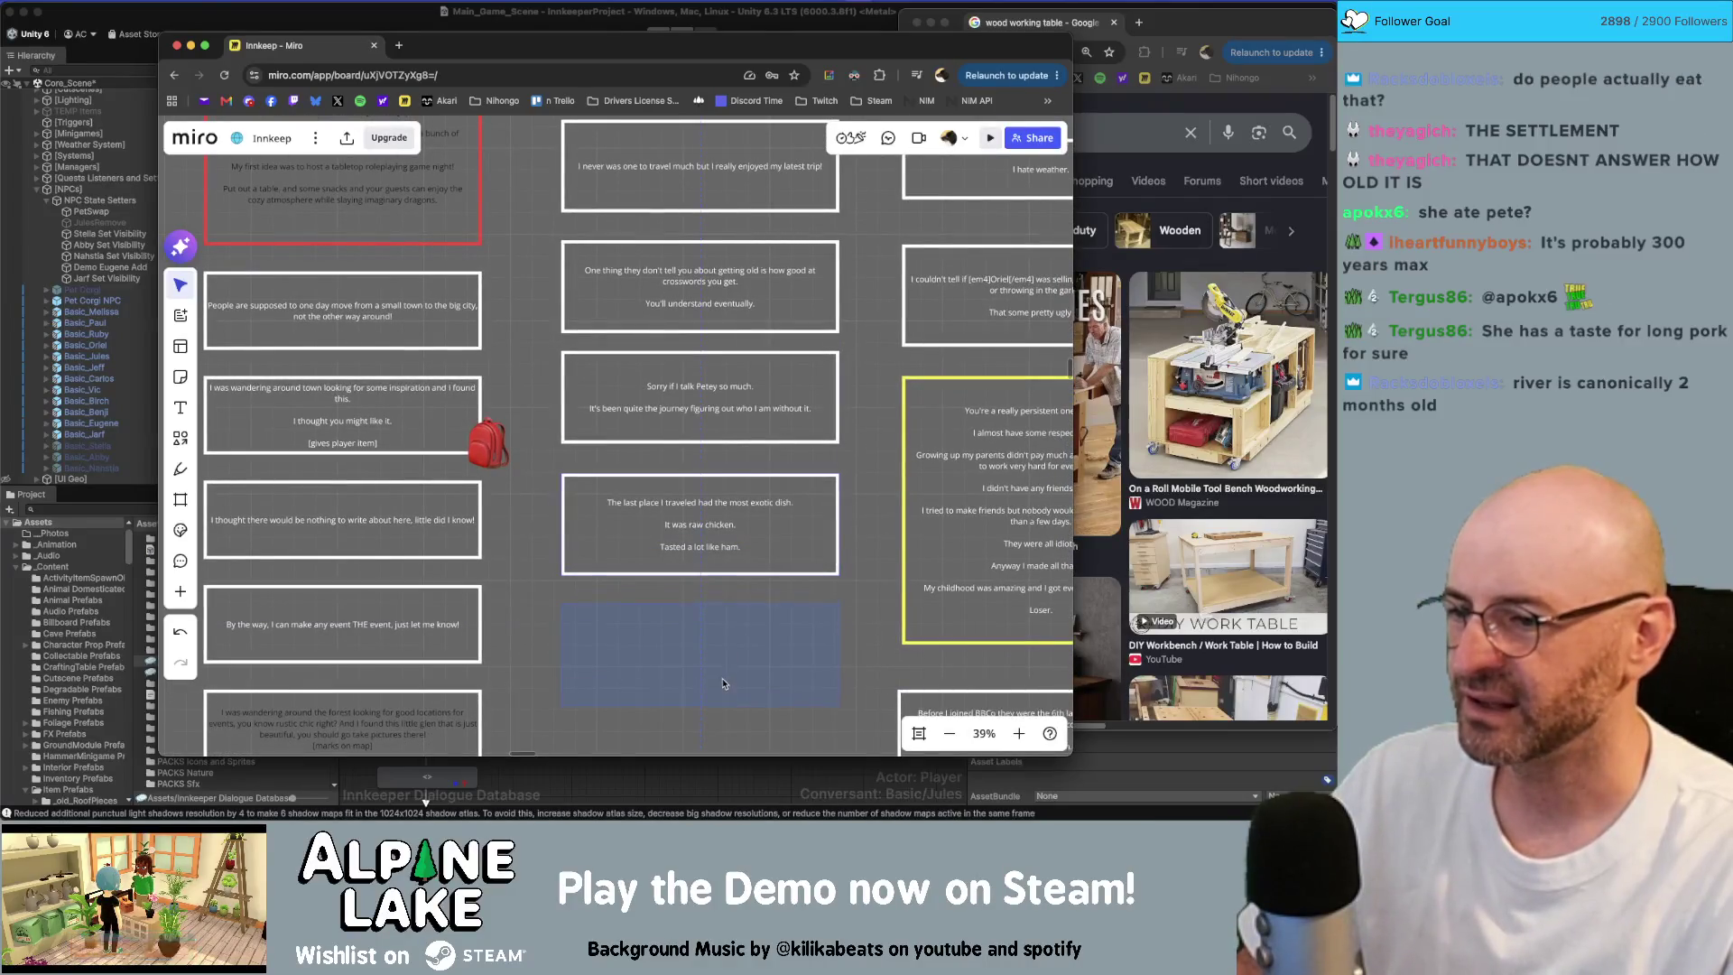
{"action": "scroll", "coordinate": [727, 664], "scroll_direction": "down", "scroll_amount": 2}
{"action": "scroll", "coordinate": [731, 632], "scroll_direction": "down", "scroll_amount": 1}
{"action": "double_click", "coordinate": [747, 578]}
{"action": "key", "text": "ctrl+a"}
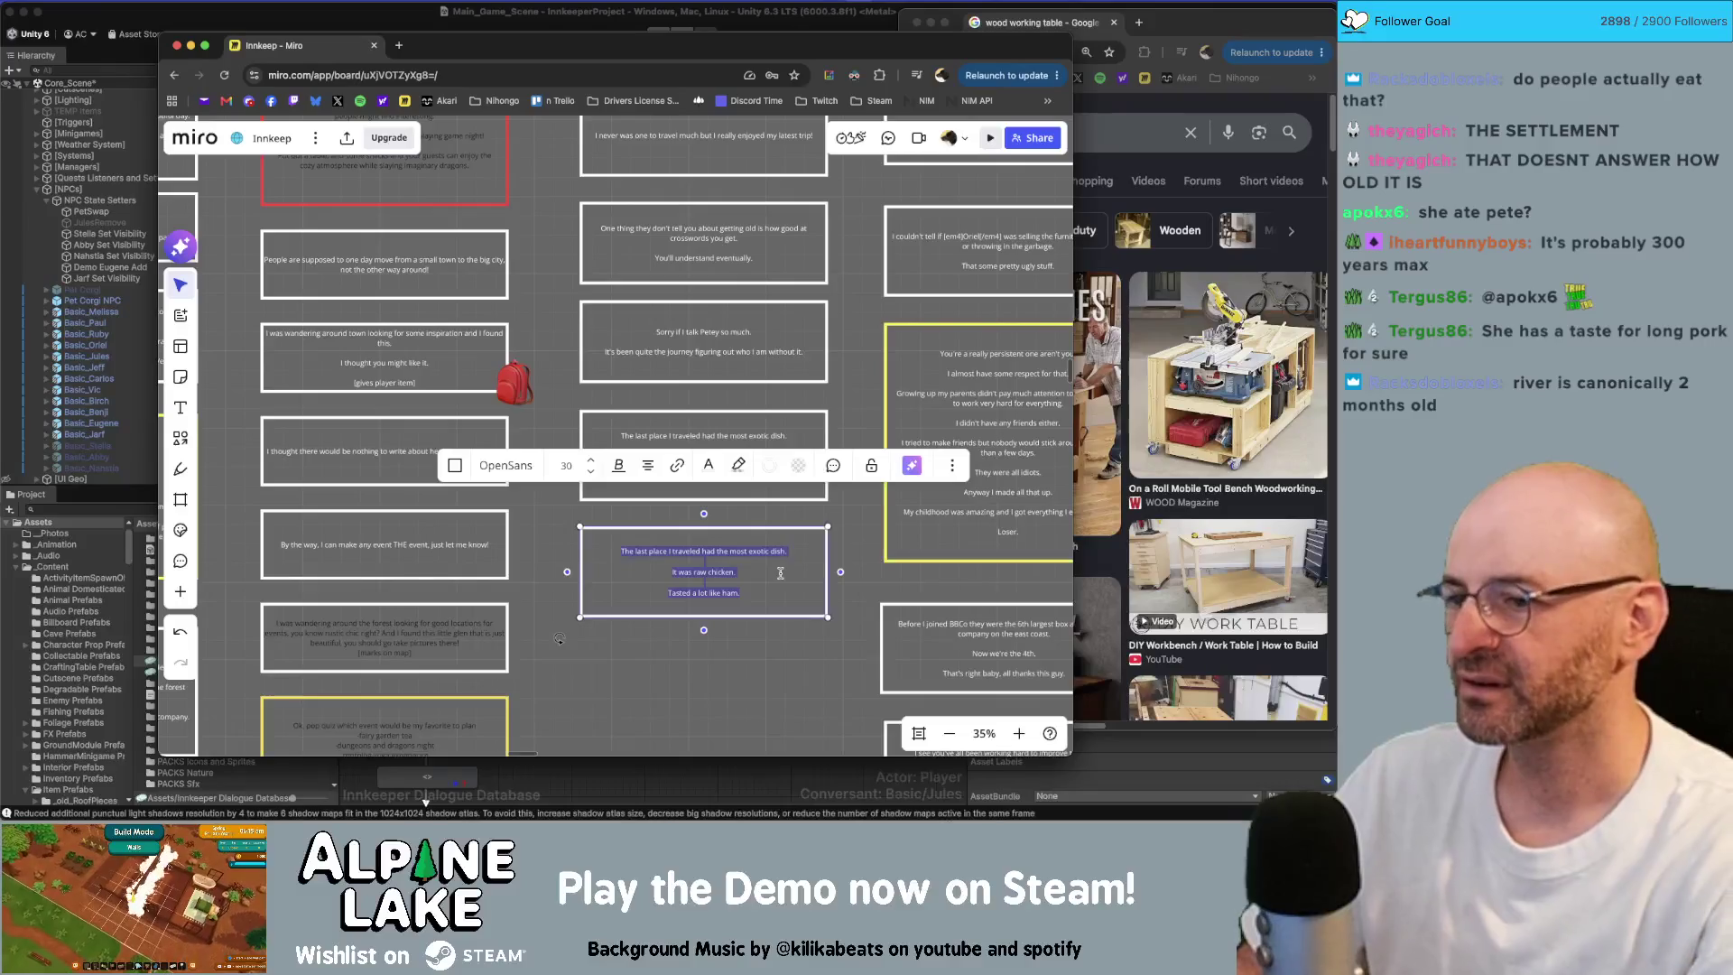
Step: Write the first-train story: trouble going up the mountain, a chance of rolling back down
{"action": "type", "text": "The fi"}
{"action": "key", "text": "BackSpace"}
{"action": "key", "text": "BackSpace"}
{"action": "key", "text": "BackSpace"}
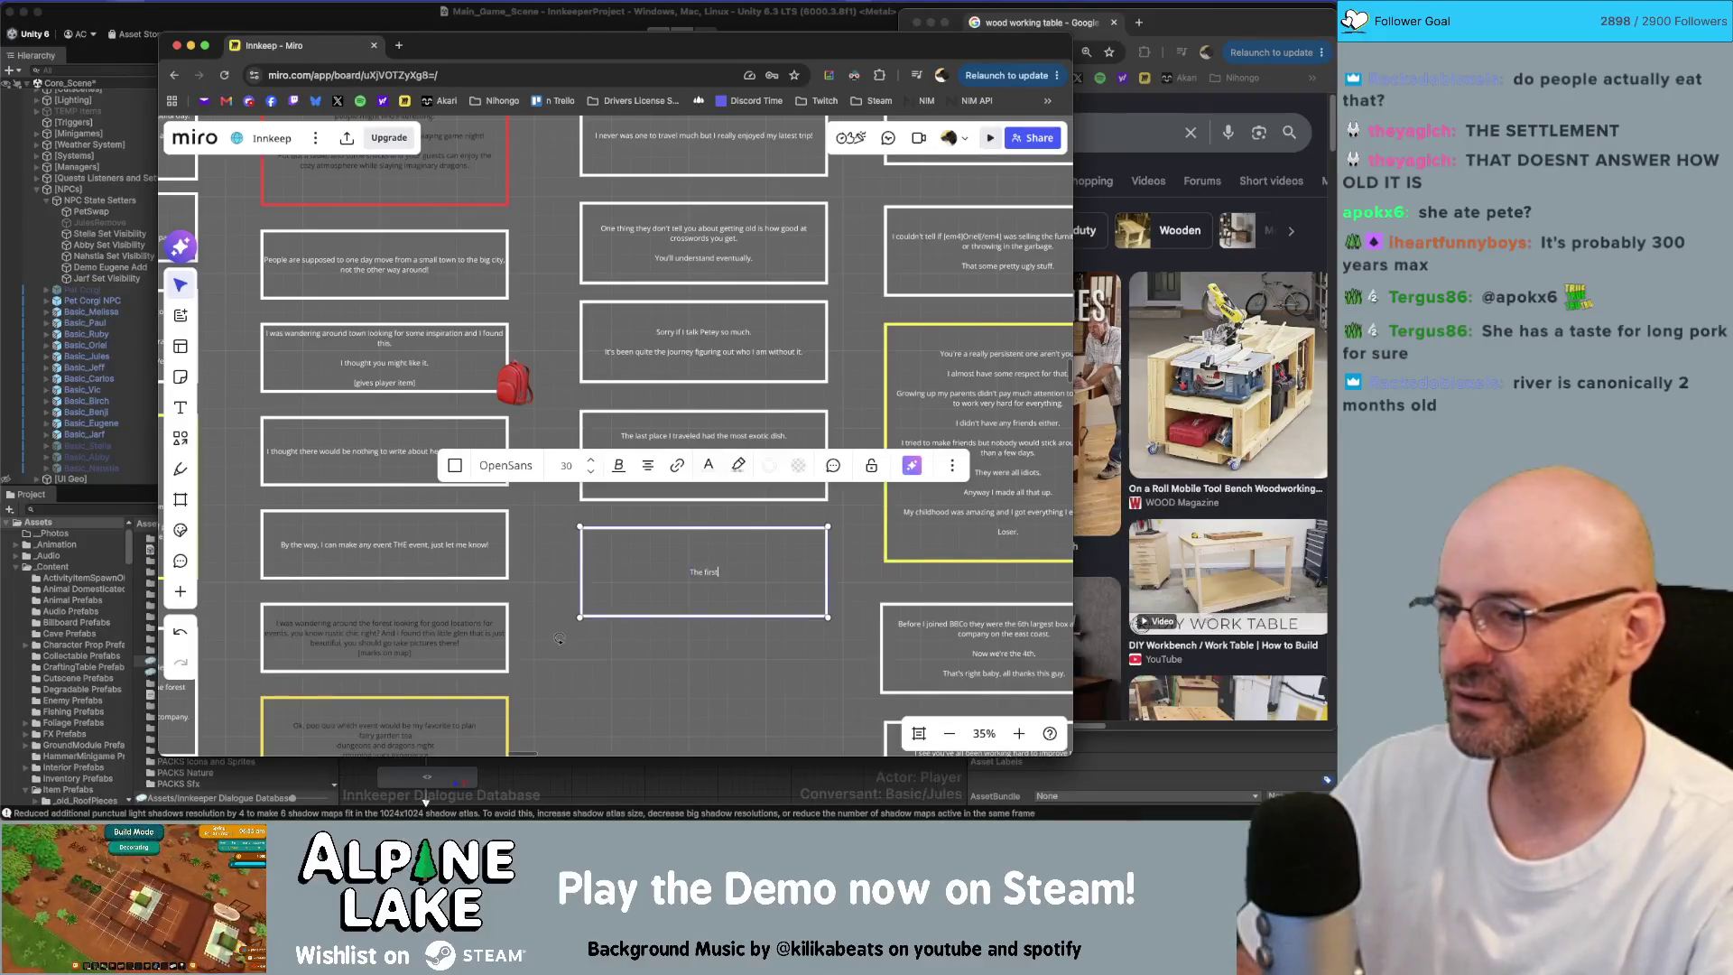
{"action": "type", "text": "first"}
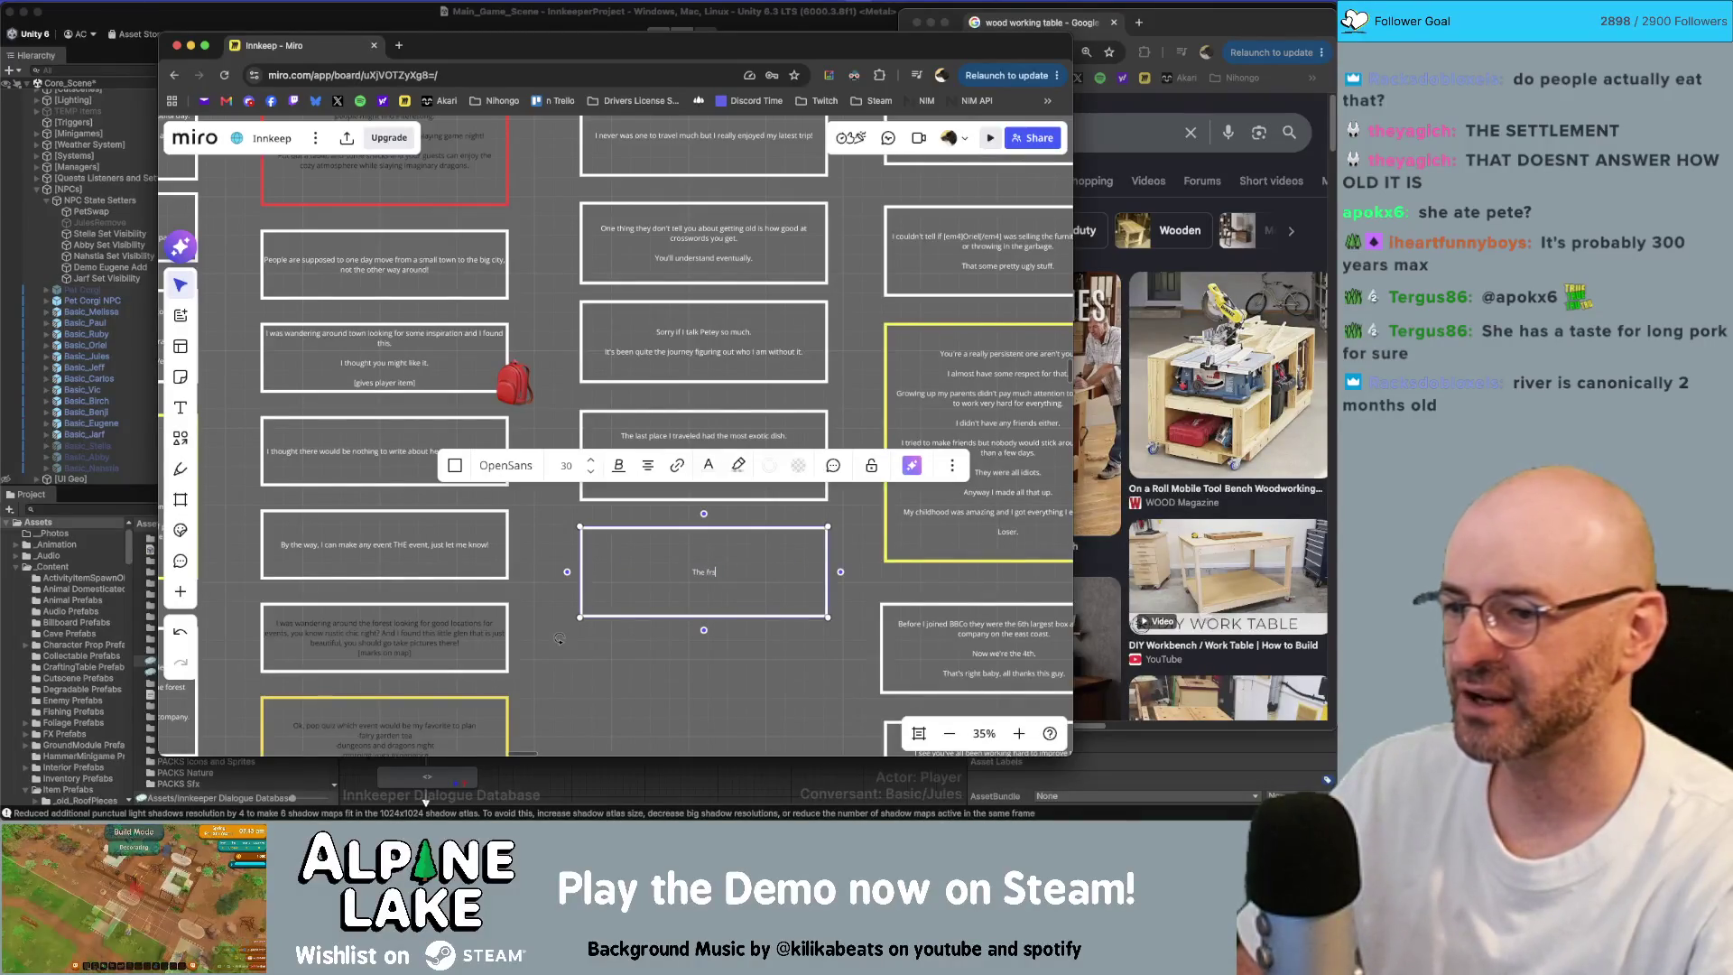
{"action": "key", "text": "BackSpace"}
{"action": "key", "text": "BackSpace"}
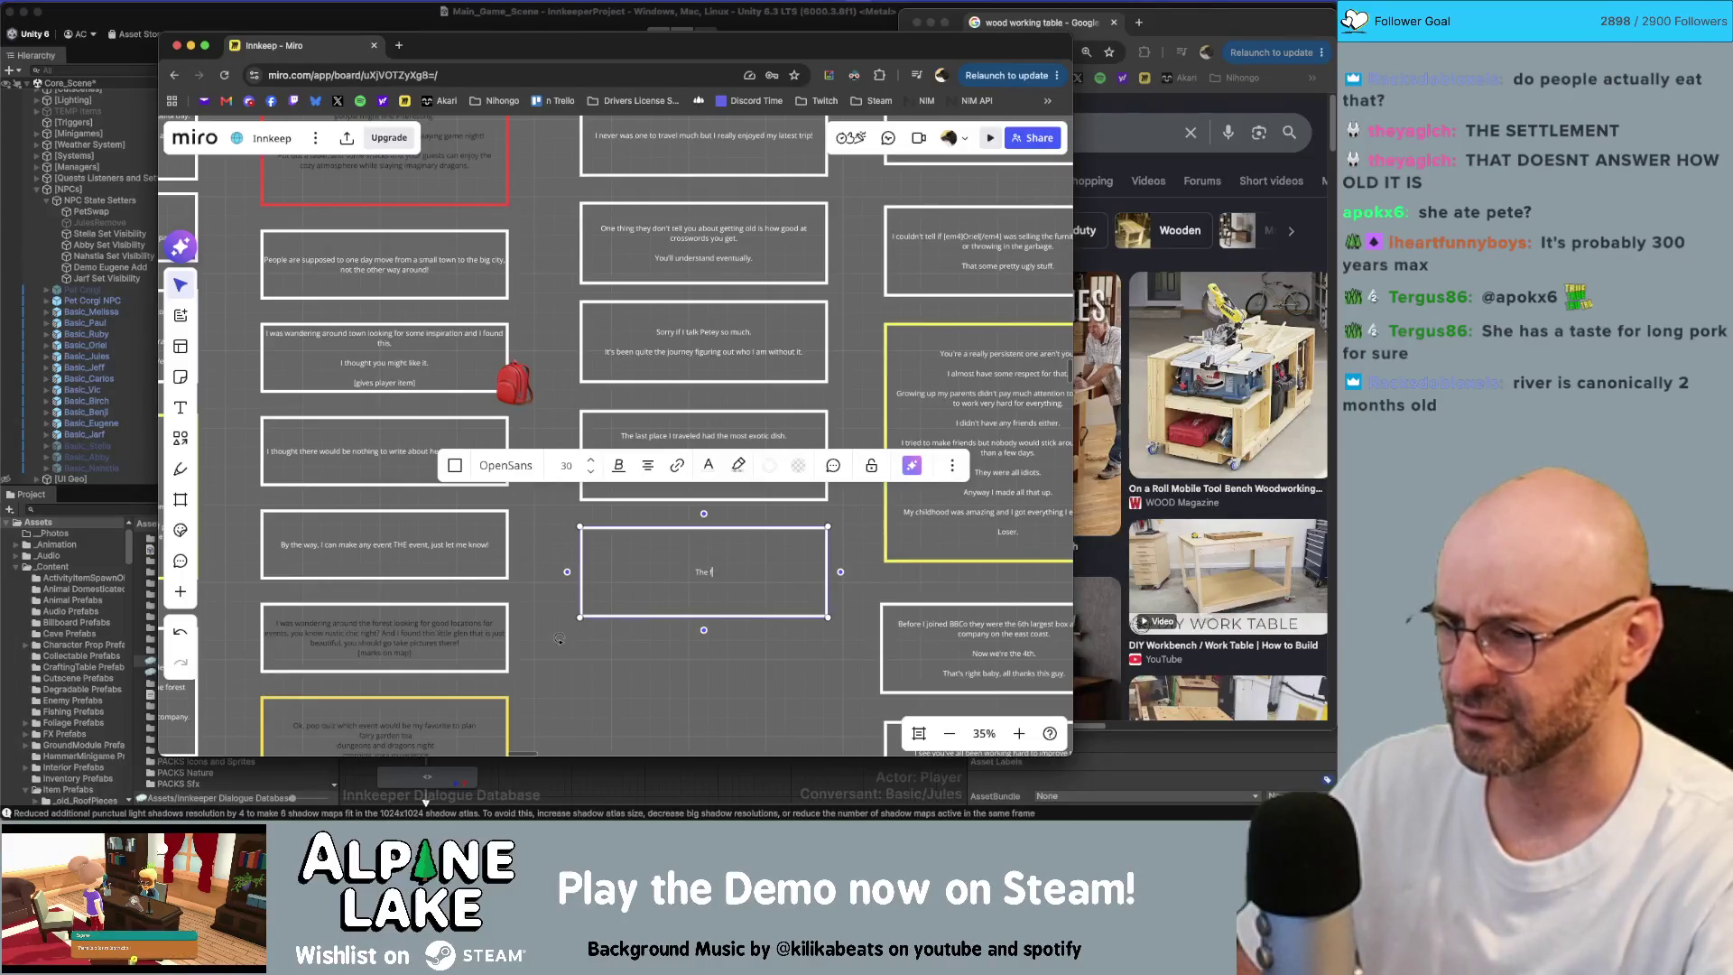
{"action": "type", "text": "irst train"}
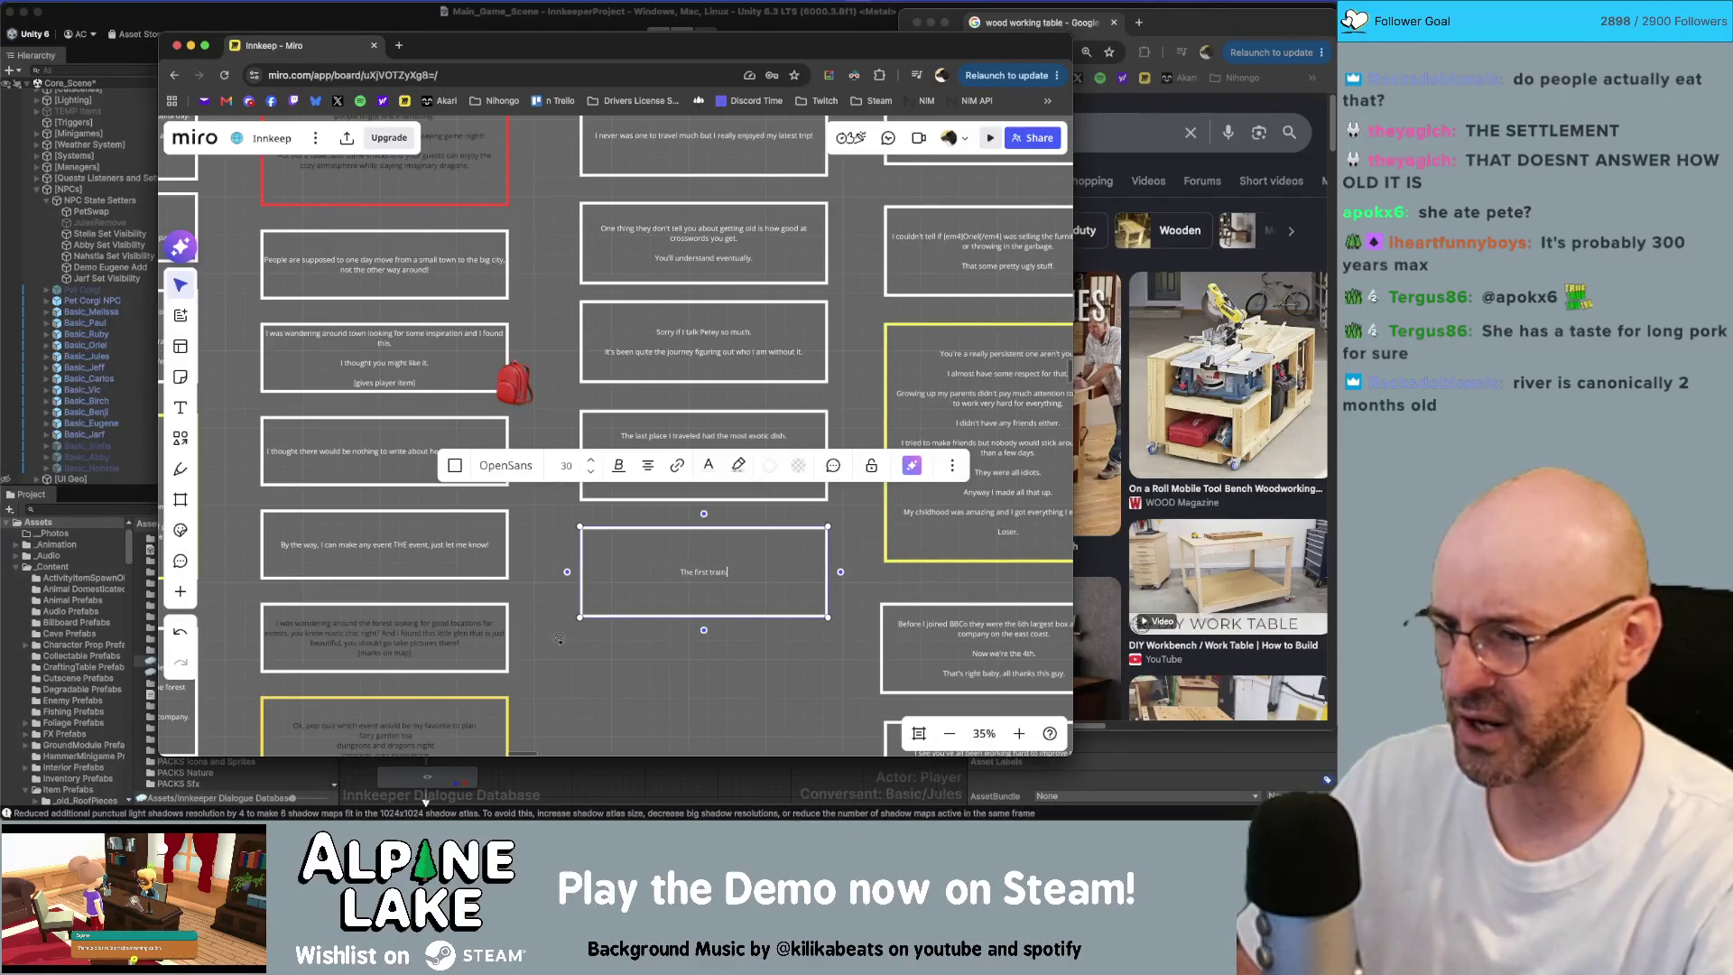
{"action": "type", "text": " to ever be built"}
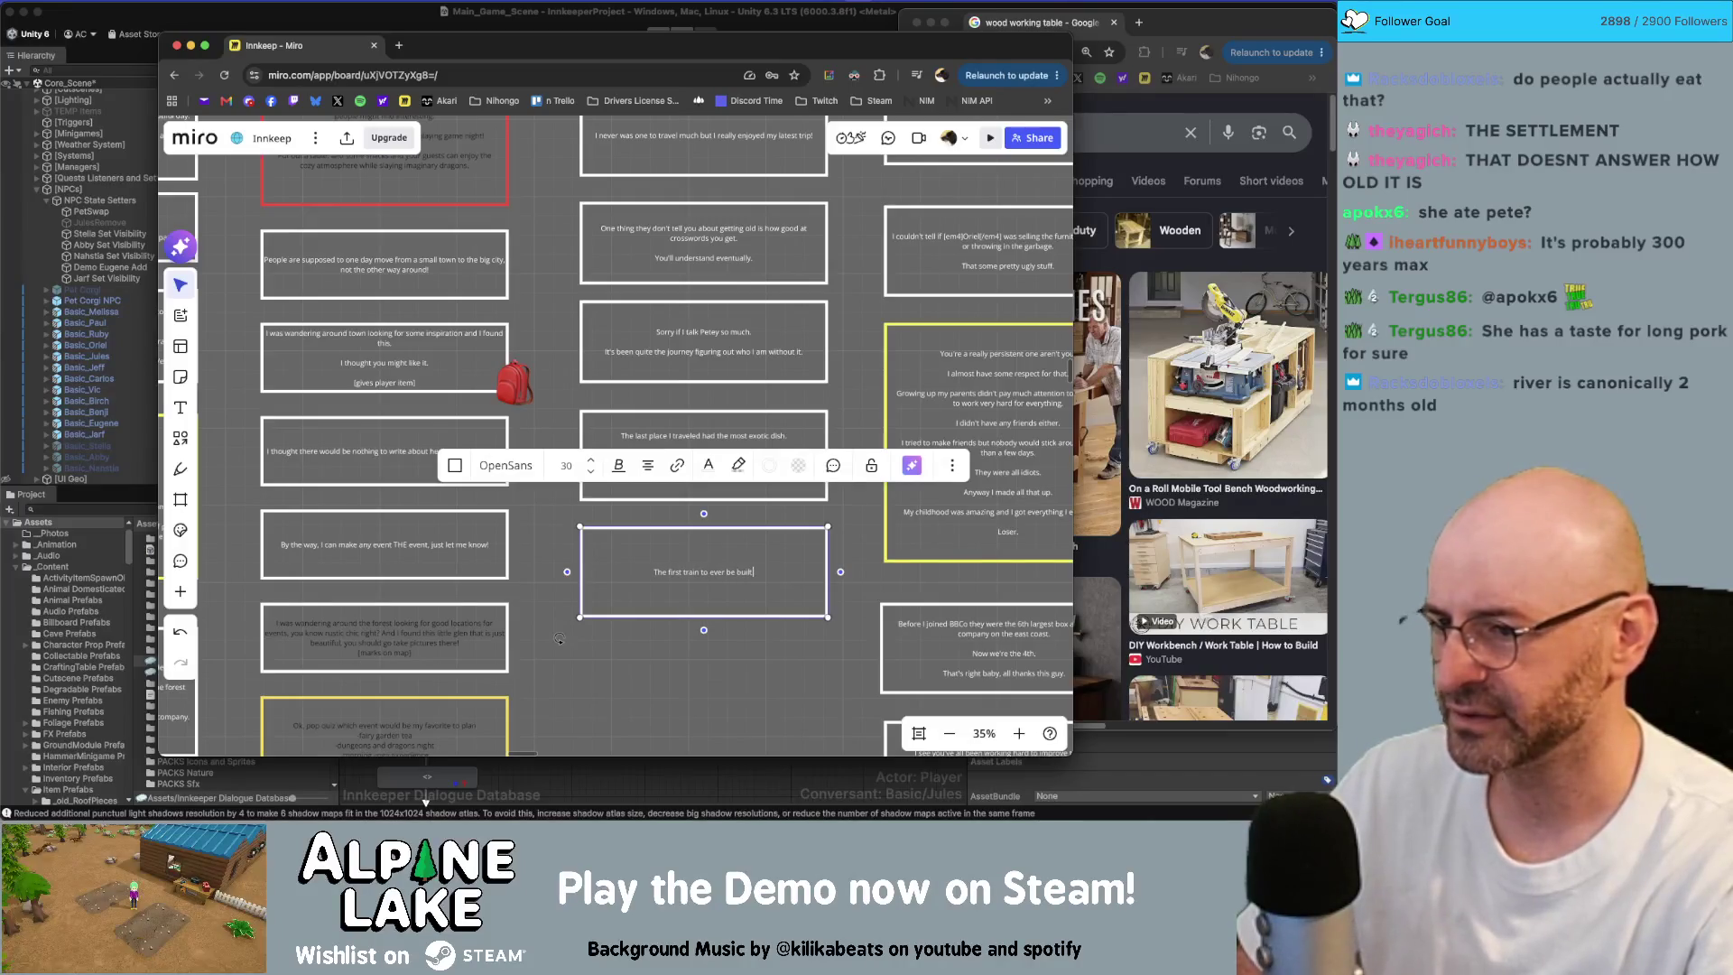
{"action": "type", "text": " here had t"}
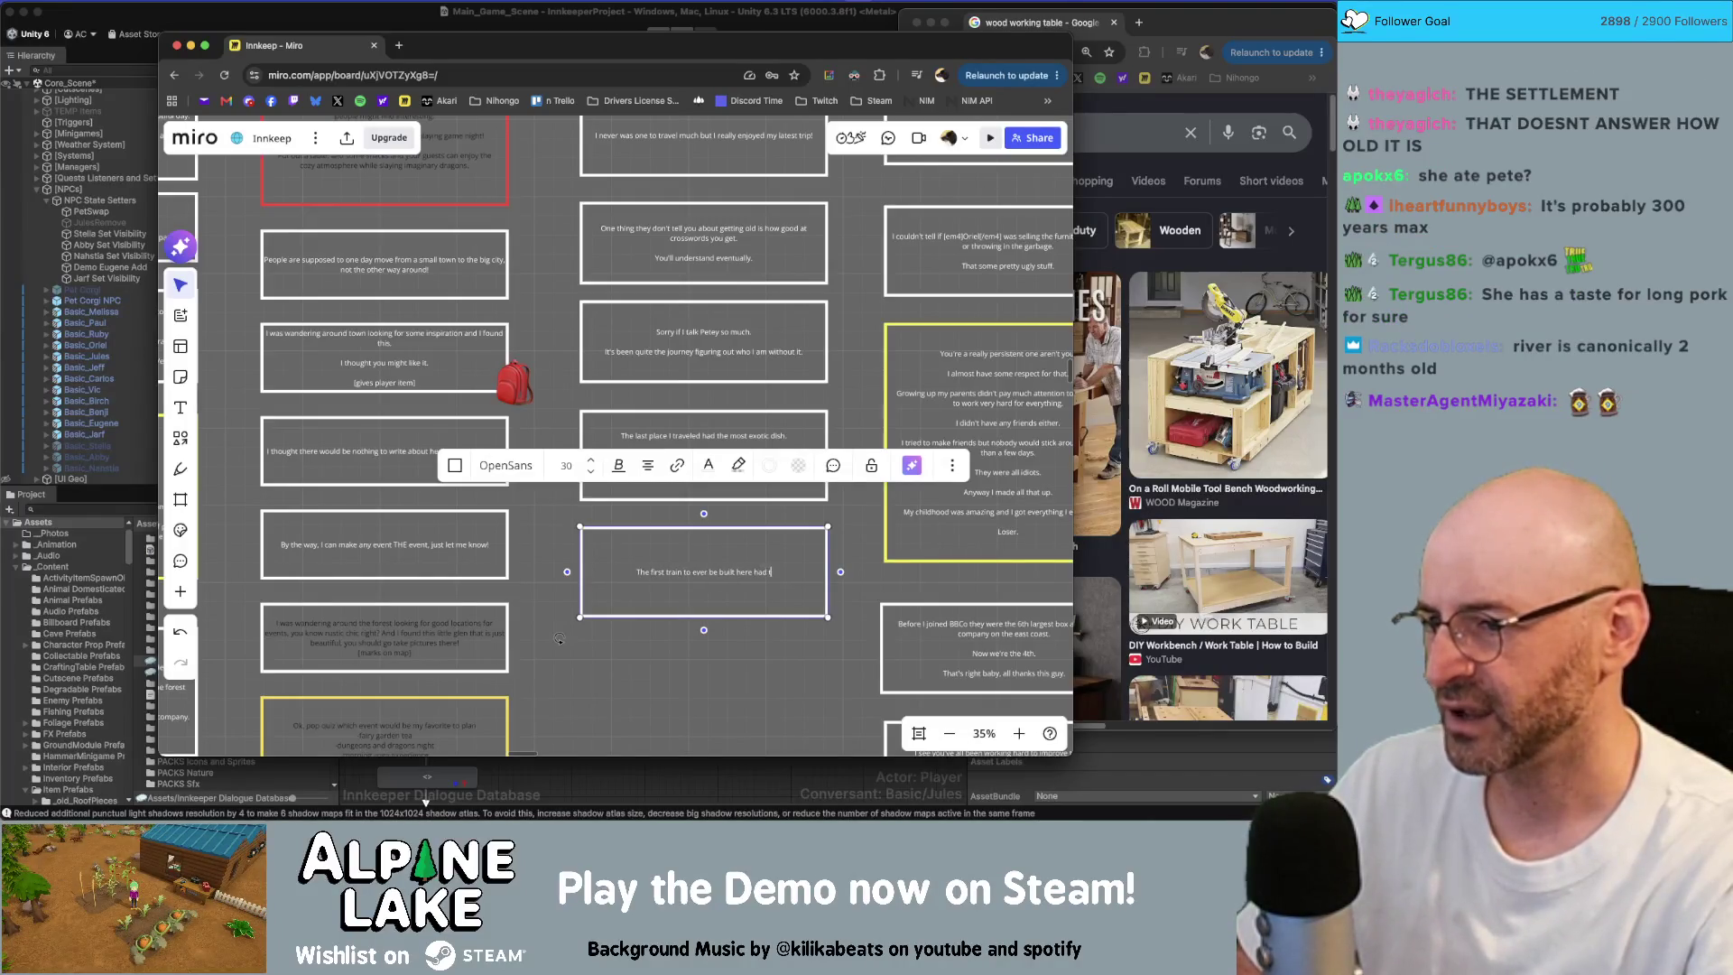
{"action": "type", "text": "rouble going up the"}
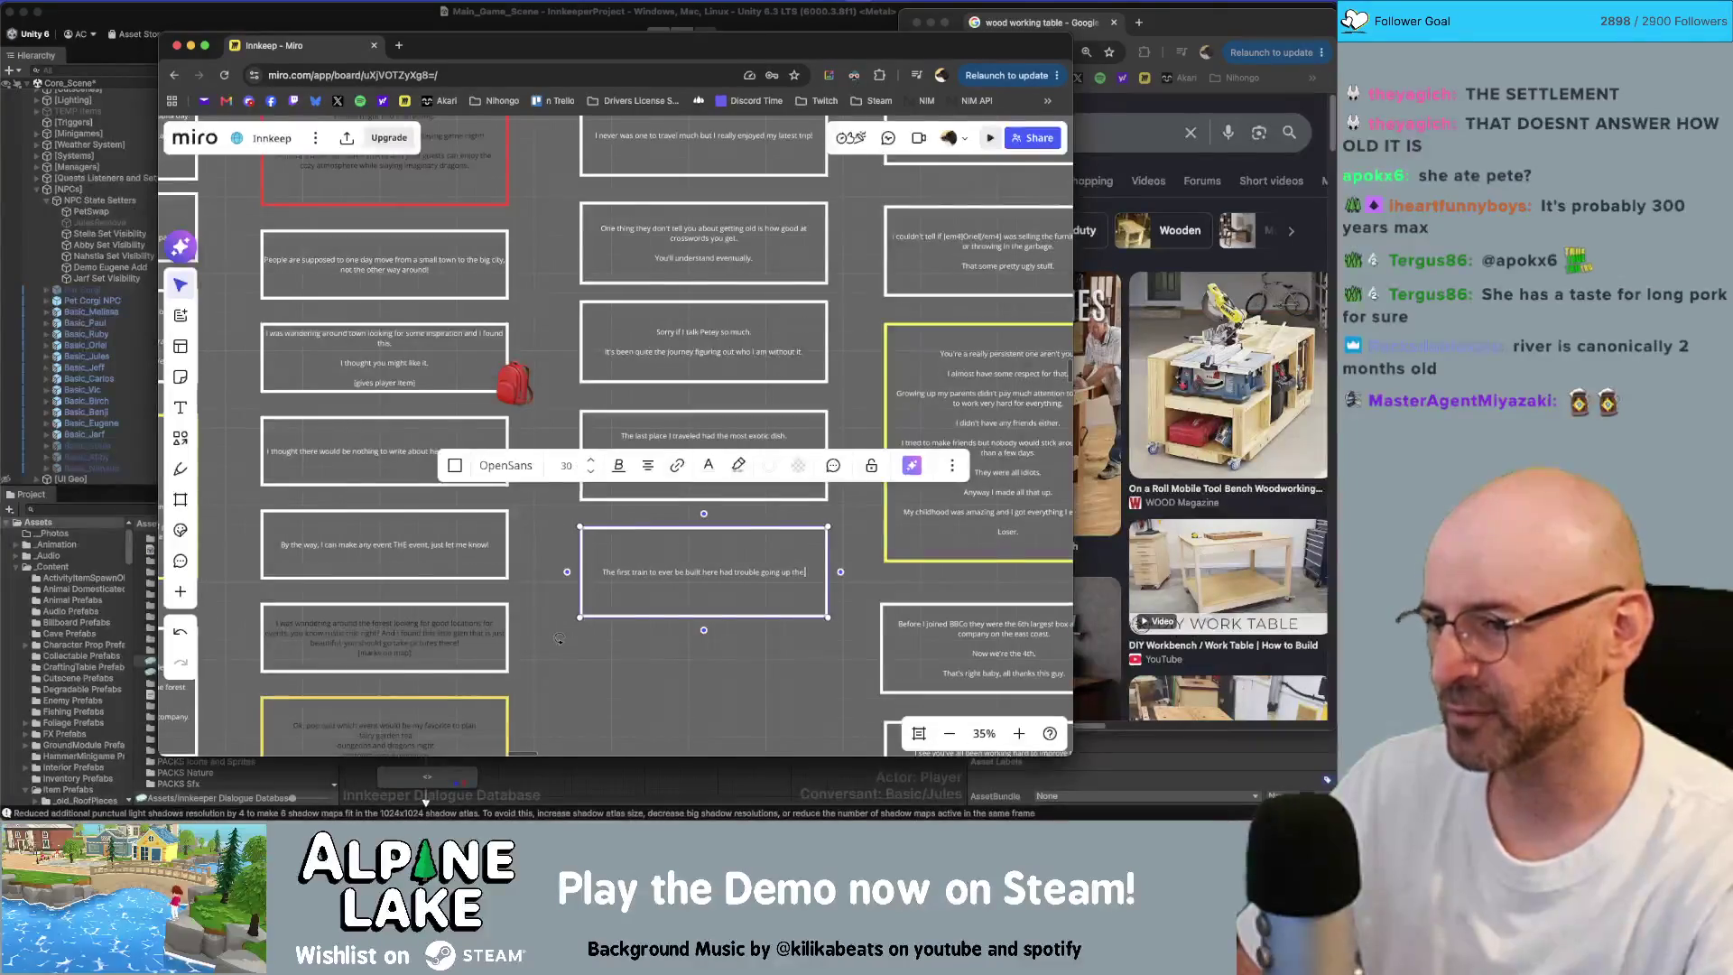
{"action": "type", "text": " mountain sometimes."}
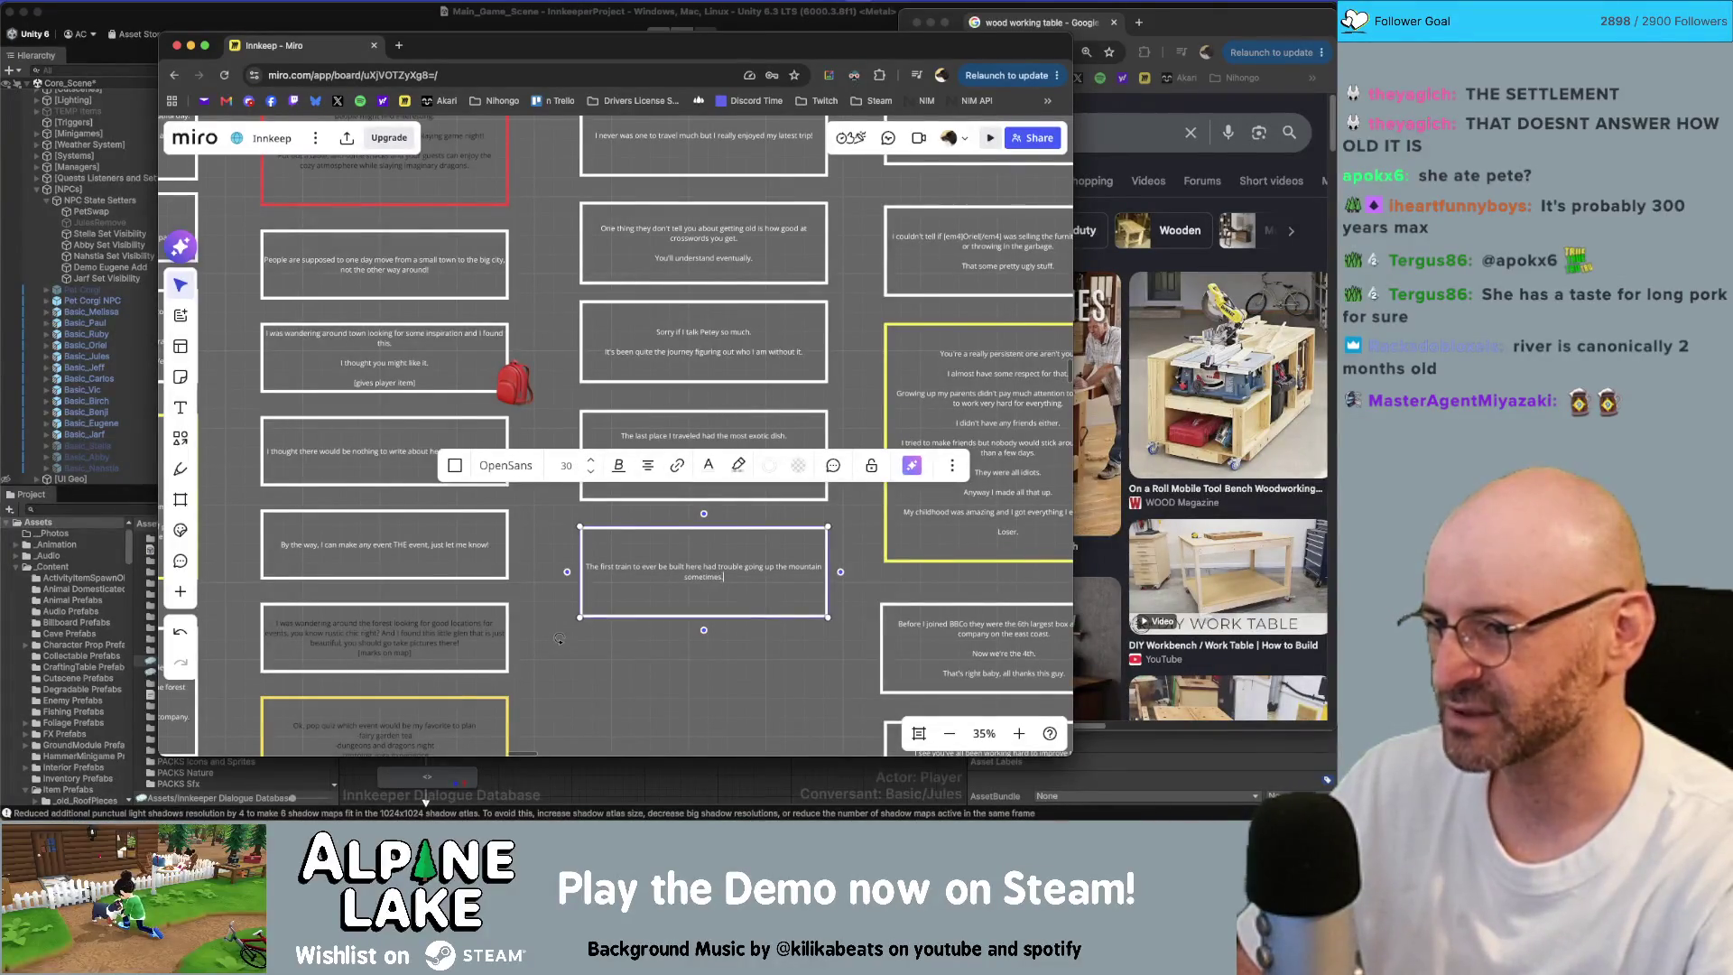
{"action": "key", "text": "Return"}
{"action": "type", "text": "It had a"}
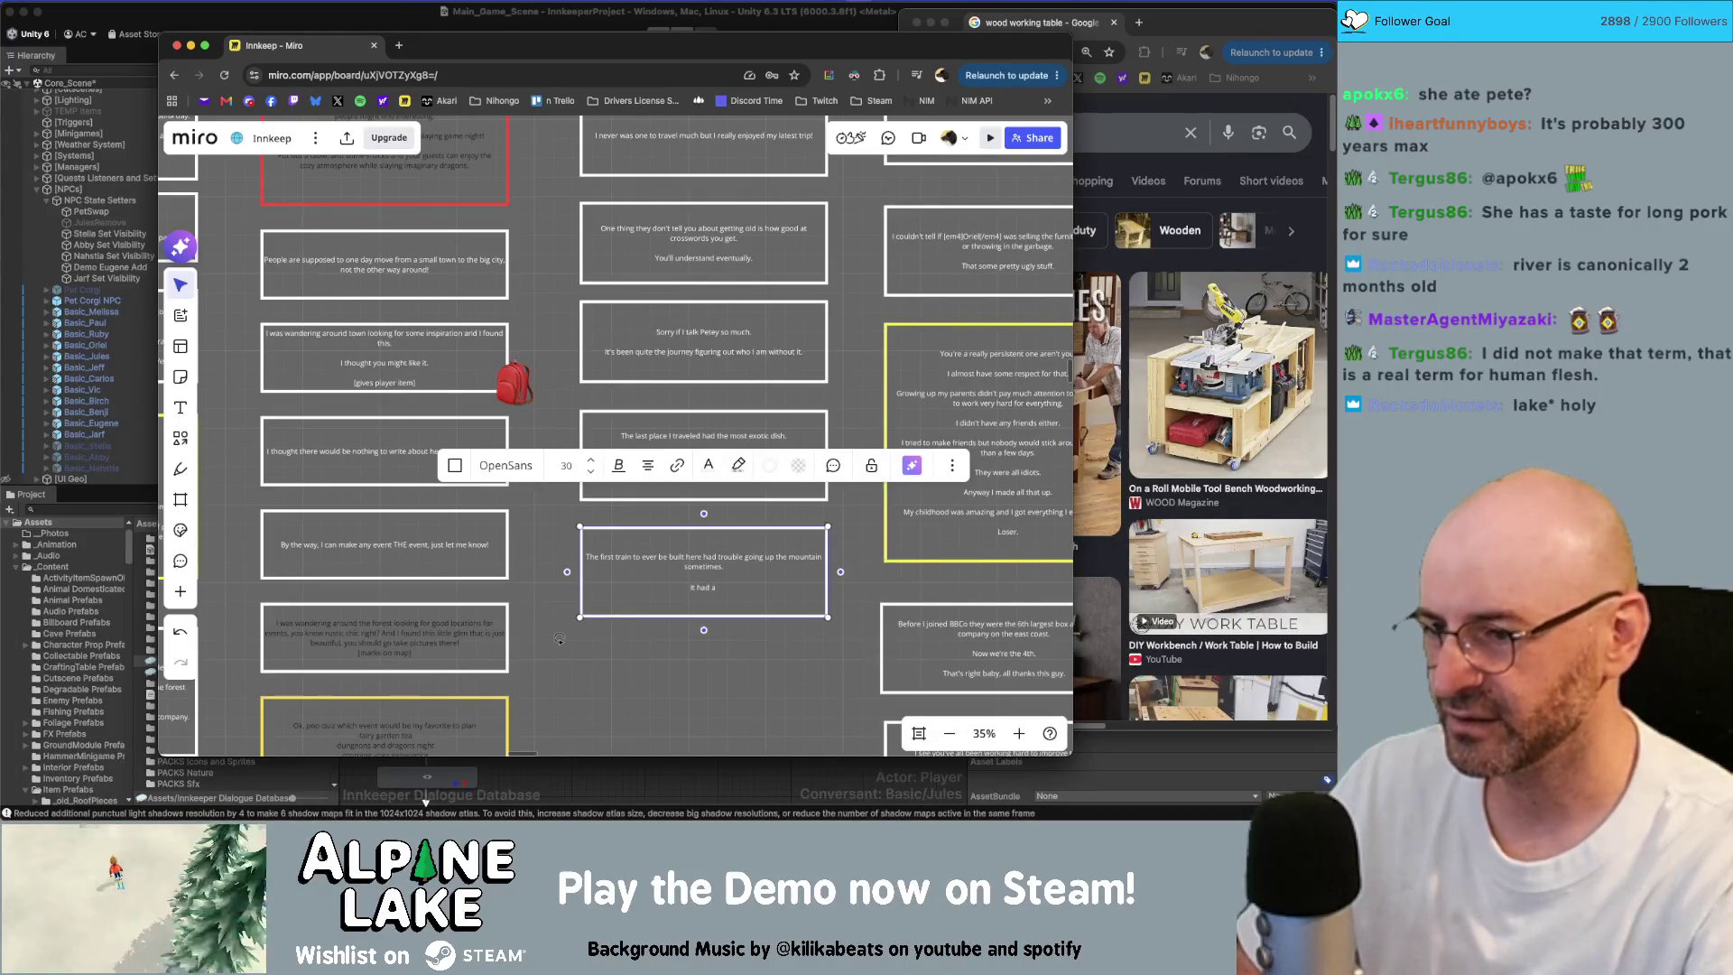
{"action": "type", "text": "l"}
{"action": "type", "text": " cha"}
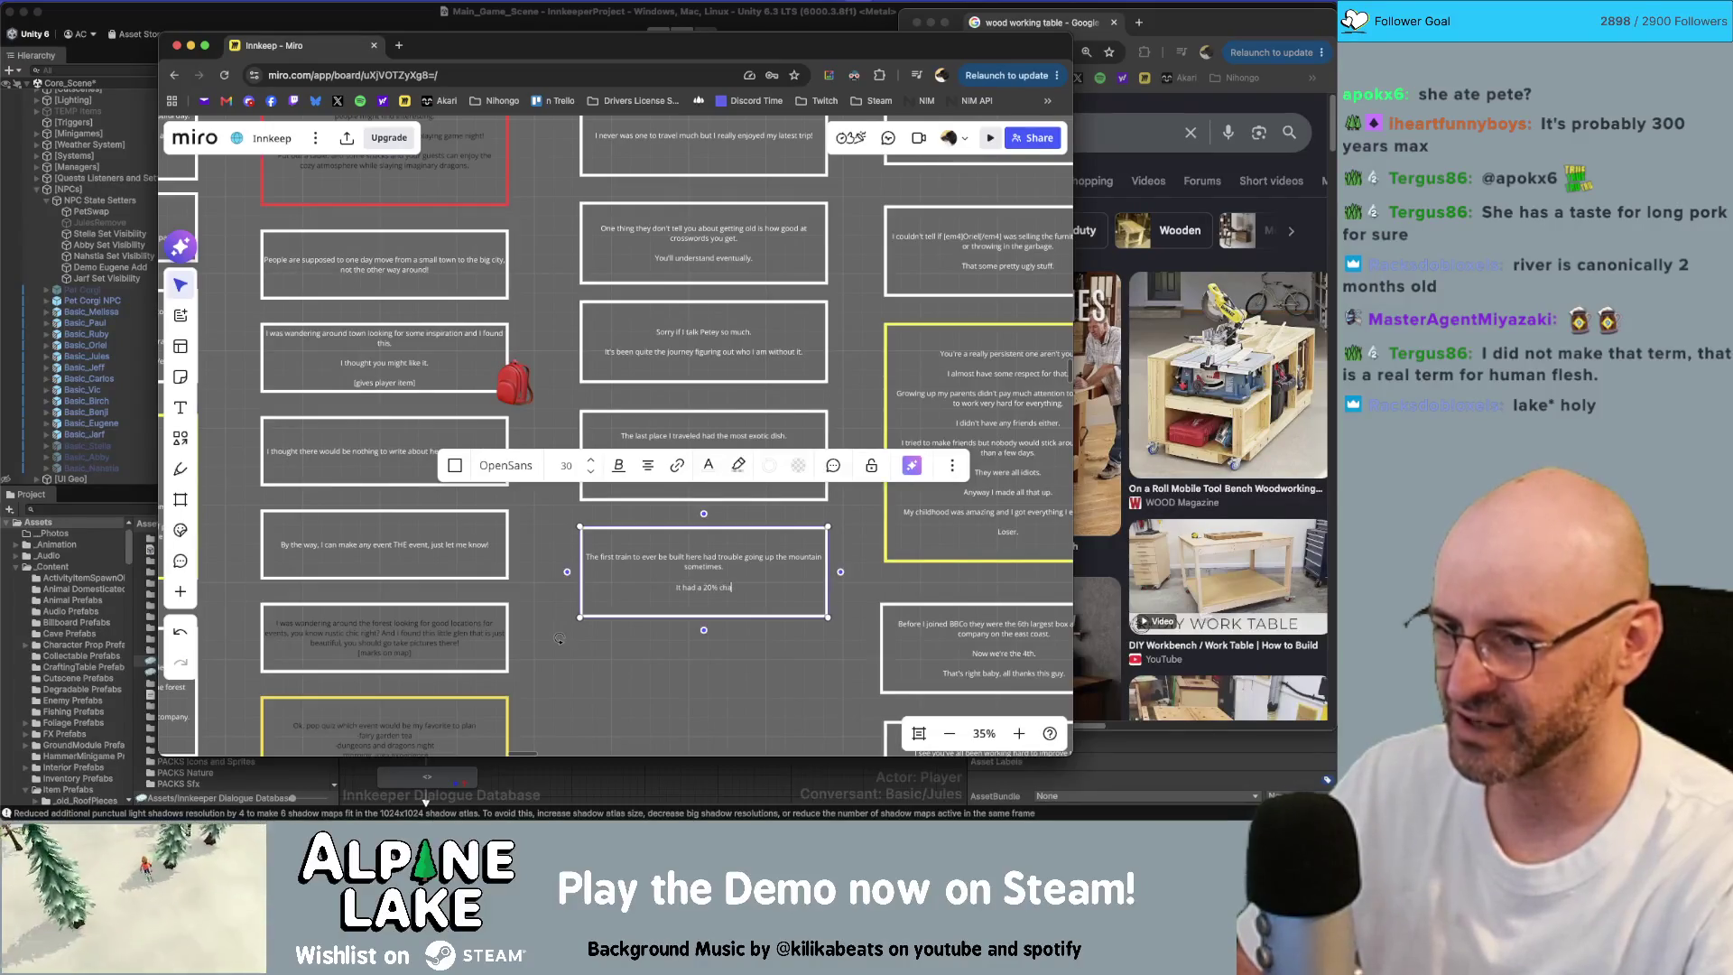
{"action": "type", "text": "nce of"}
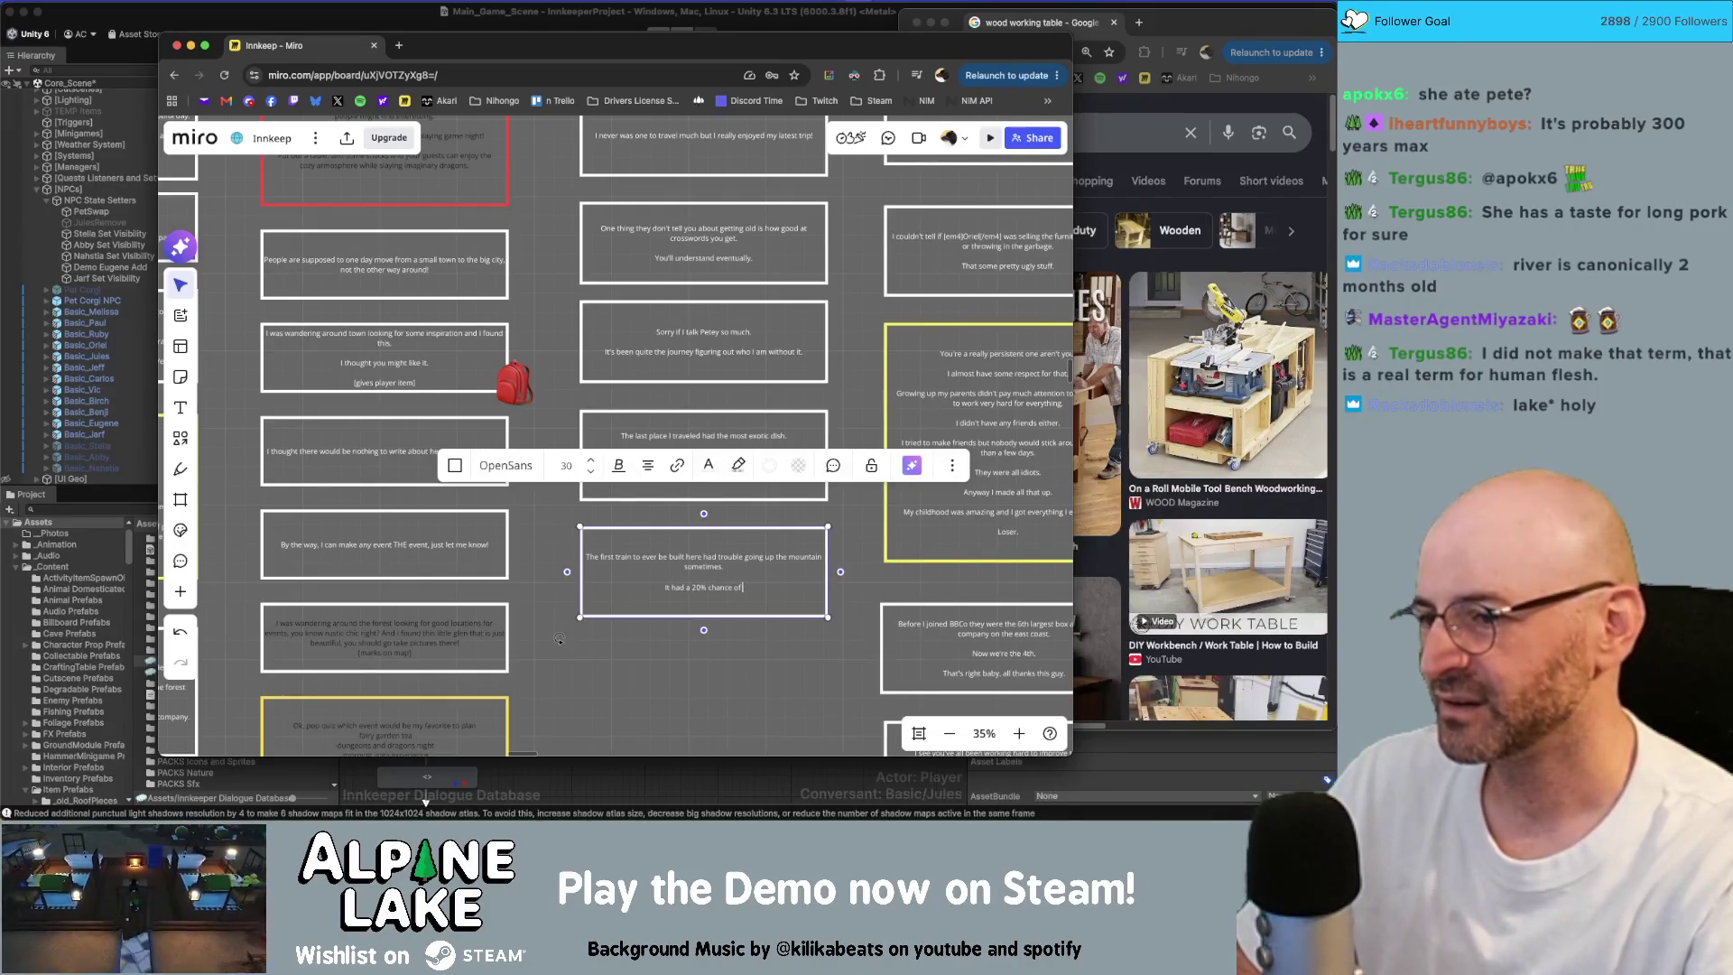
{"action": "type", "text": " not going fast enough"}
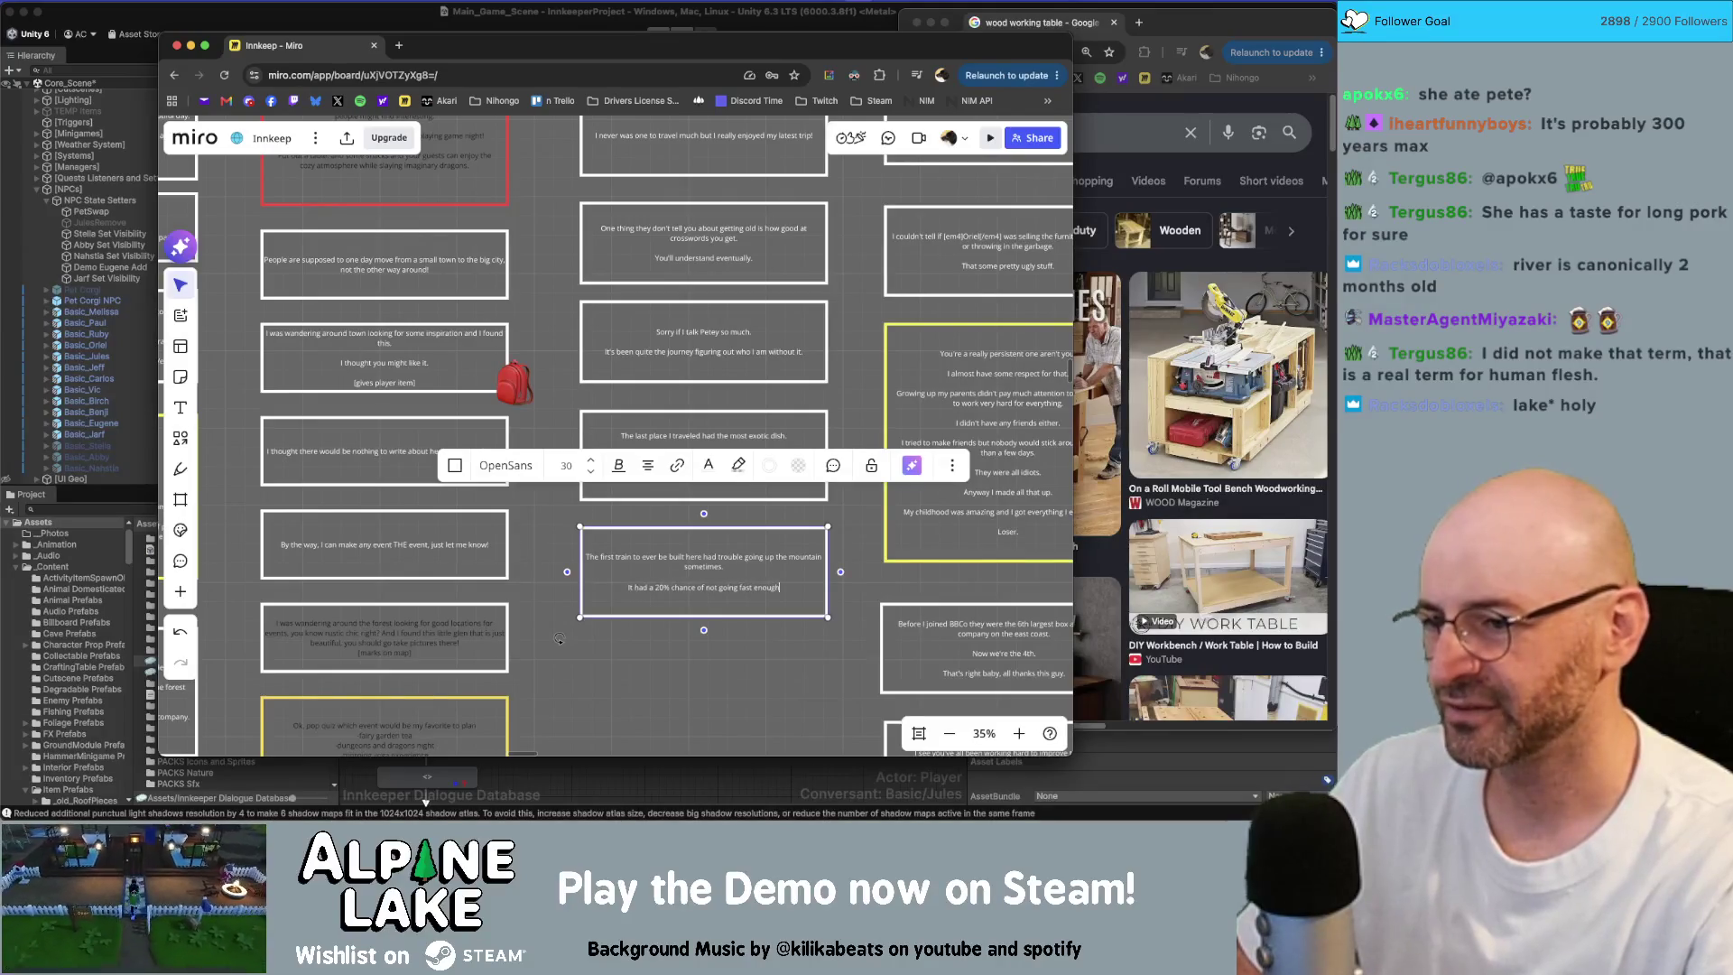
{"action": "type", "text": " and just to r"}
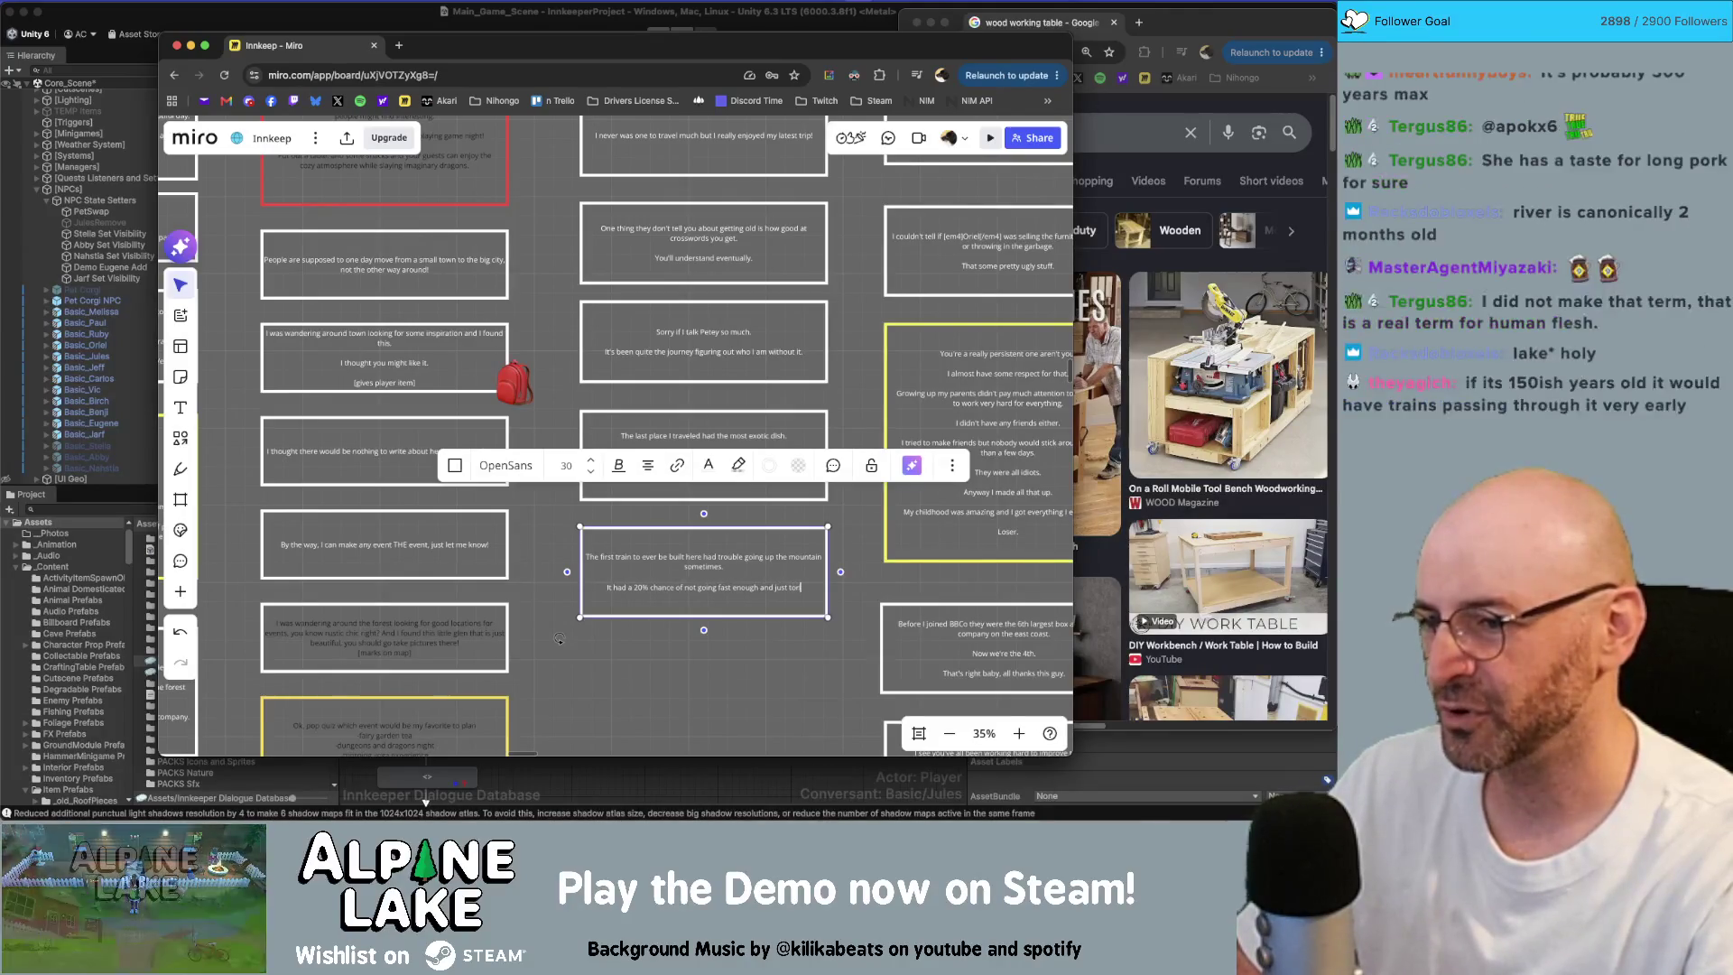
{"action": "key", "text": "BackSpace"}
{"action": "key", "text": "BackSpace"}
{"action": "key", "text": "BackSpace"}
{"action": "type", "text": "ro"}
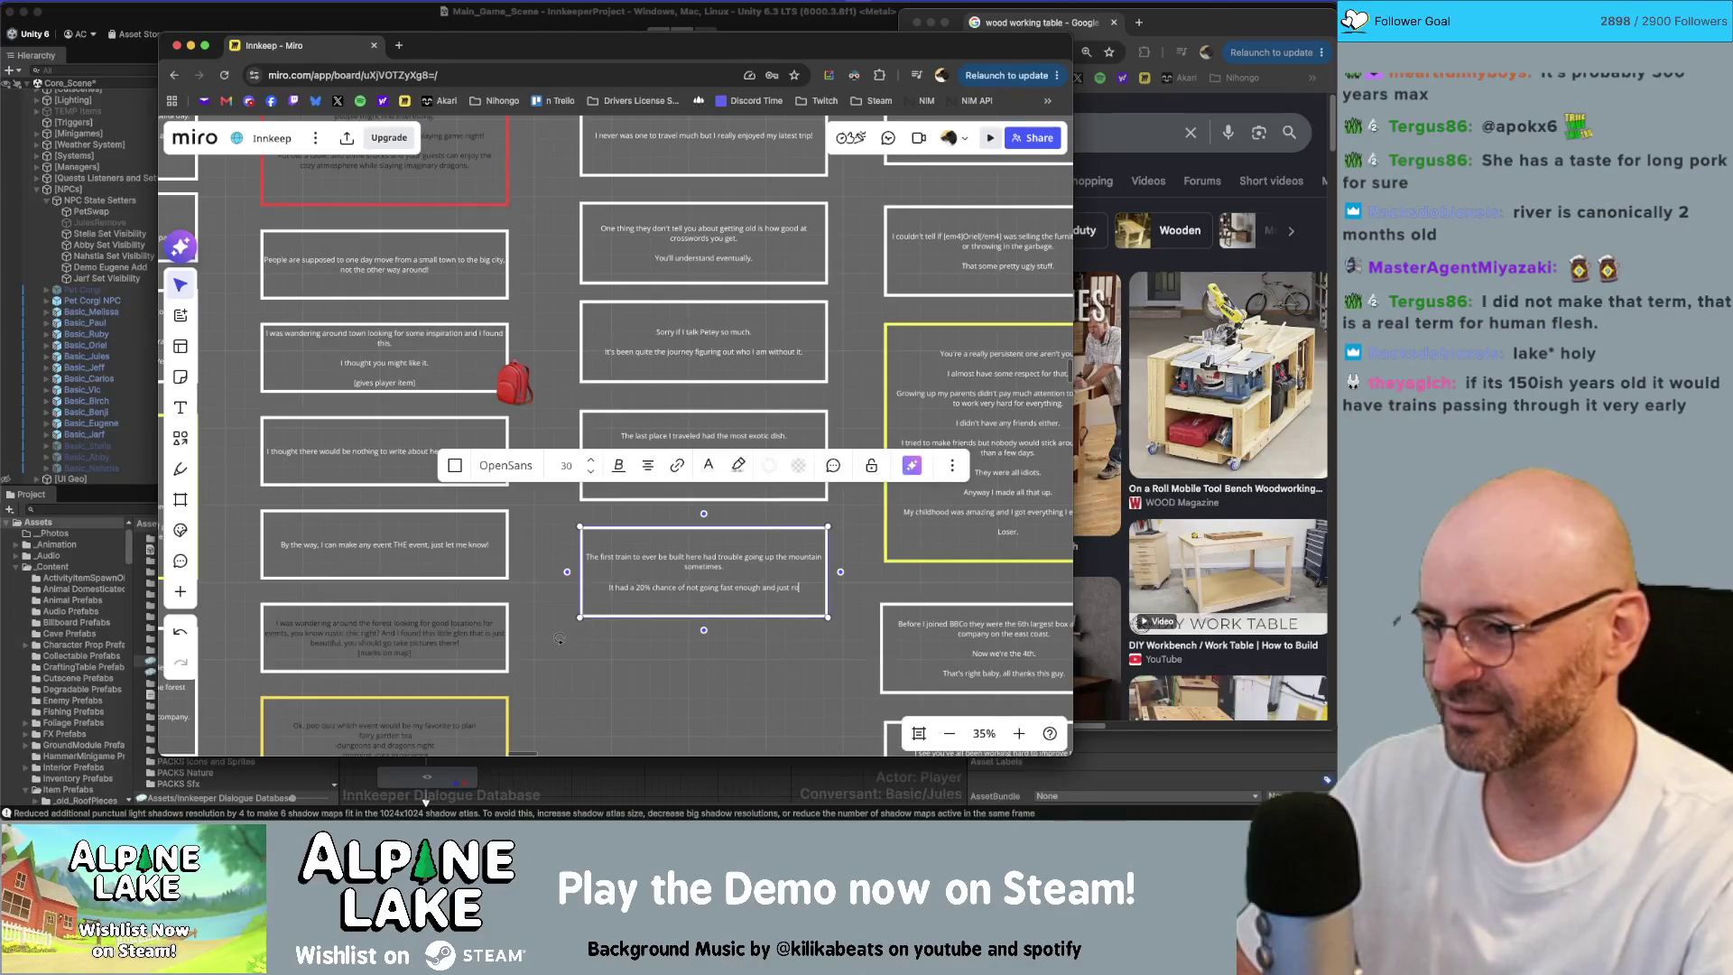
{"action": "type", "text": "ll back down the mountain."}
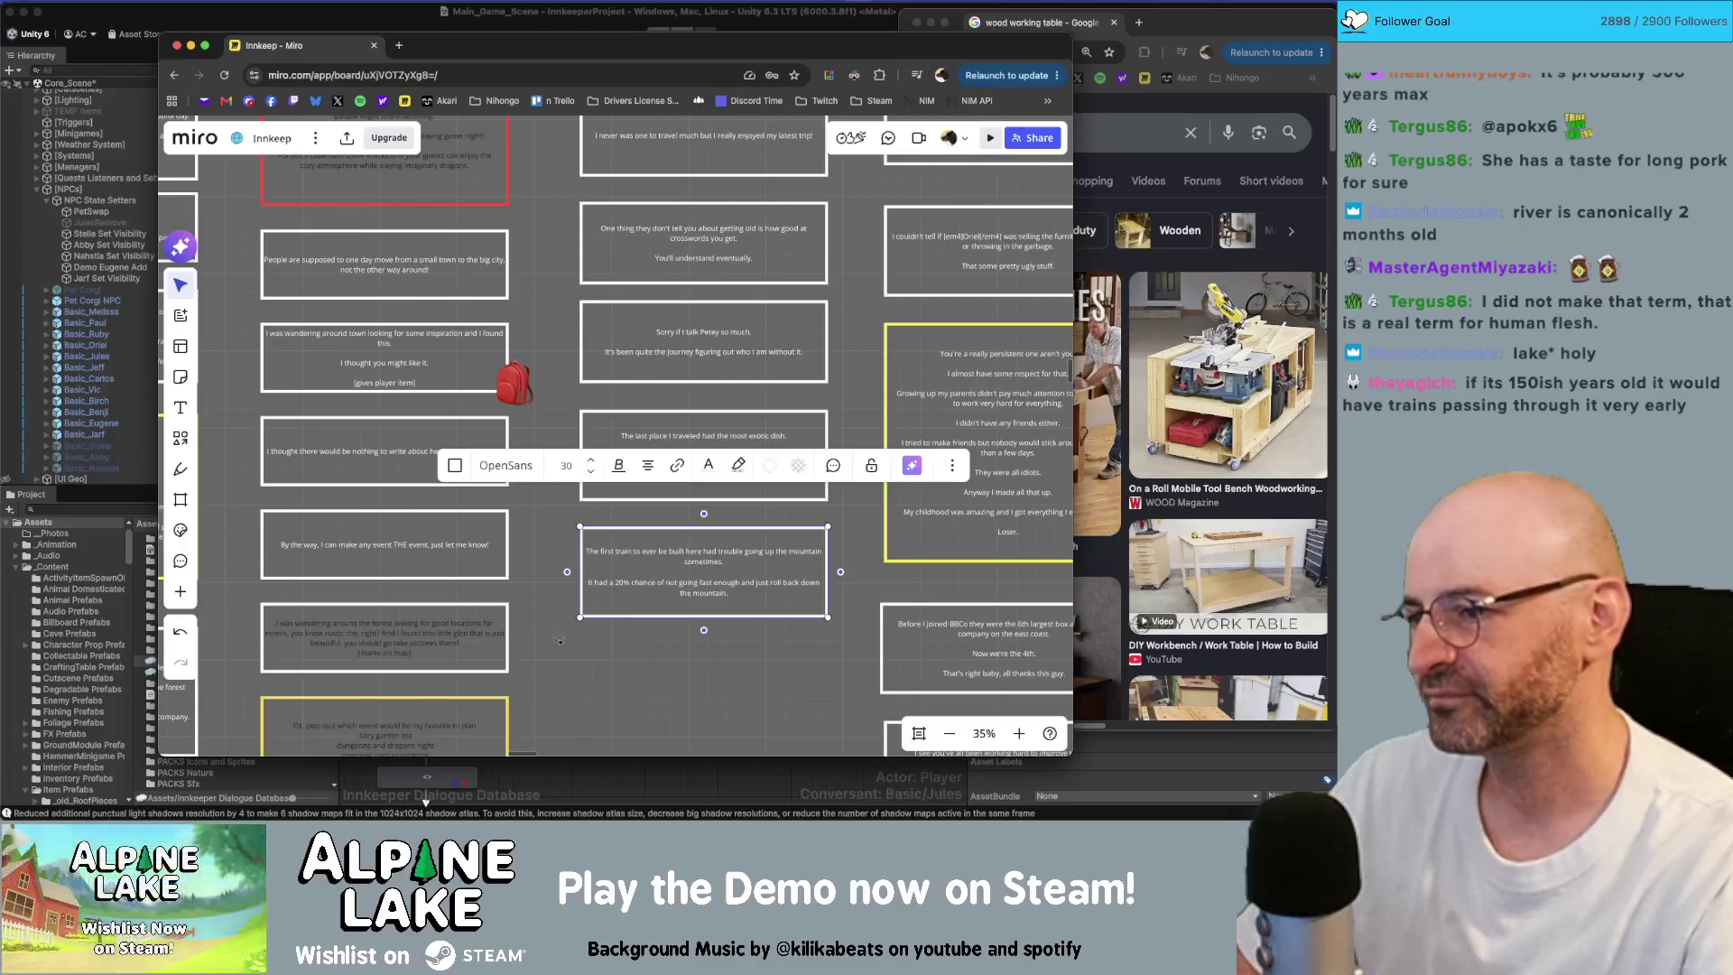
Step: Zoom in and return to editing the train card's text
{"action": "scroll", "coordinate": [820, 557], "scroll_direction": "up", "scroll_amount": 3}
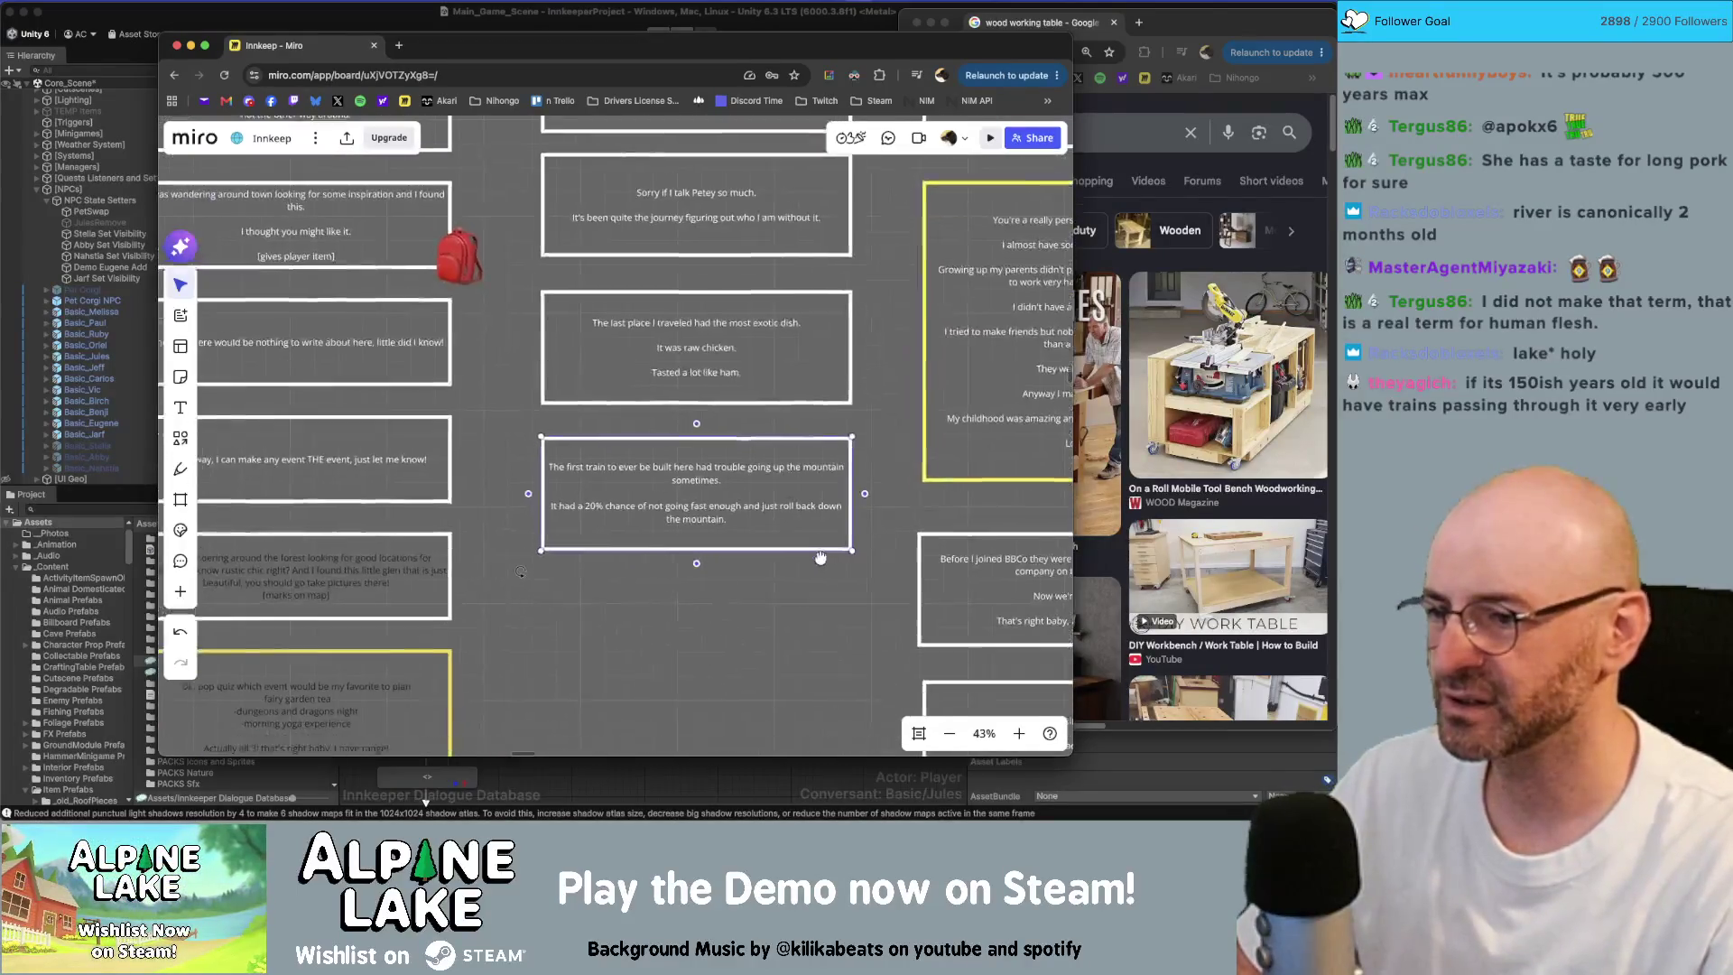
{"action": "left_click", "coordinate": [801, 538]}
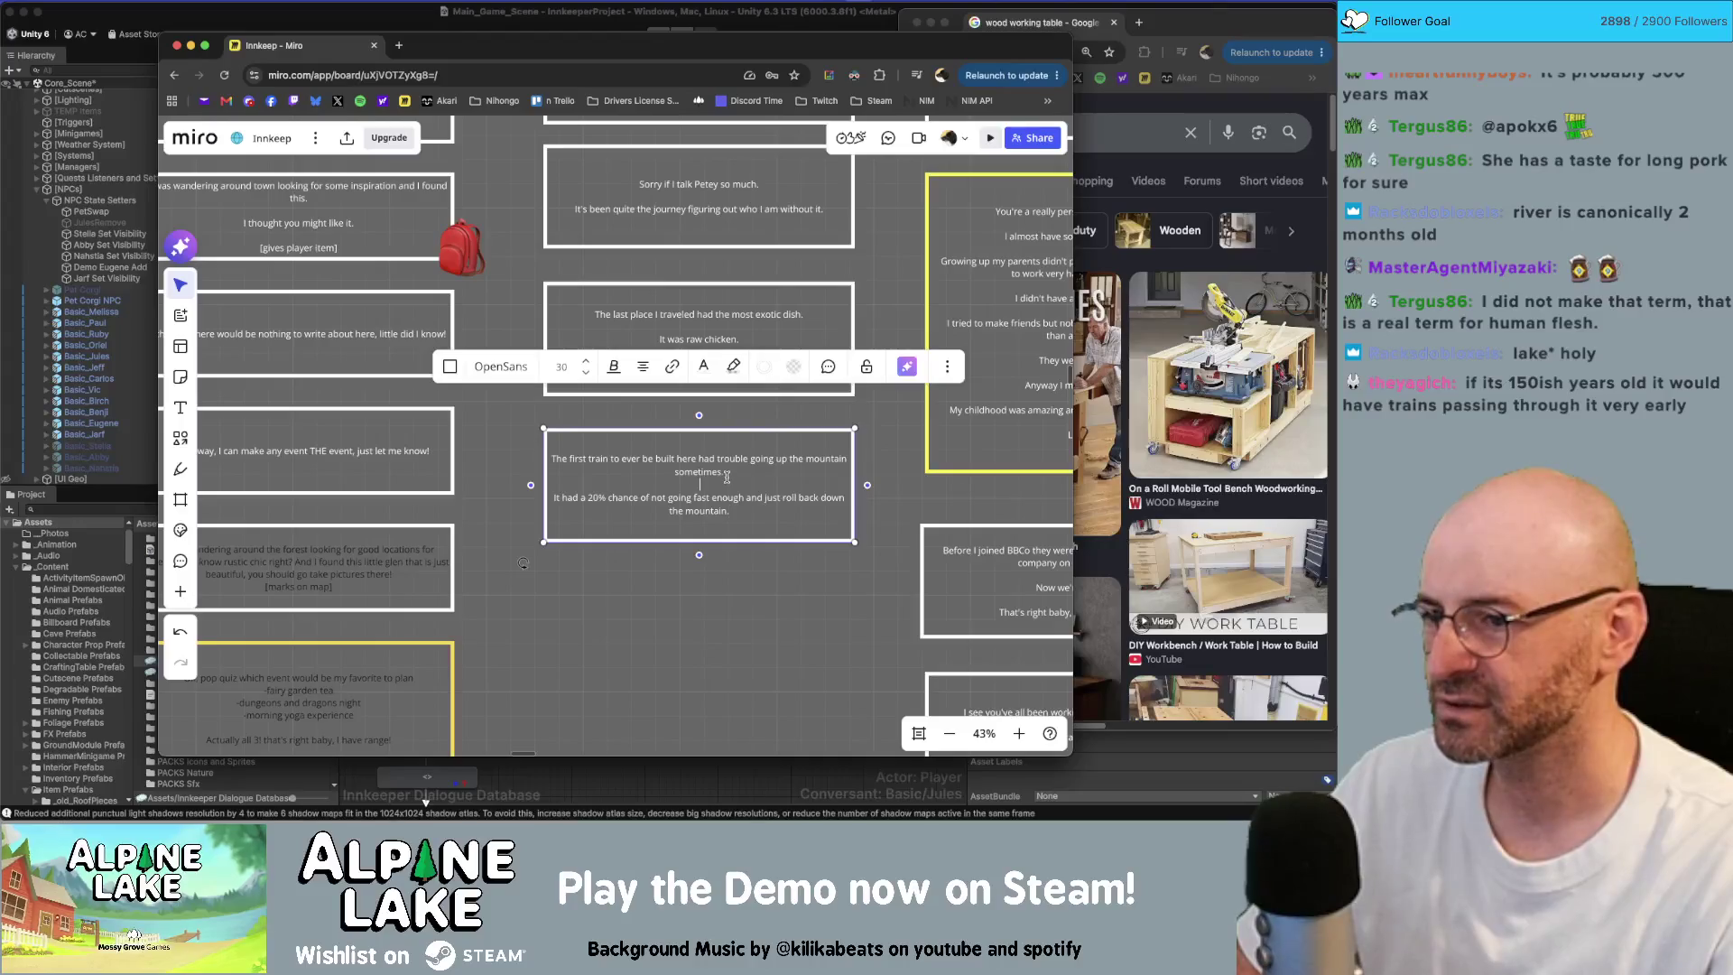
Step: Drop the repeated 'sometimes' from the first train sentence and start the second line with 'There was'
{"action": "key", "text": "Escape"}
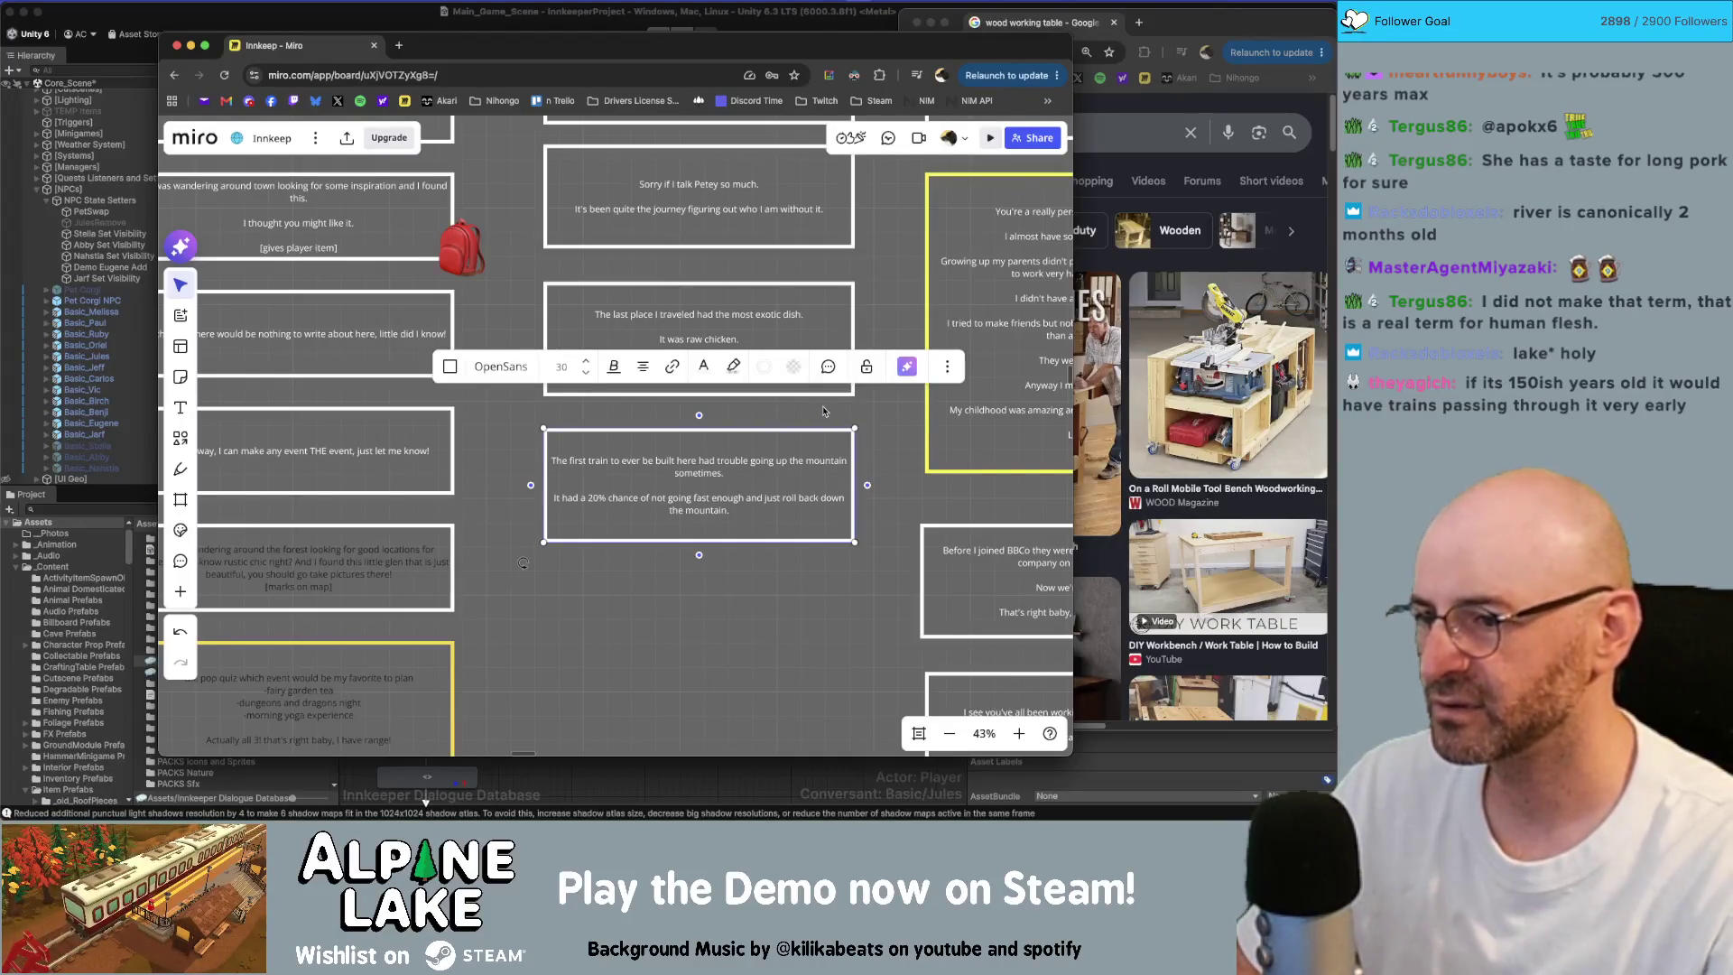
{"action": "left_click", "coordinate": [695, 458]}
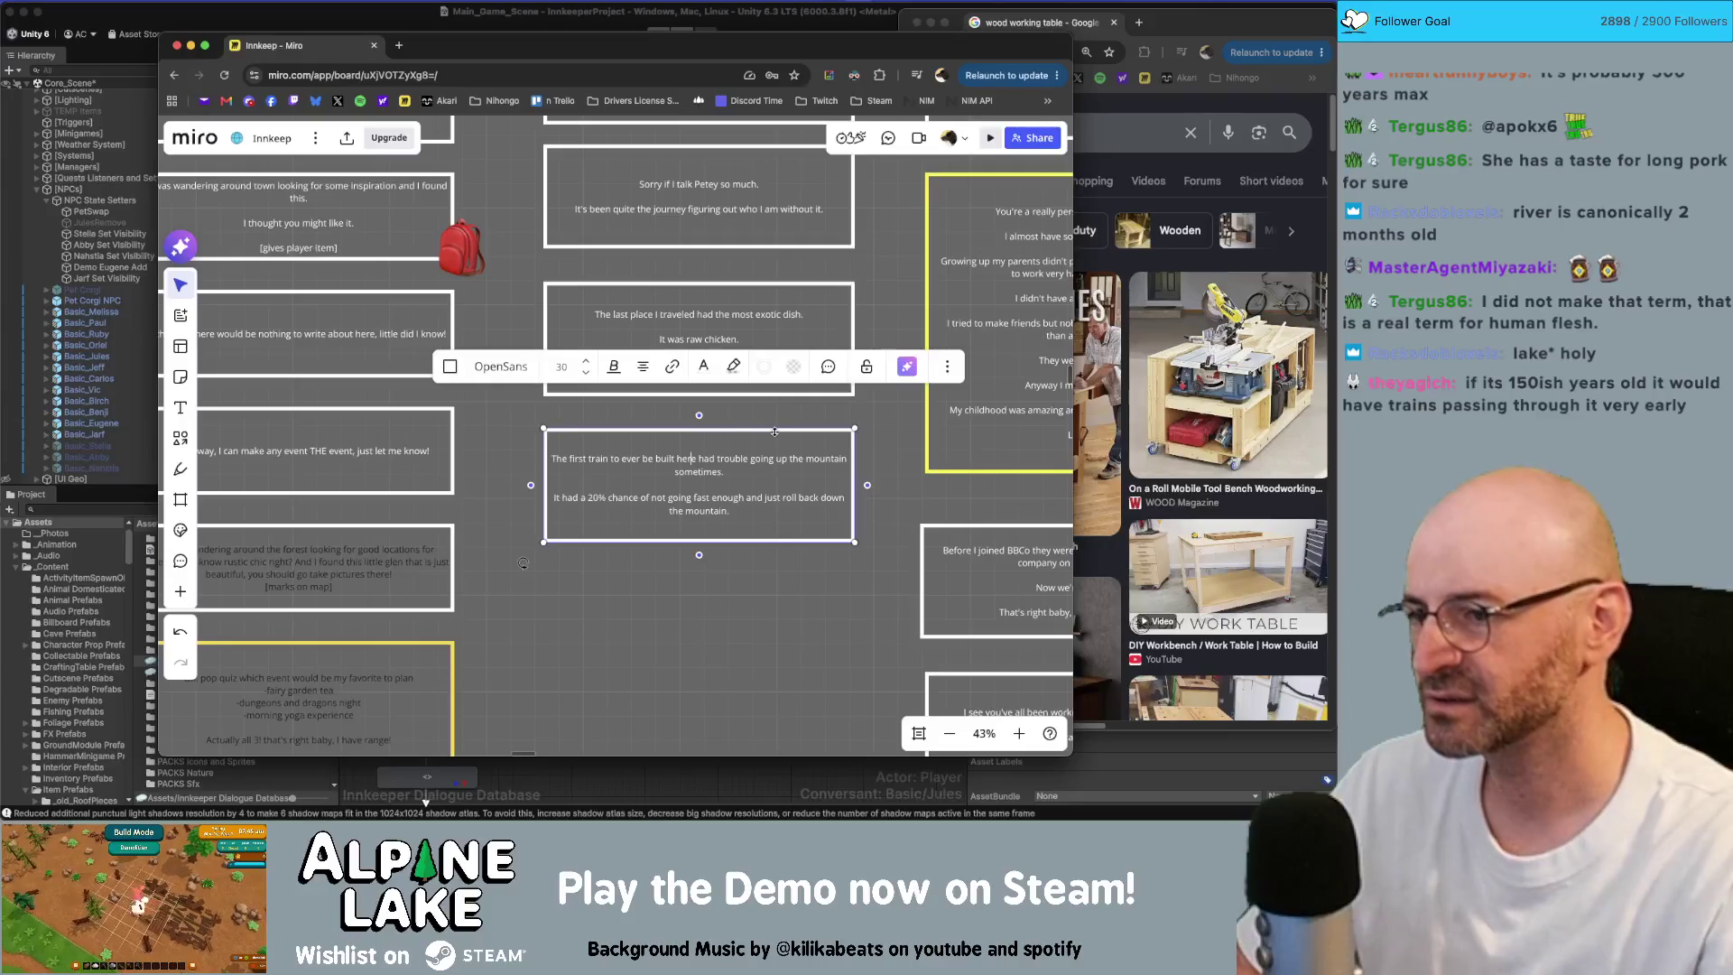
{"action": "type", "text": "somtimes"}
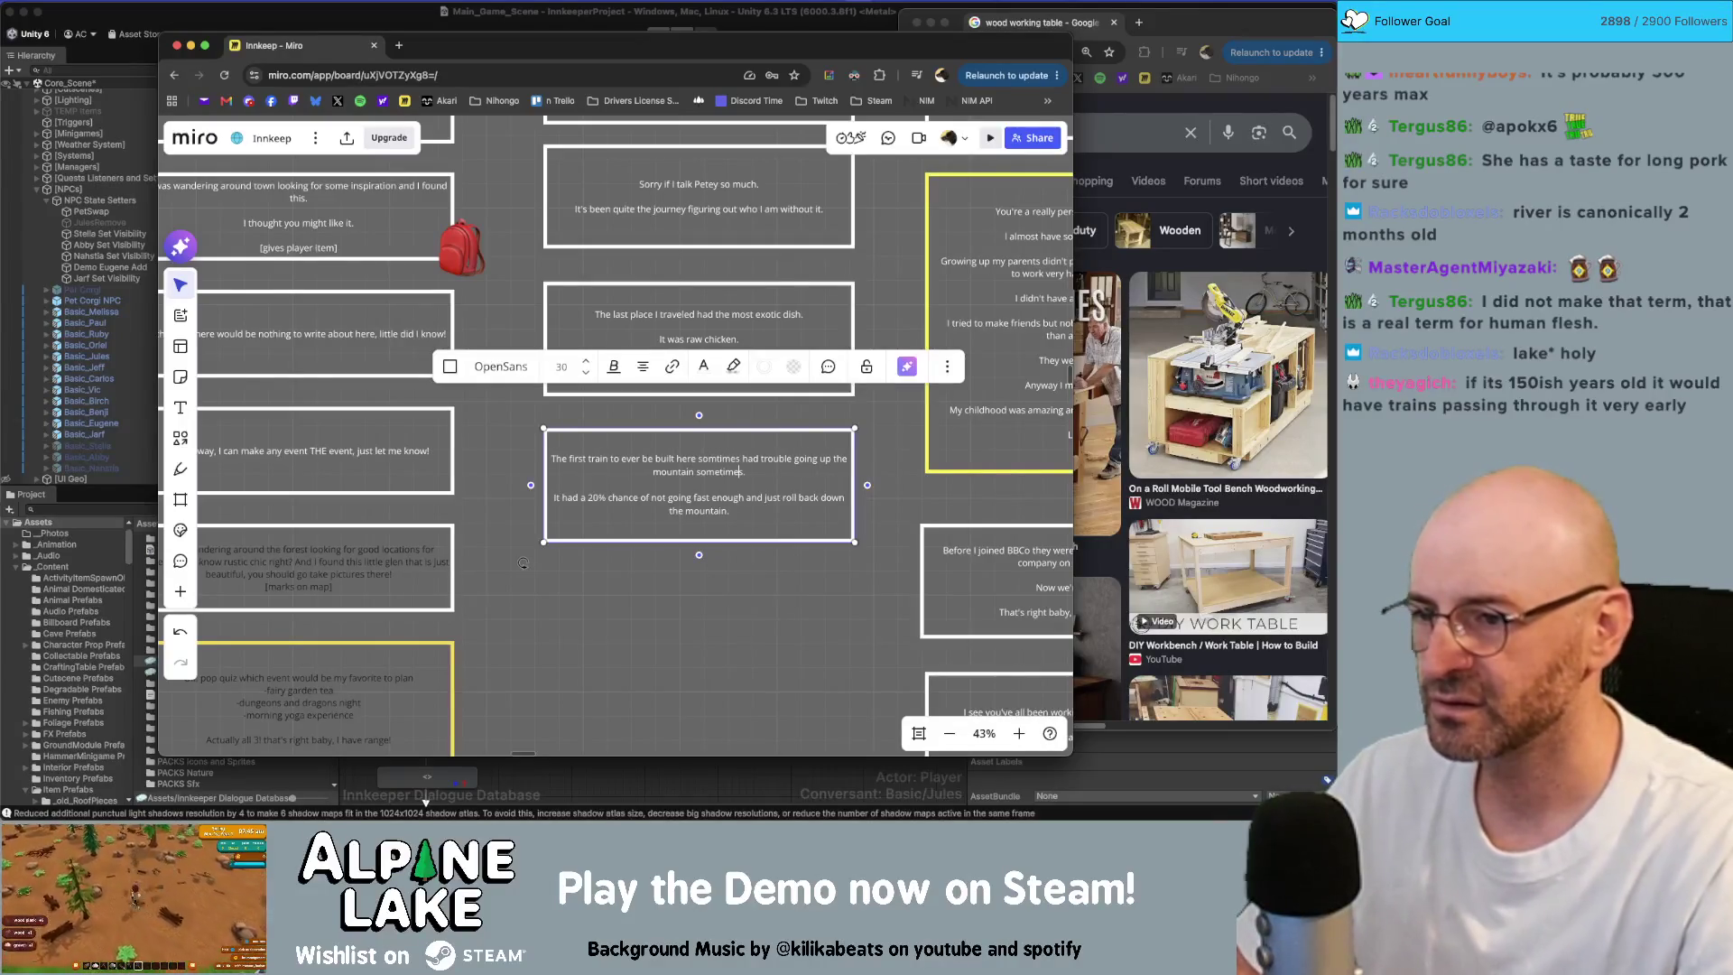
{"action": "key", "text": "Up"}
{"action": "type", "text": "e"}
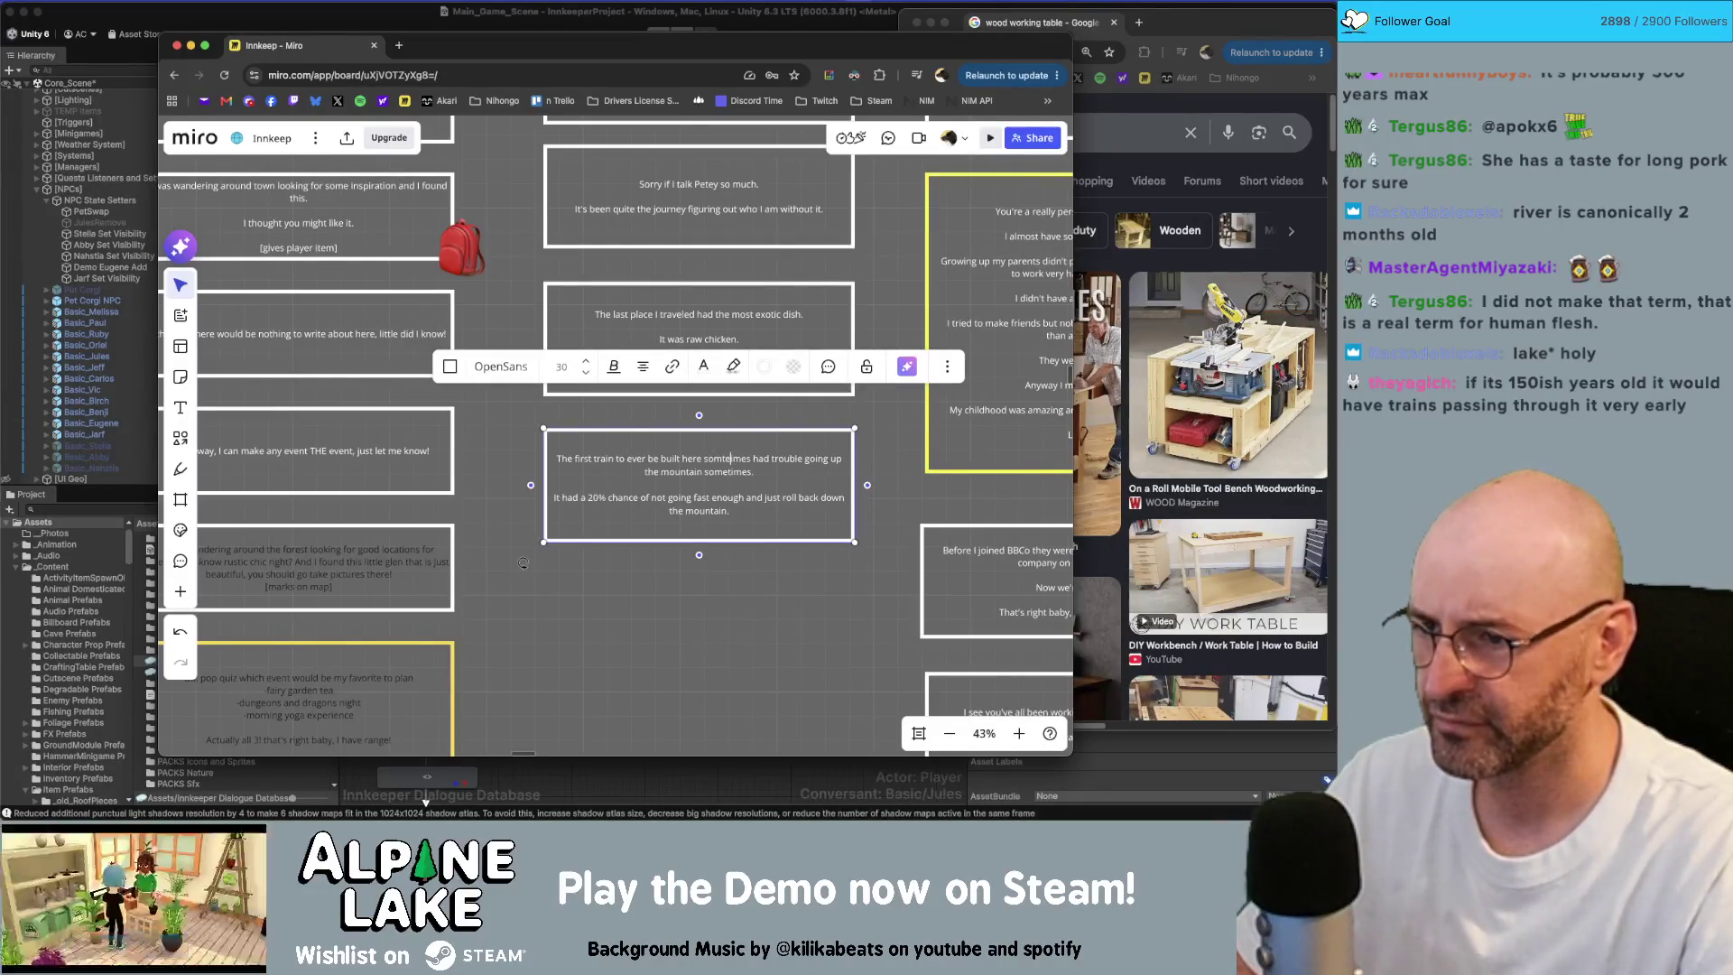
{"action": "key", "text": "Down"}
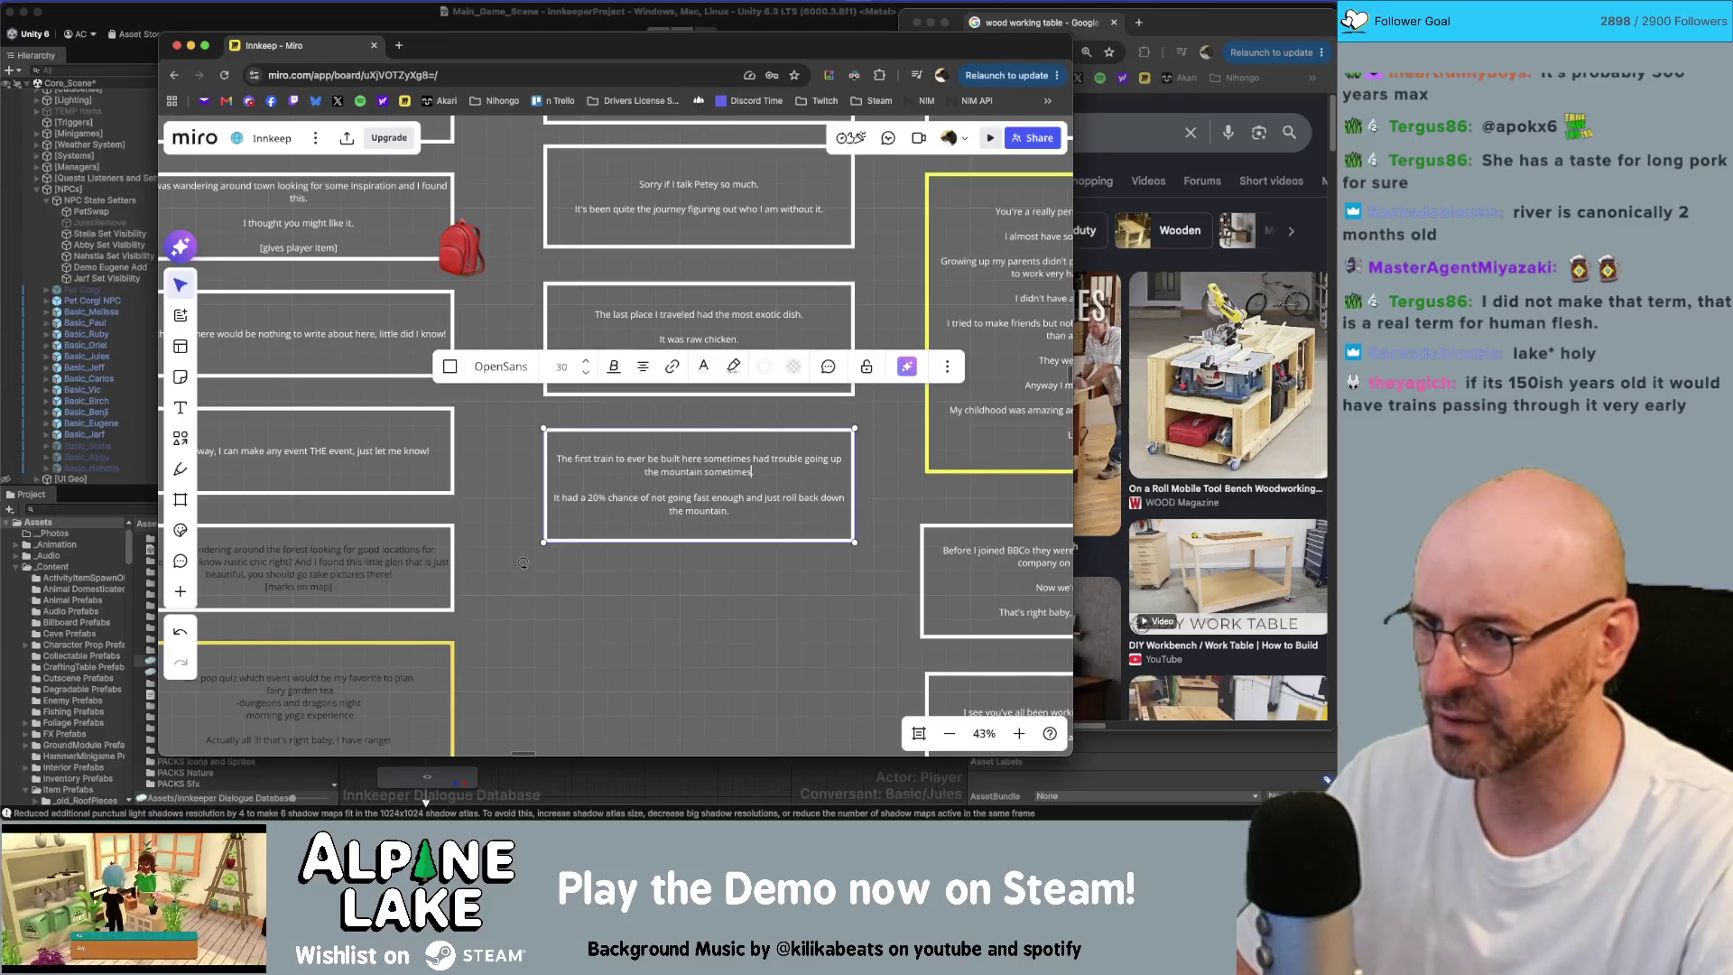
{"action": "key", "text": "BackSpace"}
{"action": "key", "text": "BackSpace"}
{"action": "key", "text": "BackSpace"}
{"action": "key", "text": "Down"}
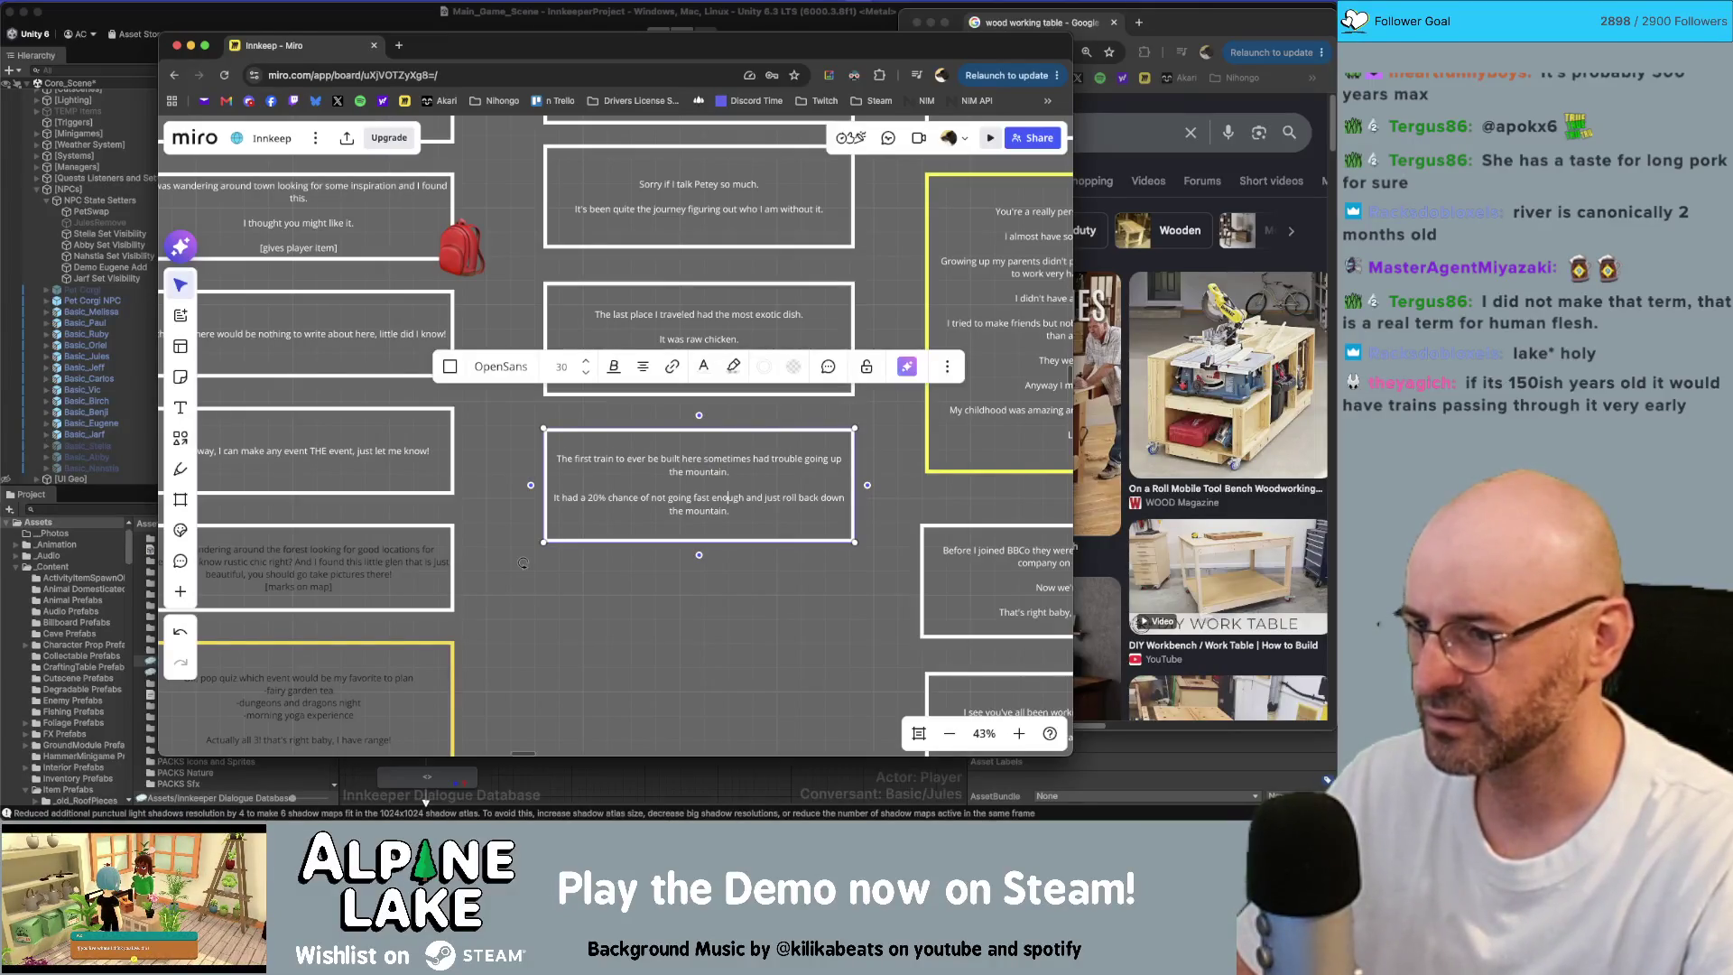
{"action": "key", "text": "Delete"}
{"action": "key", "text": "Delete"}
{"action": "key", "text": "Delete"}
{"action": "type", "text": "There was"}
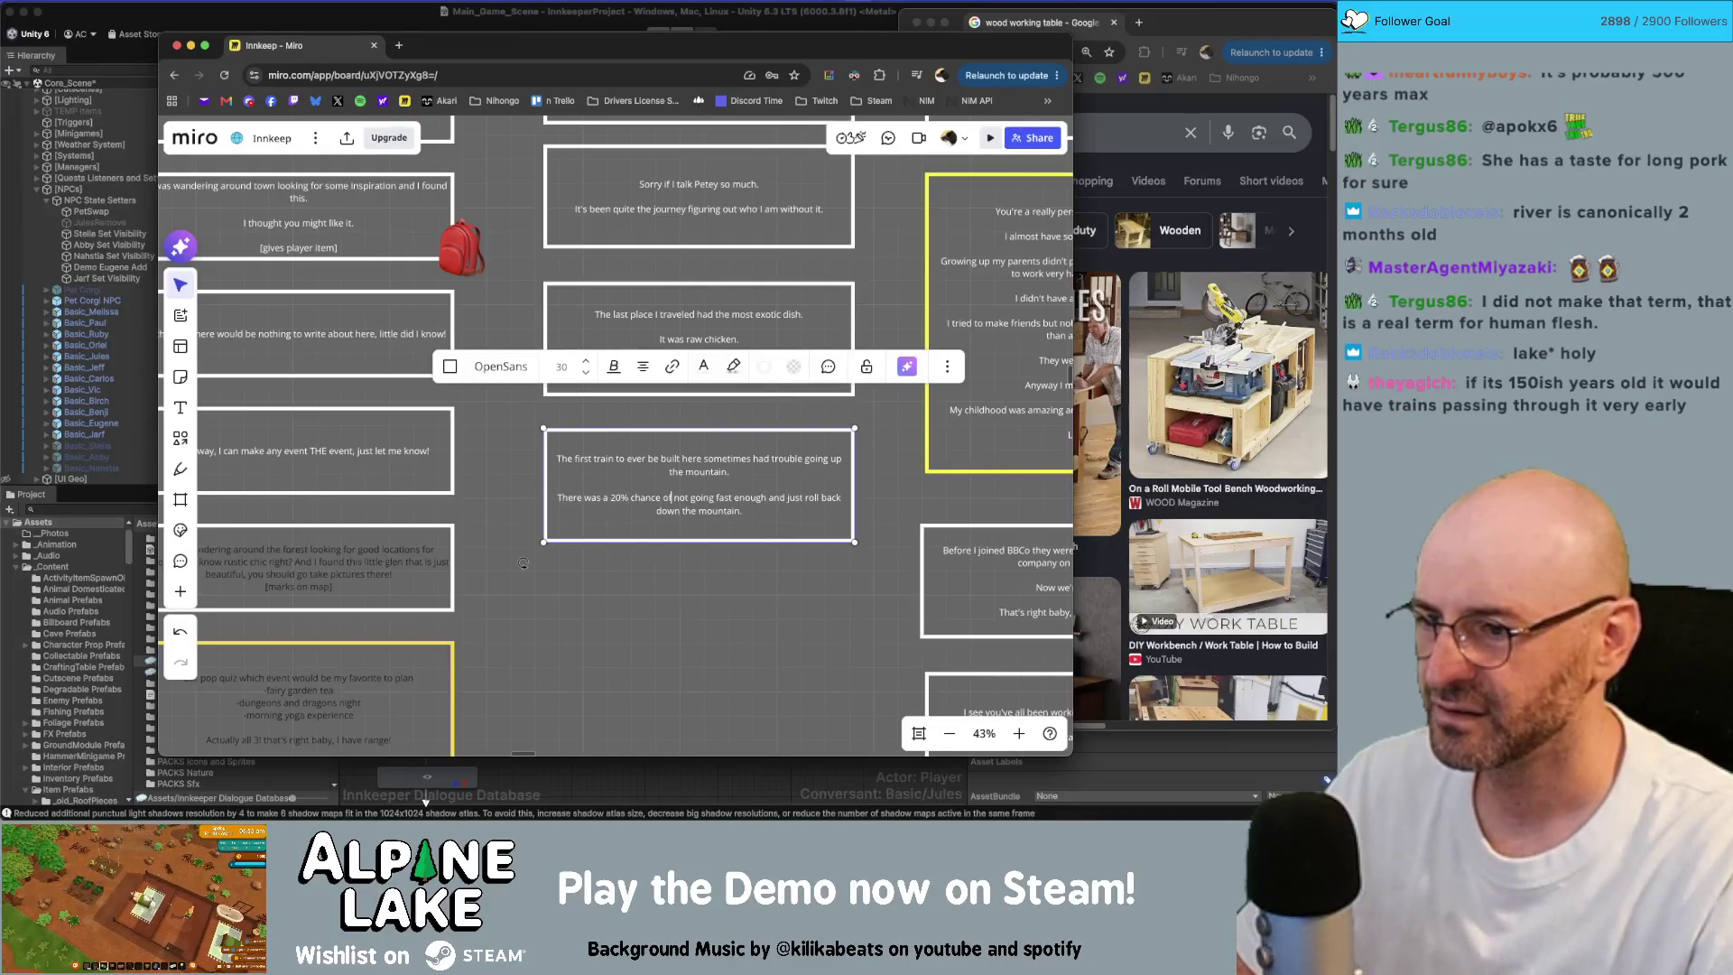
{"action": "key", "text": "Left"}
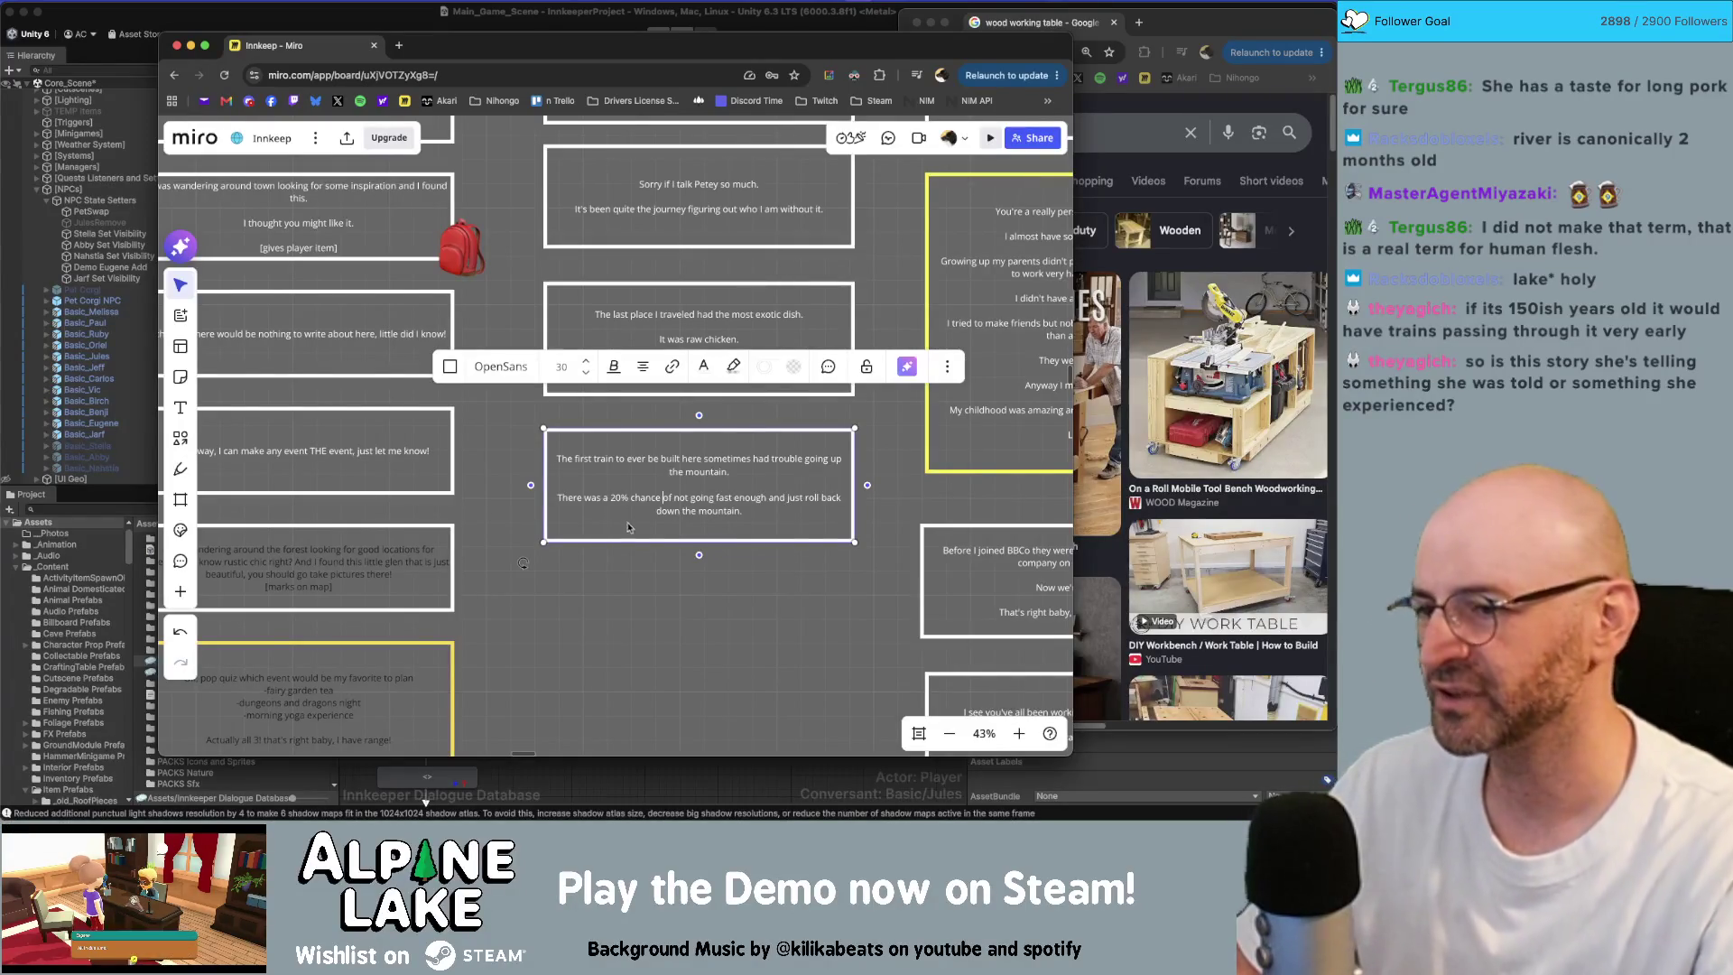
Step: Alt-drag the first-train box downward twice to stack two identical copies below it
{"action": "left_click", "coordinate": [523, 562]}
{"action": "left_click_drag", "start_coordinate": [733, 533], "coordinate": [733, 679]}
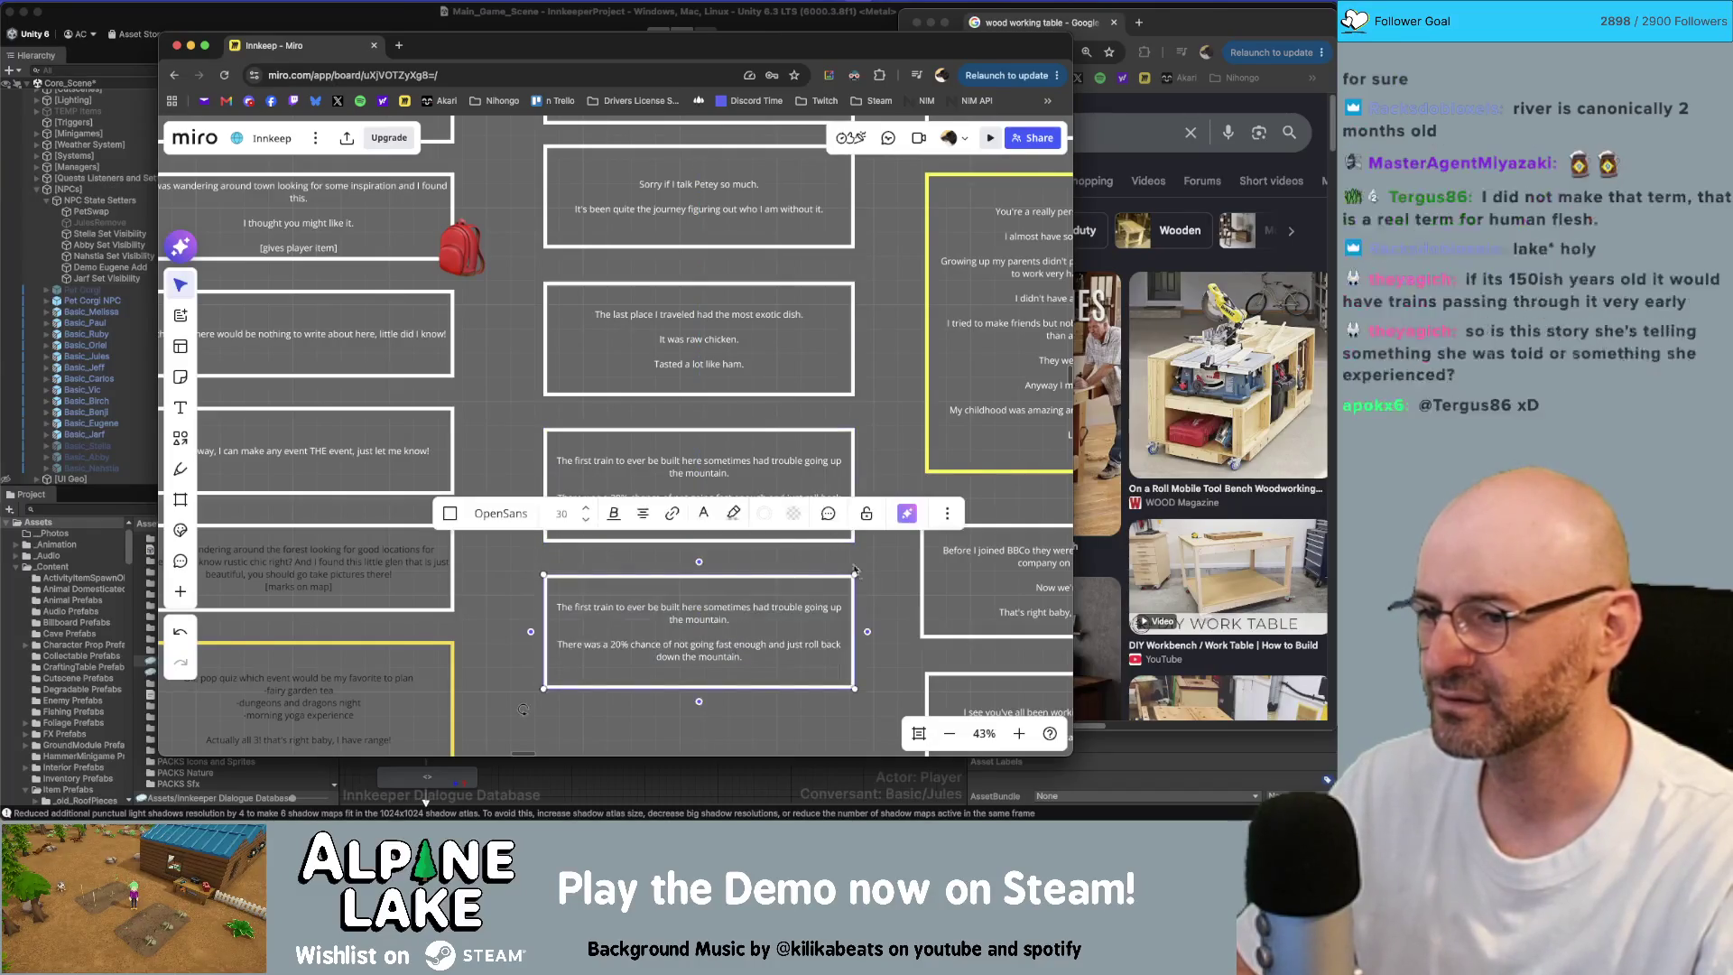
{"action": "scroll", "coordinate": [901, 593], "scroll_direction": "down", "scroll_amount": 2}
{"action": "left_click", "coordinate": [798, 601]}
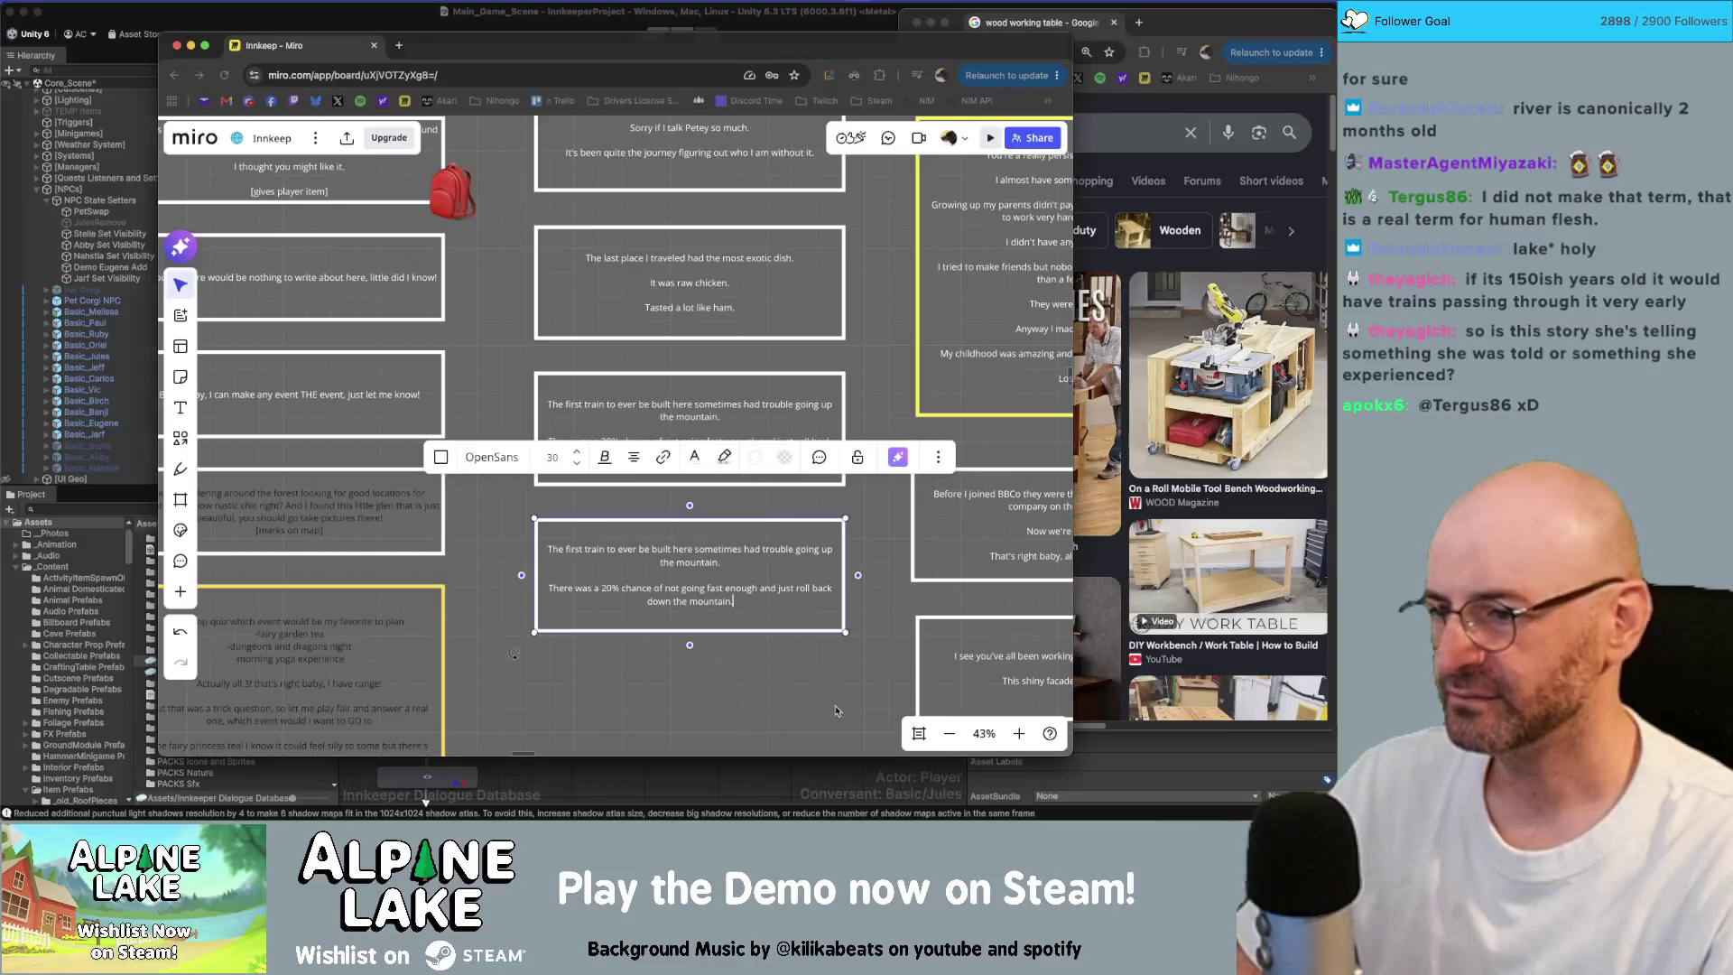
{"action": "left_click", "coordinate": [705, 721]}
{"action": "scroll", "coordinate": [705, 721], "scroll_direction": "down", "scroll_amount": 3}
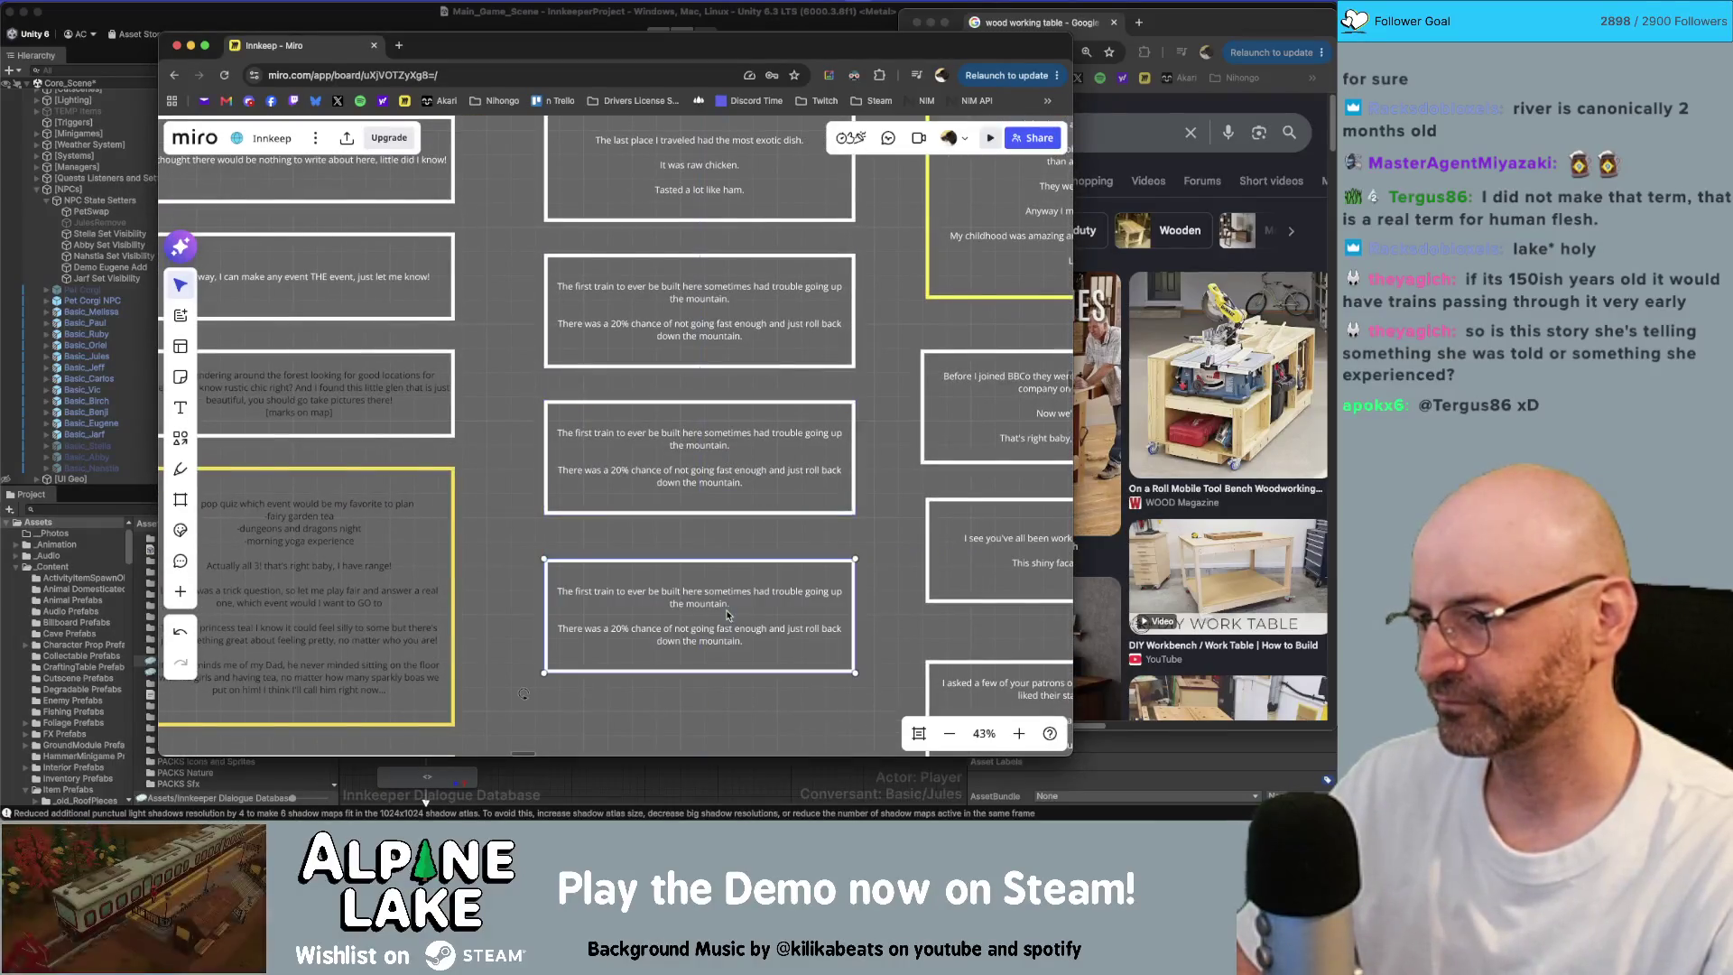
{"action": "left_click", "coordinate": [773, 663]}
{"action": "scroll", "coordinate": [773, 663], "scroll_direction": "down", "scroll_amount": 2}
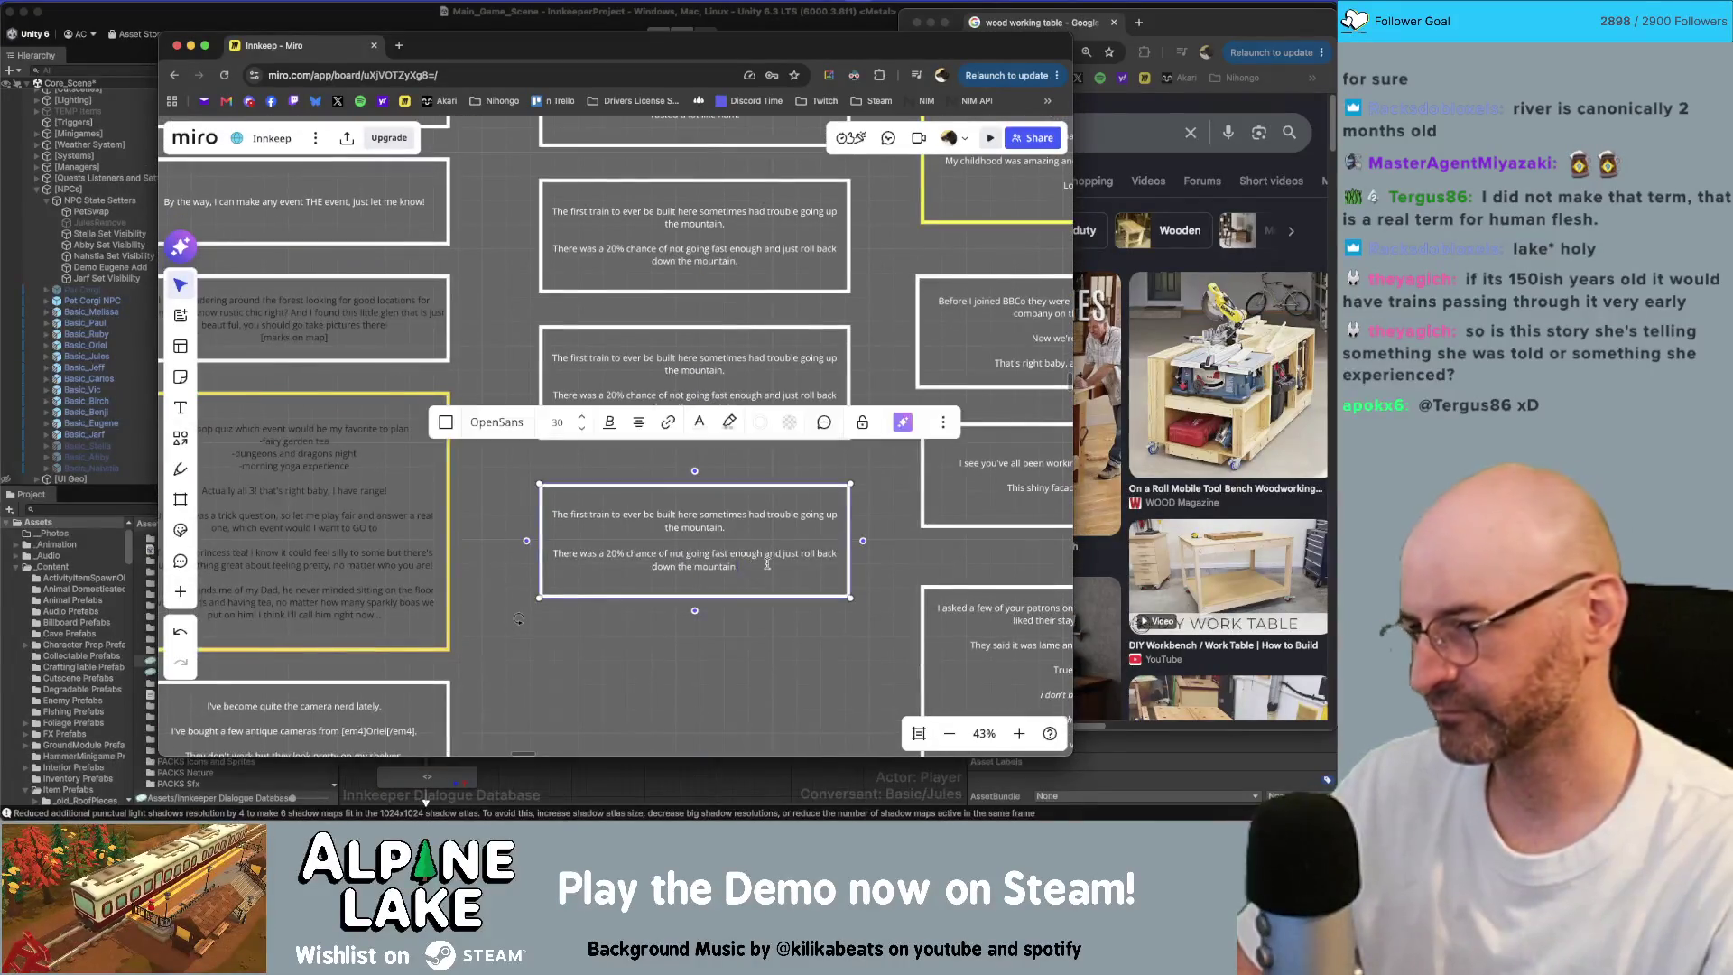
Step: Rewrite the lowest train-card copy as 'I heard there was church under construction for 150 years'
{"action": "double_click", "coordinate": [820, 560]}
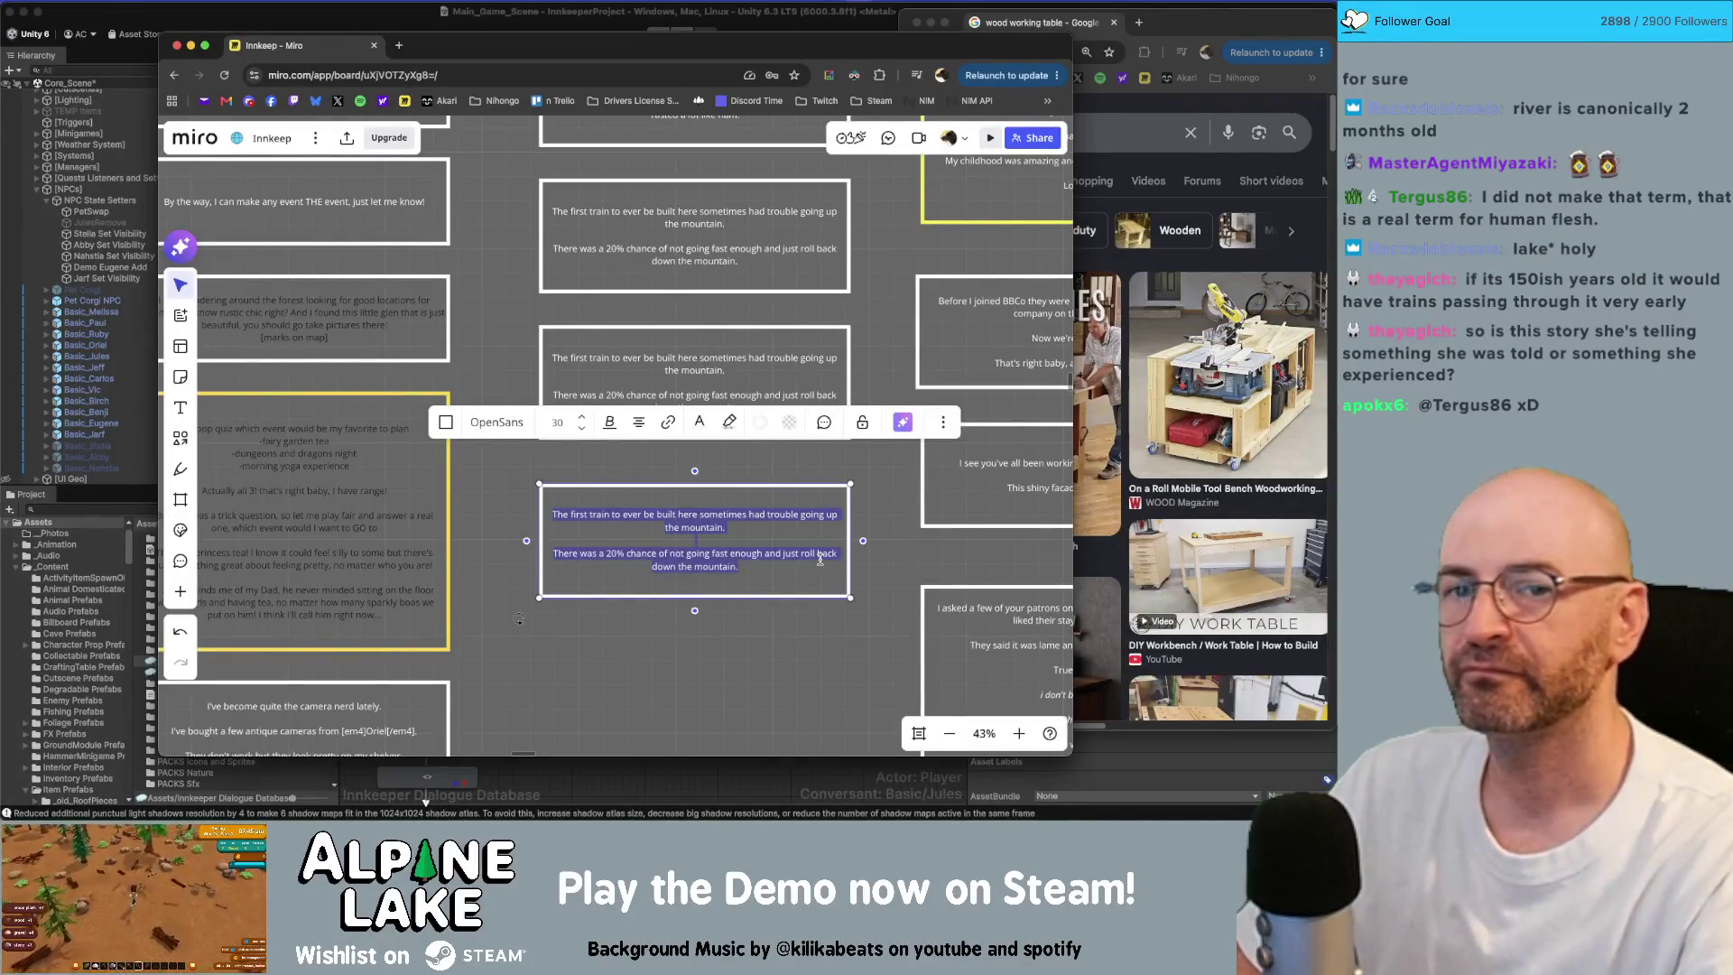
{"action": "type", "text": "I"}
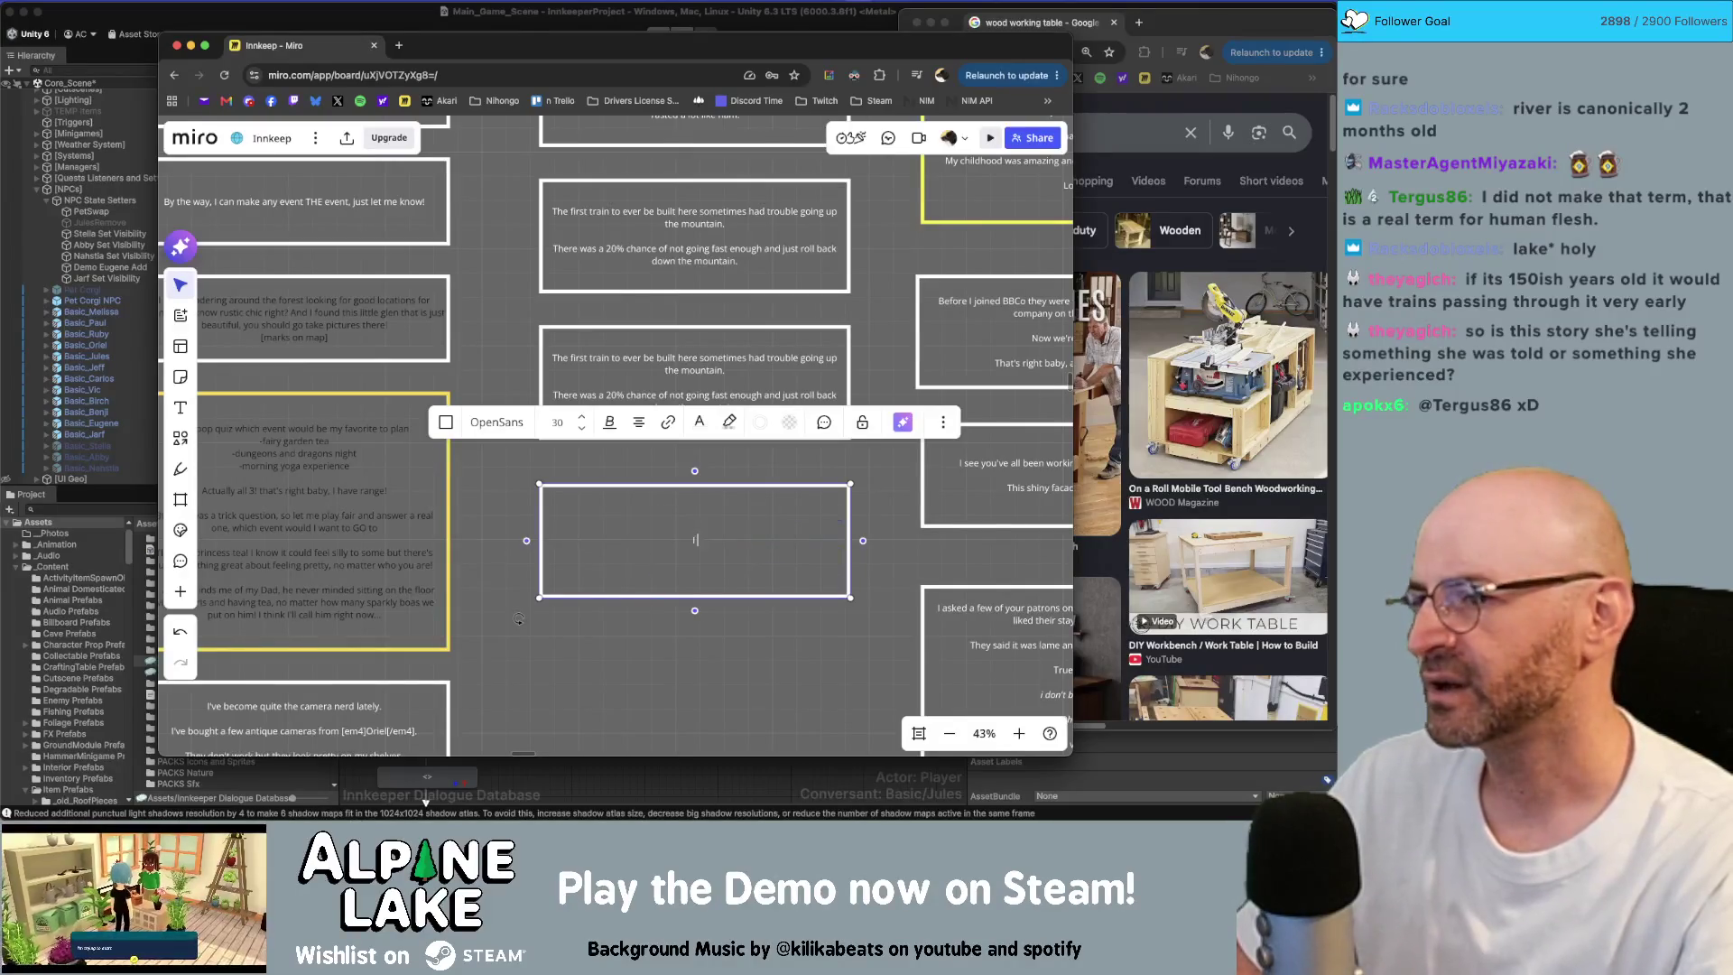
{"action": "type", "text": " heard there was"}
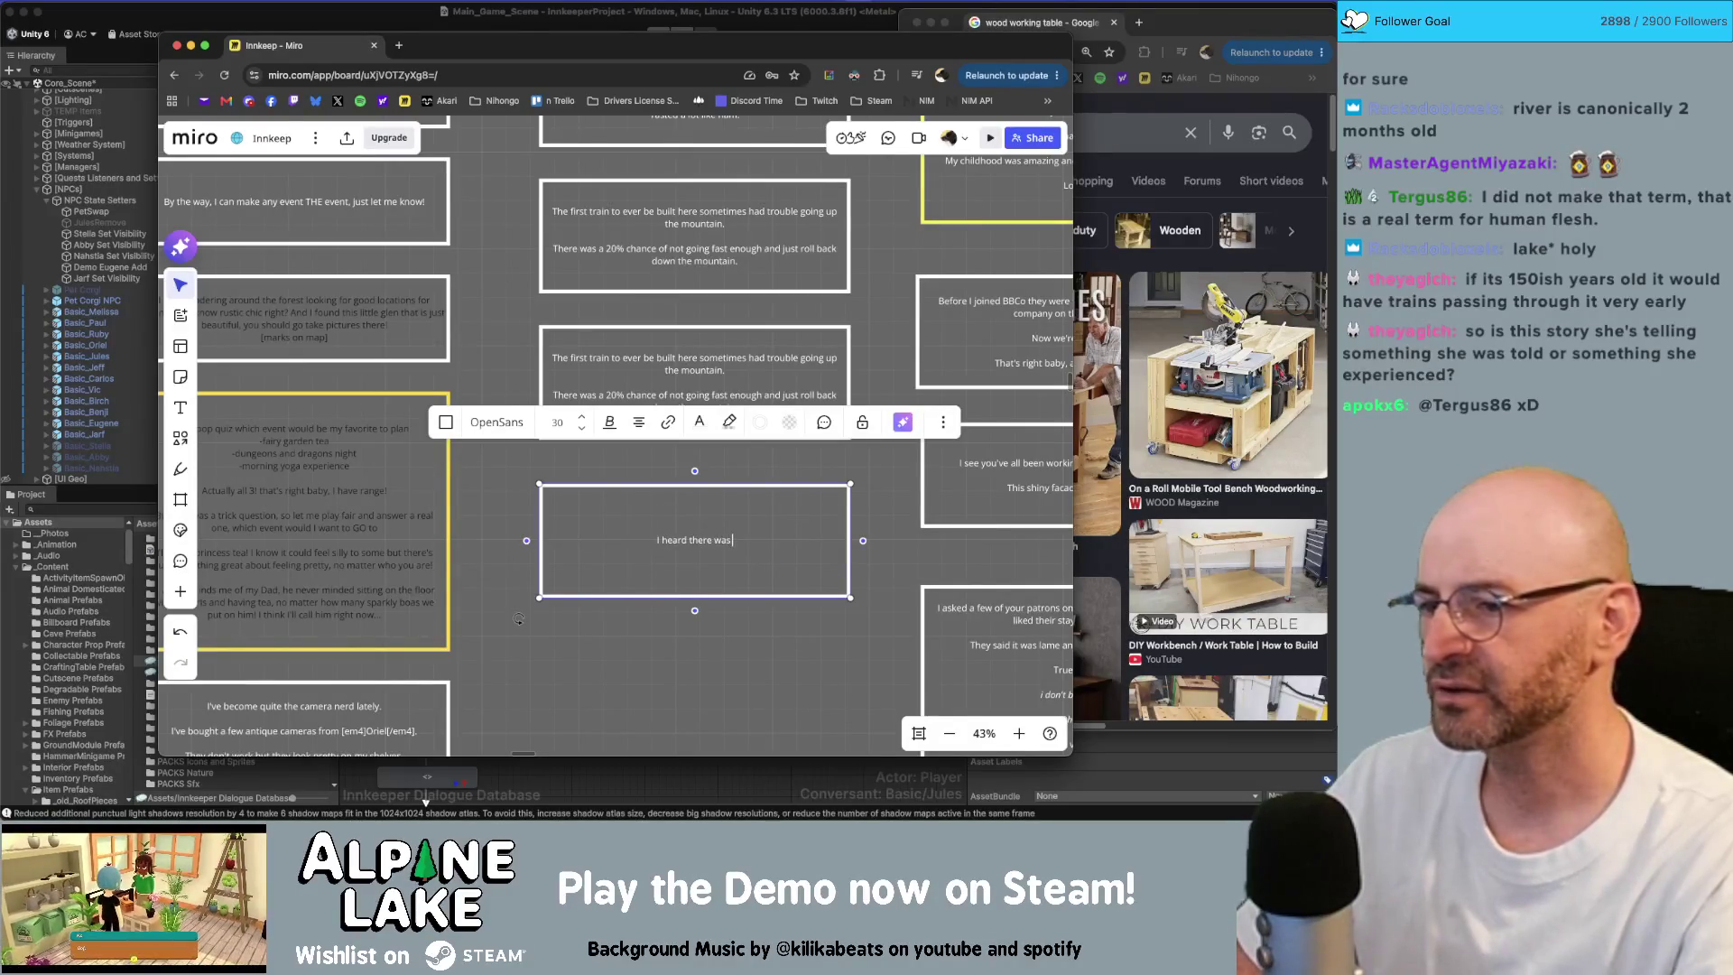
{"action": "type", "text": " building "}
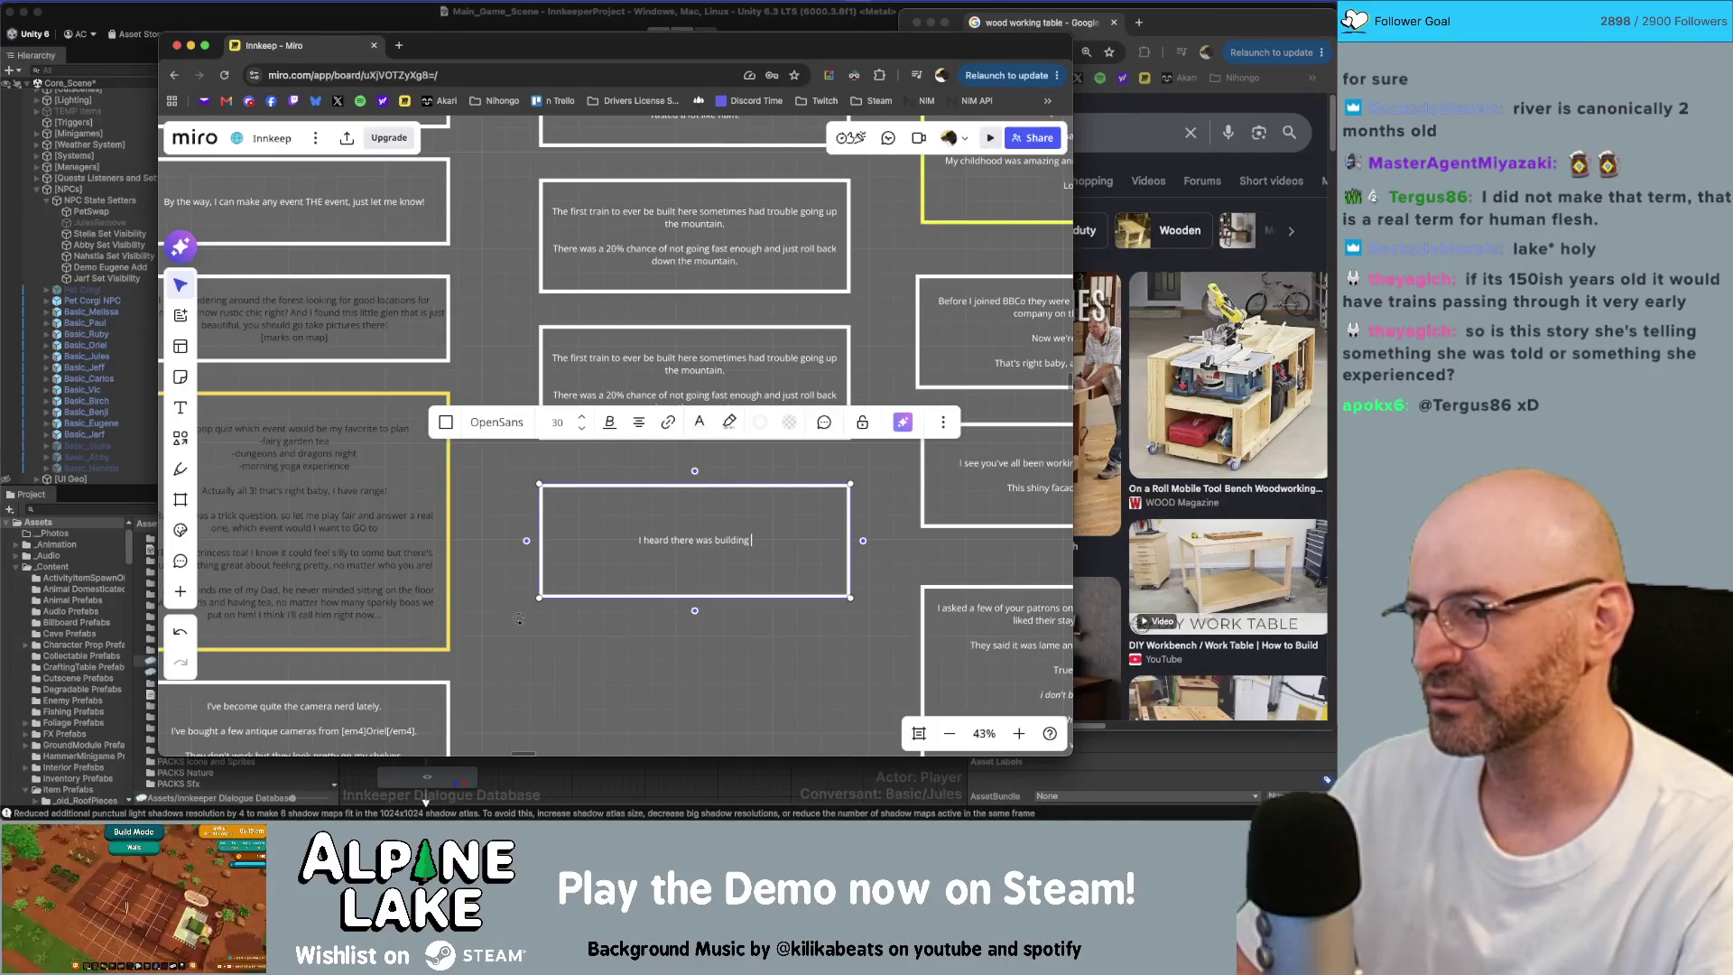
{"action": "type", "text": "being built"}
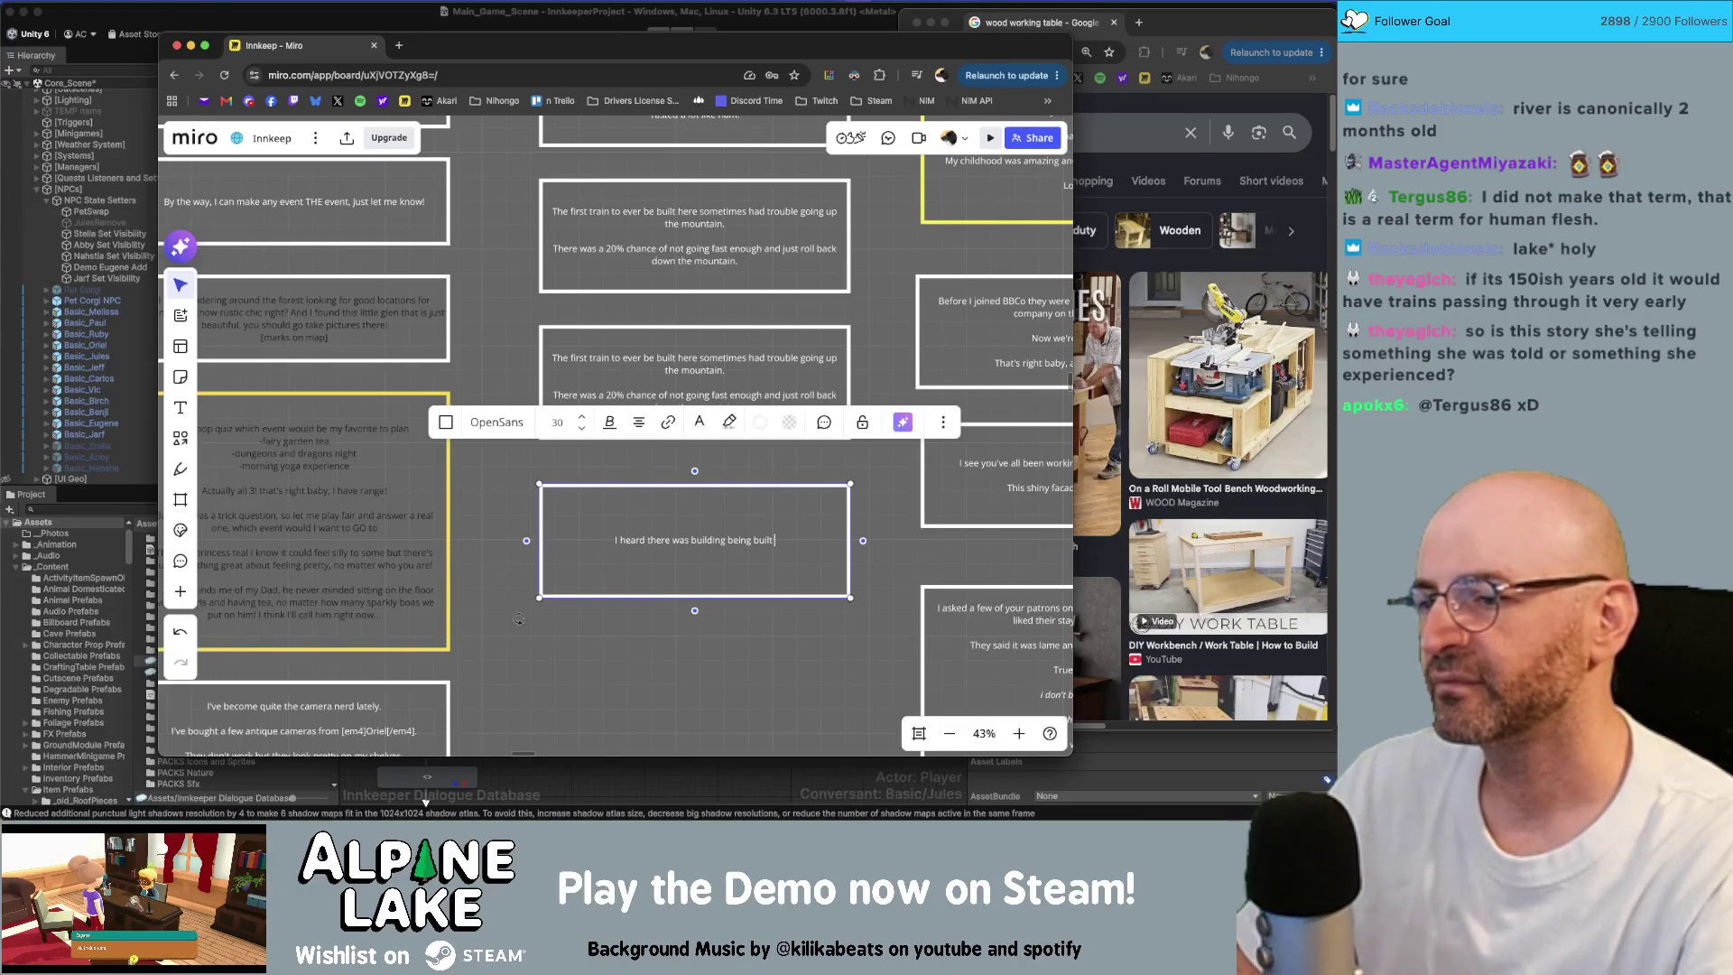
{"action": "key", "text": "BackSpace"}
{"action": "key", "text": "BackSpace"}
{"action": "key", "text": "BackSpace"}
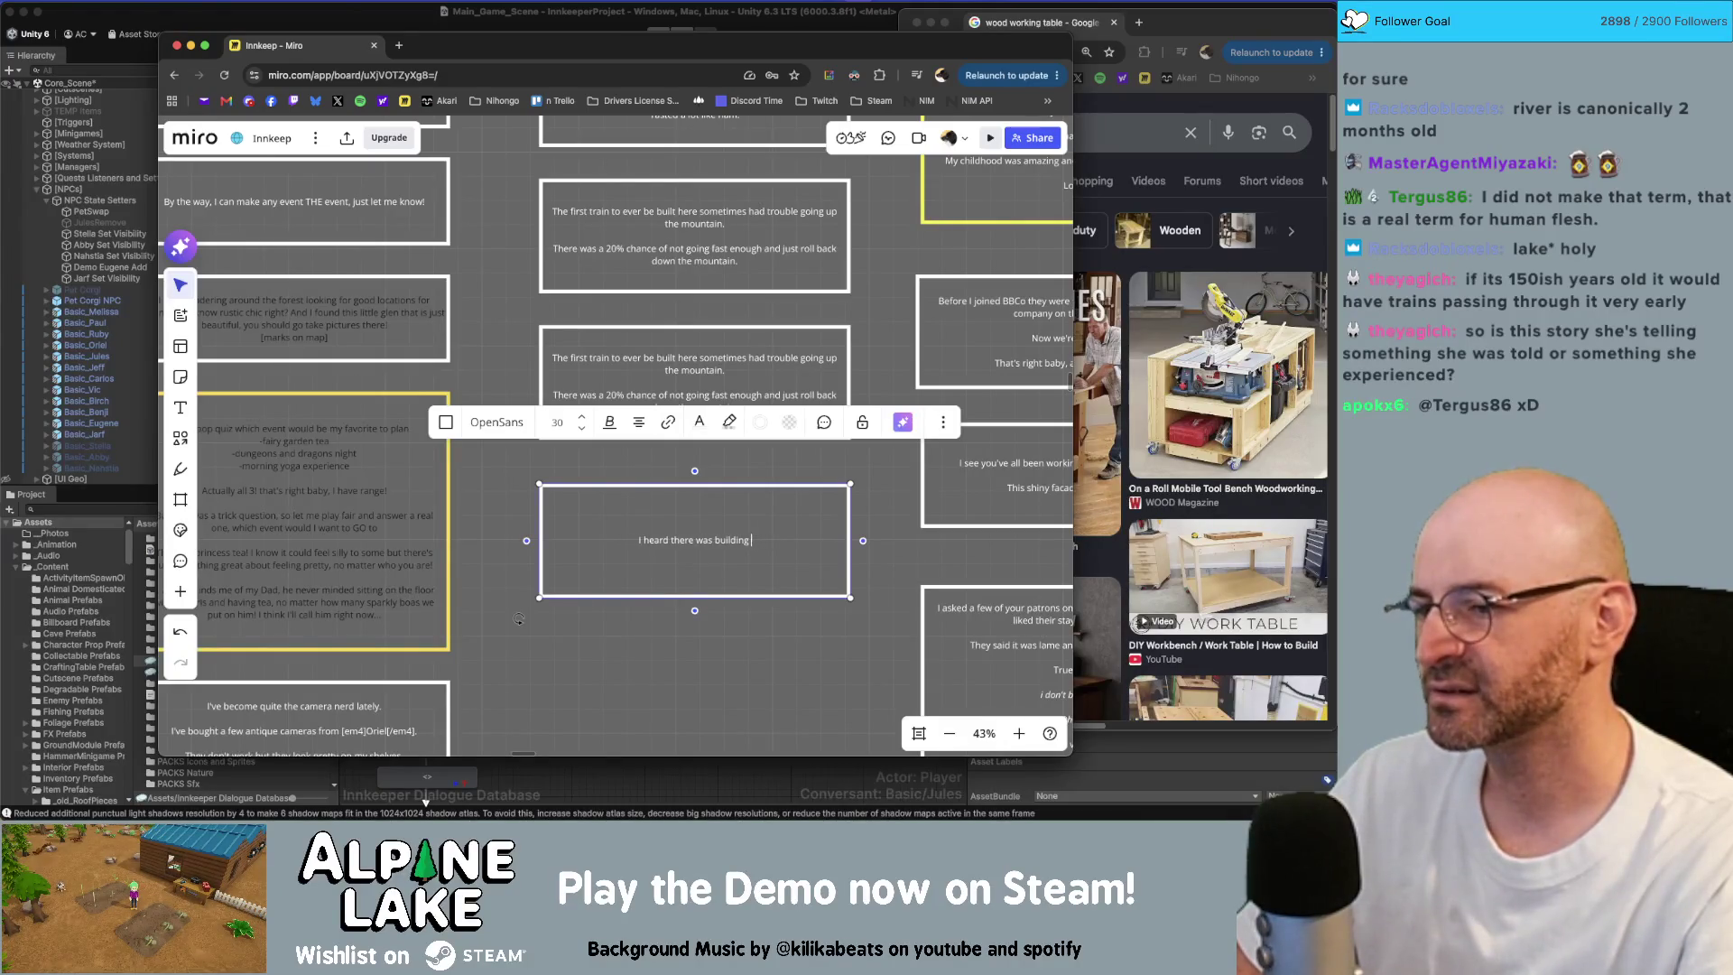
{"action": "key", "text": "BackSpace"}
{"action": "key", "text": "BackSpace"}
{"action": "key", "text": "BackSpace"}
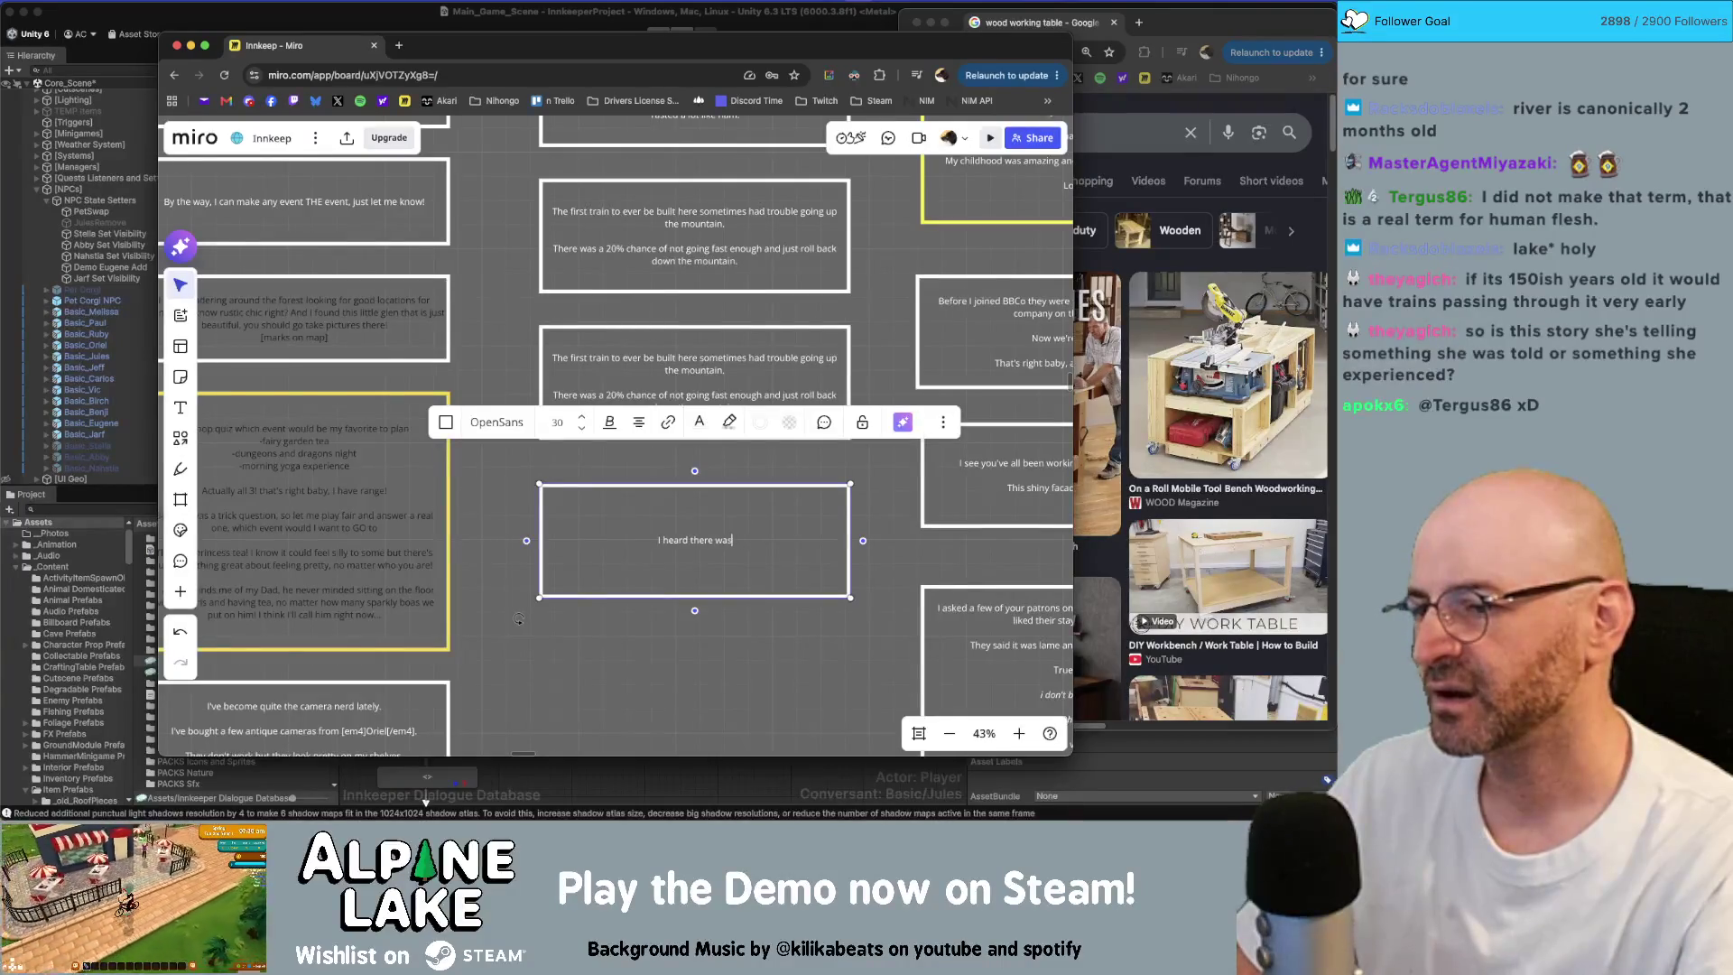
{"action": "type", "text": " church "}
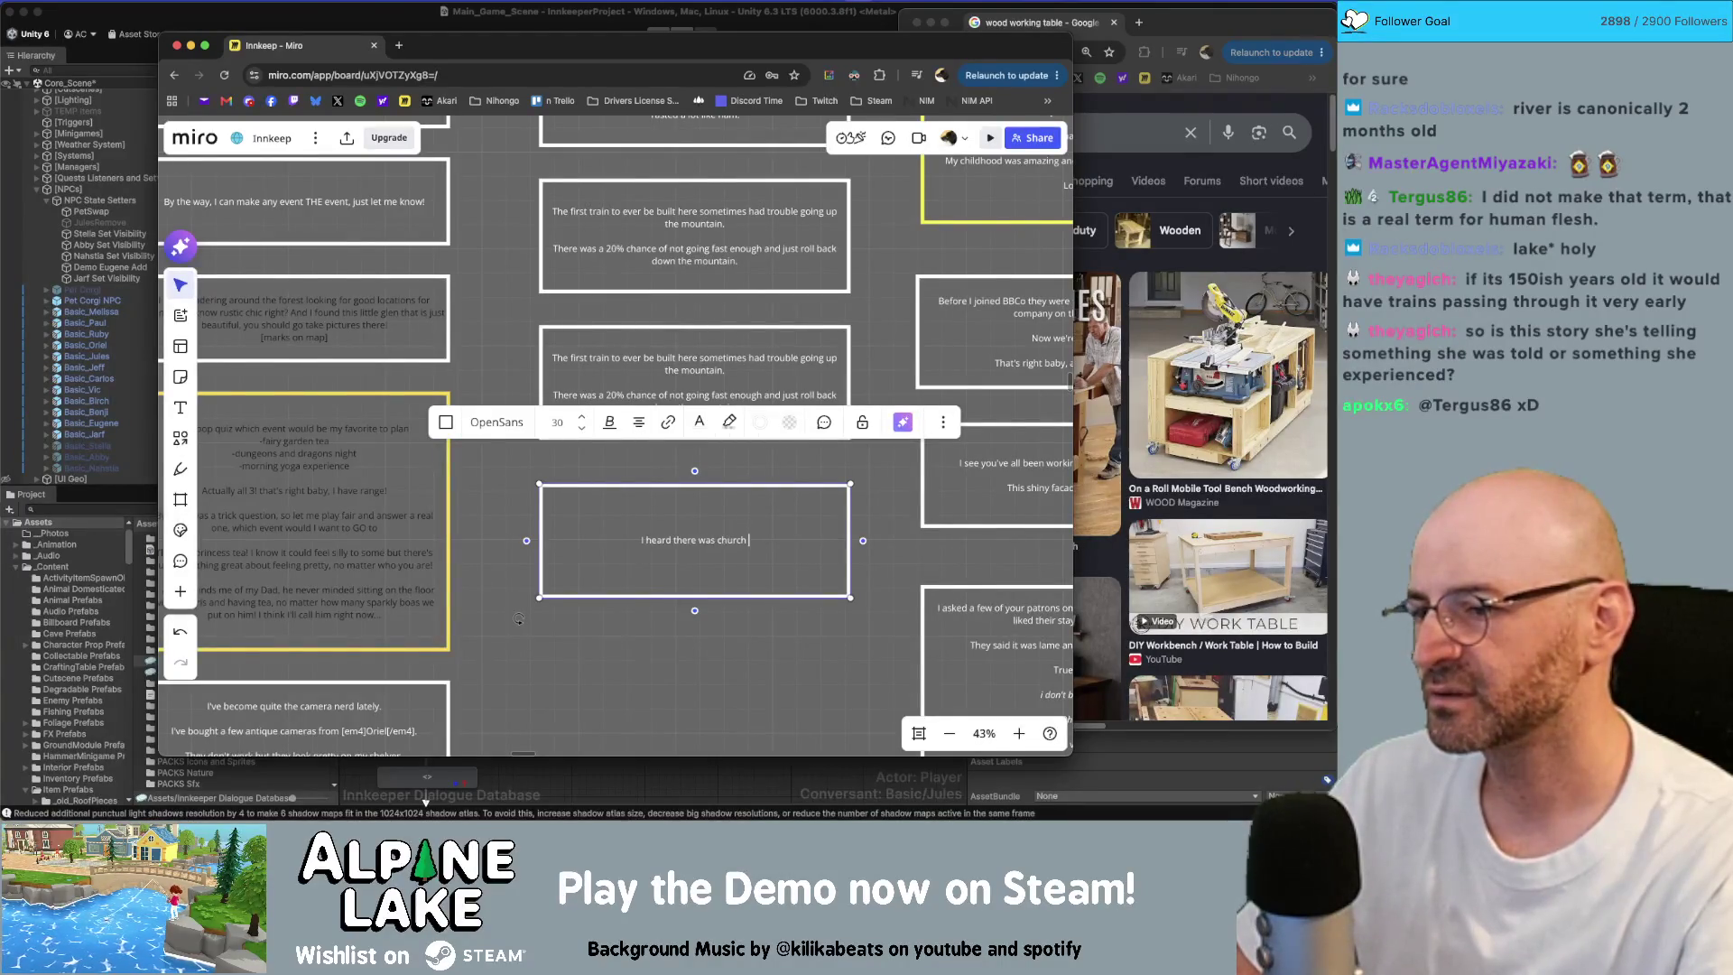
{"action": "type", "text": "under const"}
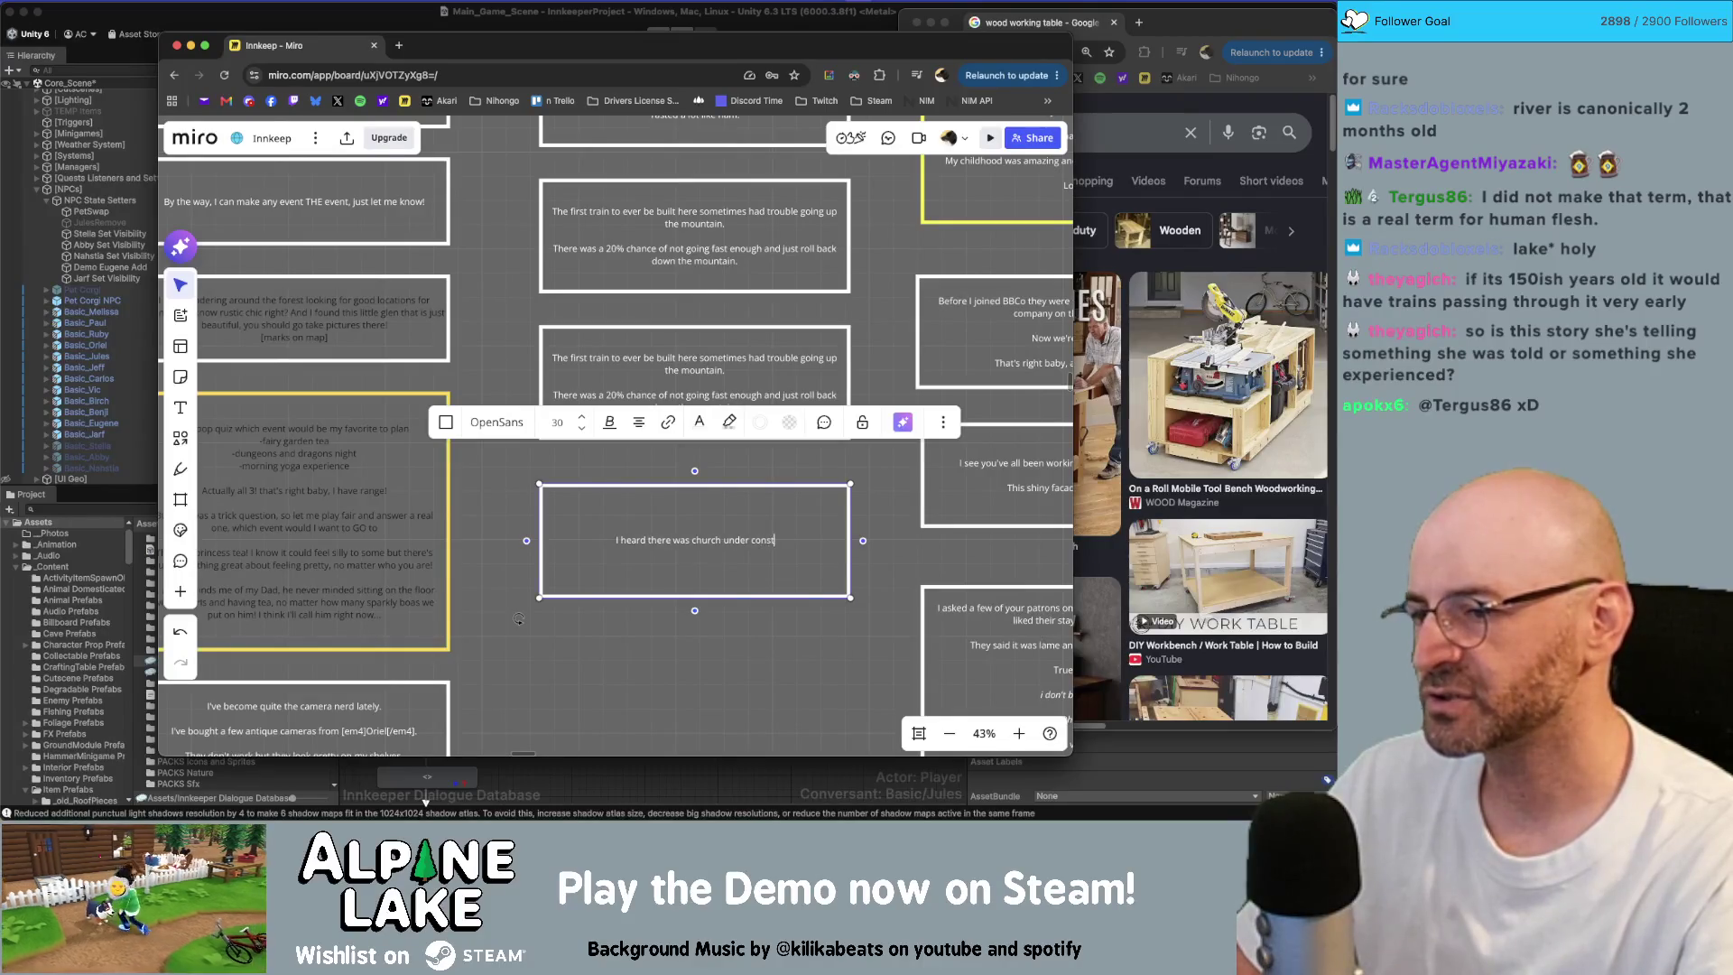
{"action": "type", "text": "ruction"}
{"action": "key", "text": "alt+Left"}
{"action": "key", "text": "alt+Left"}
{"action": "key", "text": "alt+Left"}
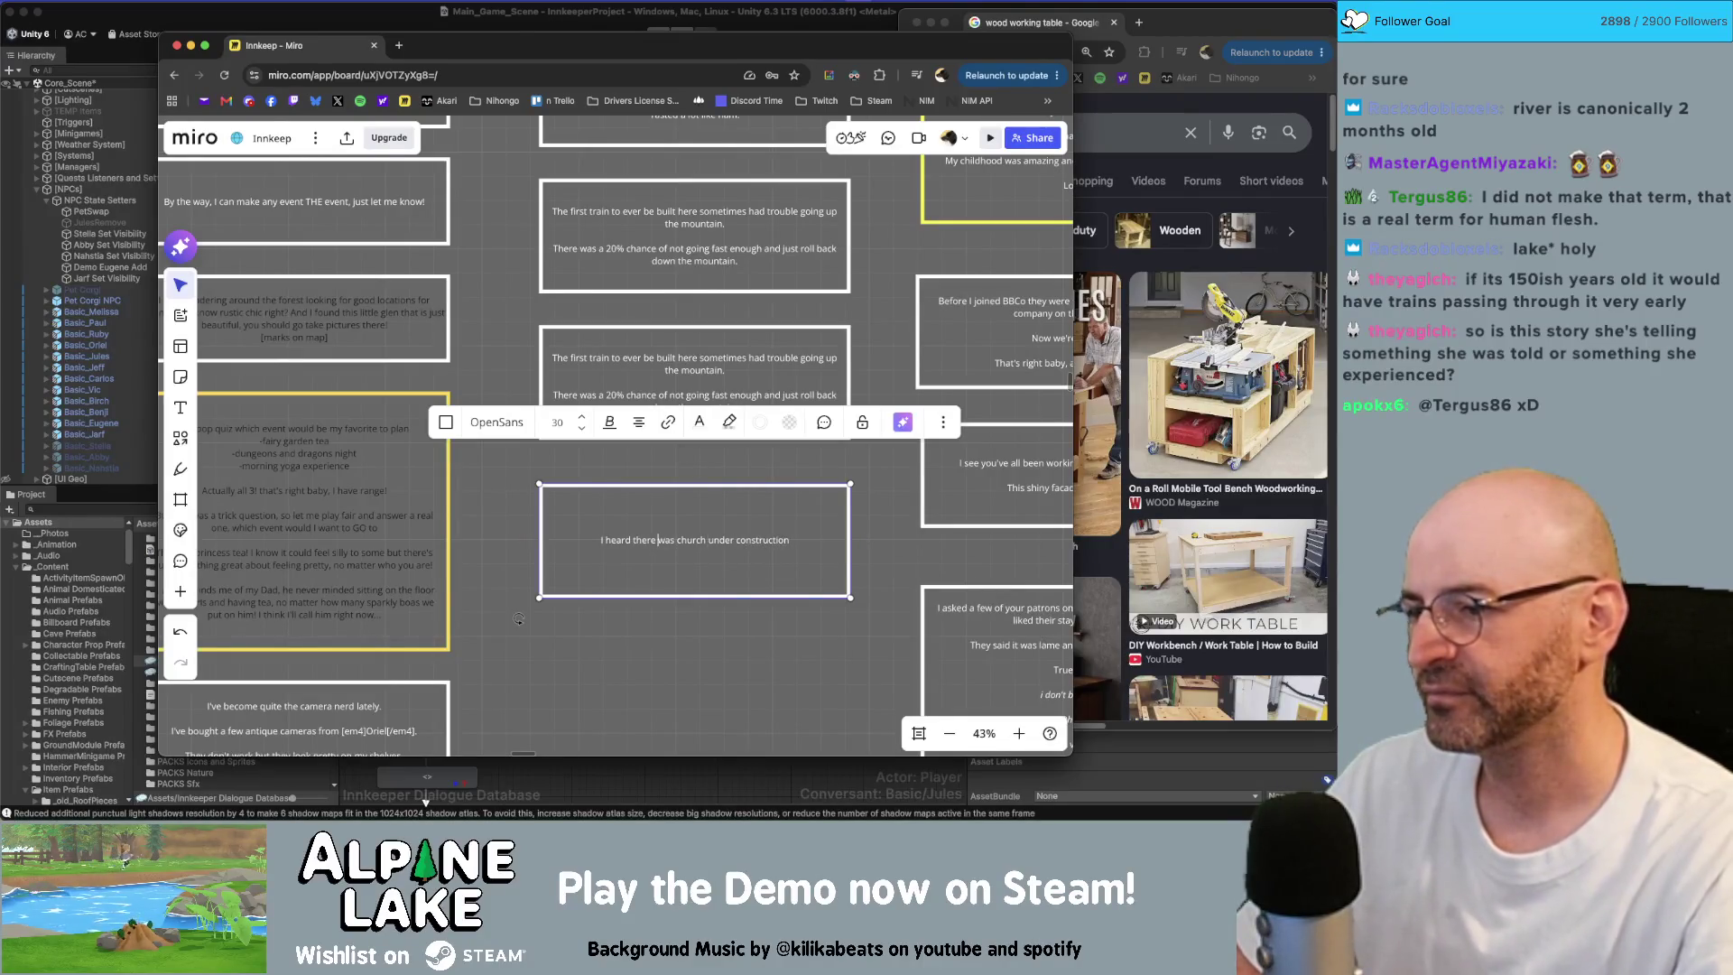
{"action": "key", "text": "super+Right"}
{"action": "type", "text": " for"}
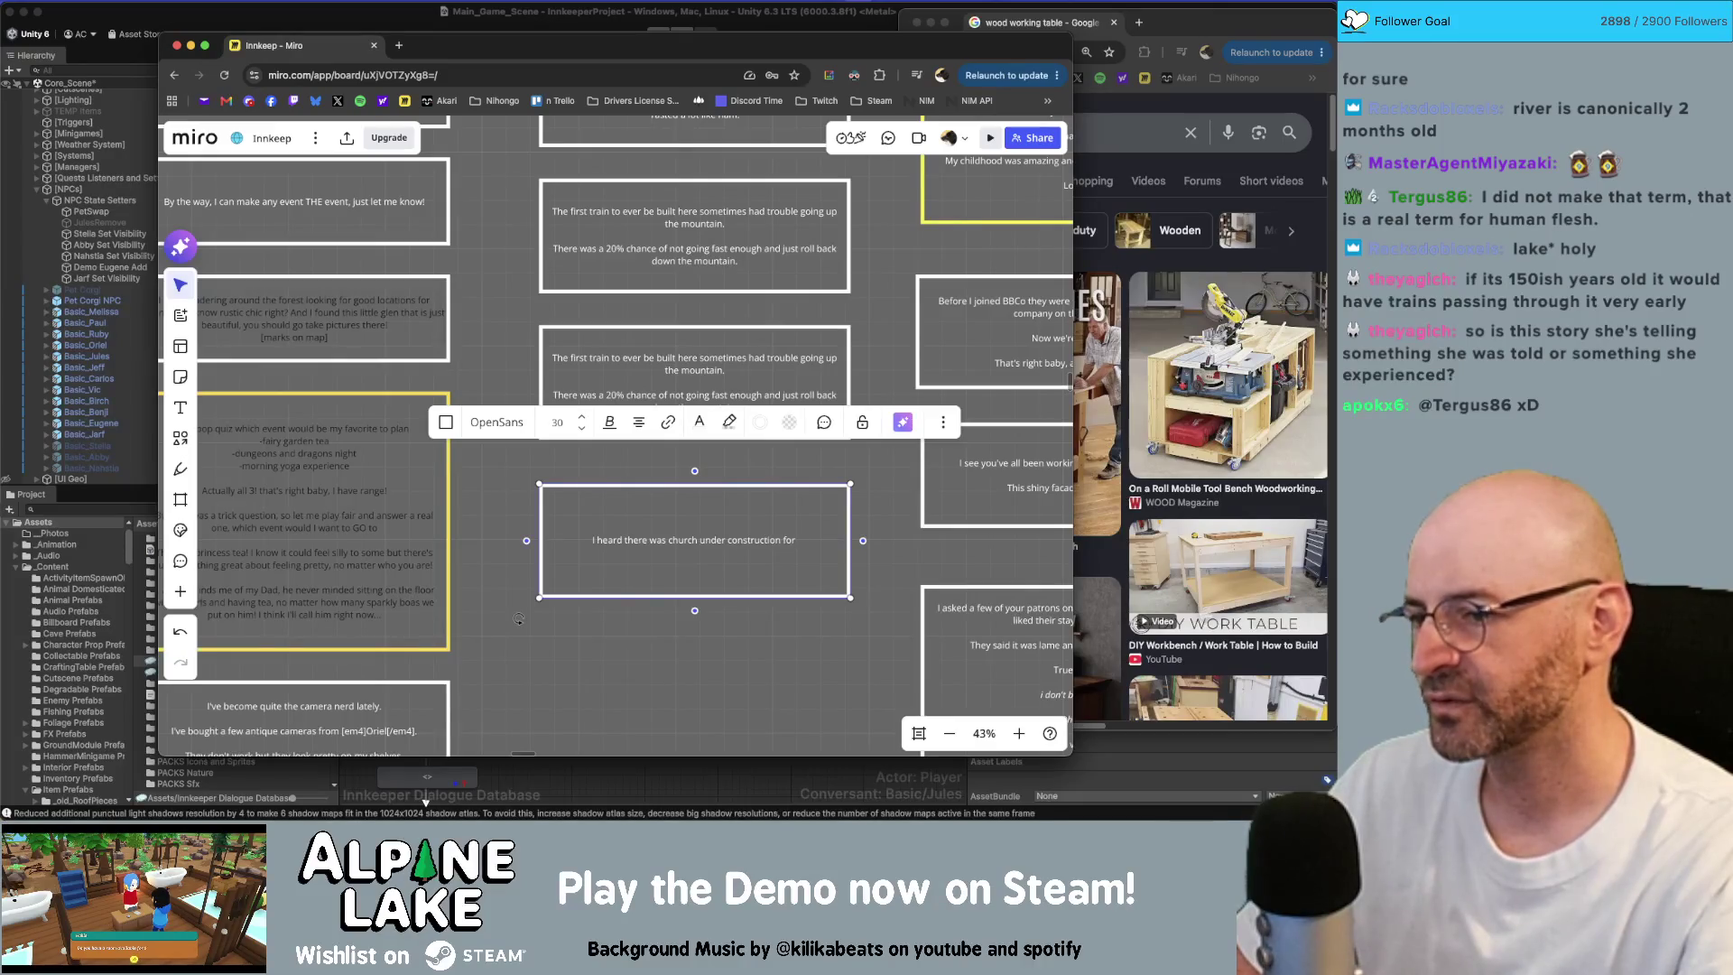
{"action": "type", "text": " 150 years"}
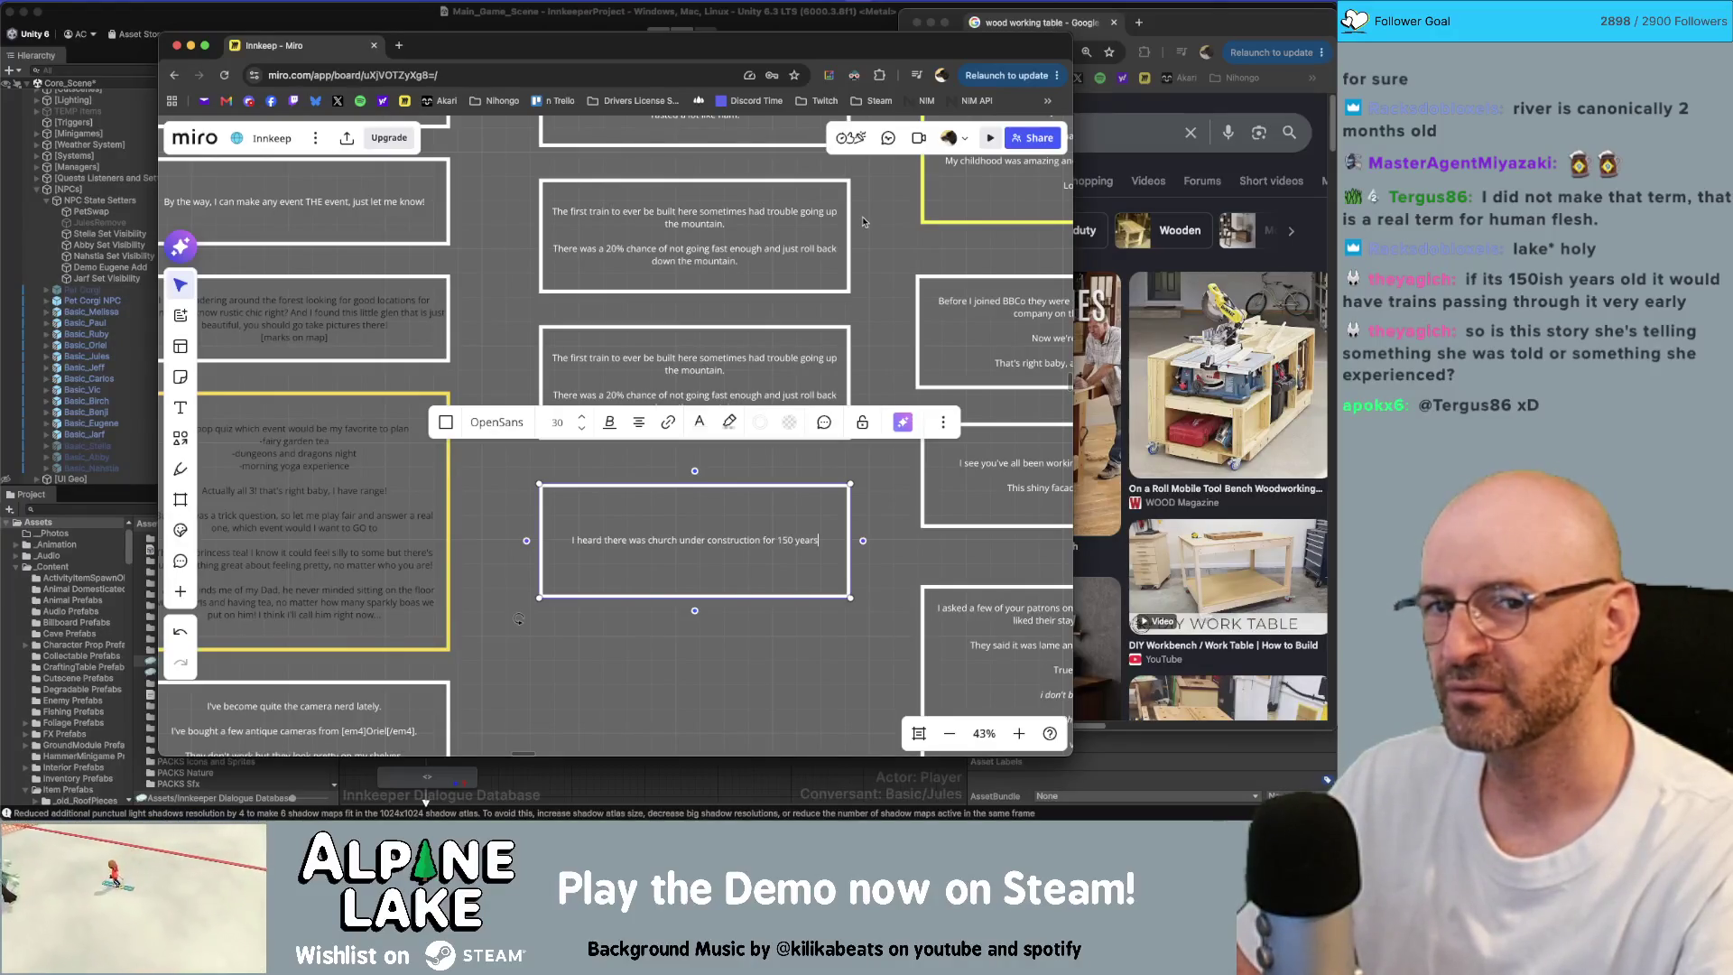
Step: Search 'sagrada familia start date' in a new Chrome tab, then return to the Innkeep board
{"action": "key", "text": "super+t"}
{"action": "type", "text": "sag"}
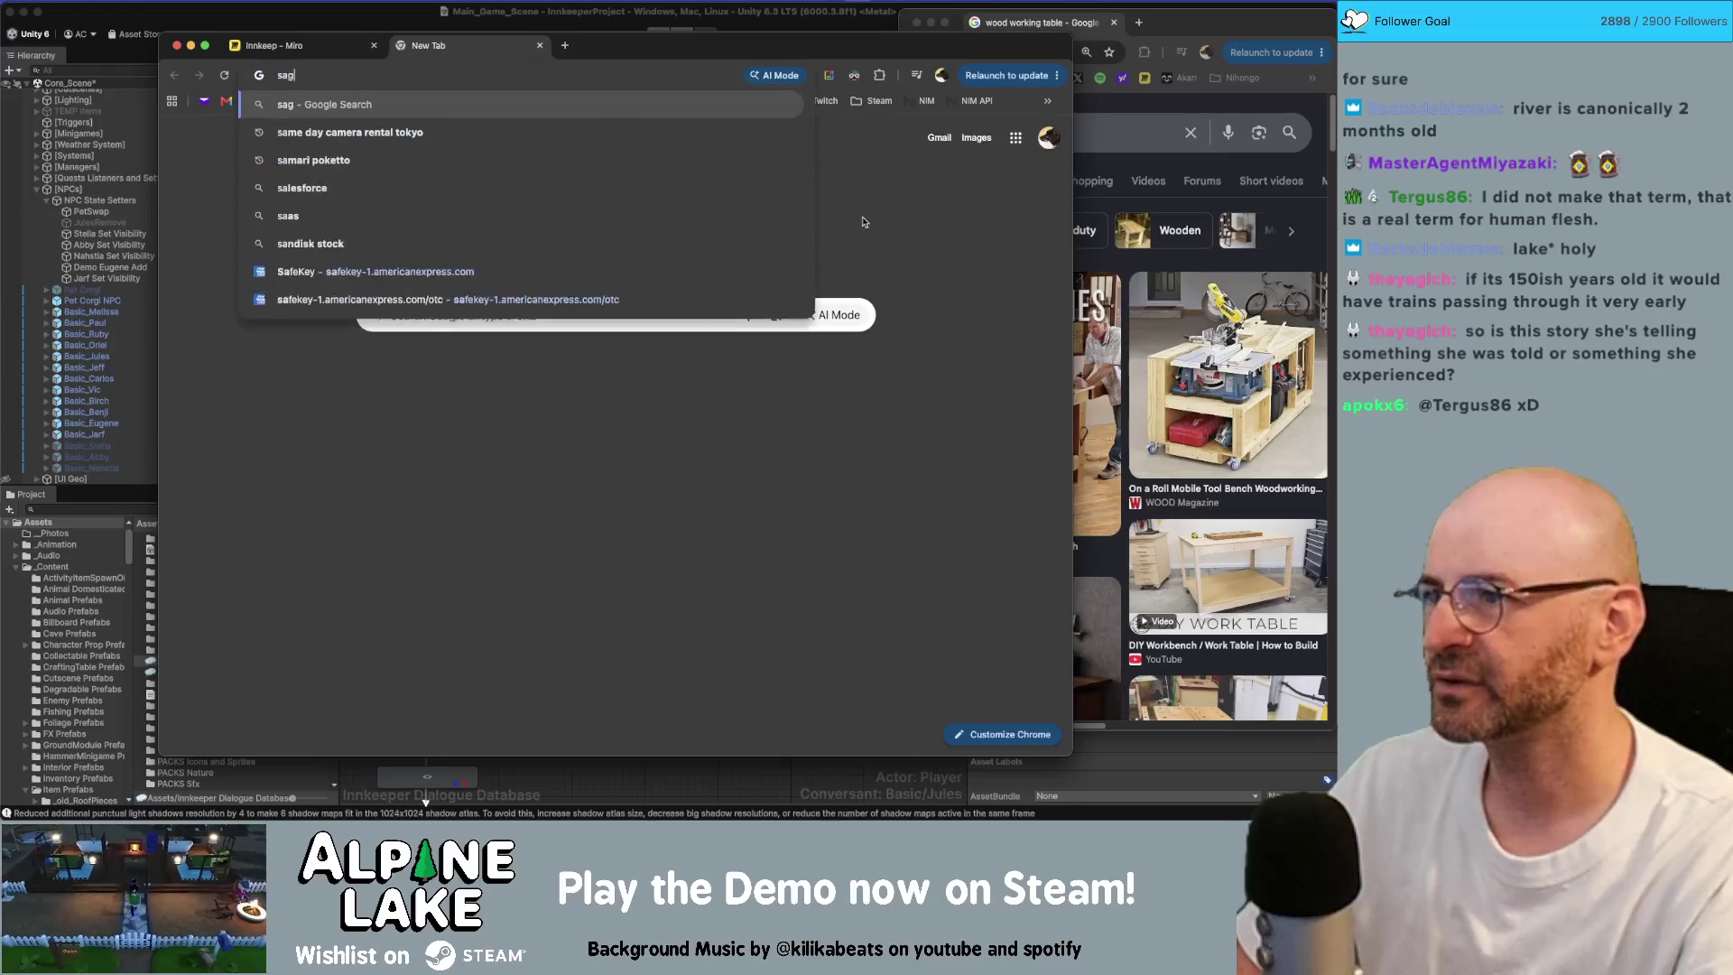
{"action": "type", "text": "rada familia "}
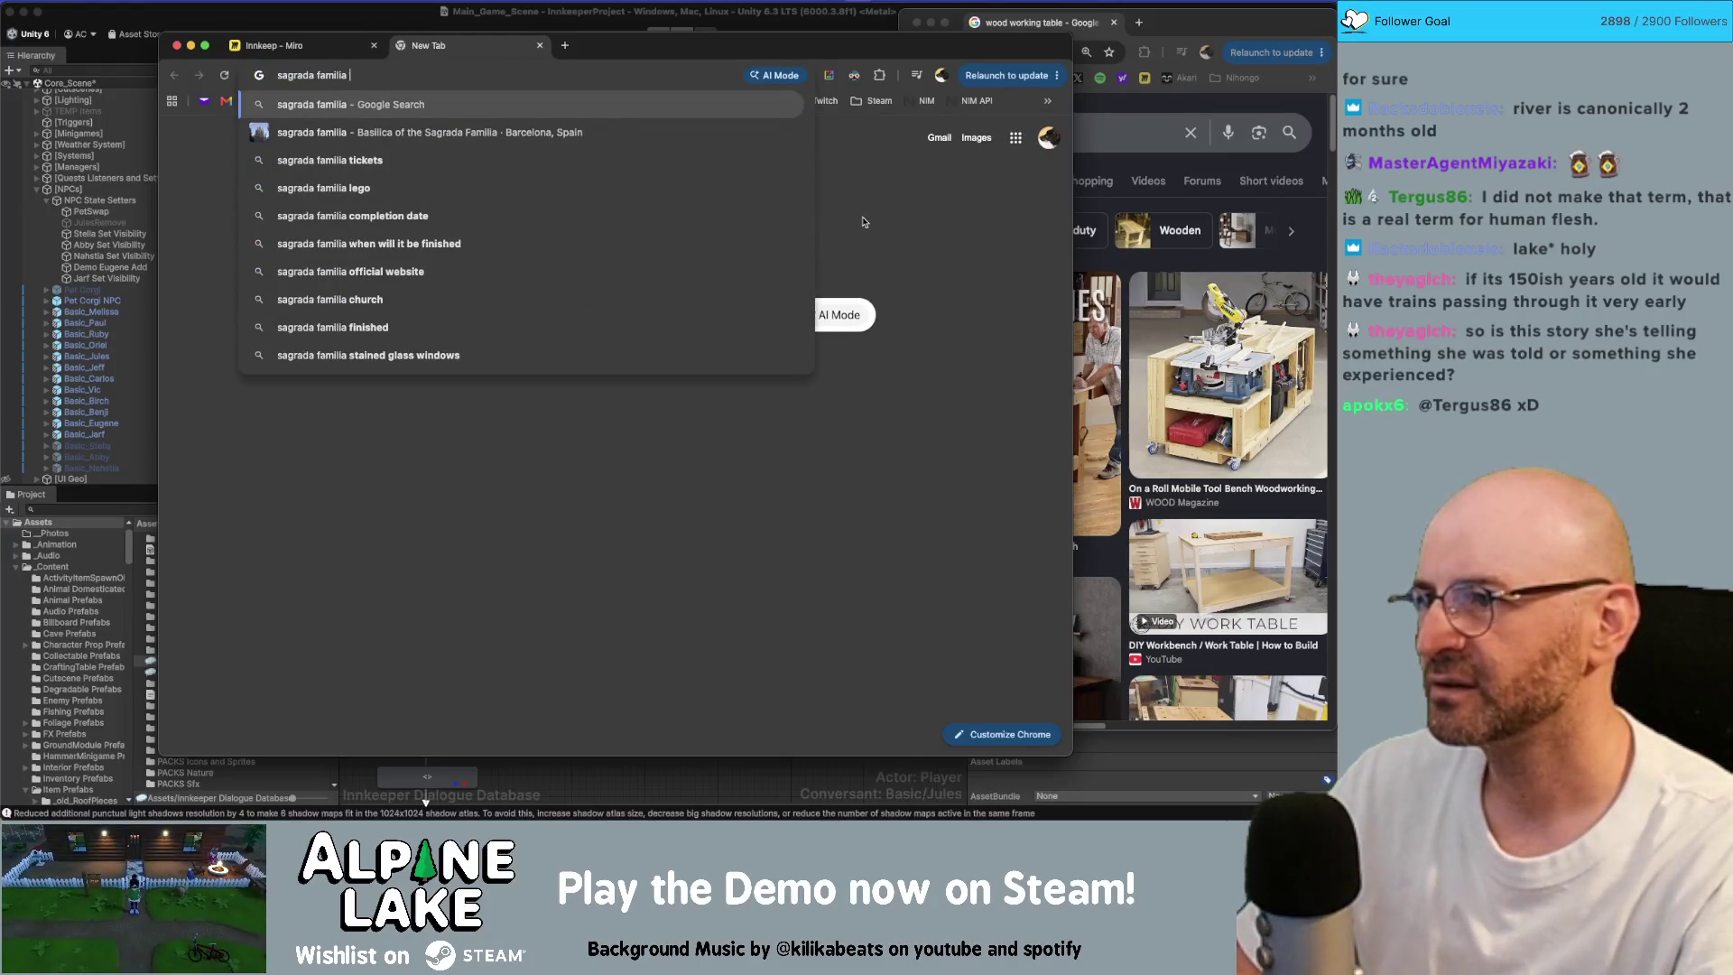
{"action": "type", "text": "start date"}
{"action": "key", "text": "Return"}
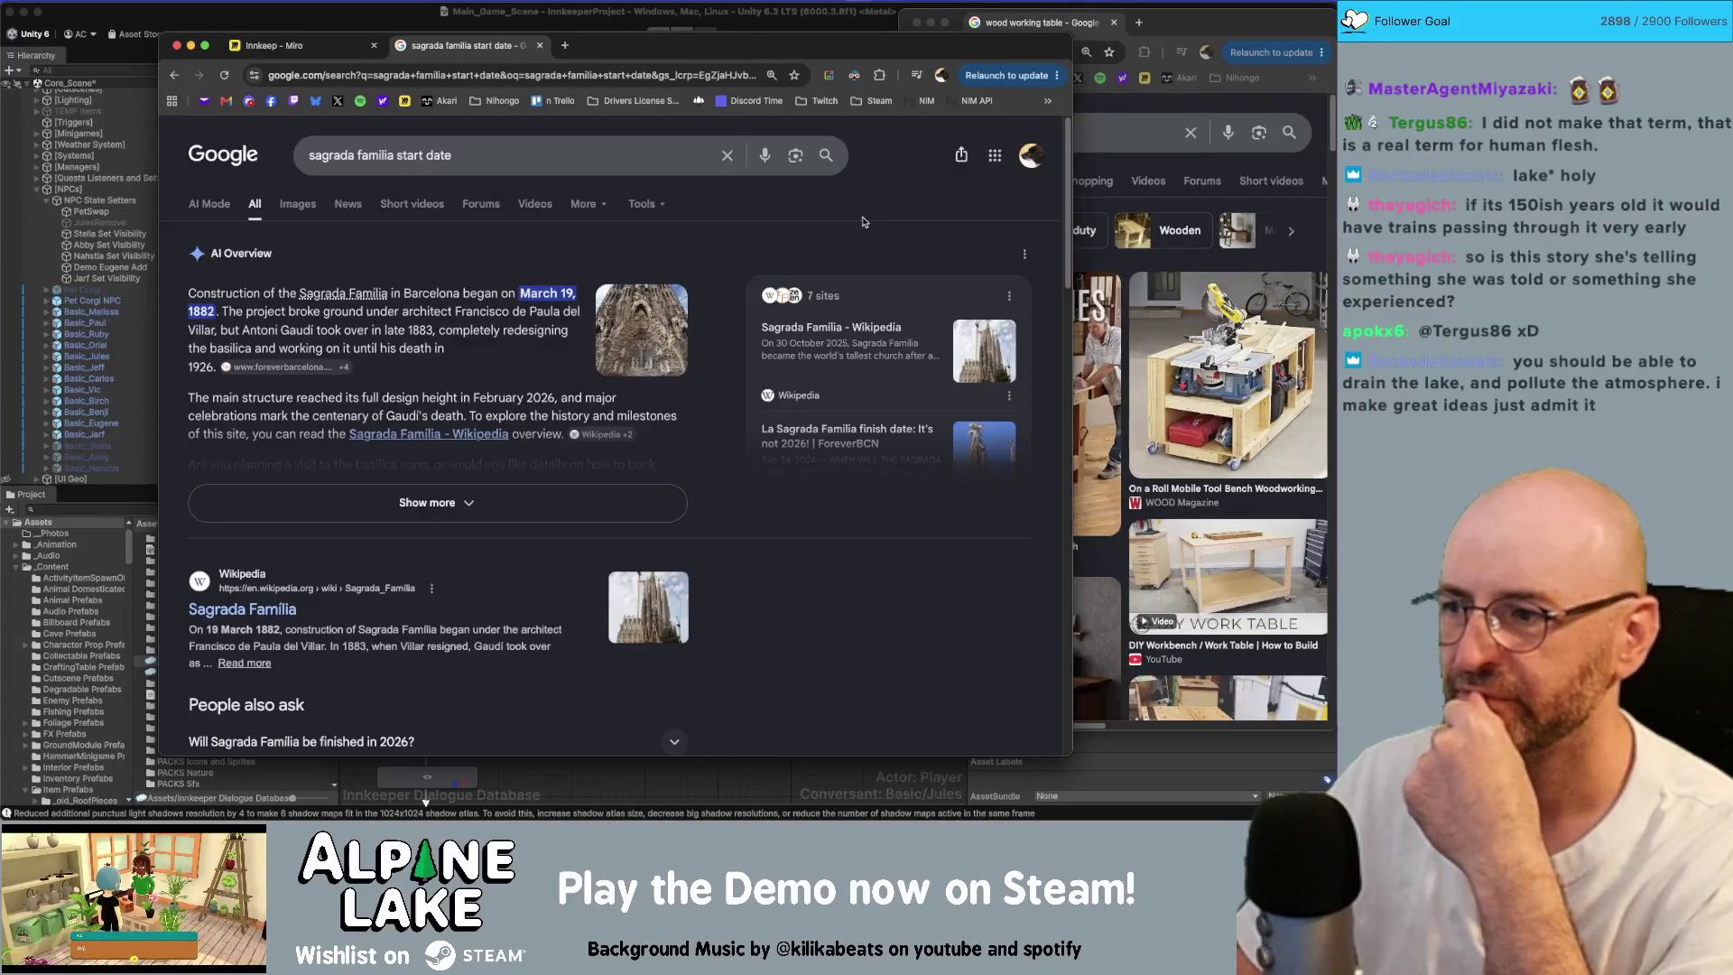
{"action": "key", "text": "ctrl+shift+Tab"}
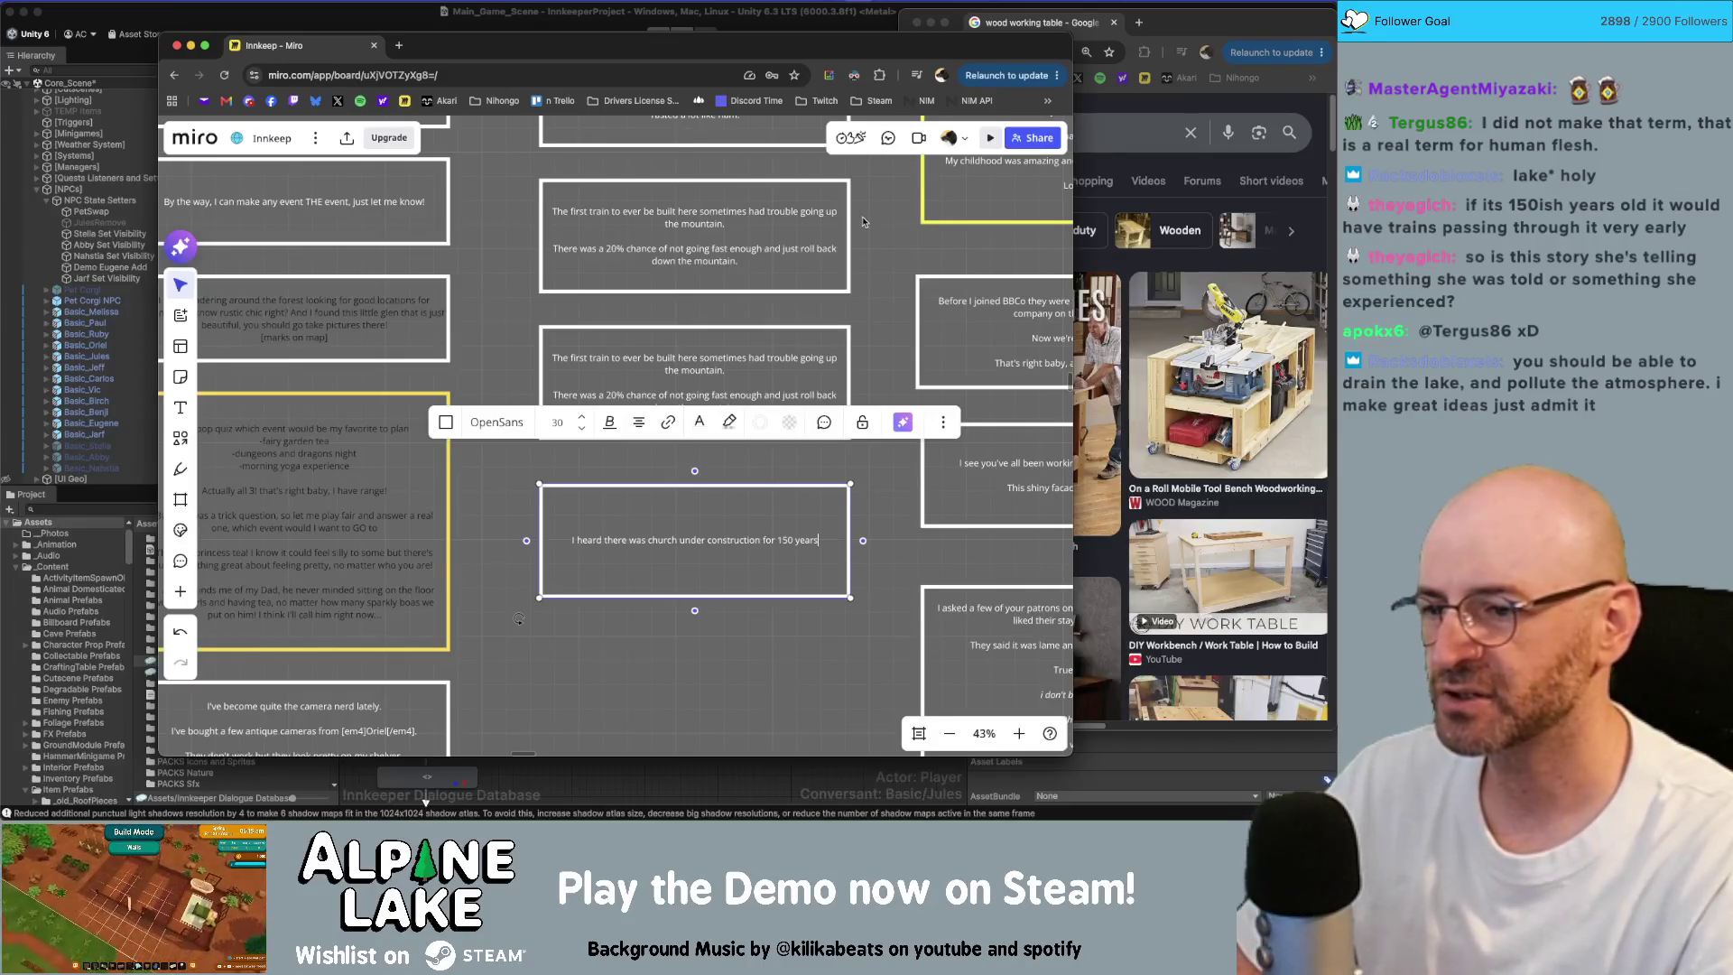
Step: Change the church line to 'for the last 150 years.' and add 'I'd love to see that when it's finished. Hopefully in my lifetime.'
{"action": "type", "text": "the last 150 years"}
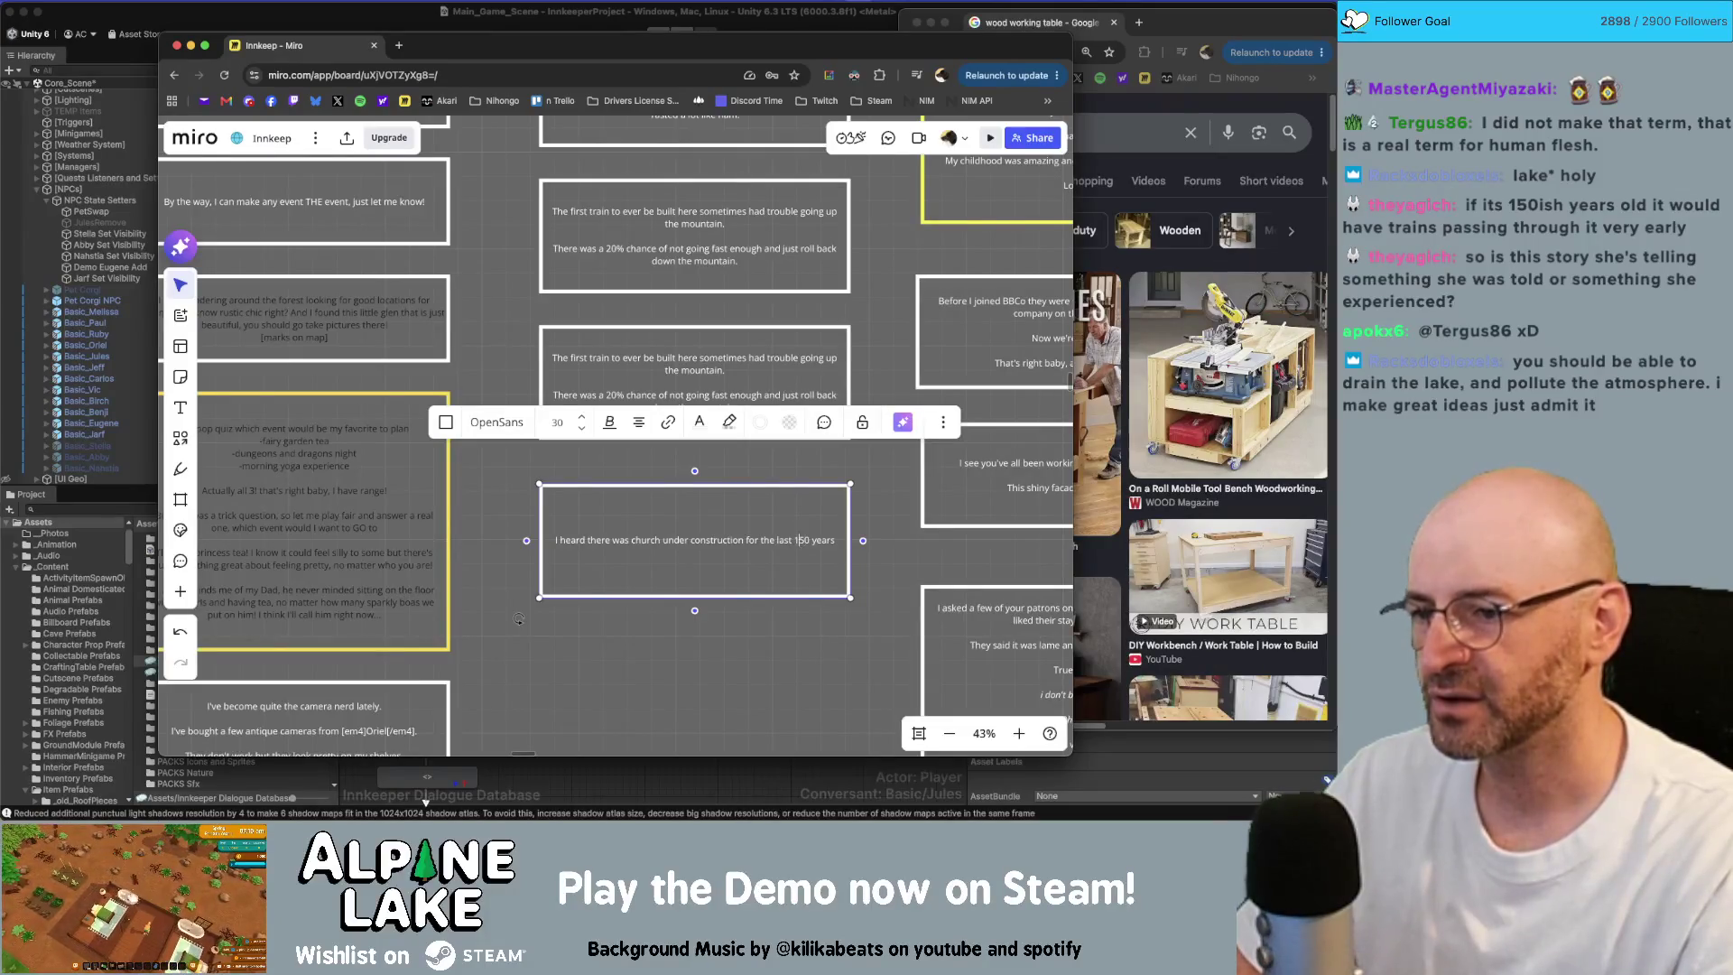
{"action": "type", "text": "."}
{"action": "key", "text": "Return"}
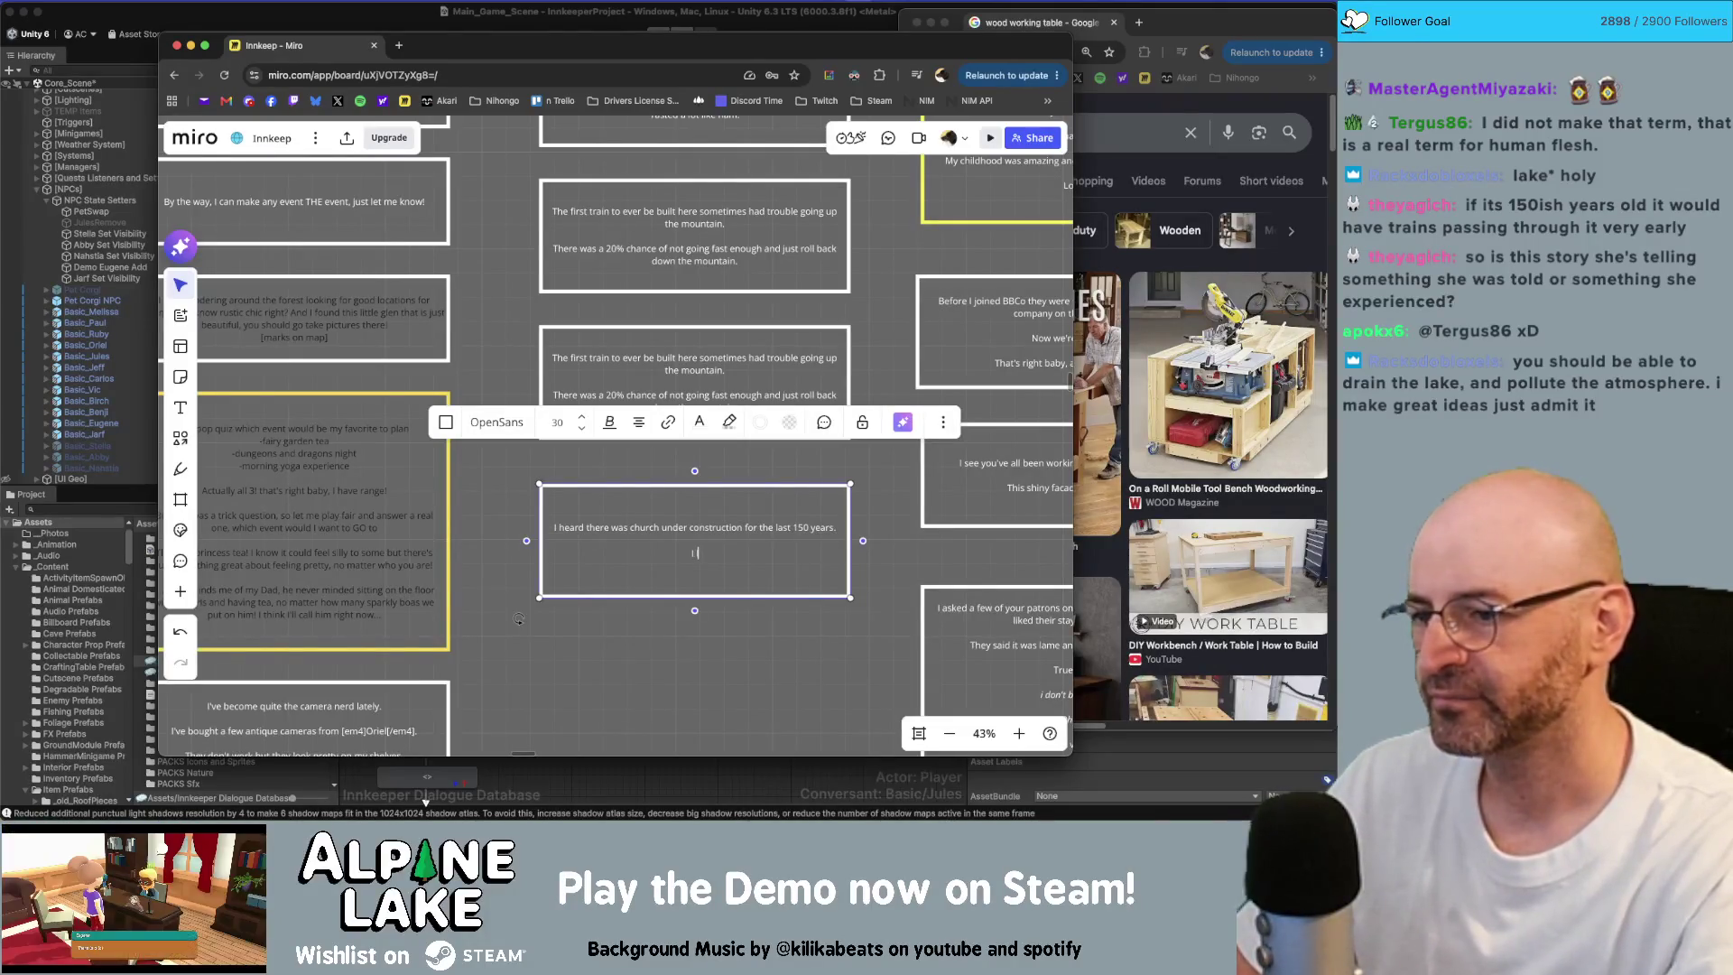
{"action": "type", "text": "loved"}
{"action": "key", "text": "BackSpace"}
{"action": "key", "text": "BackSpace"}
{"action": "key", "text": "BackSpace"}
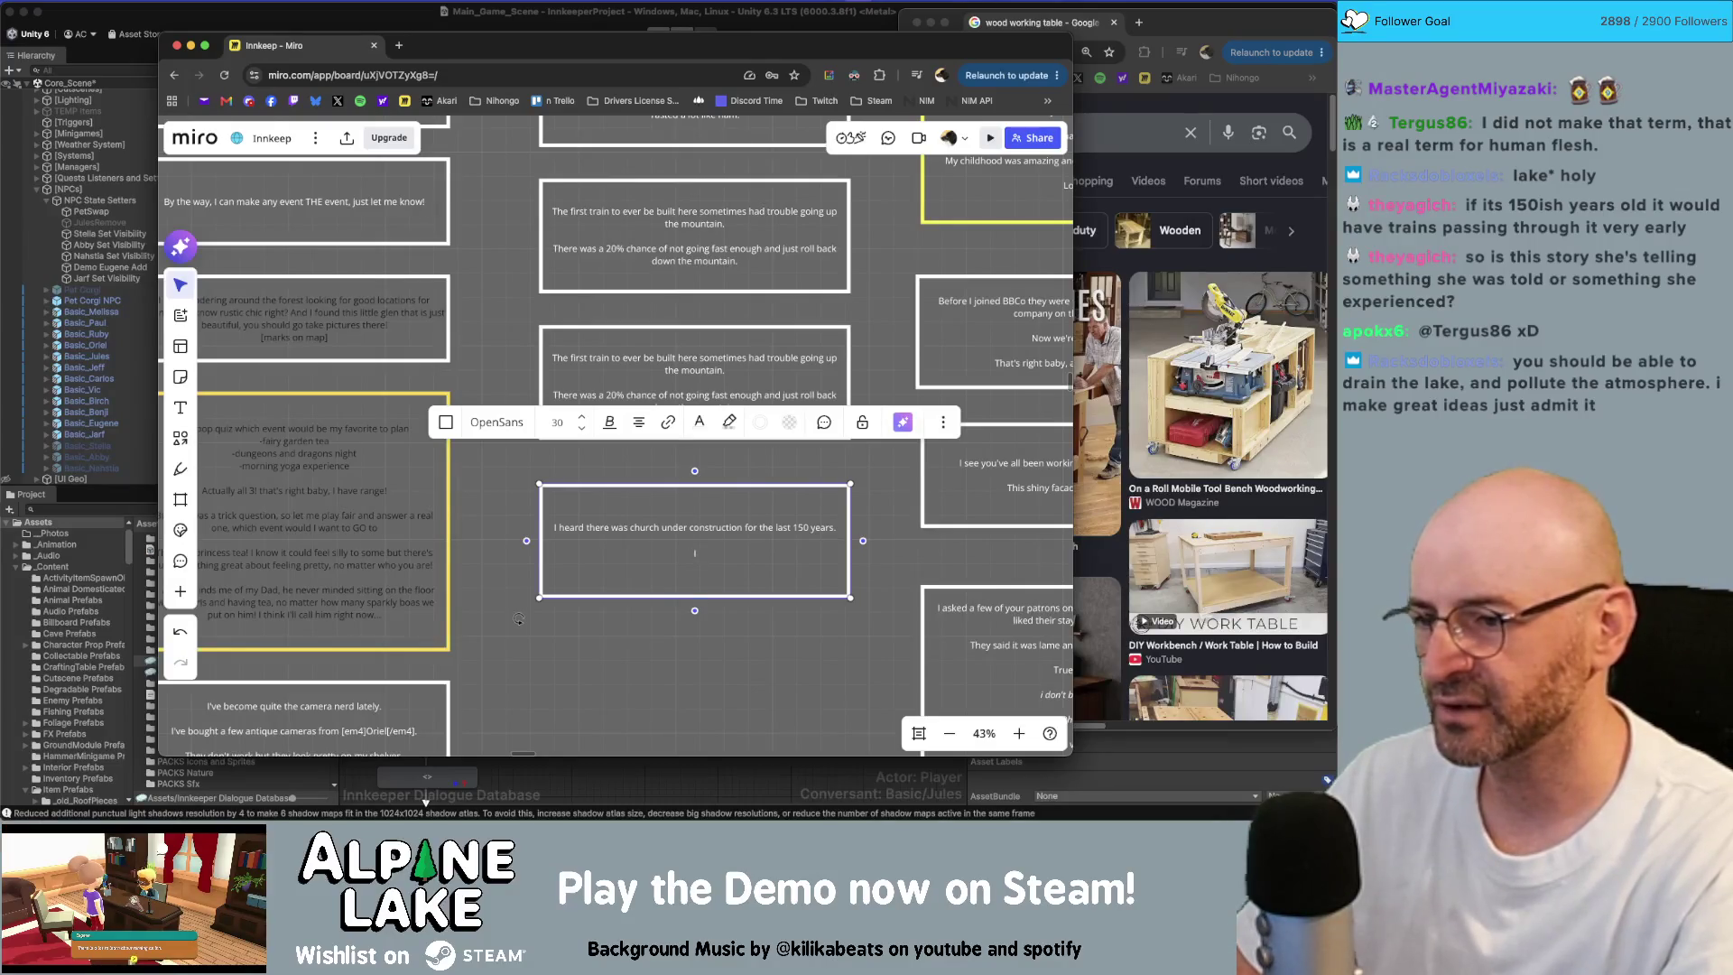
{"action": "type", "text": "love to see"}
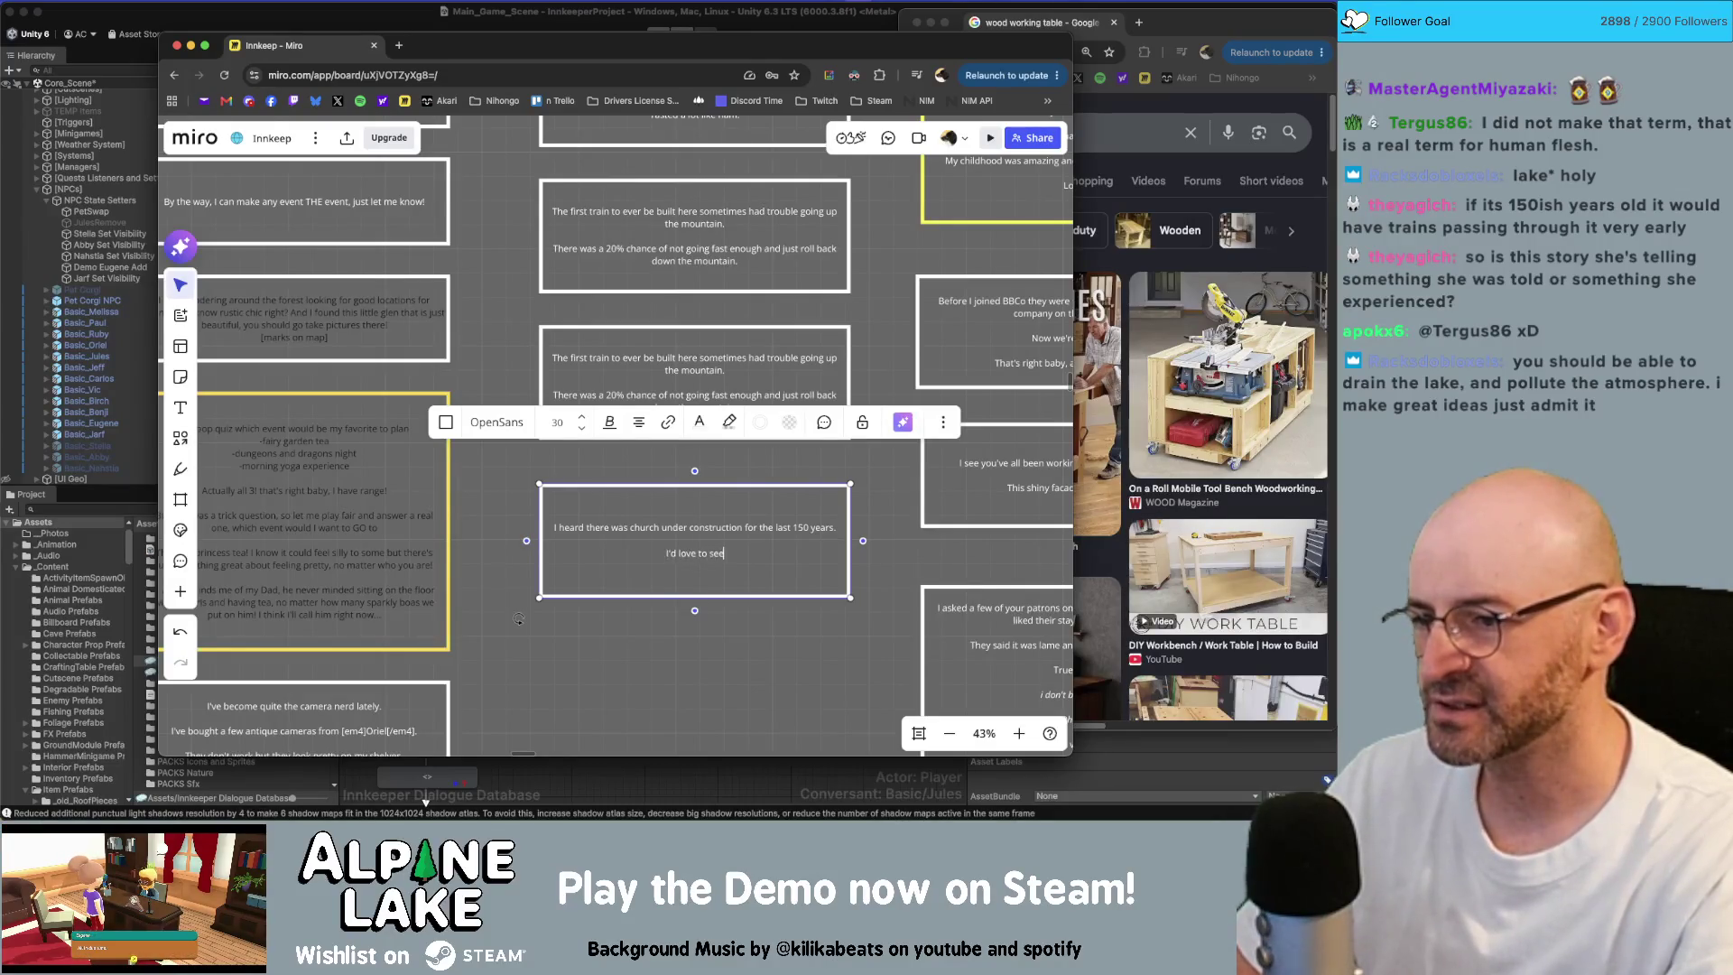
{"action": "type", "text": " that when it's finished."}
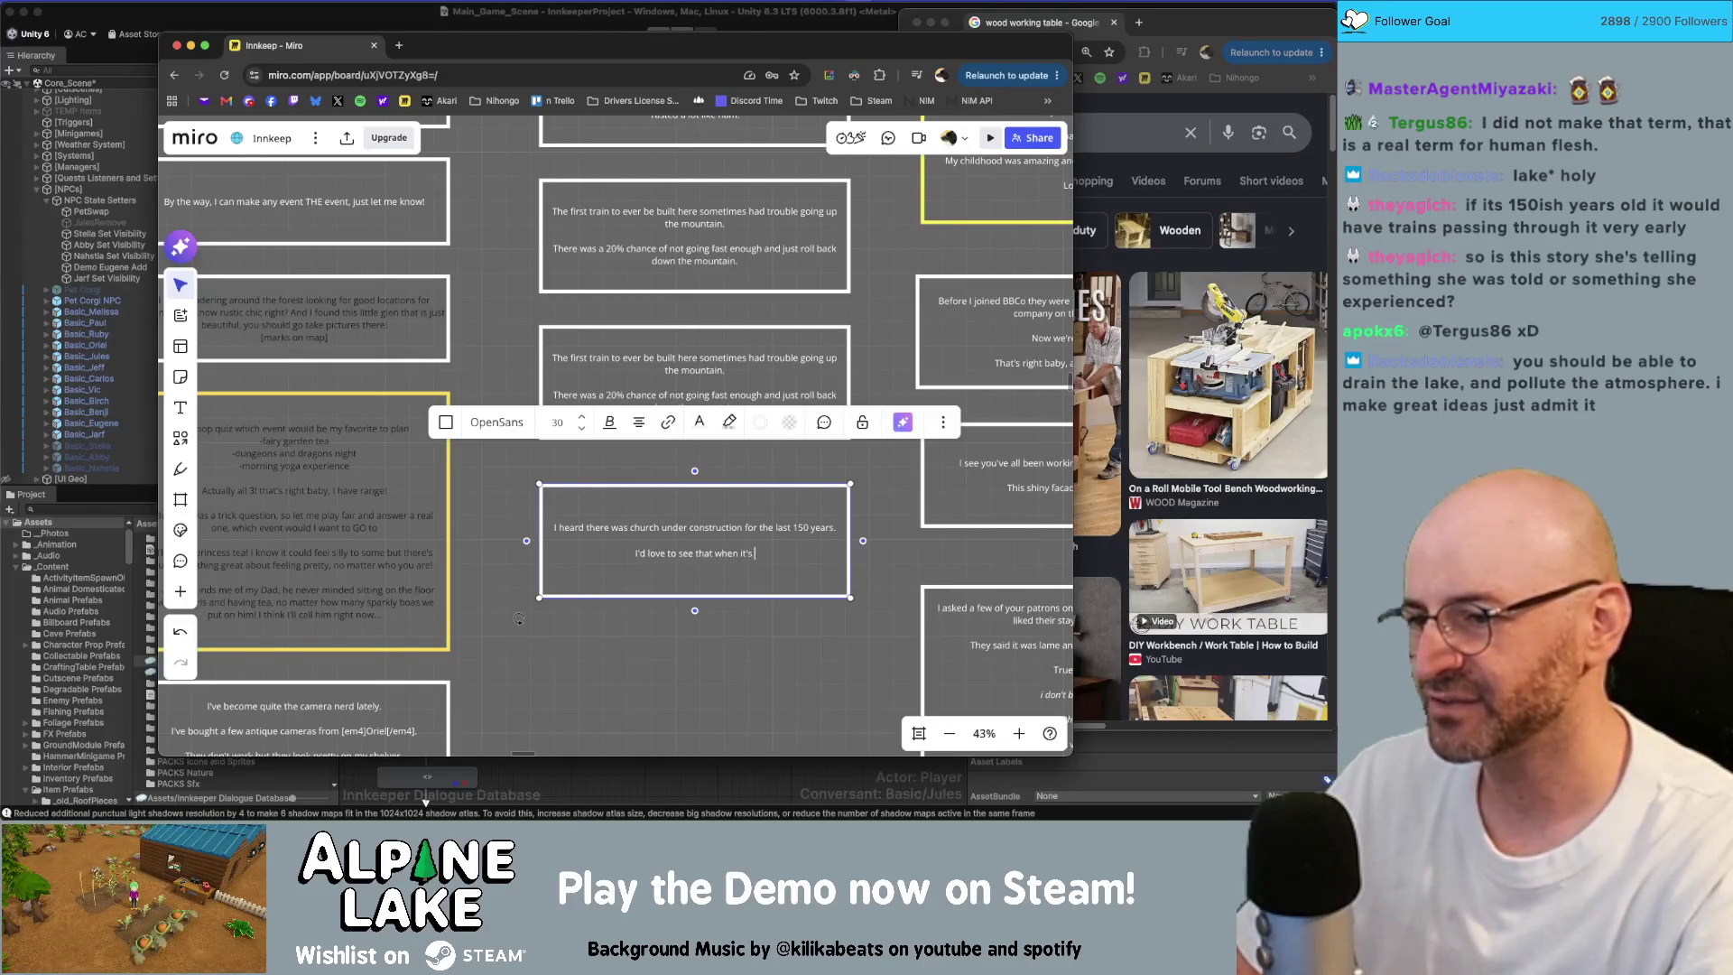
{"action": "key", "text": "Return"}
{"action": "type", "text": "Hopefully"}
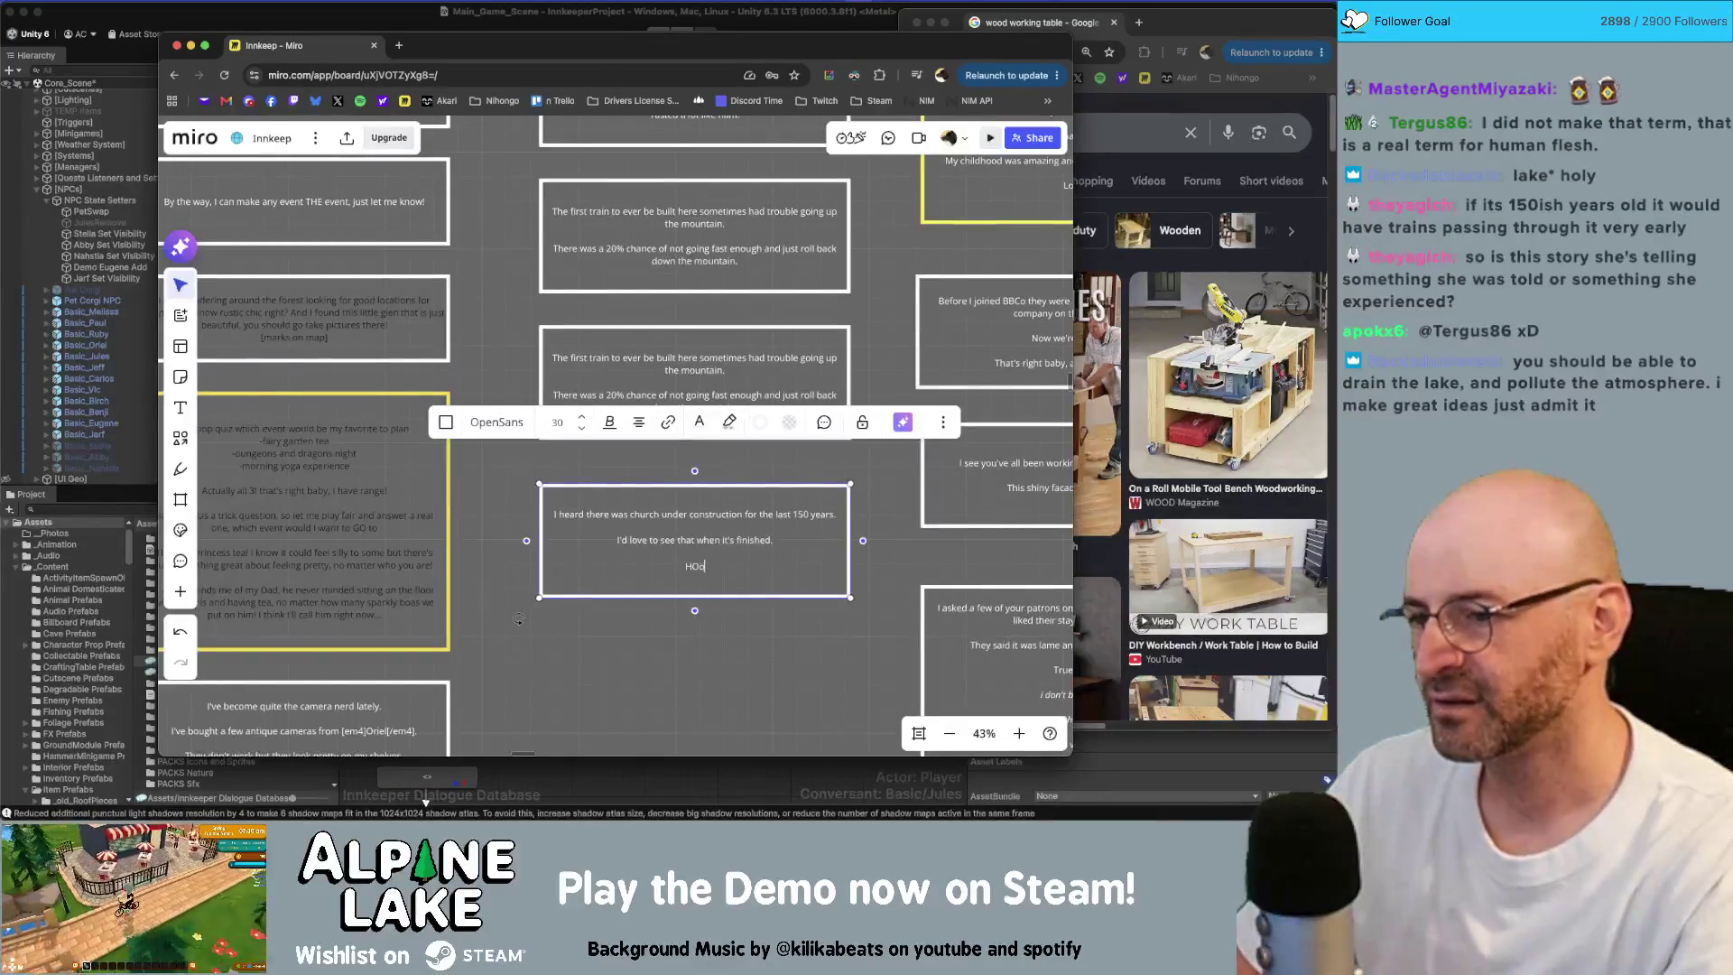
{"action": "type", "text": " in my lifetime."}
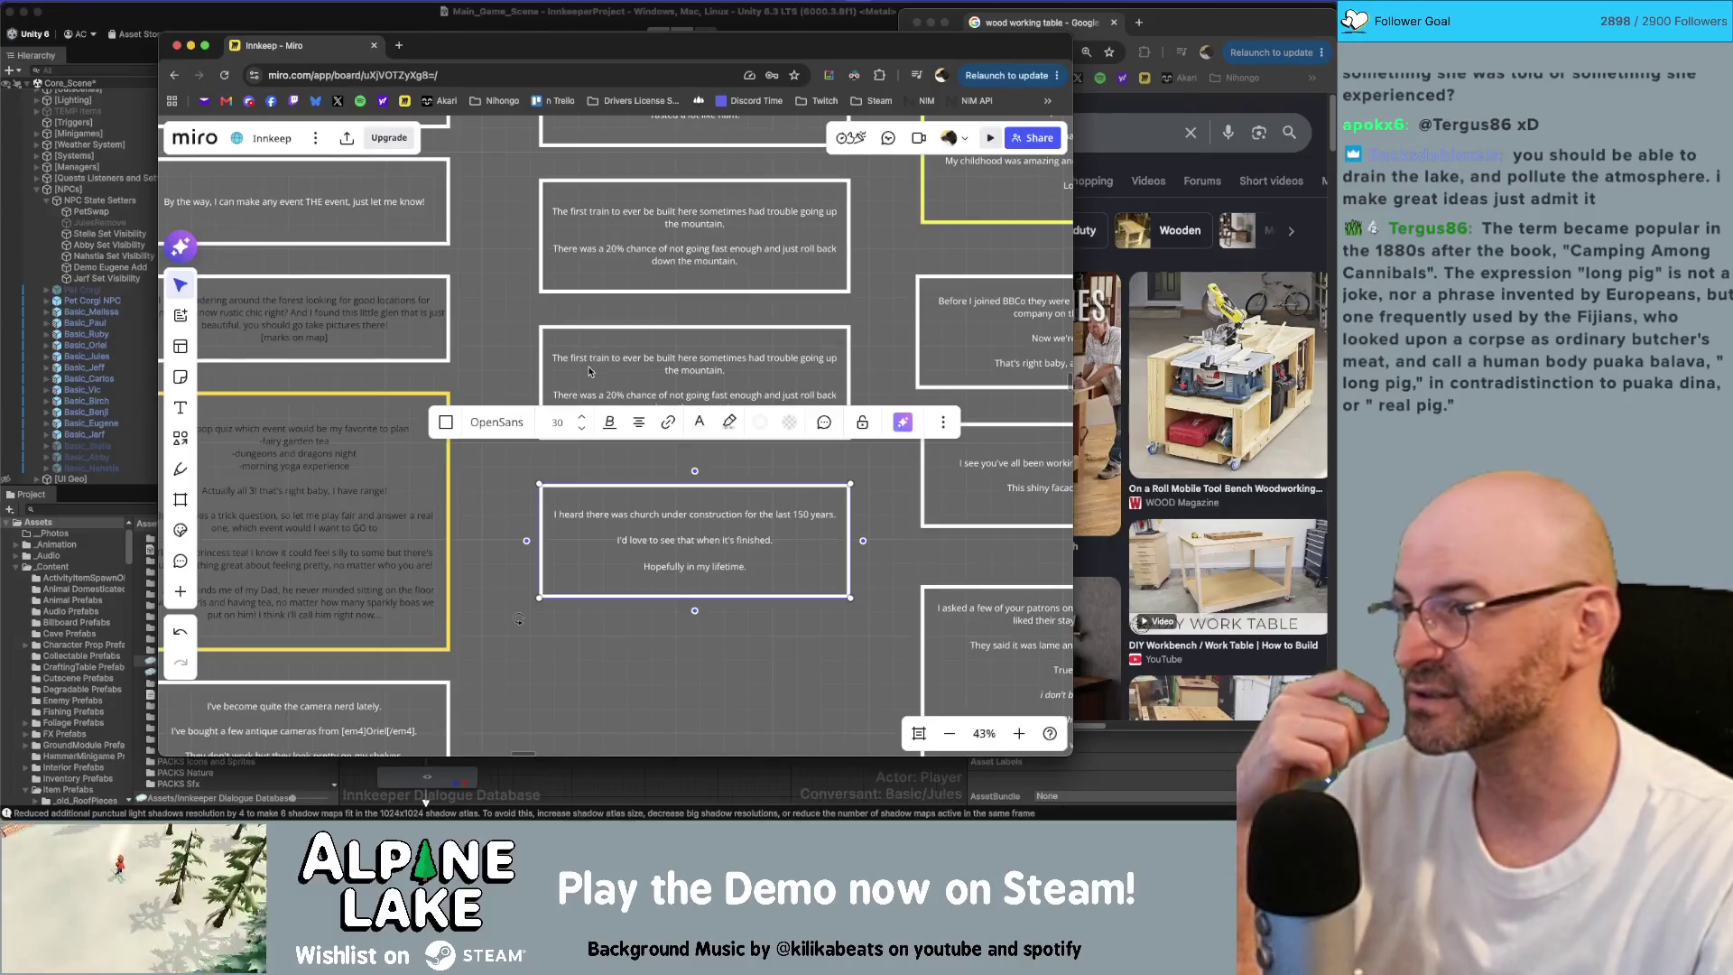
{"action": "left_click", "coordinate": [575, 298]}
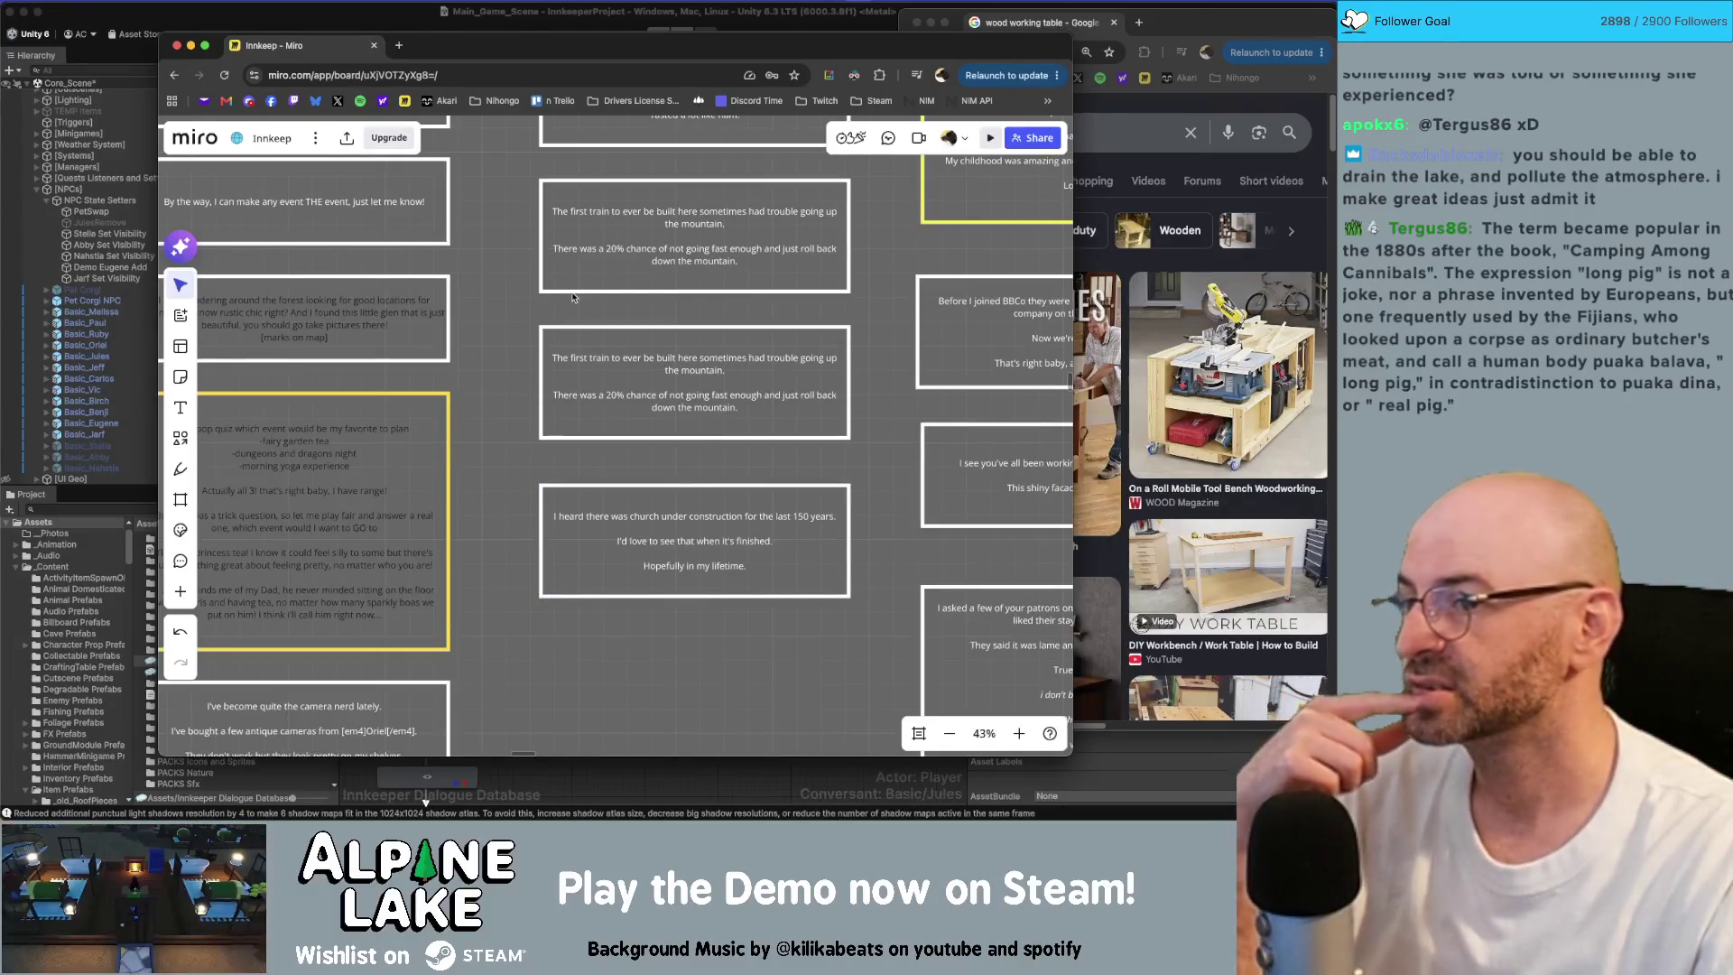
Step: Replace the middle train box's opening 'The' with 'I heard the'
{"action": "double_click", "coordinate": [615, 357]}
{"action": "key", "text": "shift+alt+Right"}
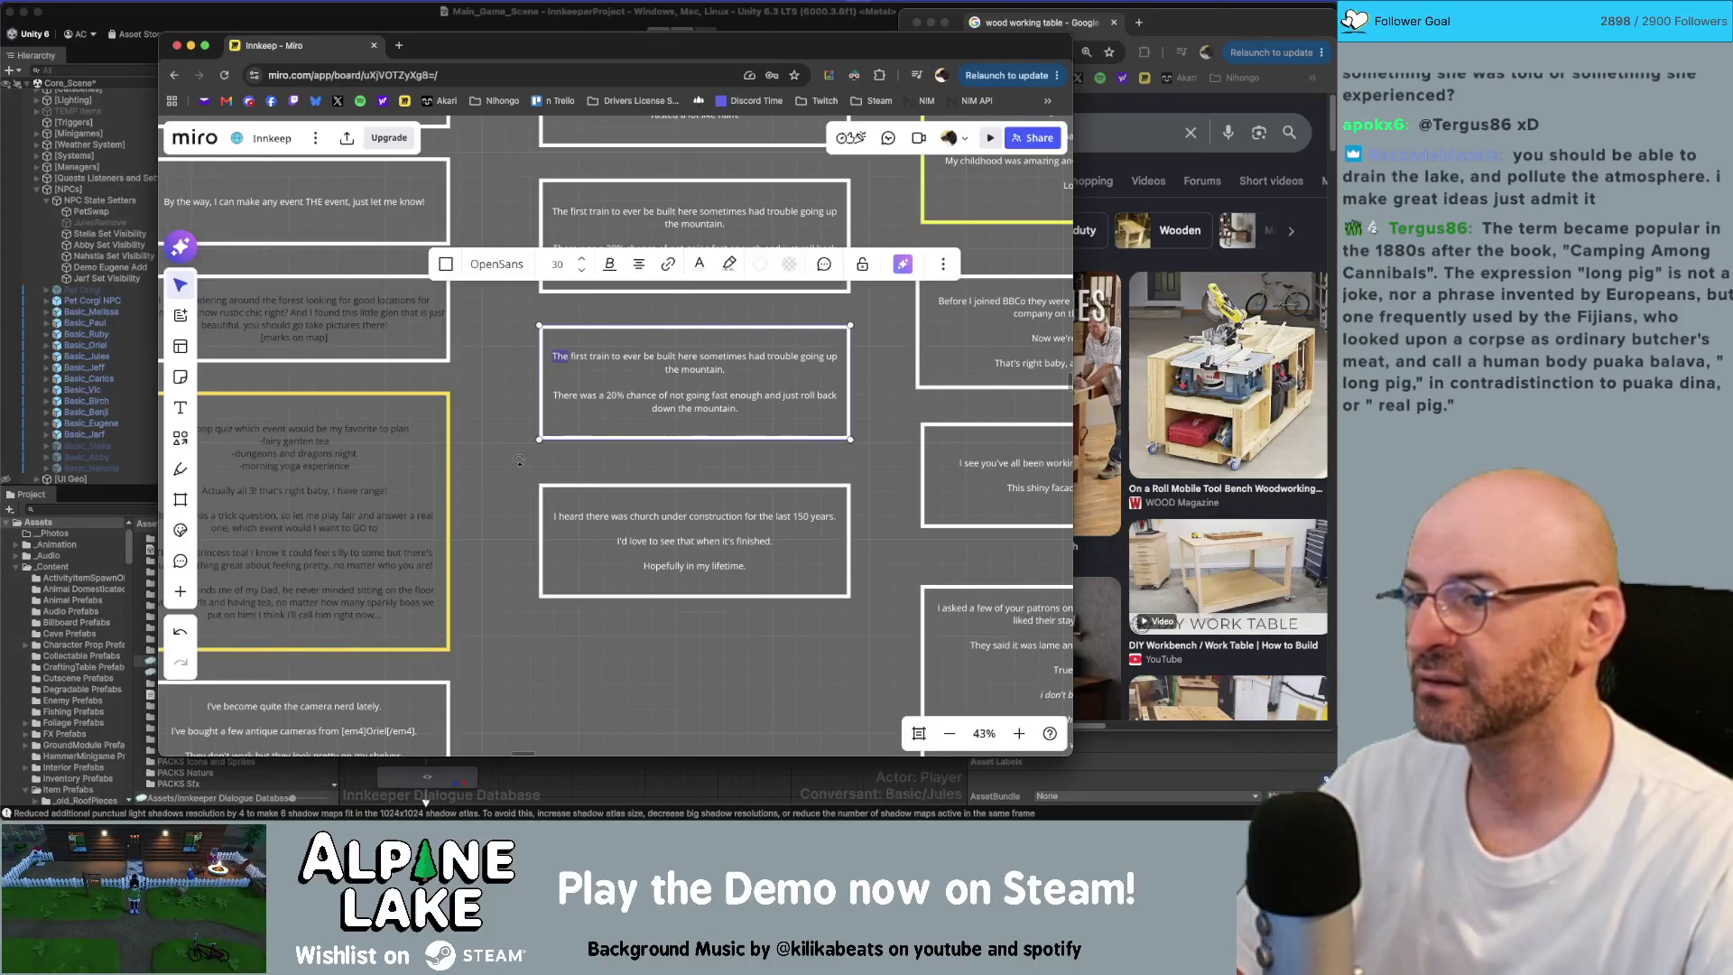
{"action": "type", "text": "I heard the"}
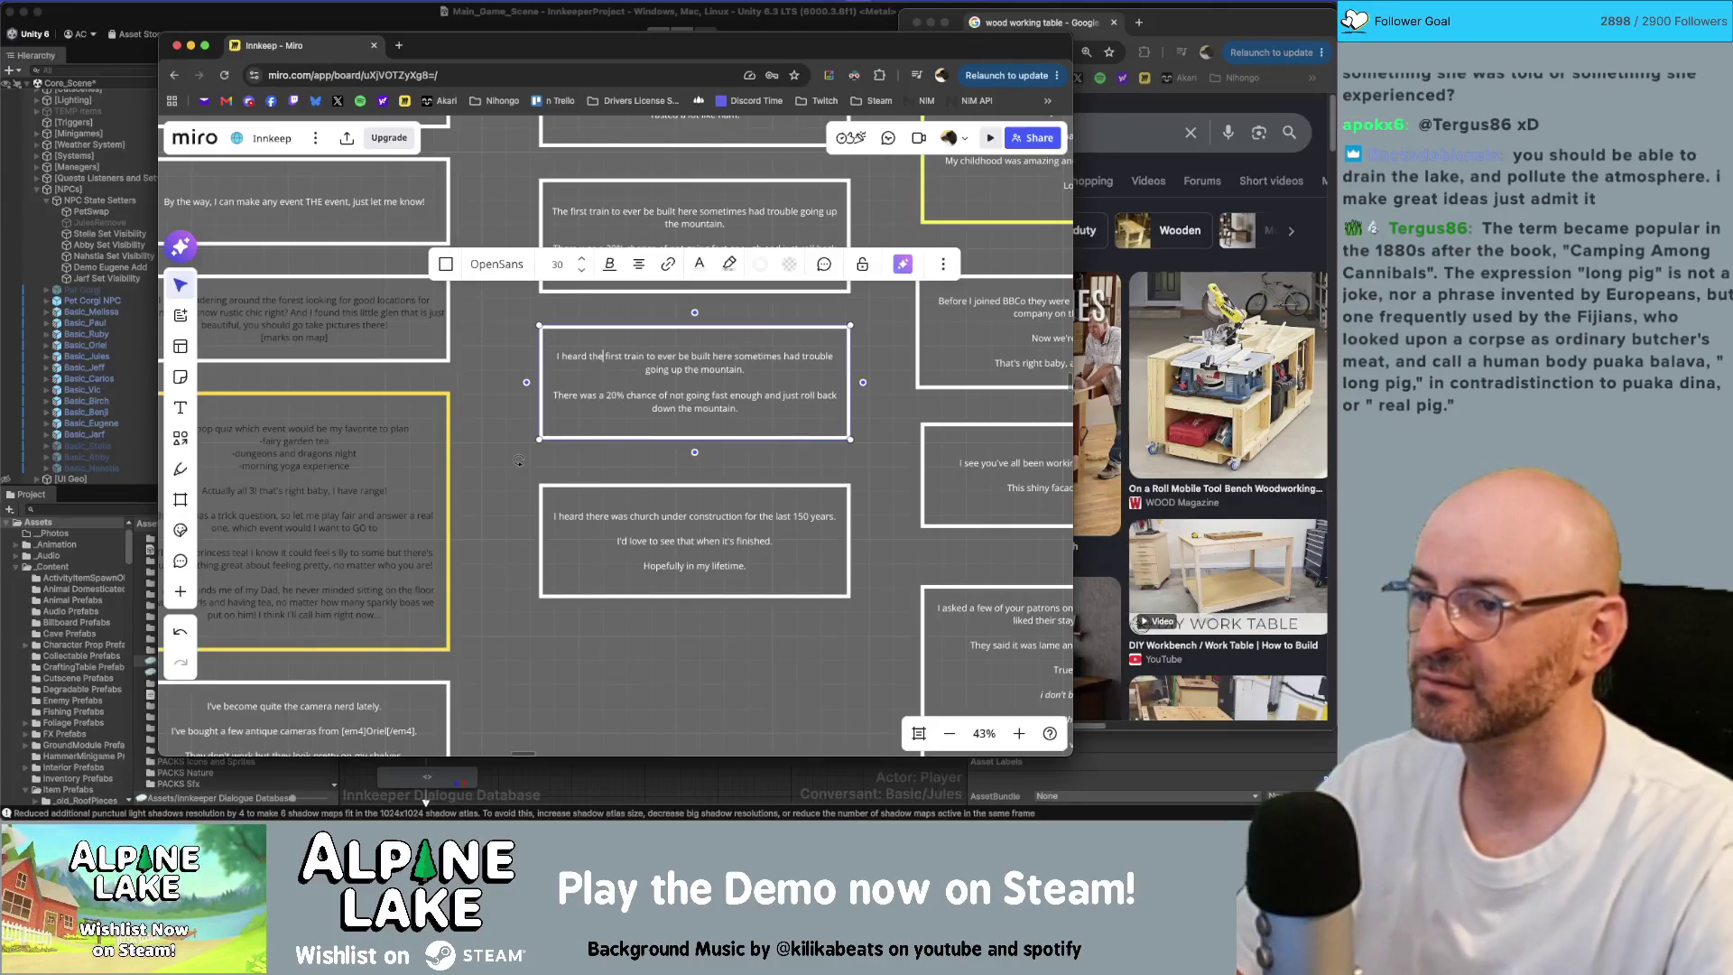
{"action": "left_click", "coordinate": [886, 433]}
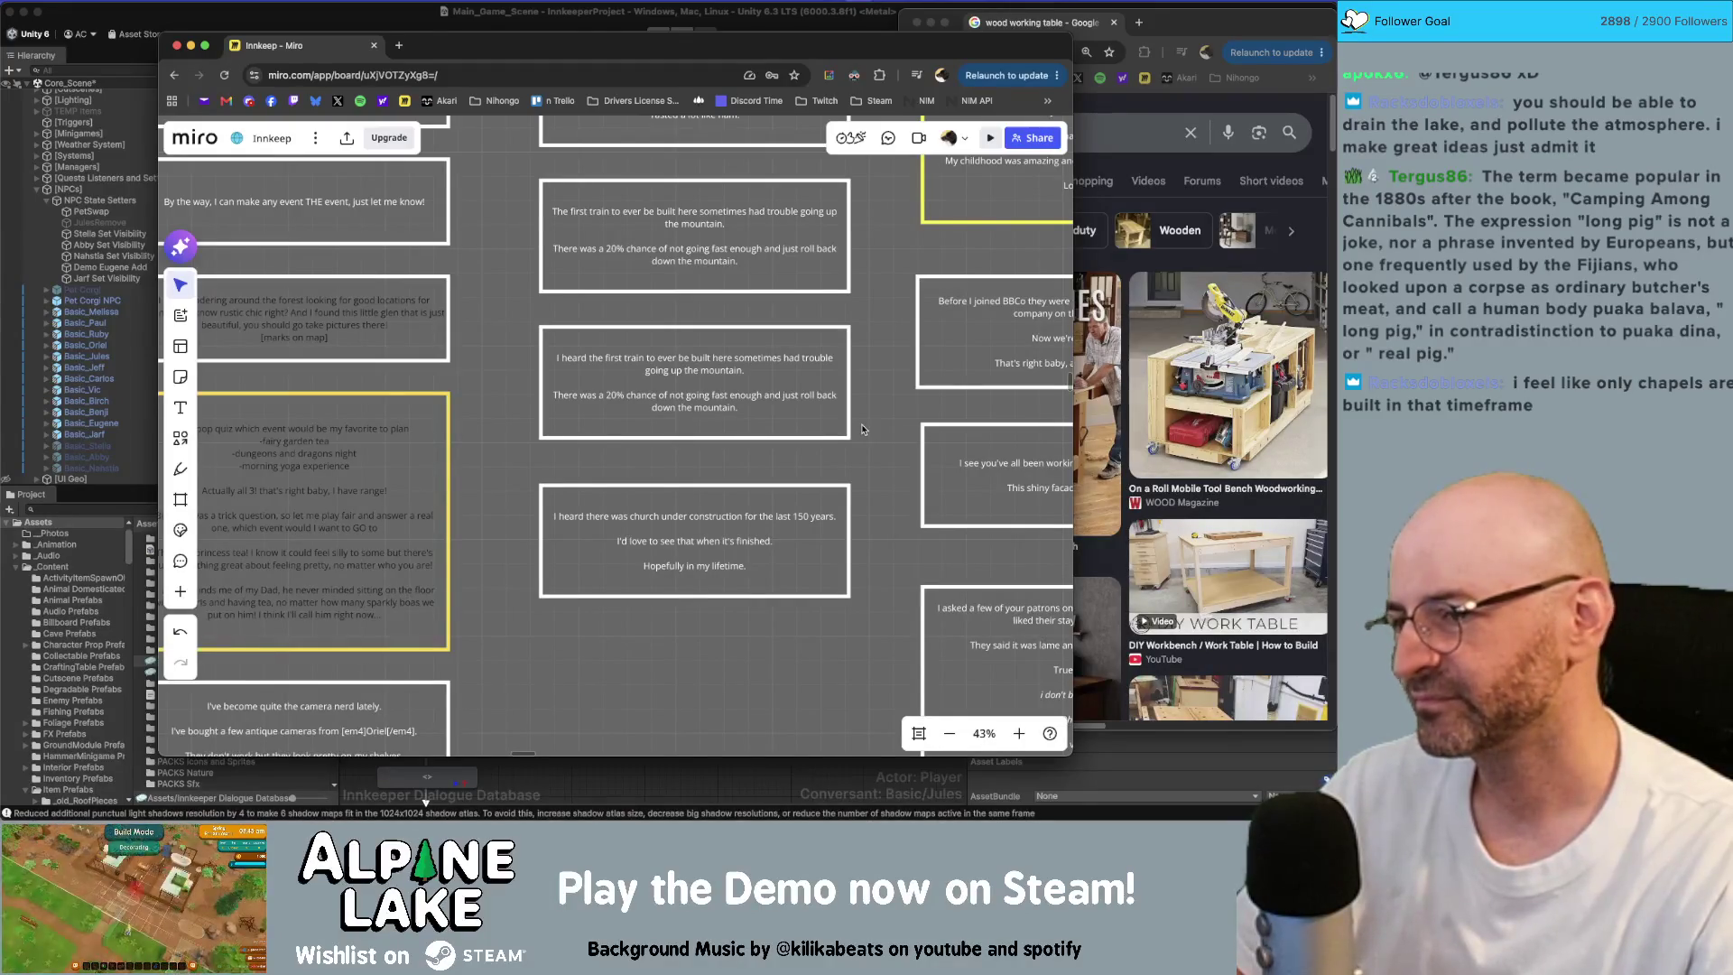
{"action": "left_click_drag", "start_coordinate": [715, 56], "coordinate": [686, 62]}
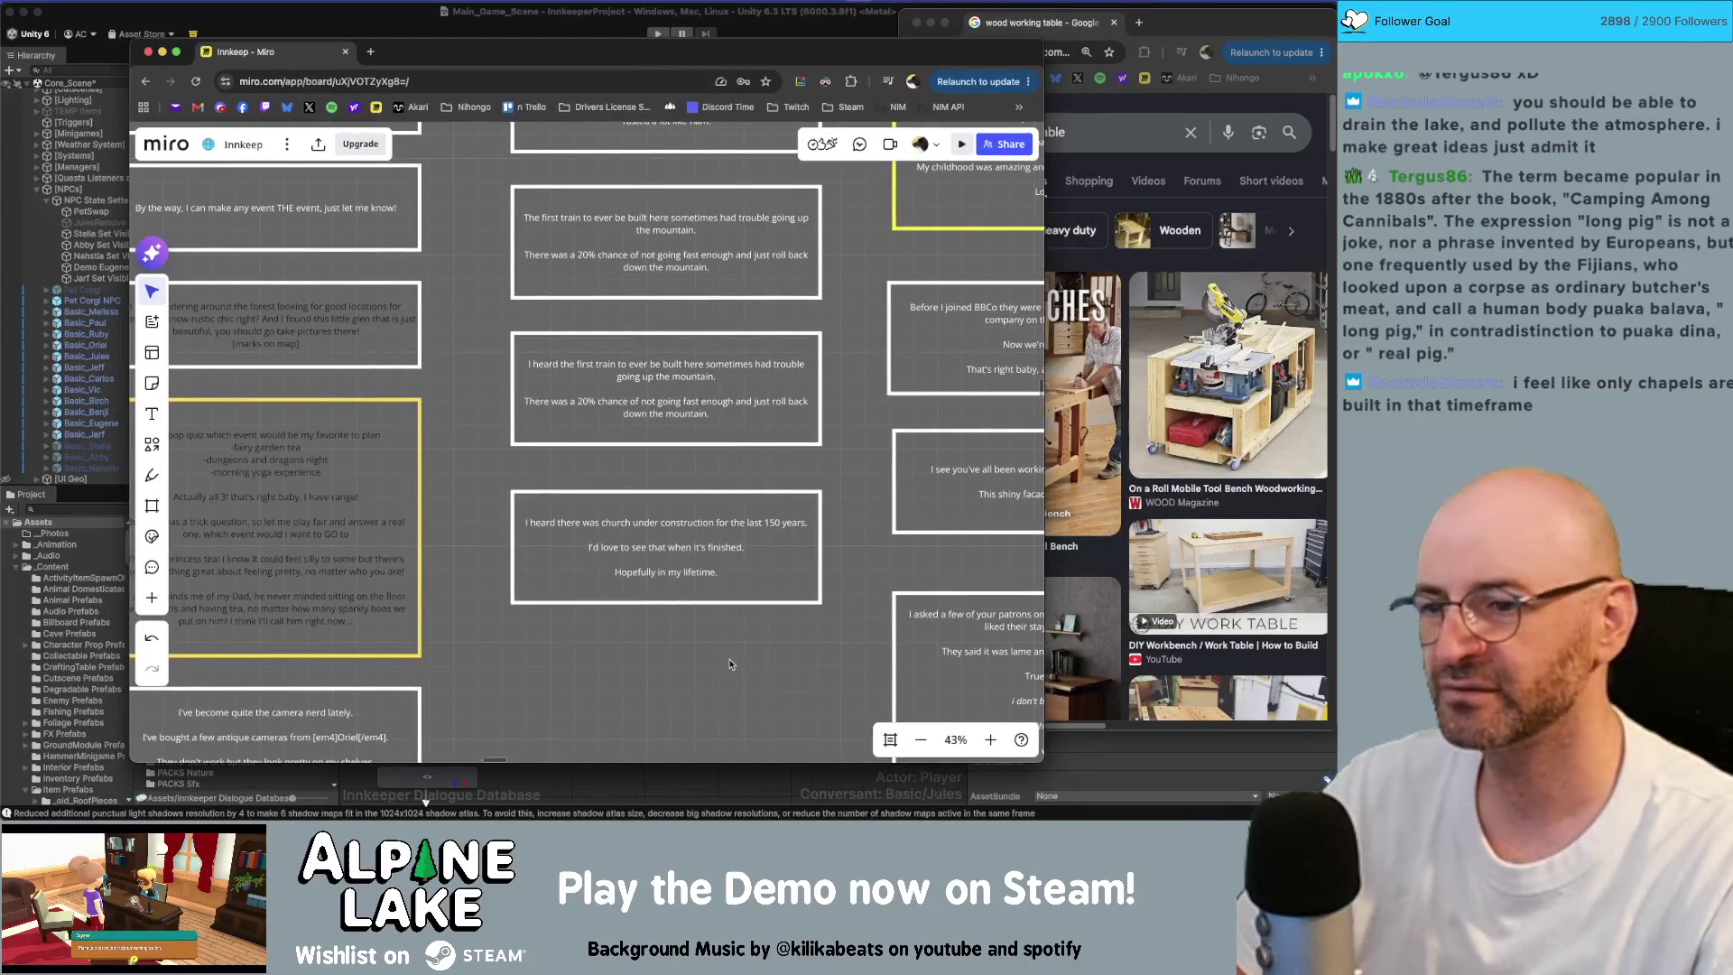
{"action": "left_click_drag", "start_coordinate": [730, 660], "coordinate": [703, 678]}
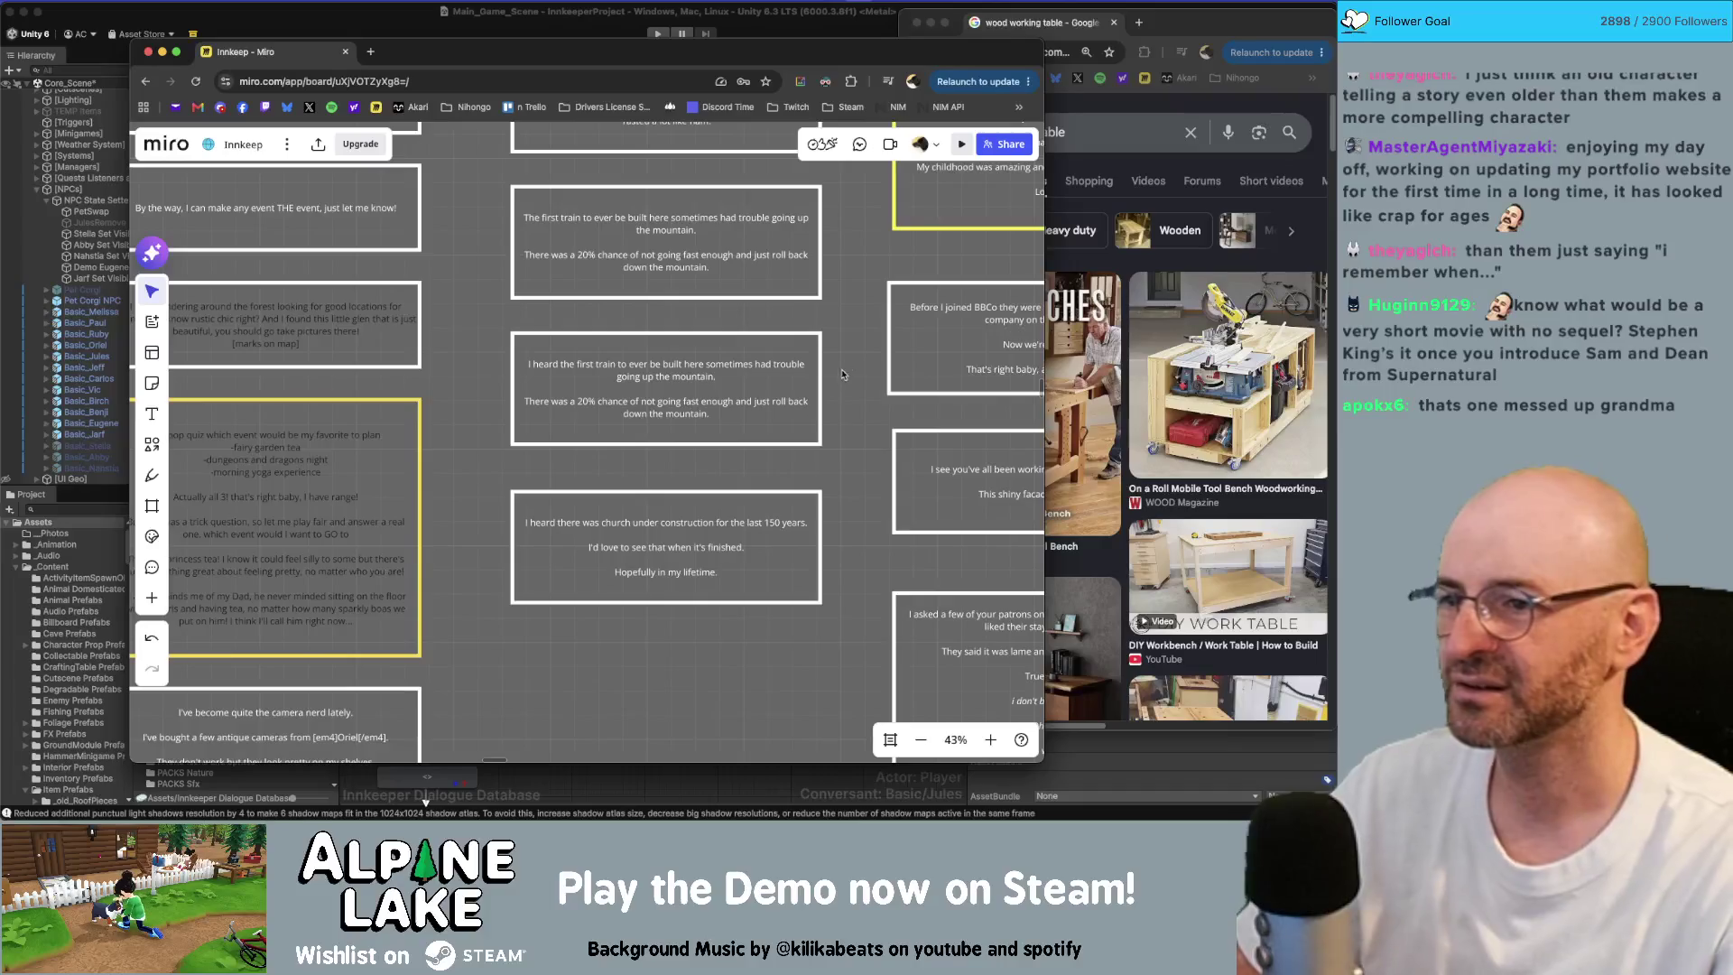
{"action": "scroll", "coordinate": [840, 437], "scroll_direction": "down", "scroll_amount": 3}
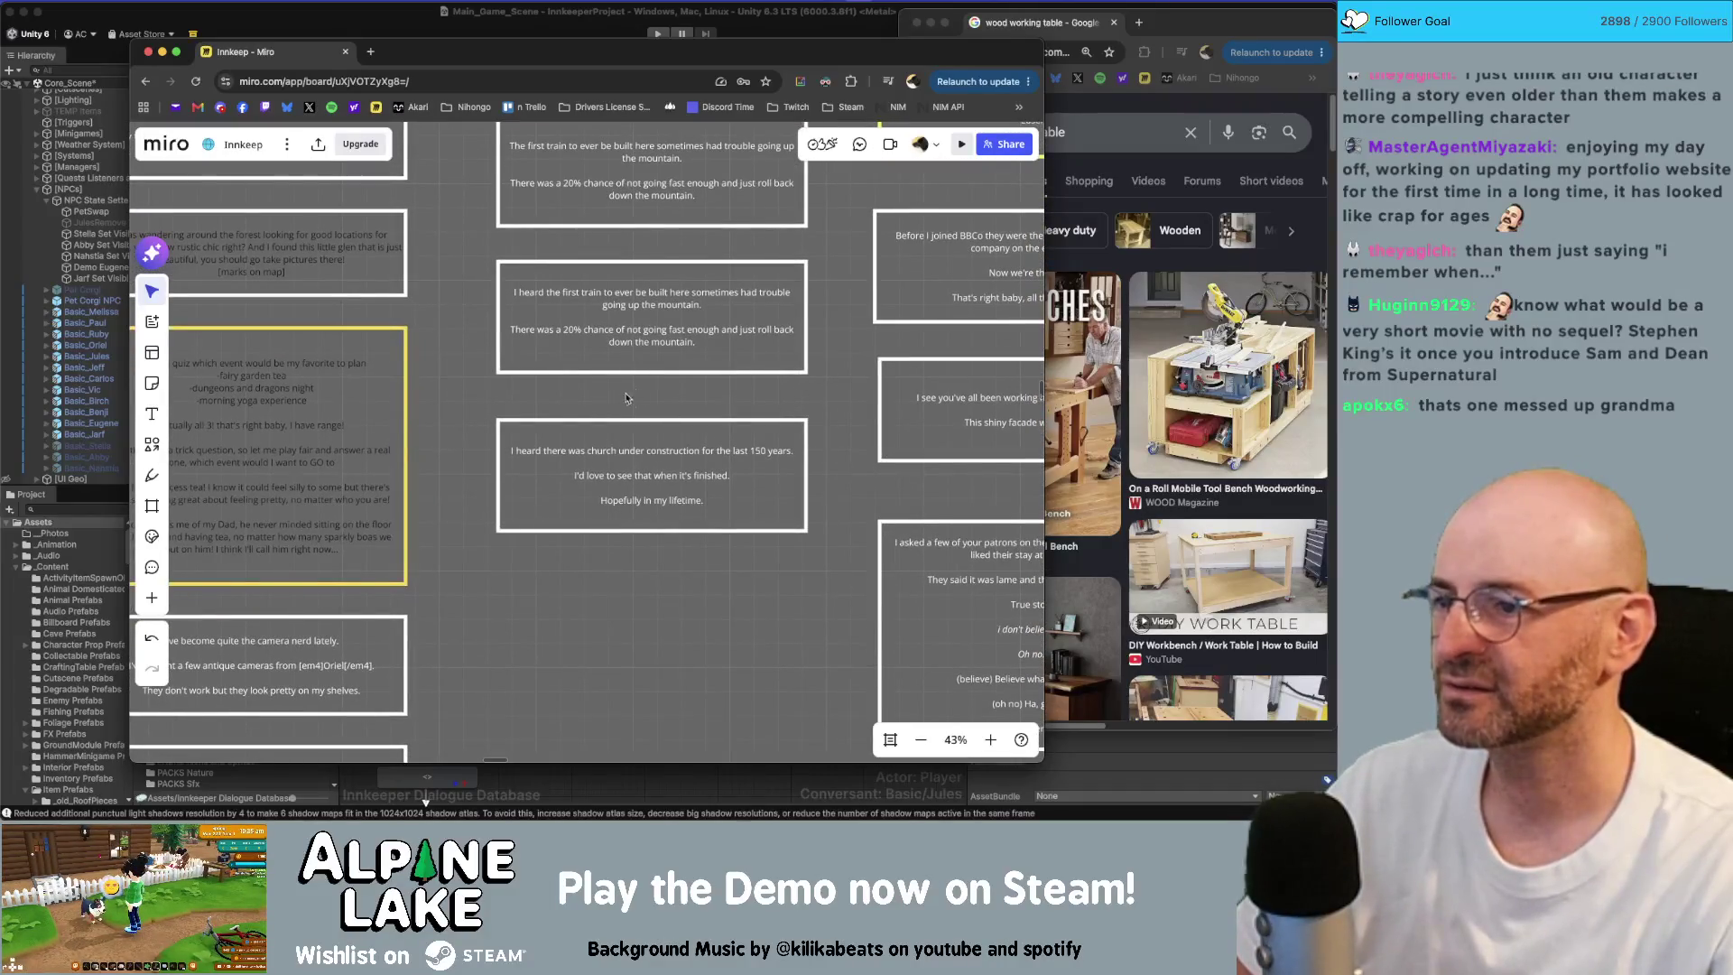
{"action": "left_click", "coordinate": [686, 484]}
{"action": "left_click", "coordinate": [686, 484]}
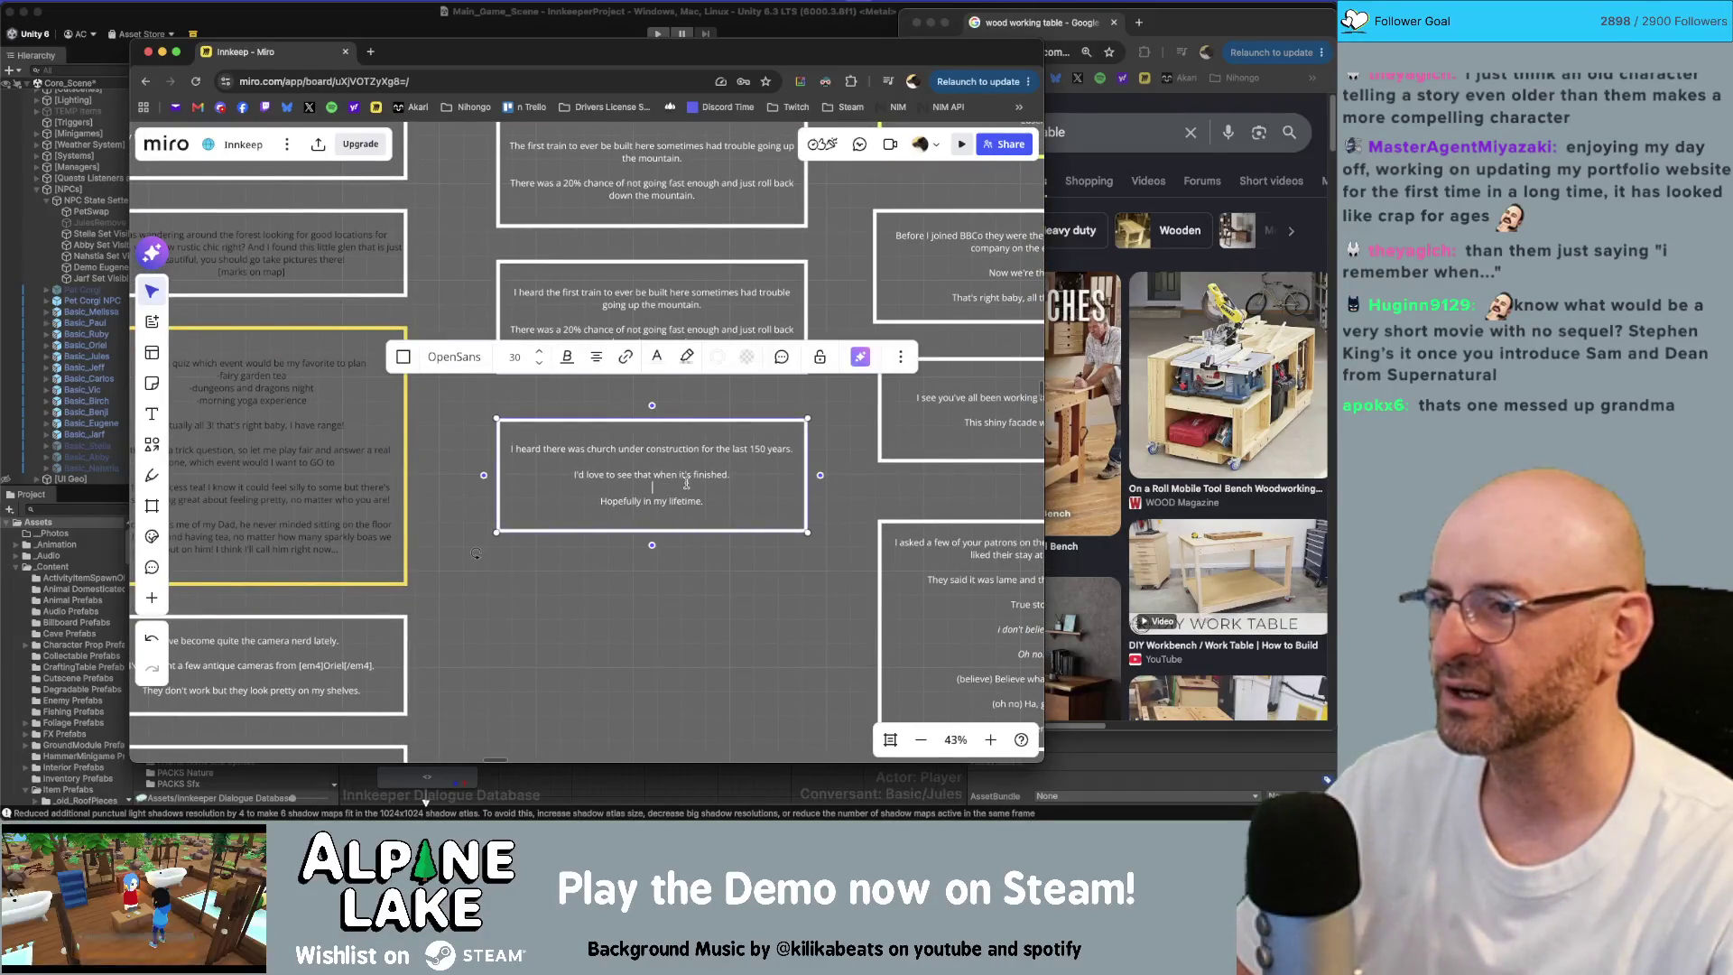
{"action": "left_click", "coordinate": [784, 556]}
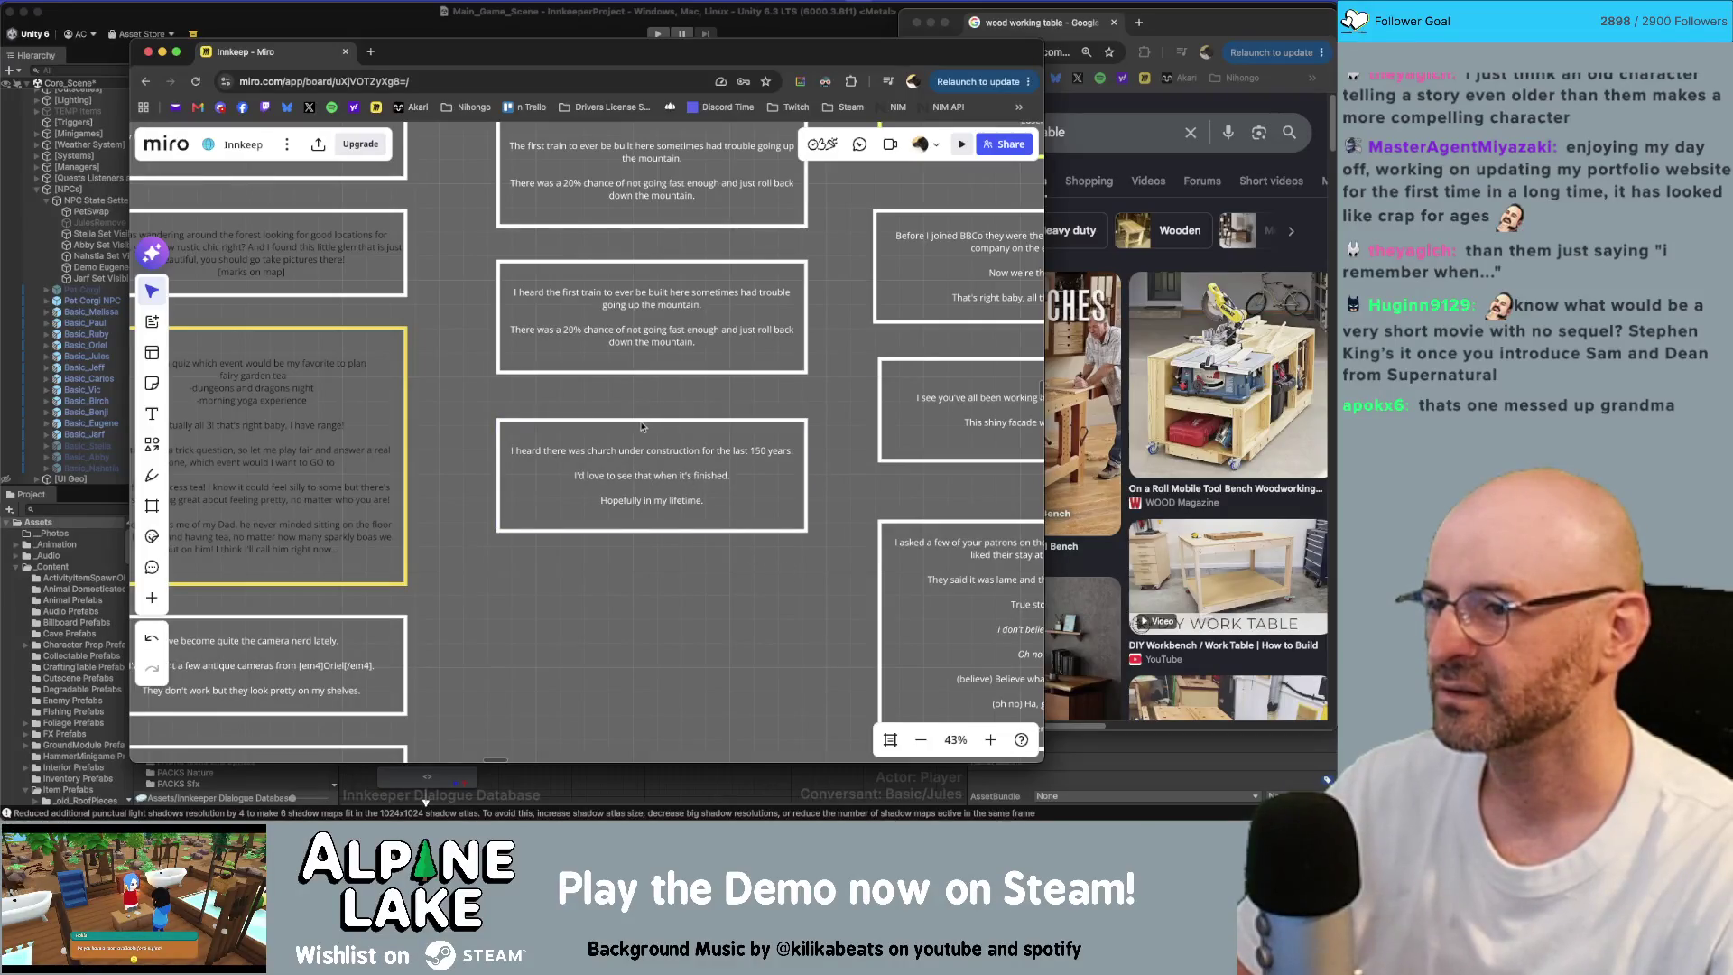
Step: Change the church box's opening from 'I heard there was' to 'Apparently there is'
{"action": "left_click", "coordinate": [543, 304]}
{"action": "double_click", "coordinate": [554, 418]}
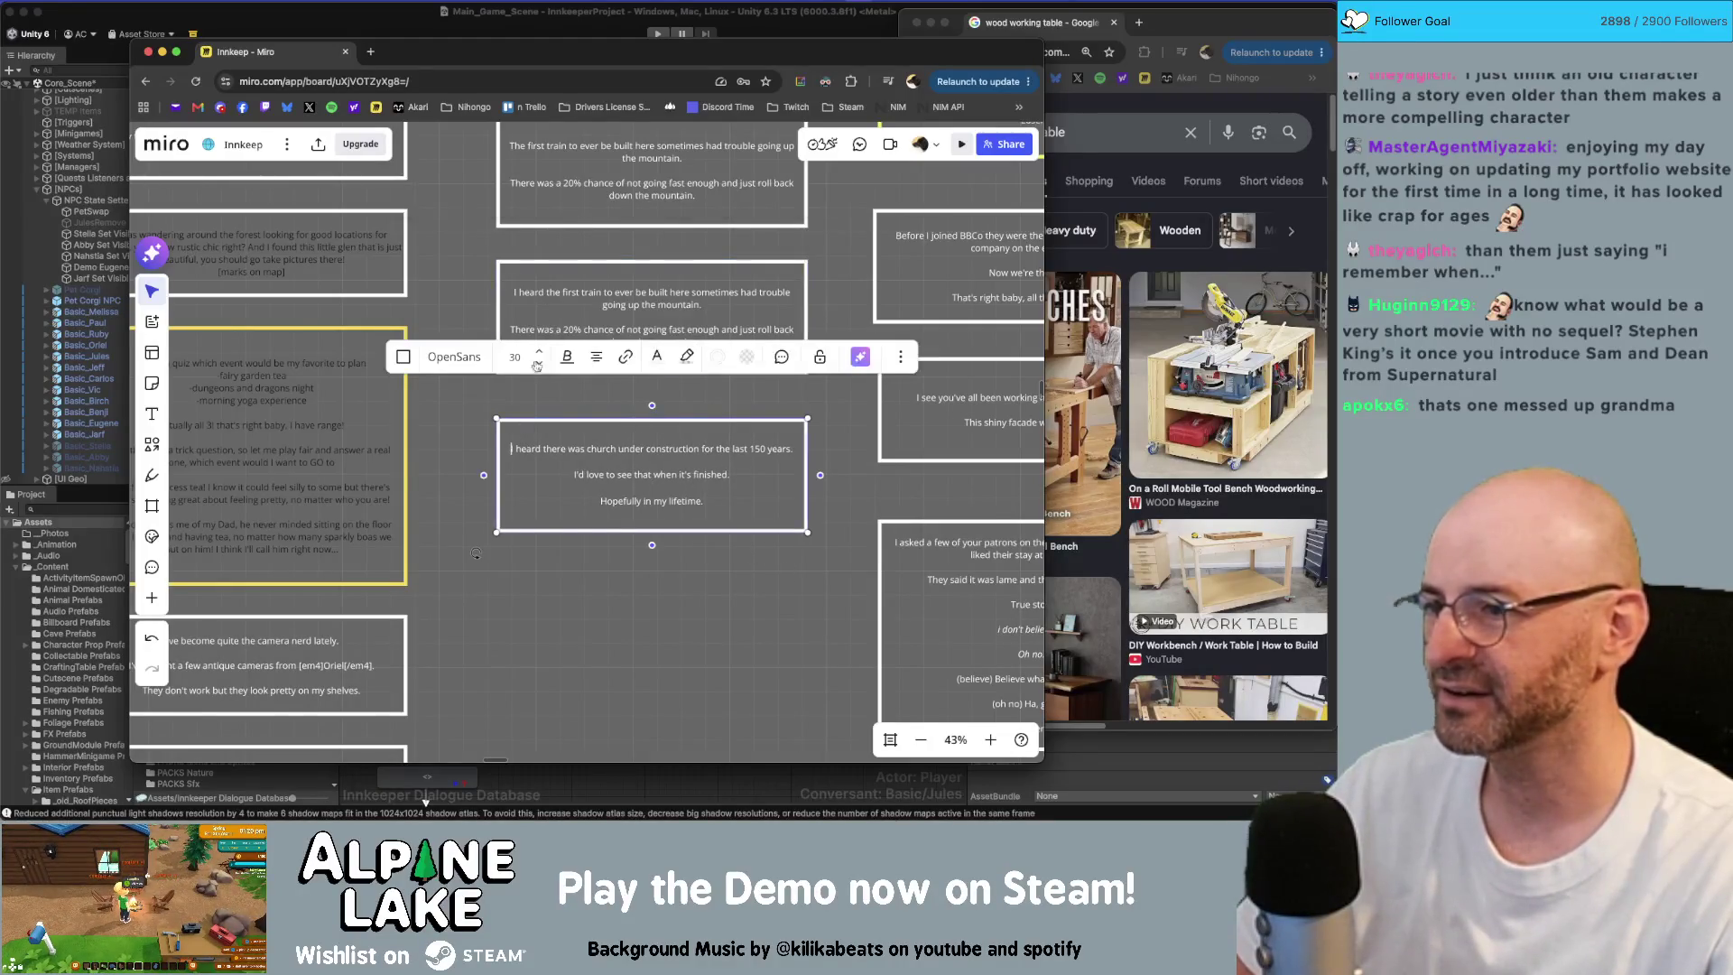
{"action": "left_click", "coordinate": [554, 414]}
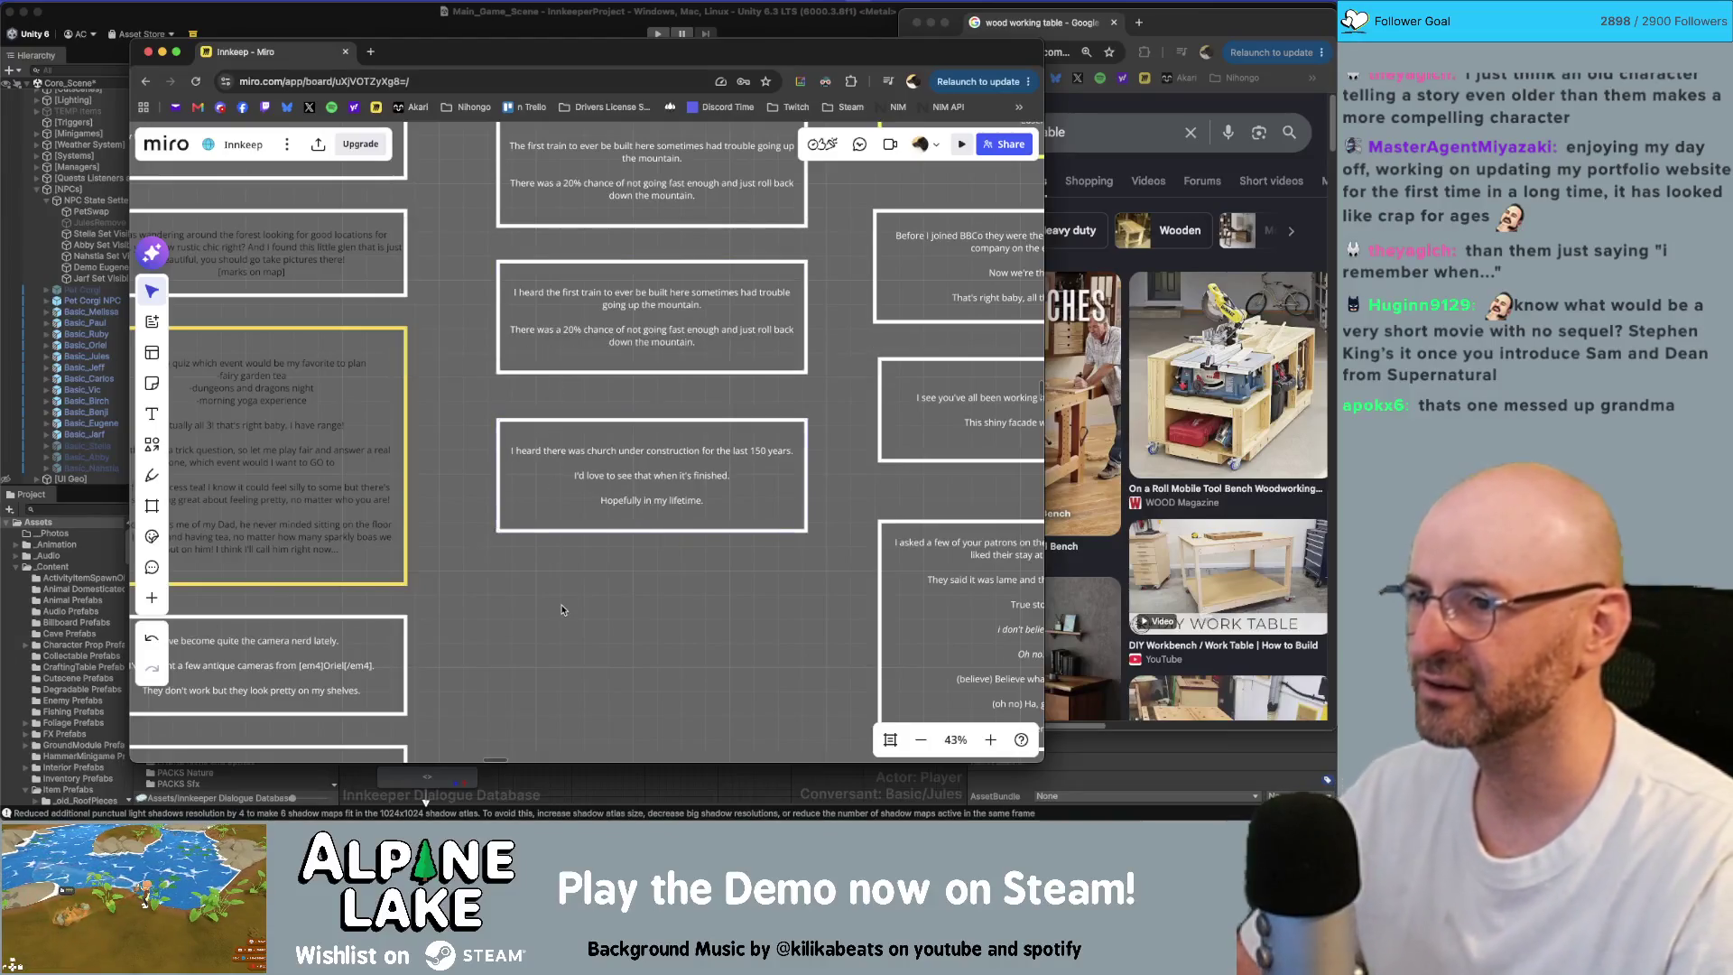
{"action": "double_click", "coordinate": [571, 449]}
{"action": "left_click_drag", "start_coordinate": [512, 449], "coordinate": [566, 448]}
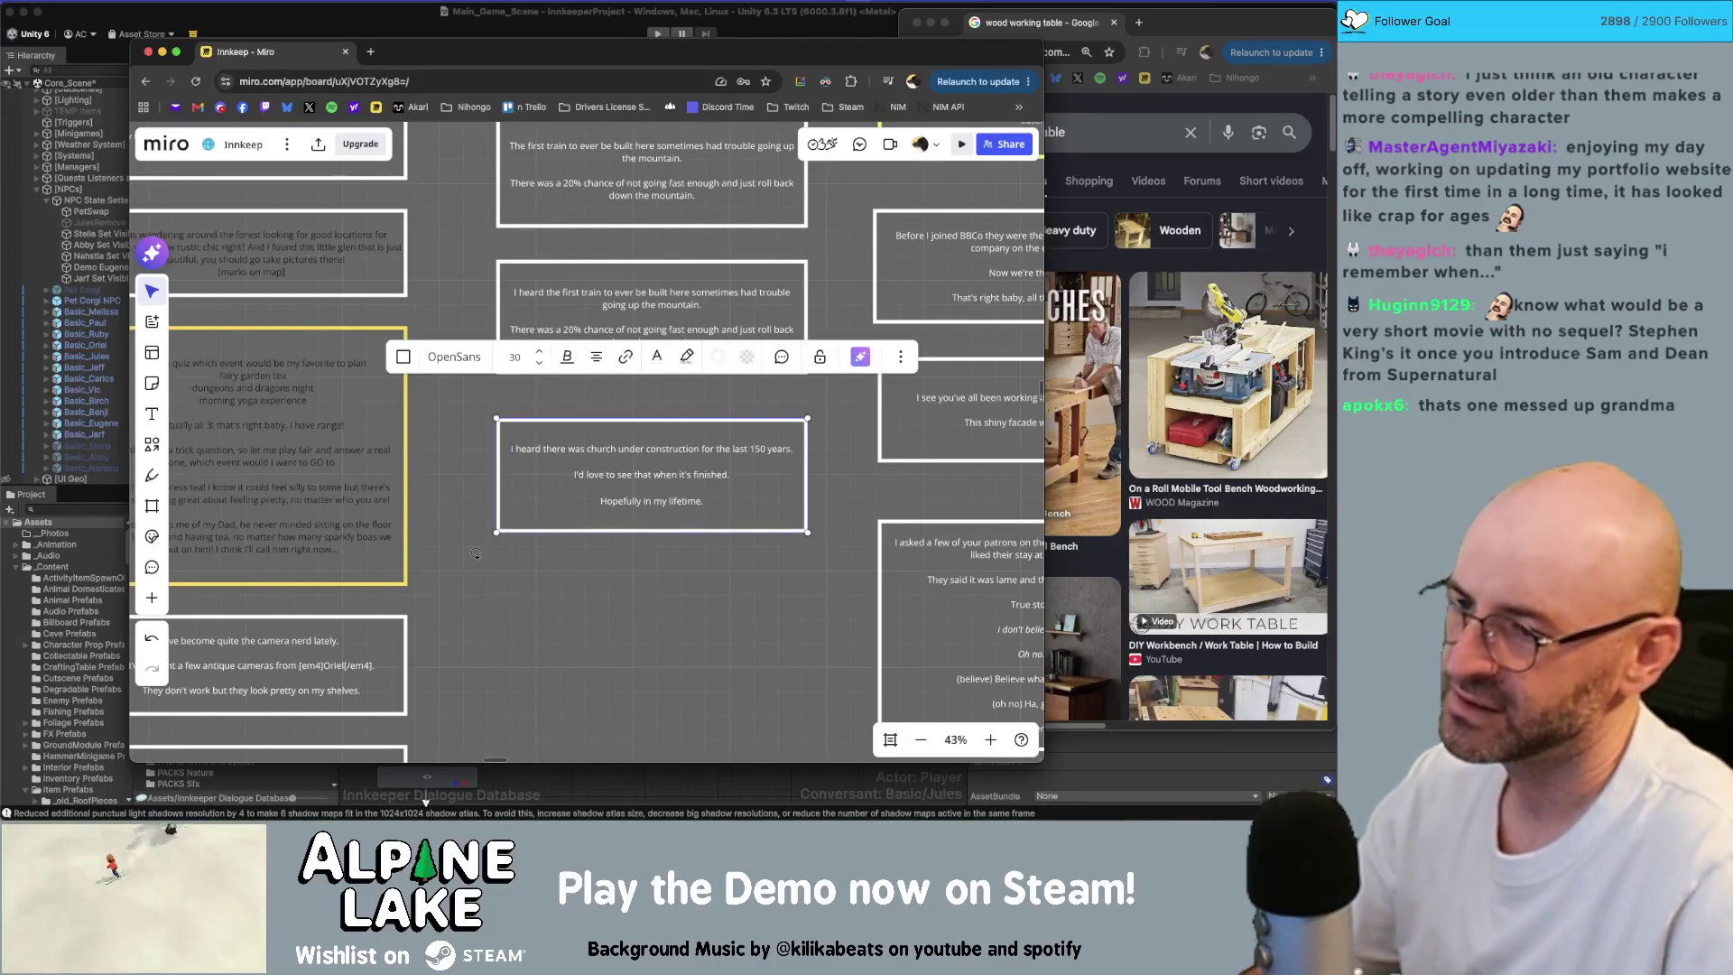
{"action": "type", "text": "Apparently"}
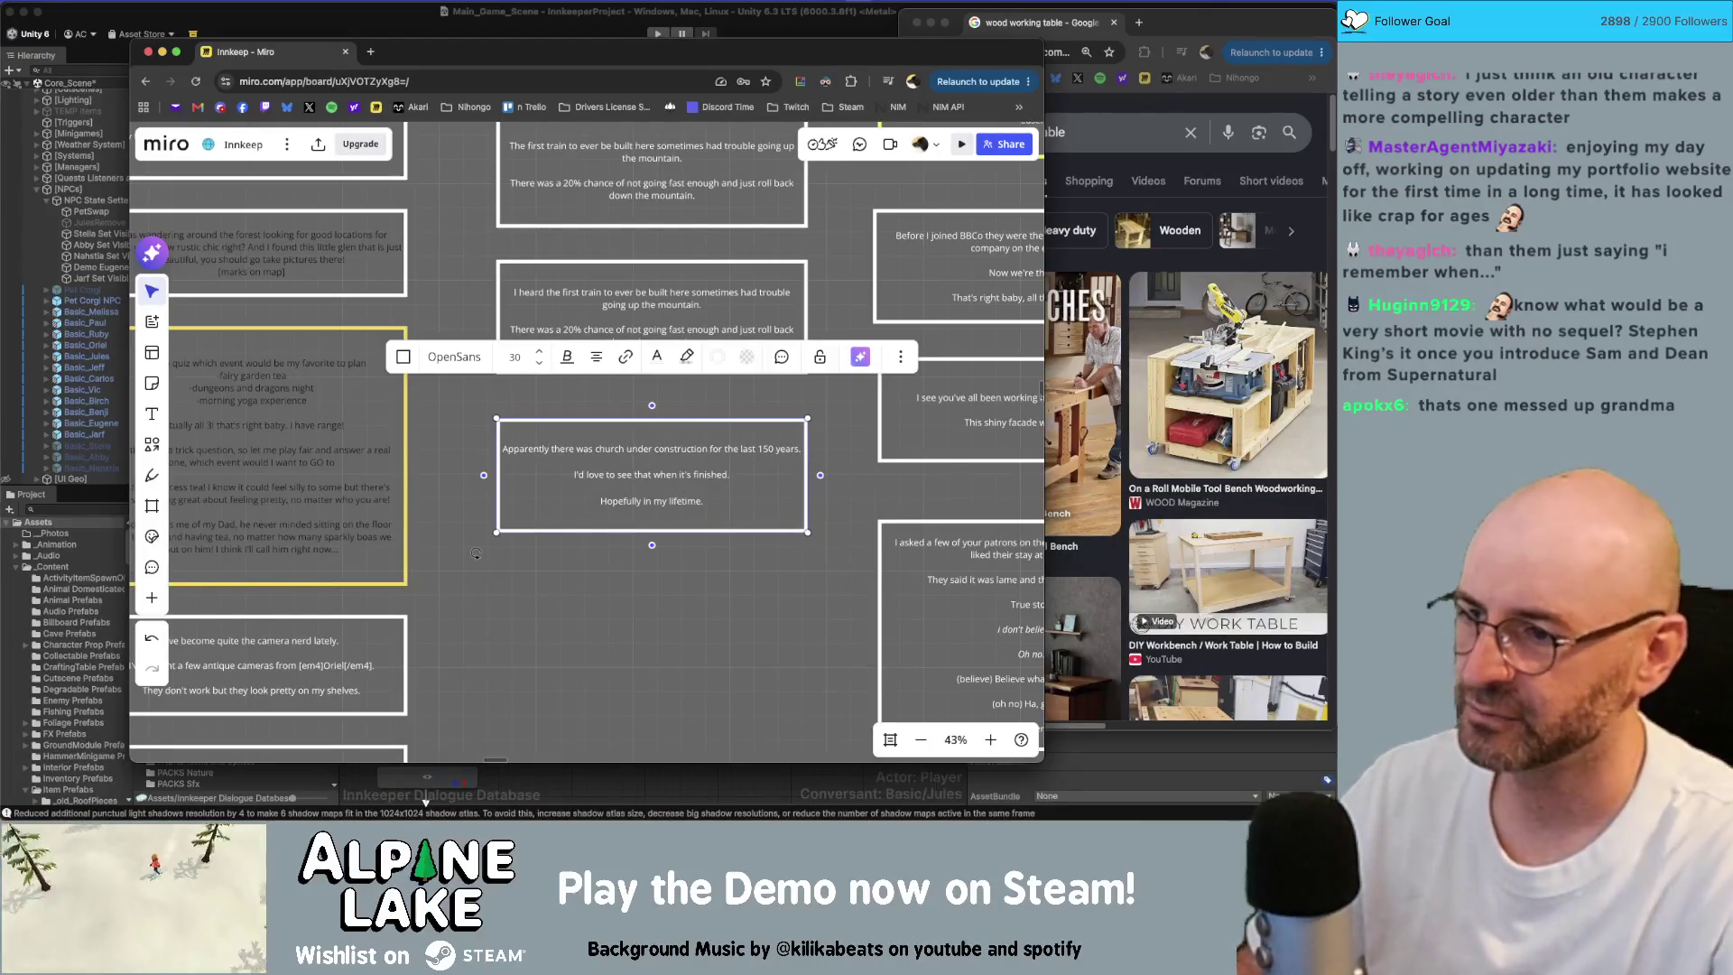
{"action": "key", "text": "alt+shift+Left"}
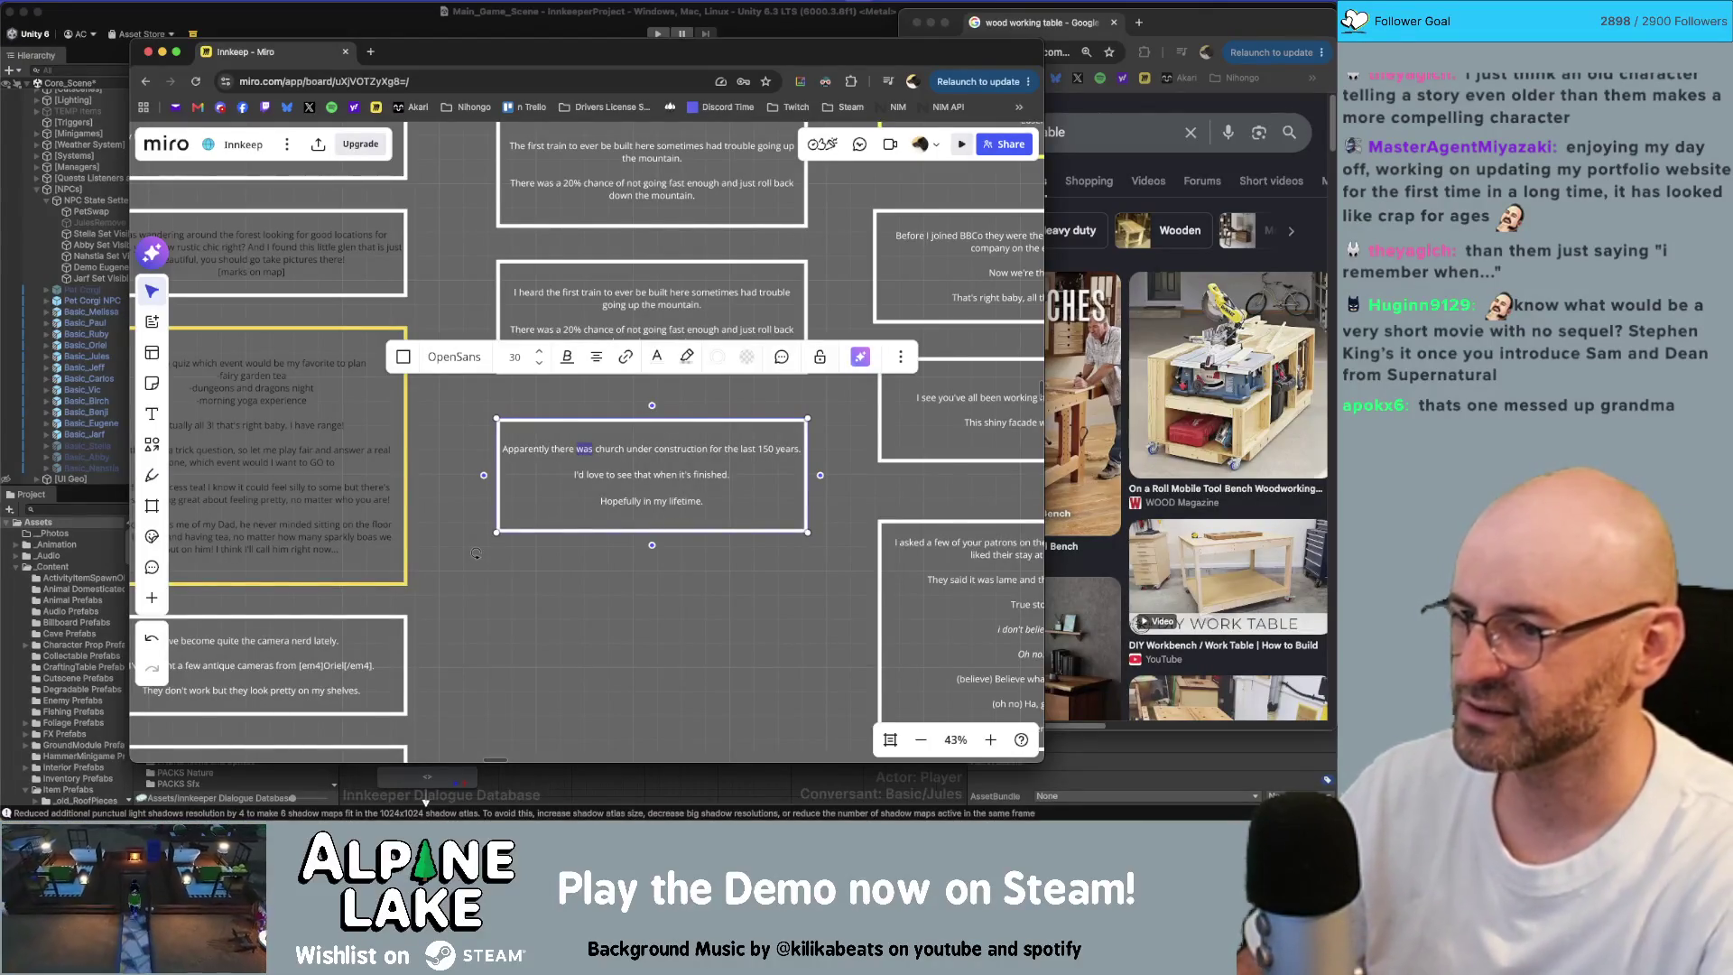
{"action": "type", "text": "is"}
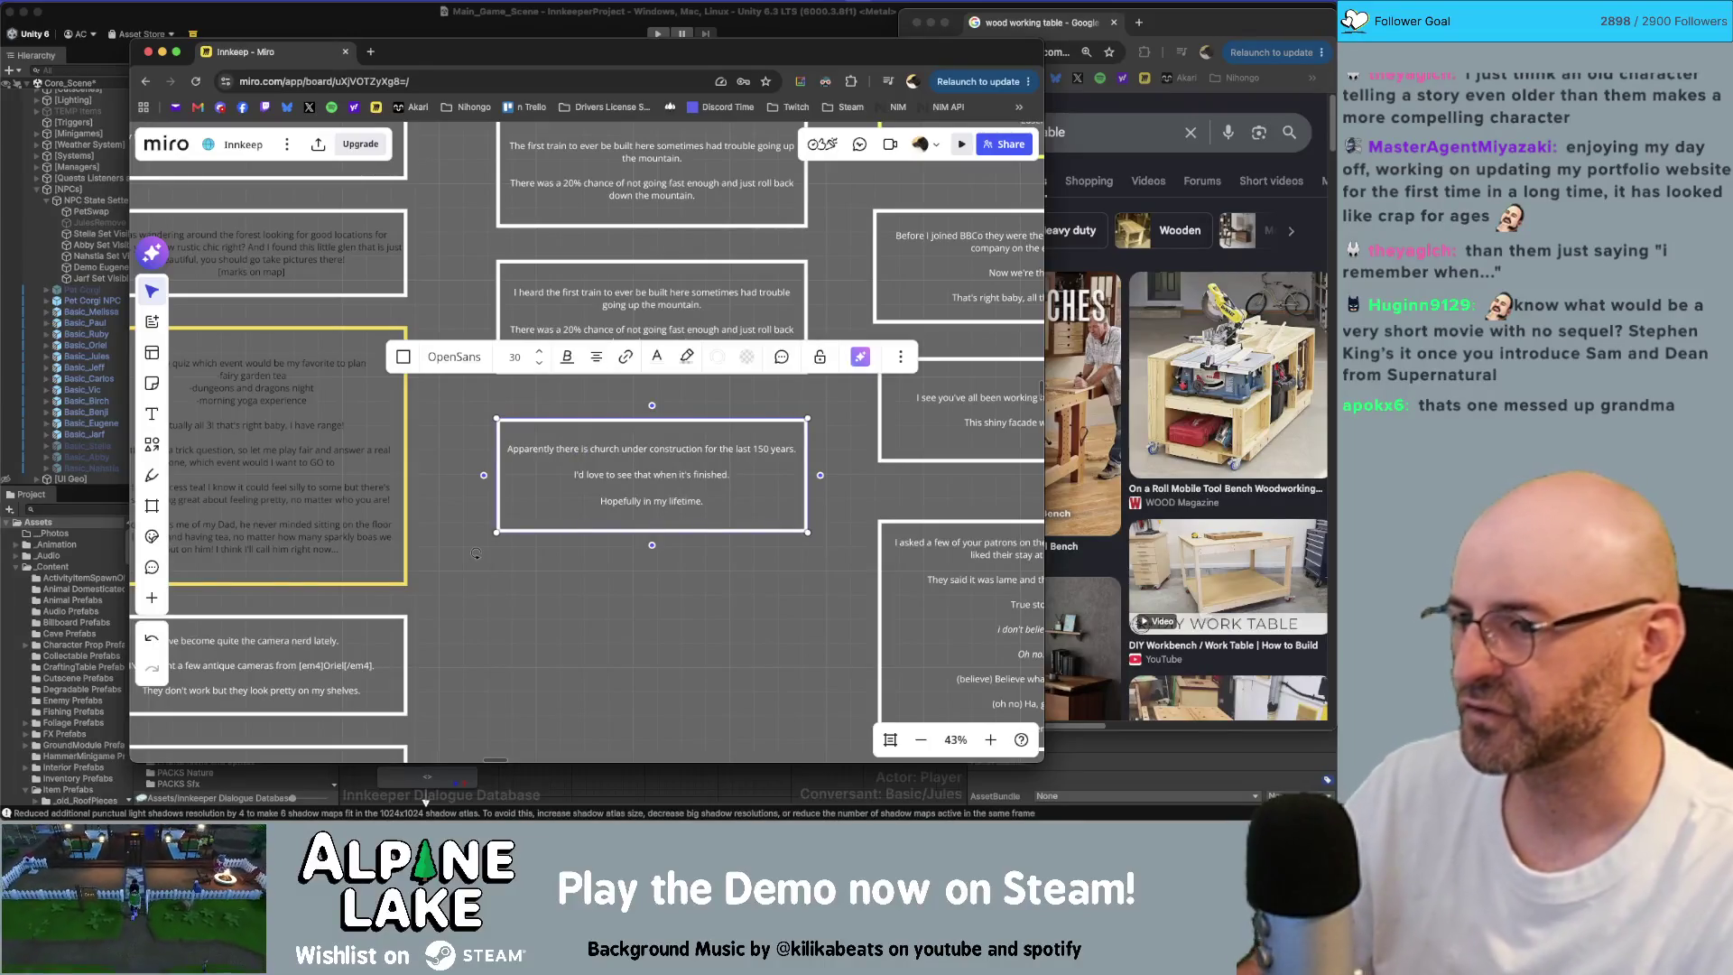
{"action": "left_click", "coordinate": [700, 563]}
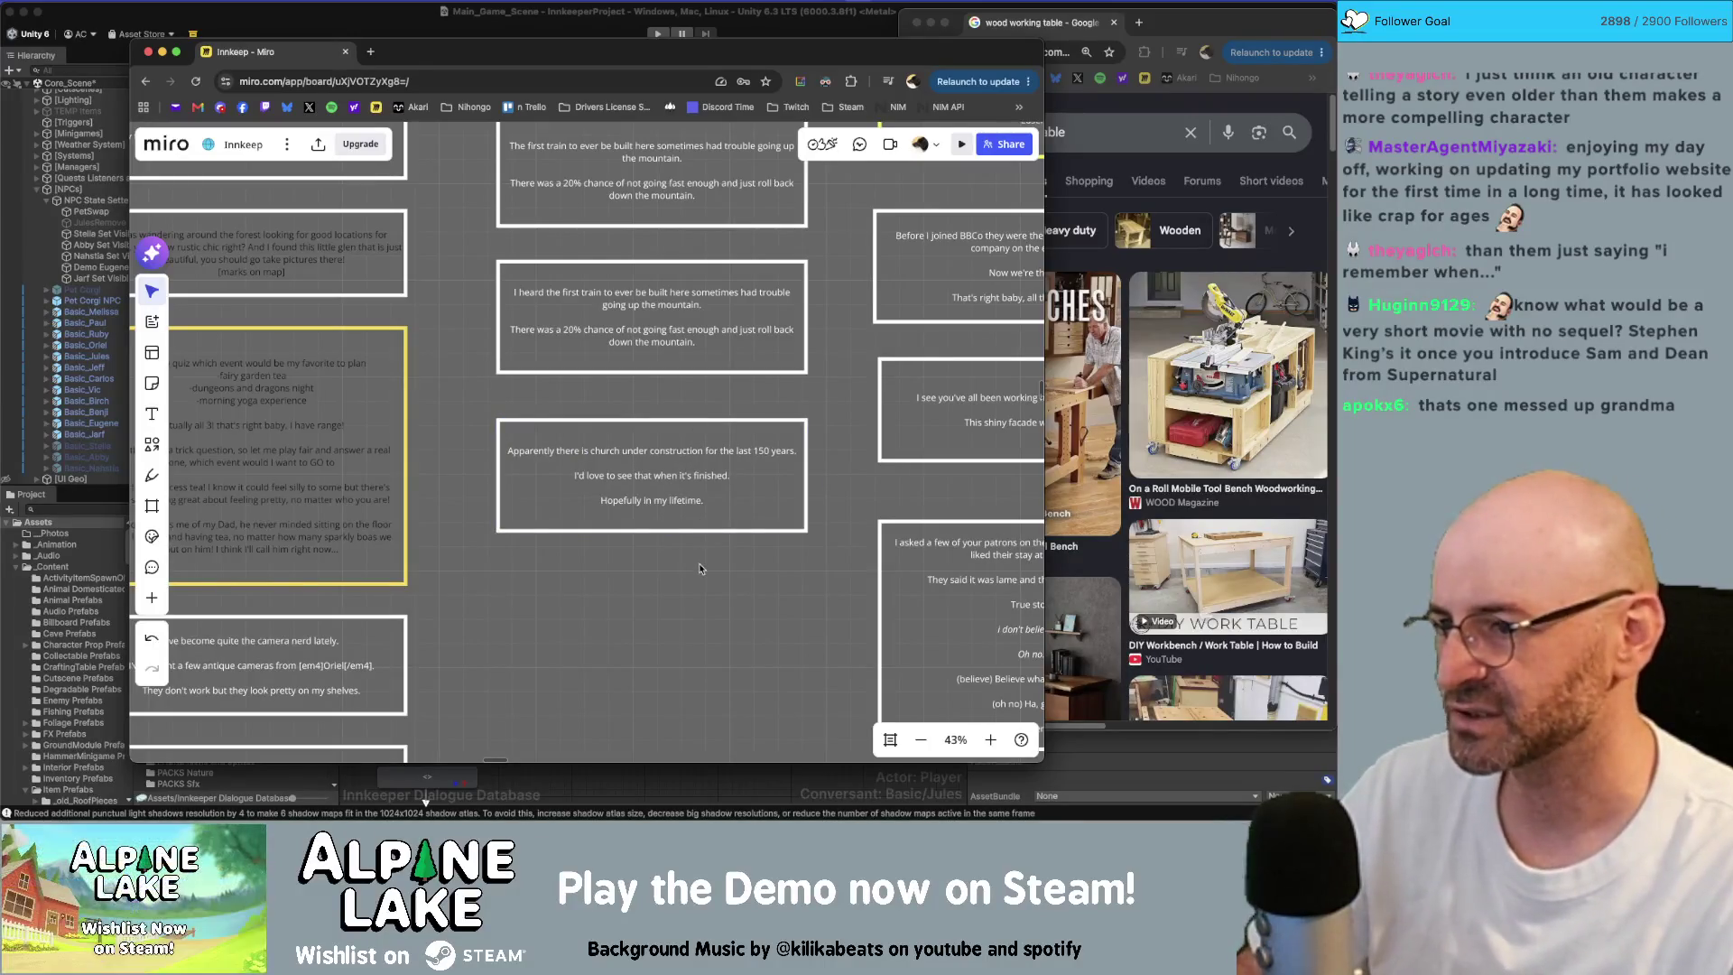
Step: Paste a copy of the church box below it and select all of its text
{"action": "left_click", "coordinate": [674, 626]}
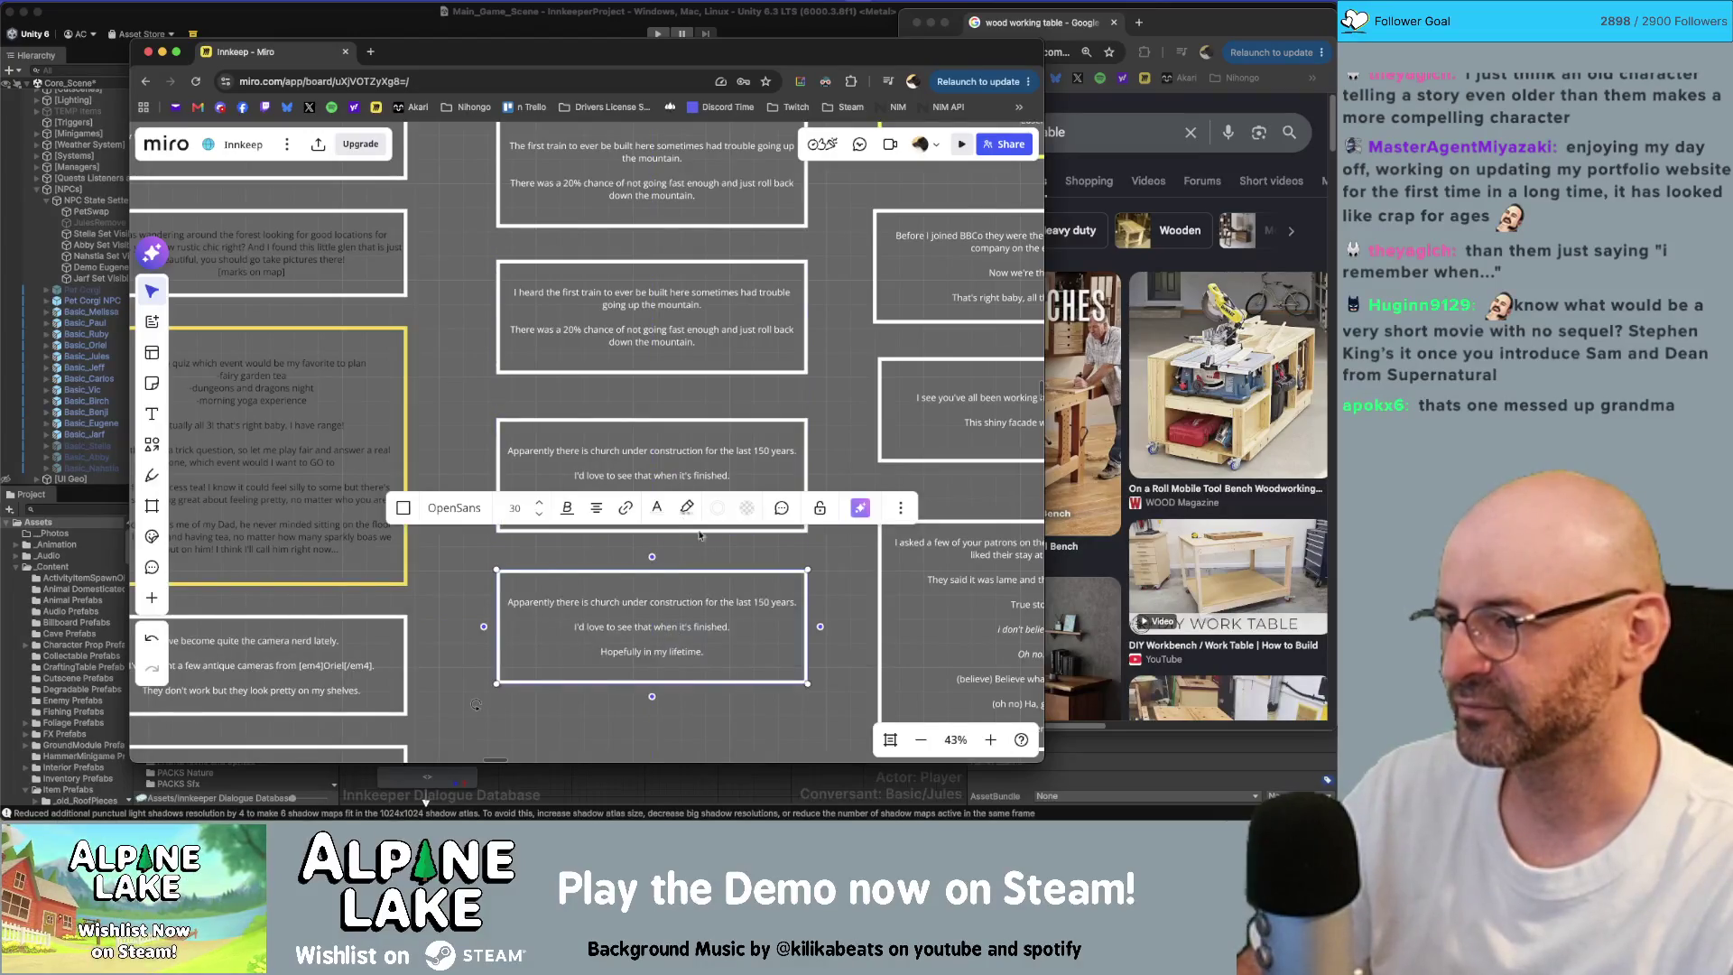
{"action": "scroll", "coordinate": [692, 494], "scroll_direction": "down", "scroll_amount": 2}
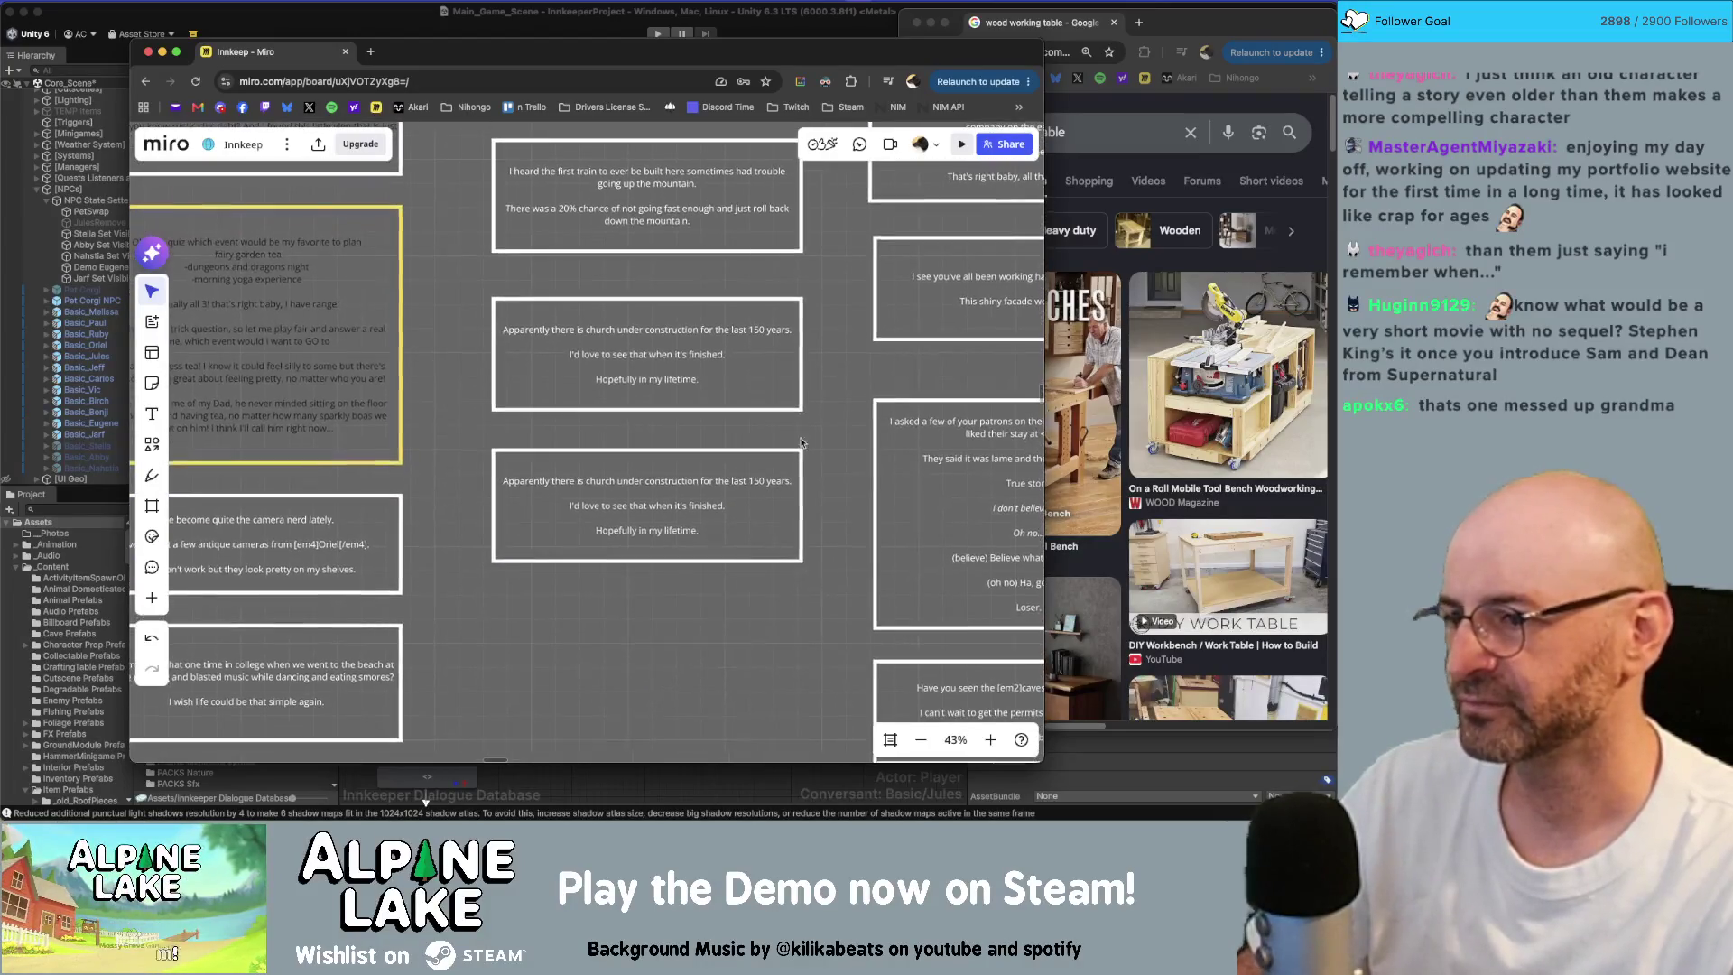
{"action": "left_click", "coordinate": [702, 532]}
{"action": "key", "text": "super+a"}
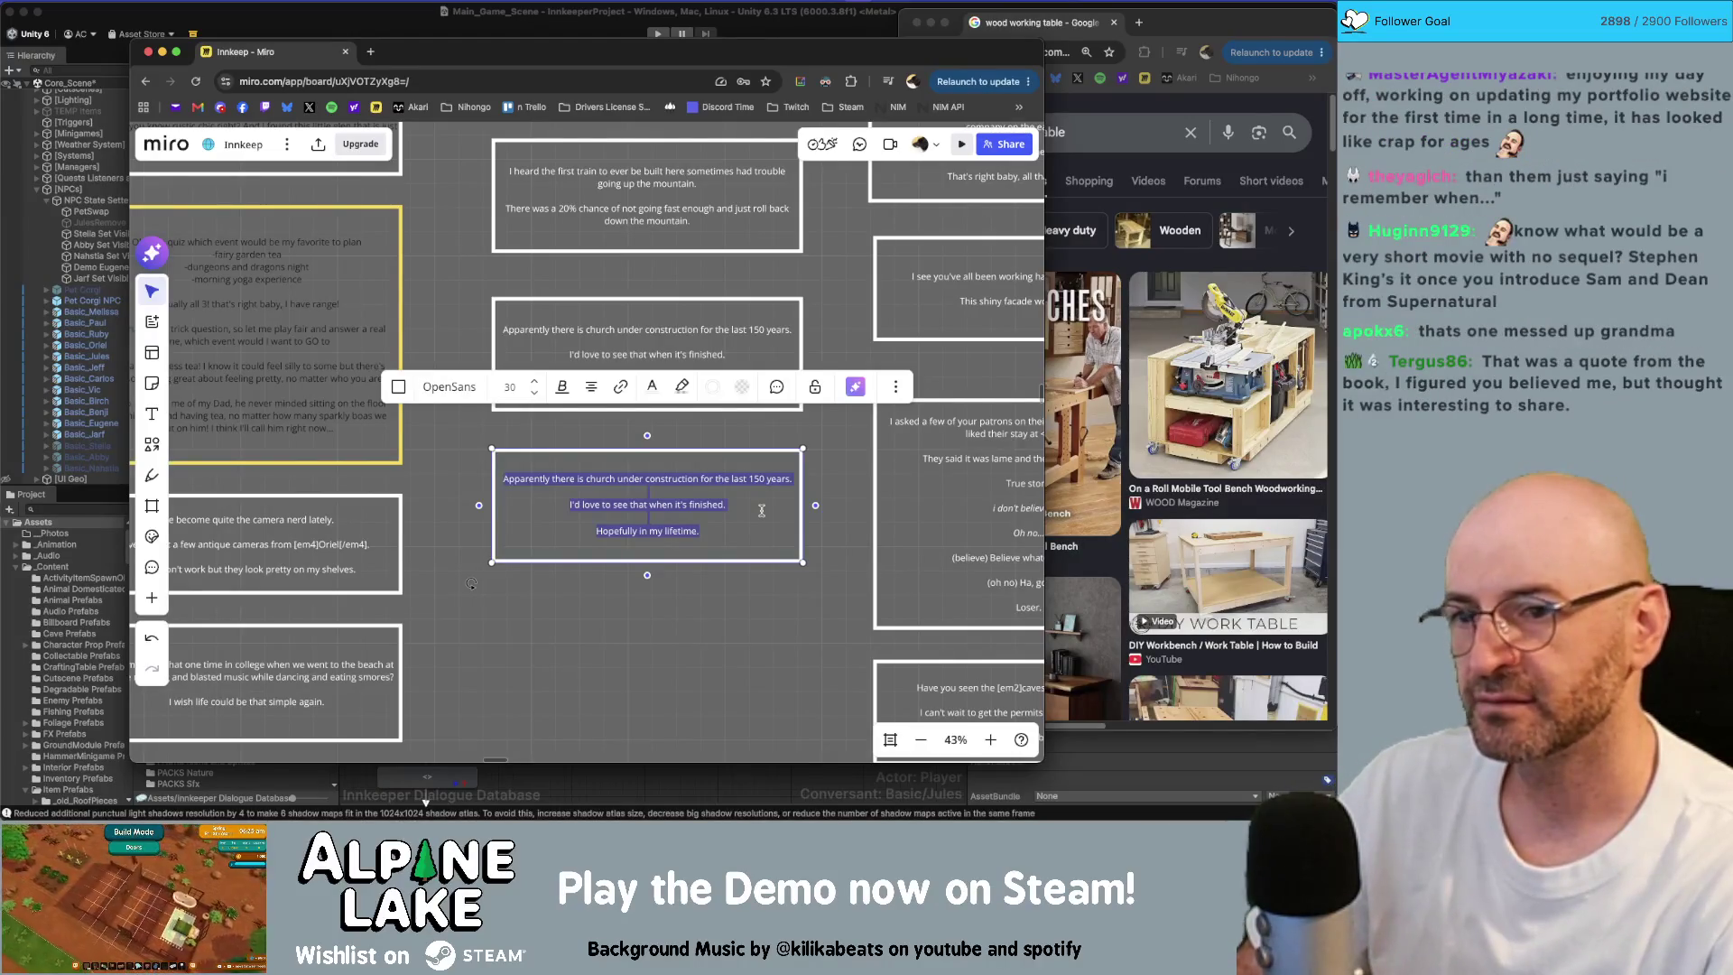
Step: Write the opening 'I've lived here all my life. I don't really know what life is like in other places.'
{"action": "type", "text": "I remember wh"}
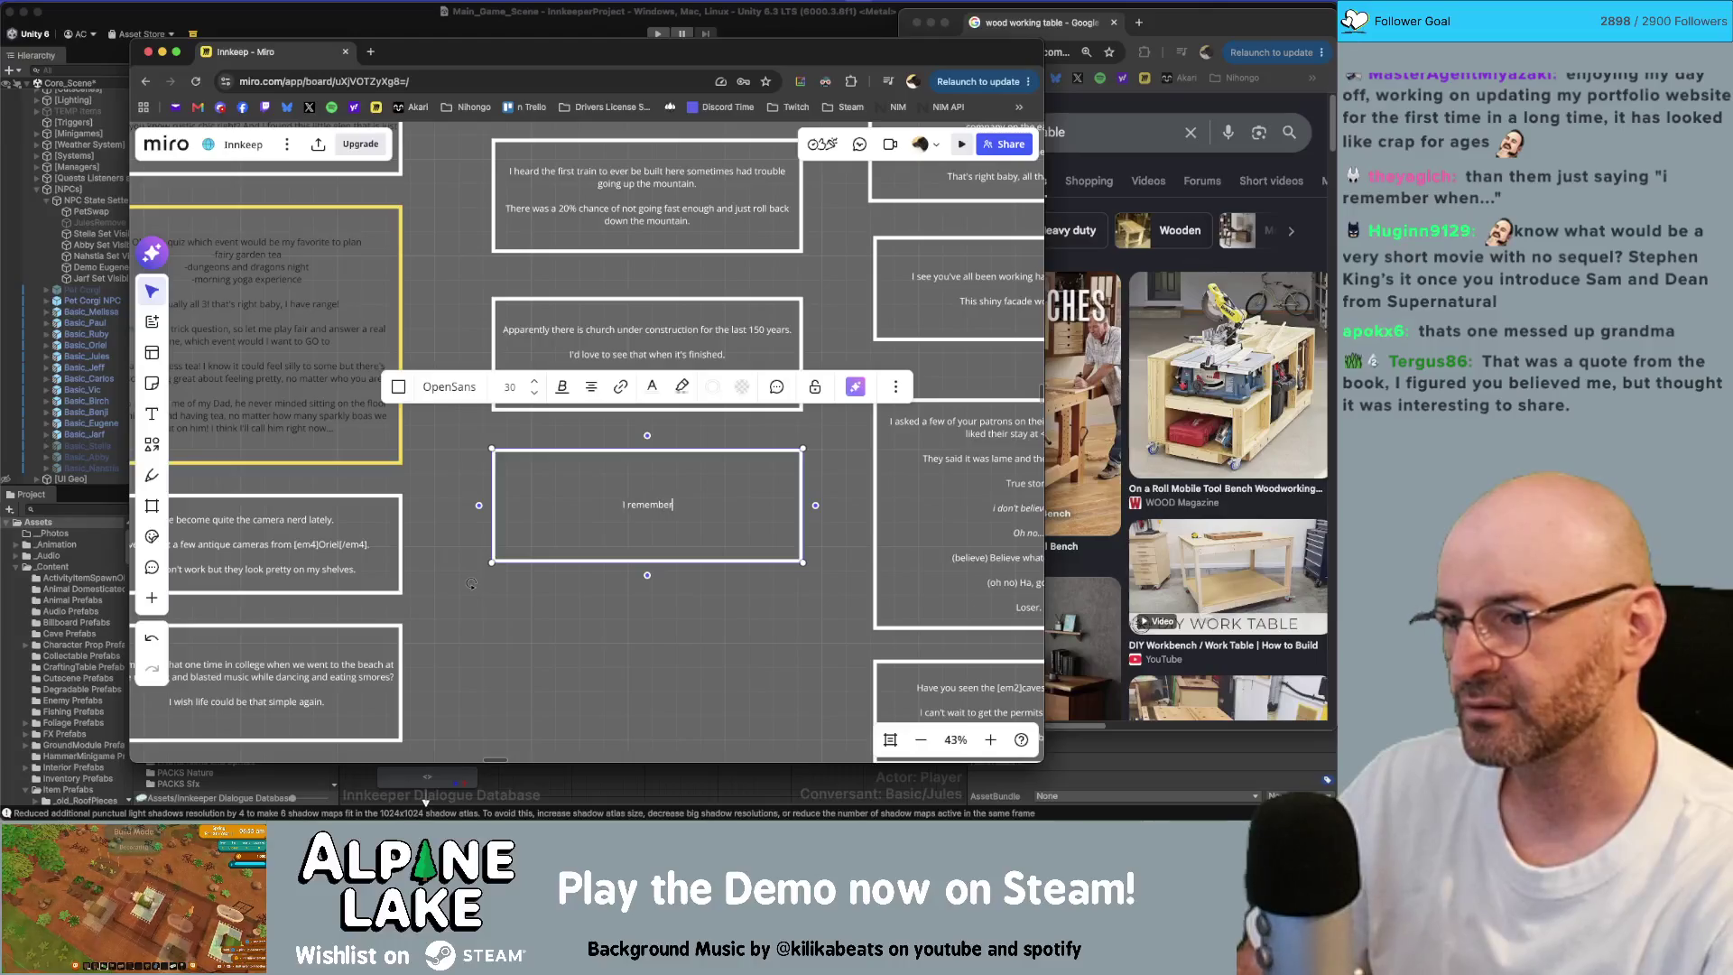
{"action": "type", "text": "en "}
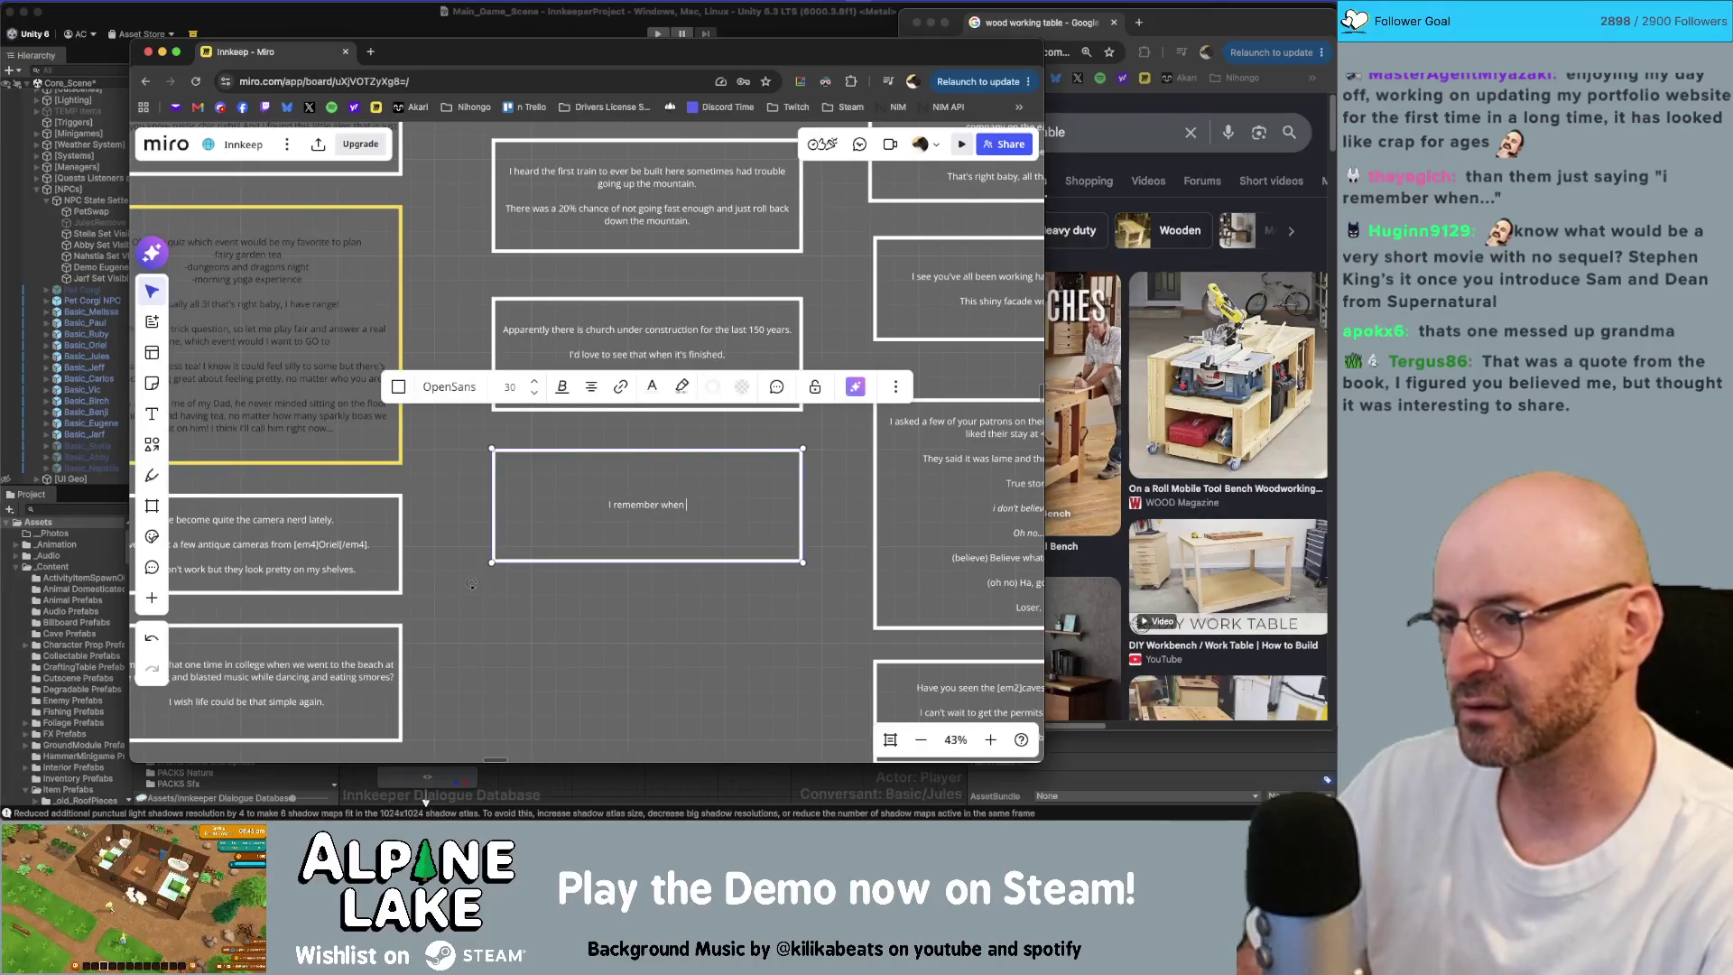
{"action": "type", "text": "Alpine Lake did have a"}
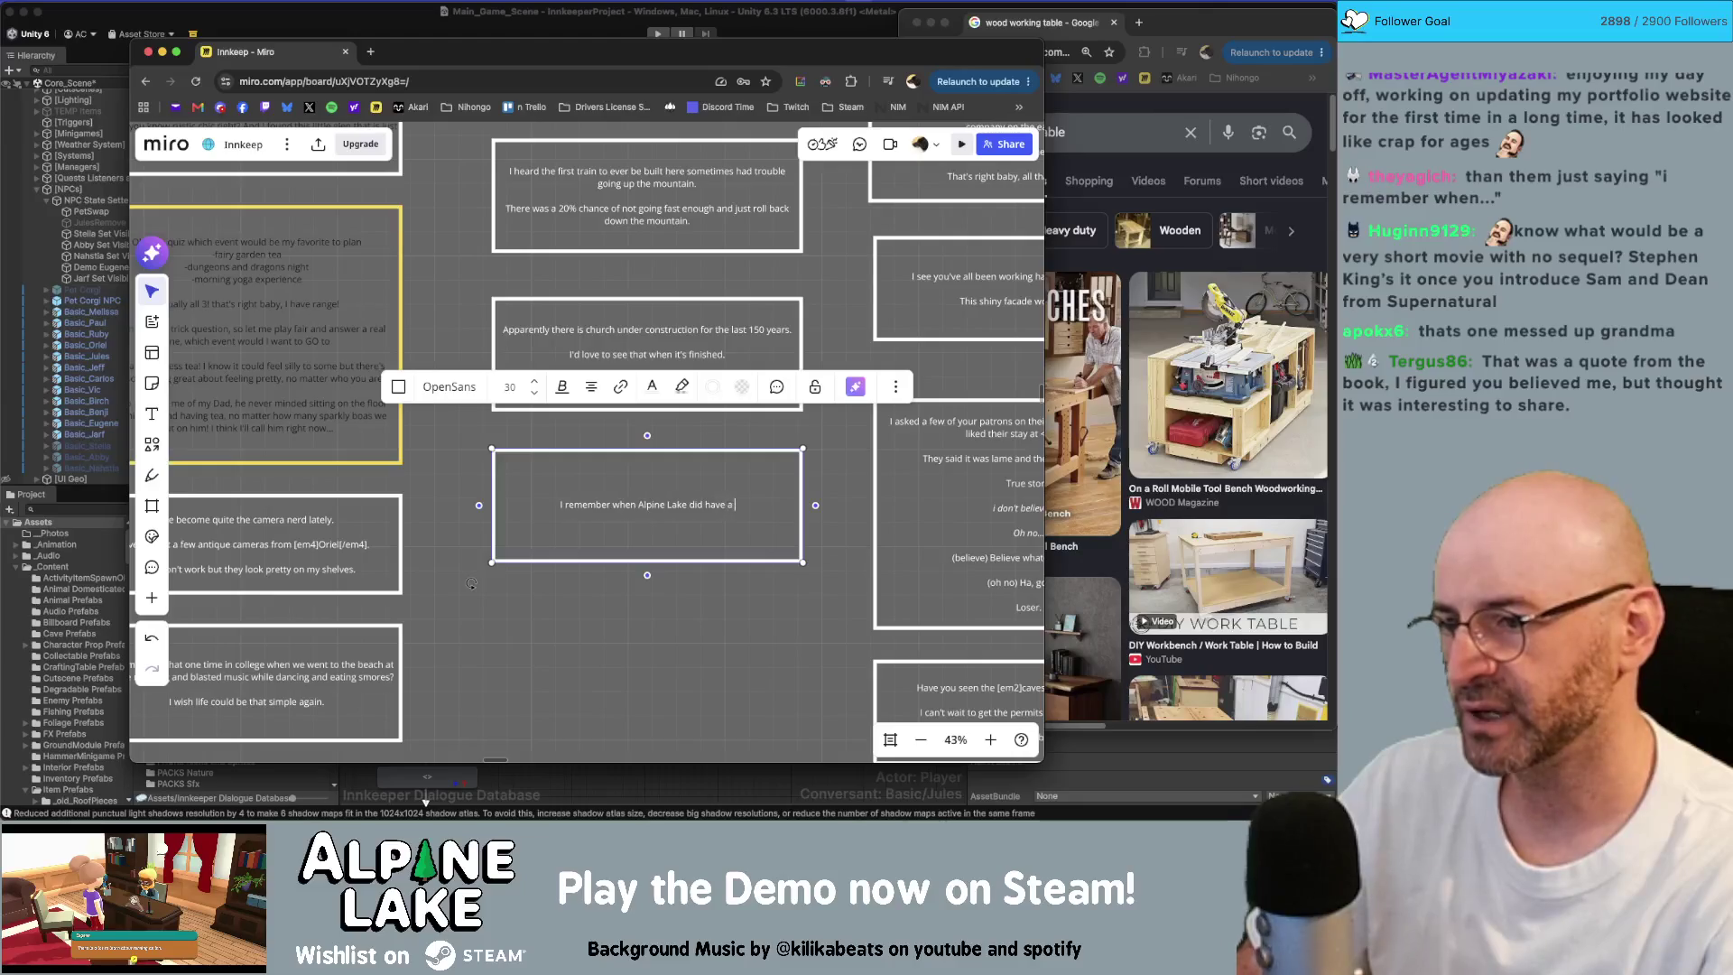
{"action": "type", "text": " mayor and not a"}
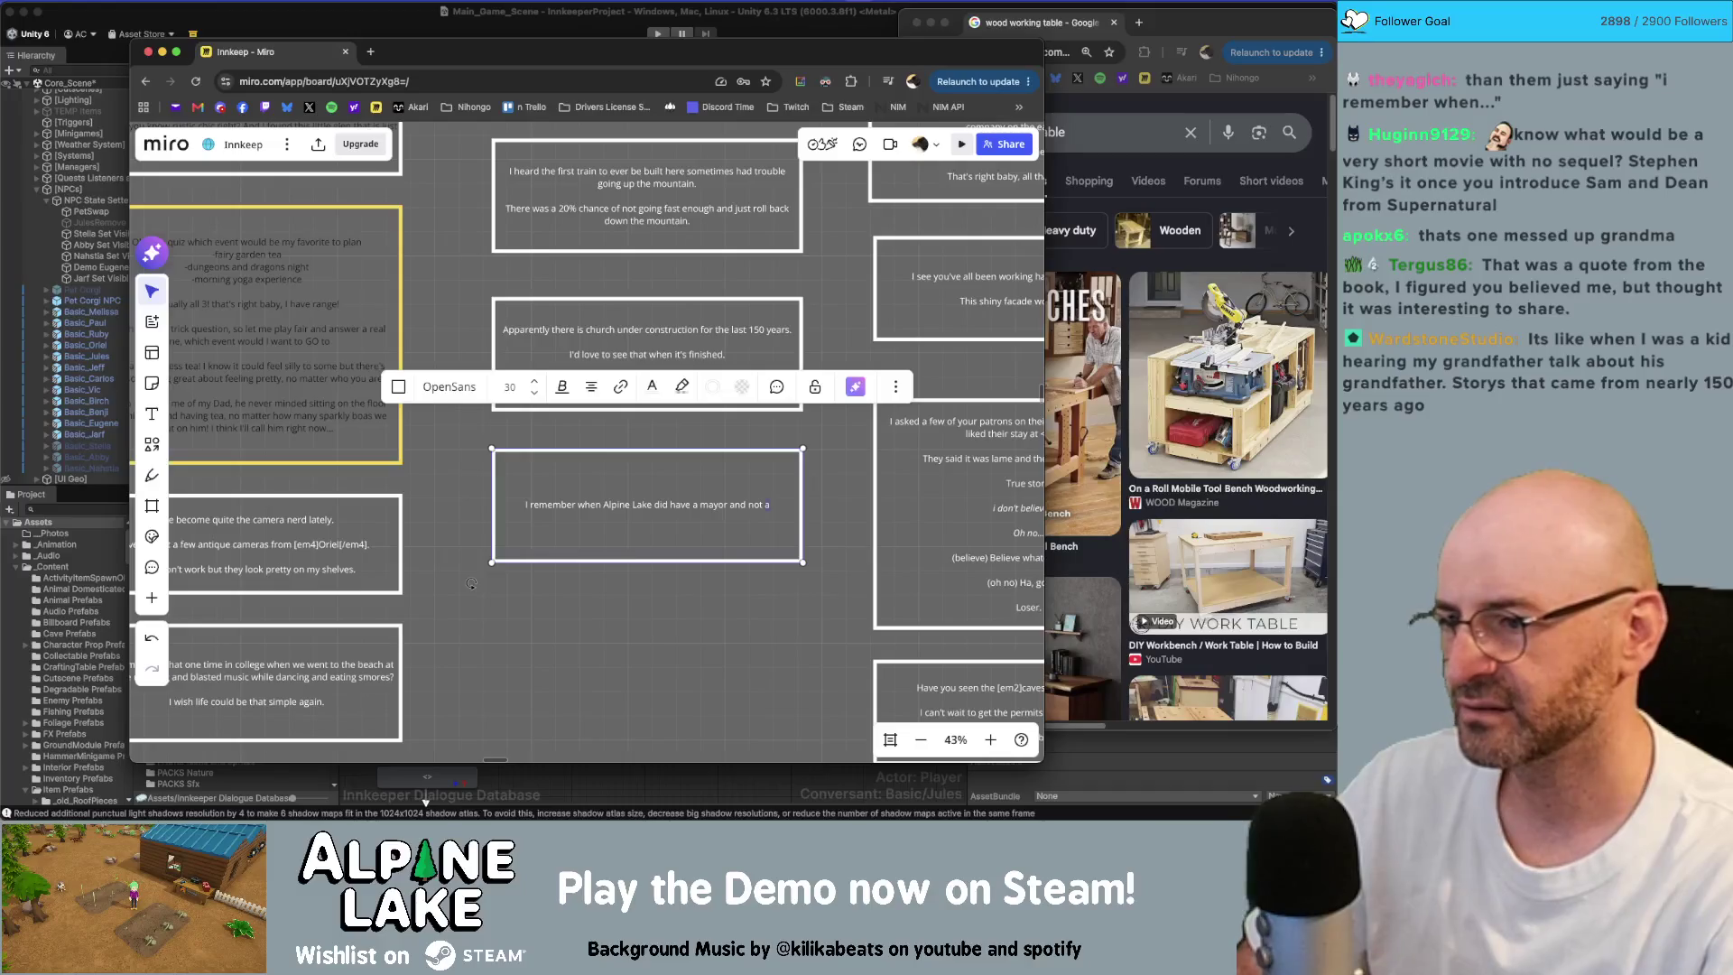
{"action": "key", "text": "alt+shift+Left"}
{"action": "key", "text": "alt+shift+Left"}
{"action": "key", "text": "alt+shift+Left"}
{"action": "key", "text": "alt+shift+Left"}
{"action": "key", "text": "alt+shift+Left"}
{"action": "key", "text": "alt+shift+Left"}
{"action": "key", "text": "BackSpace"}
{"action": "type", "text": "I've l"}
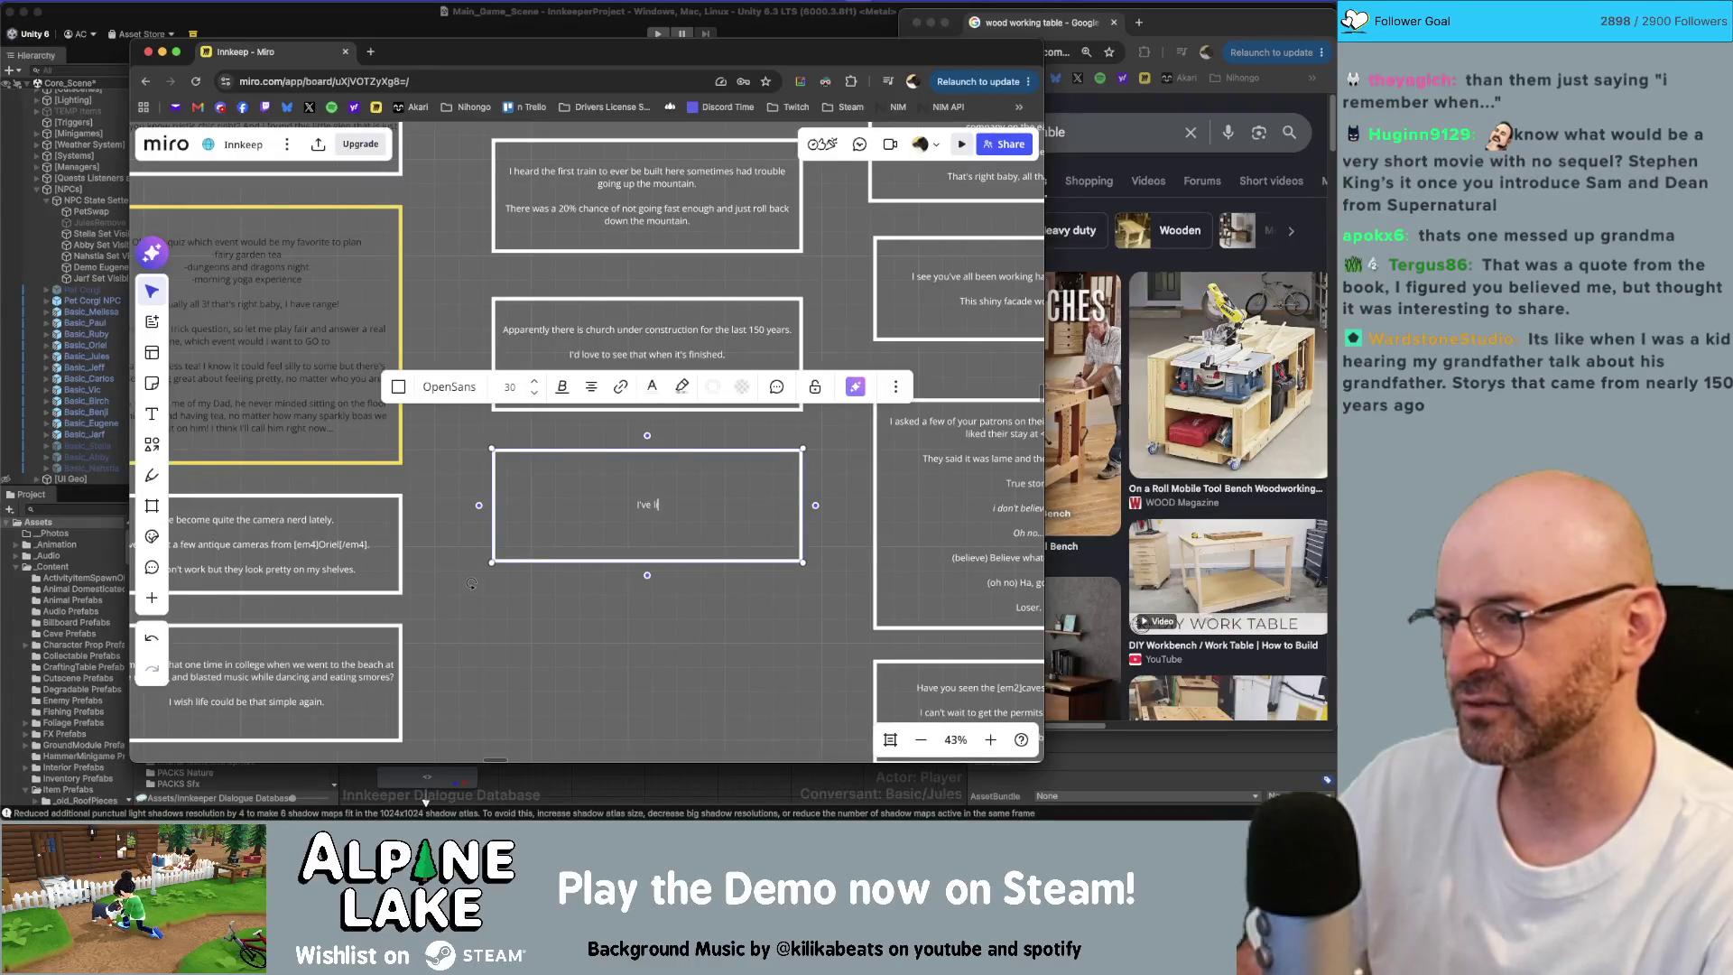
{"action": "type", "text": "ived here all my life and"}
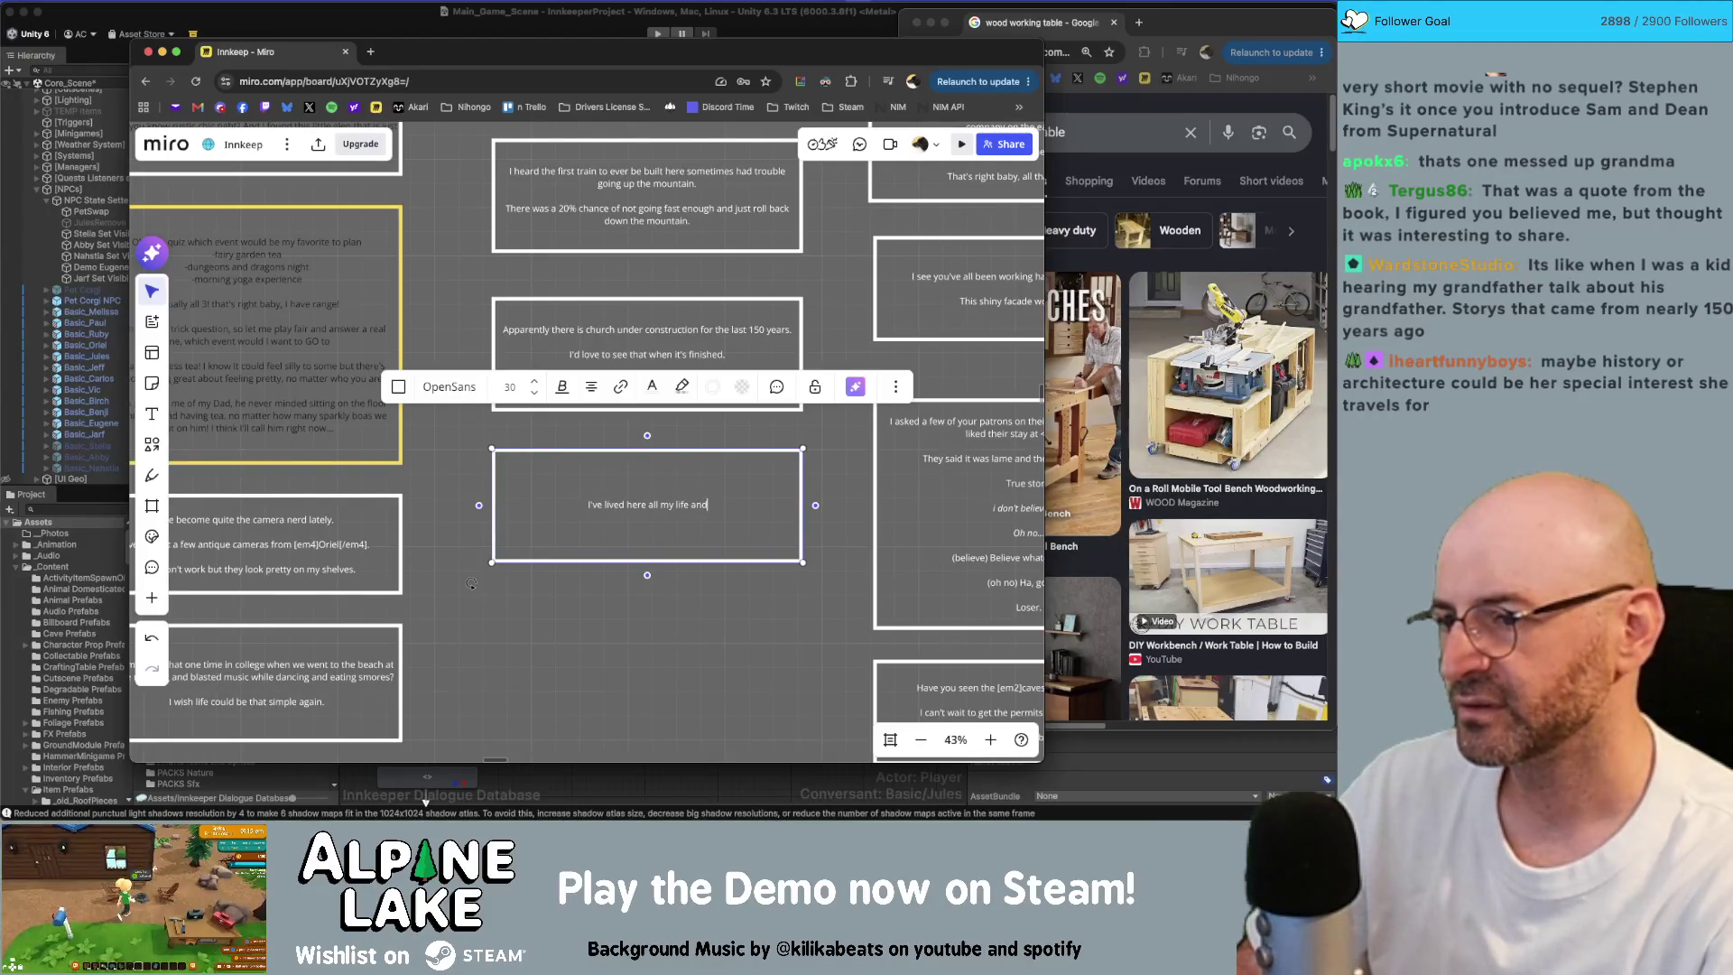
{"action": "type", "text": "on't know any other place"}
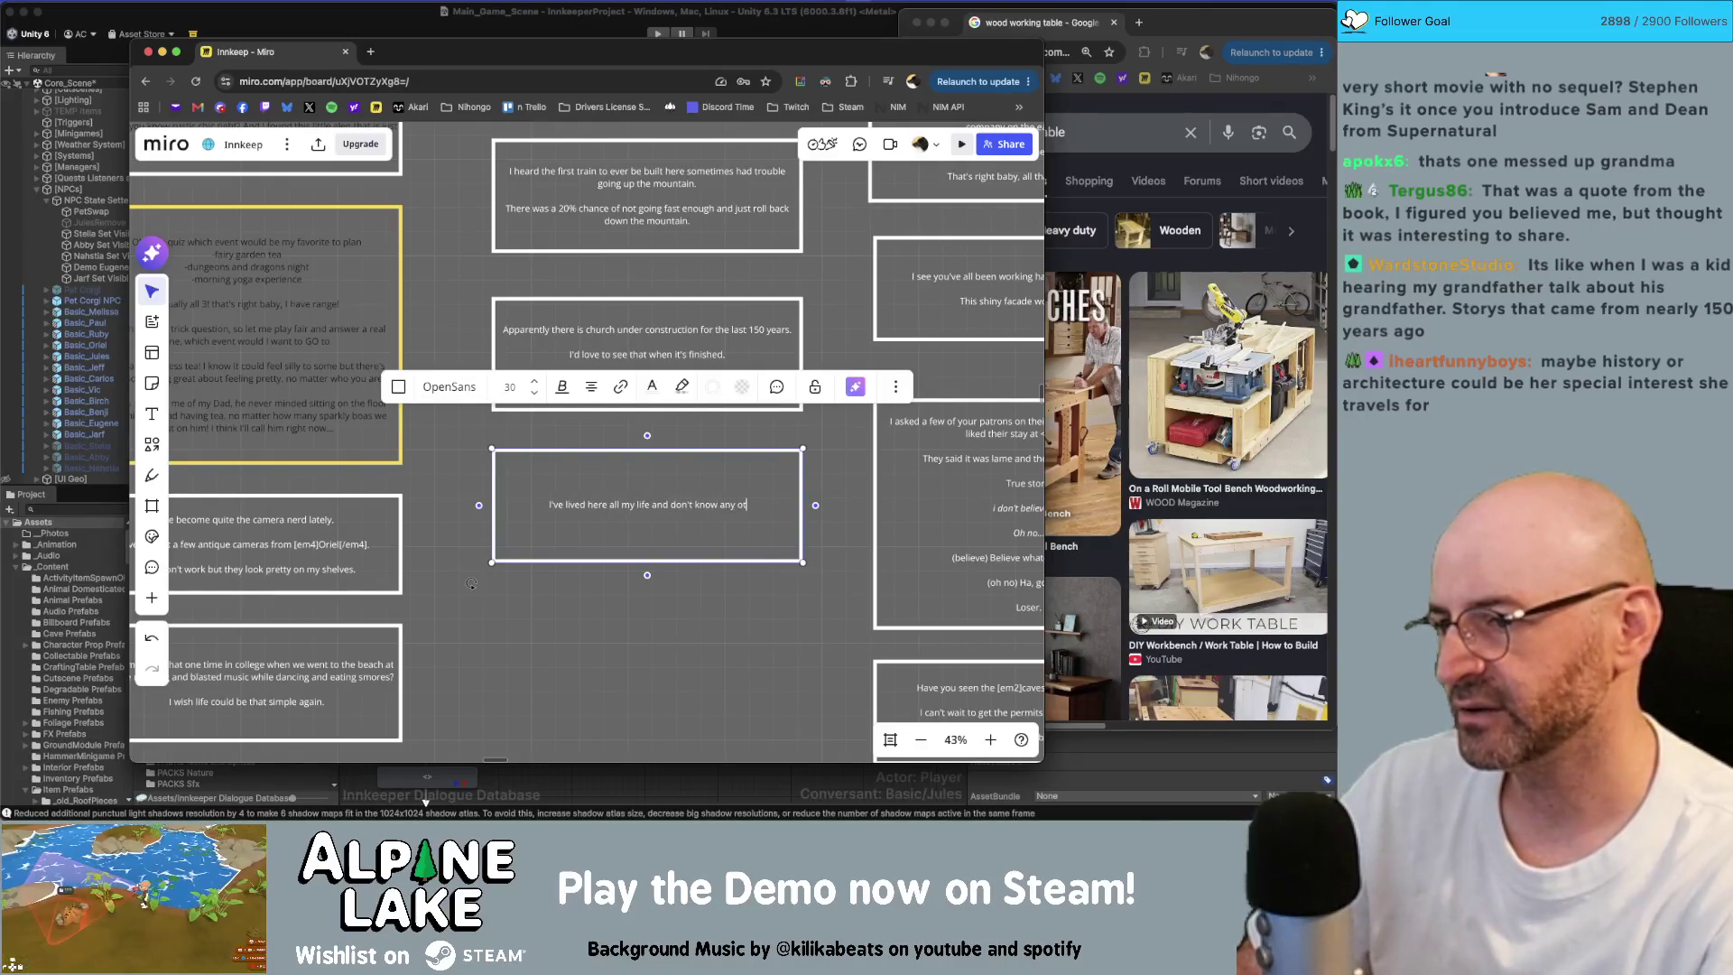
{"action": "key", "text": "BackSpace"}
{"action": "key", "text": "BackSpace"}
{"action": "key", "text": "BackSpace"}
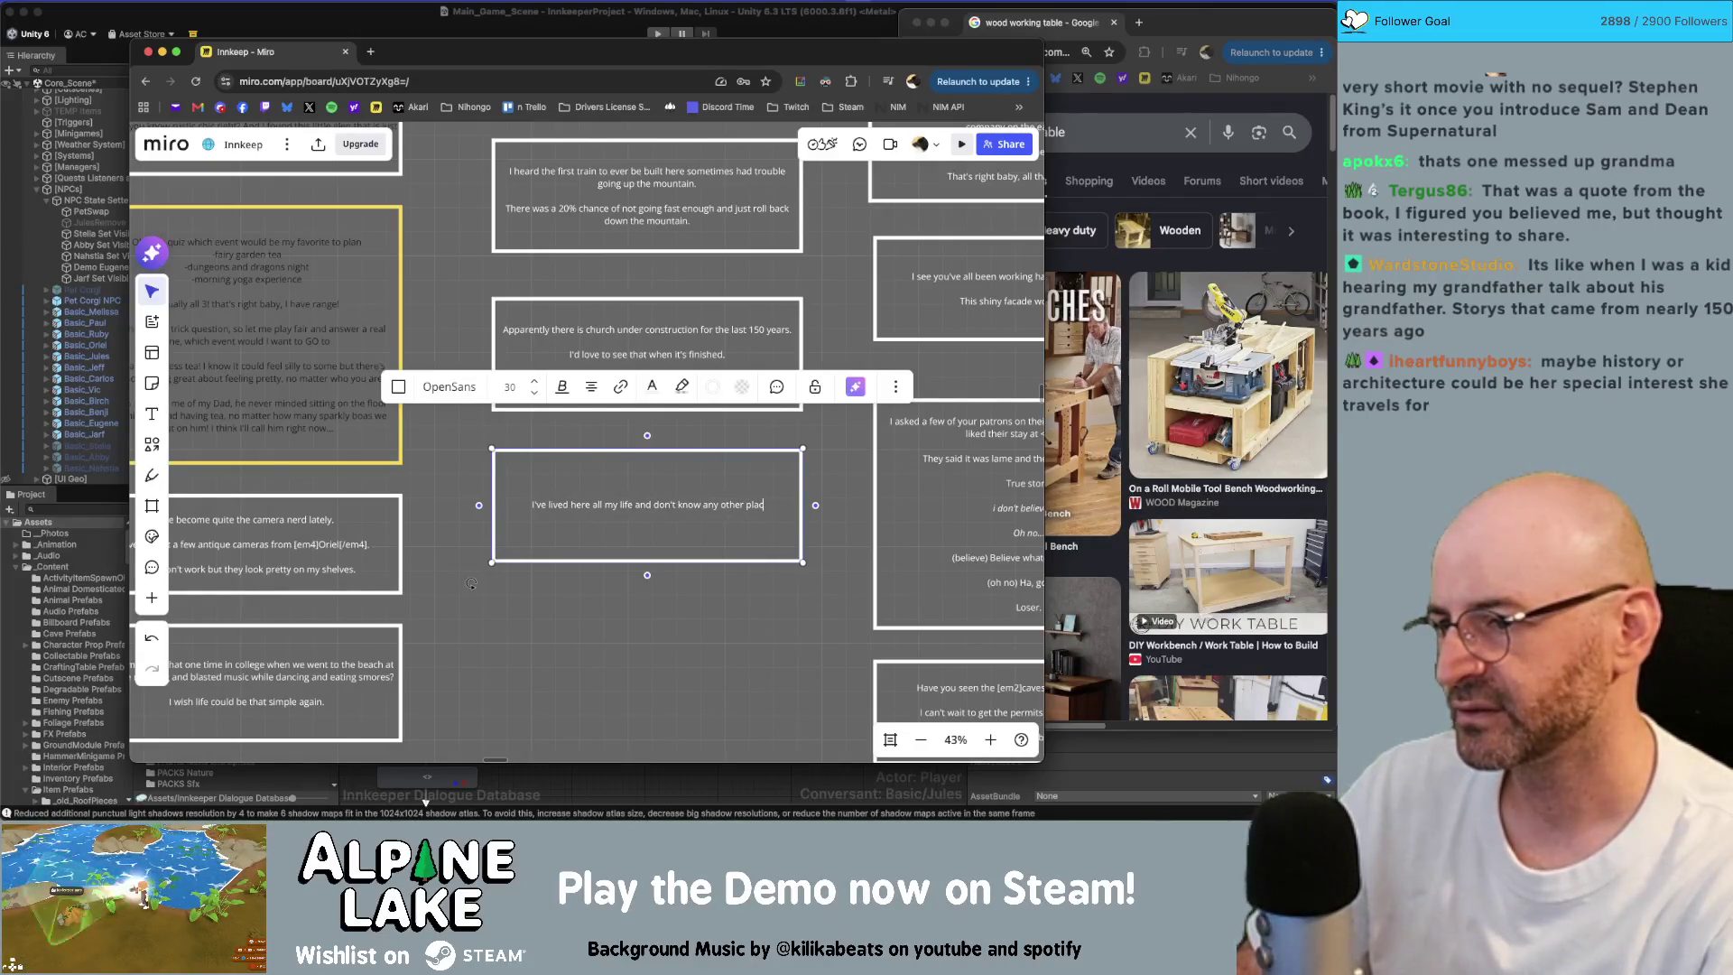
{"action": "key", "text": "BackSpace"}
{"action": "key", "text": "BackSpace"}
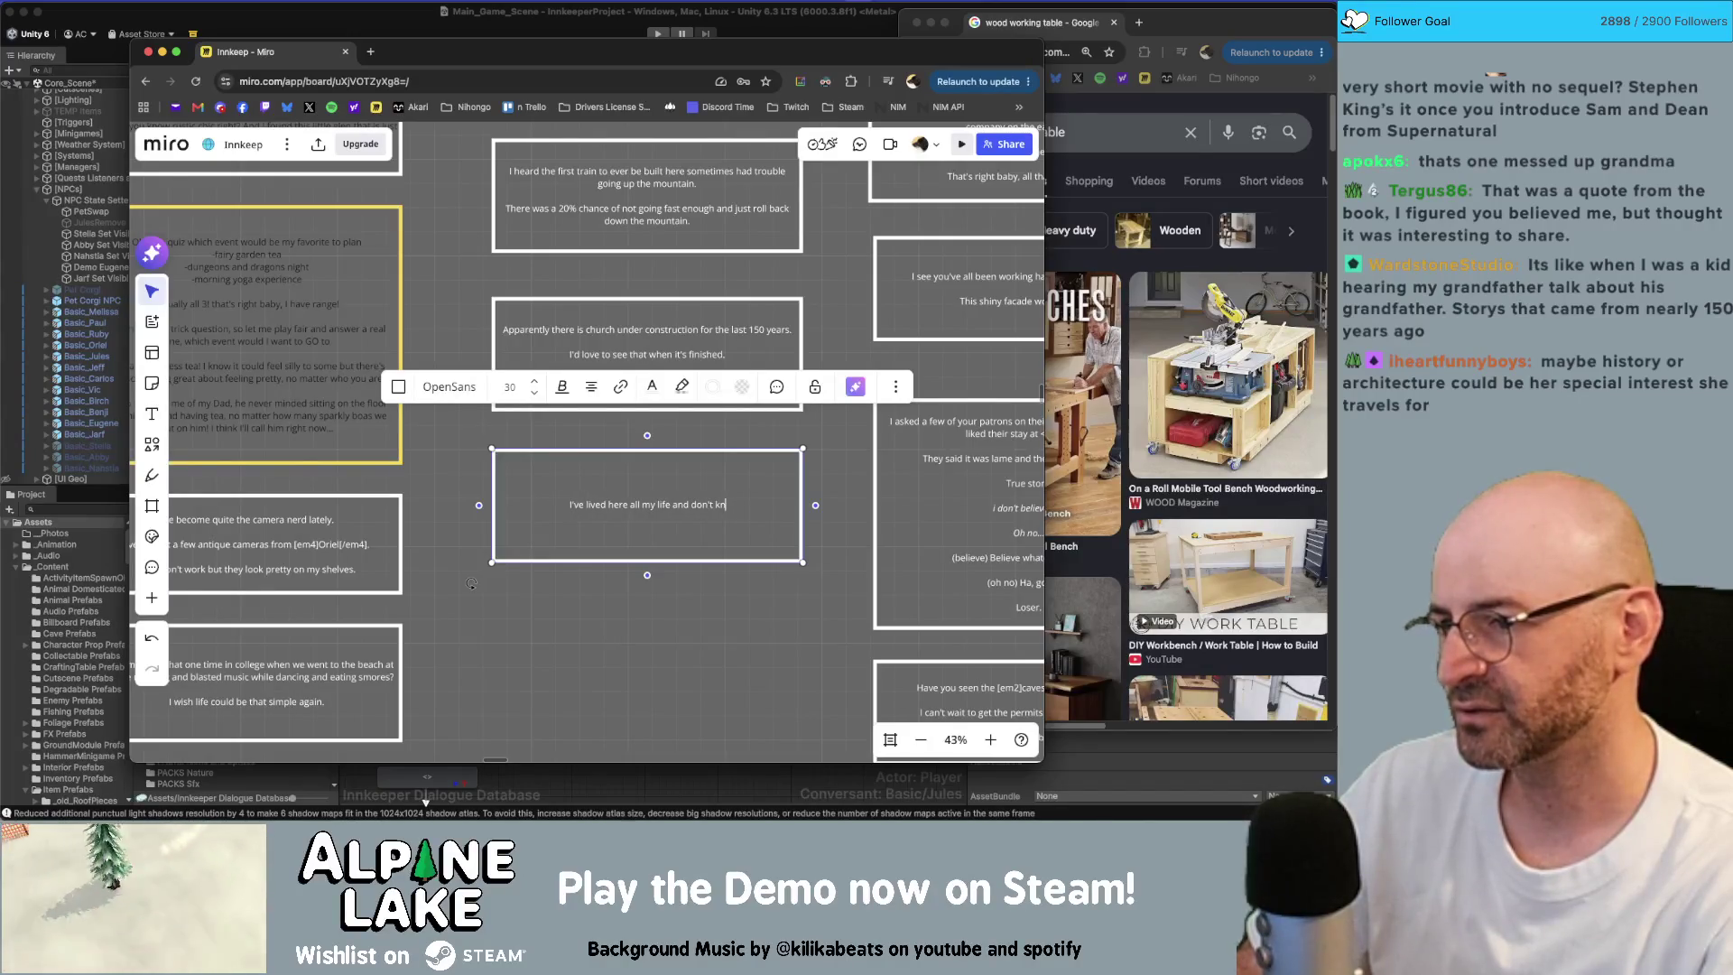
{"action": "key", "text": "BackSpace"}
{"action": "key", "text": "BackSpace"}
{"action": "key", "text": "BackSpace"}
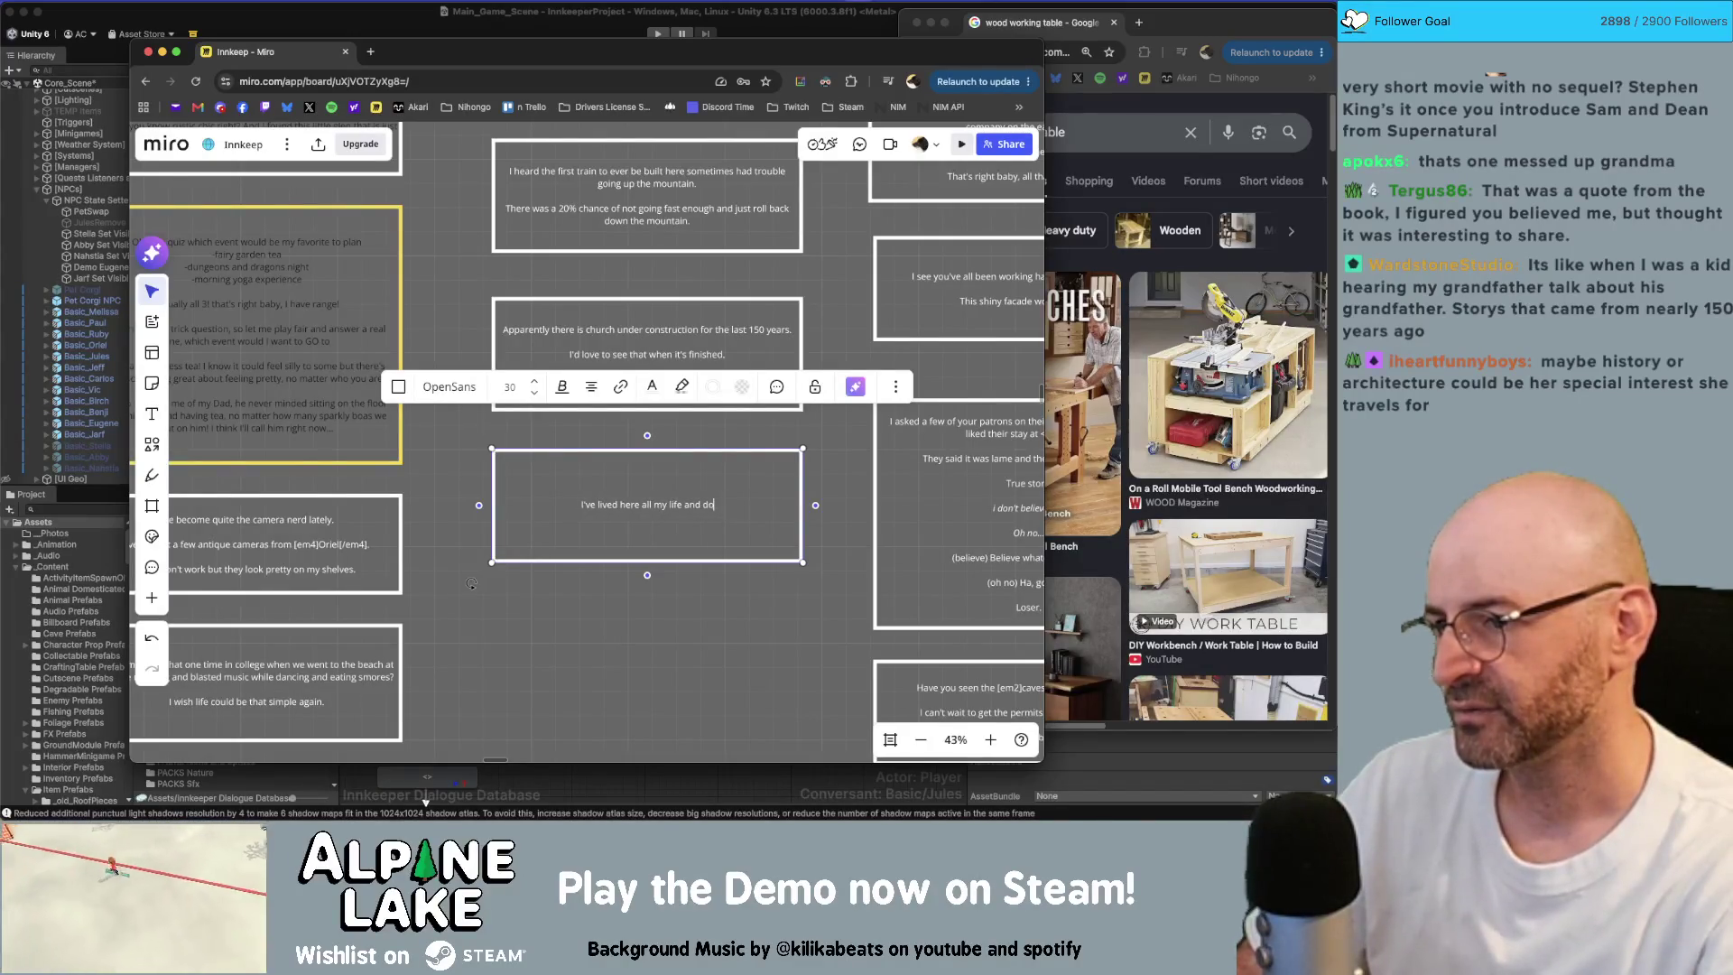
{"action": "type", "text": "I don't really know what "}
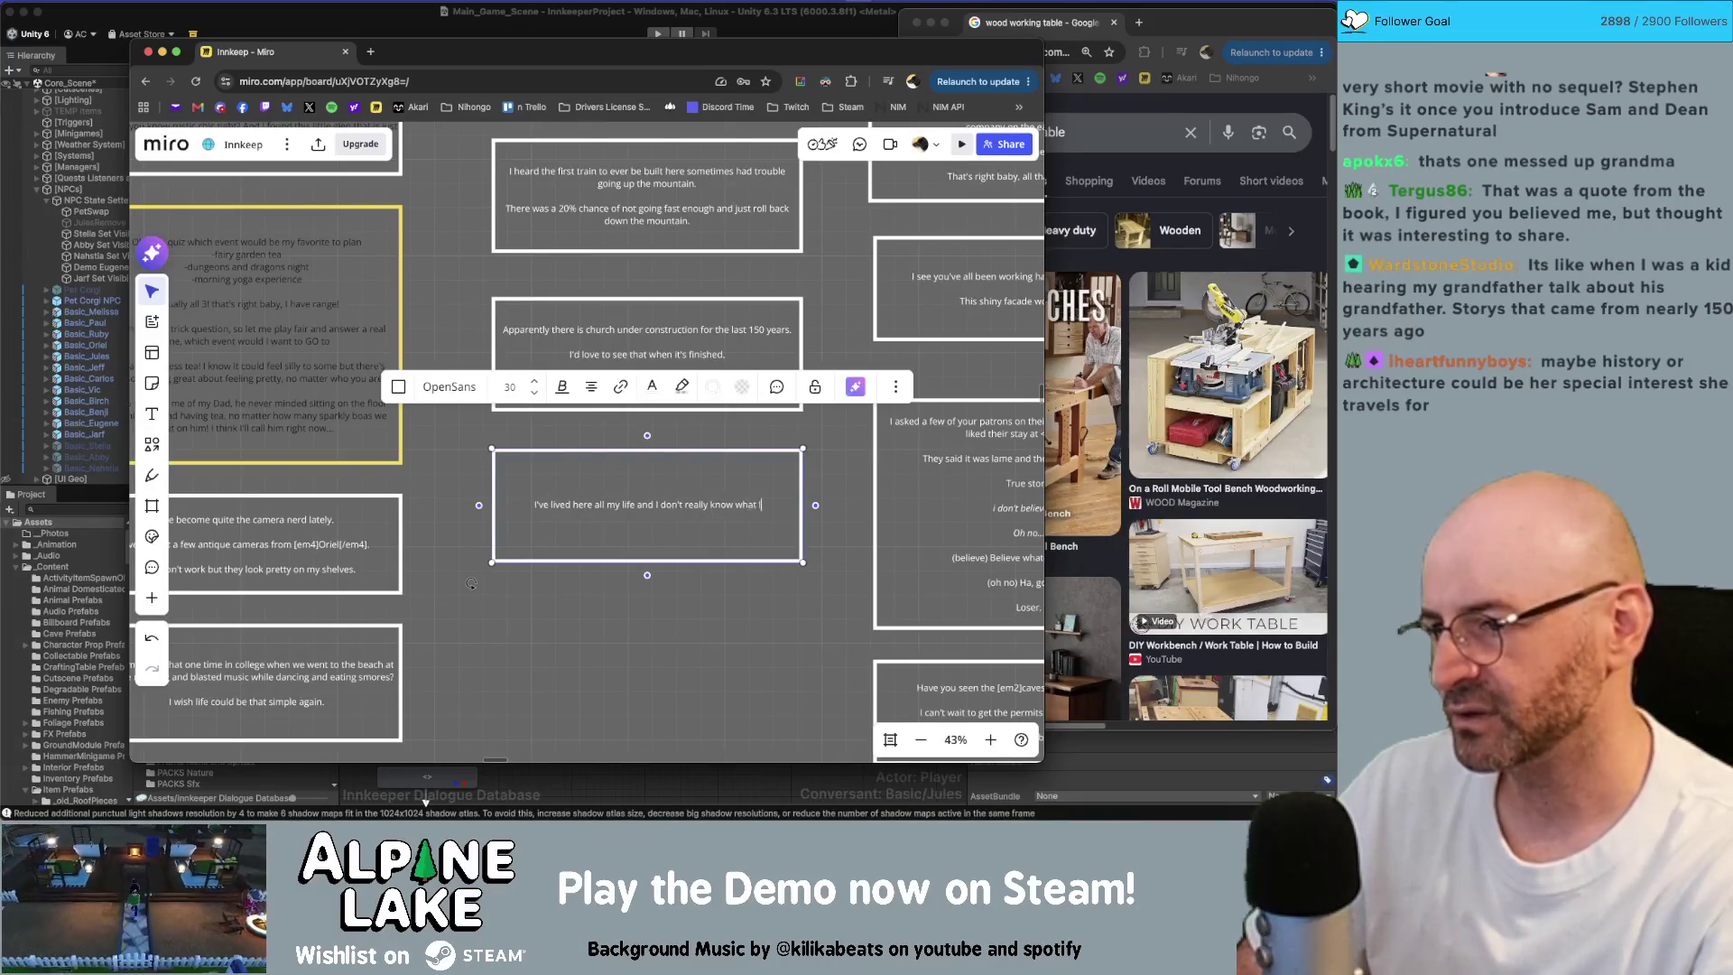
{"action": "type", "text": "life is like "}
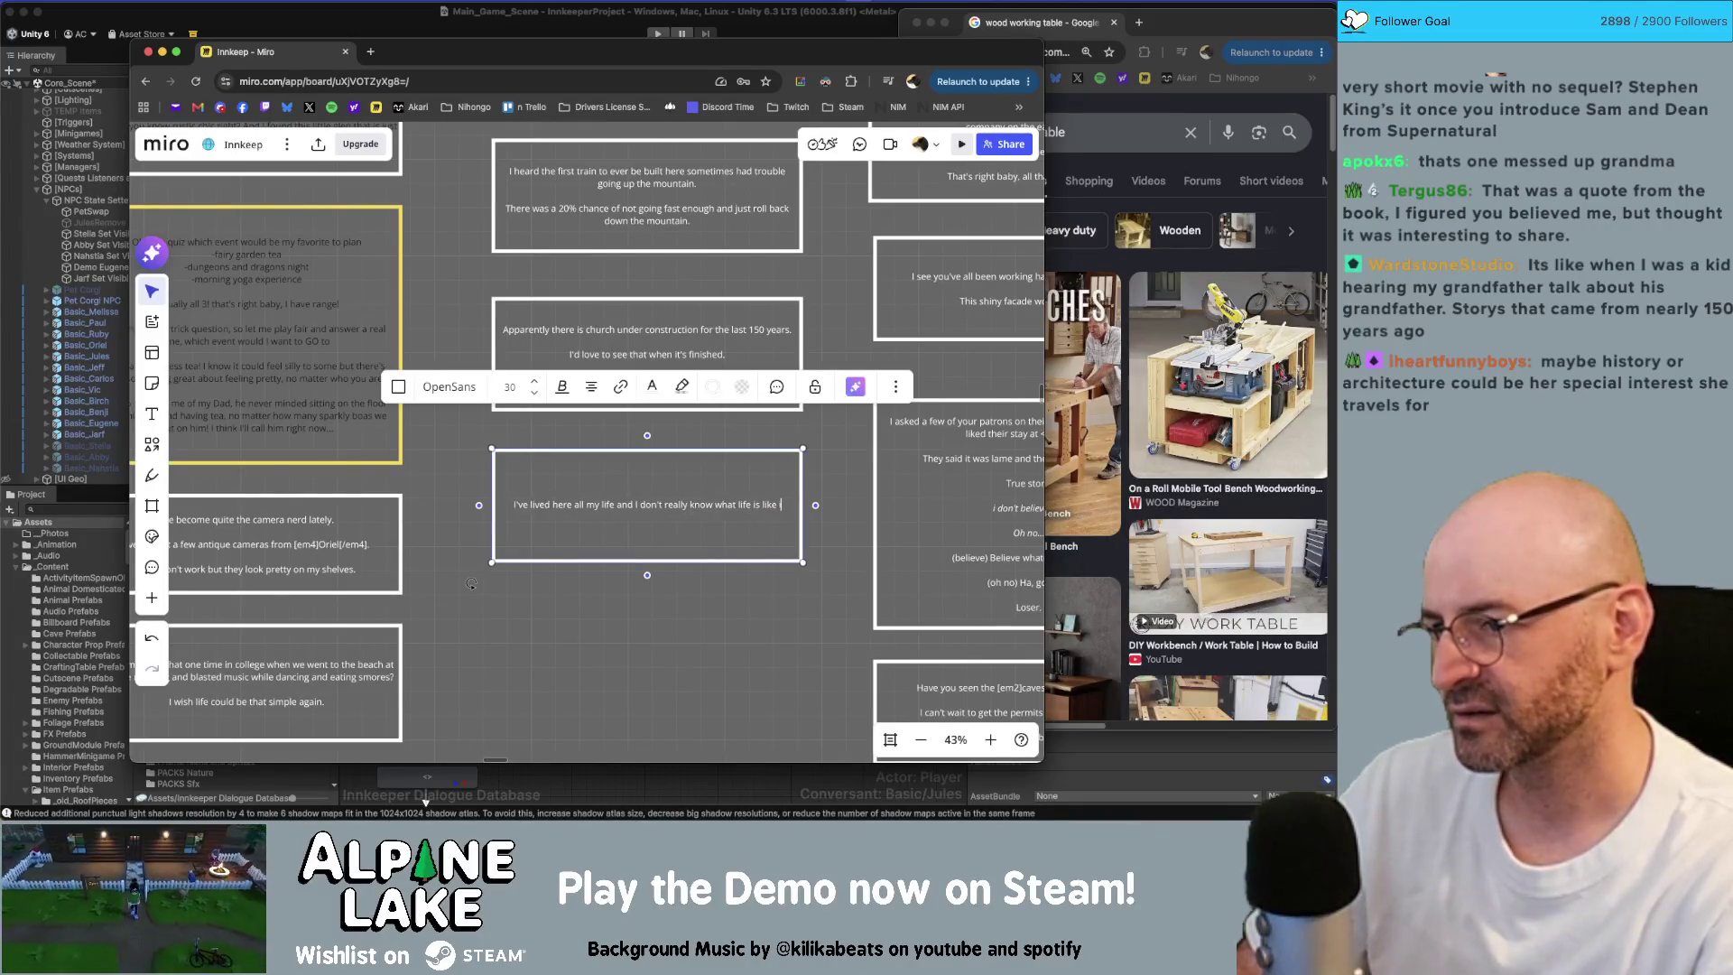
{"action": "type", "text": "in other places."}
Step: Add 'The longer you live somewhere, the harder it is to leave.' and 'Thank you for helping me find reasons to leave.'
{"action": "key", "text": "Return"}
{"action": "key", "text": "Return"}
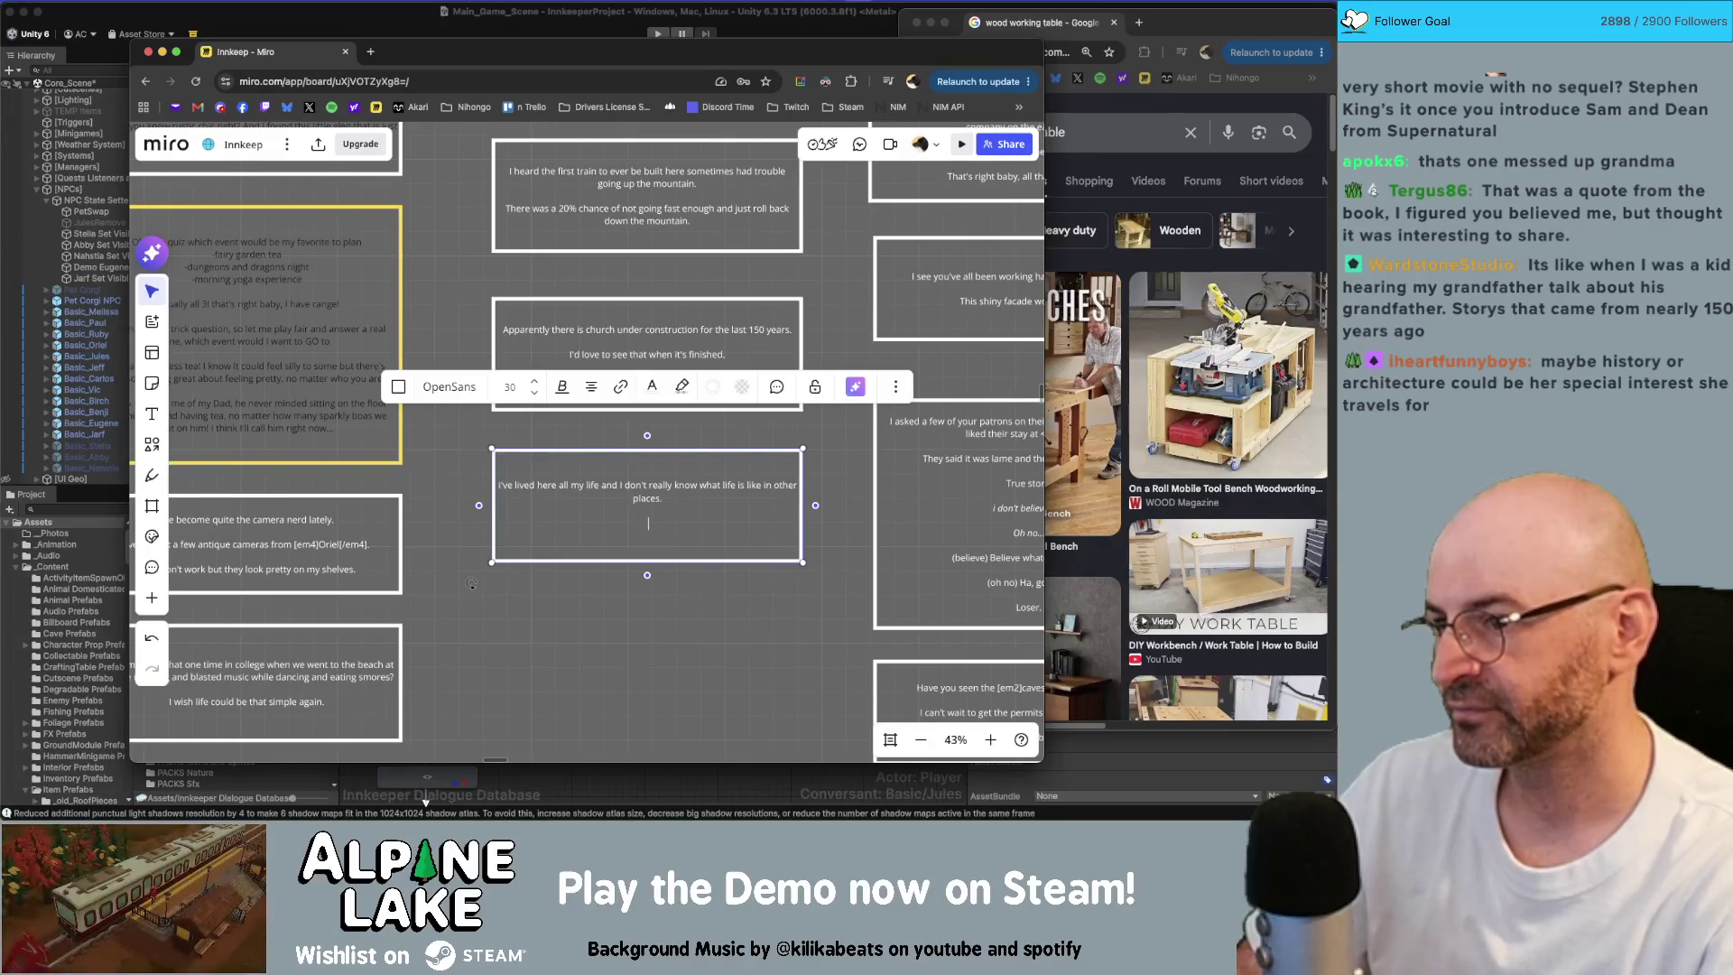
{"action": "type", "text": "longer y"}
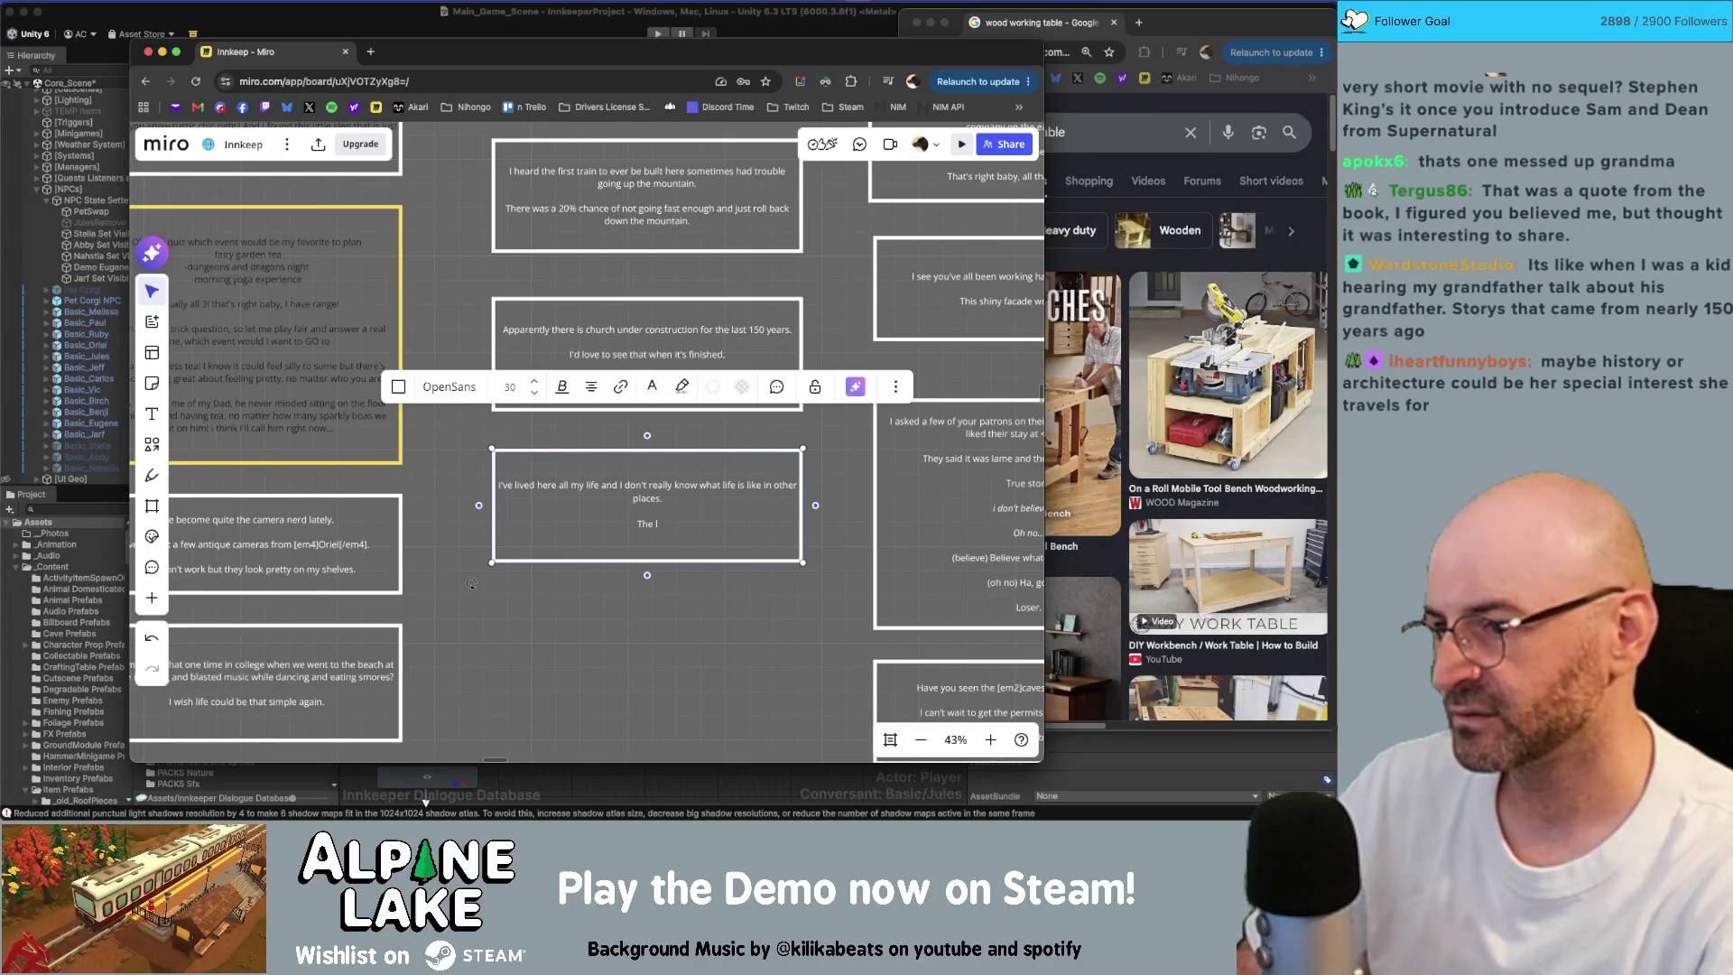
{"action": "type", "text": "ou live somew"}
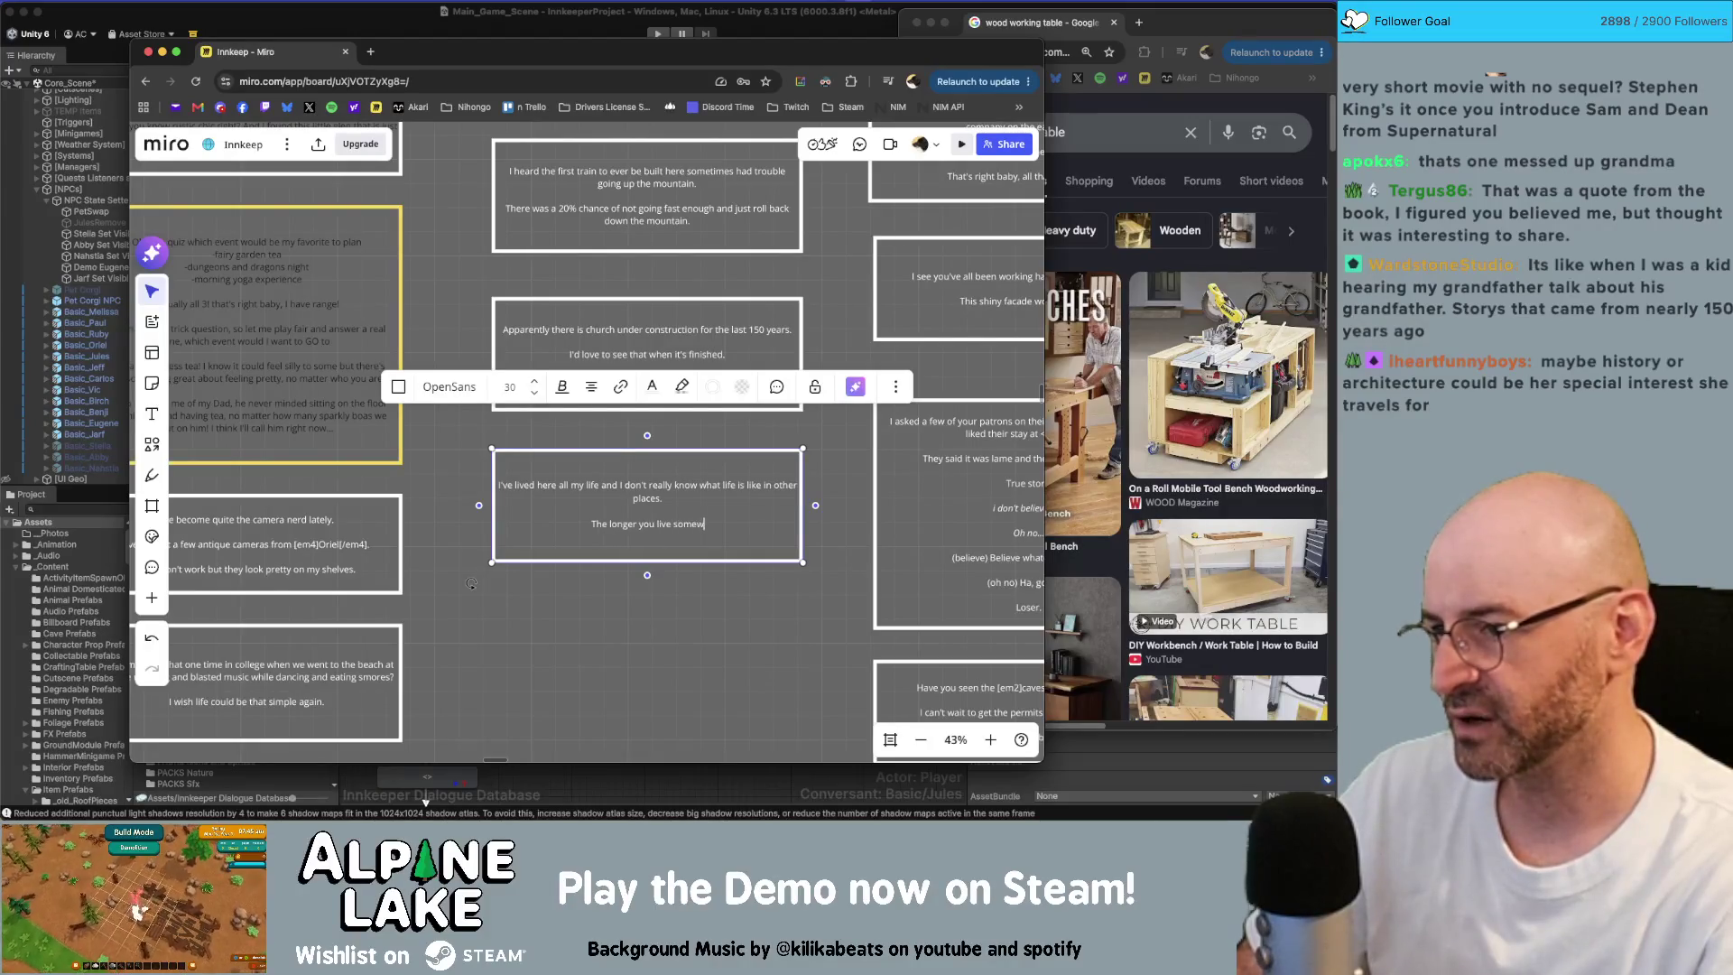
{"action": "type", "text": "here, the harder it is to leav"}
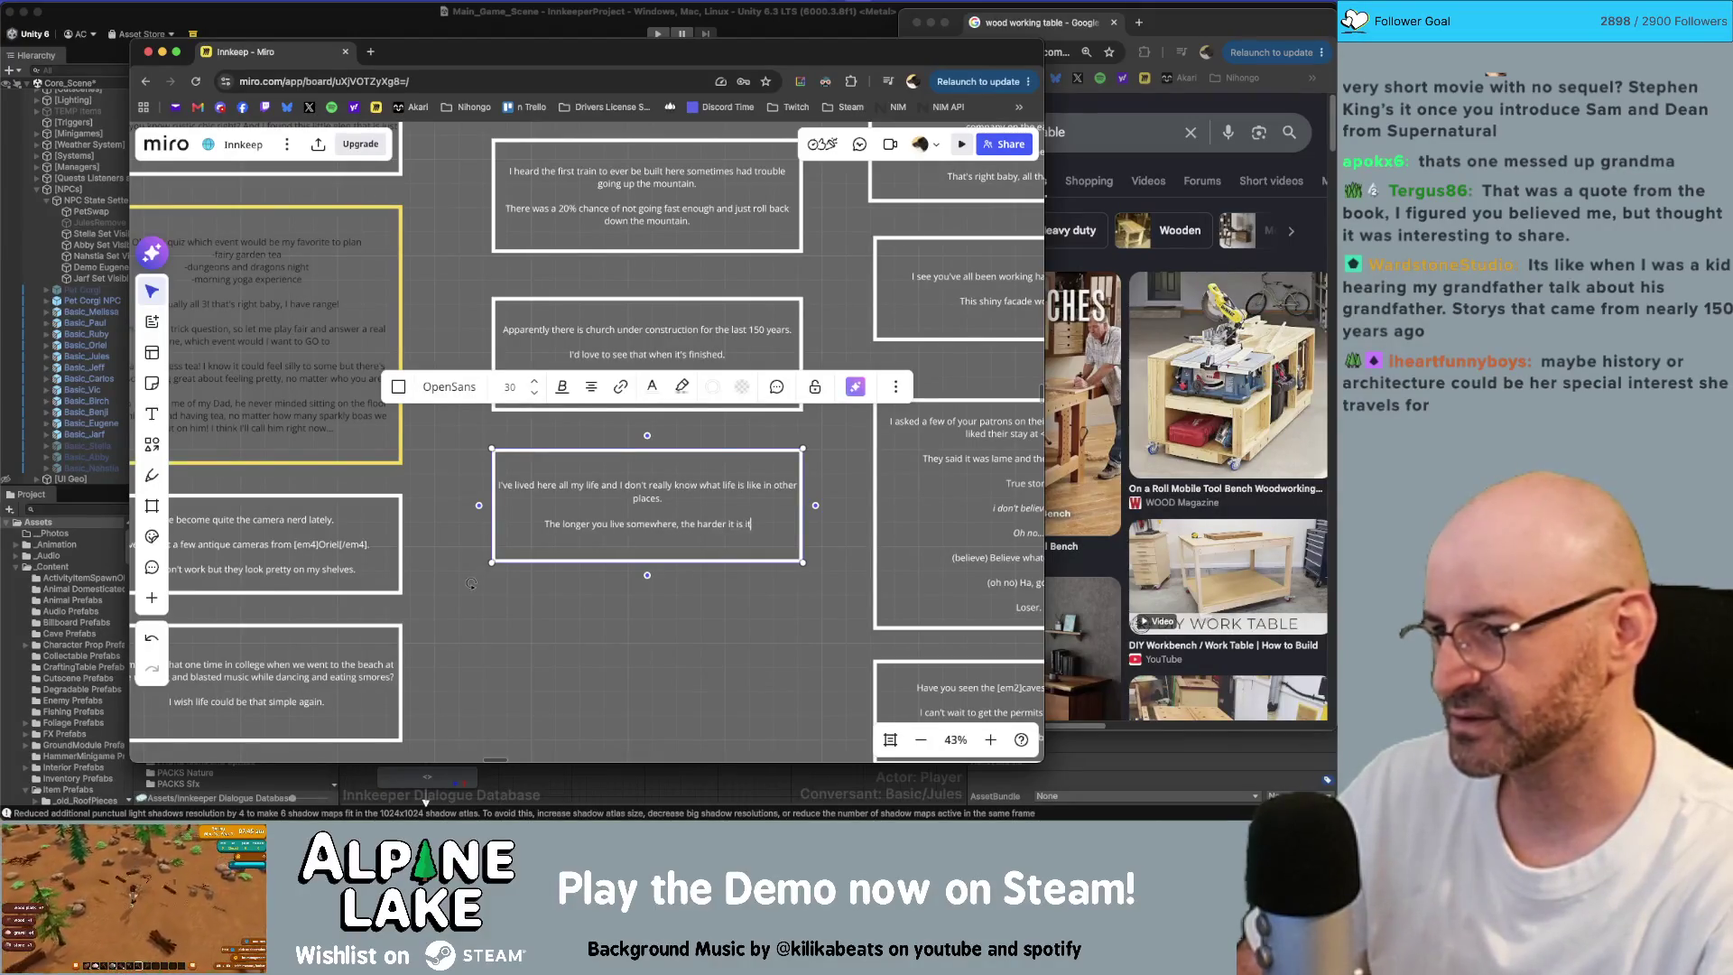
{"action": "type", "text": "e."}
{"action": "key", "text": "Return"}
{"action": "key", "text": "Return"}
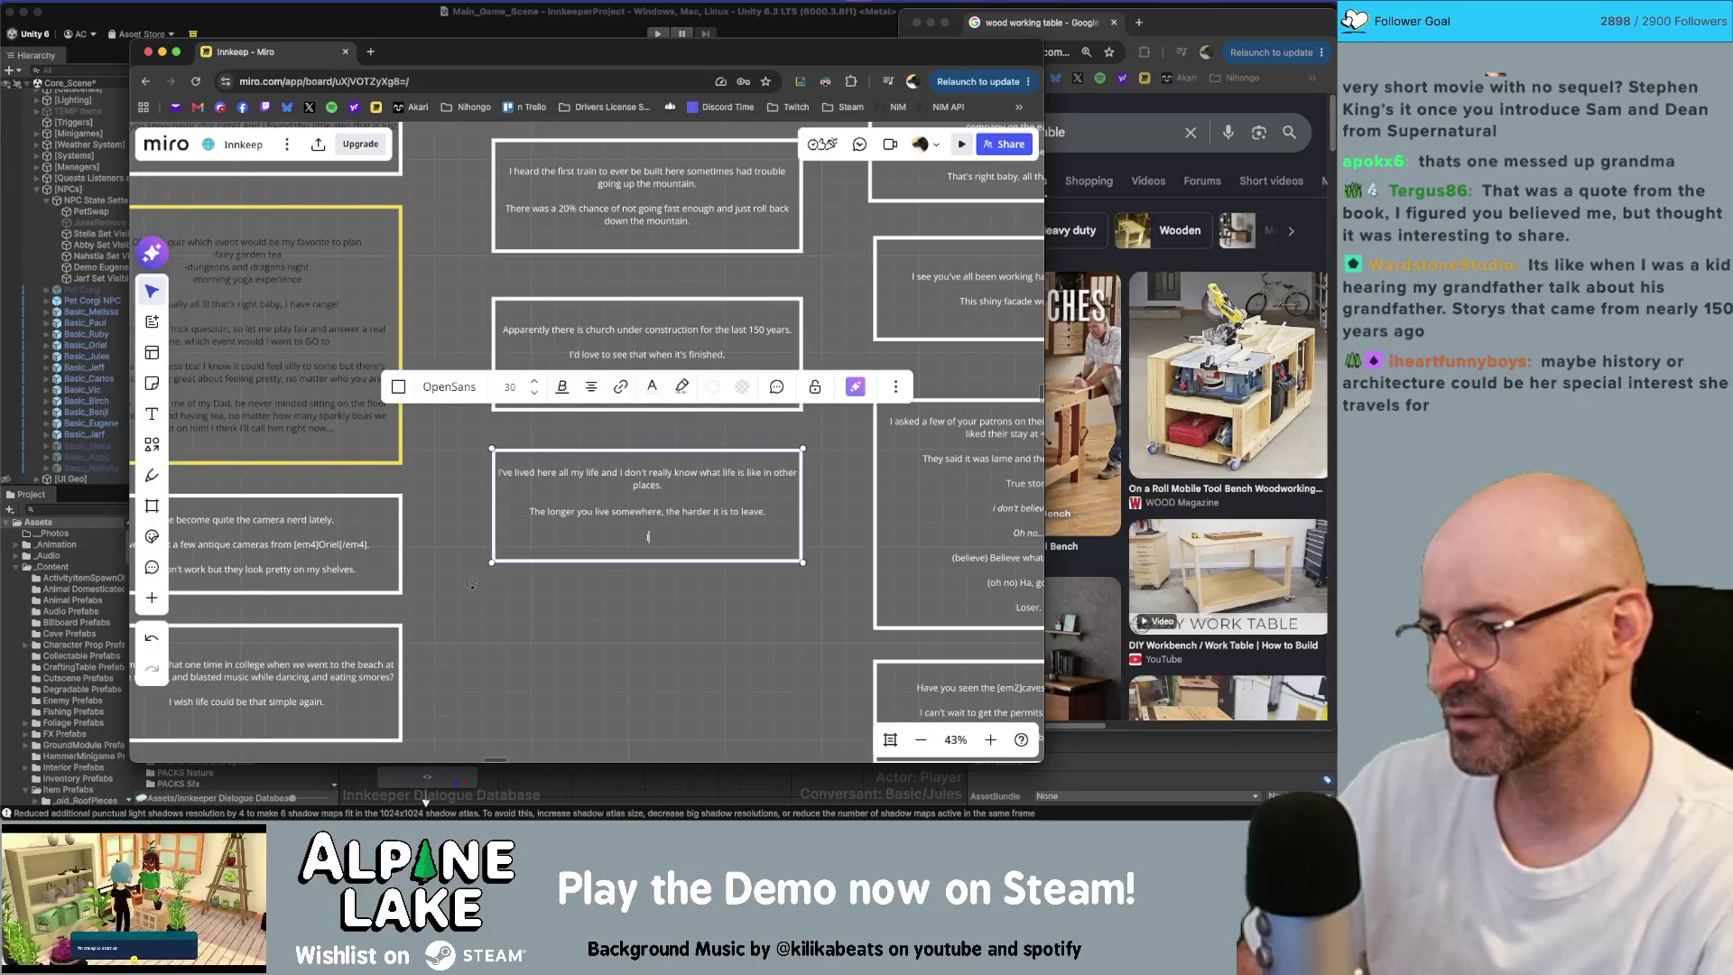
{"action": "type", "text": "you helped me"}
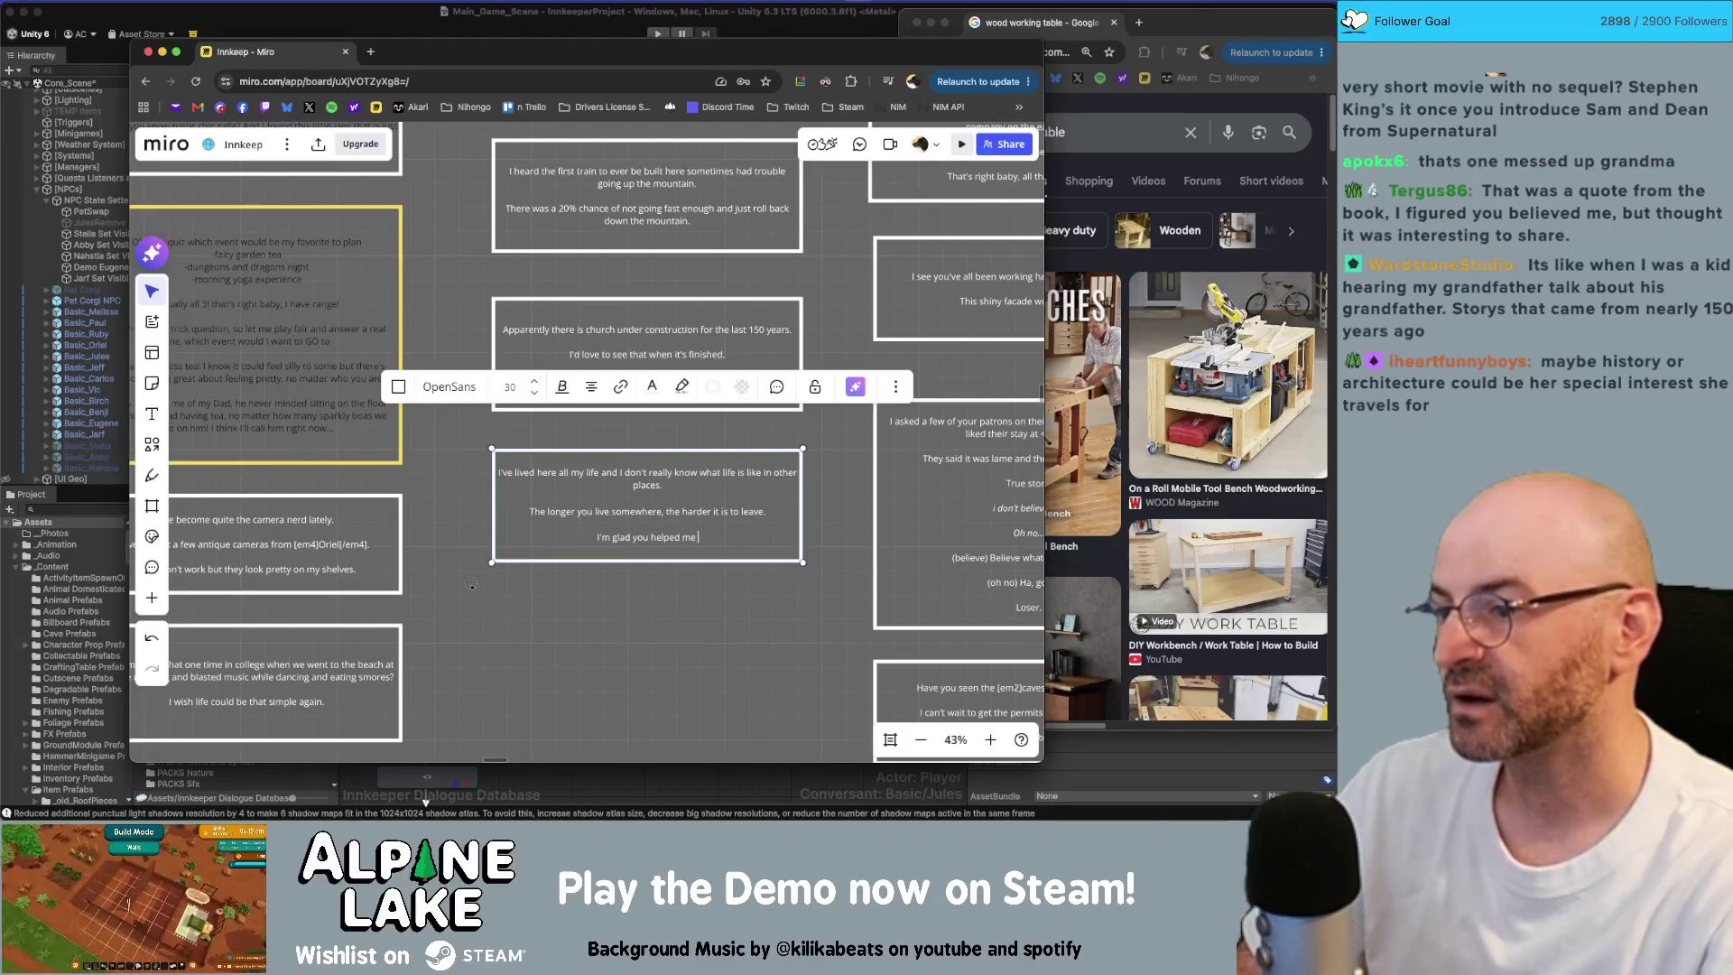
{"action": "key", "text": "BackSpace"}
{"action": "key", "text": "BackSpace"}
{"action": "key", "text": "BackSpace"}
{"action": "type", "text": "Thank you for helping me "}
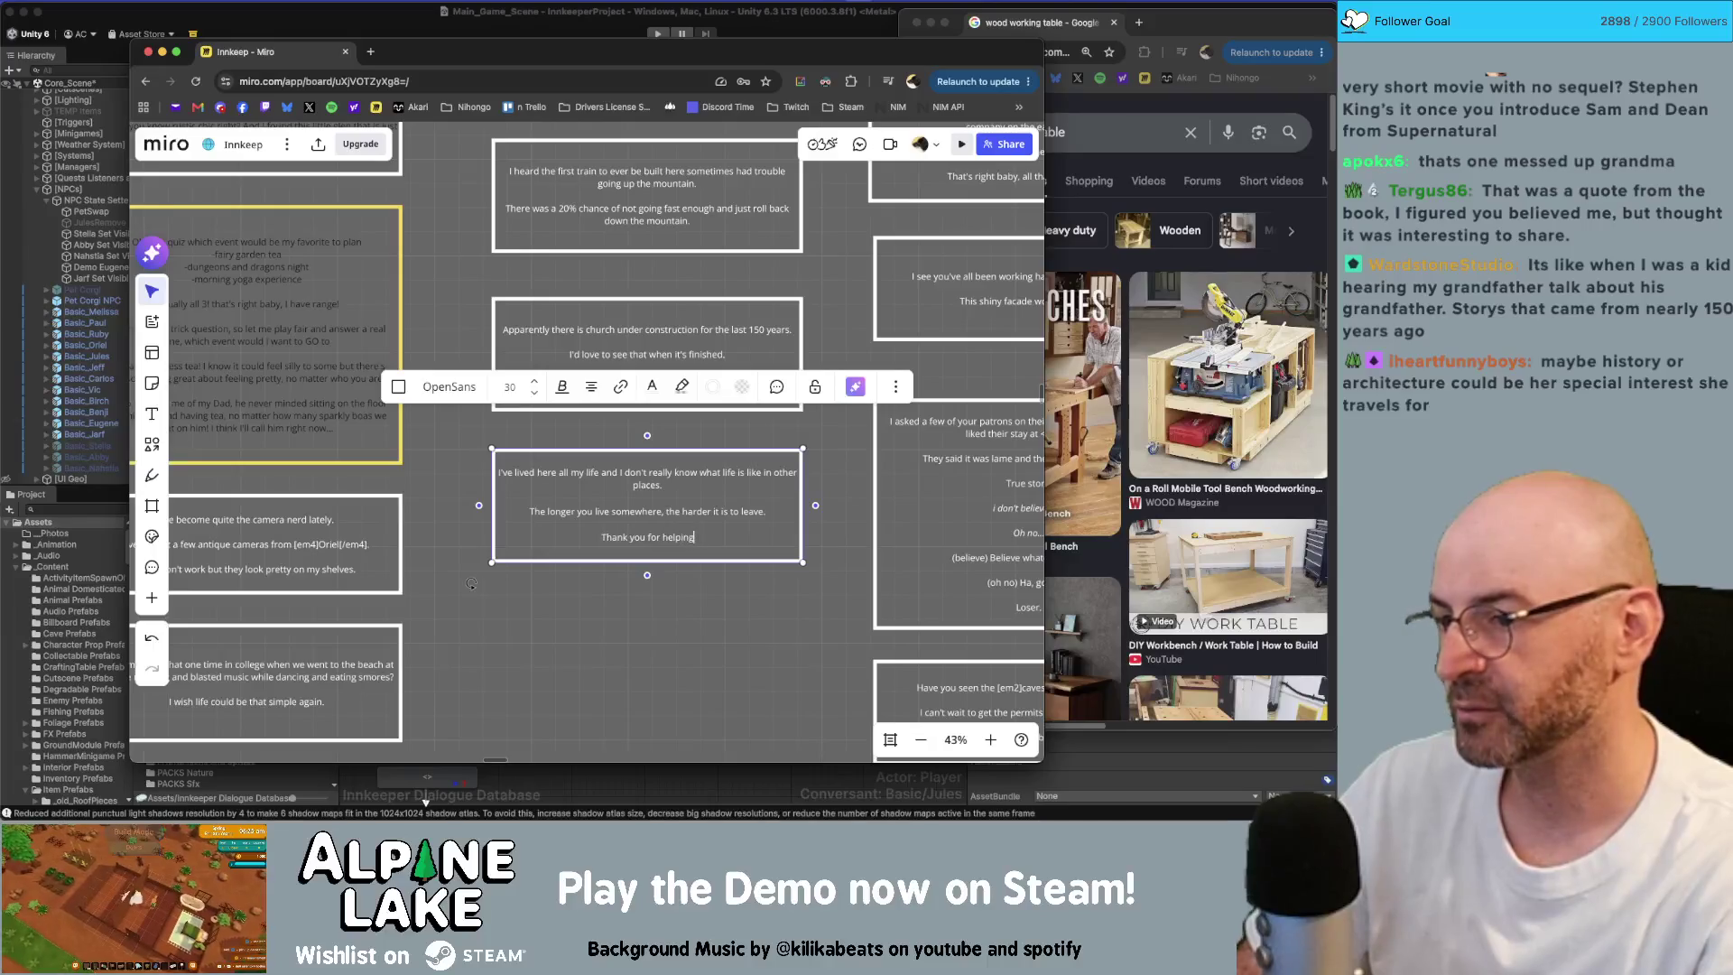
{"action": "type", "text": "find reasons to leave."}
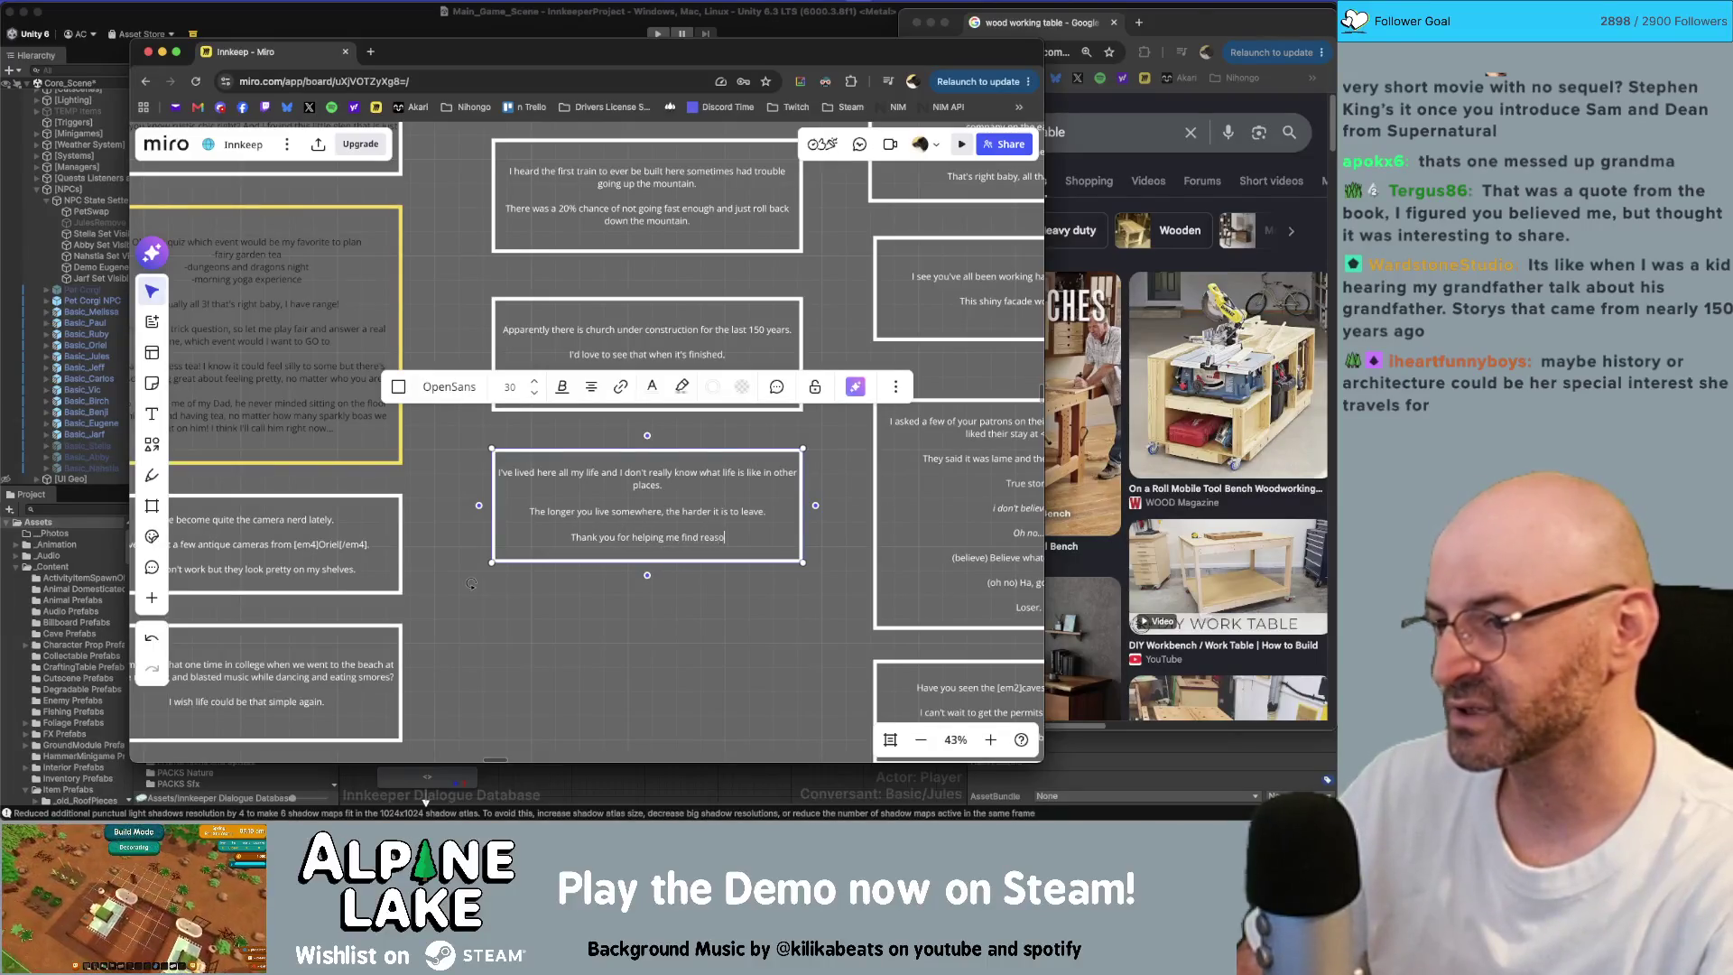
{"action": "left_click", "coordinate": [739, 583]}
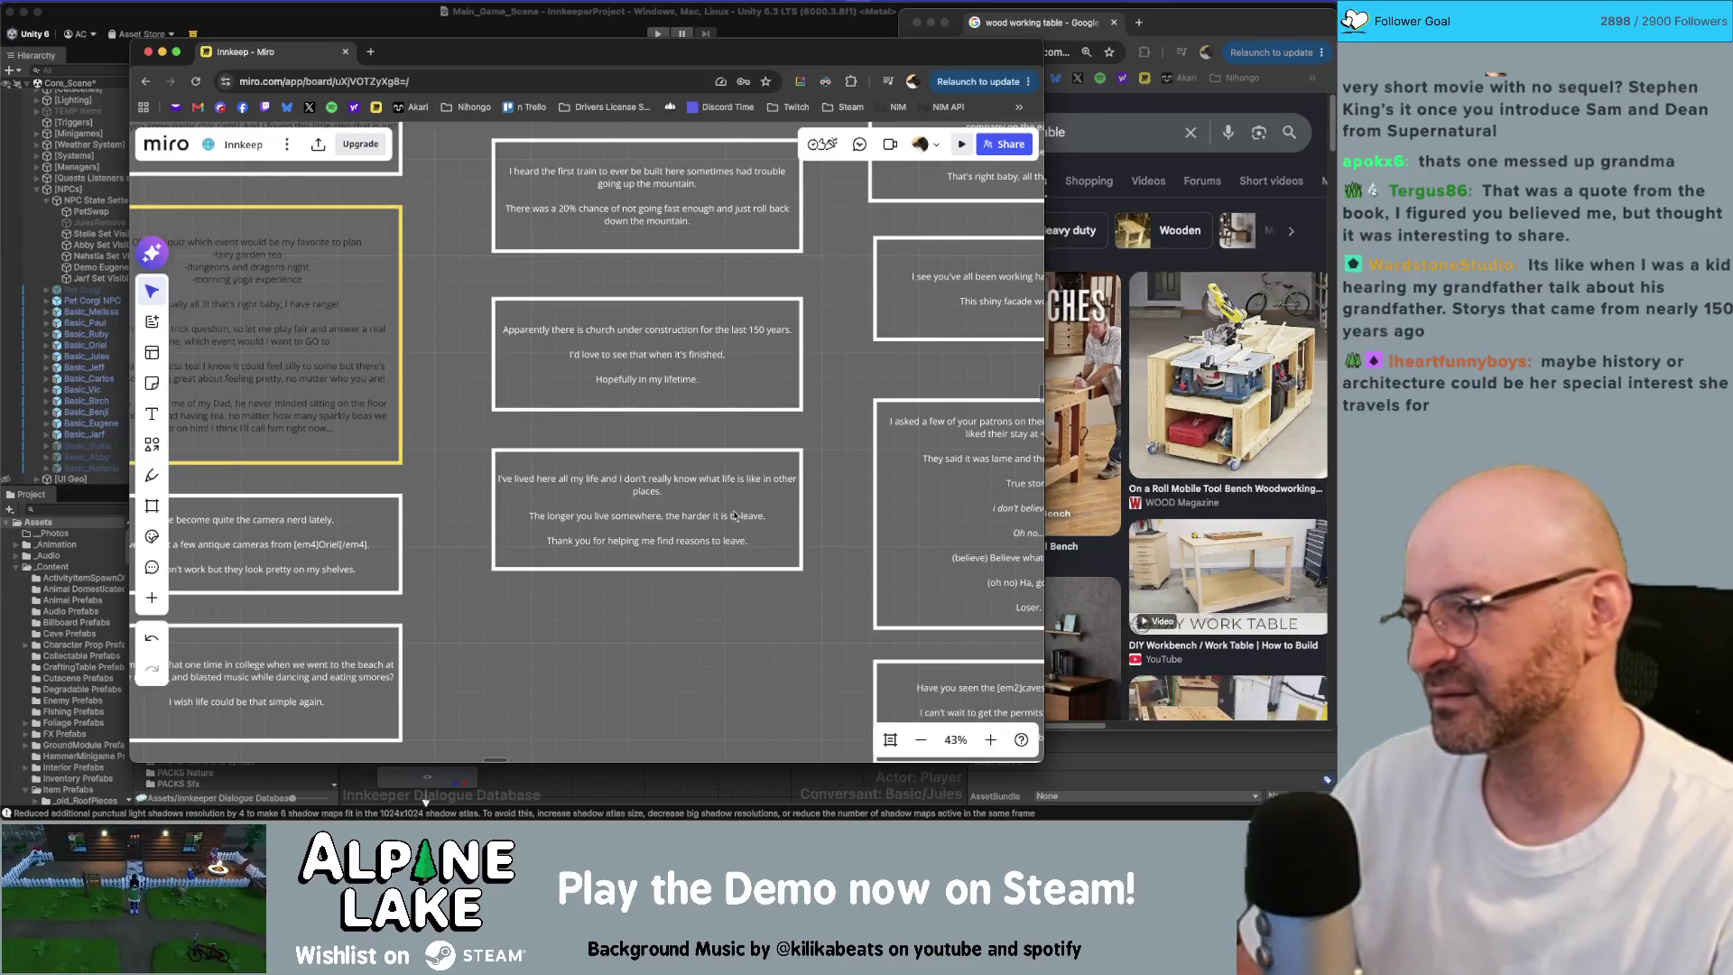
Step: Alt-drag a copy of the never-leaving card below it, then clear all its text to leave it blank
{"action": "left_click_drag", "start_coordinate": [718, 496], "coordinate": [718, 668]}
{"action": "double_click", "coordinate": [717, 668]}
{"action": "key", "text": "BackSpace"}
{"action": "type", "text": "I'm"}
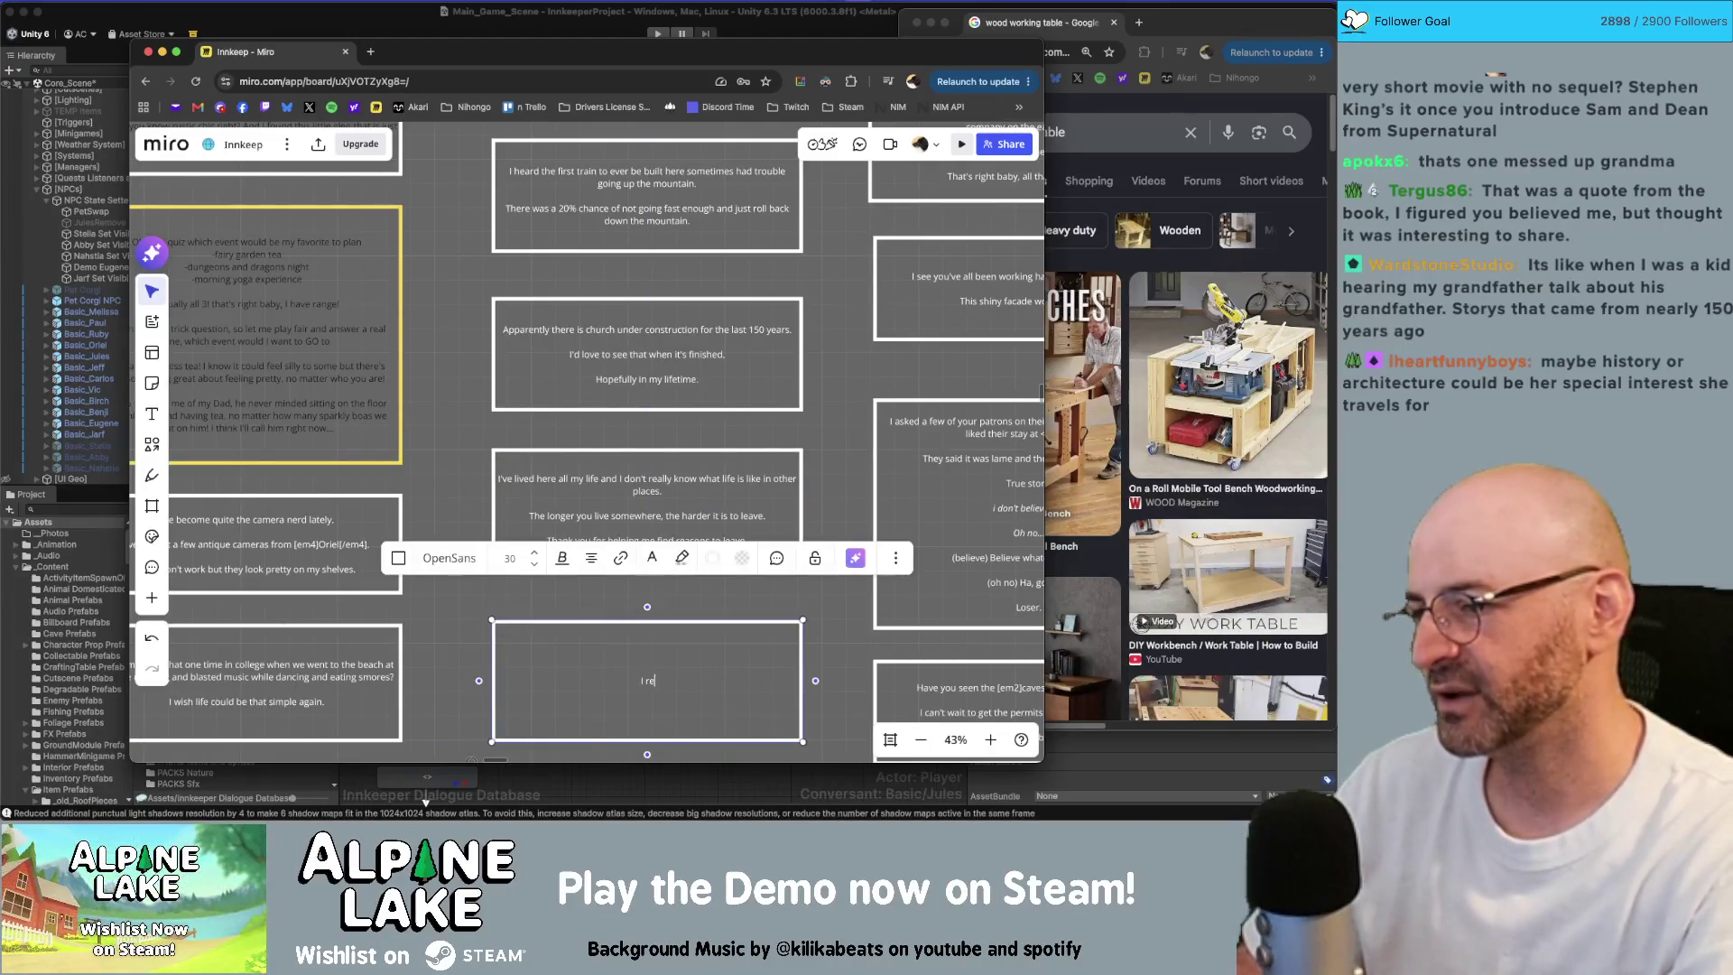
{"action": "type", "text": "I remember when...."}
{"action": "key", "text": "Return"}
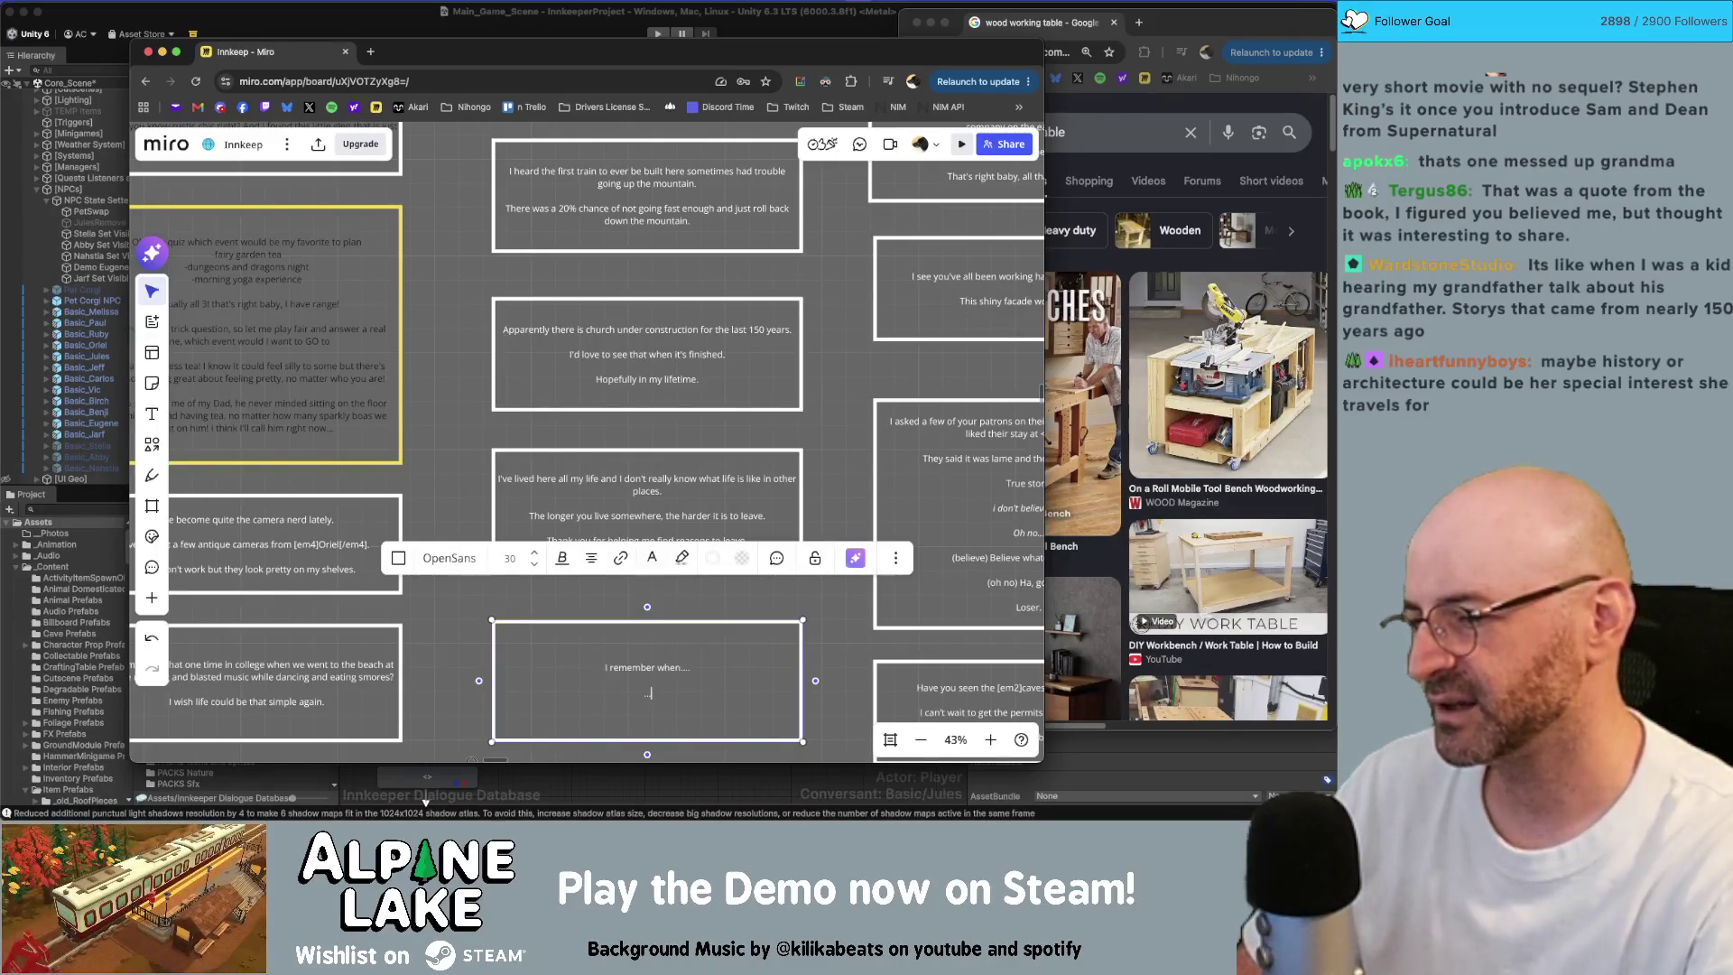
{"action": "key", "text": "Return"}
{"action": "key", "text": "Return"}
{"action": "type", "text": "what was i saying?"}
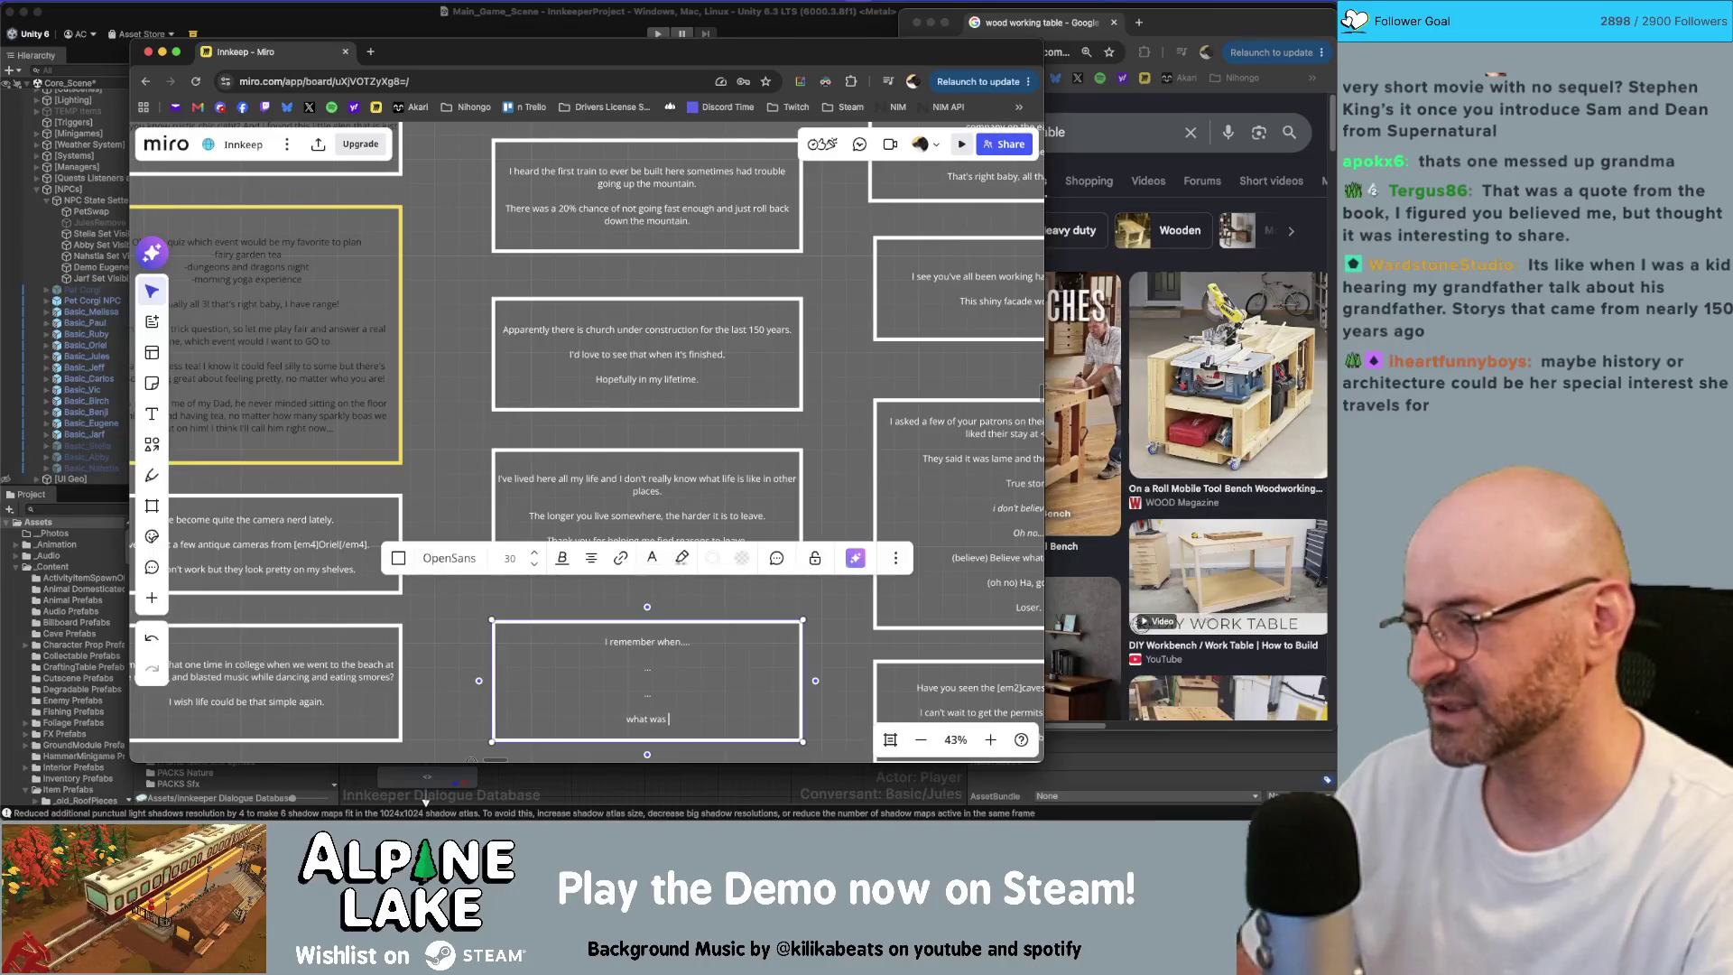
{"action": "key", "text": "Escape"}
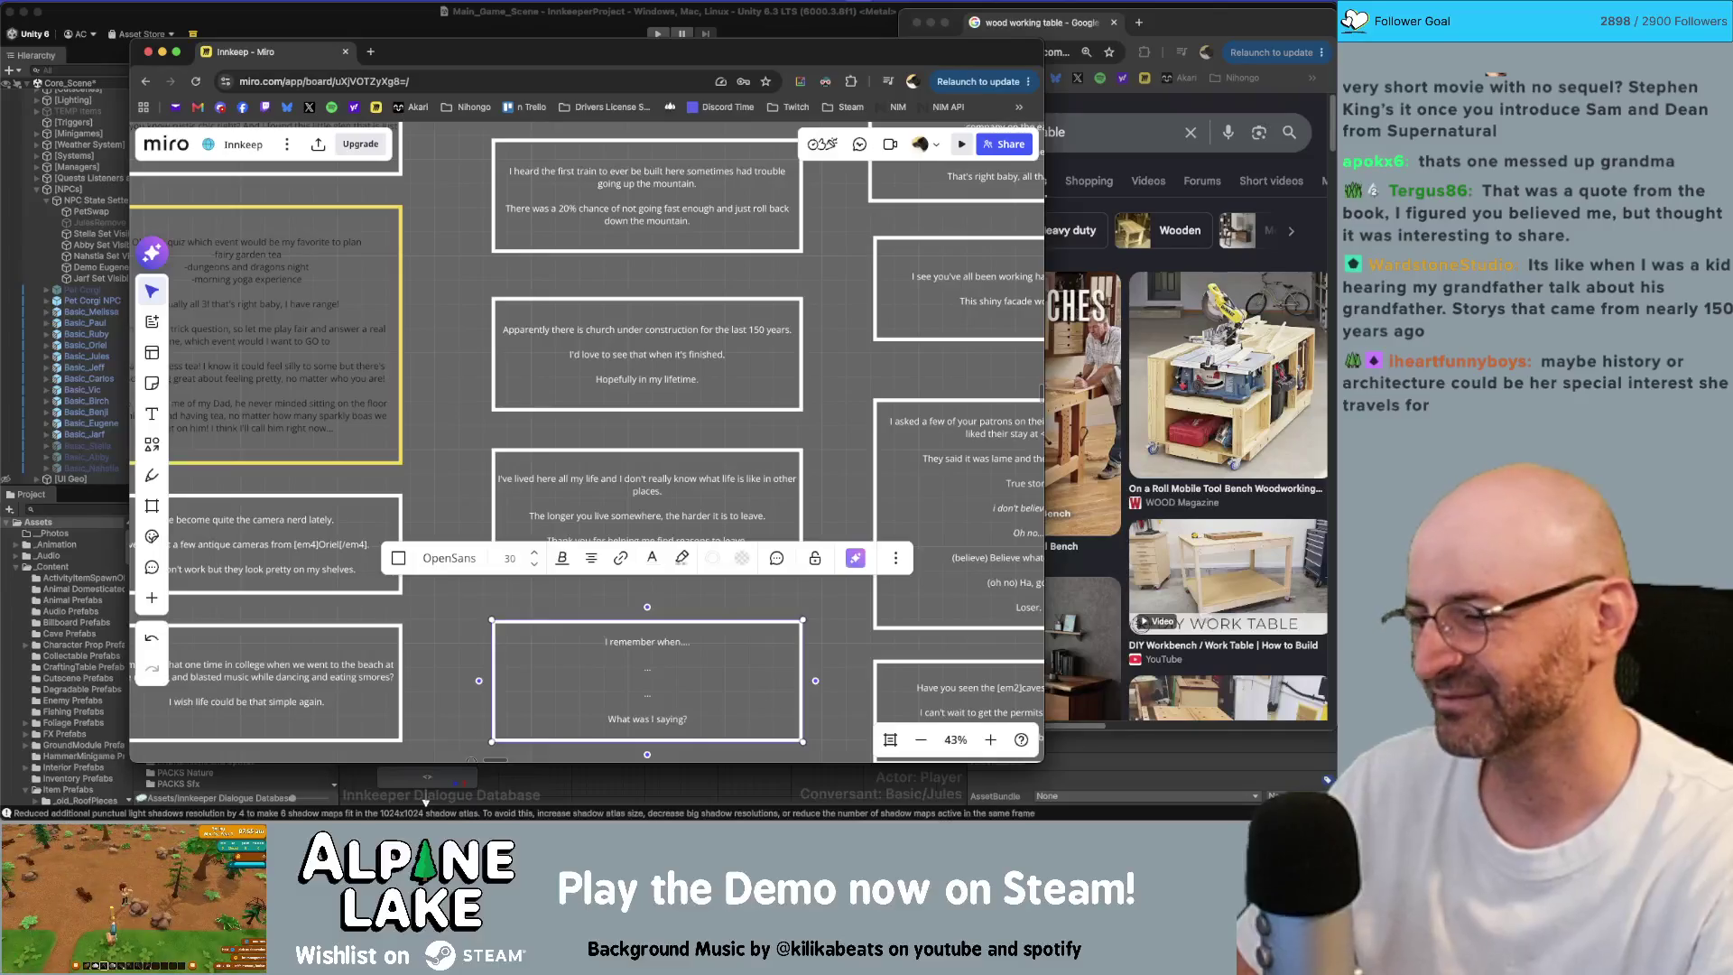
{"action": "key", "text": "Return"}
{"action": "key", "text": "BackSpace"}
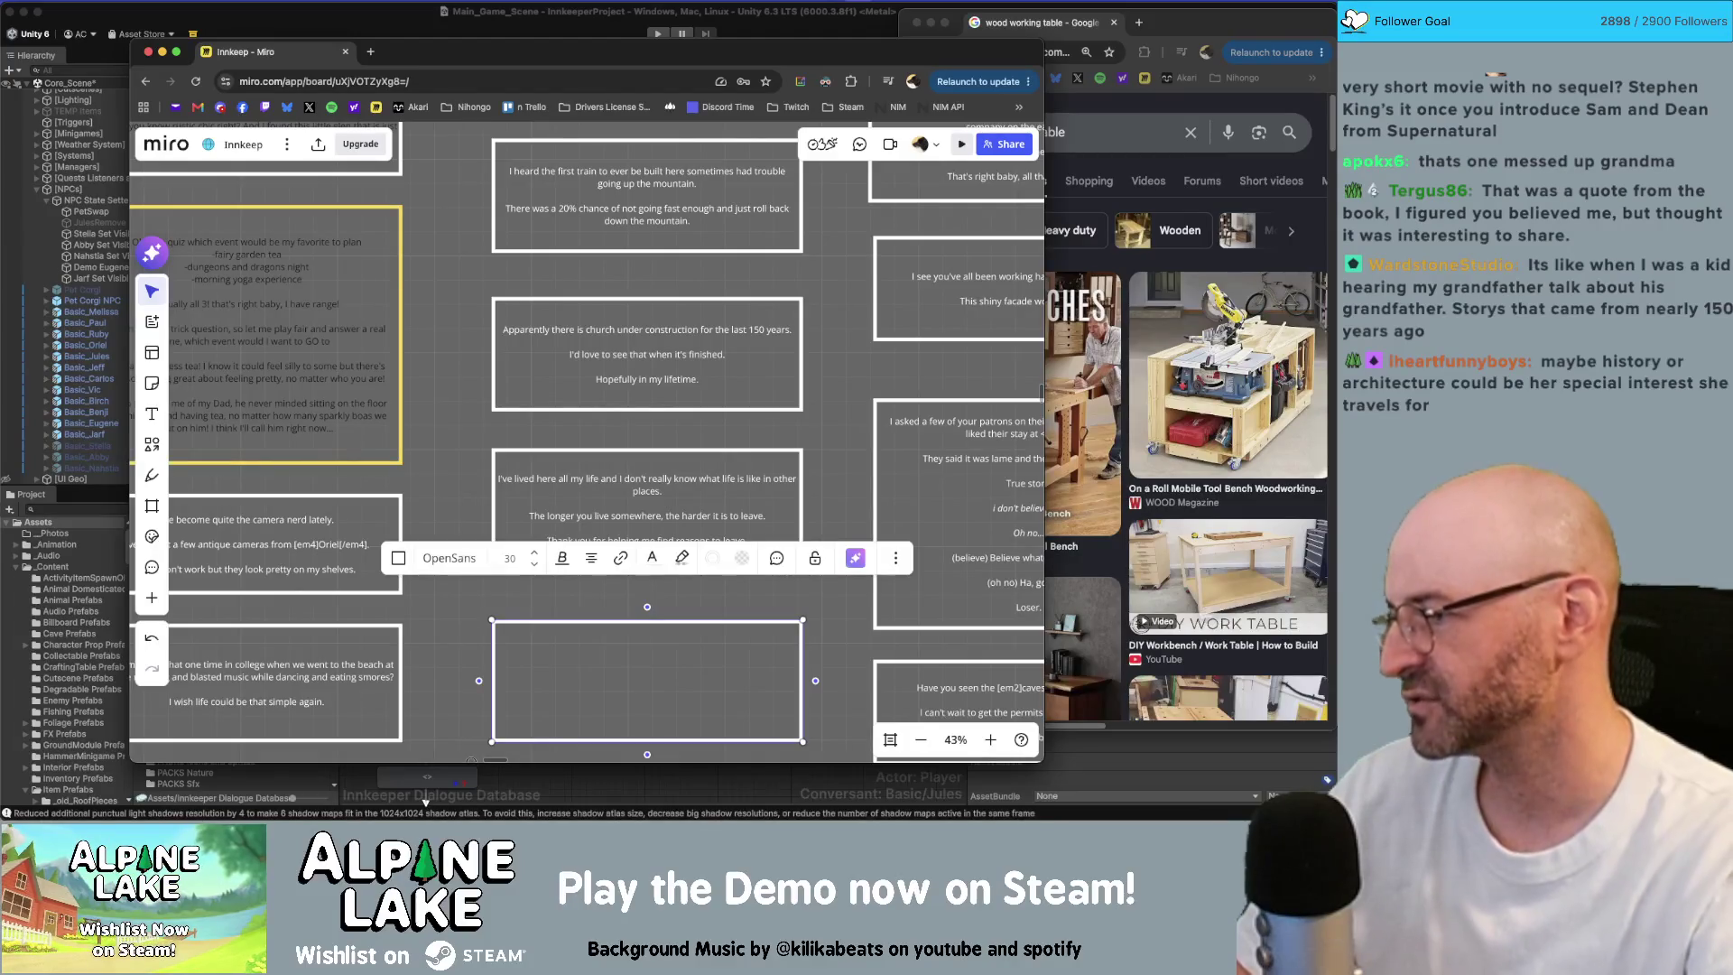
Step: Open the card with 'Did you know the hardware store in town wasn't originally owned by [em4]Carlos[/em4]?'
{"action": "scroll", "coordinate": [742, 527], "scroll_direction": "down", "scroll_amount": 3}
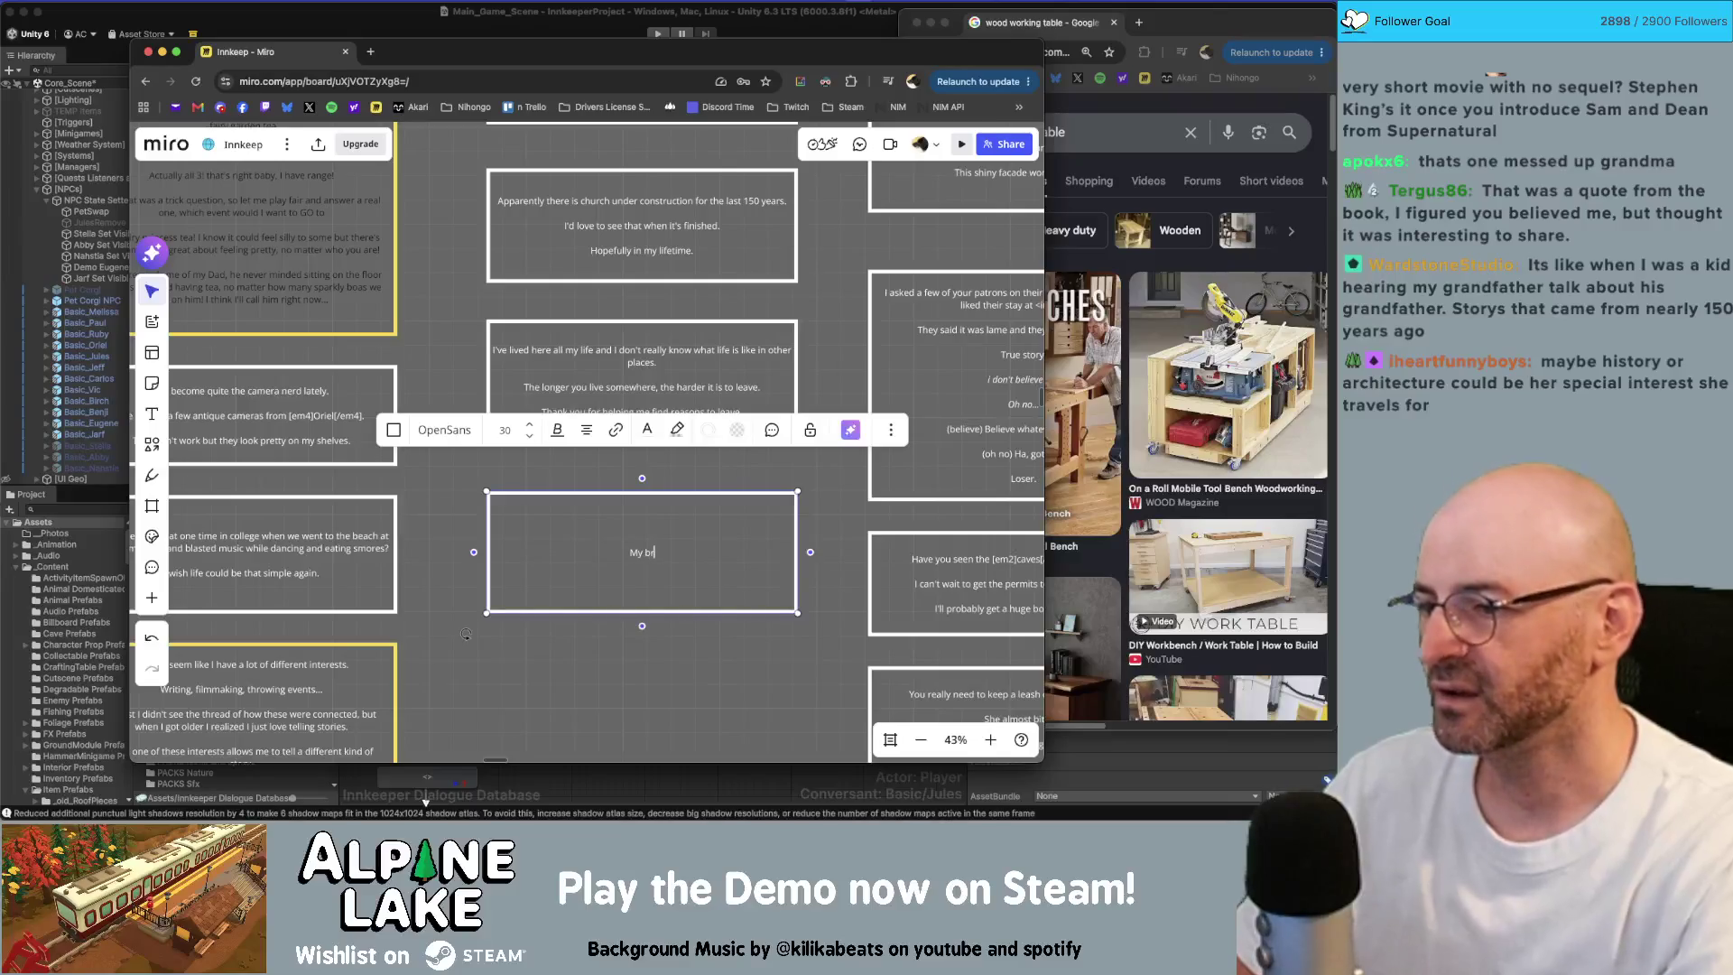
{"action": "type", "text": "My grandfather "}
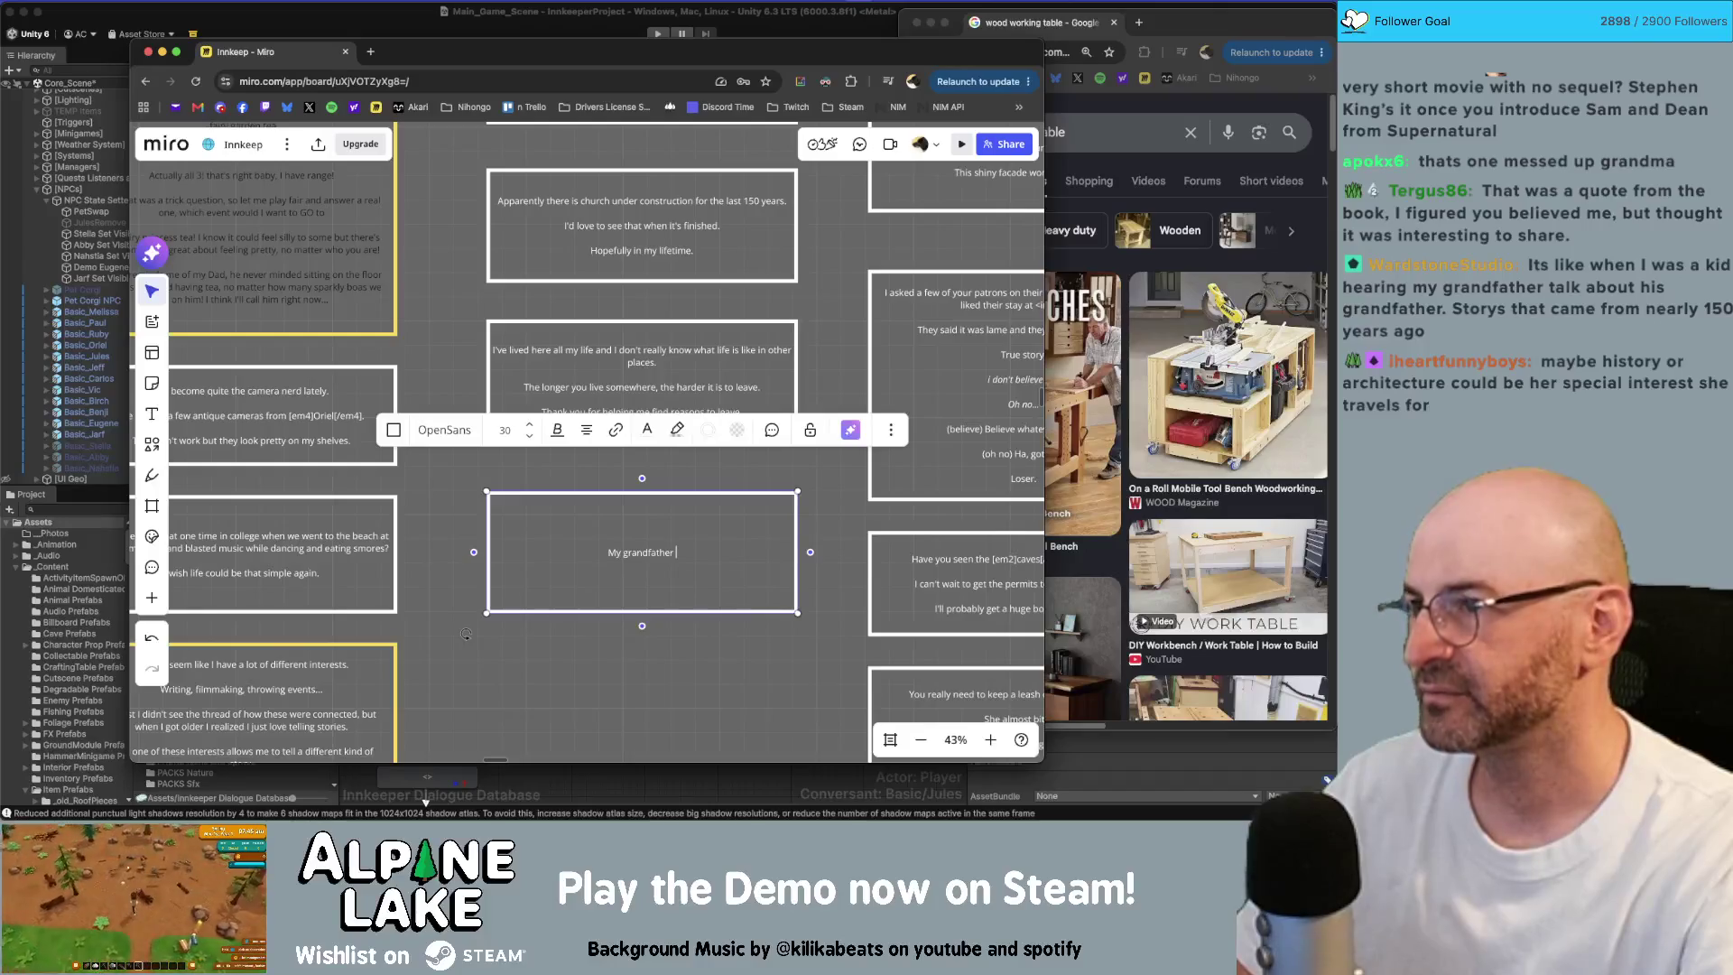
{"action": "type", "text": "opened"}
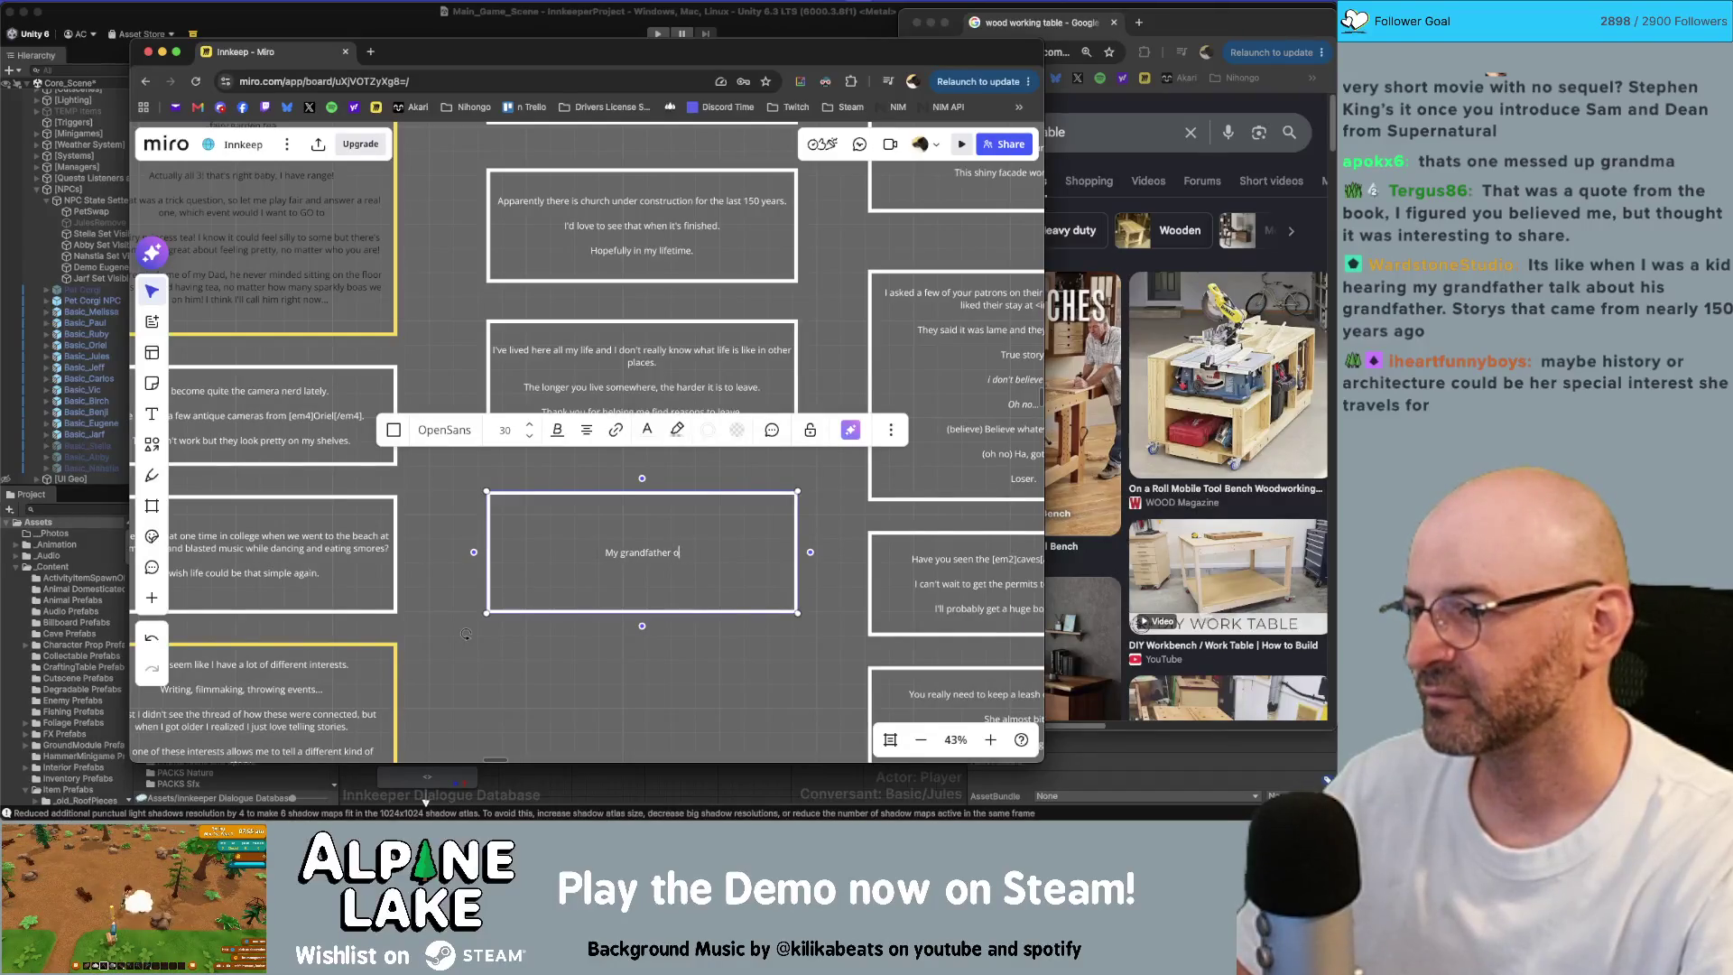
{"action": "key", "text": "BackSpace"}
{"action": "key", "text": "BackSpace"}
{"action": "key", "text": "BackSpace"}
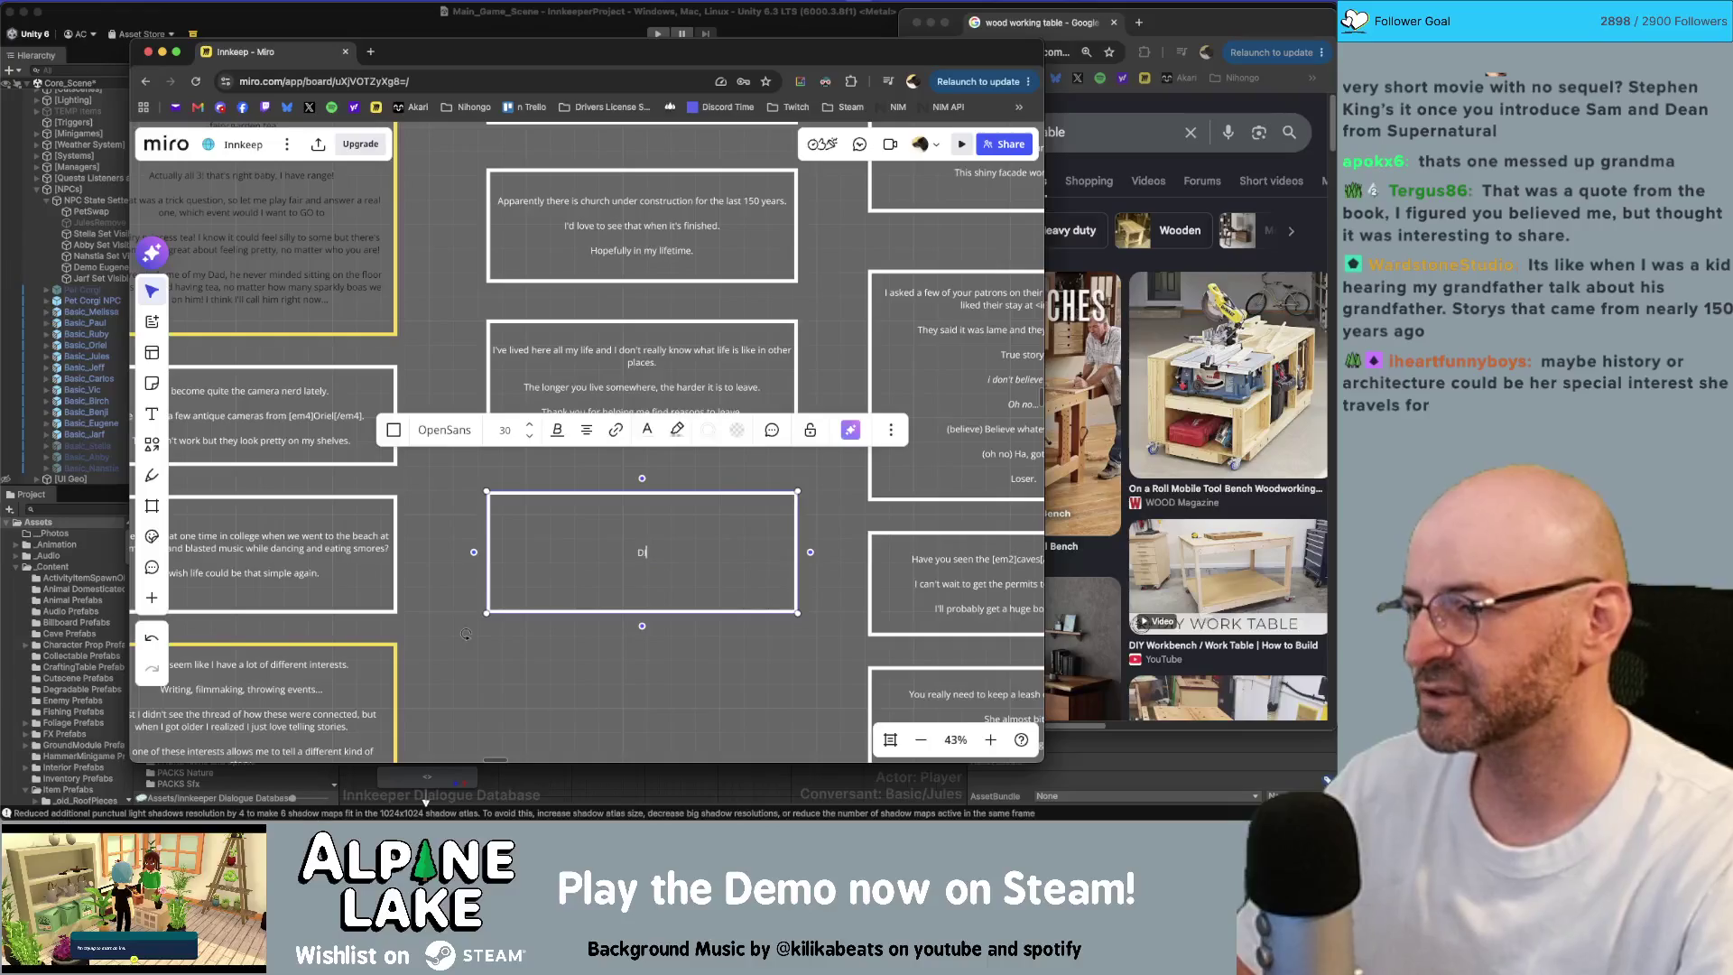
{"action": "type", "text": "Did you k"}
{"action": "key", "text": "BackSpace"}
{"action": "key", "text": "BackSpace"}
{"action": "key", "text": "BackSpace"}
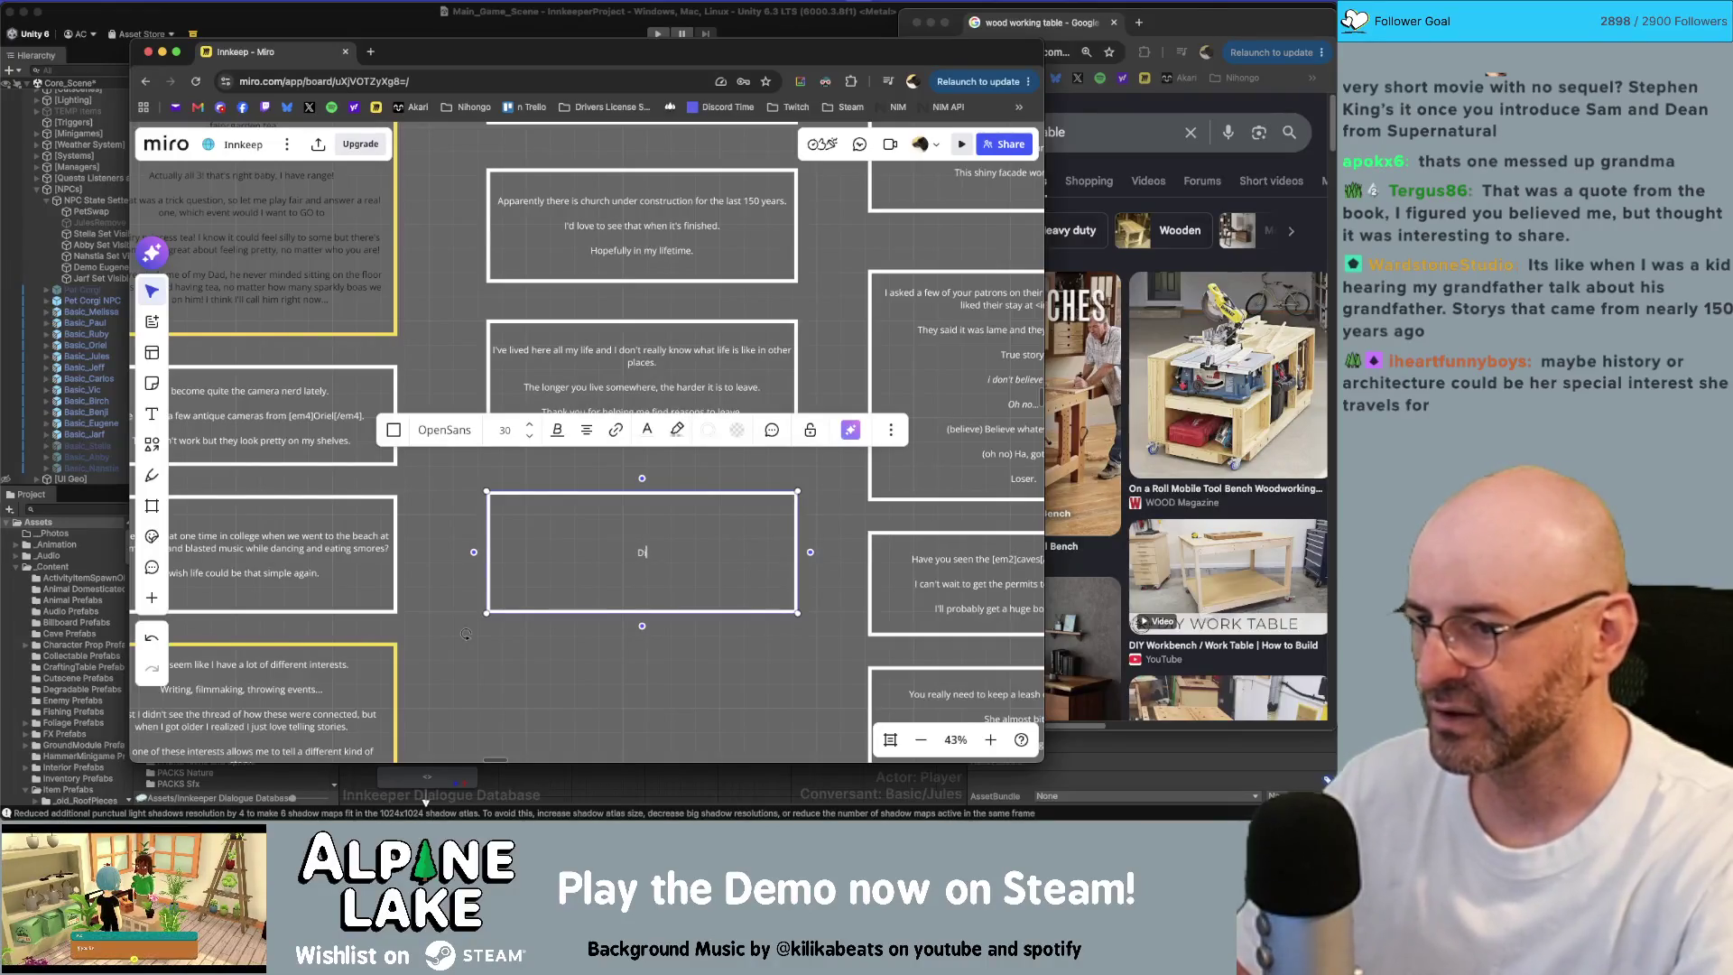
{"action": "type", "text": "d you know the hardware "}
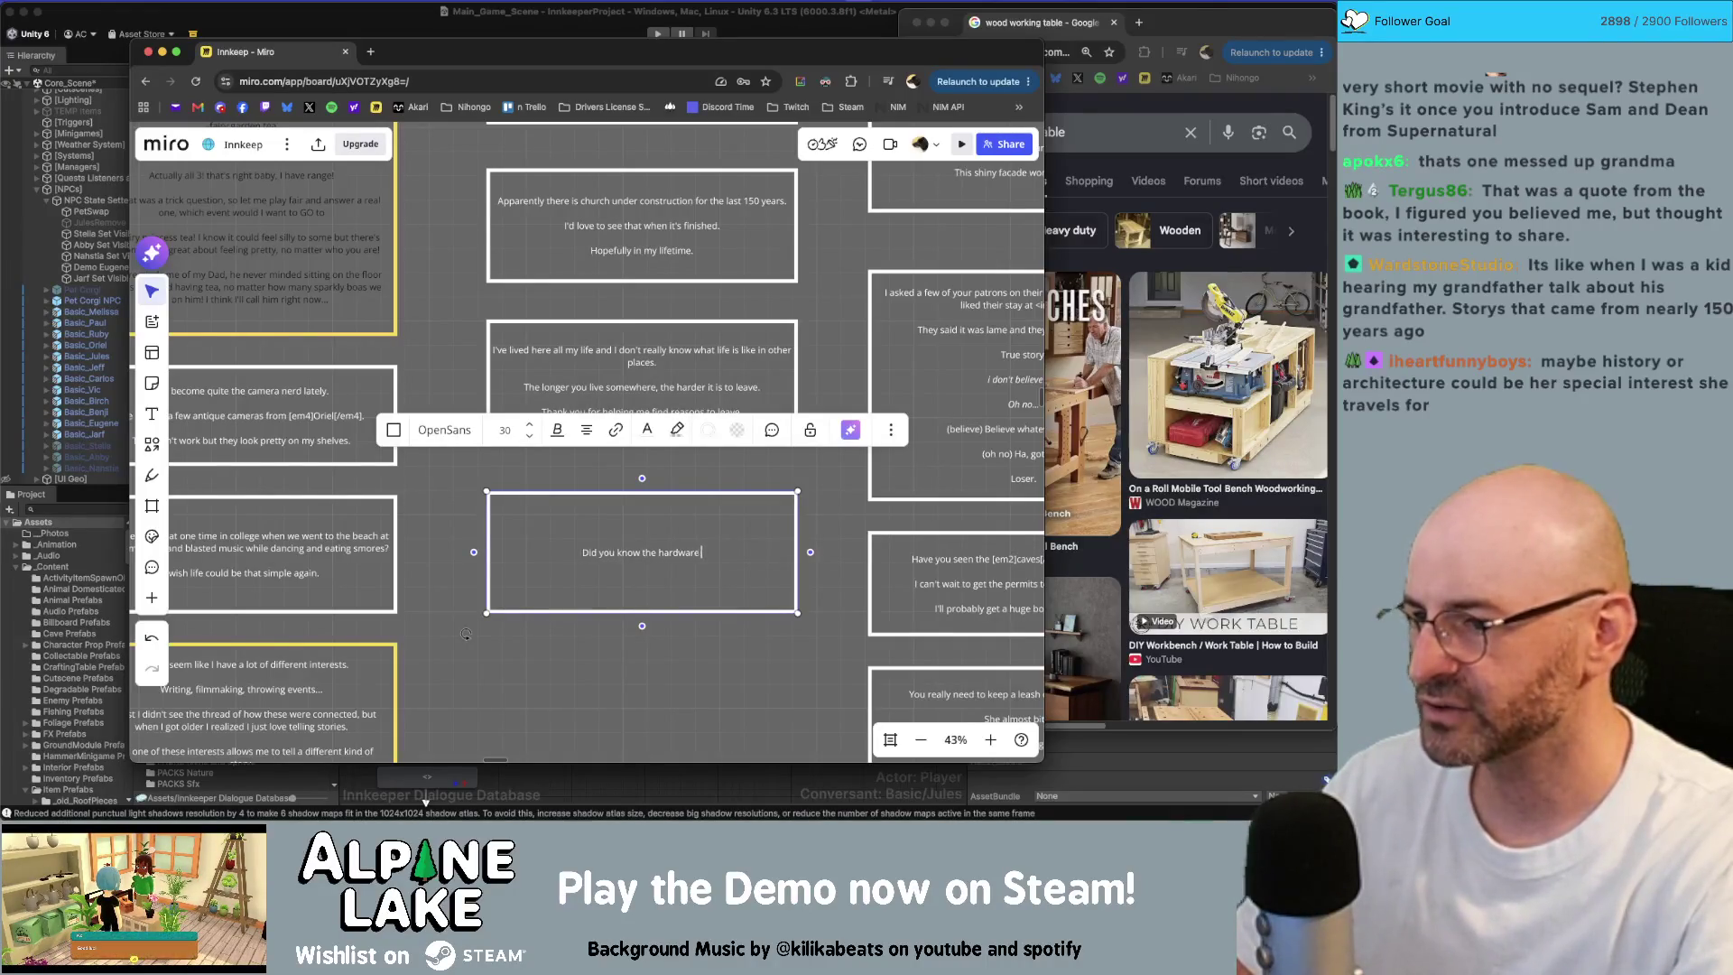
{"action": "type", "text": "store in town wasn't on"}
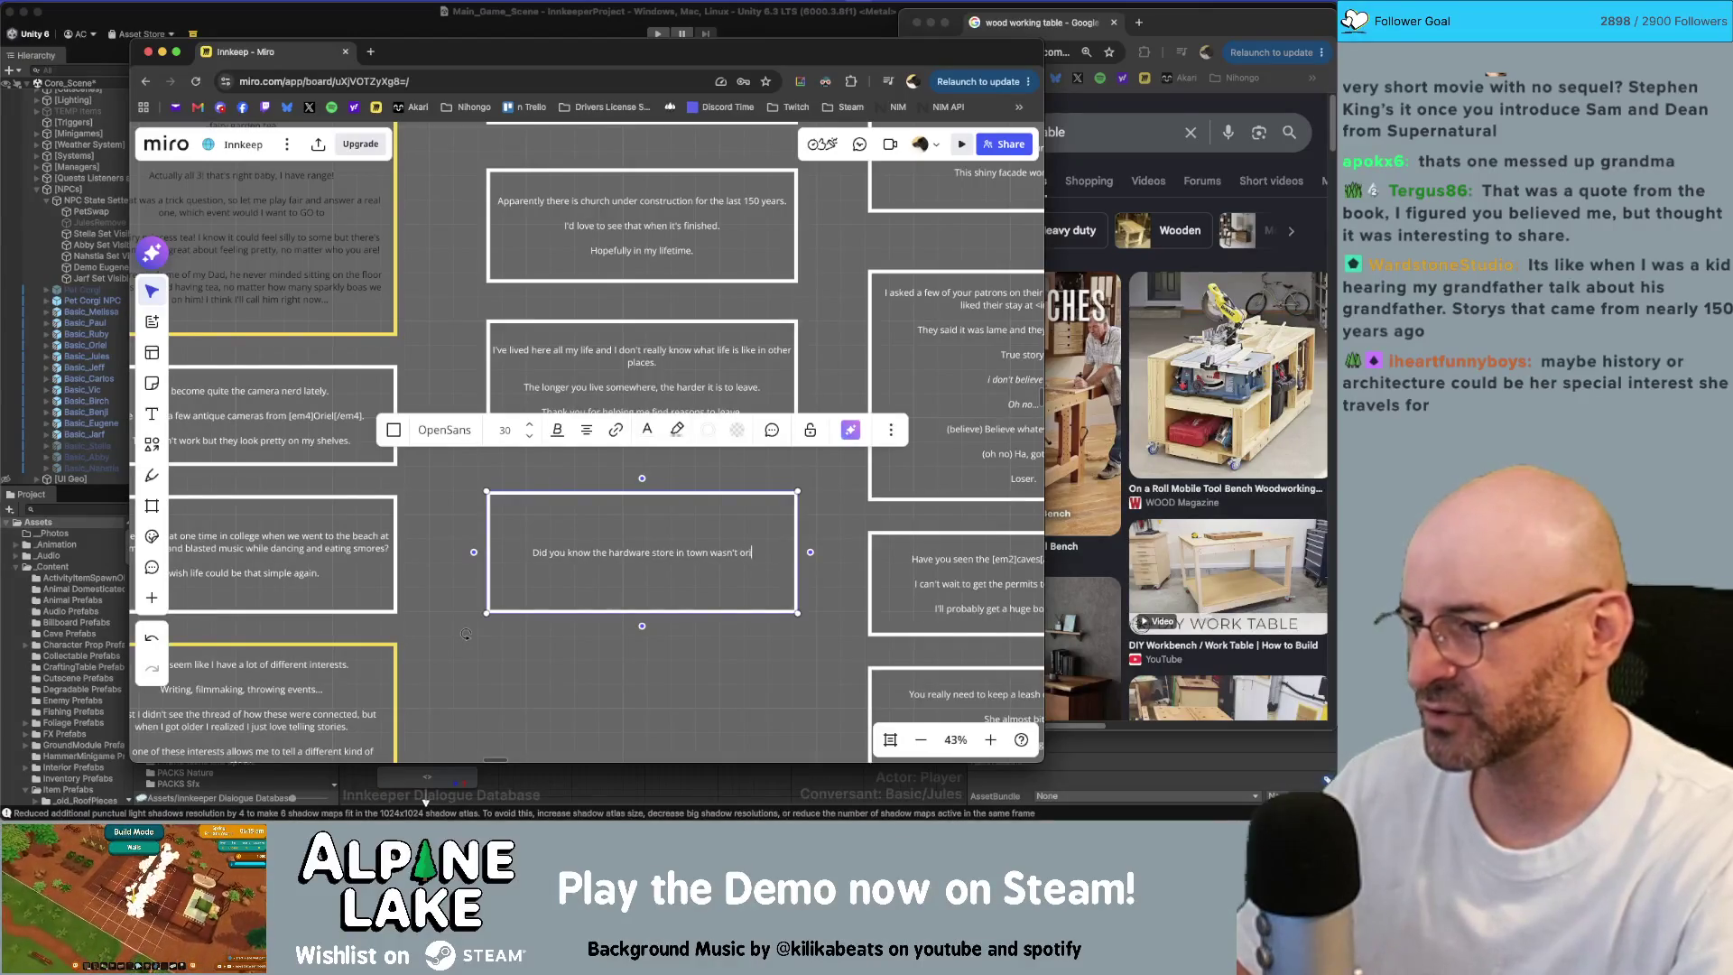
{"action": "type", "text": "iginally owned by [d"}
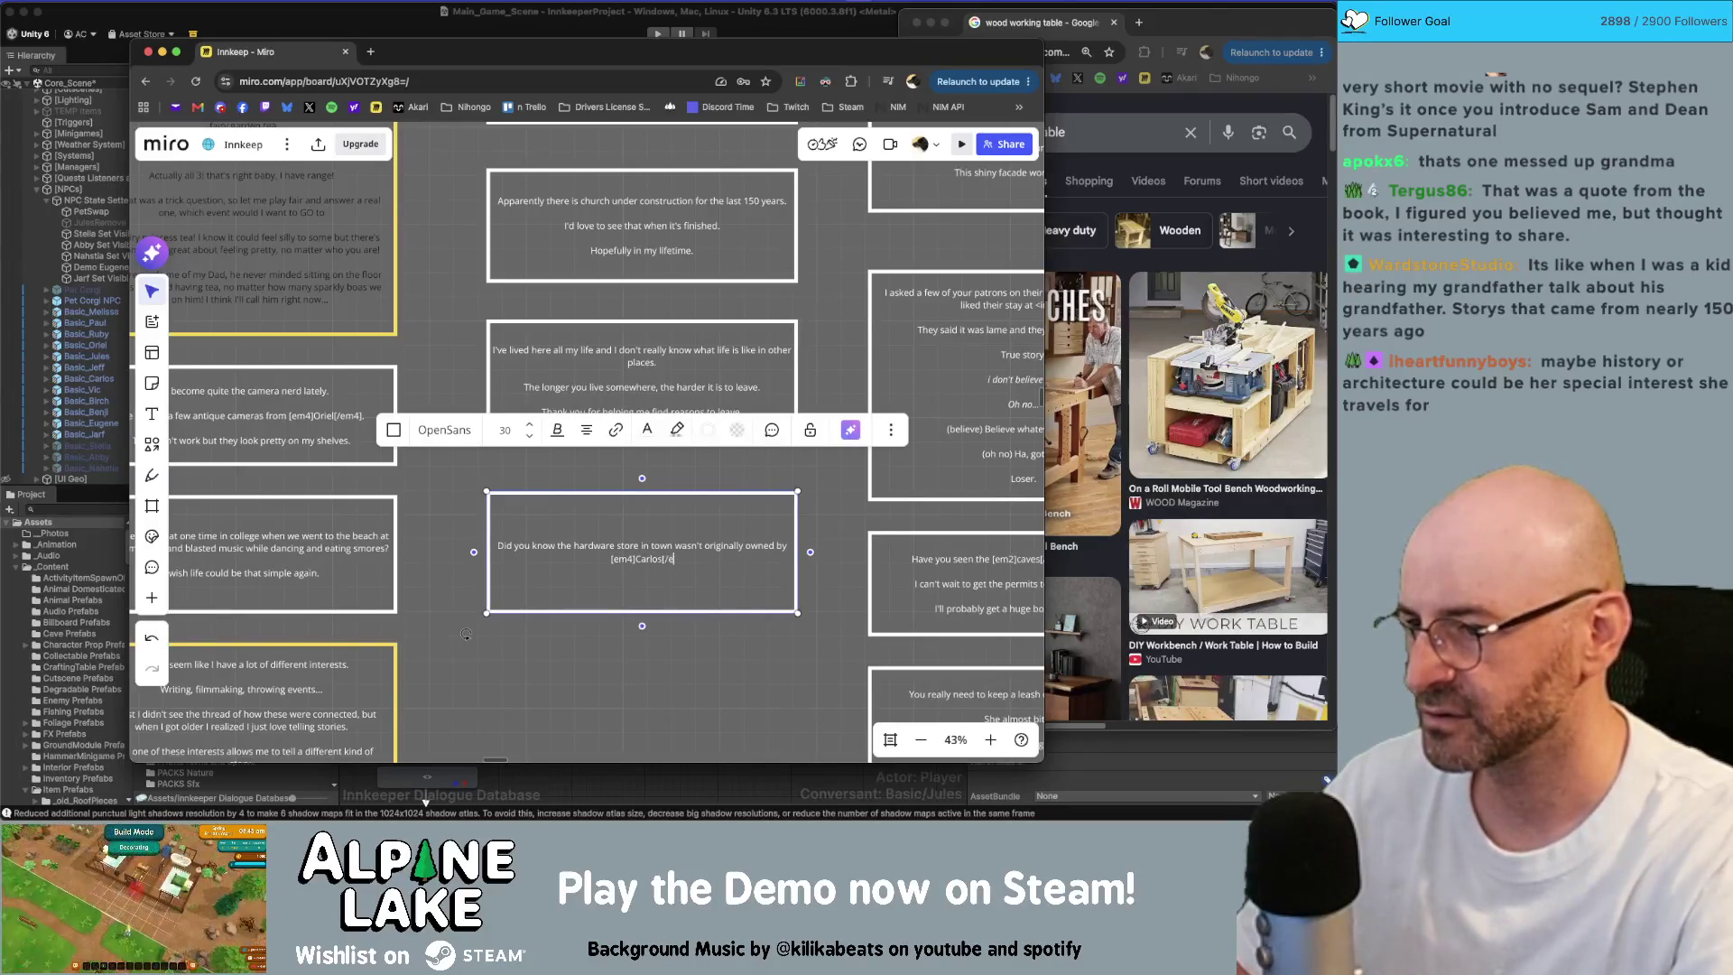
{"action": "type", "text": "[/em4]?"}
{"action": "key", "text": "Return"}
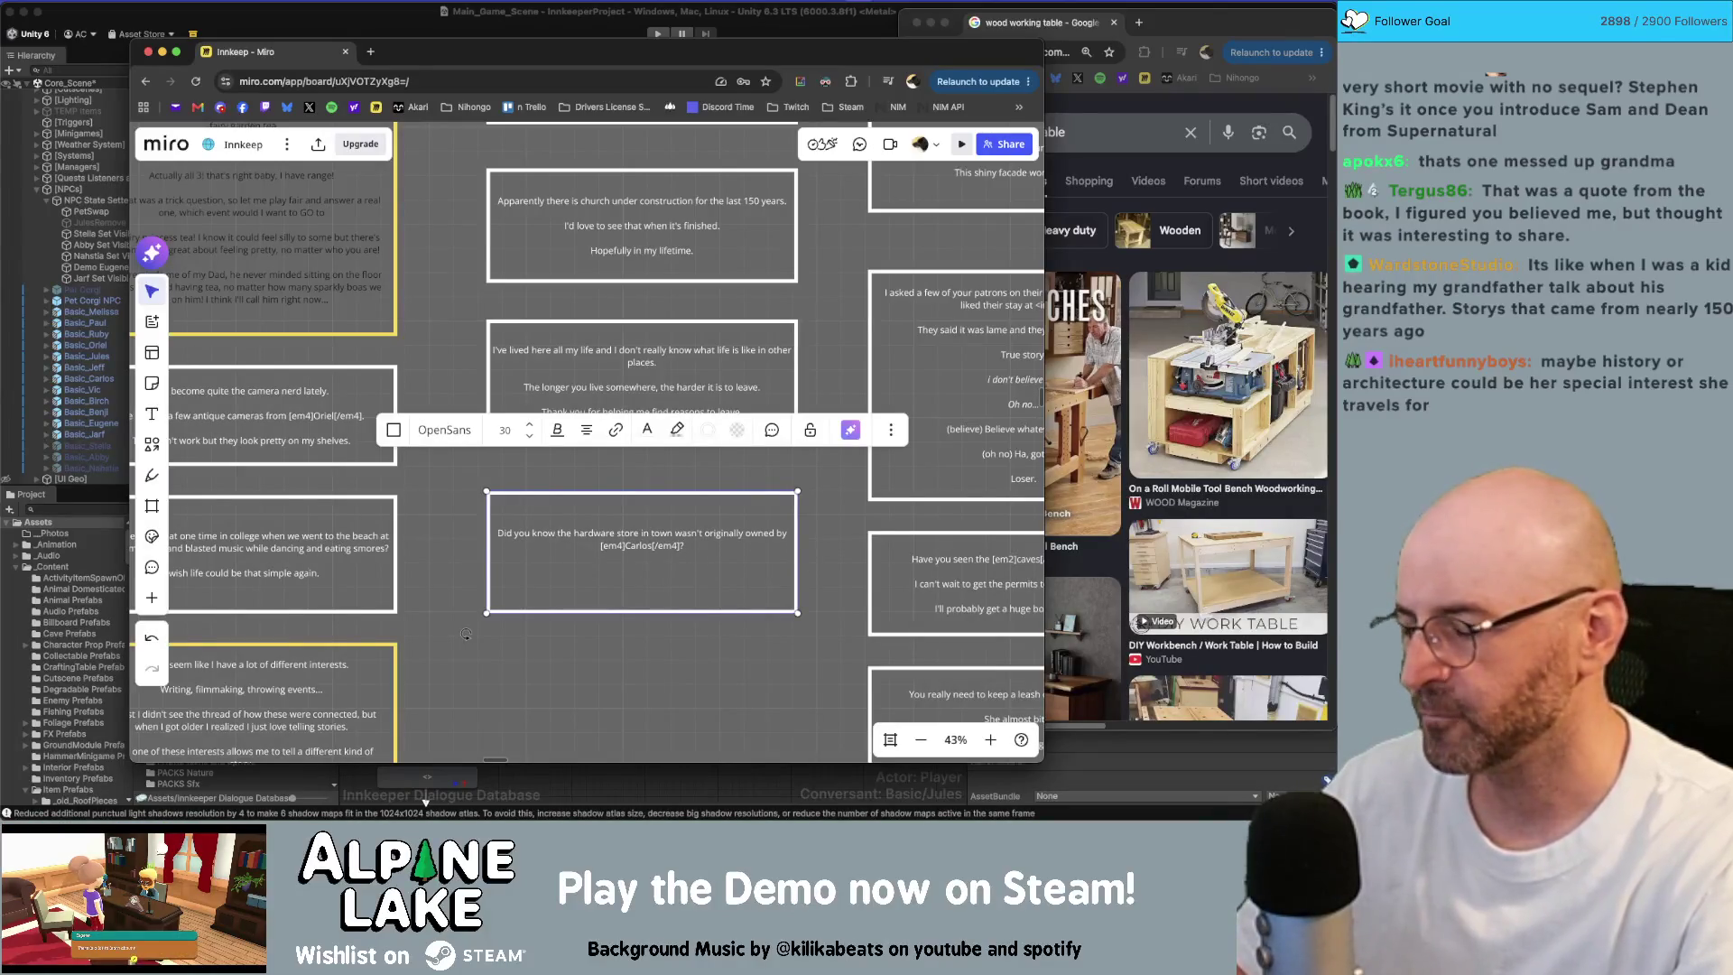
Step: Add 'My grandfather owned it and sold it to [em4]Carlos[/em4] on a whim.' and begin 'One day he came home from work'
{"action": "type", "text": "My gra"}
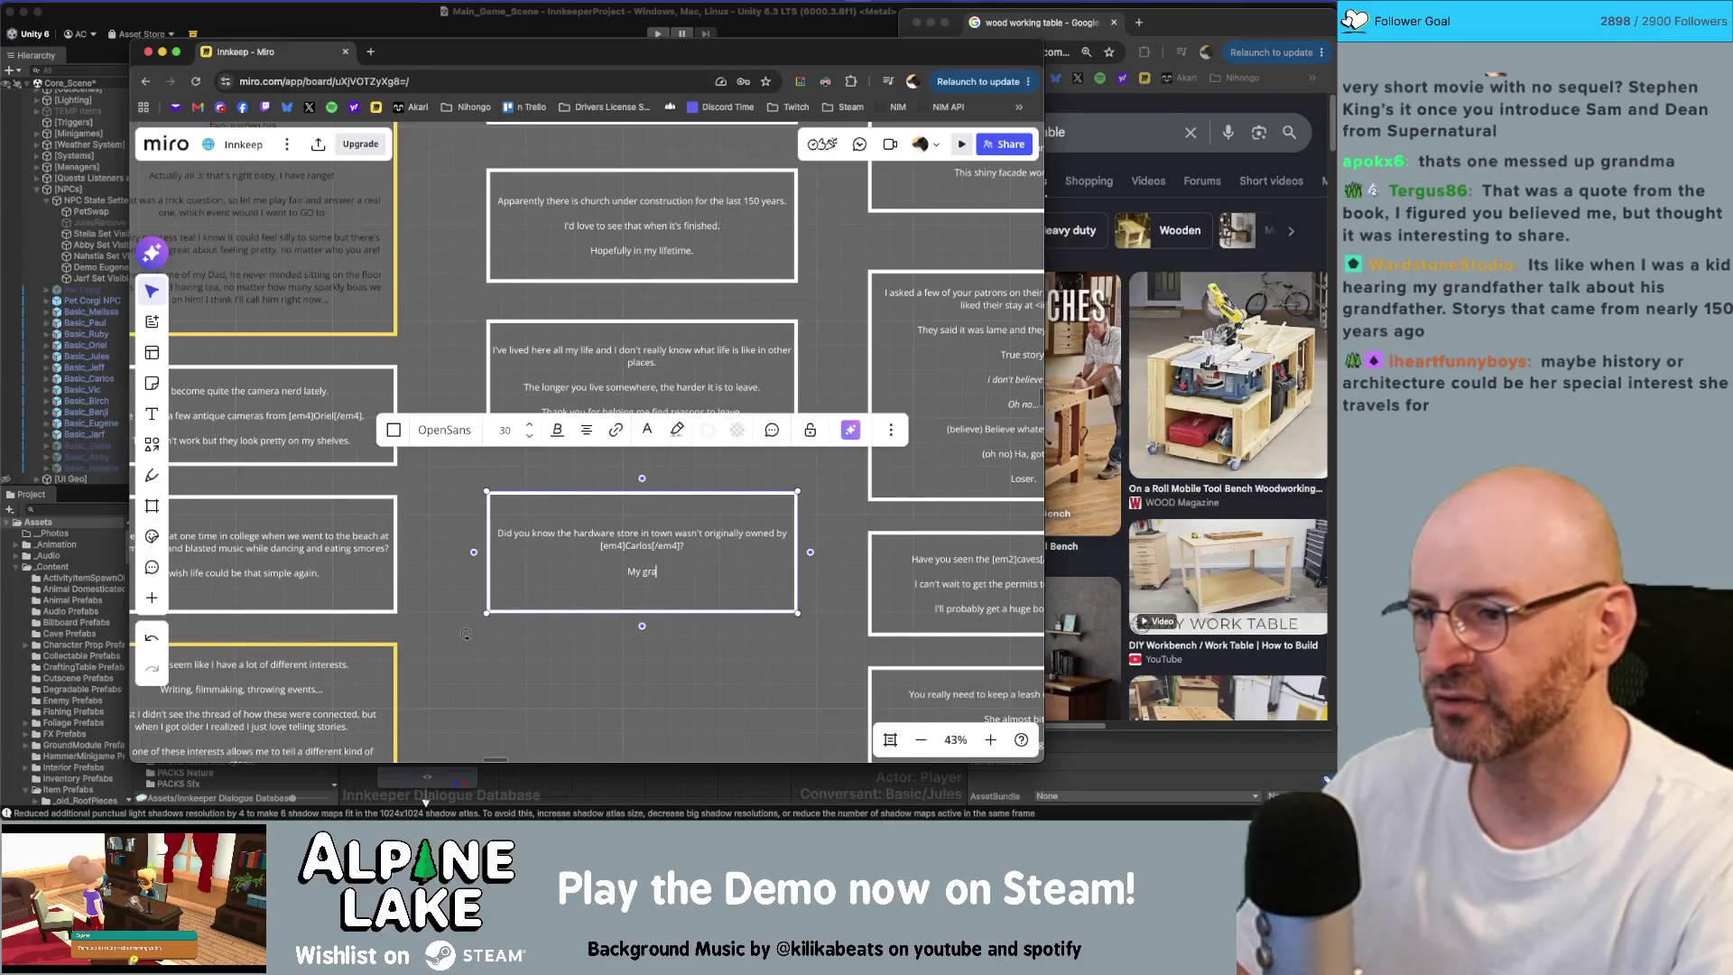
{"action": "type", "text": "ndfather owened that shop"}
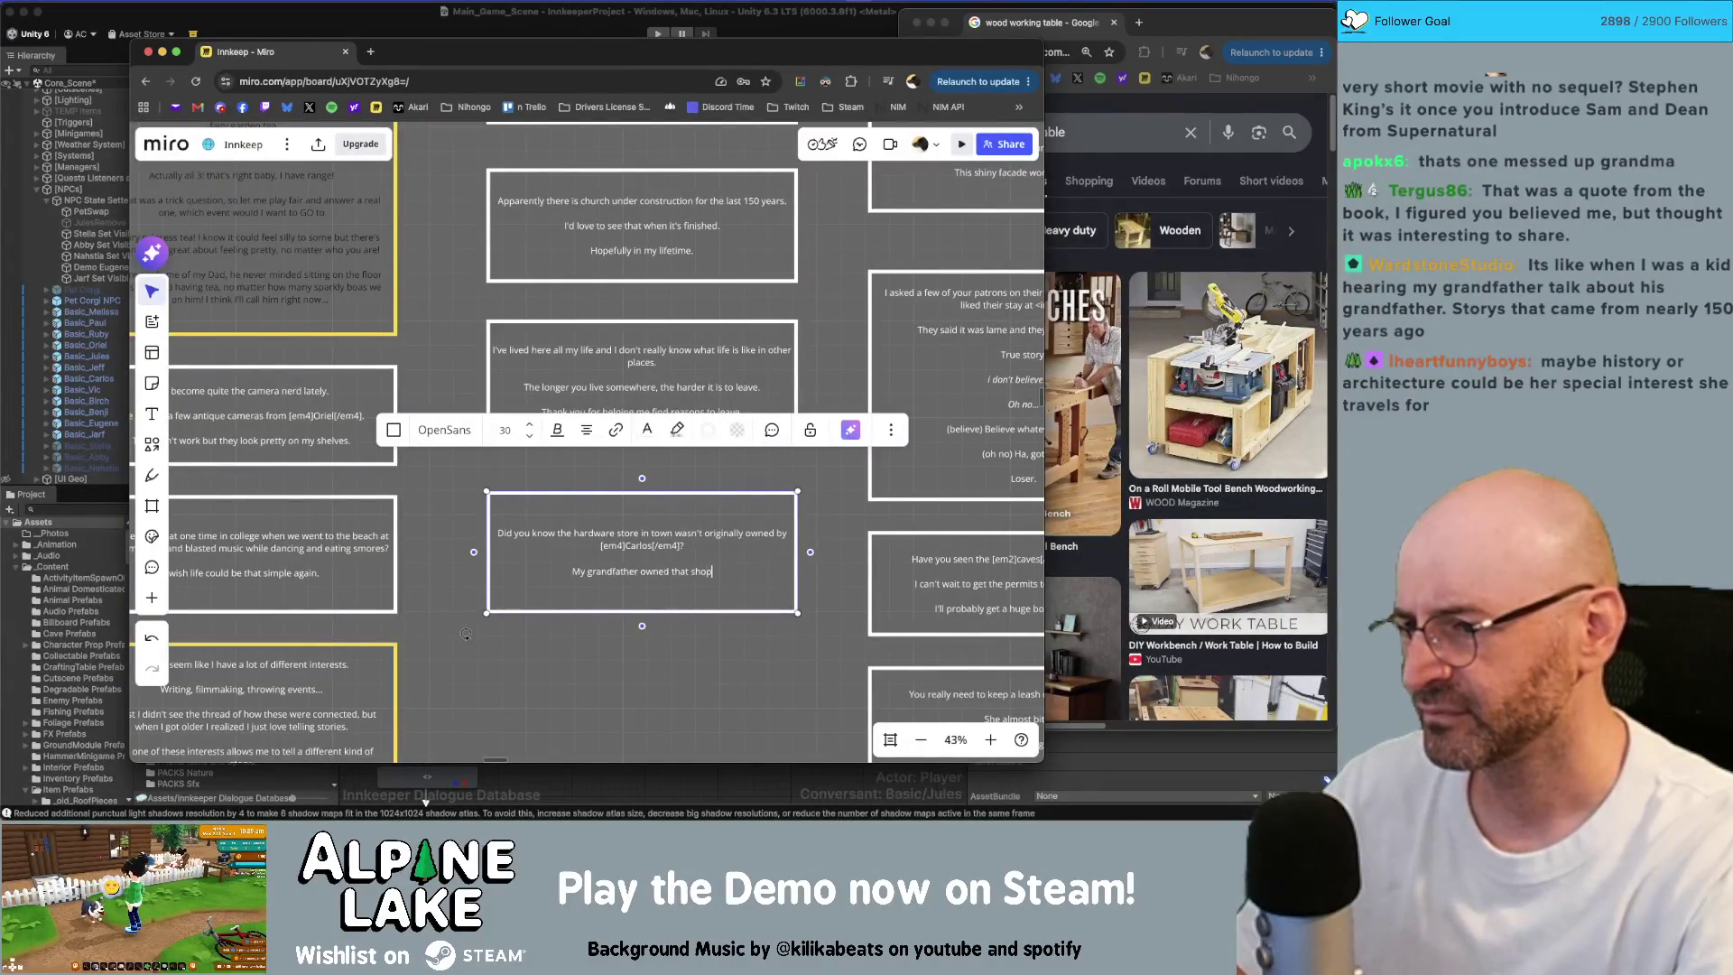
{"action": "key", "text": "BackSpace"}
{"action": "key", "text": "BackSpace"}
{"action": "key", "text": "BackSpace"}
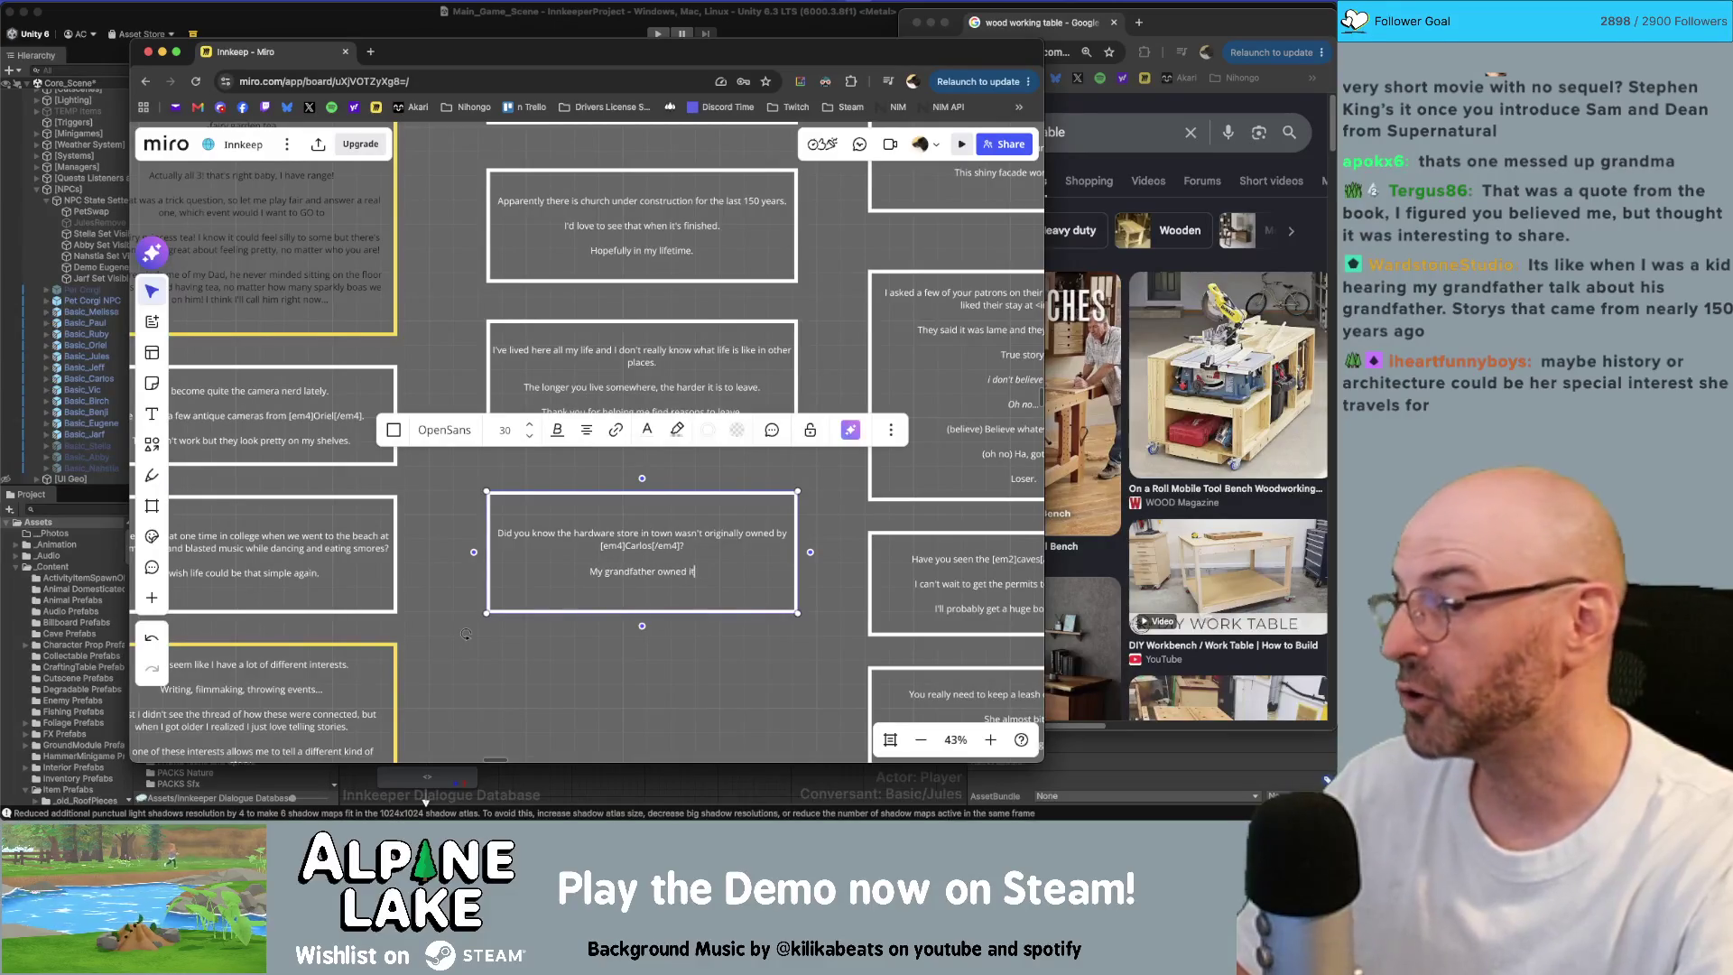
{"action": "type", "text": "it and pas"}
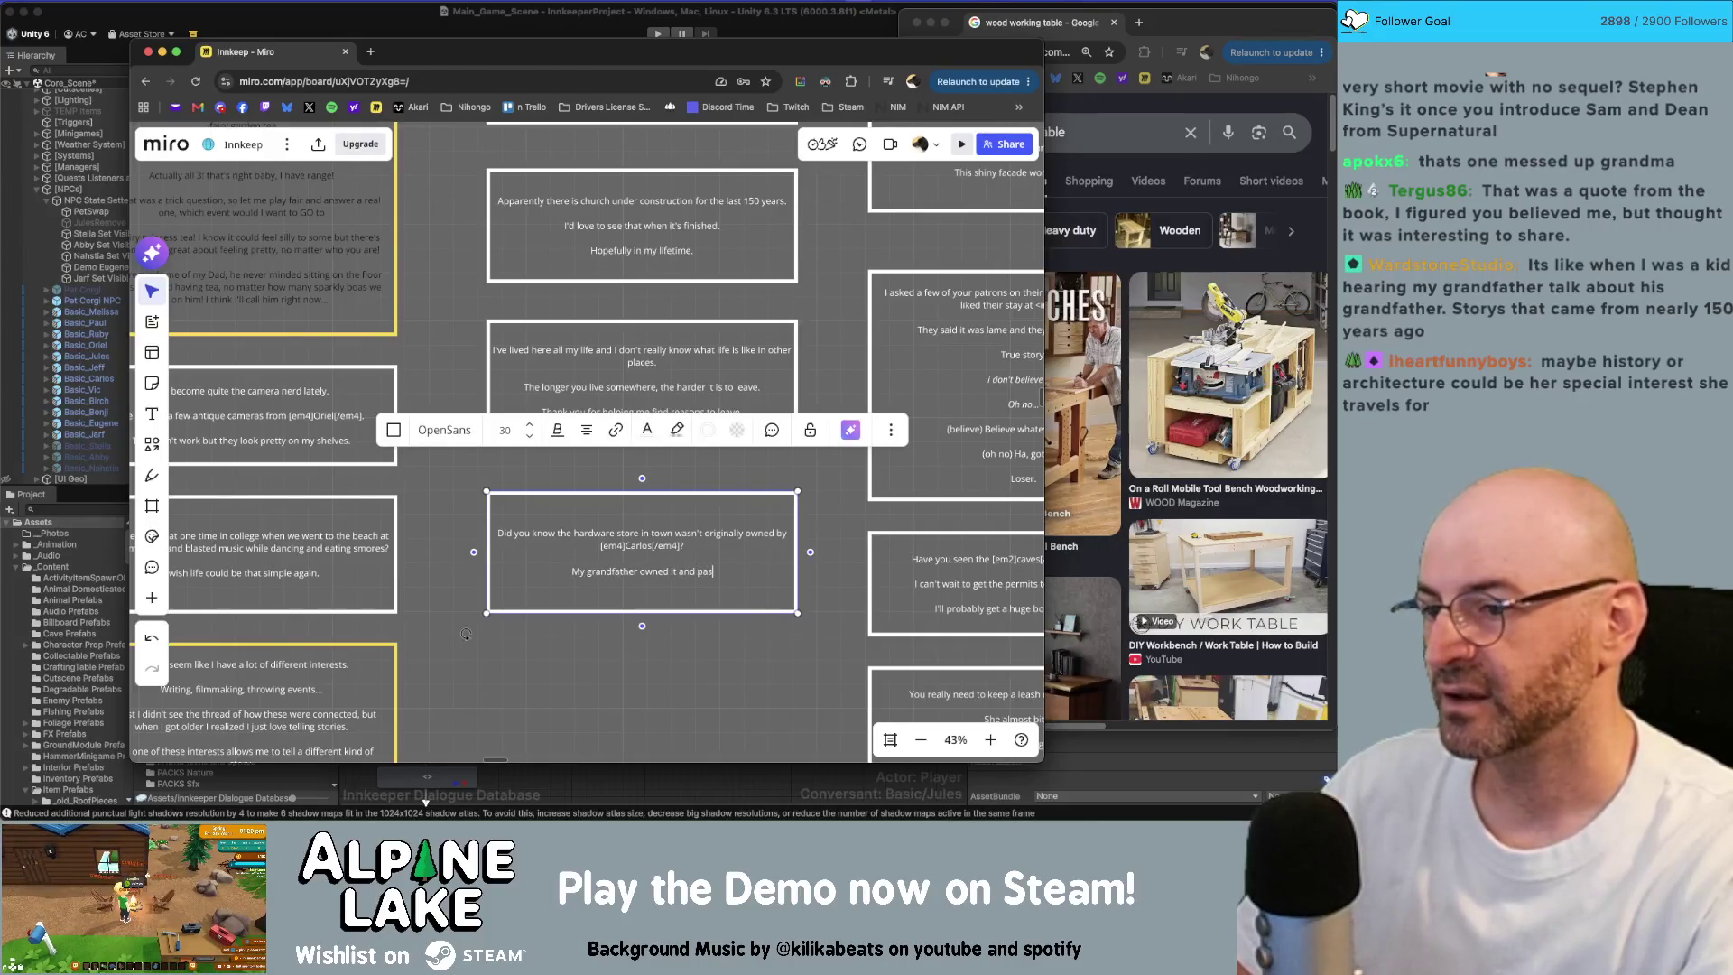
{"action": "key", "text": "BackSpace"}
{"action": "key", "text": "BackSpace"}
{"action": "key", "text": "BackSpace"}
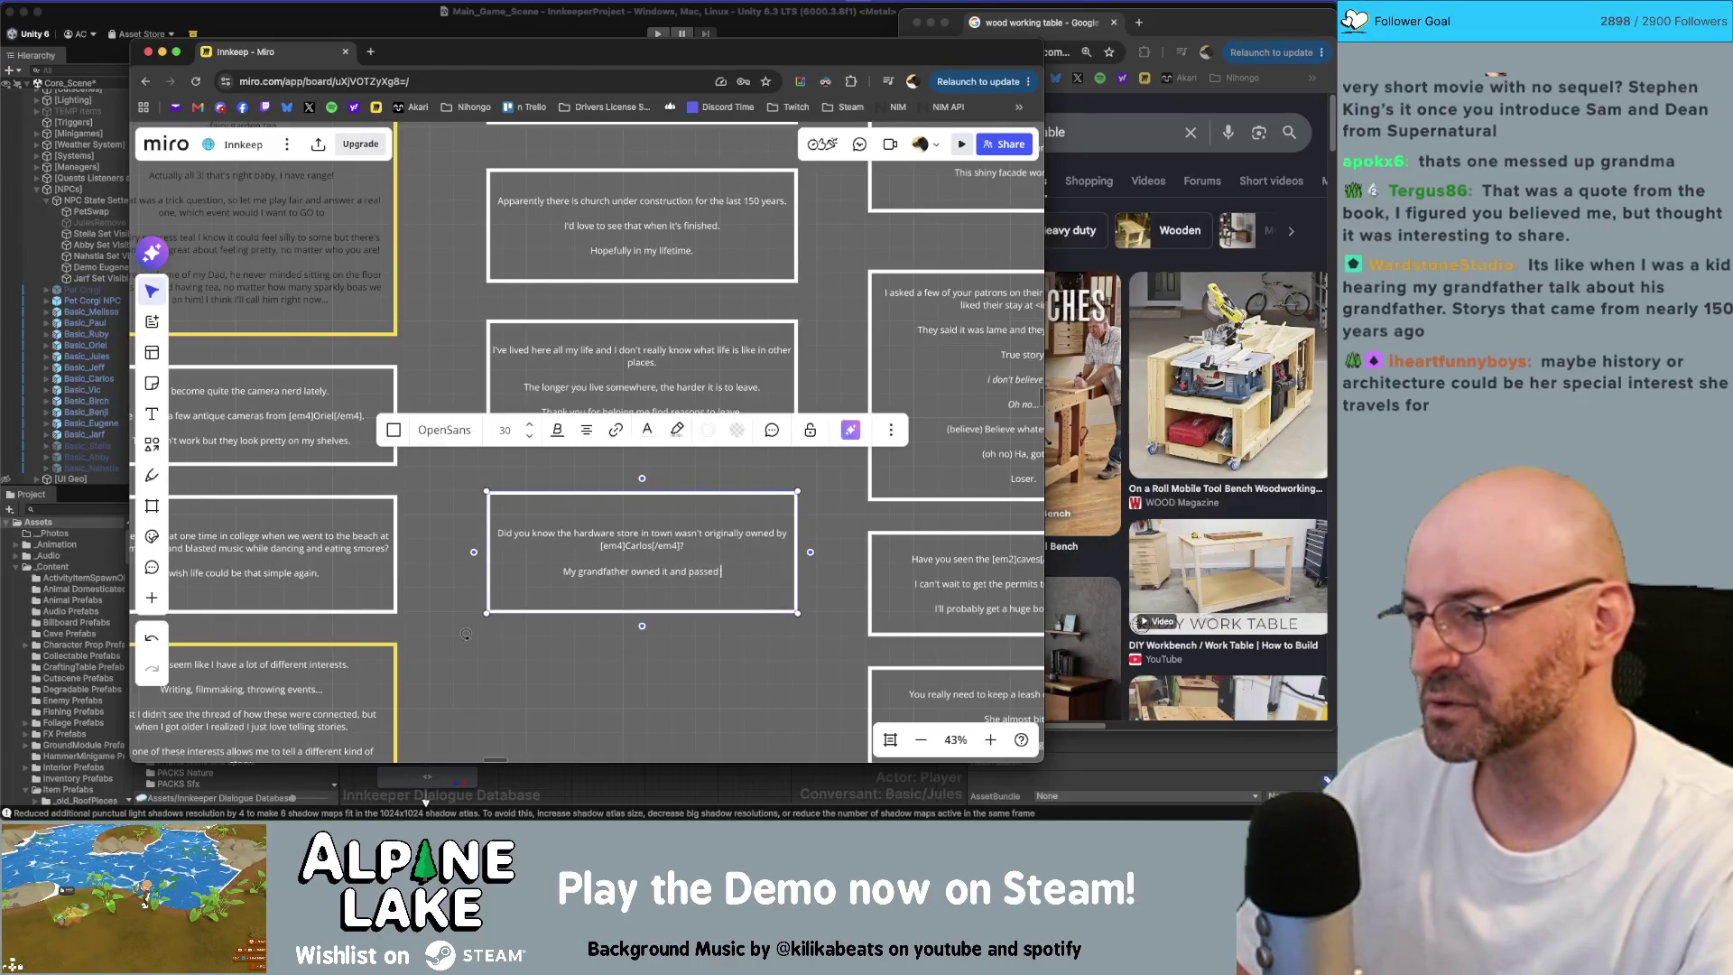
{"action": "type", "text": "sold it to ["}
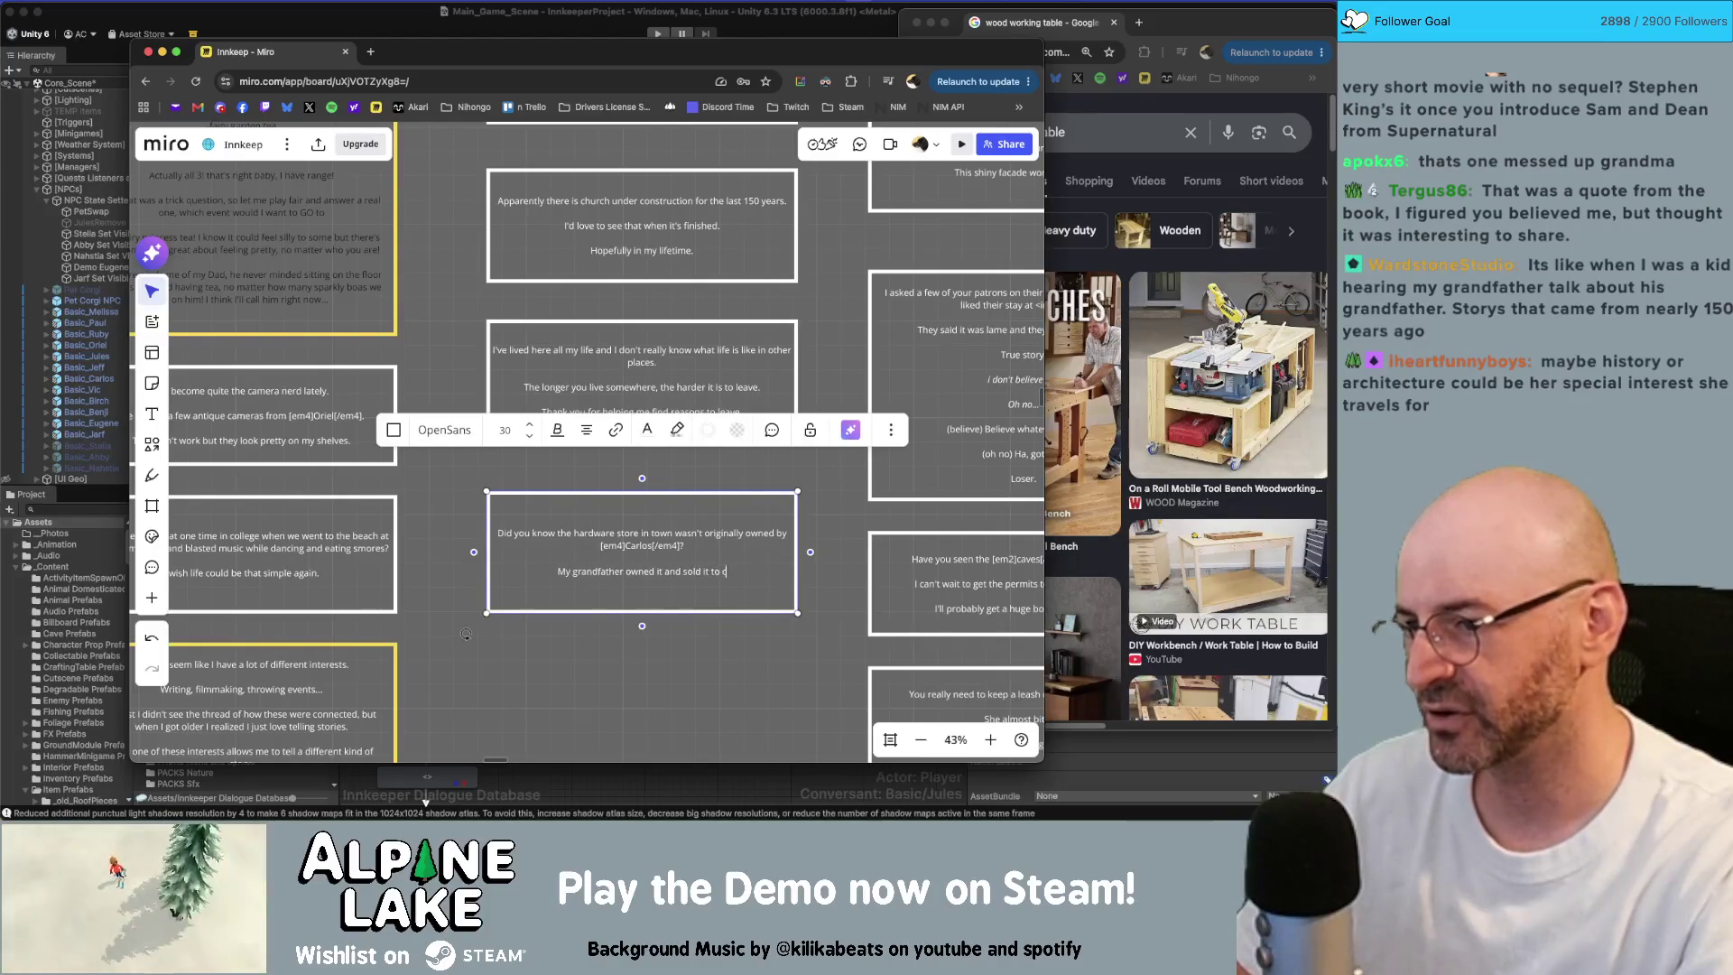
{"action": "type", "text": "em"}
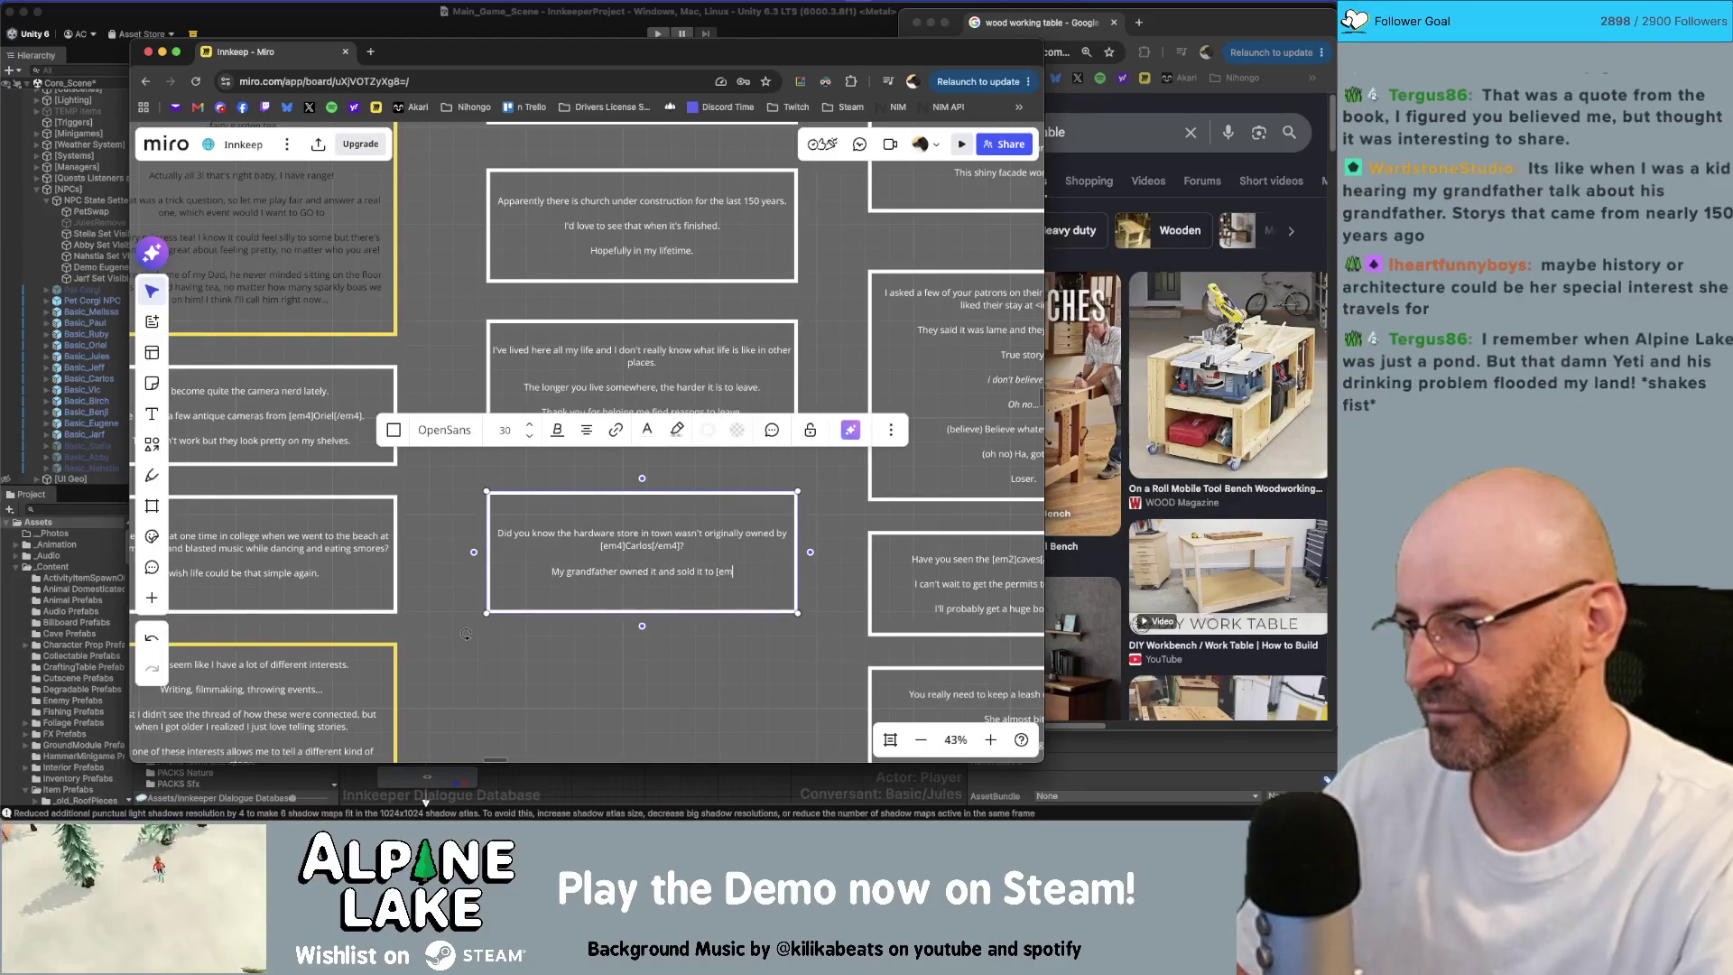
{"action": "key", "text": "BackSpace"}
{"action": "key", "text": "BackSpace"}
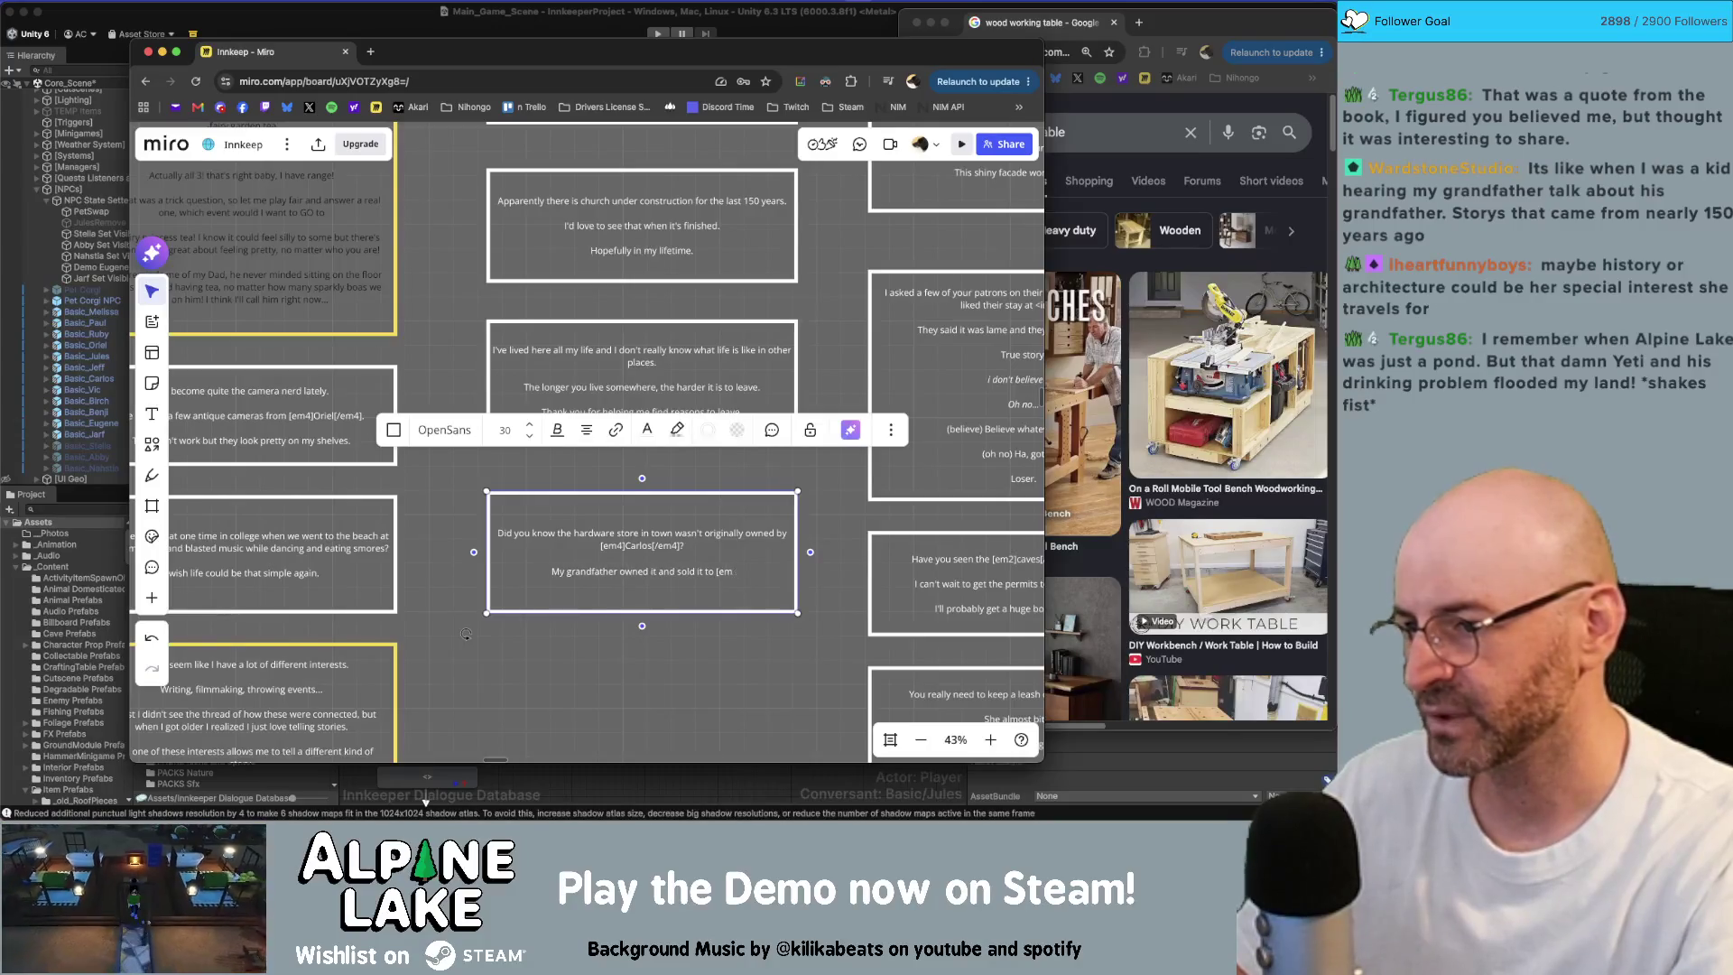
{"action": "type", "text": "4]C"}
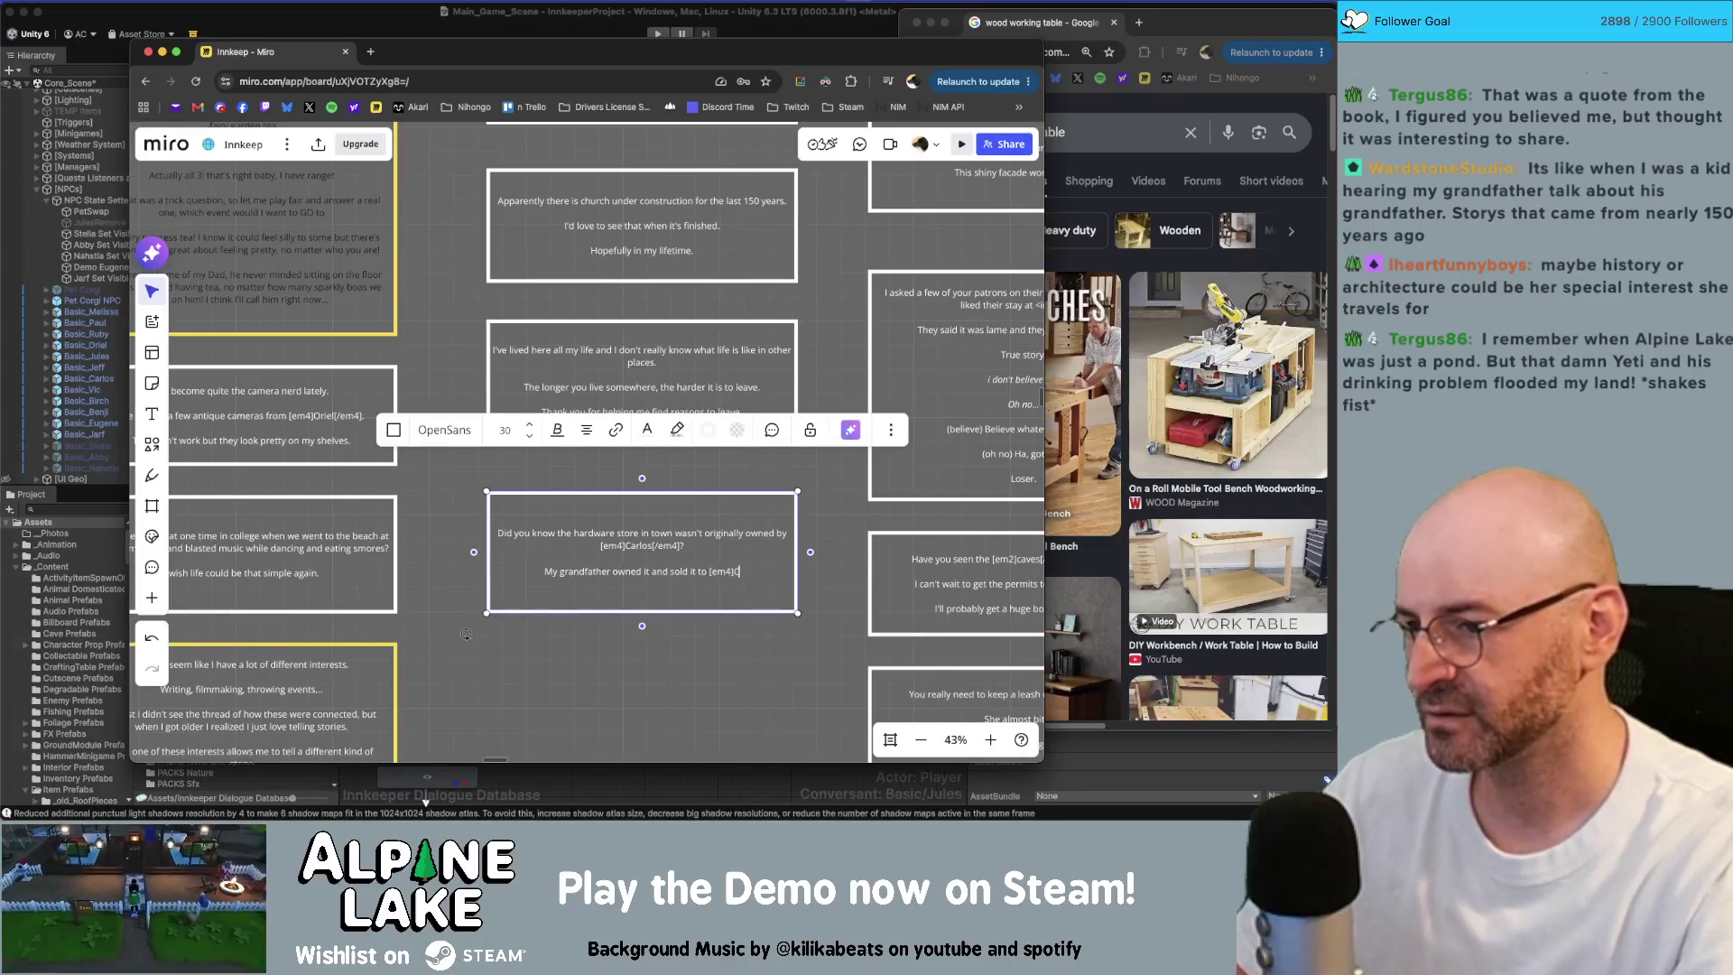
{"action": "type", "text": "arlos"}
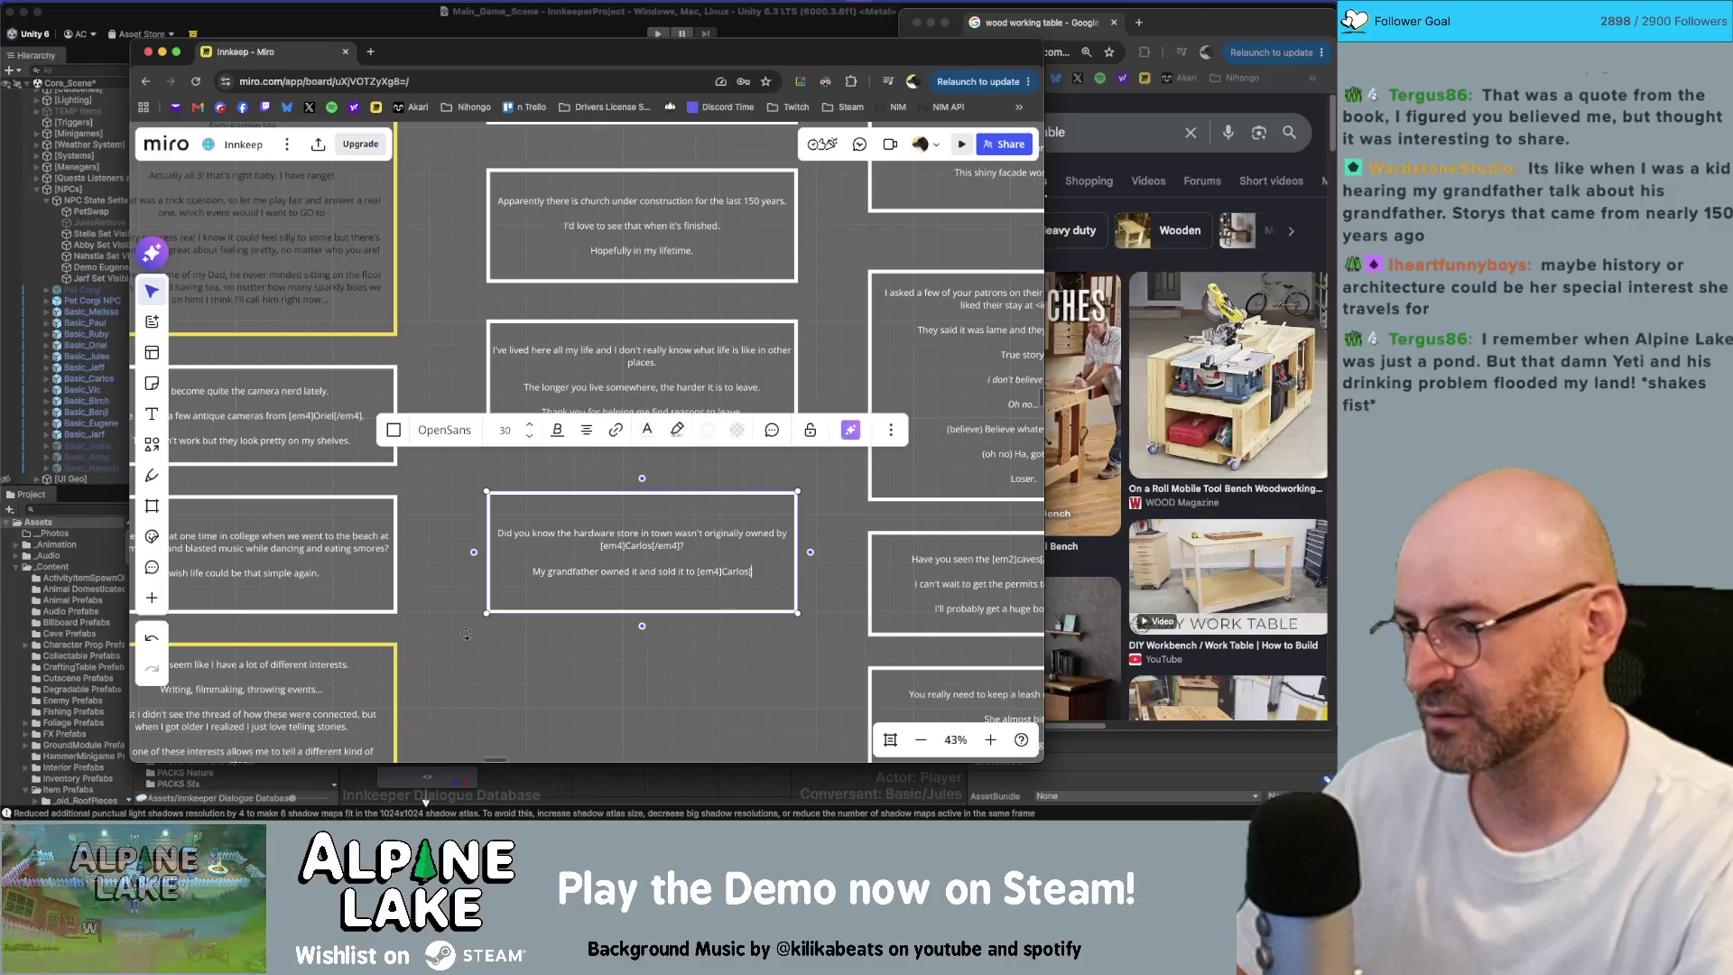
{"action": "type", "text": "[/em4] on a whim."}
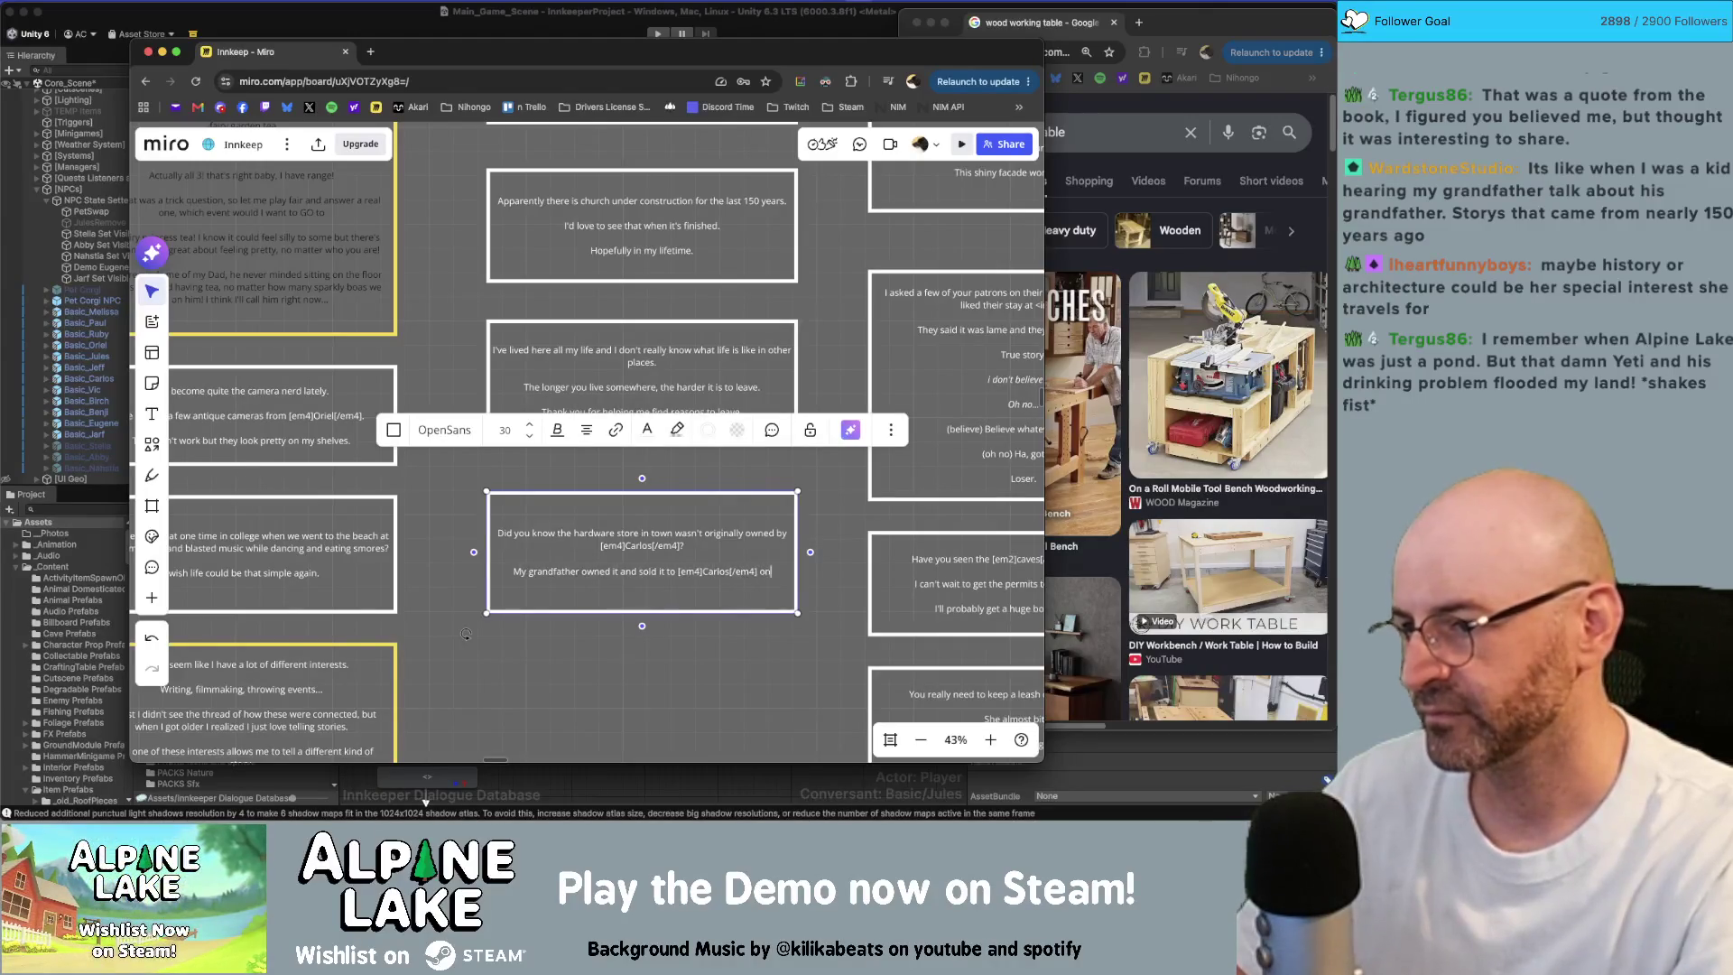
{"action": "key", "text": "Return"}
{"action": "type", "text": "O"}
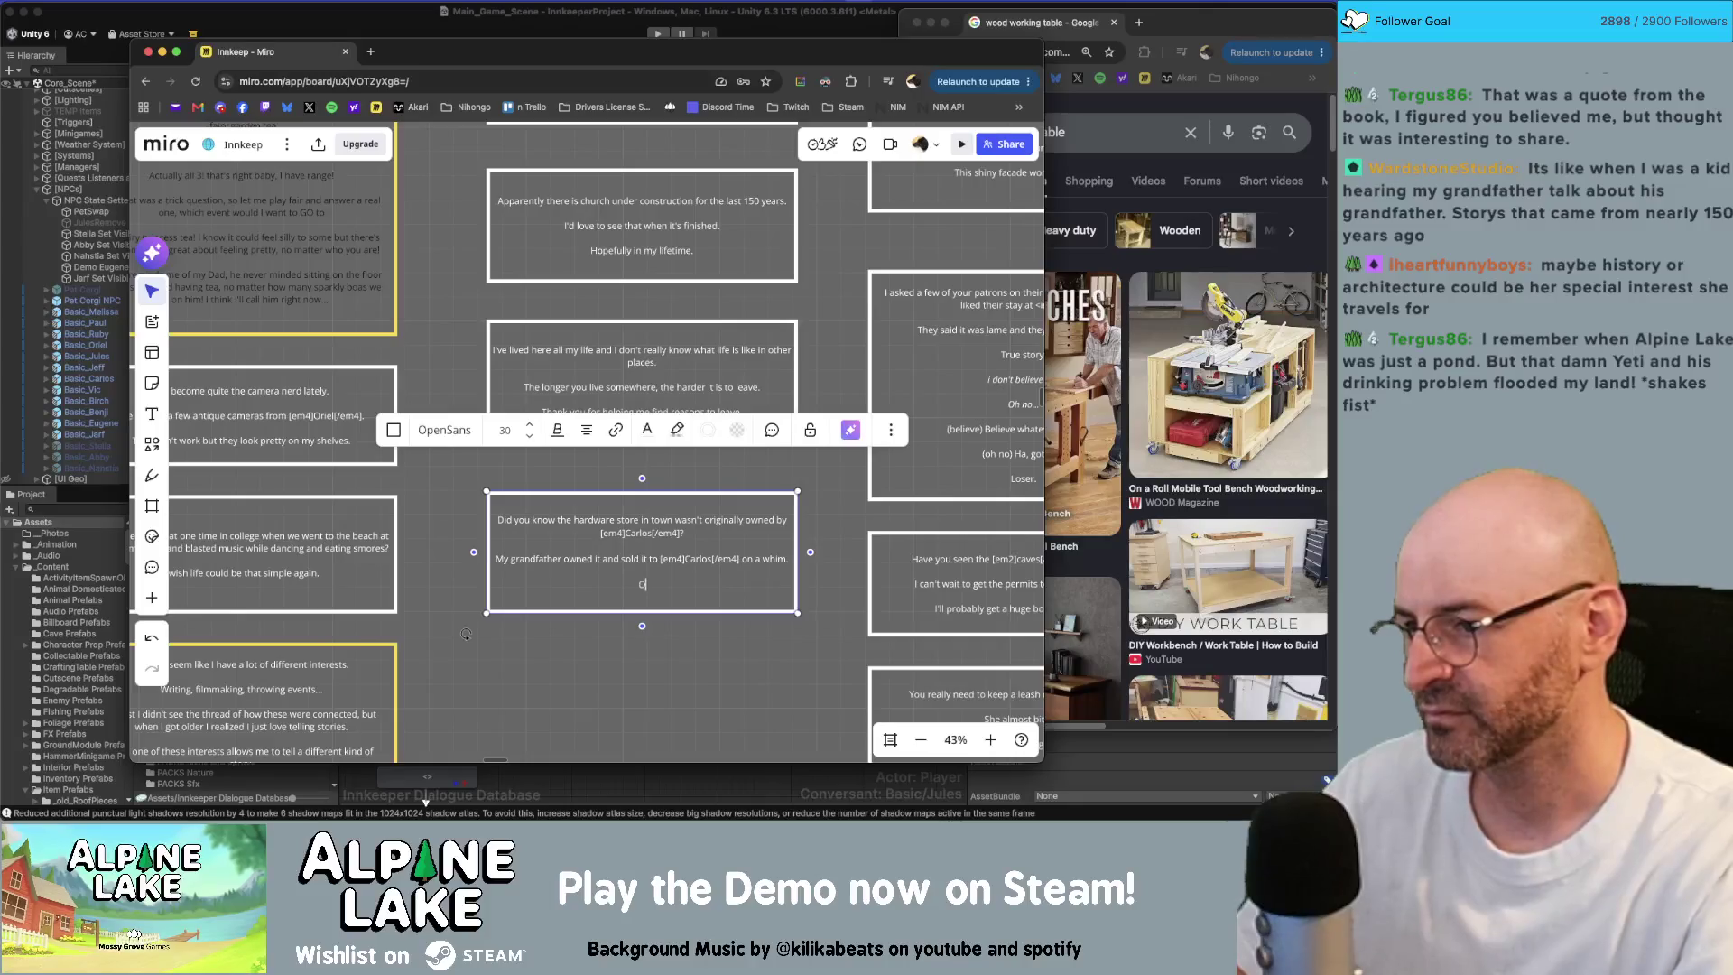
{"action": "type", "text": "ne day ihe c"}
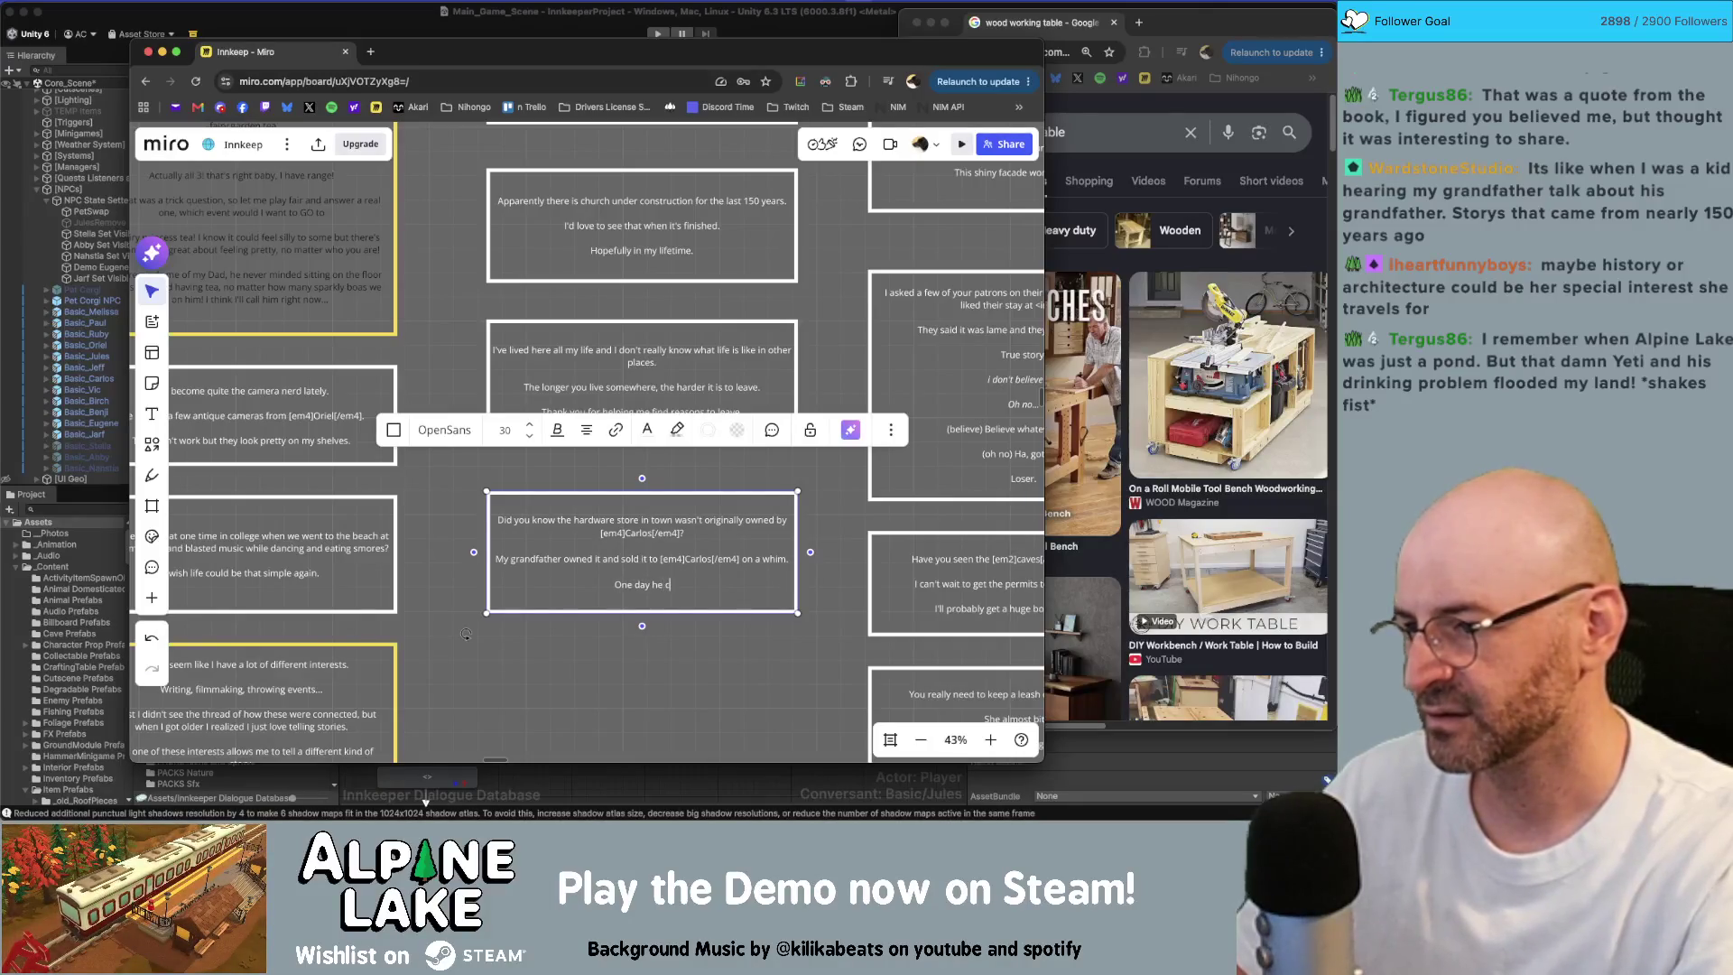
{"action": "type", "text": "ame home from work,"}
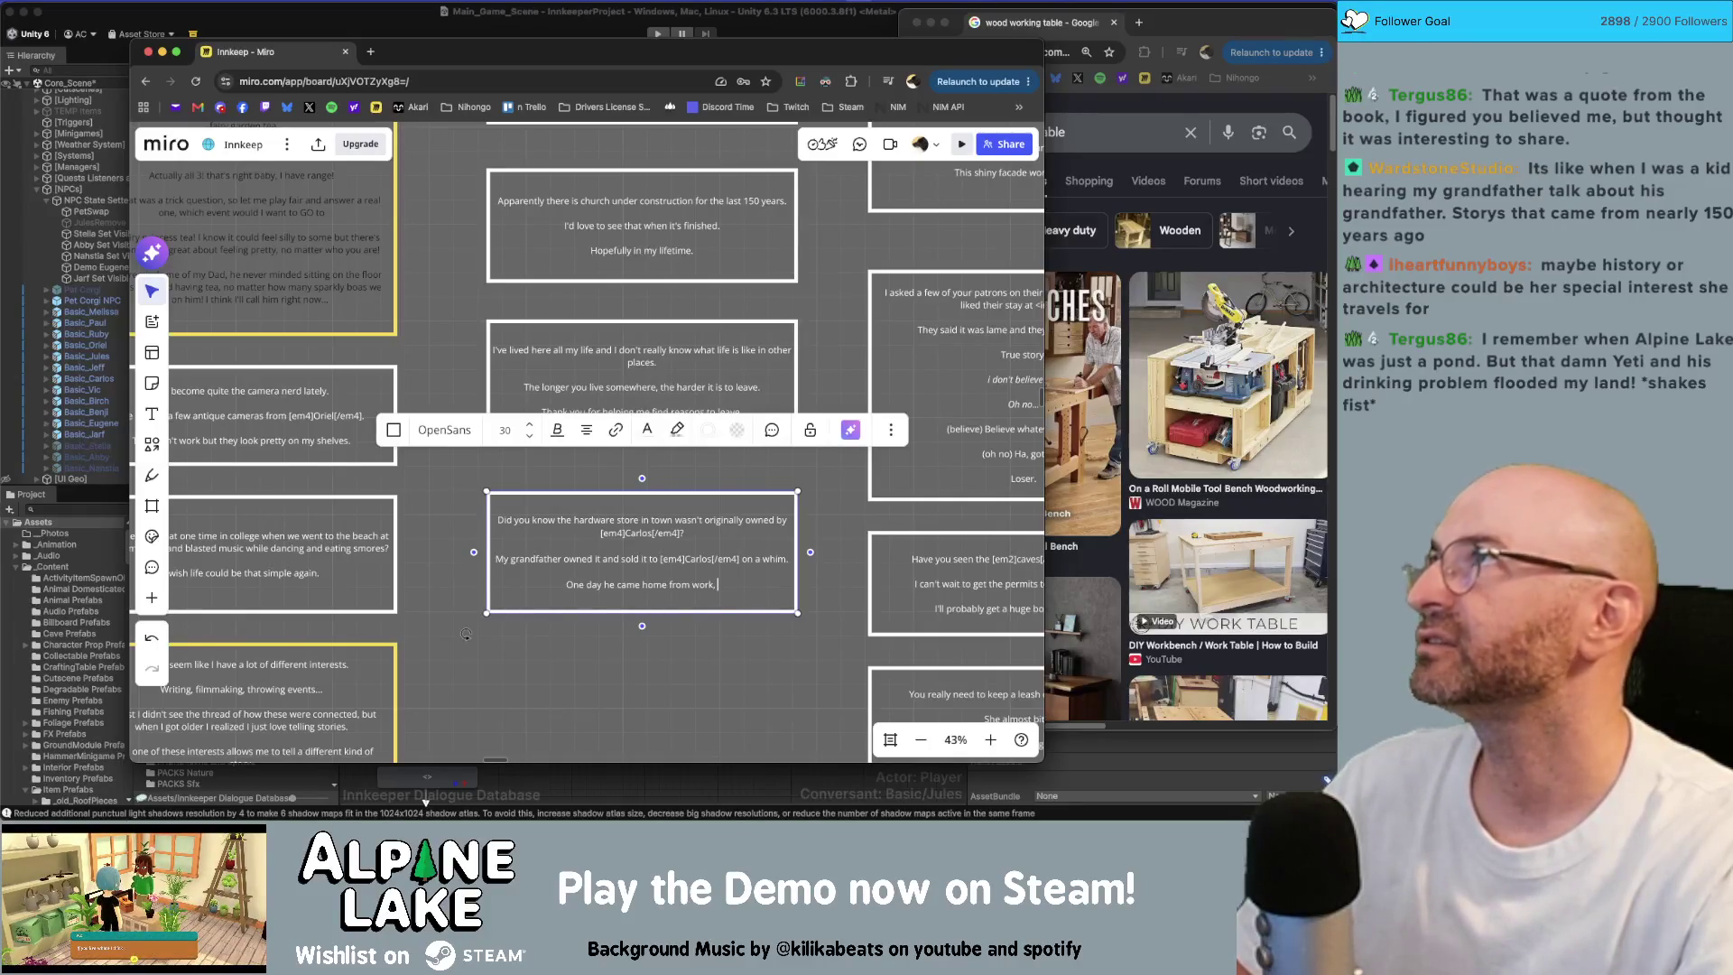
Step: Change 'grandfather' to 'father' in the hardware store story
{"action": "left_click", "coordinate": [508, 559]}
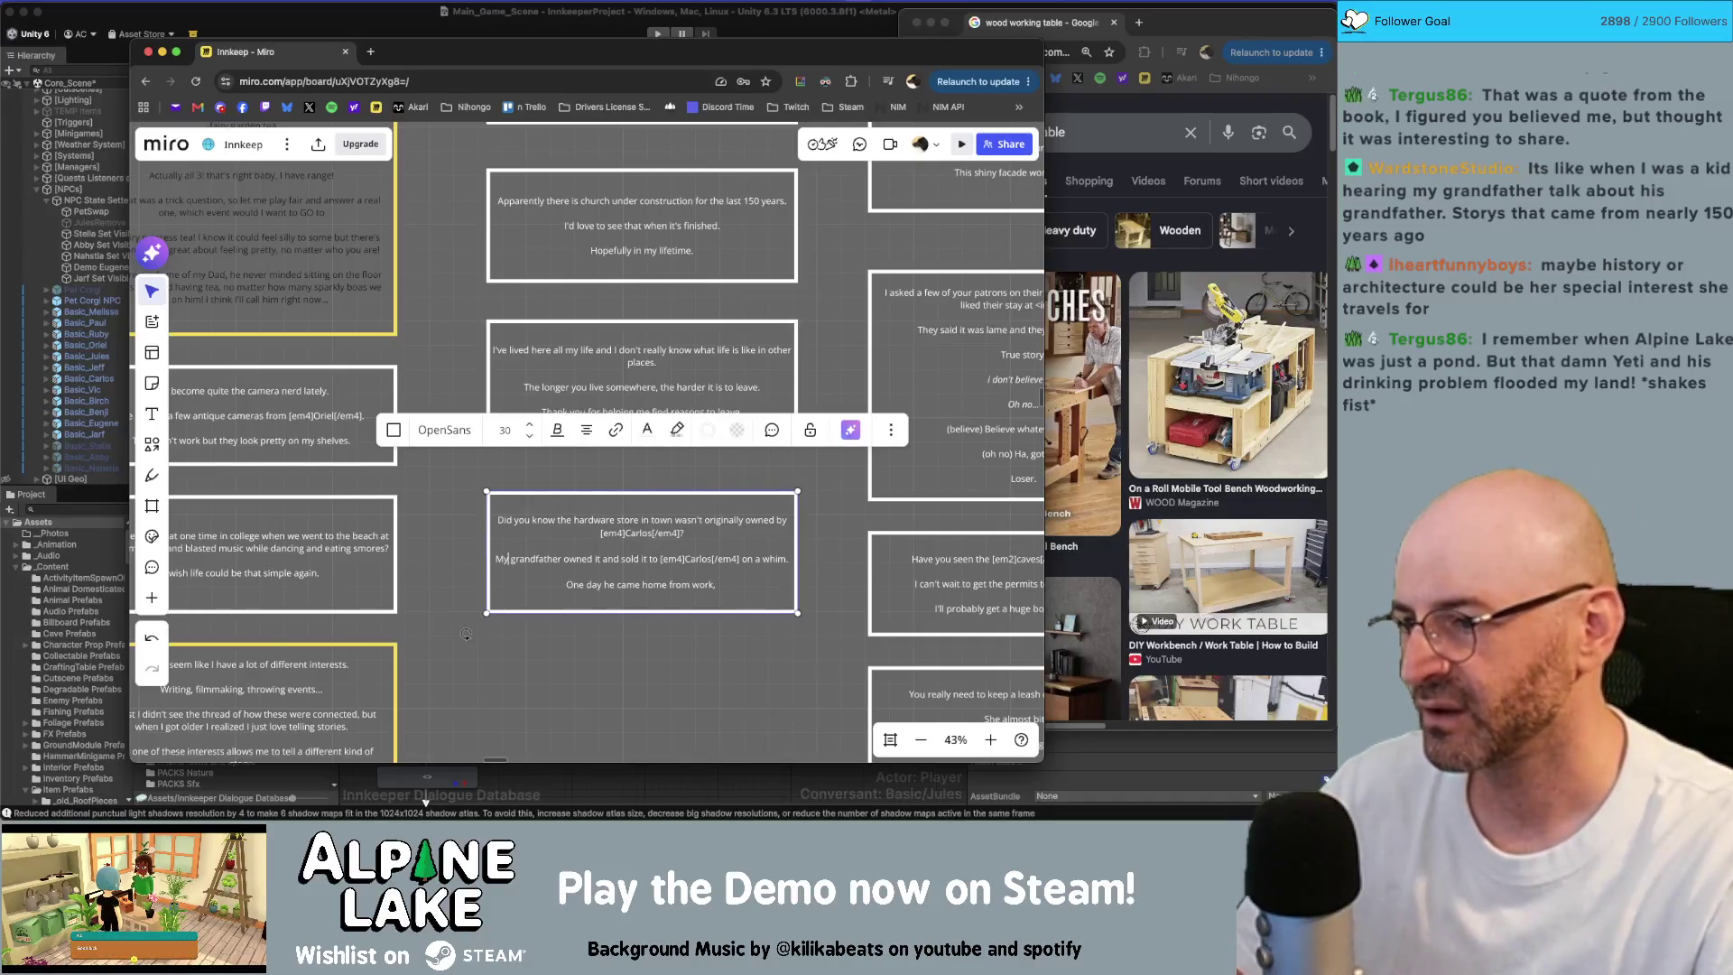
{"action": "key", "text": "Delete"}
{"action": "key", "text": "Delete"}
{"action": "key", "text": "Delete"}
{"action": "type", "text": "F"}
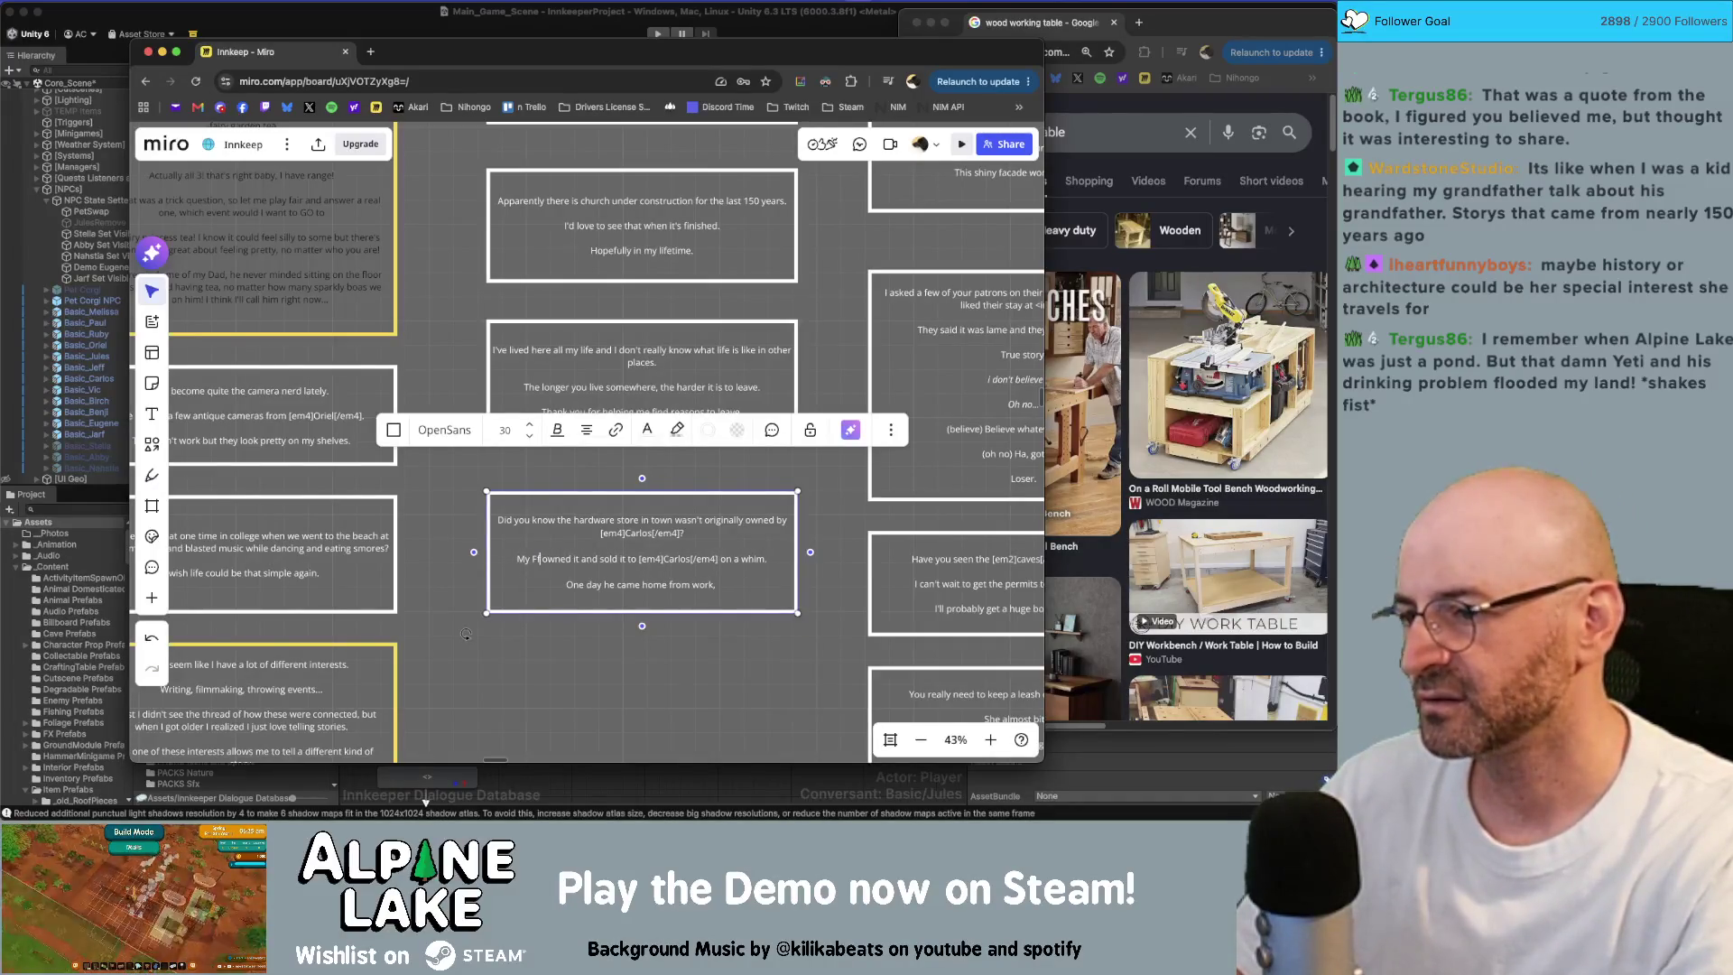
{"action": "key", "text": "BackSpace"}
{"action": "type", "text": "father"}
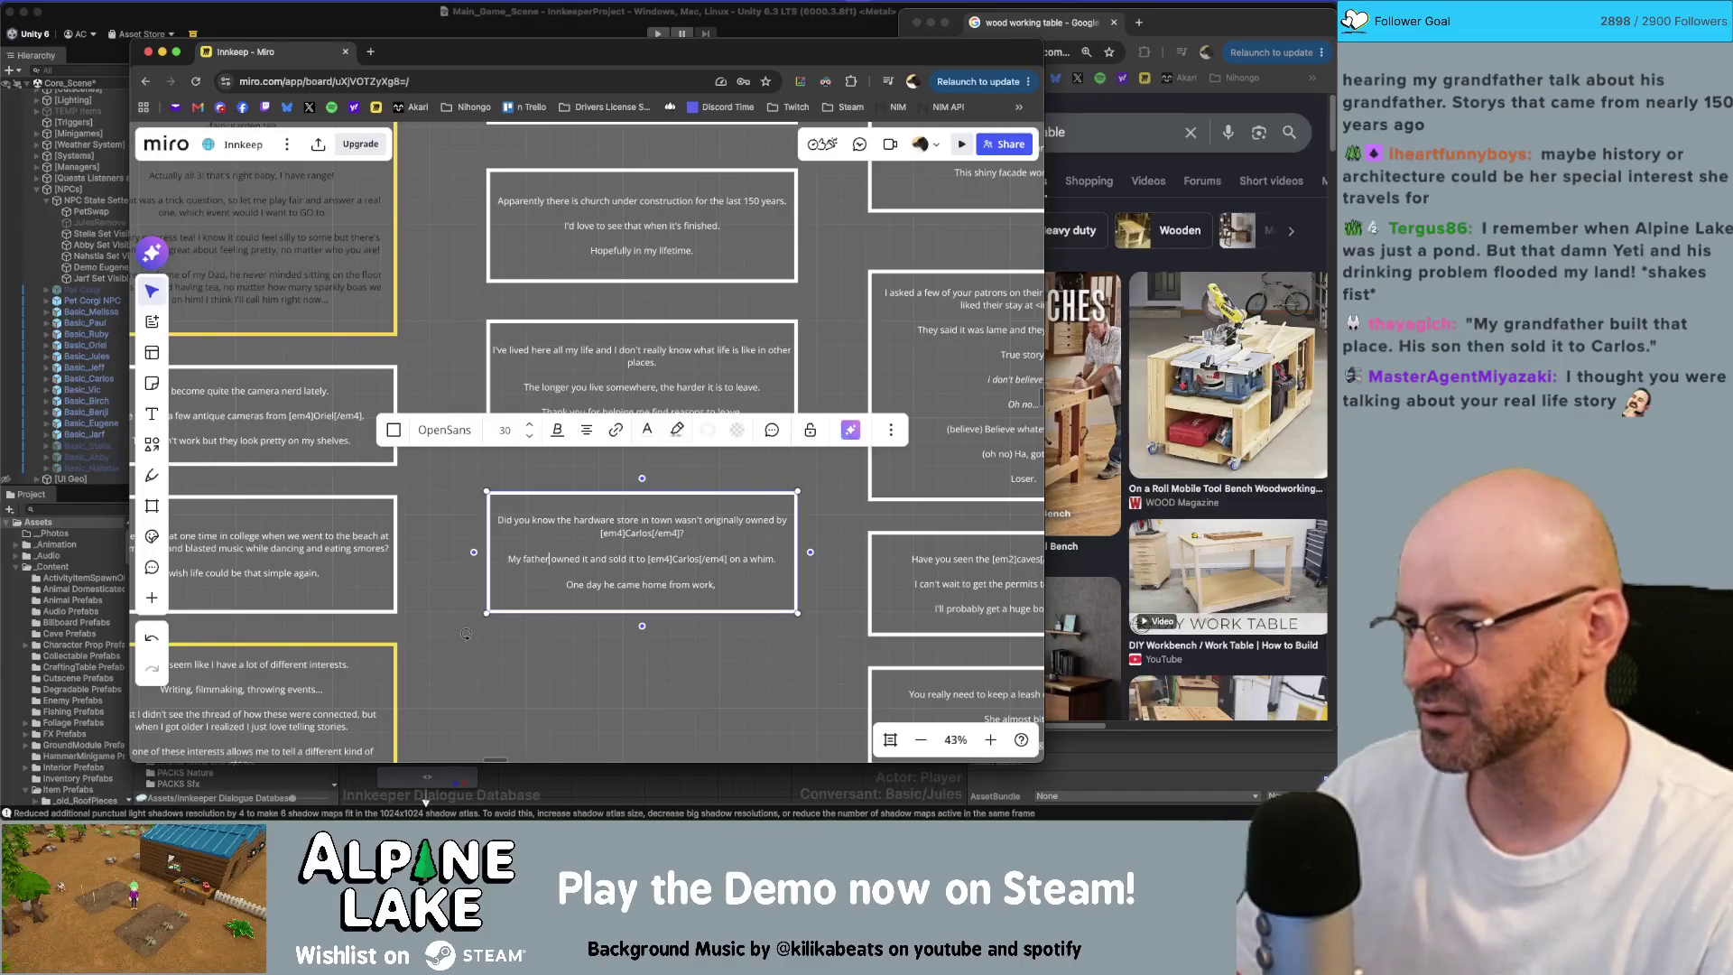
Step: Extend the coming-home sentence with ', and just decided, "I'm done now".'
{"action": "key", "text": "Down"}
{"action": "key", "text": "Down"}
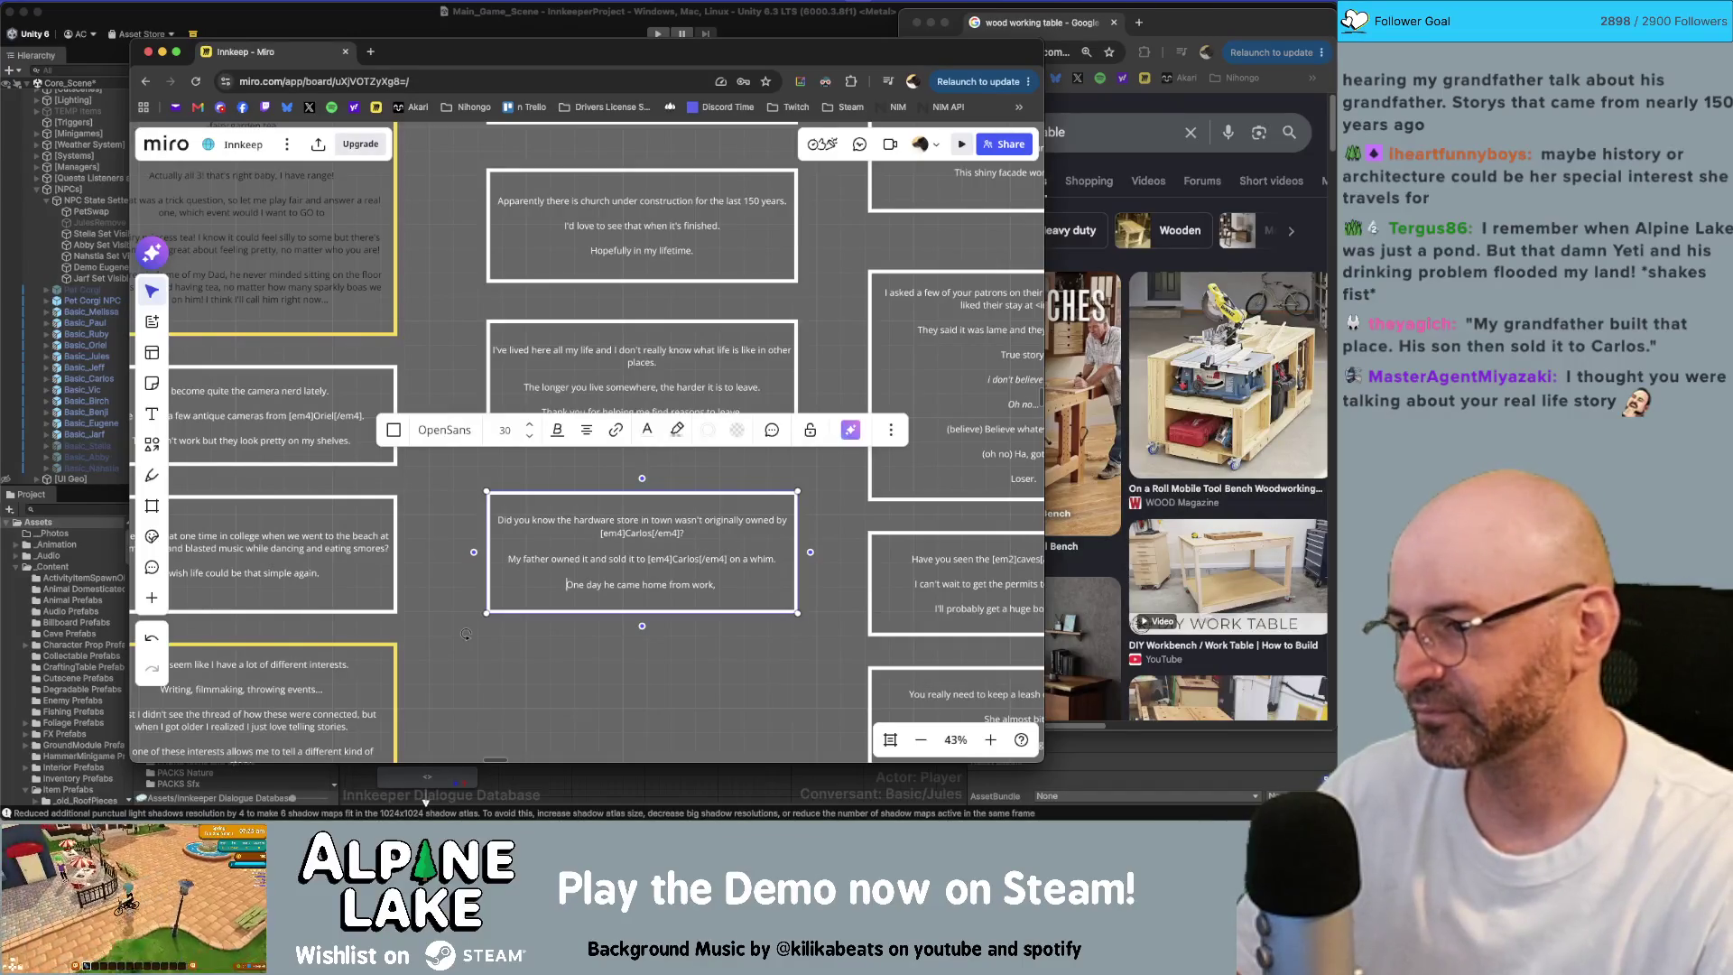
{"action": "key", "text": "BackSpace"}
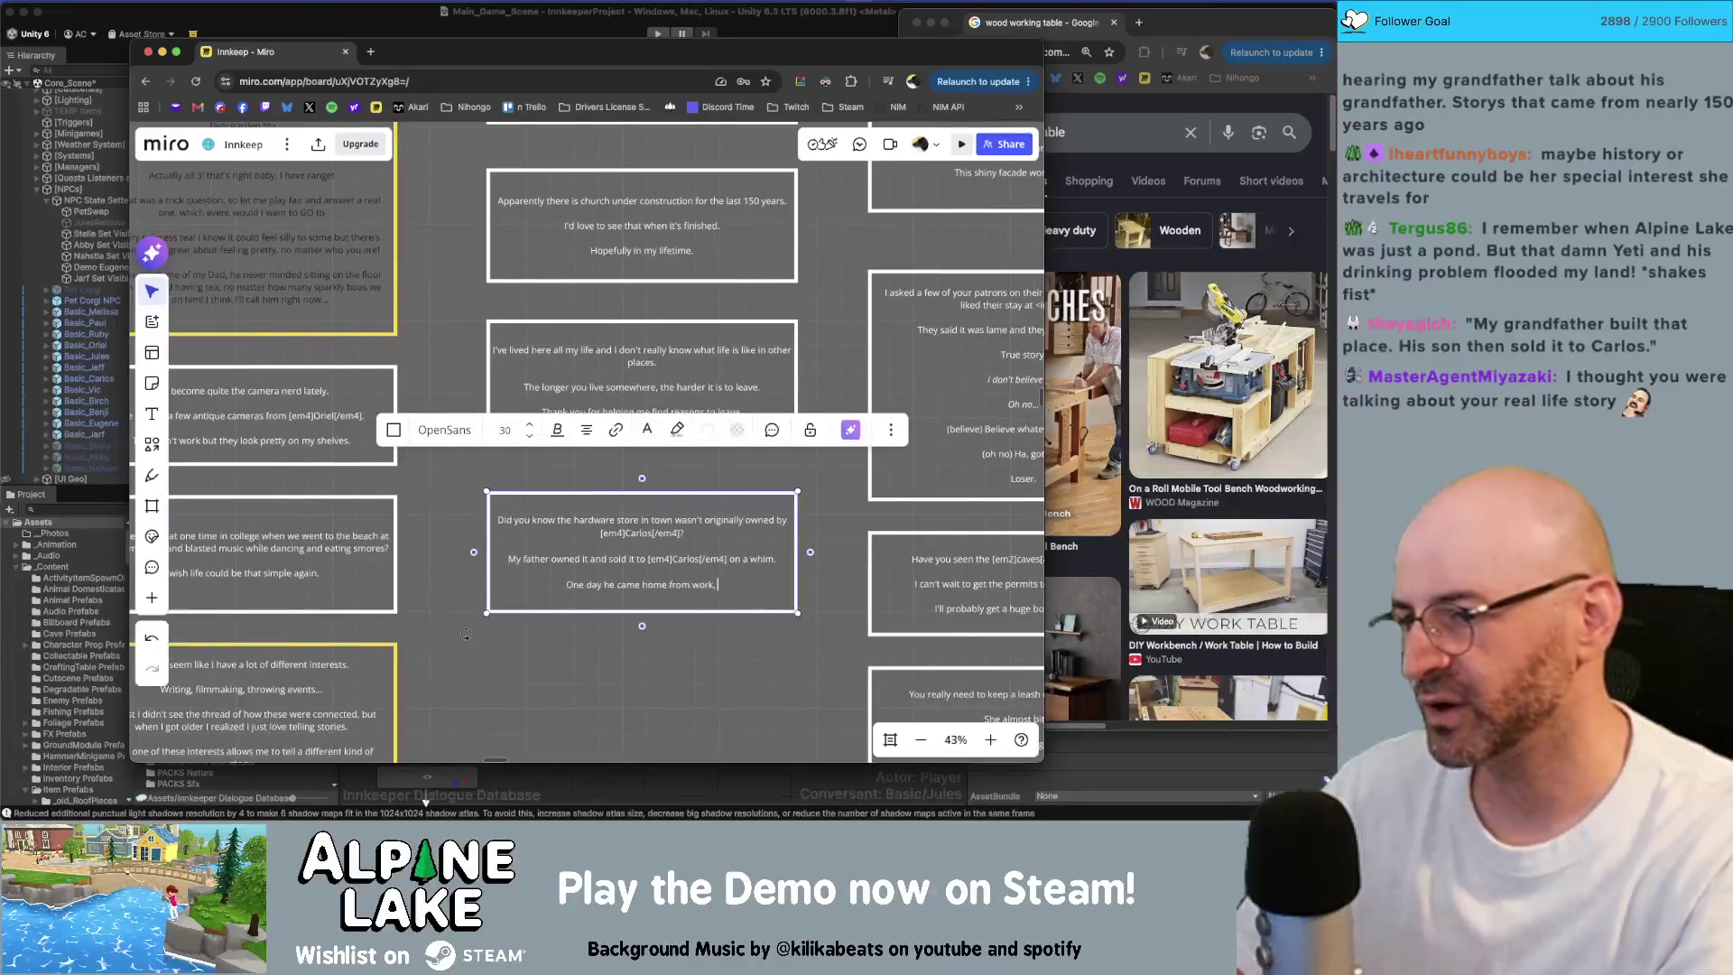
{"action": "type", "text": ", arnd just decided."}
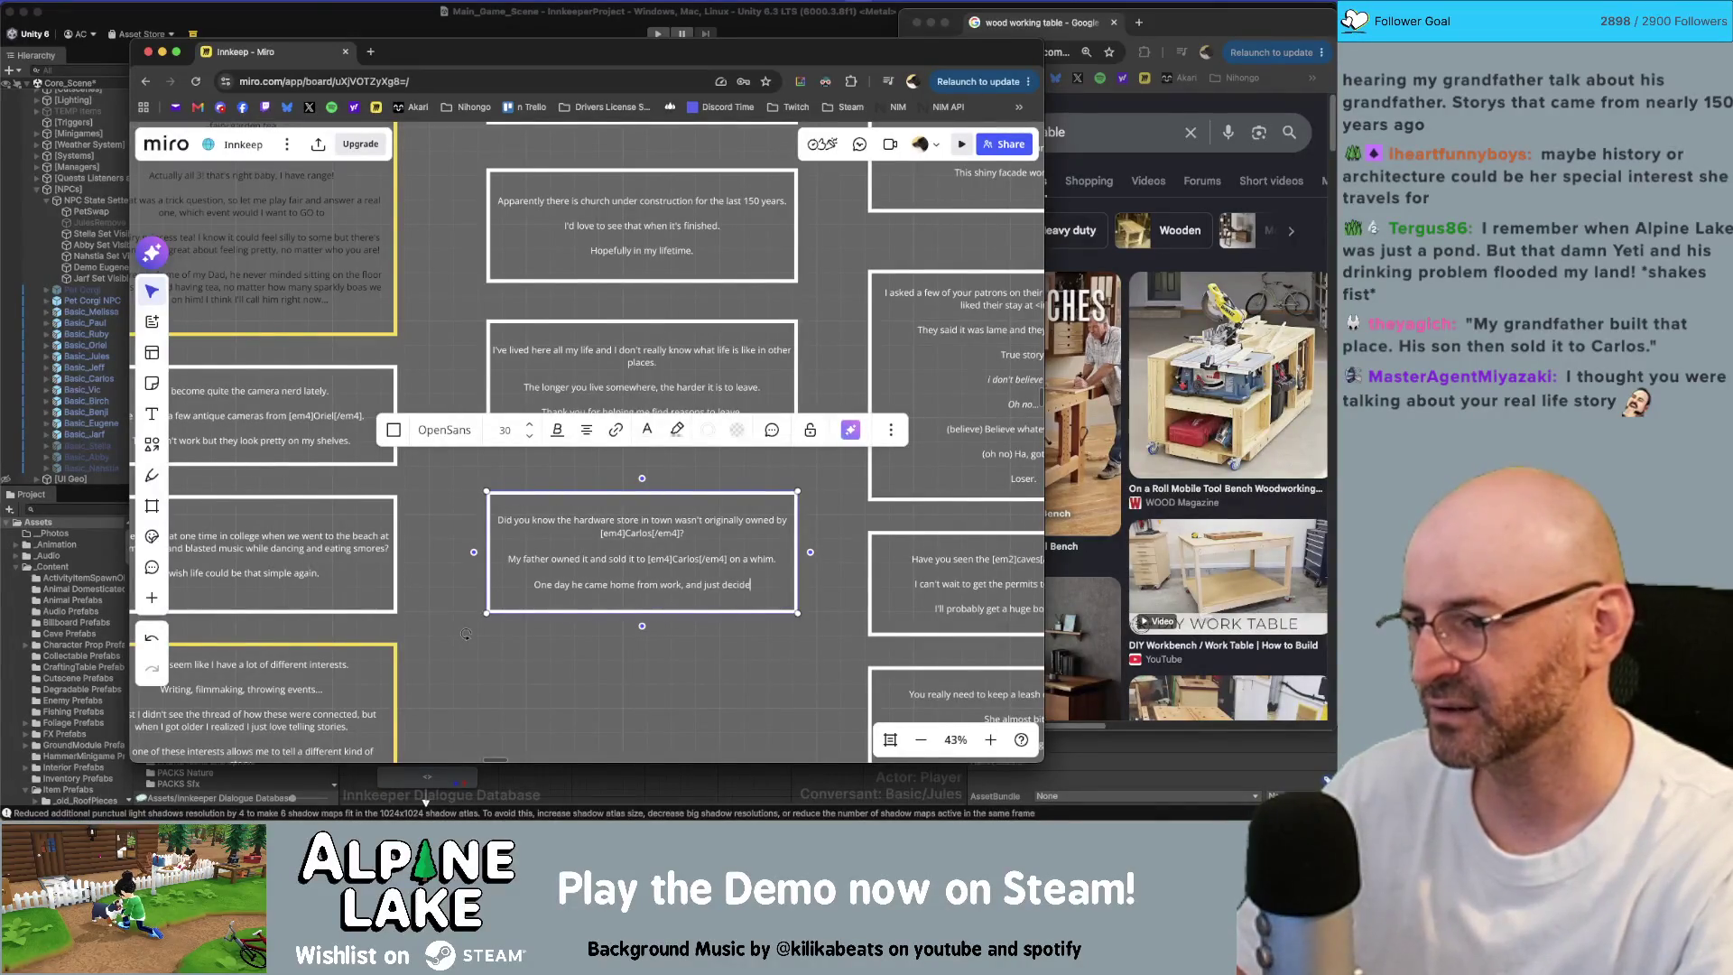
{"action": "key", "text": "BackSpace"}
{"action": "key", "text": "BackSpace"}
{"action": "type", "text": ", \"I'm d"}
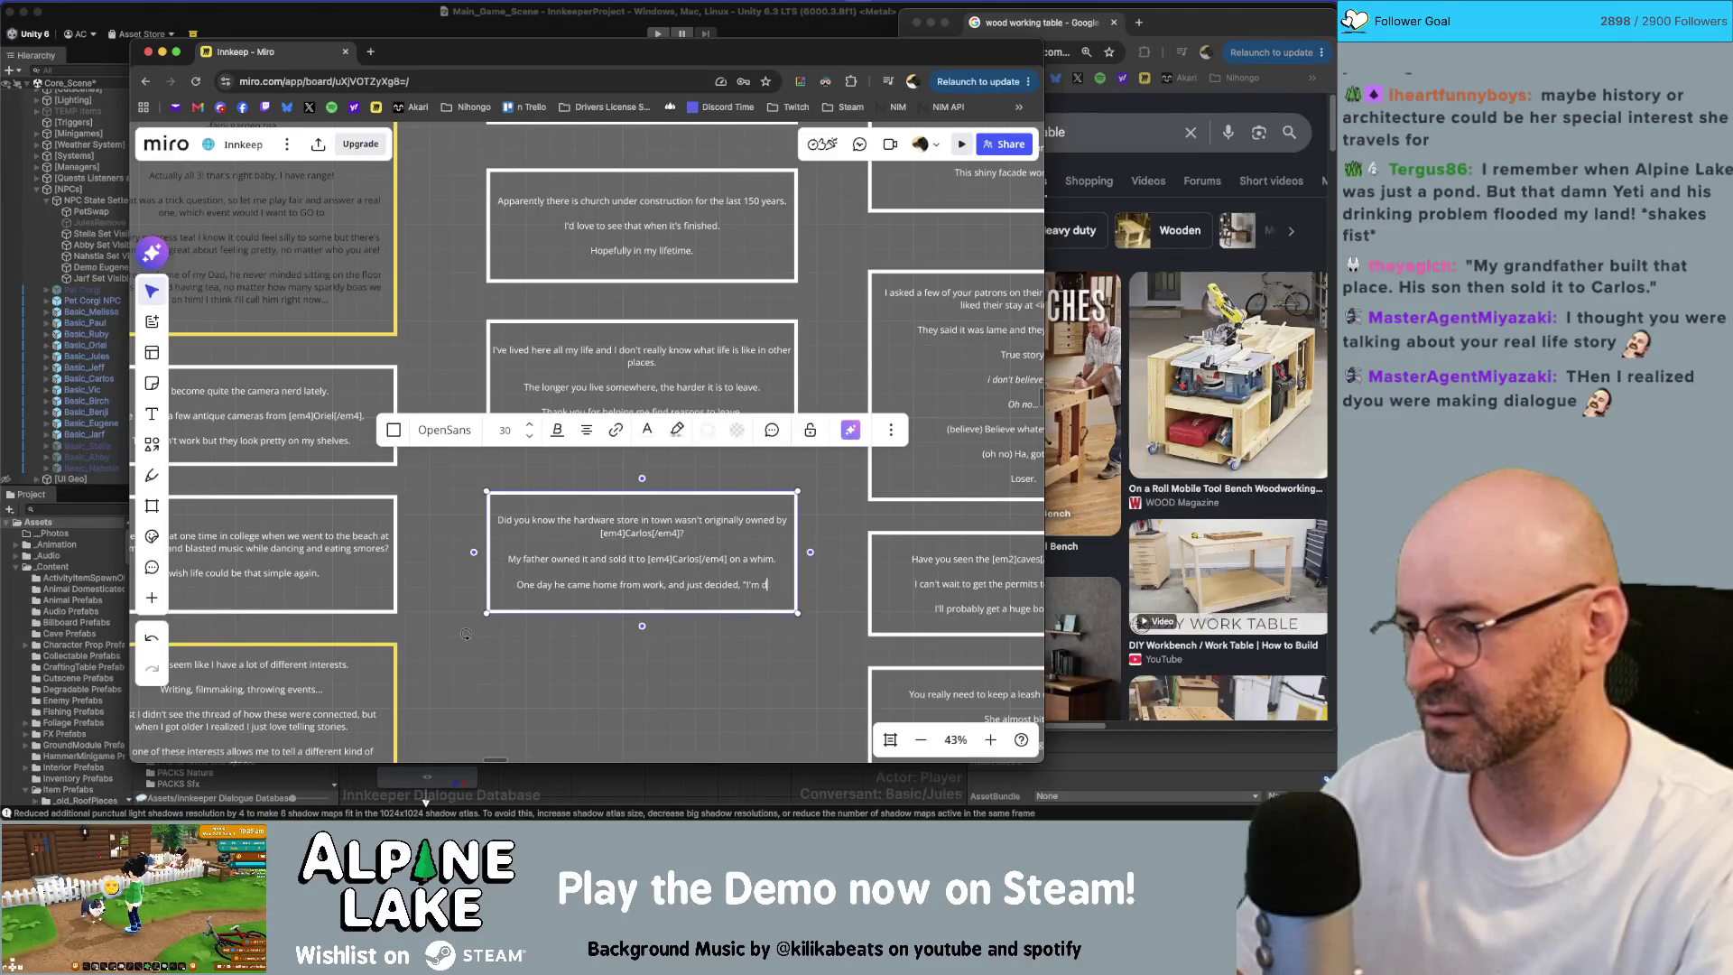
{"action": "type", "text": "one now."}
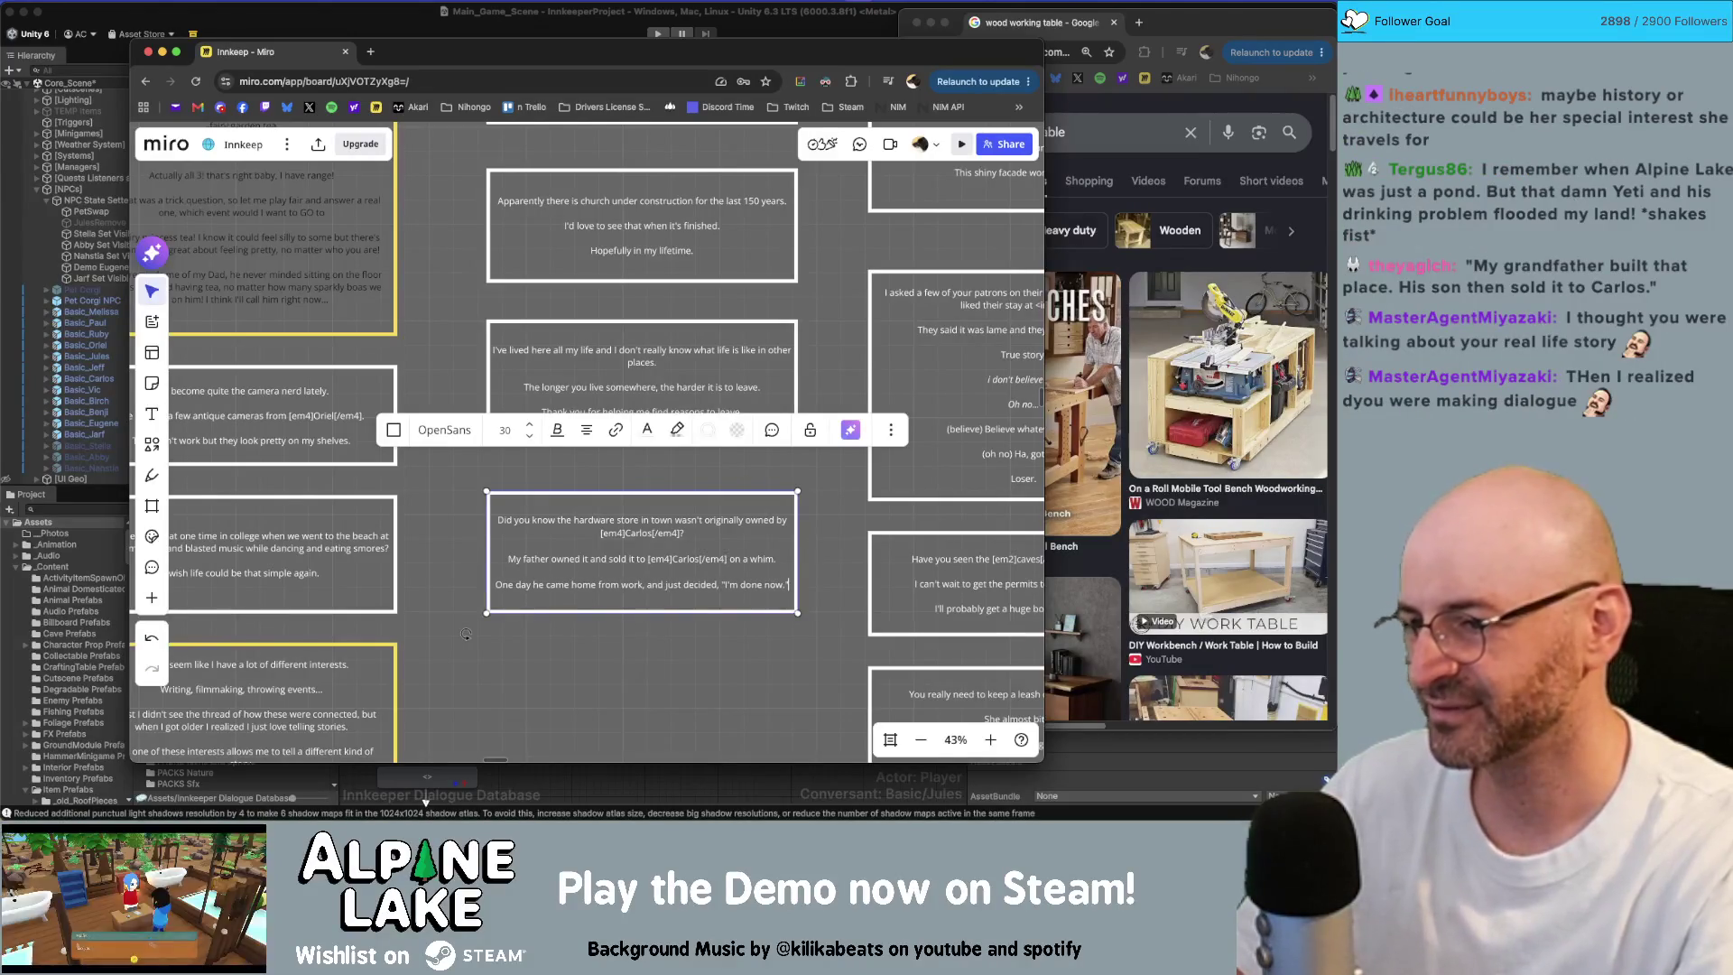
{"action": "type", "text": "\"."}
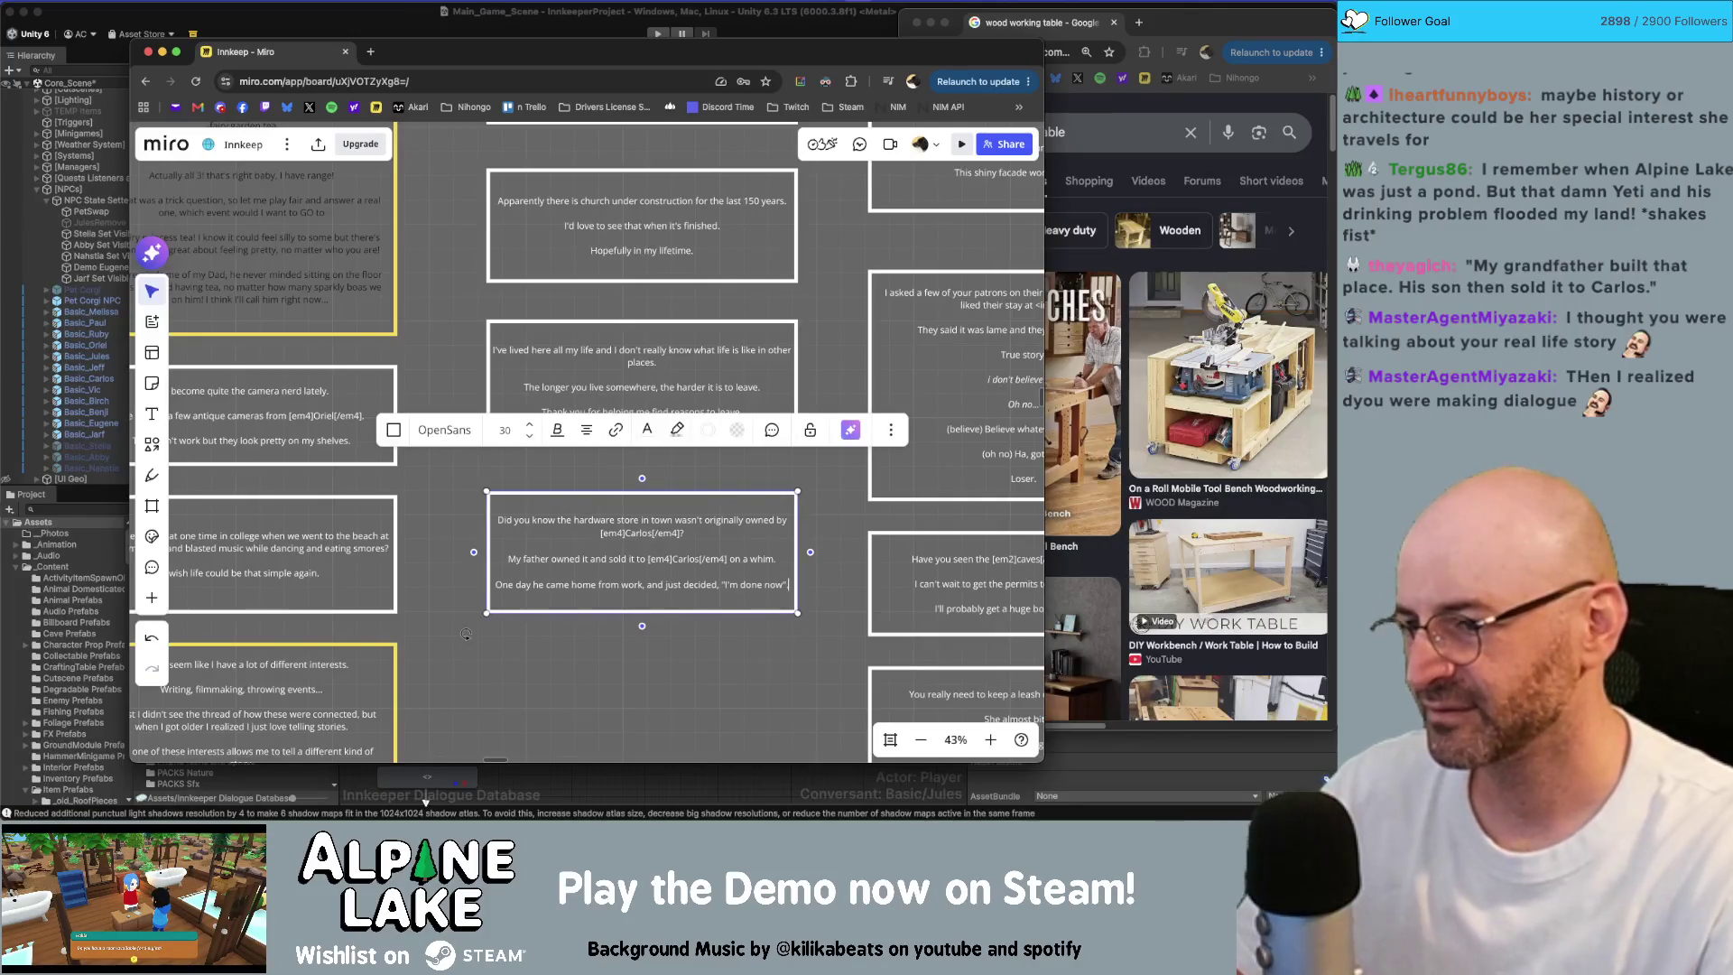
Step: Add '[em4]Carlos[/em4] bought it and moved in with his wife.' and make the box taller to fit
{"action": "key", "text": "Return"}
{"action": "type", "text": "A few weeks later"}
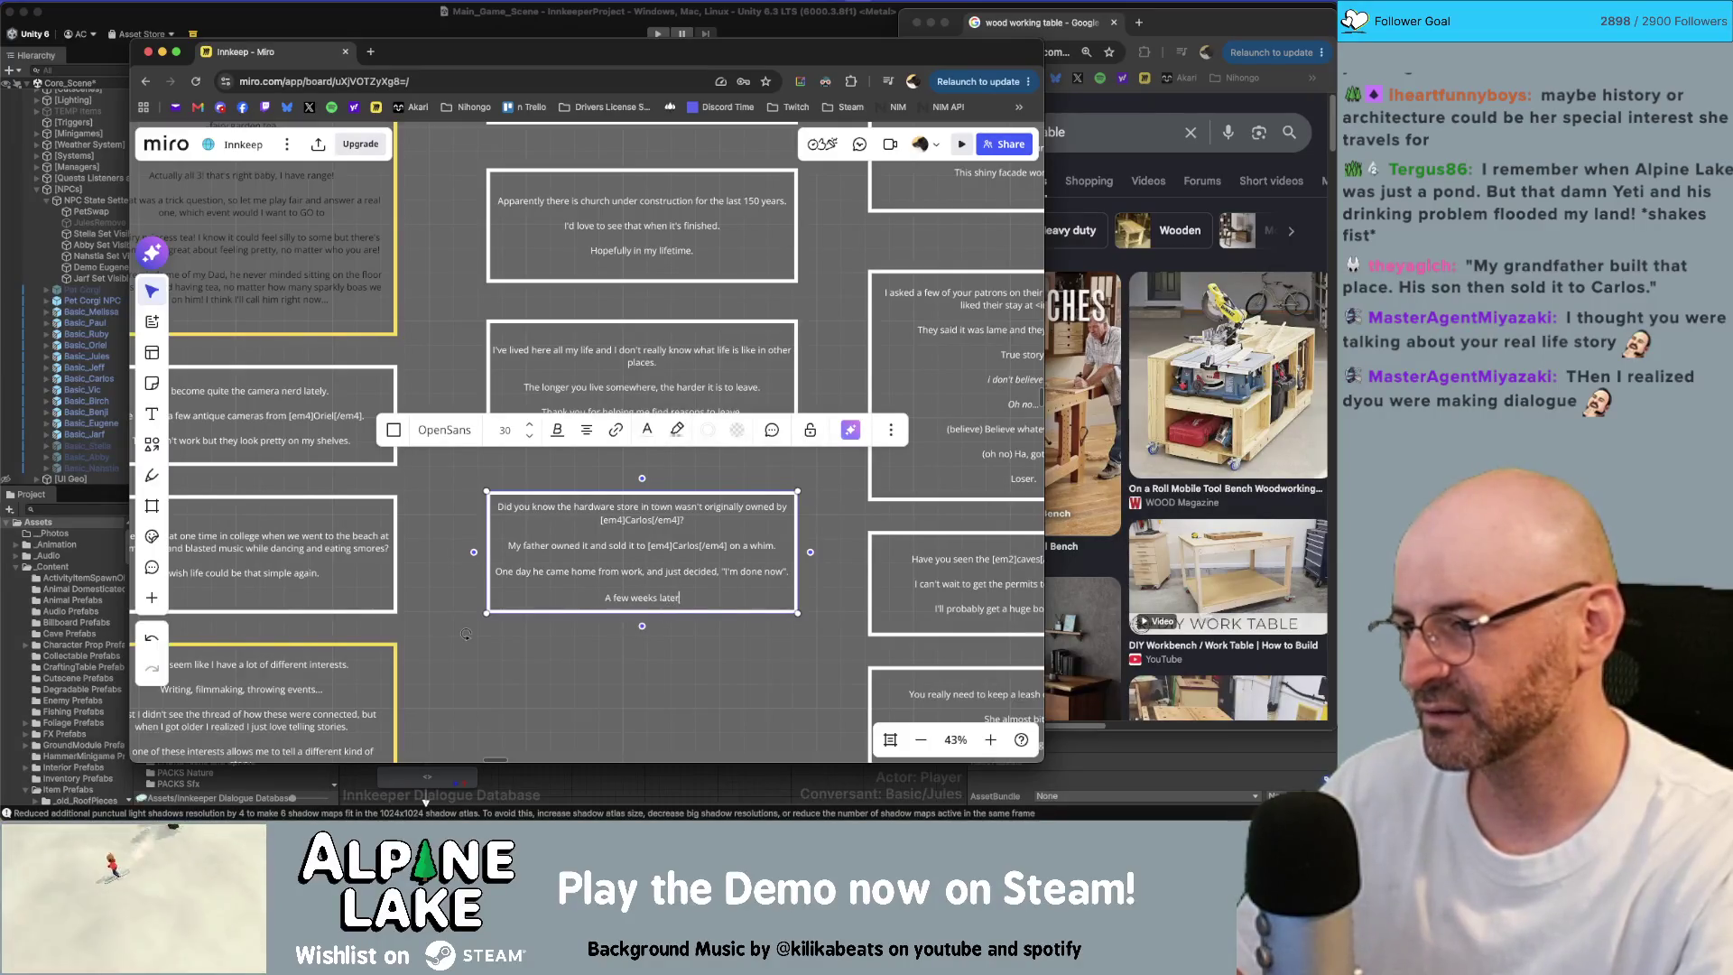
{"action": "type", "text": "[em4]C"}
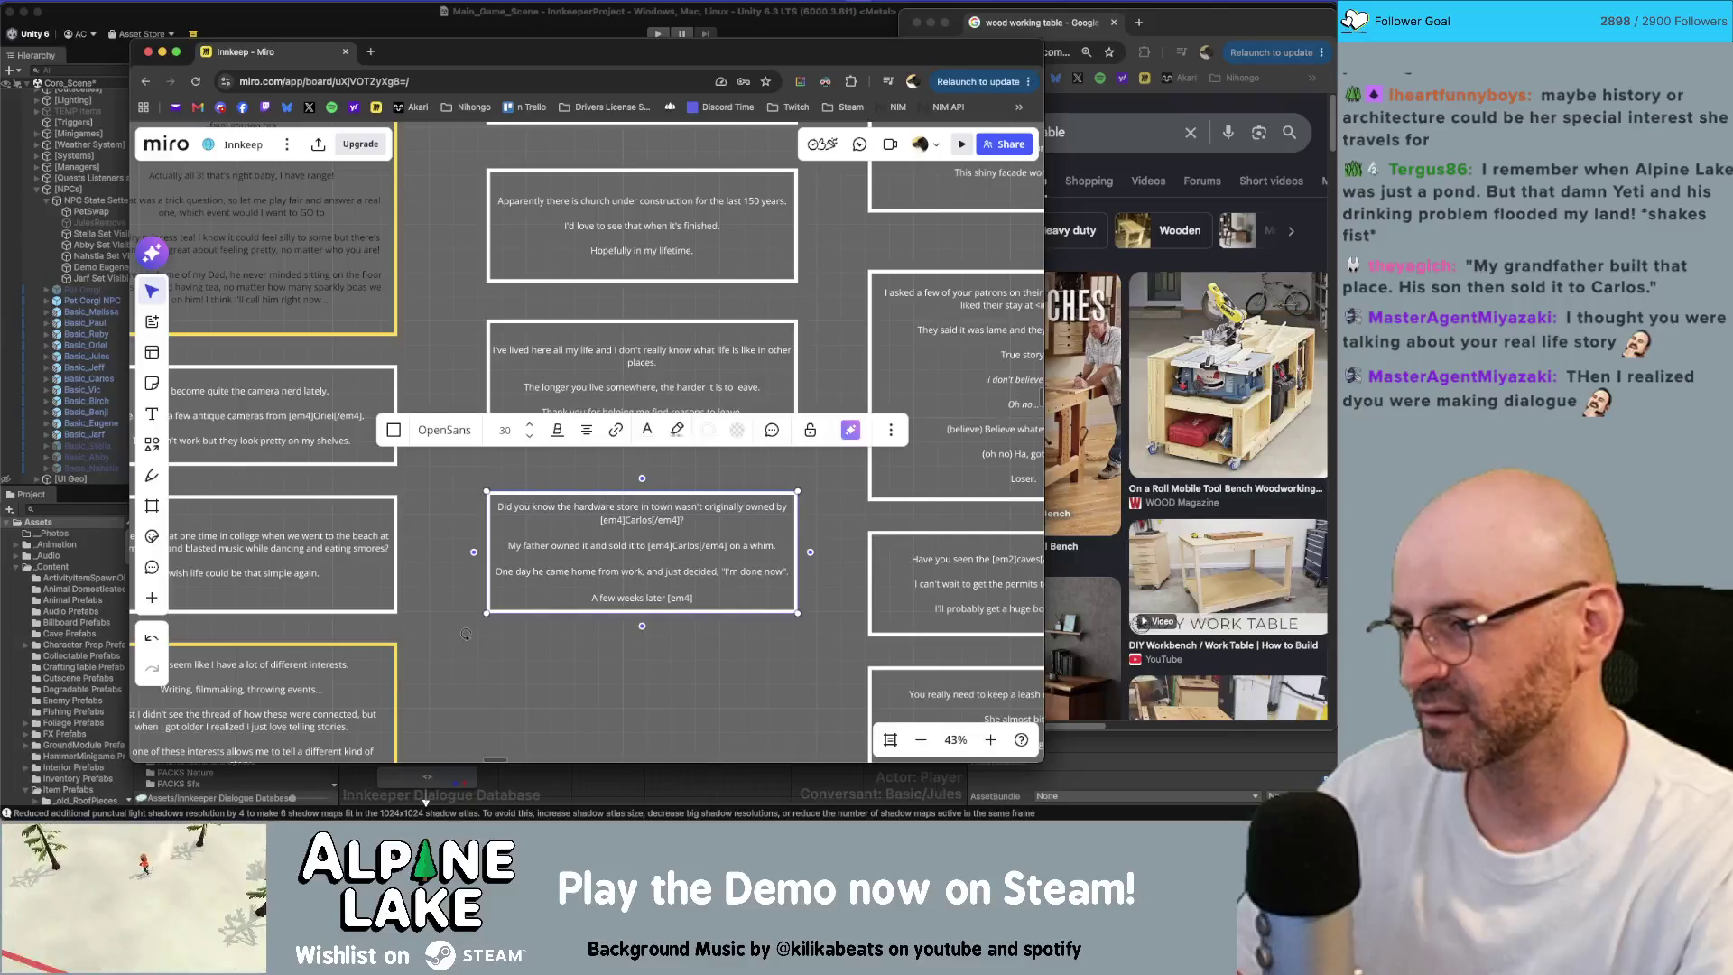
{"action": "type", "text": "arlos[e"}
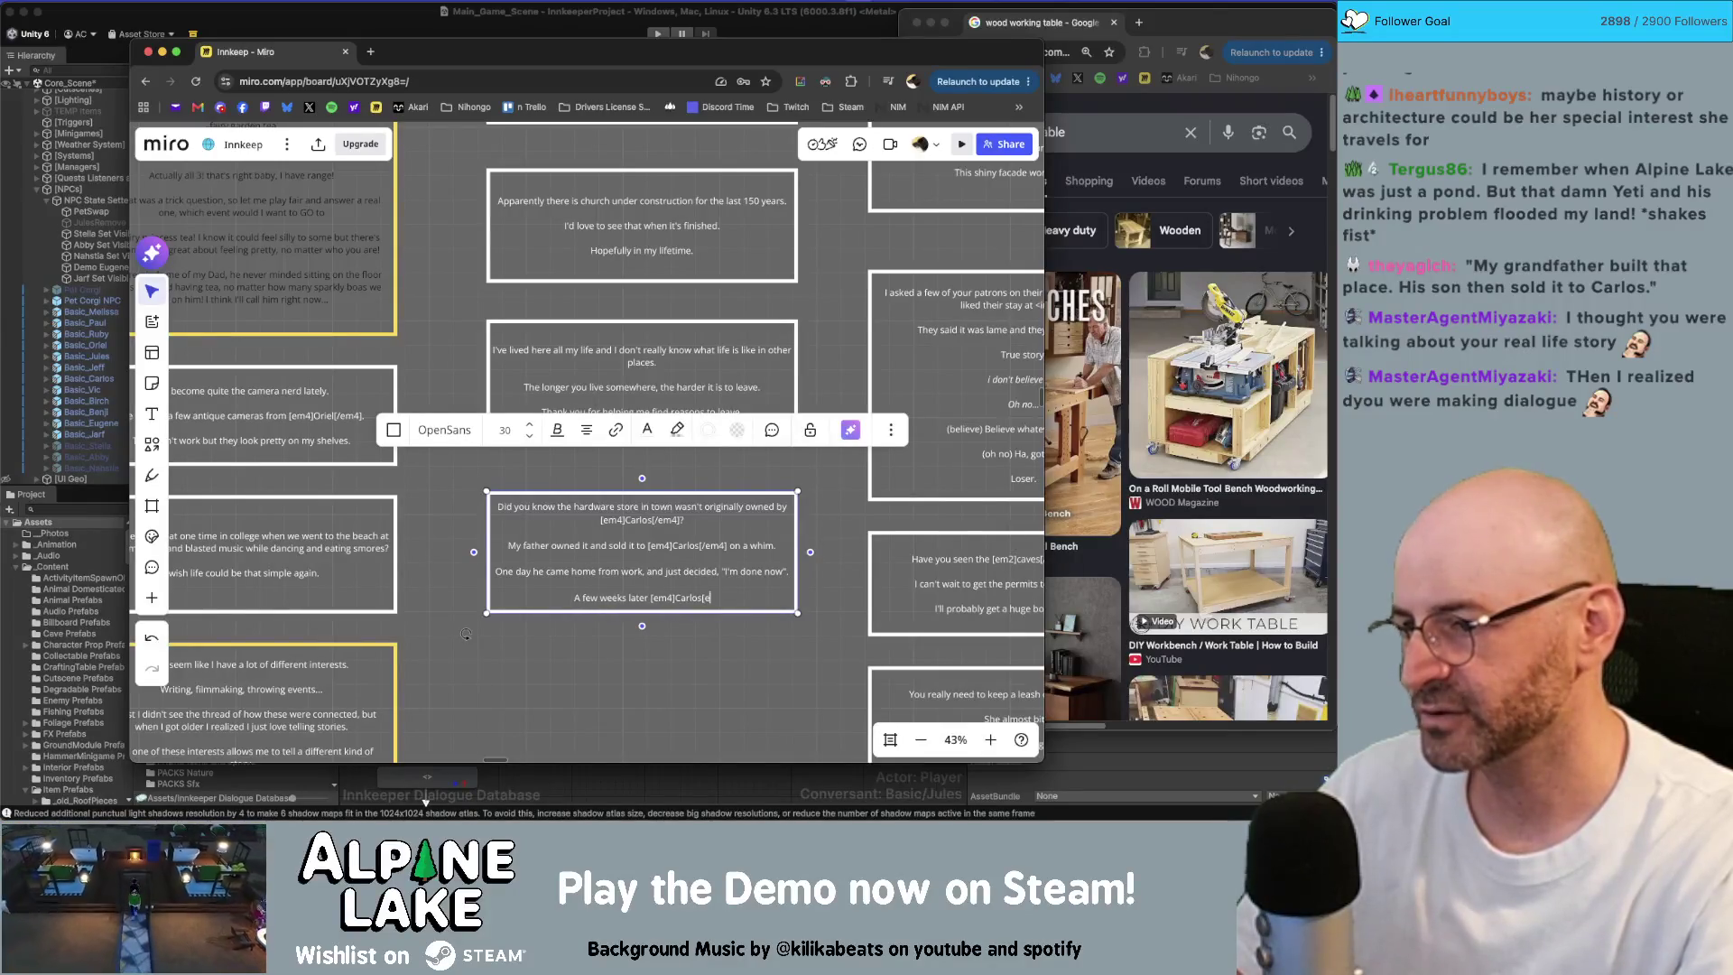
{"action": "key", "text": "BackSpace"}
{"action": "type", "text": "/em4] boug"}
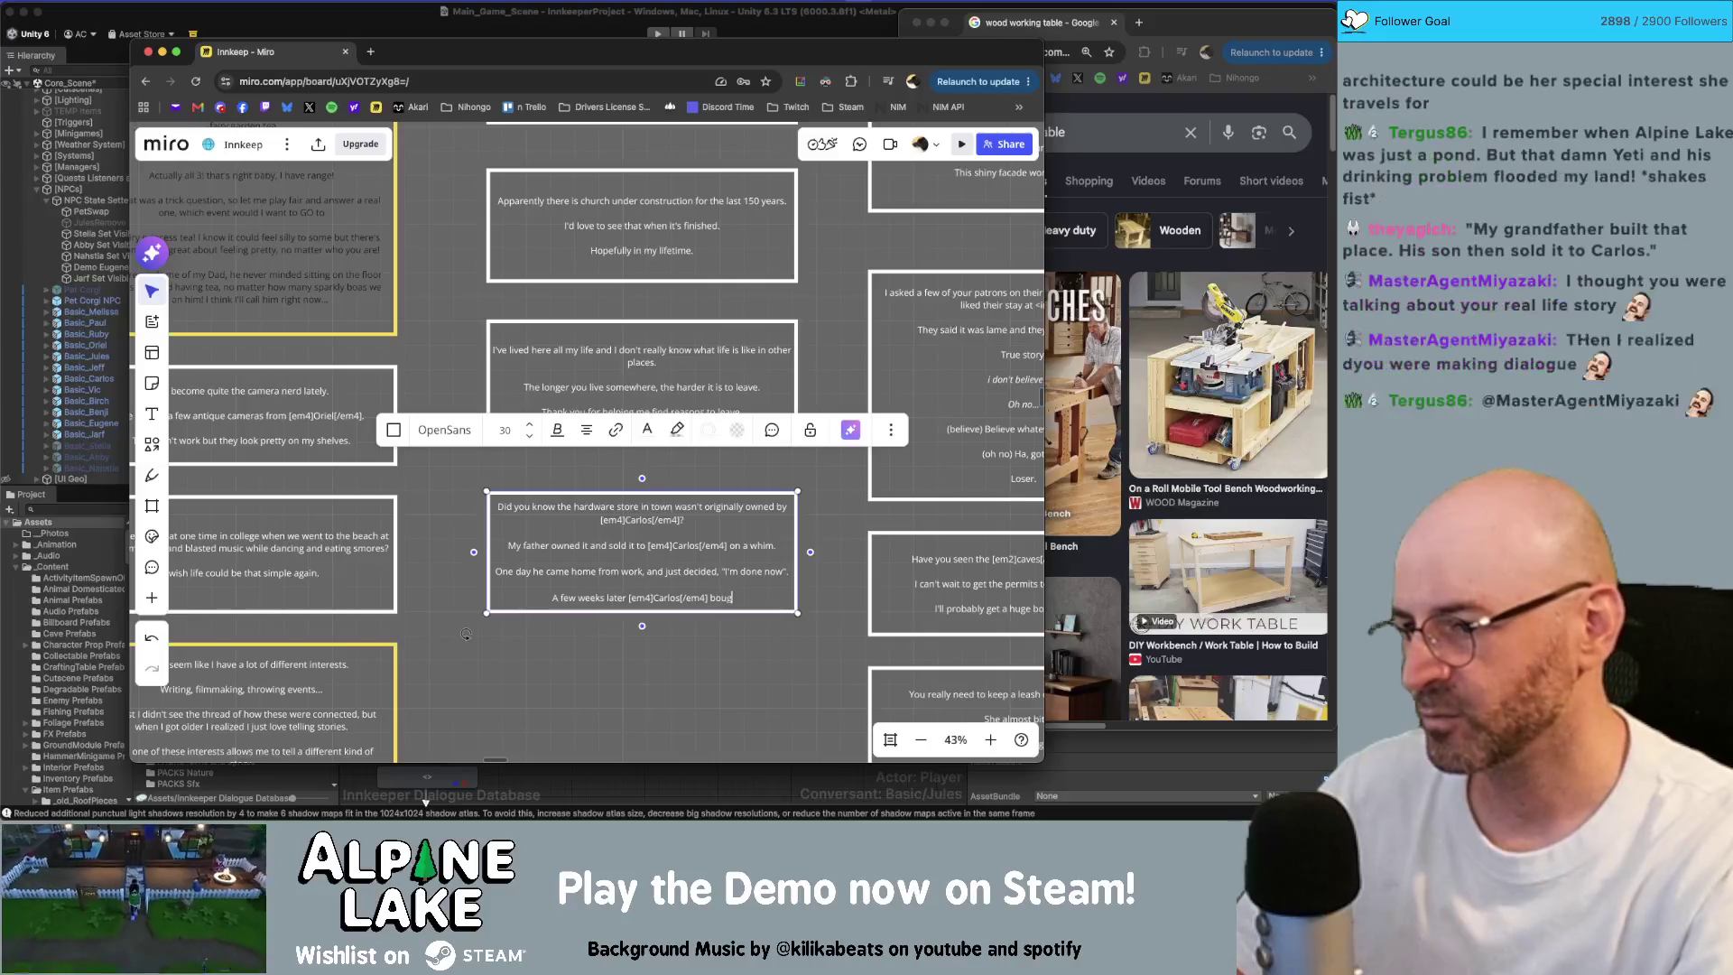
{"action": "type", "text": "ht it and moved in with"}
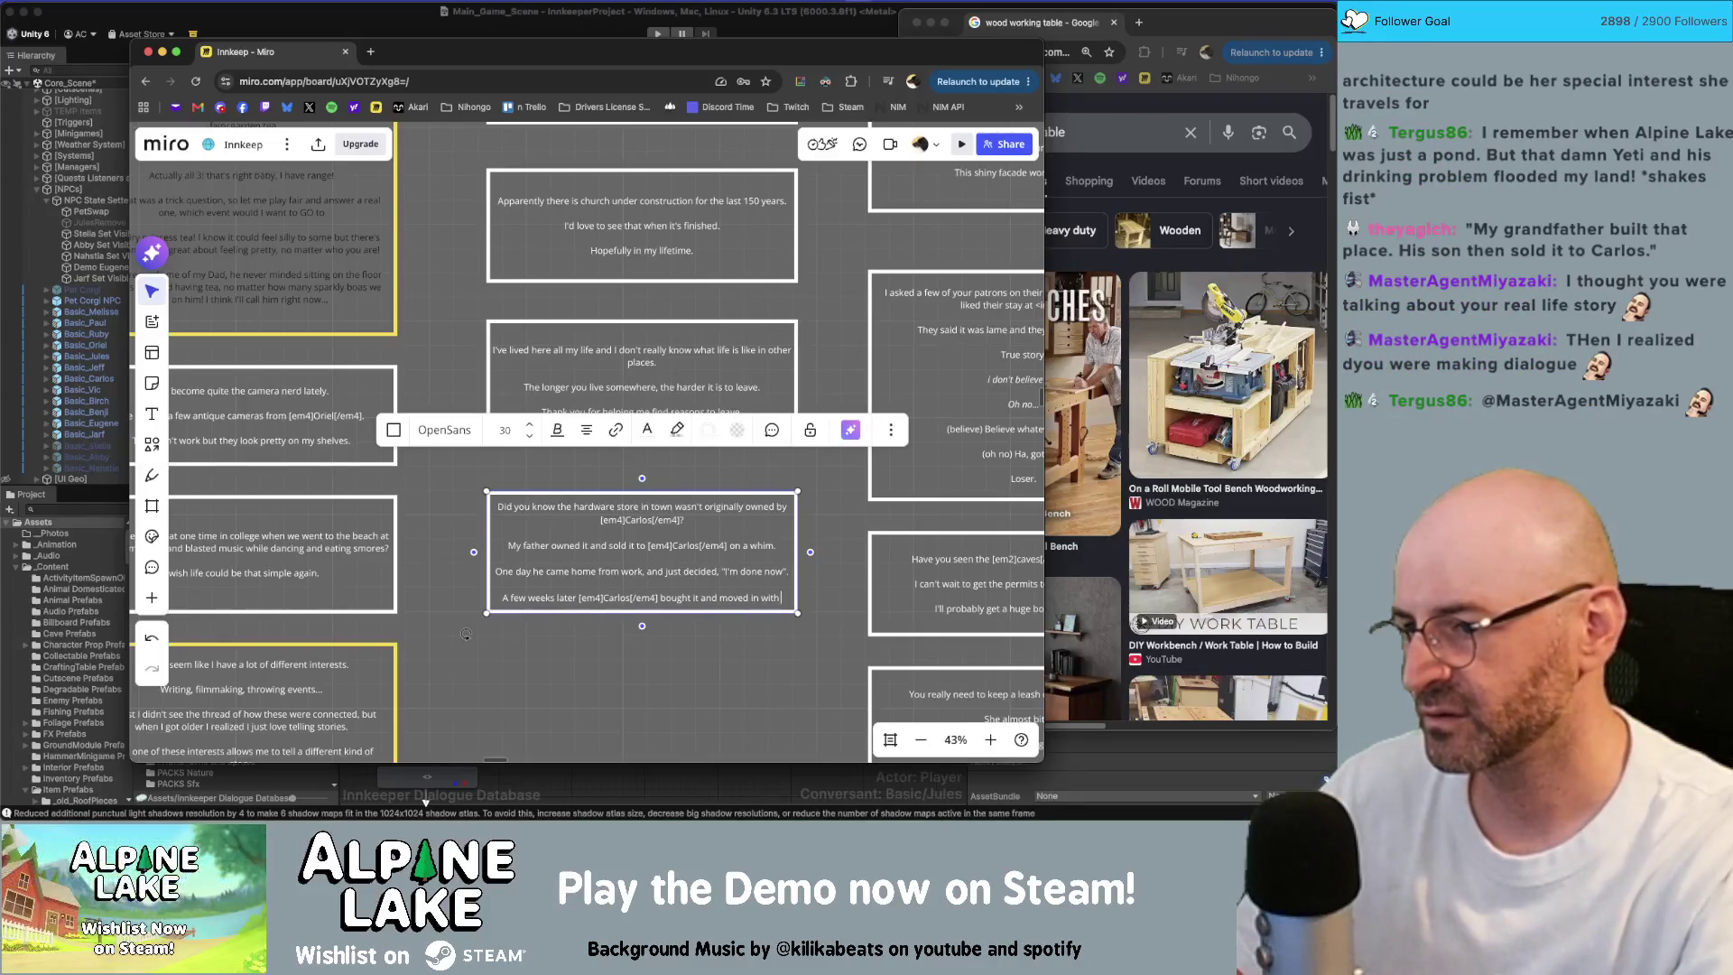
{"action": "type", "text": " his family"}
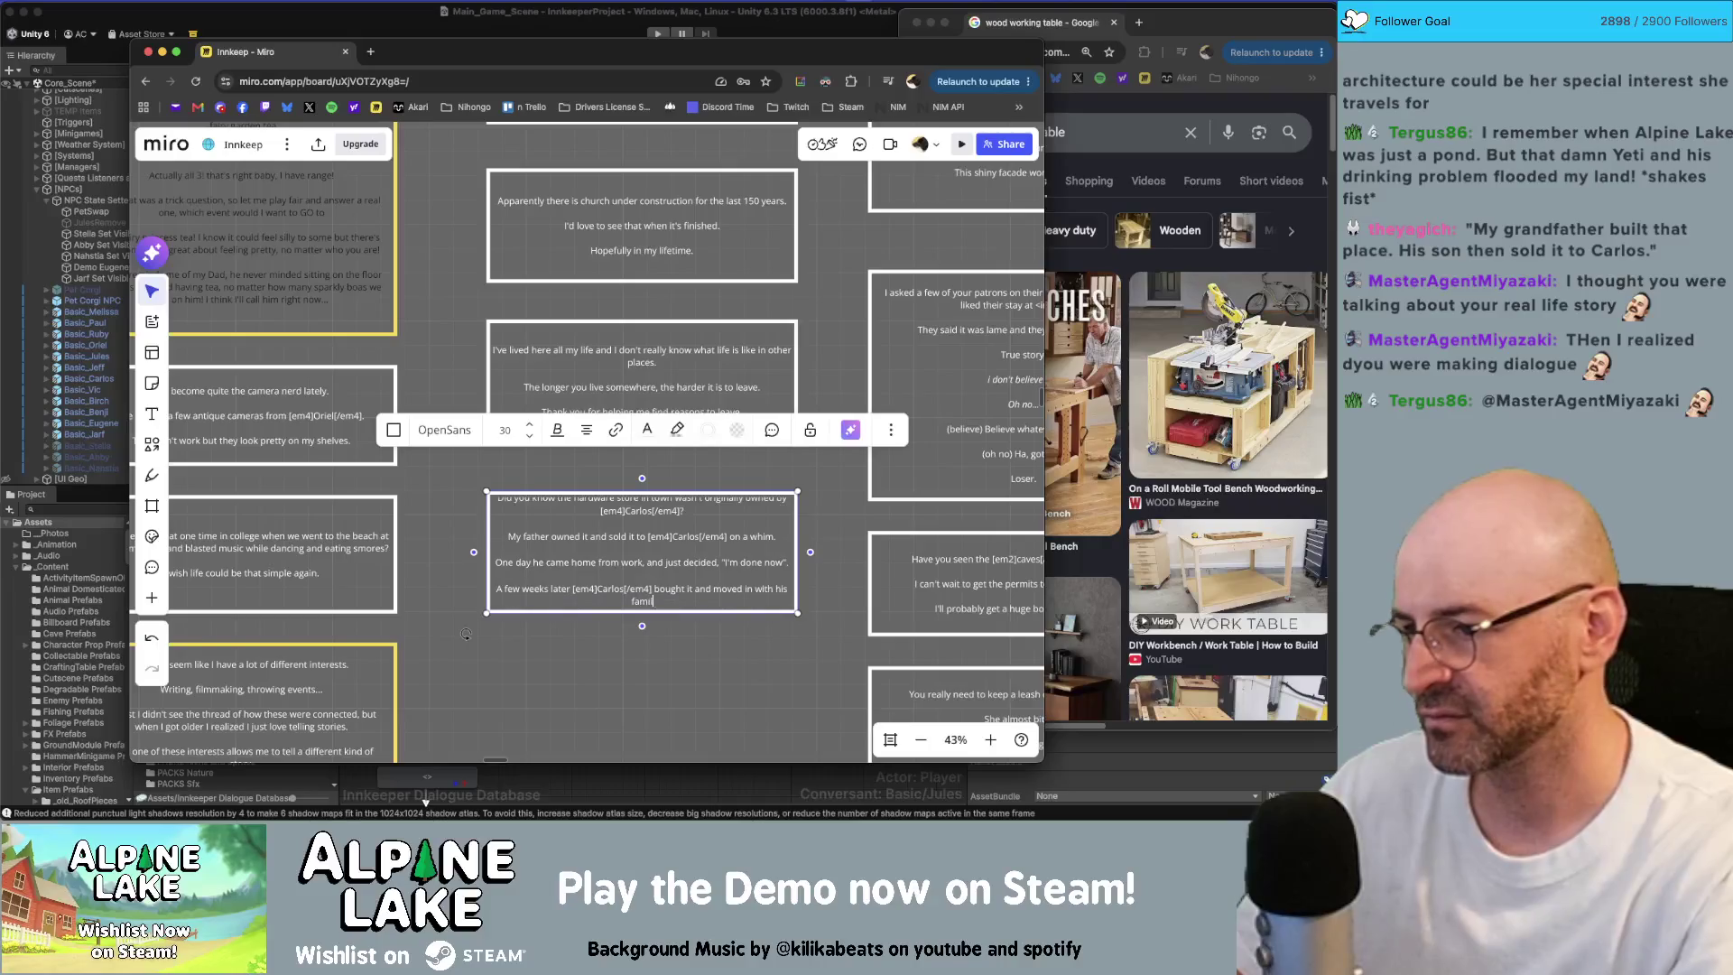
{"action": "key", "text": "BackSpace"}
{"action": "key", "text": "BackSpace"}
{"action": "key", "text": "BackSpace"}
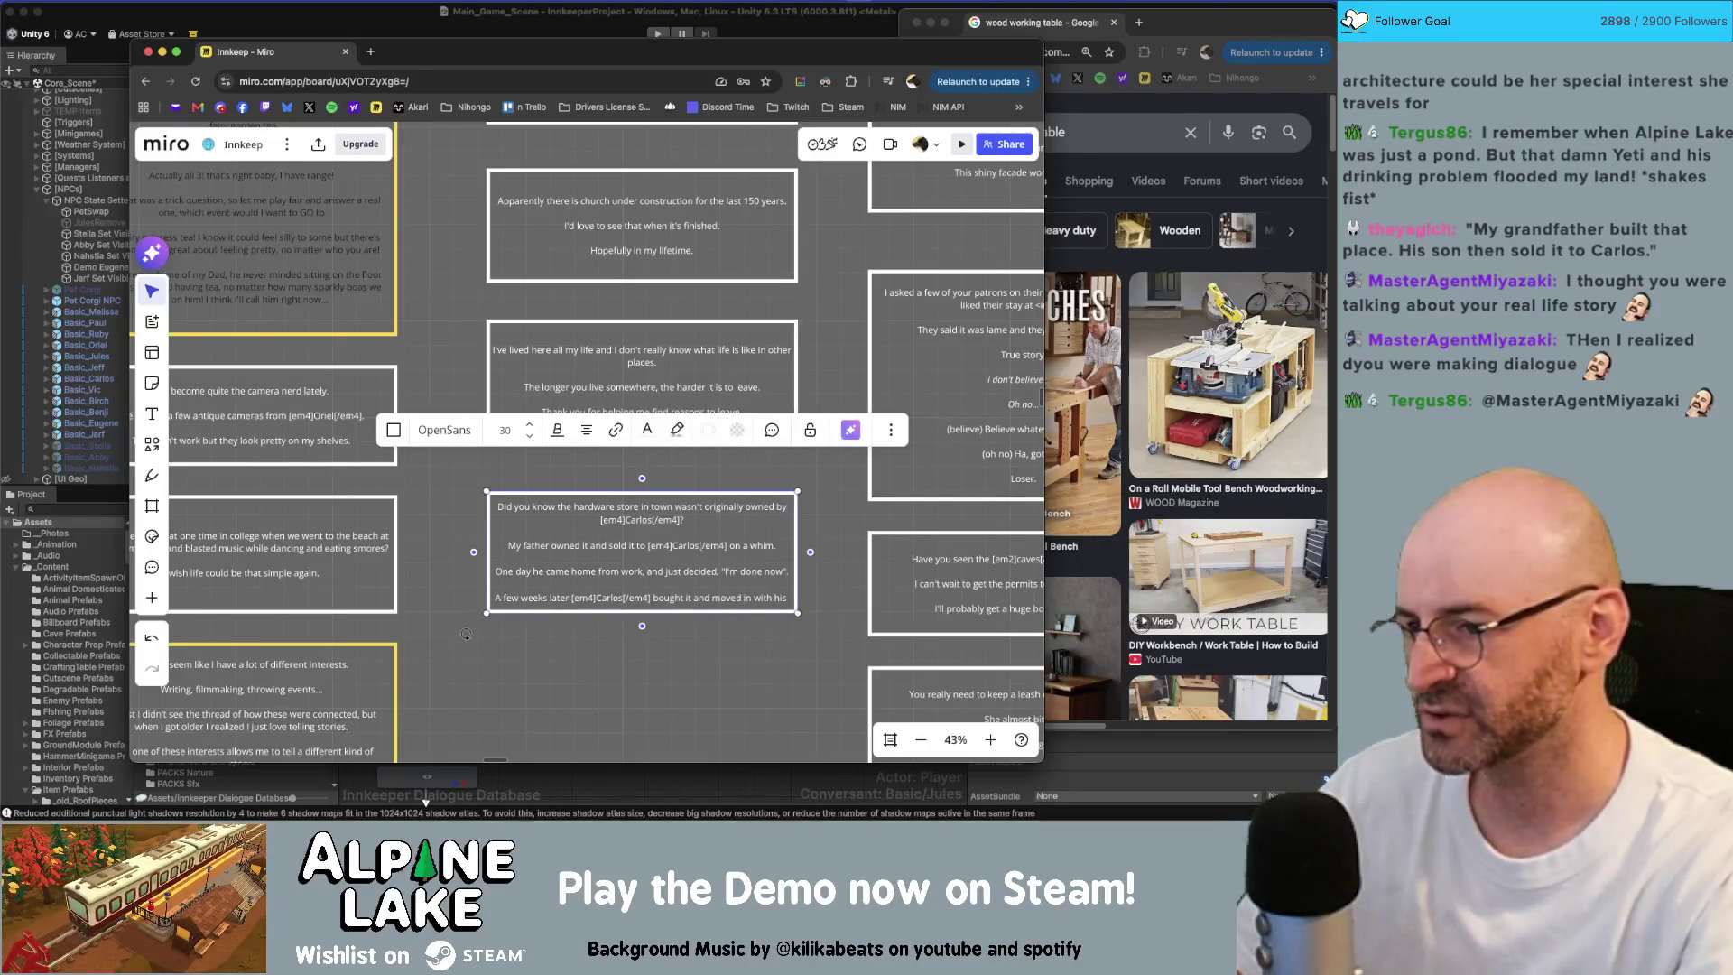
{"action": "type", "text": "wife."}
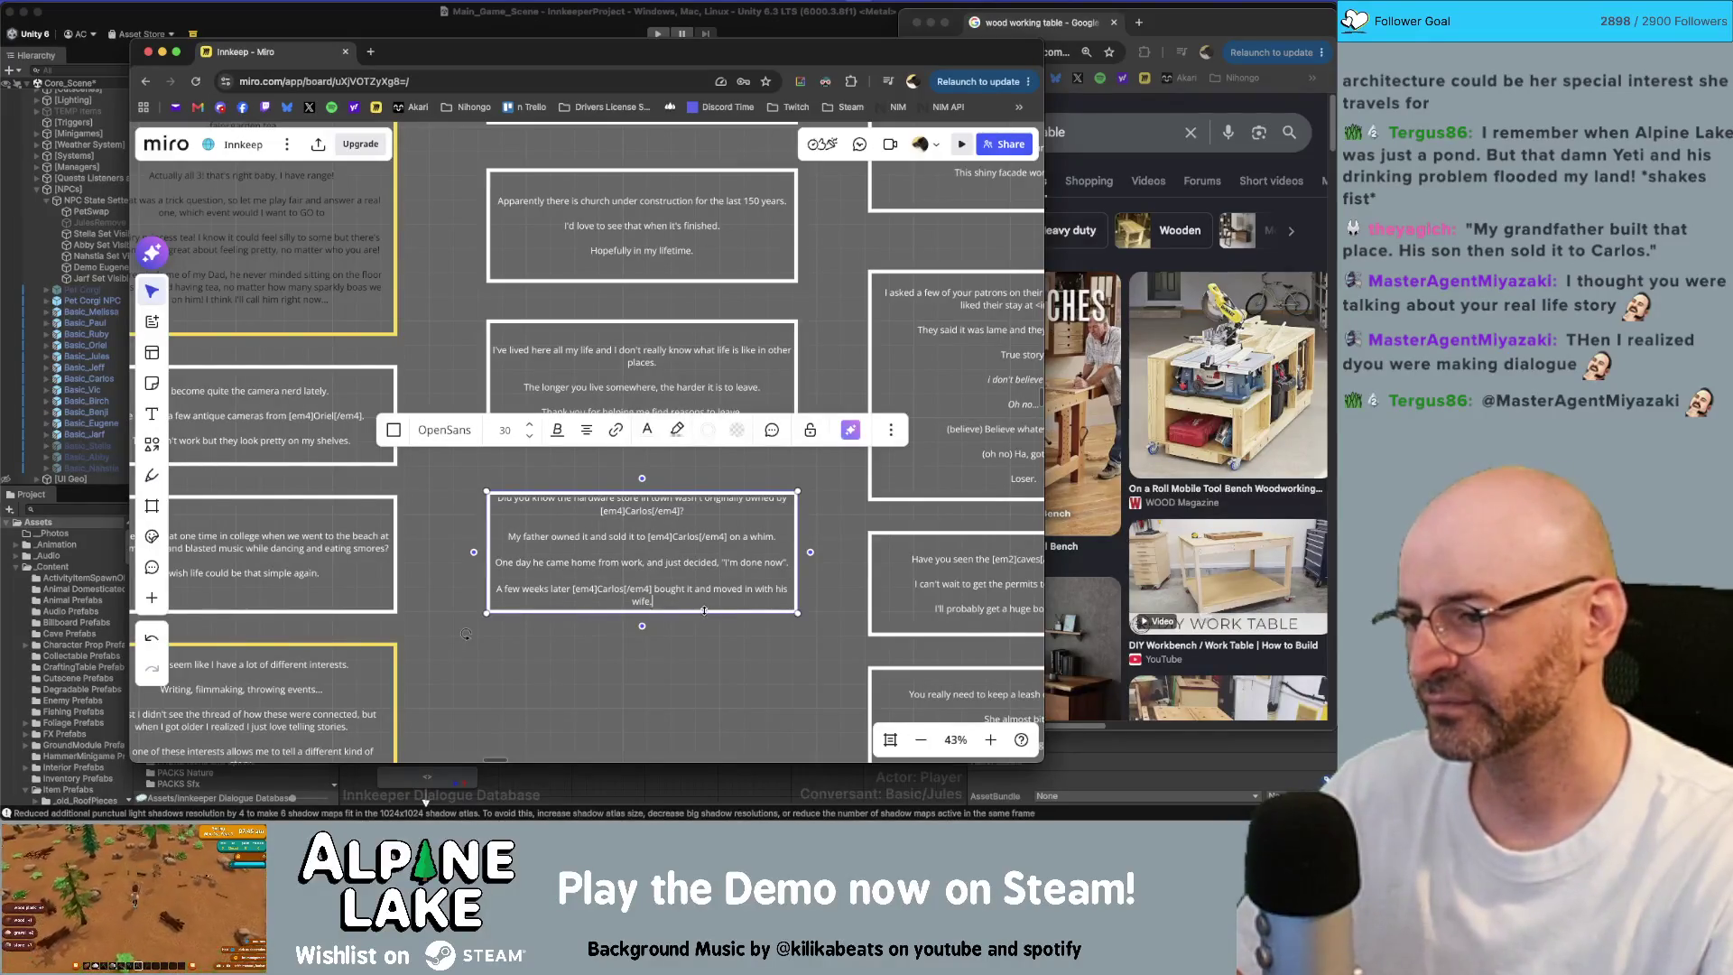
{"action": "left_click_drag", "start_coordinate": [705, 613], "coordinate": [705, 642]}
Step: In the hardware store box, change 'moved in' to 'moved to town with his wife'
{"action": "left_click", "coordinate": [702, 670]}
{"action": "scroll", "coordinate": [702, 632], "scroll_direction": "down", "scroll_amount": 5}
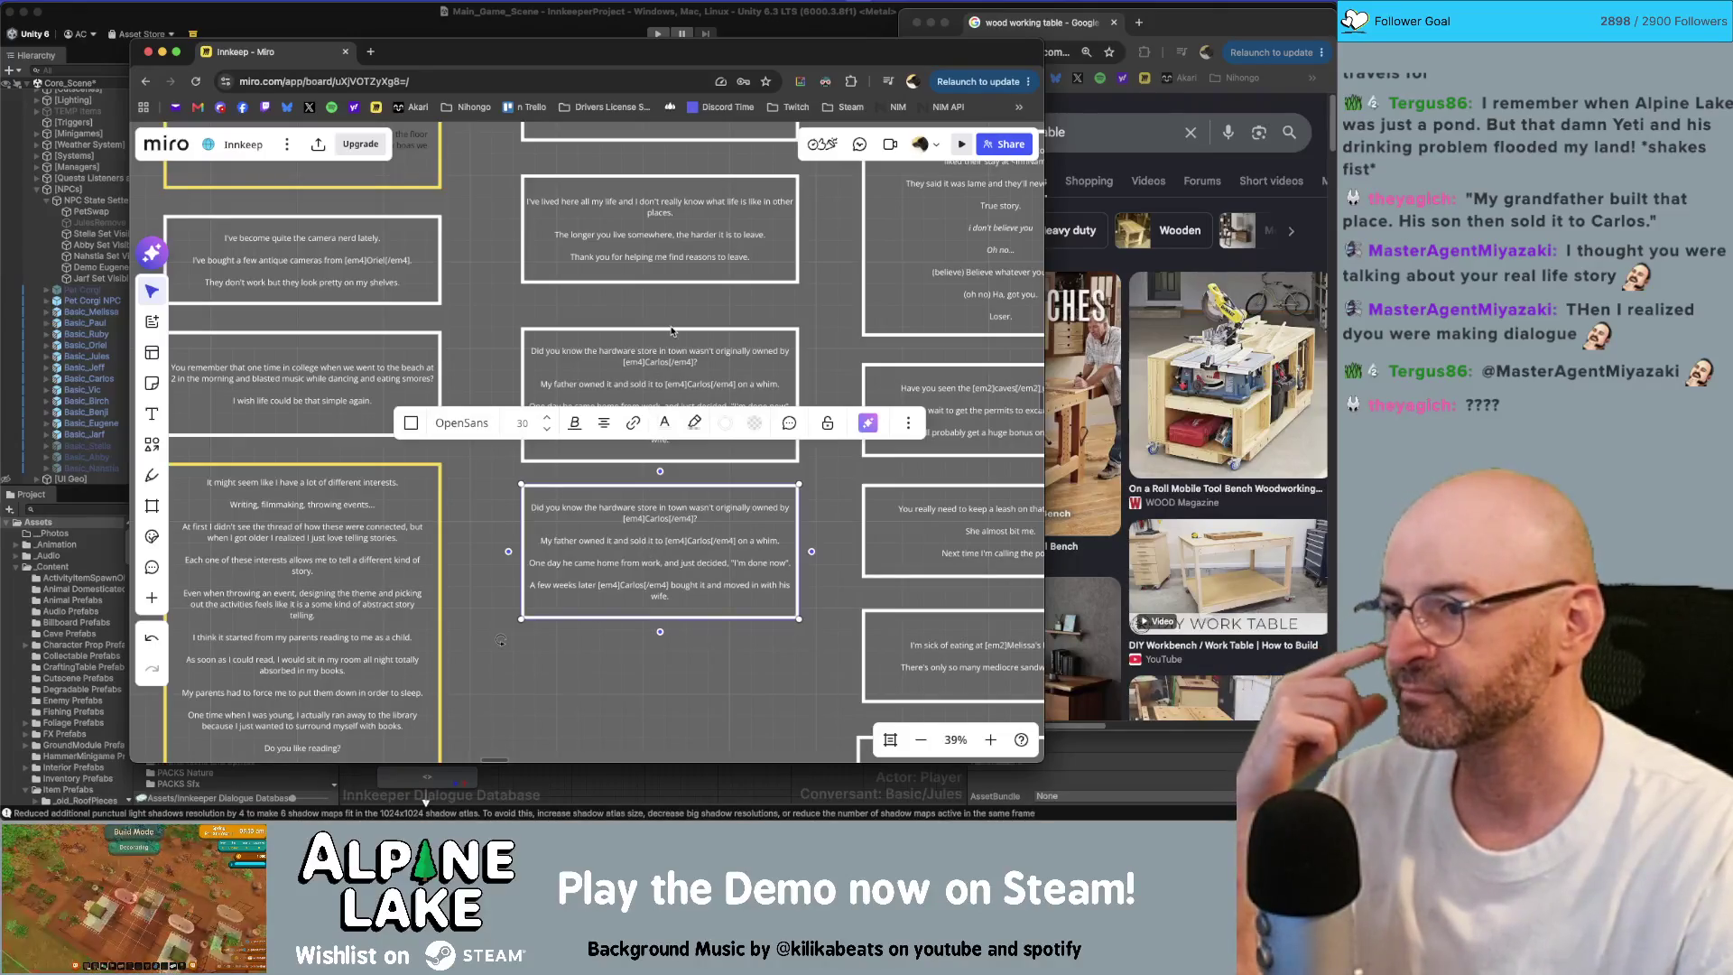
{"action": "left_click", "coordinate": [672, 507]}
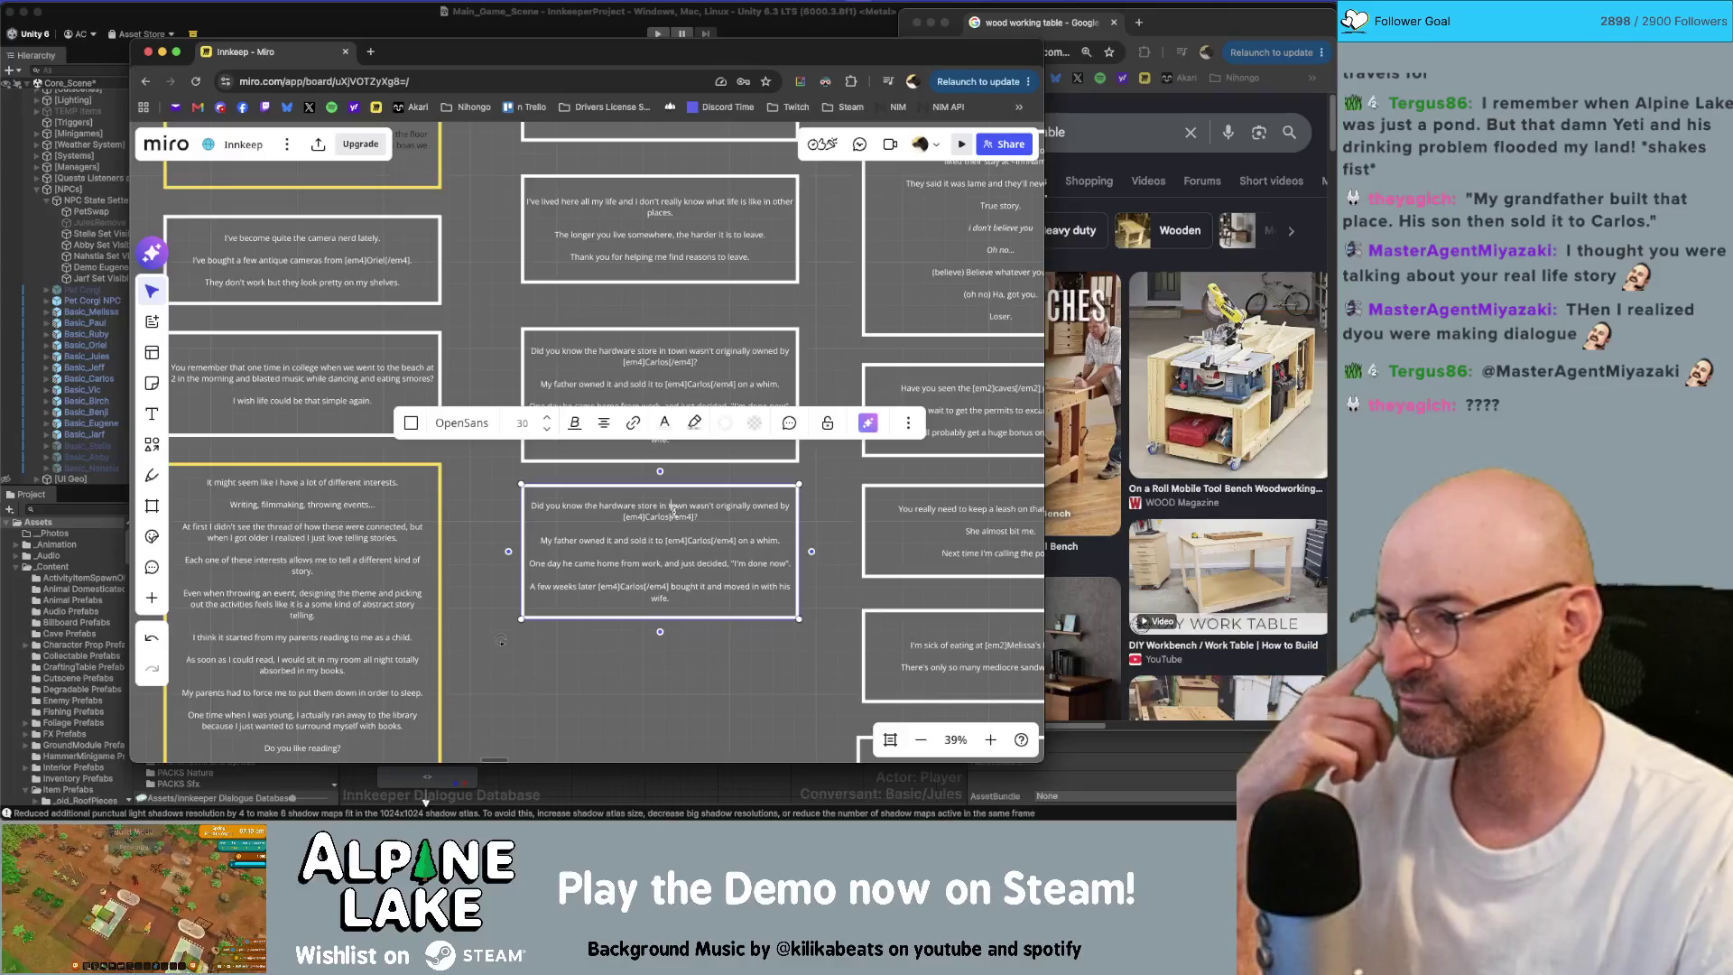
{"action": "left_click", "coordinate": [695, 562]}
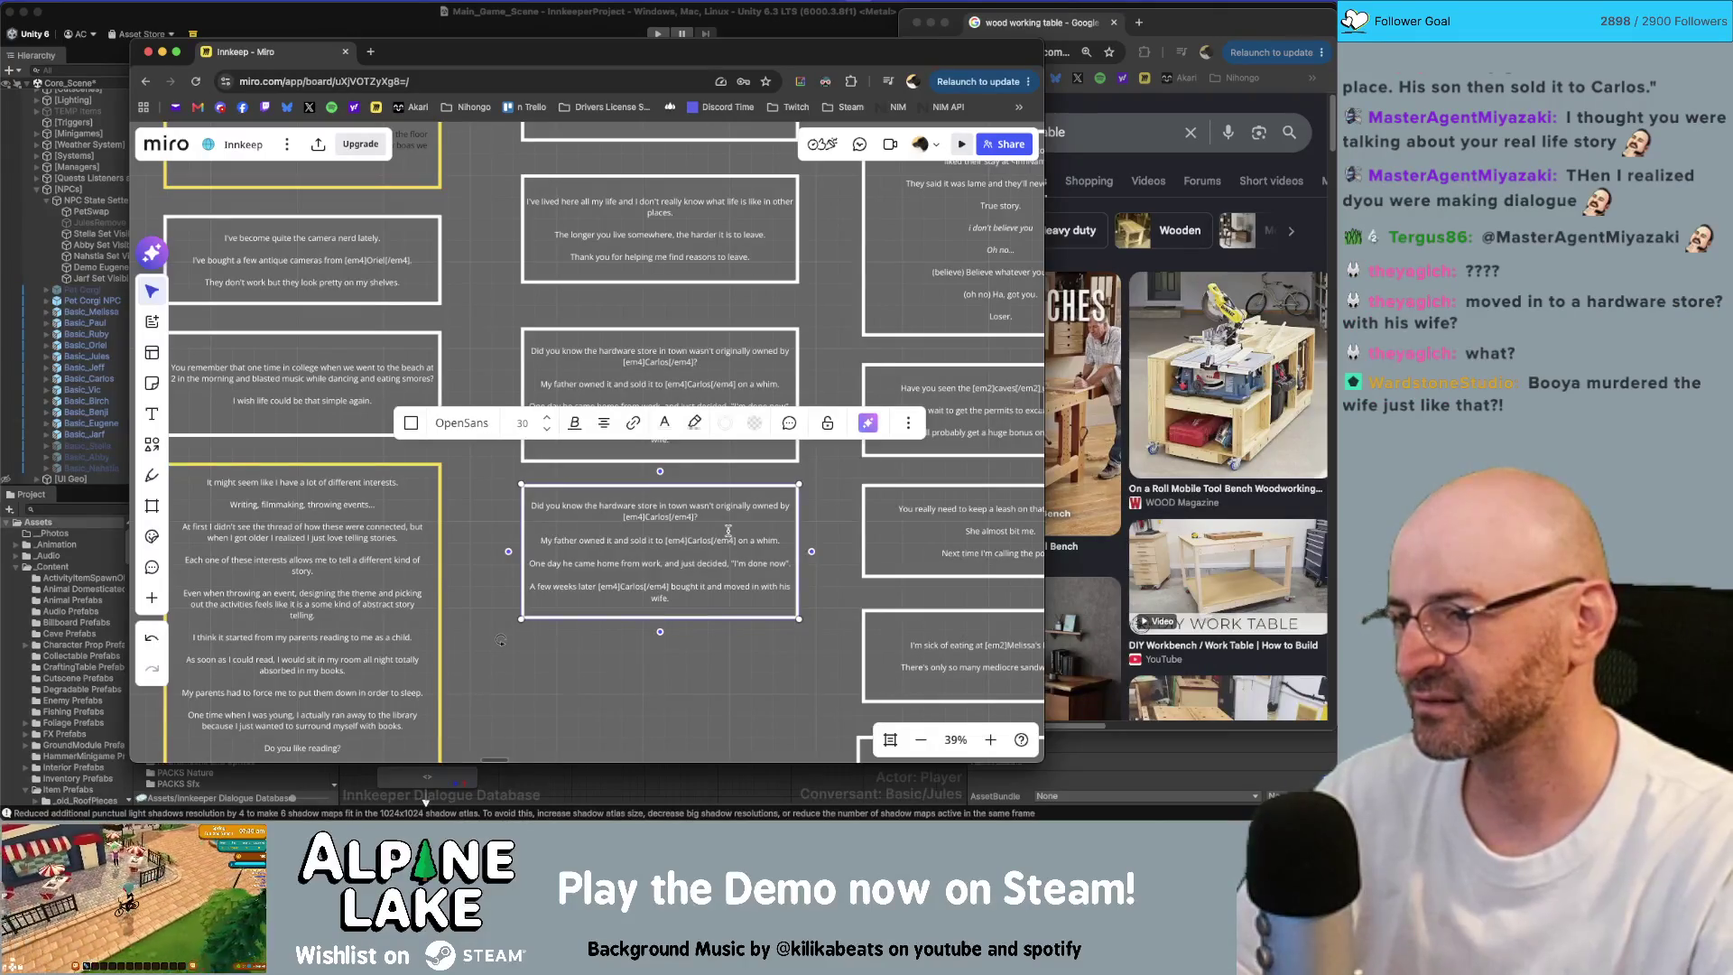
{"action": "left_click", "coordinate": [679, 575]}
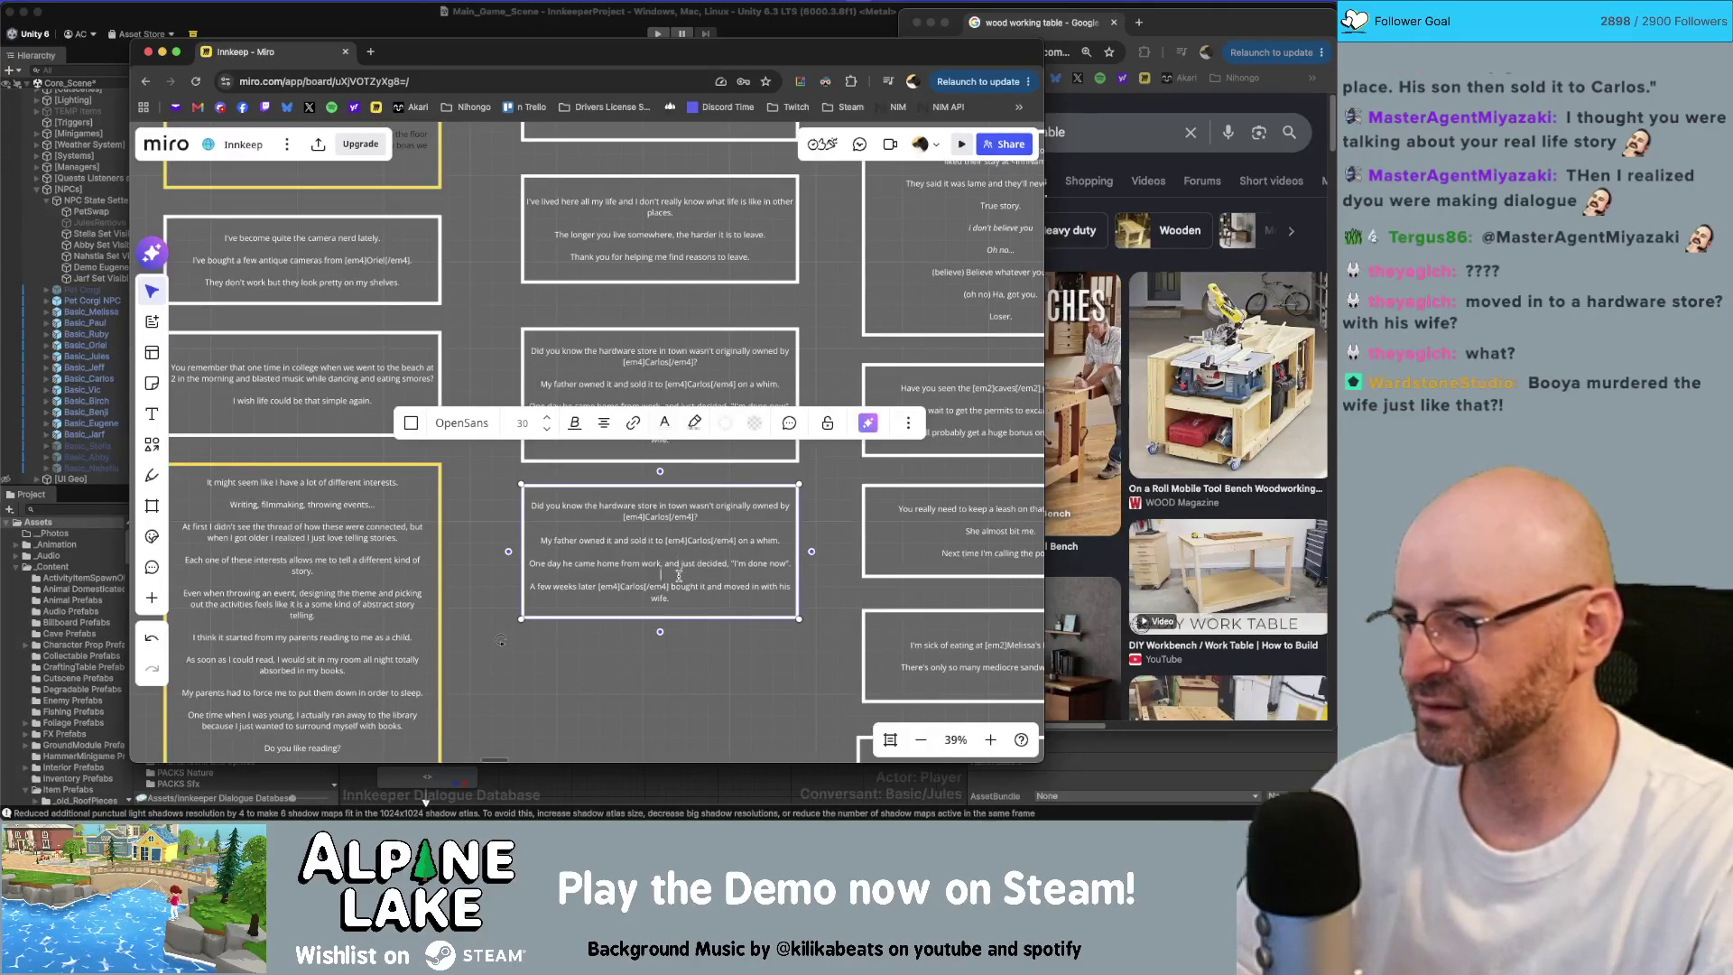
{"action": "left_click", "coordinate": [697, 587]}
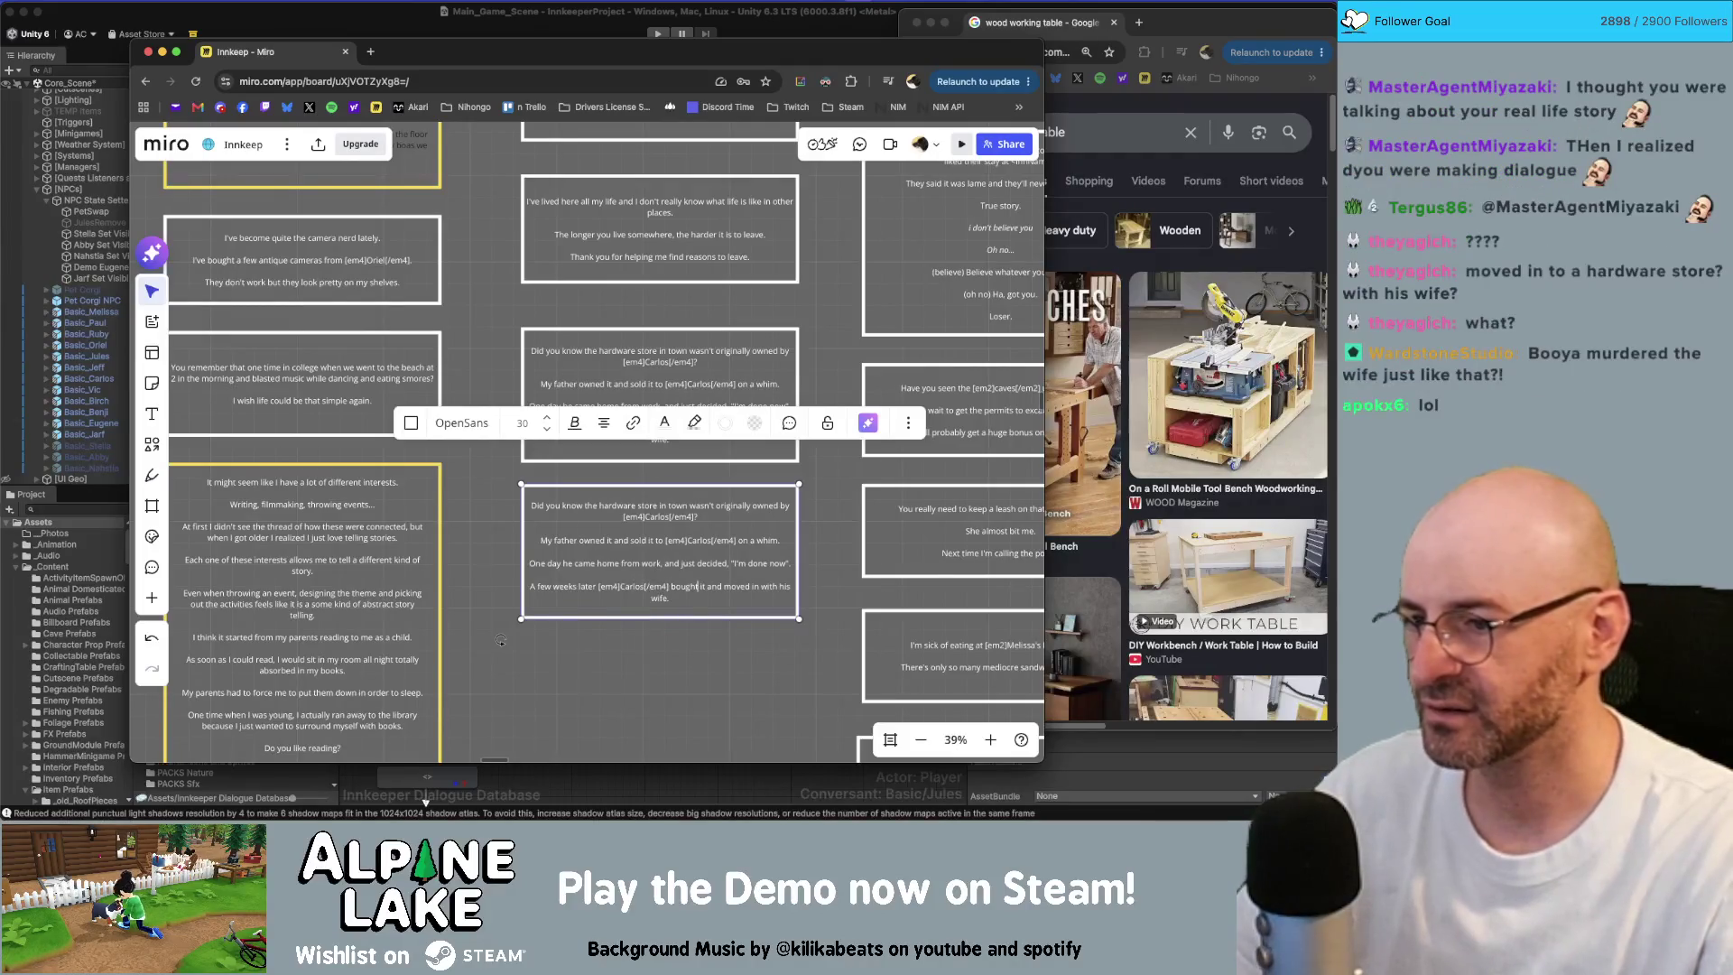
{"action": "key", "text": "BackSpace"}
{"action": "key", "text": "BackSpace"}
{"action": "type", "text": "to town"}
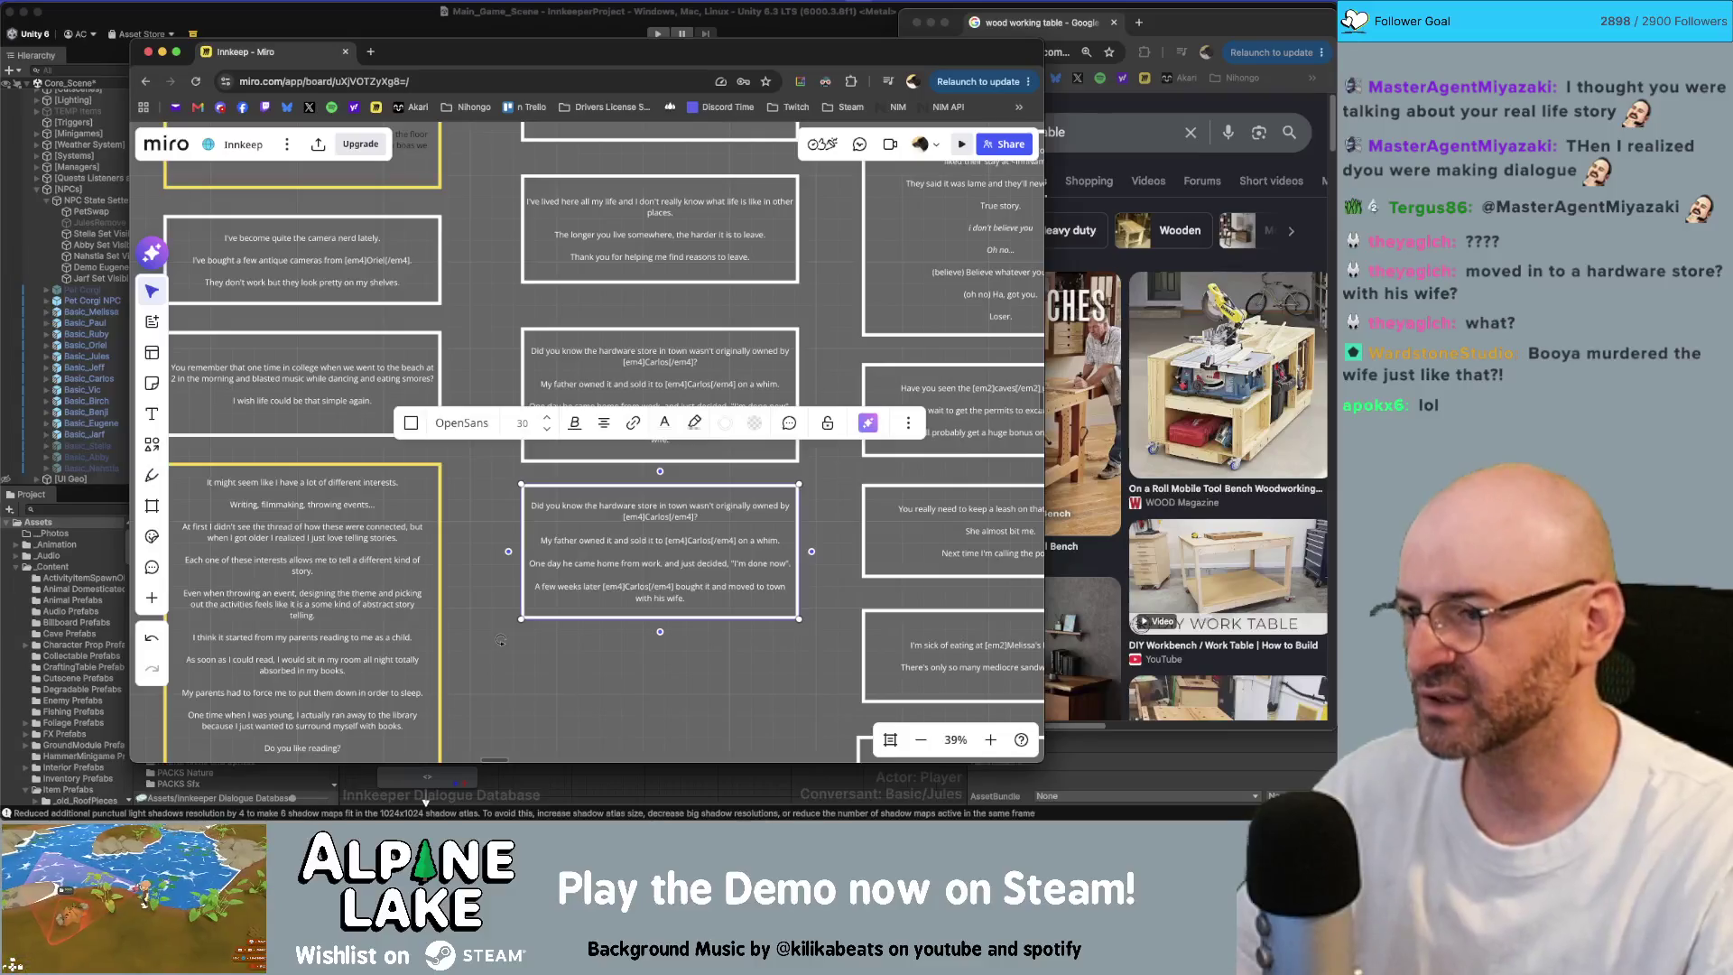
{"action": "left_click", "coordinate": [682, 650]}
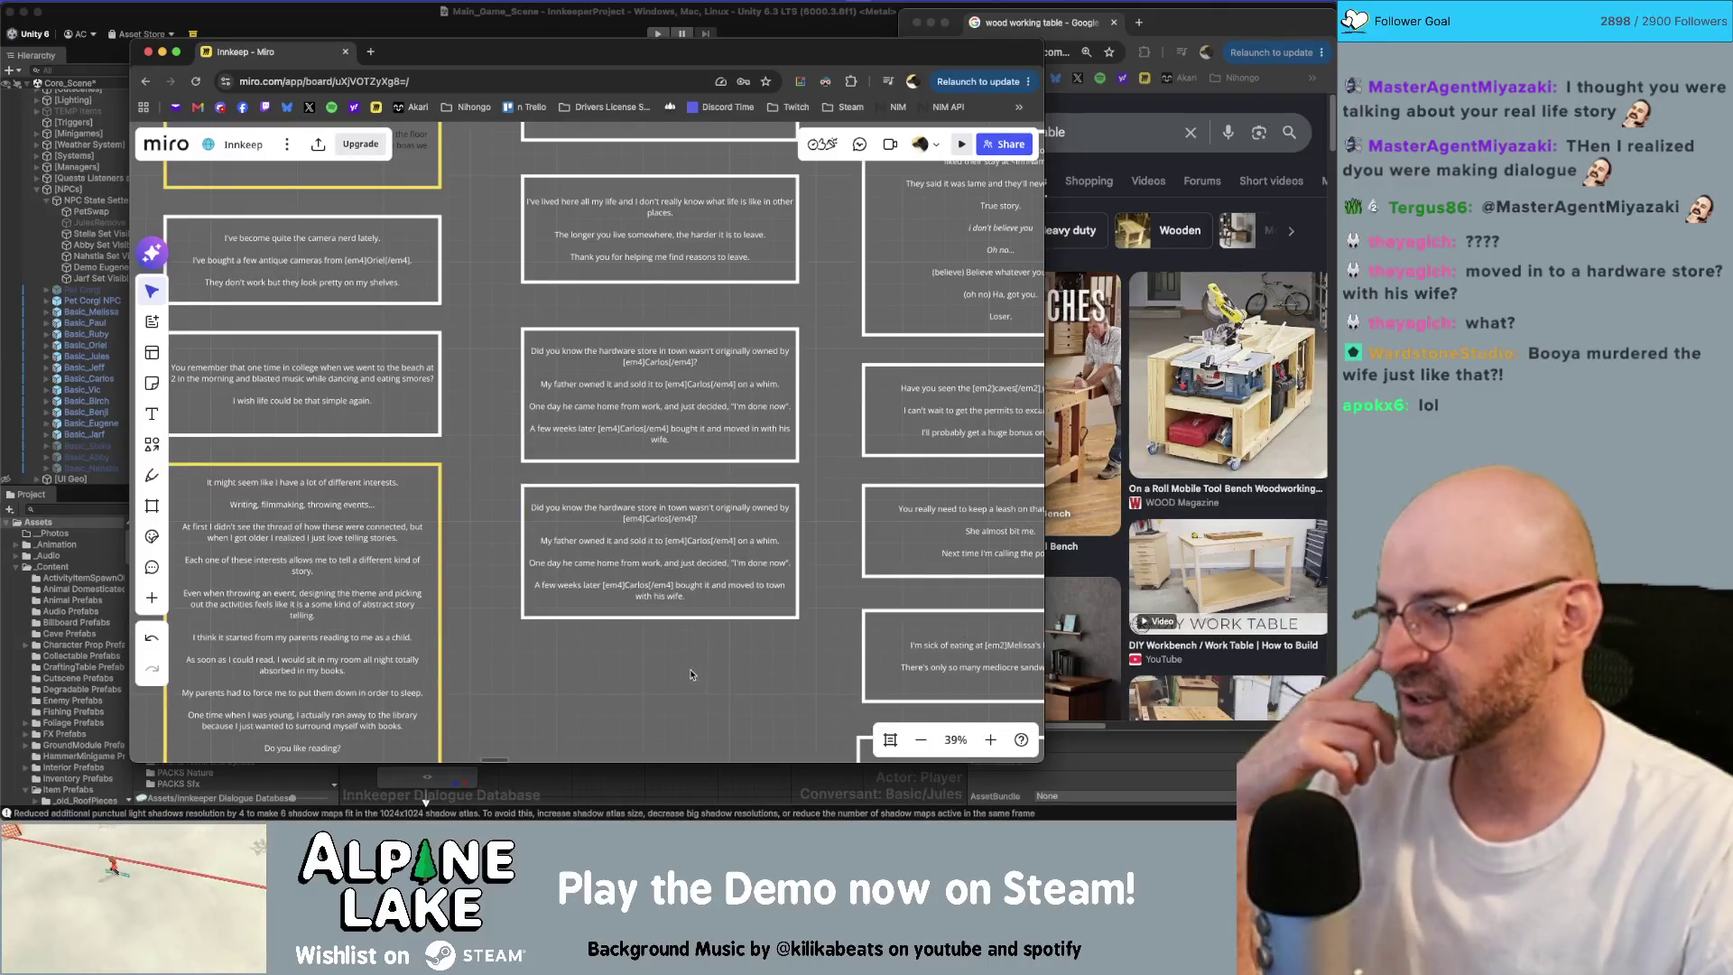